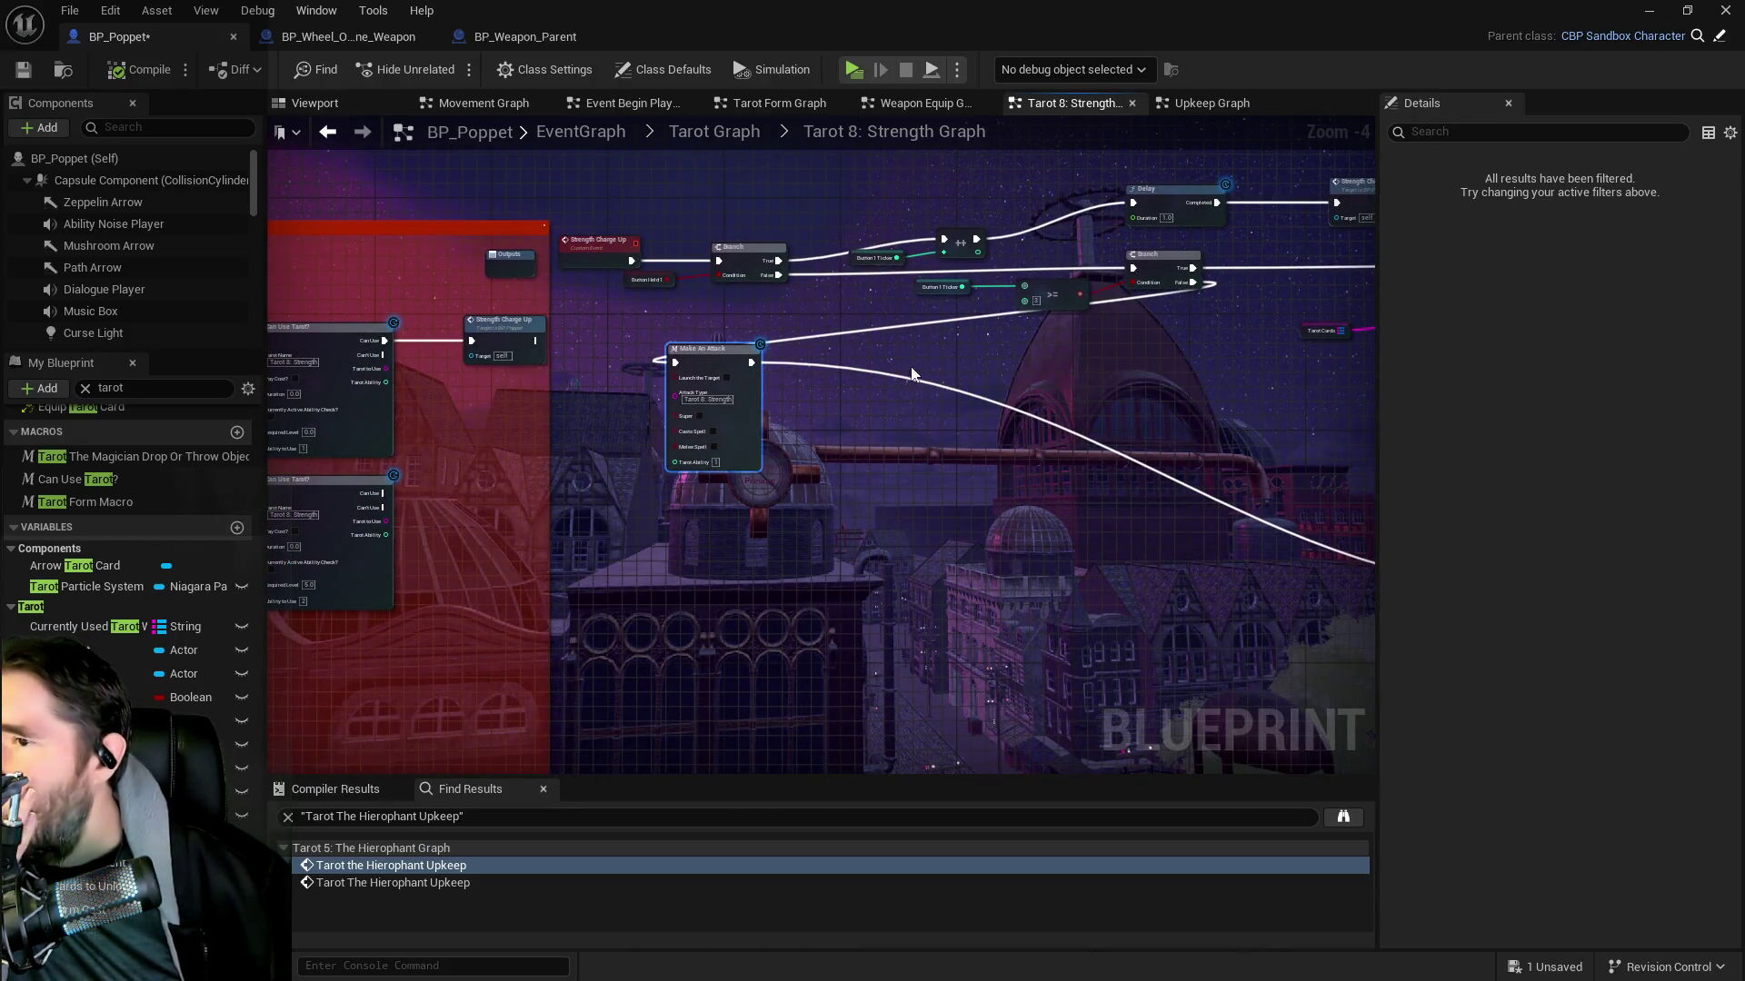
# Wire the first check's Can Use and Tarot Ability into Make An Attack and cut its outgoing wires
pyautogui.moveTo(807, 410)
pyautogui.mouseDown()
pyautogui.moveTo(816, 352)
pyautogui.moveTo(379, 368)
pyautogui.mouseUp()
pyautogui.moveTo(947, 340)
pyautogui.mouseDown()
pyautogui.moveTo(747, 374)
pyautogui.moveTo(1157, 396)
pyautogui.mouseUp()
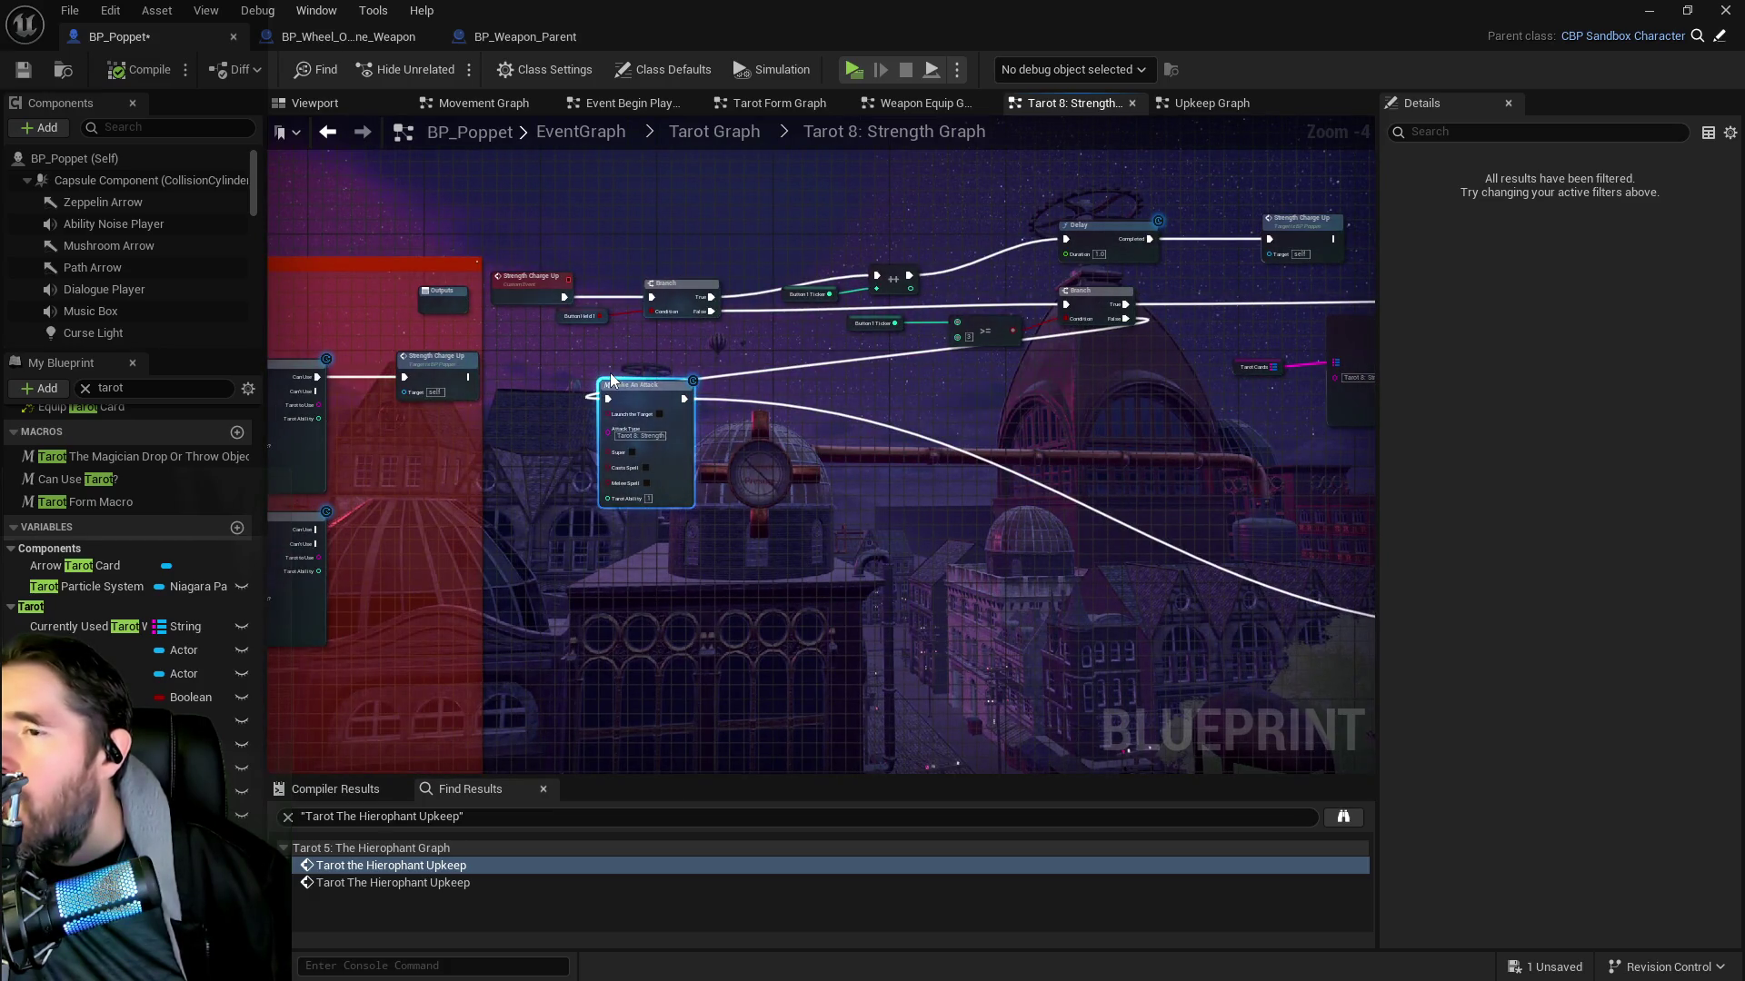
pyautogui.moveTo(954, 416)
pyautogui.mouseDown()
pyautogui.moveTo(746, 395)
pyautogui.moveTo(1239, 456)
pyautogui.mouseUp()
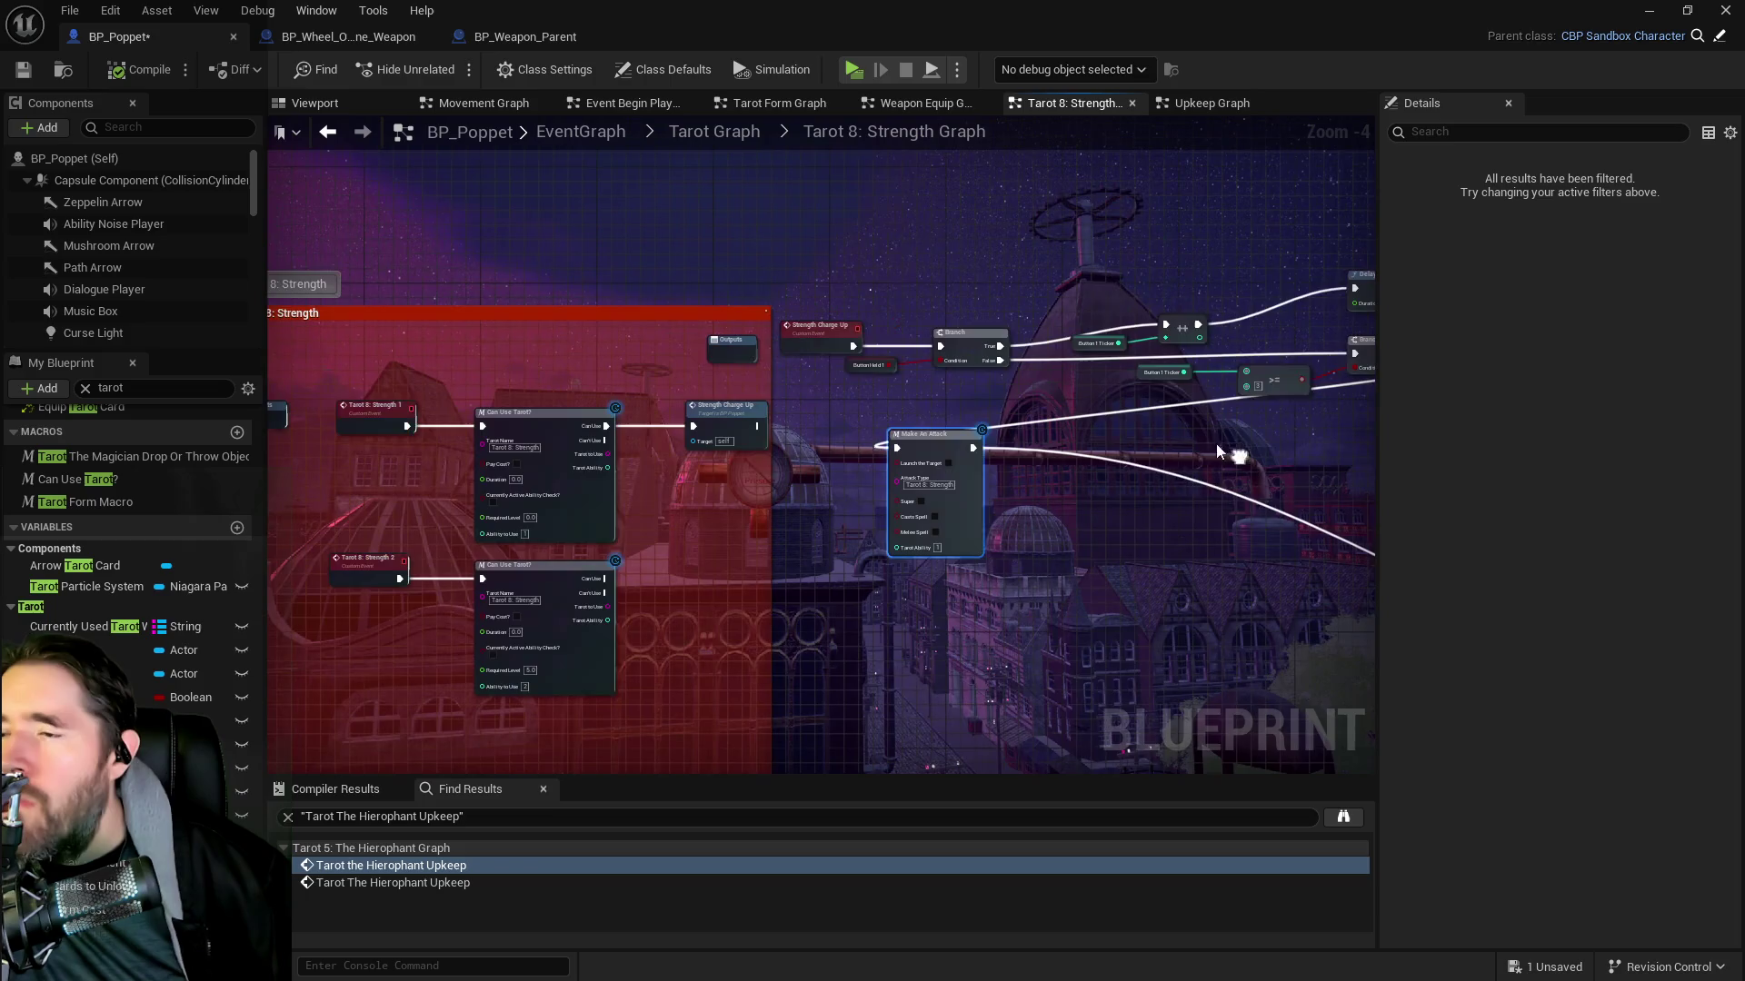
pyautogui.scroll(1, 831, 432)
pyautogui.moveTo(514, 437)
pyautogui.mouseDown()
pyautogui.moveTo(837, 525)
pyautogui.moveTo(919, 456)
pyautogui.mouseUp()
pyautogui.moveTo(529, 481)
pyautogui.mouseDown()
pyautogui.moveTo(778, 592)
pyautogui.moveTo(931, 586)
pyautogui.moveTo(918, 545)
pyautogui.moveTo(836, 515)
pyautogui.mouseUp()
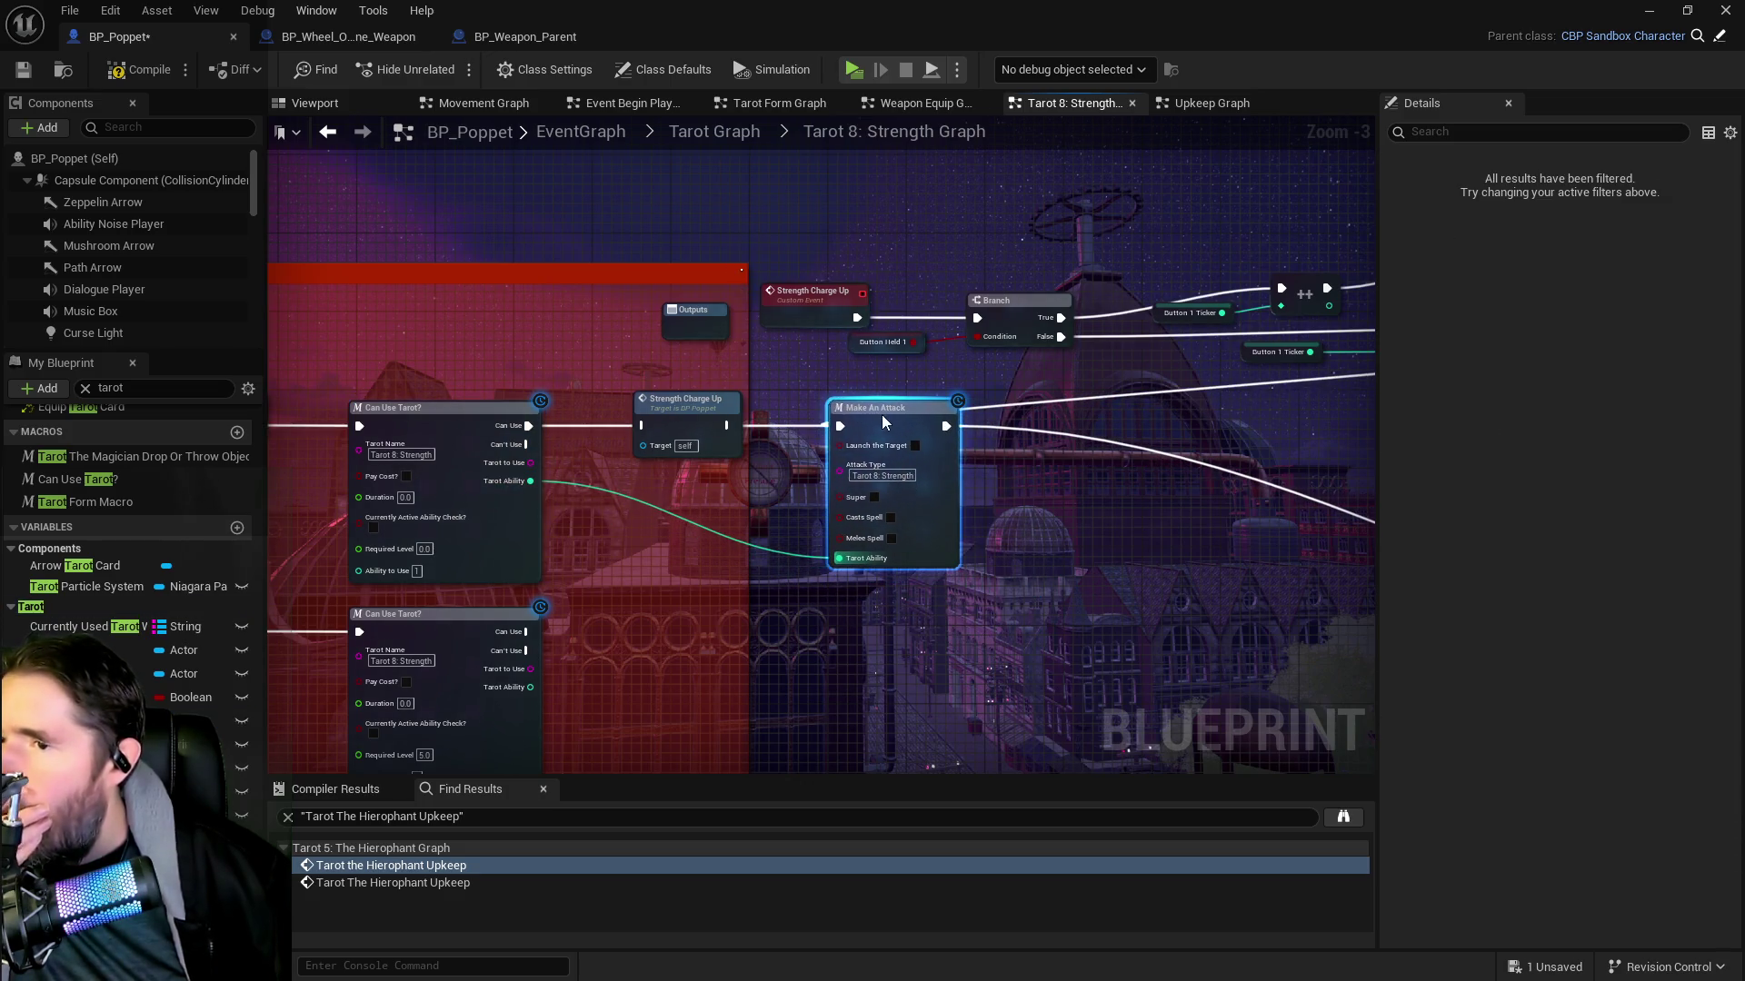
pyautogui.keyDown('alt'); pyautogui.click(1075, 405); pyautogui.keyUp('alt')
pyautogui.keyDown('alt'); pyautogui.click(1076, 443); pyautogui.keyUp('alt')
# Move Strength Charge Up higher, shift Outputs, and place the Strength 2 event and its check lower right
pyautogui.click(686, 400)
pyautogui.moveTo(687, 400)
pyautogui.mouseDown()
pyautogui.moveTo(703, 184)
pyautogui.moveTo(870, 163)
pyautogui.mouseUp()
pyautogui.moveTo(1267, 266)
pyautogui.mouseDown()
pyautogui.moveTo(1250, 249)
pyautogui.moveTo(1317, 205)
pyautogui.moveTo(1282, 313)
pyautogui.moveTo(792, 314)
pyautogui.moveTo(1167, 324)
pyautogui.moveTo(1023, 552)
pyautogui.moveTo(798, 526)
pyautogui.moveTo(509, 363)
pyautogui.mouseUp()
pyautogui.moveTo(586, 407); pyautogui.dragTo(734, 524)
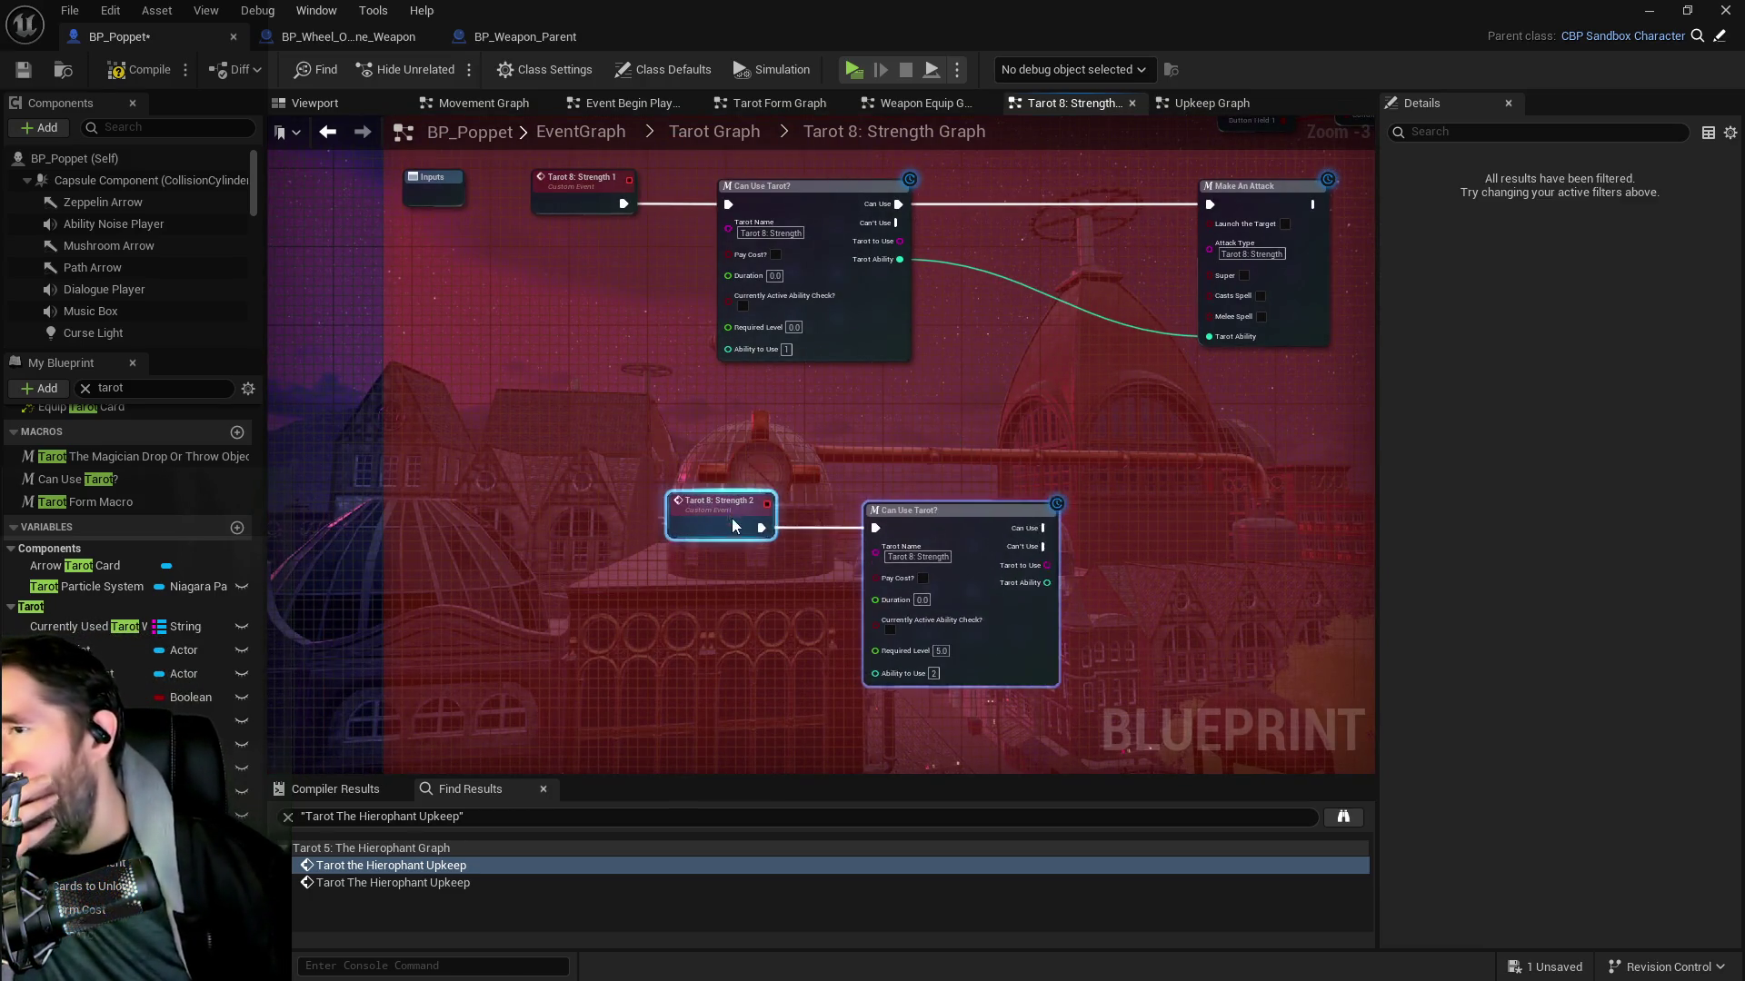
pyautogui.scroll(-1, 1082, 544)
pyautogui.moveTo(1114, 552)
pyautogui.mouseDown()
pyautogui.moveTo(682, 569)
pyautogui.moveTo(721, 624)
pyautogui.moveTo(632, 604)
pyautogui.moveTo(733, 566)
pyautogui.moveTo(1094, 600)
pyautogui.mouseUp()
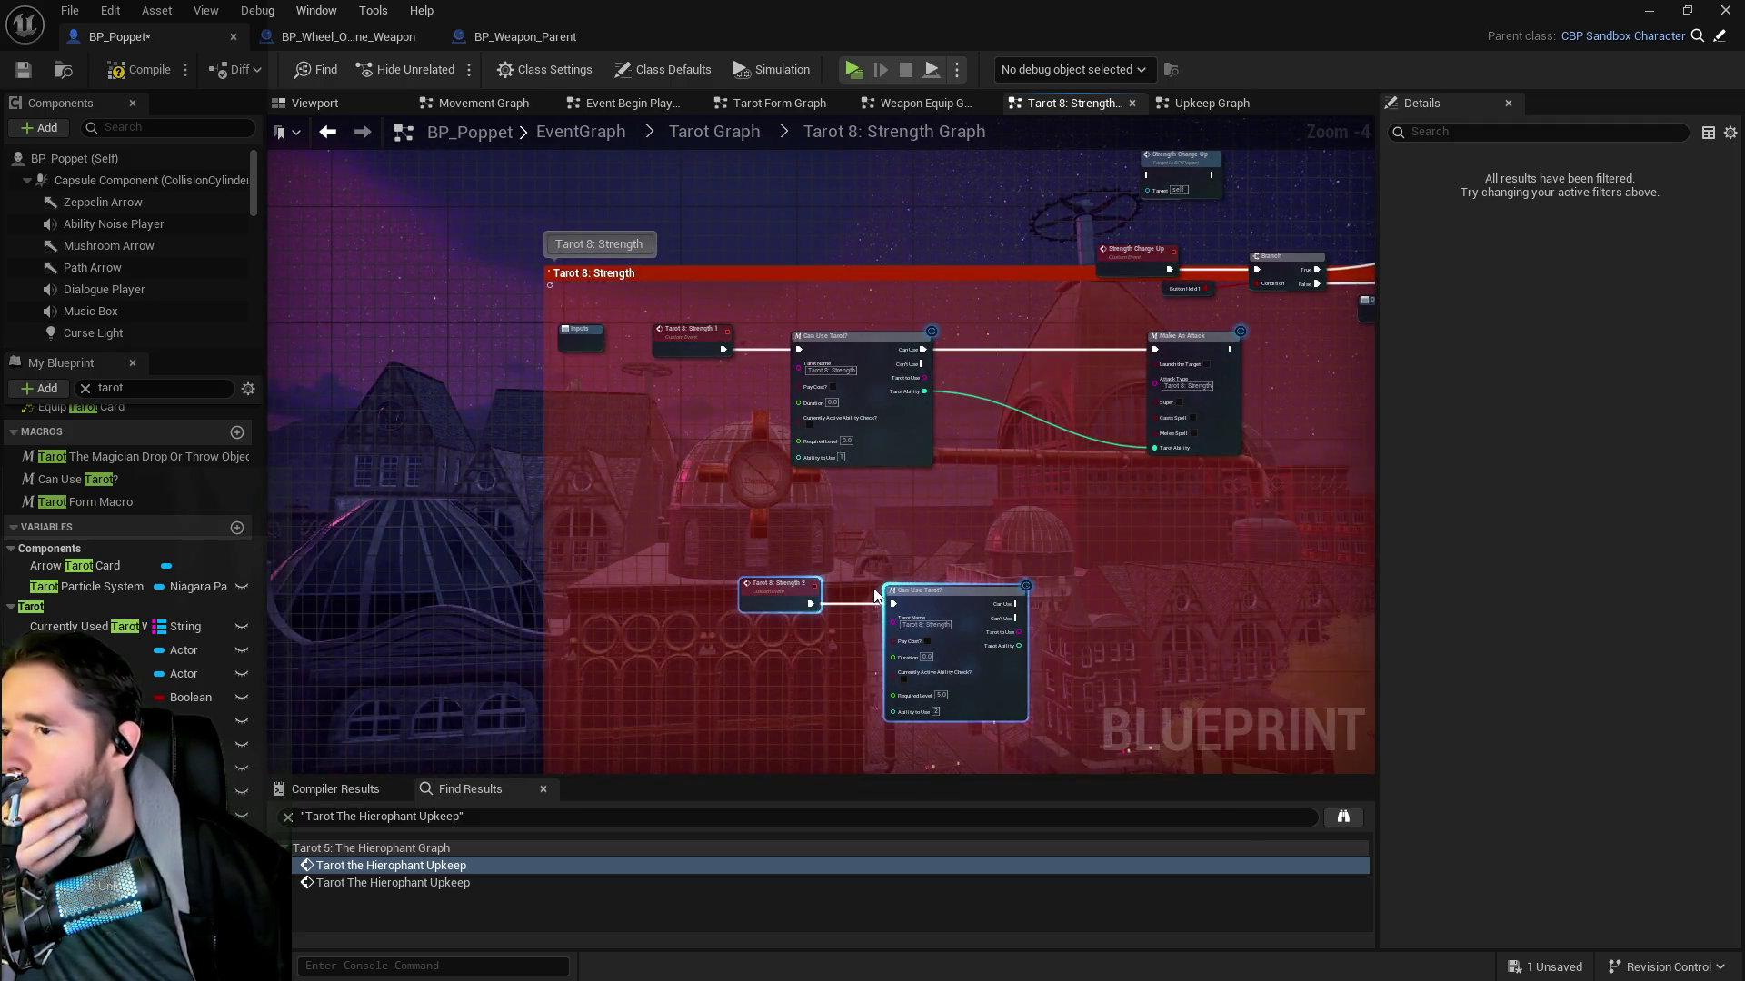
pyautogui.moveTo(906, 597)
pyautogui.mouseDown()
pyautogui.moveTo(973, 516)
pyautogui.moveTo(1166, 524)
pyautogui.mouseUp()
pyautogui.moveTo(1033, 515); pyautogui.dragTo(995, 523)
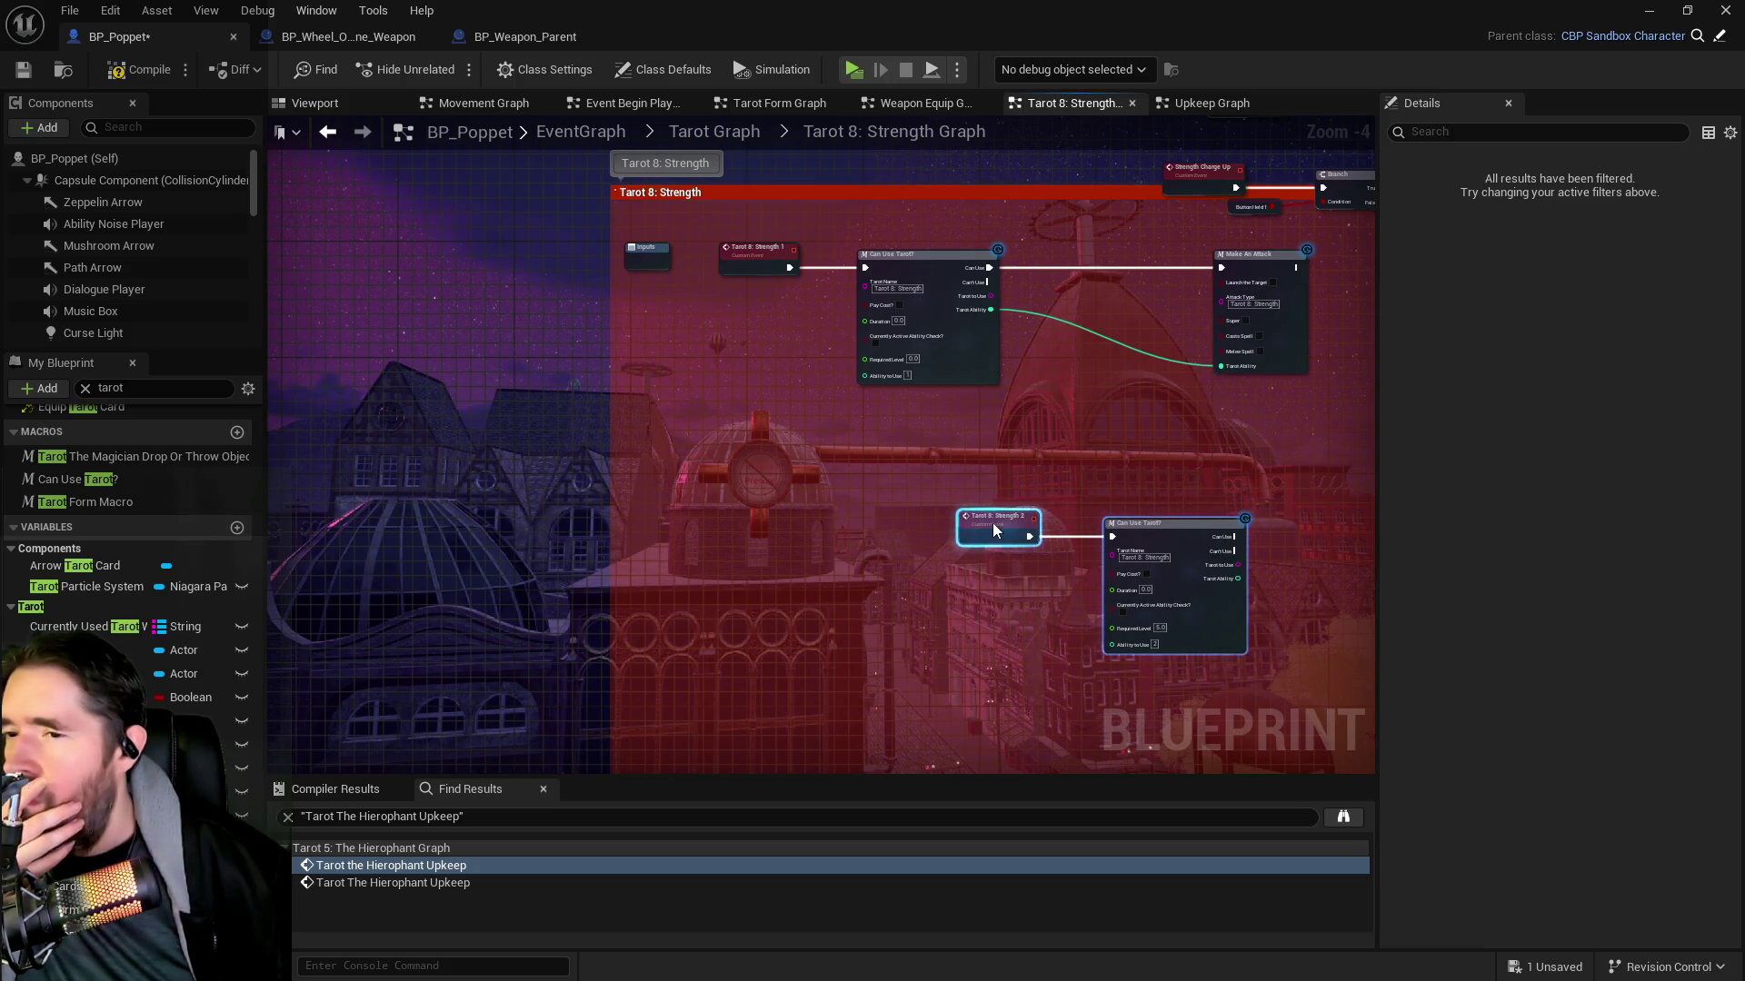
pyautogui.click(1008, 529)
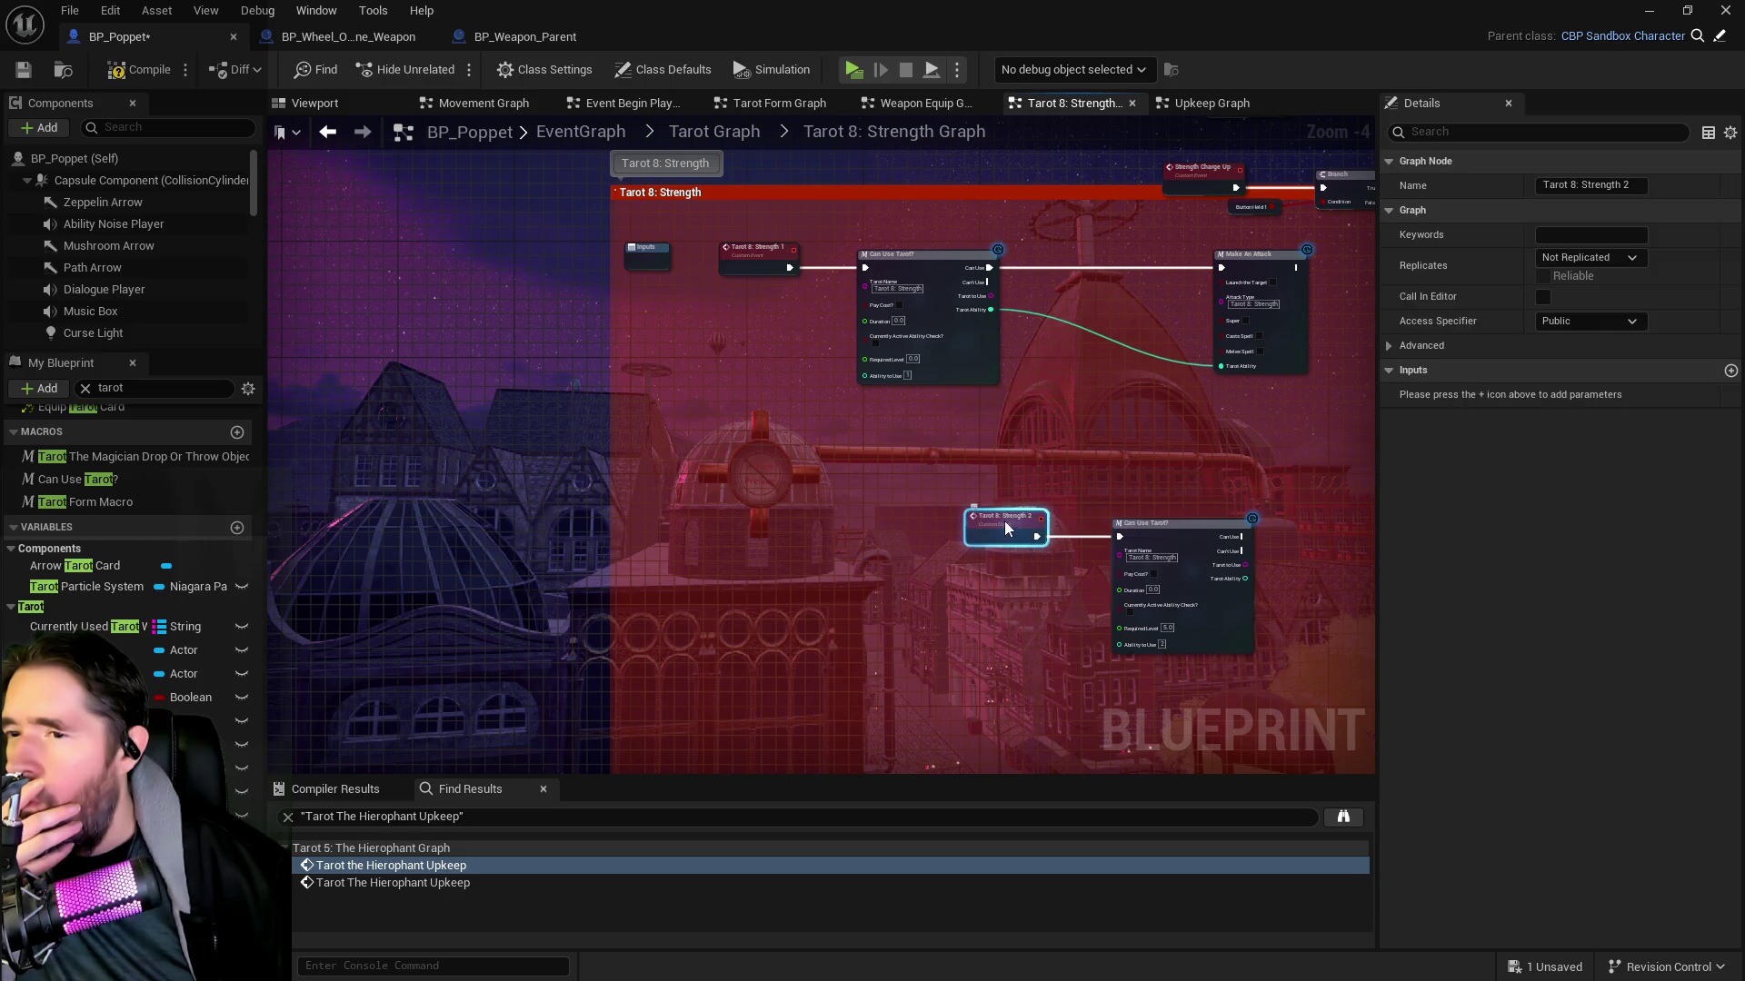
# Box-select the Play Montage chain and move it down-left beside the Strength 2 nodes
pyautogui.moveTo(1165, 525)
pyautogui.mouseDown()
pyautogui.moveTo(1249, 524)
pyautogui.moveTo(951, 518)
pyautogui.mouseUp()
pyautogui.scroll(-3, 1092, 546)
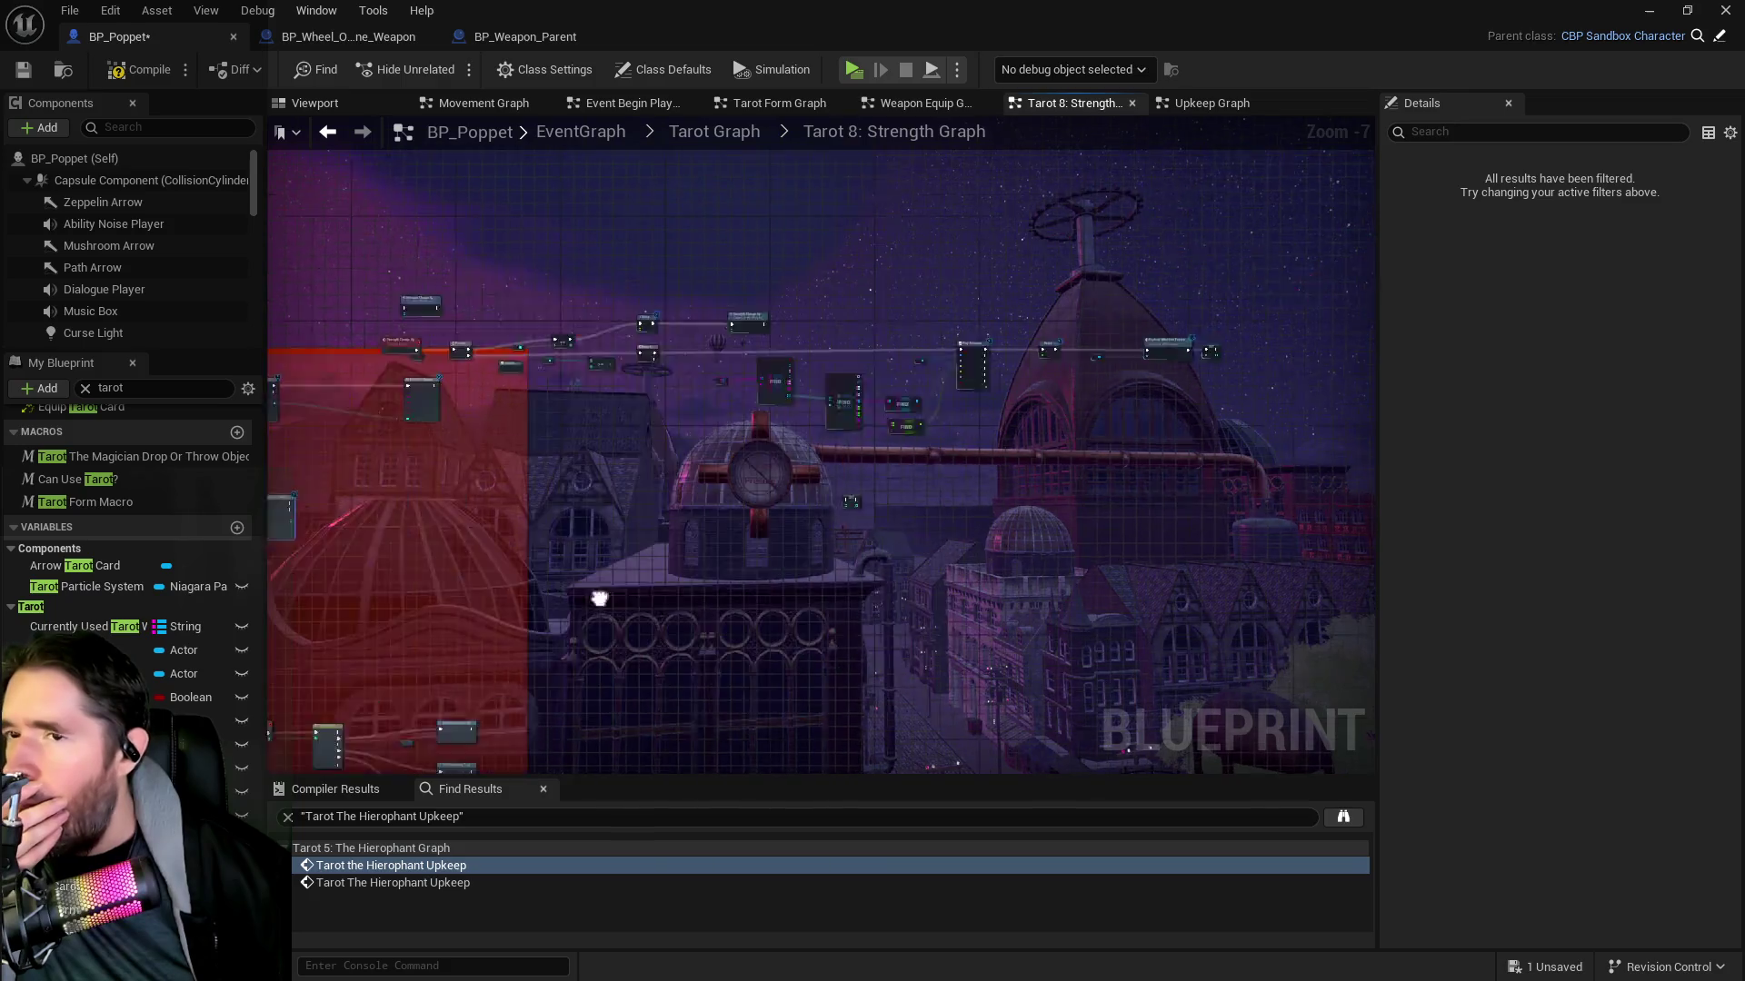
pyautogui.scroll(2, 600, 363)
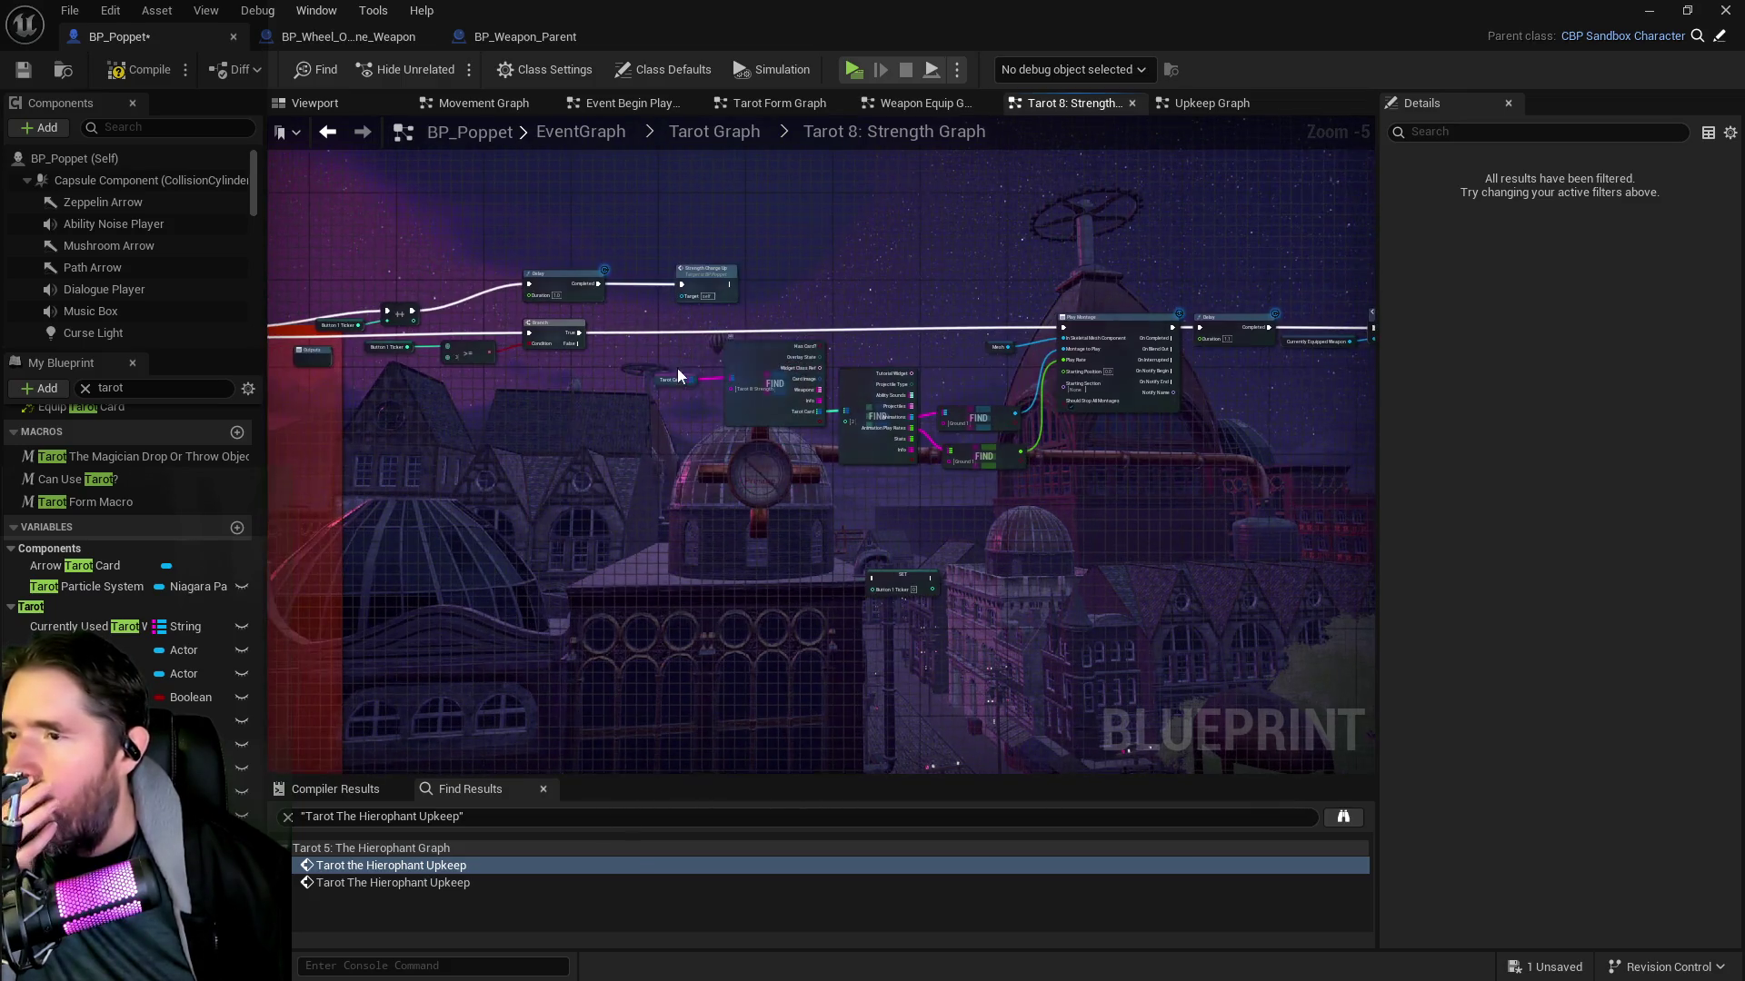
pyautogui.moveTo(633, 334); pyautogui.dragTo(1091, 467)
pyautogui.moveTo(1142, 395); pyautogui.dragTo(847, 448)
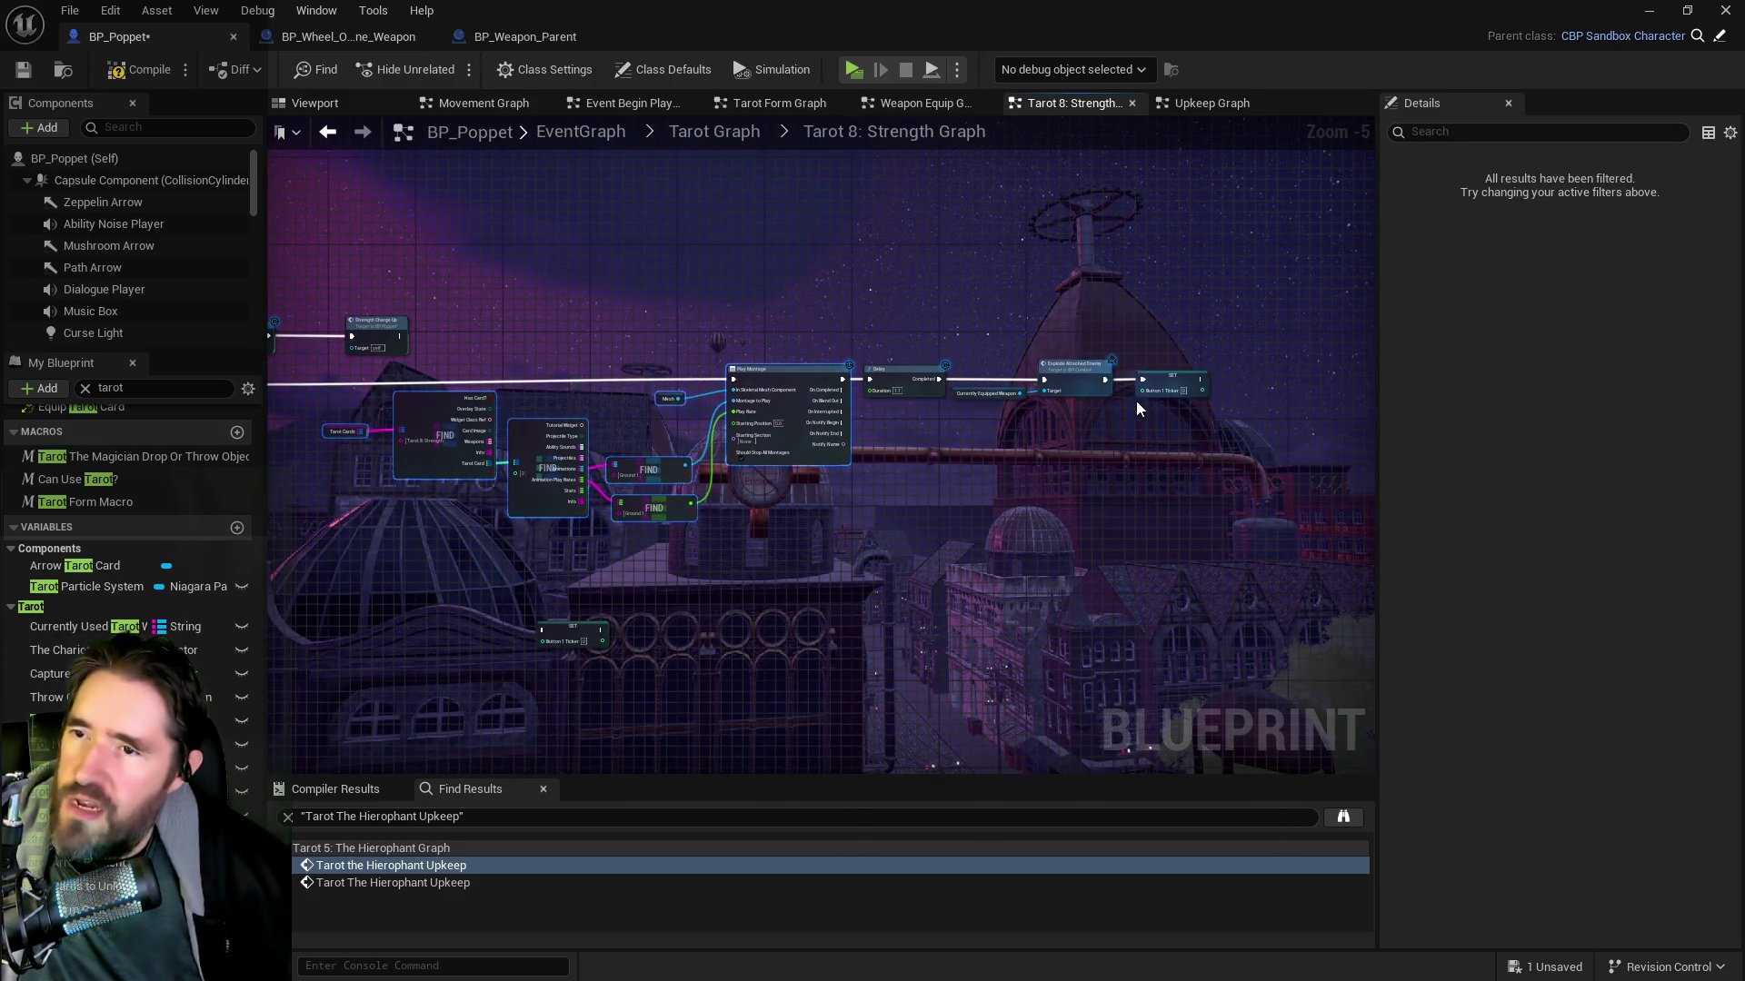
pyautogui.click(1186, 386)
pyautogui.scroll(2, 1191, 386)
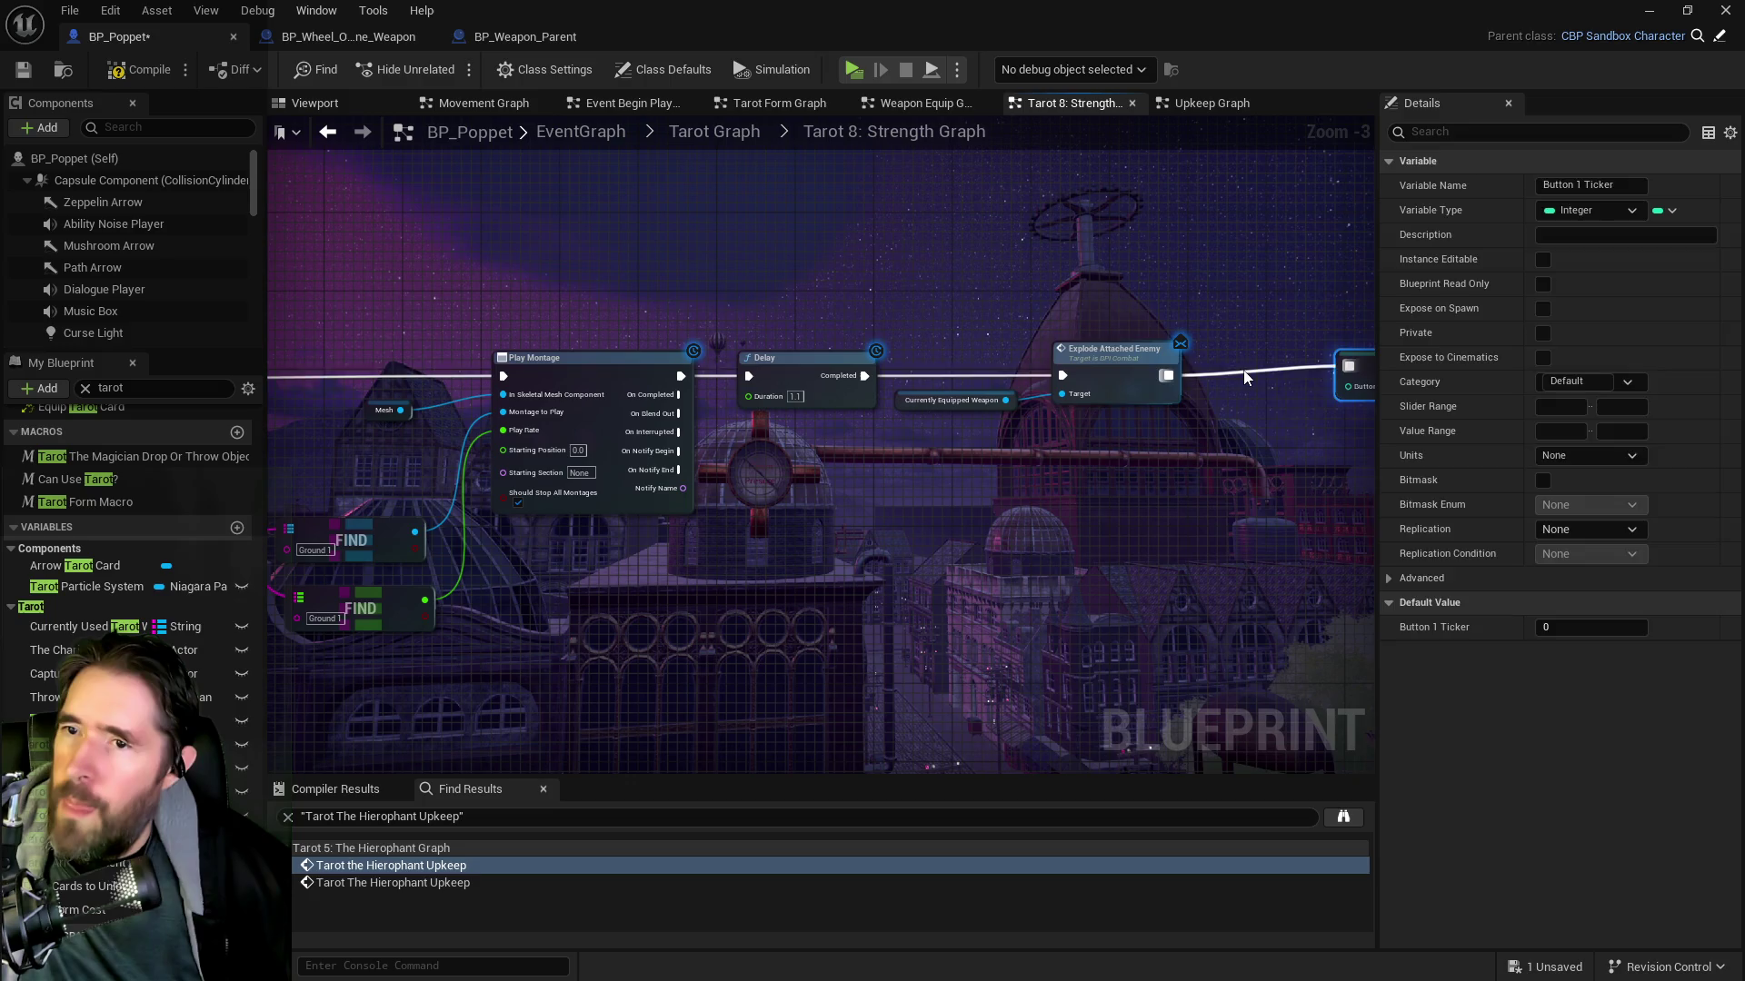
pyautogui.click(1202, 407)
pyautogui.scroll(-3, 1201, 407)
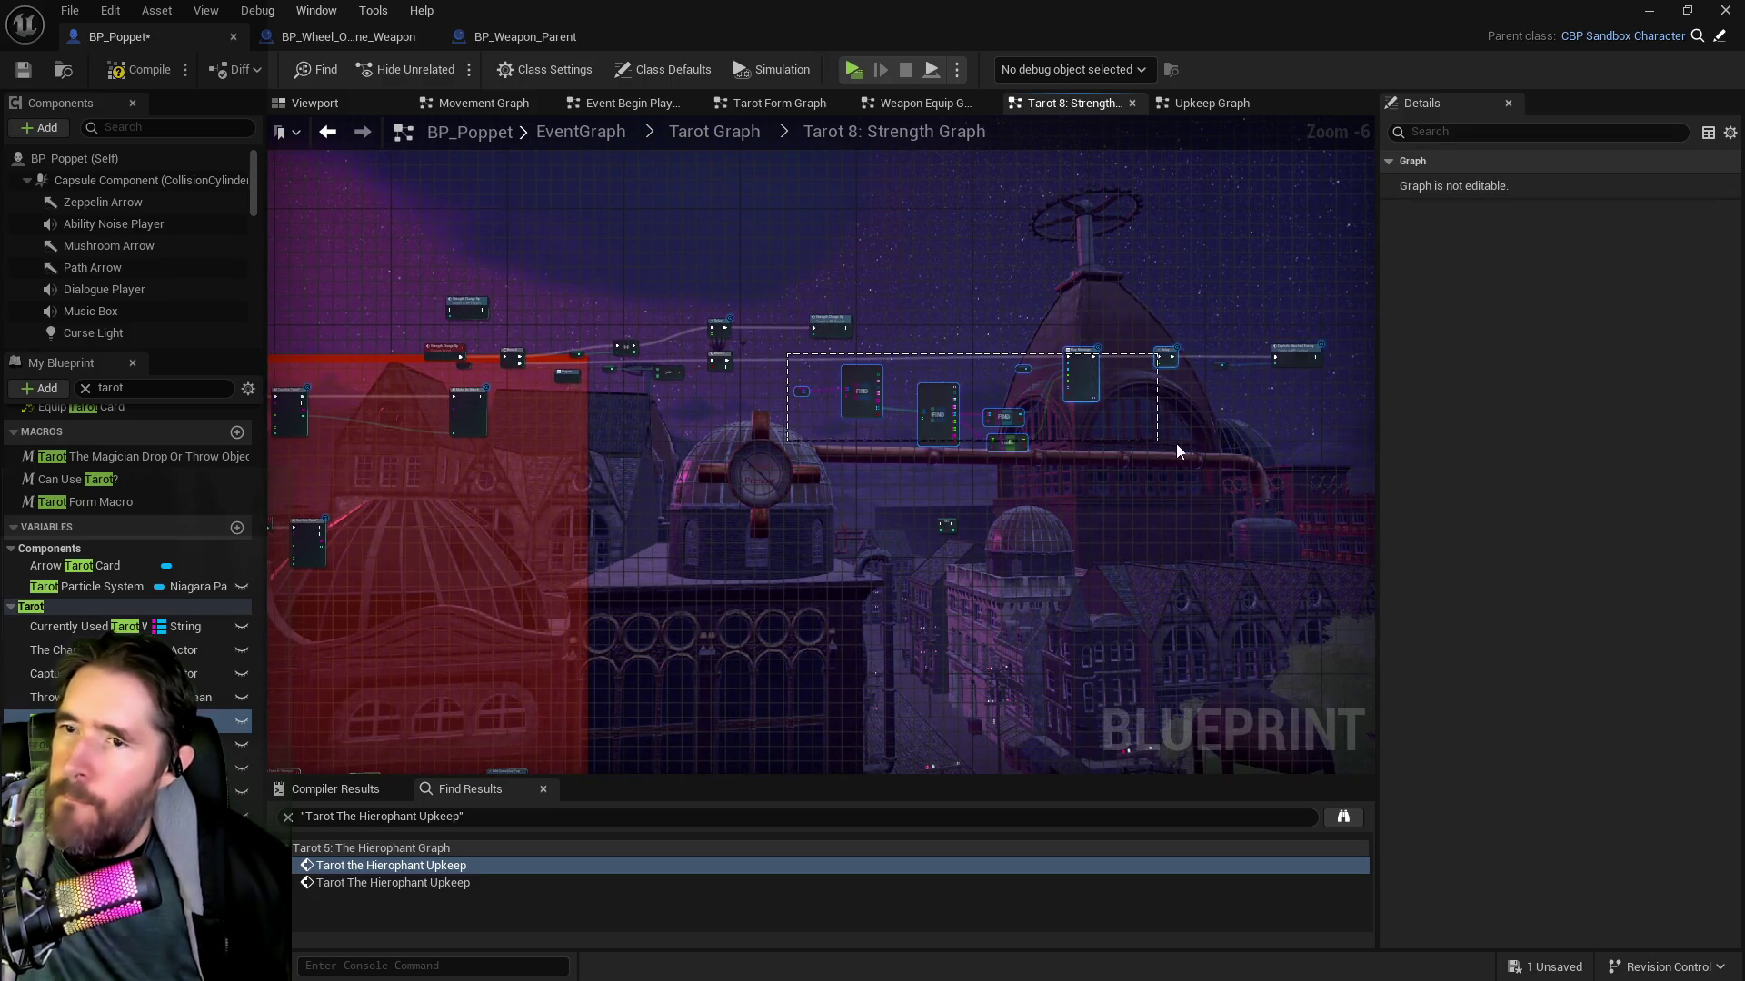
pyautogui.moveTo(1317, 459); pyautogui.dragTo(1317, 459)
pyautogui.moveTo(1268, 358)
pyautogui.mouseDown()
pyautogui.moveTo(925, 463)
pyautogui.moveTo(863, 527)
pyautogui.moveTo(815, 520)
pyautogui.mouseUp()
pyautogui.scroll(1, 788, 505)
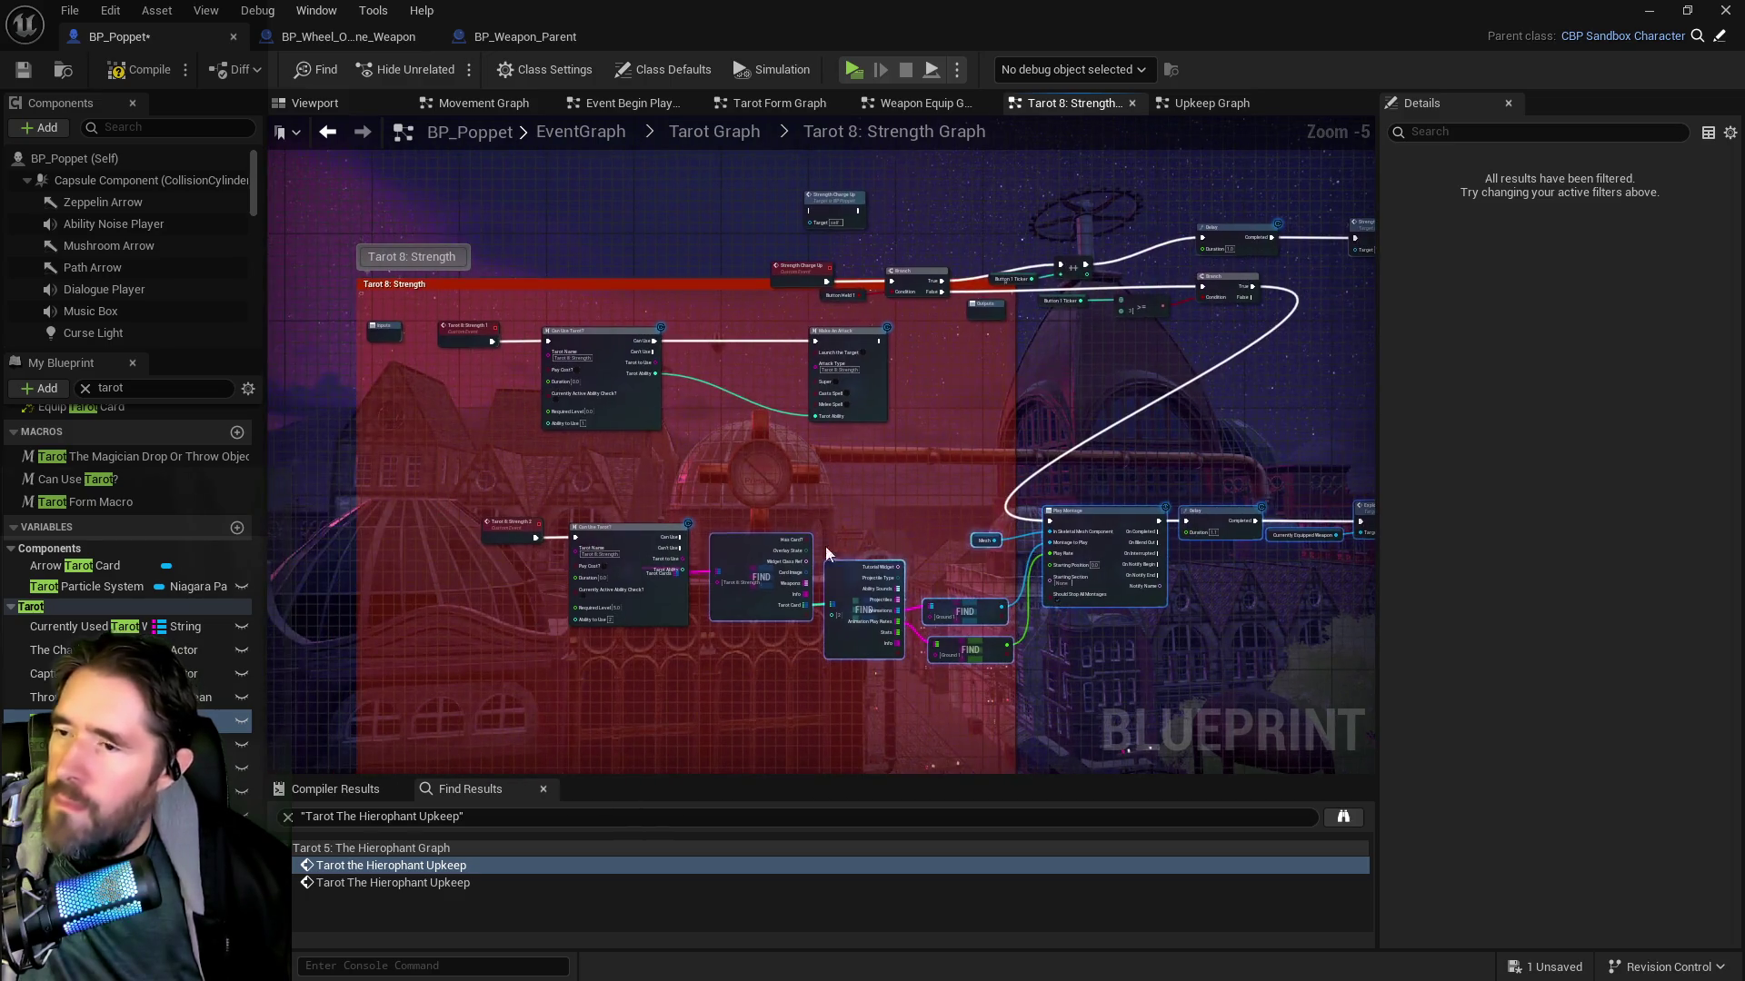
pyautogui.moveTo(800, 567)
pyautogui.mouseDown()
pyautogui.moveTo(611, 526)
pyautogui.moveTo(264, 509)
pyautogui.mouseUp()
# Break the Strength 2 link to its Can Use Tarot? check and reposition both nodes
pyautogui.moveTo(1010, 481); pyautogui.dragTo(1068, 412)
pyautogui.moveTo(702, 454); pyautogui.dragTo(1143, 462)
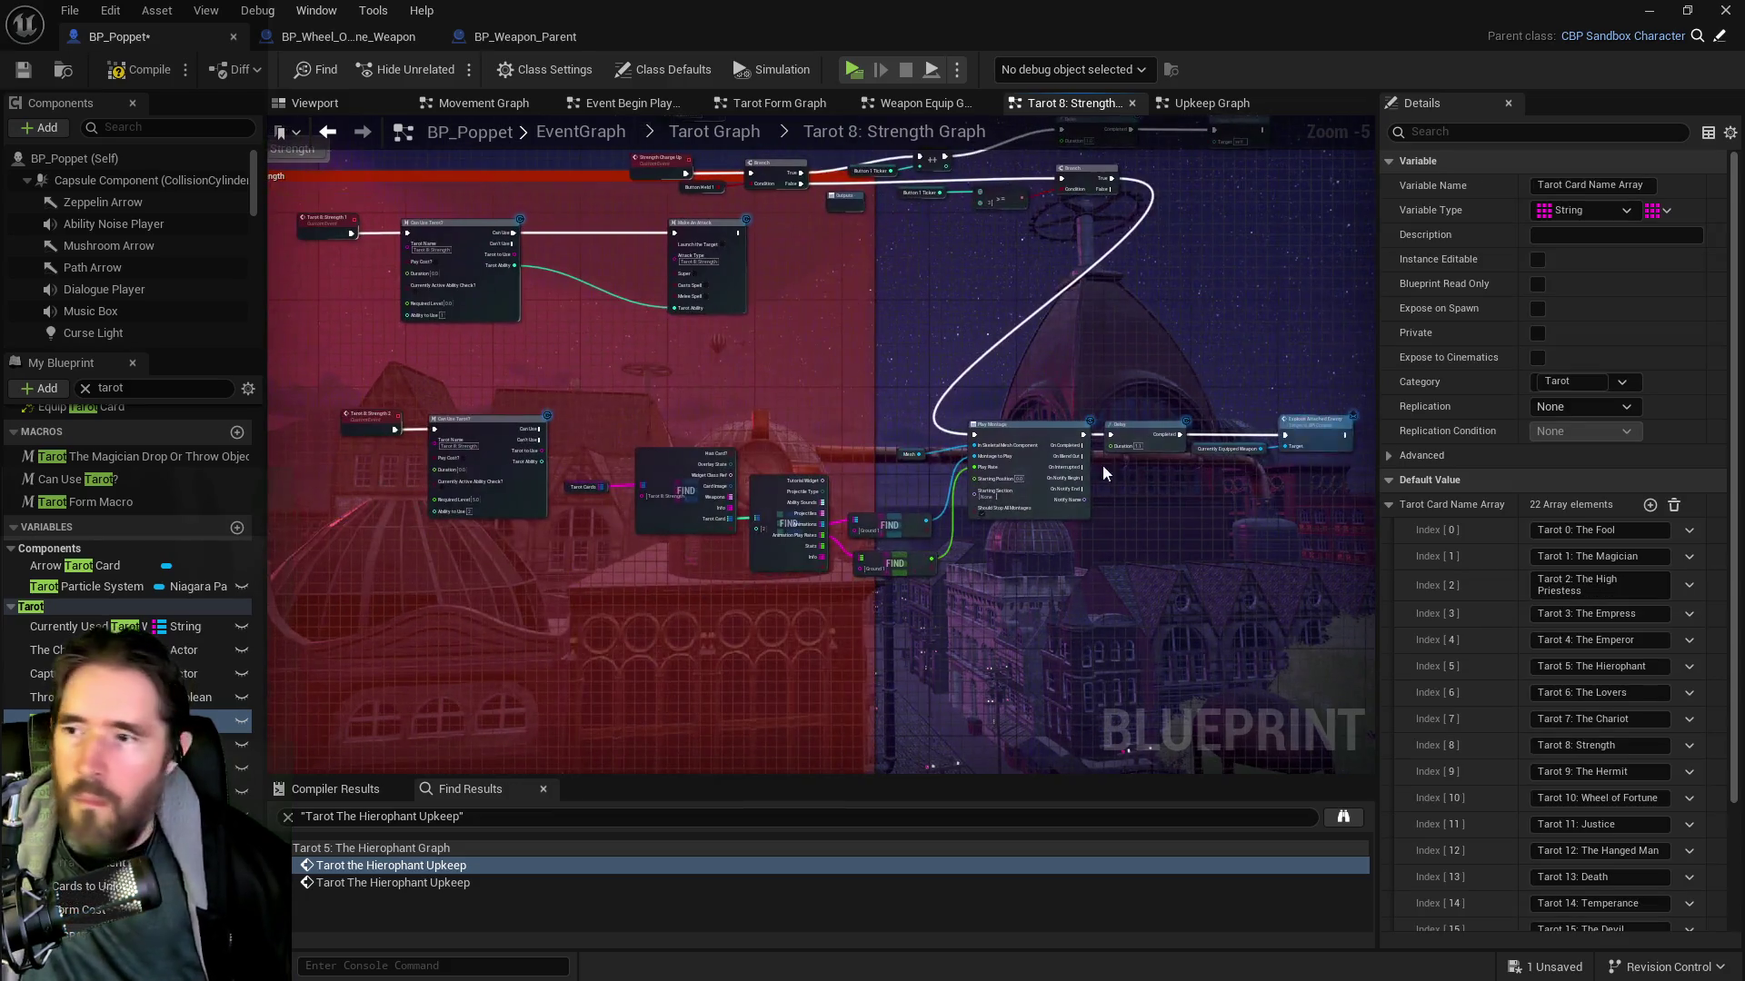
pyautogui.moveTo(596, 443); pyautogui.dragTo(728, 448)
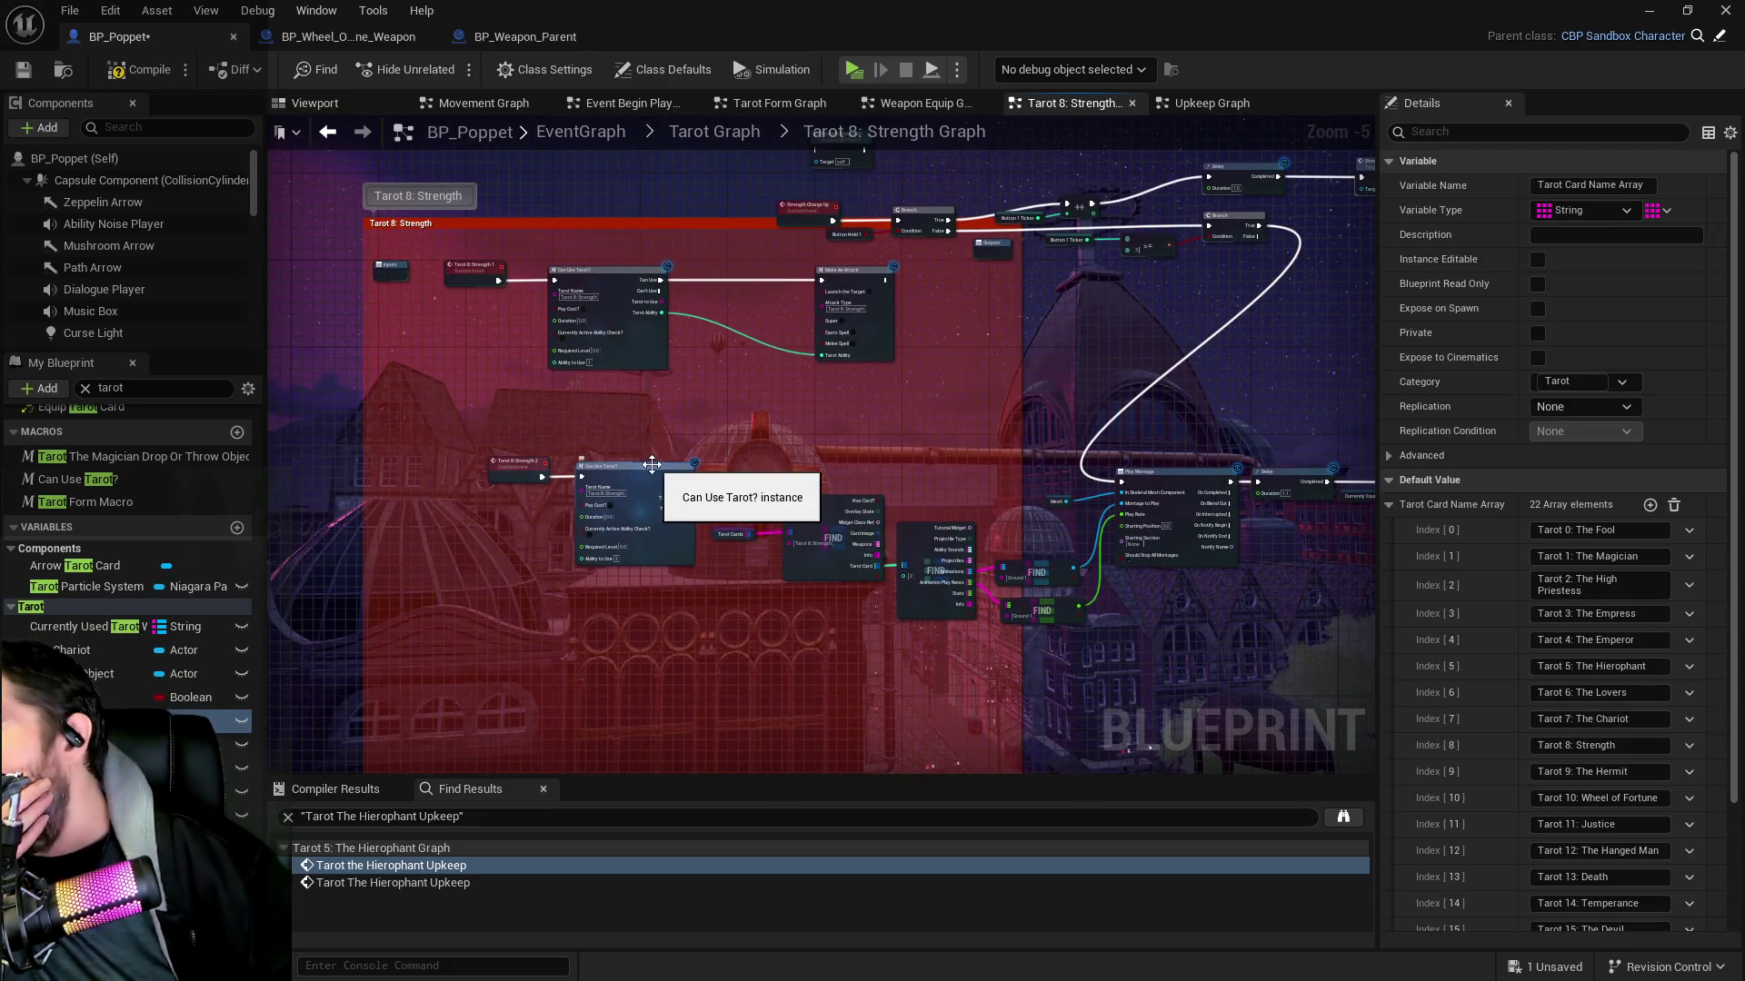
pyautogui.scroll(2, 650, 470)
pyautogui.click(589, 610)
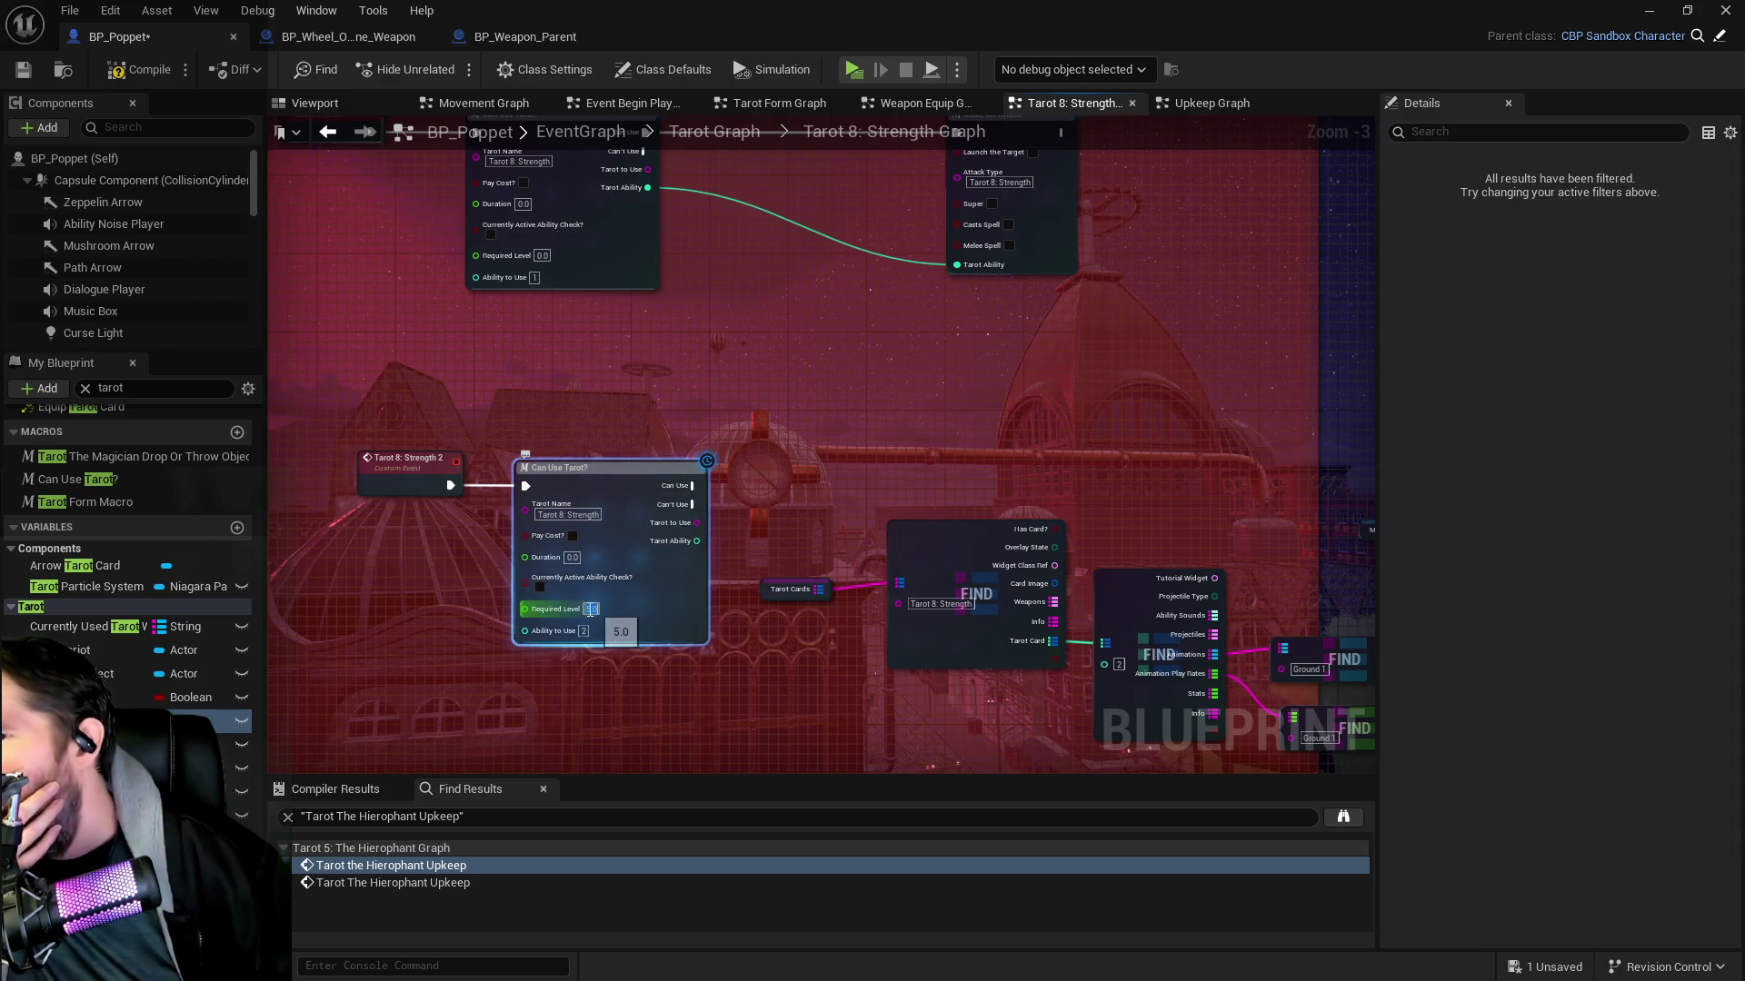
pyautogui.moveTo(408, 487); pyautogui.dragTo(336, 496)
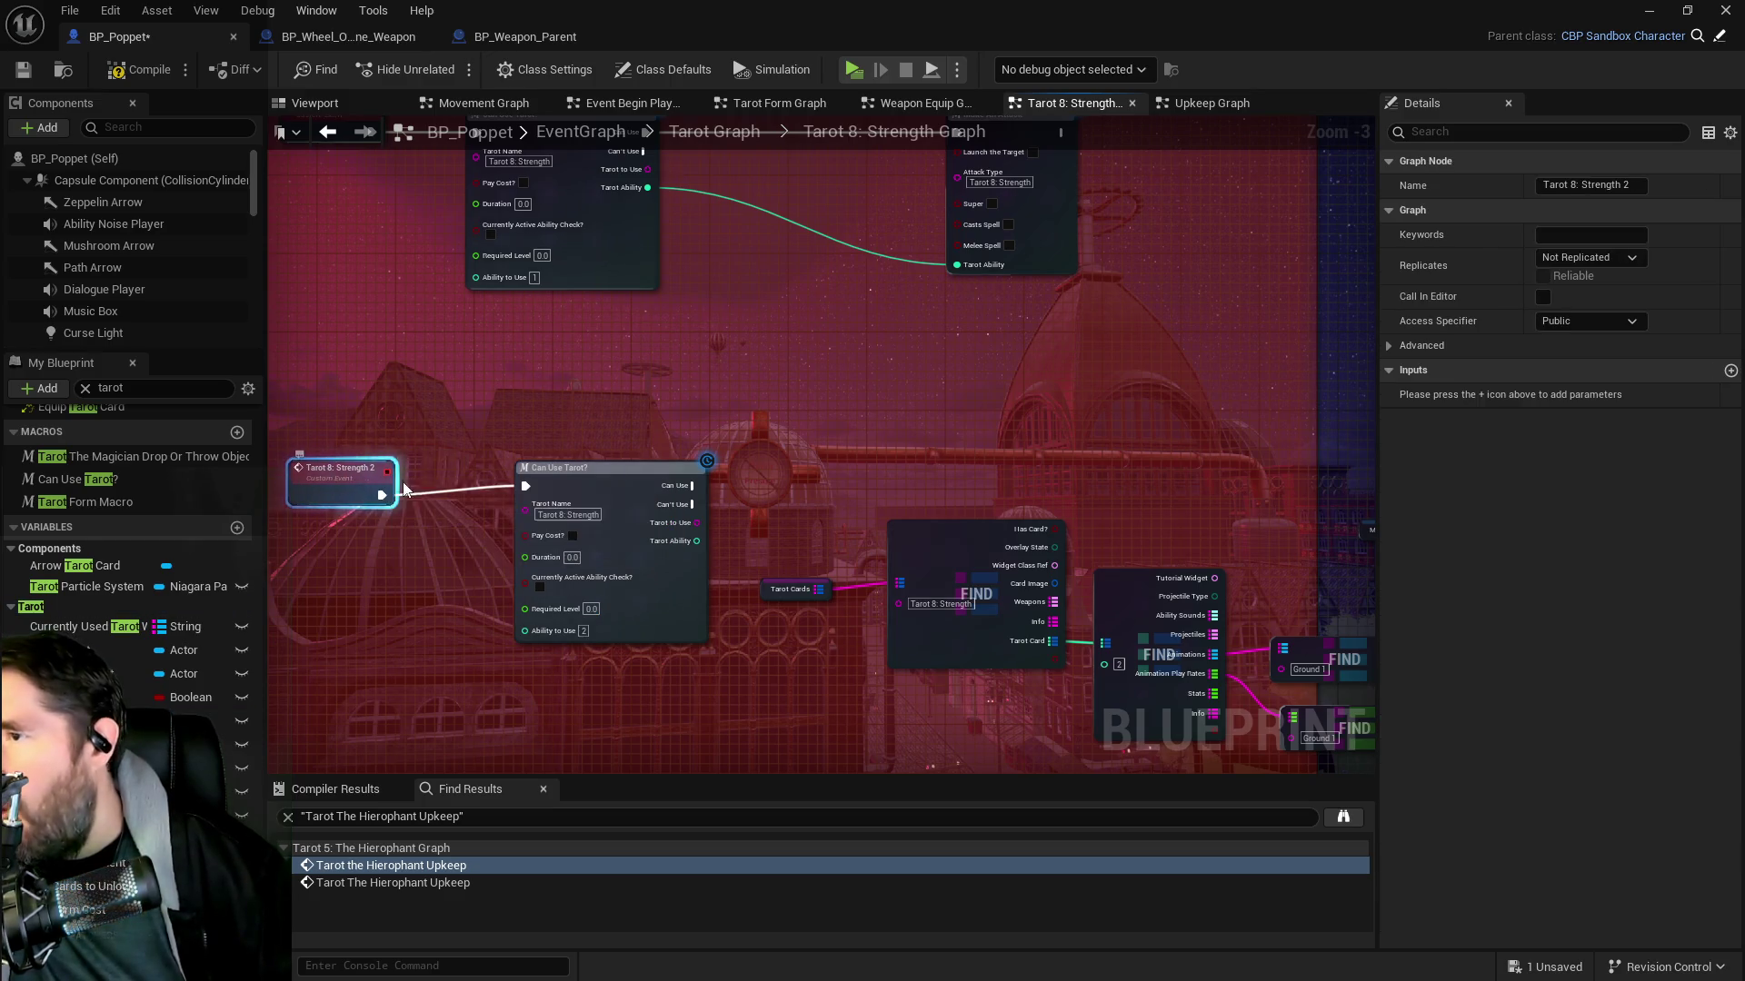
pyautogui.keyDown('alt'); pyautogui.click(526, 486); pyautogui.keyUp('alt')
pyautogui.moveTo(569, 481); pyautogui.dragTo(643, 434)
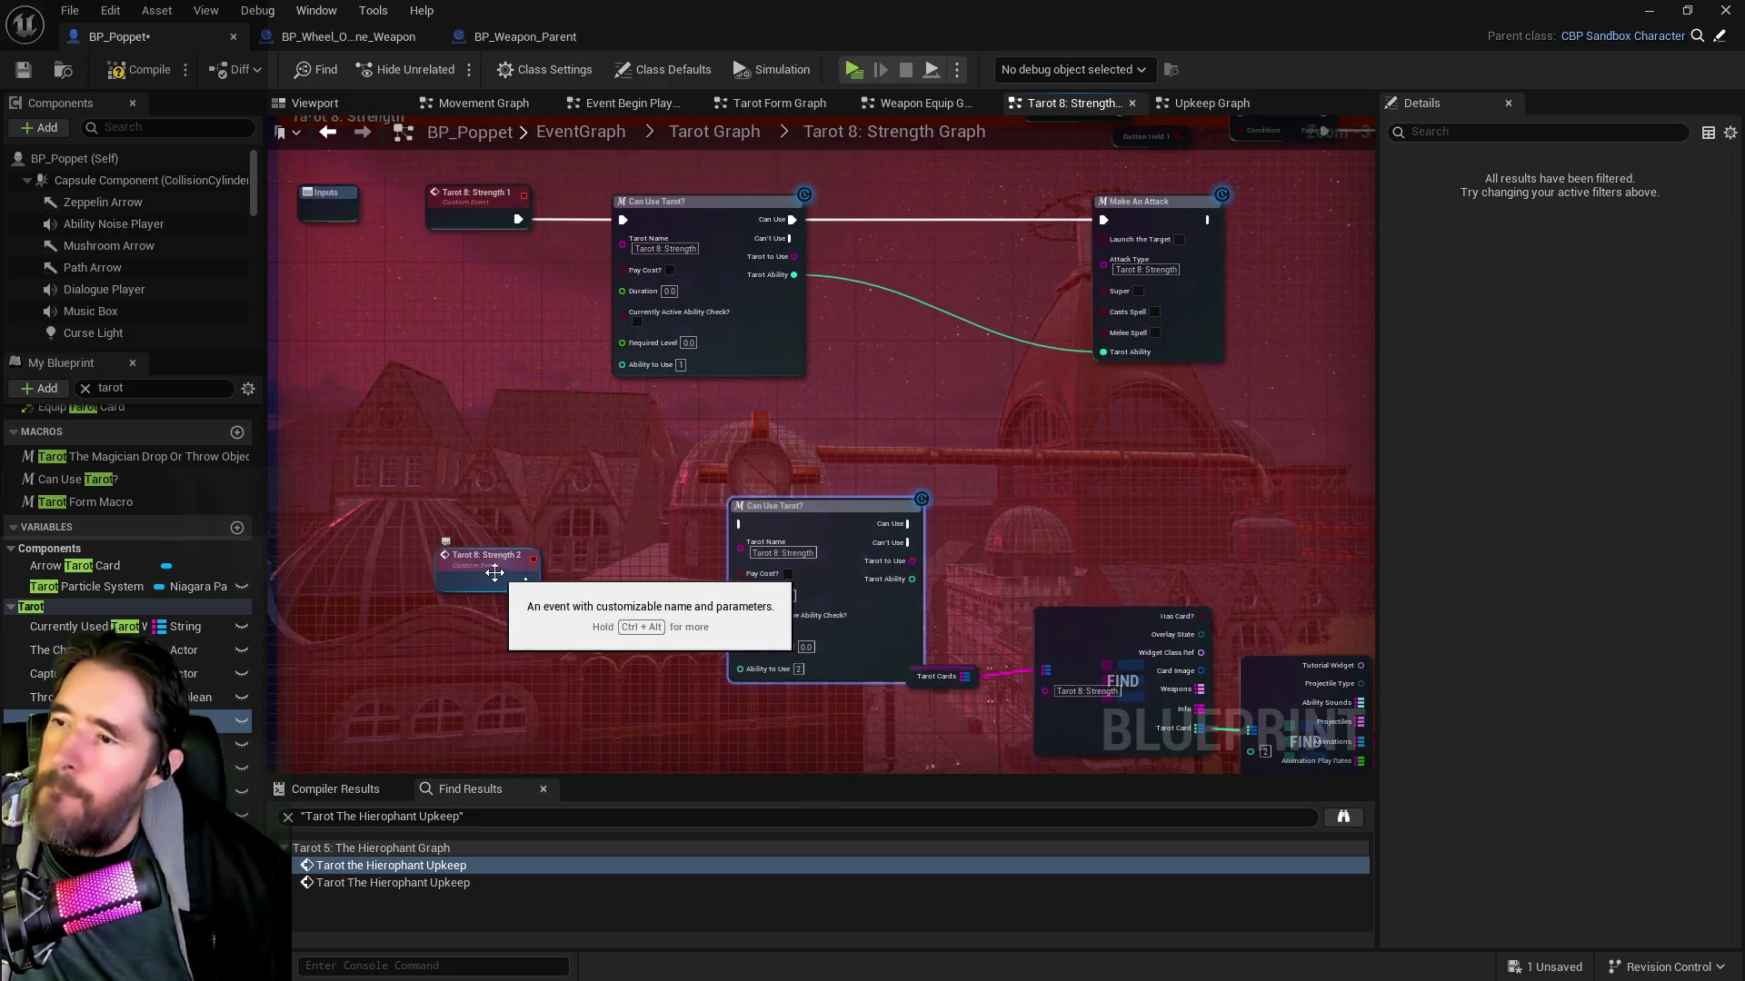
pyautogui.moveTo(490, 568); pyautogui.dragTo(390, 546)
pyautogui.moveTo(755, 546)
pyautogui.mouseDown()
pyautogui.moveTo(700, 535)
pyautogui.moveTo(768, 518)
pyautogui.moveTo(736, 533)
pyautogui.moveTo(771, 418)
pyautogui.moveTo(783, 473)
pyautogui.mouseUp()
# Connect Tarot Ability to the lower FIND node and shift the Strength 1 event left
pyautogui.moveTo(682, 413)
pyautogui.mouseDown()
pyautogui.moveTo(829, 476)
pyautogui.moveTo(827, 438)
pyautogui.mouseUp()
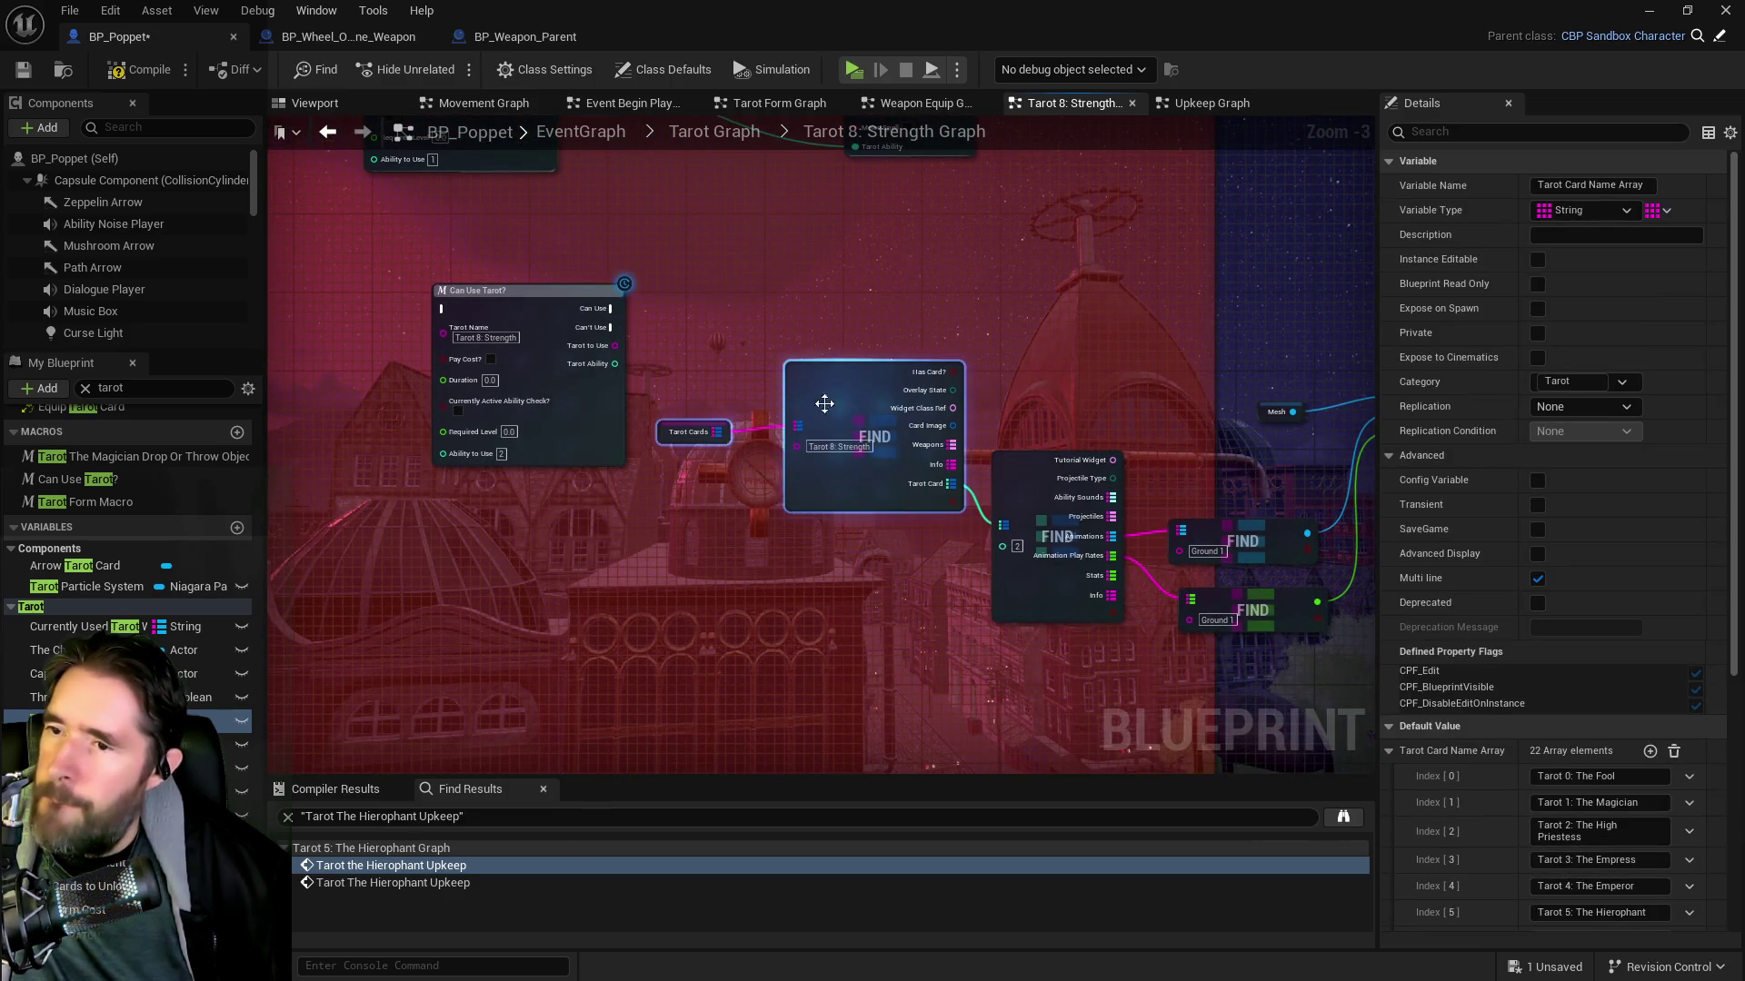
pyautogui.moveTo(624, 373)
pyautogui.mouseDown()
pyautogui.moveTo(700, 491)
pyautogui.moveTo(1002, 546)
pyautogui.mouseUp()
pyautogui.moveTo(903, 619)
pyautogui.mouseDown()
pyautogui.moveTo(689, 549)
pyautogui.moveTo(658, 605)
pyautogui.mouseUp()
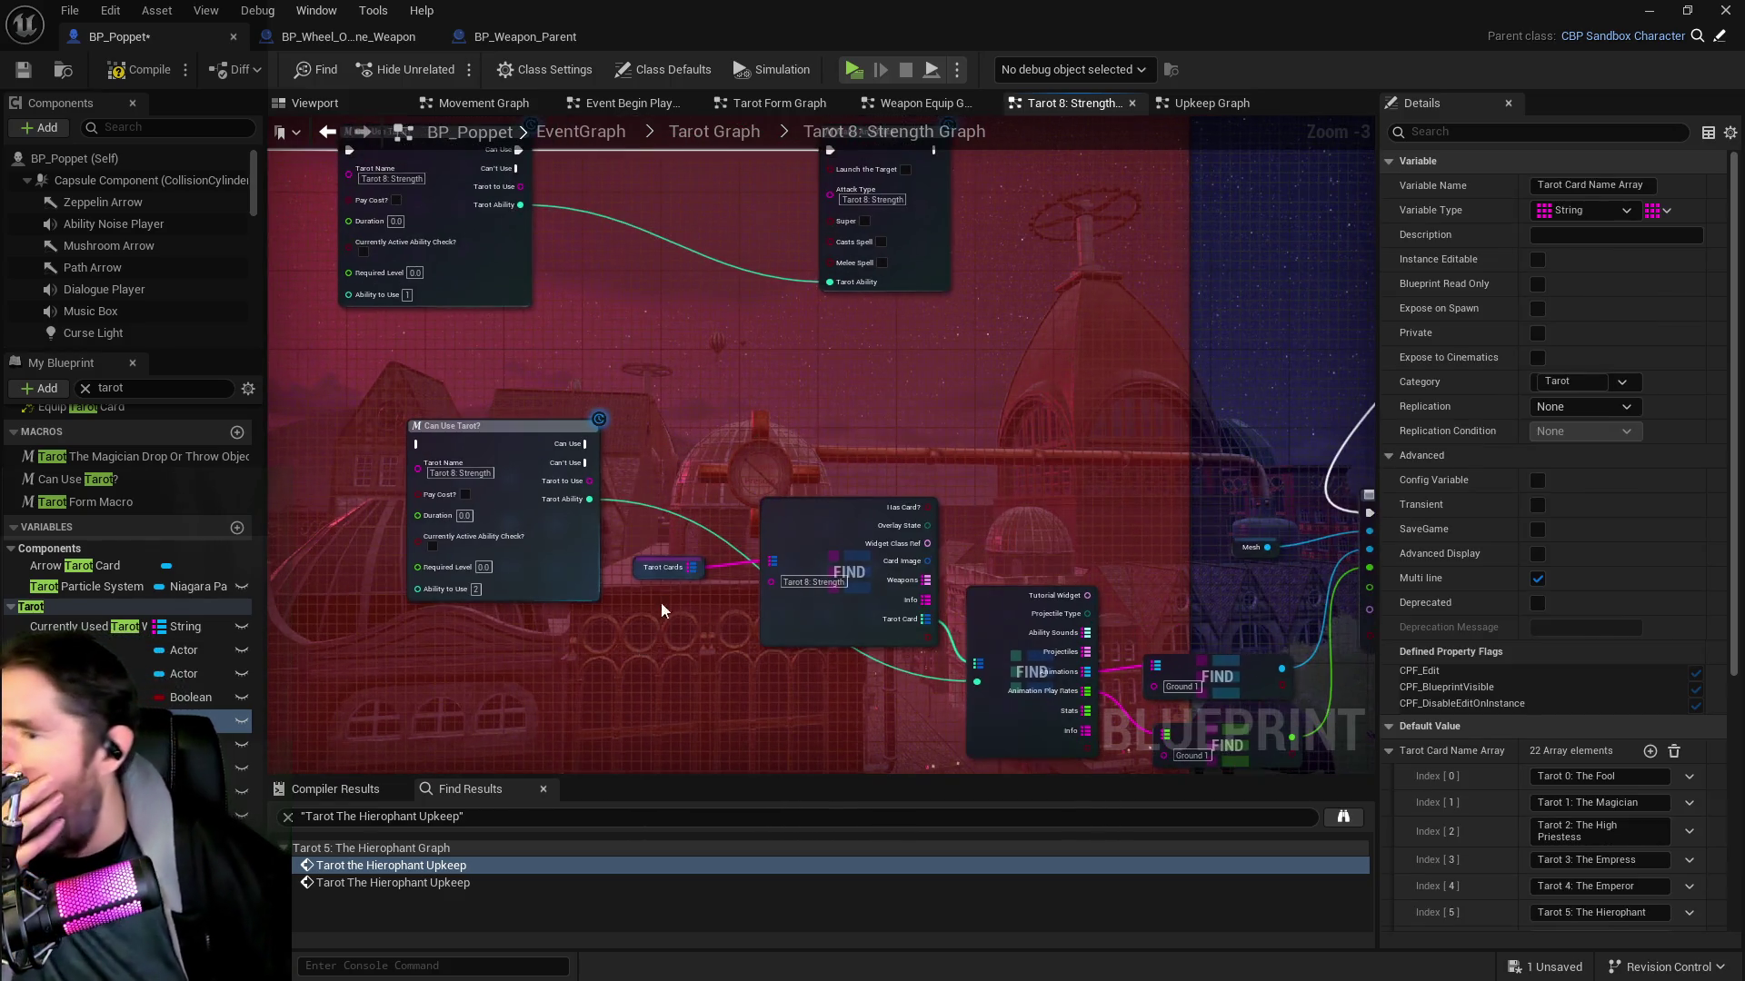
pyautogui.moveTo(694, 512); pyautogui.dragTo(810, 578)
pyautogui.scroll(-2, 890, 567)
pyautogui.moveTo(667, 511)
pyautogui.mouseDown()
pyautogui.moveTo(695, 510)
pyautogui.moveTo(491, 507)
pyautogui.moveTo(612, 526)
pyautogui.moveTo(646, 502)
pyautogui.mouseUp()
pyautogui.moveTo(440, 352); pyautogui.dragTo(282, 351)
pyautogui.moveTo(495, 347); pyautogui.dragTo(397, 355)
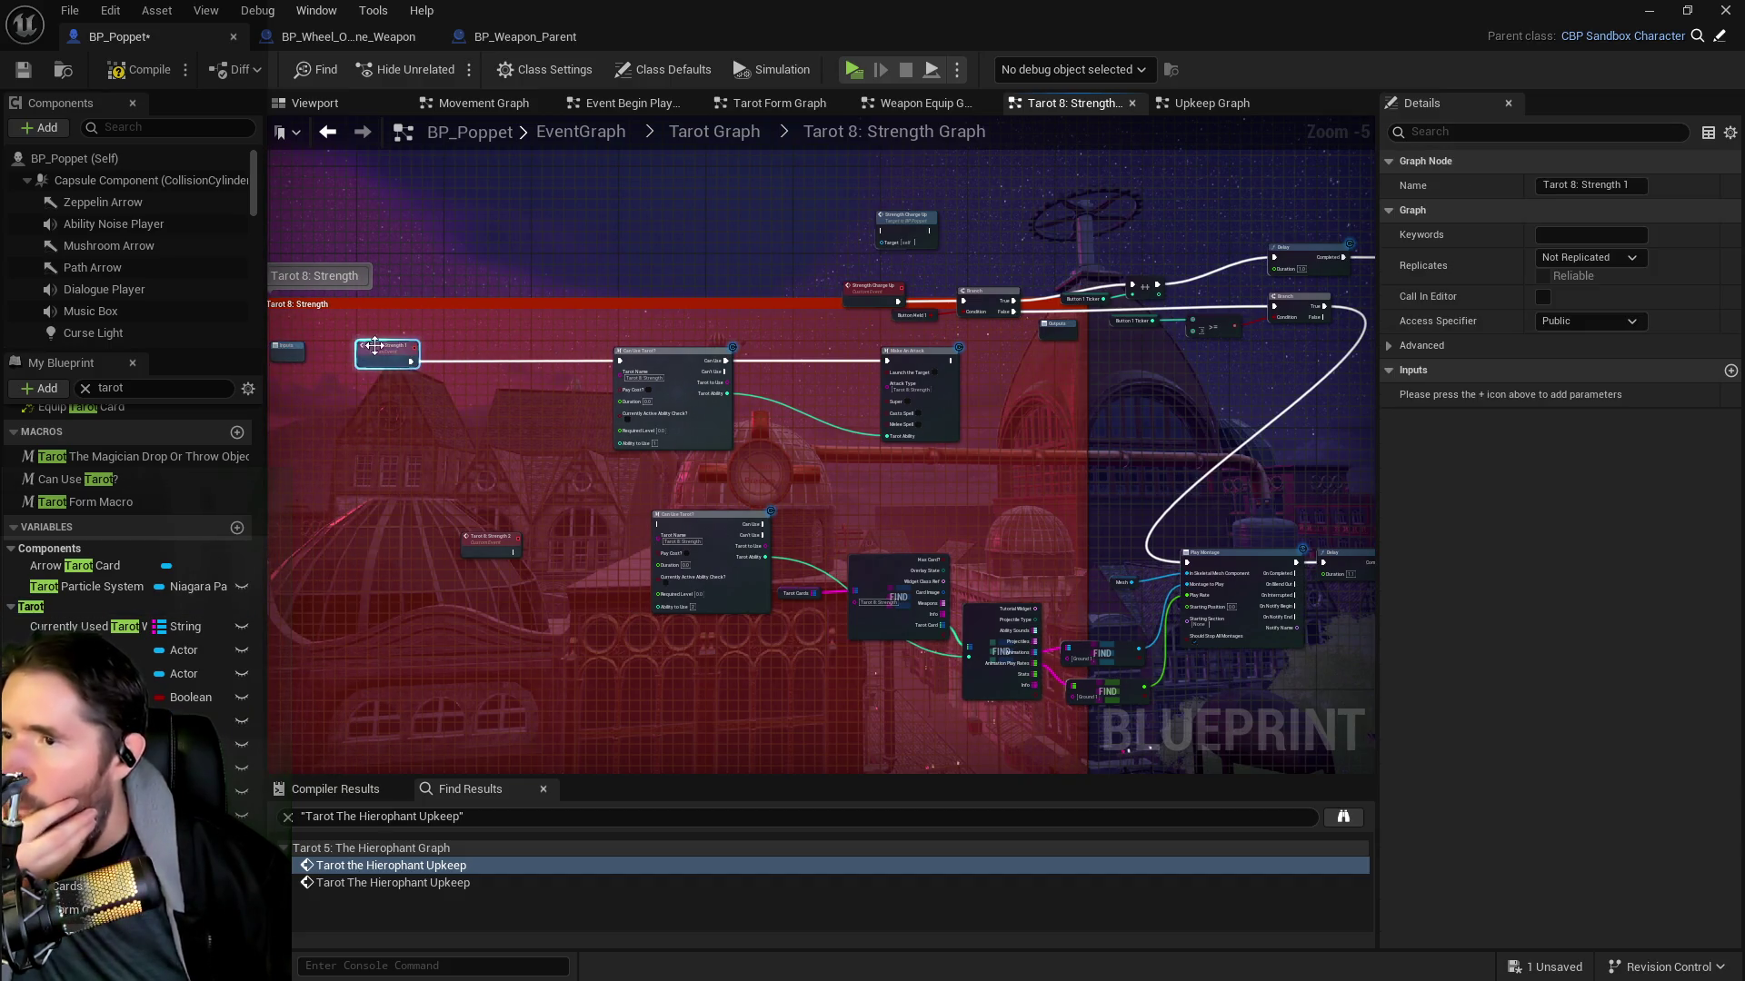
pyautogui.scroll(1, 499, 441)
pyautogui.scroll(-1, 590, 471)
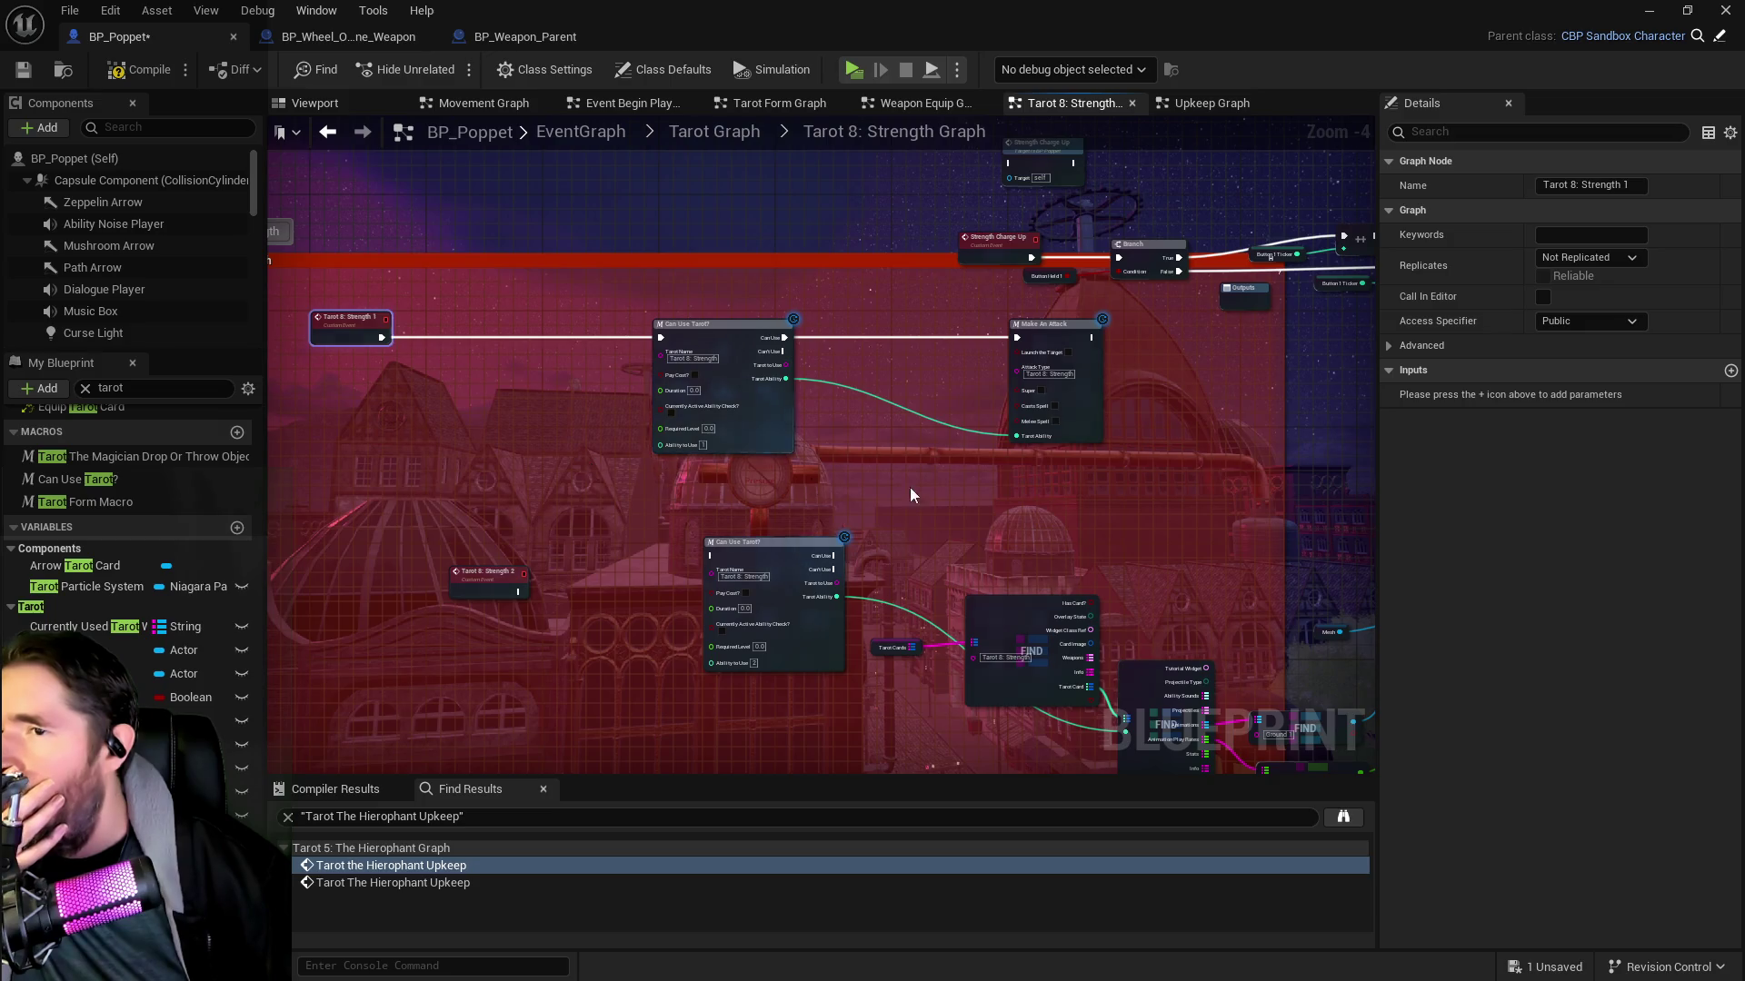
# Wire the lower check's Can Use output into Play Montage's execution input
pyautogui.moveTo(904, 487); pyautogui.dragTo(538, 516)
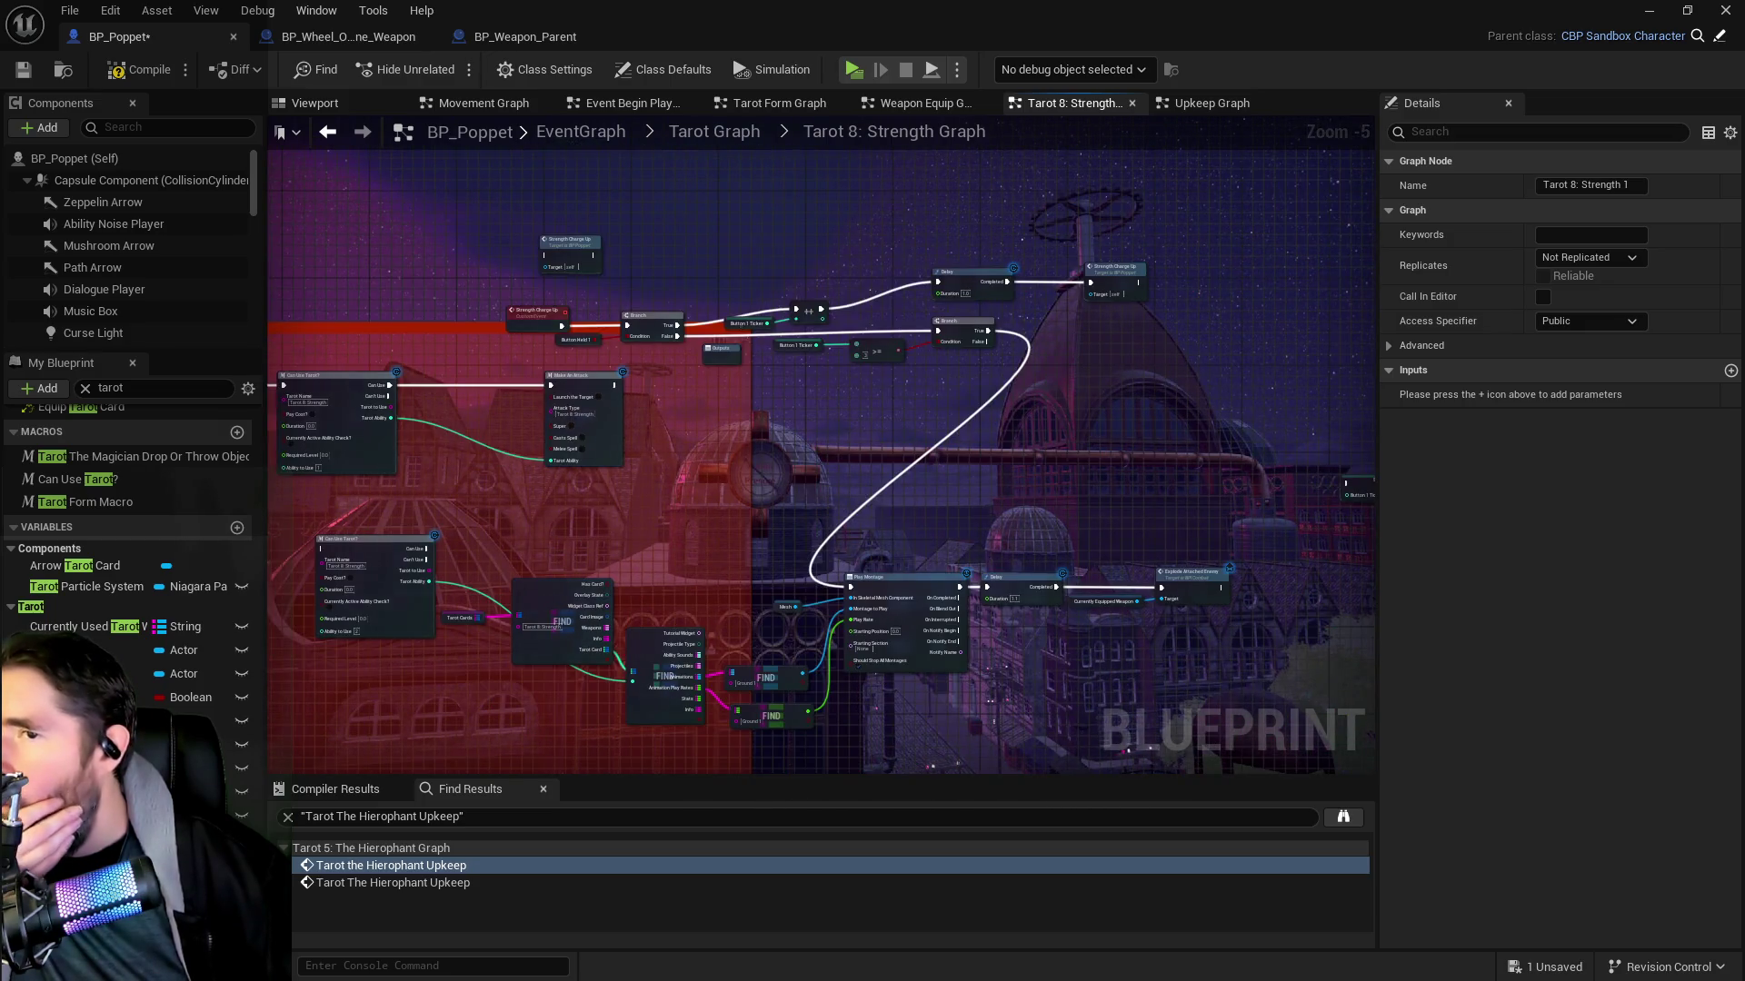
pyautogui.scroll(1, 581, 534)
pyautogui.moveTo(507, 452)
pyautogui.mouseDown()
pyautogui.moveTo(744, 416)
pyautogui.moveTo(624, 448)
pyautogui.moveTo(806, 362)
pyautogui.mouseUp()
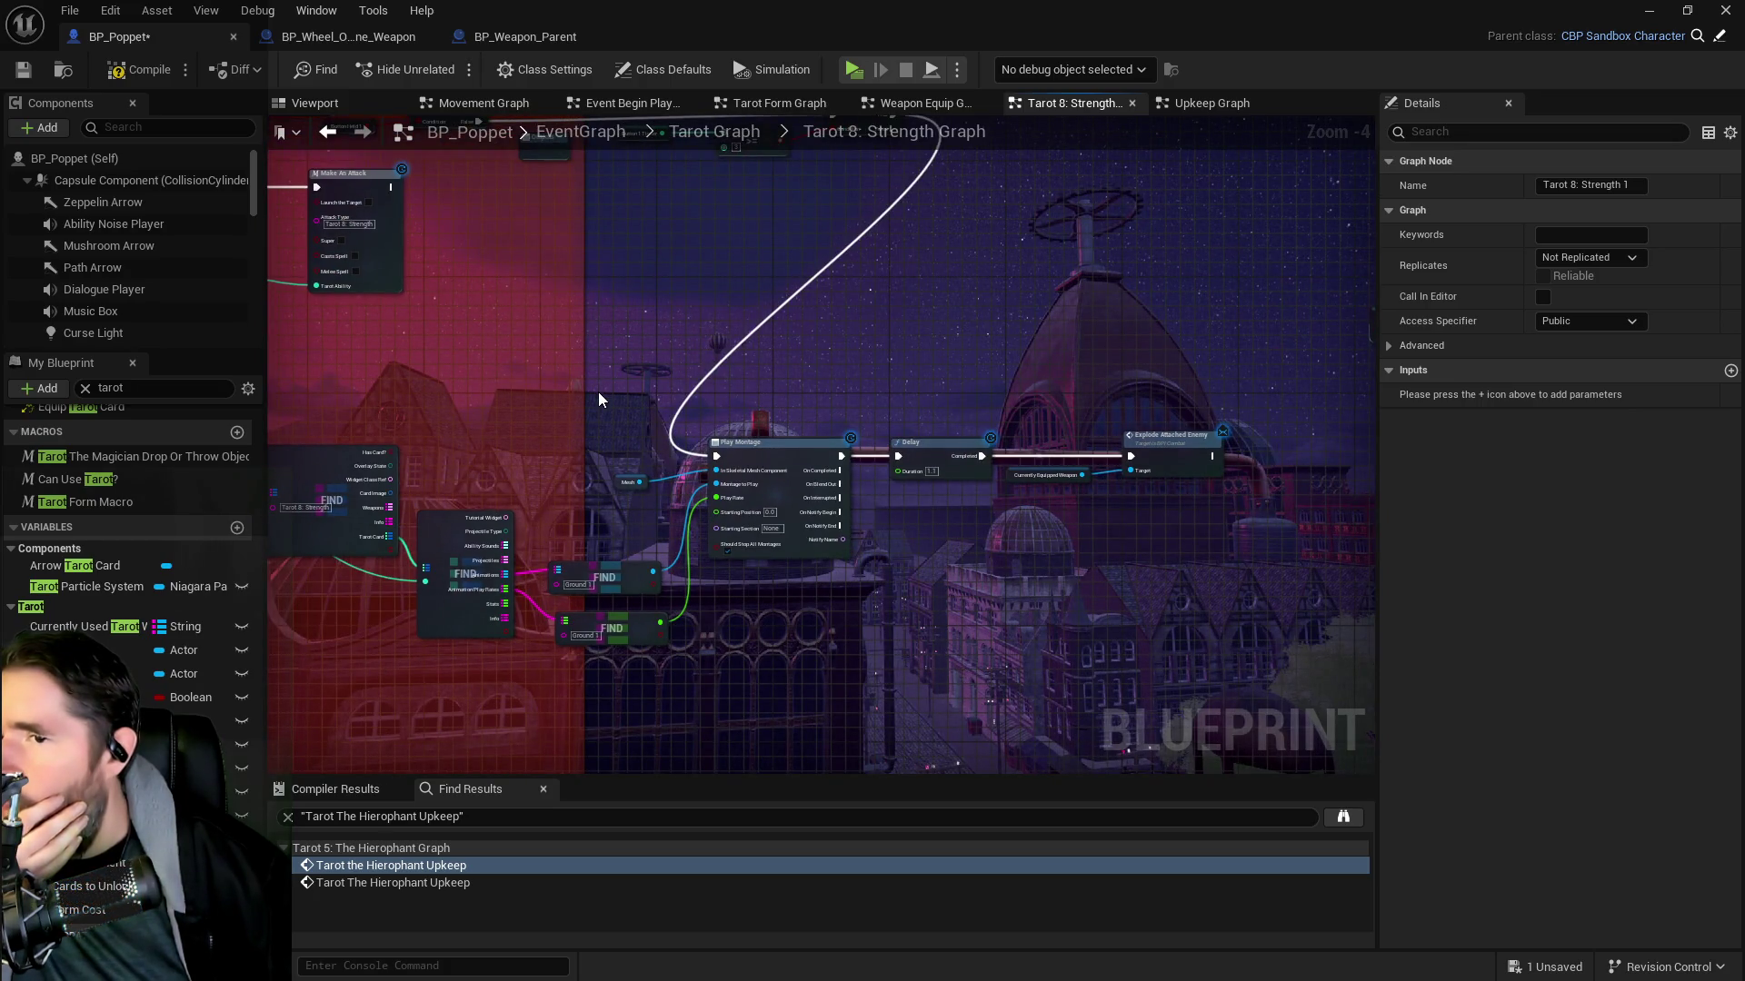
pyautogui.moveTo(614, 402)
pyautogui.mouseDown()
pyautogui.moveTo(847, 538)
pyautogui.moveTo(979, 524)
pyautogui.mouseUp()
pyautogui.moveTo(500, 529)
pyautogui.mouseDown()
pyautogui.moveTo(1087, 584)
pyautogui.moveTo(1082, 568)
pyautogui.mouseUp()
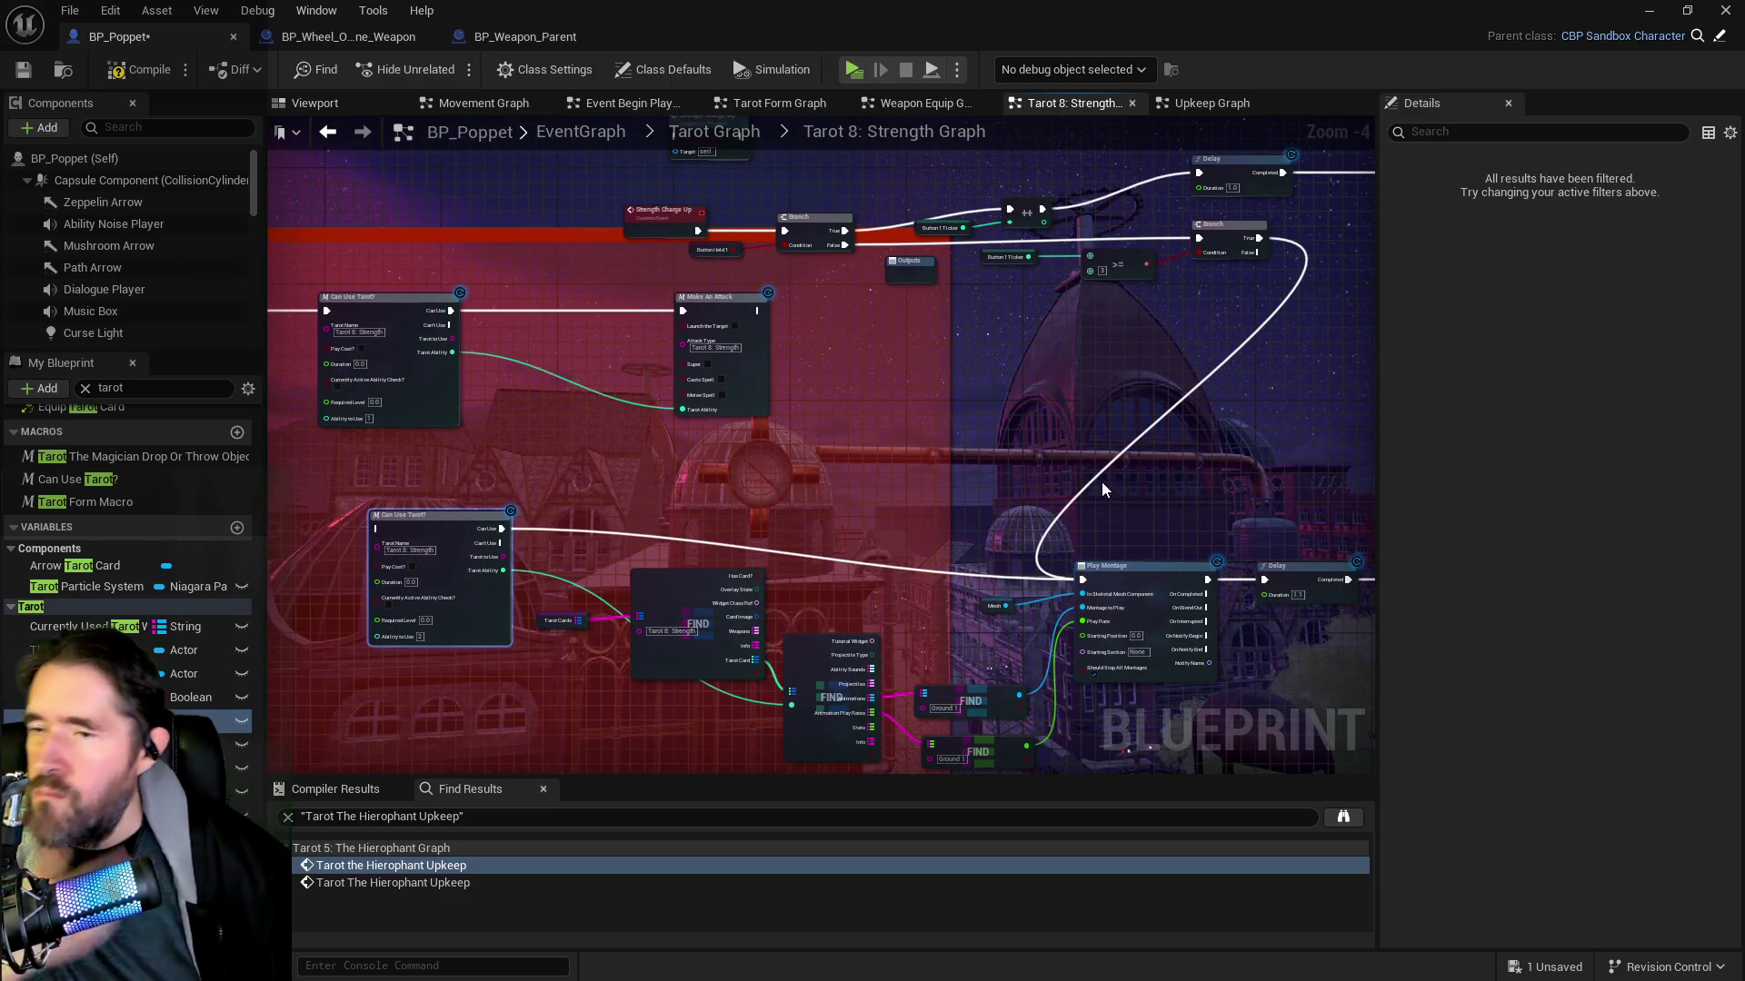
# Cut the looping Branch wire and delete the old Strength Charge Up, Branch and Delay nodes
pyautogui.click(558, 621)
pyautogui.moveTo(796, 377); pyautogui.dragTo(785, 527)
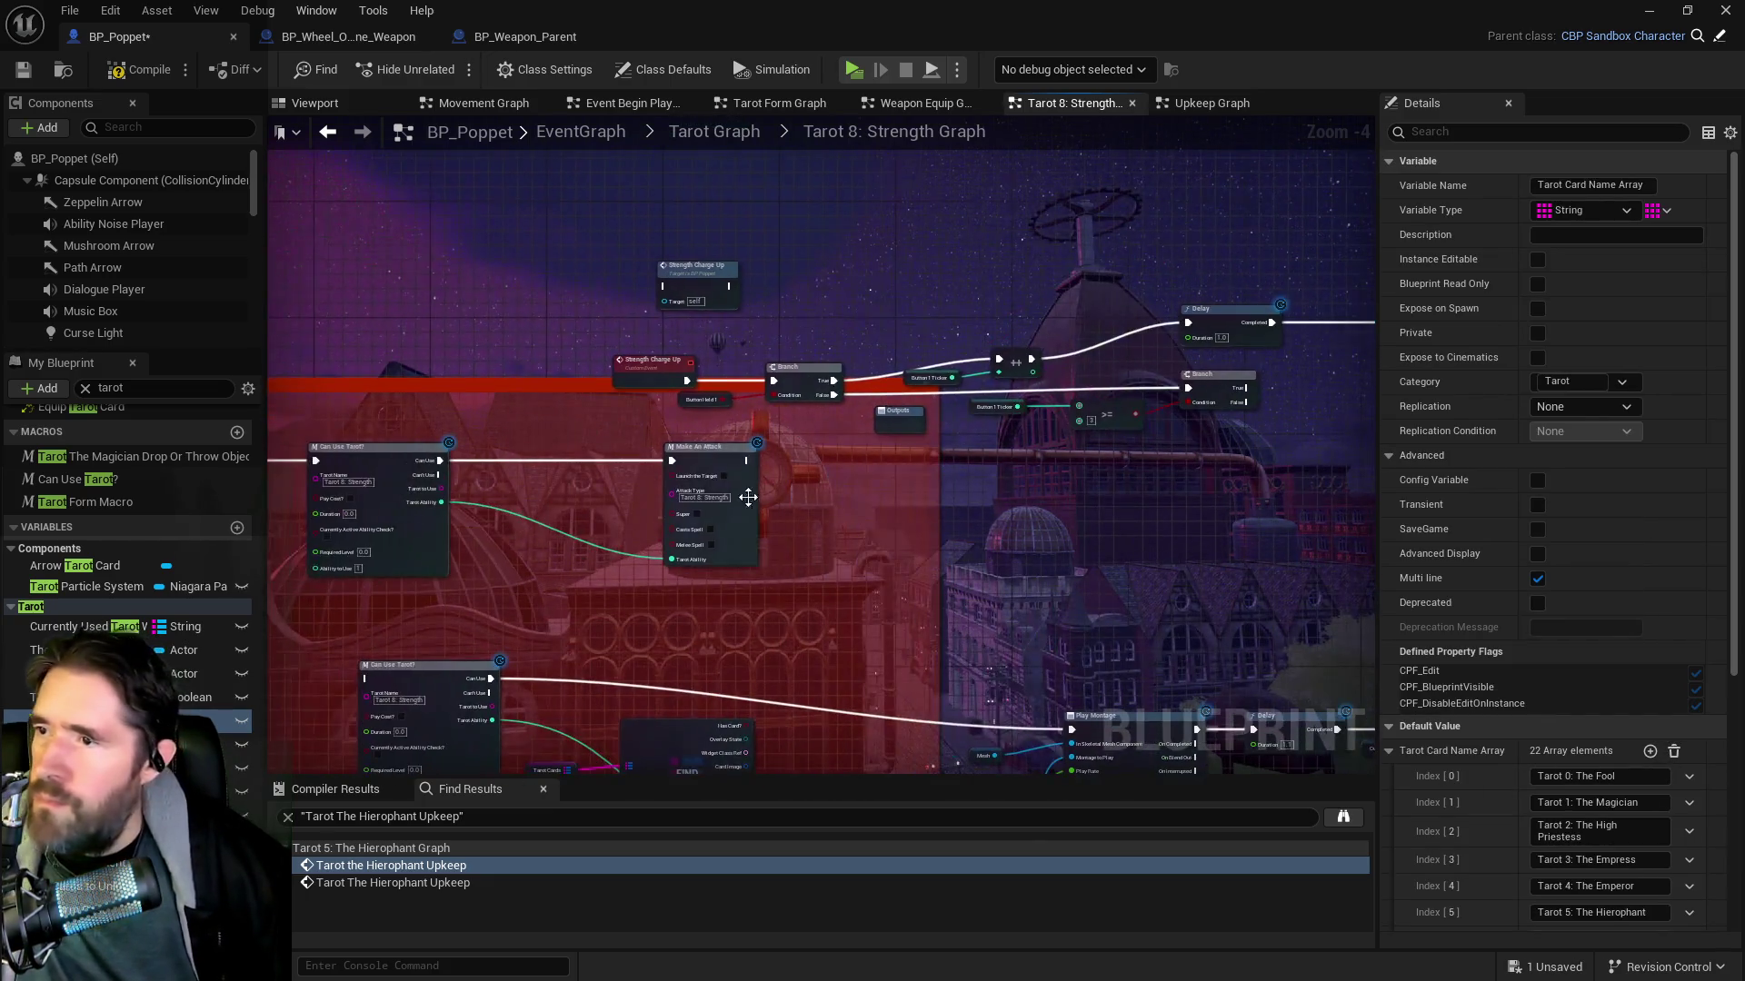
pyautogui.moveTo(628, 338)
pyautogui.mouseDown()
pyautogui.moveTo(749, 379)
pyautogui.moveTo(1100, 413)
pyautogui.mouseUp()
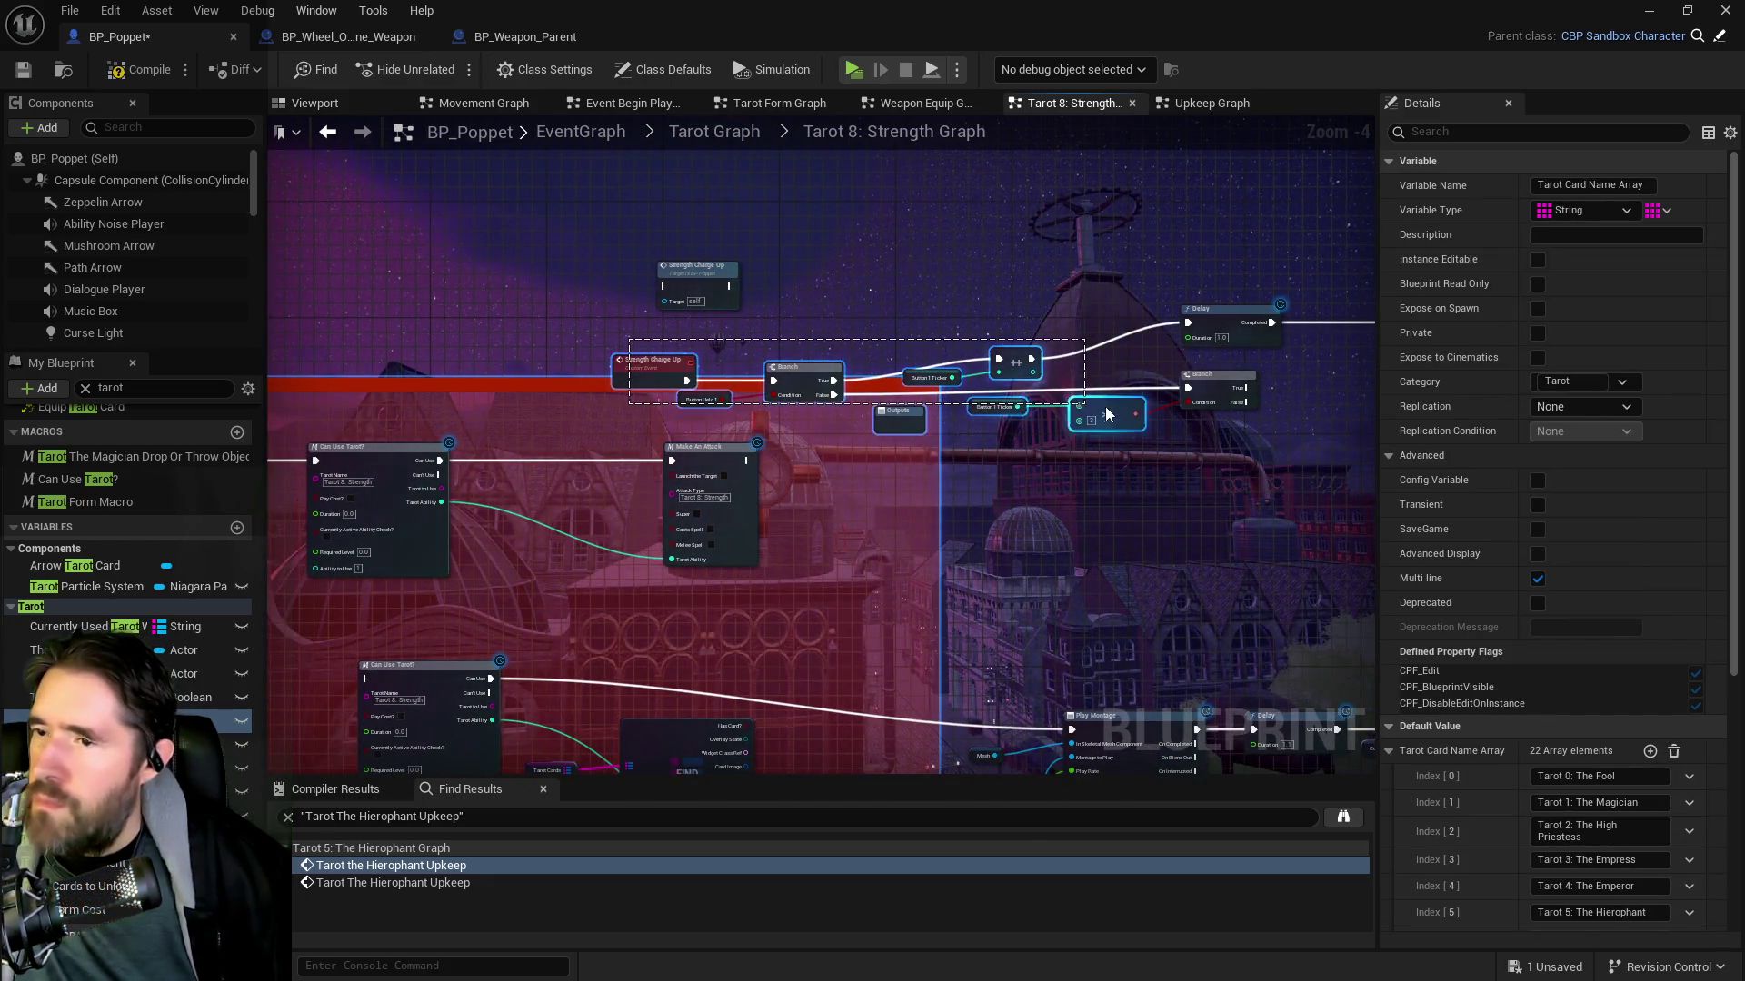
pyautogui.moveTo(984, 402); pyautogui.dragTo(984, 403)
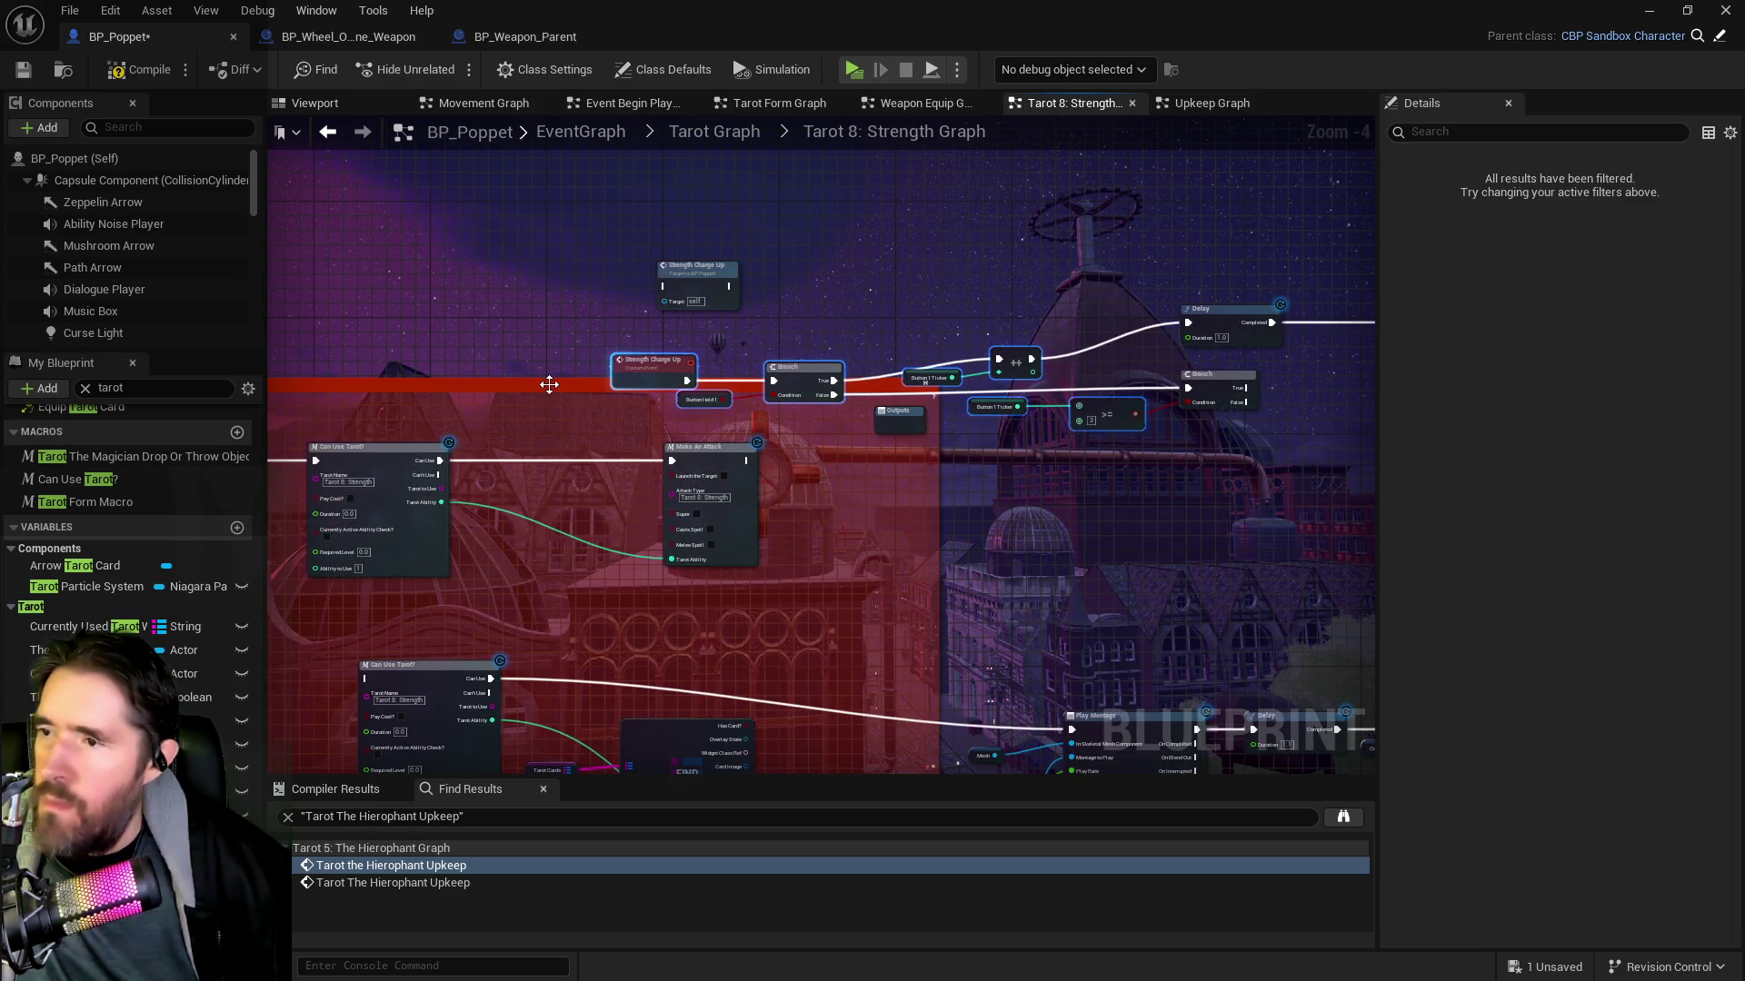
pyautogui.press('Delete')
pyautogui.moveTo(586, 287)
pyautogui.mouseDown()
pyautogui.moveTo(832, 384)
pyautogui.moveTo(842, 433)
pyautogui.mouseUp()
pyautogui.press('Delete')
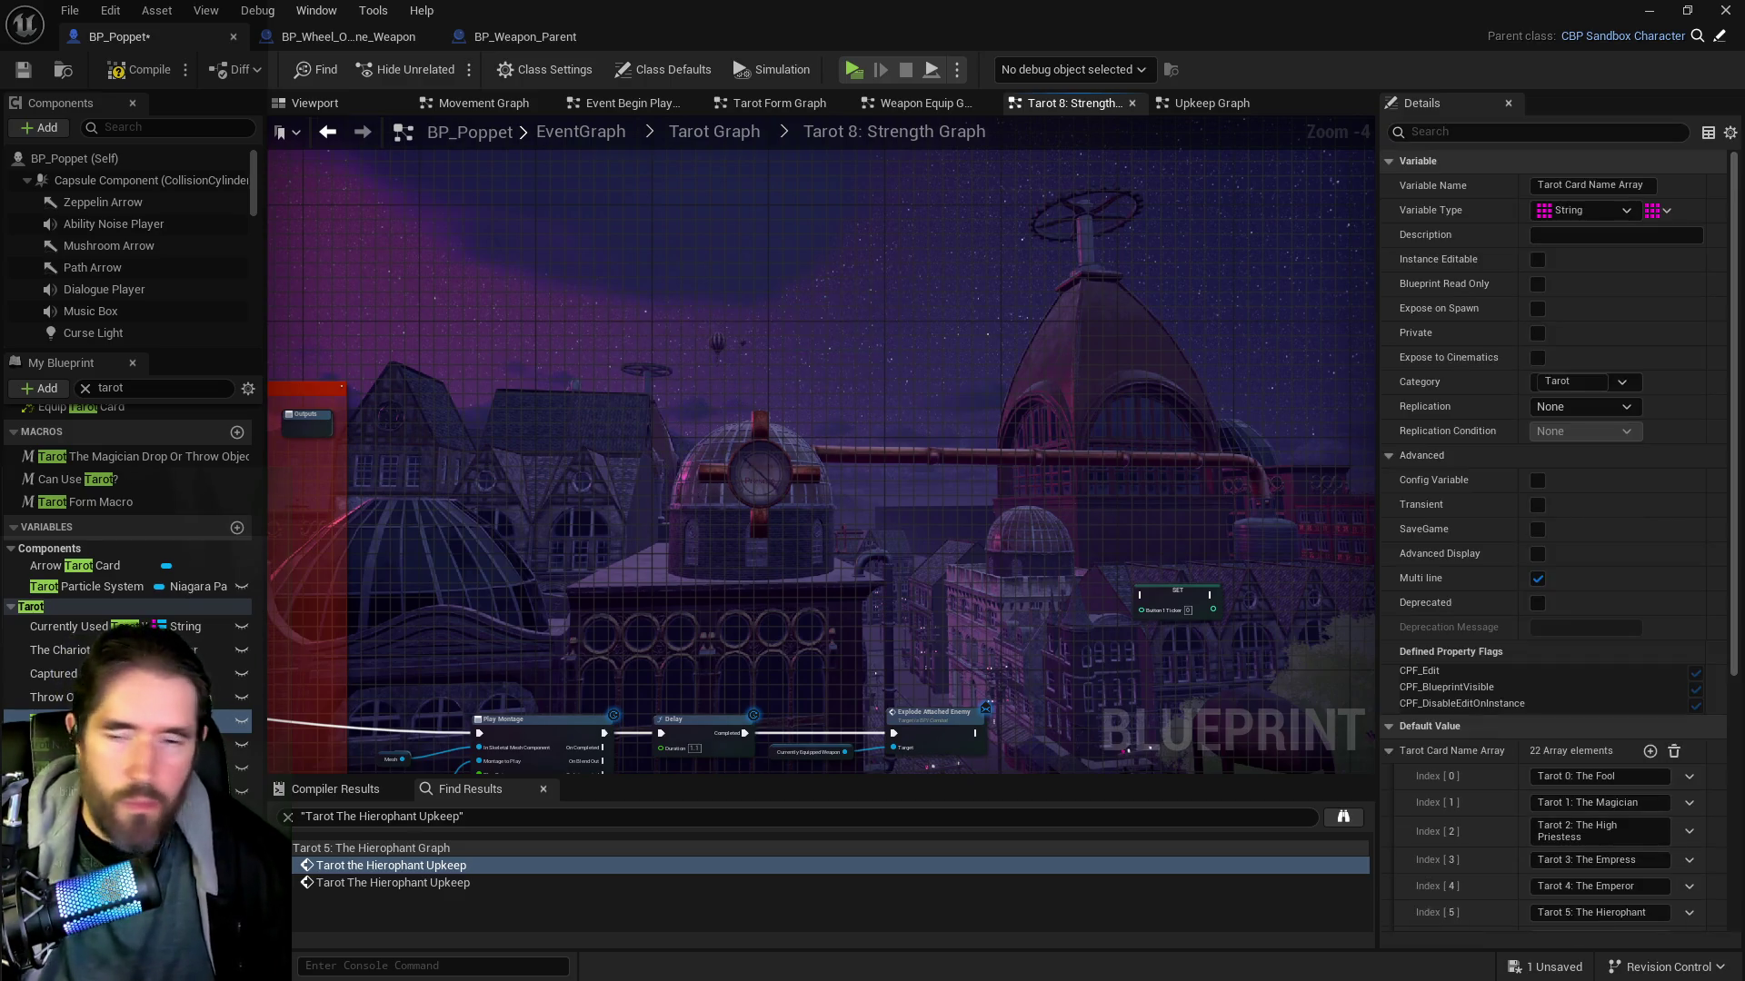
# Paste back a Tarot 8: Strength 2 event, then undo the extra duplicated Strength events
pyautogui.moveTo(1011, 482); pyautogui.dragTo(1012, 482)
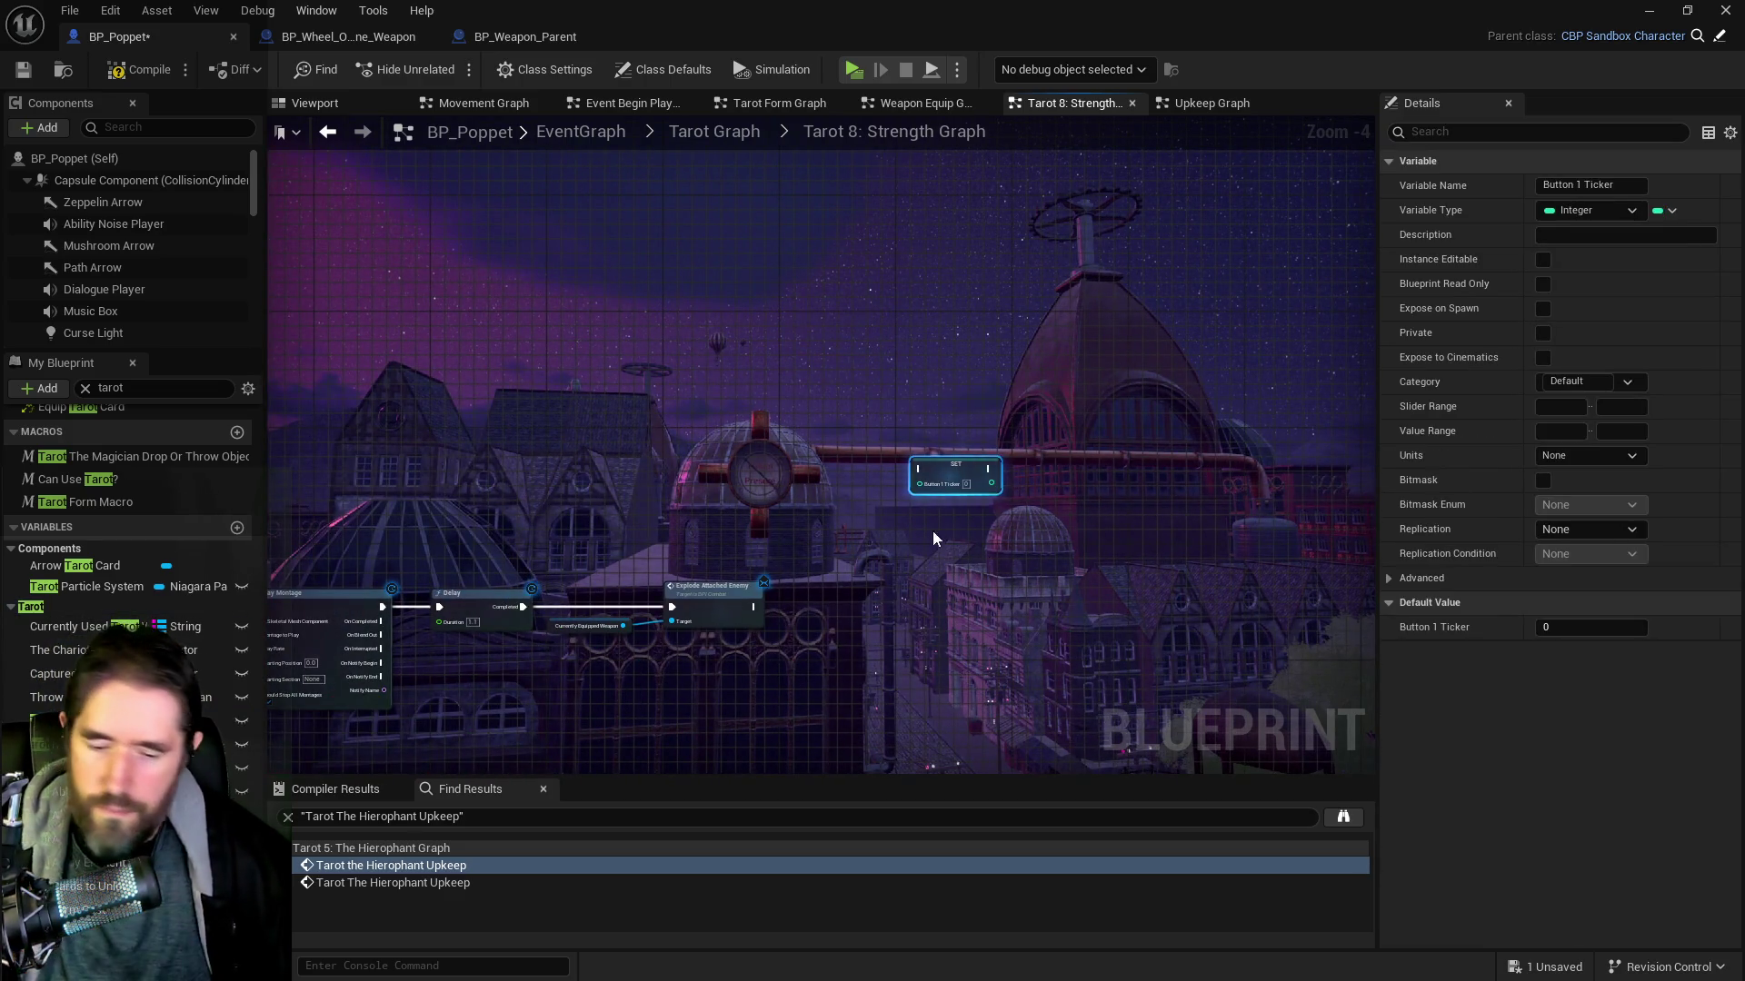
pyautogui.moveTo(643, 537)
pyautogui.mouseDown()
pyautogui.moveTo(1027, 434)
pyautogui.moveTo(1363, 399)
pyautogui.mouseUp()
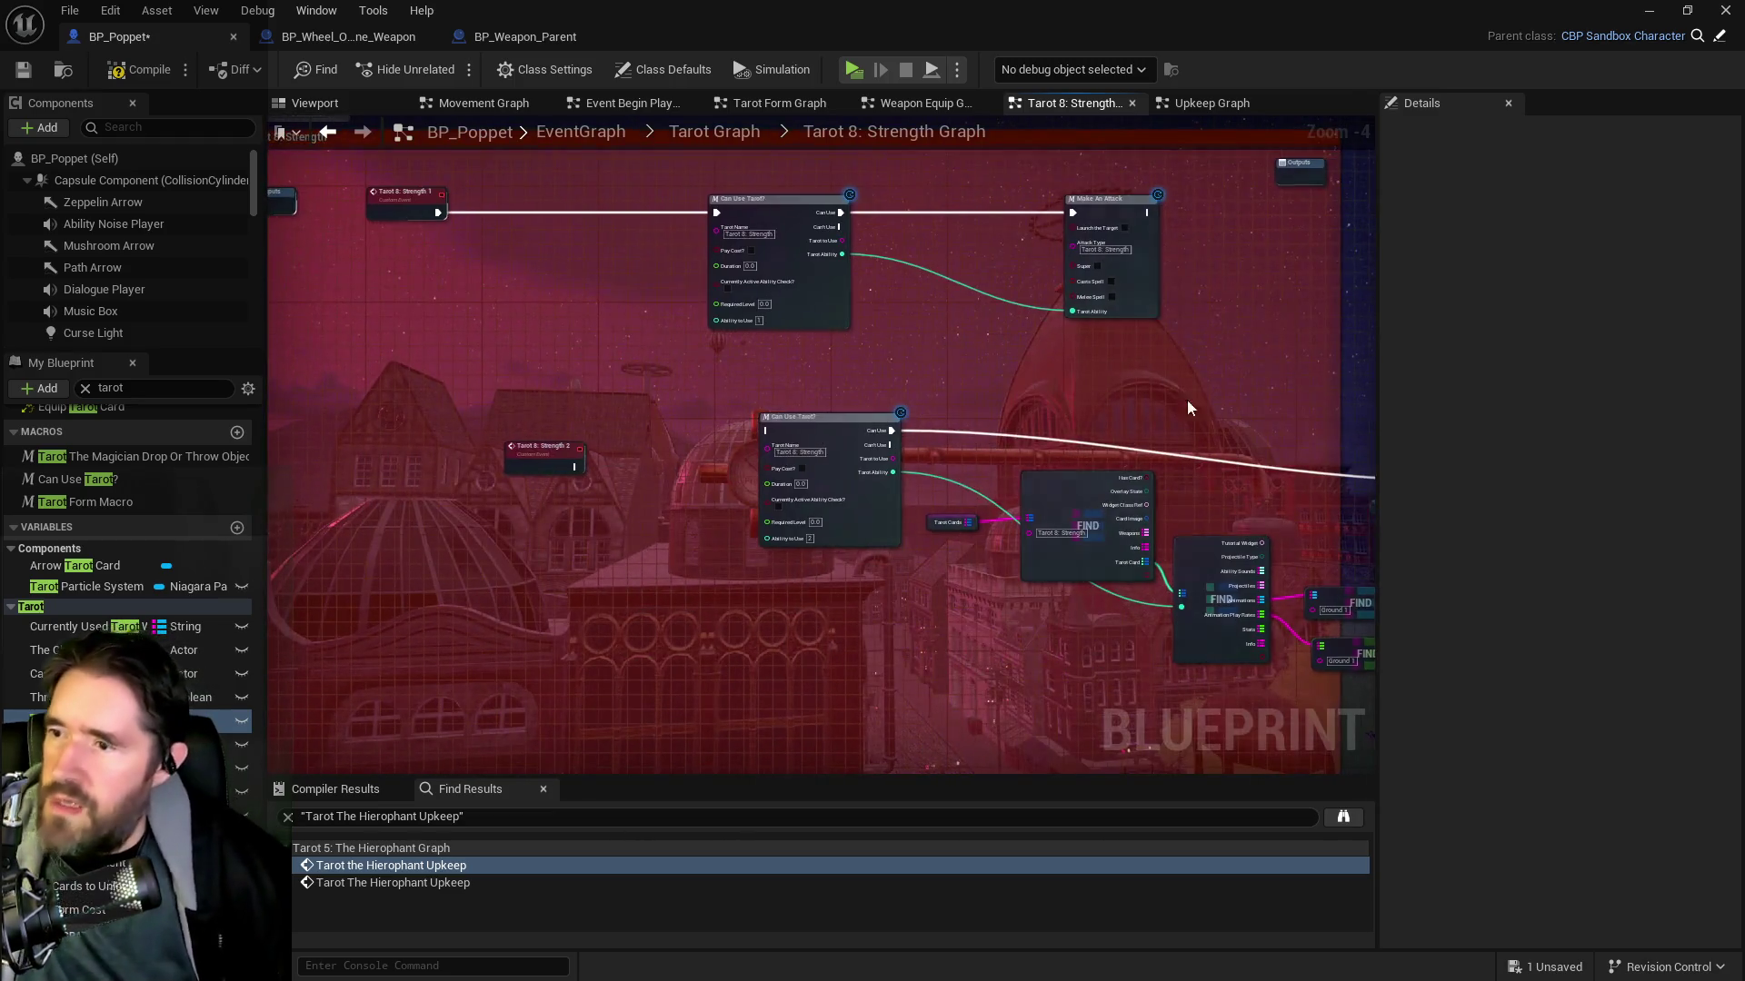
pyautogui.hotkey('ctrl', 'v')
pyautogui.moveTo(515, 459); pyautogui.dragTo(850, 275)
pyautogui.scroll(-3, 819, 487)
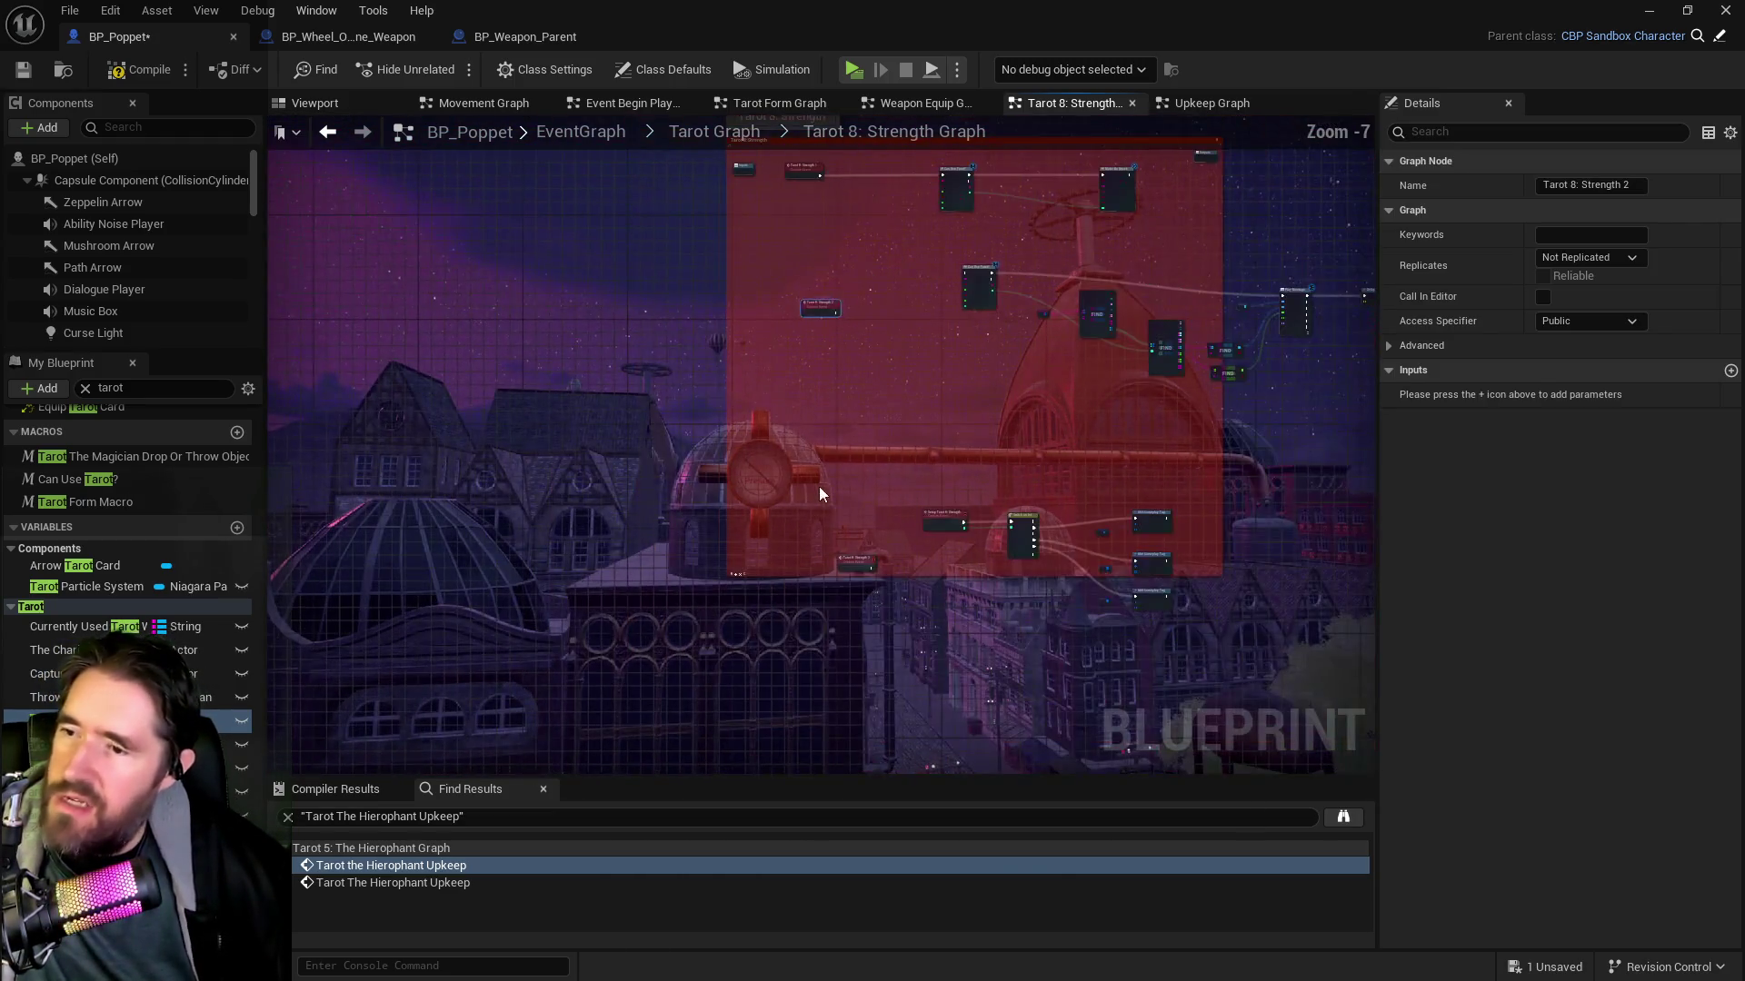
pyautogui.scroll(2, 729, 559)
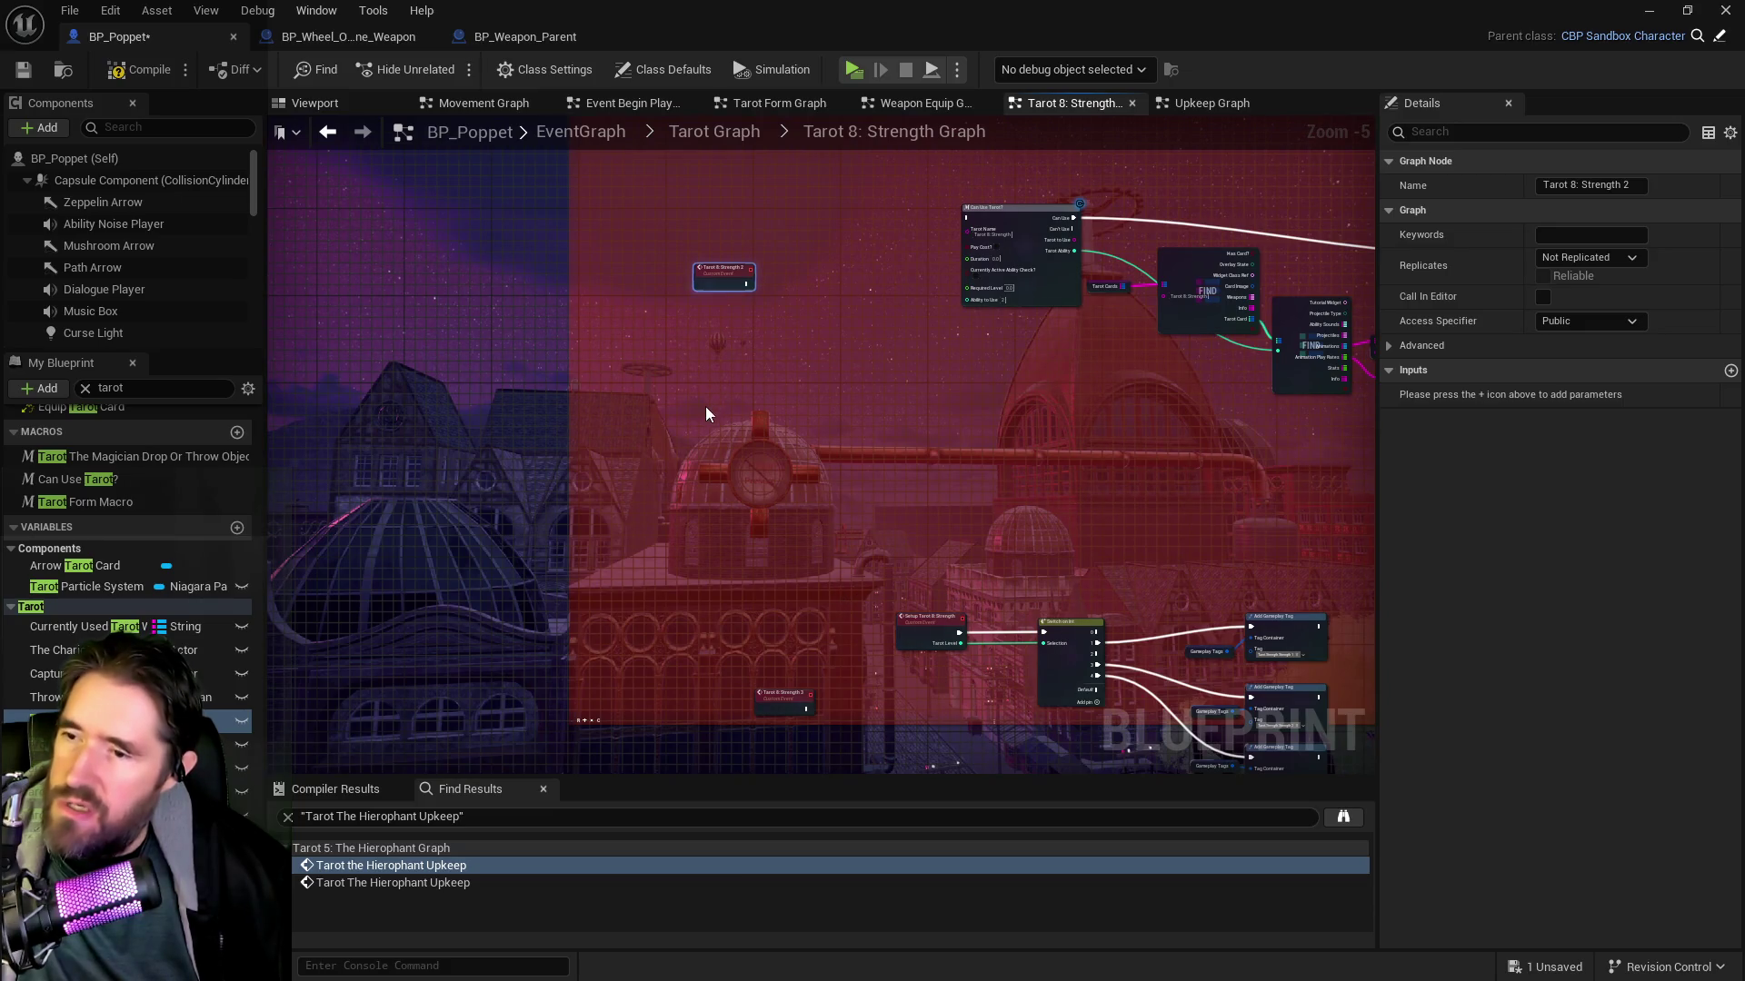
pyautogui.moveTo(684, 211)
pyautogui.mouseDown()
pyautogui.moveTo(808, 688)
pyautogui.moveTo(791, 700)
pyautogui.mouseUp()
pyautogui.hotkey('ctrl', 'z')
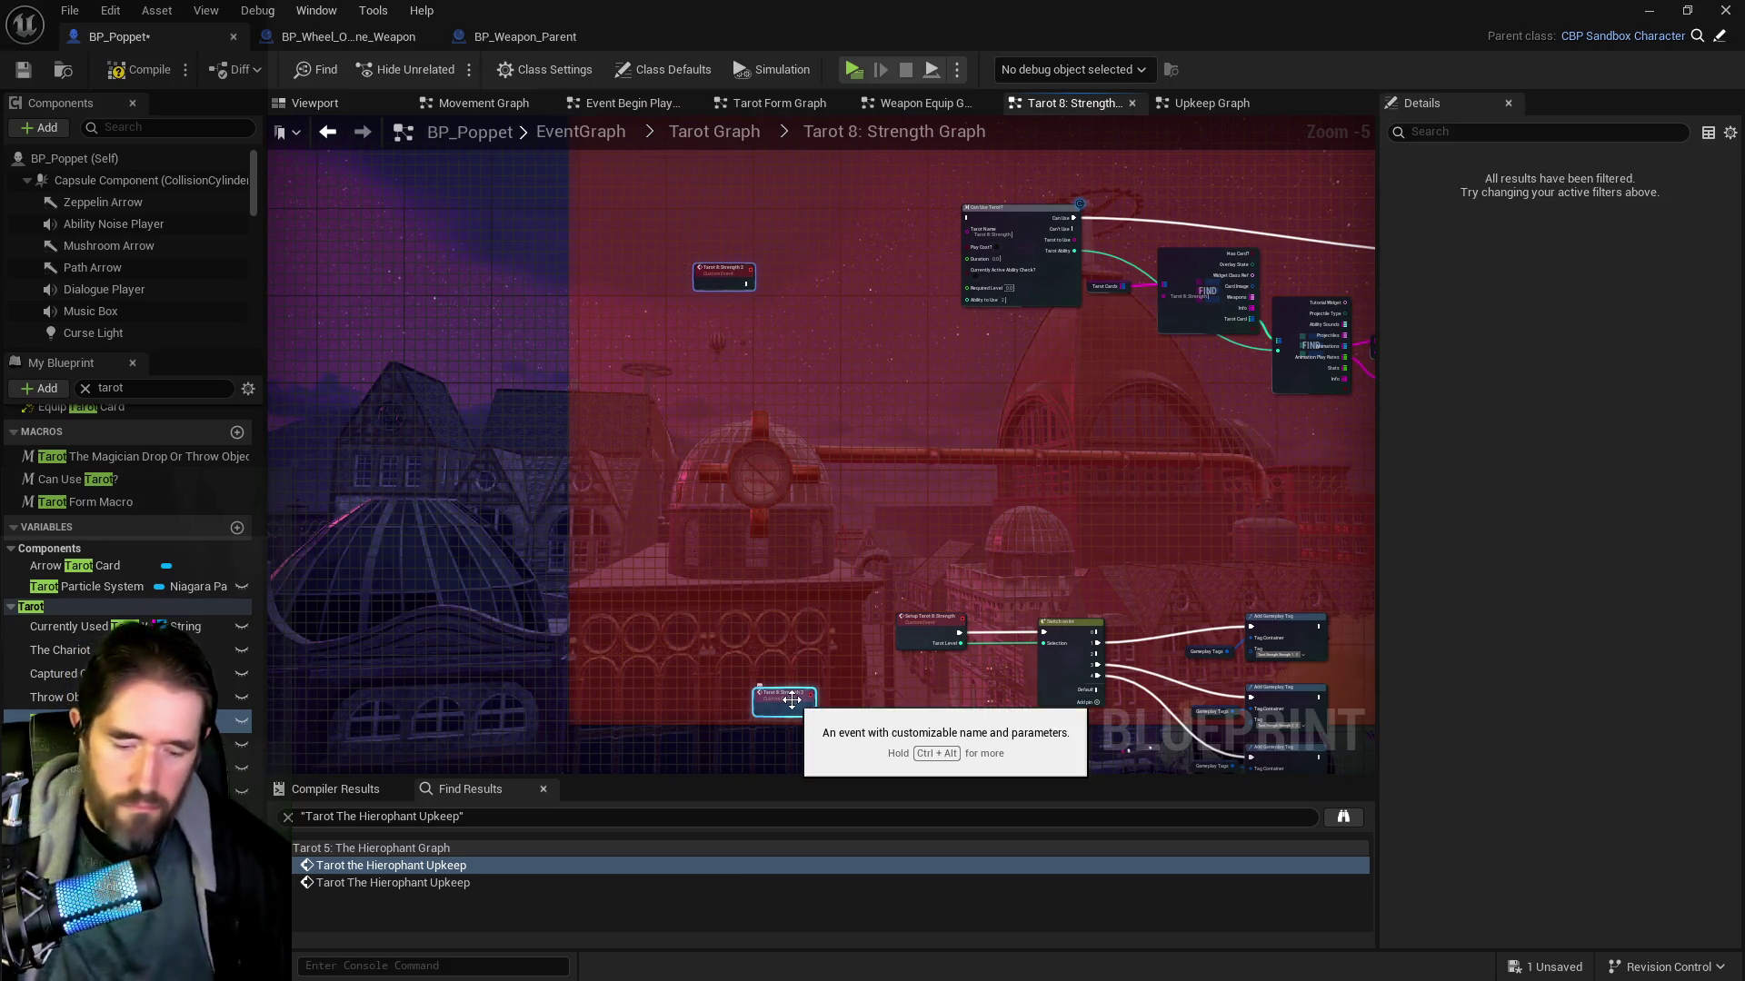
# Move the three Add Gameplay Tag nodes up-left
pyautogui.scroll(-2, 796, 651)
pyautogui.moveTo(988, 696)
pyautogui.mouseDown()
pyautogui.moveTo(1099, 709)
pyautogui.moveTo(963, 607)
pyautogui.mouseUp()
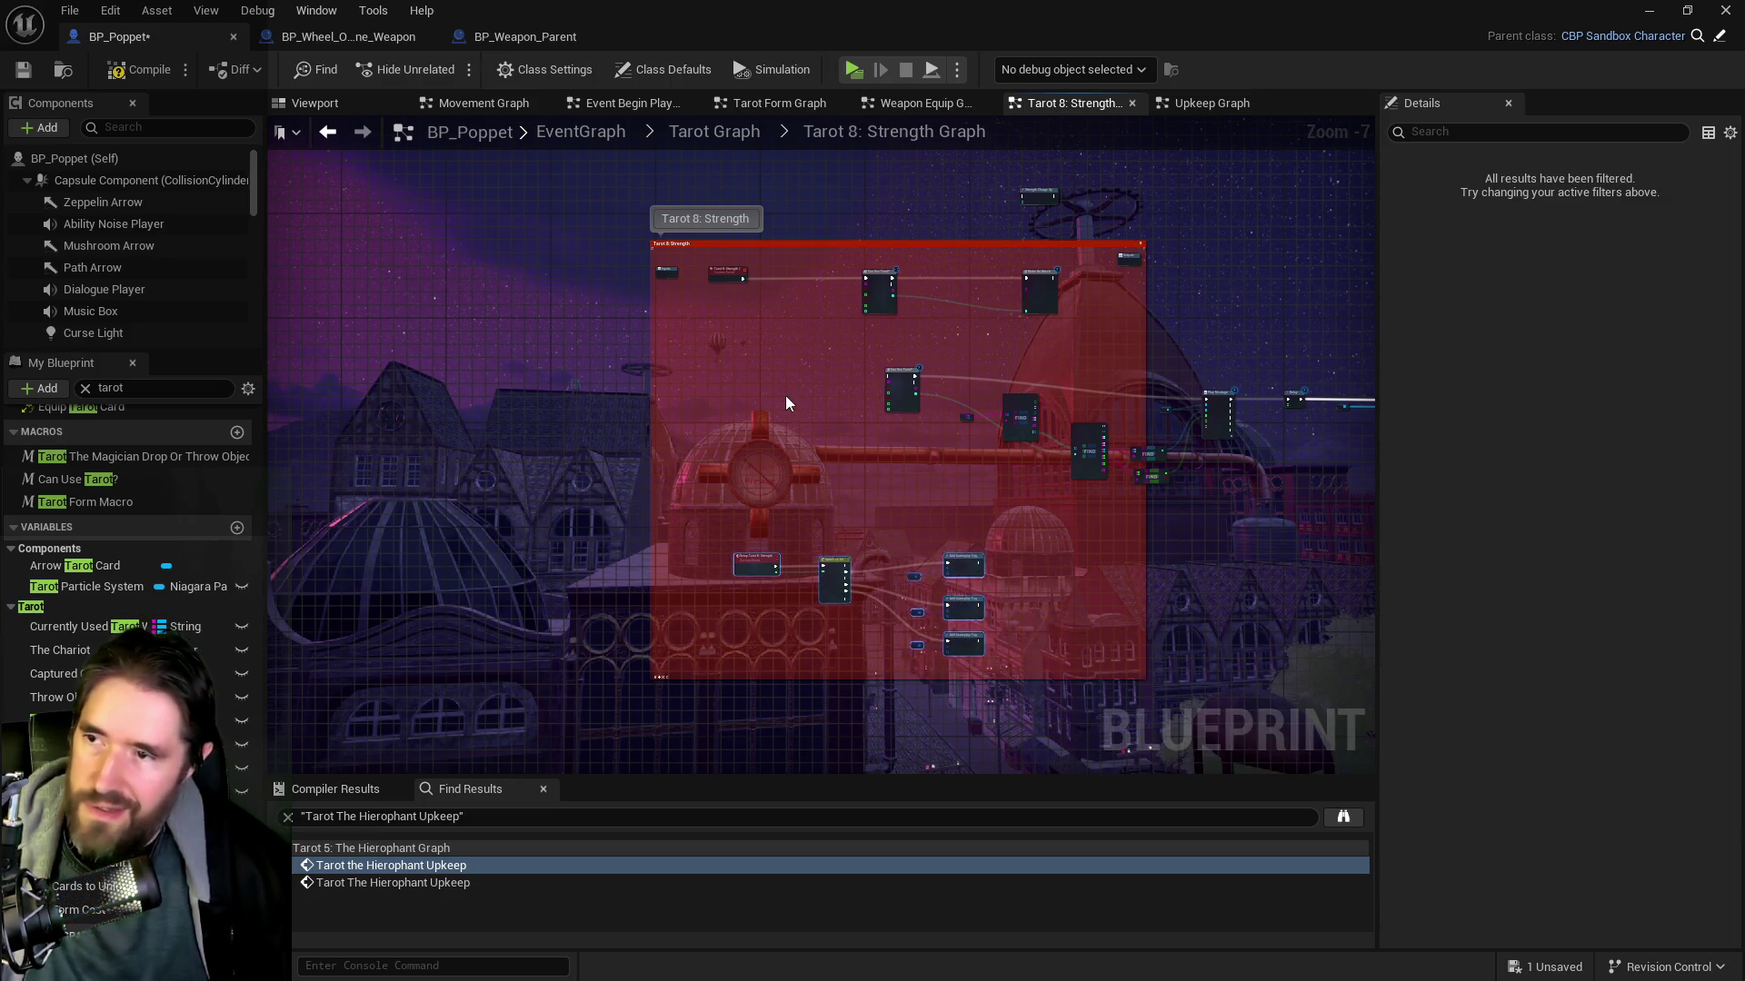
pyautogui.scroll(2, 787, 401)
# Open the Tarot 3: The Empress Graph from the Tarot Graph overview
pyautogui.rightClick(708, 510)
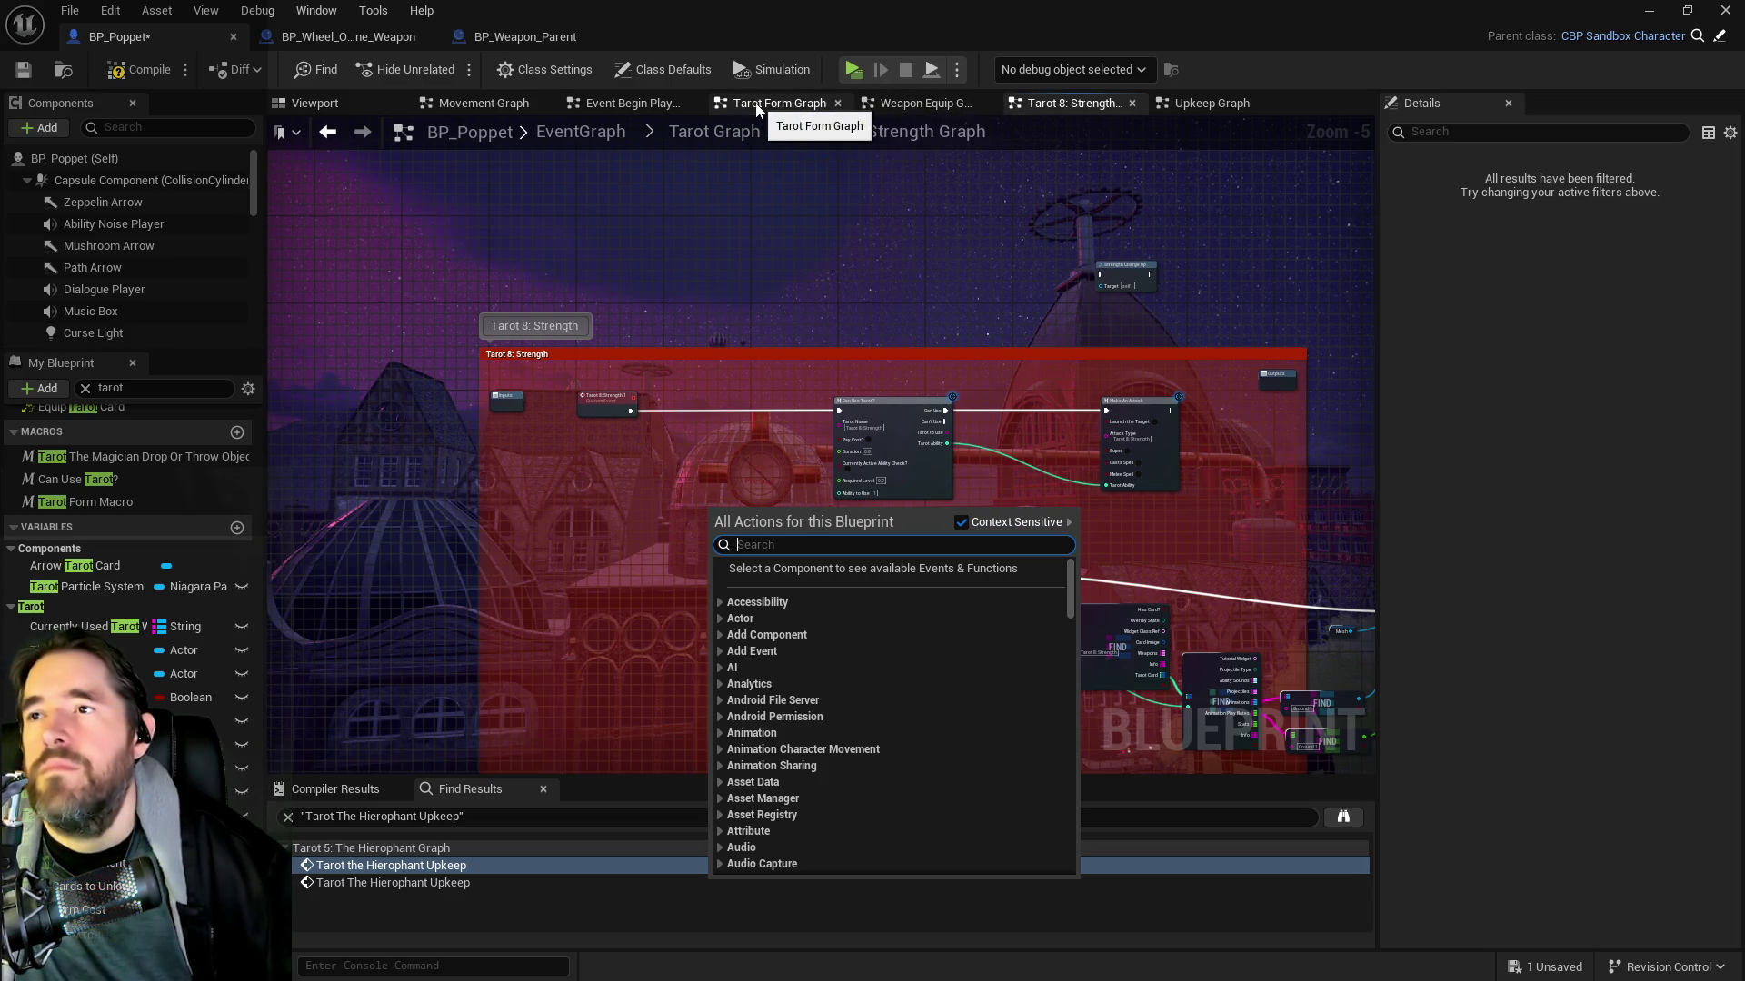
pyautogui.press('Escape')
pyautogui.click(785, 105)
pyautogui.click(728, 135)
pyautogui.scroll(2, 691, 318)
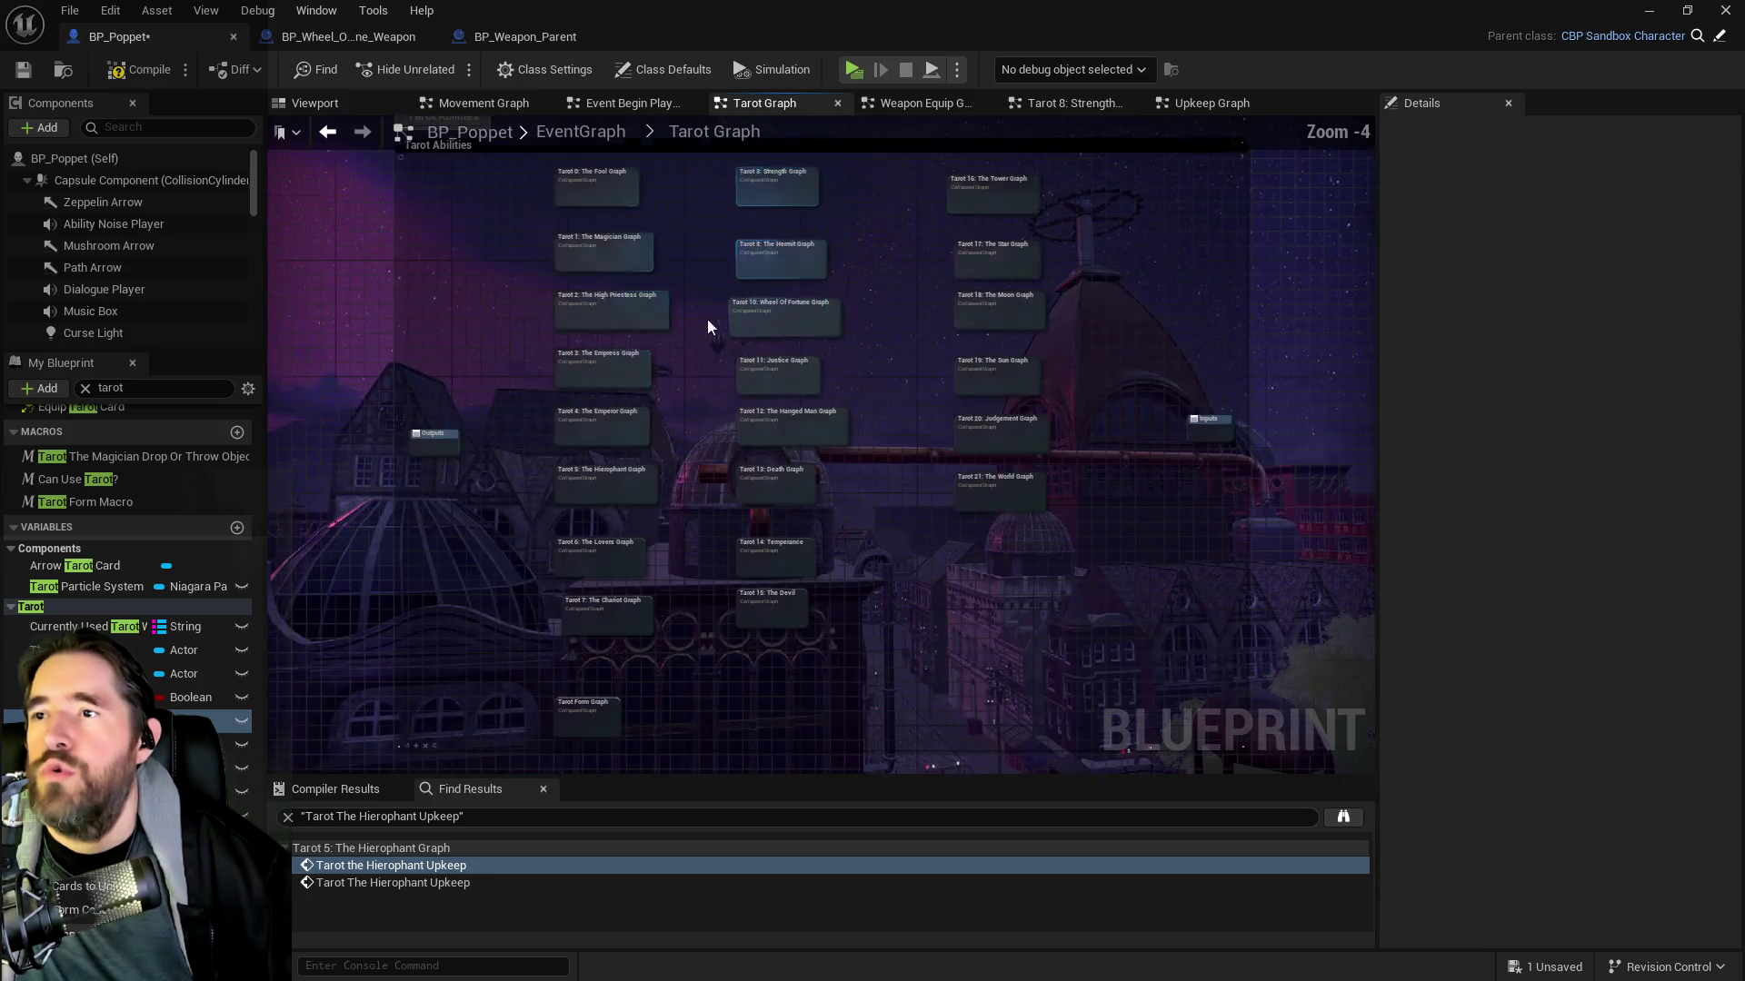
pyautogui.scroll(4, 668, 369)
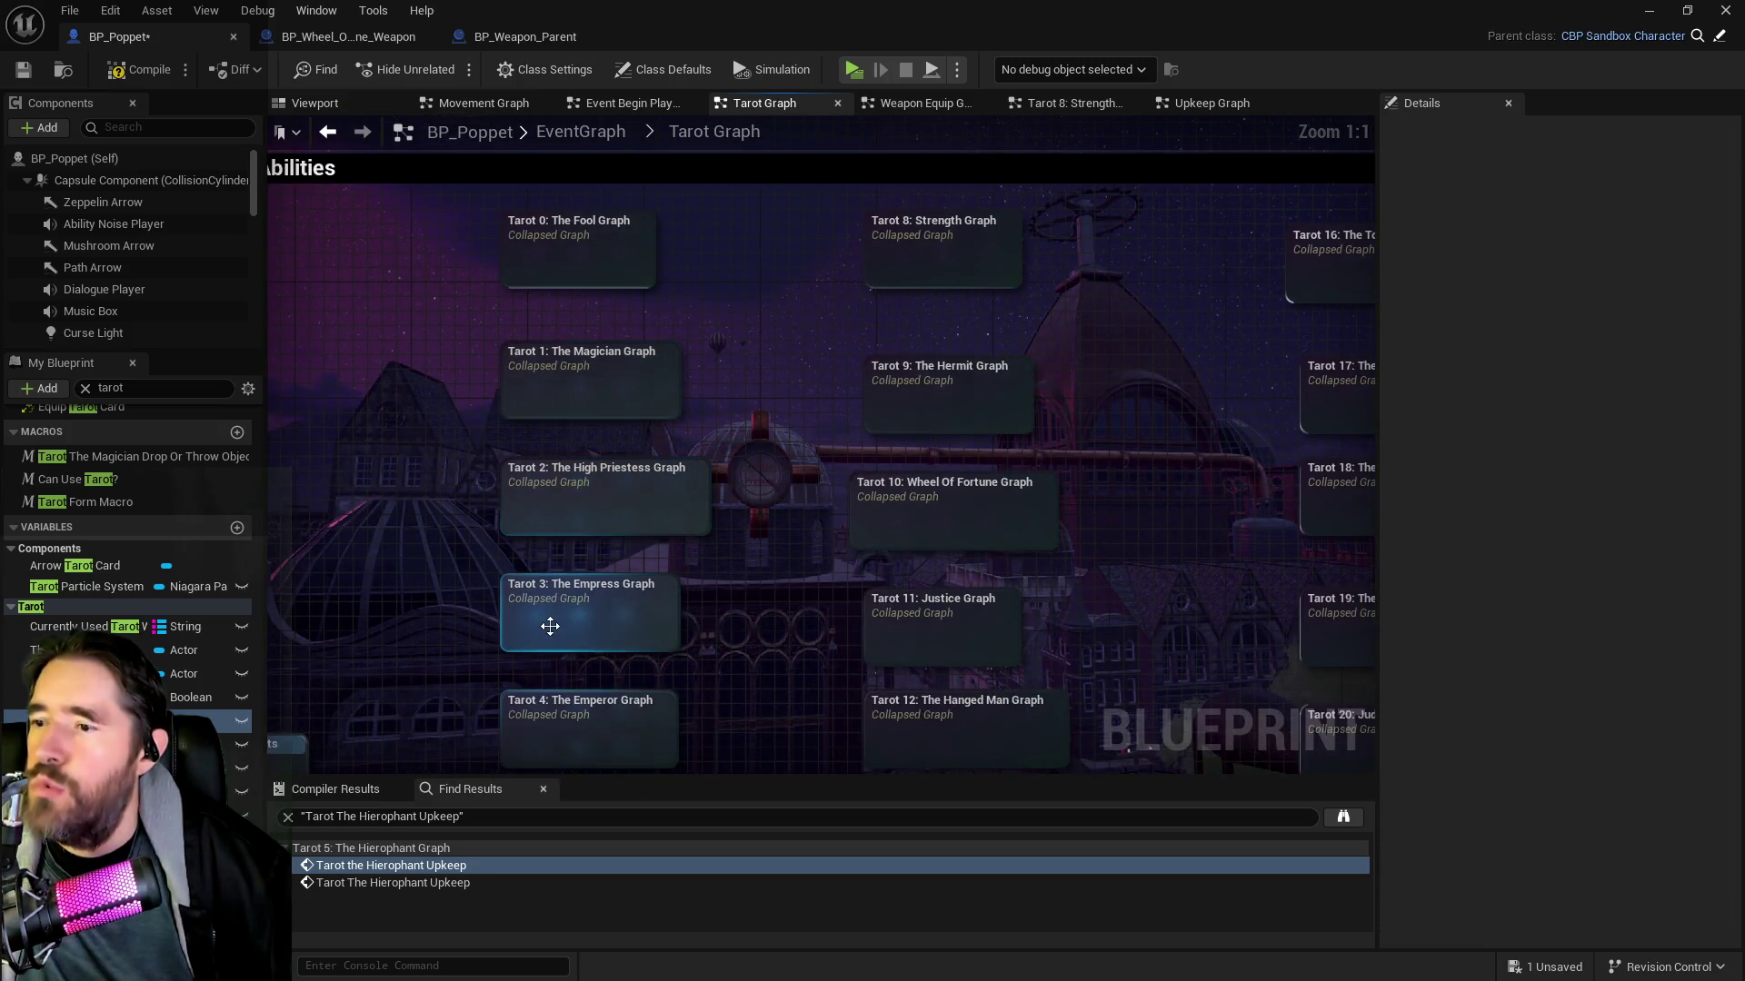
pyautogui.doubleClick(549, 625)
# Move the Empress event node left, then return to the Poppet's Tarot 8: Strength Graph
pyautogui.scroll(2, 590, 428)
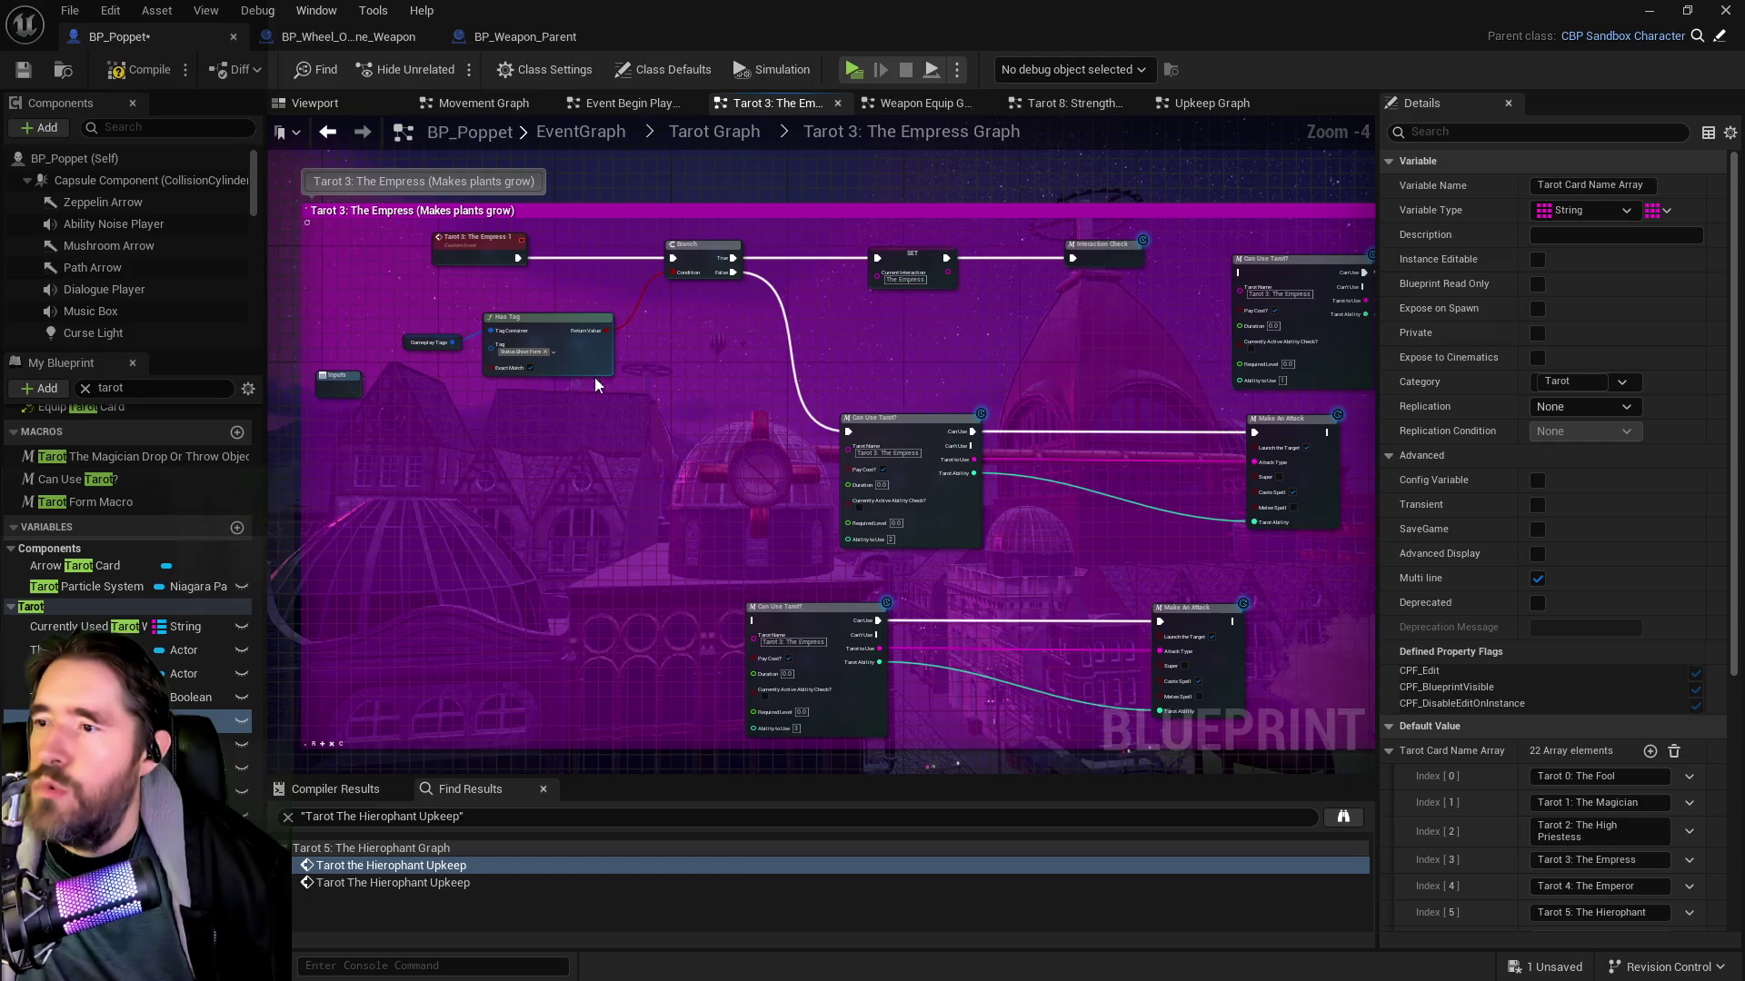
pyautogui.moveTo(467, 254); pyautogui.dragTo(341, 257)
pyautogui.click(735, 384)
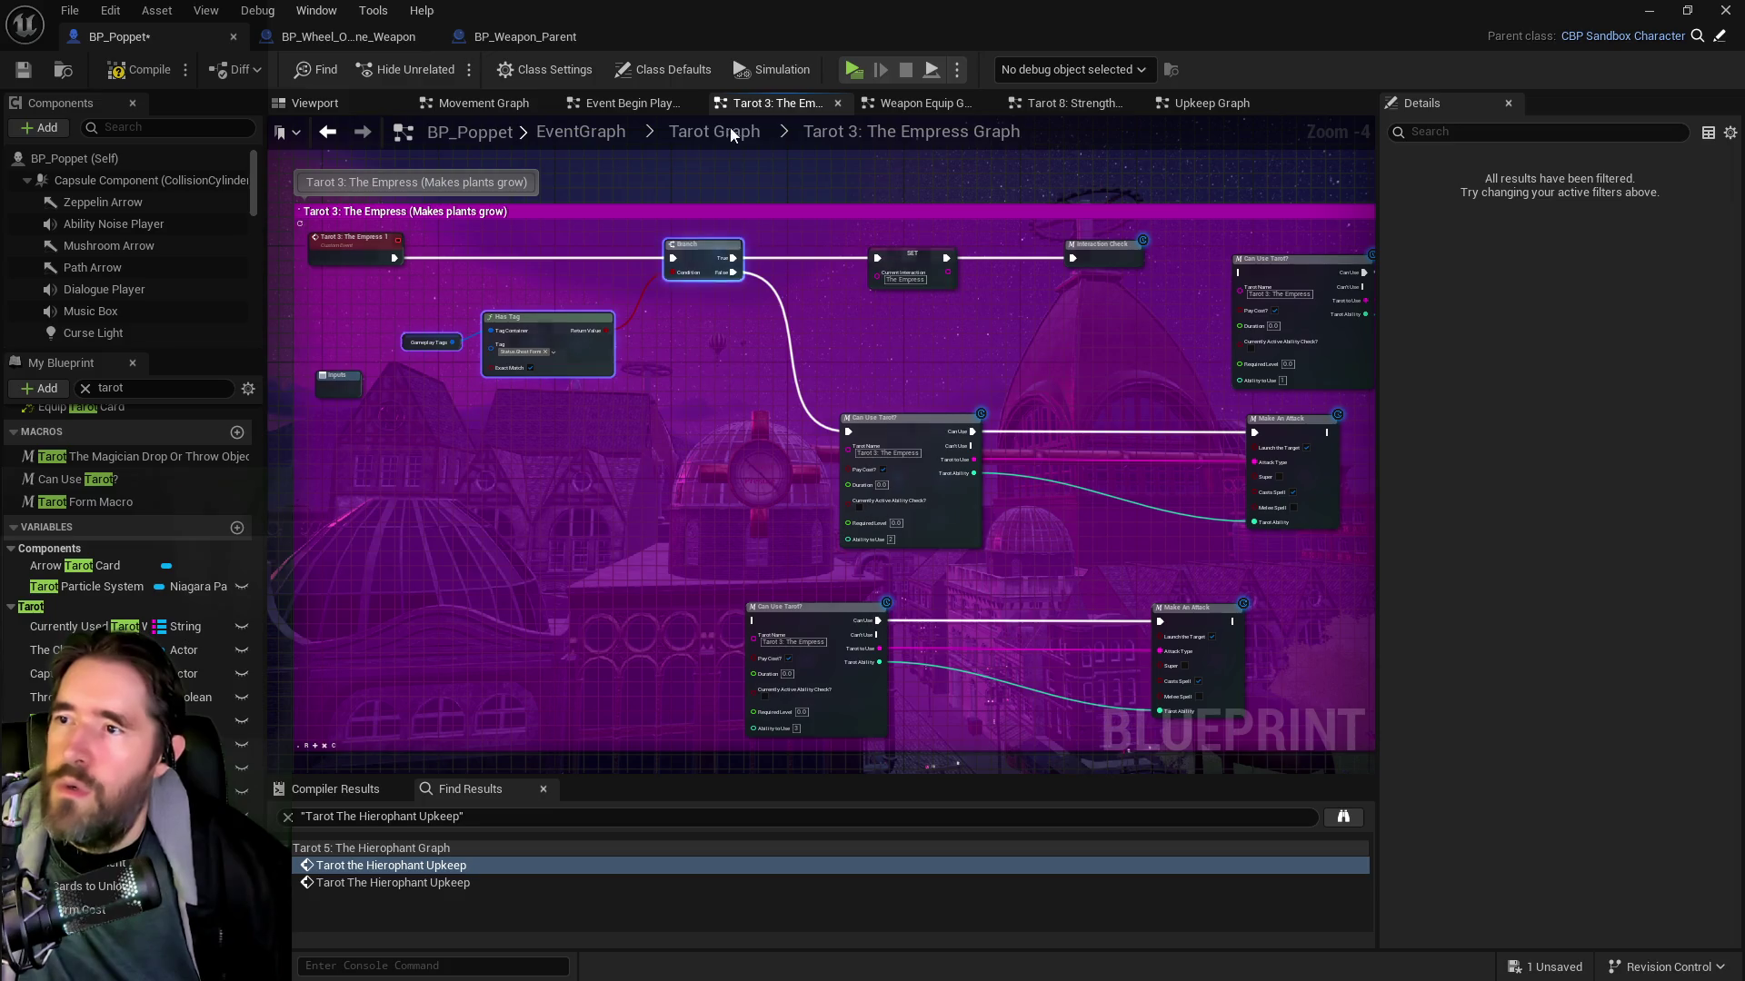
pyautogui.click(720, 132)
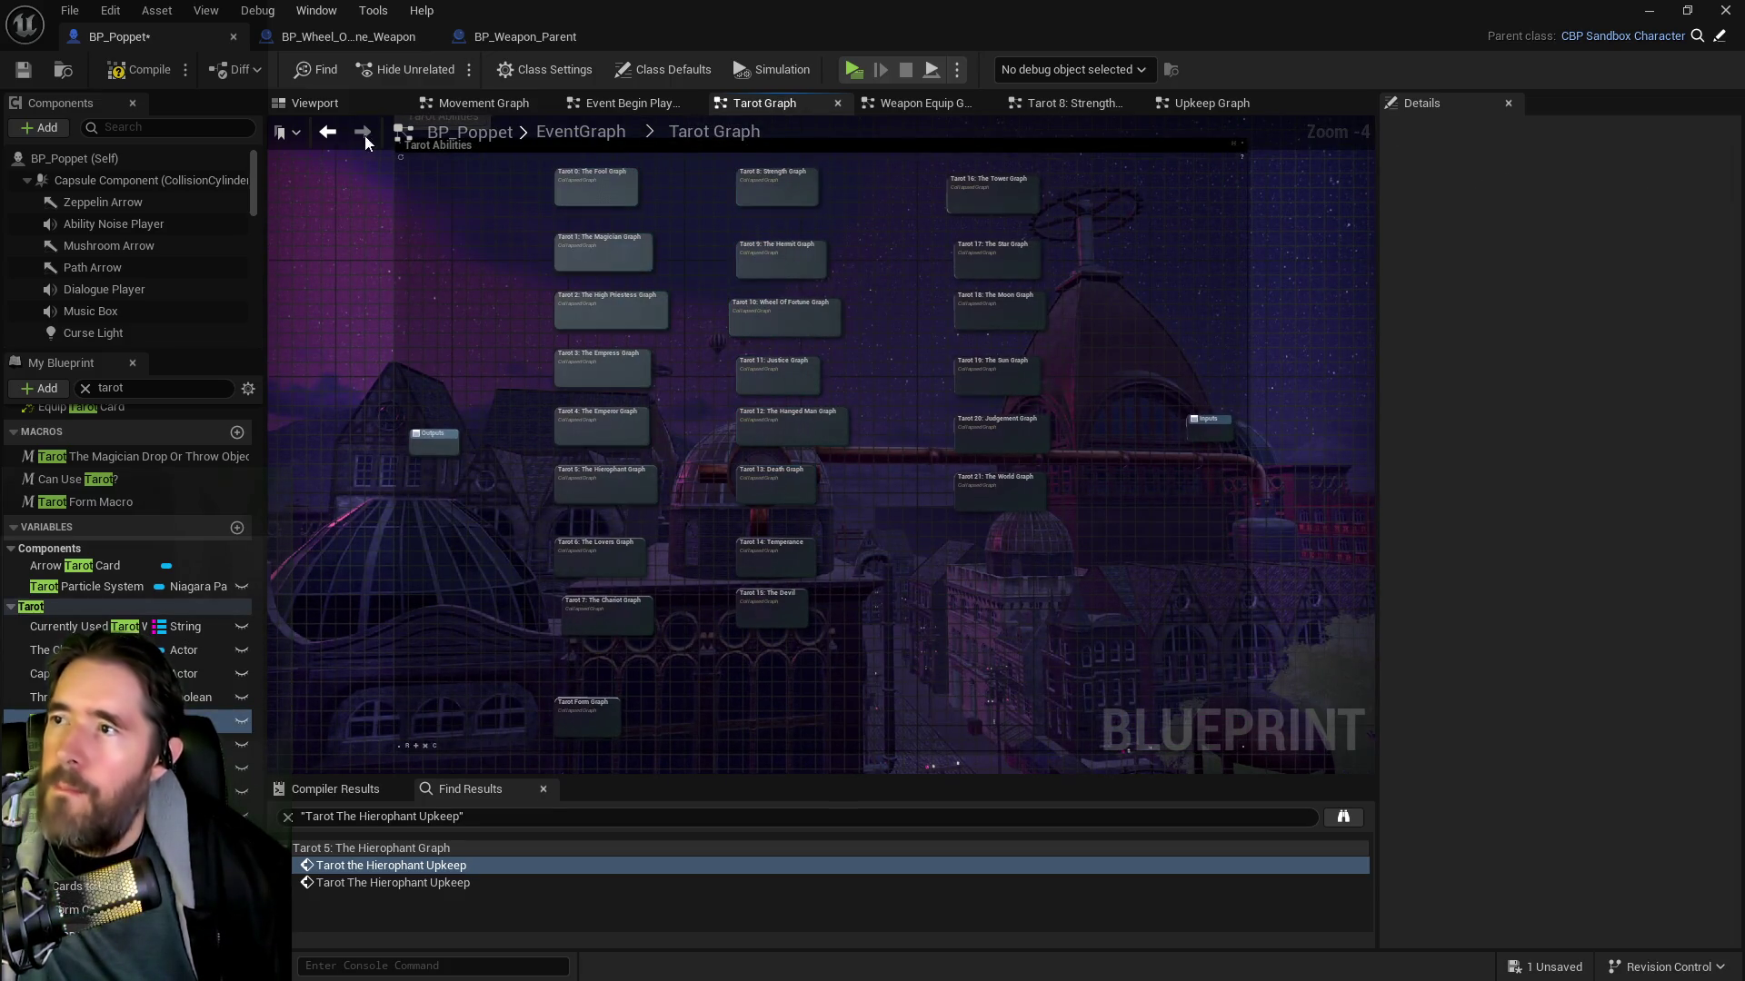
pyautogui.click(352, 35)
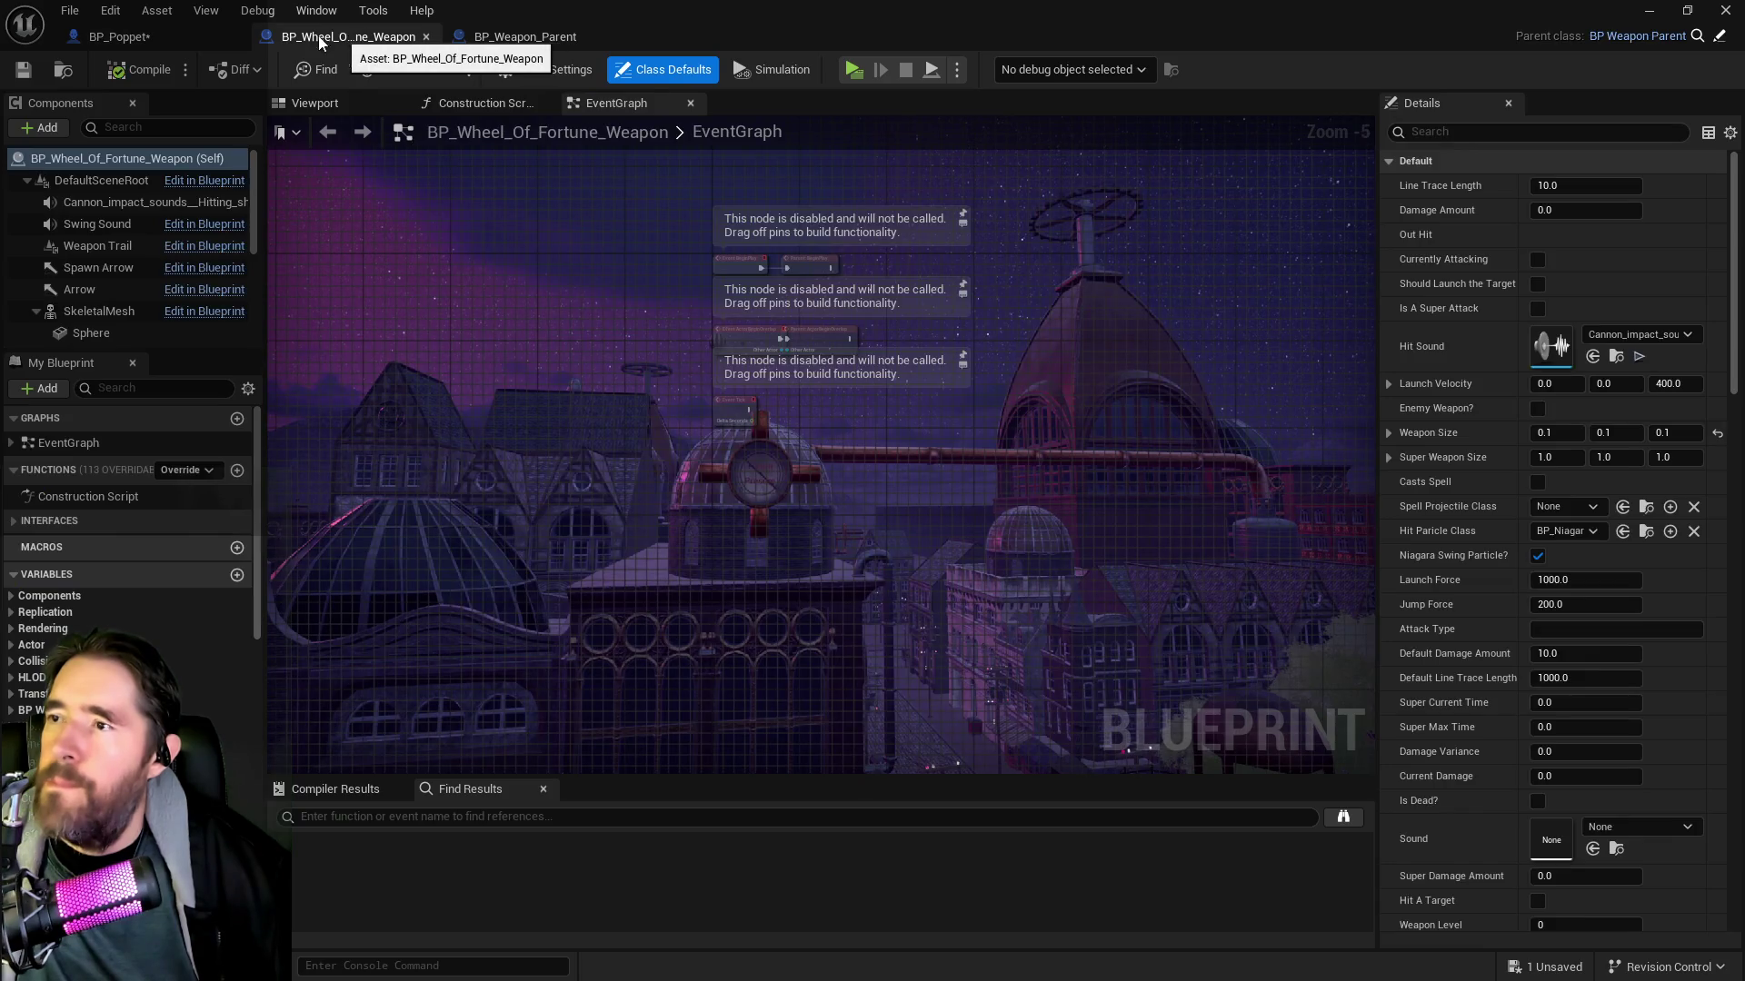
pyautogui.click(118, 37)
pyautogui.click(1018, 103)
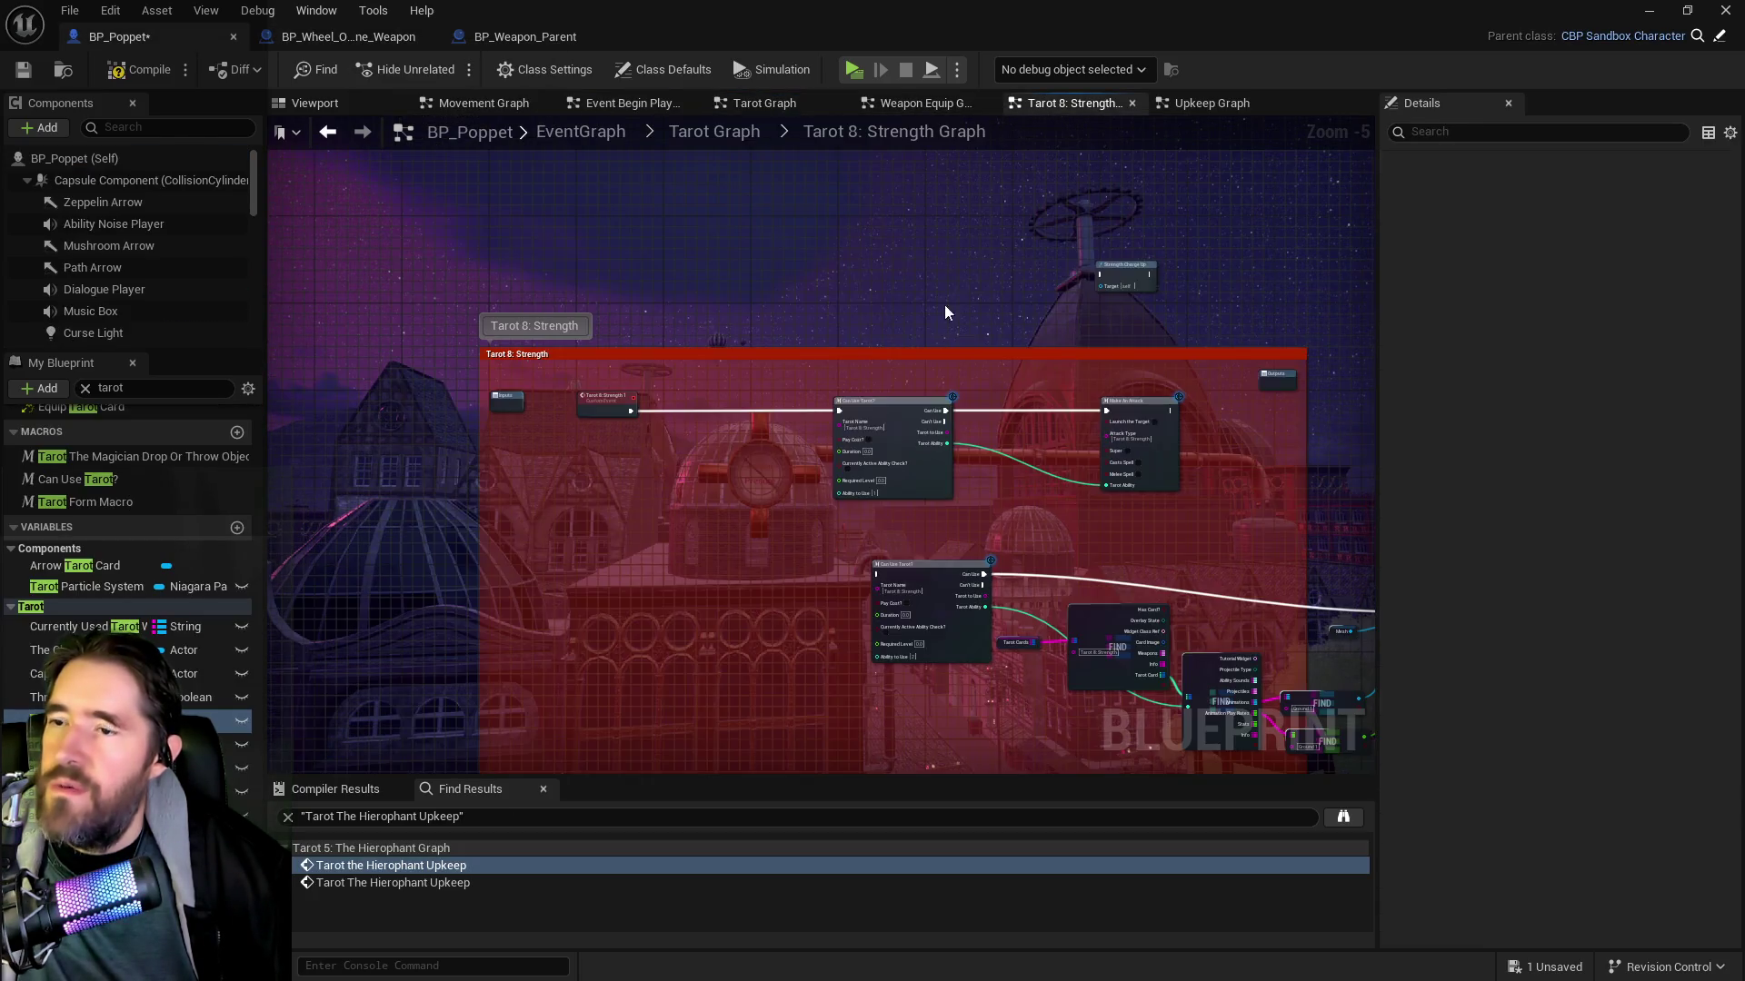
# Move the Strength event and Branch left and connect the event into the Branch
pyautogui.scroll(2, 409, 441)
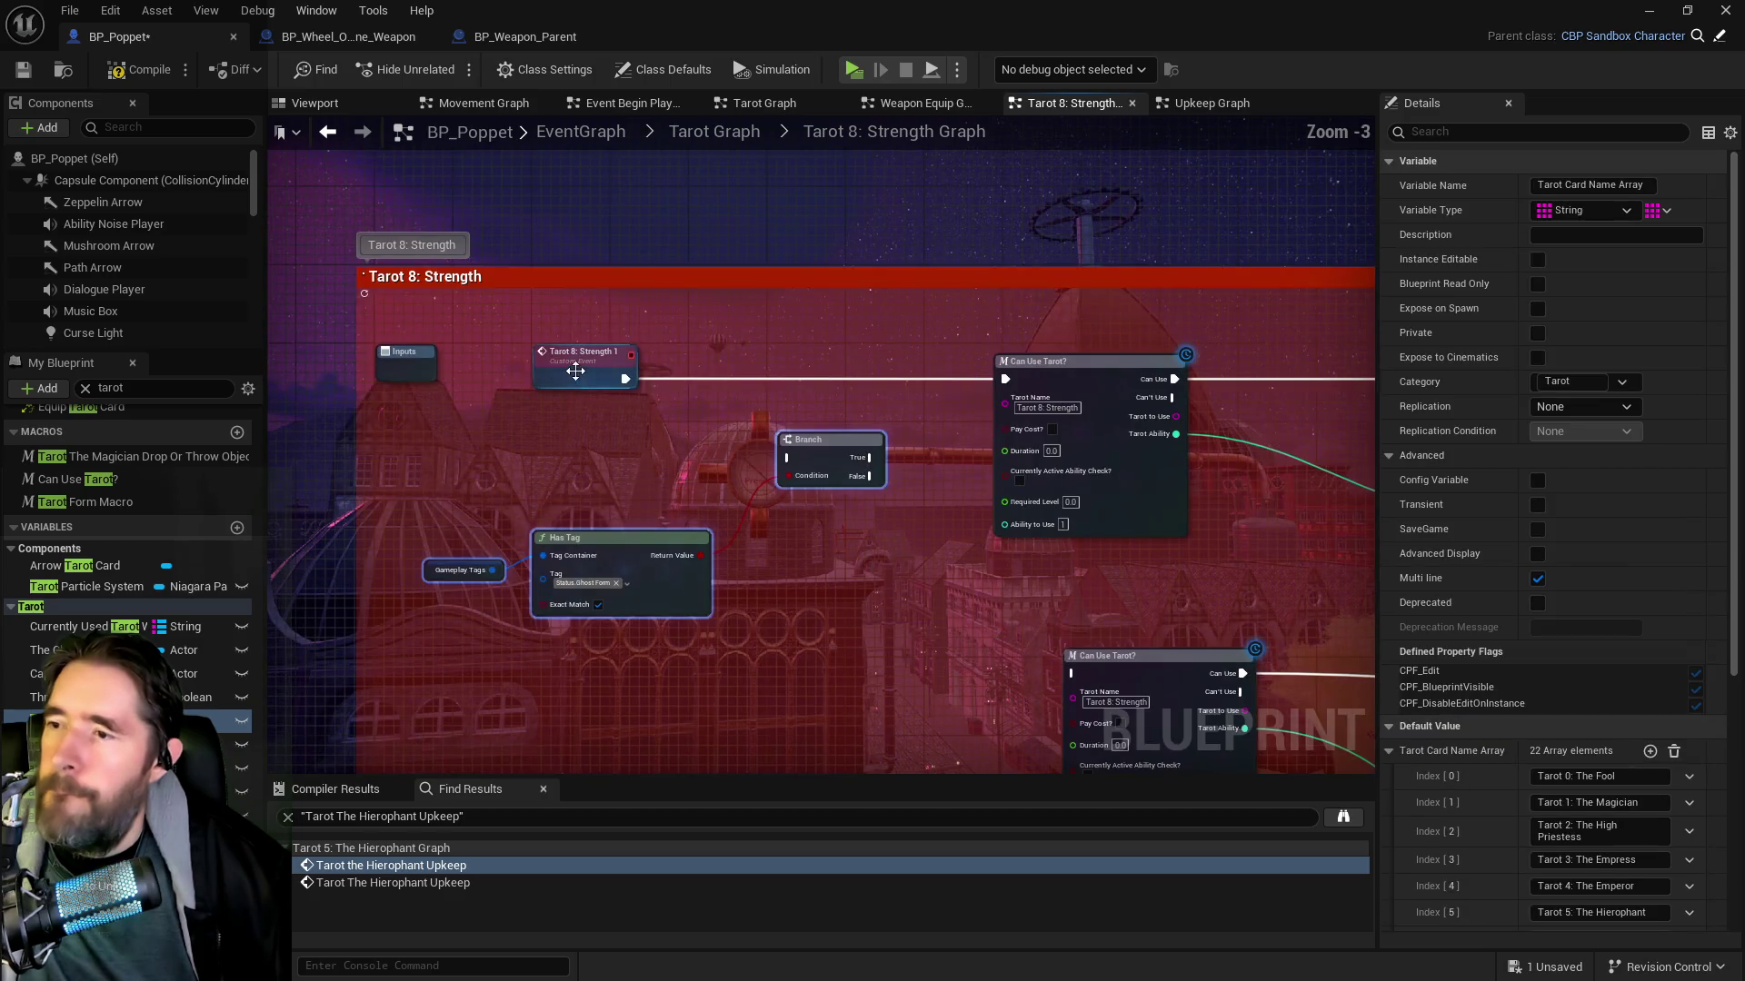
pyautogui.click(391, 437)
pyautogui.moveTo(780, 346); pyautogui.dragTo(561, 361)
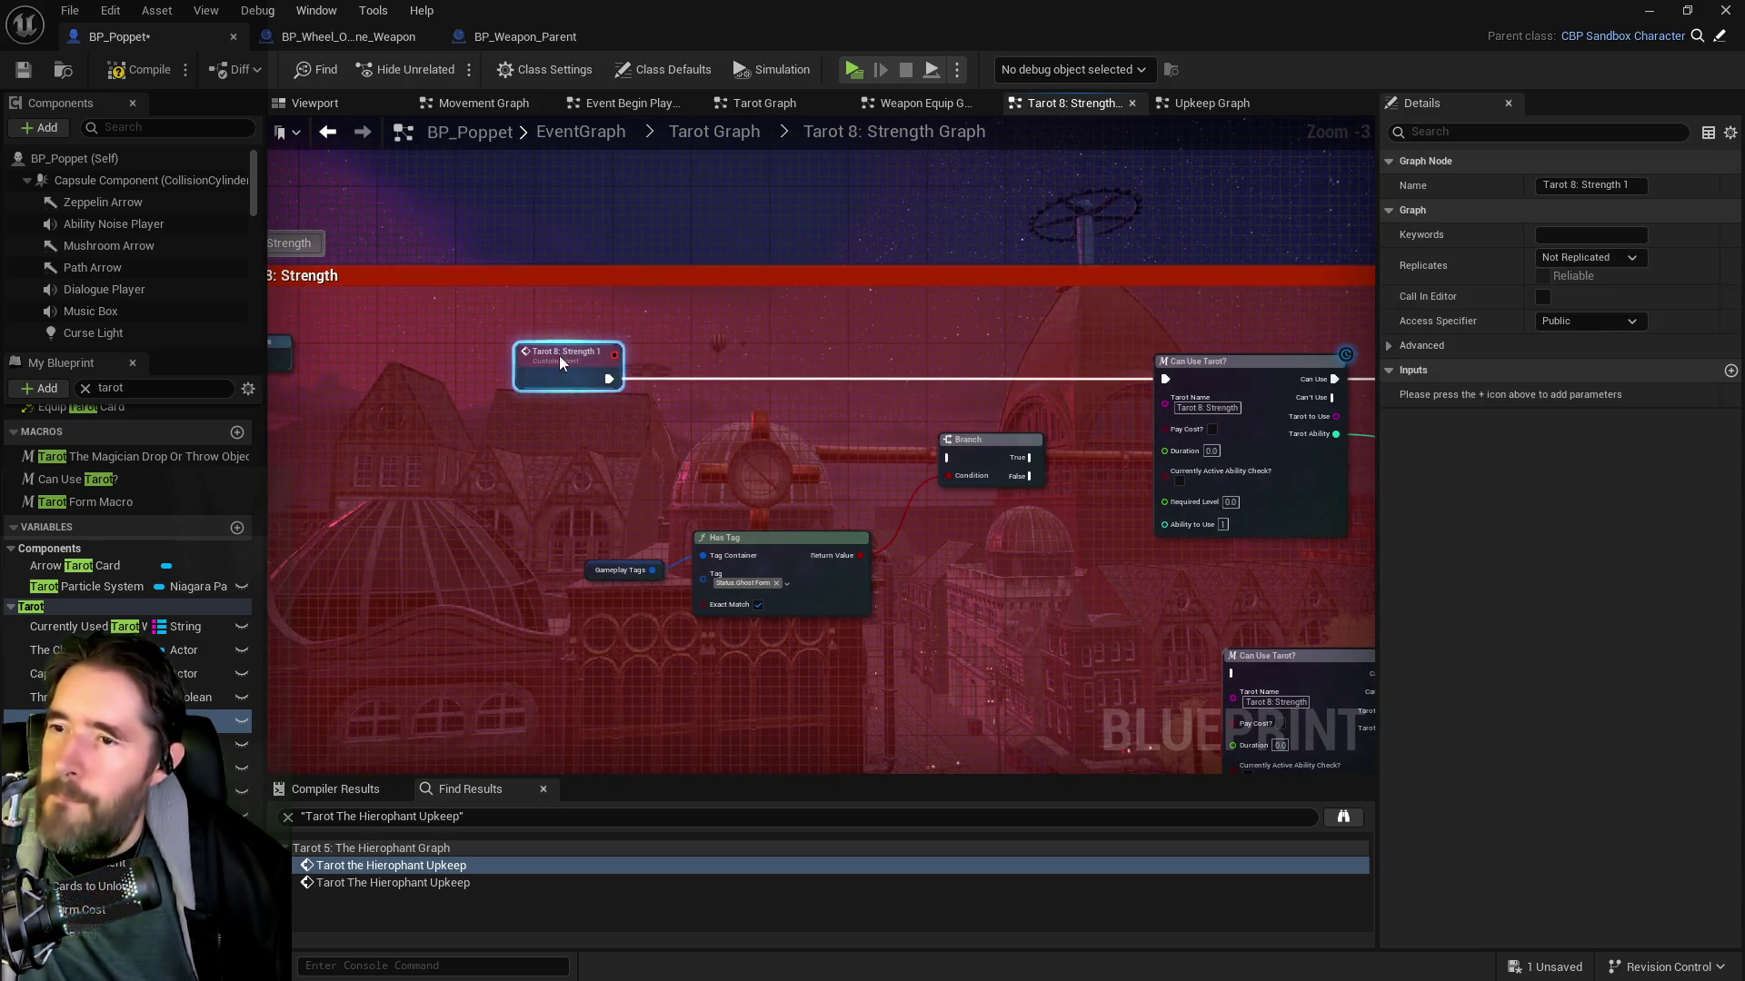
pyautogui.moveTo(983, 443); pyautogui.dragTo(907, 363)
pyautogui.moveTo(589, 379); pyautogui.dragTo(877, 380)
pyautogui.moveTo(547, 505)
pyautogui.mouseDown()
pyautogui.moveTo(800, 600)
pyautogui.moveTo(728, 509)
pyautogui.moveTo(727, 471)
pyautogui.mouseUp()
# Wire the Branch True output to the upper Can Use Tarot and False to the lower one
pyautogui.scroll(-2, 816, 393)
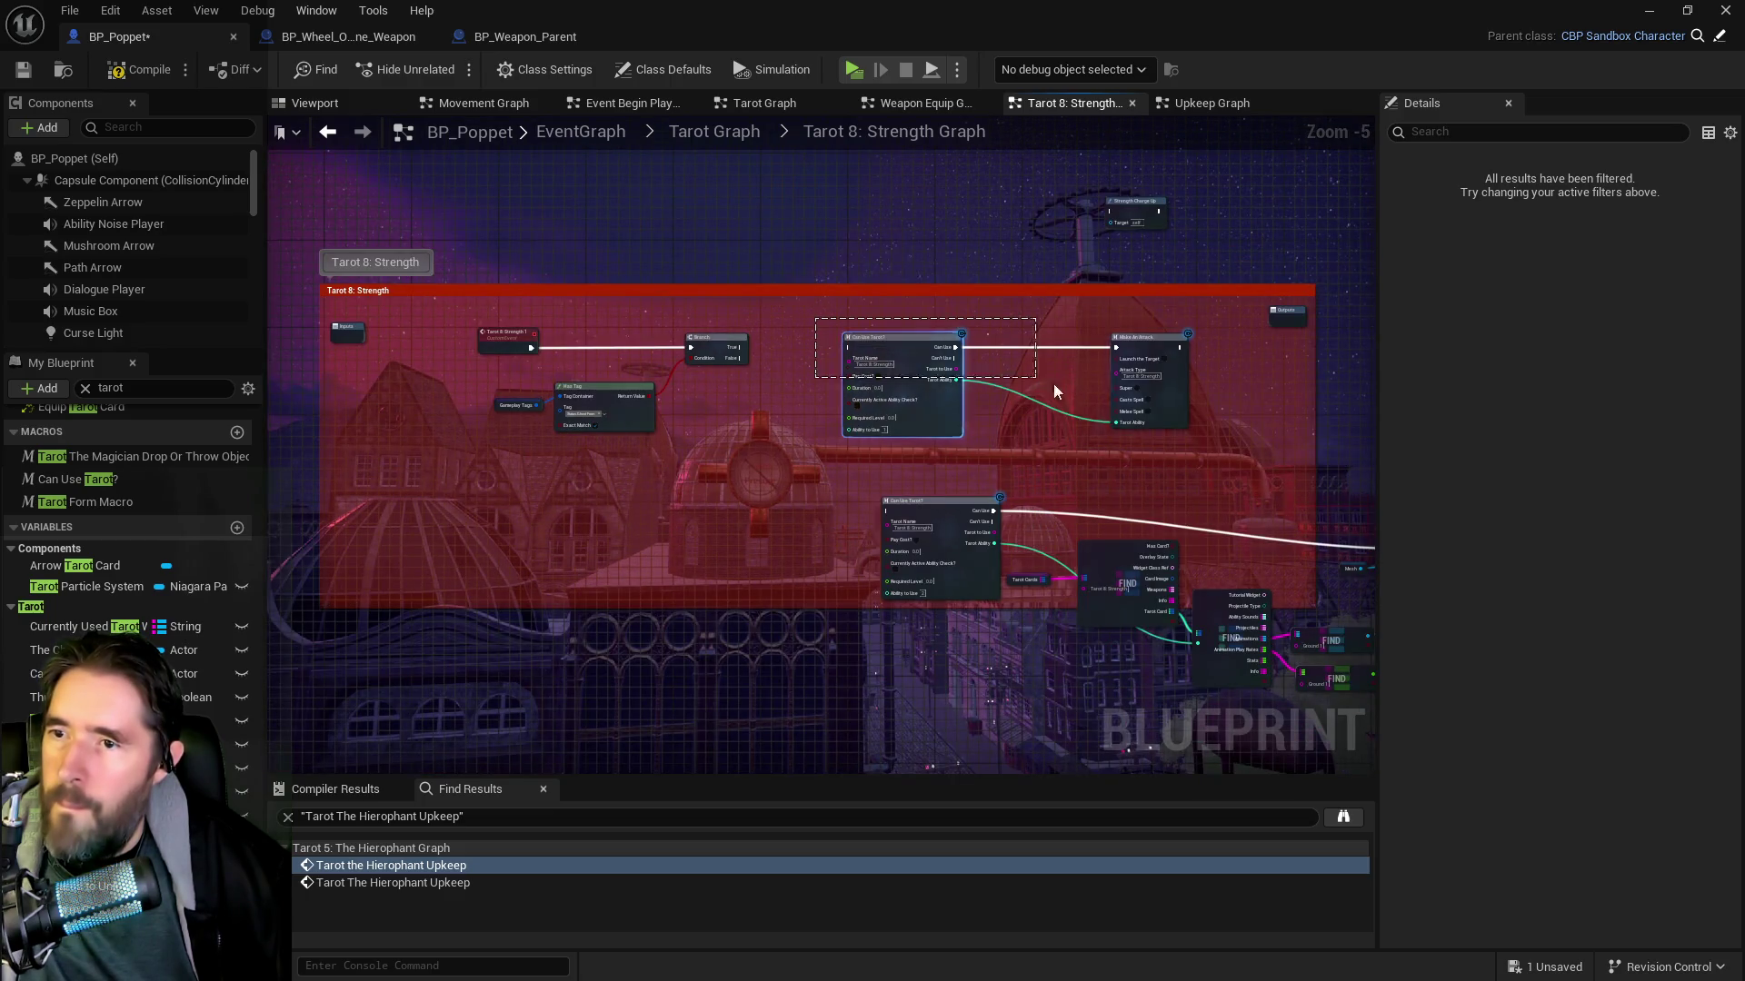
pyautogui.moveTo(1150, 361)
pyautogui.mouseDown()
pyautogui.moveTo(1034, 635)
pyautogui.moveTo(1069, 607)
pyautogui.mouseUp()
pyautogui.scroll(2, 742, 352)
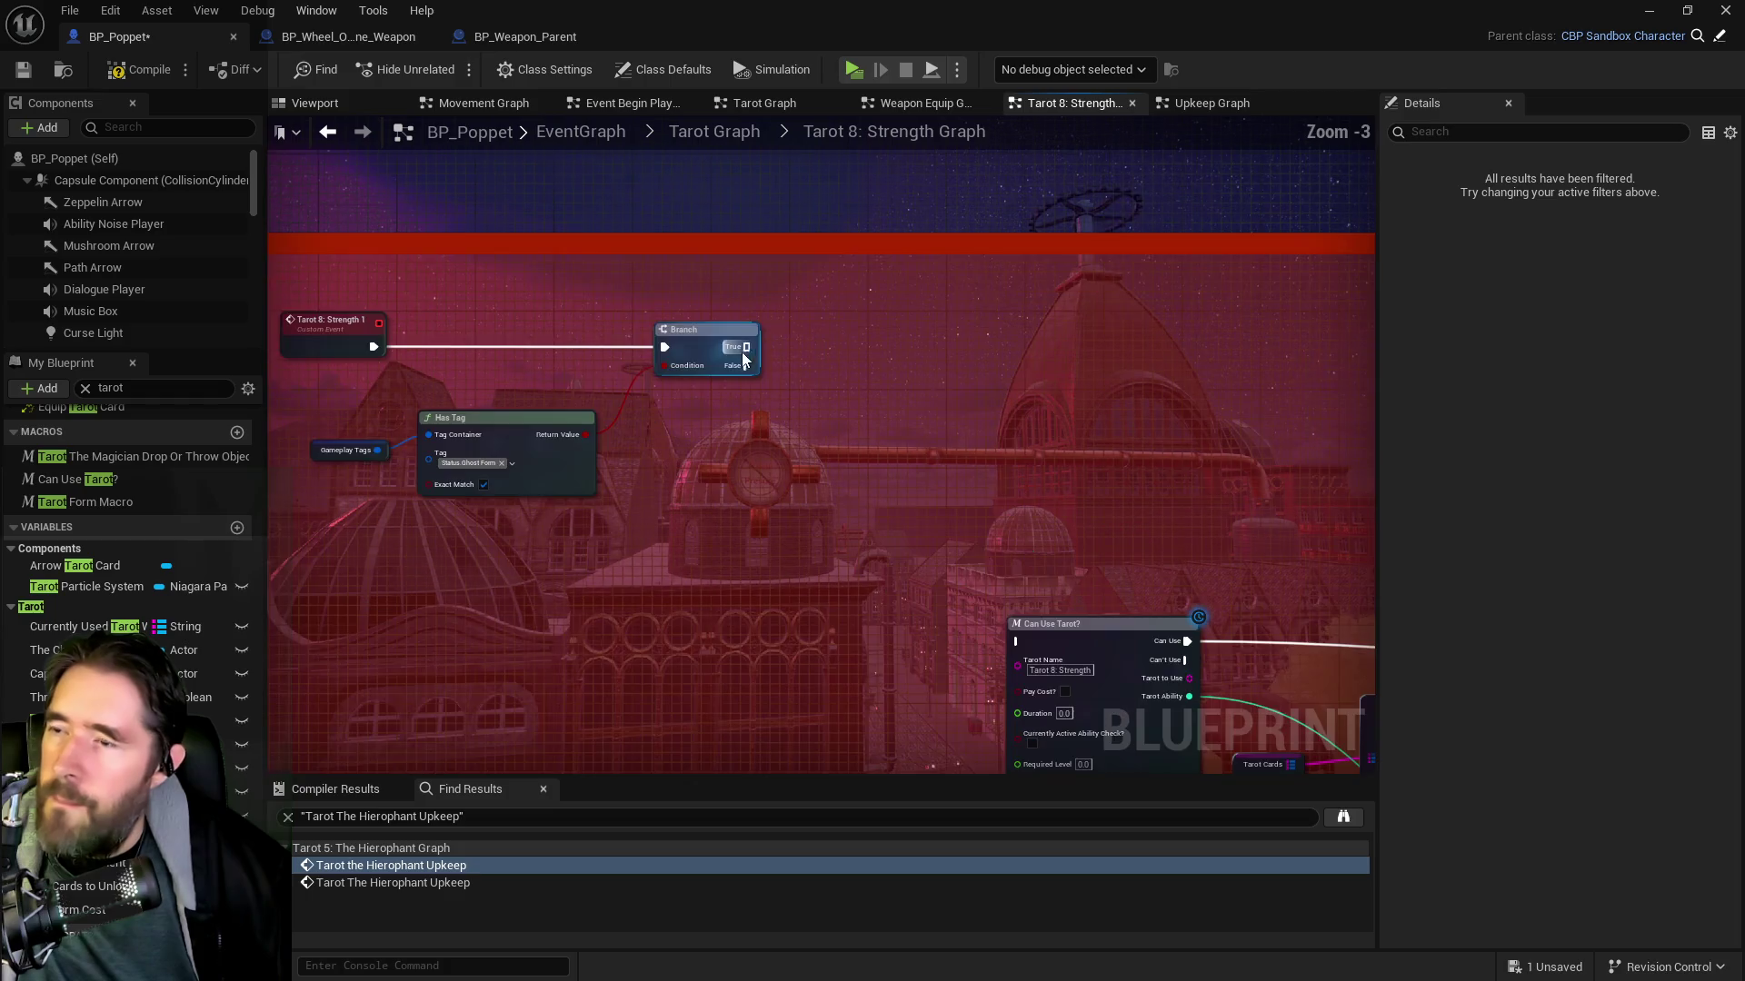
pyautogui.moveTo(809, 398); pyautogui.dragTo(727, 280)
pyautogui.moveTo(647, 233)
pyautogui.mouseDown()
pyautogui.moveTo(813, 438)
pyautogui.moveTo(958, 533)
pyautogui.moveTo(934, 530)
pyautogui.mouseUp()
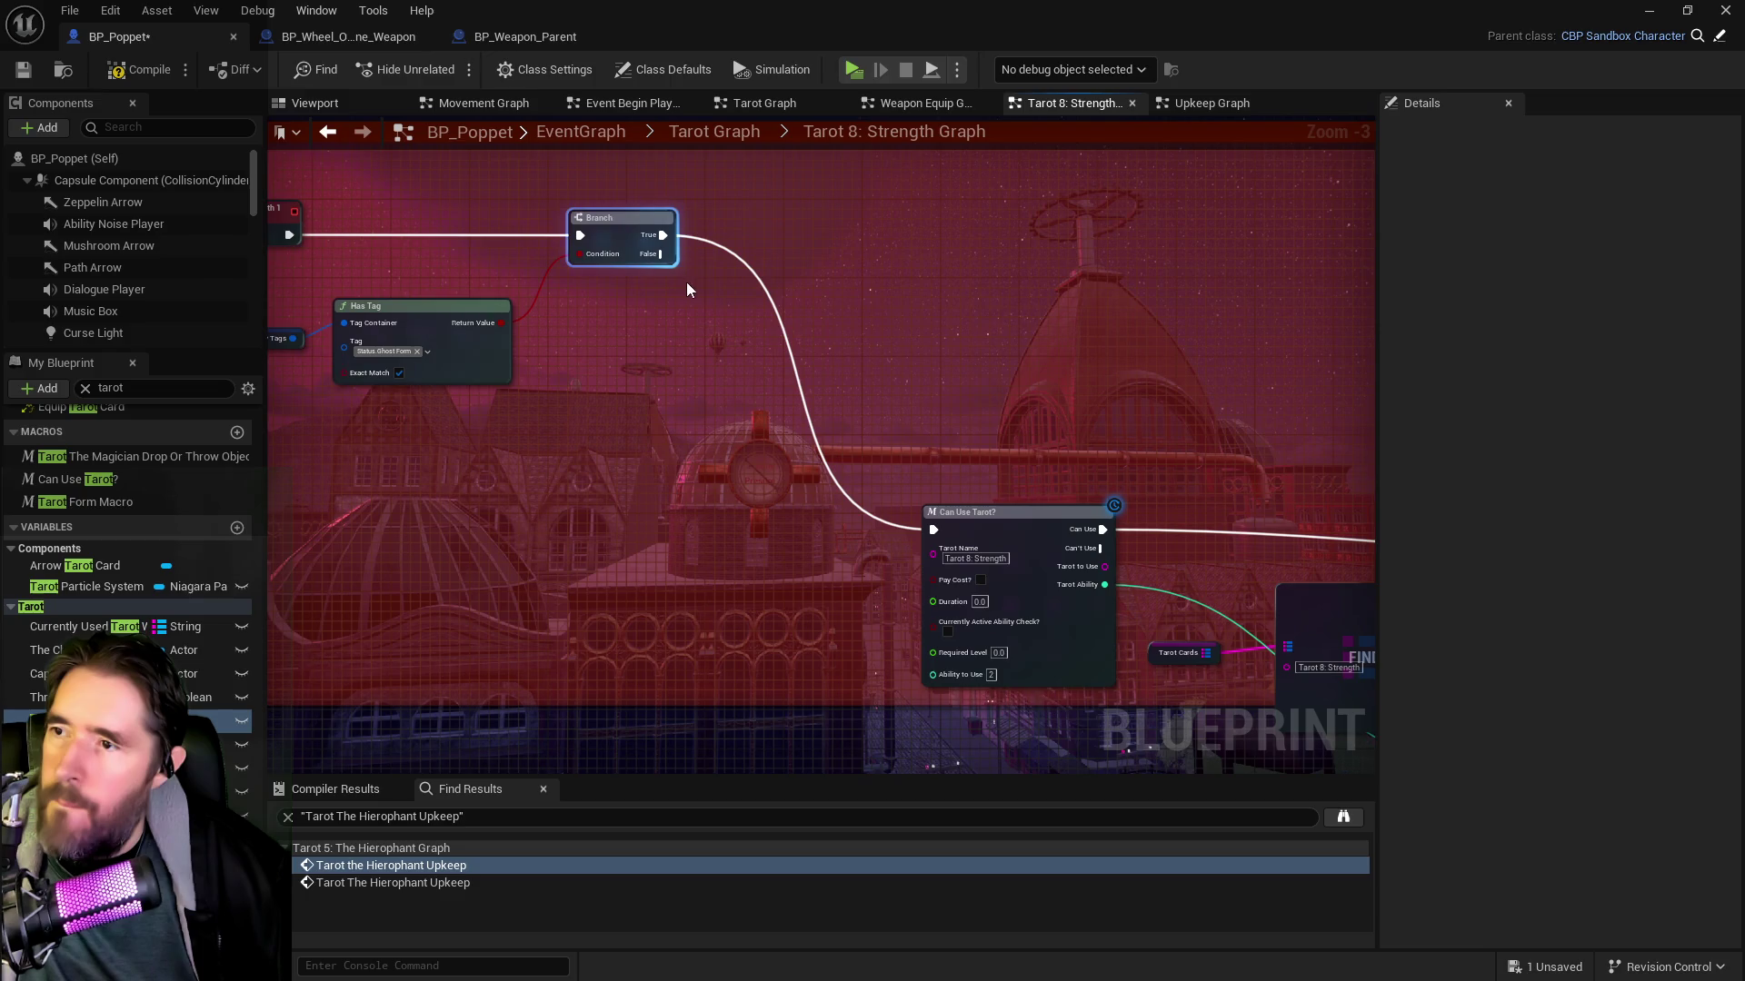
pyautogui.moveTo(661, 256)
pyautogui.mouseDown()
pyautogui.moveTo(783, 745)
pyautogui.moveTo(799, 585)
pyautogui.moveTo(782, 440)
pyautogui.moveTo(808, 438)
pyautogui.mouseUp()
# Move the lower node group up and align the right-hand row of nodes
pyautogui.scroll(-2, 966, 609)
pyautogui.moveTo(566, 462); pyautogui.dragTo(1000, 650)
pyautogui.scroll(-3, 732, 497)
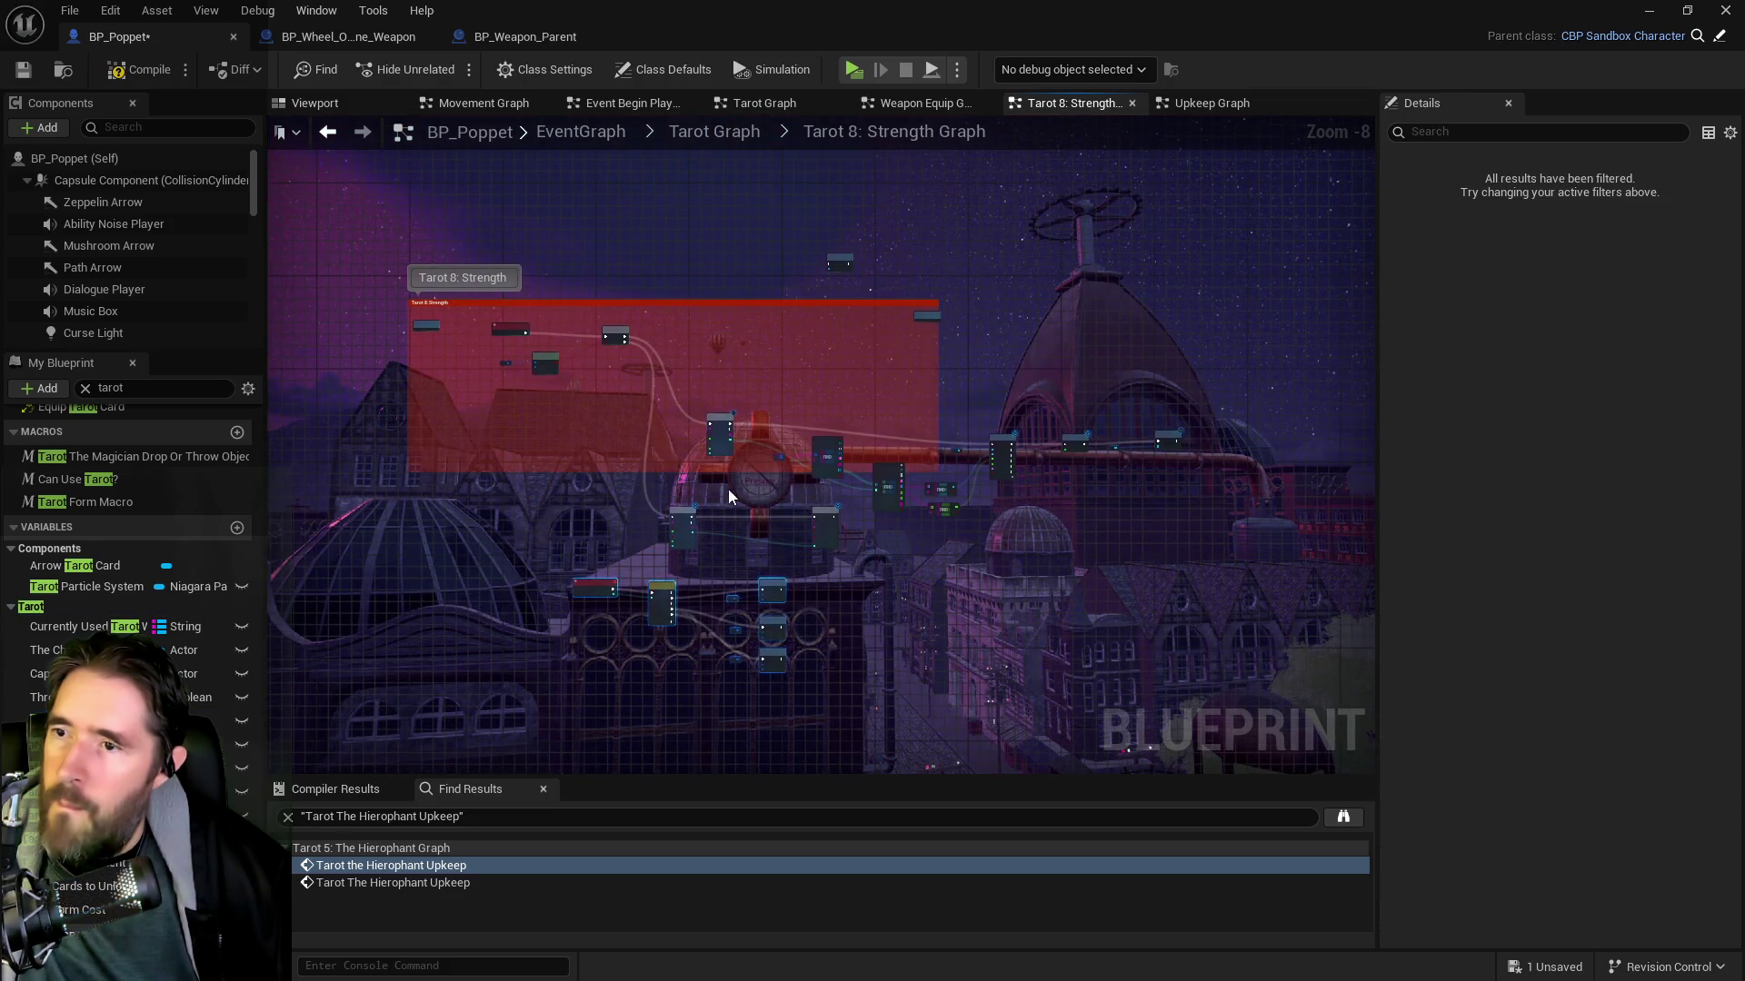
pyautogui.moveTo(1190, 496); pyautogui.dragTo(1201, 504)
pyautogui.moveTo(1005, 456); pyautogui.dragTo(1019, 371)
pyautogui.click(923, 364)
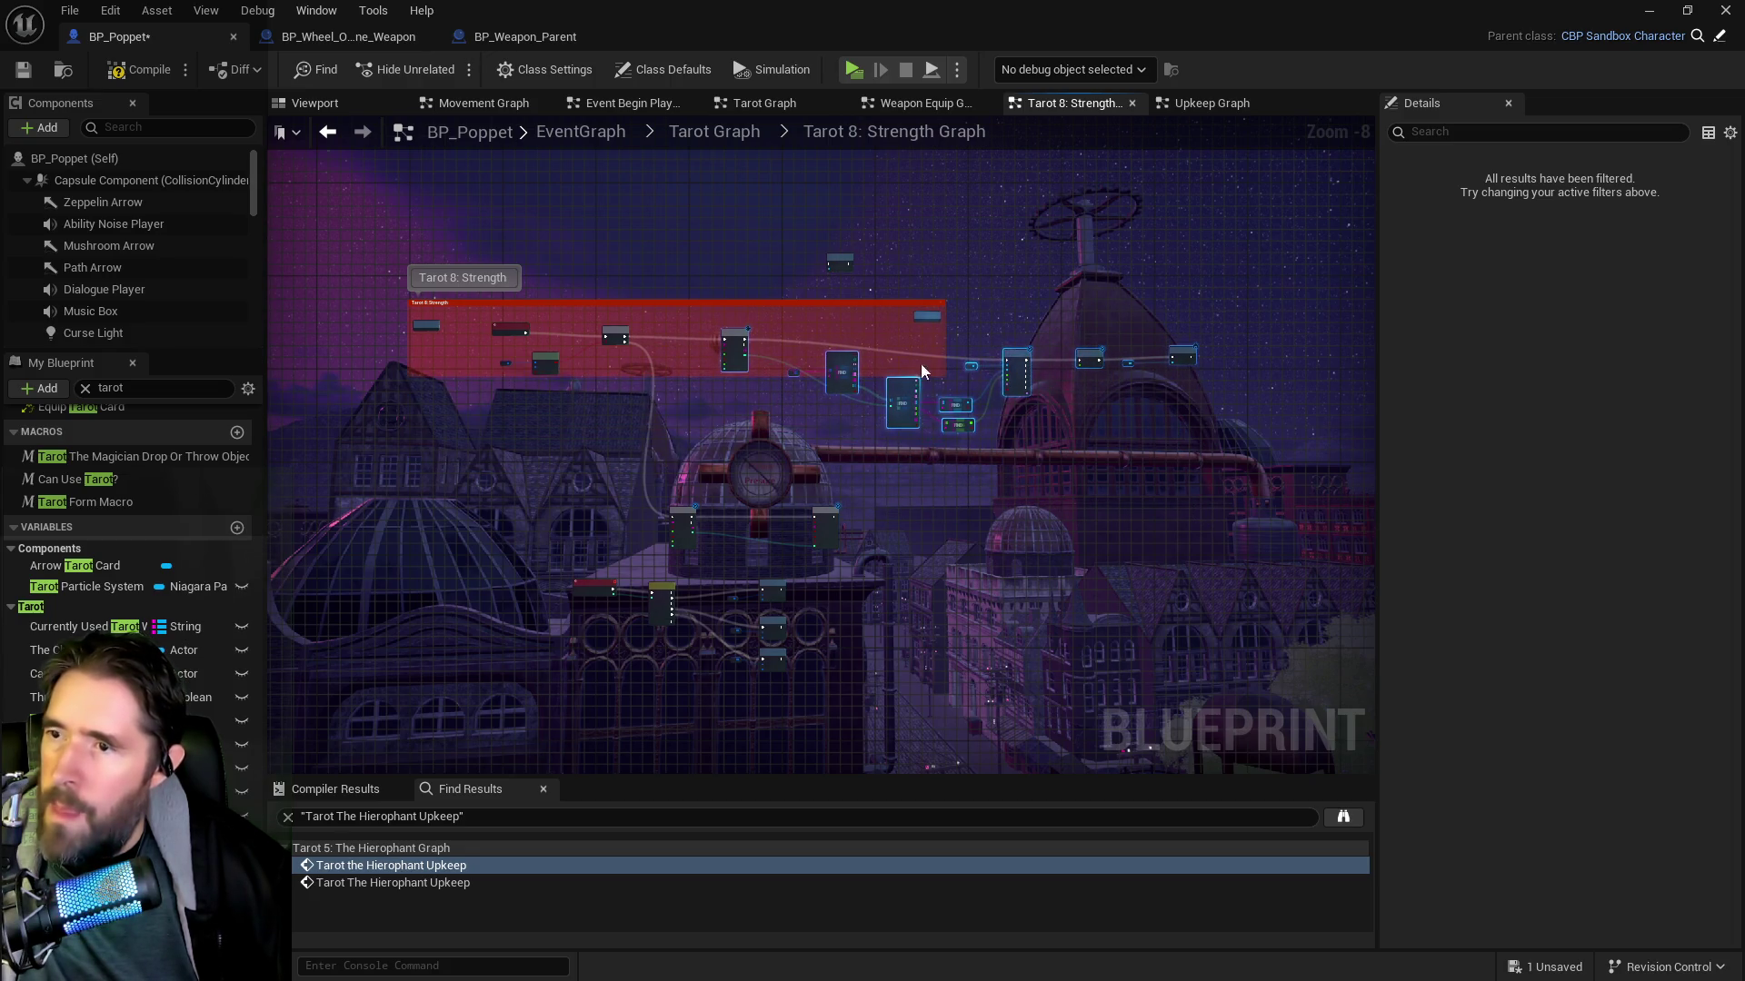
pyautogui.moveTo(1131, 434)
pyautogui.mouseDown()
pyautogui.moveTo(1230, 439)
pyautogui.moveTo(811, 366)
pyautogui.moveTo(789, 343)
pyautogui.moveTo(1216, 434)
pyautogui.mouseUp()
pyautogui.moveTo(1014, 364); pyautogui.dragTo(1031, 345)
pyautogui.moveTo(1030, 342); pyautogui.dragTo(1030, 345)
pyautogui.click(619, 477)
pyautogui.moveTo(827, 542)
pyautogui.mouseDown()
pyautogui.moveTo(857, 508)
pyautogui.moveTo(958, 507)
pyautogui.mouseUp()
pyautogui.scroll(5, 856, 425)
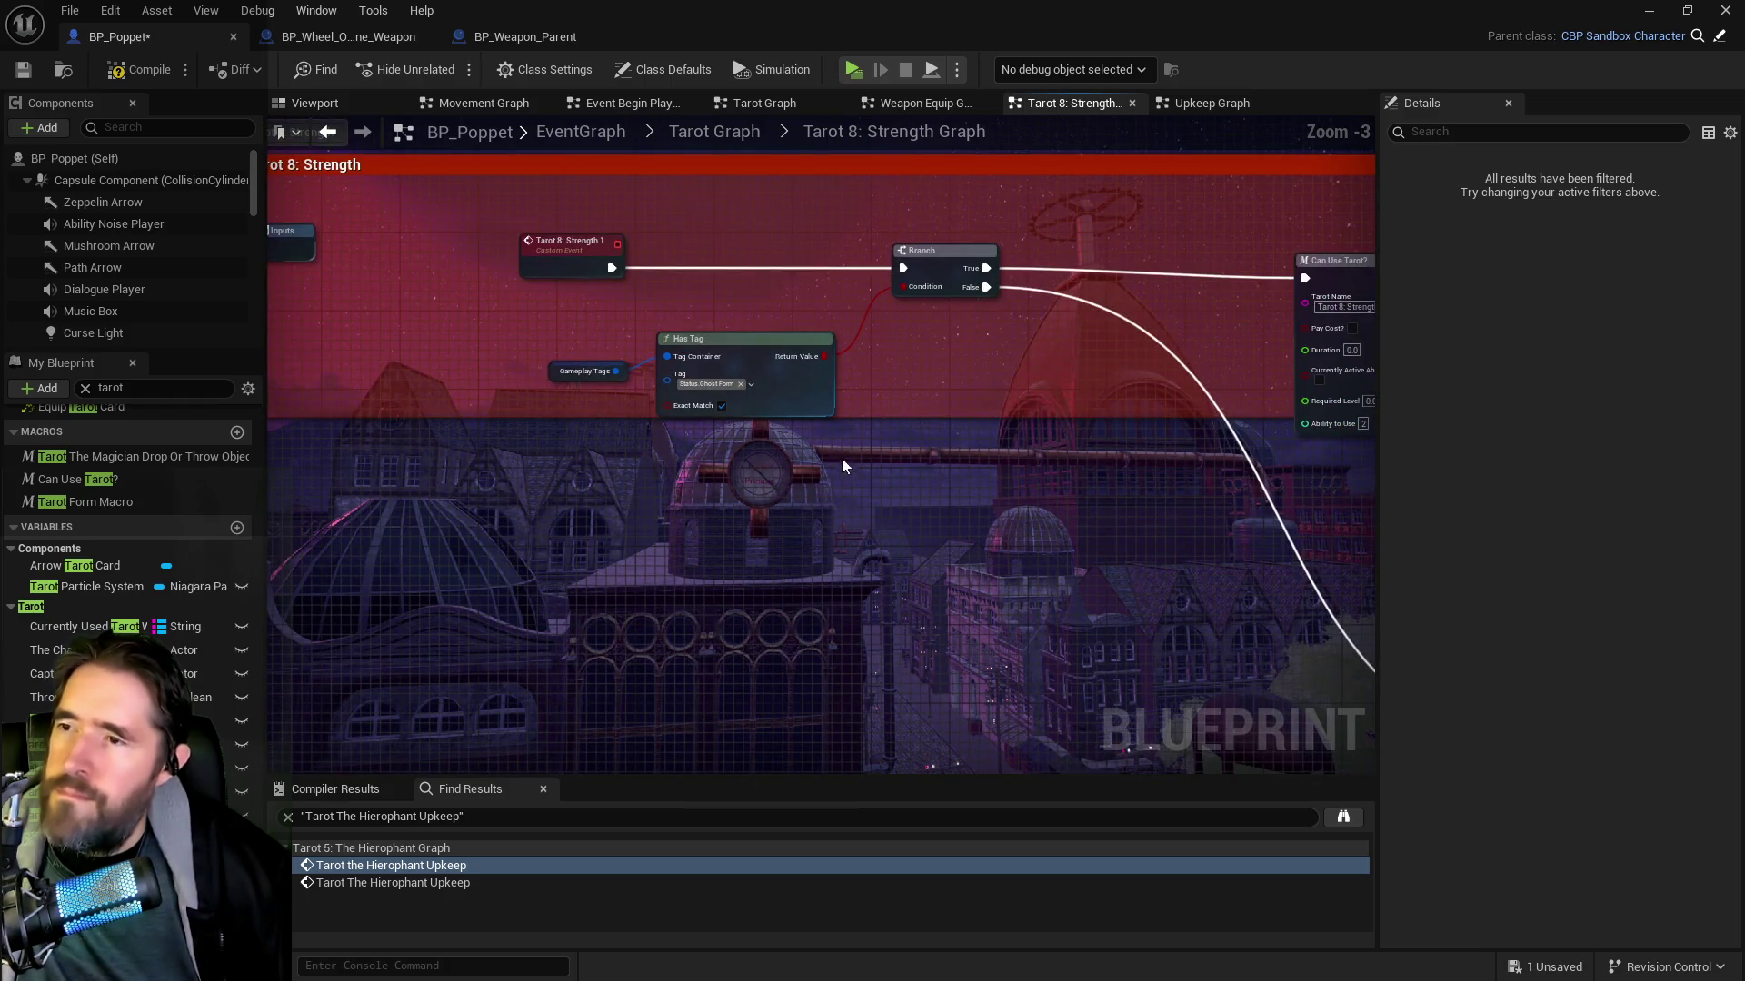
# Shift the Tarot 8: Strength 1 event left and wrap the Strength comment around the selected nodes
pyautogui.moveTo(554, 254)
pyautogui.mouseDown()
pyautogui.moveTo(394, 254)
pyautogui.moveTo(1209, 515)
pyautogui.moveTo(1087, 607)
pyautogui.moveTo(1366, 620)
pyautogui.mouseUp()
pyautogui.scroll(-3, 615, 388)
pyautogui.scroll(3, 369, 445)
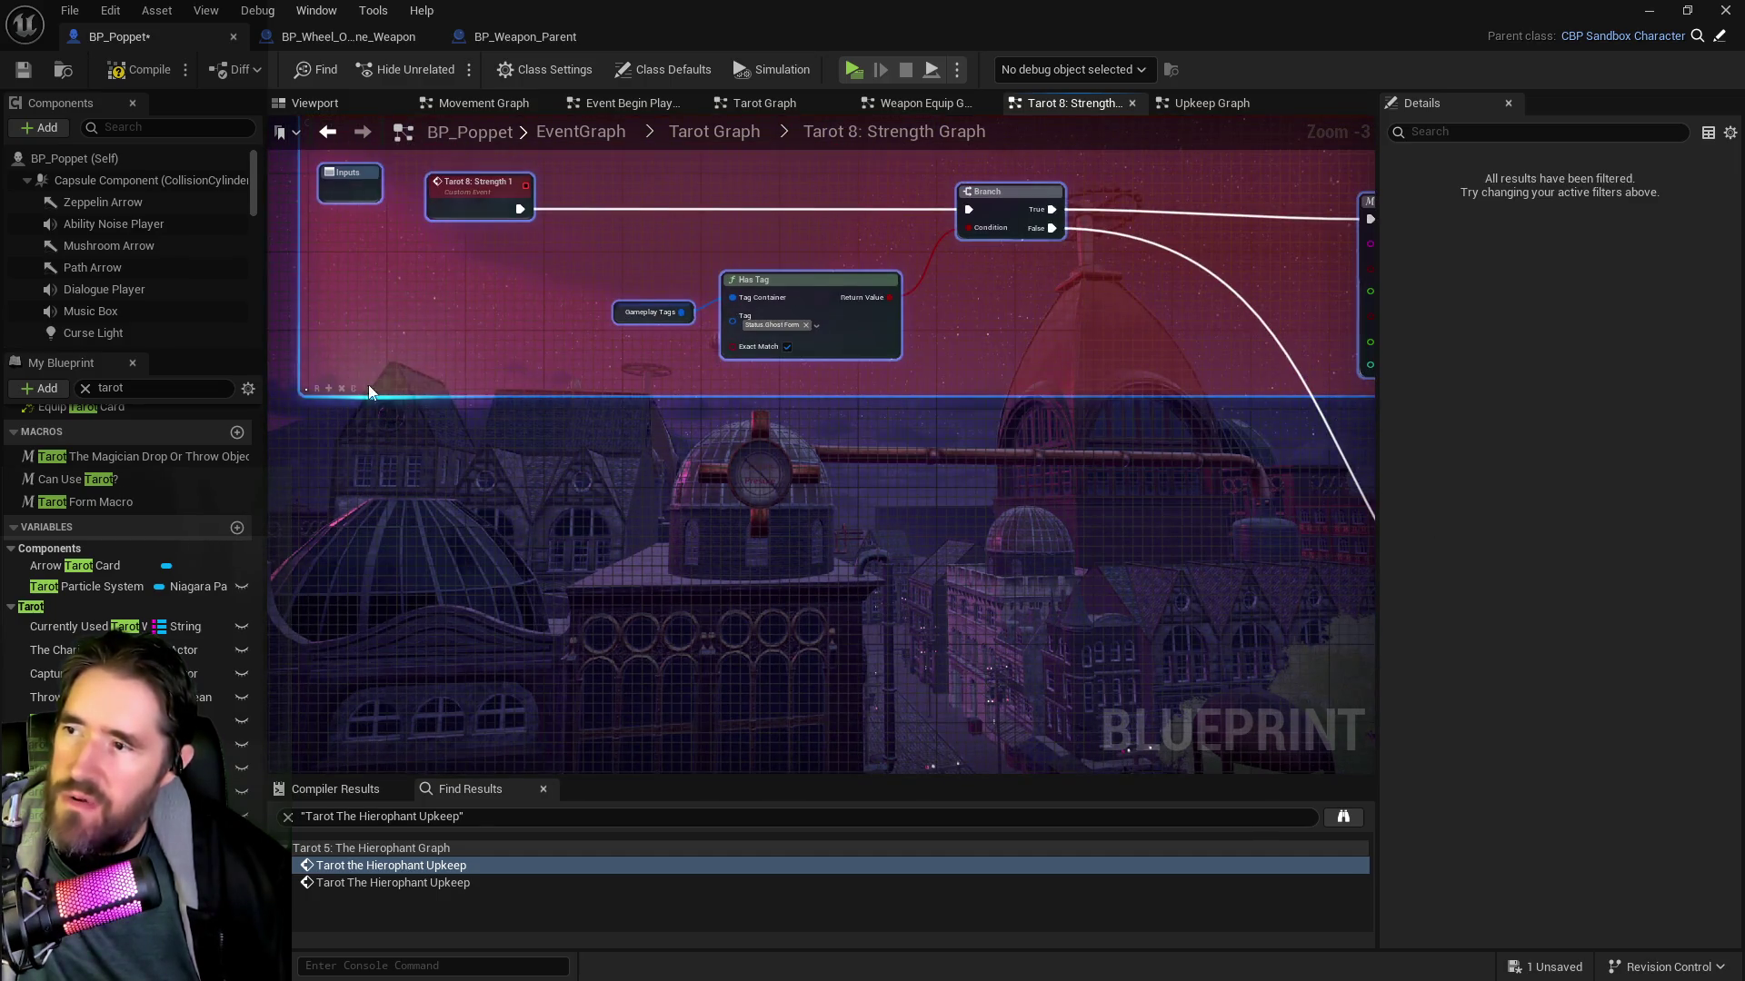
pyautogui.click(328, 389)
pyautogui.scroll(-4, 422, 439)
pyautogui.moveTo(1102, 627); pyautogui.dragTo(770, 462)
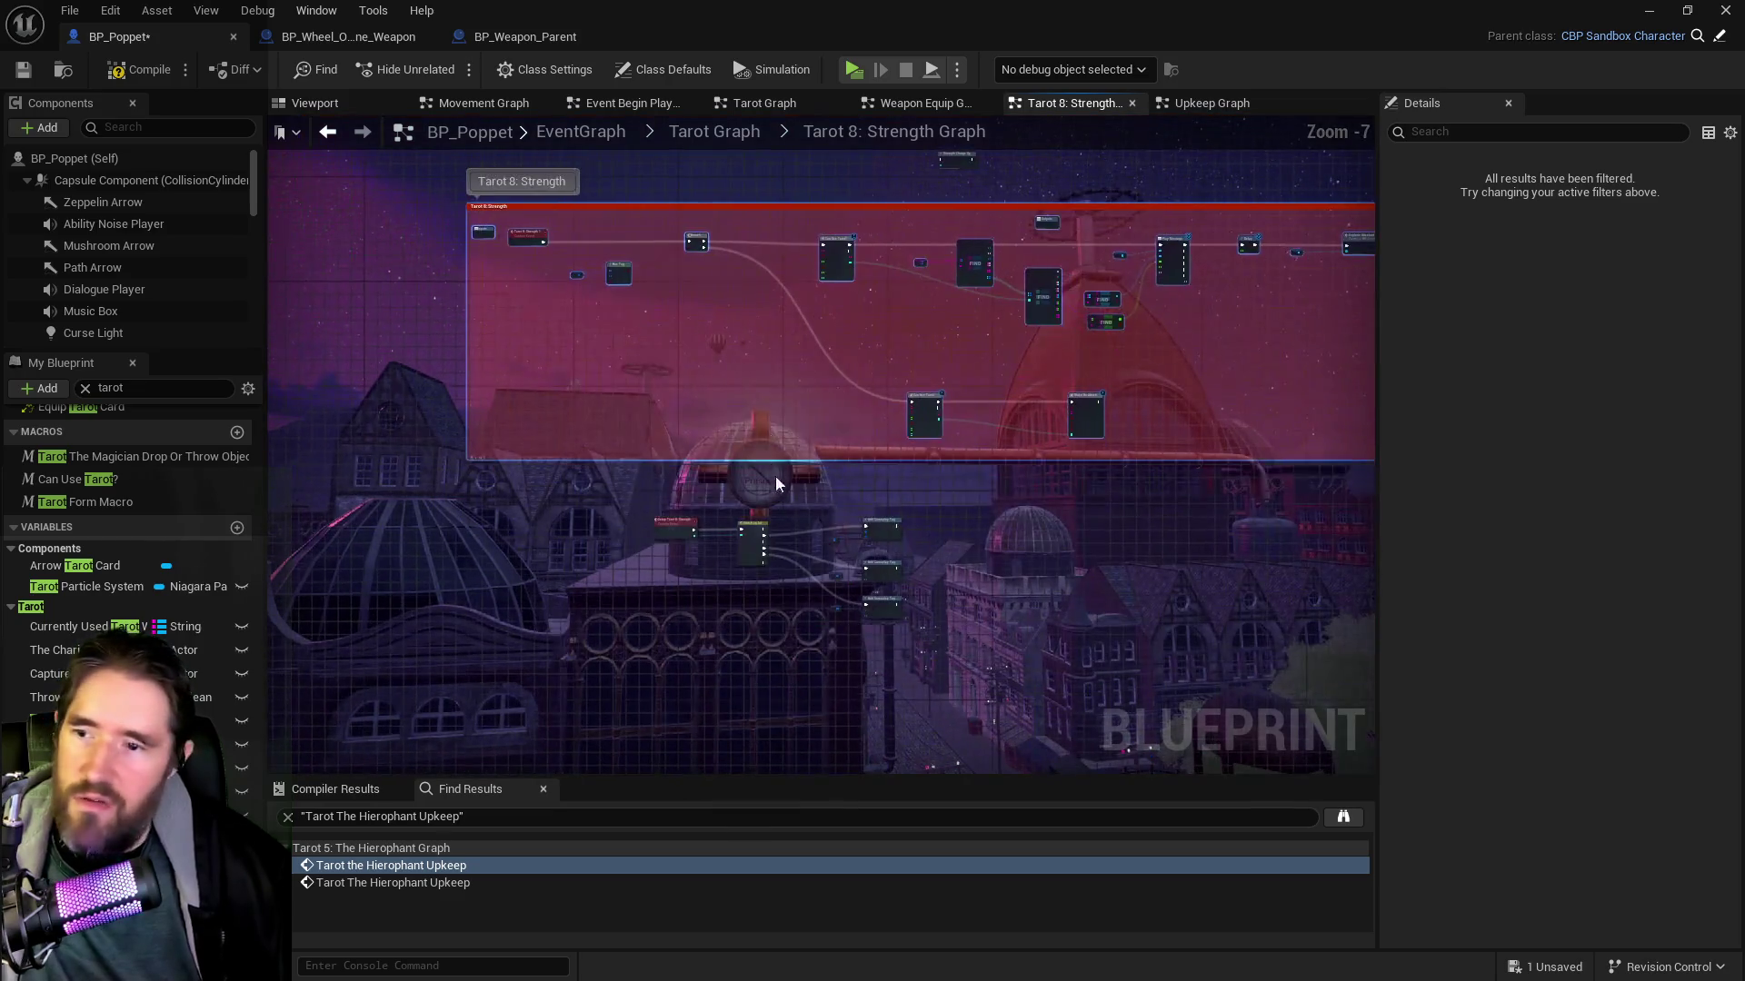
# Extend the Tarot 8: Strength comment's bottom edge down over the lower tag nodes
pyautogui.scroll(-3, 527, 400)
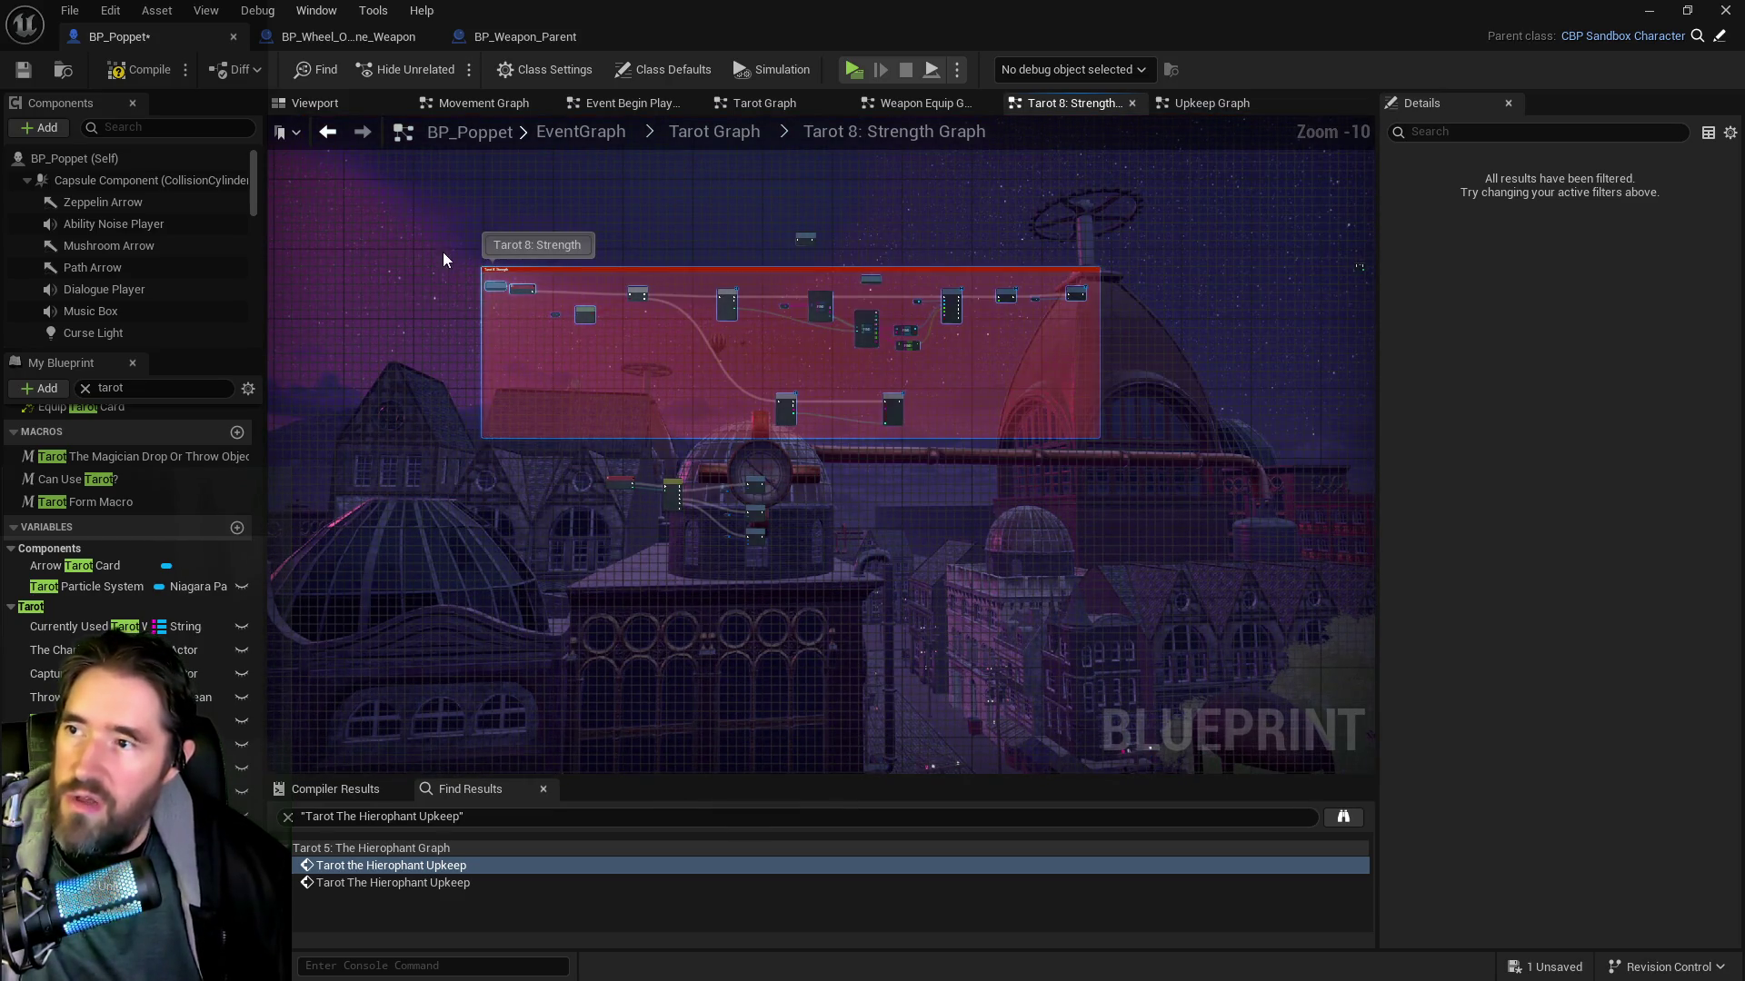
pyautogui.scroll(5, 429, 347)
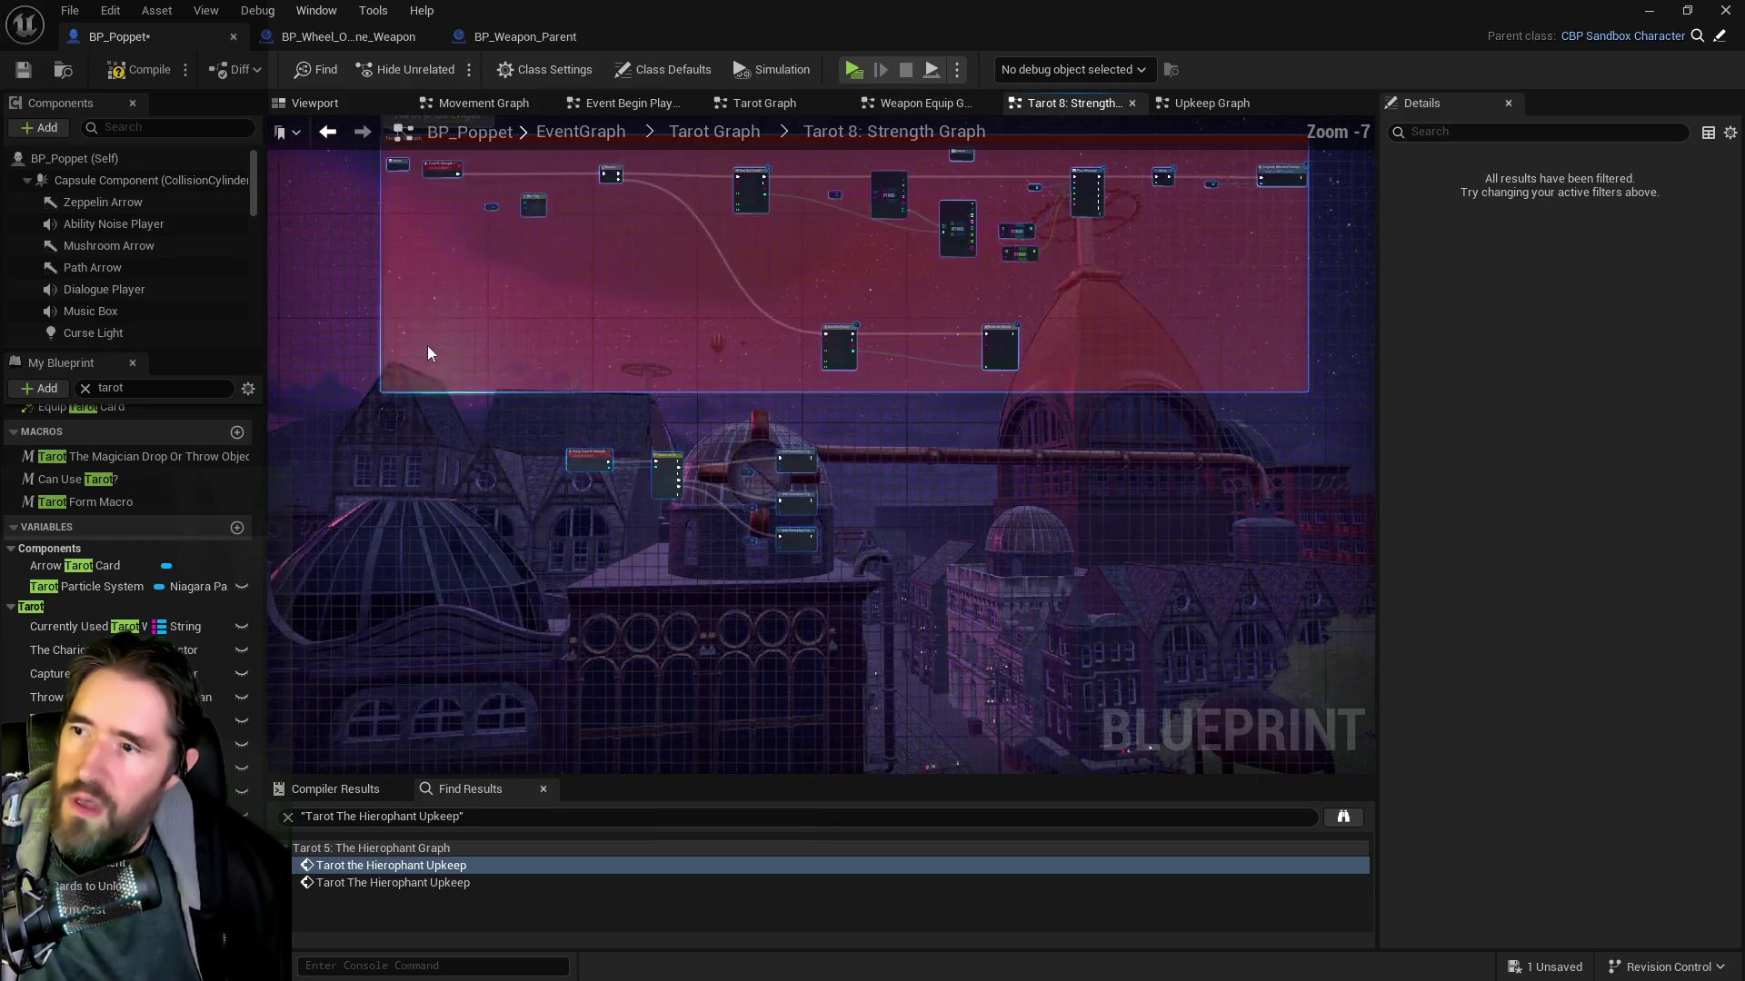
pyautogui.moveTo(371, 421); pyautogui.dragTo(372, 429)
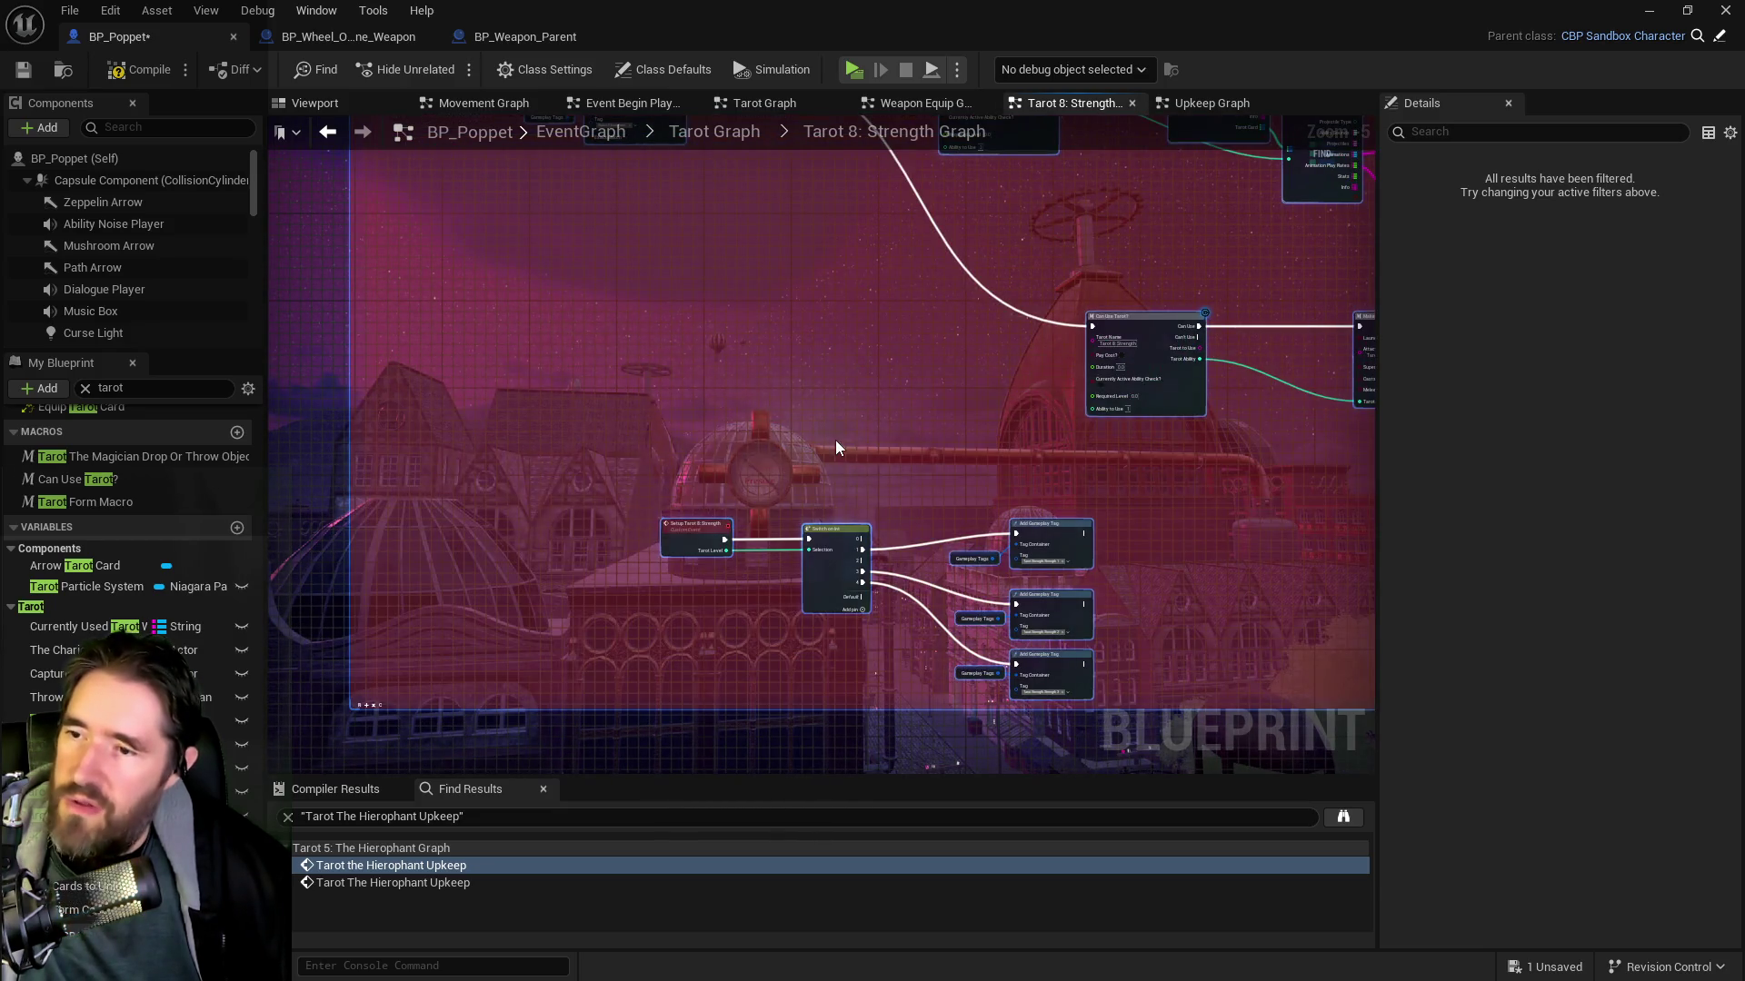
pyautogui.scroll(-4, 836, 440)
pyautogui.scroll(3, 792, 336)
pyautogui.scroll(1, 760, 451)
# Delete the stray node near the comment's top and open the Content Browser
pyautogui.click(877, 350)
pyautogui.press('Delete')
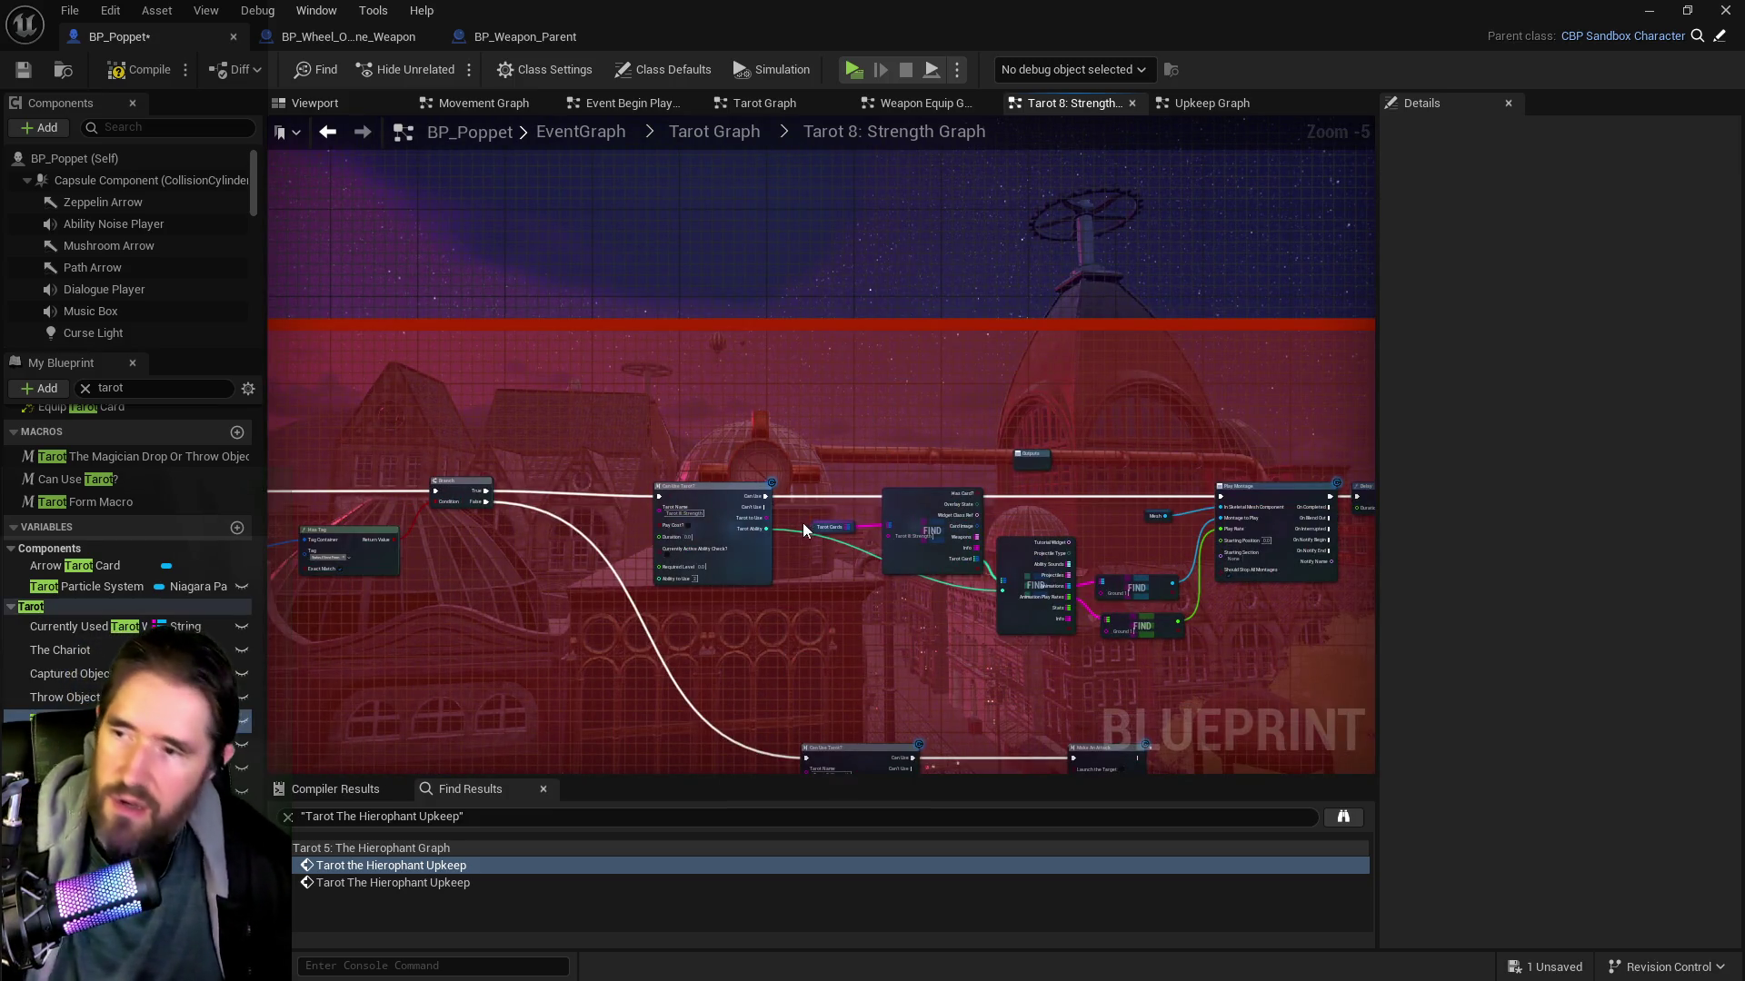
pyautogui.scroll(-4, 786, 401)
pyautogui.scroll(5, 913, 469)
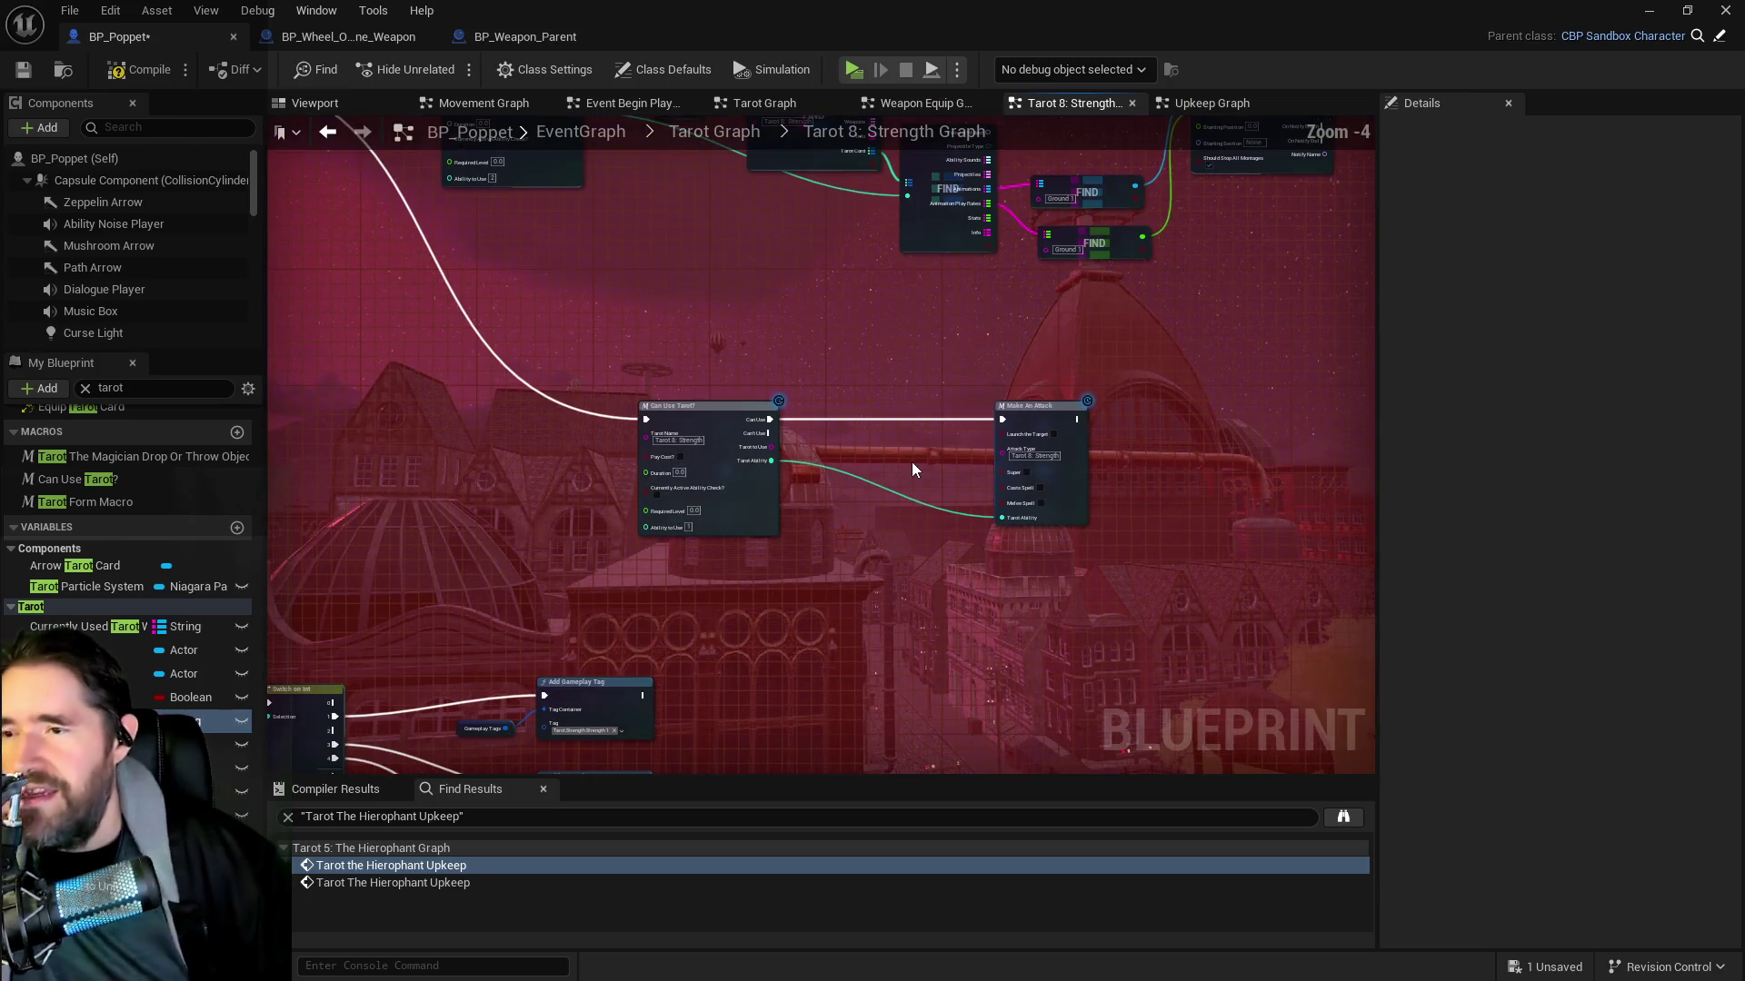
pyautogui.moveTo(902, 462); pyautogui.dragTo(804, 514)
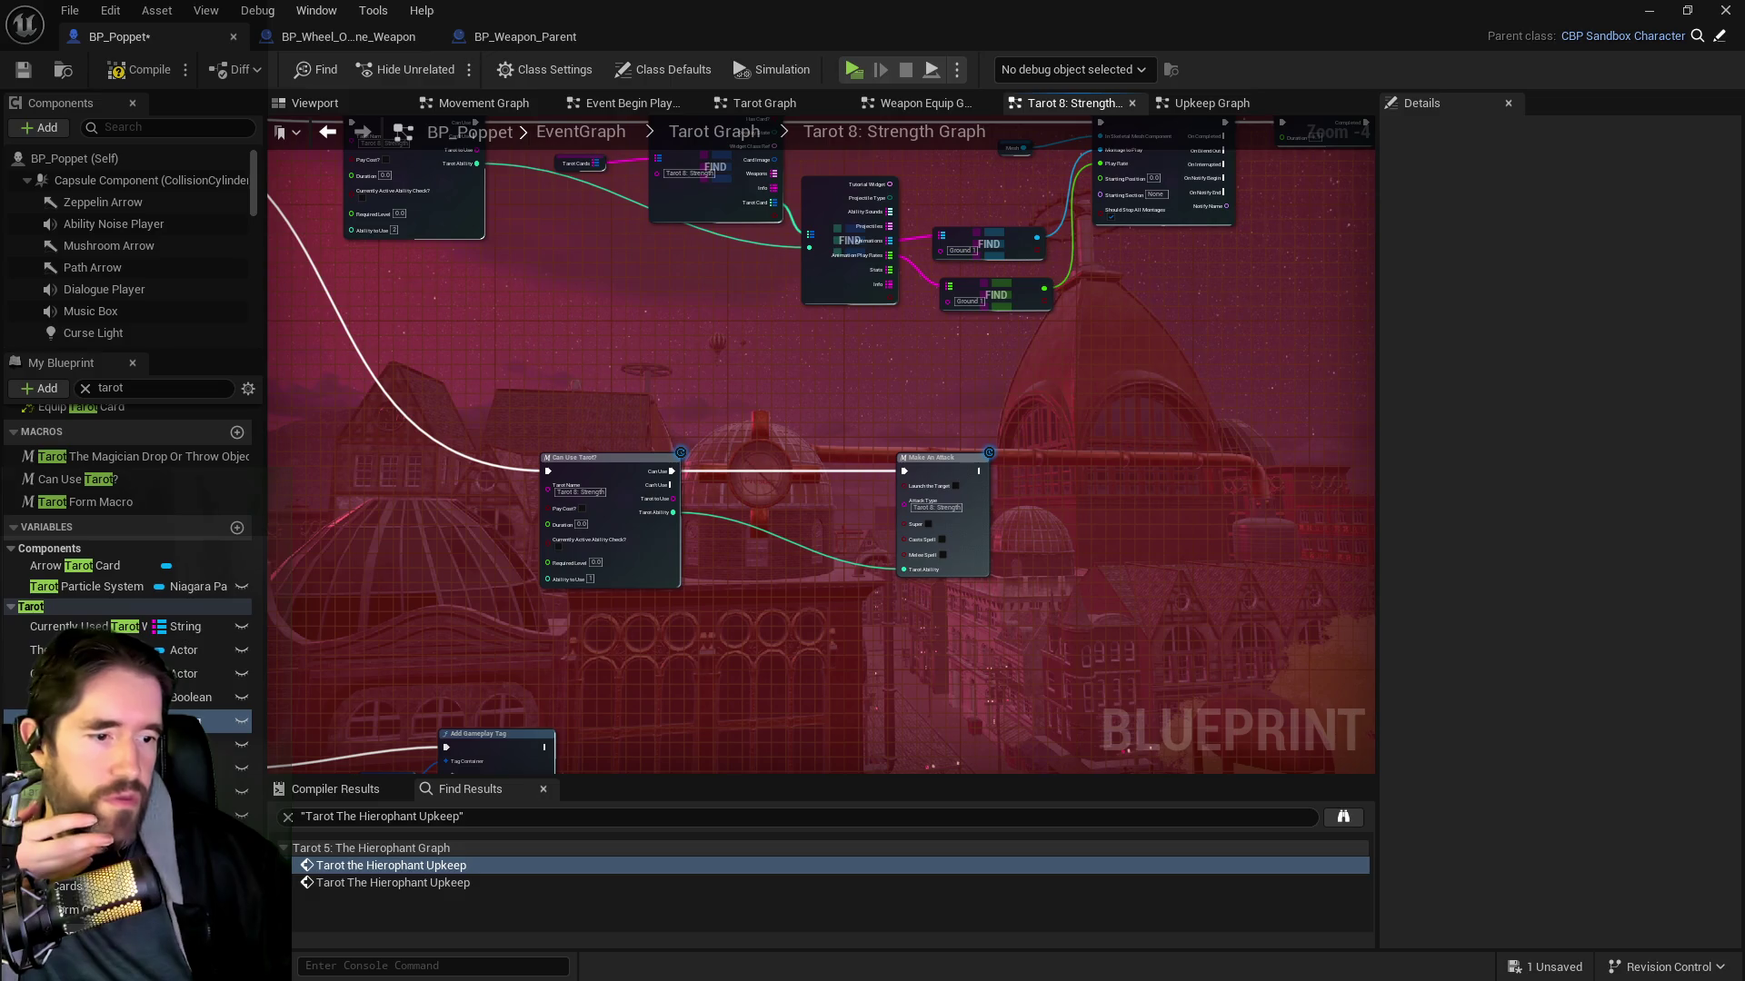
pyautogui.hotkey('ctrl', 'b')
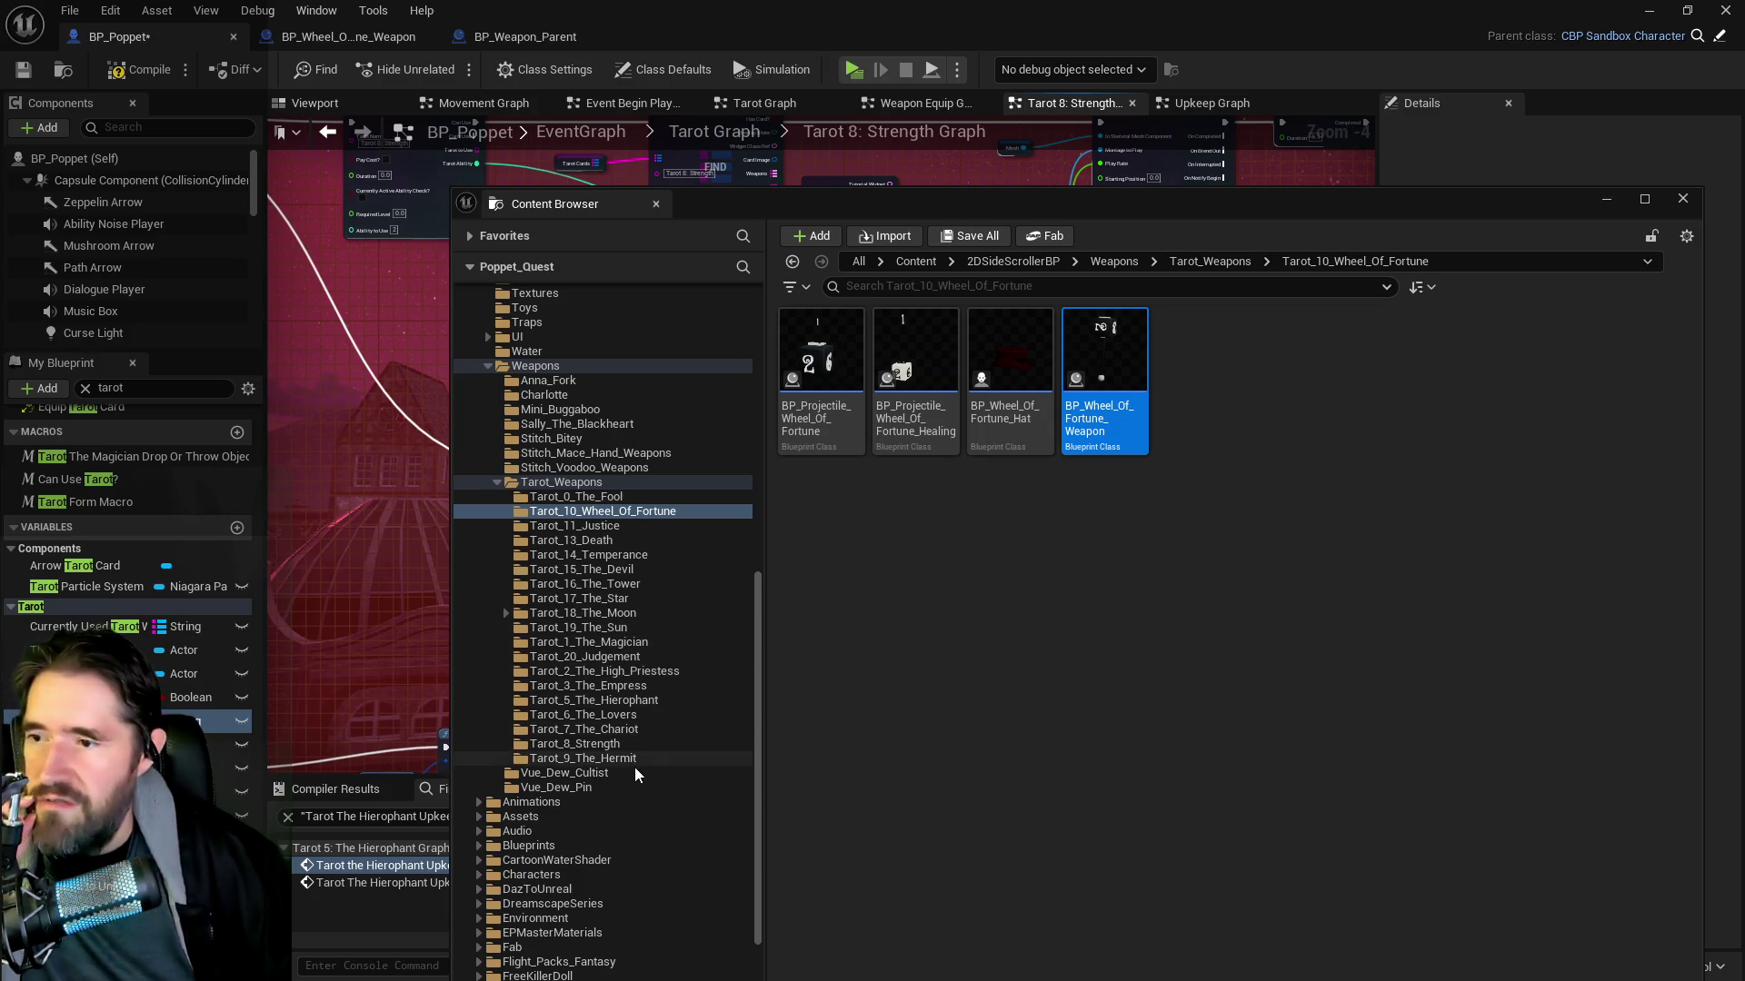
# Open BP_Strength_Weapon from Tarot_8_Strength and review its attach and Damage Attached Enemy logic
pyautogui.click(618, 745)
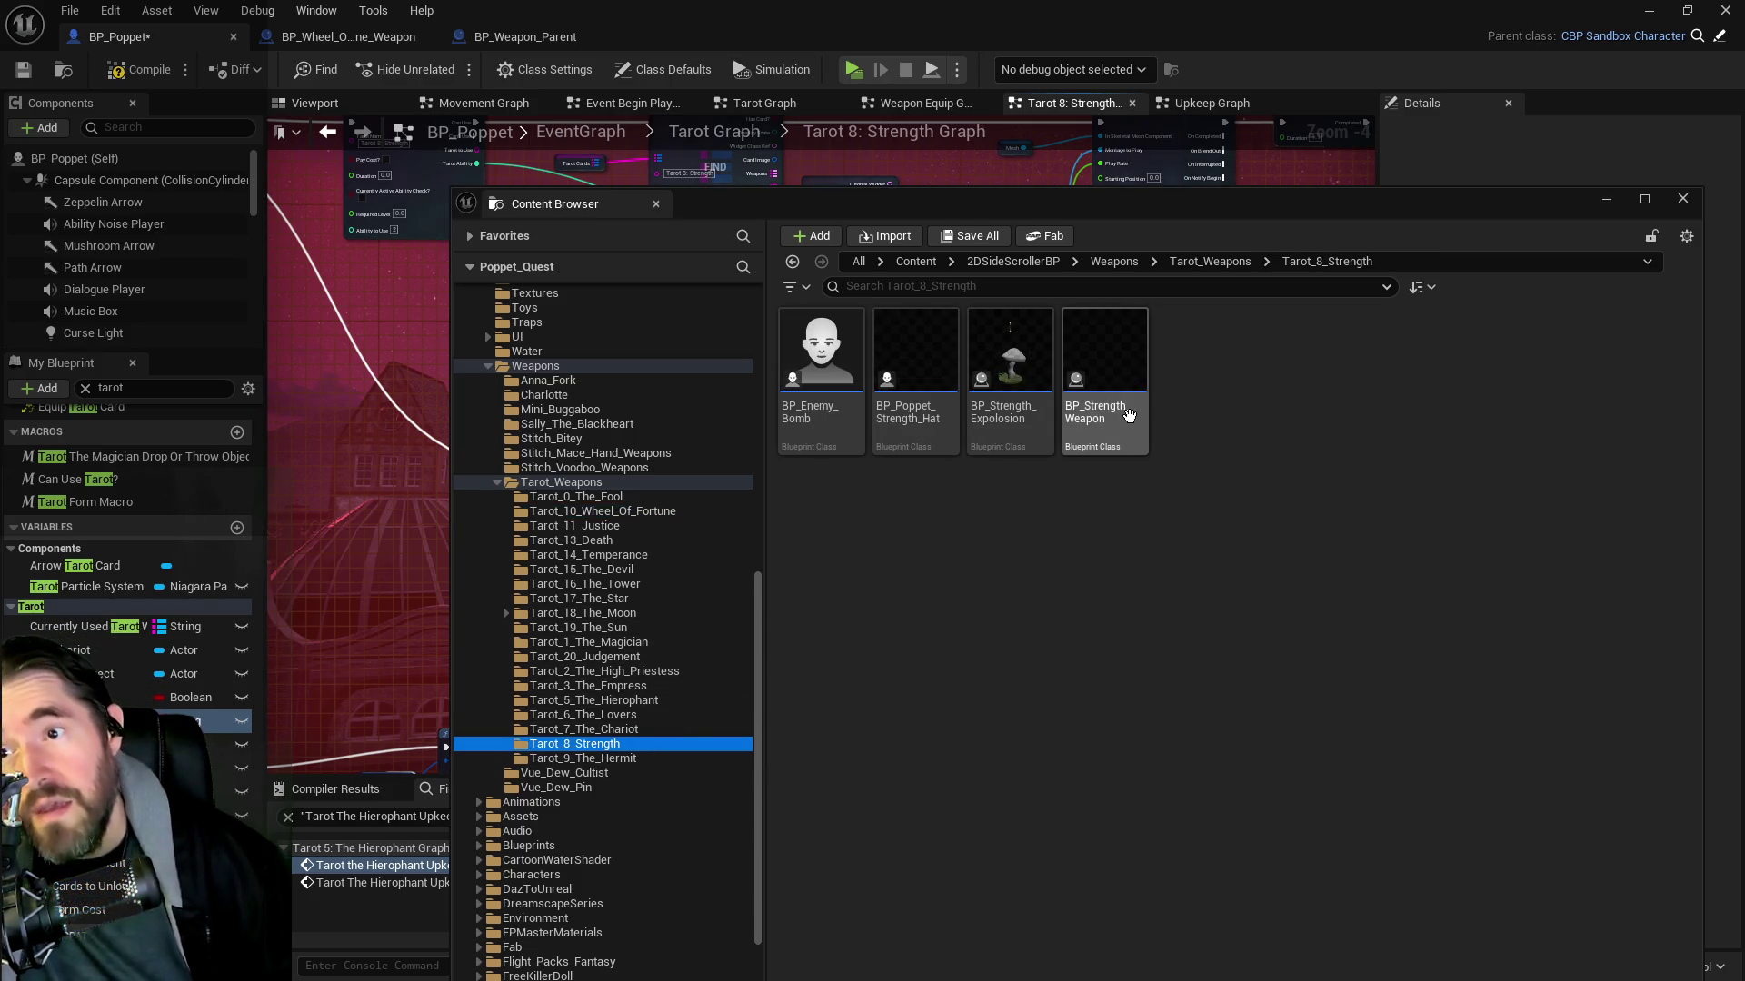
pyautogui.doubleClick(1129, 415)
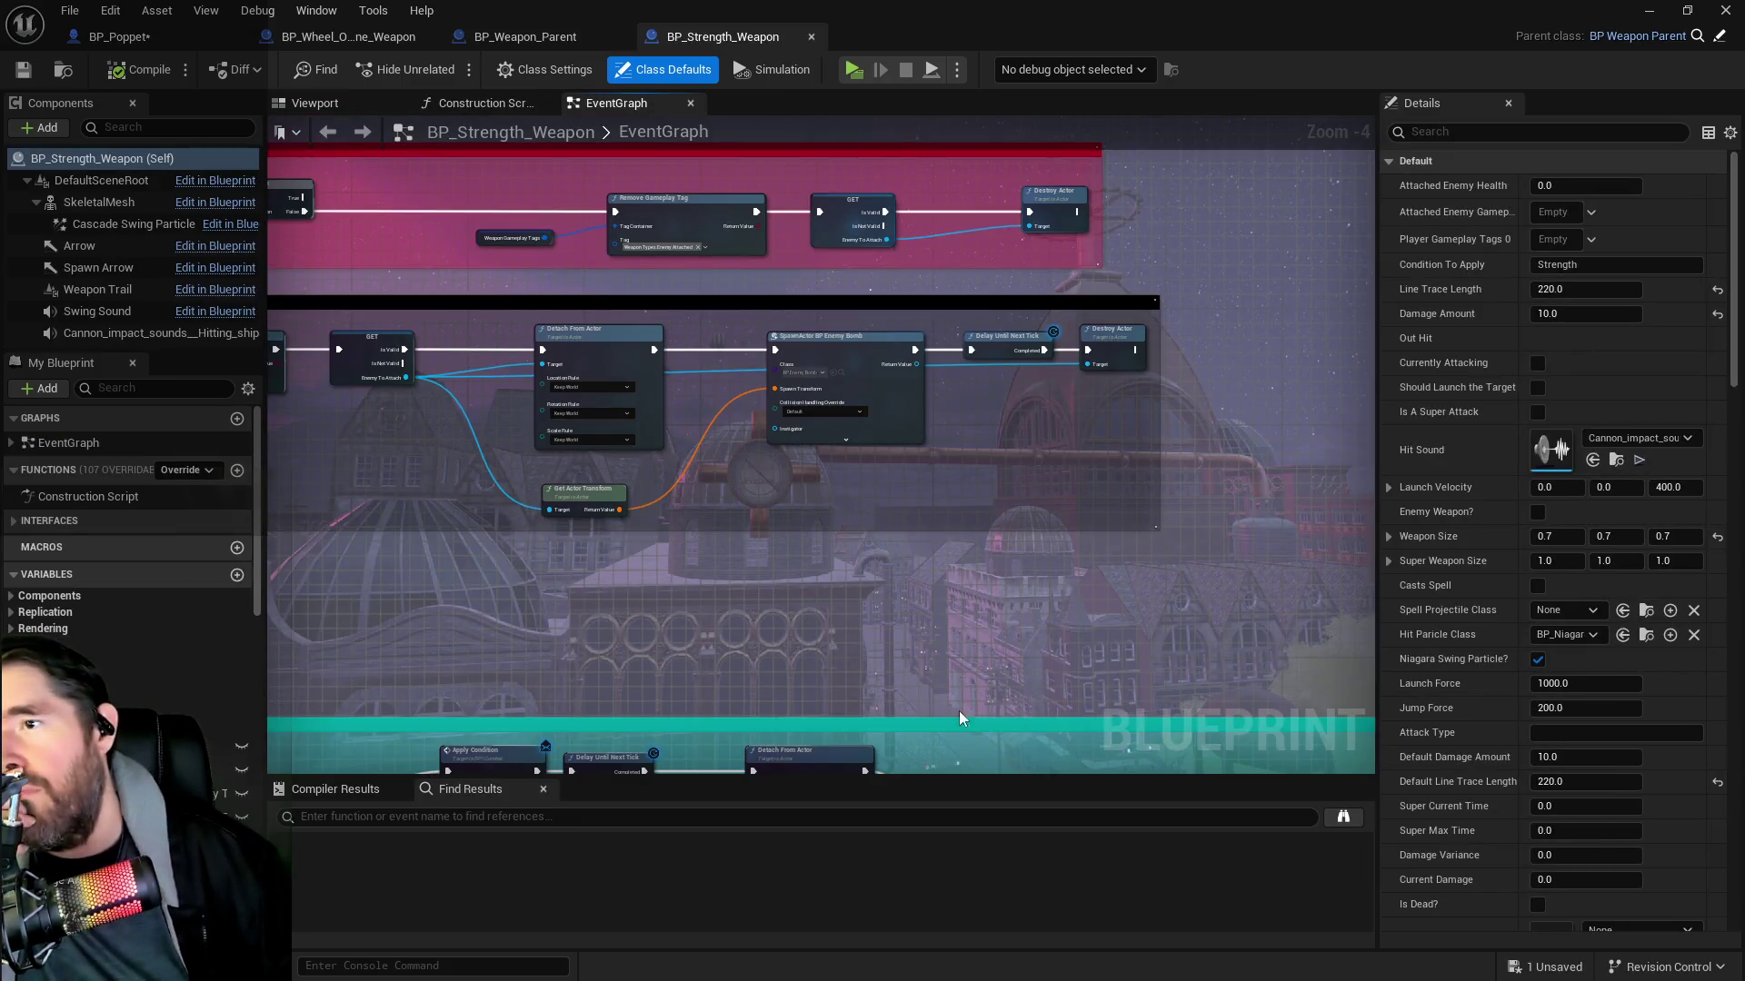
pyautogui.scroll(-3, 967, 708)
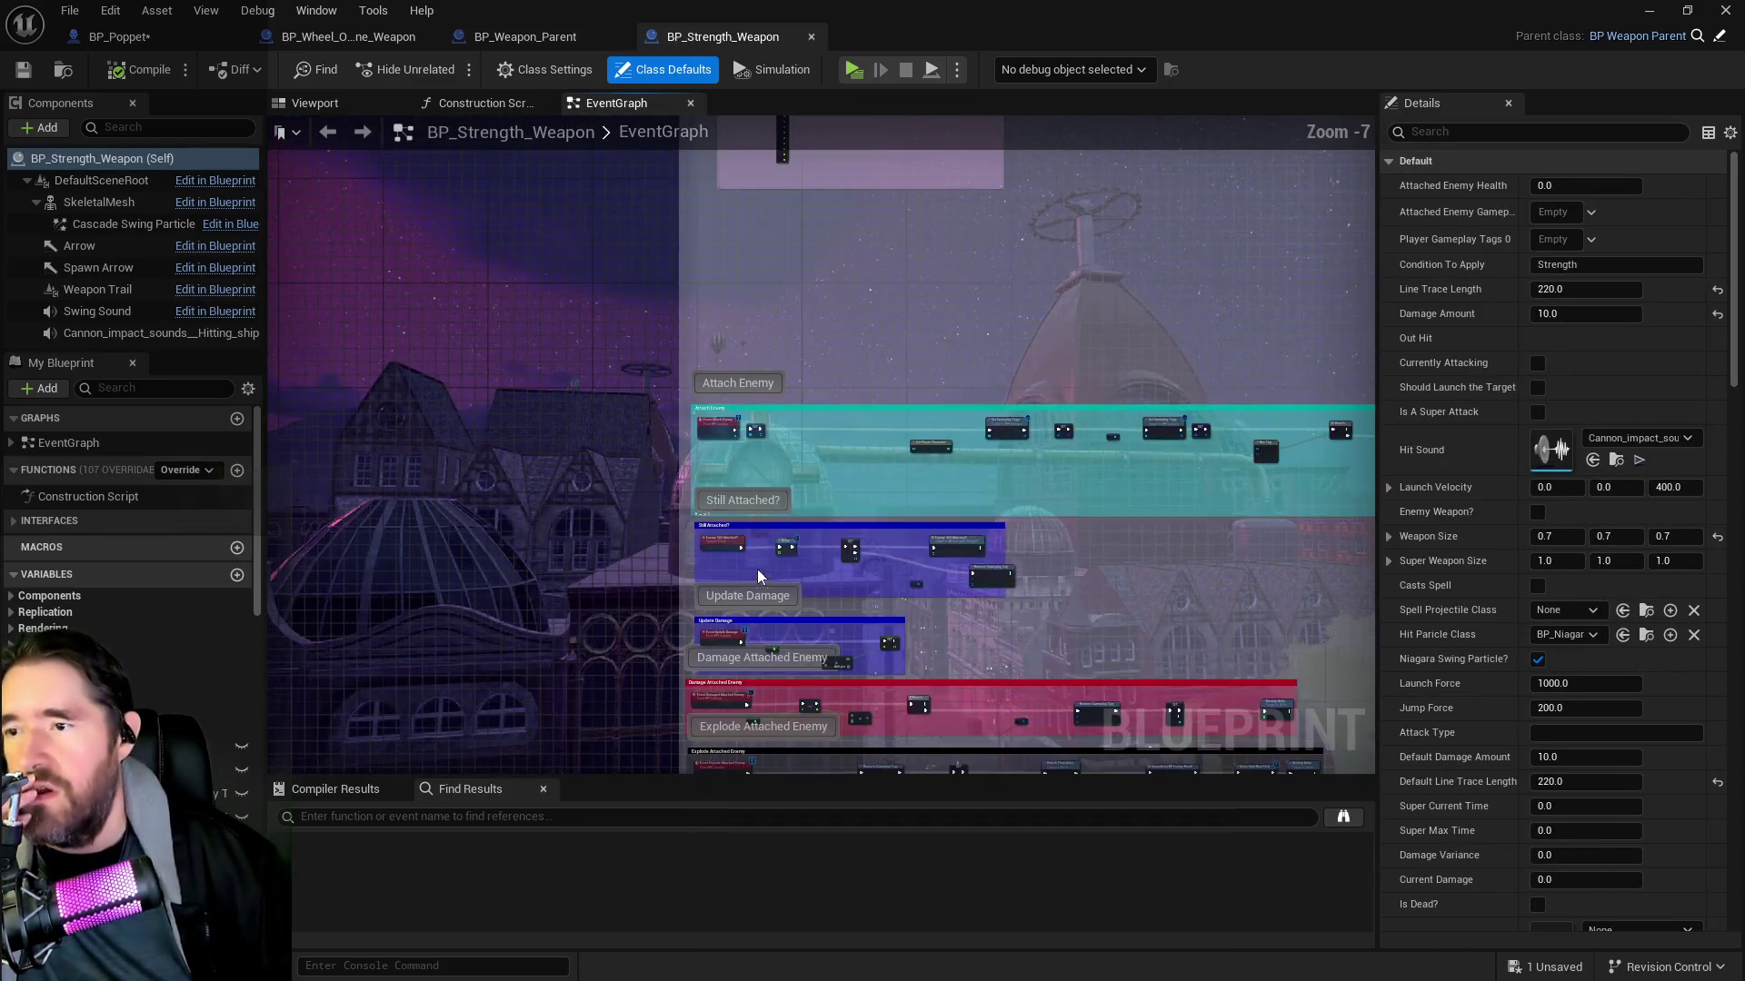
pyautogui.scroll(3, 754, 558)
pyautogui.moveTo(816, 586); pyautogui.dragTo(767, 543)
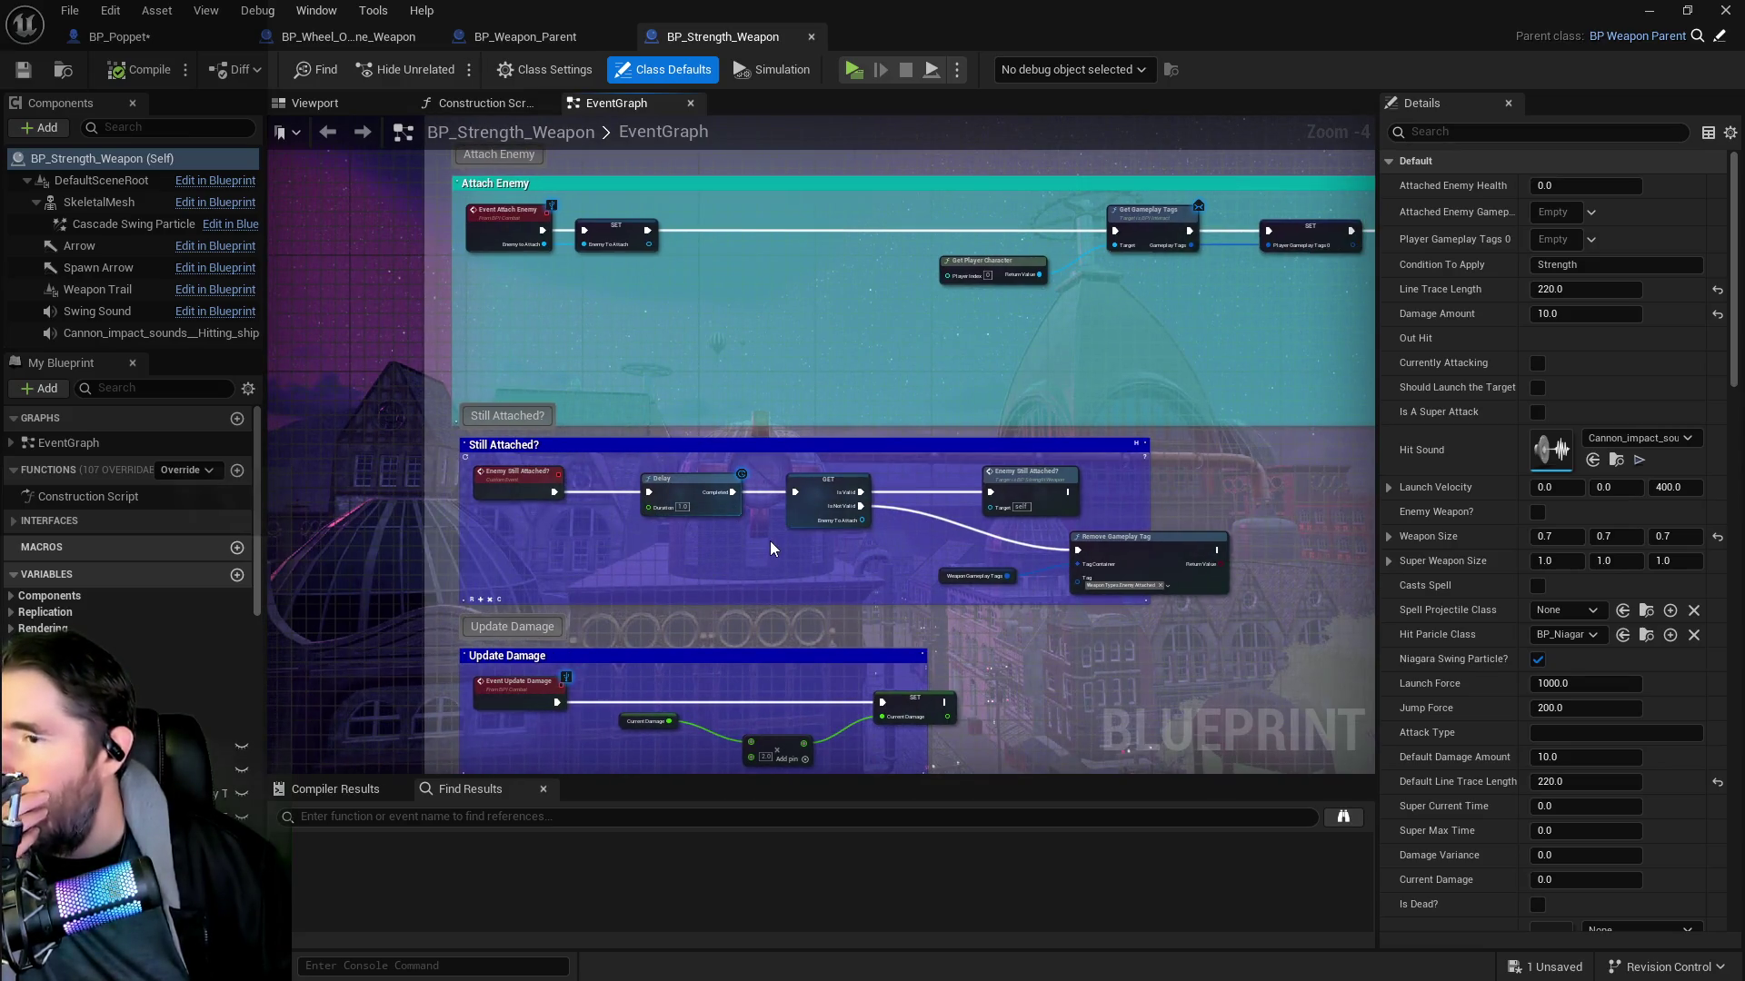
pyautogui.scroll(1, 711, 520)
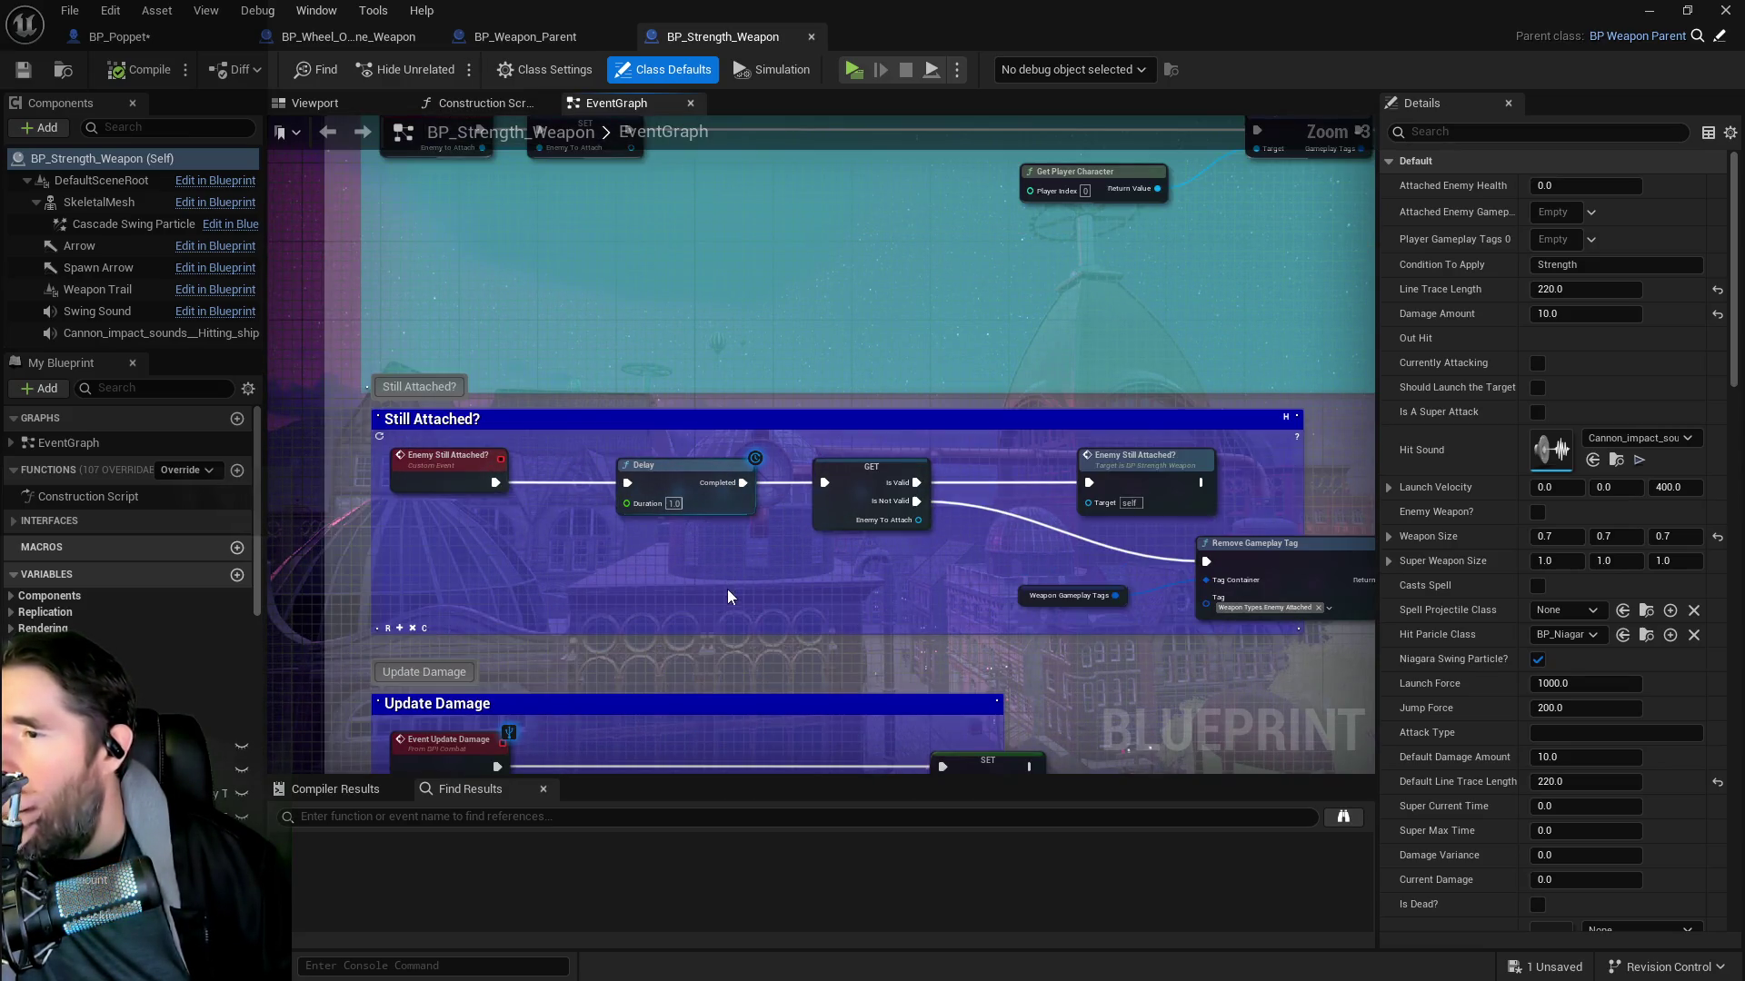
pyautogui.scroll(-2, 727, 591)
pyautogui.moveTo(727, 602); pyautogui.dragTo(771, 505)
# Inspect the Attach Enemy, detach and bomb-spawn nodes, then locate BP_Strength_Weapon in the Content Browser
pyautogui.scroll(1, 683, 631)
pyautogui.moveTo(695, 243)
pyautogui.mouseDown()
pyautogui.moveTo(709, 459)
pyautogui.moveTo(604, 436)
pyautogui.moveTo(483, 440)
pyautogui.mouseUp()
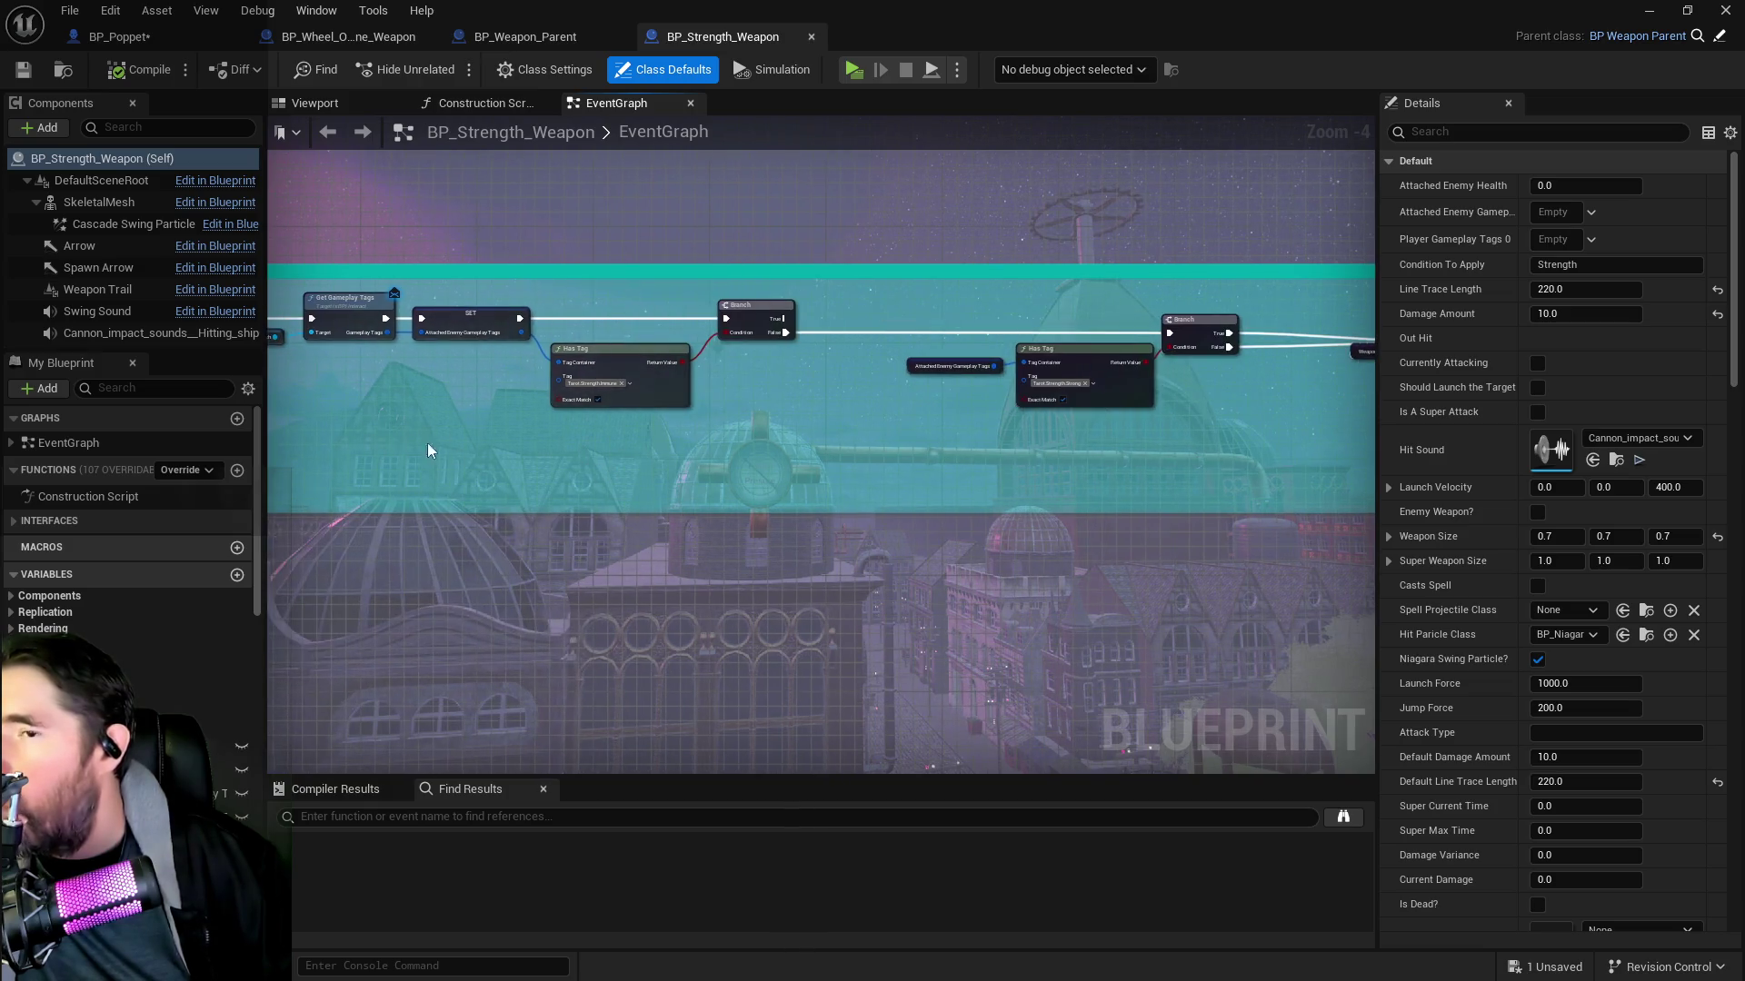
pyautogui.scroll(-4, 966, 386)
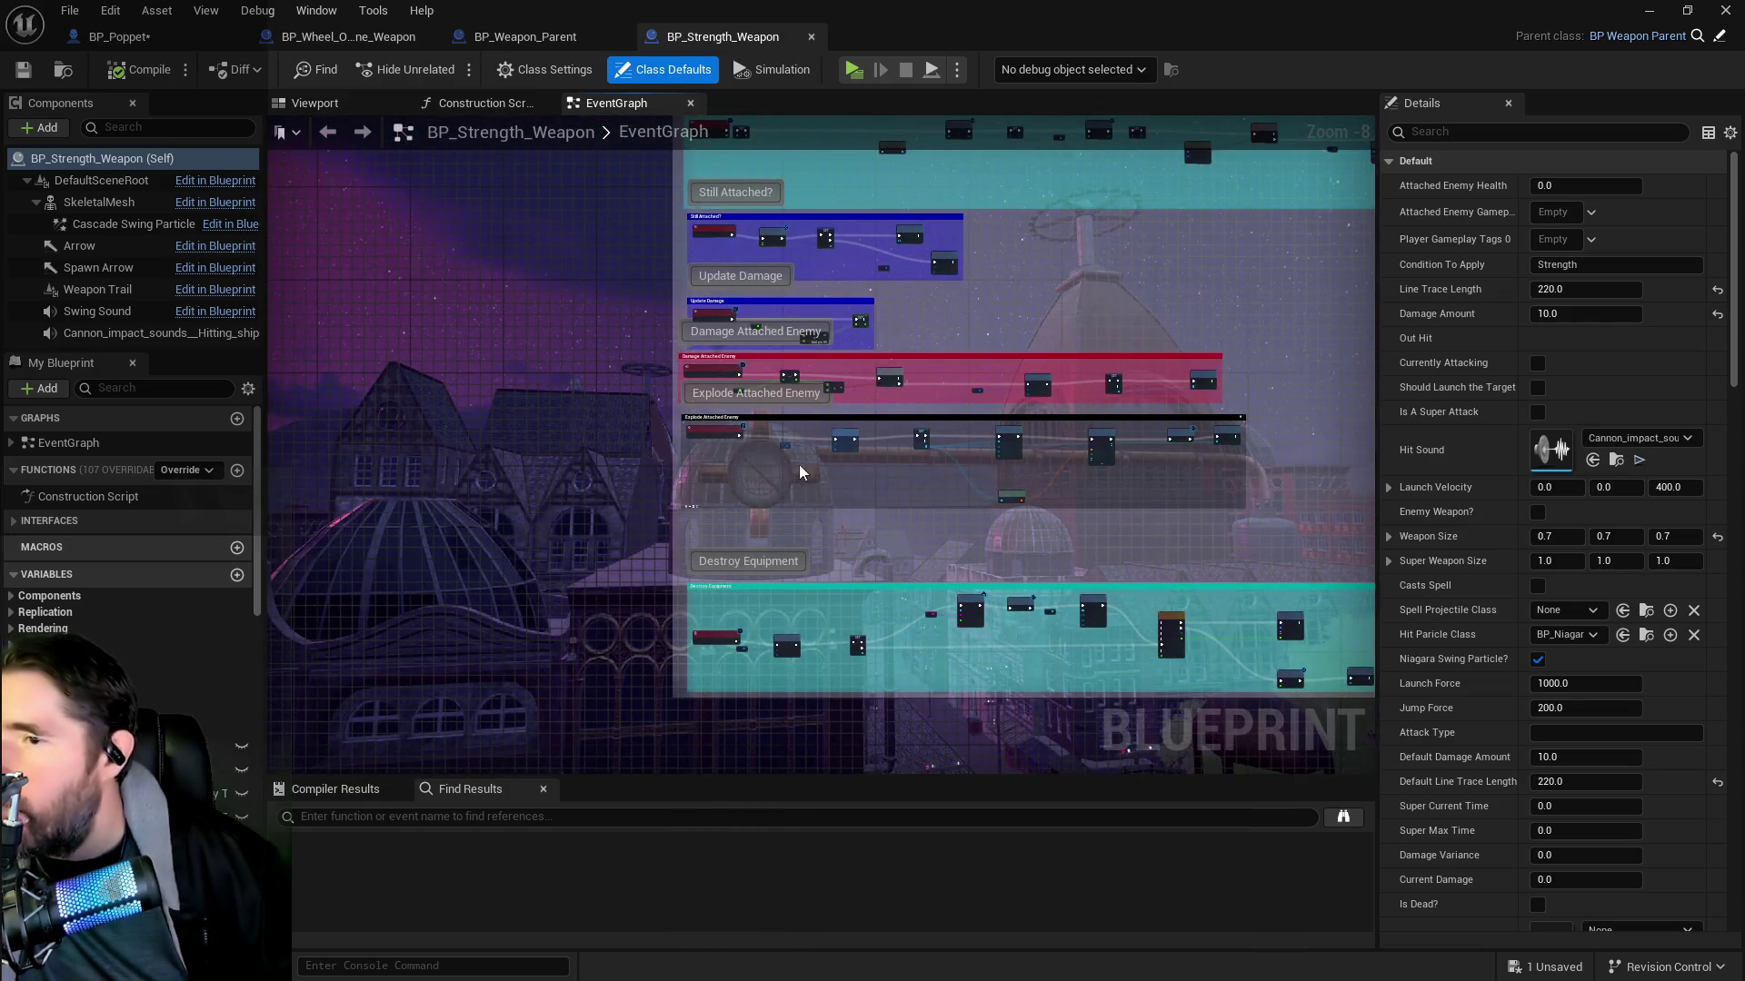
pyautogui.scroll(4, 804, 469)
pyautogui.scroll(2, 839, 476)
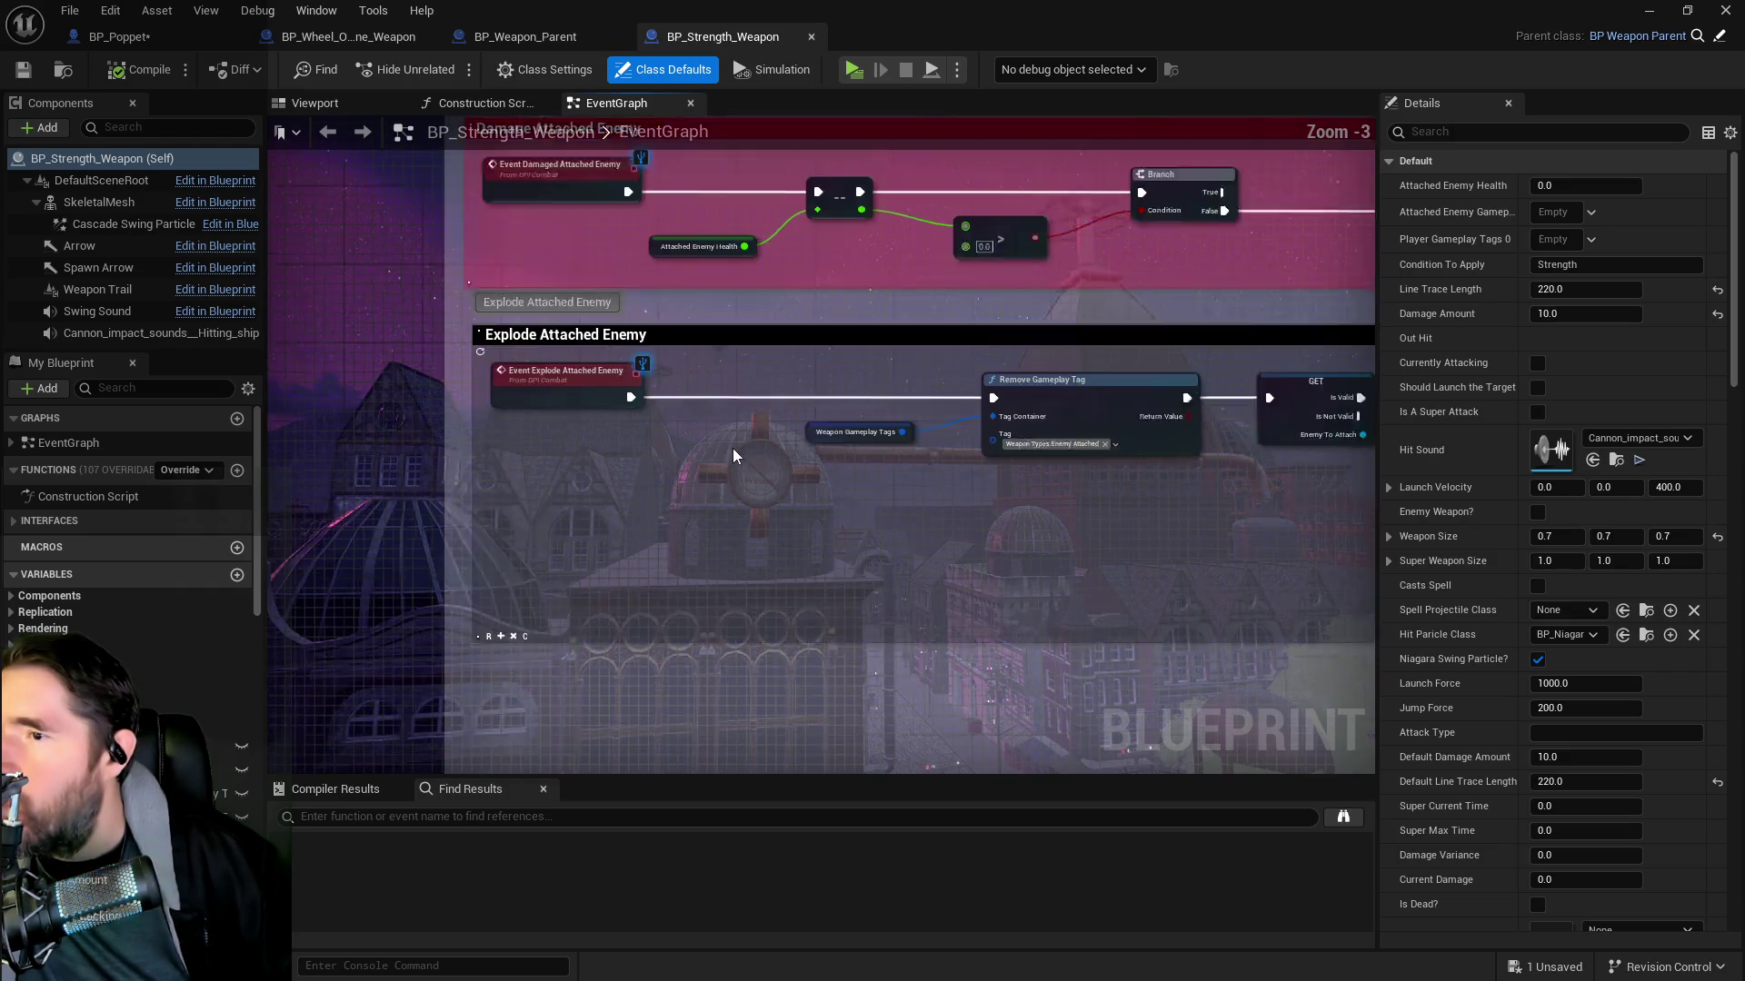
pyautogui.moveTo(961, 514)
pyautogui.mouseDown()
pyautogui.moveTo(427, 478)
pyautogui.moveTo(1044, 499)
pyautogui.moveTo(1132, 668)
pyautogui.mouseUp()
pyautogui.moveTo(930, 291)
pyautogui.mouseDown()
pyautogui.moveTo(810, 525)
pyautogui.moveTo(819, 384)
pyautogui.mouseUp()
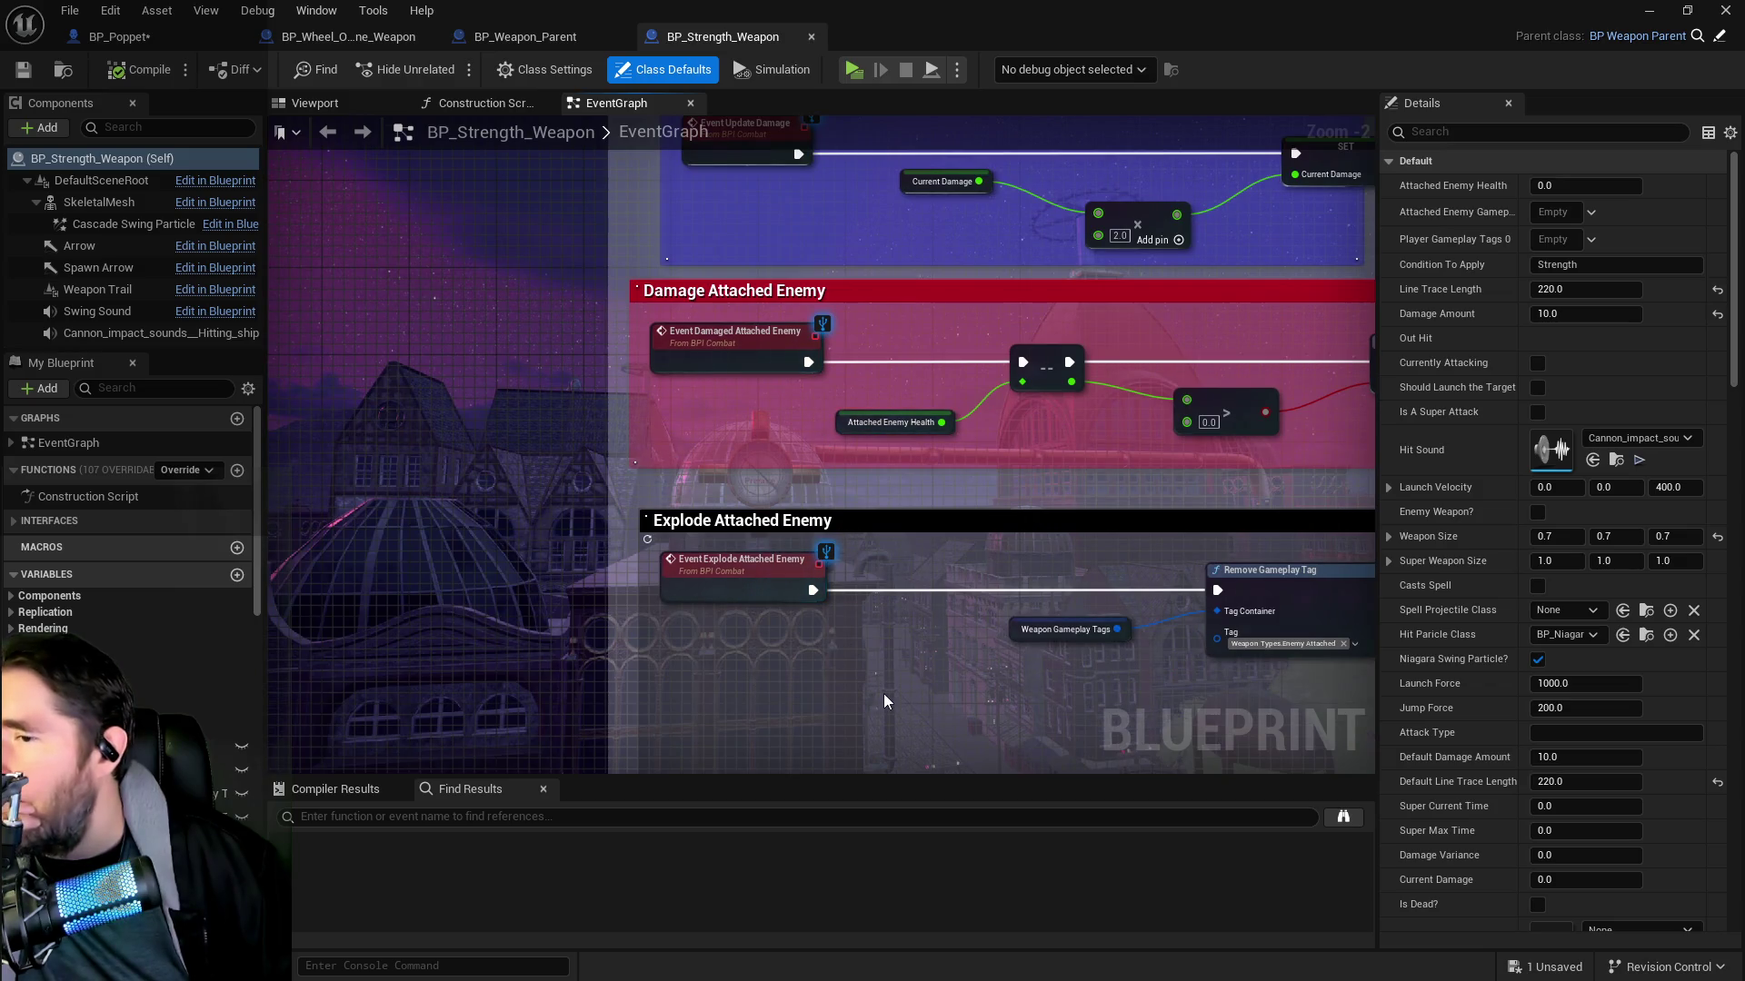
pyautogui.moveTo(889, 684)
pyautogui.mouseDown()
pyautogui.moveTo(836, 432)
pyautogui.moveTo(598, 466)
pyautogui.moveTo(411, 391)
pyautogui.mouseUp()
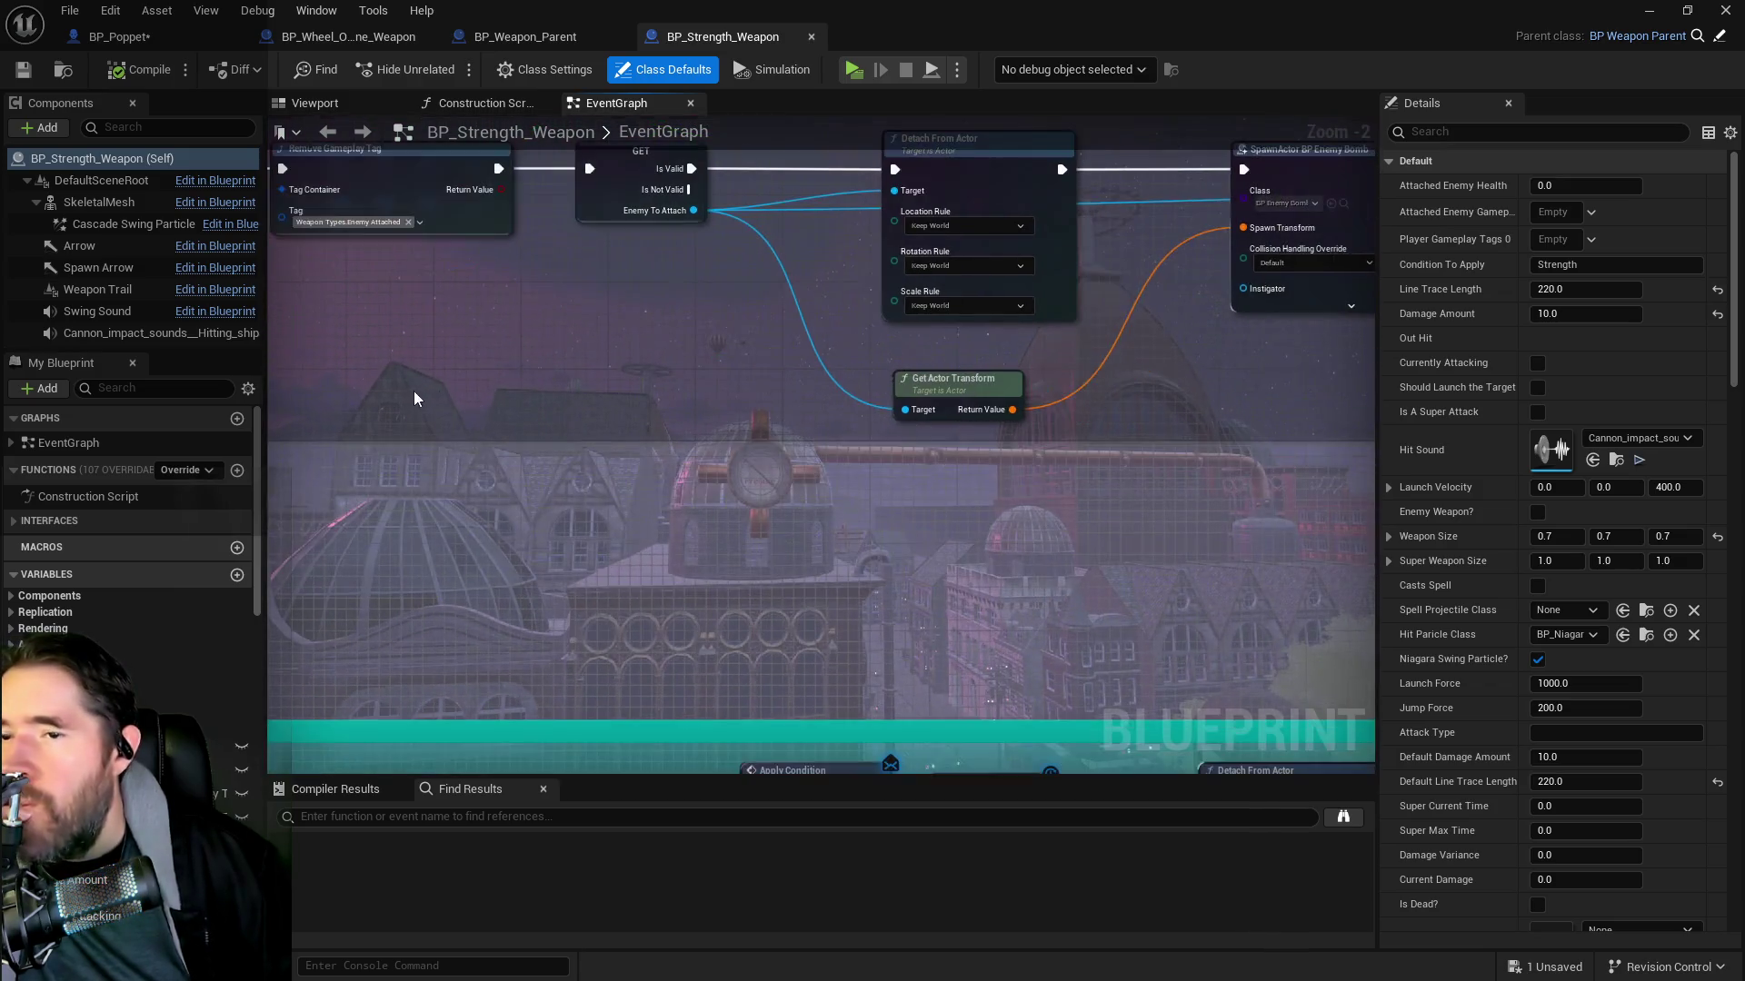
pyautogui.scroll(-1, 684, 514)
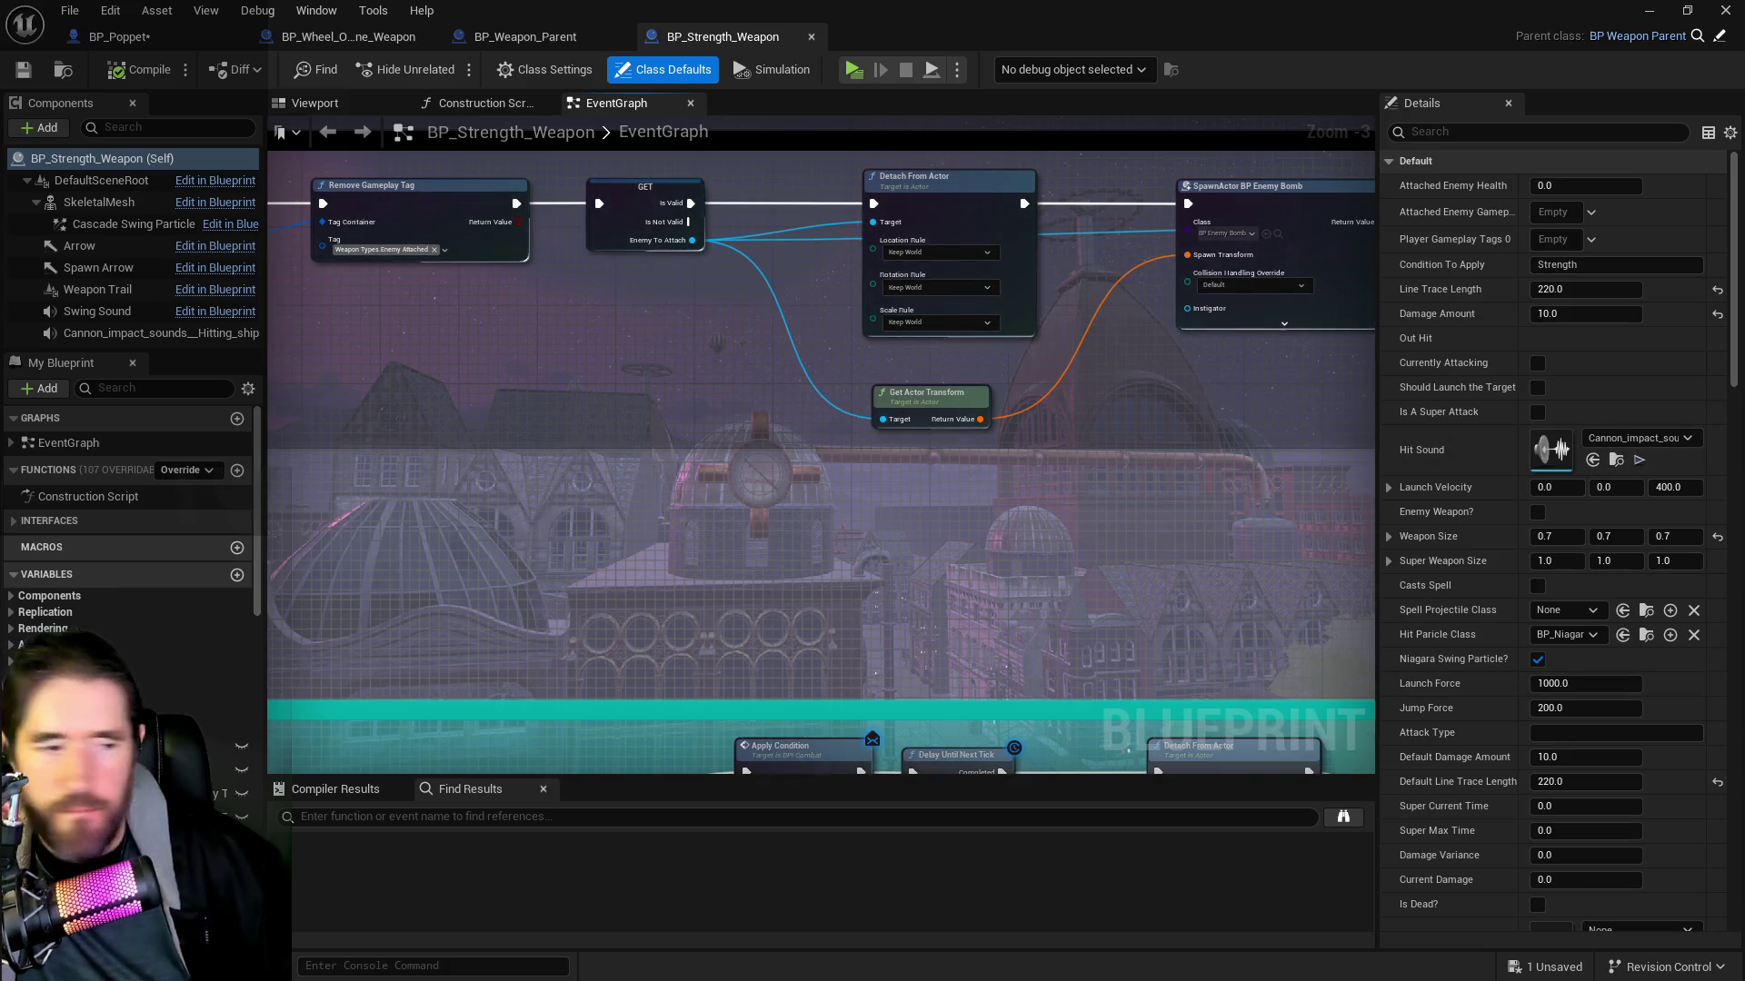
pyautogui.hotkey('ctrl', 'b')
pyautogui.scroll(5, 607, 566)
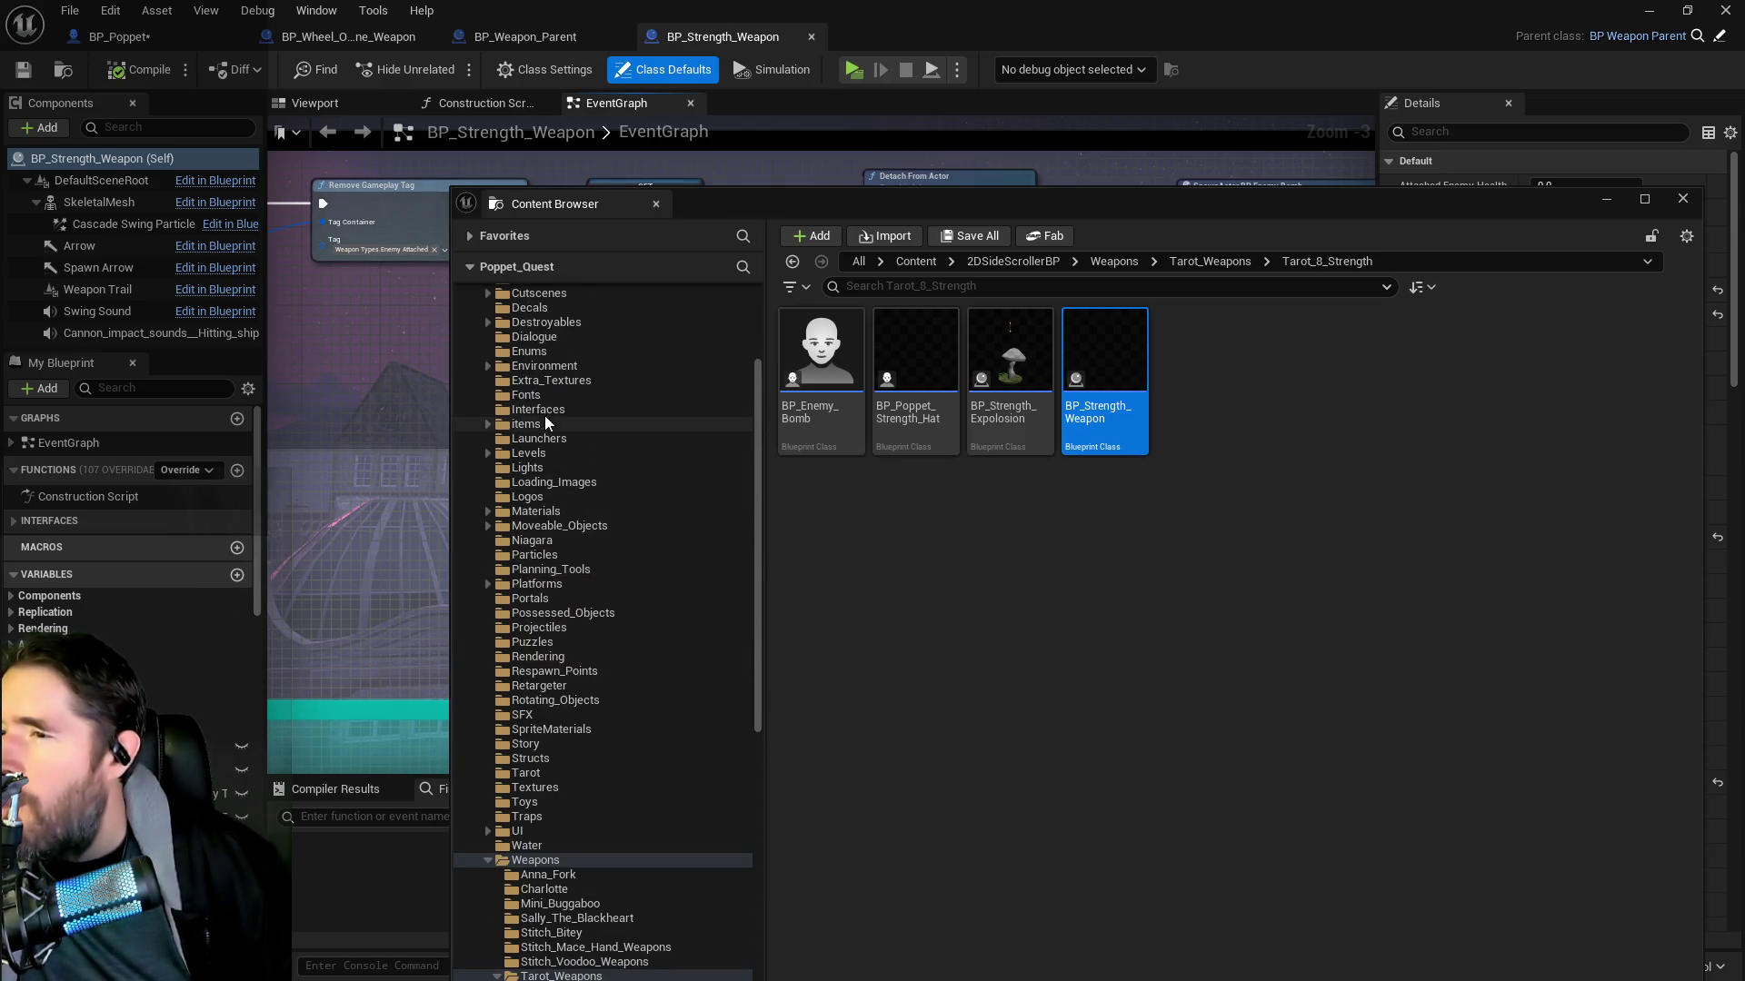
# Open the BPI_Combat interface and add a new function named Enemy Attached?
pyautogui.click(541, 410)
pyautogui.doubleClick(1009, 377)
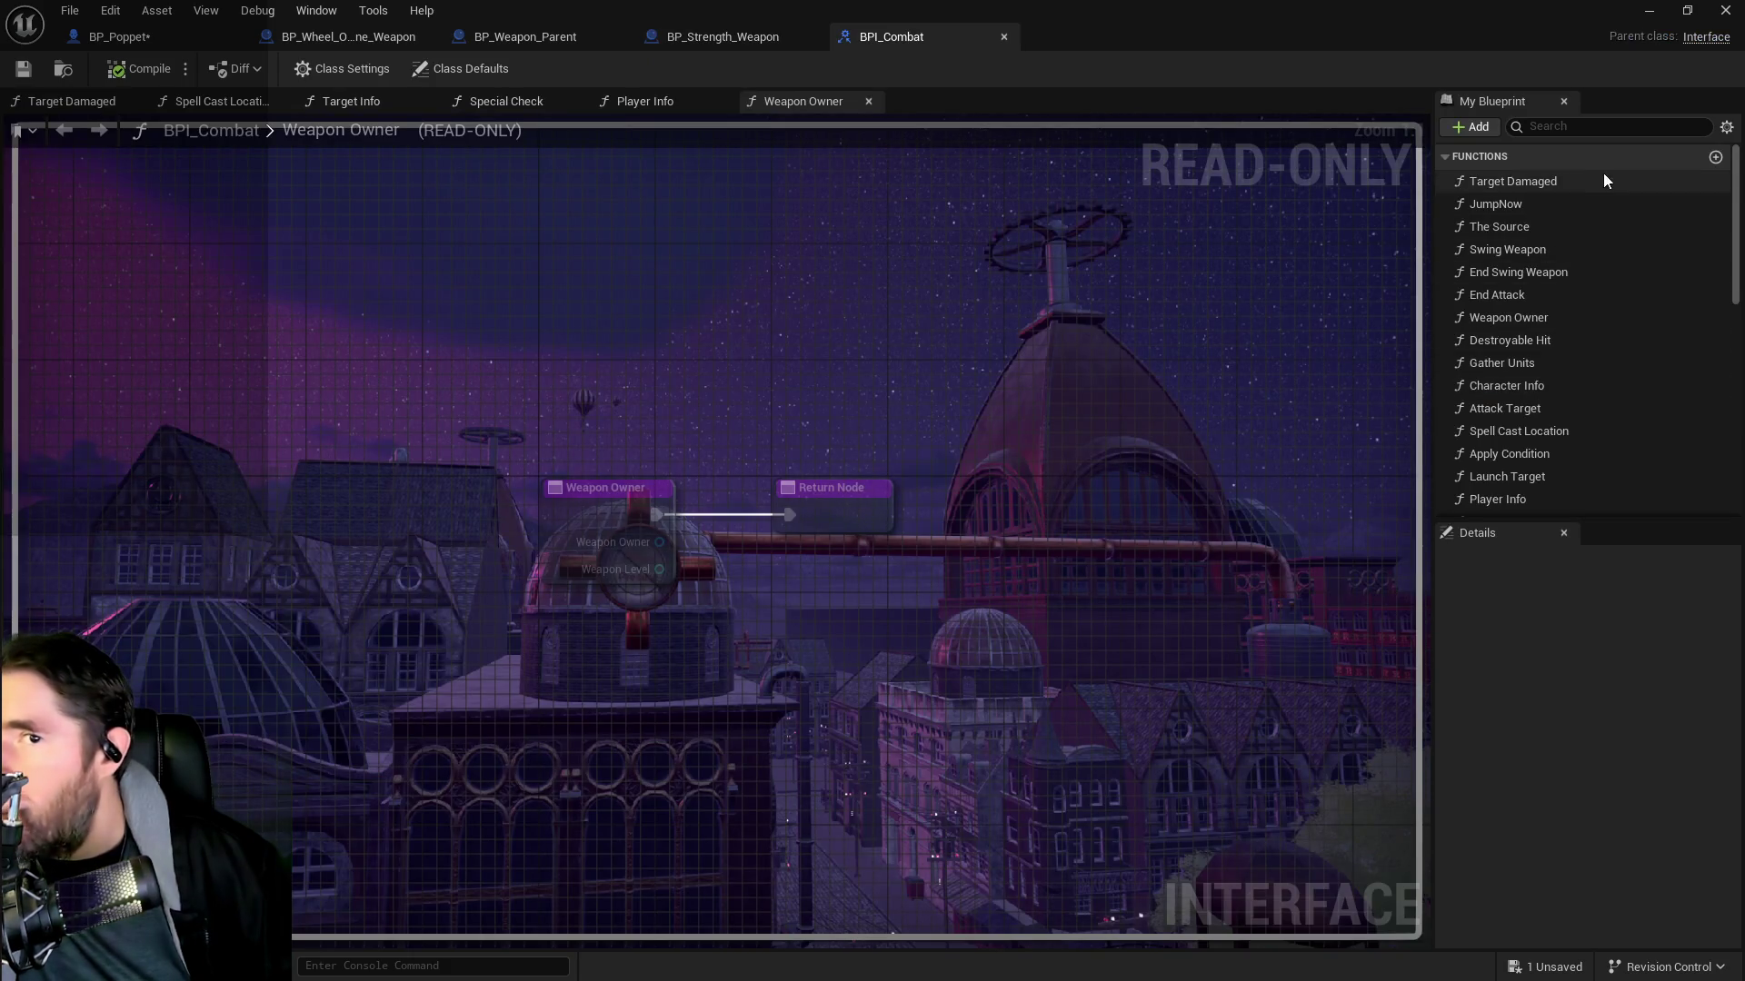
pyautogui.click(1716, 157)
pyautogui.write('Enemy Attache')
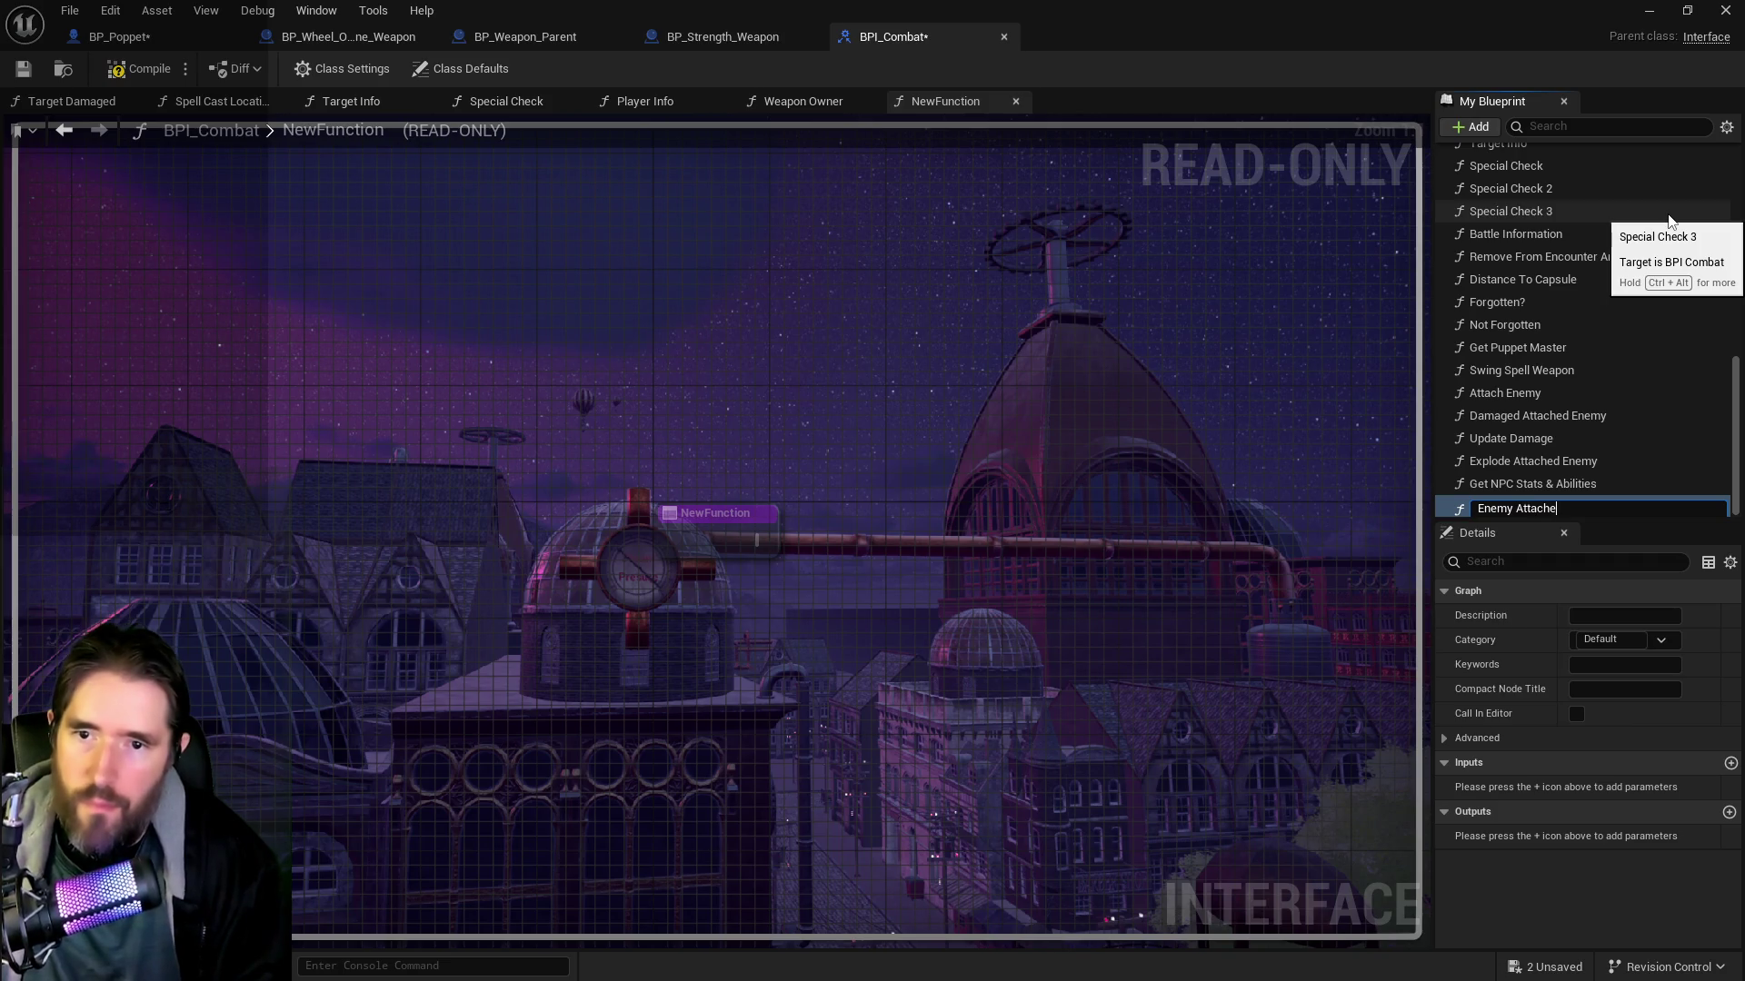
pyautogui.write('d?')
pyautogui.press('Return')
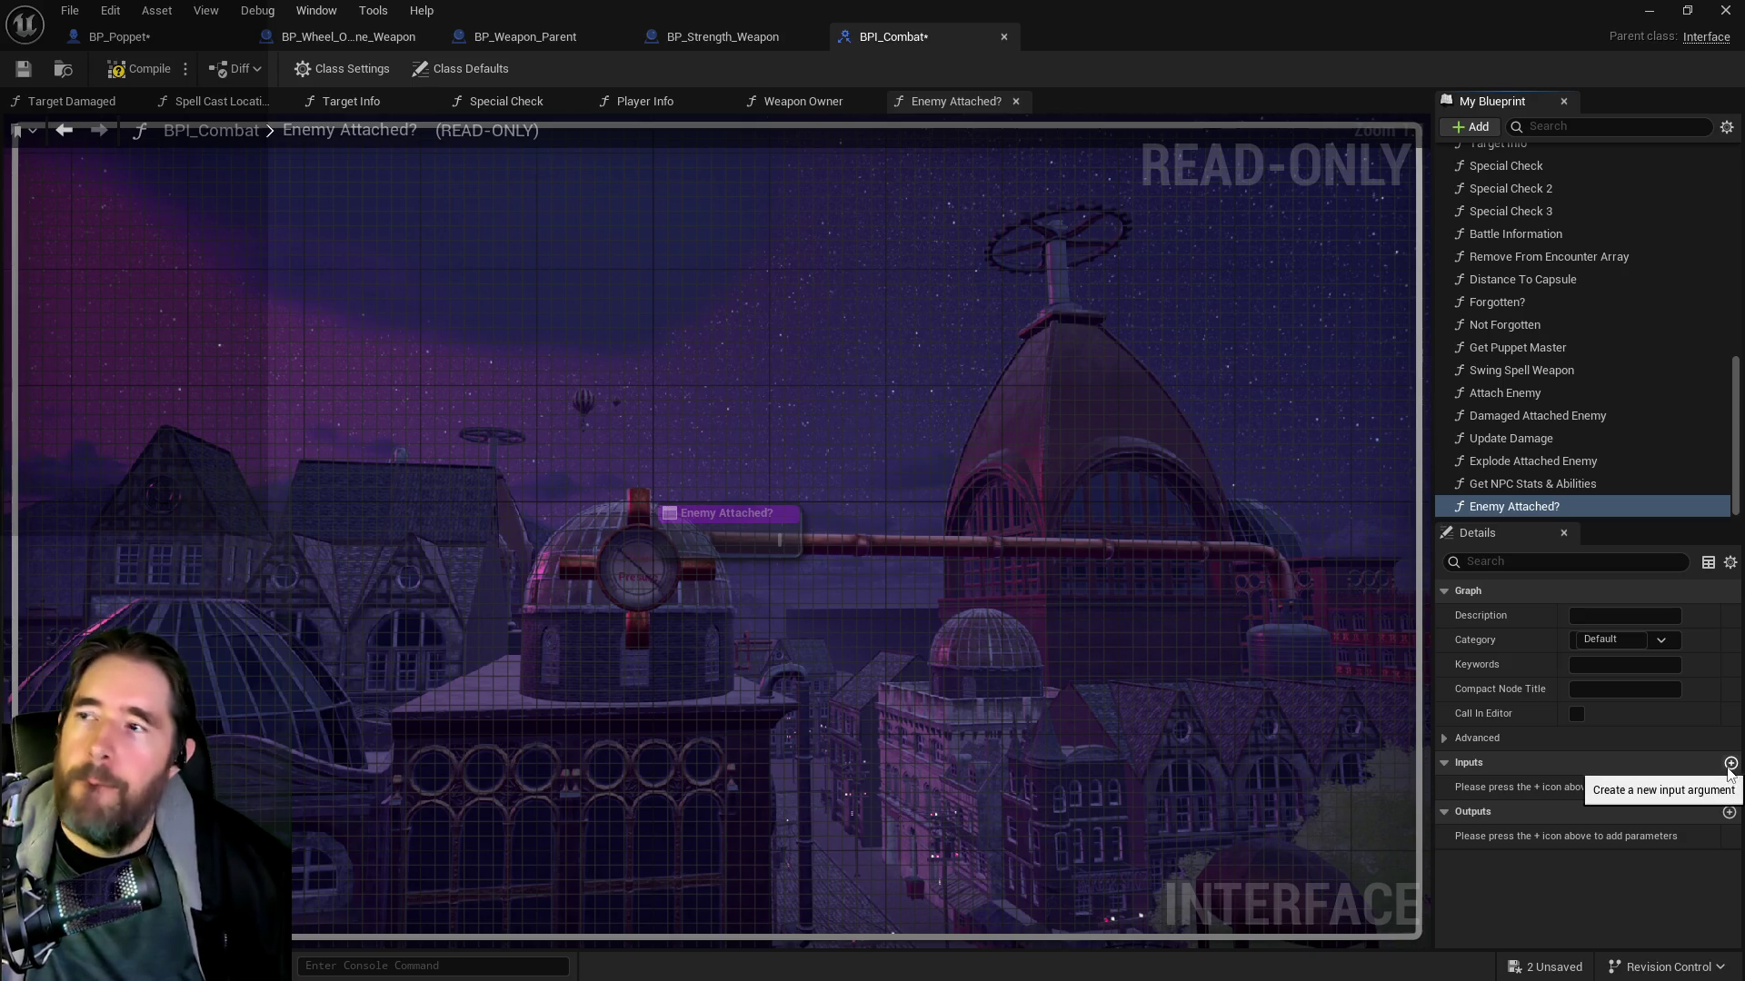
# Give Enemy Attached? a Boolean output named Enemy Attached? and save BPI_Combat
pyautogui.click(1729, 812)
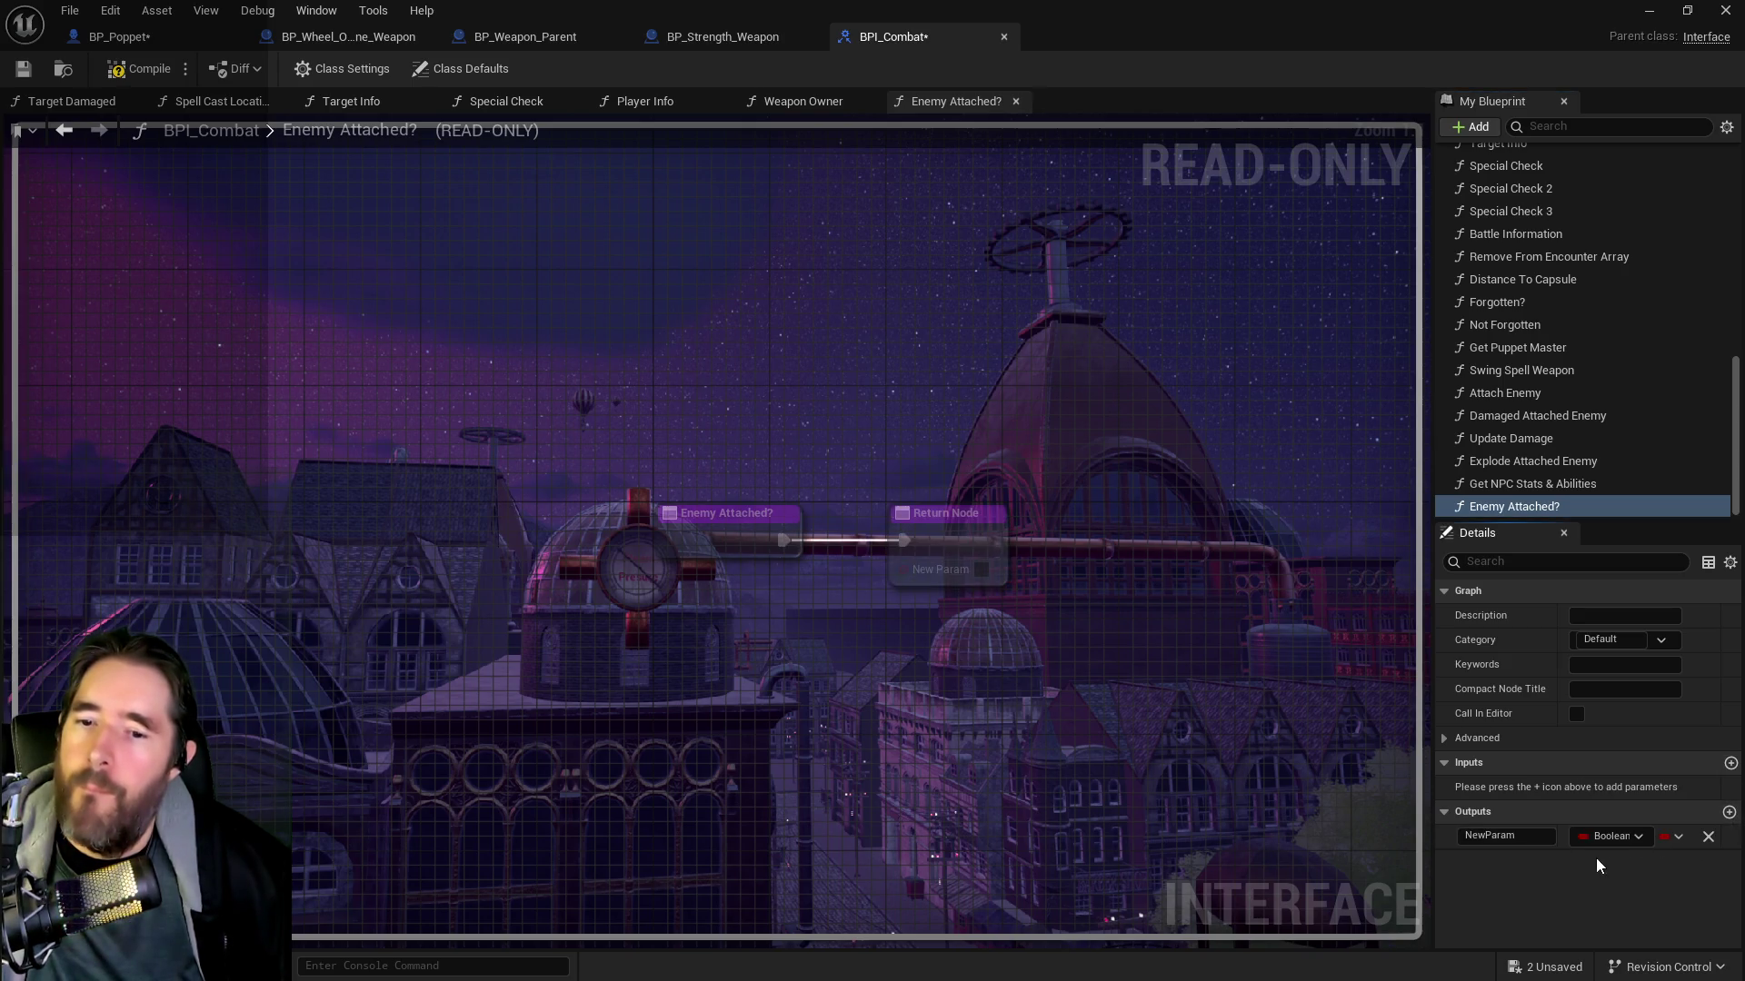
pyautogui.click(1545, 843)
pyautogui.write('Enemy Attached?')
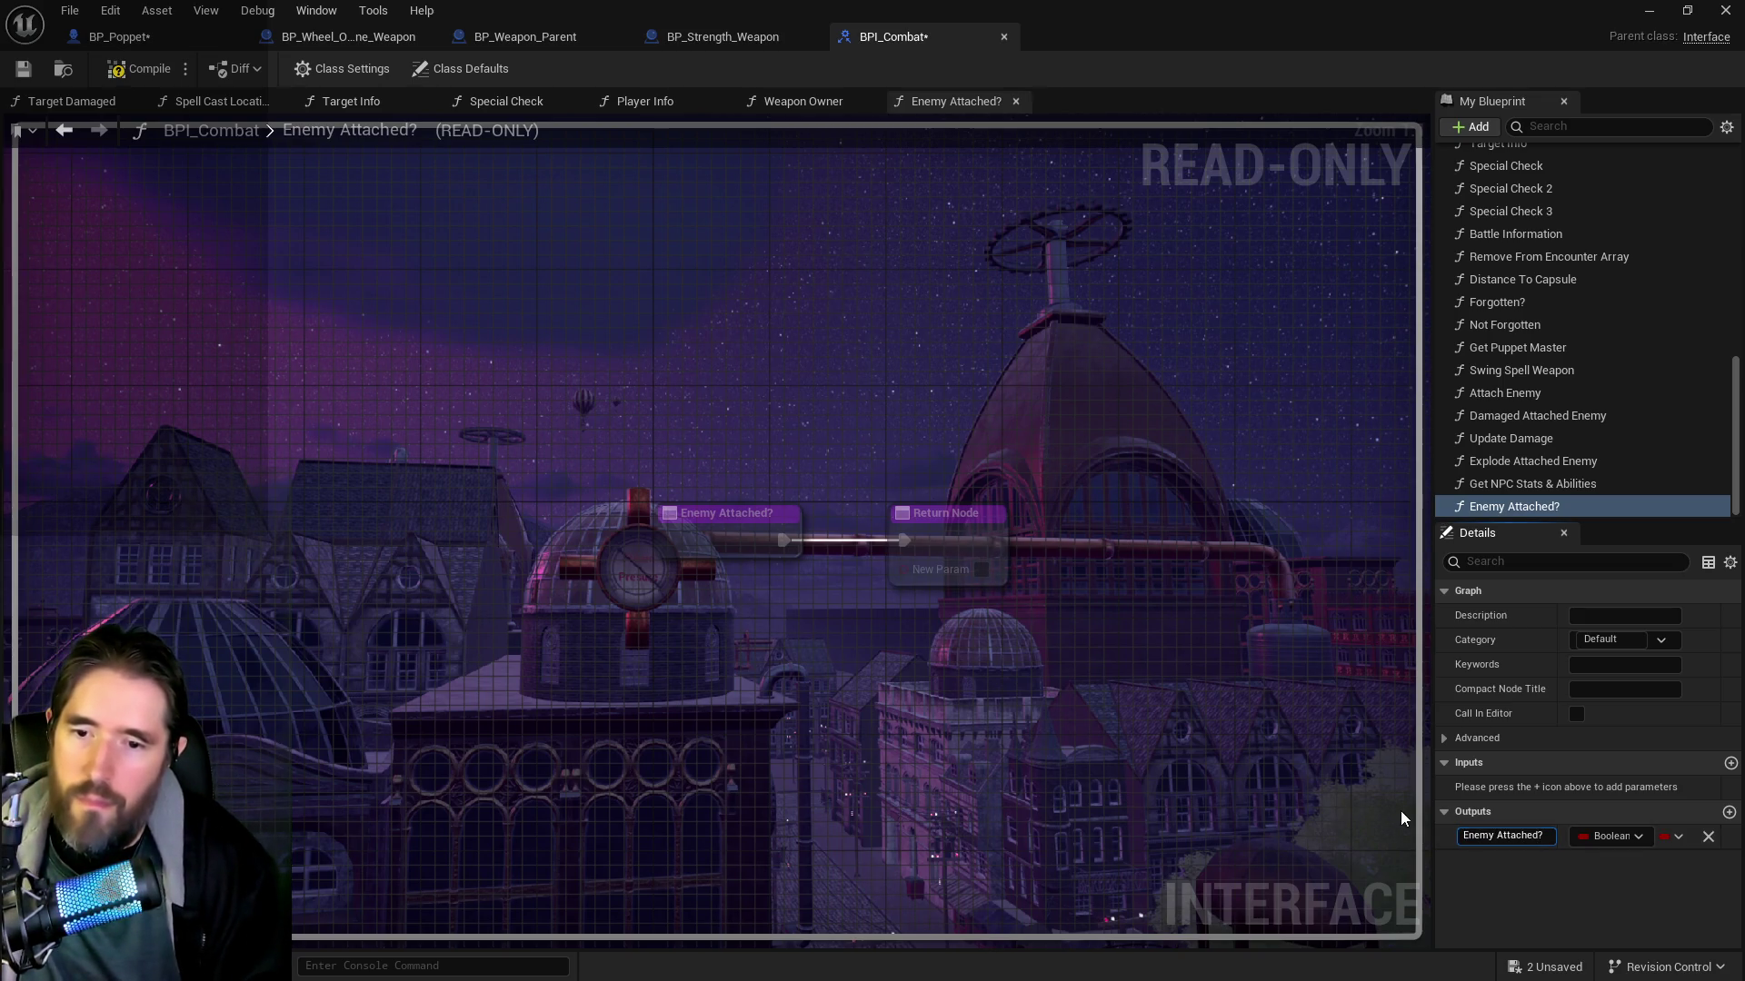
pyautogui.press('Return')
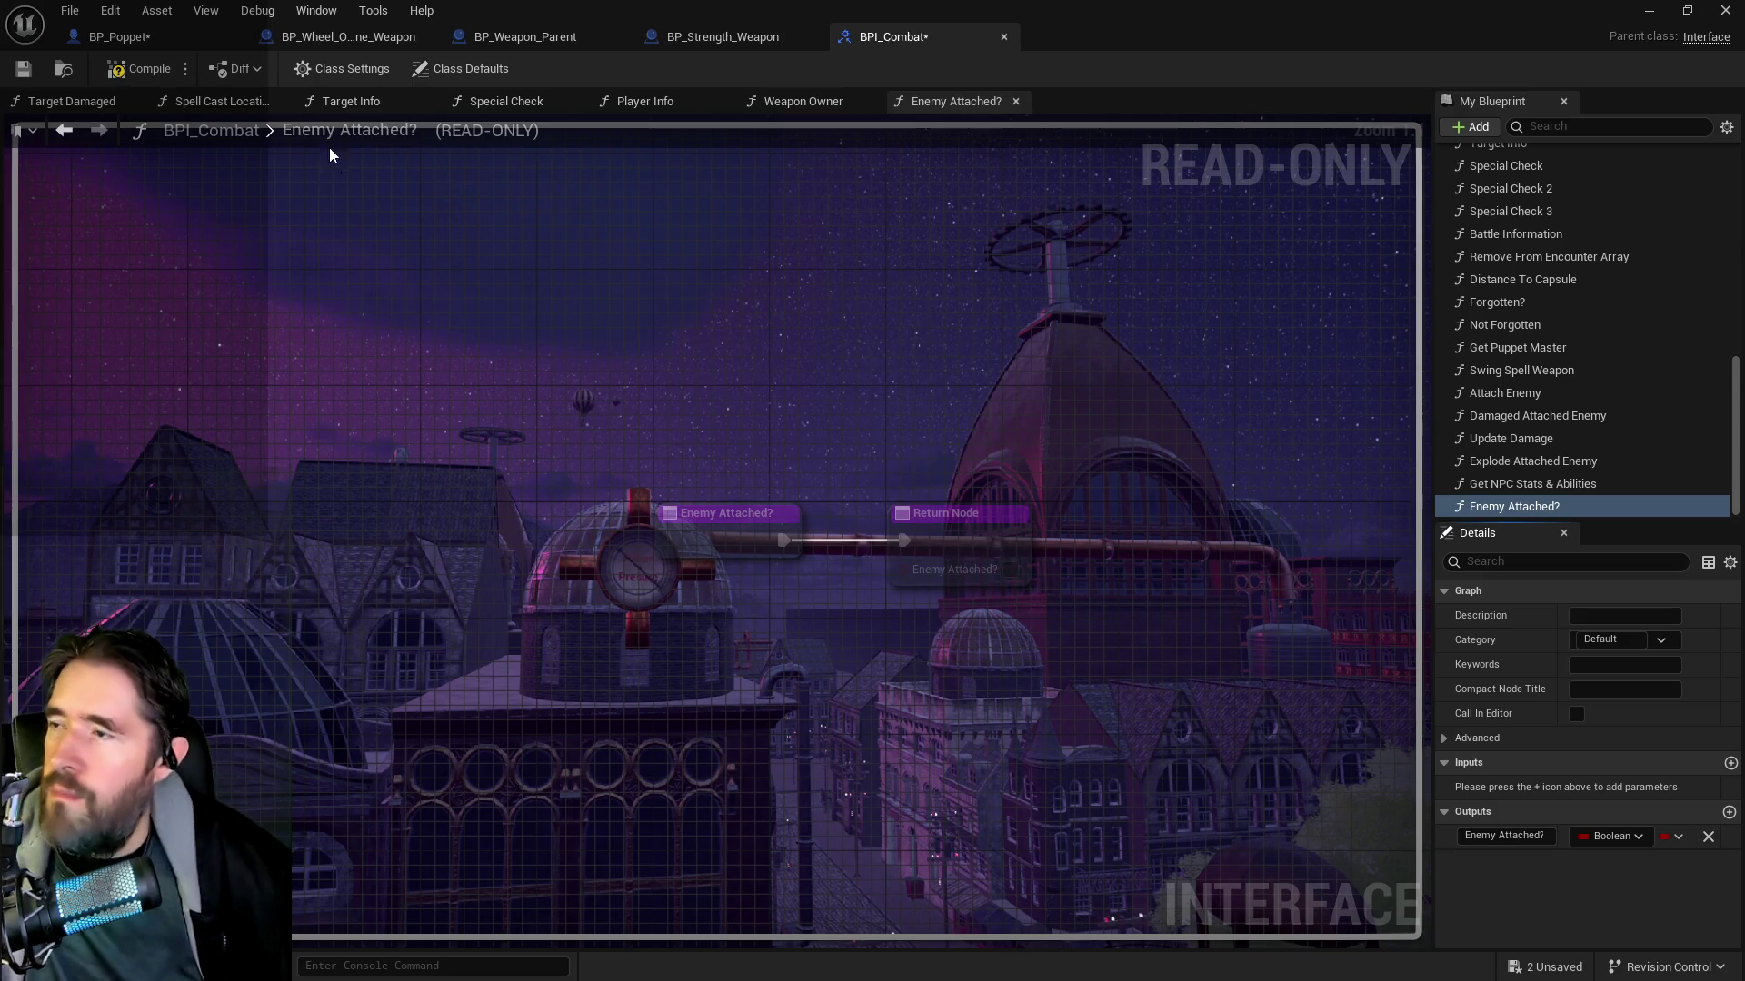
pyautogui.click(20, 71)
pyautogui.click(722, 37)
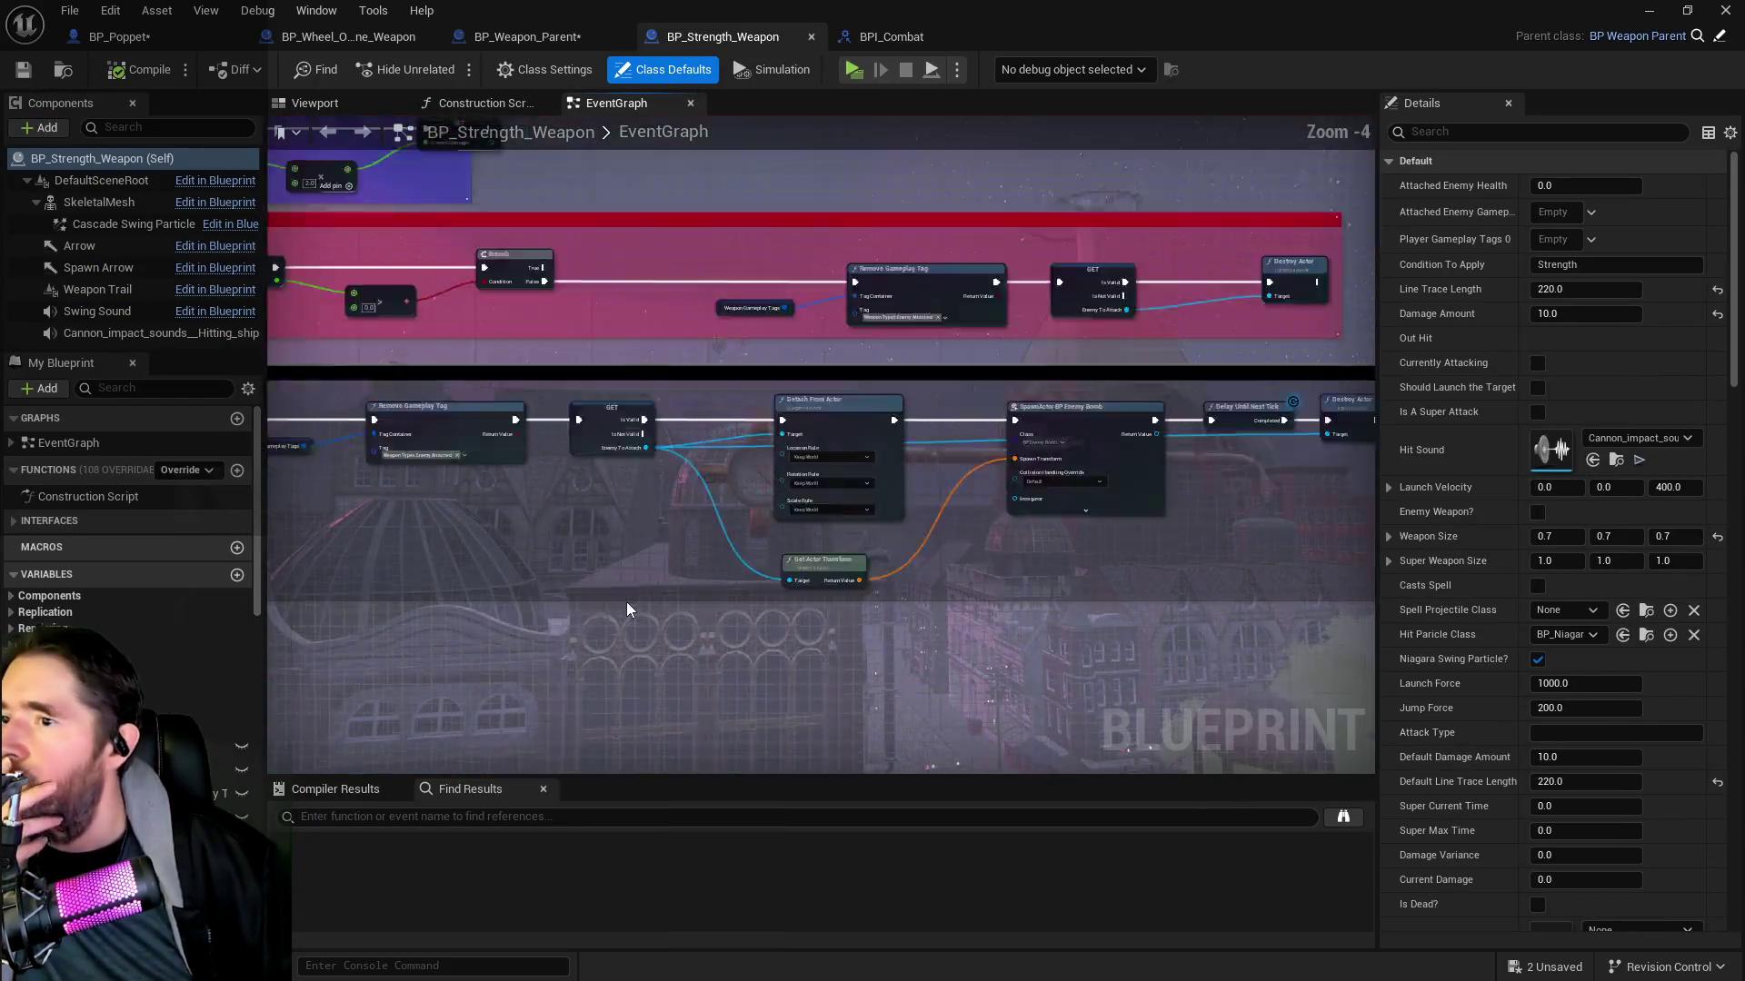
# Review the weapon's tag-checking and Enemy To Attach nodes, then open its Enemy Attached? function graph
pyautogui.scroll(-3, 602, 429)
pyautogui.scroll(3, 691, 440)
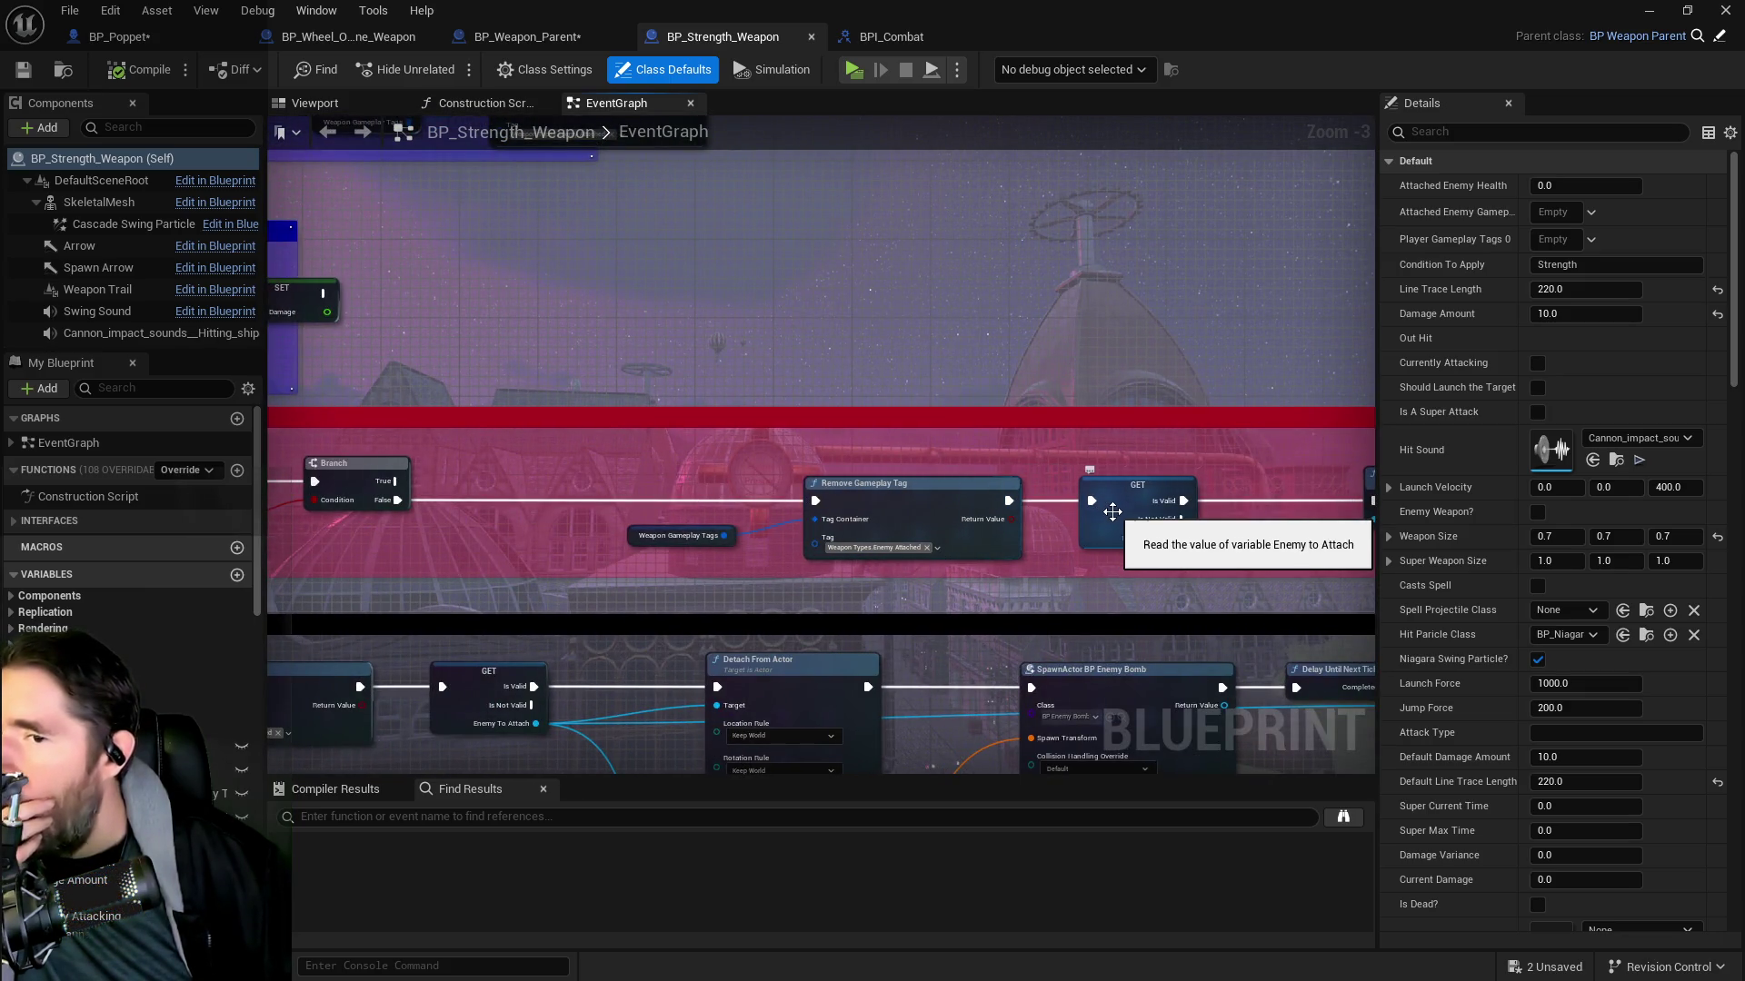
pyautogui.scroll(-1, 1113, 511)
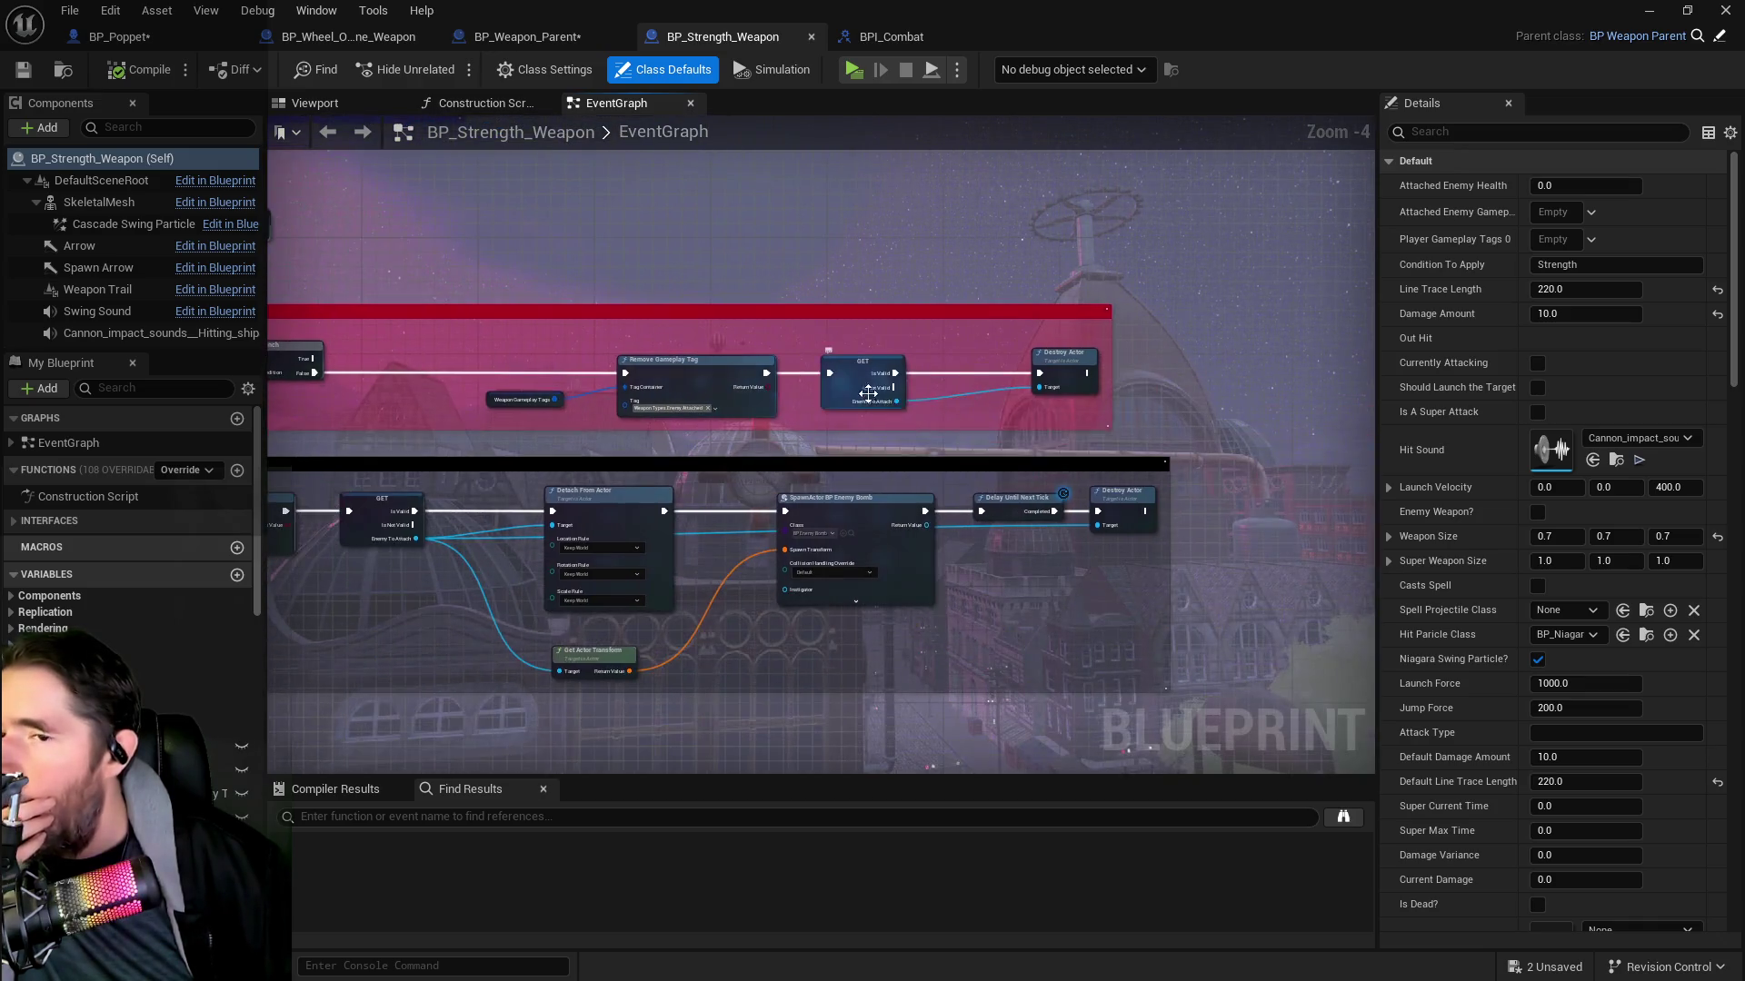
pyautogui.moveTo(924, 434); pyautogui.dragTo(1387, 506)
pyautogui.scroll(1, 1103, 331)
pyautogui.moveTo(1103, 330)
pyautogui.mouseDown()
pyautogui.moveTo(843, 490)
pyautogui.moveTo(510, 445)
pyautogui.mouseUp()
pyautogui.moveTo(1226, 510)
pyautogui.mouseDown()
pyautogui.moveTo(524, 469)
pyautogui.moveTo(965, 487)
pyautogui.mouseUp()
pyautogui.moveTo(581, 472)
pyautogui.mouseDown()
pyautogui.moveTo(888, 479)
pyautogui.moveTo(1045, 545)
pyautogui.mouseUp()
pyautogui.moveTo(292, 483); pyautogui.dragTo(862, 510)
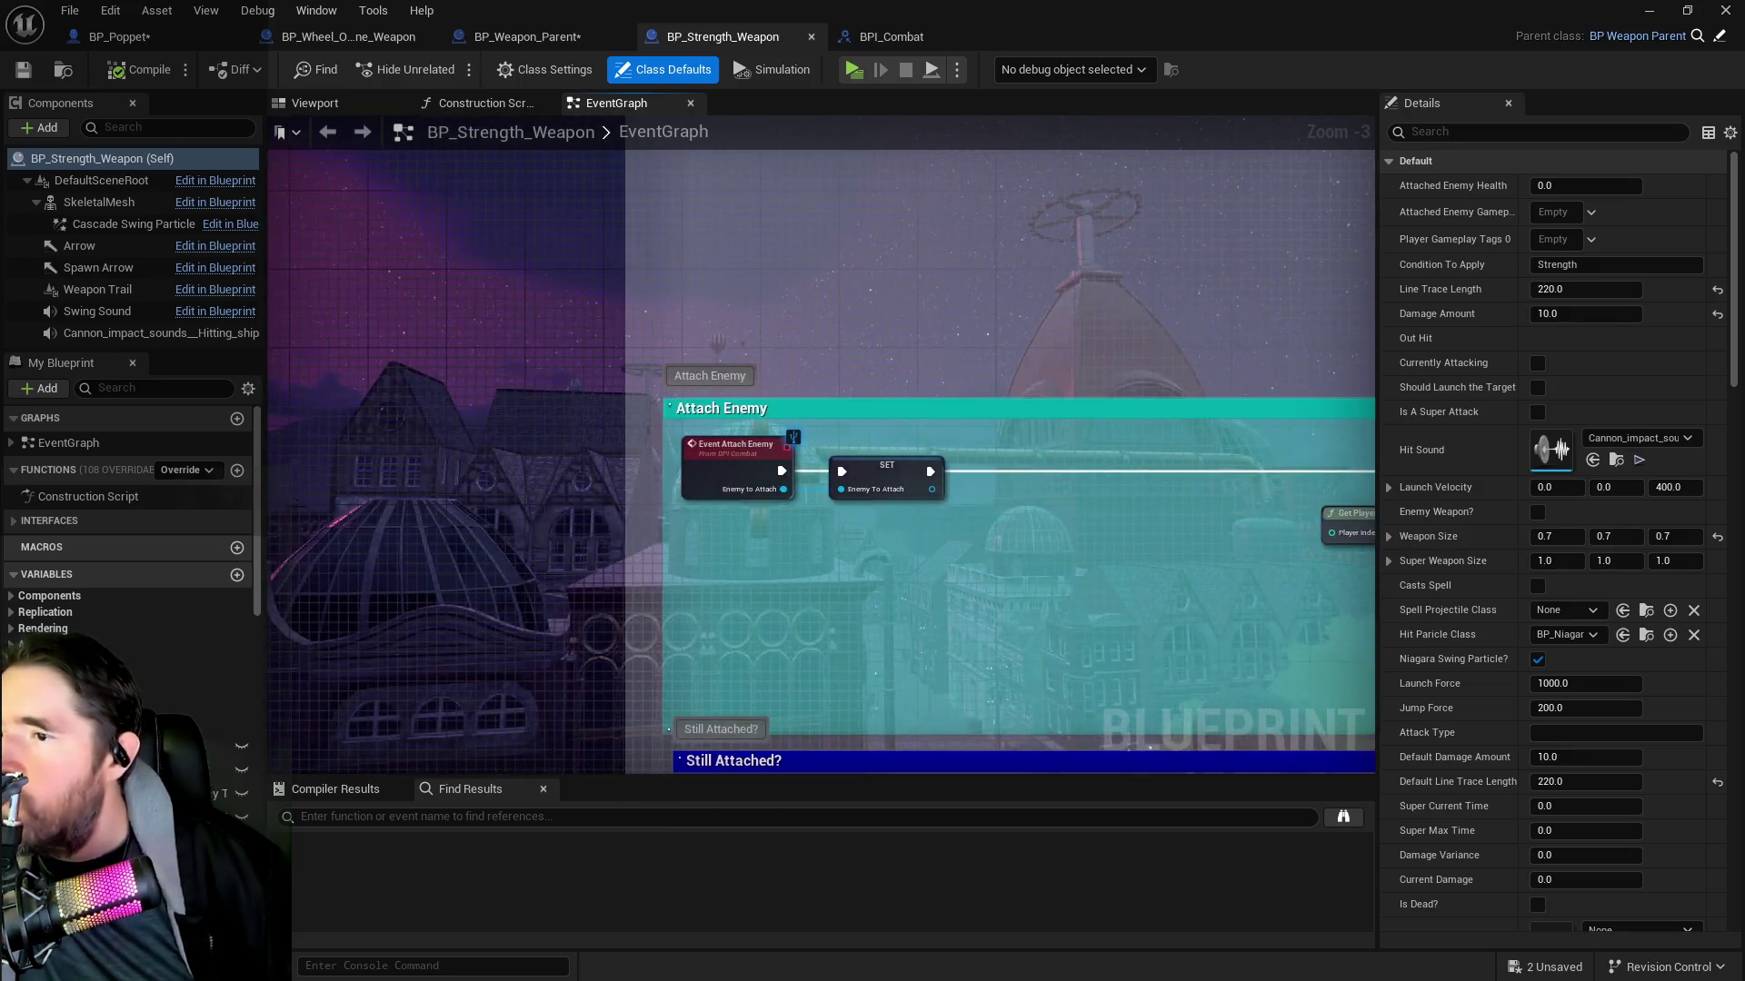
pyautogui.scroll(-3, 890, 546)
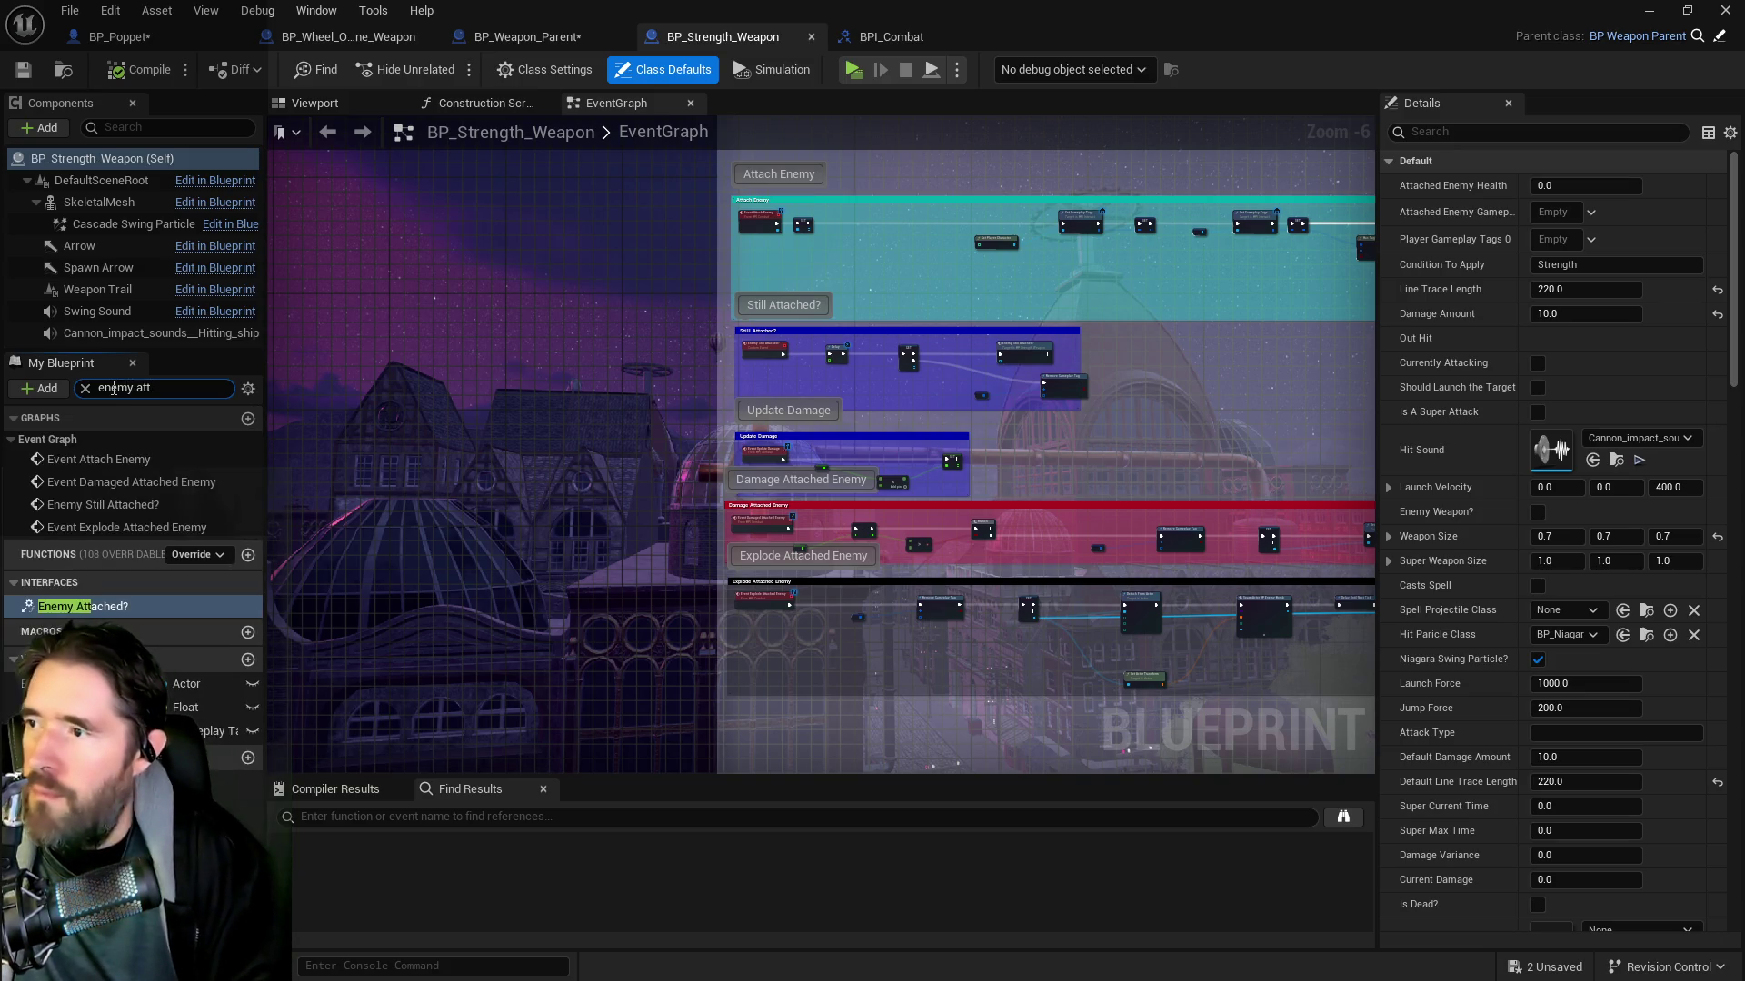
pyautogui.doubleClick(130, 615)
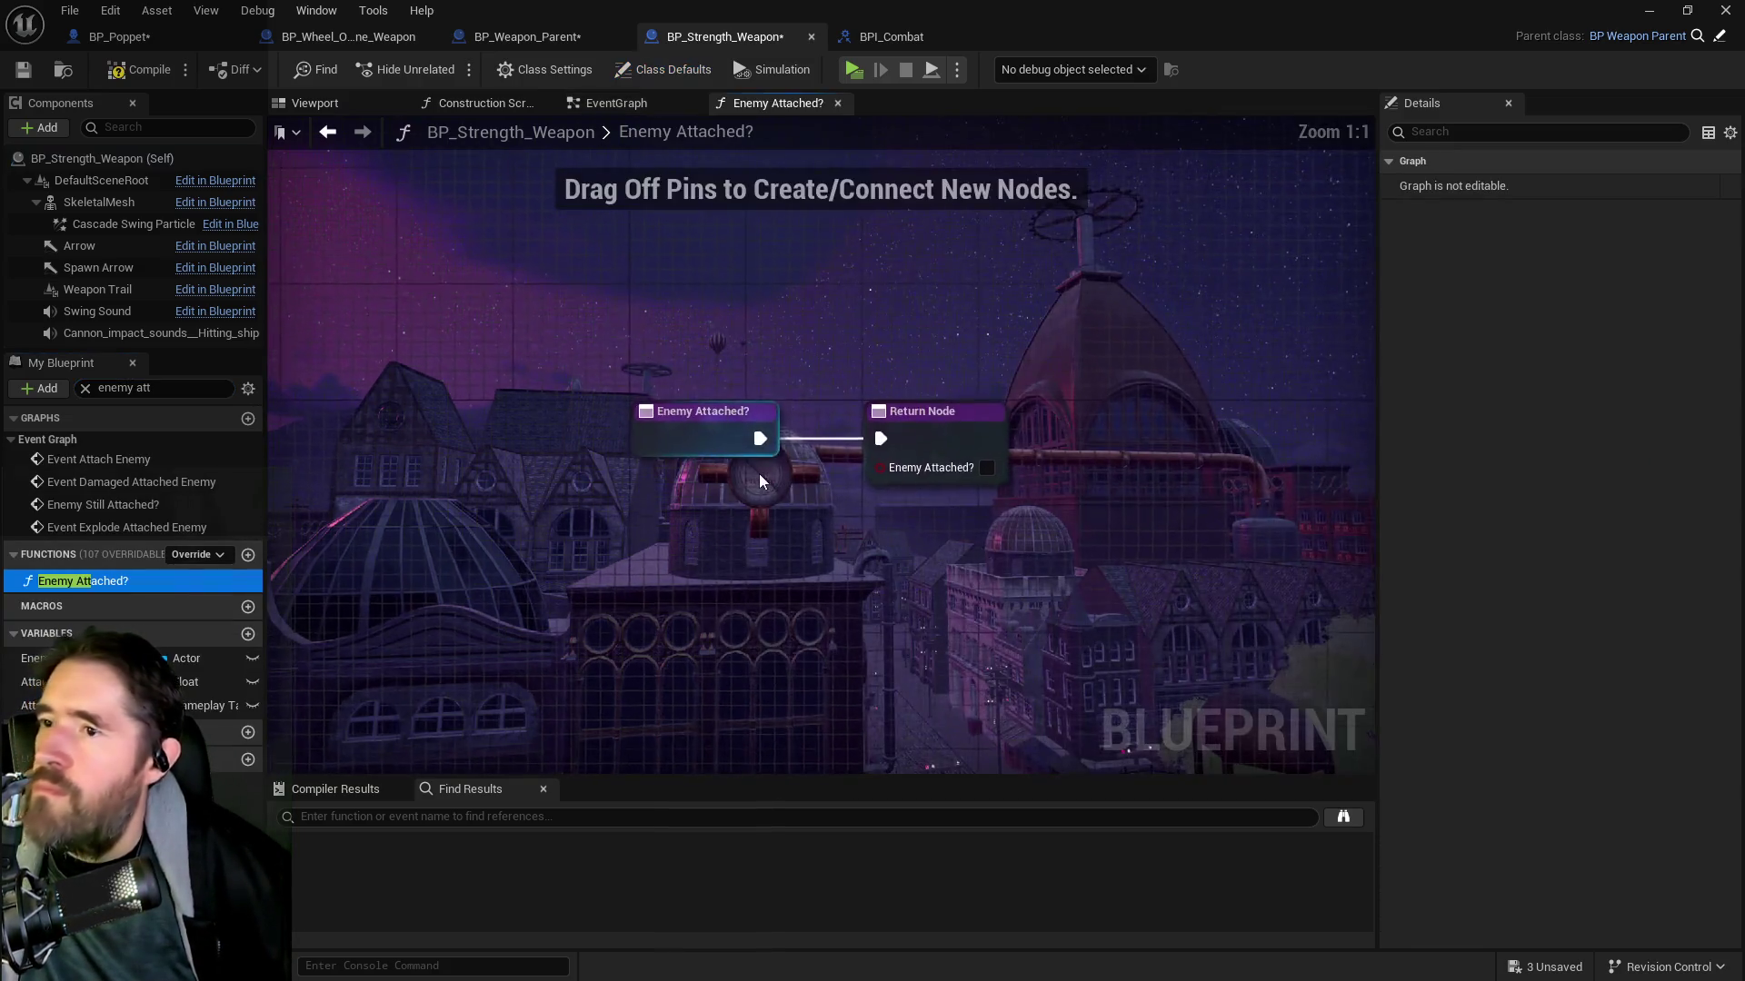
# Place an Enemy To Attach getter, converted to a validated get, after the function entry
pyautogui.moveTo(694, 439)
pyautogui.mouseDown()
pyautogui.moveTo(401, 427)
pyautogui.moveTo(360, 442)
pyautogui.mouseUp()
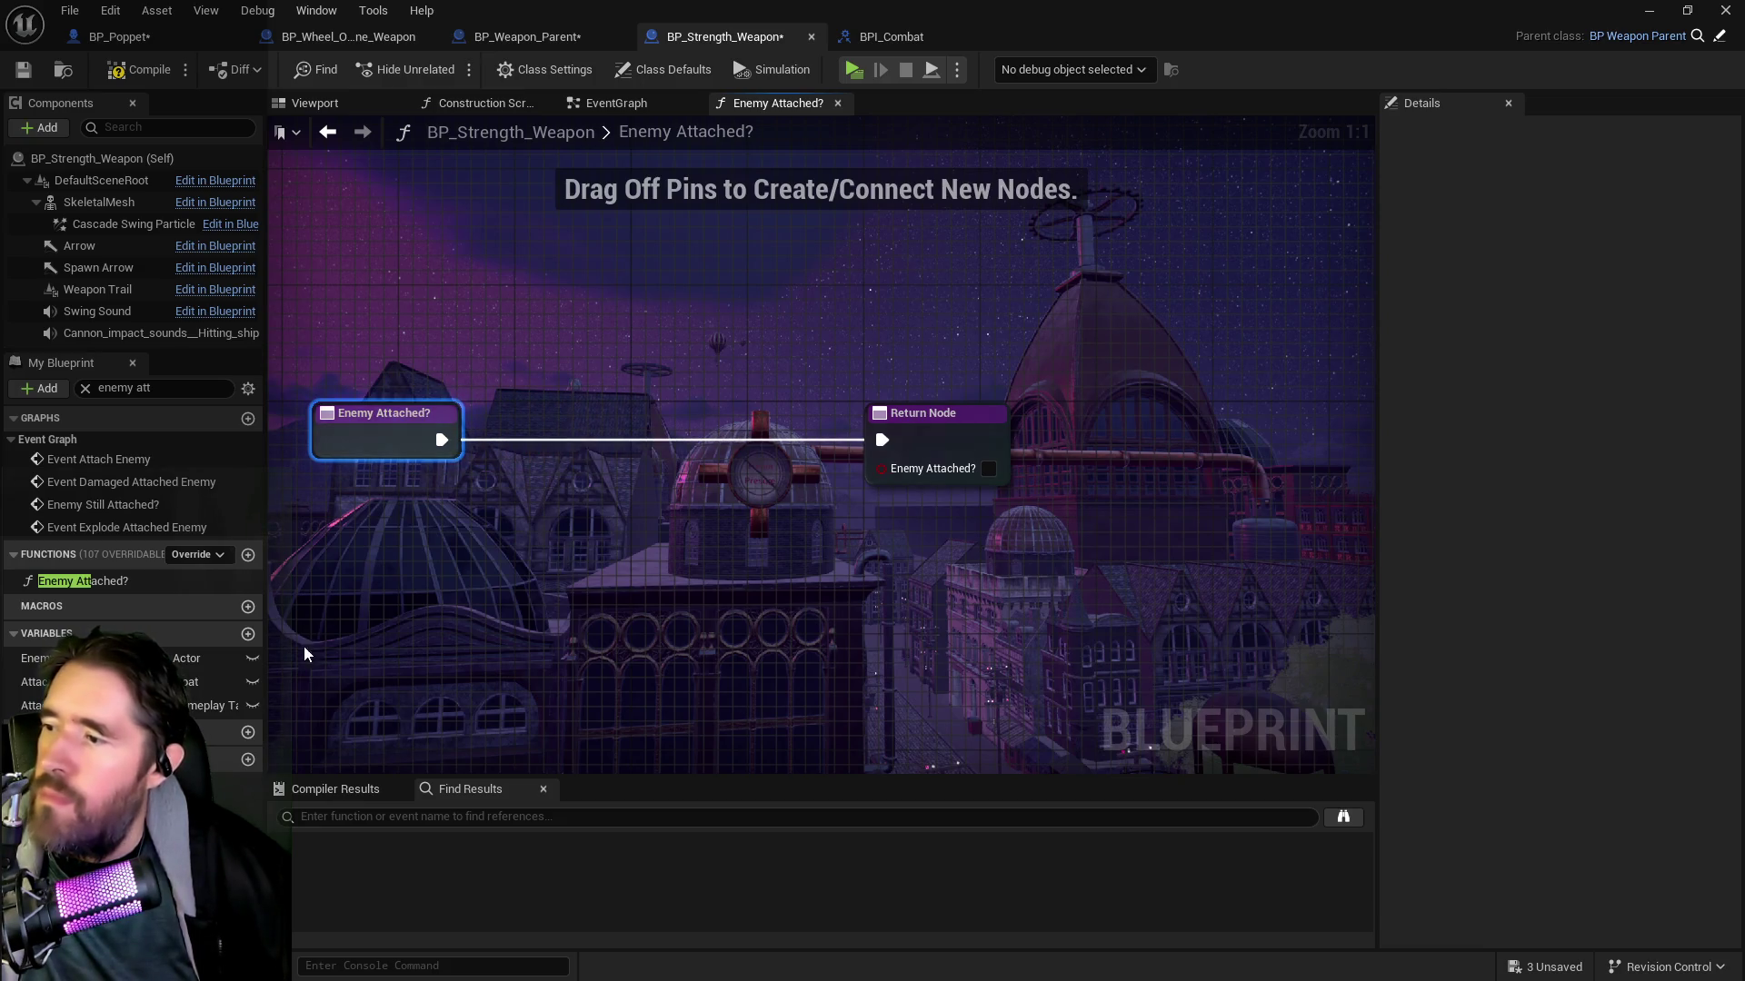
pyautogui.moveTo(232, 658); pyautogui.dragTo(489, 590)
pyautogui.moveTo(493, 527); pyautogui.dragTo(507, 549)
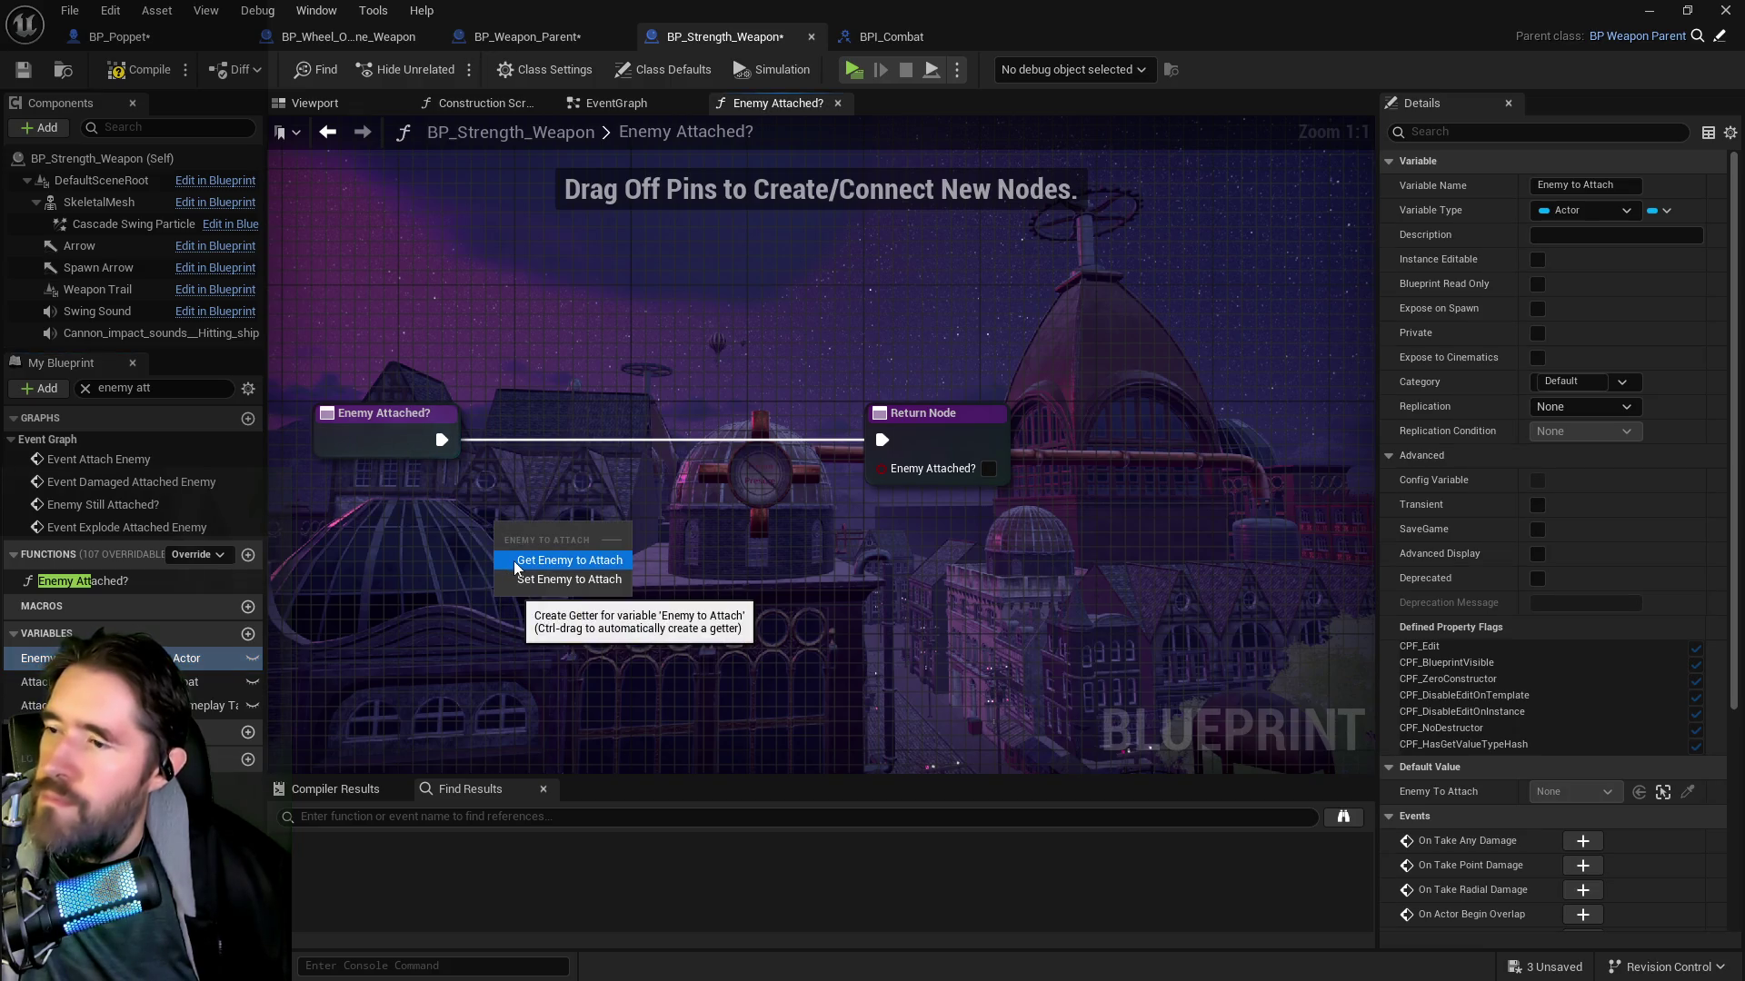
pyautogui.click(515, 560)
pyautogui.rightClick(529, 545)
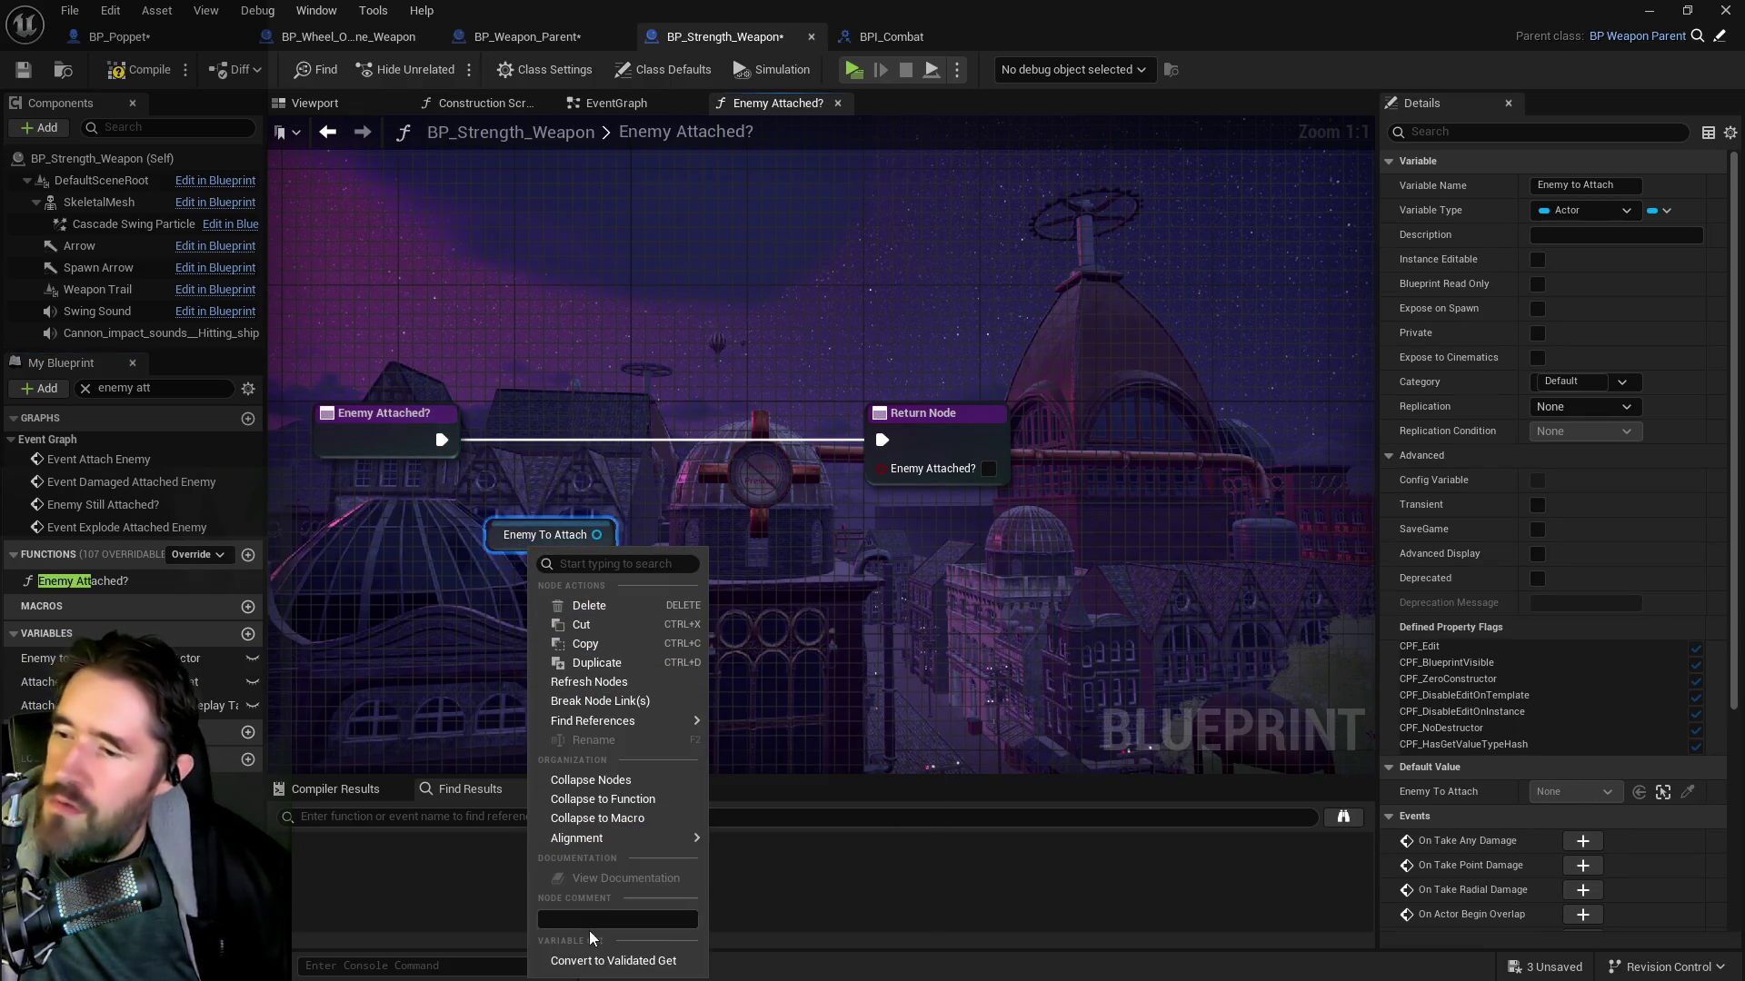
pyautogui.click(614, 961)
pyautogui.moveTo(548, 573); pyautogui.dragTo(553, 459)
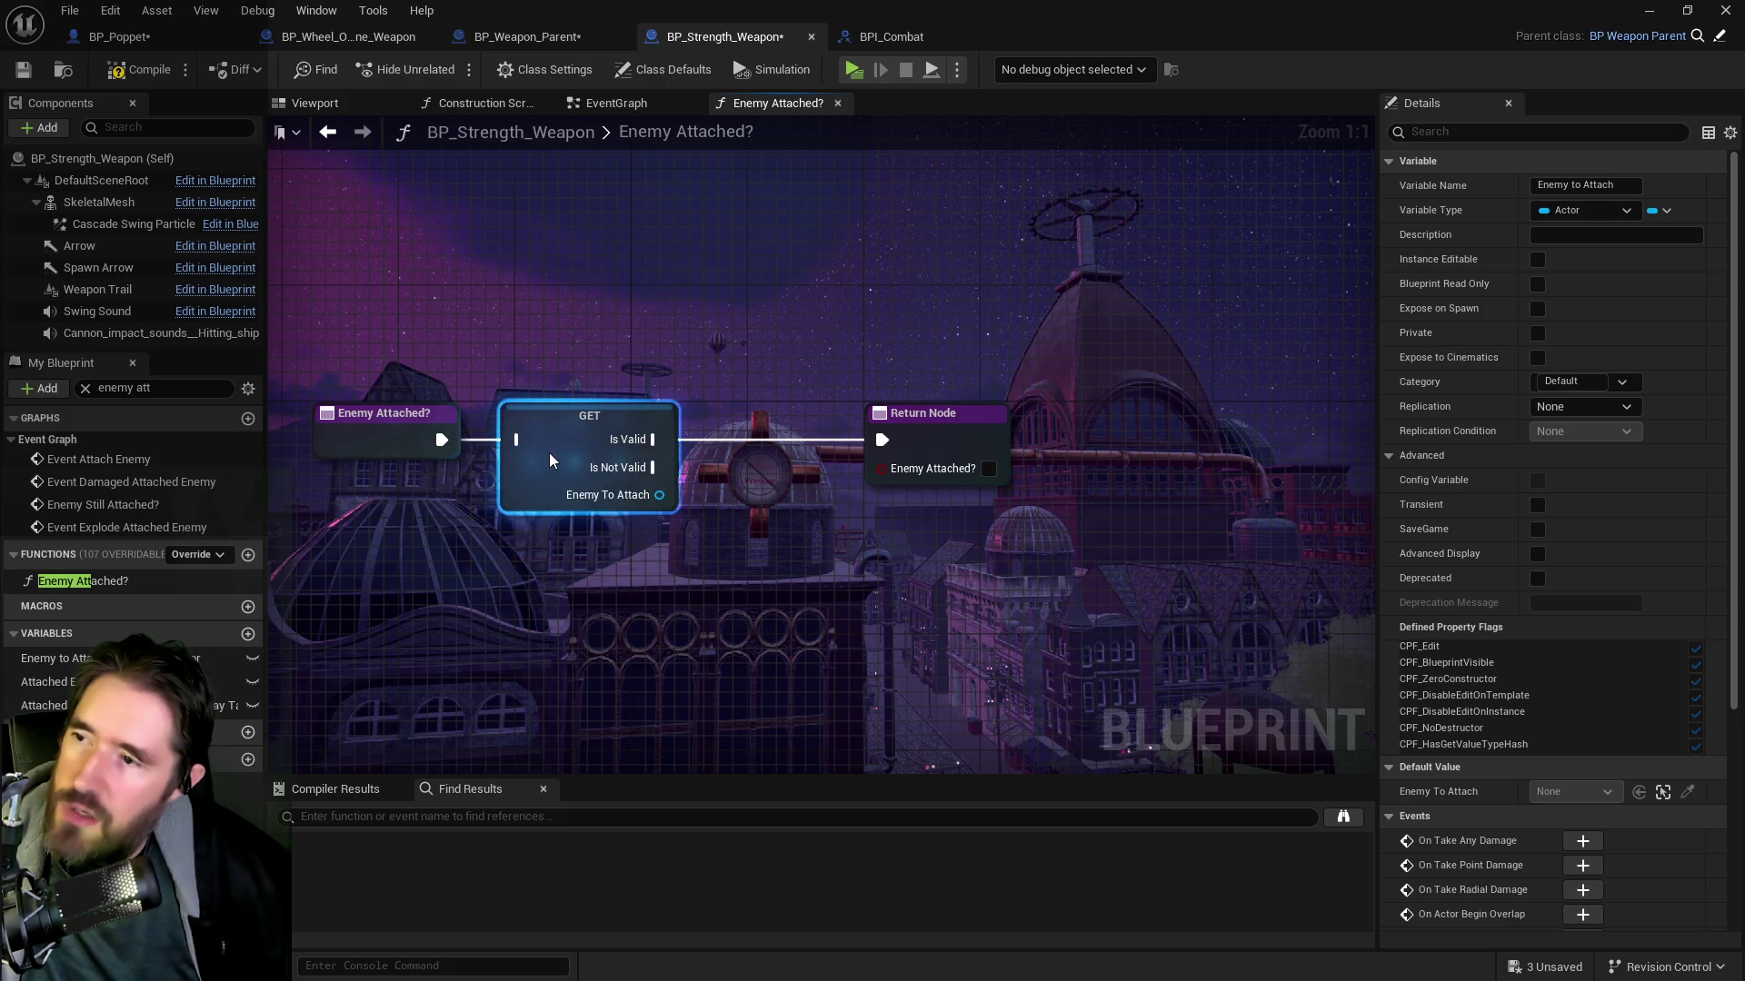
pyautogui.moveTo(442, 439); pyautogui.dragTo(520, 440)
# Rearrange the function nodes and revert the validated get to a pure Enemy To Attach getter
pyautogui.moveTo(929, 430); pyautogui.dragTo(1028, 430)
pyautogui.moveTo(749, 425); pyautogui.dragTo(589, 439)
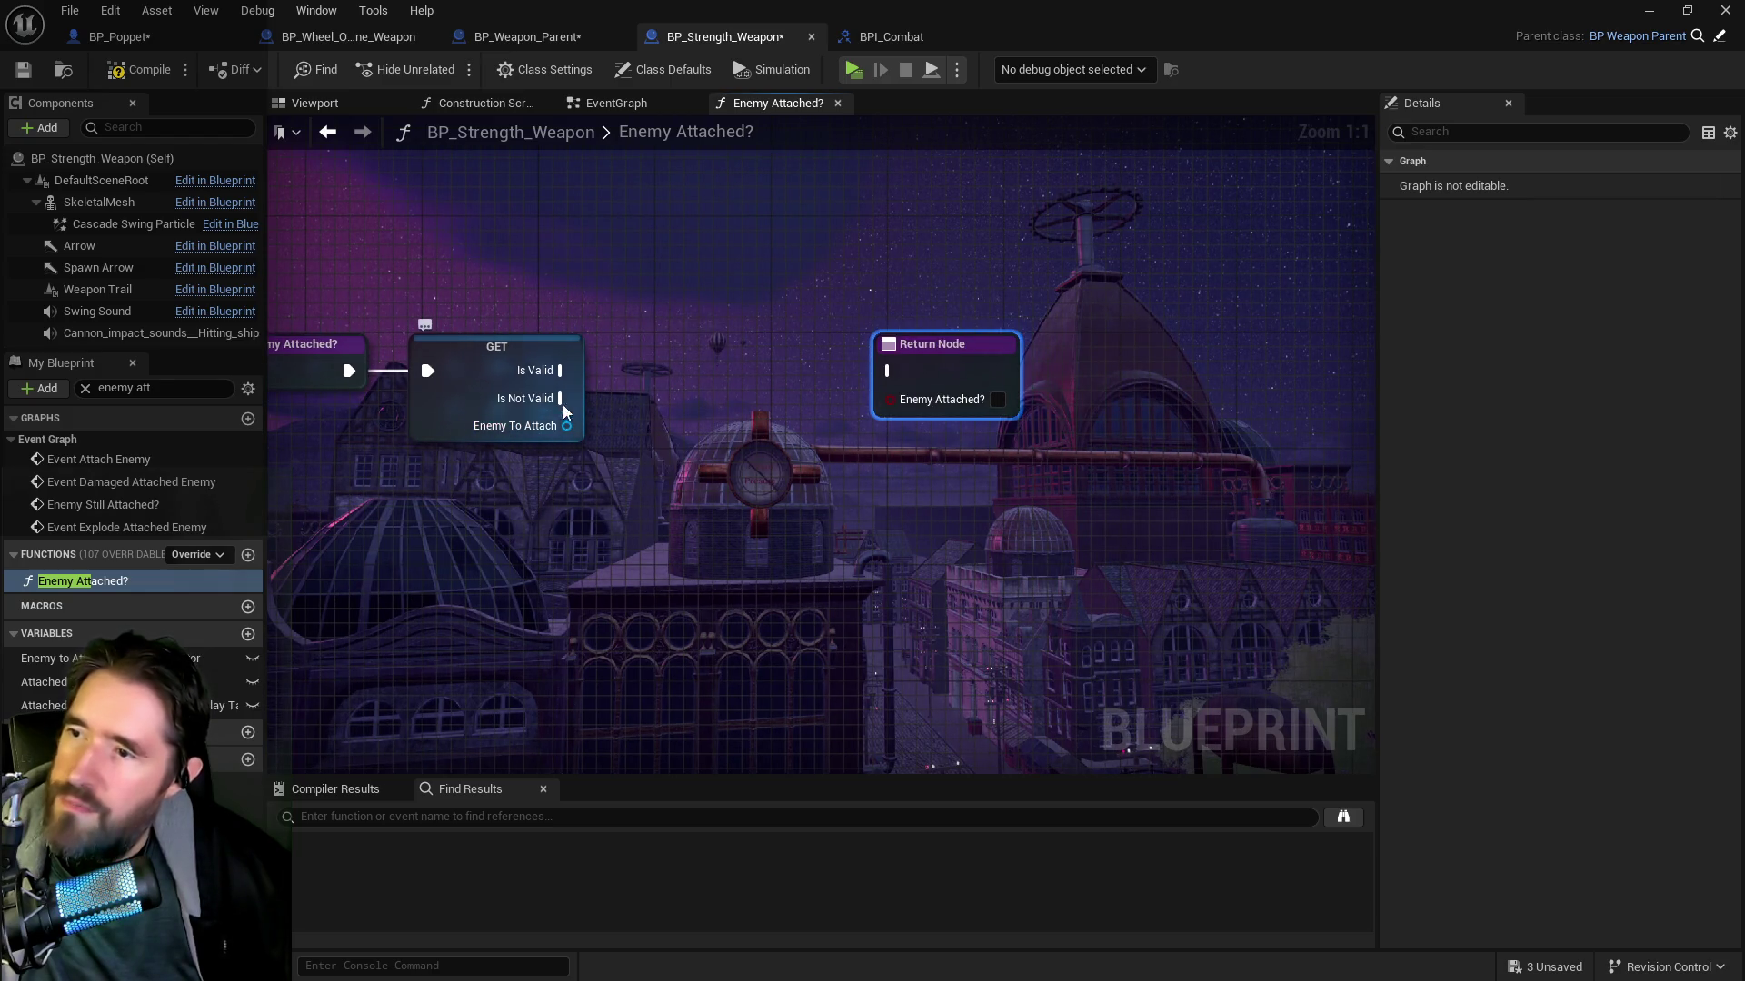
pyautogui.moveTo(1007, 358); pyautogui.dragTo(1109, 329)
pyautogui.rightClick(477, 366)
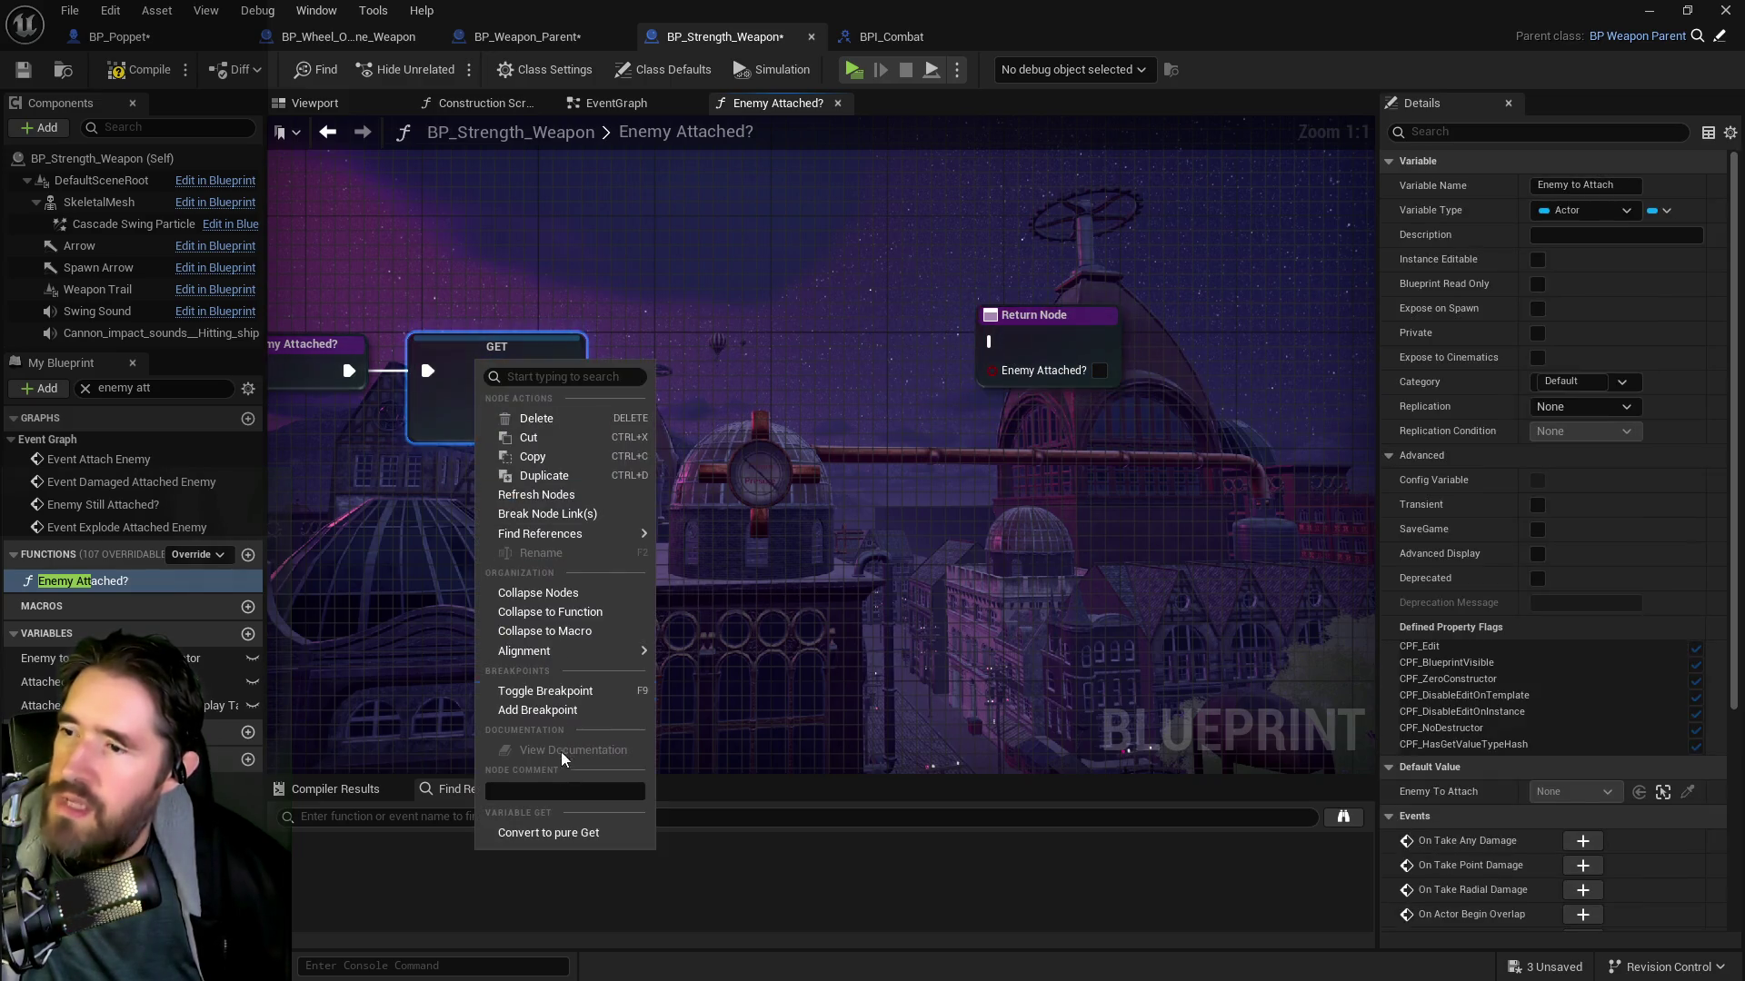
pyautogui.click(545, 833)
pyautogui.moveTo(406, 359)
pyautogui.mouseDown()
pyautogui.moveTo(417, 492)
pyautogui.moveTo(603, 379)
pyautogui.mouseUp()
pyautogui.write('is ')
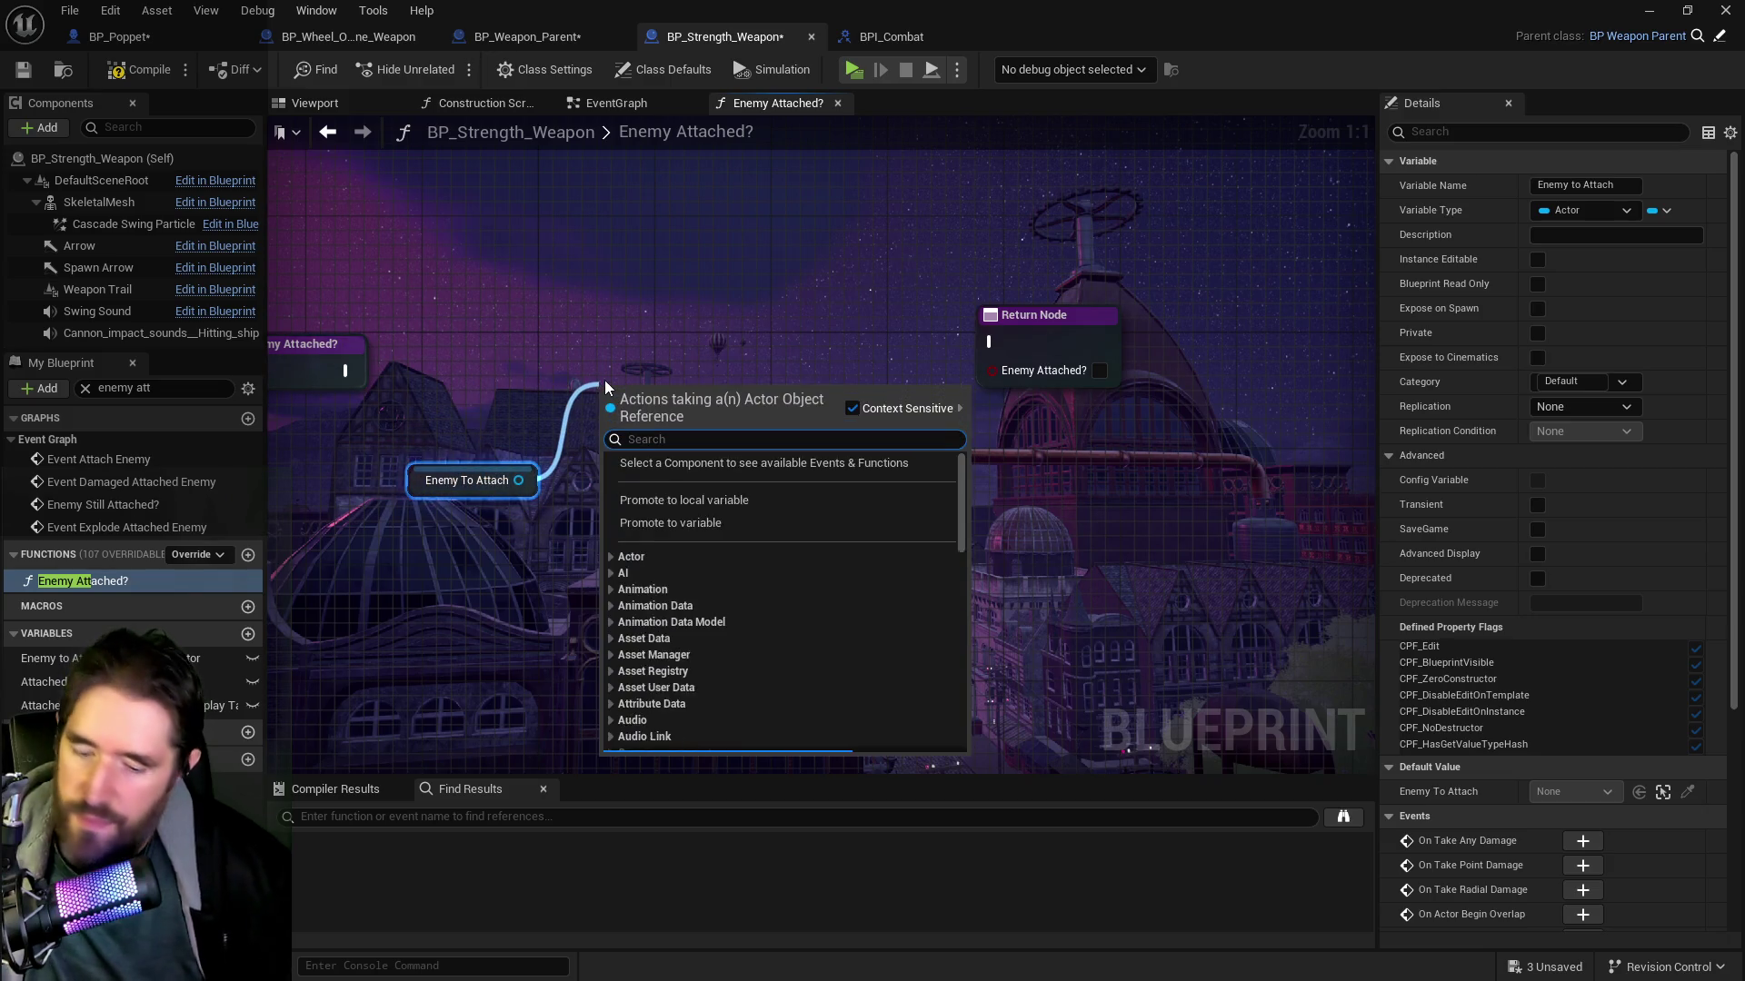
pyautogui.write('valid')
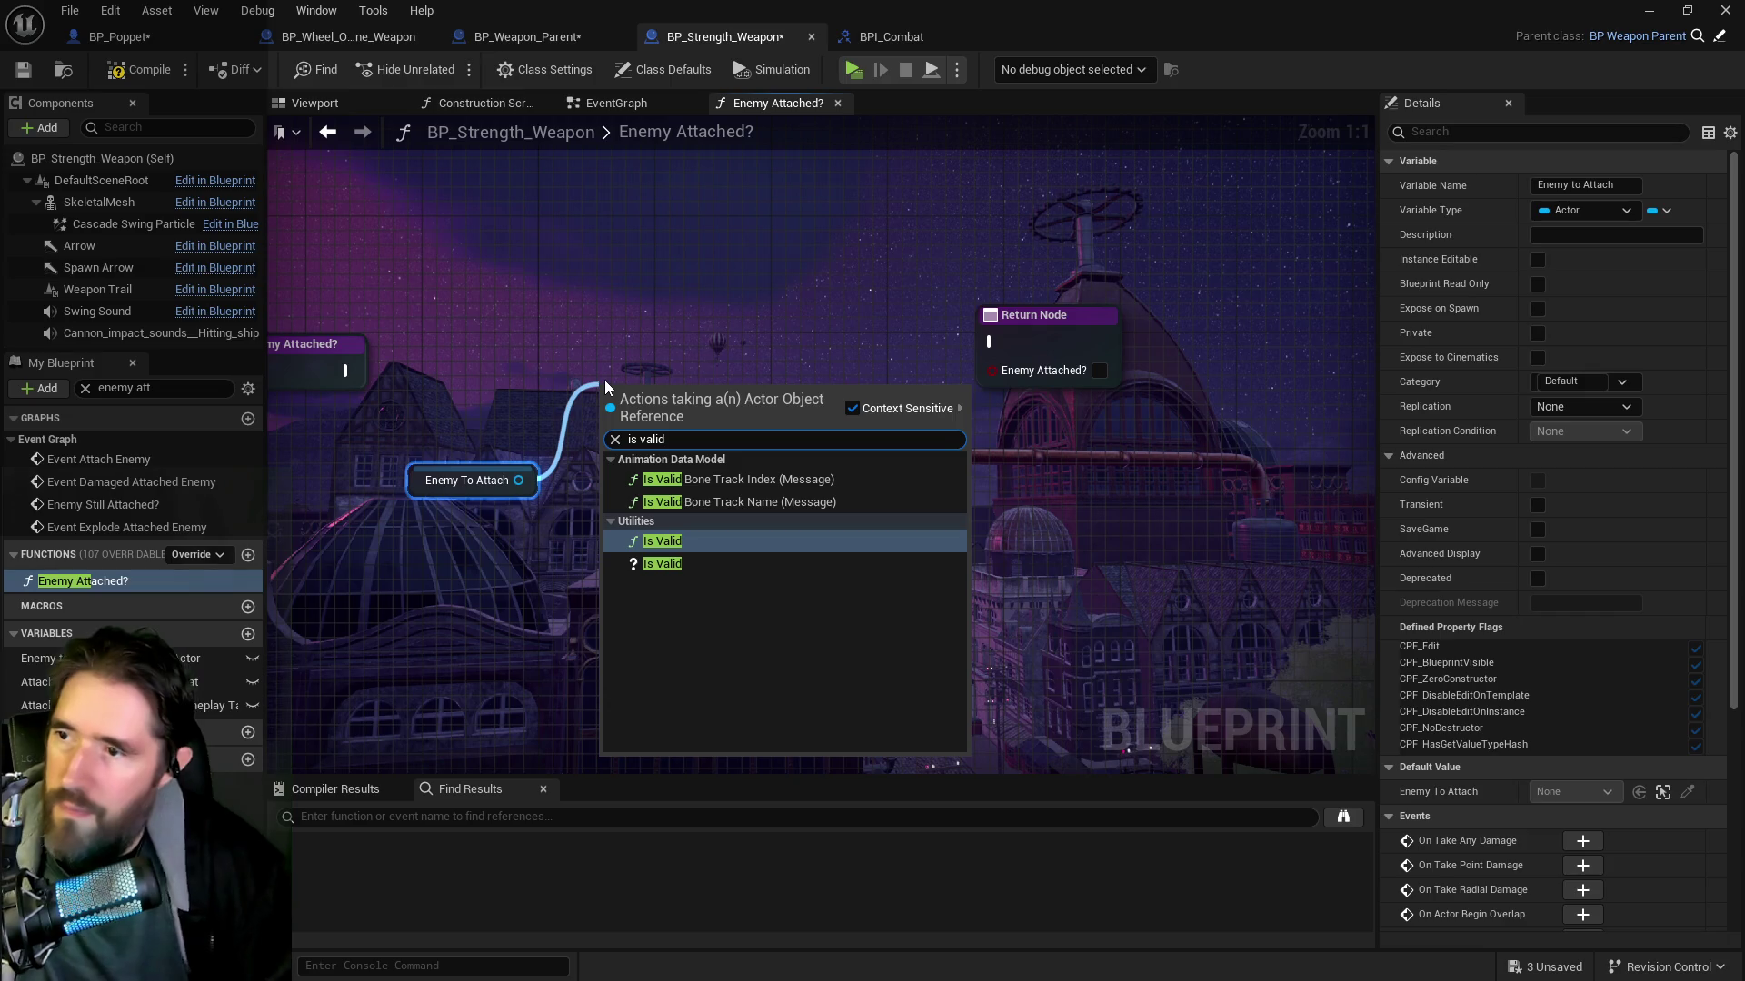
pyautogui.click(659, 563)
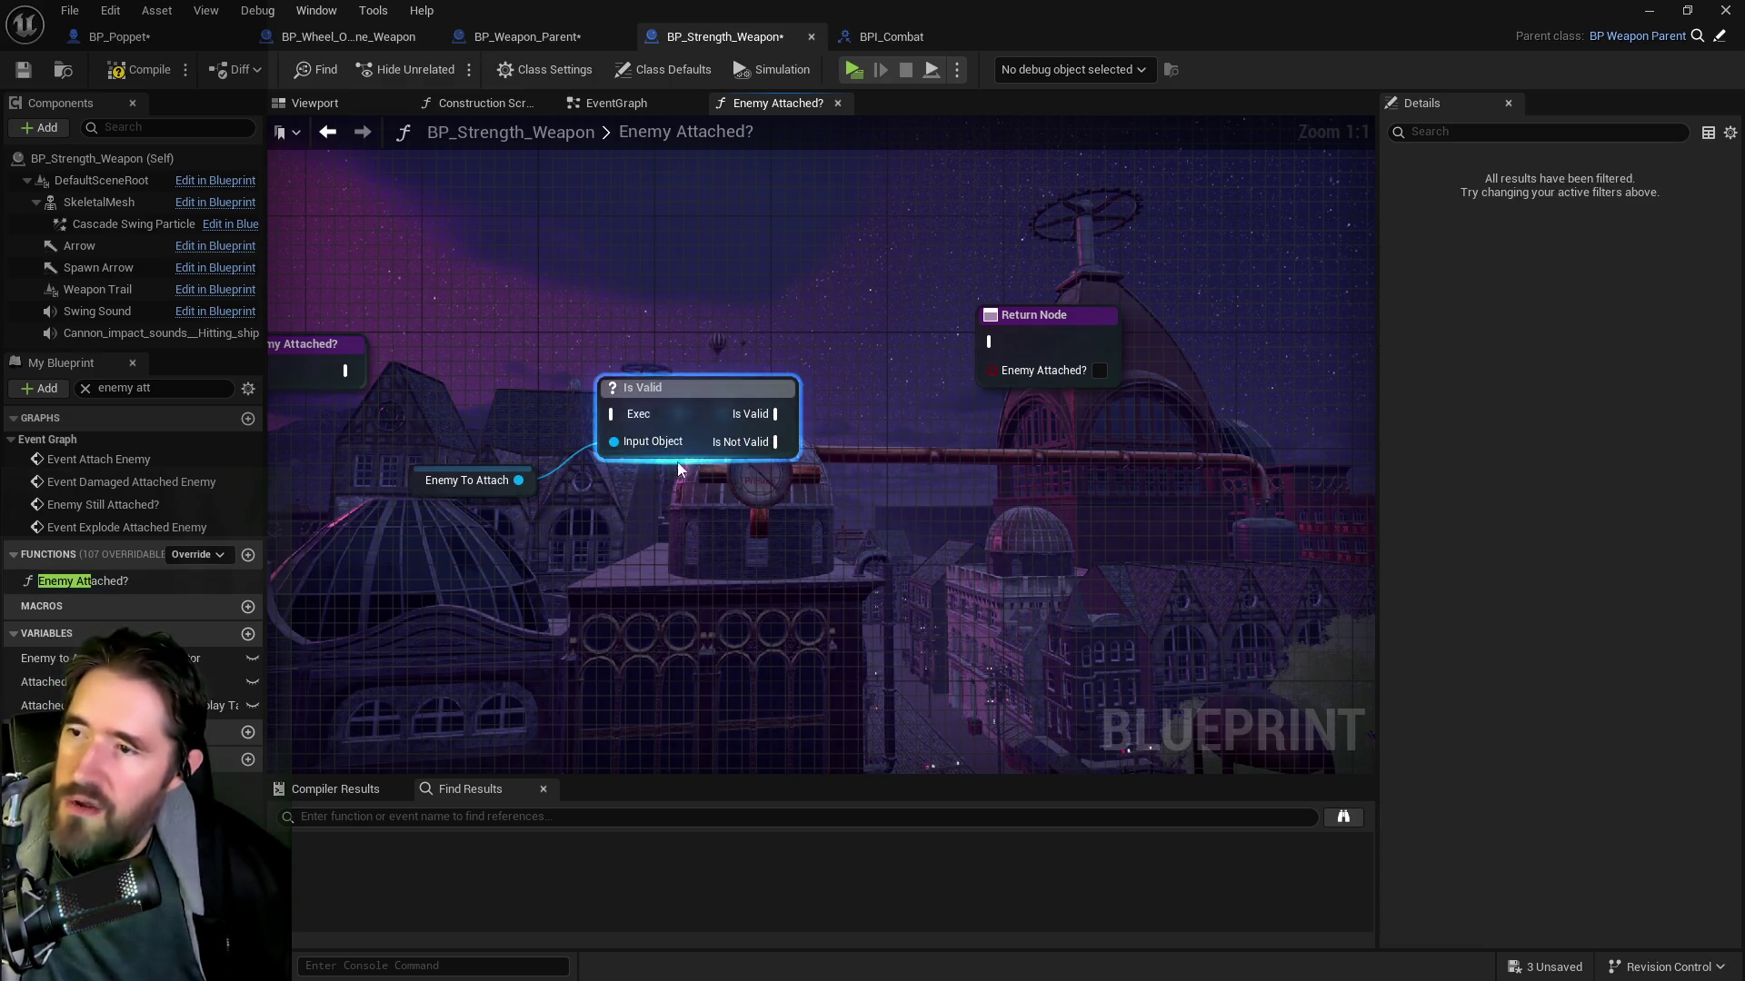
pyautogui.press('Delete')
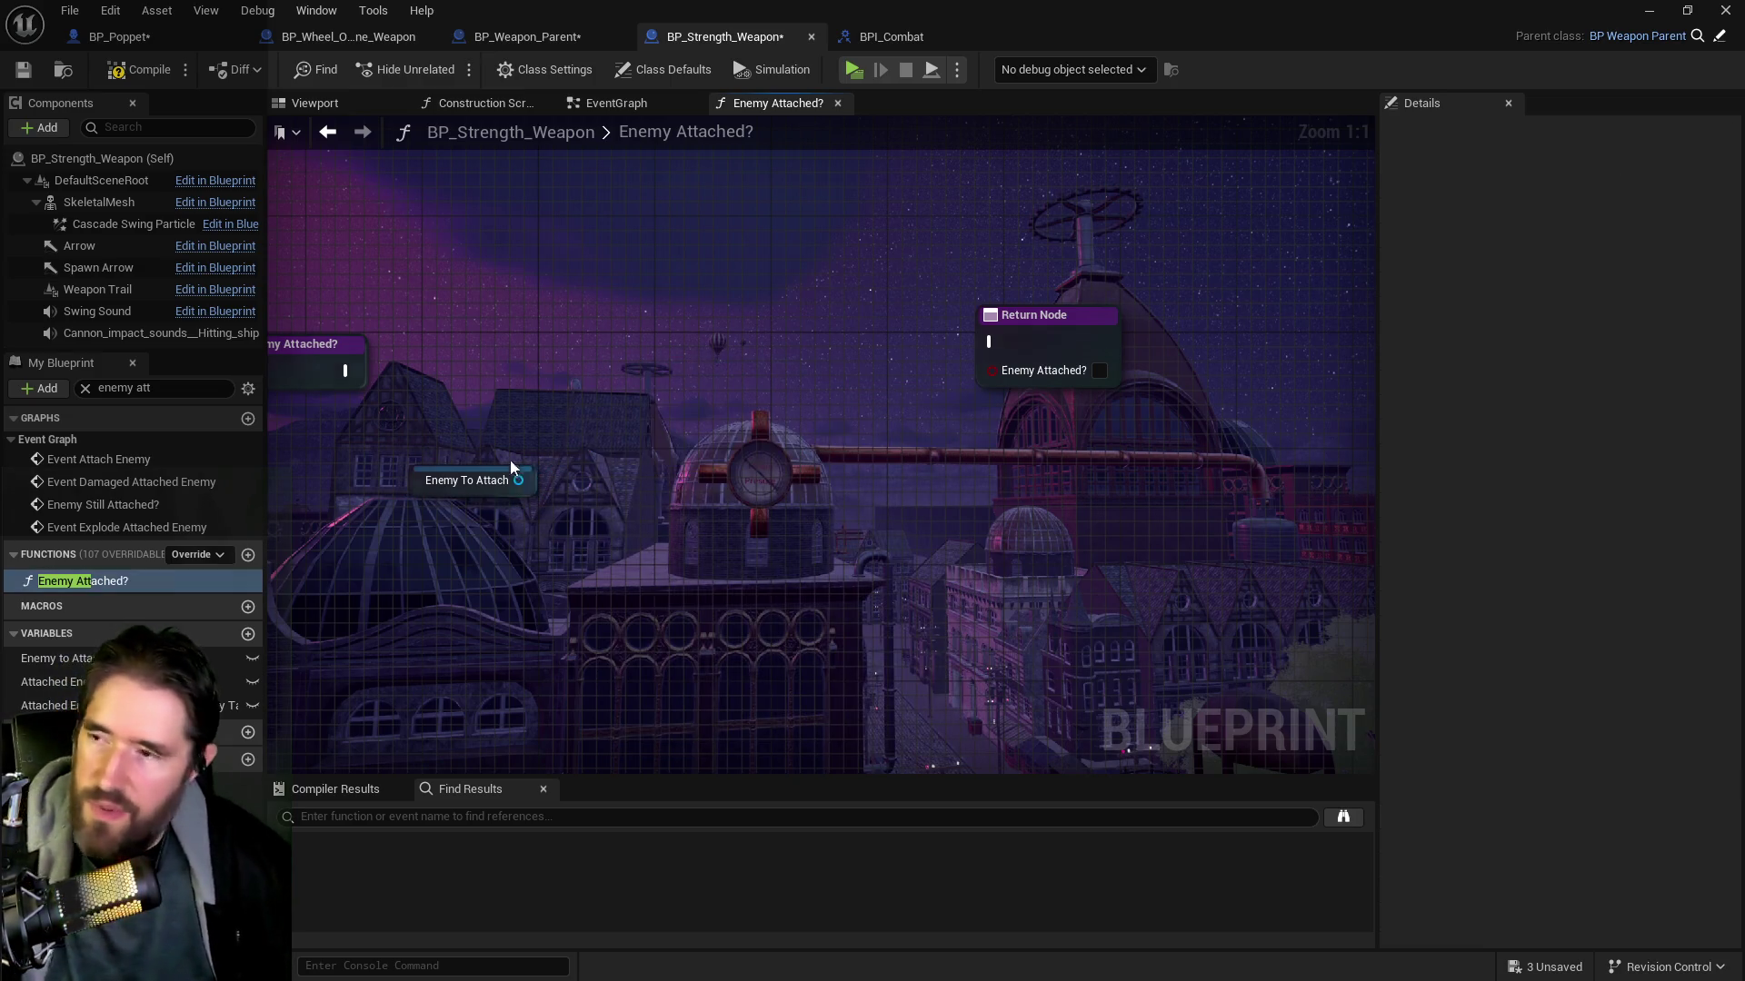
# Return Is Valid on Enemy To Attach as Enemy Attached?, wire exec to the Return Node, and save
pyautogui.moveTo(519, 481); pyautogui.dragTo(649, 418)
pyautogui.write('is valid')
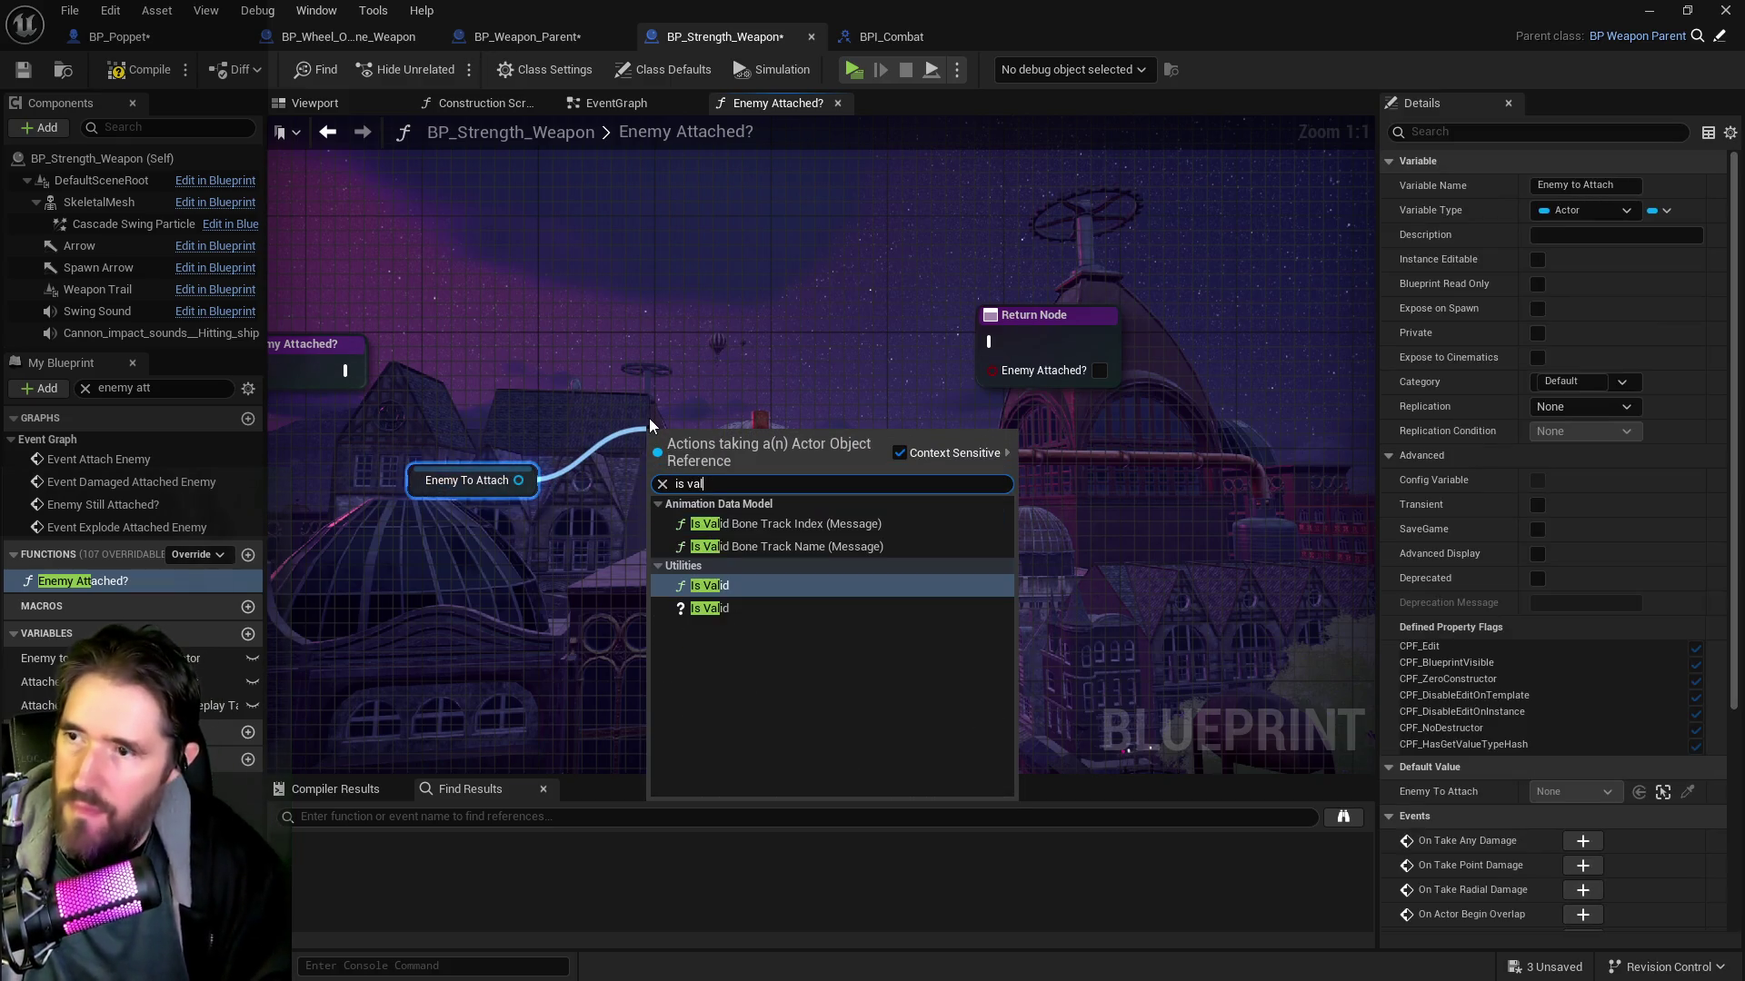
pyautogui.click(691, 585)
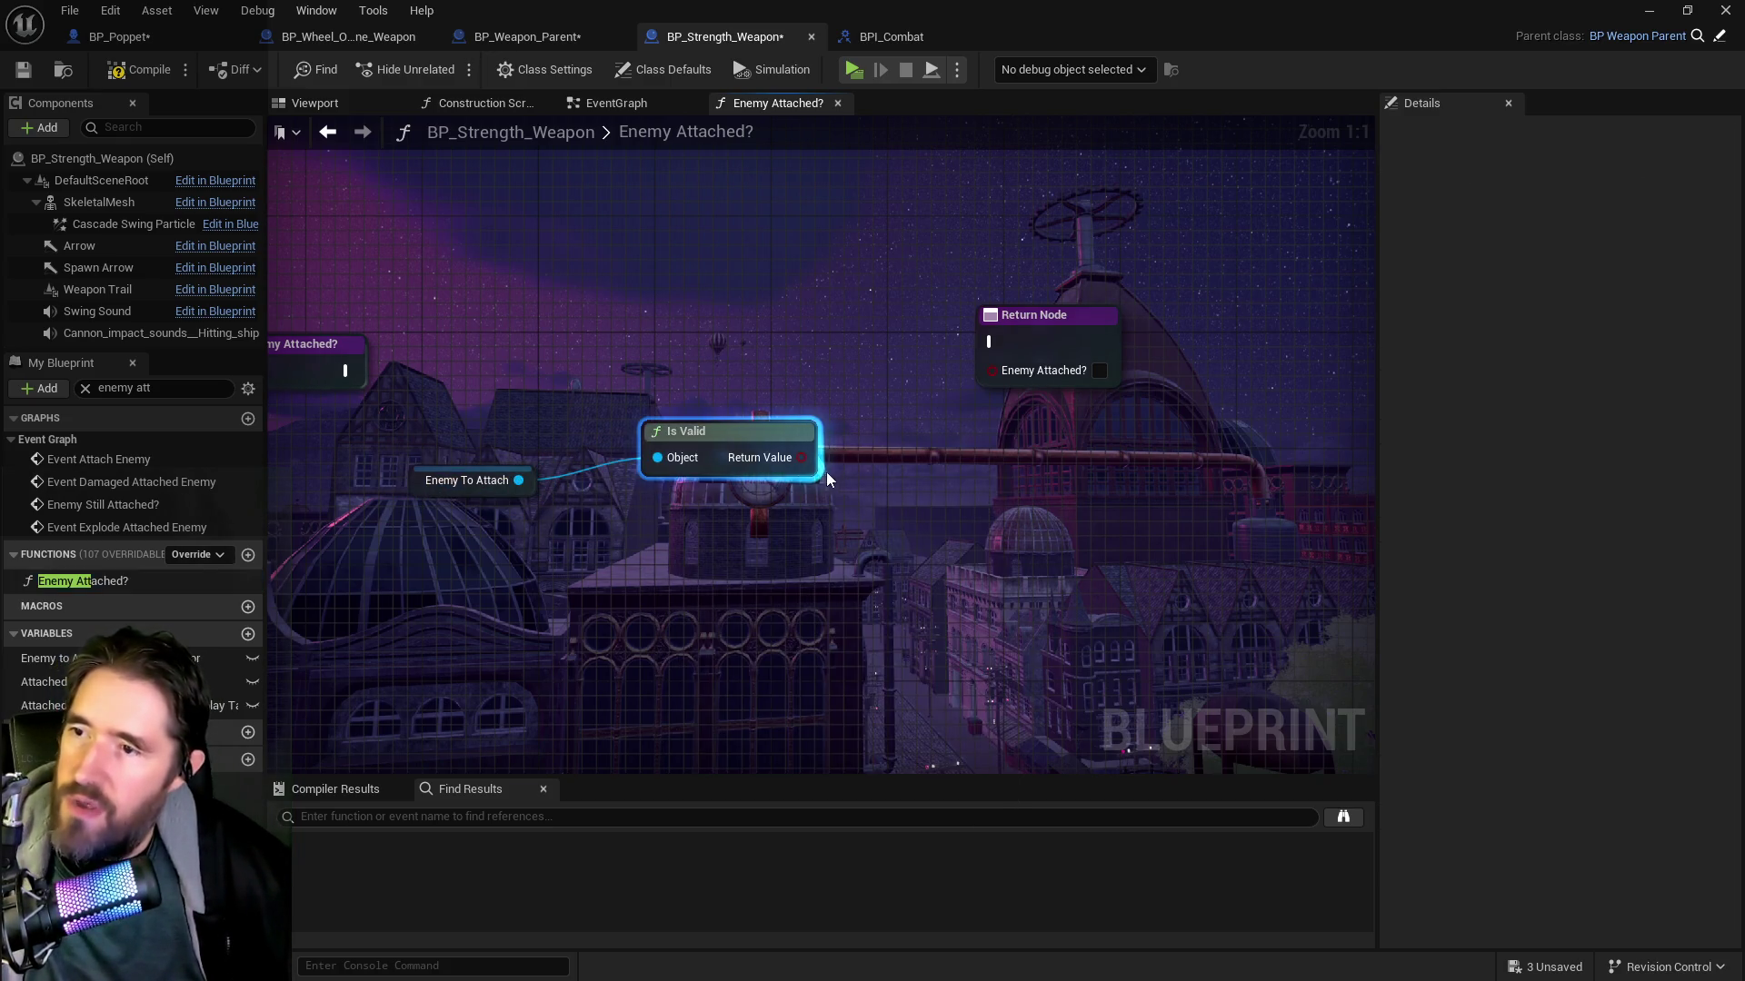
pyautogui.moveTo(803, 457)
pyautogui.mouseDown()
pyautogui.moveTo(1009, 363)
pyautogui.moveTo(991, 373)
pyautogui.mouseUp()
pyautogui.moveTo(347, 371); pyautogui.dragTo(959, 368)
pyautogui.moveTo(710, 431); pyautogui.dragTo(740, 402)
pyautogui.moveTo(413, 482)
pyautogui.mouseDown()
pyautogui.moveTo(453, 419)
pyautogui.moveTo(456, 438)
pyautogui.mouseUp()
pyautogui.click(135, 71)
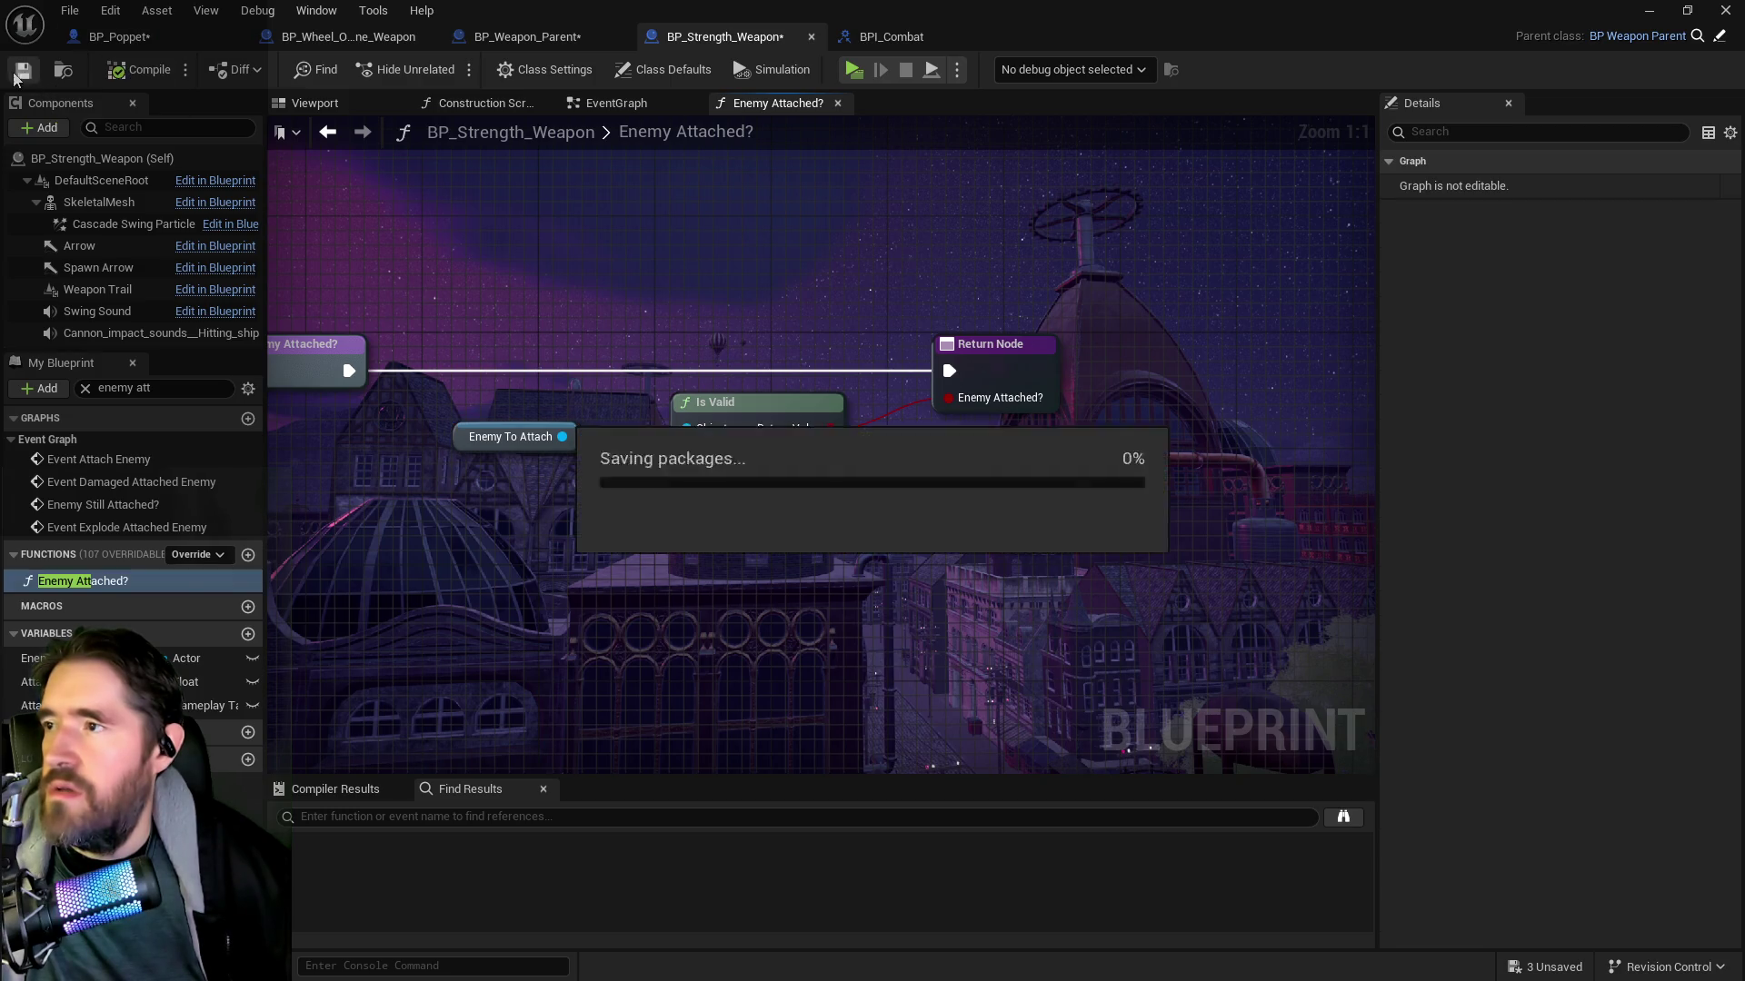
pyautogui.click(145, 44)
# Add a Get Currently Equipped Weapon node in Poppet's Tarot 8: Strength graph
pyautogui.moveTo(727, 500)
pyautogui.mouseDown()
pyautogui.moveTo(848, 423)
pyautogui.moveTo(765, 474)
pyautogui.moveTo(962, 547)
pyautogui.moveTo(535, 531)
pyautogui.mouseUp()
pyautogui.rightClick(534, 531)
pyautogui.write('get current')
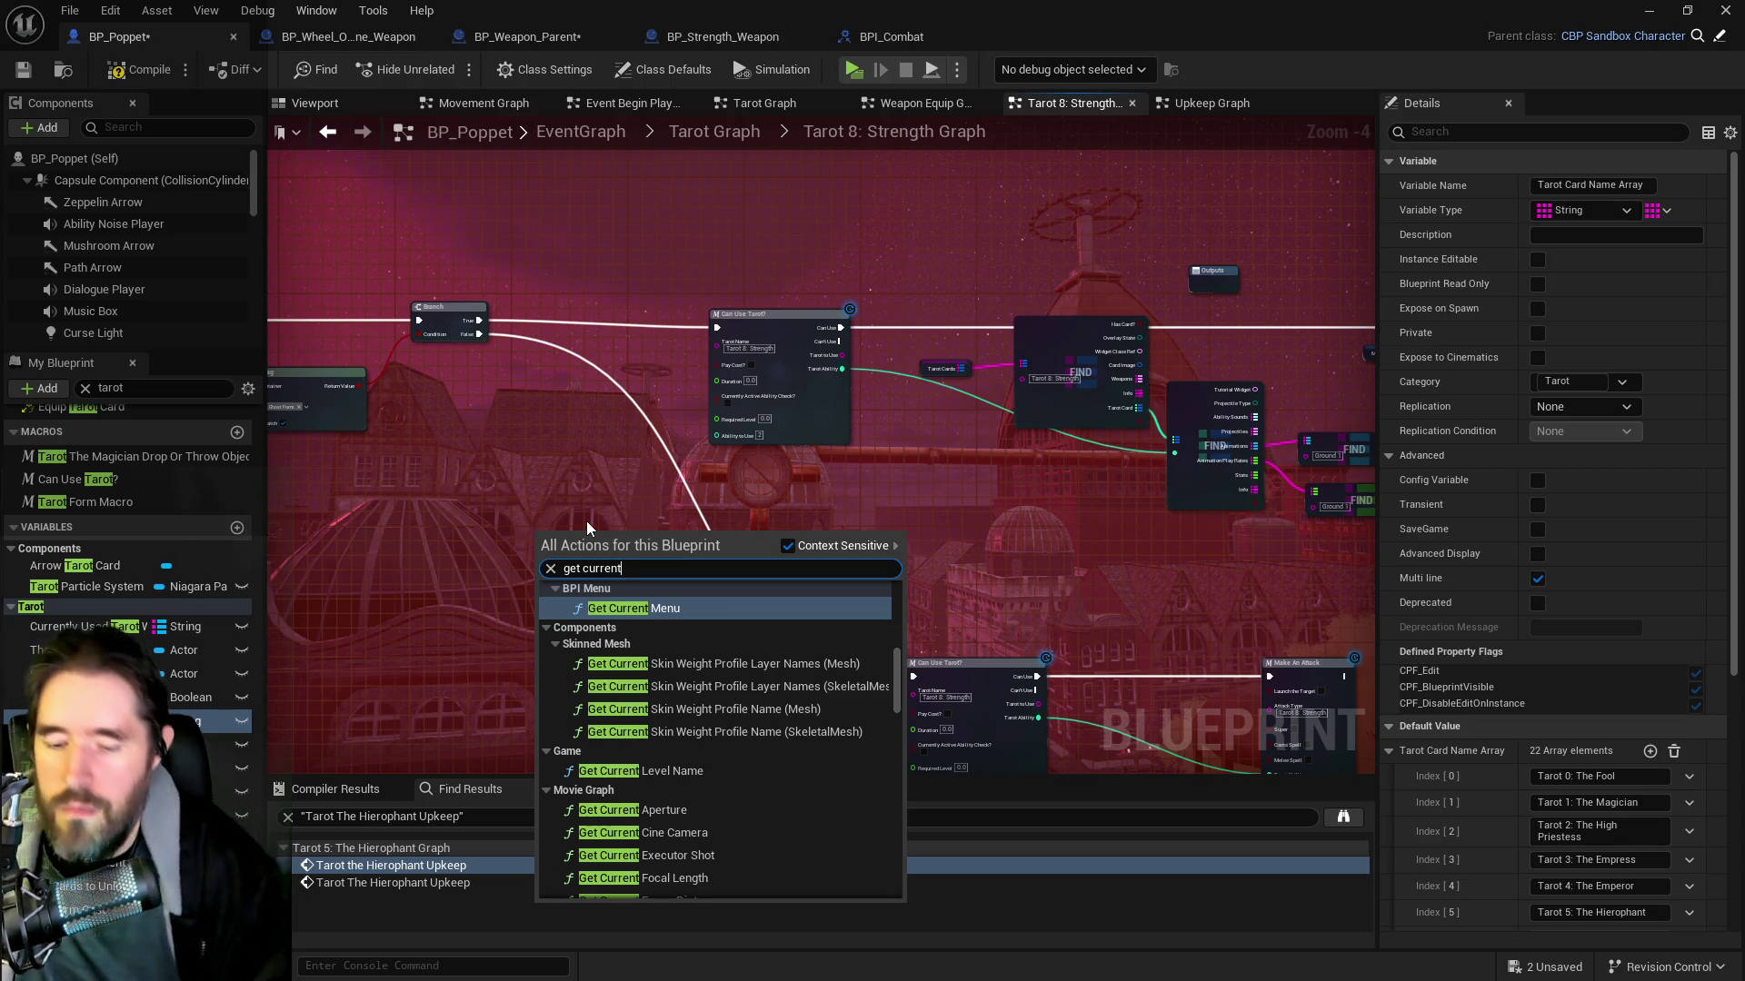
pyautogui.write('ly equi')
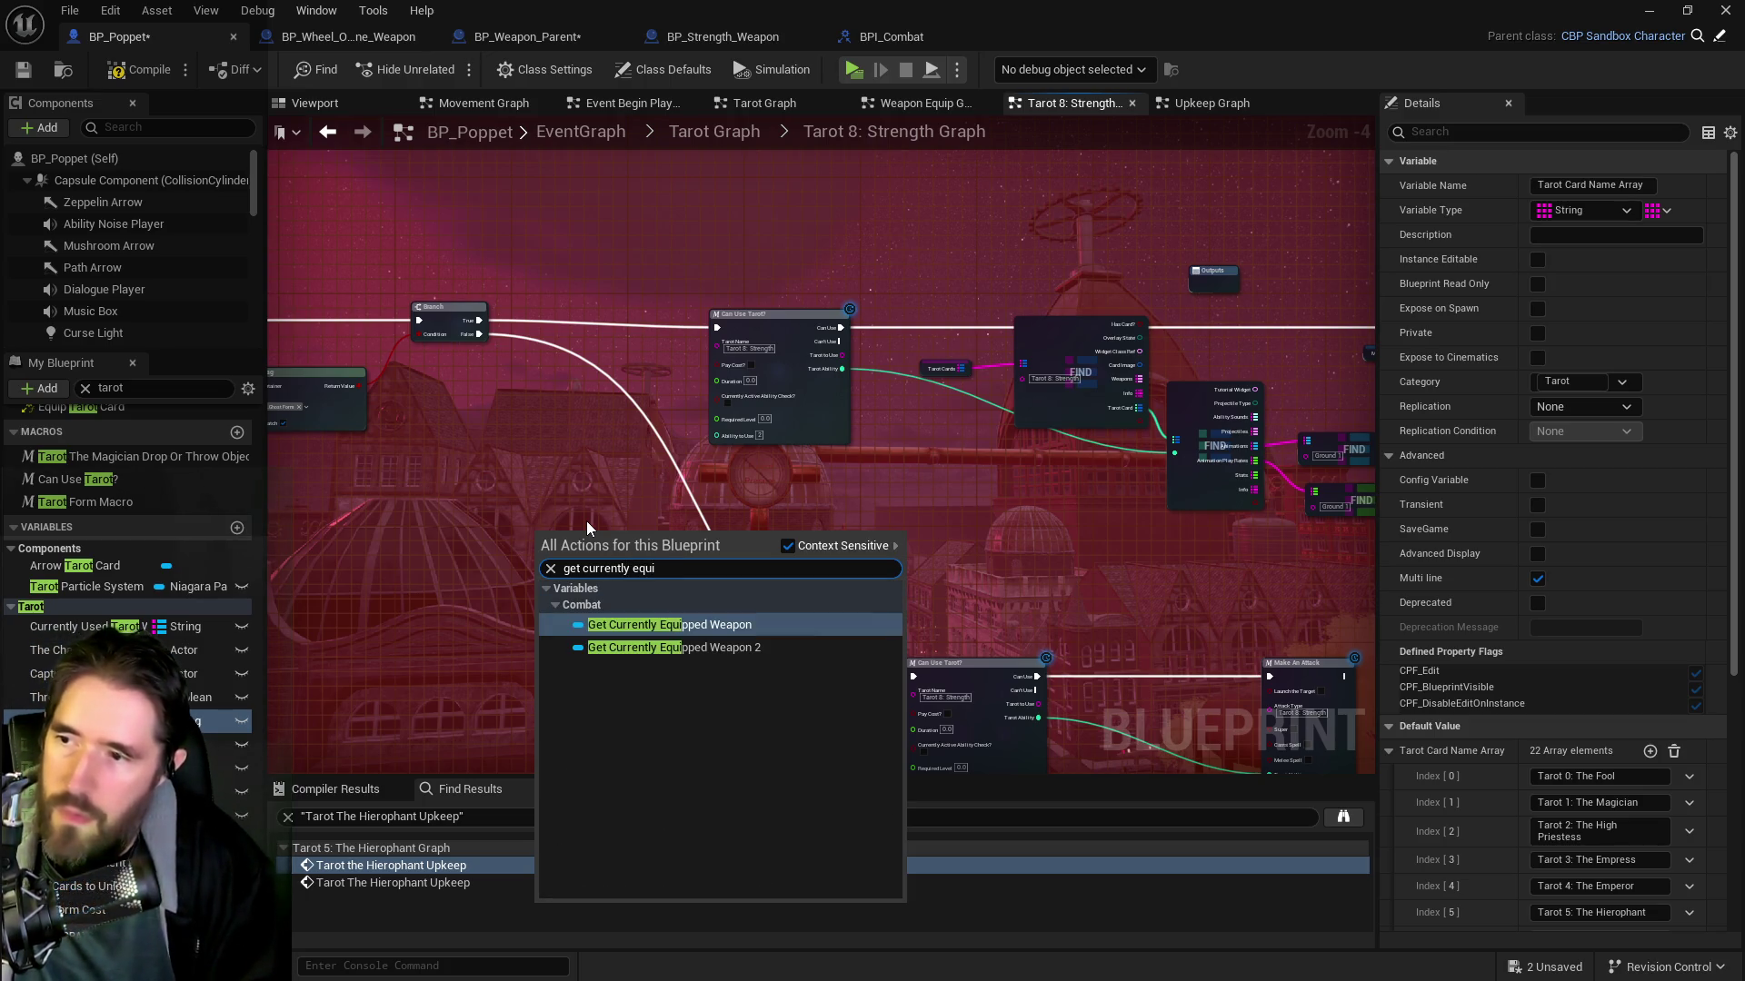
pyautogui.click(677, 627)
pyautogui.scroll(4, 671, 574)
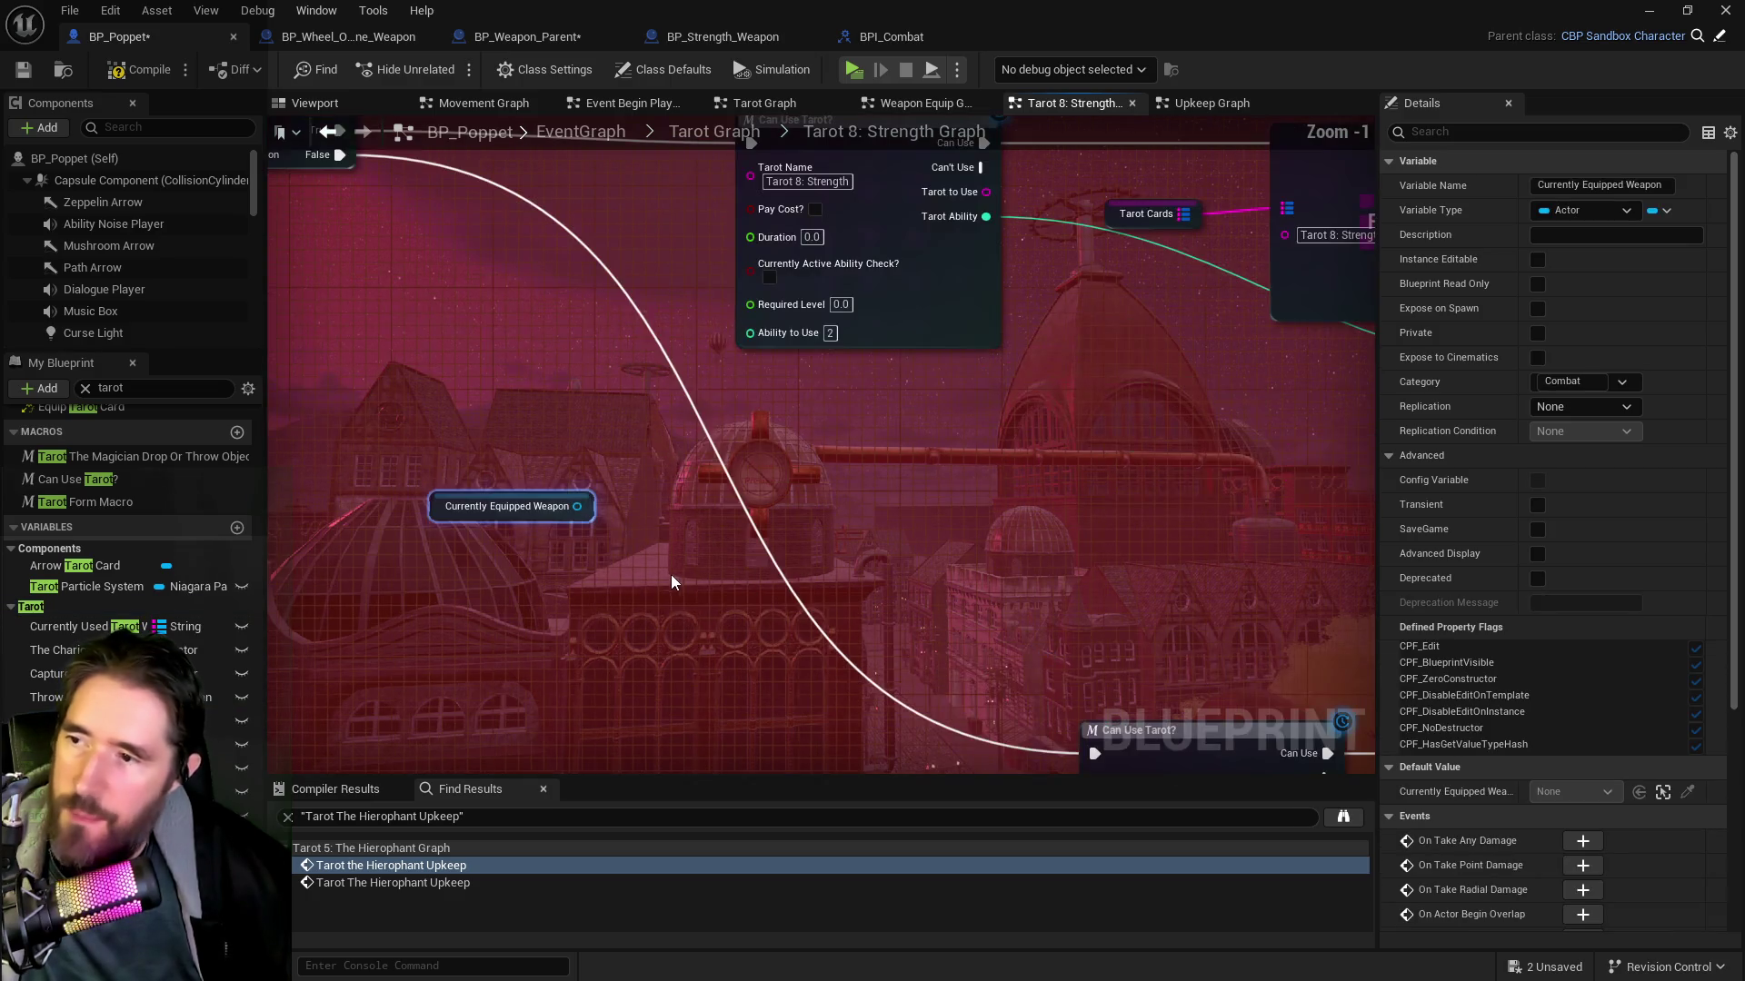
pyautogui.moveTo(655, 465); pyautogui.dragTo(973, 595)
pyautogui.moveTo(674, 533); pyautogui.dragTo(535, 469)
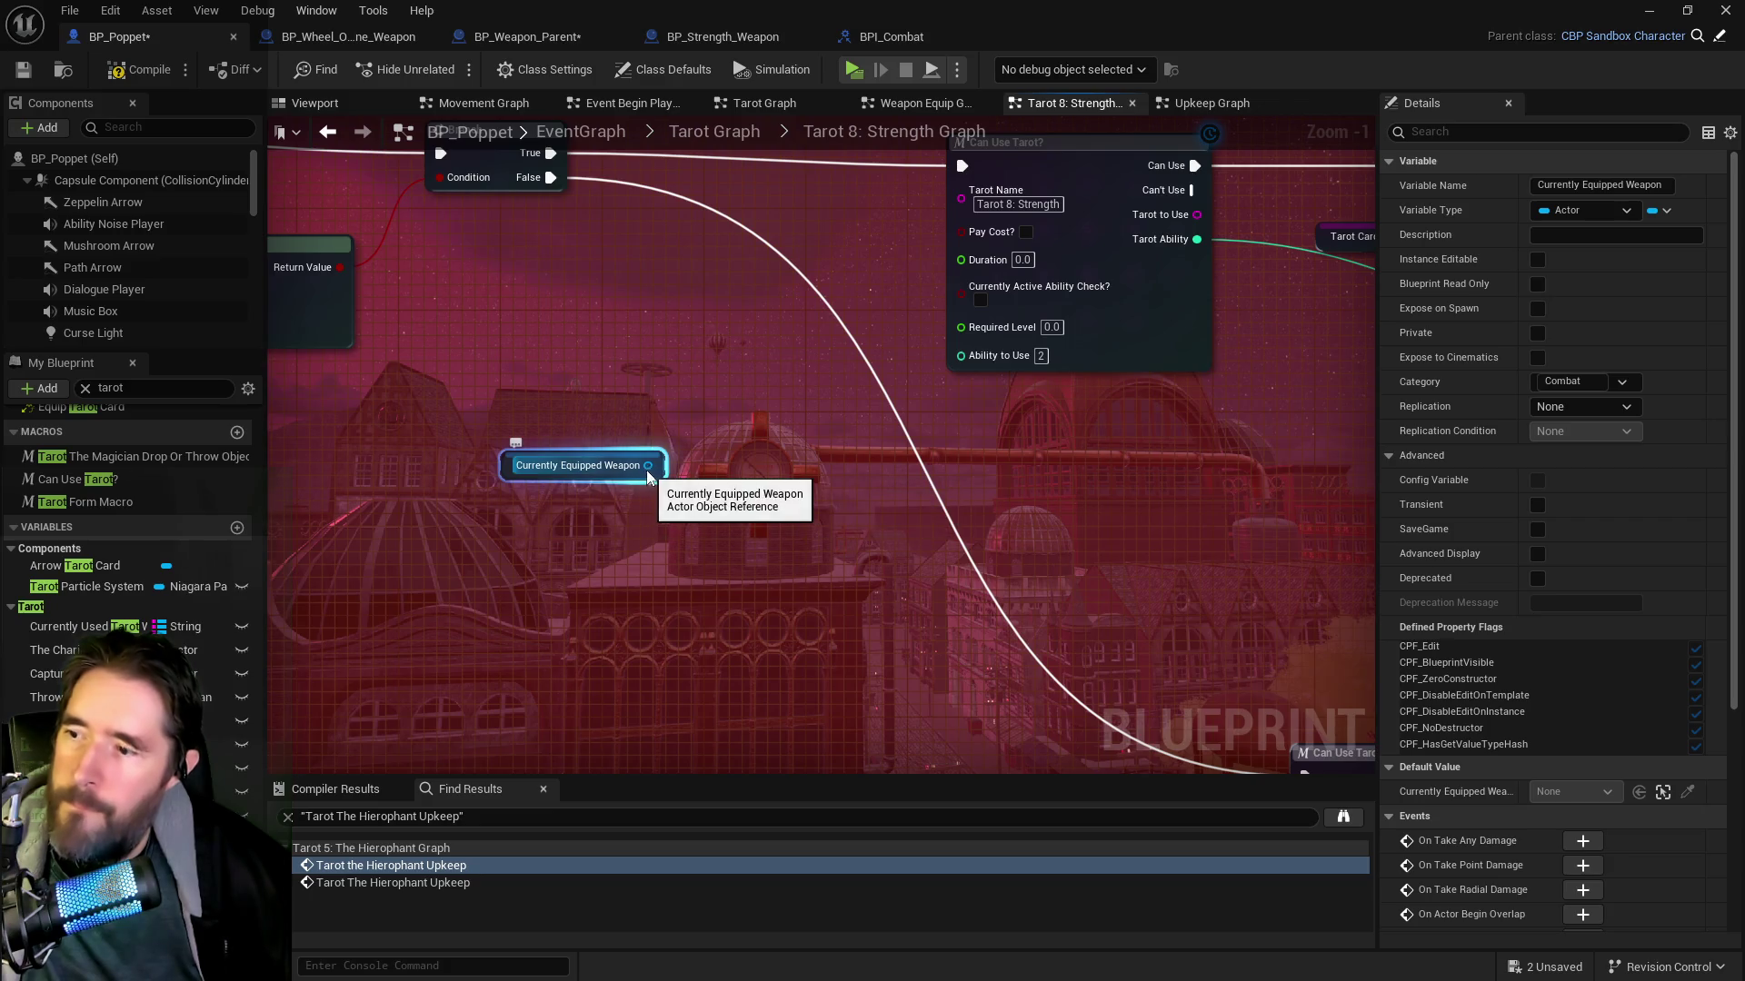
# Call Enemy Attached? on the weapon and branch: True to the lower, False to the upper Can Use Tarot
pyautogui.moveTo(648, 465); pyautogui.dragTo(712, 472)
pyautogui.write('enemy atta')
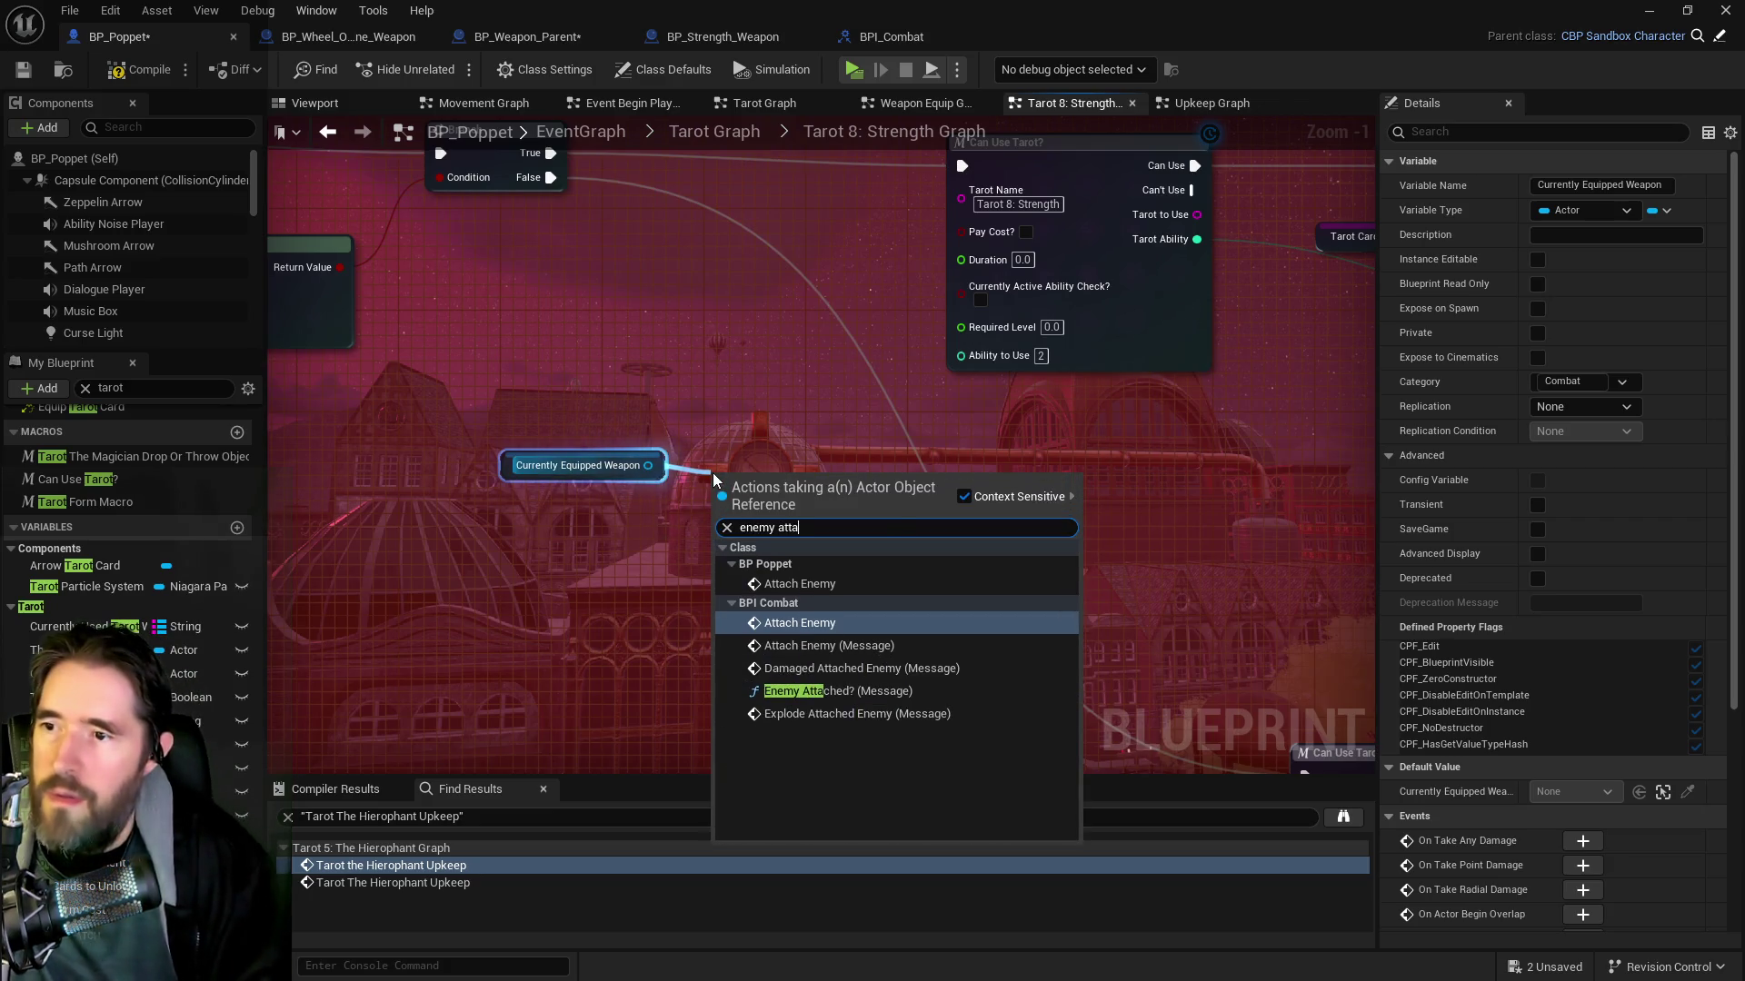
pyautogui.click(838, 691)
pyautogui.moveTo(772, 475); pyautogui.dragTo(772, 436)
pyautogui.moveTo(551, 177)
pyautogui.mouseDown()
pyautogui.moveTo(650, 427)
pyautogui.moveTo(716, 472)
pyautogui.moveTo(763, 458)
pyautogui.moveTo(737, 421)
pyautogui.moveTo(464, 324)
pyautogui.mouseUp()
pyautogui.moveTo(574, 362); pyautogui.dragTo(651, 400)
pyautogui.scroll(-1, 824, 506)
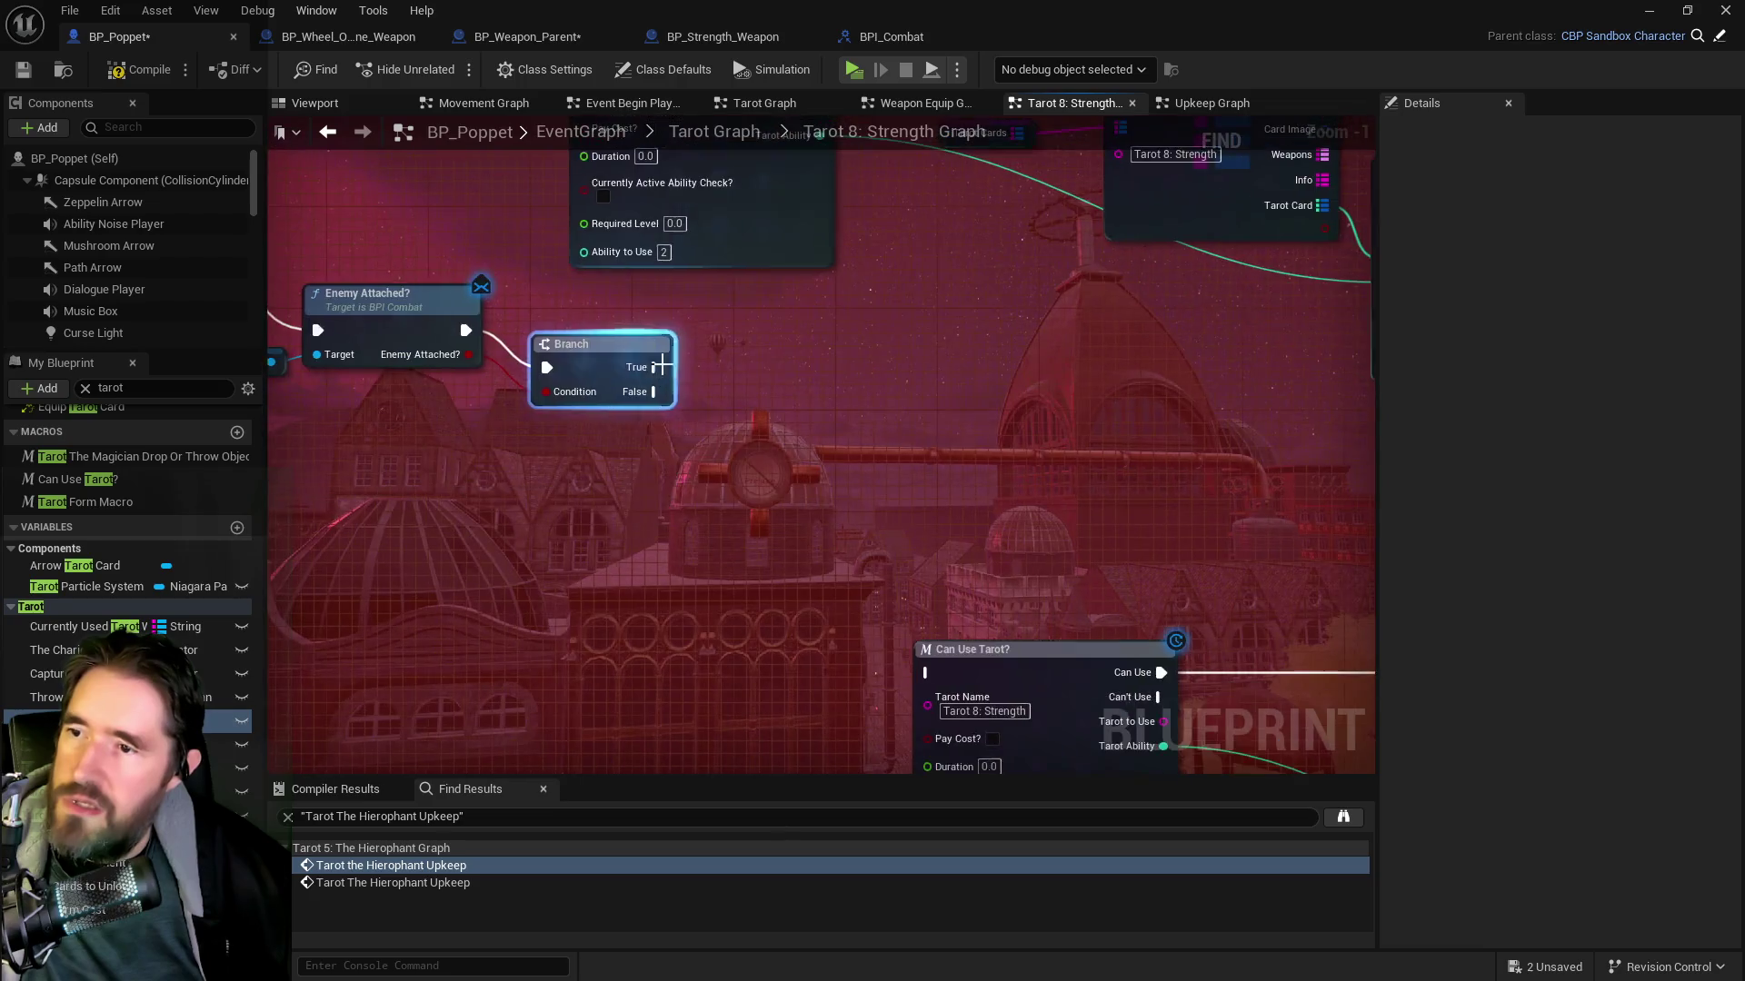
pyautogui.moveTo(664, 377)
pyautogui.mouseDown()
pyautogui.moveTo(870, 631)
pyautogui.moveTo(897, 638)
pyautogui.mouseUp()
pyautogui.moveTo(708, 502)
pyautogui.mouseDown()
pyautogui.moveTo(509, 184)
pyautogui.moveTo(641, 213)
pyautogui.mouseUp()
# Tidy the Enemy Attached? check, Branch and middle nodes in the Strength graph
pyautogui.scroll(-2, 843, 481)
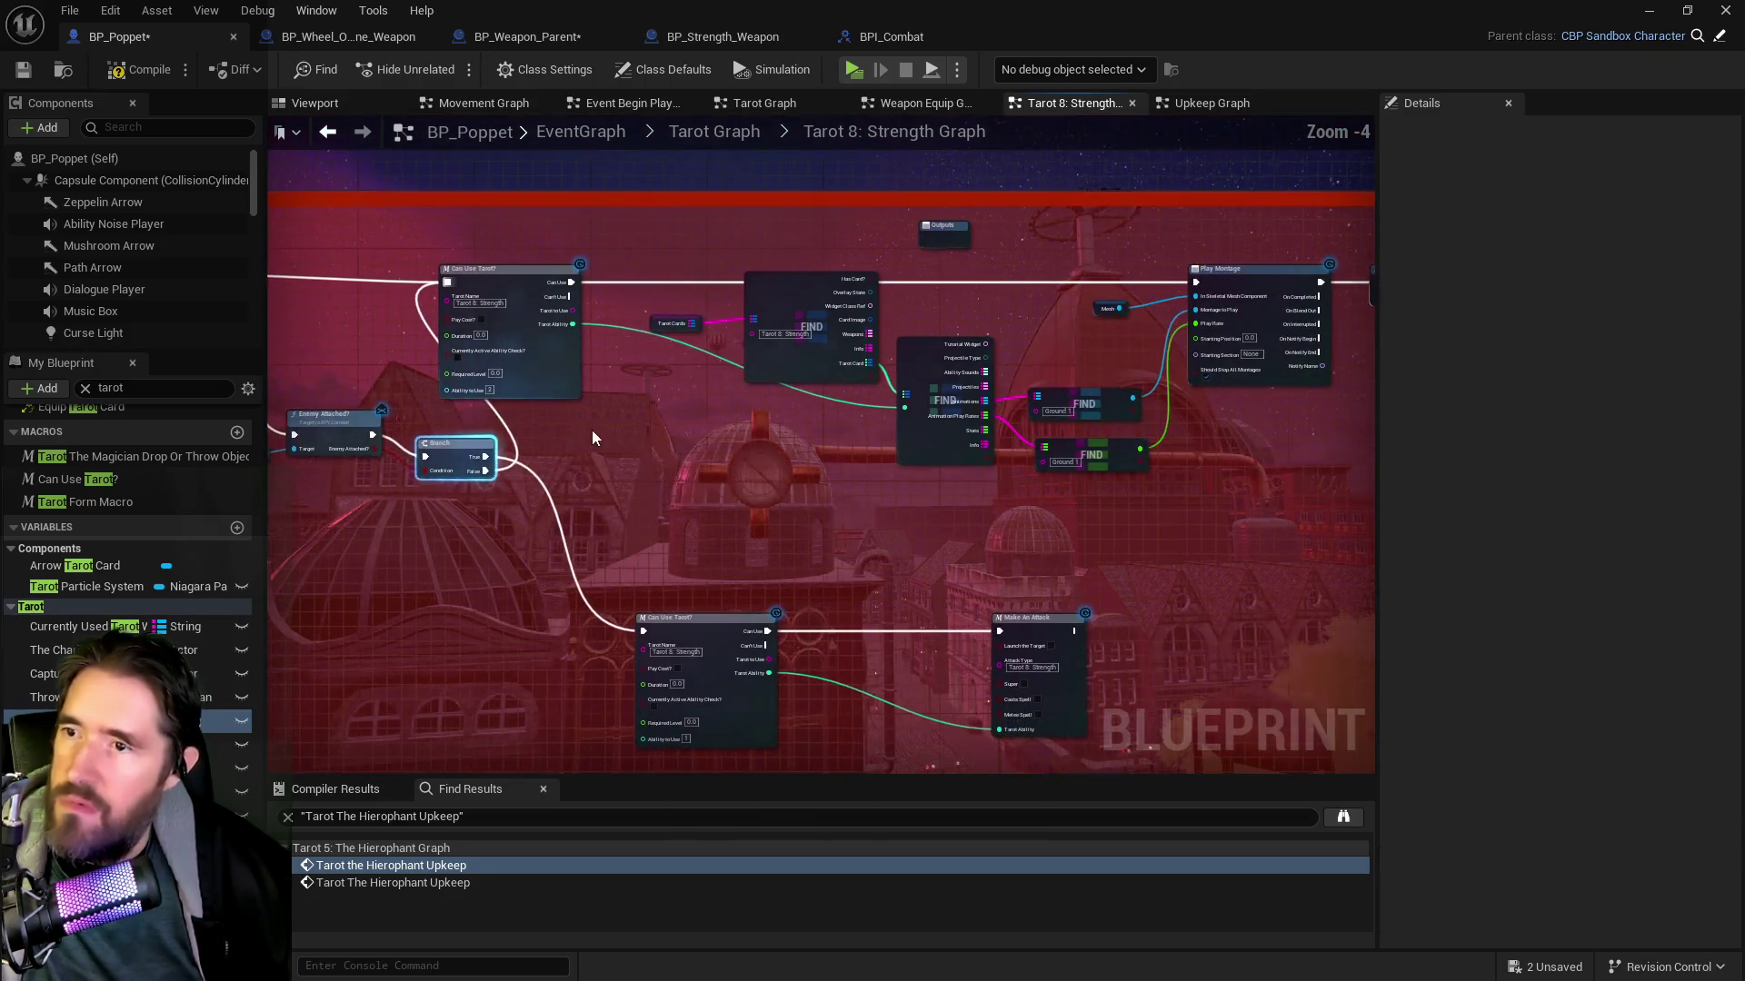
pyautogui.moveTo(442, 272)
pyautogui.mouseDown()
pyautogui.moveTo(1374, 395)
pyautogui.moveTo(1278, 375)
pyautogui.moveTo(1316, 386)
pyautogui.moveTo(1123, 398)
pyautogui.moveTo(1362, 374)
pyautogui.moveTo(277, 236)
pyautogui.moveTo(509, 254)
pyautogui.moveTo(682, 322)
pyautogui.mouseUp()
pyautogui.moveTo(659, 265)
pyautogui.mouseDown()
pyautogui.moveTo(611, 312)
pyautogui.moveTo(587, 289)
pyautogui.mouseUp()
pyautogui.moveTo(795, 291)
pyautogui.mouseDown()
pyautogui.moveTo(718, 298)
pyautogui.moveTo(719, 283)
pyautogui.mouseUp()
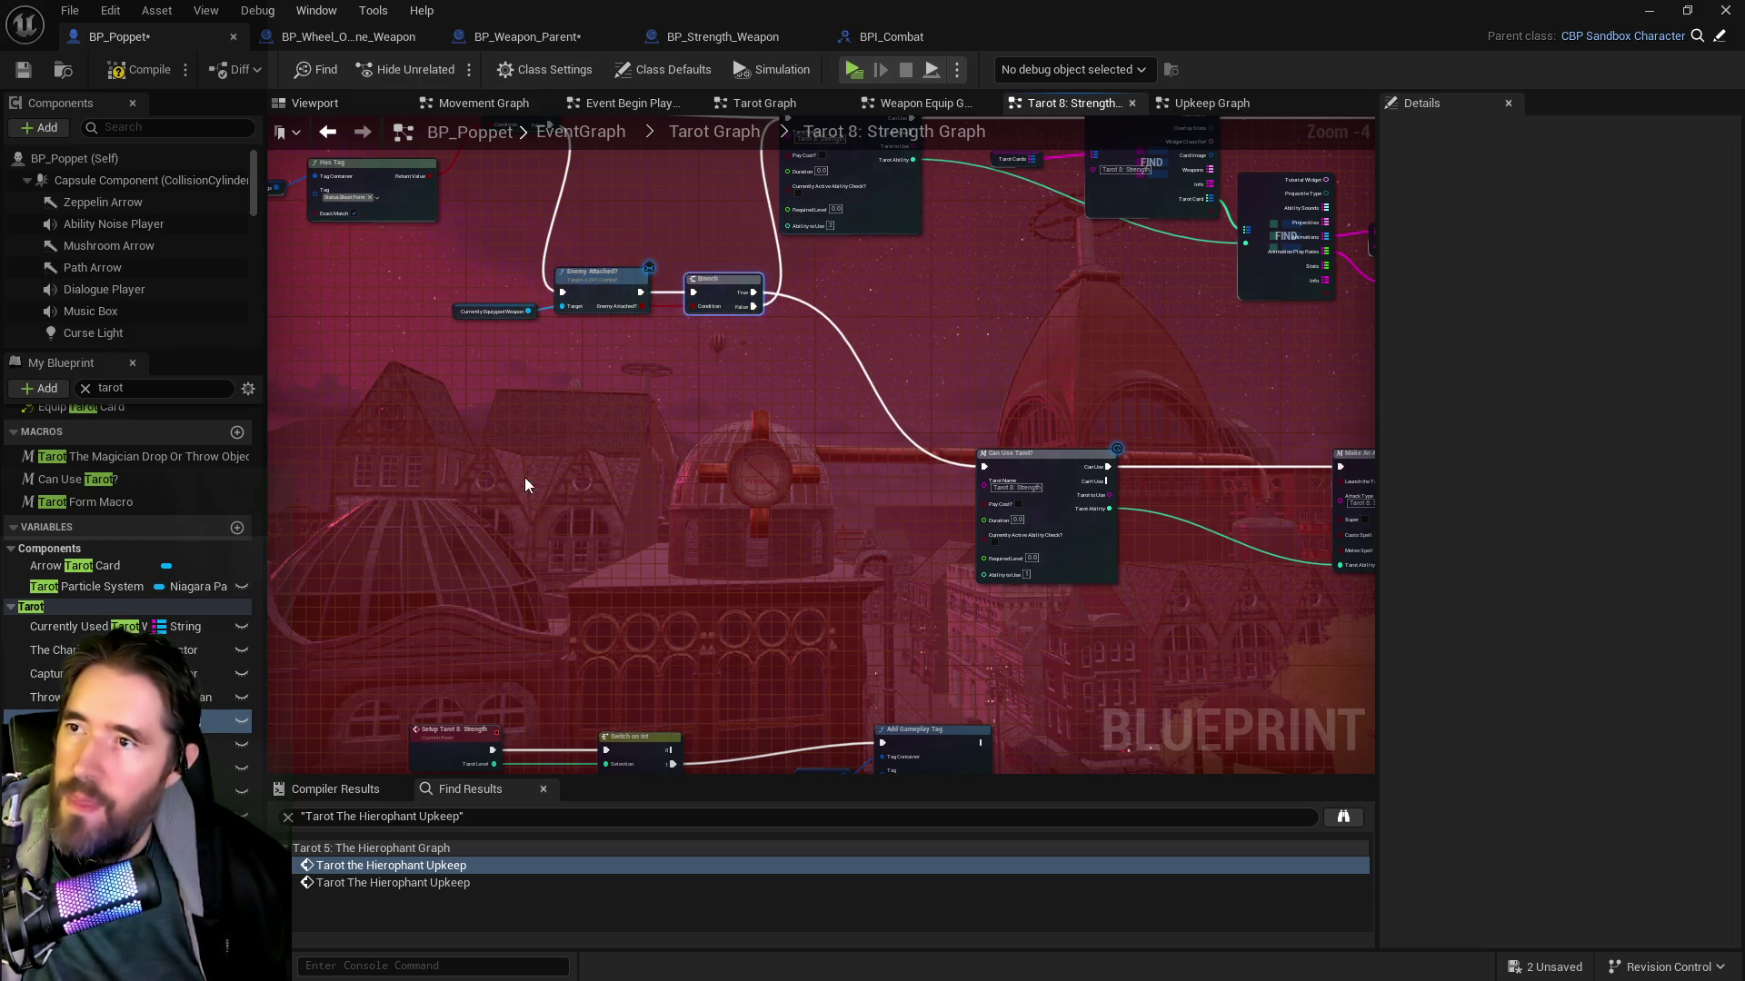
pyautogui.scroll(-2, 745, 358)
pyautogui.moveTo(794, 356); pyautogui.dragTo(724, 385)
pyautogui.moveTo(904, 493)
pyautogui.mouseDown()
pyautogui.moveTo(977, 495)
pyautogui.moveTo(882, 437)
pyautogui.mouseUp()
pyautogui.moveTo(804, 515); pyautogui.dragTo(1021, 559)
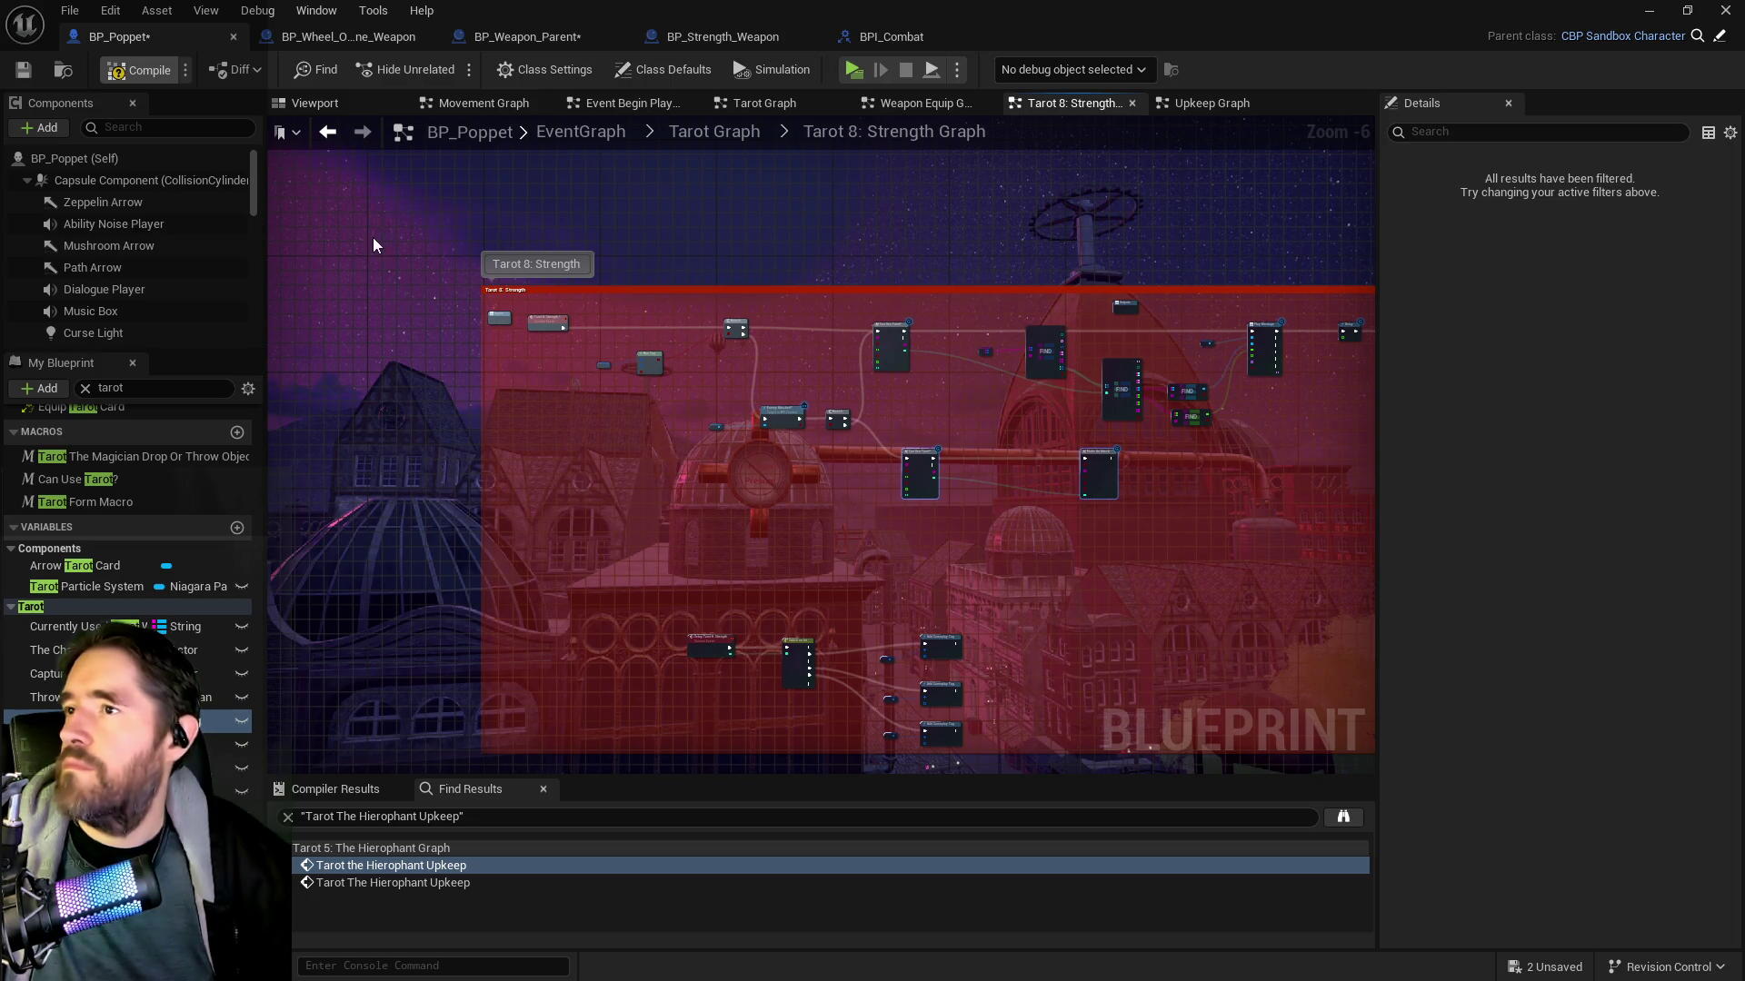
# Compile the BP_Poppet blueprint
pyautogui.click(112, 62)
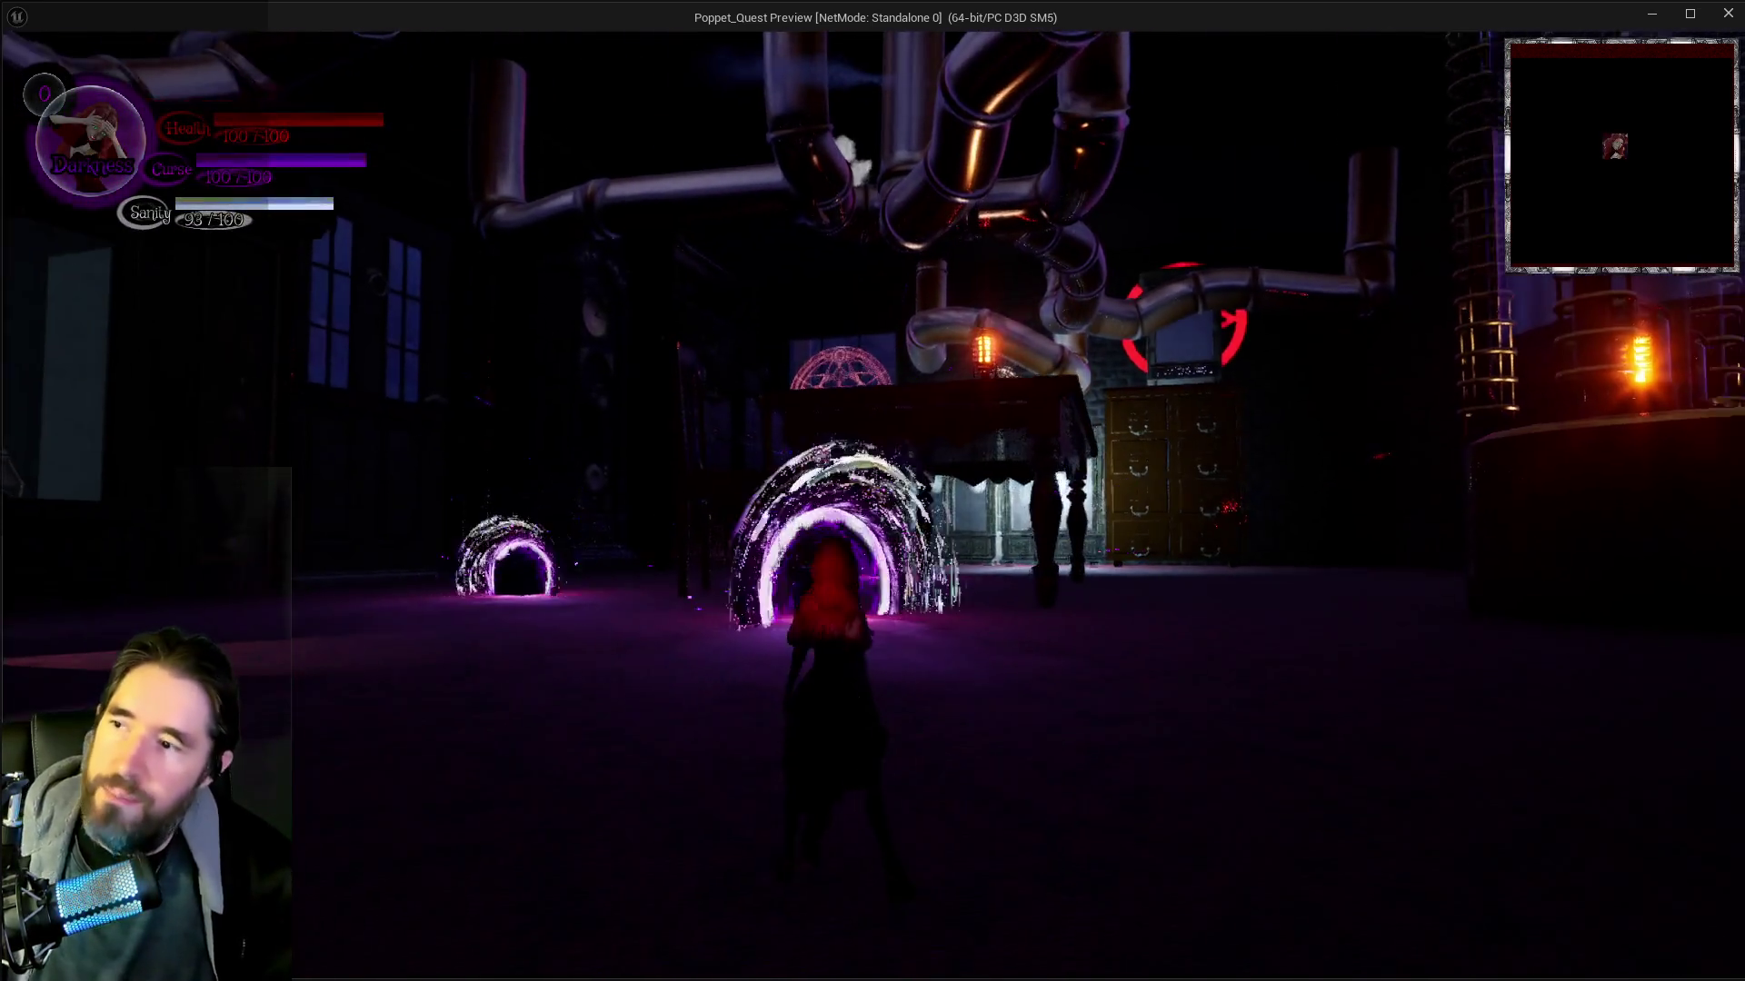
# Run forward under the table and switch the character from Darkness to Light
pyautogui.press('w')
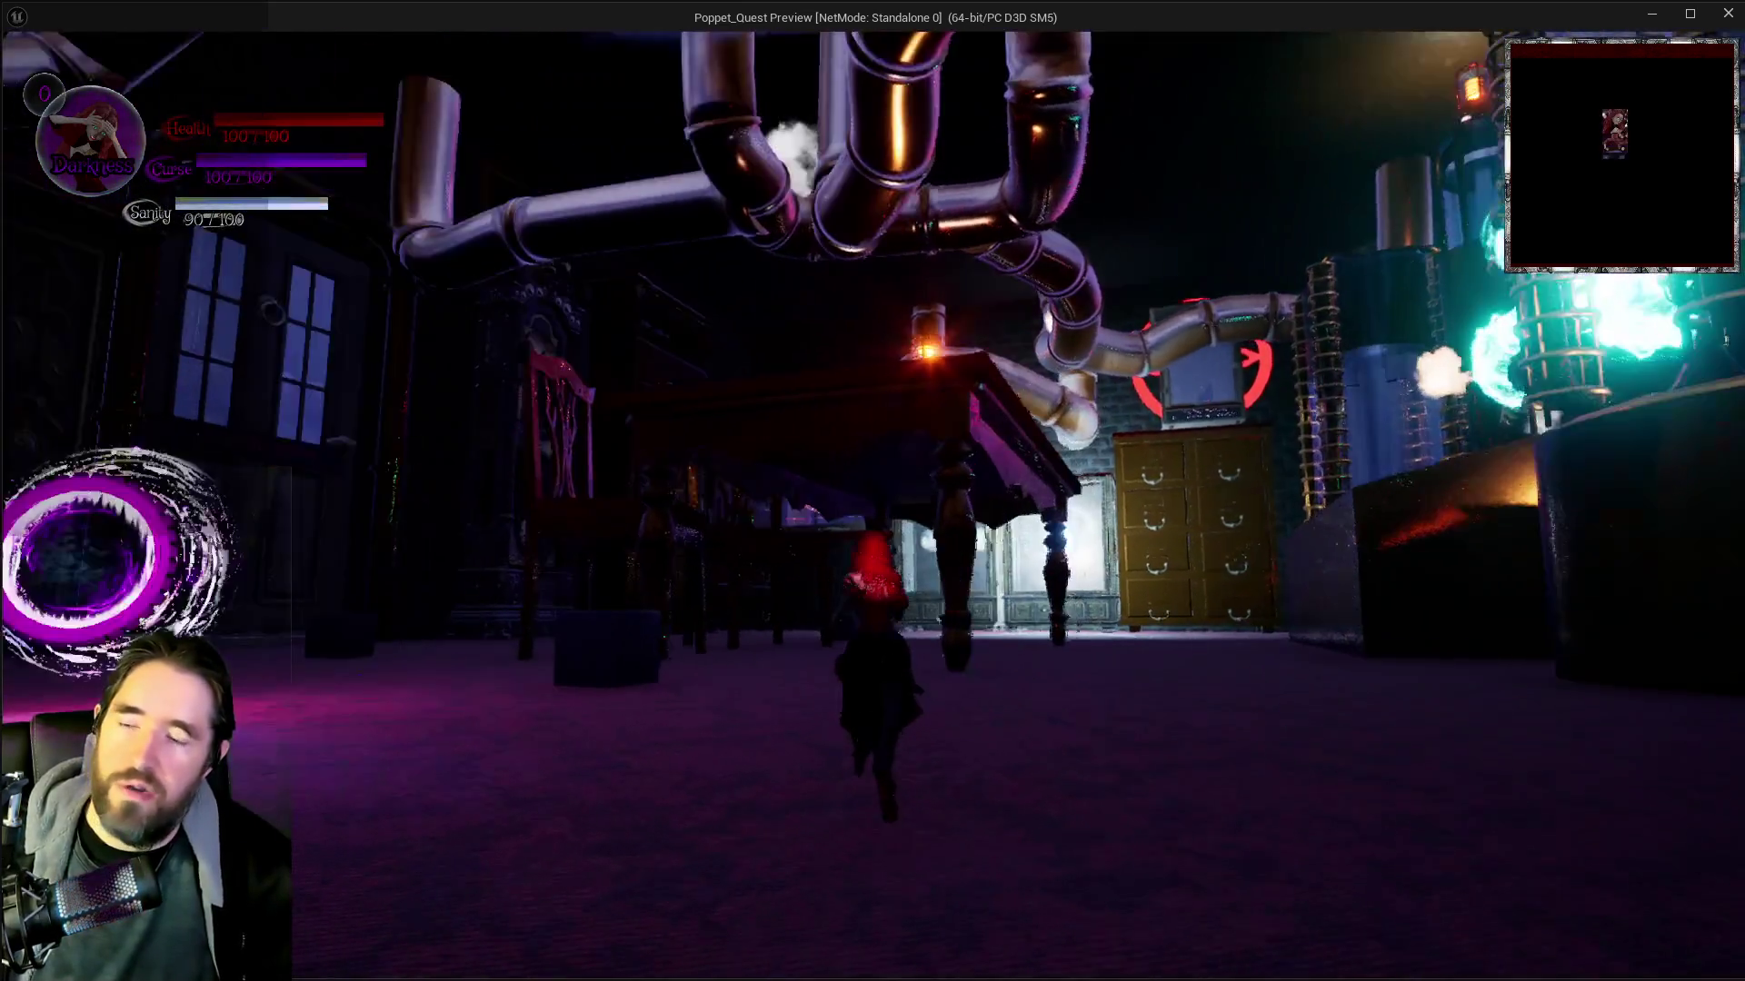
pyautogui.press('w')
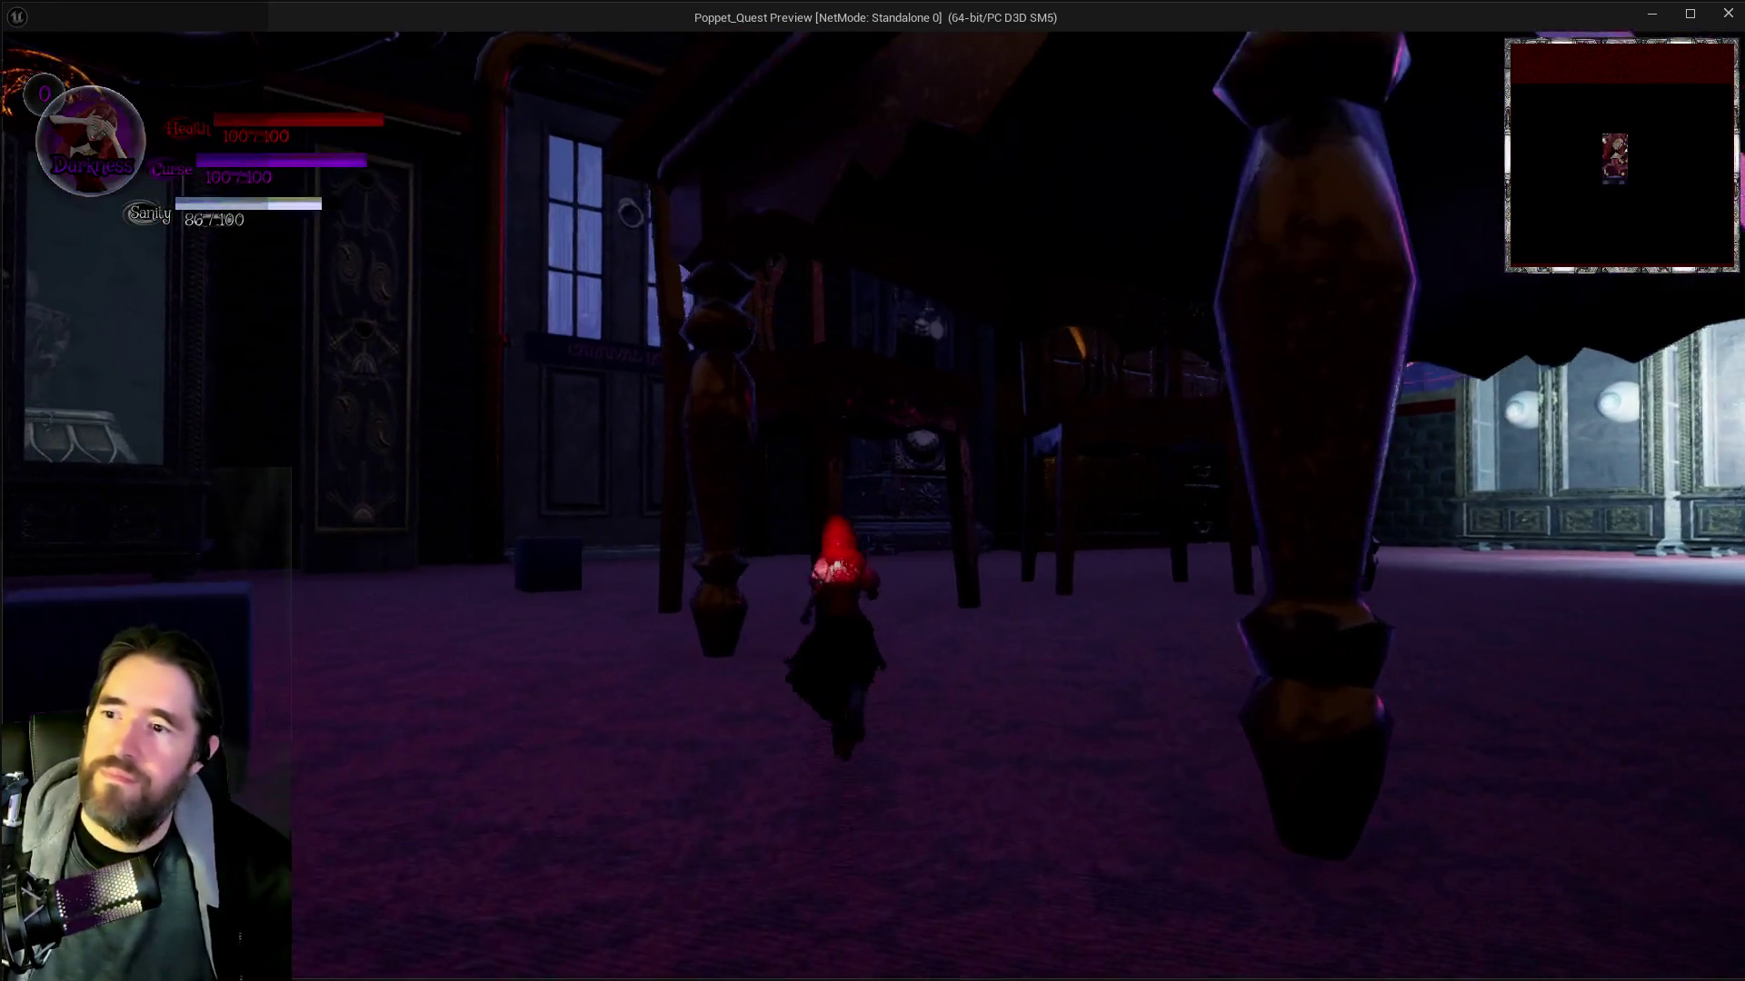
pyautogui.press('w')
pyautogui.press('q')
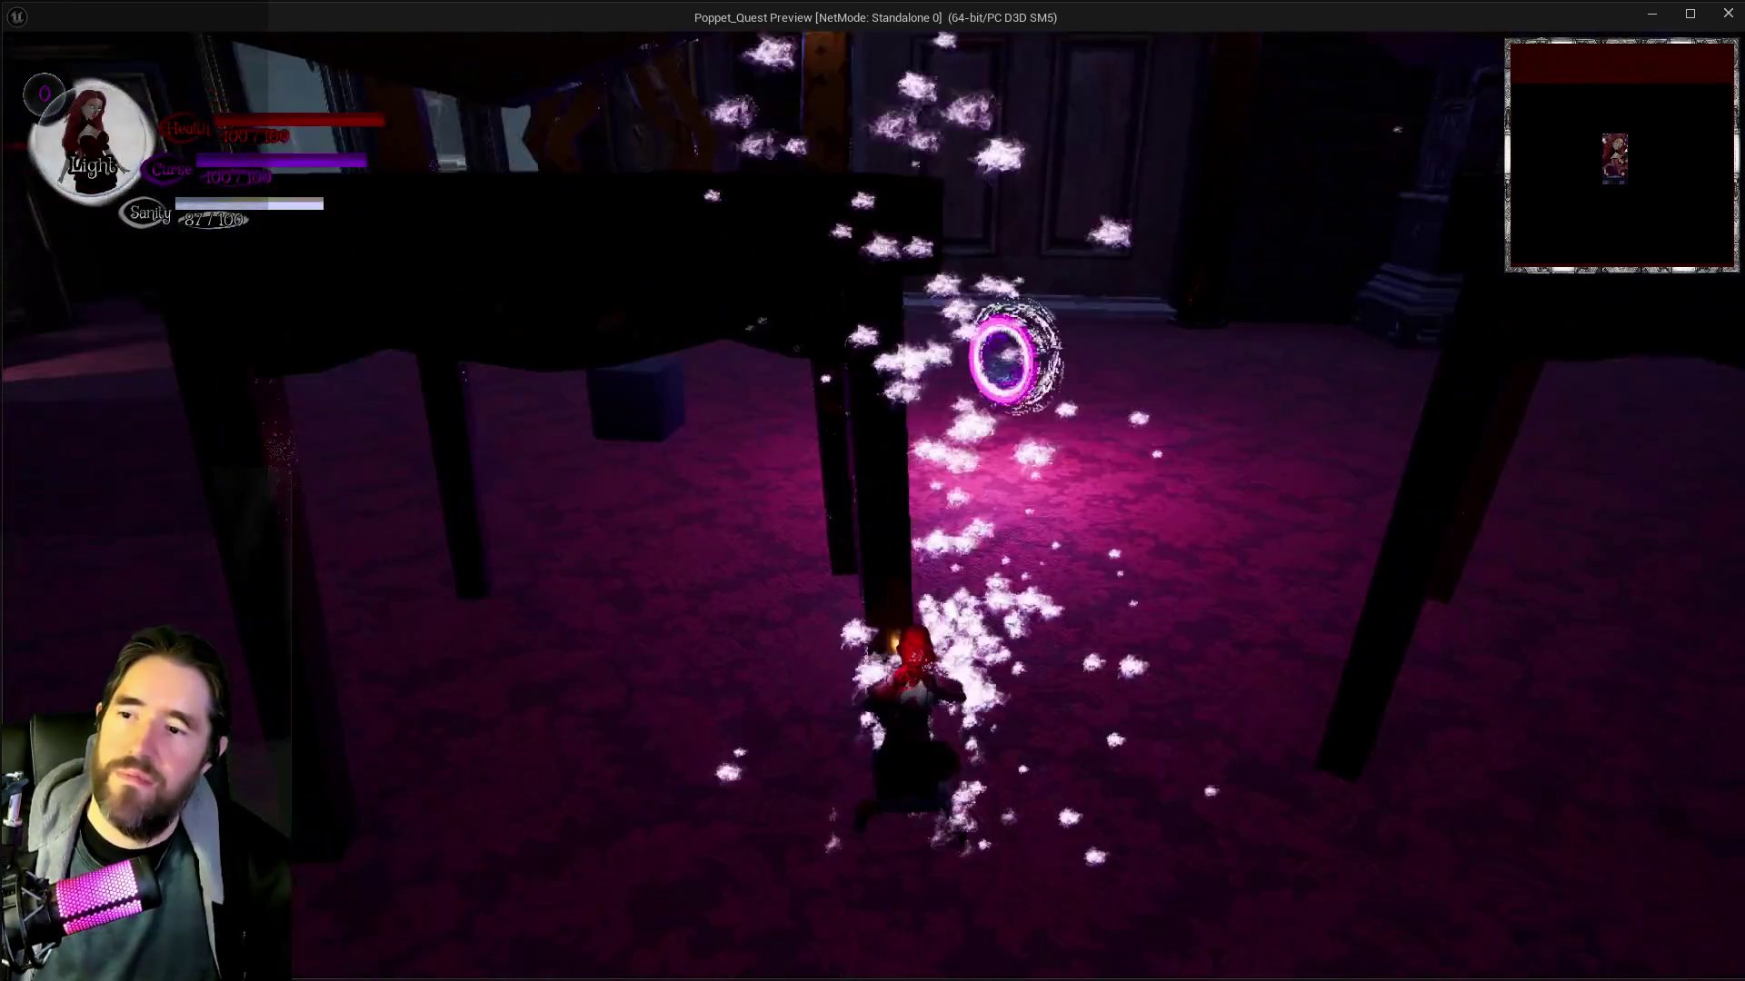
pyautogui.press('w')
pyautogui.press('w')
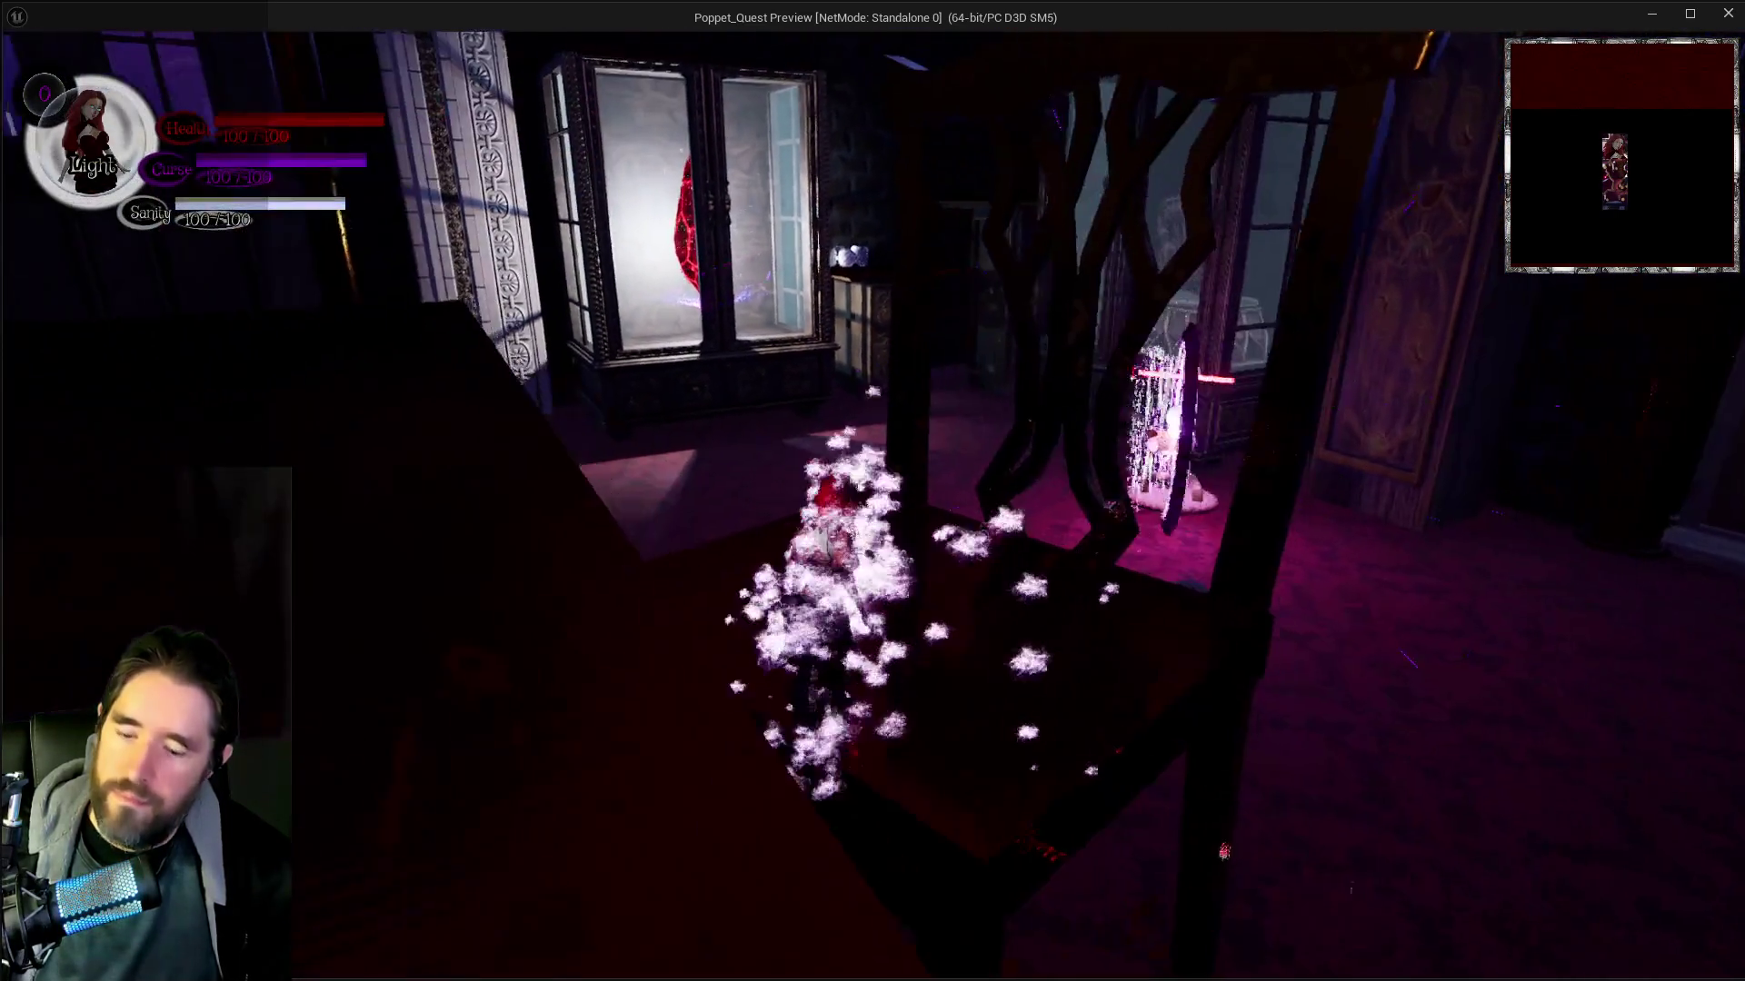
# Browse the tarot card screen and equip the Strength card, returning to play
pyautogui.press('Tab')
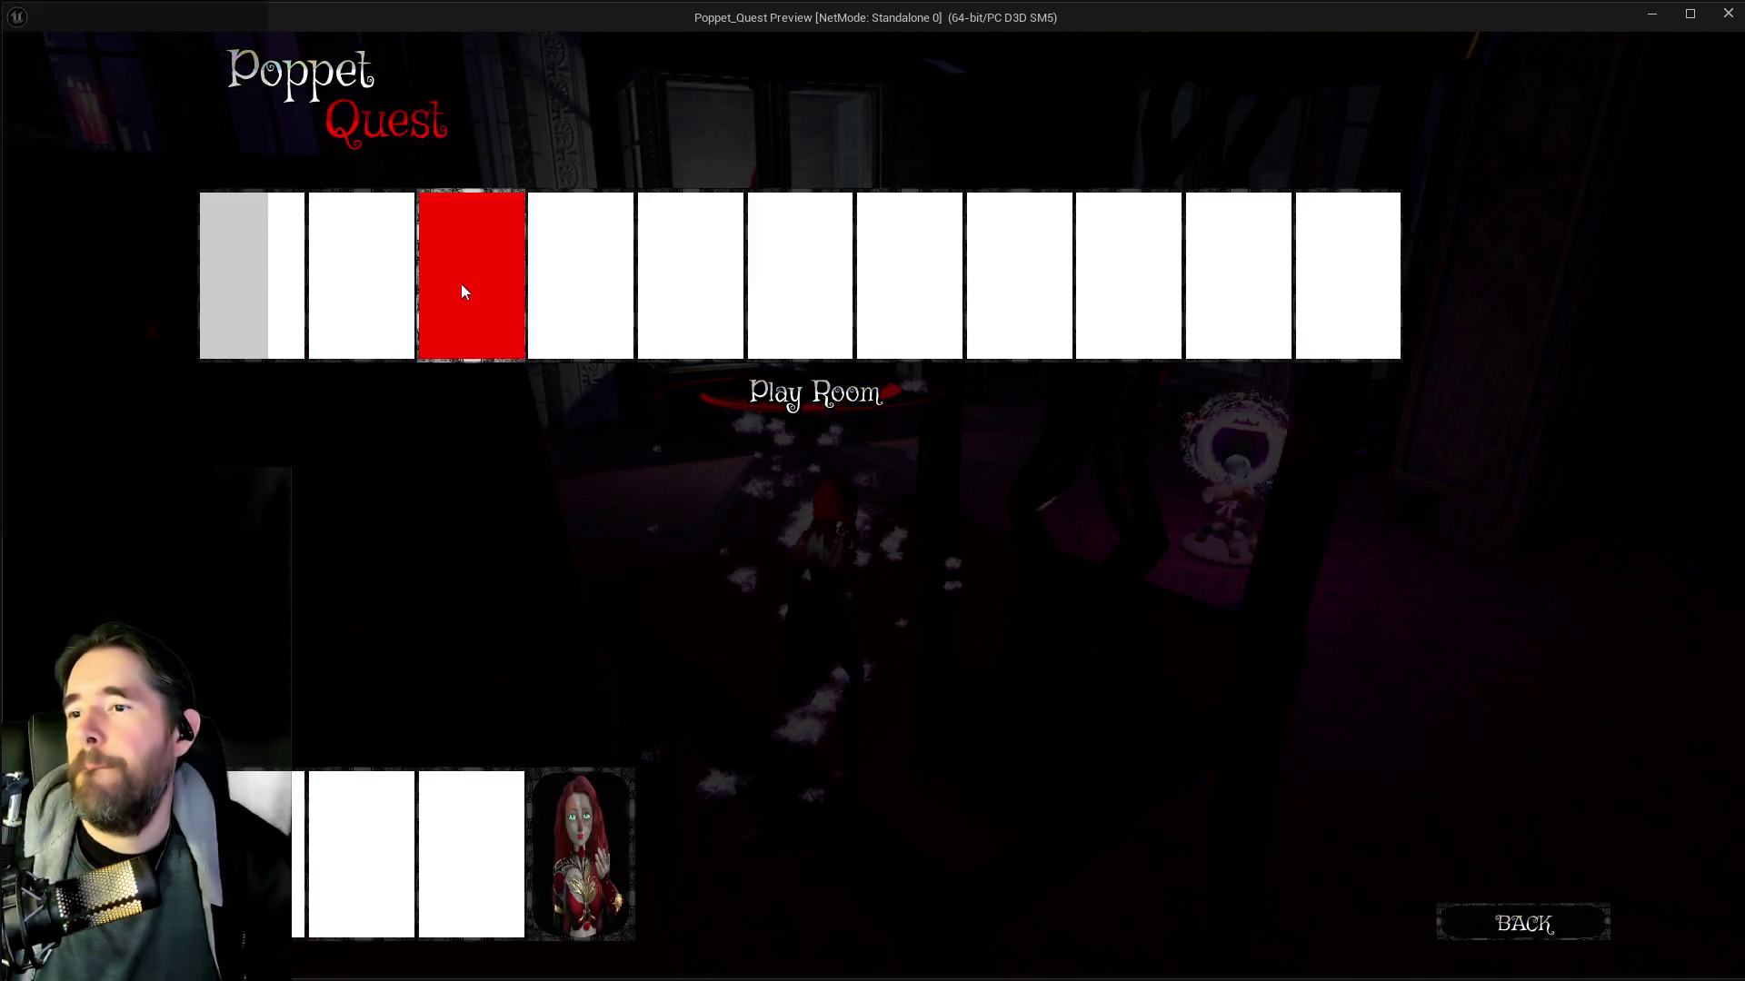
pyautogui.press('Tab')
pyautogui.press('Tab')
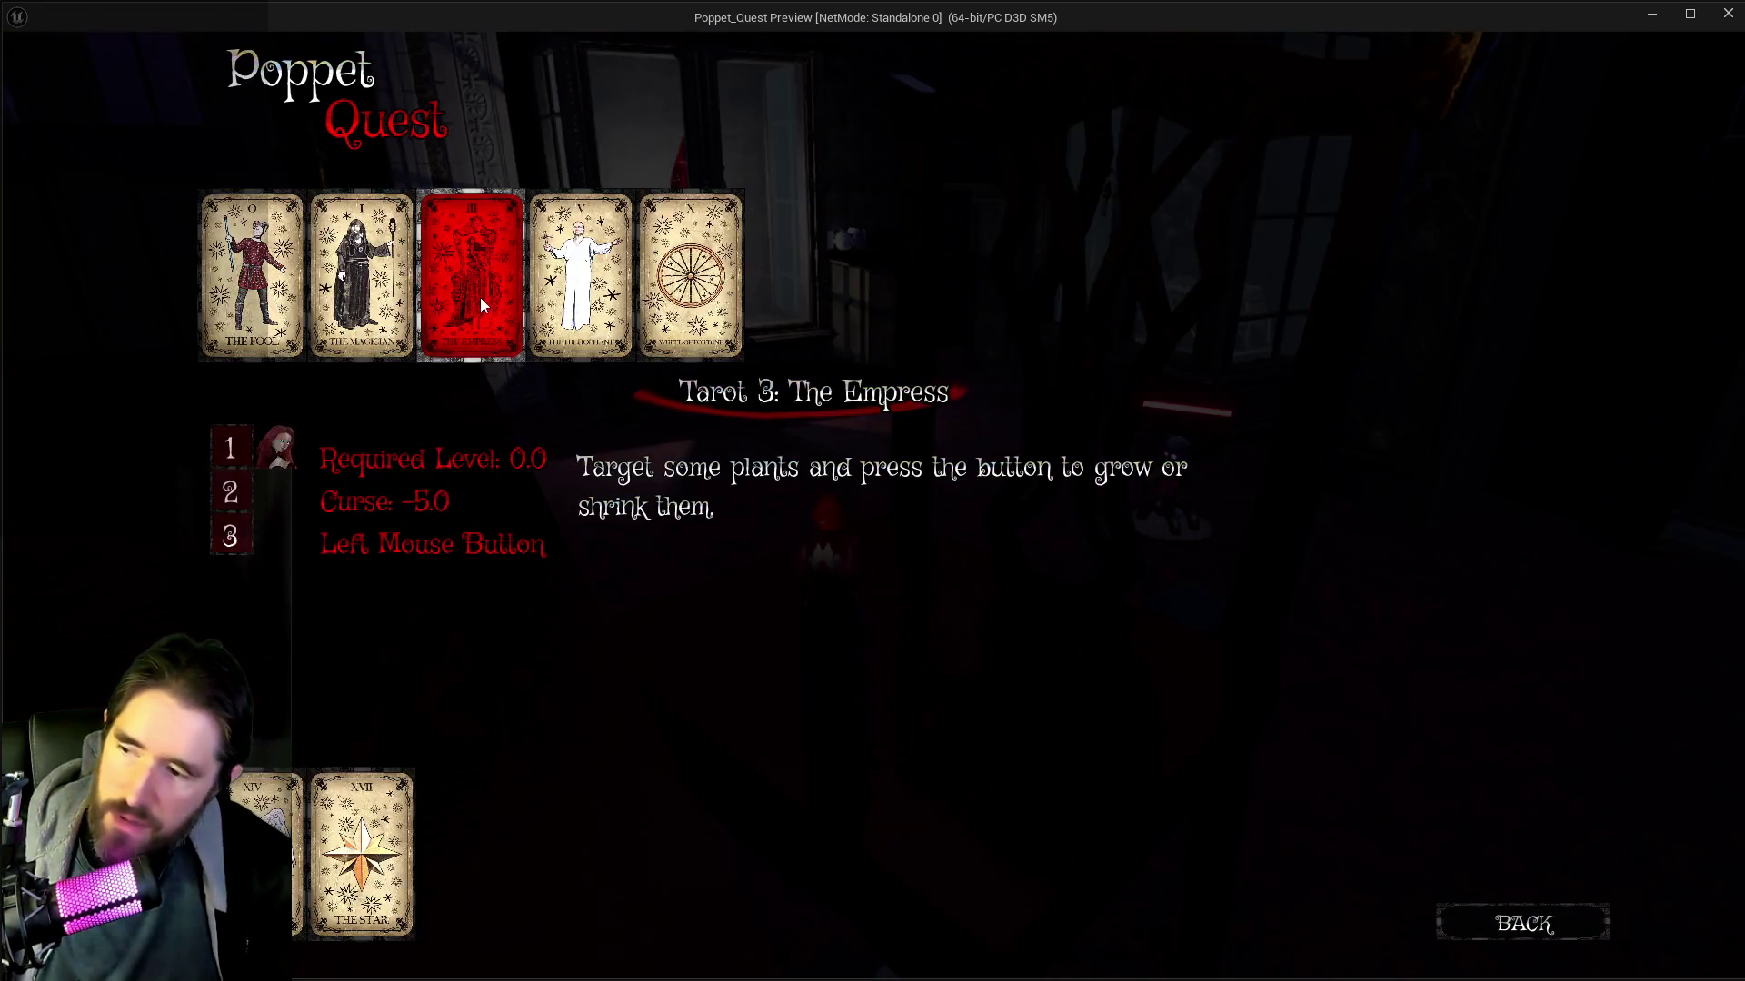
pyautogui.click(1454, 923)
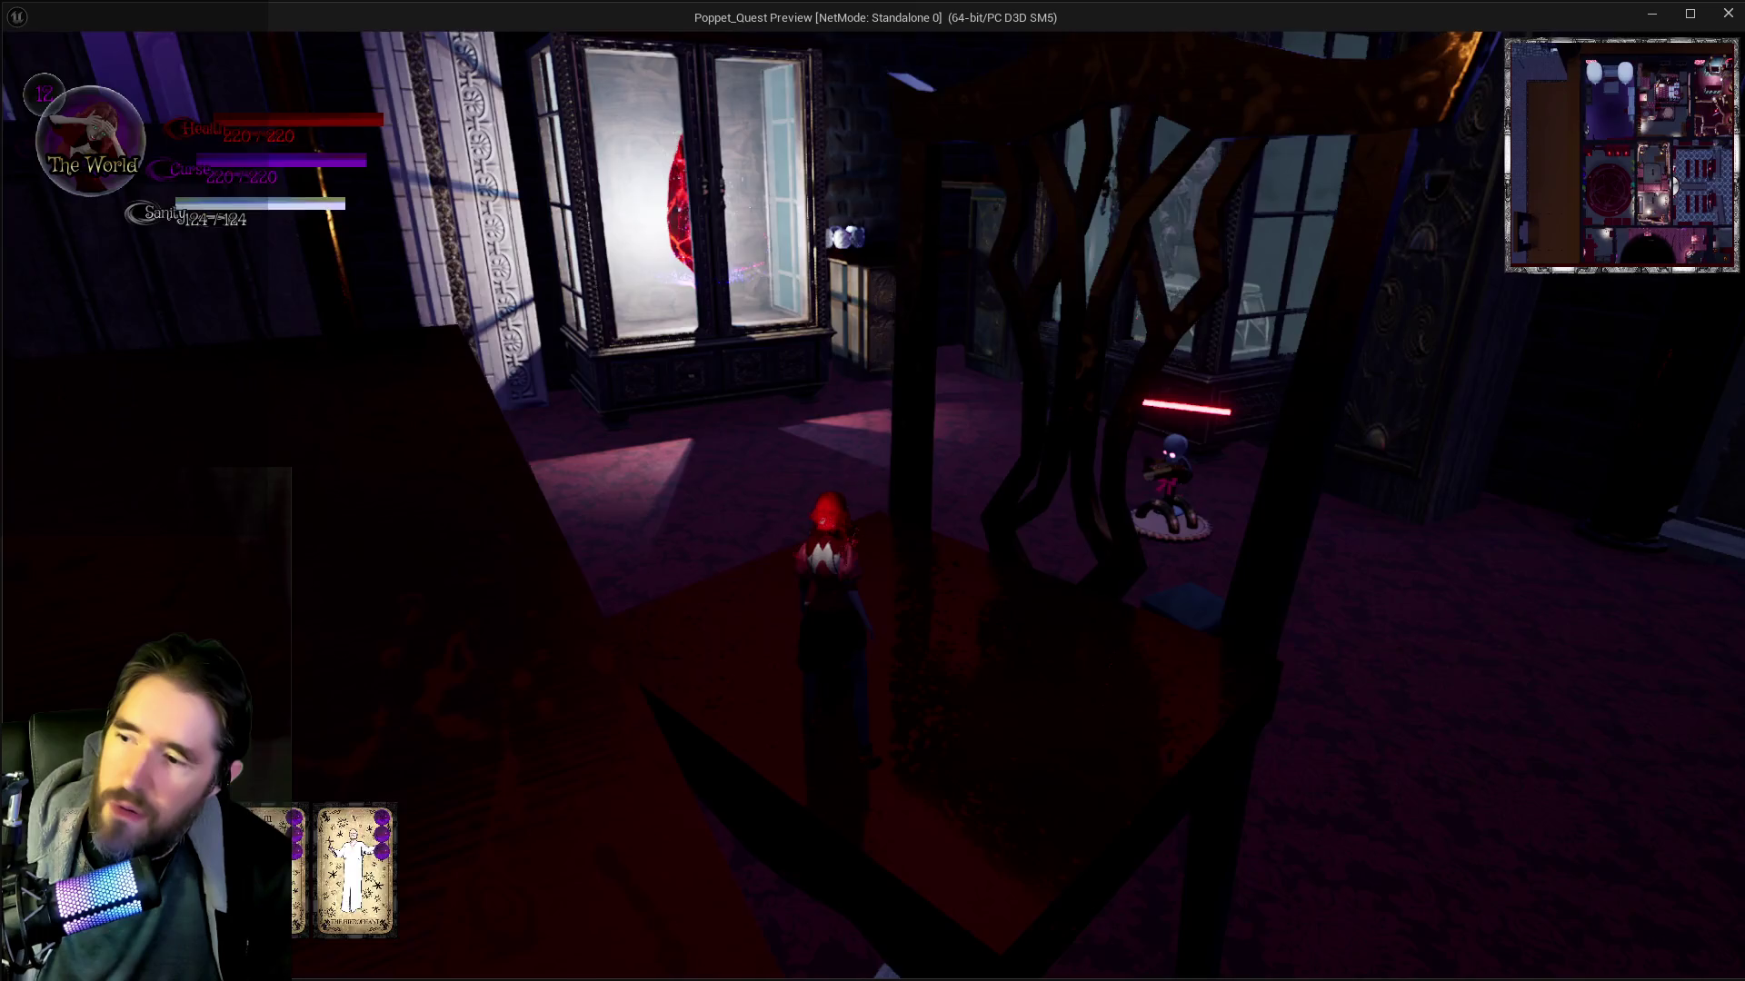
pyautogui.press('Tab')
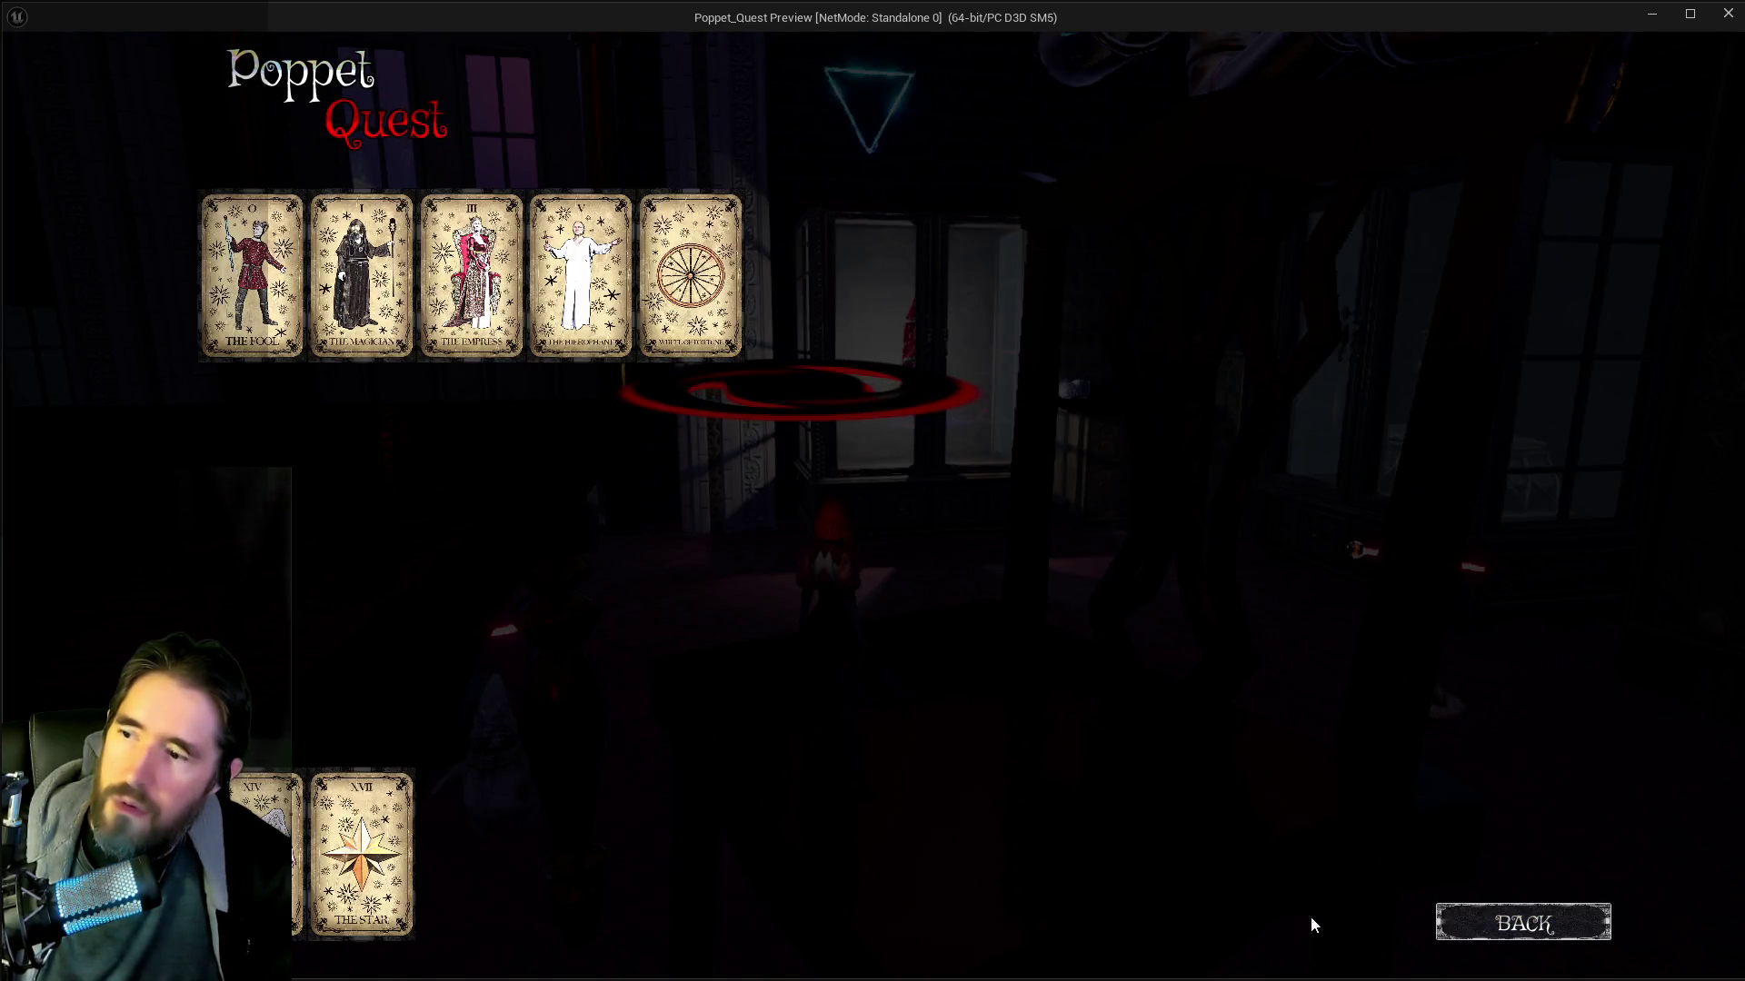
pyautogui.click(1504, 919)
pyautogui.press('Tab')
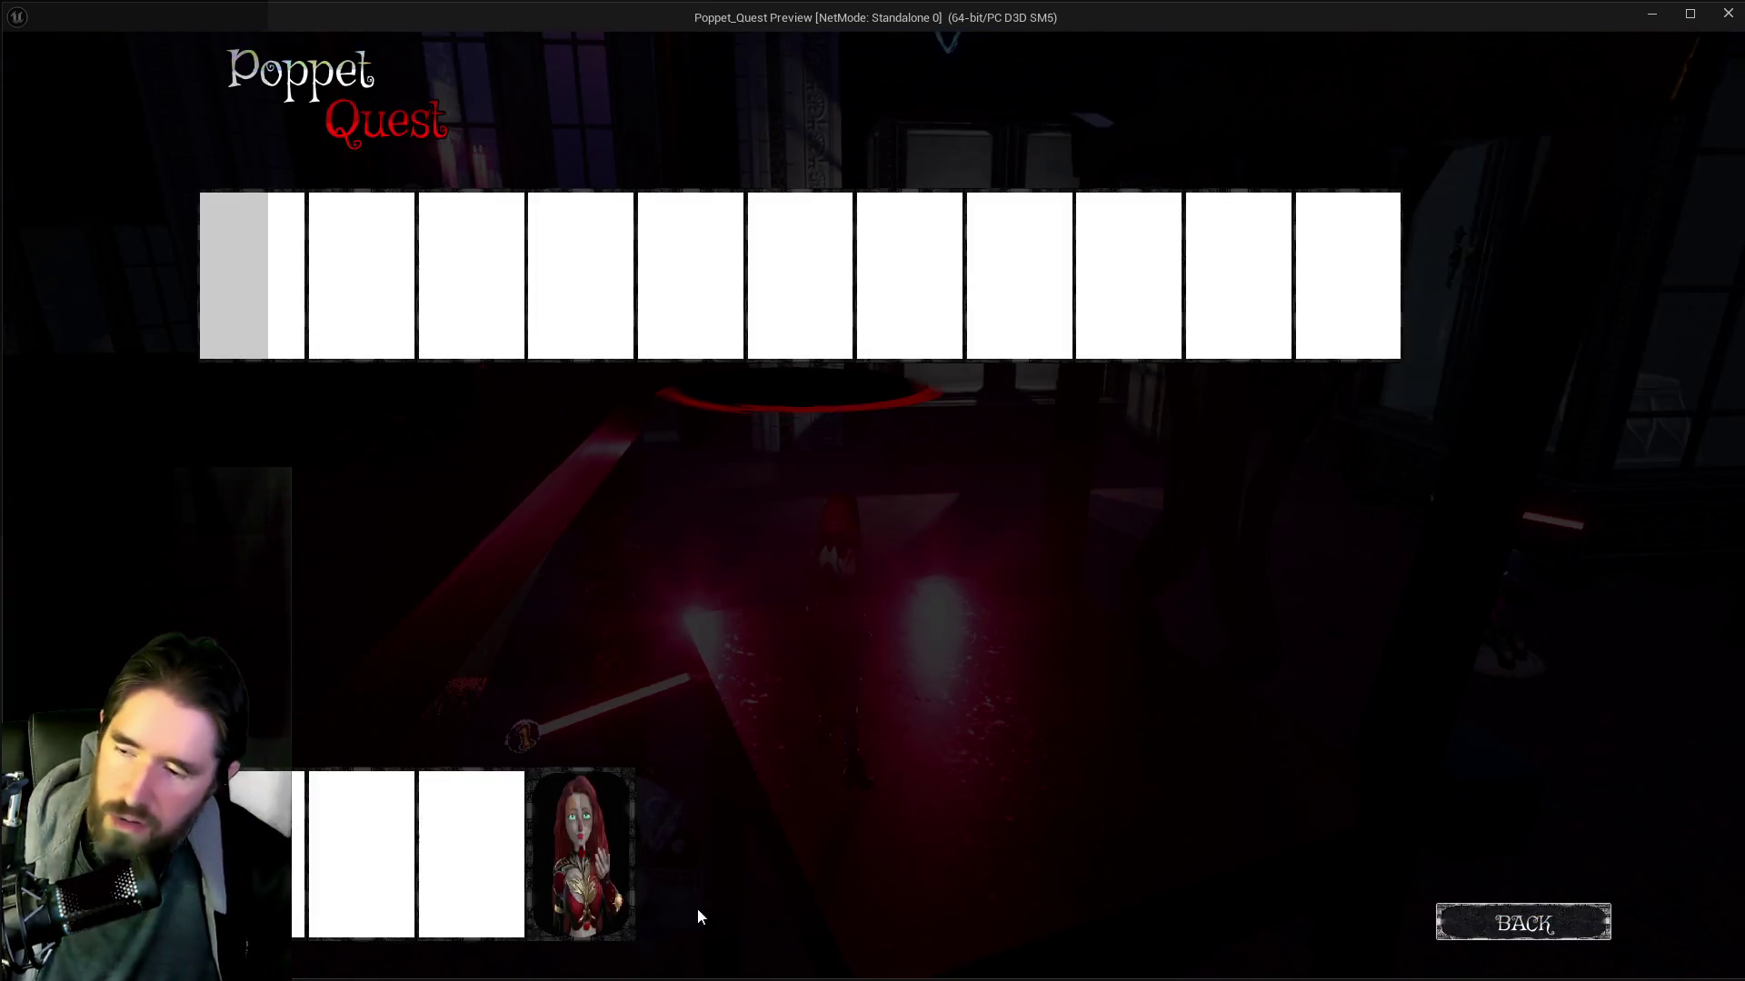
pyautogui.press('Tab')
pyautogui.press('Tab')
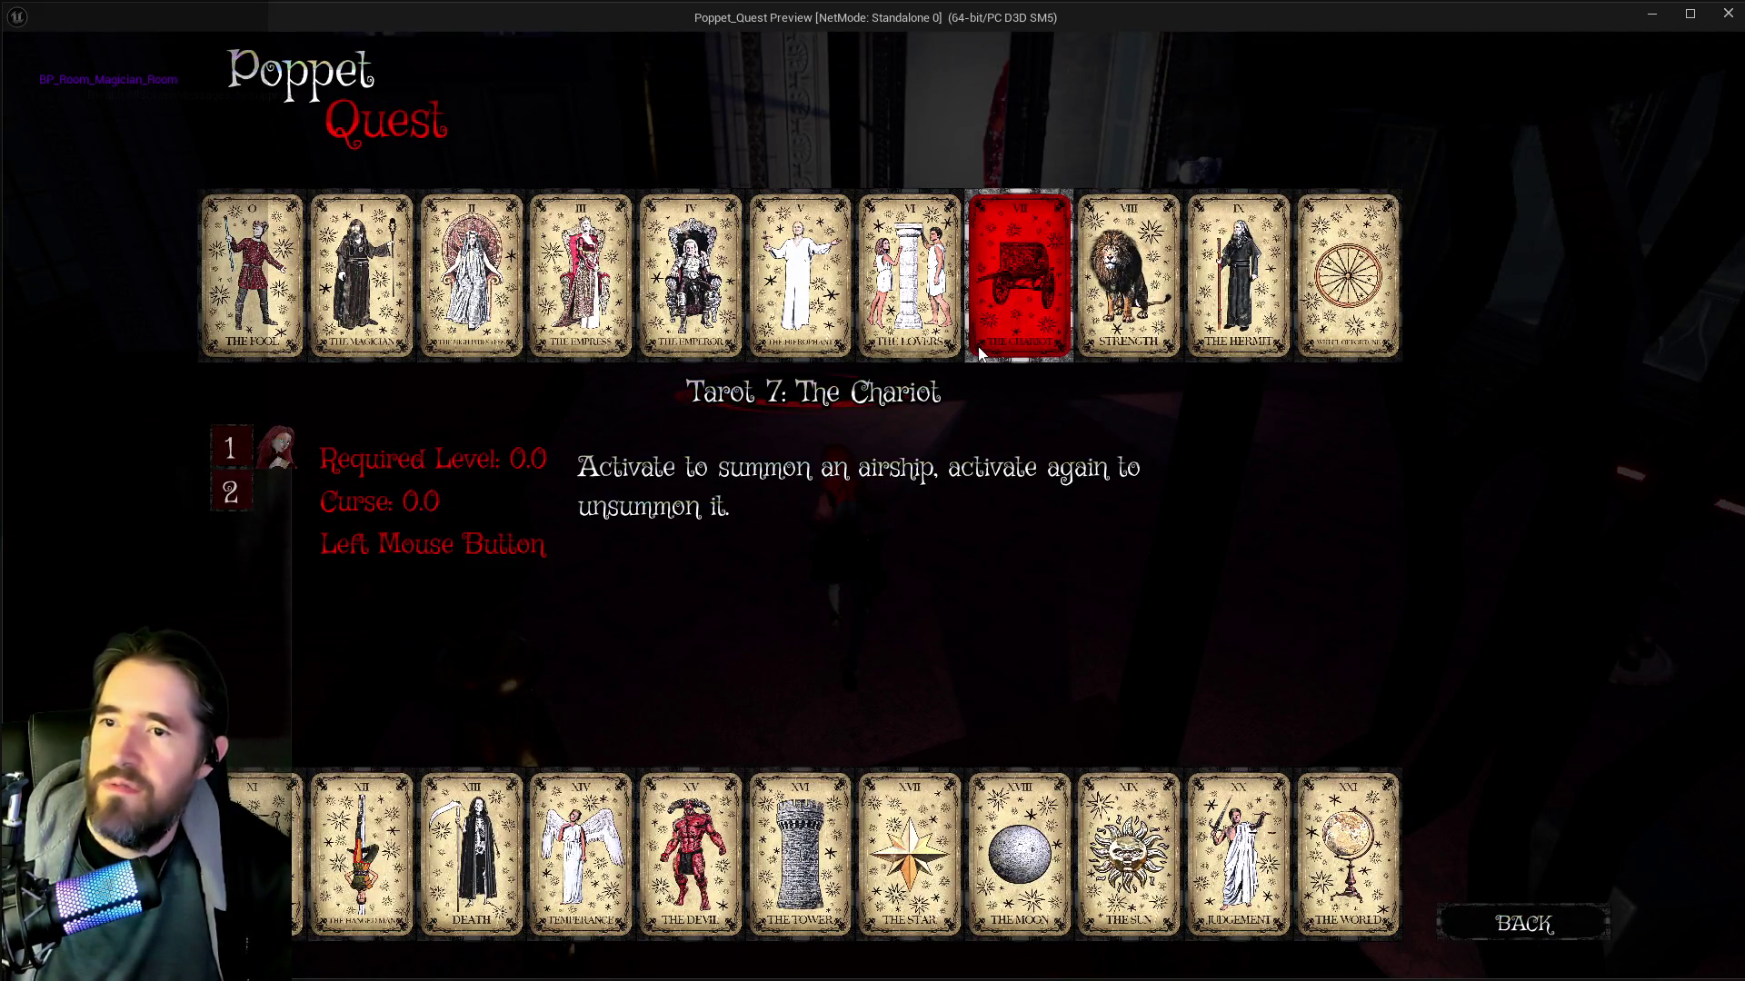
pyautogui.click(1090, 329)
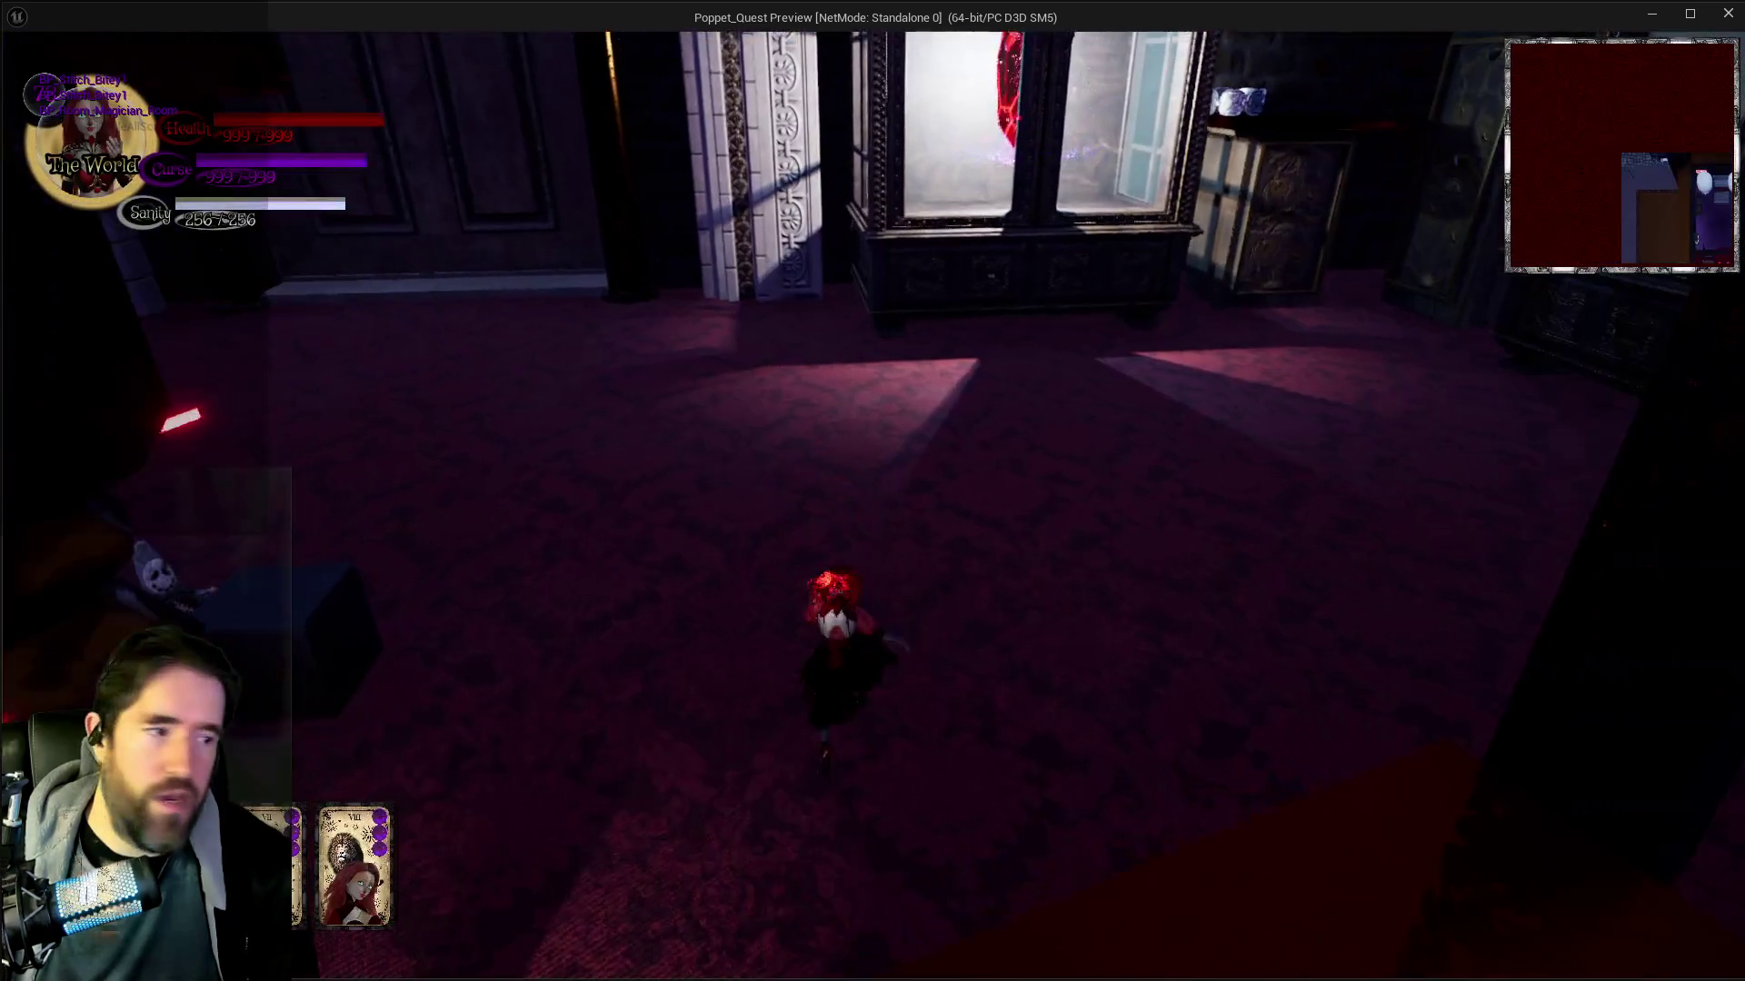
# Slash and cast at the stitched enemies in the room, then Alt-Tab back to the editor
pyautogui.press('w')
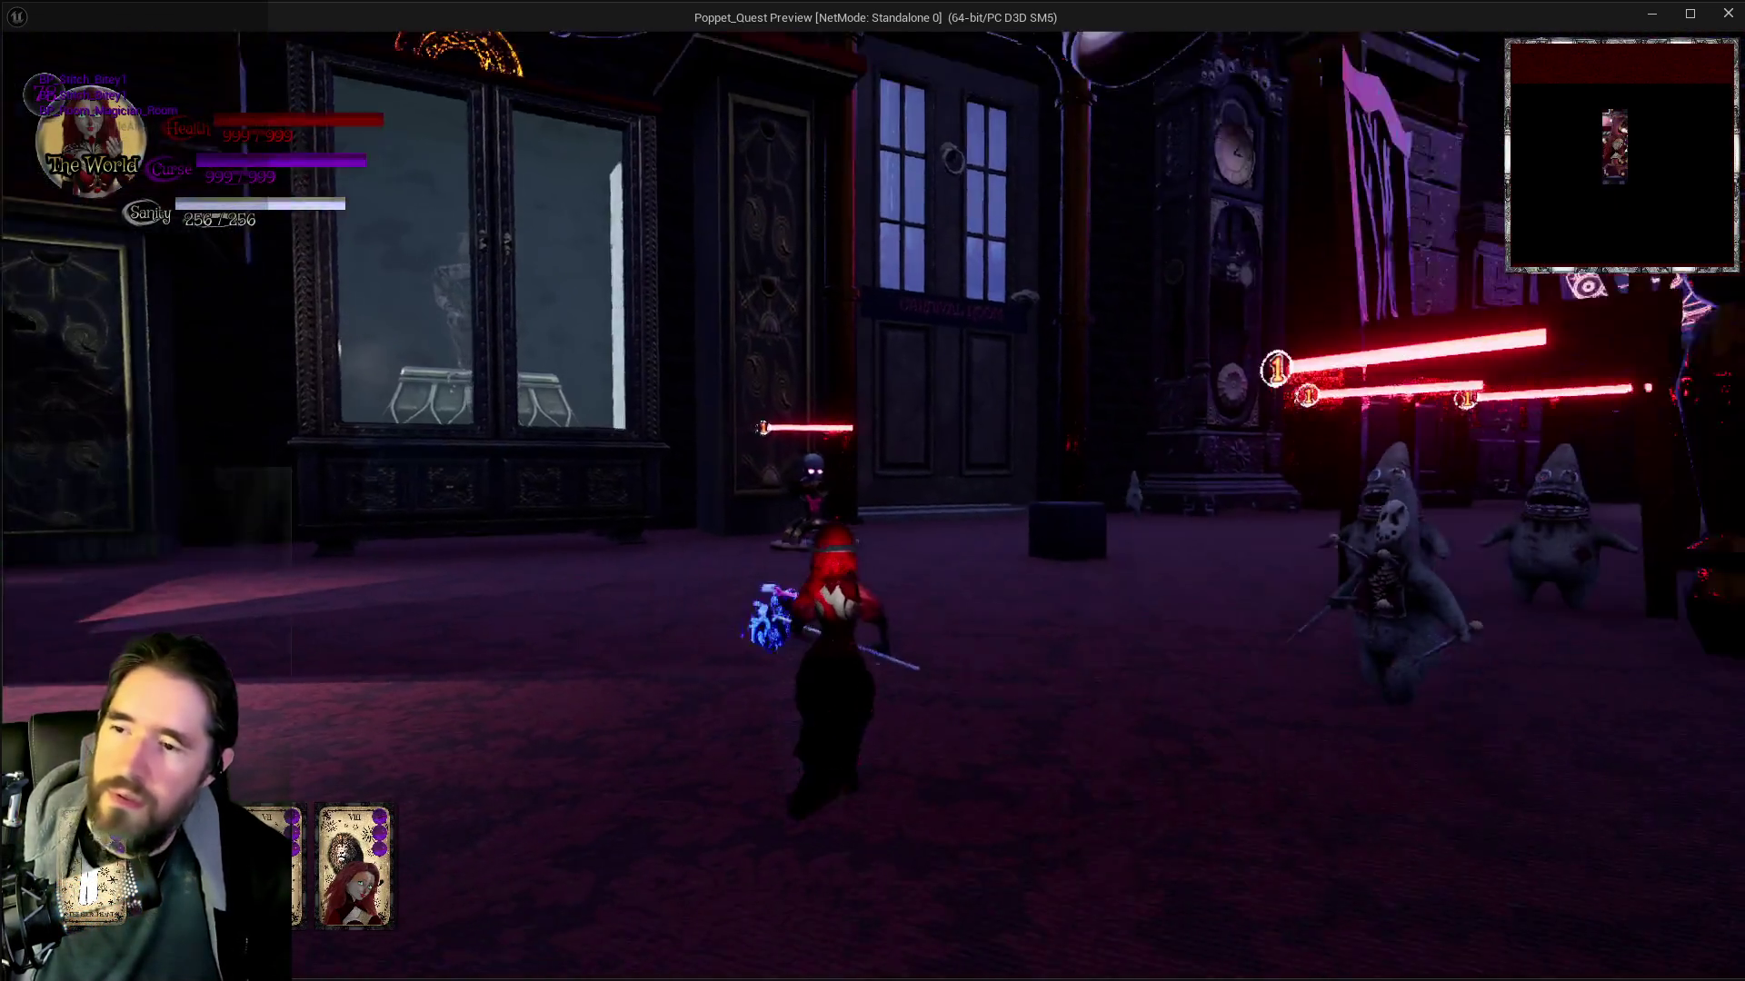
pyautogui.press('w')
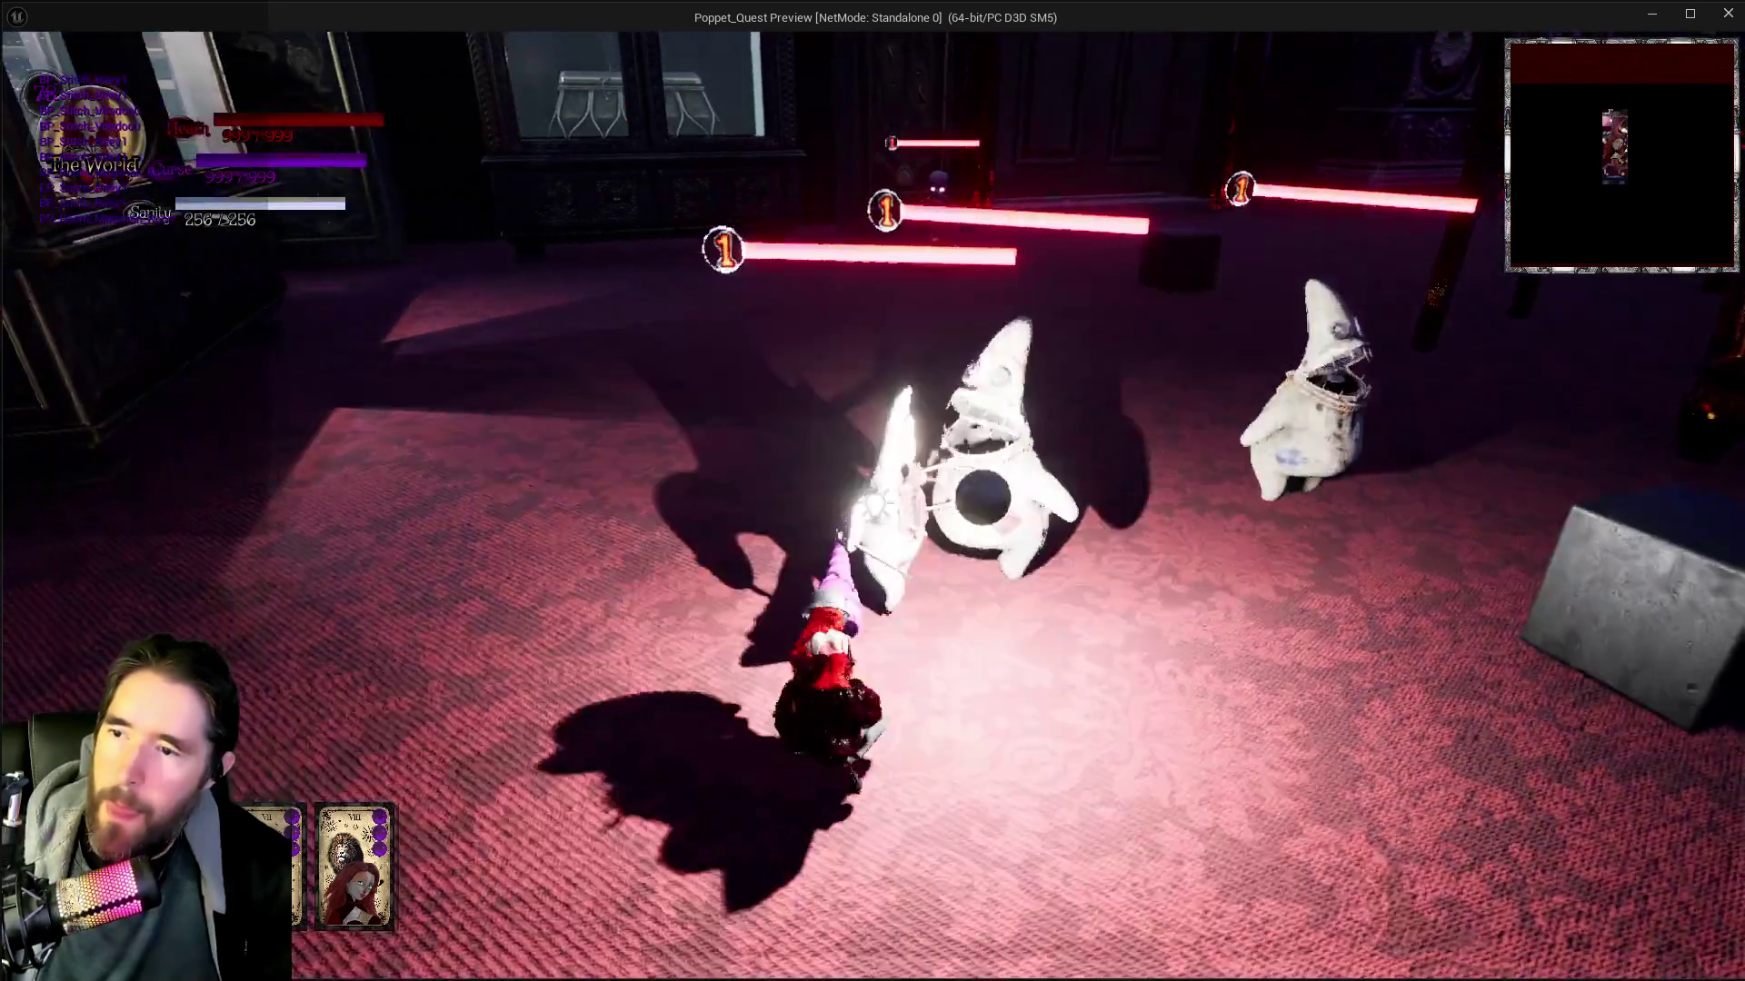
pyautogui.press('w')
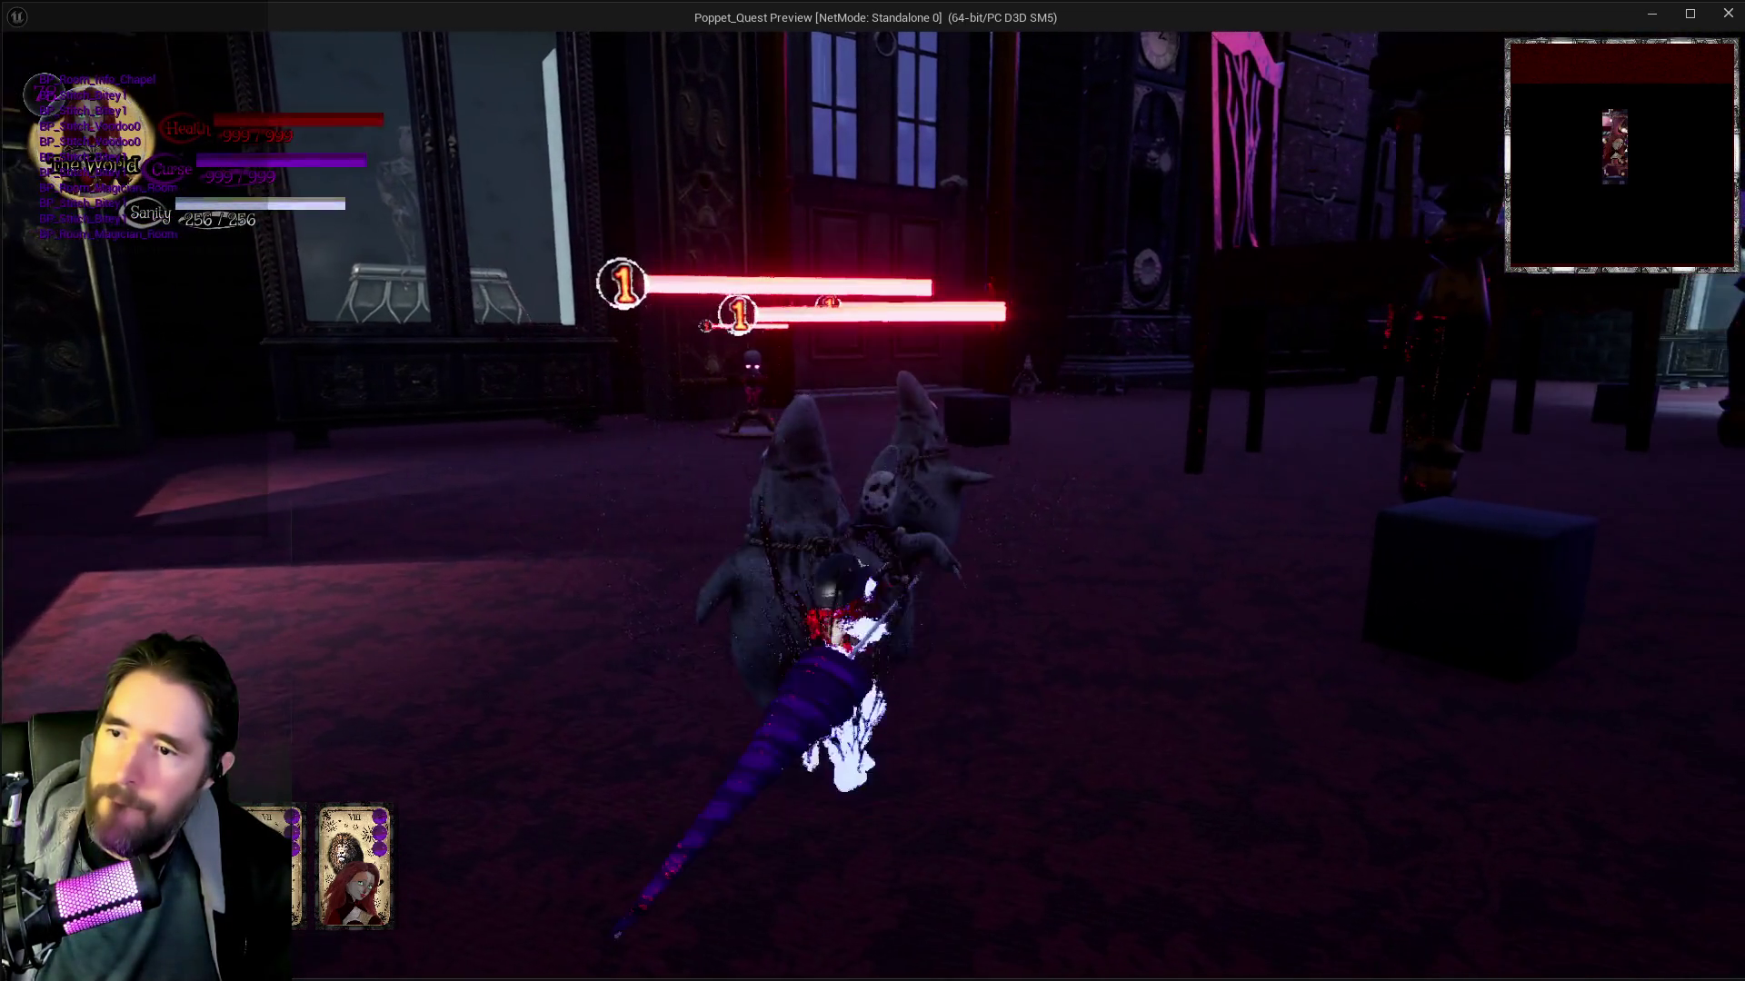
pyautogui.press('w')
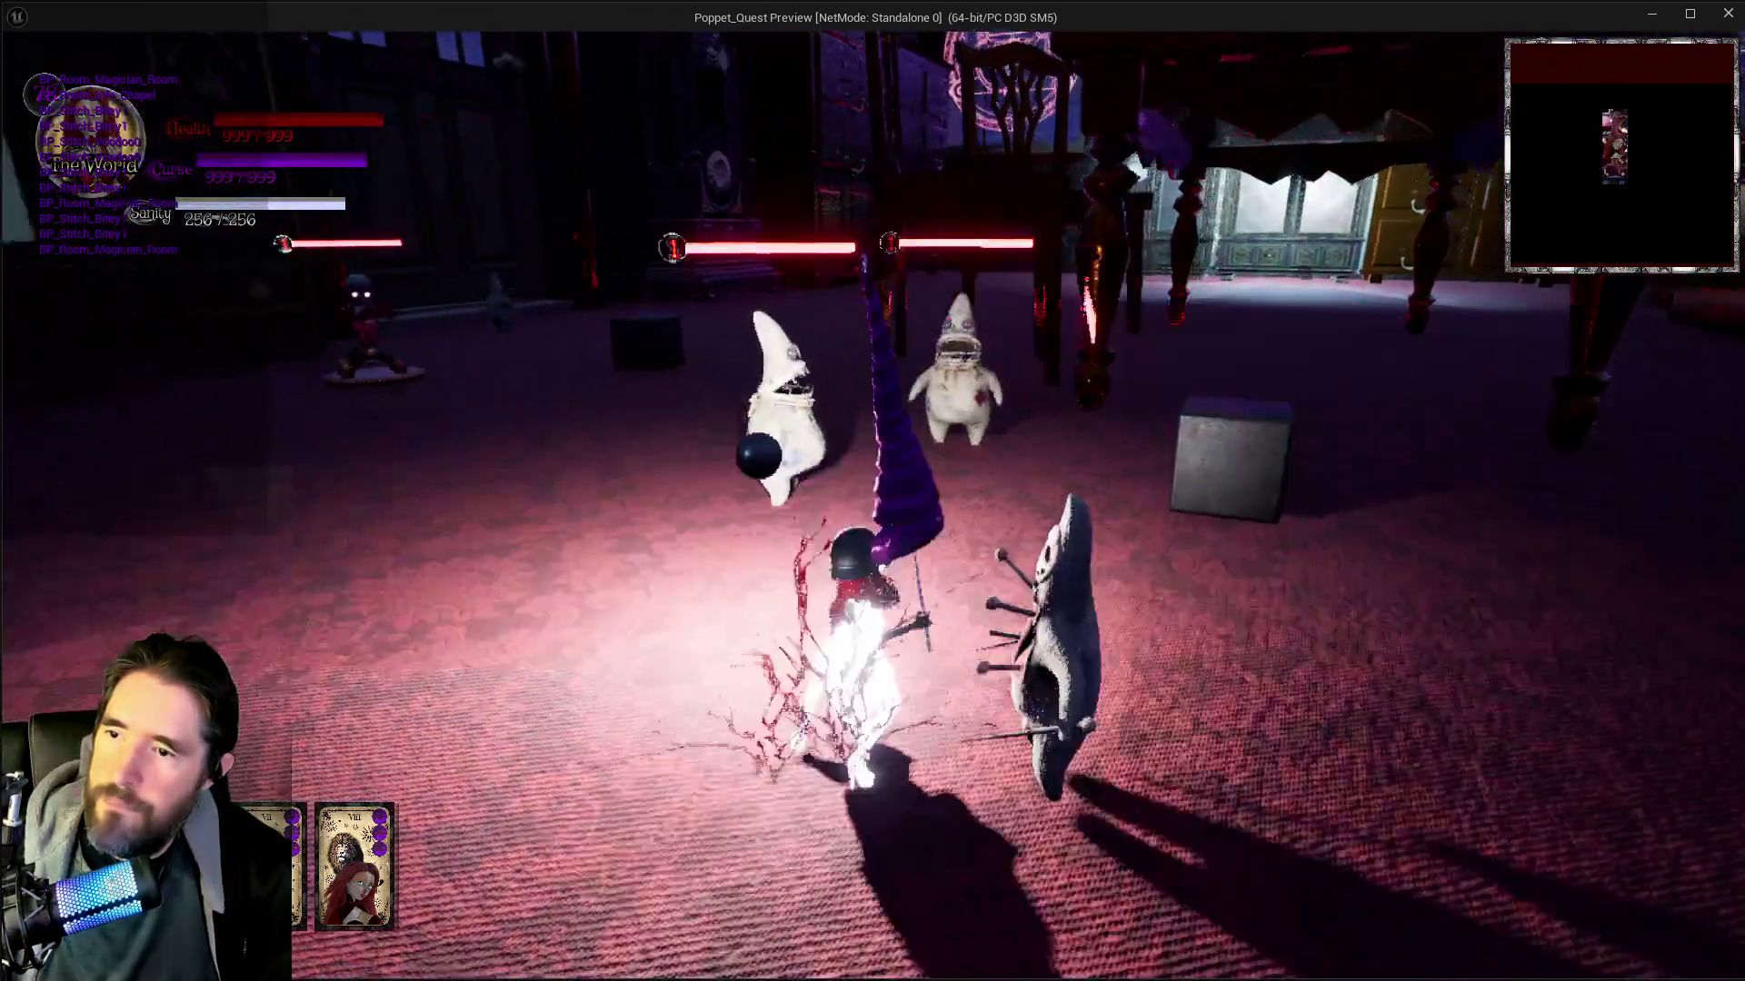
pyautogui.press('w')
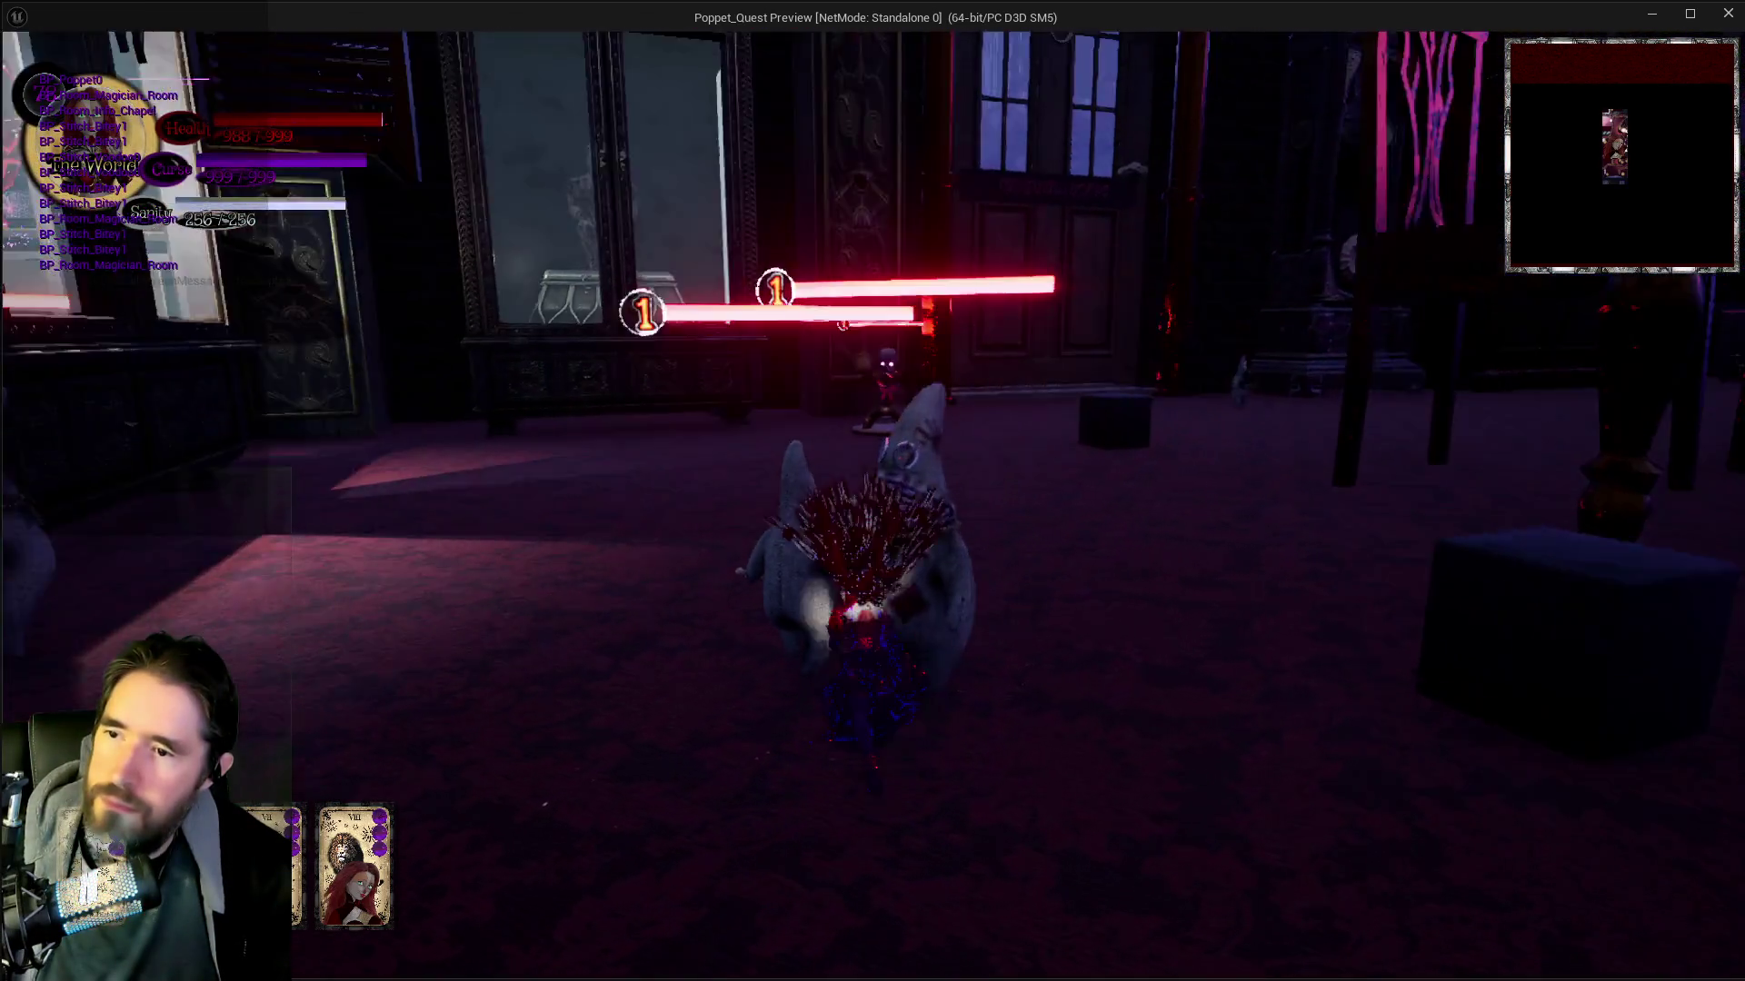
pyautogui.press('w')
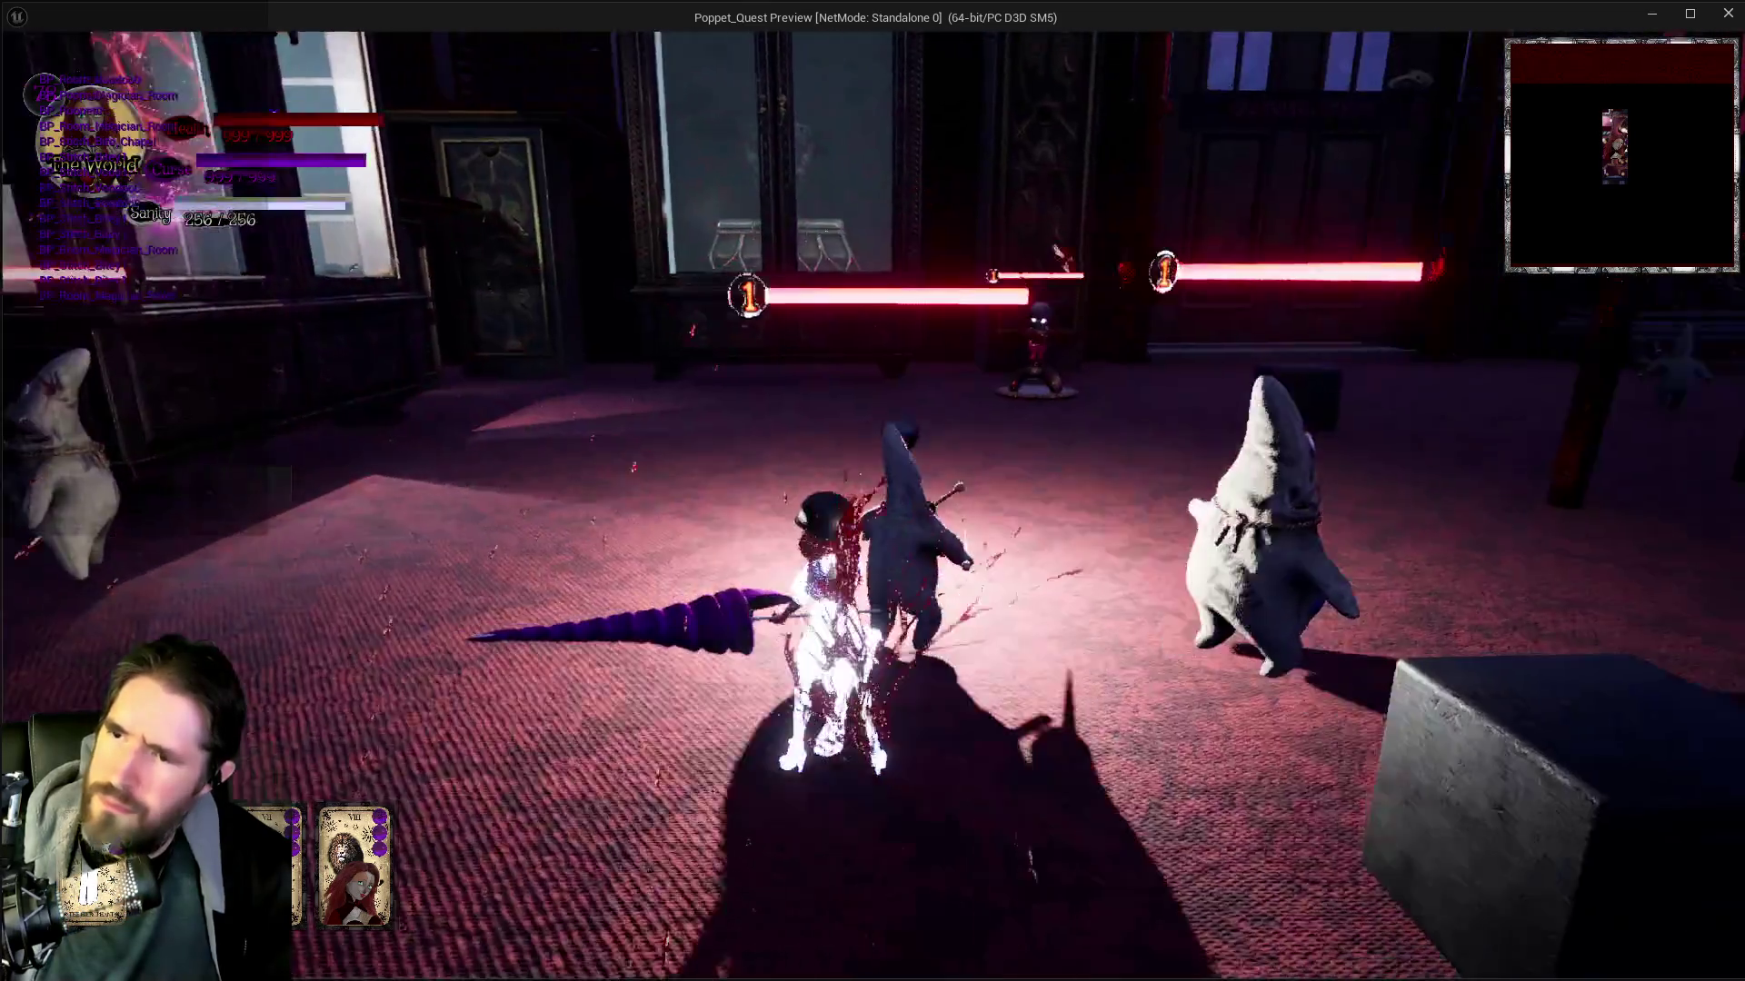
pyautogui.press('w')
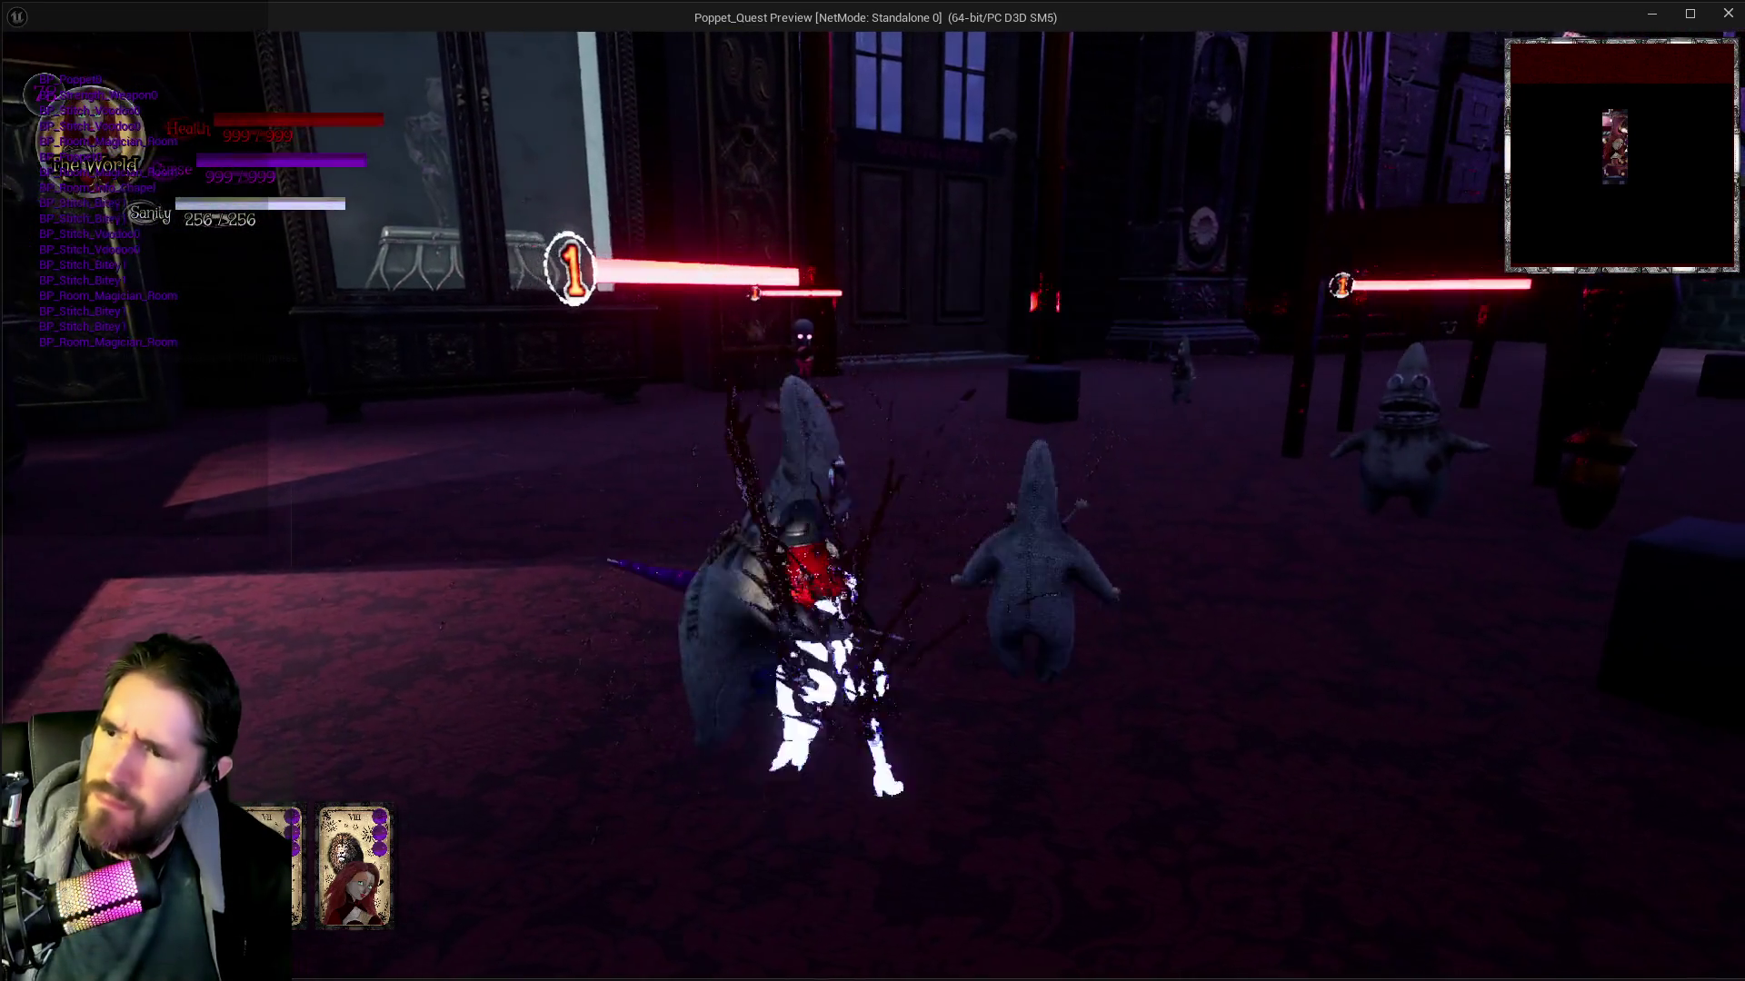
pyautogui.press('w')
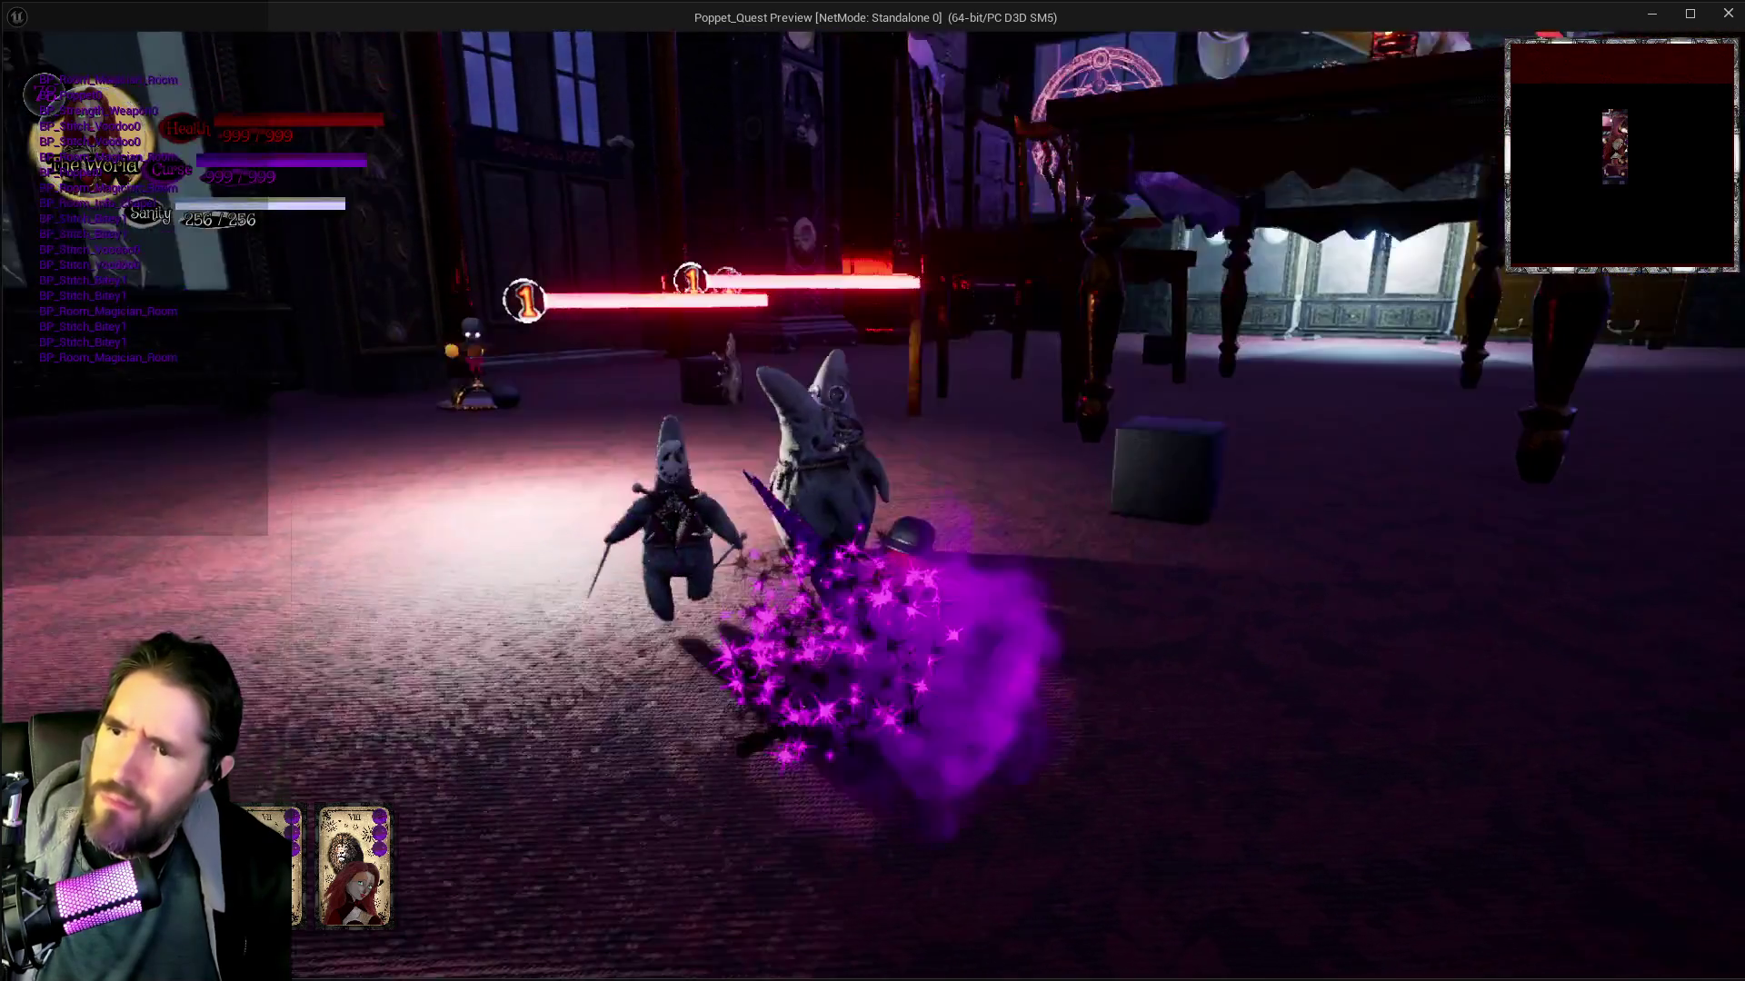
pyautogui.press('w')
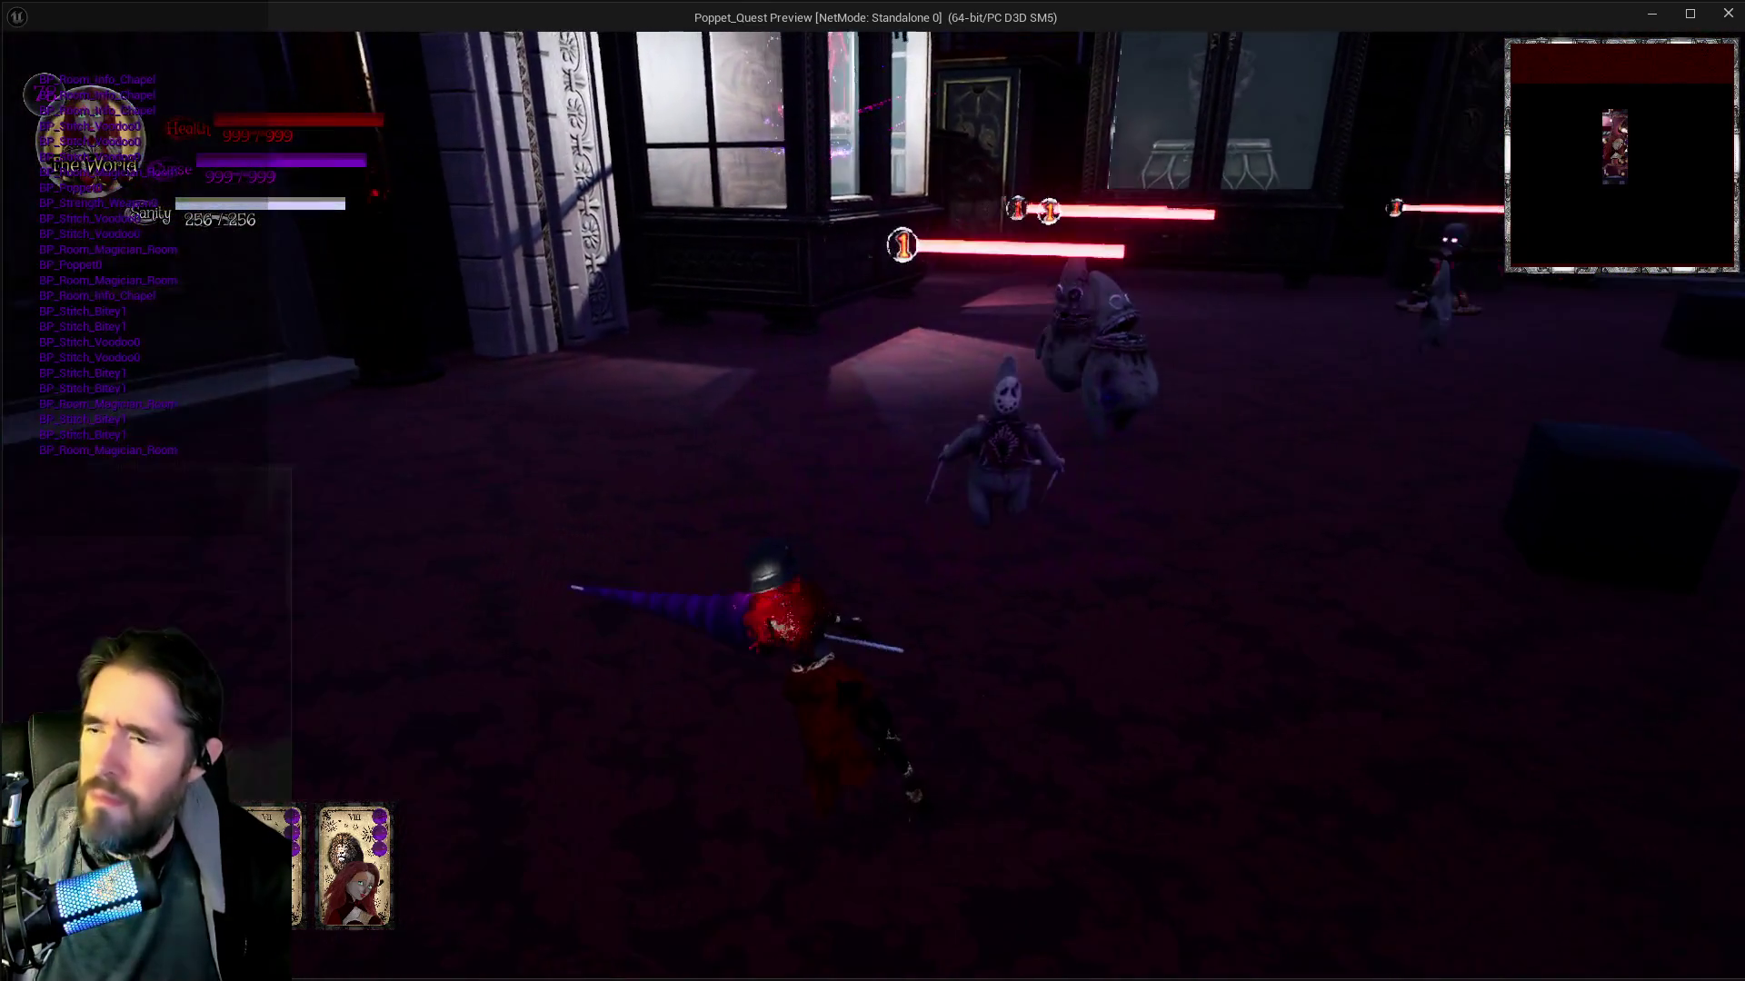
pyautogui.press('w')
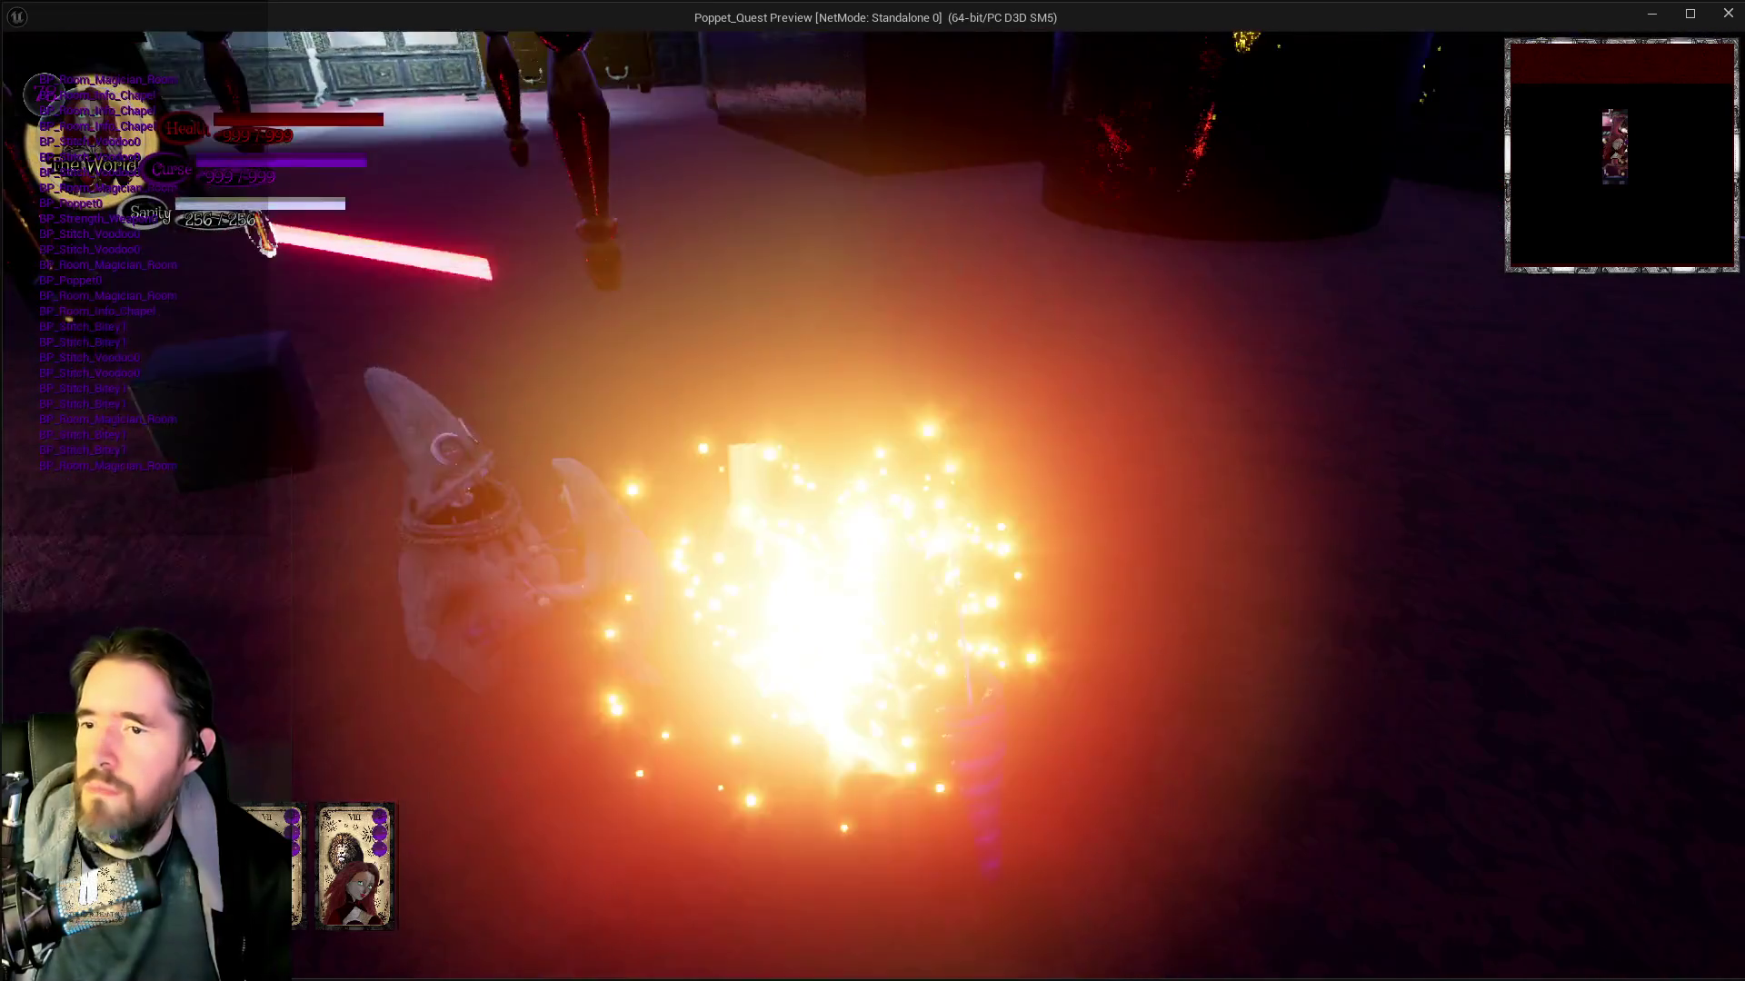
pyautogui.press('w')
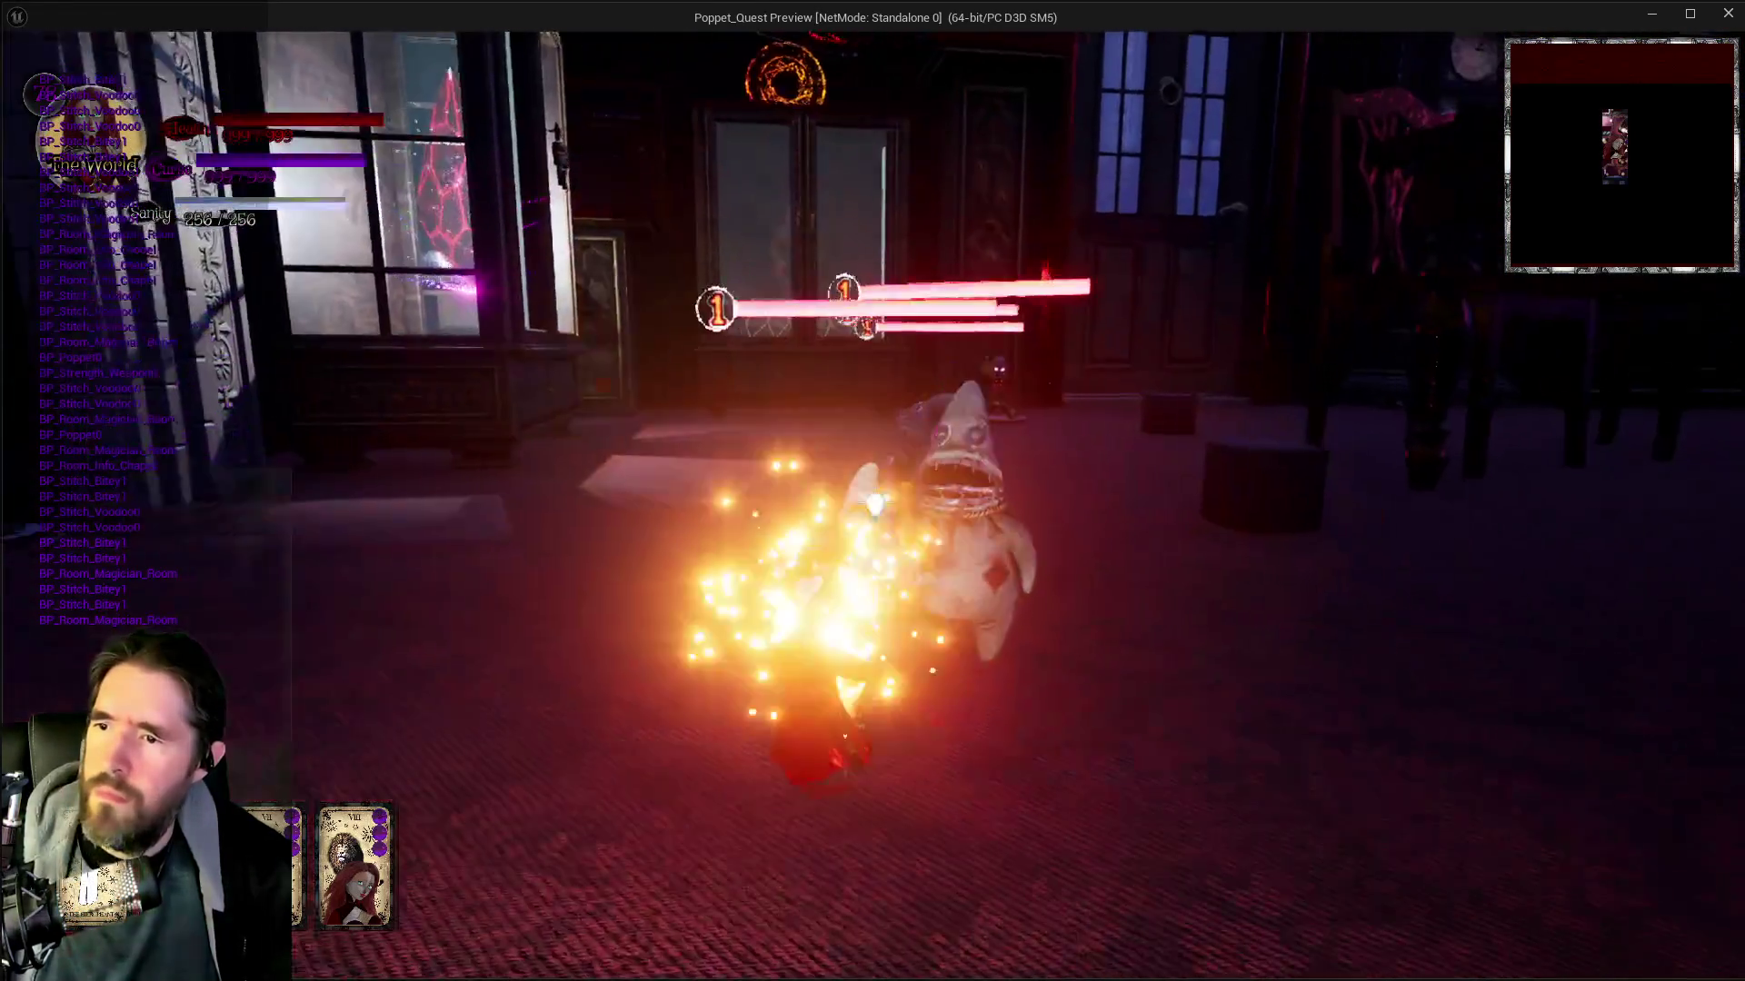
pyautogui.press('w')
pyautogui.hotkey('alt', 'Tab')
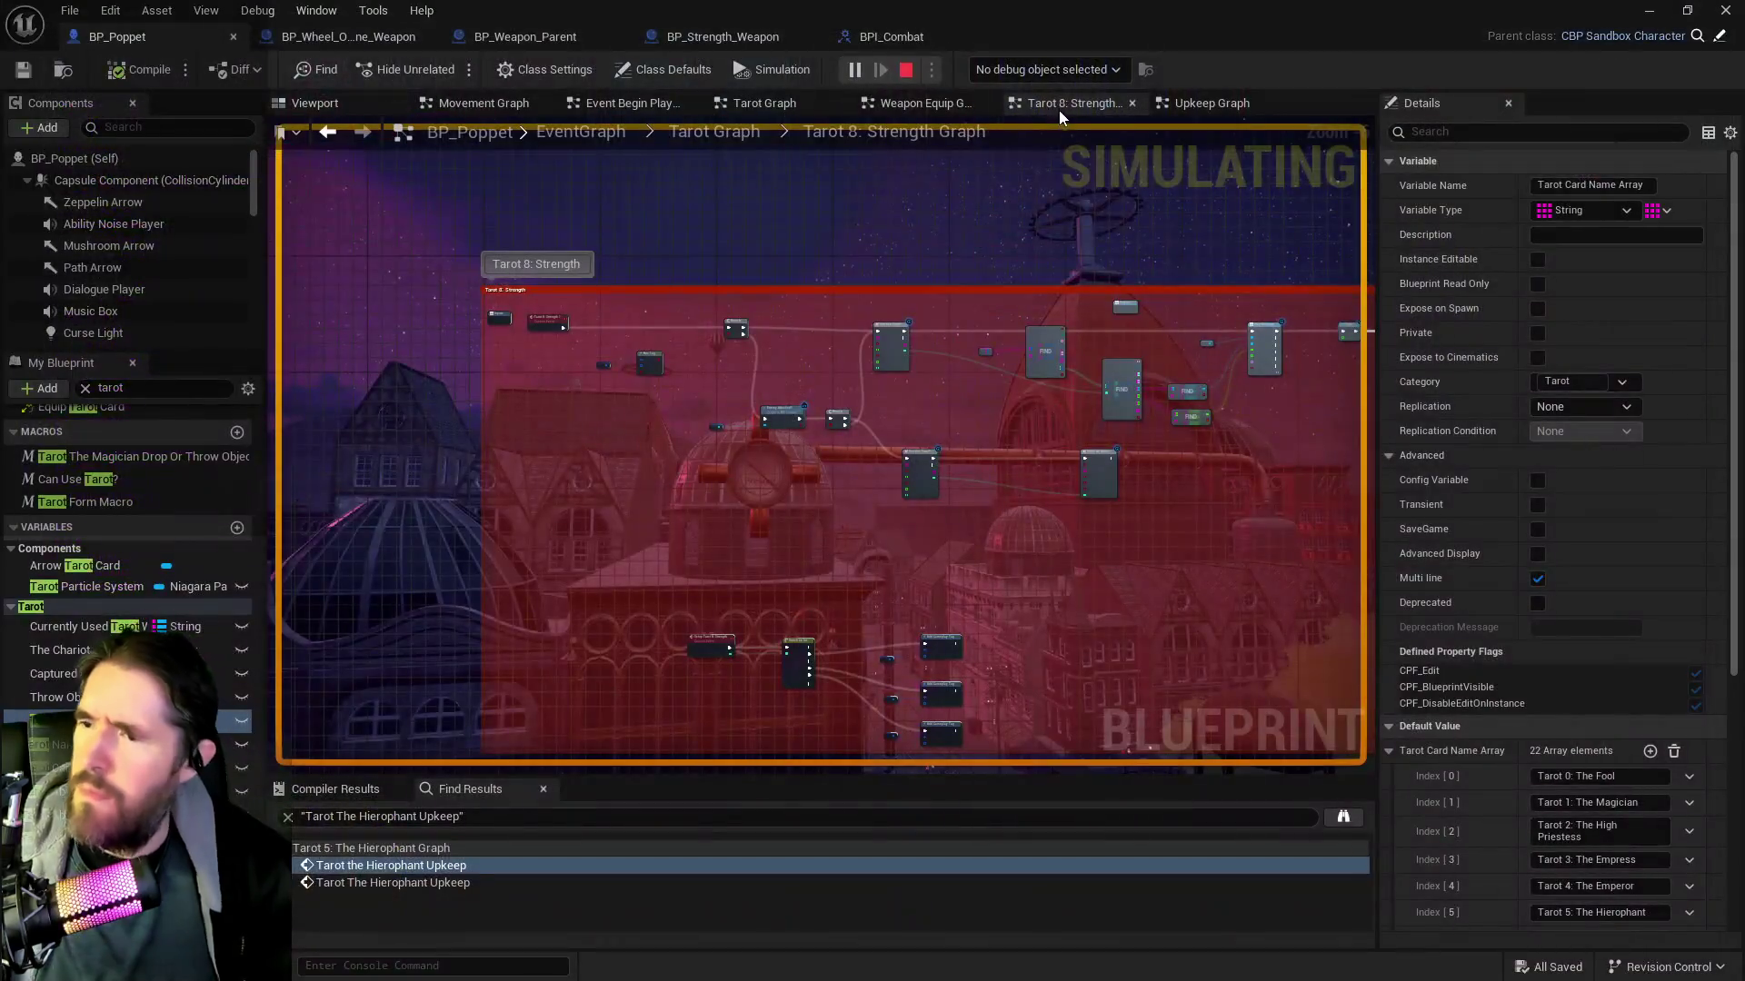
# Stop the simulation, wire the Branch to the Enemy Attached? node, and save BP_Poppet
pyautogui.press('Escape')
pyautogui.scroll(10, 683, 349)
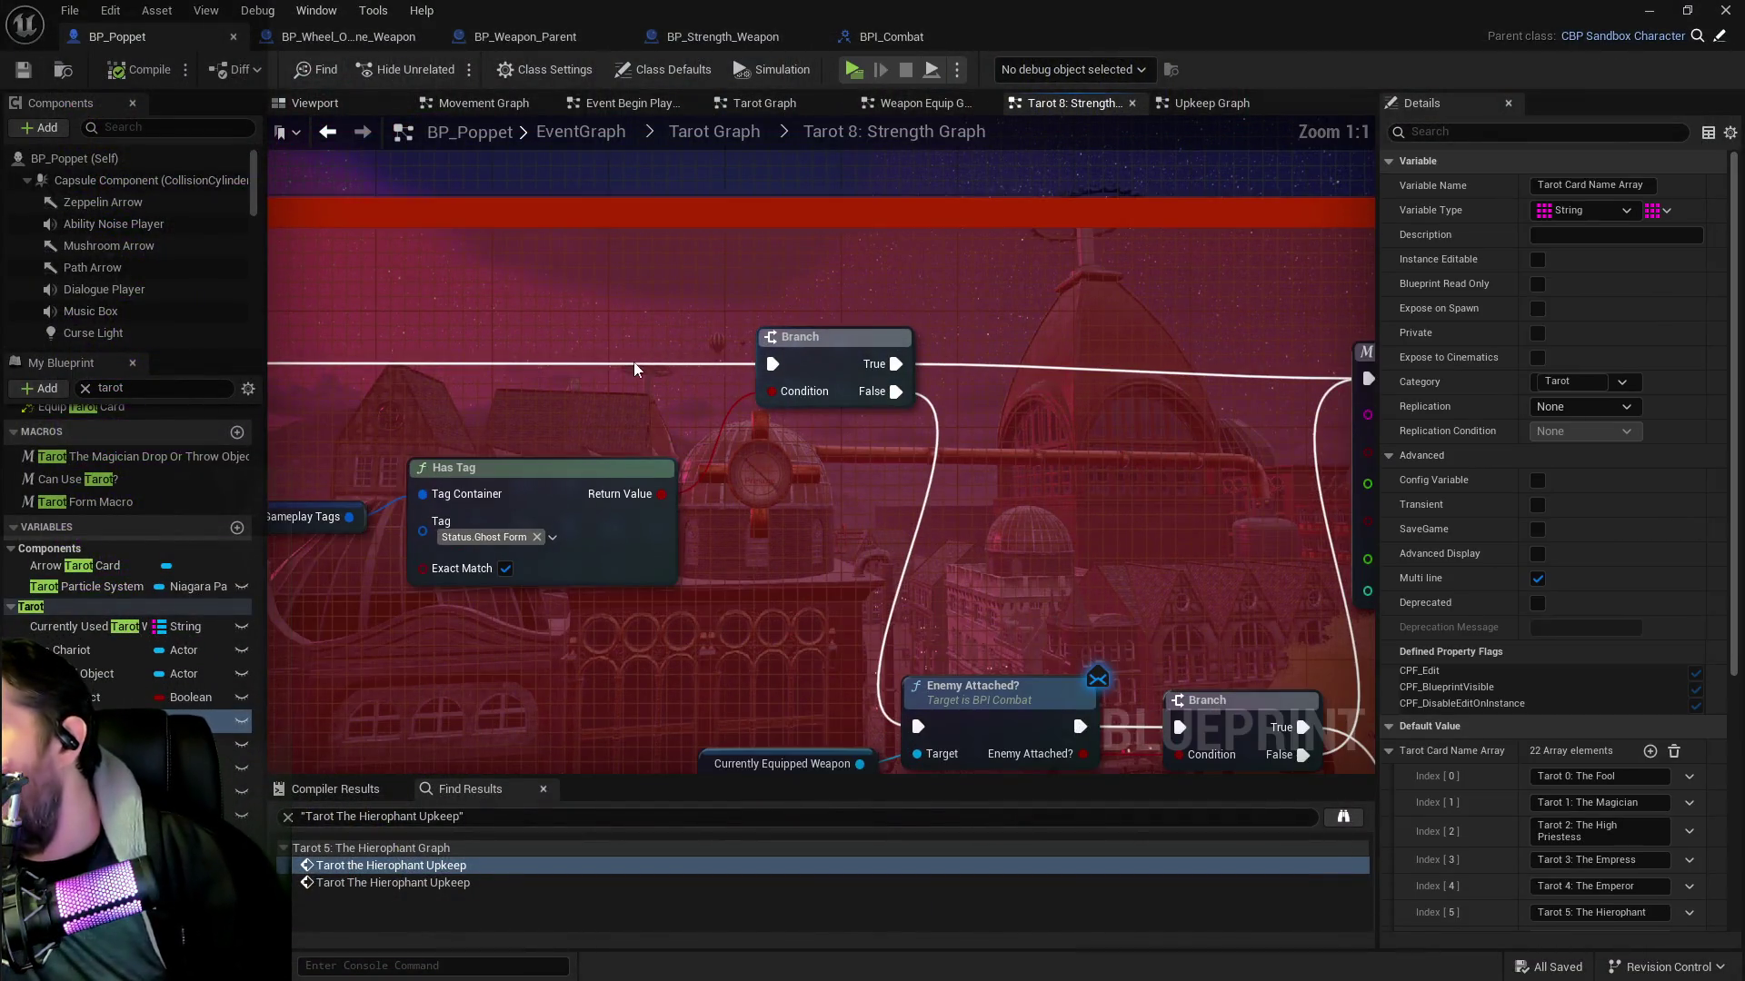
pyautogui.scroll(-5, 918, 356)
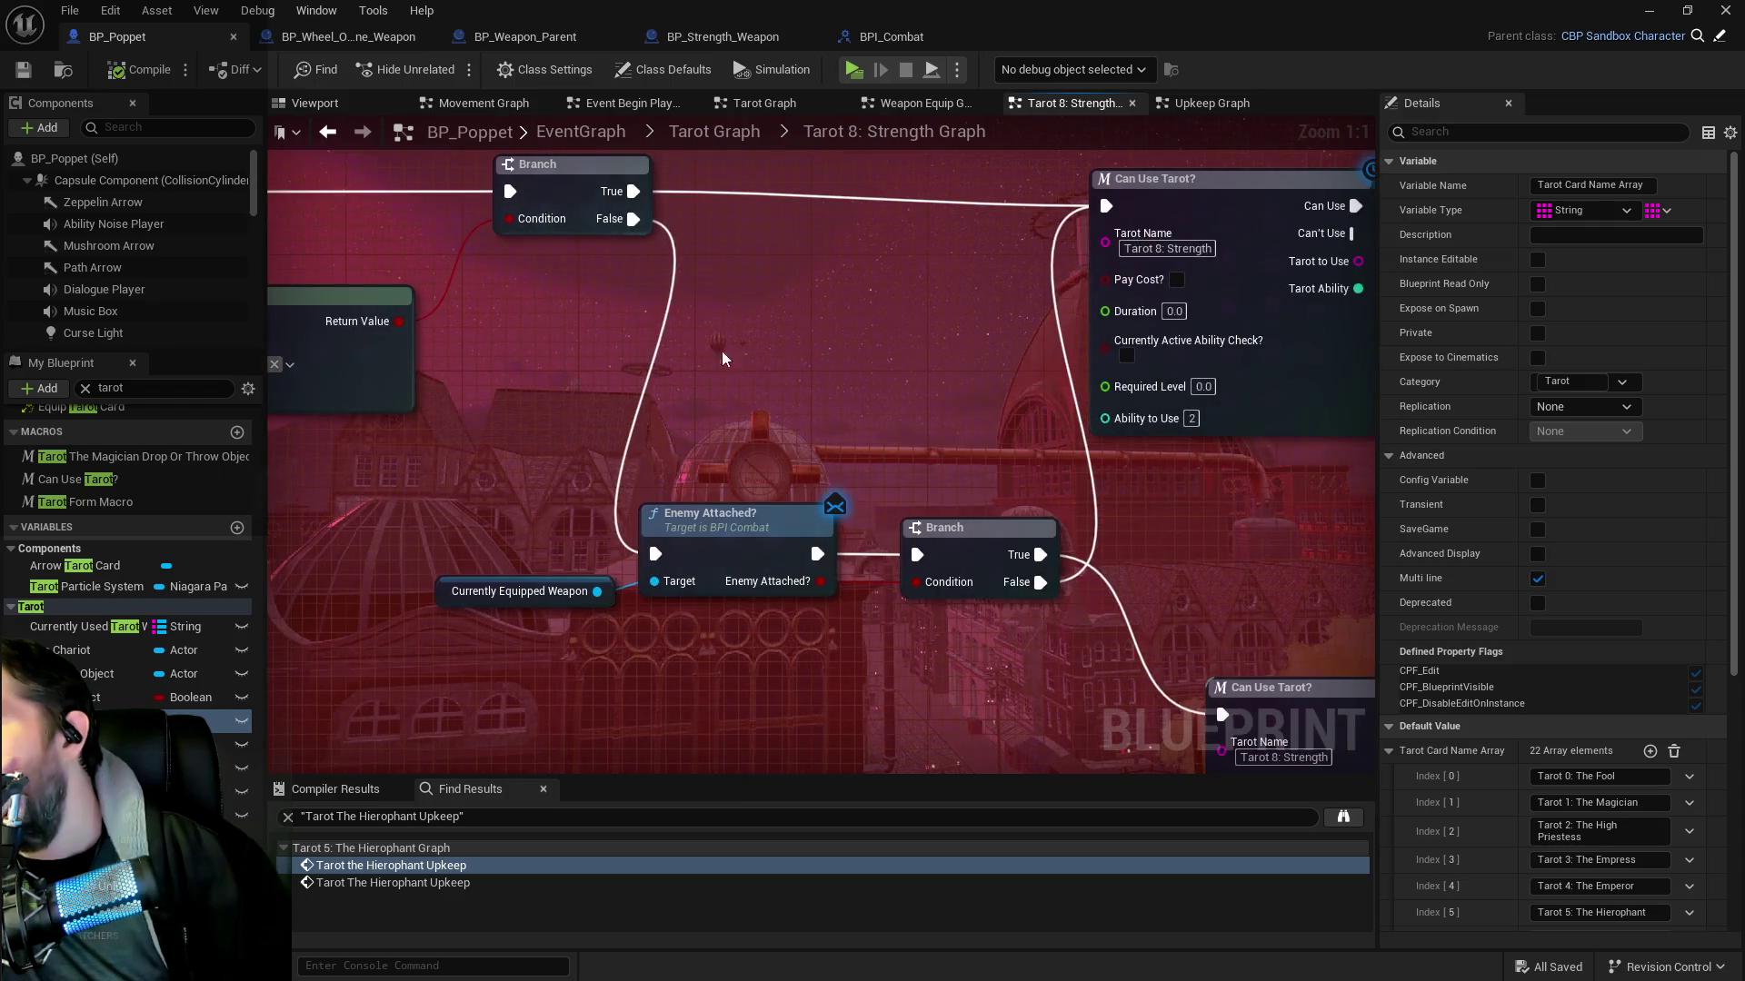
pyautogui.scroll(2, 912, 373)
pyautogui.moveTo(912, 373)
pyautogui.mouseDown()
pyautogui.moveTo(674, 401)
pyautogui.moveTo(669, 379)
pyautogui.mouseUp()
pyautogui.click(509, 277)
pyautogui.moveTo(577, 298)
pyautogui.mouseDown()
pyautogui.moveTo(603, 577)
pyautogui.moveTo(838, 323)
pyautogui.moveTo(933, 309)
pyautogui.moveTo(618, 318)
pyautogui.moveTo(371, 242)
pyautogui.moveTo(859, 293)
pyautogui.mouseUp()
pyautogui.scroll(-1, 618, 318)
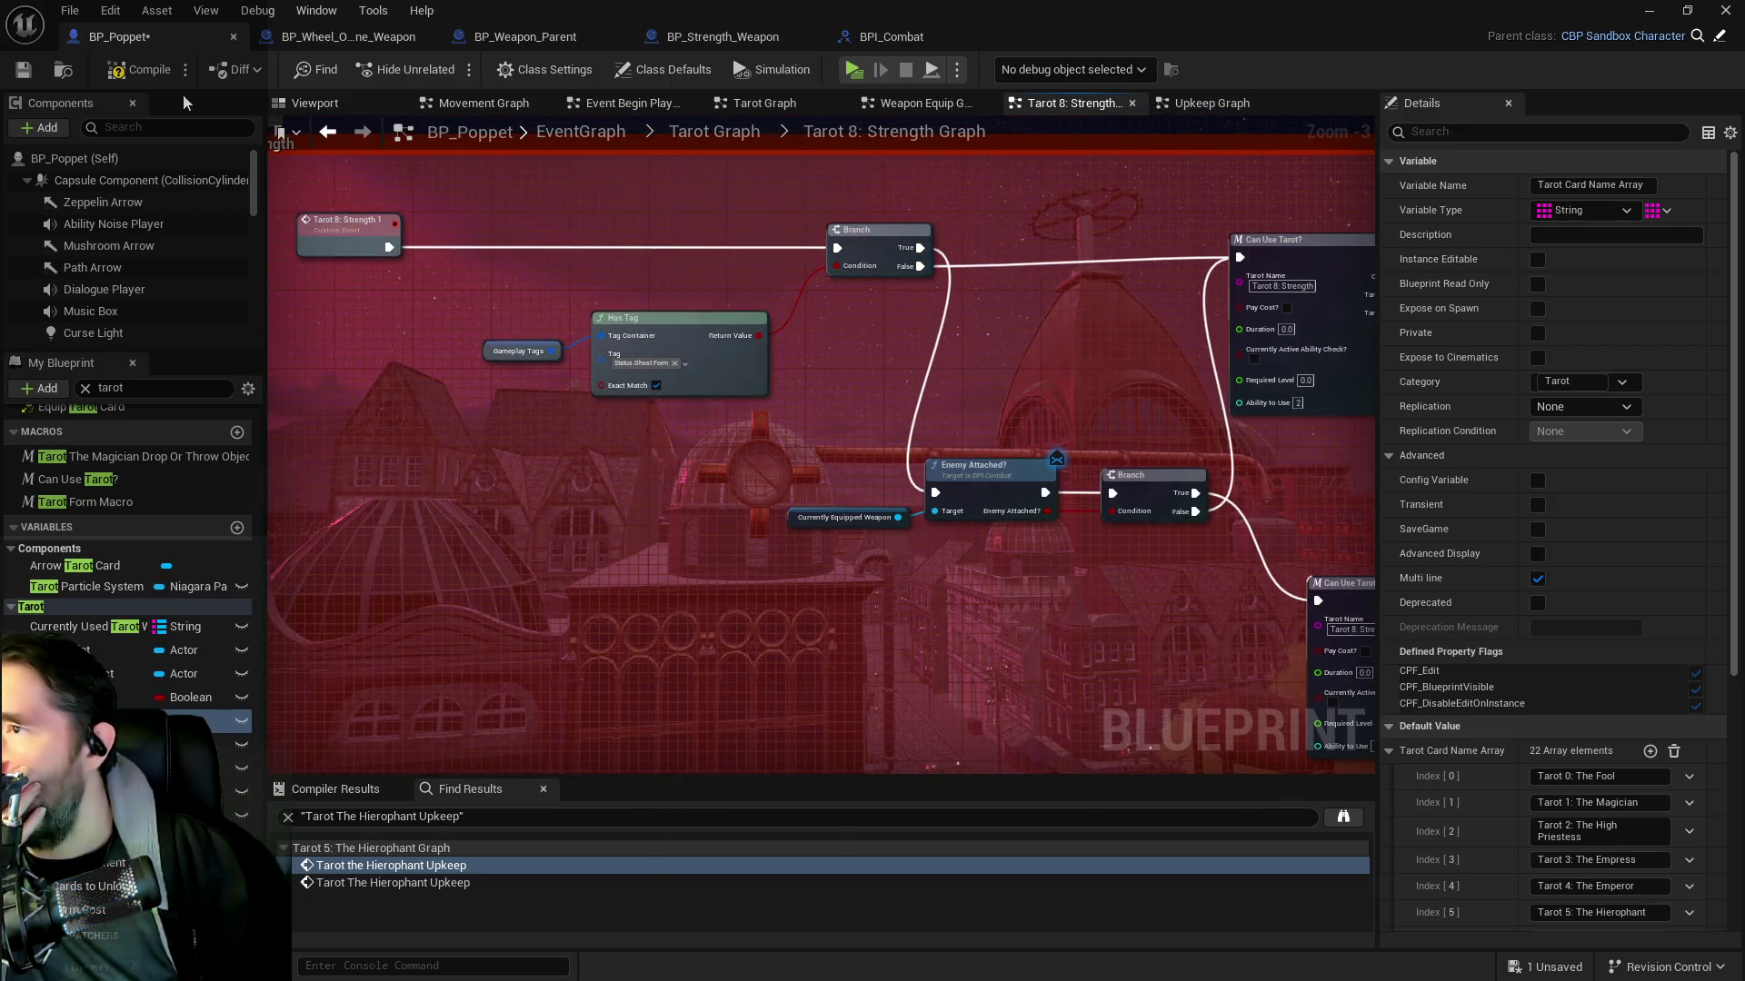
pyautogui.click(32, 70)
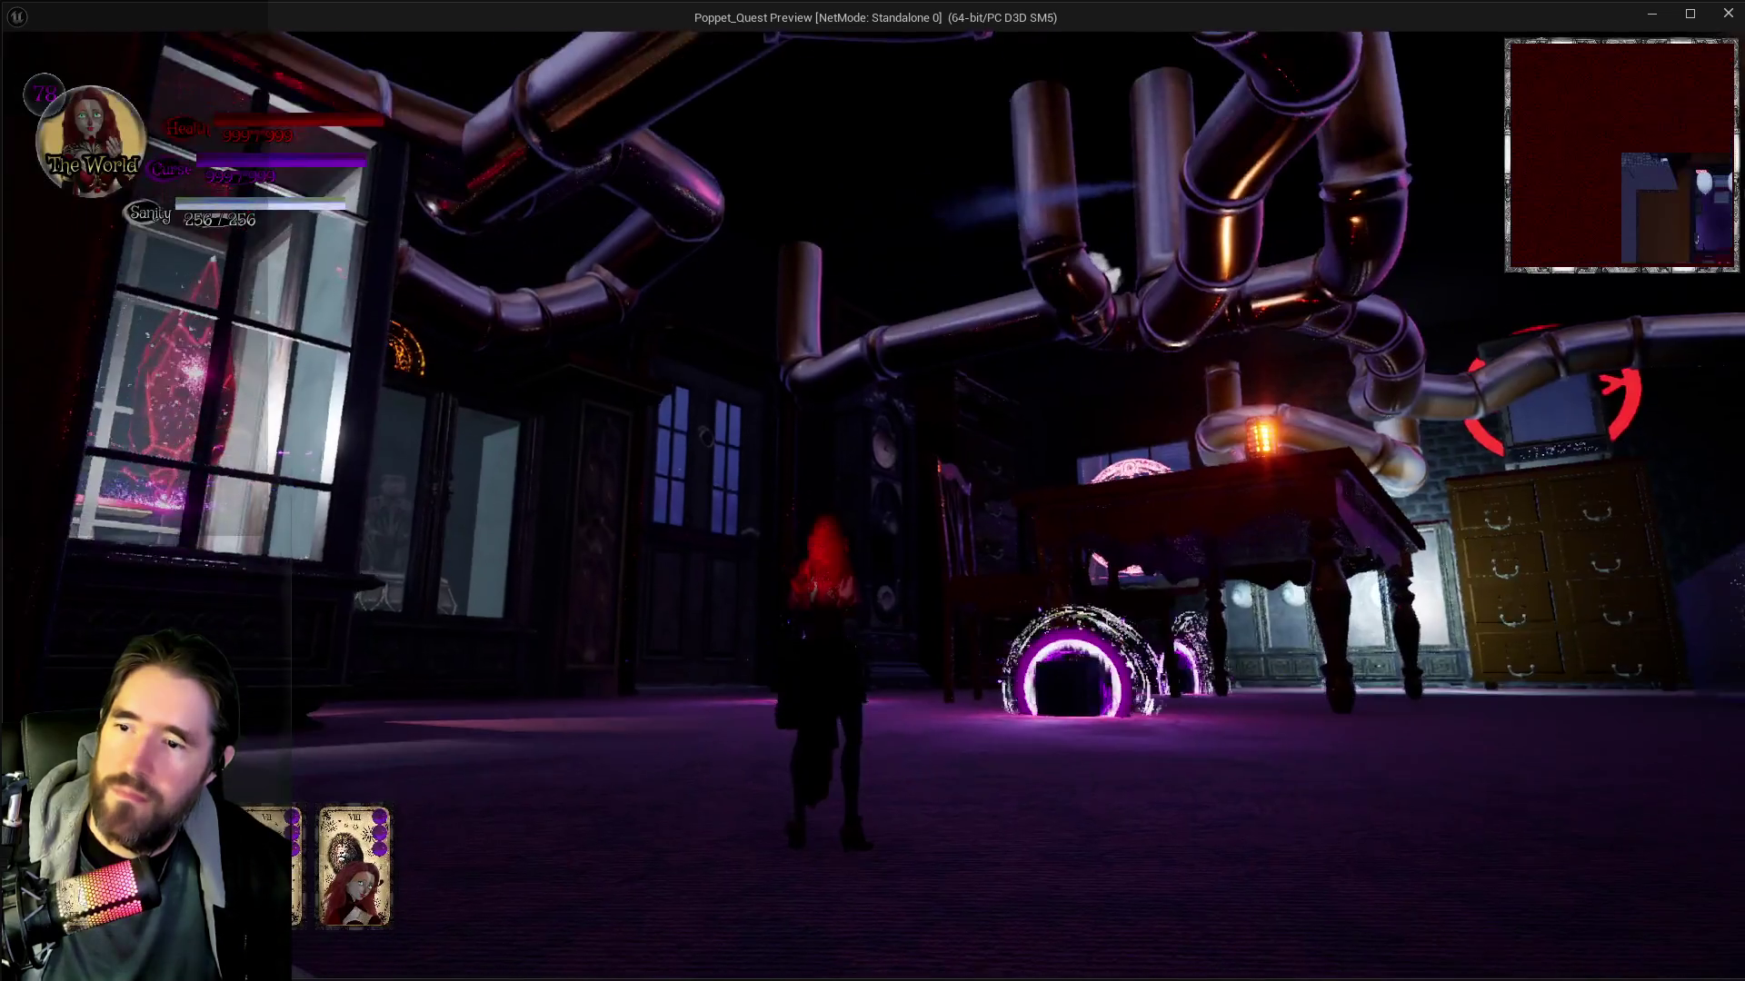
# Attack the grey ghost and the doll enemies by the table to test Strength hits
pyautogui.press('w')
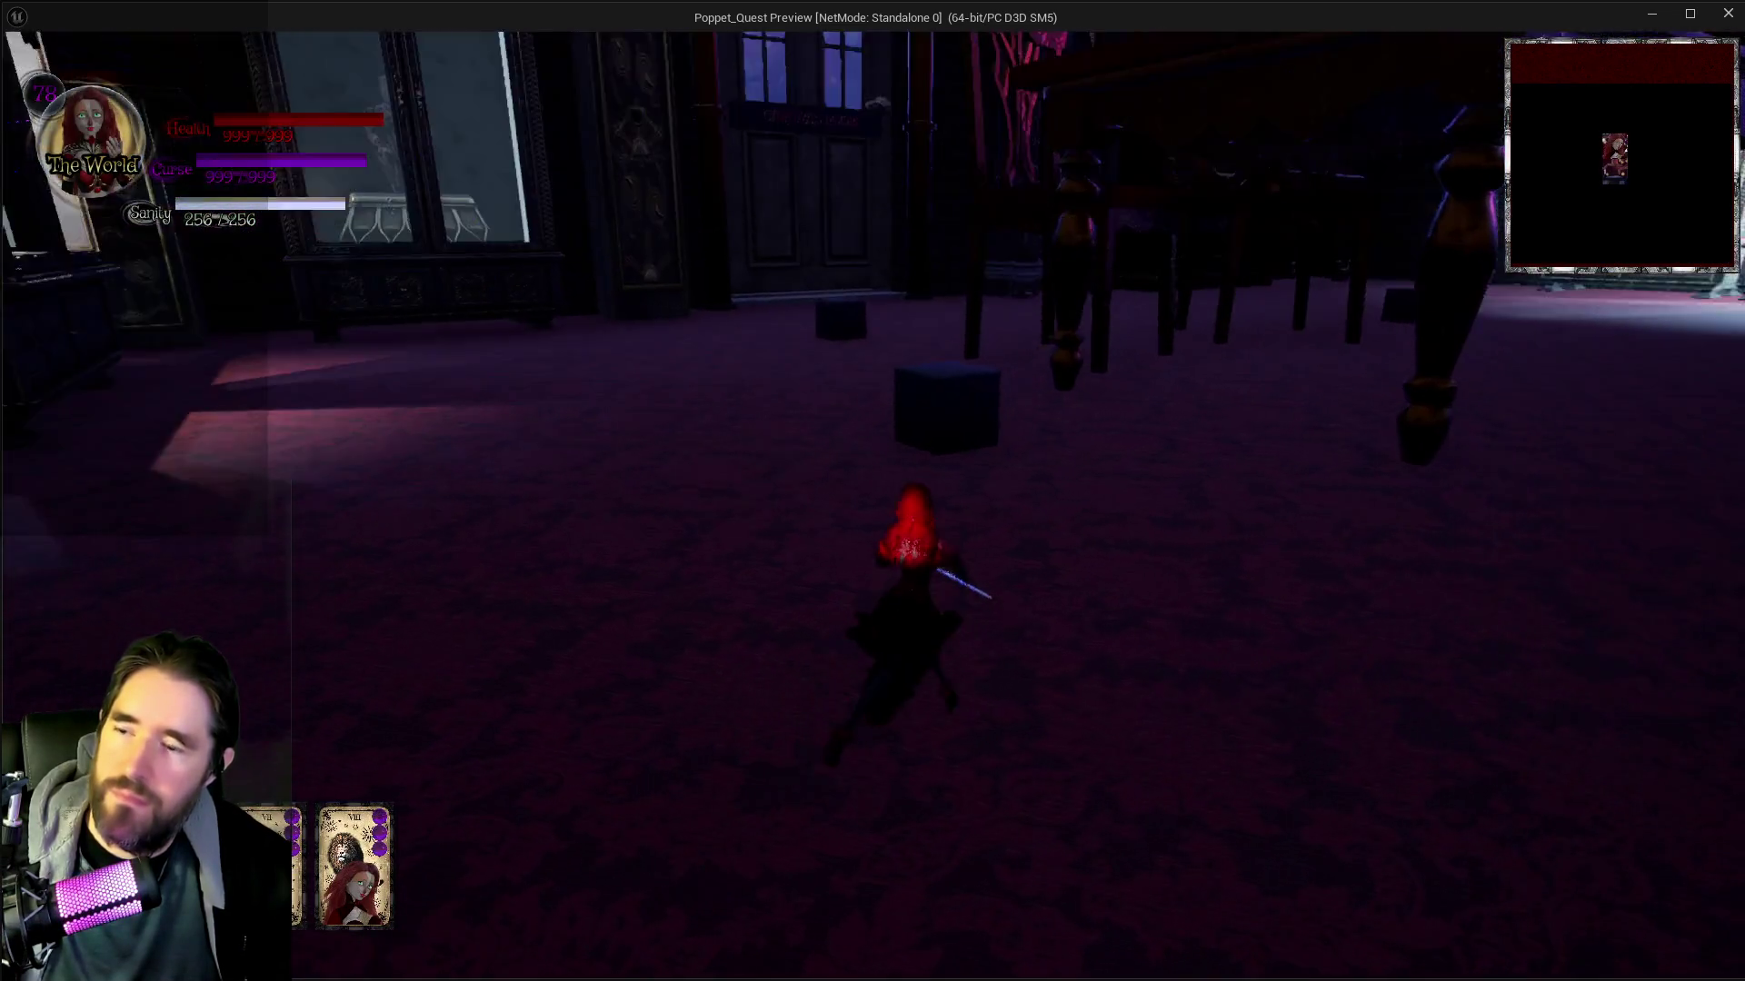
pyautogui.press('w')
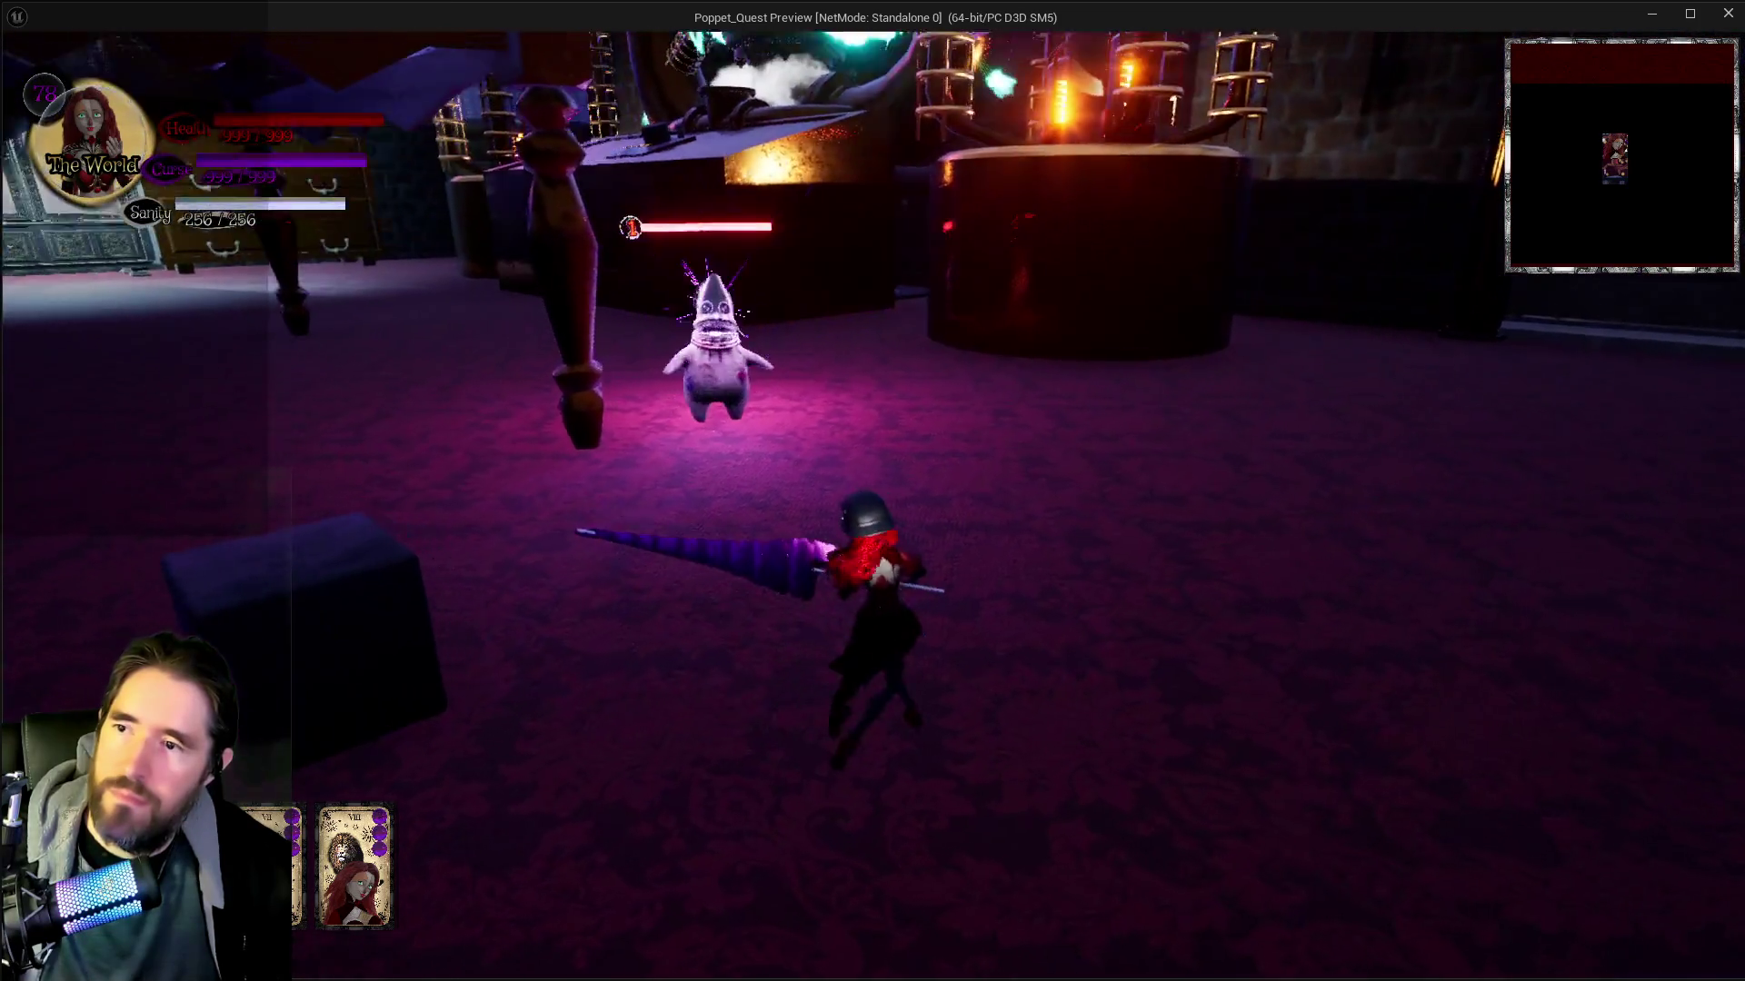
pyautogui.press('w')
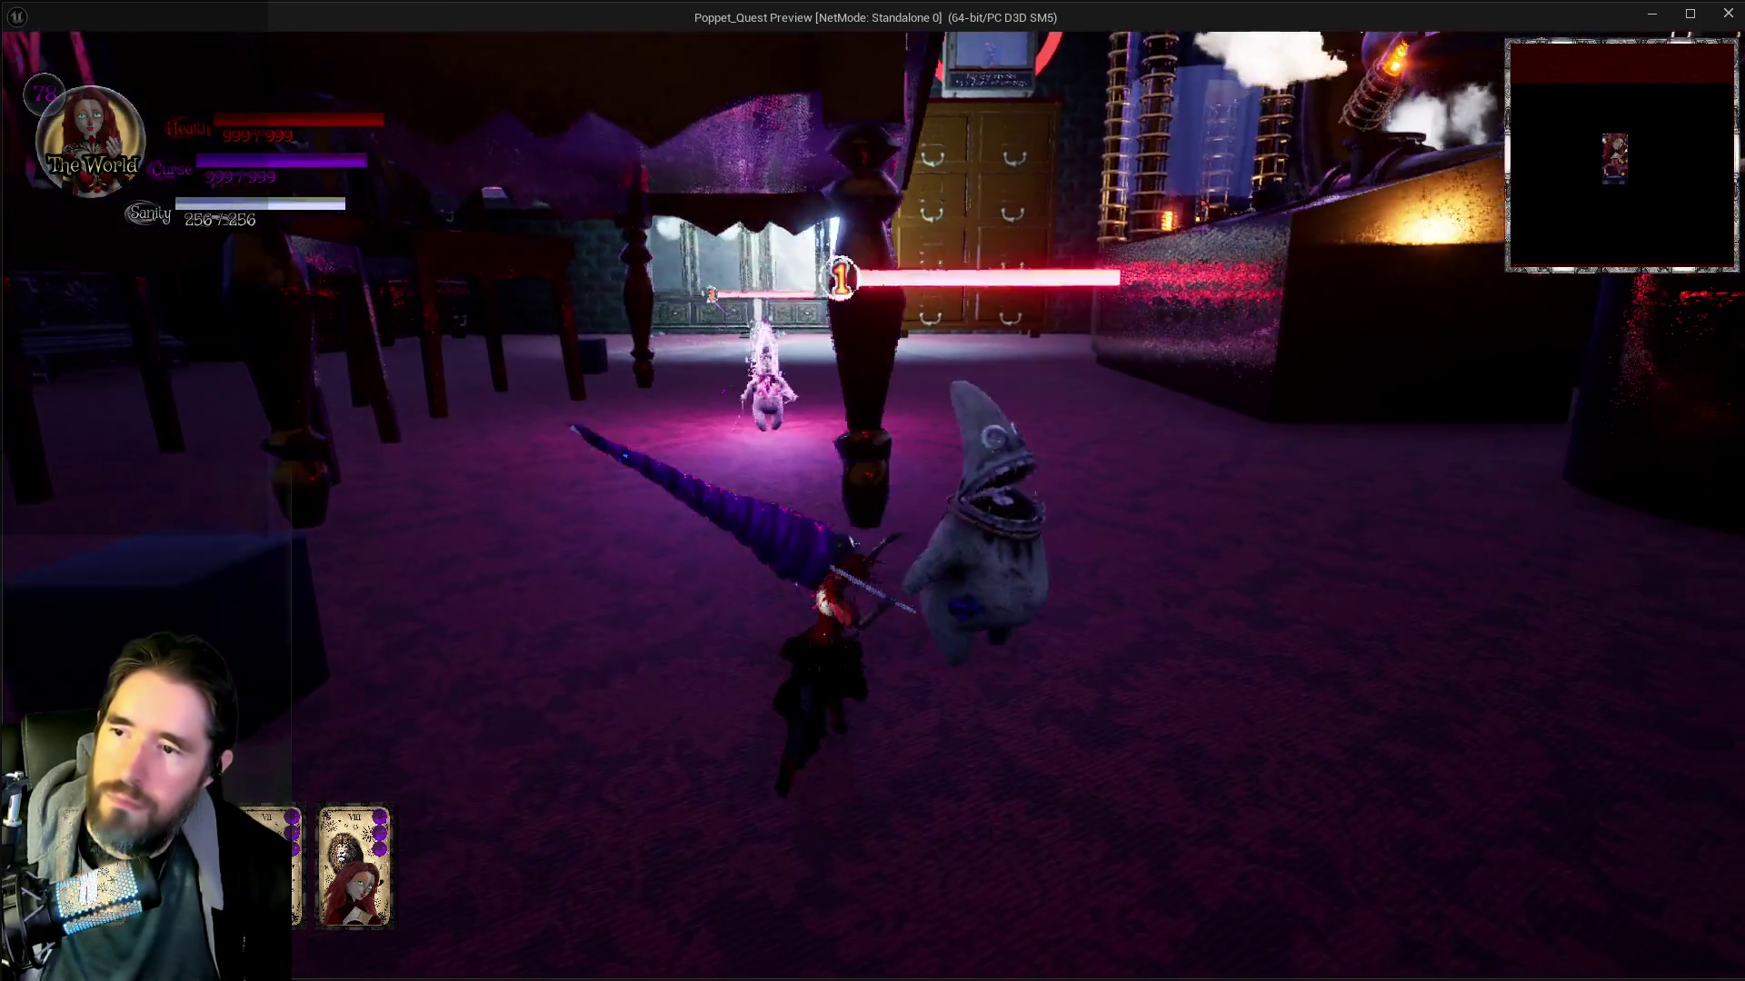
pyautogui.press('w')
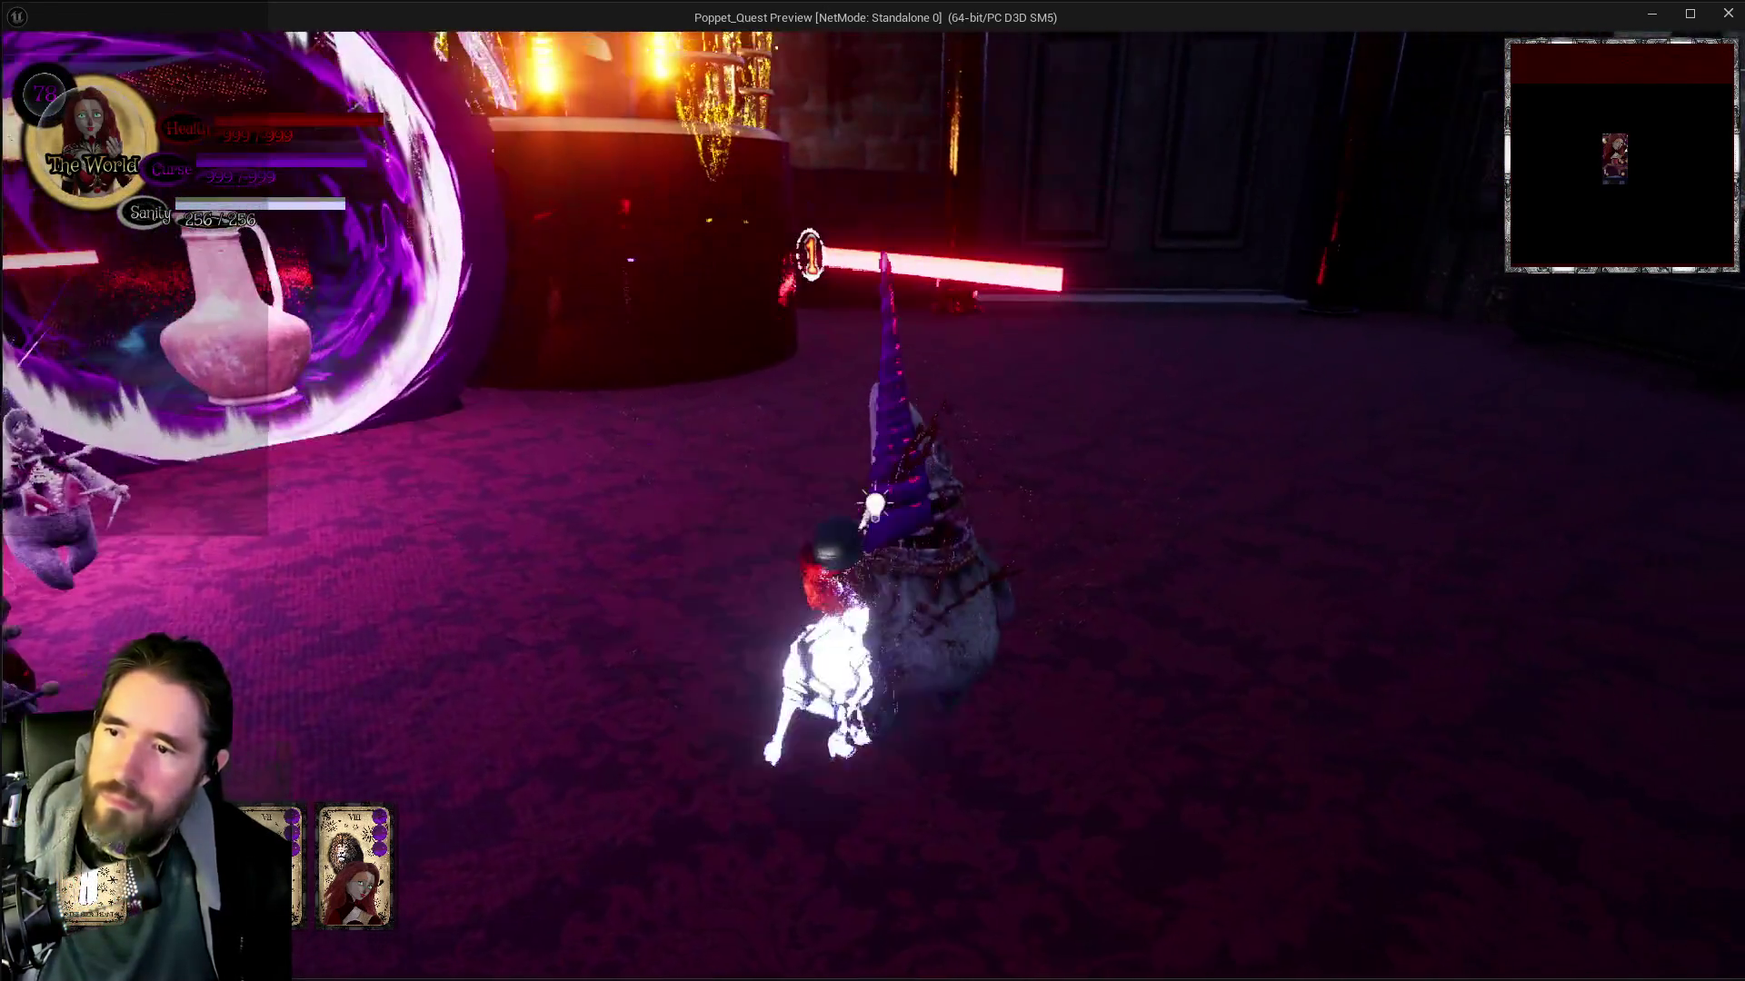
pyautogui.press('w')
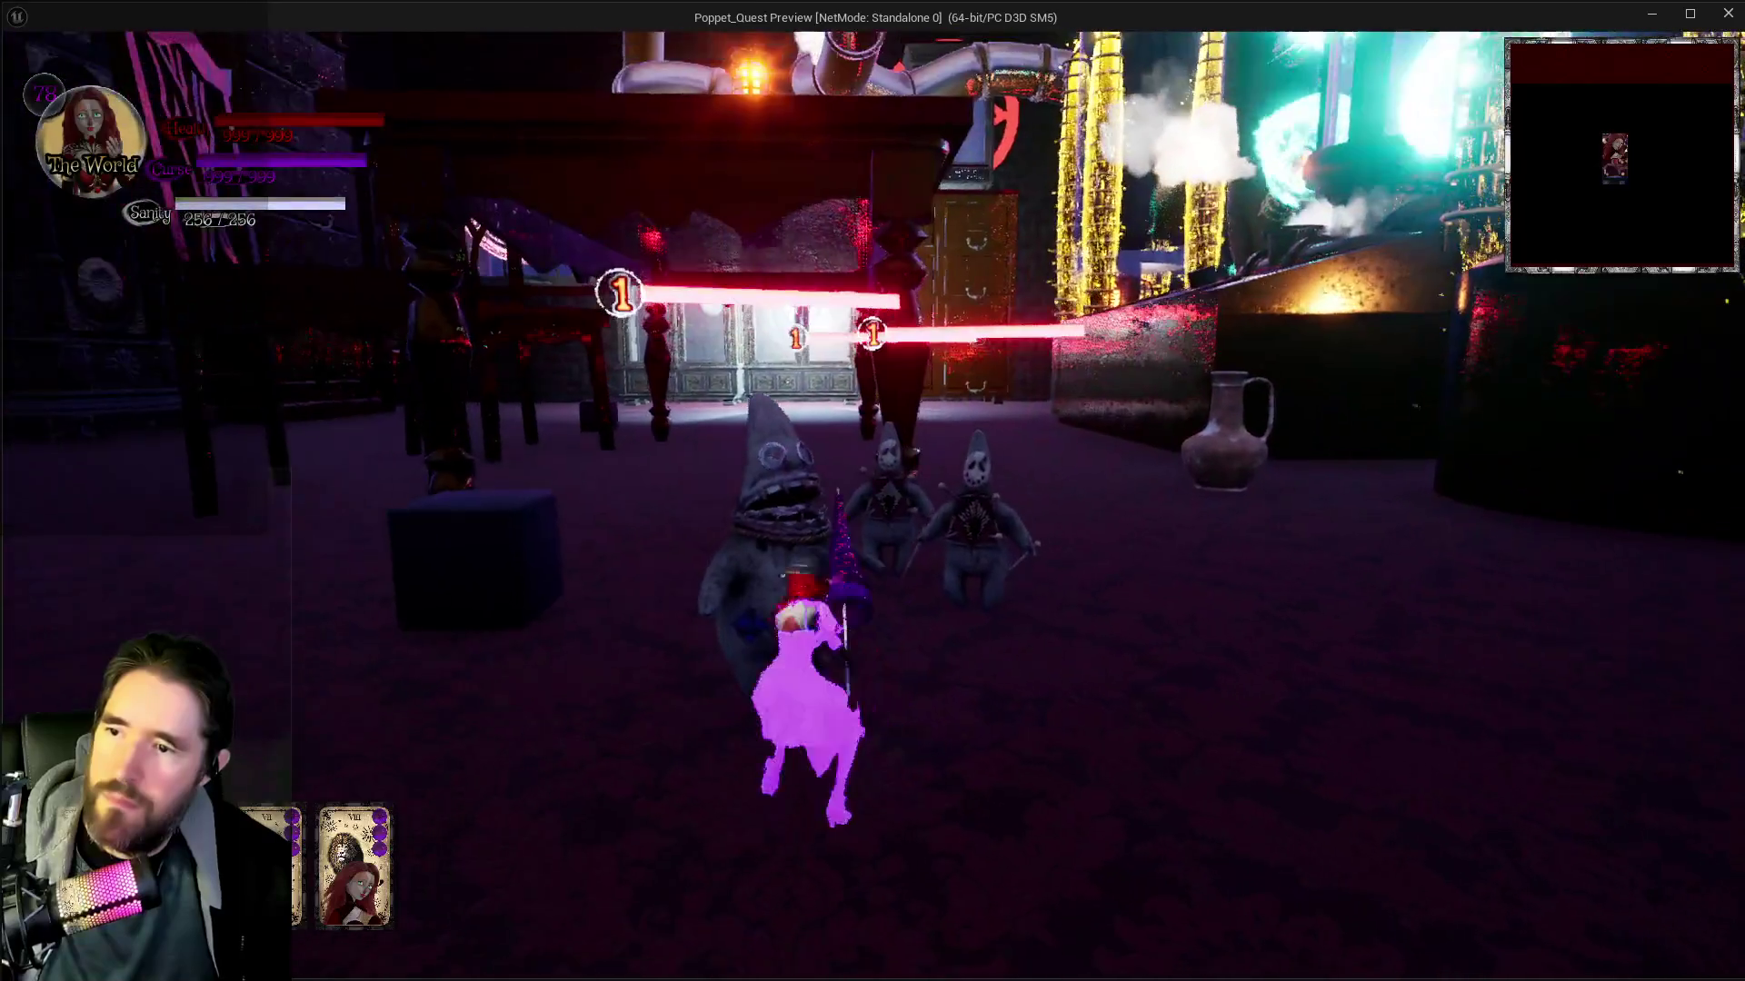
pyautogui.press('w')
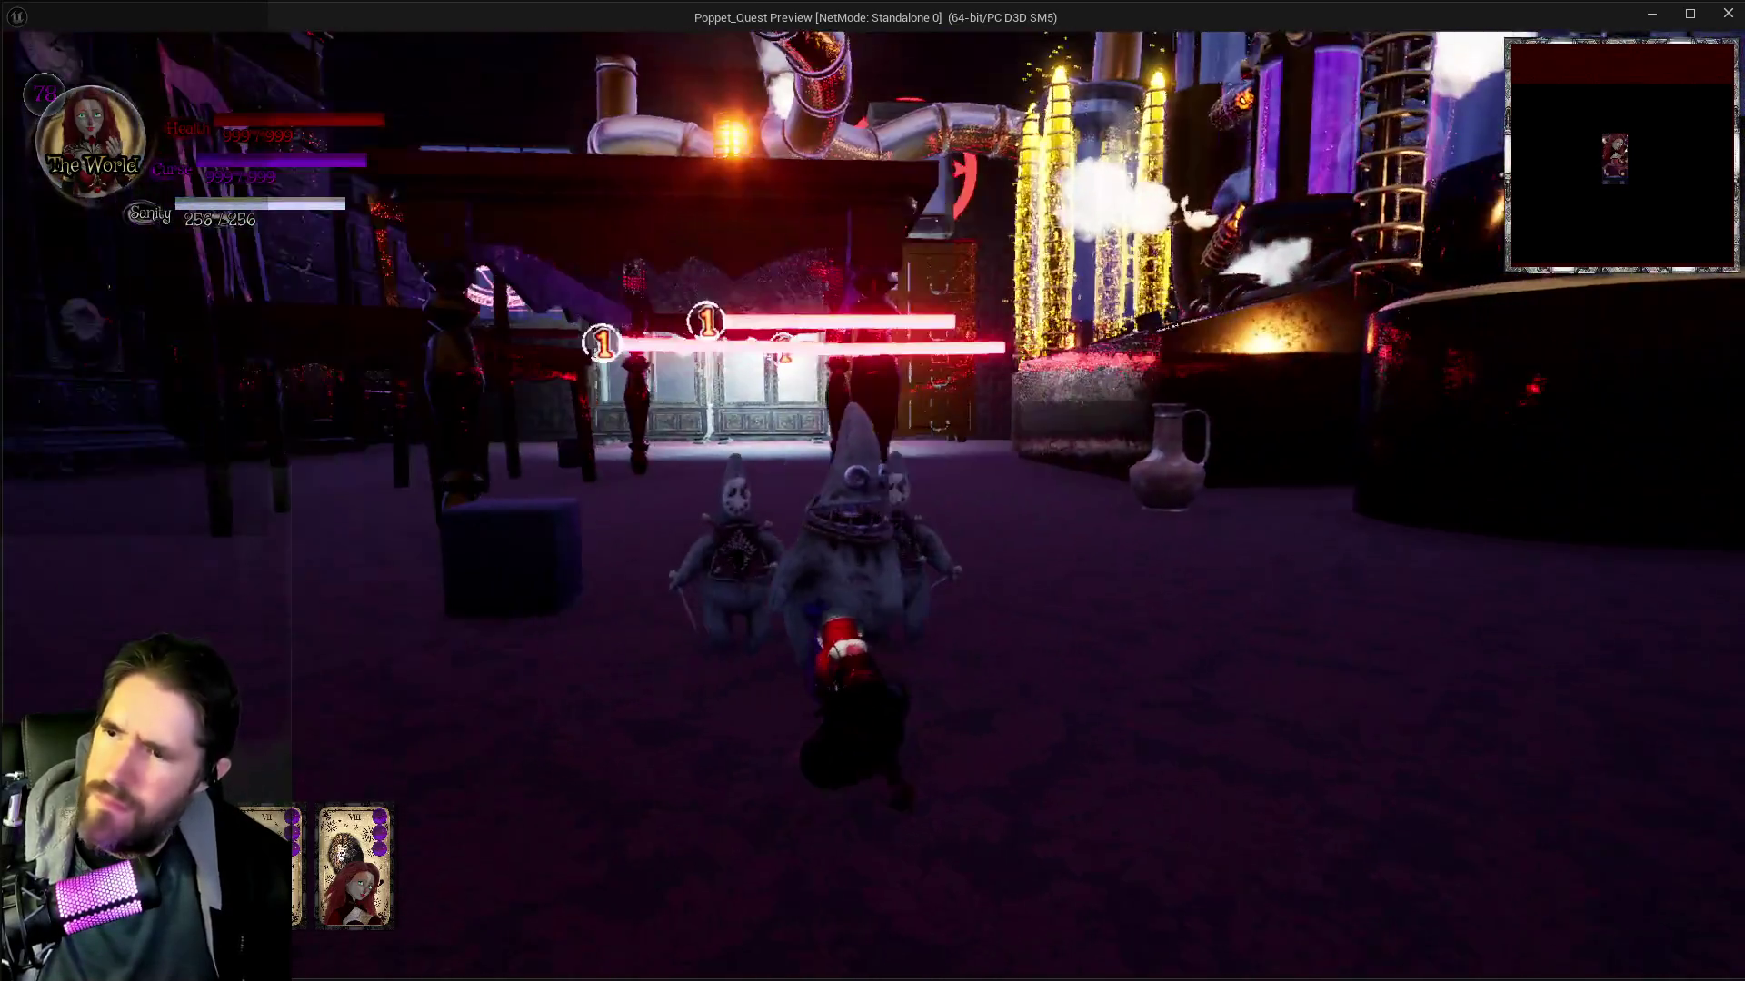
pyautogui.press('w')
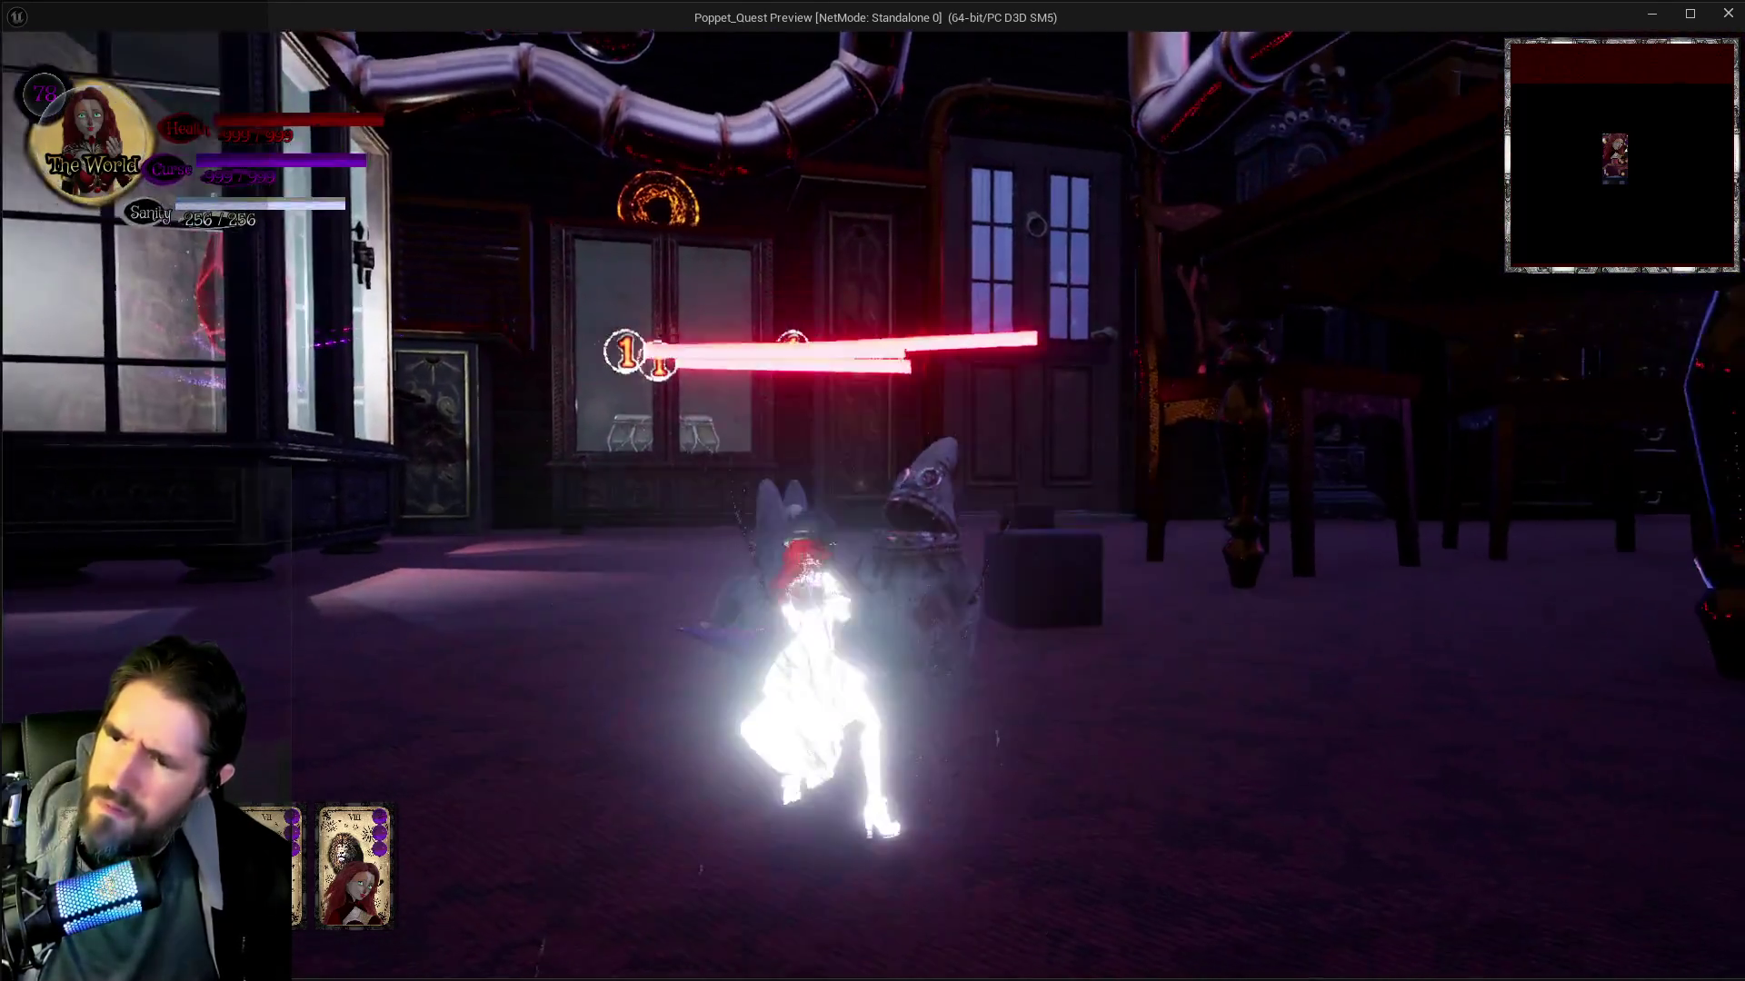
# Back in the editor, wrap the upper nodes in a comment titled 'Explode Attached Enemy'
pyautogui.press('Escape')
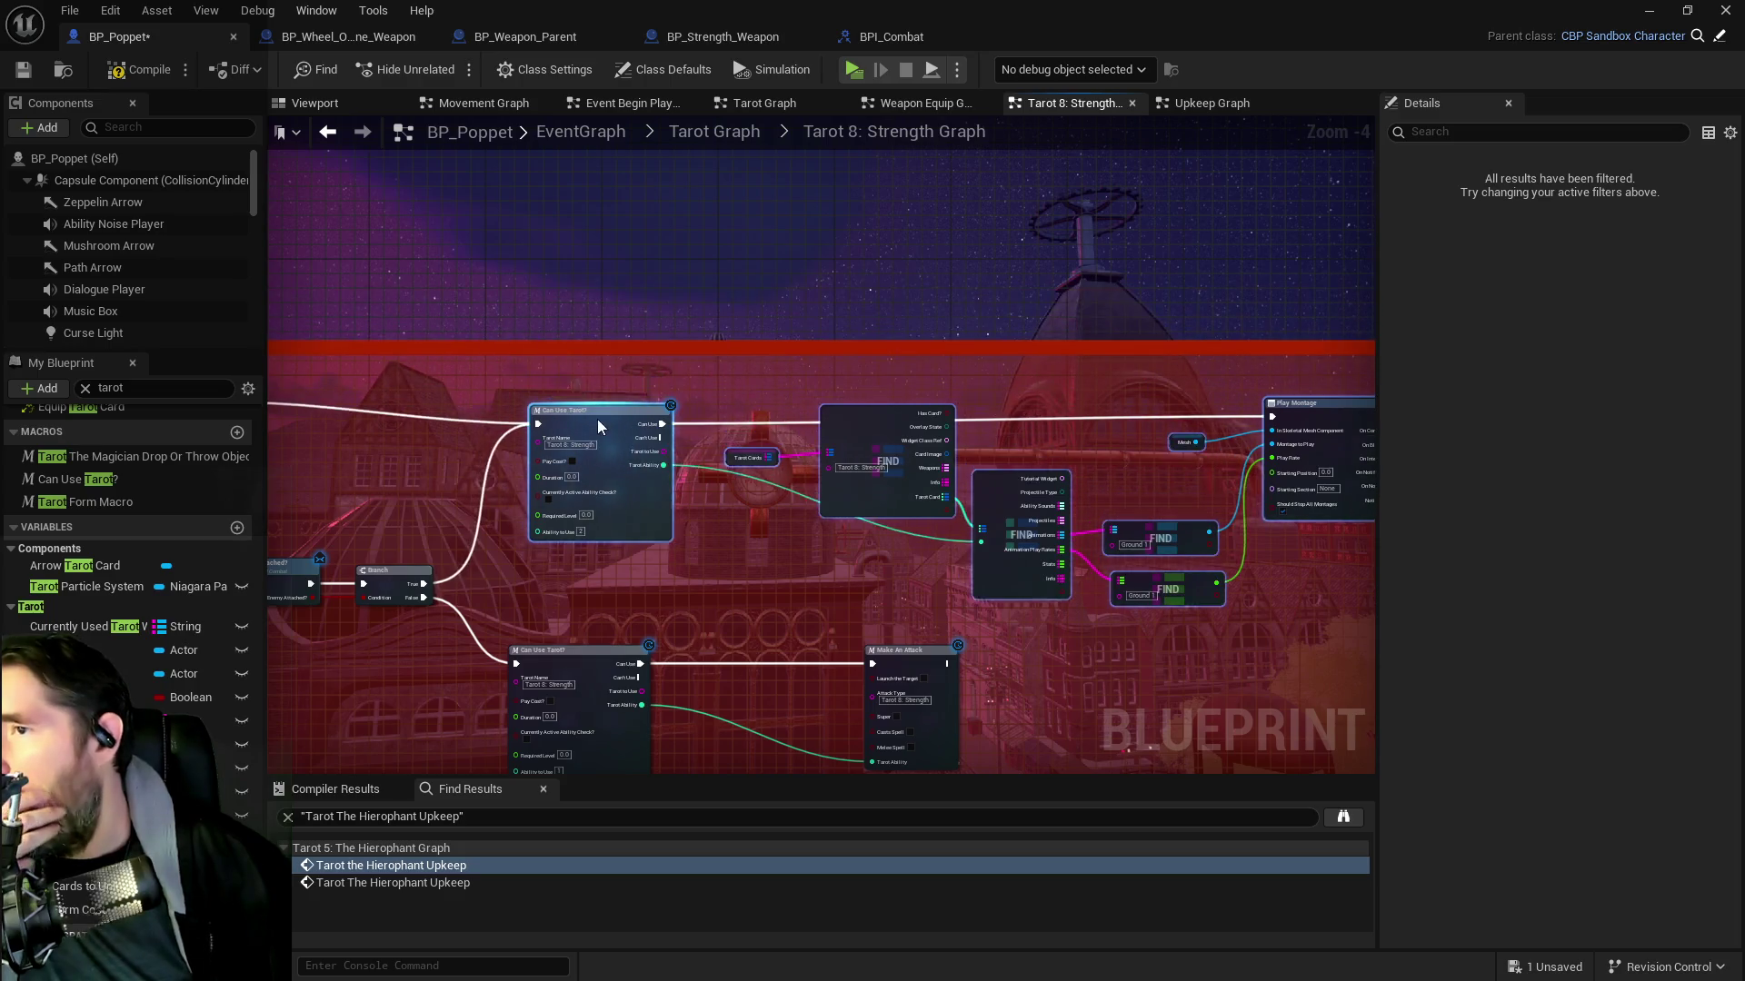
pyautogui.moveTo(482, 367); pyautogui.dragTo(422, 363)
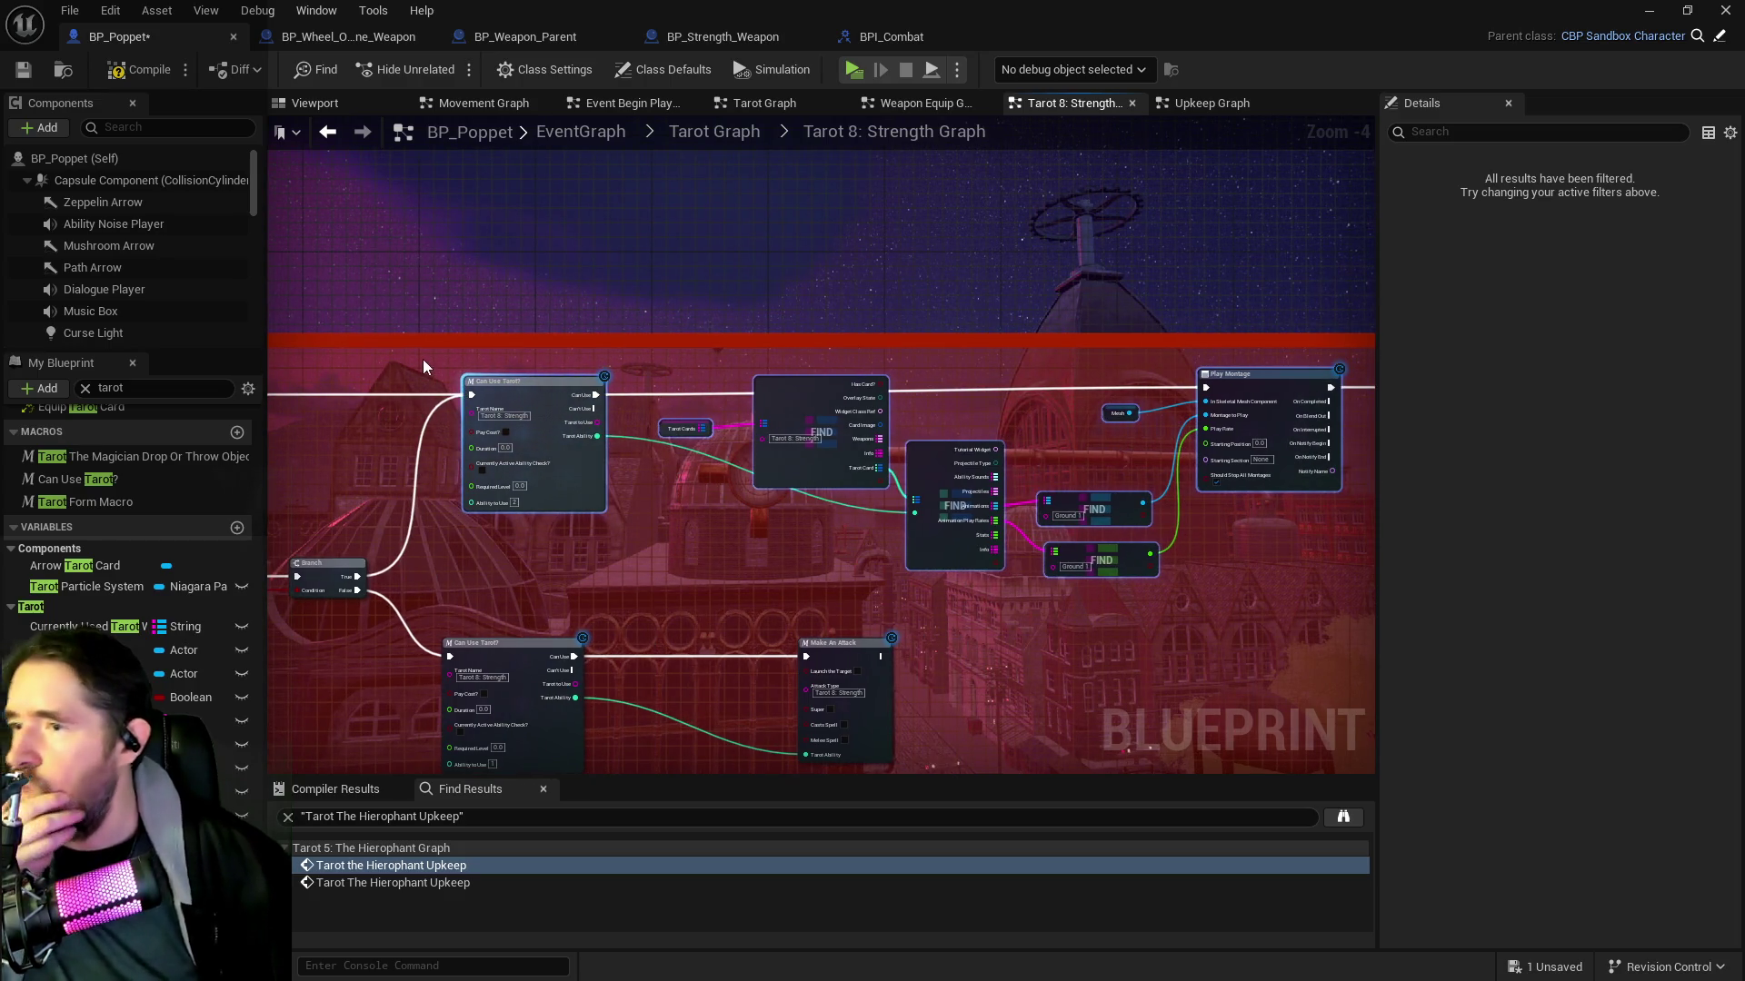
pyautogui.write('cE')
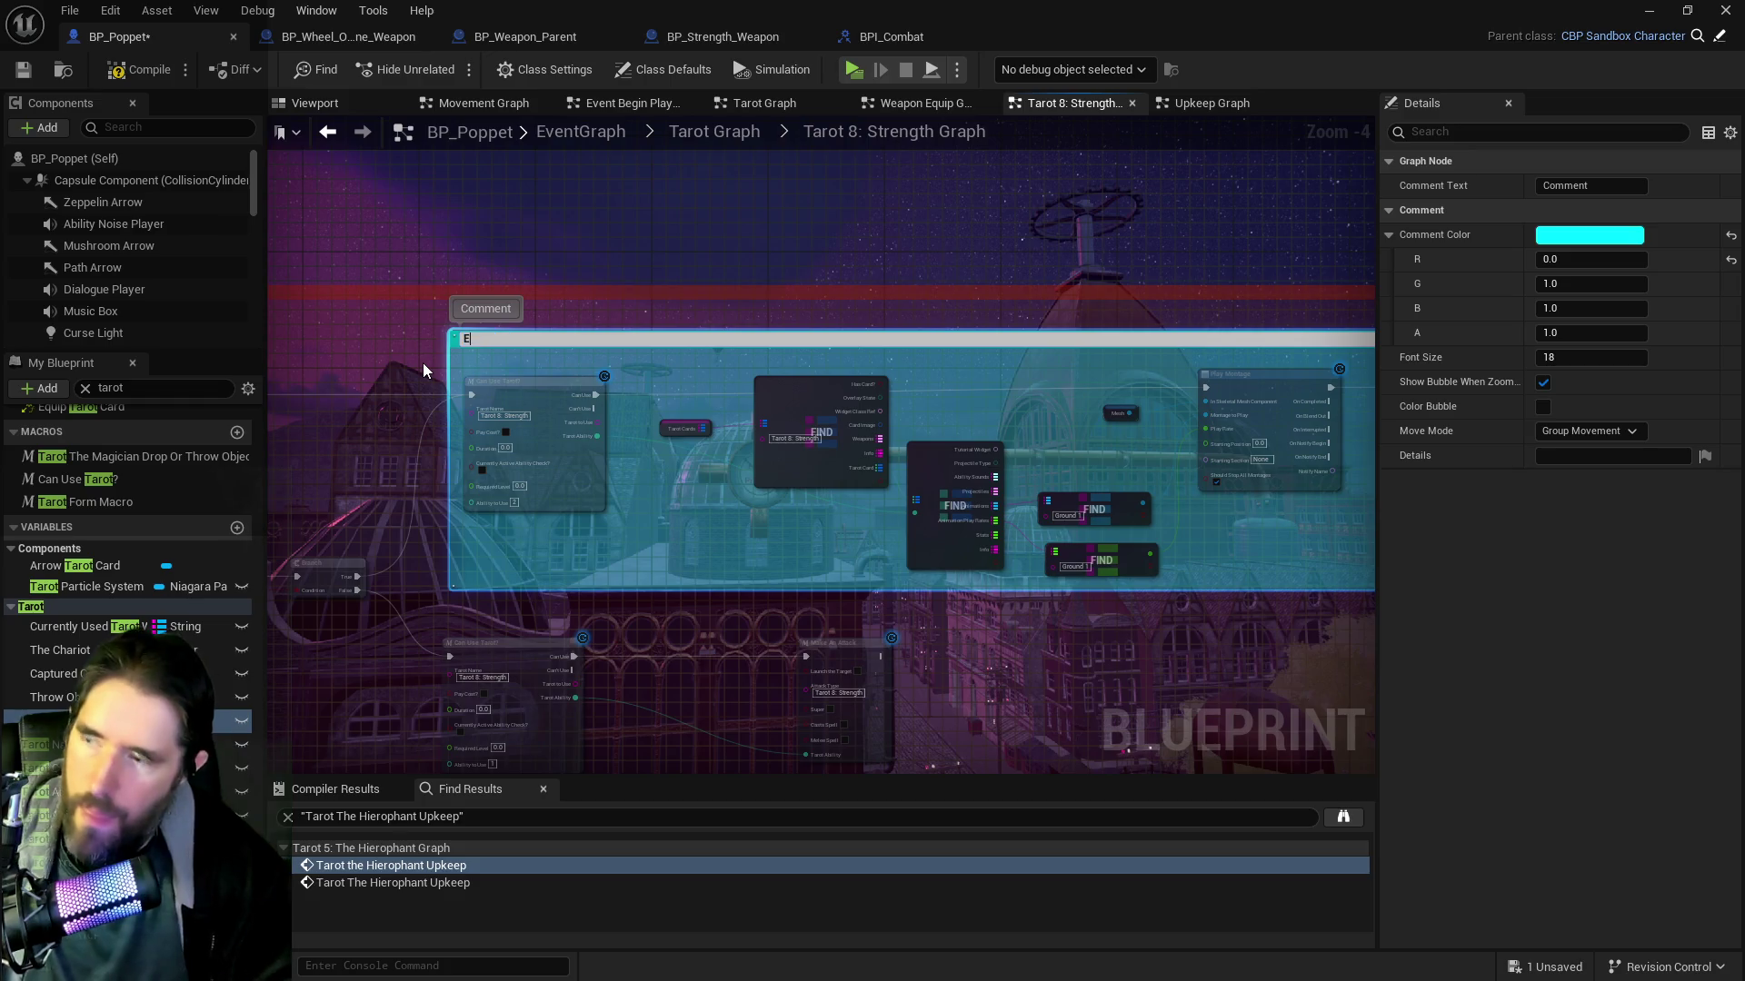
pyautogui.write('lode Attach')
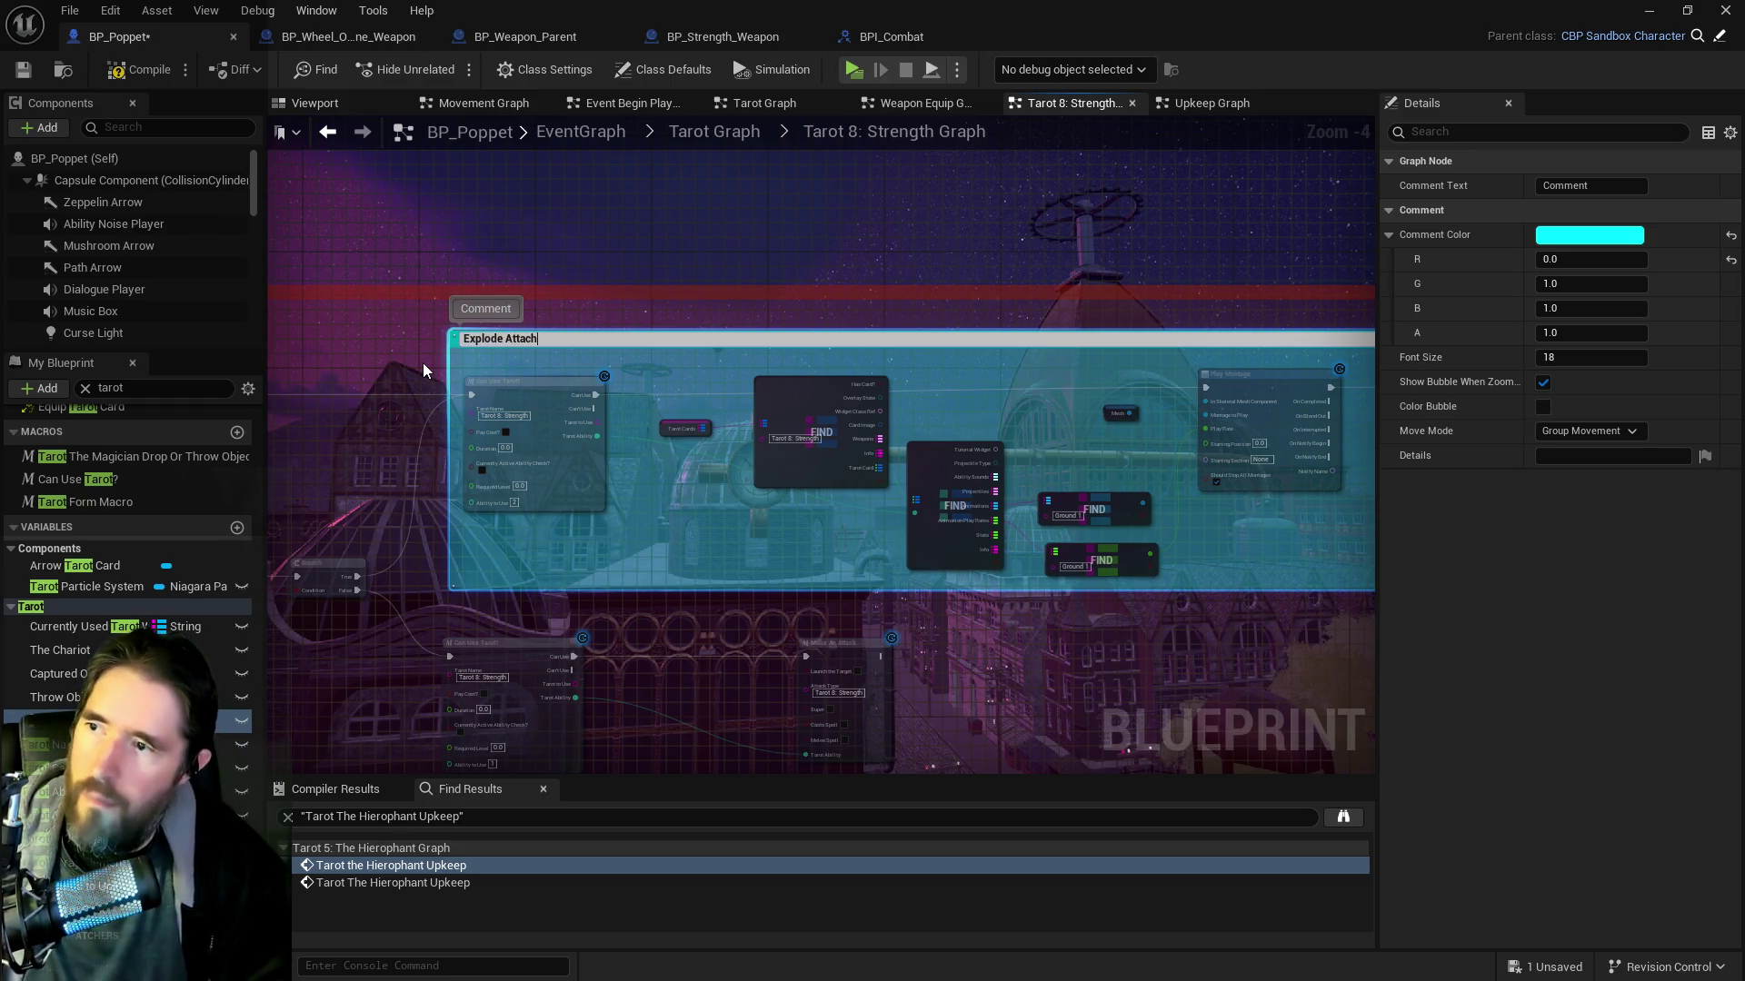
pyautogui.write('ed Enemy')
pyautogui.press('Return')
# Wrap the lower node pair in a 'Capture Enemy' comment and view the Switch on Int area
pyautogui.moveTo(399, 583)
pyautogui.mouseDown()
pyautogui.moveTo(419, 646)
pyautogui.moveTo(487, 526)
pyautogui.moveTo(1016, 668)
pyautogui.mouseUp()
pyautogui.press('c')
pyautogui.write('Capture E')
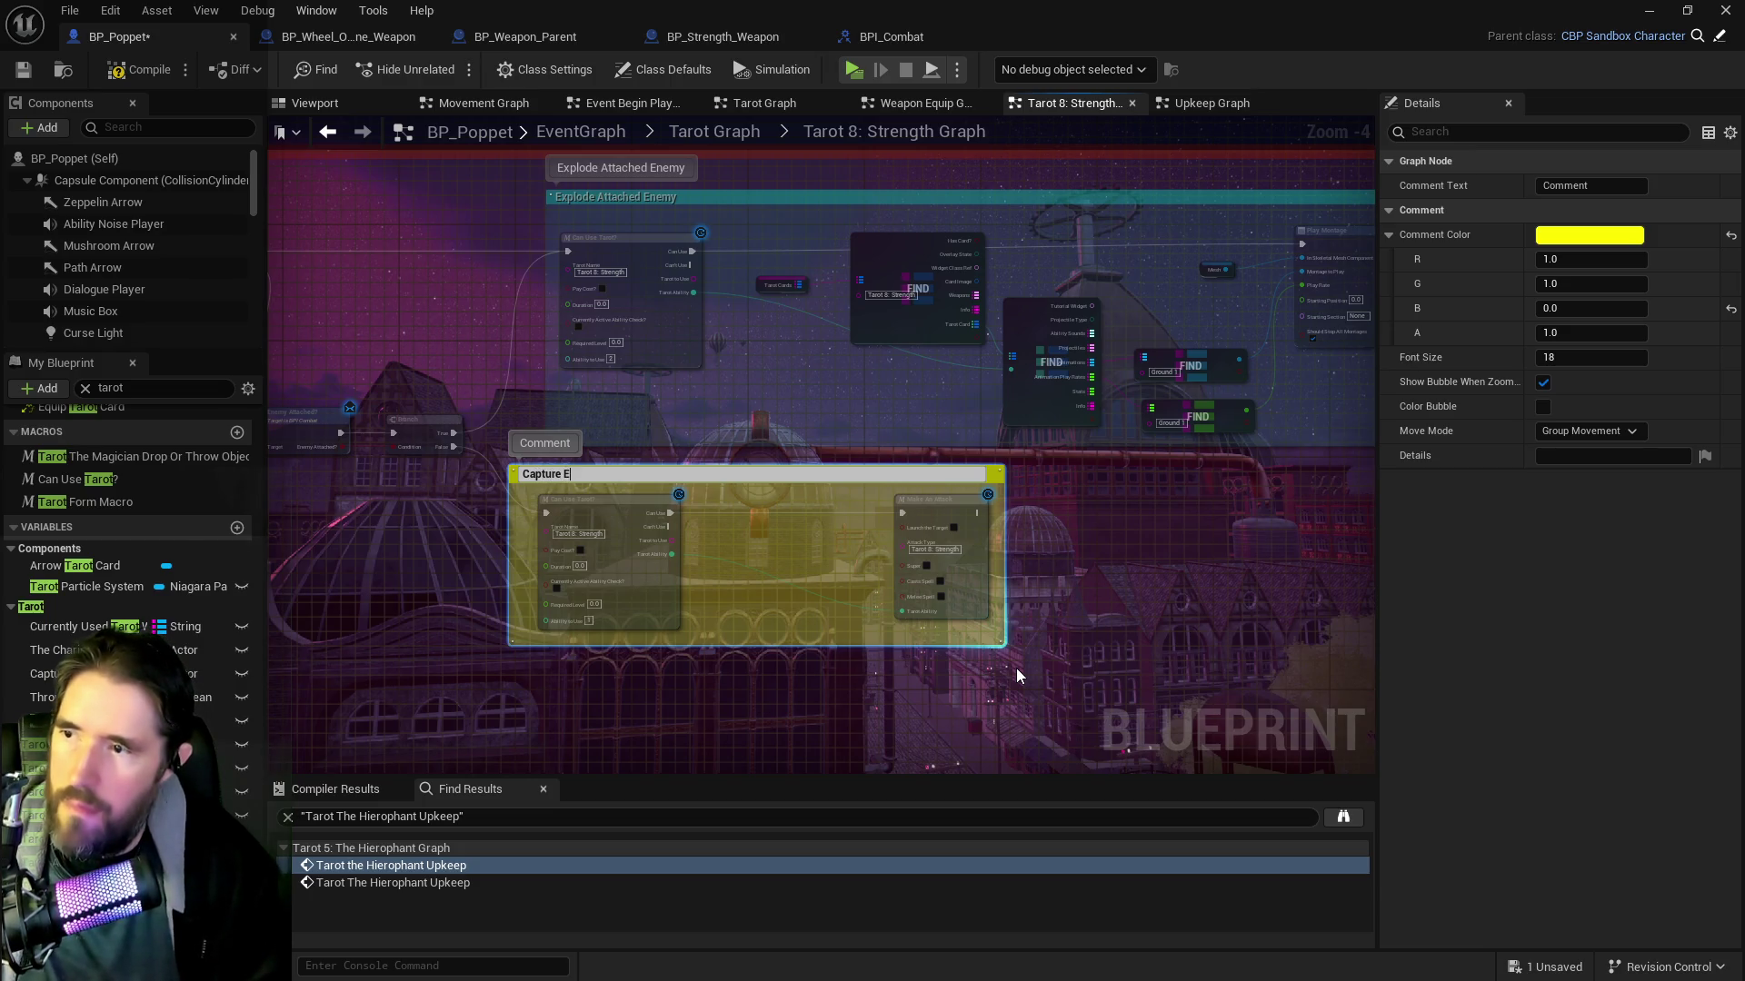
pyautogui.write('nemy')
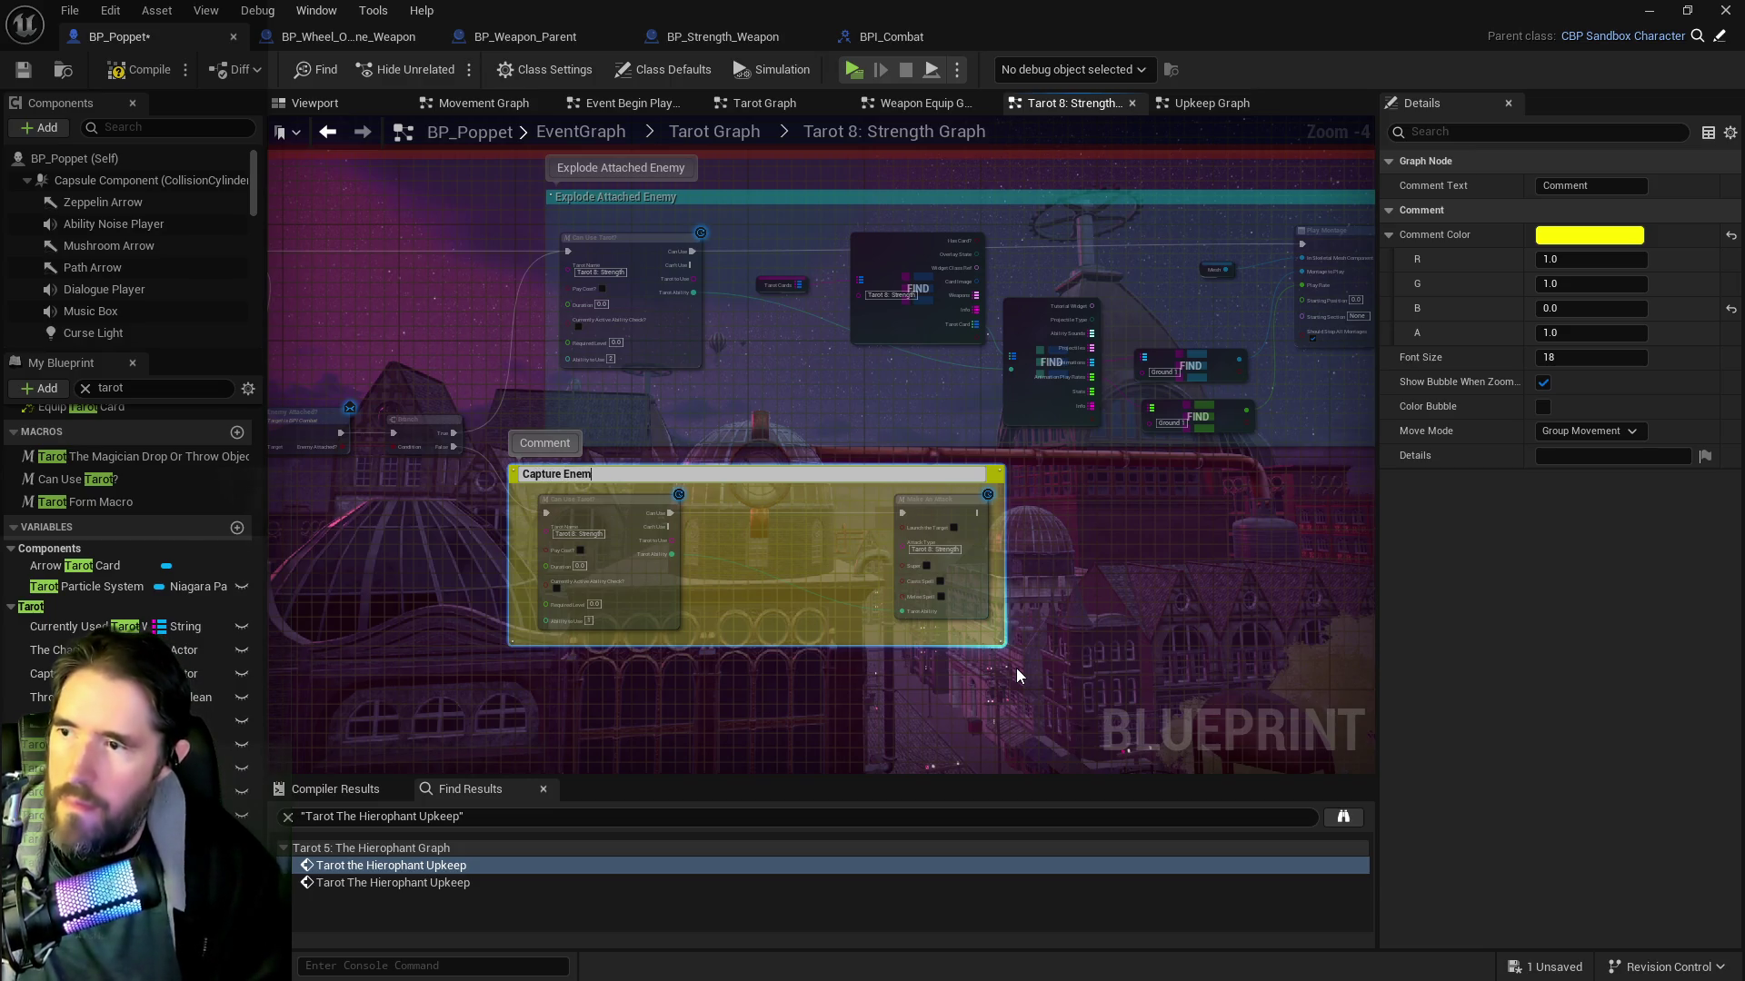
pyautogui.press('Return')
pyautogui.click(491, 678)
pyautogui.moveTo(491, 678)
pyautogui.mouseDown()
pyautogui.moveTo(460, 651)
pyautogui.moveTo(760, 609)
pyautogui.moveTo(942, 711)
pyautogui.moveTo(591, 518)
pyautogui.moveTo(475, 509)
pyautogui.mouseUp()
pyautogui.scroll(-2, 474, 509)
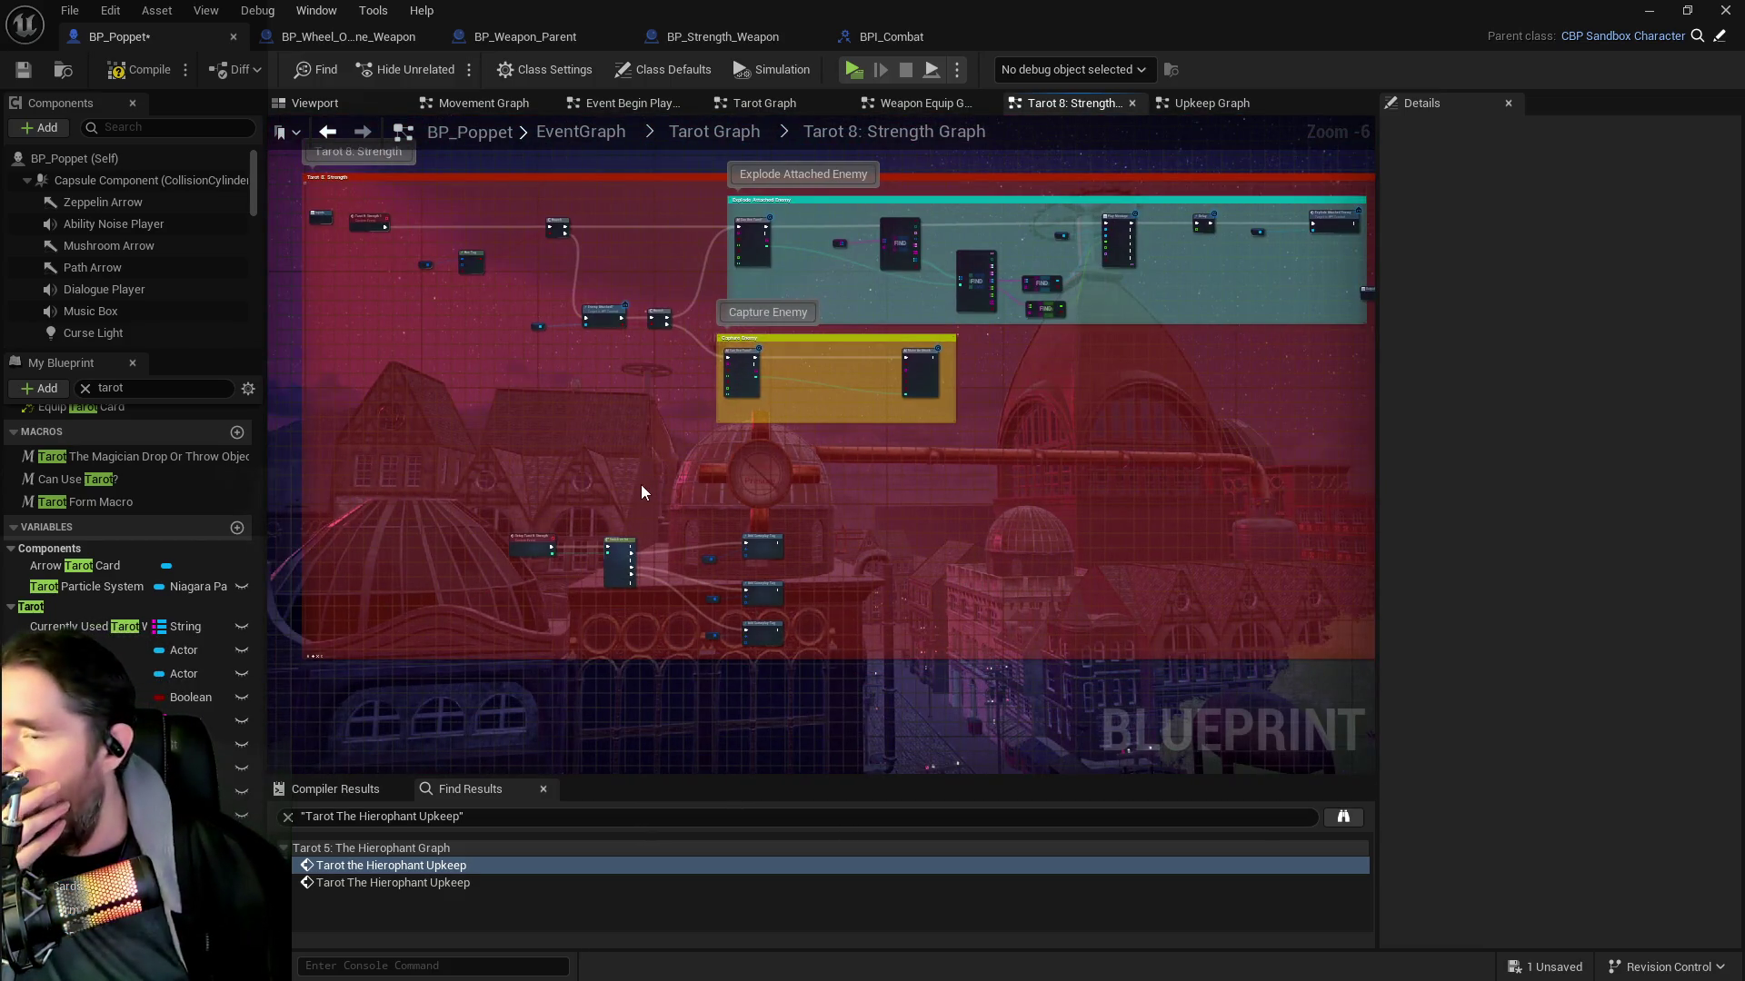
pyautogui.scroll(2, 604, 509)
pyautogui.moveTo(1006, 582); pyautogui.dragTo(995, 501)
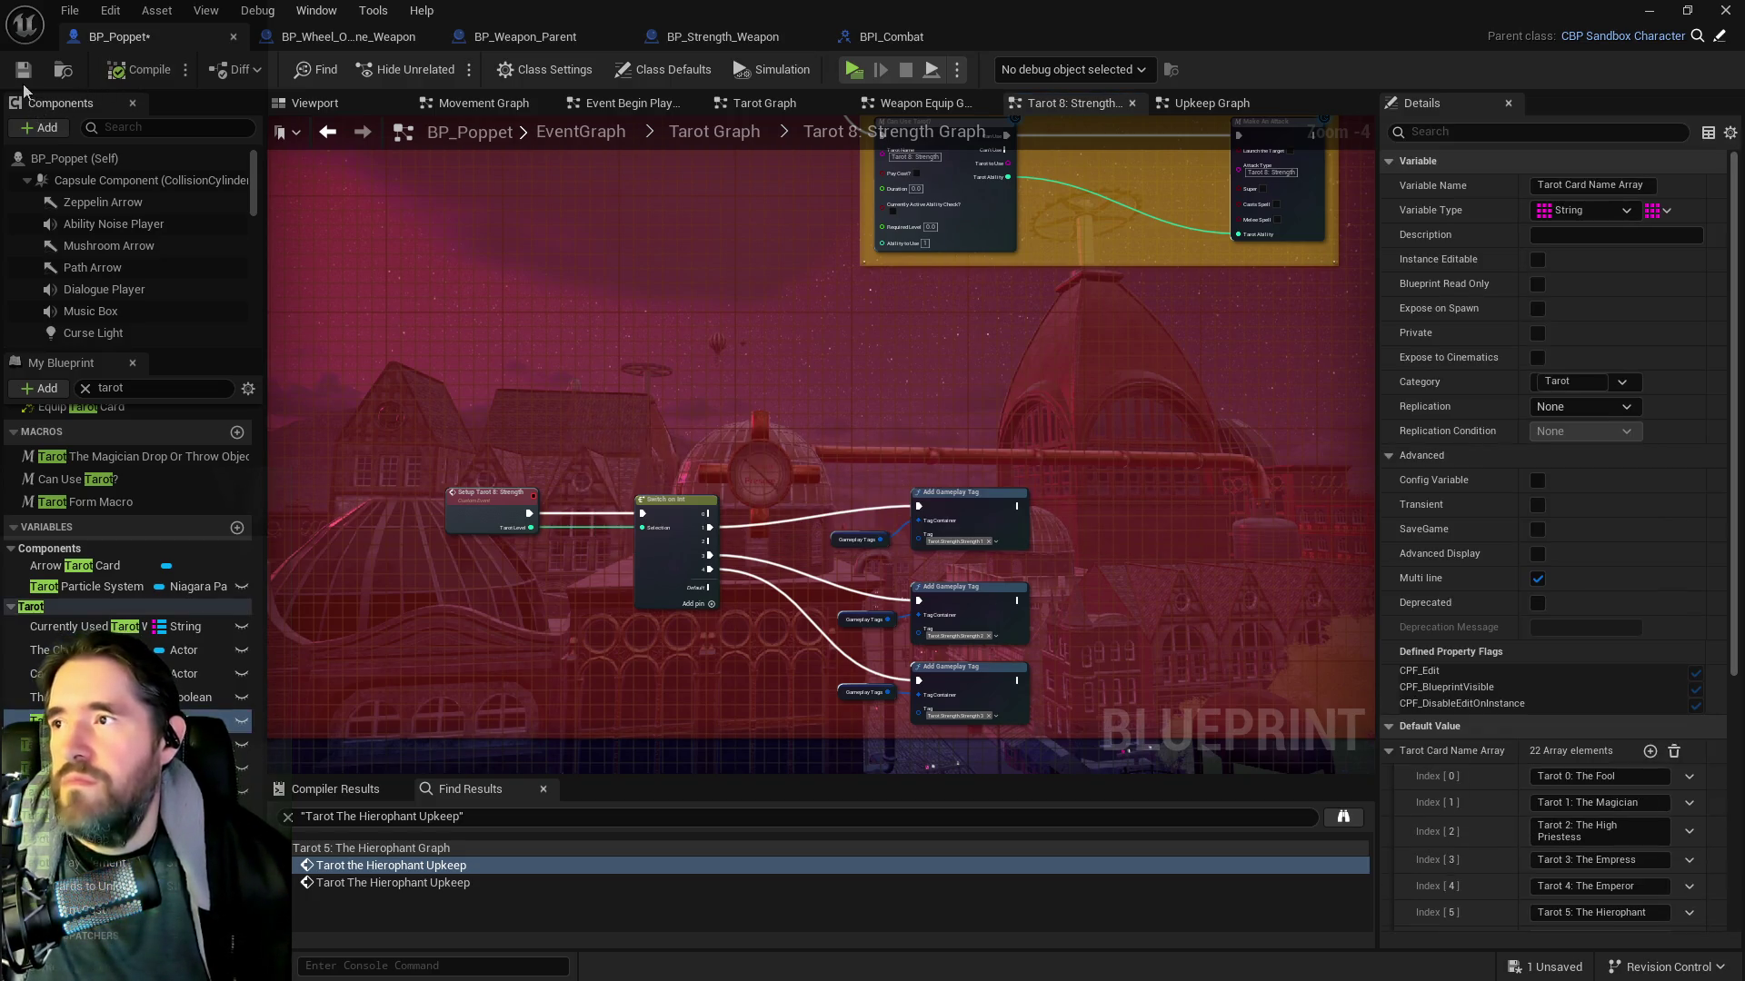
# Save BP_Poppet and return to the Tarot Graph
pyautogui.hotkey('ctrl', 's')
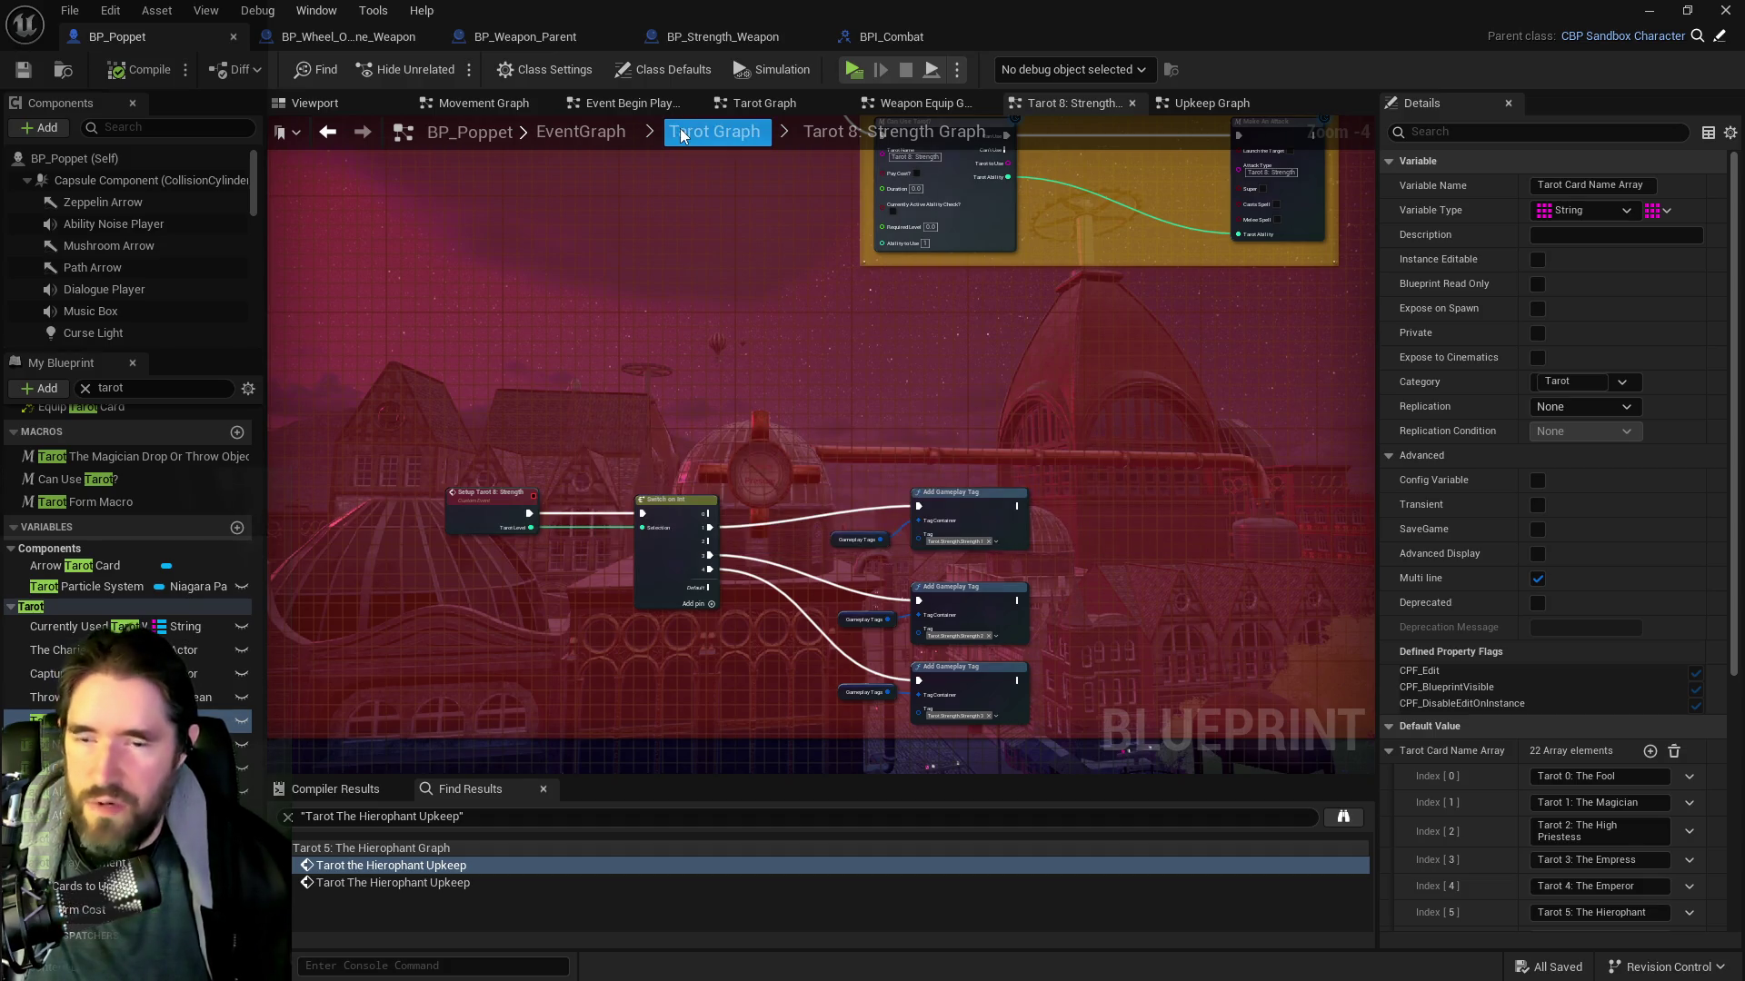
pyautogui.click(682, 134)
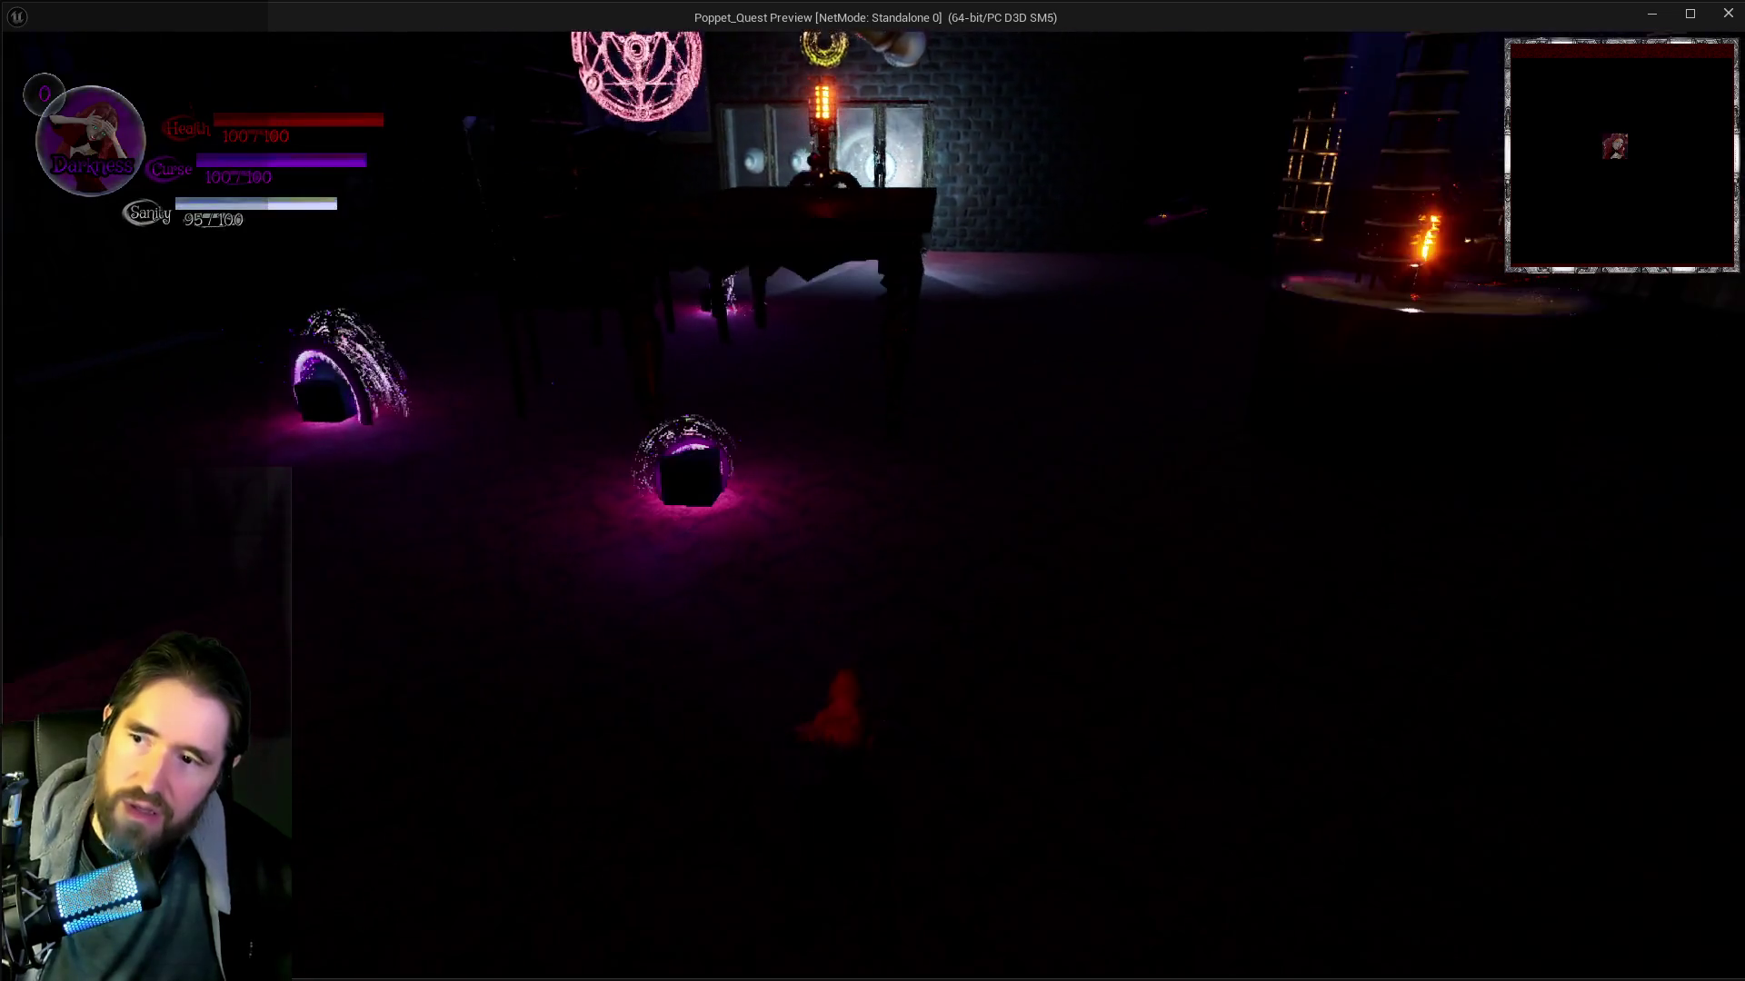
# Check the tarot card collection in the inventory screen, then resume play
pyautogui.press('i')
pyautogui.press('i')
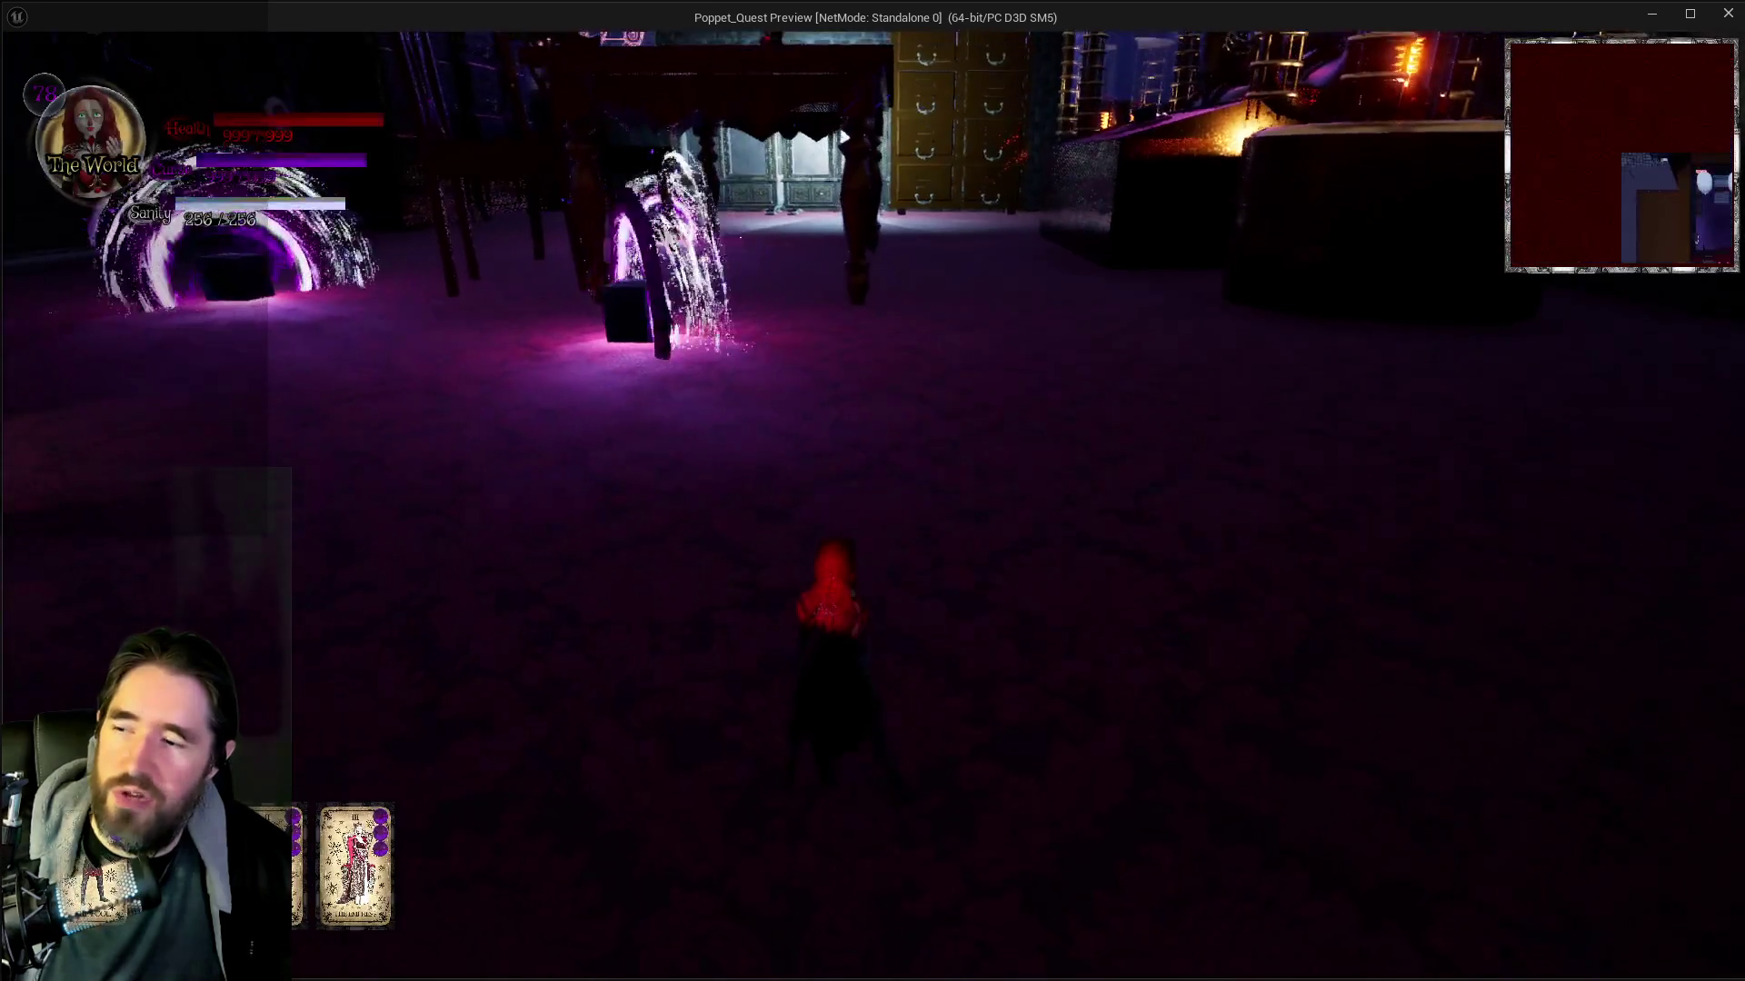
pyautogui.press('i')
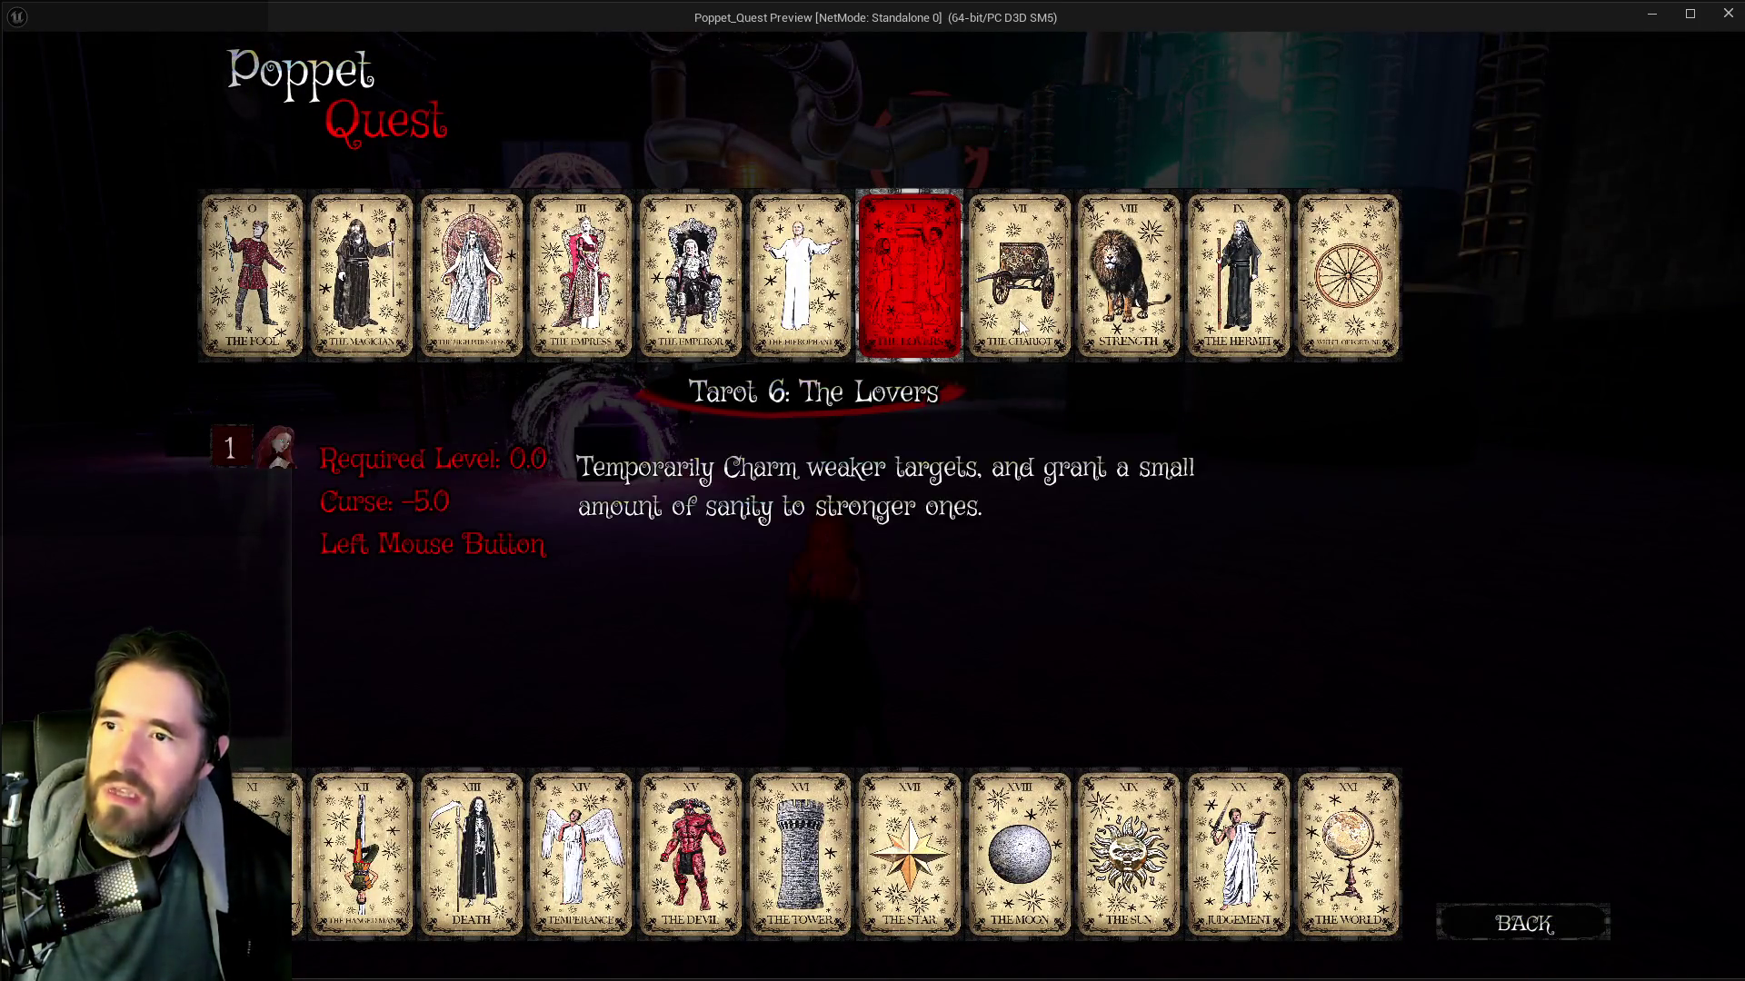
pyautogui.press('i')
# Run in and fight the puppet enemies, knocking one down with a fiery burst
pyautogui.press('w')
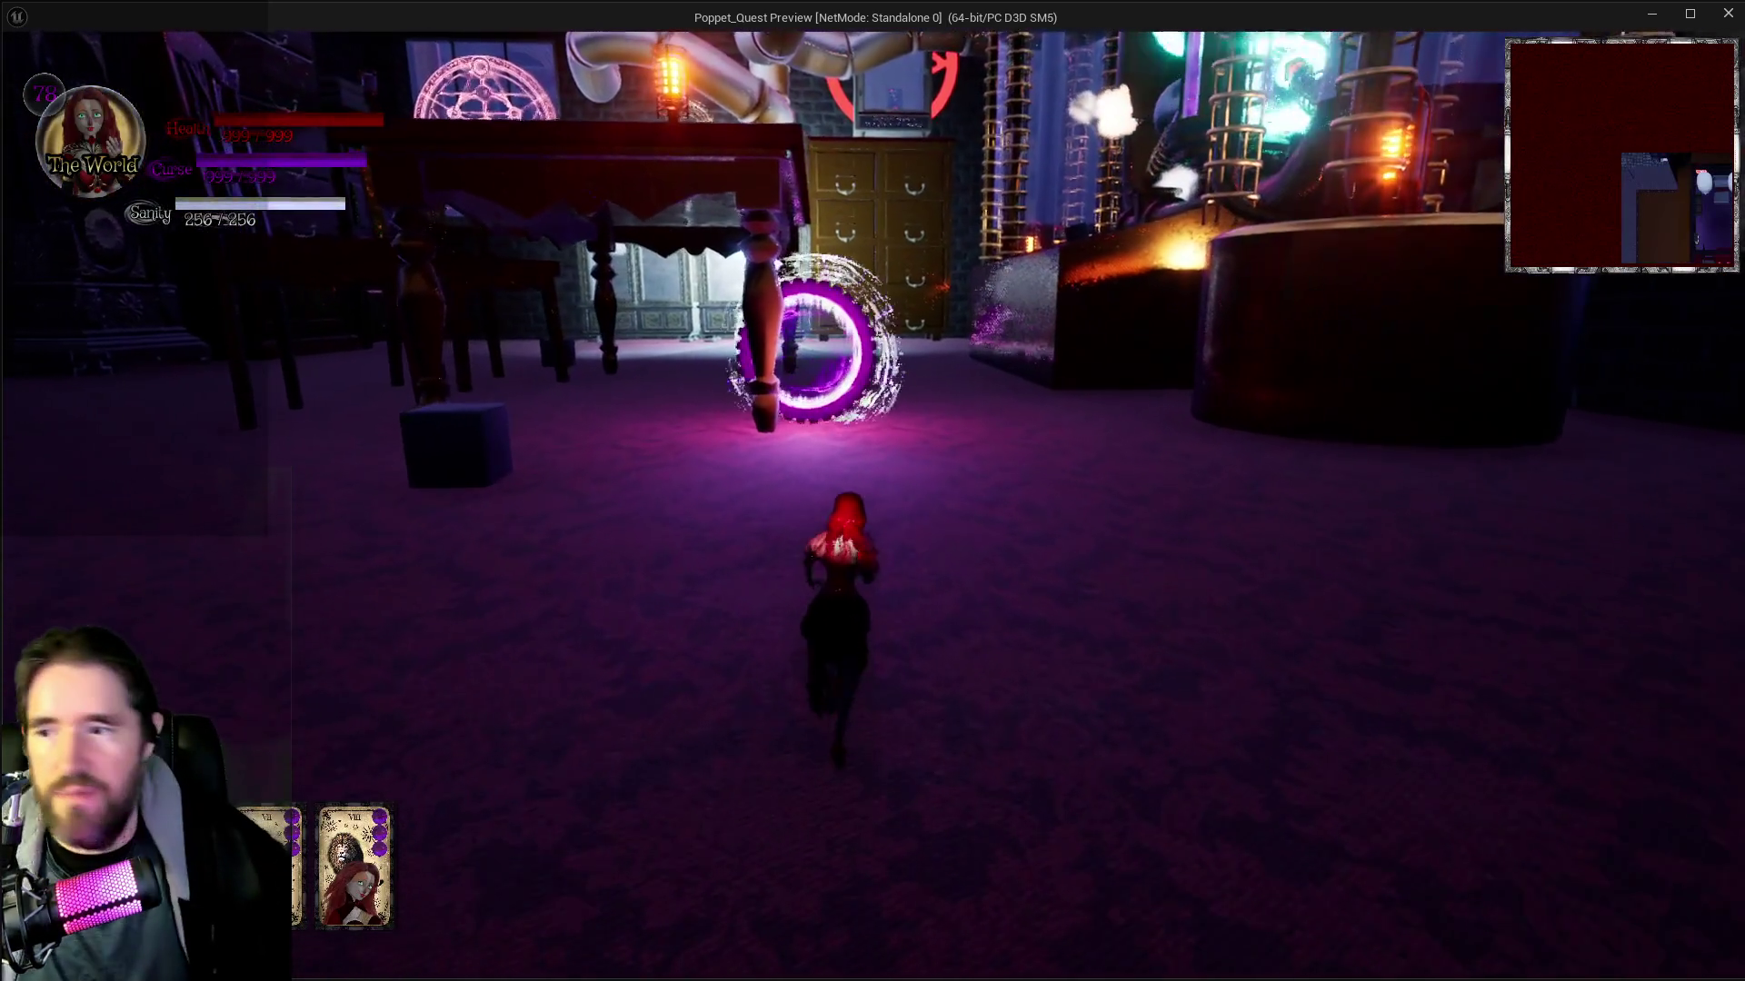
pyautogui.press('w')
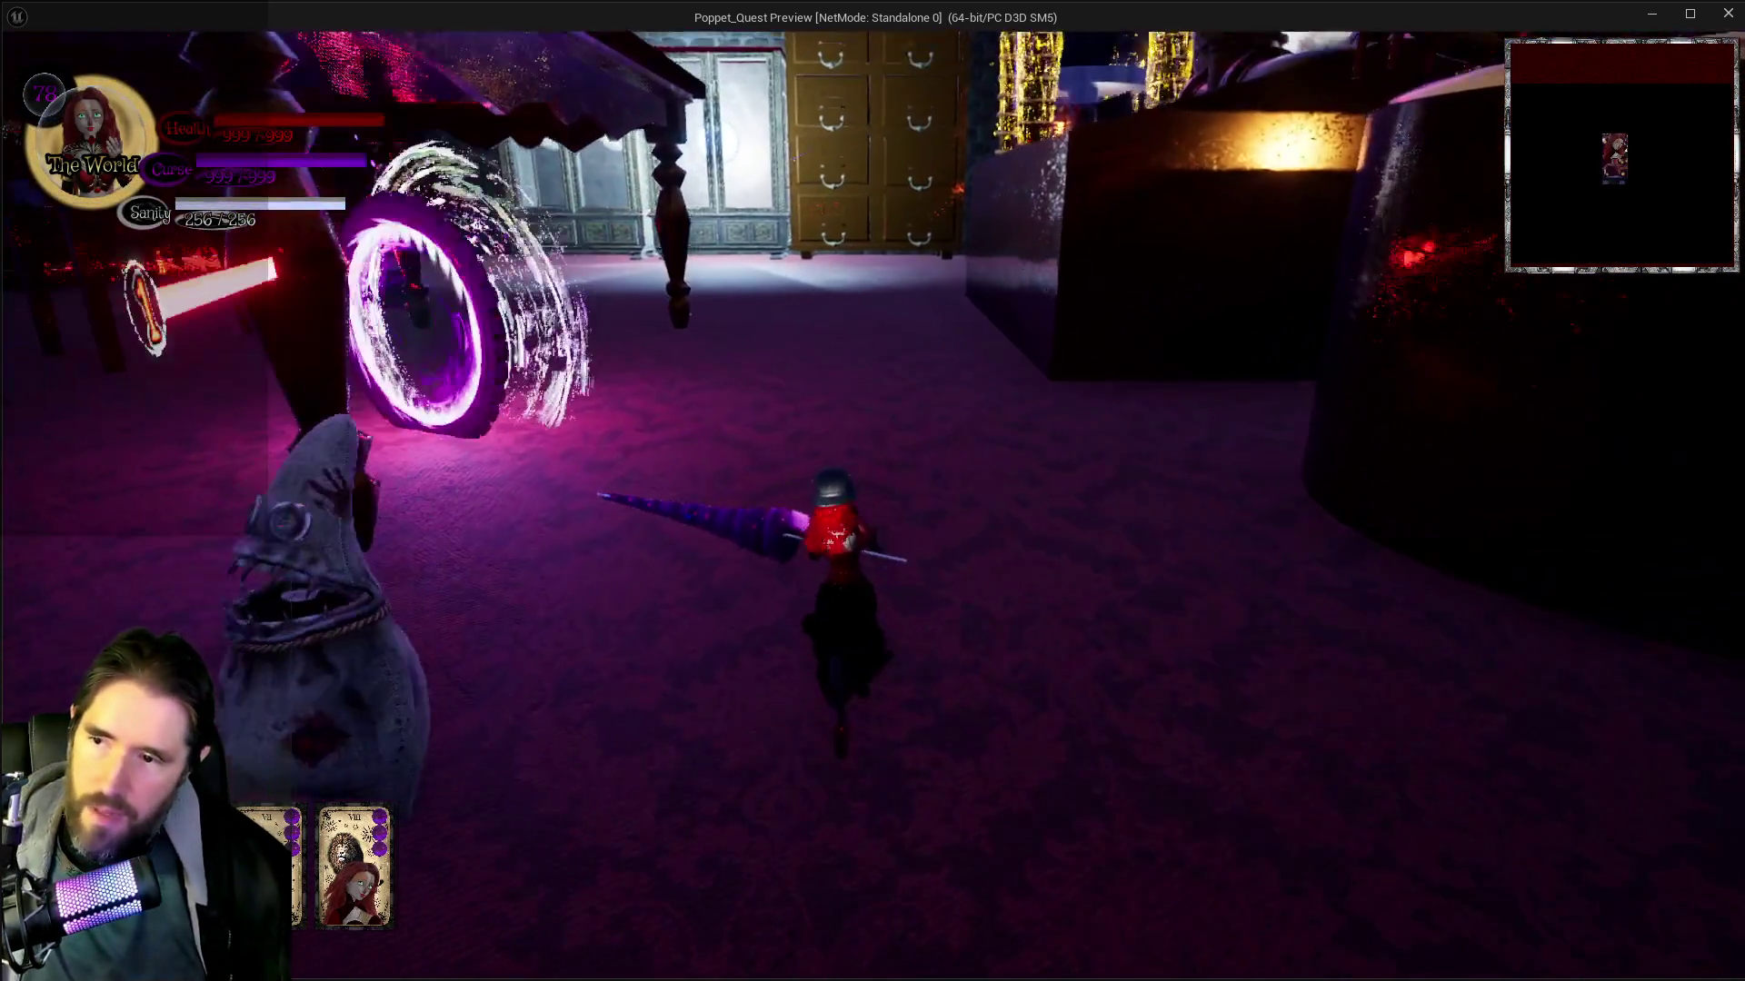
pyautogui.press('w')
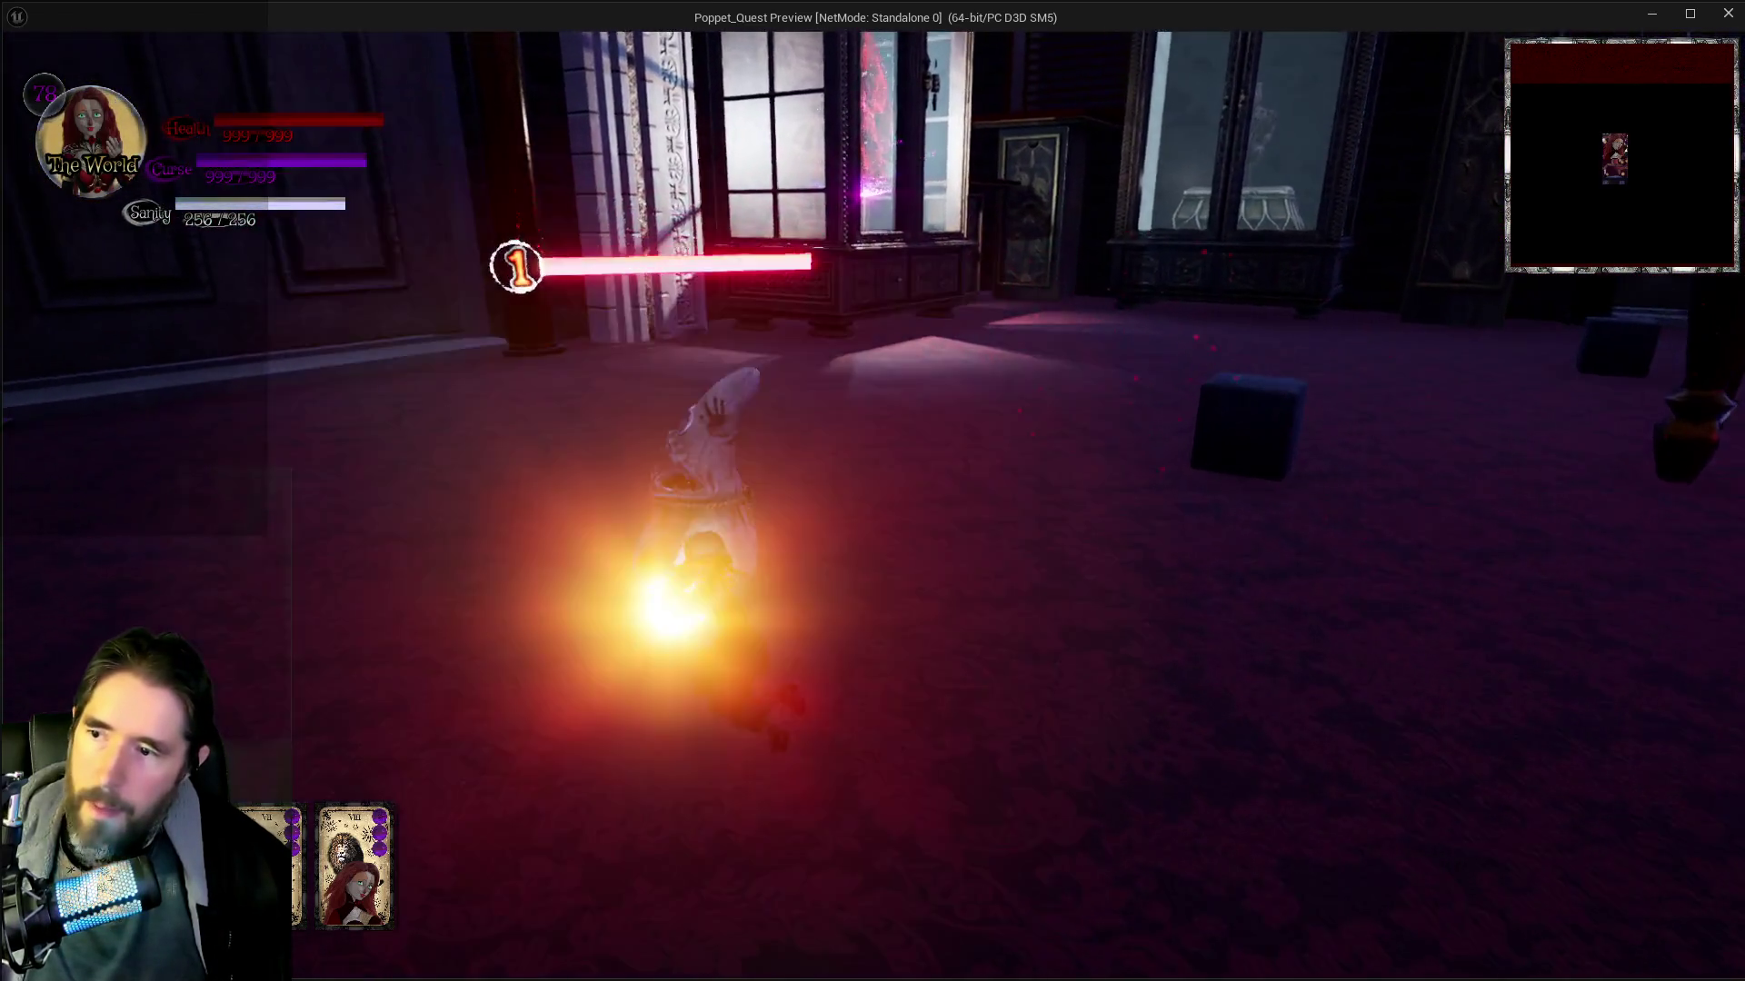
pyautogui.press('w')
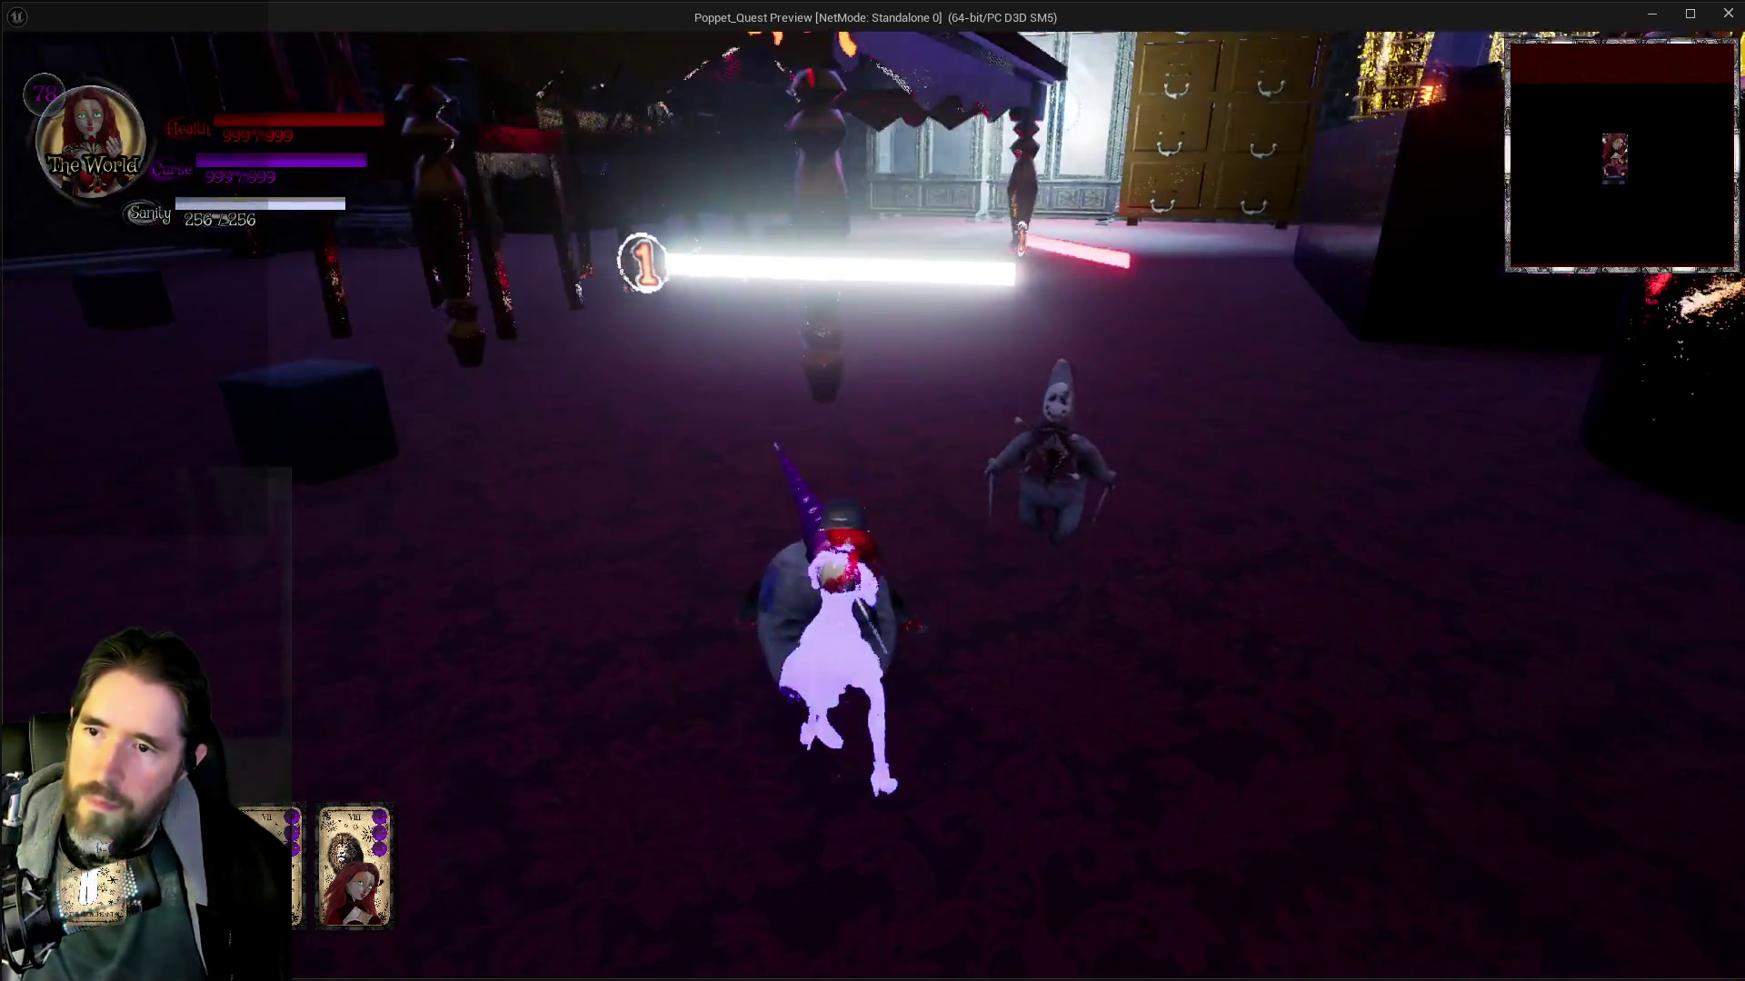
pyautogui.press('w')
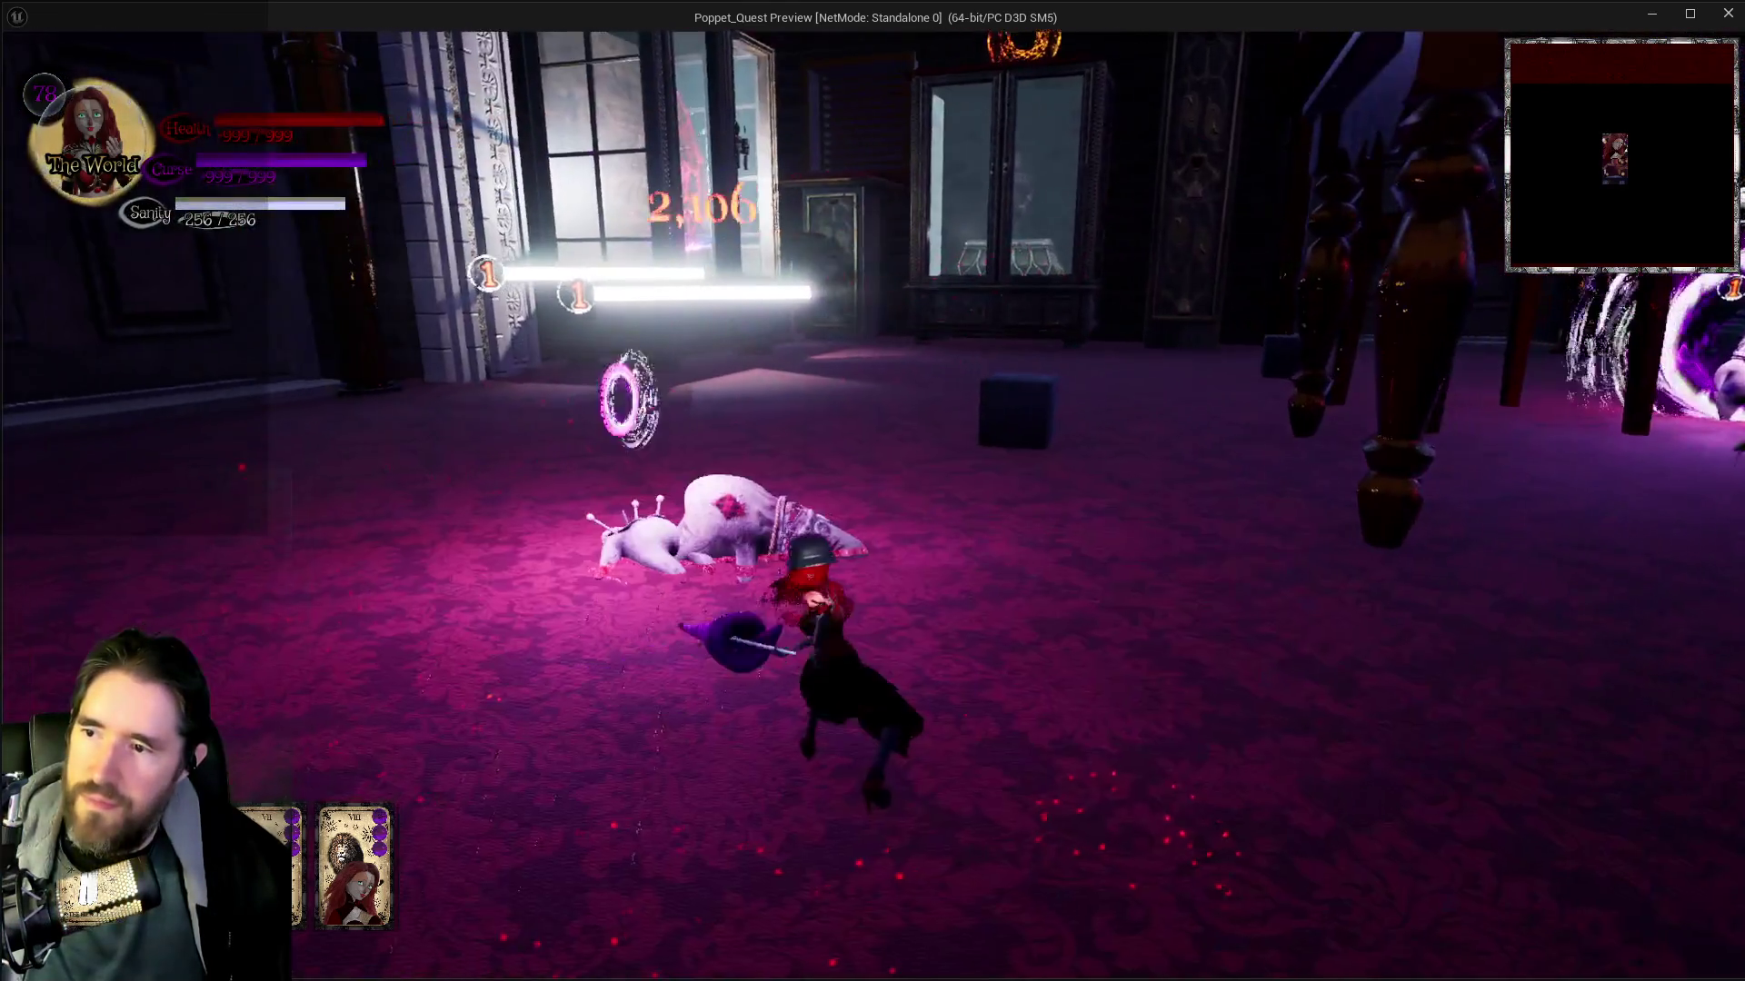
pyautogui.press('w')
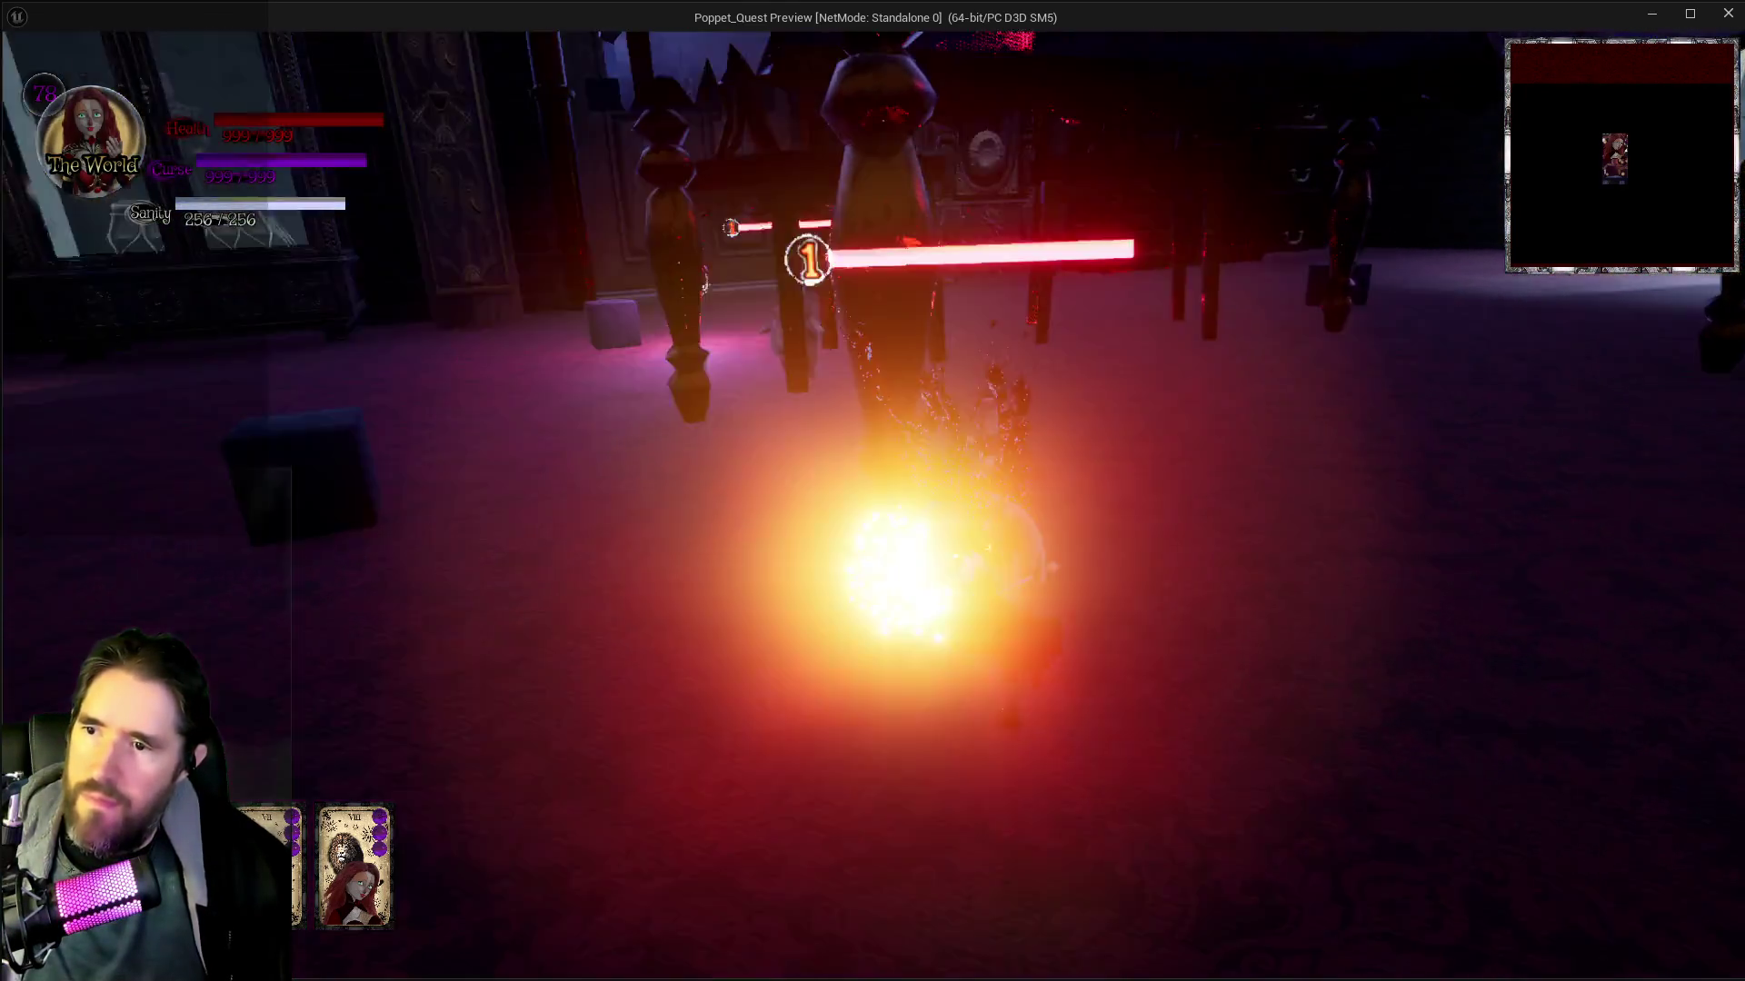
pyautogui.press('w')
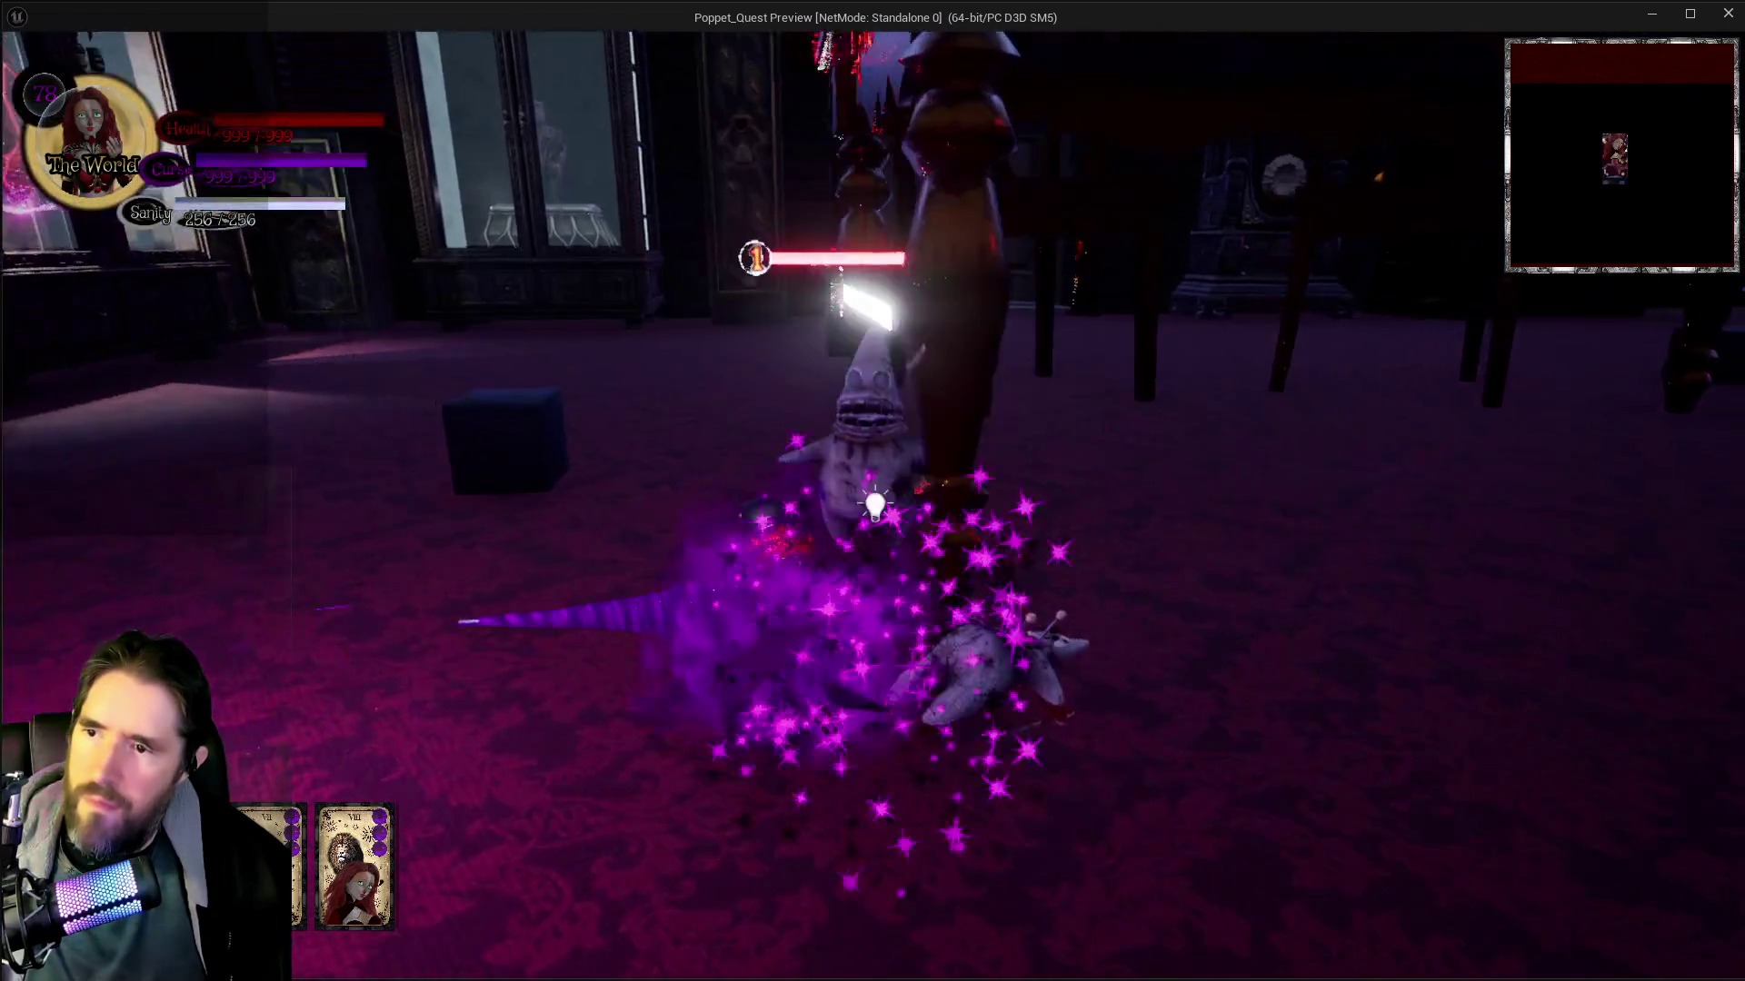
pyautogui.press('w')
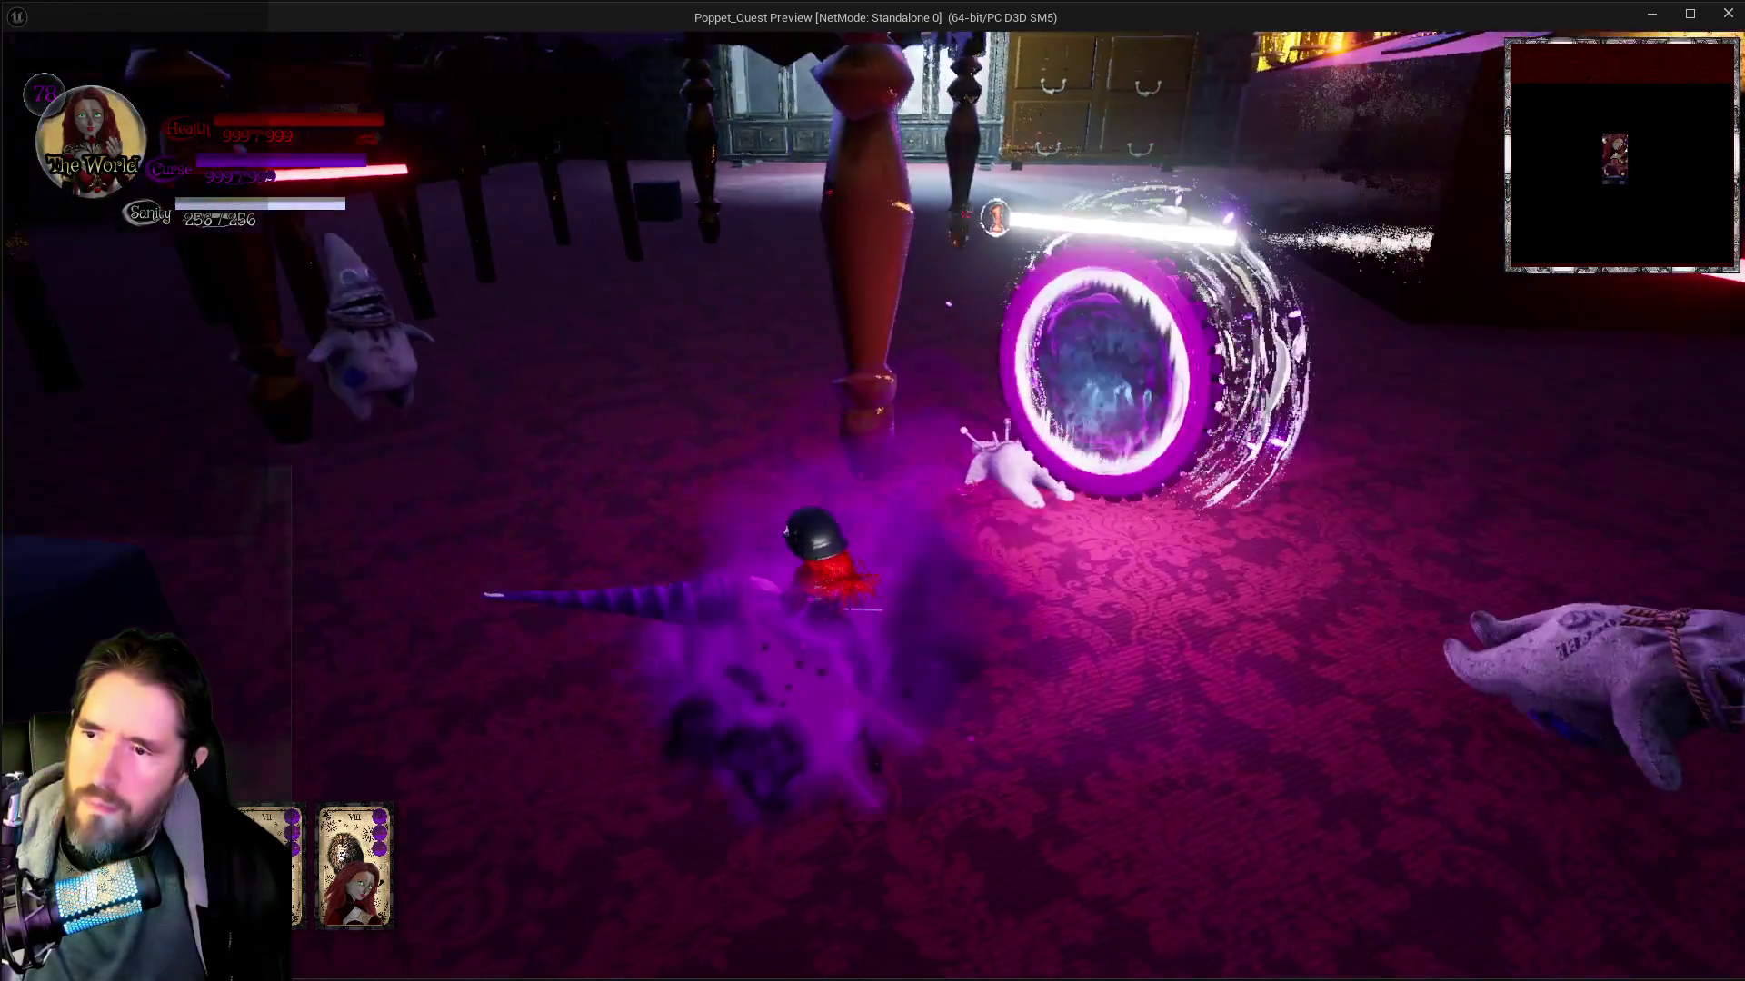
pyautogui.press('w')
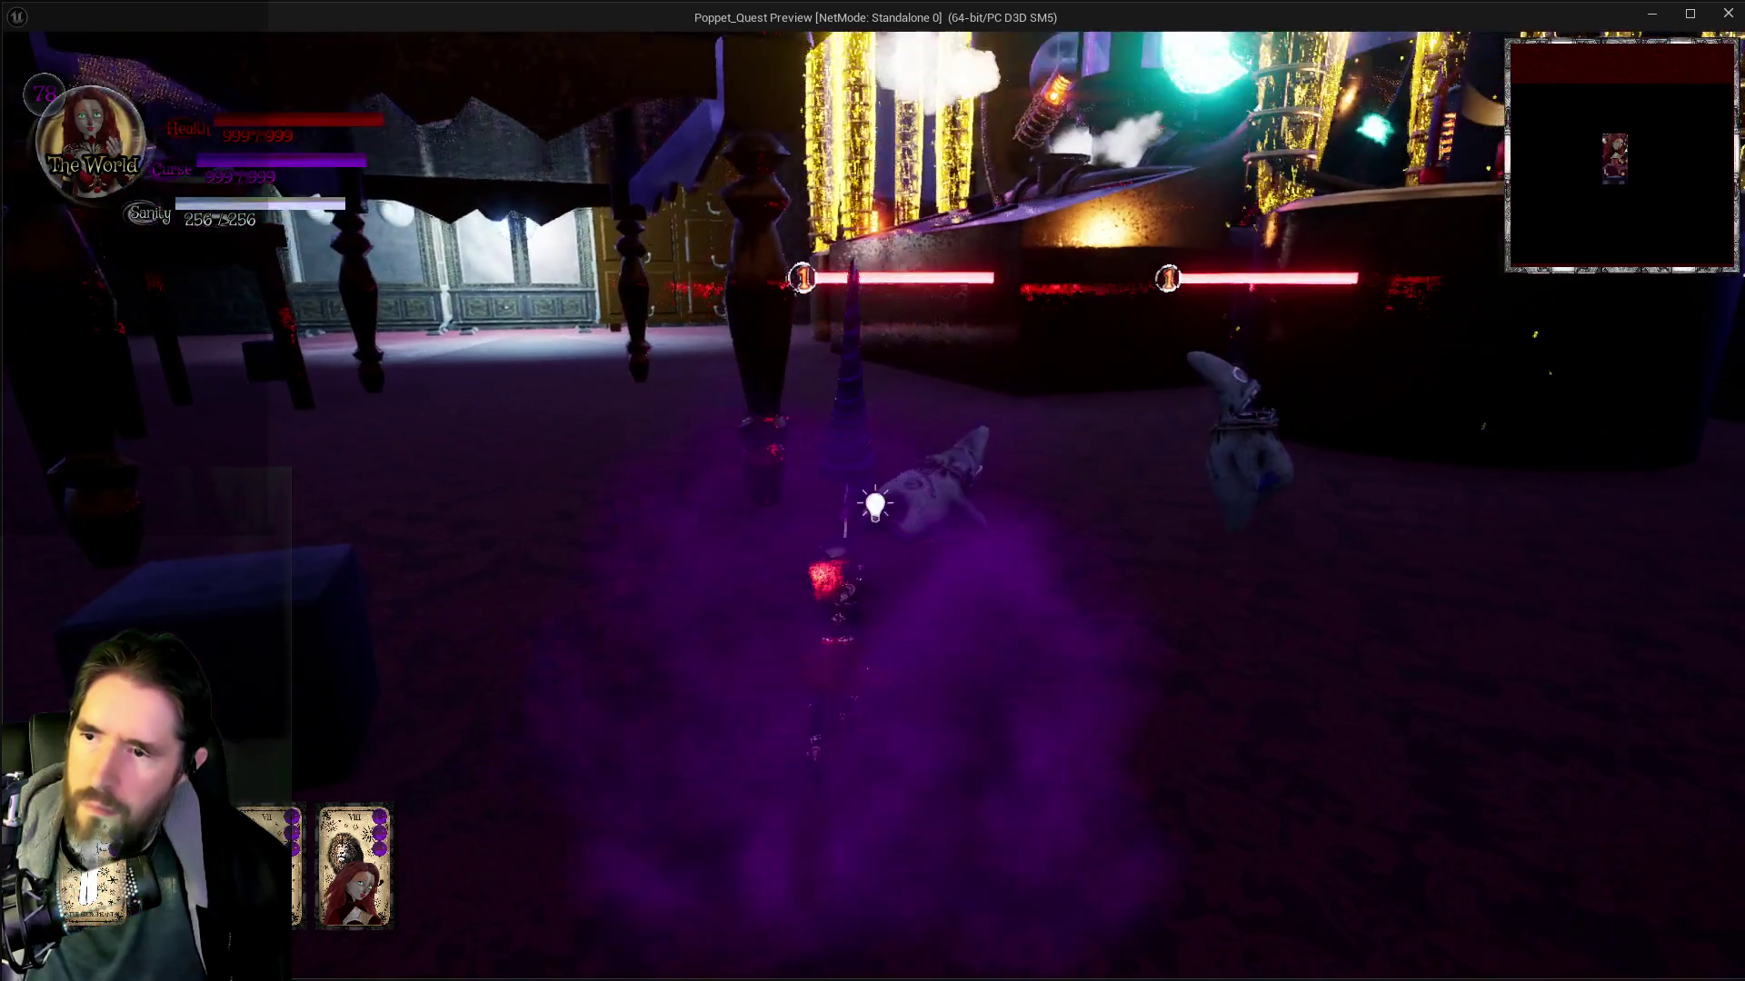
pyautogui.press('w')
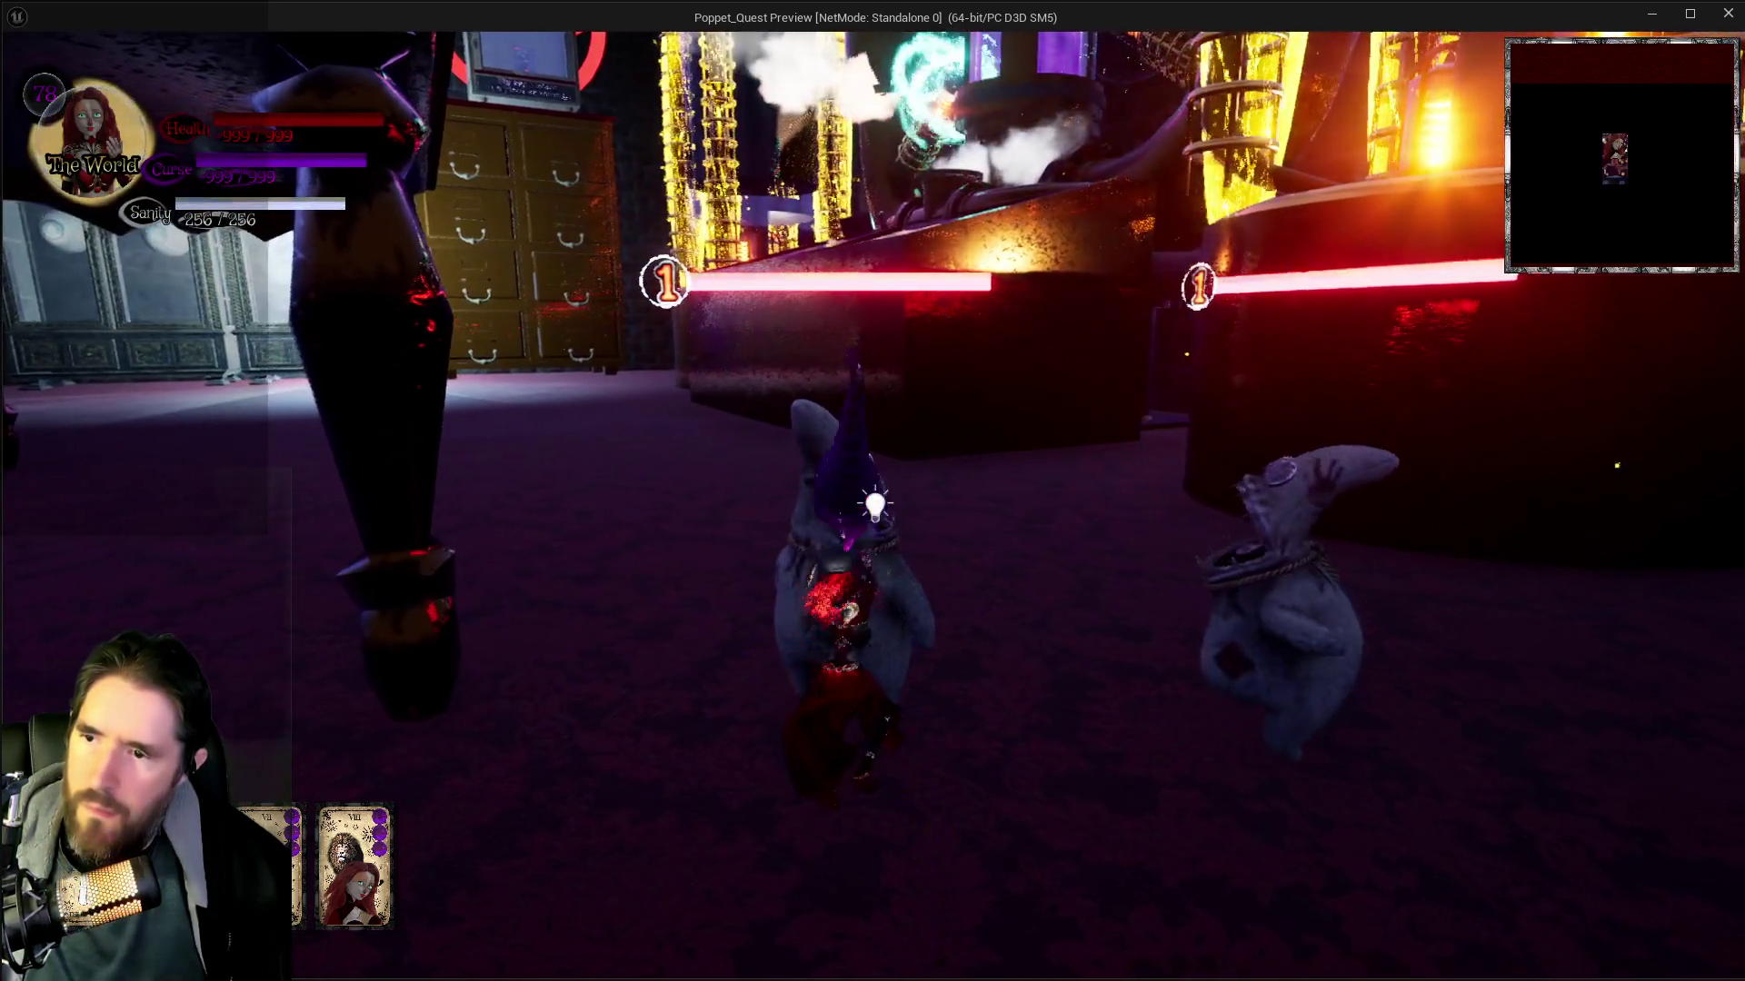
pyautogui.press('w')
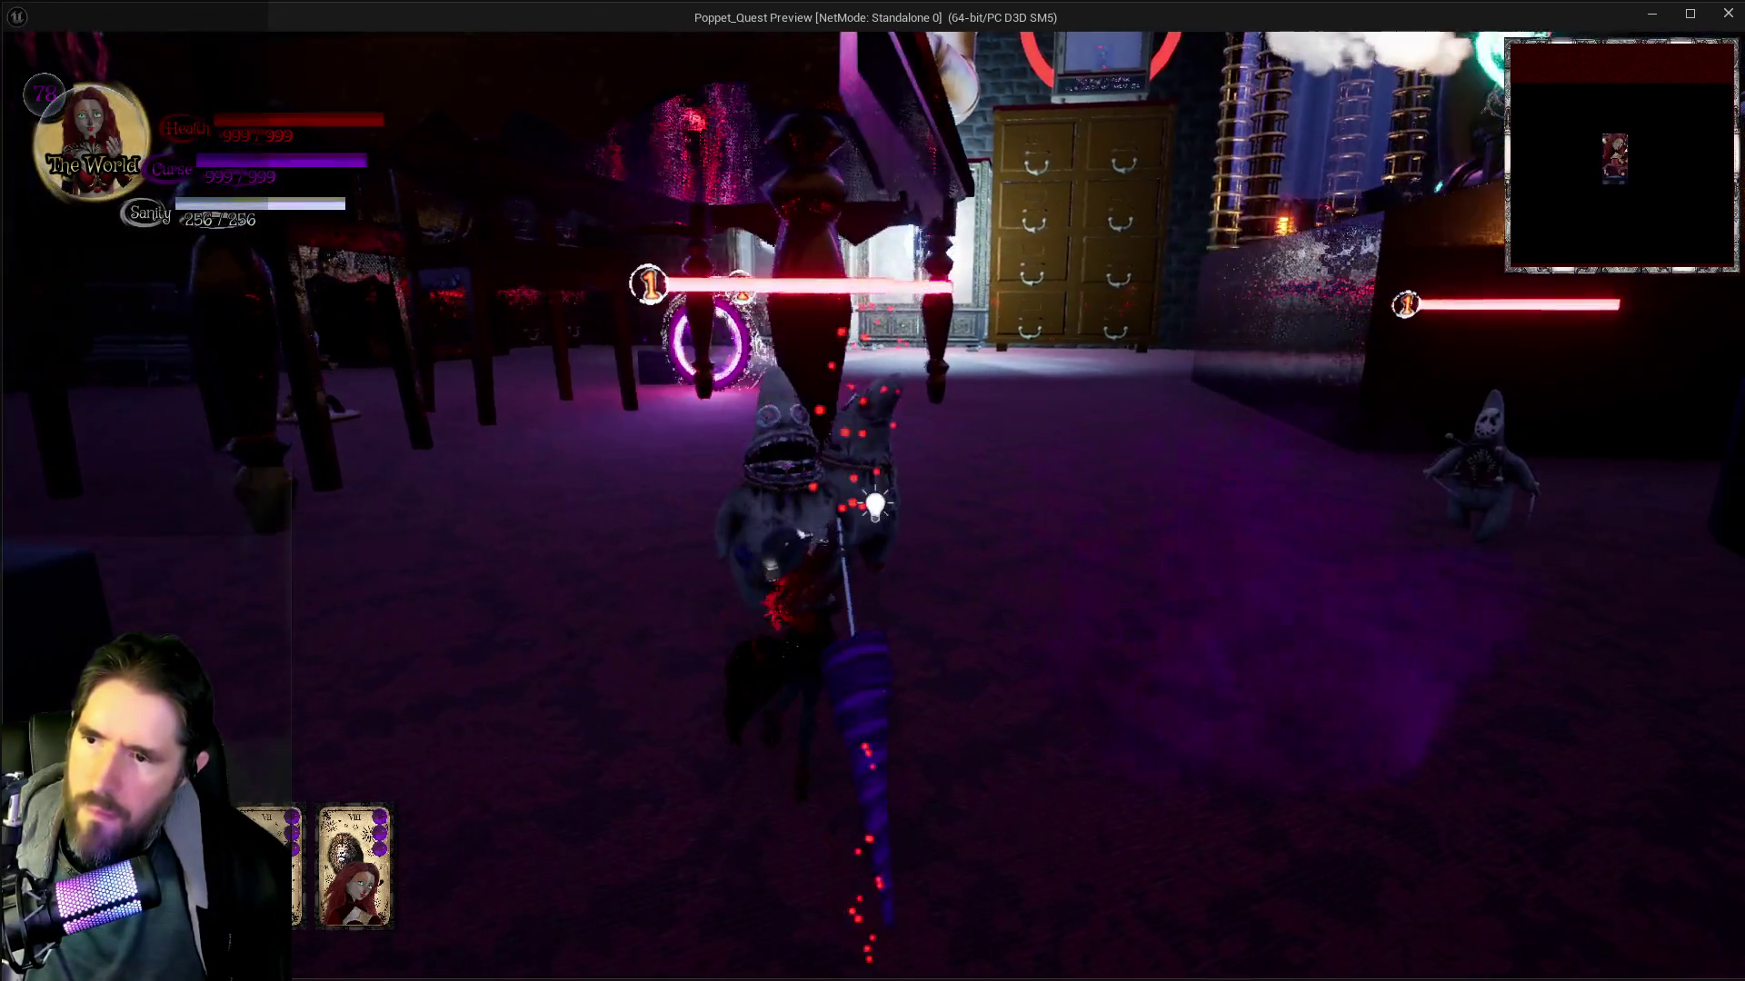
# Hit the puppets with repeated ring attacks, then stop the game
pyautogui.click(874, 505)
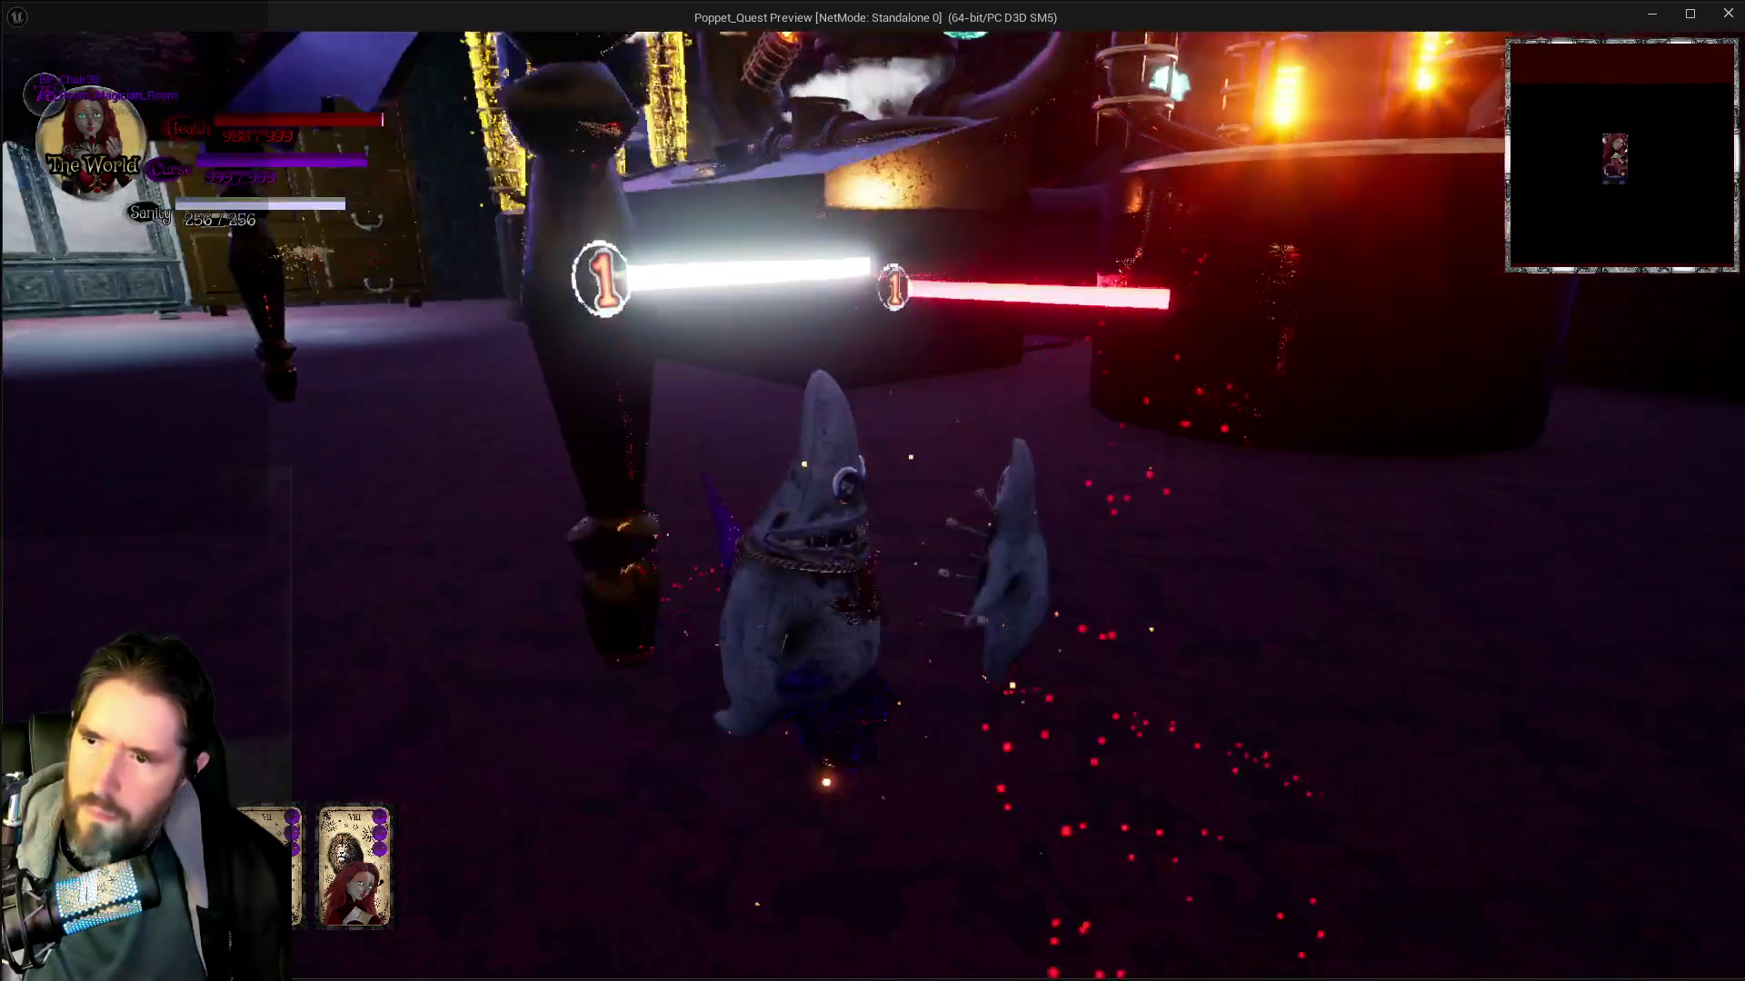
pyautogui.click(874, 505)
pyautogui.click(874, 505)
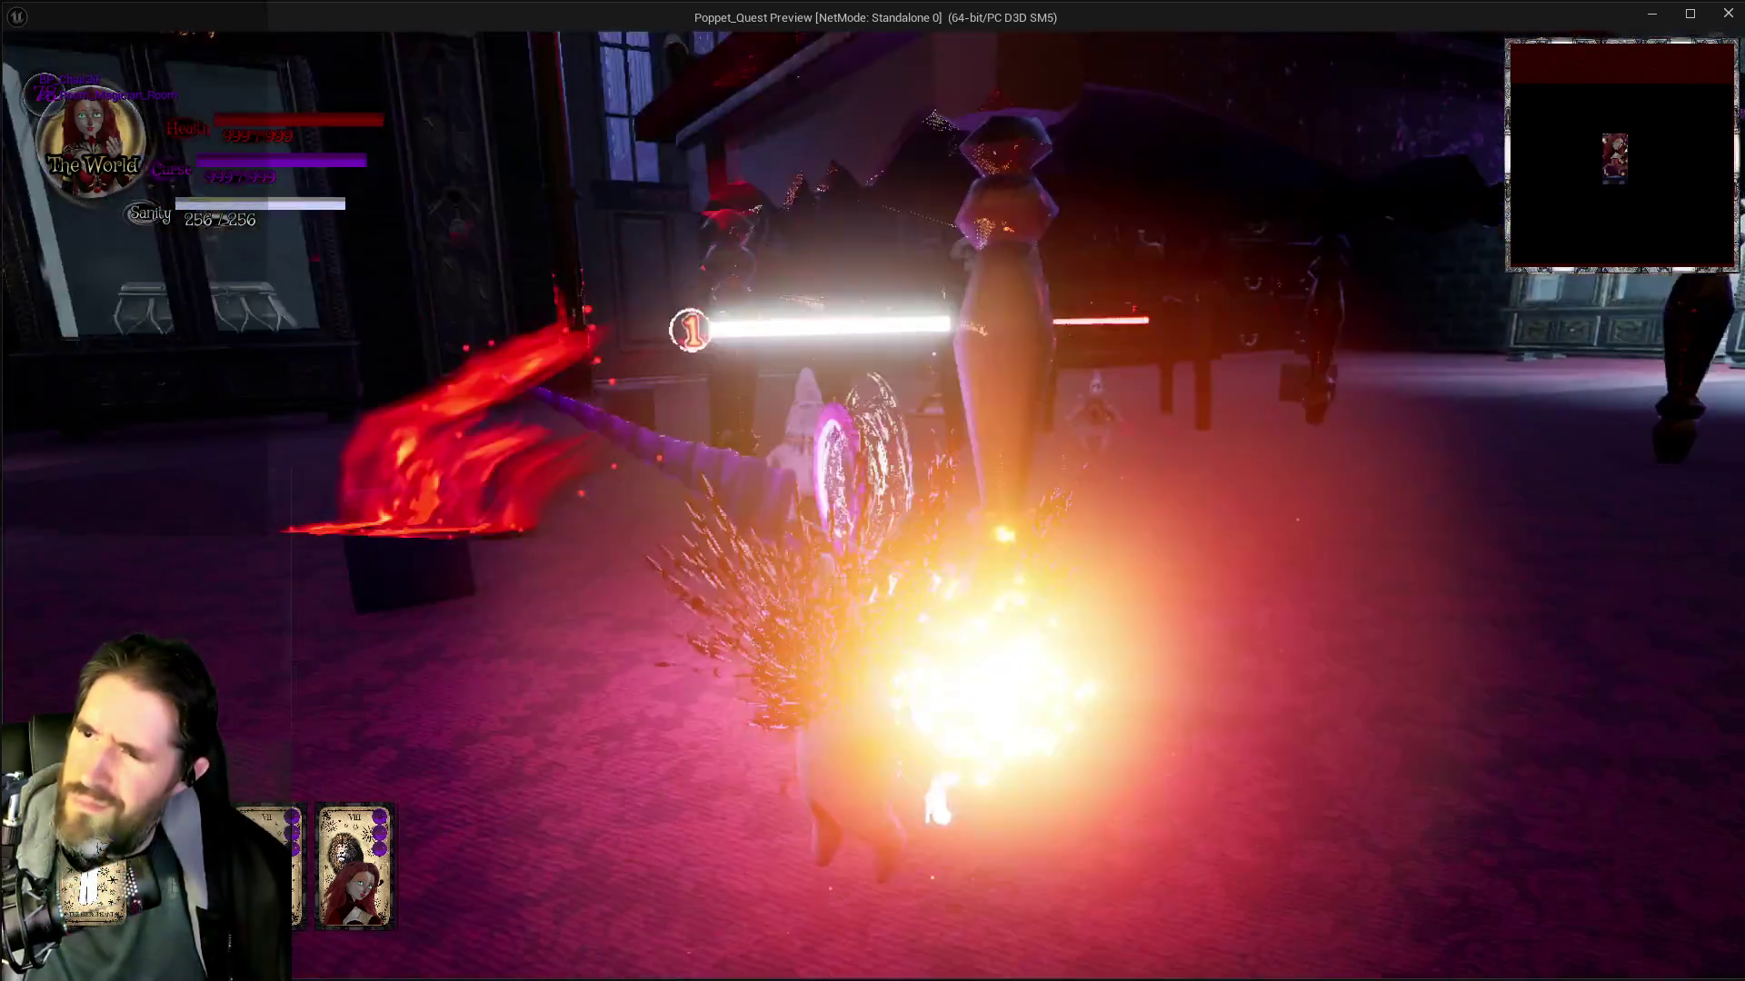
pyautogui.click(875, 505)
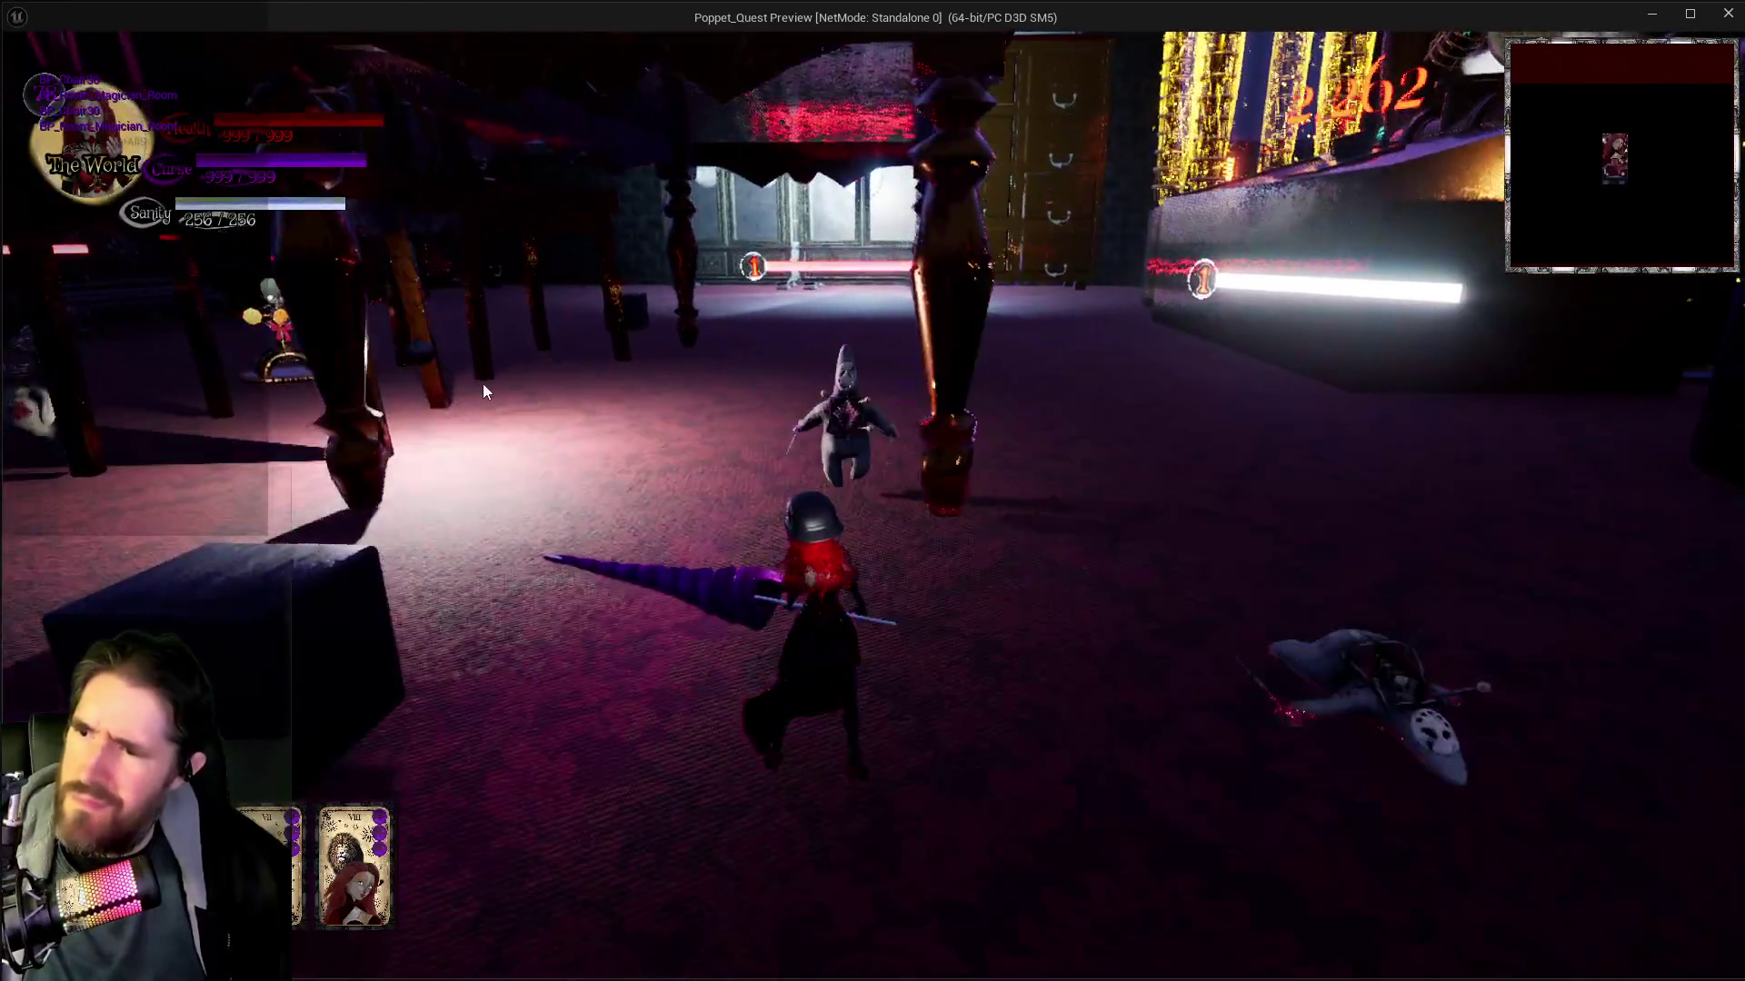
pyautogui.press('Escape')
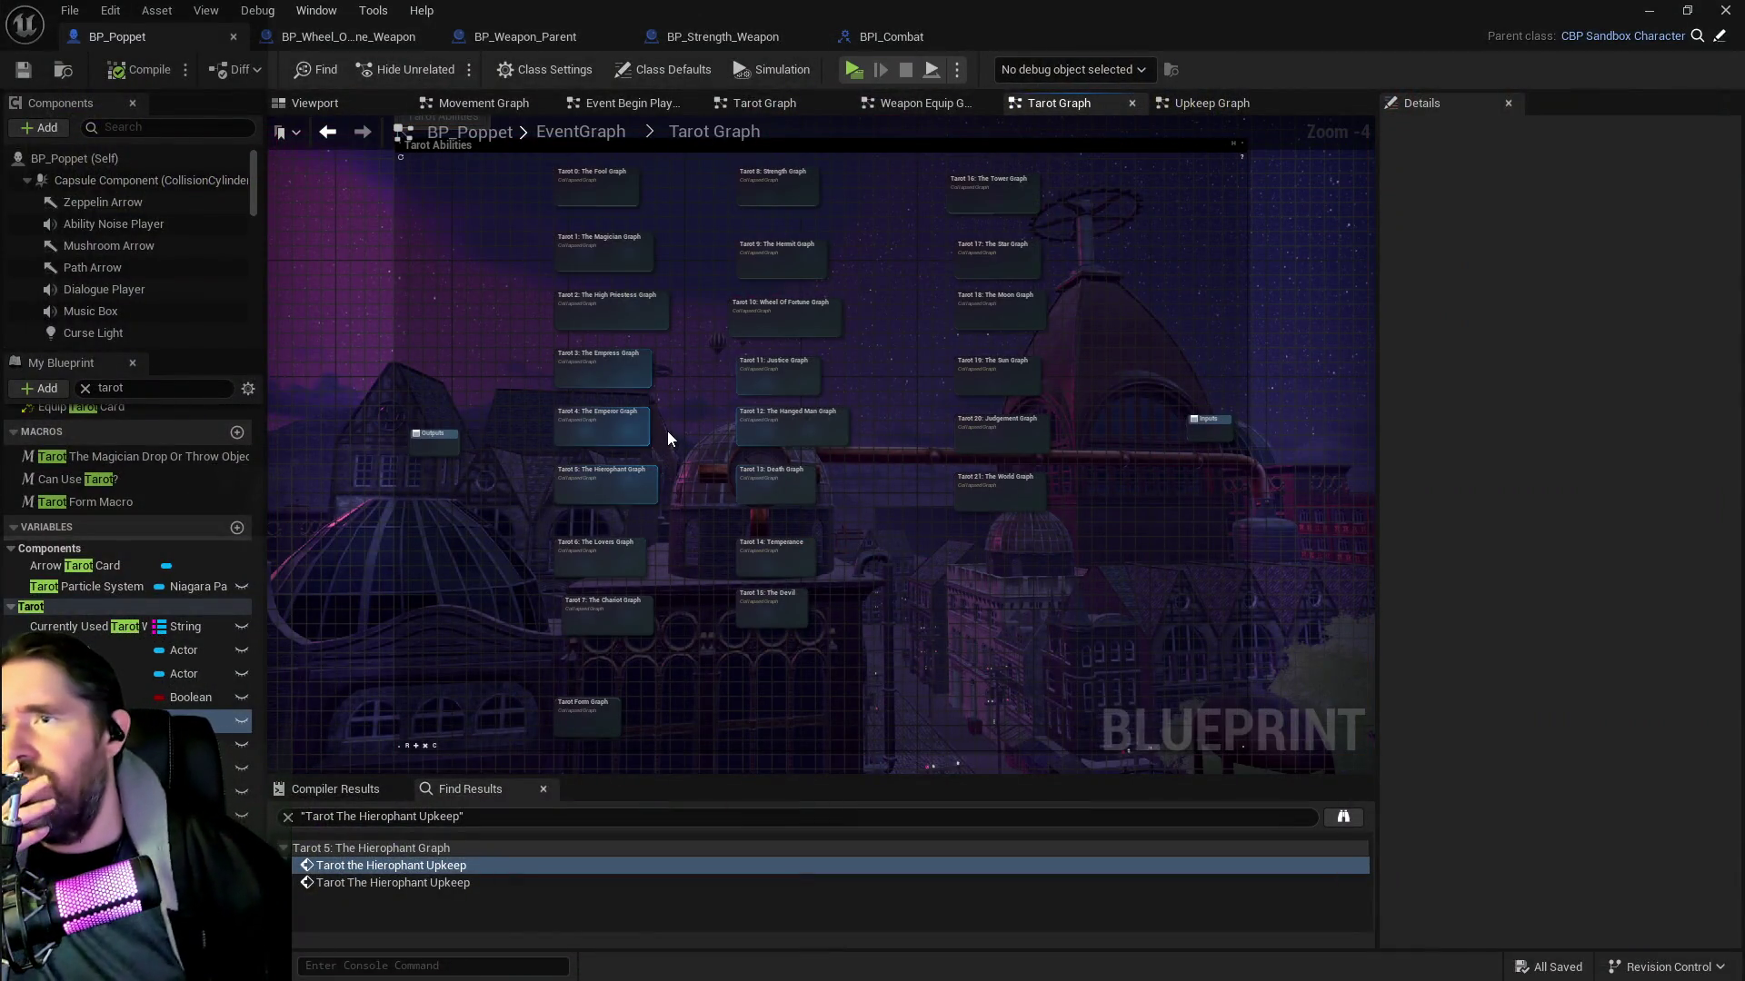
# Open the Tarot 8: Strength graph, then BP_Strength_Weapon's EventGraph at the Attach Enemy group
pyautogui.moveTo(662, 449)
pyautogui.mouseDown()
pyautogui.moveTo(707, 492)
pyautogui.moveTo(721, 379)
pyautogui.mouseUp()
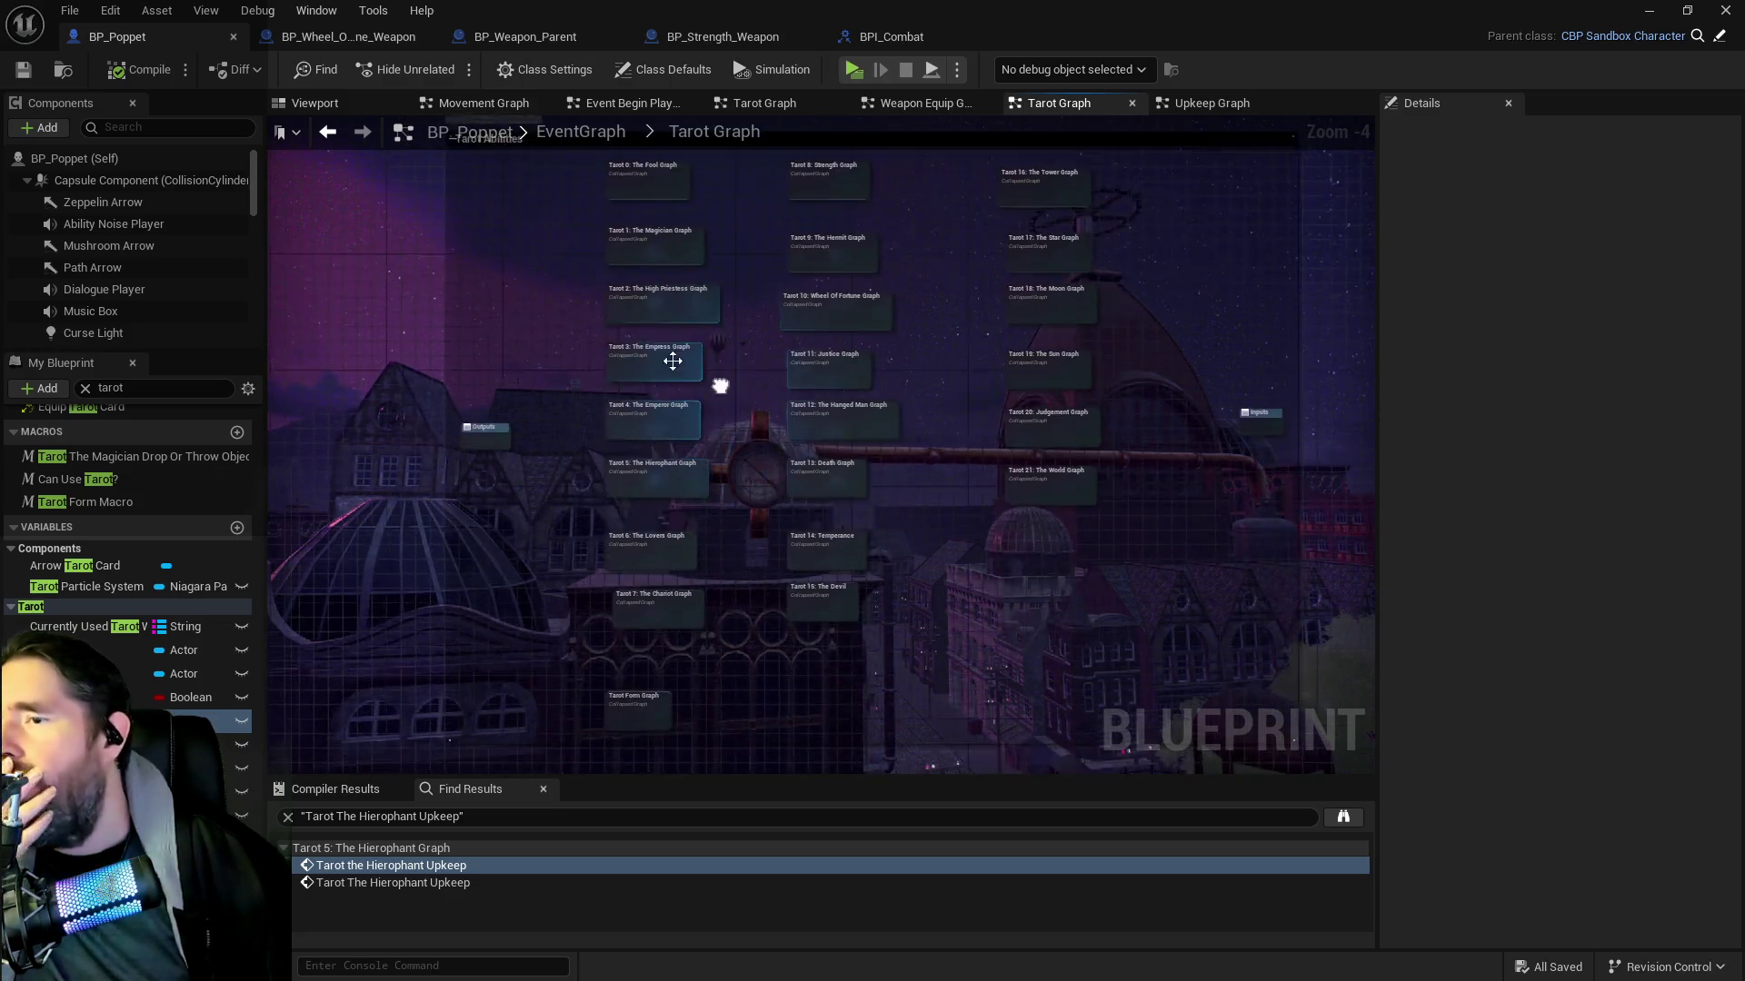
pyautogui.scroll(-3, 742, 508)
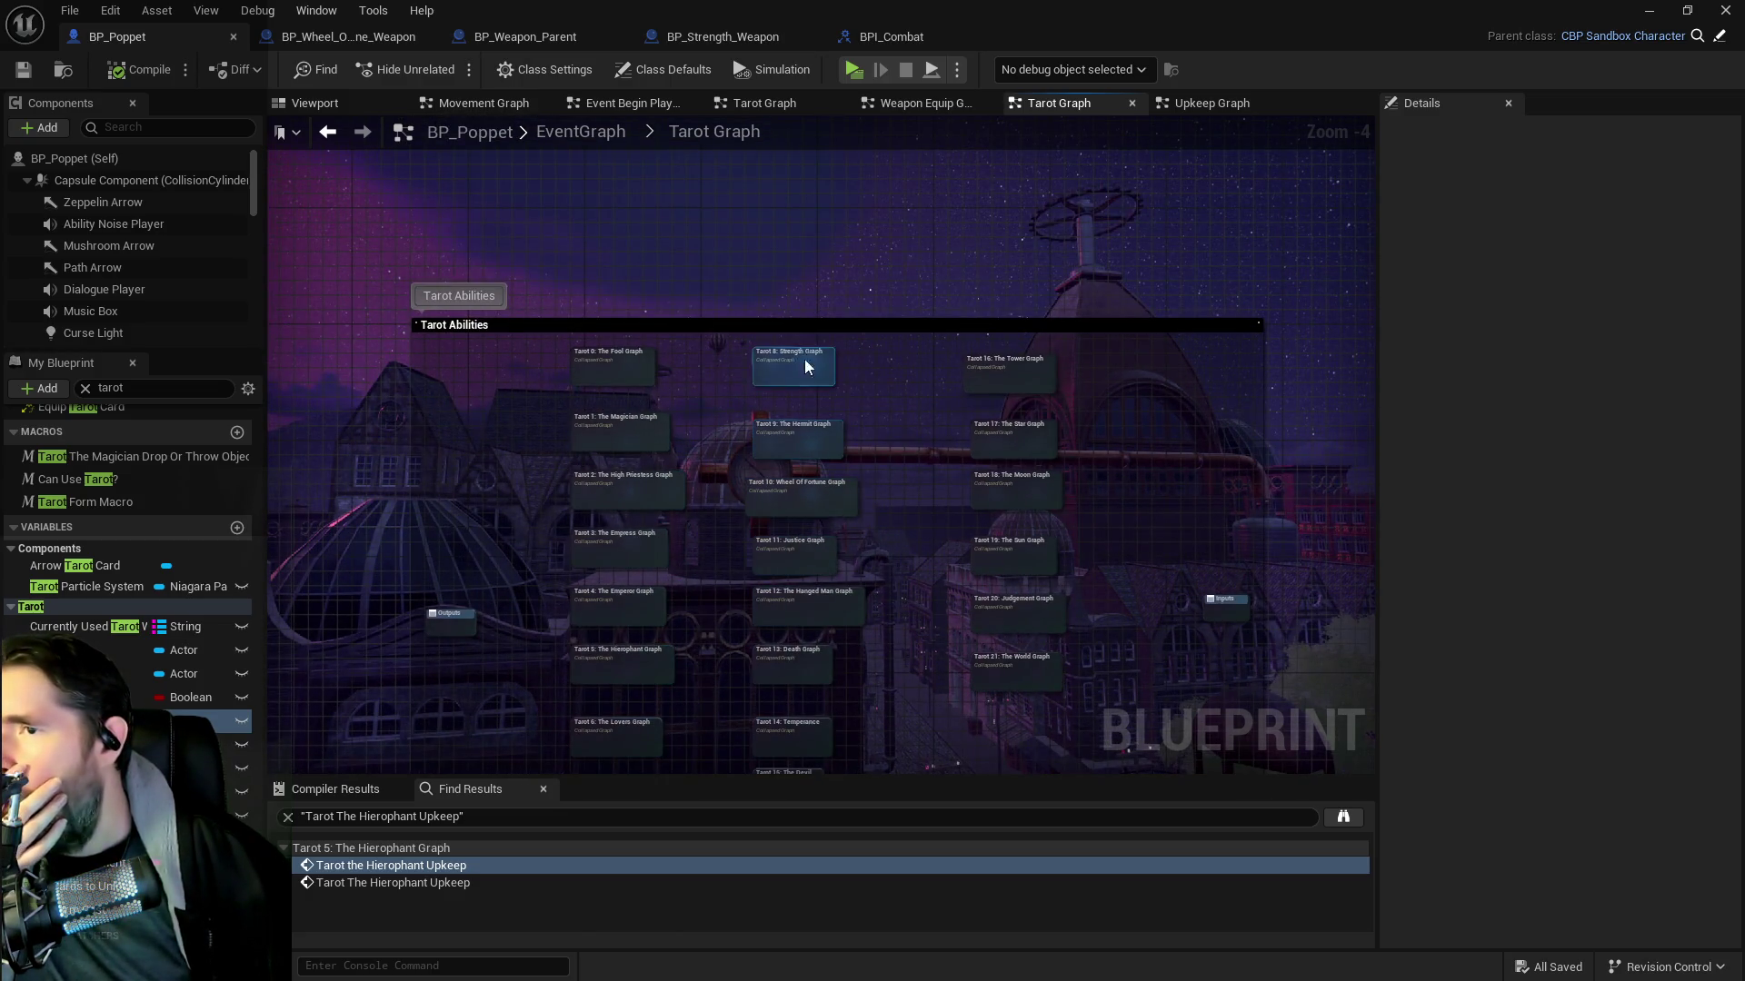
pyautogui.doubleClick(804, 358)
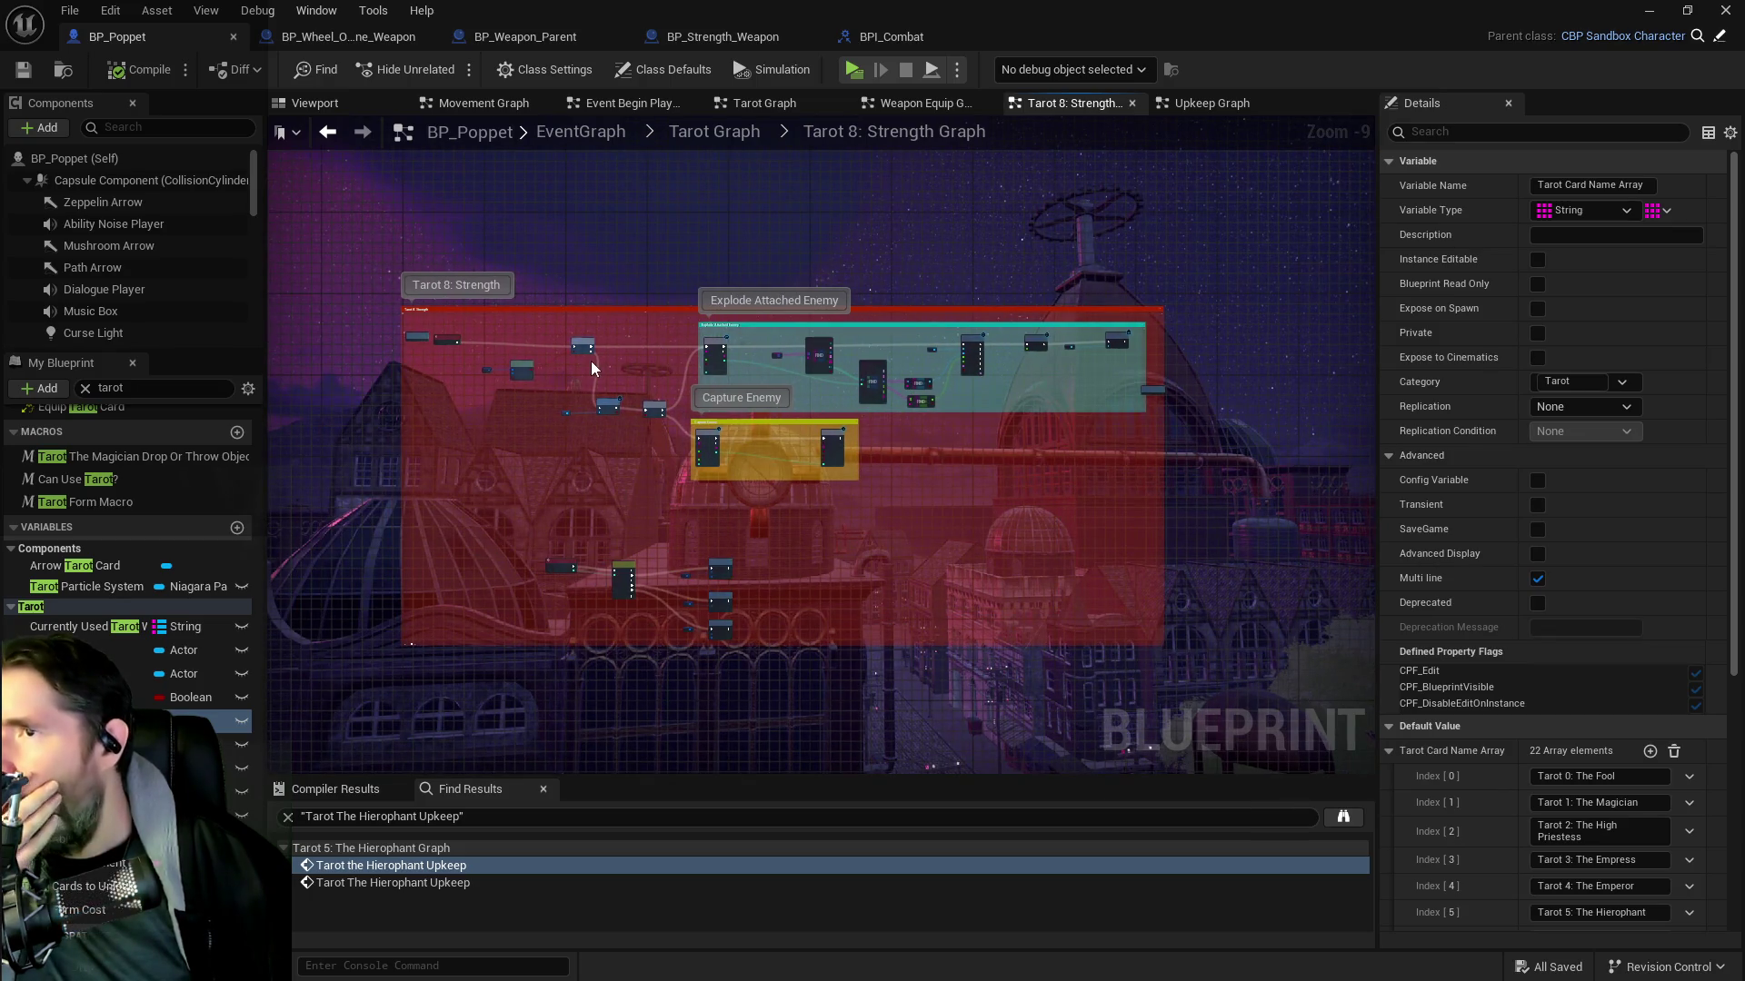
pyautogui.click(714, 36)
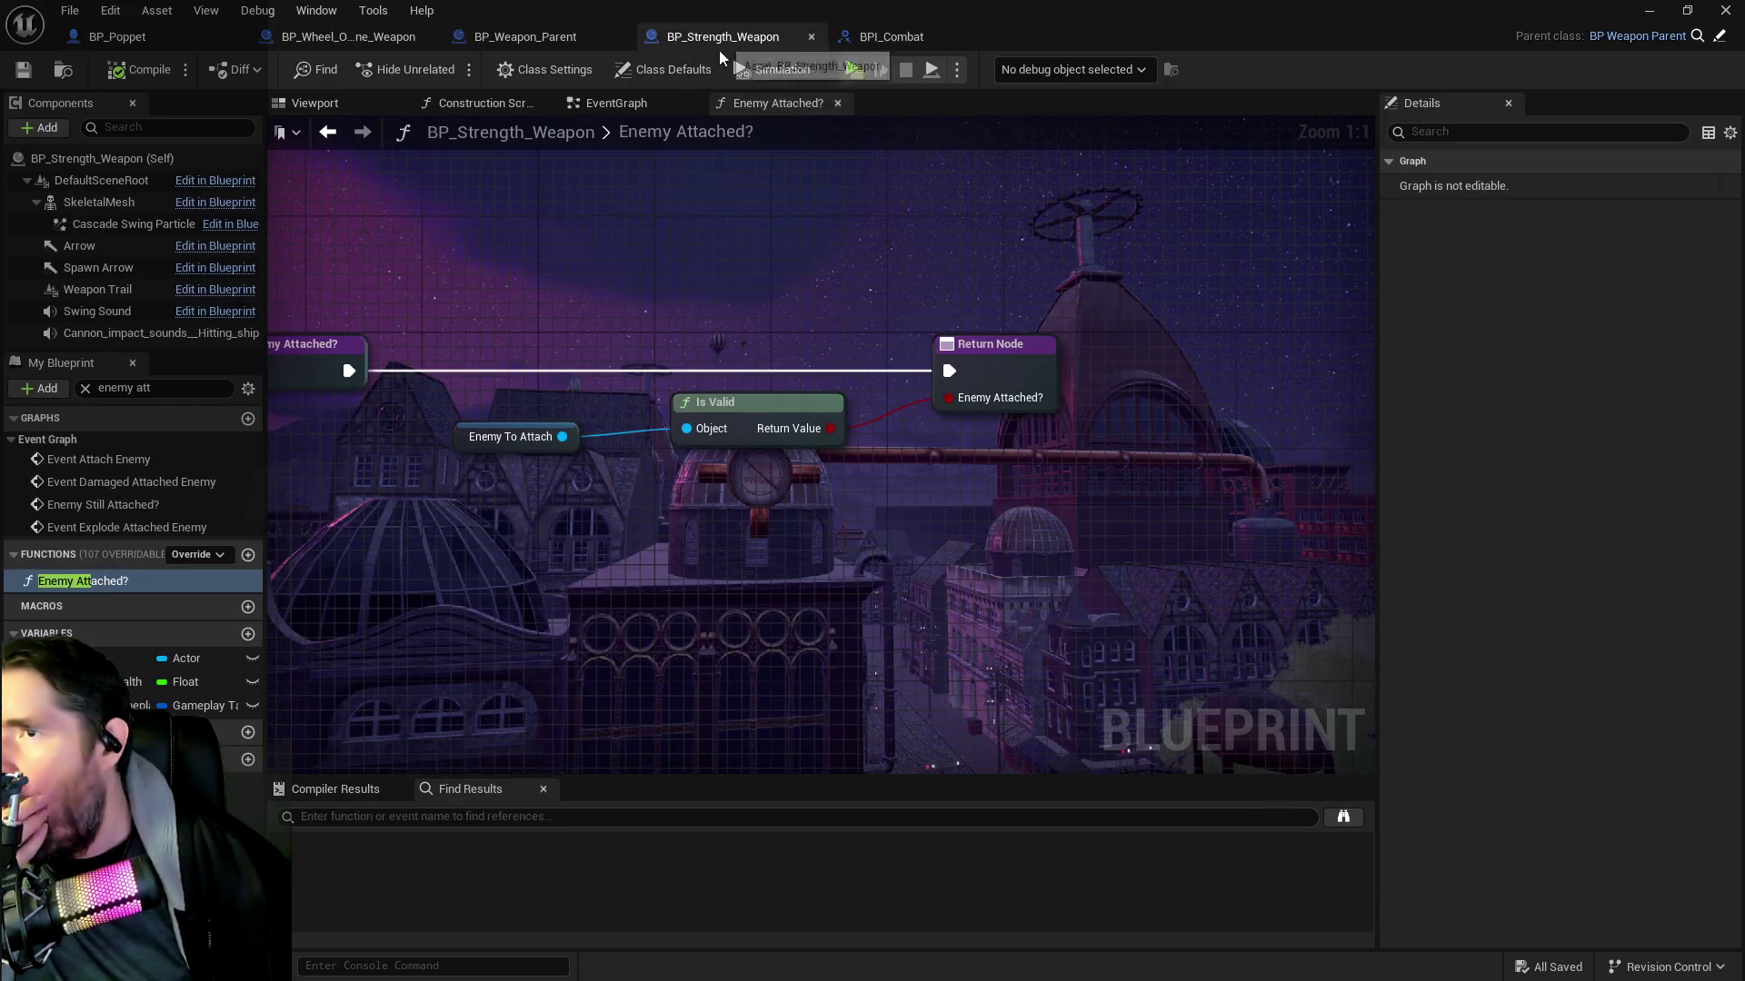
pyautogui.click(616, 103)
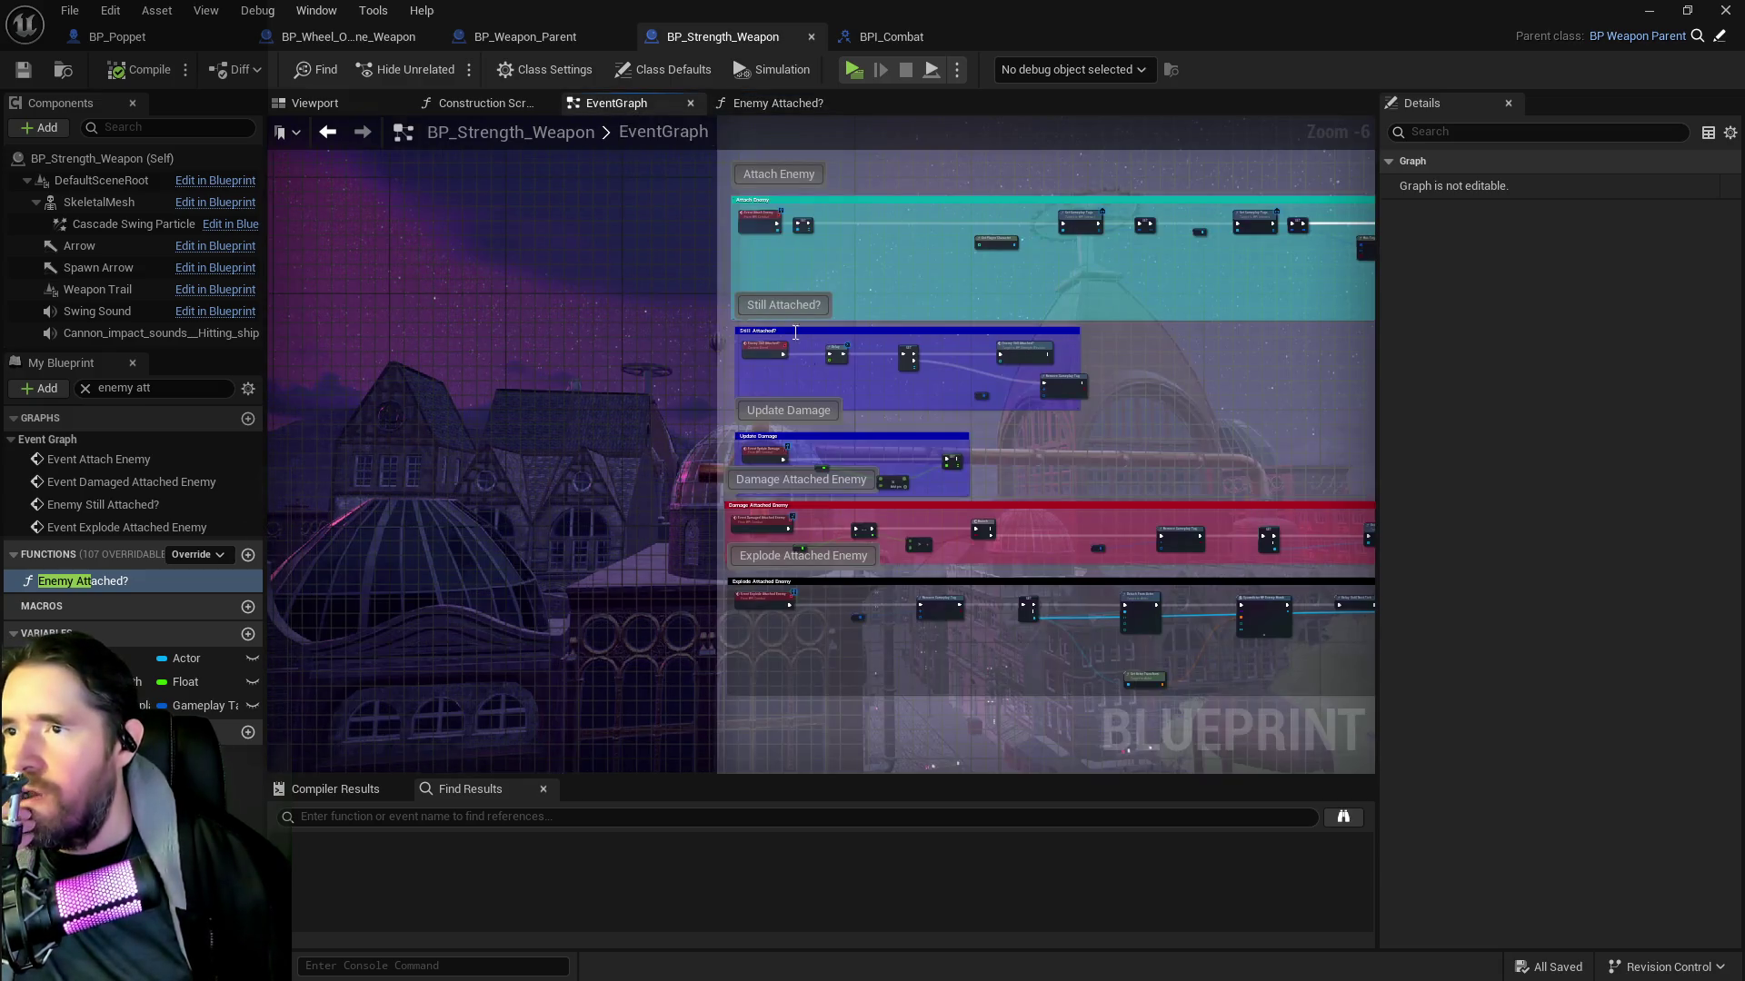
pyautogui.scroll(2, 744, 379)
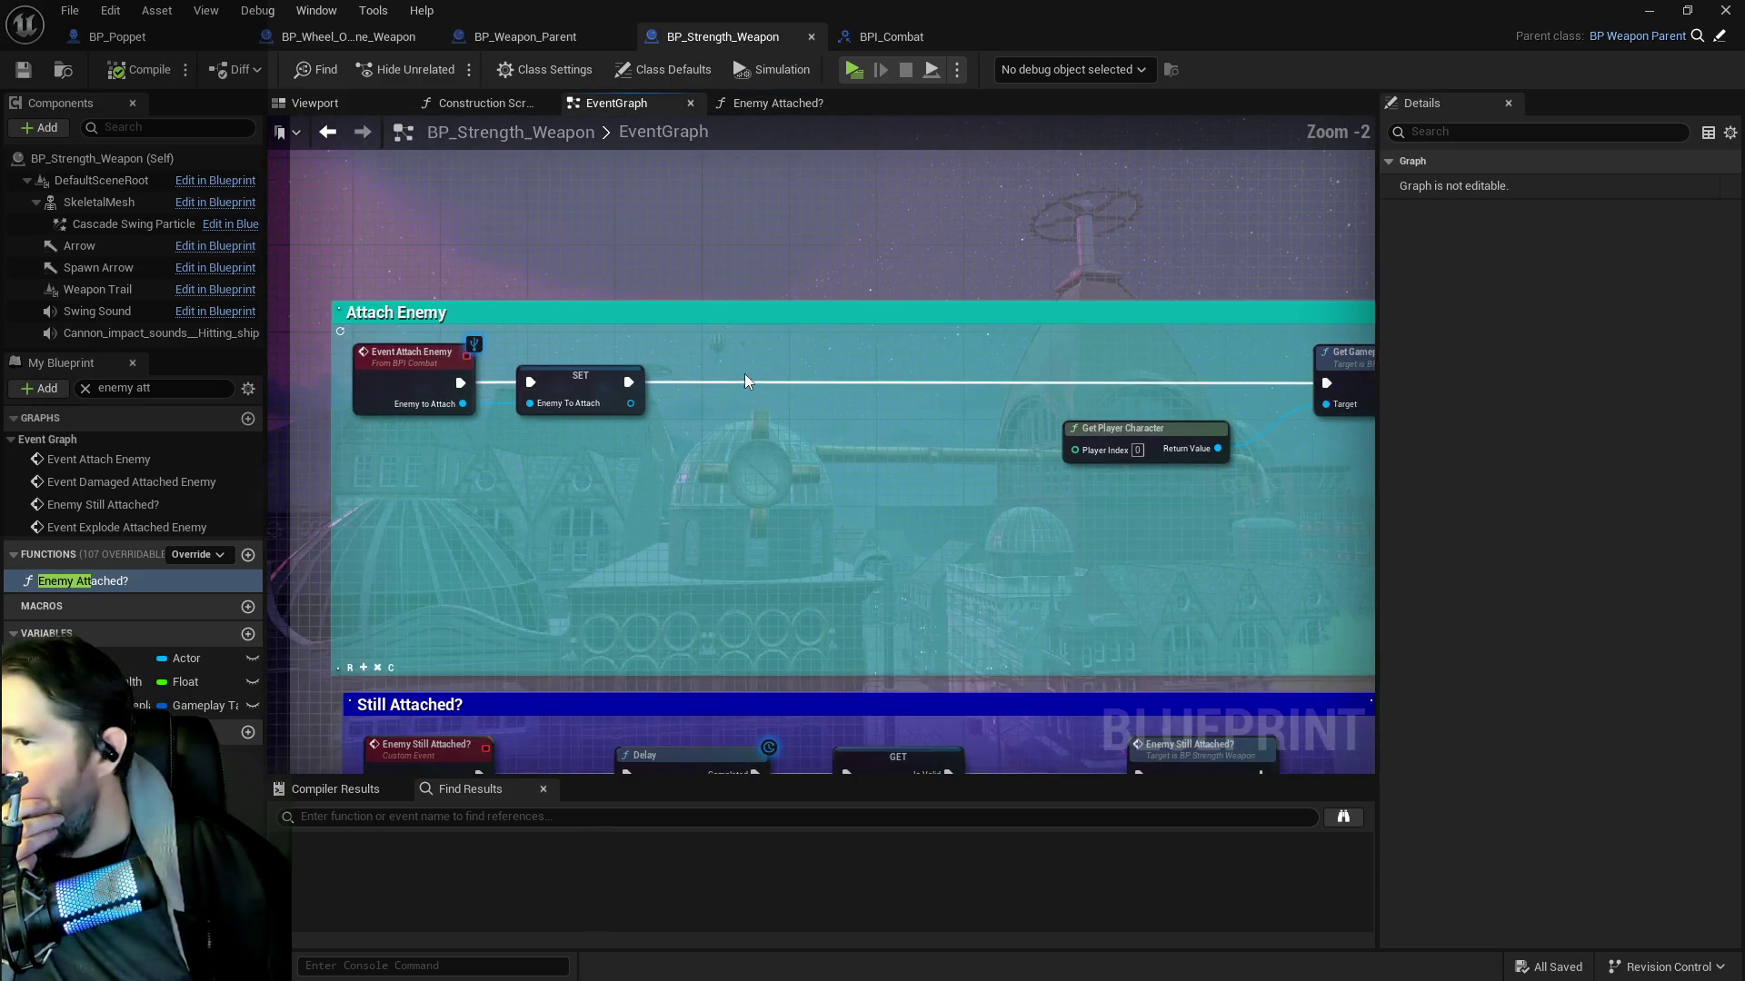
# Add an expanded Print String node onto the Attach Enemy execution line
pyautogui.rightClick(784, 480)
pyautogui.write('print')
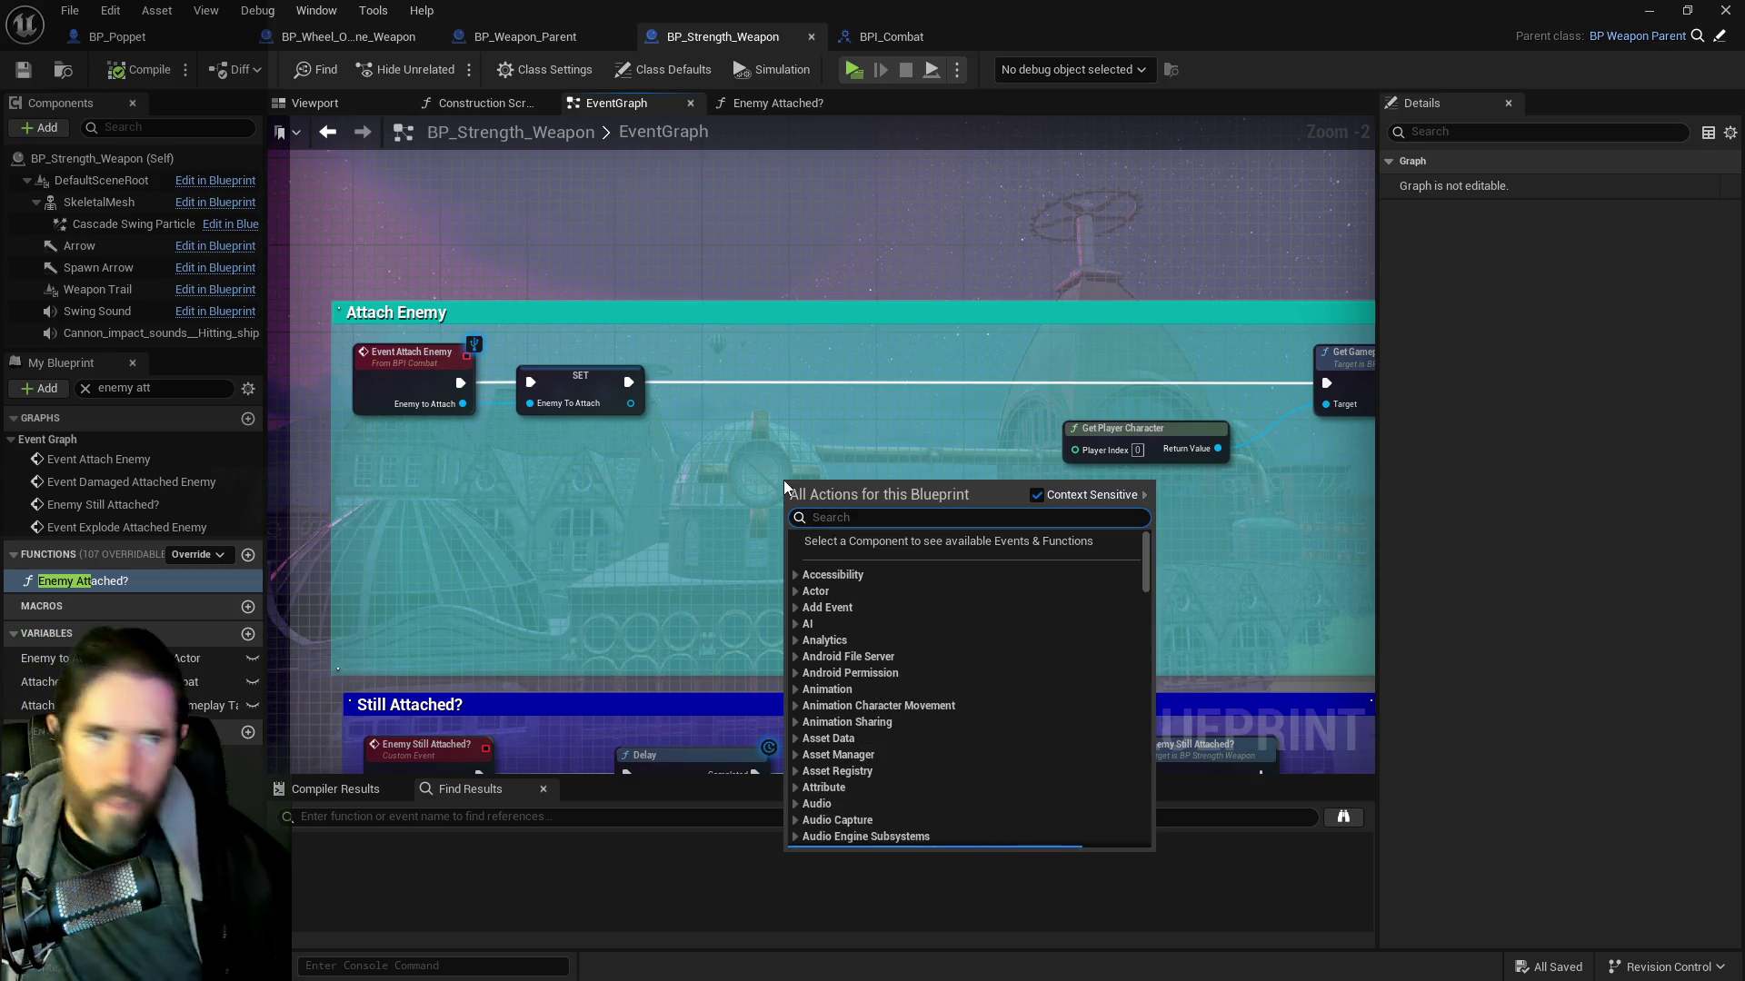
pyautogui.write(' string')
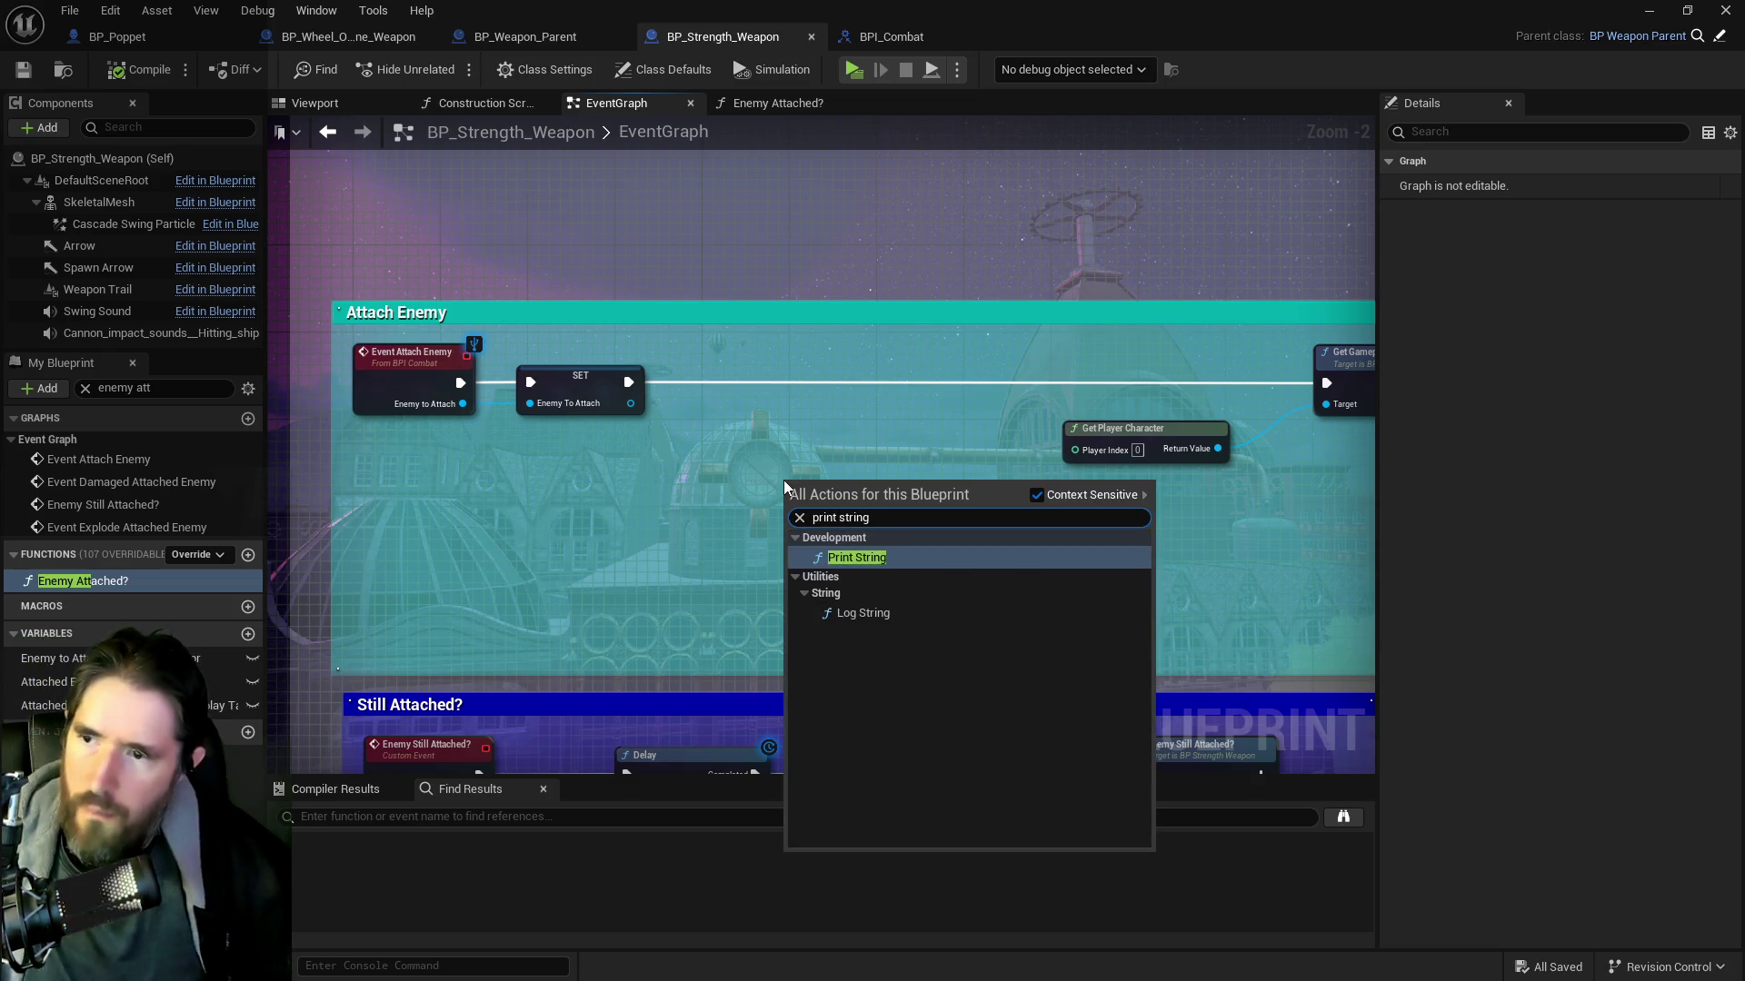
pyautogui.click(811, 554)
pyautogui.click(841, 558)
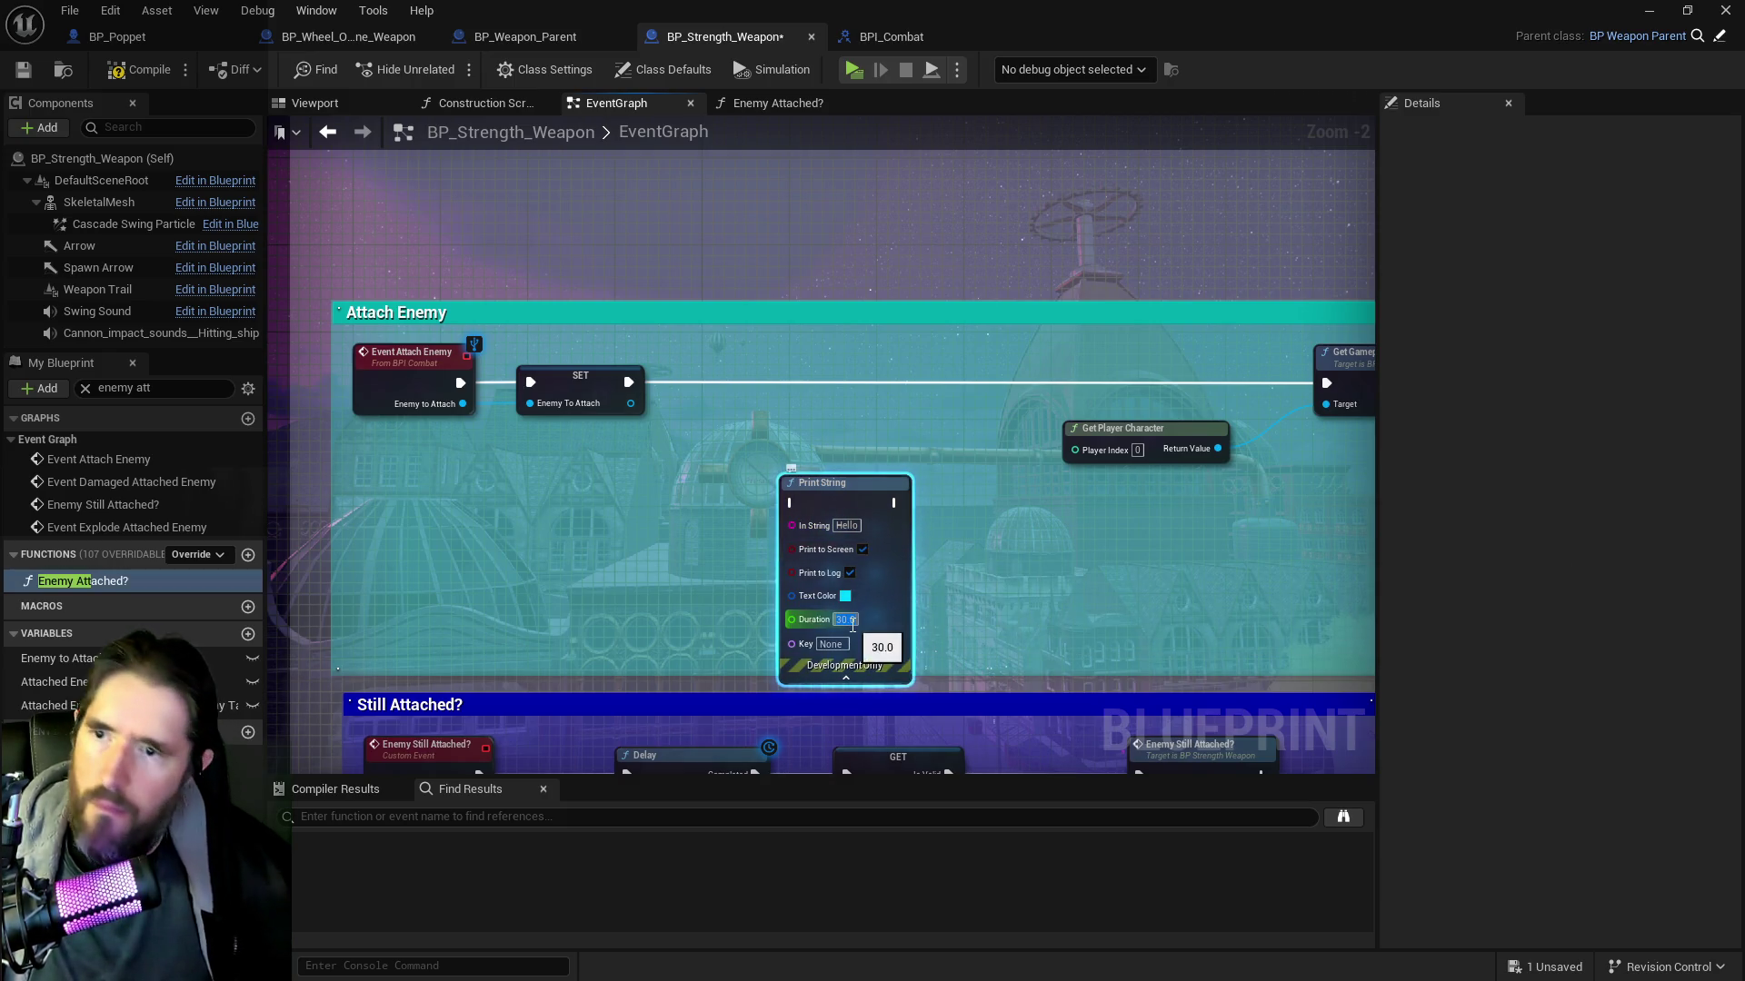
pyautogui.moveTo(667, 478)
pyautogui.mouseDown()
pyautogui.moveTo(651, 370)
pyautogui.moveTo(565, 459)
pyautogui.mouseUp()
pyautogui.moveTo(942, 538)
pyautogui.mouseDown()
pyautogui.moveTo(537, 546)
pyautogui.moveTo(1187, 570)
pyautogui.moveTo(374, 526)
pyautogui.mouseUp()
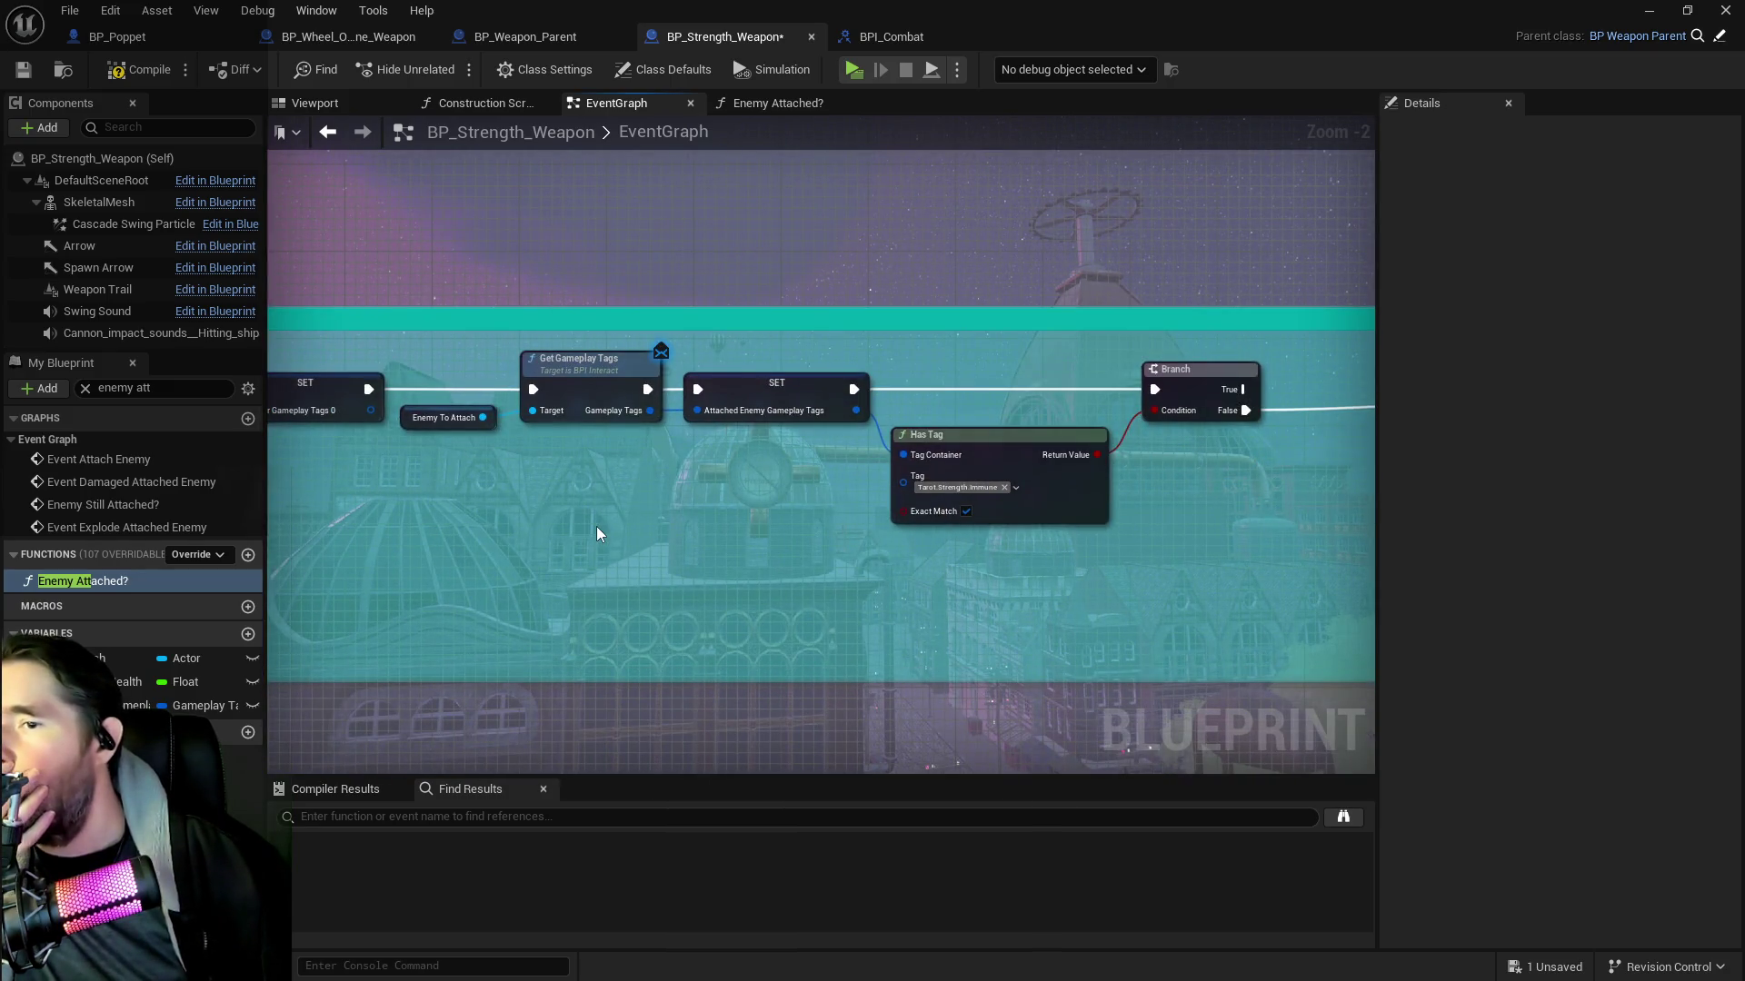
pyautogui.moveTo(596, 533); pyautogui.dragTo(904, 573)
pyautogui.moveTo(342, 468); pyautogui.dragTo(815, 495)
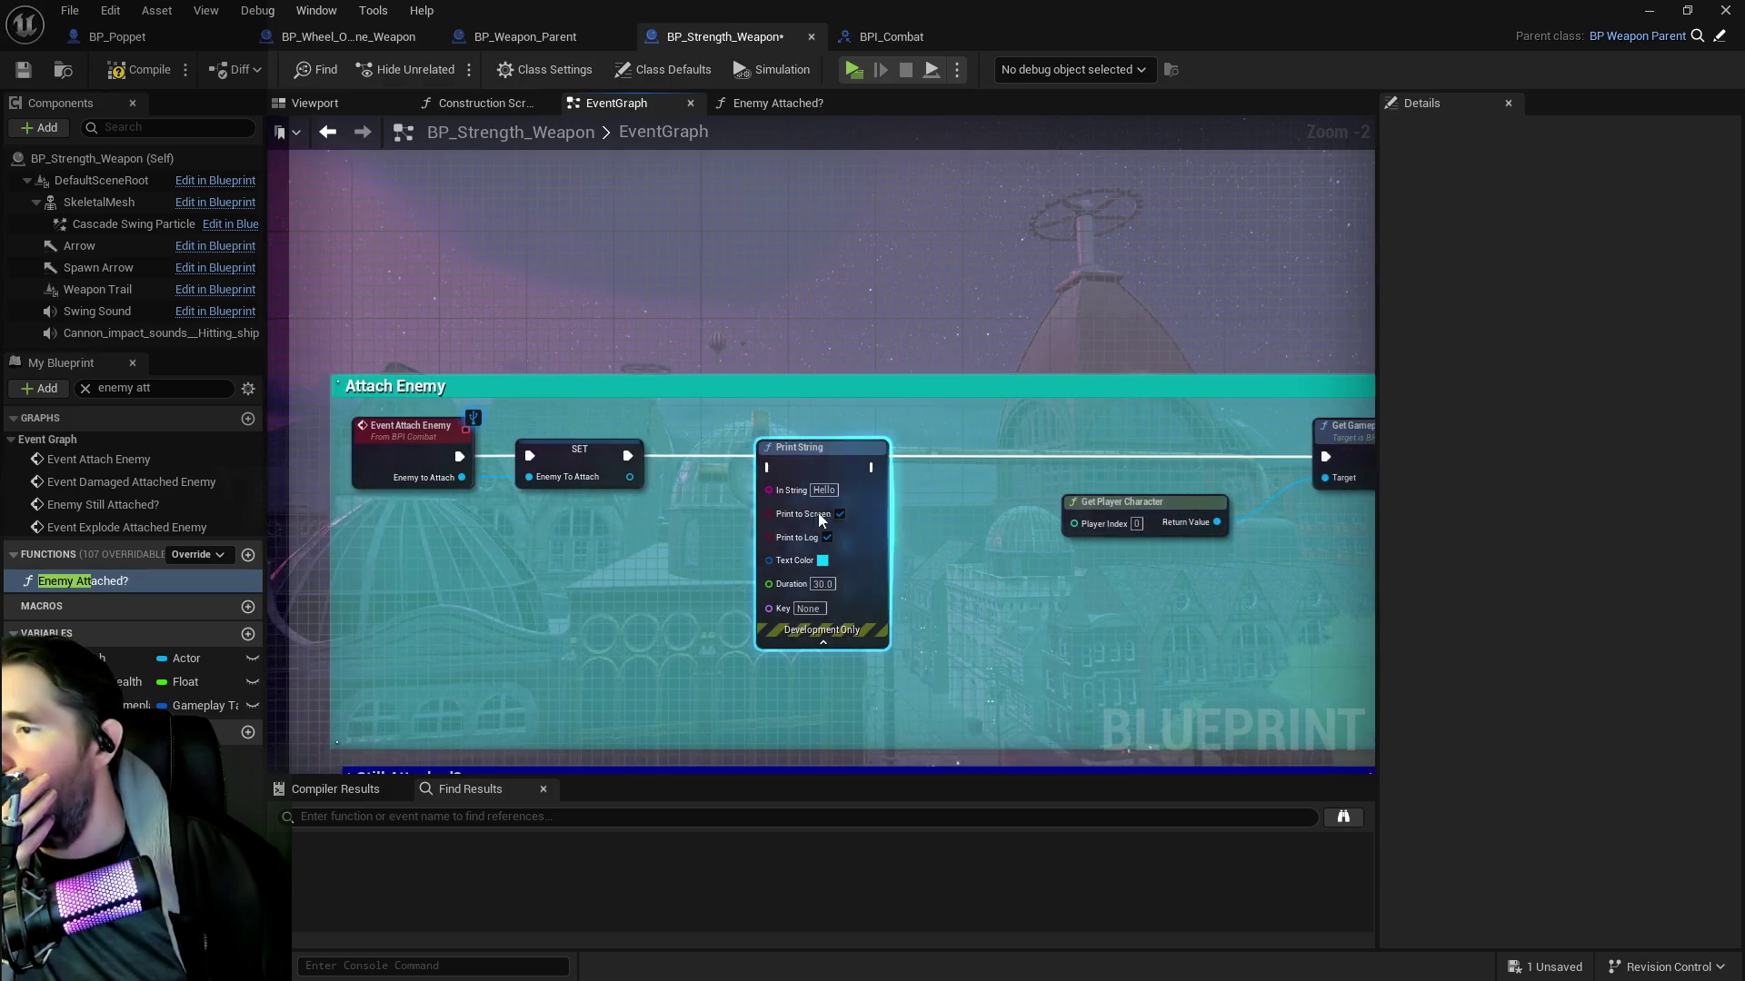
# Set its message to 'Strength Weapon 1', wire SET into it, and paste a copy near the Branch
pyautogui.click(822, 491)
pyautogui.write('Strength')
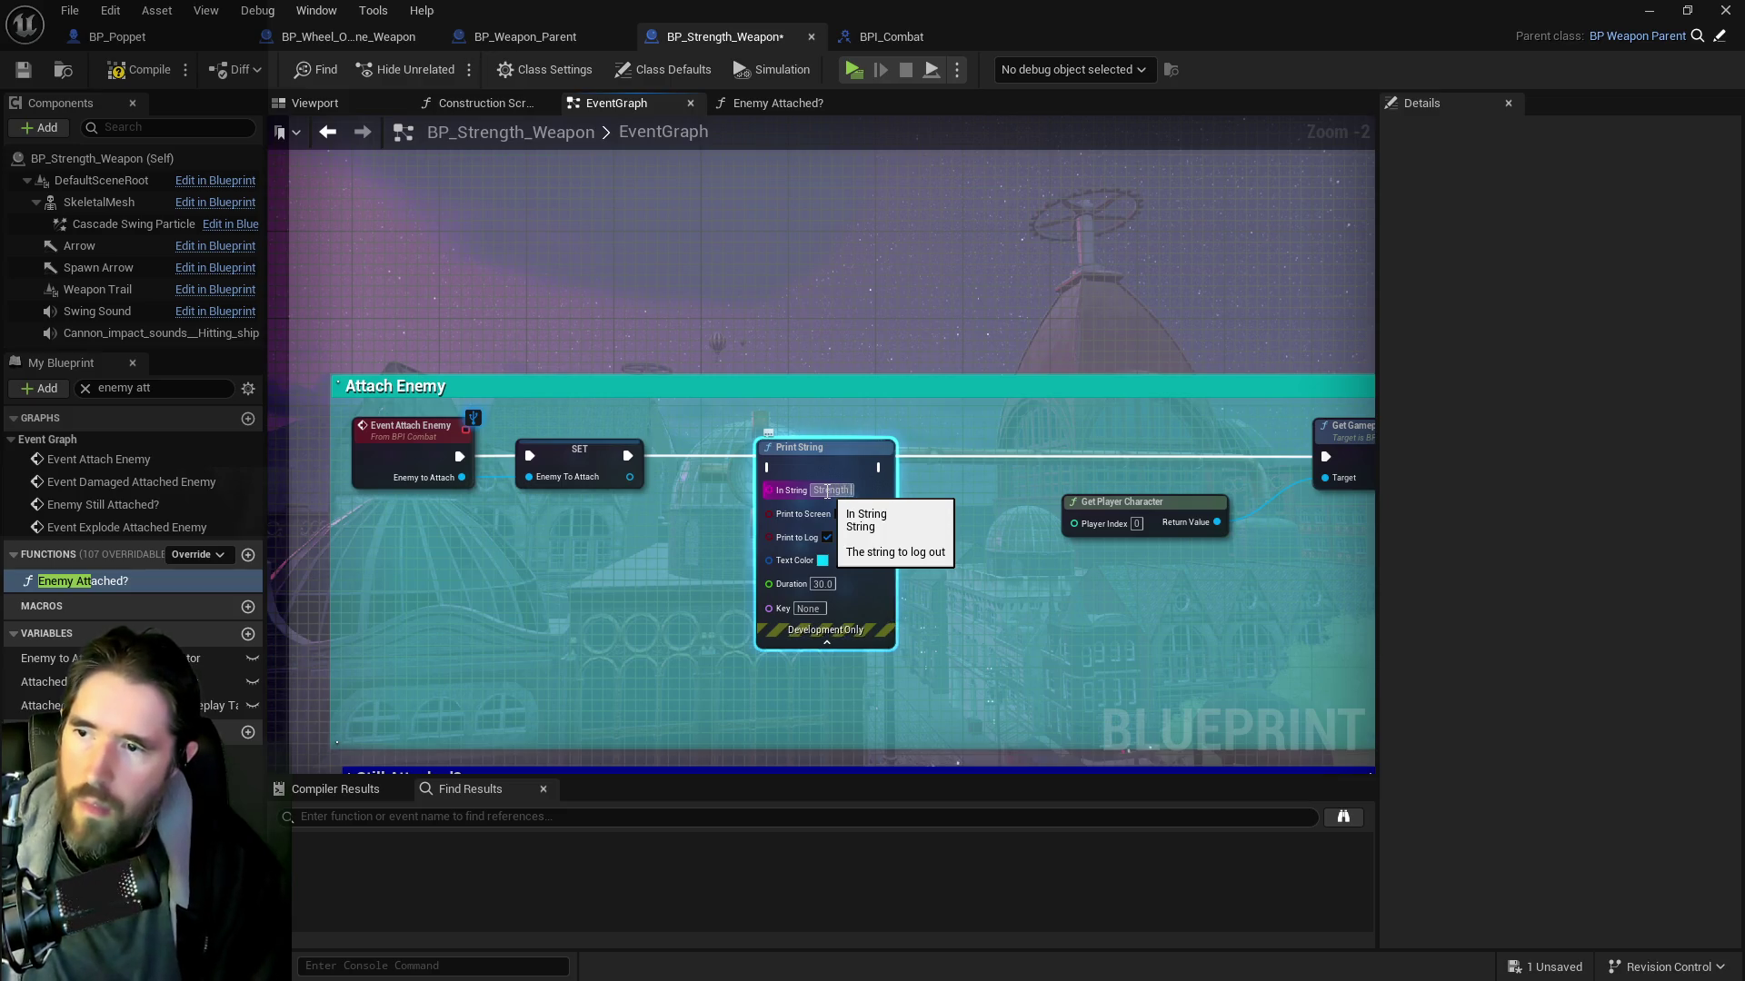
pyautogui.write('Weapon 1')
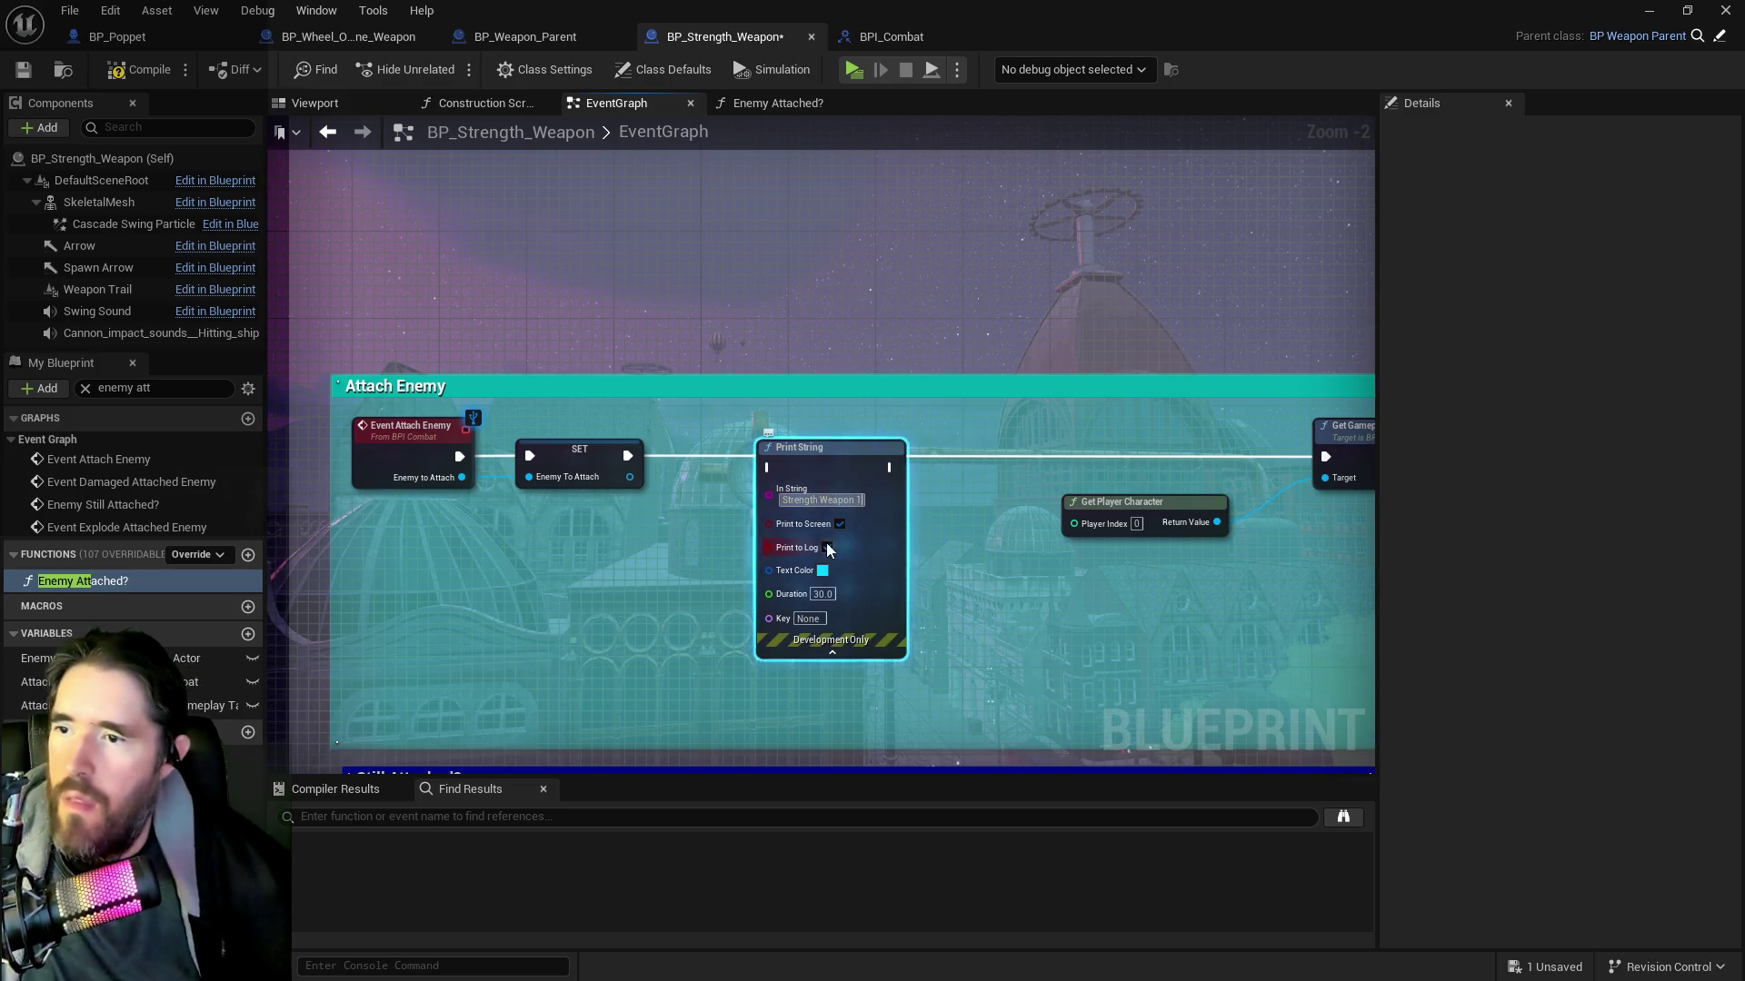
pyautogui.moveTo(826, 461); pyautogui.dragTo(814, 451)
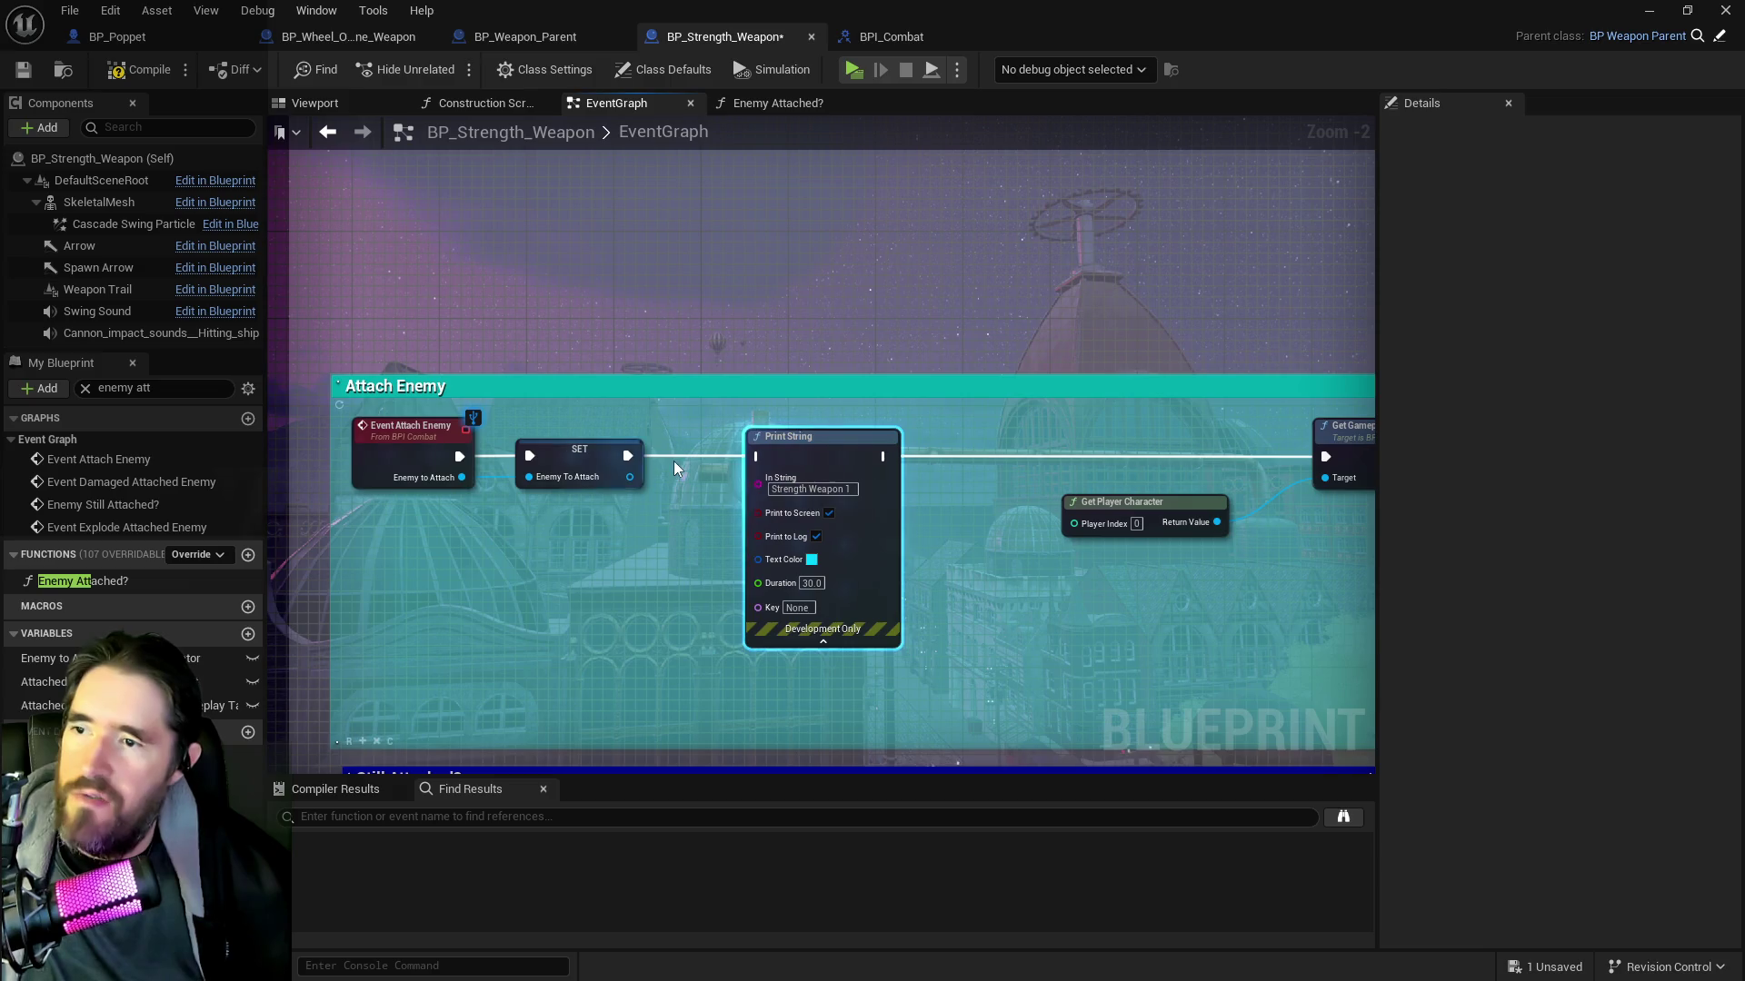
pyautogui.moveTo(627, 464); pyautogui.dragTo(760, 456)
pyautogui.moveTo(882, 456)
pyautogui.mouseDown()
pyautogui.moveTo(1323, 455)
pyautogui.moveTo(505, 513)
pyautogui.mouseUp()
pyautogui.moveTo(977, 515)
pyautogui.mouseDown()
pyautogui.moveTo(830, 488)
pyautogui.moveTo(851, 444)
pyautogui.moveTo(776, 454)
pyautogui.moveTo(800, 454)
pyautogui.mouseUp()
pyautogui.hotkey('ctrl', 'v')
# Wire the Branch False path into a Print String reading 'Strength Weapon 2'
pyautogui.click(908, 488)
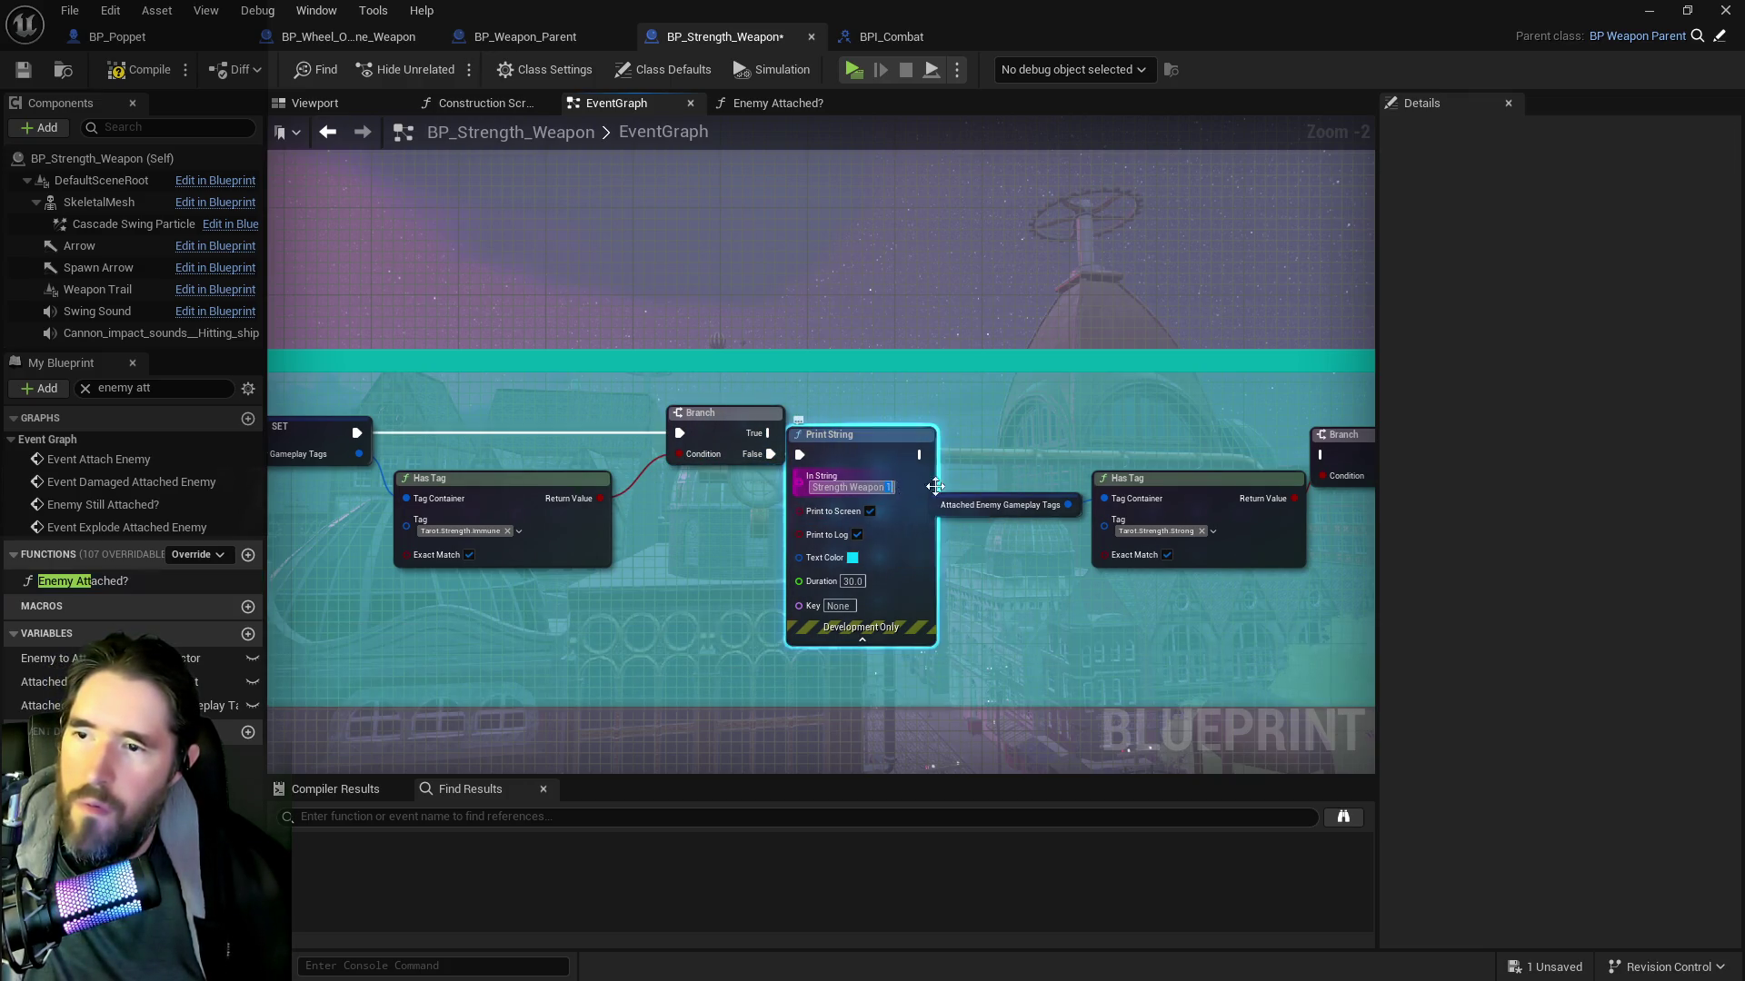
pyautogui.press('BackSpace')
pyautogui.moveTo(907, 488); pyautogui.dragTo(678, 522)
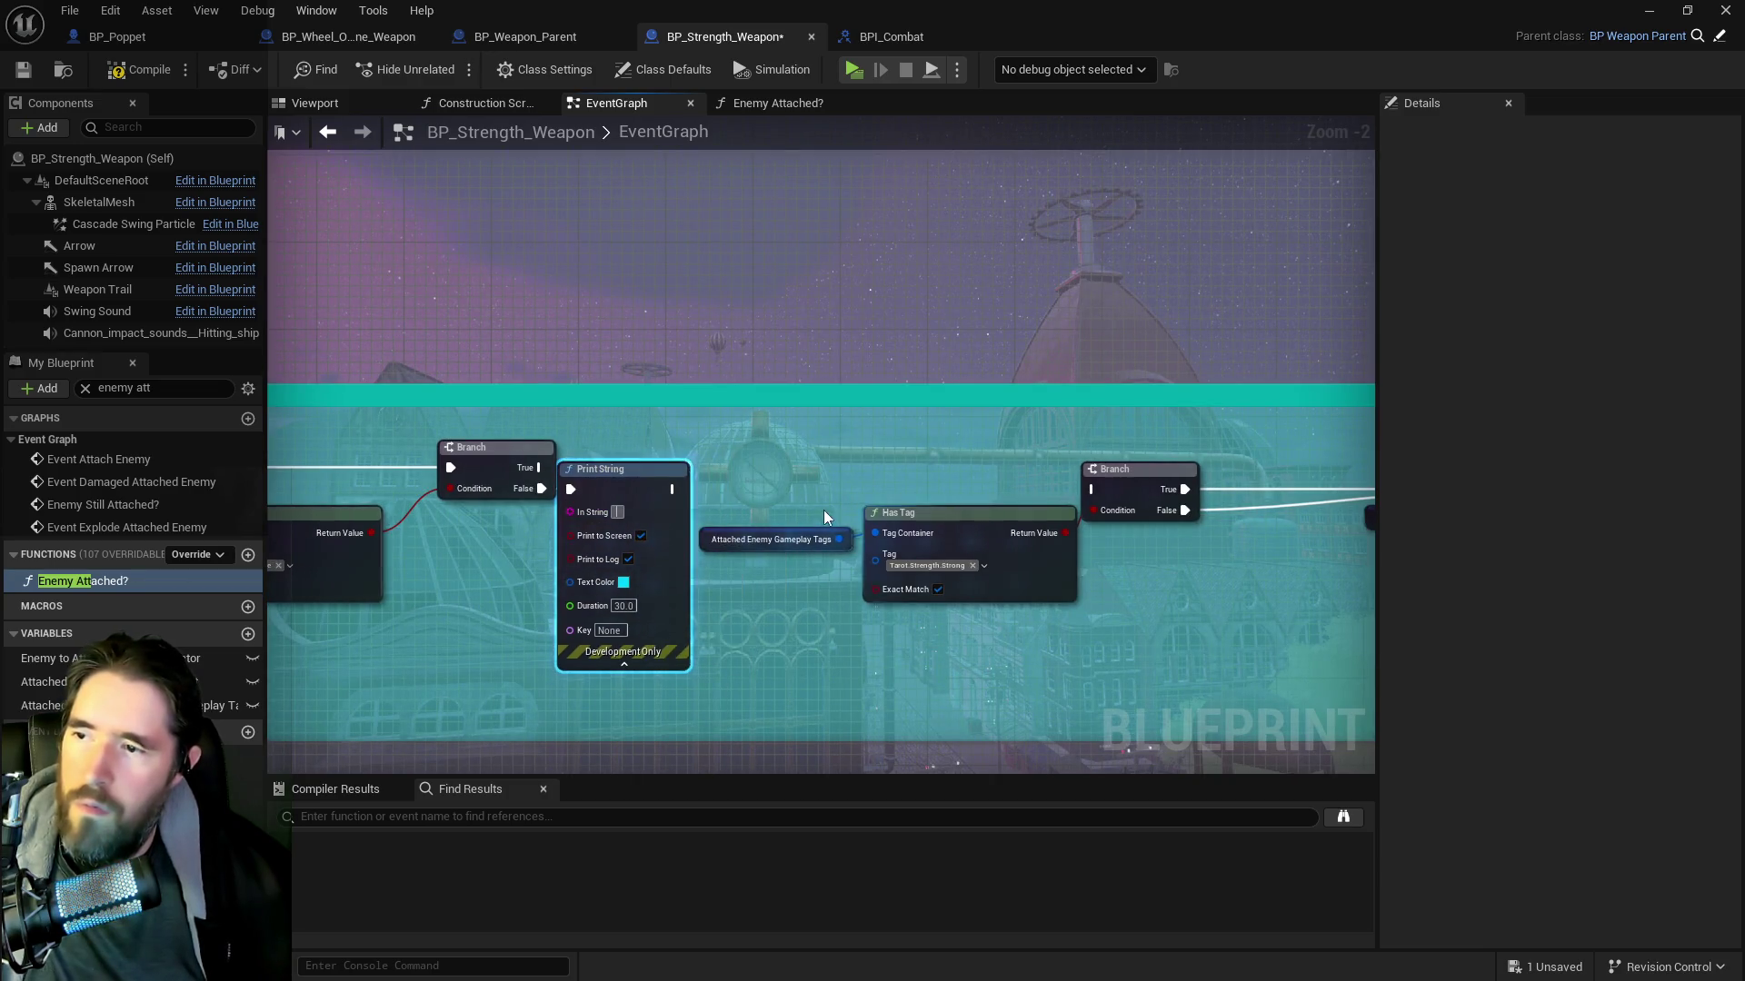
pyautogui.write('Strength Weapon 2')
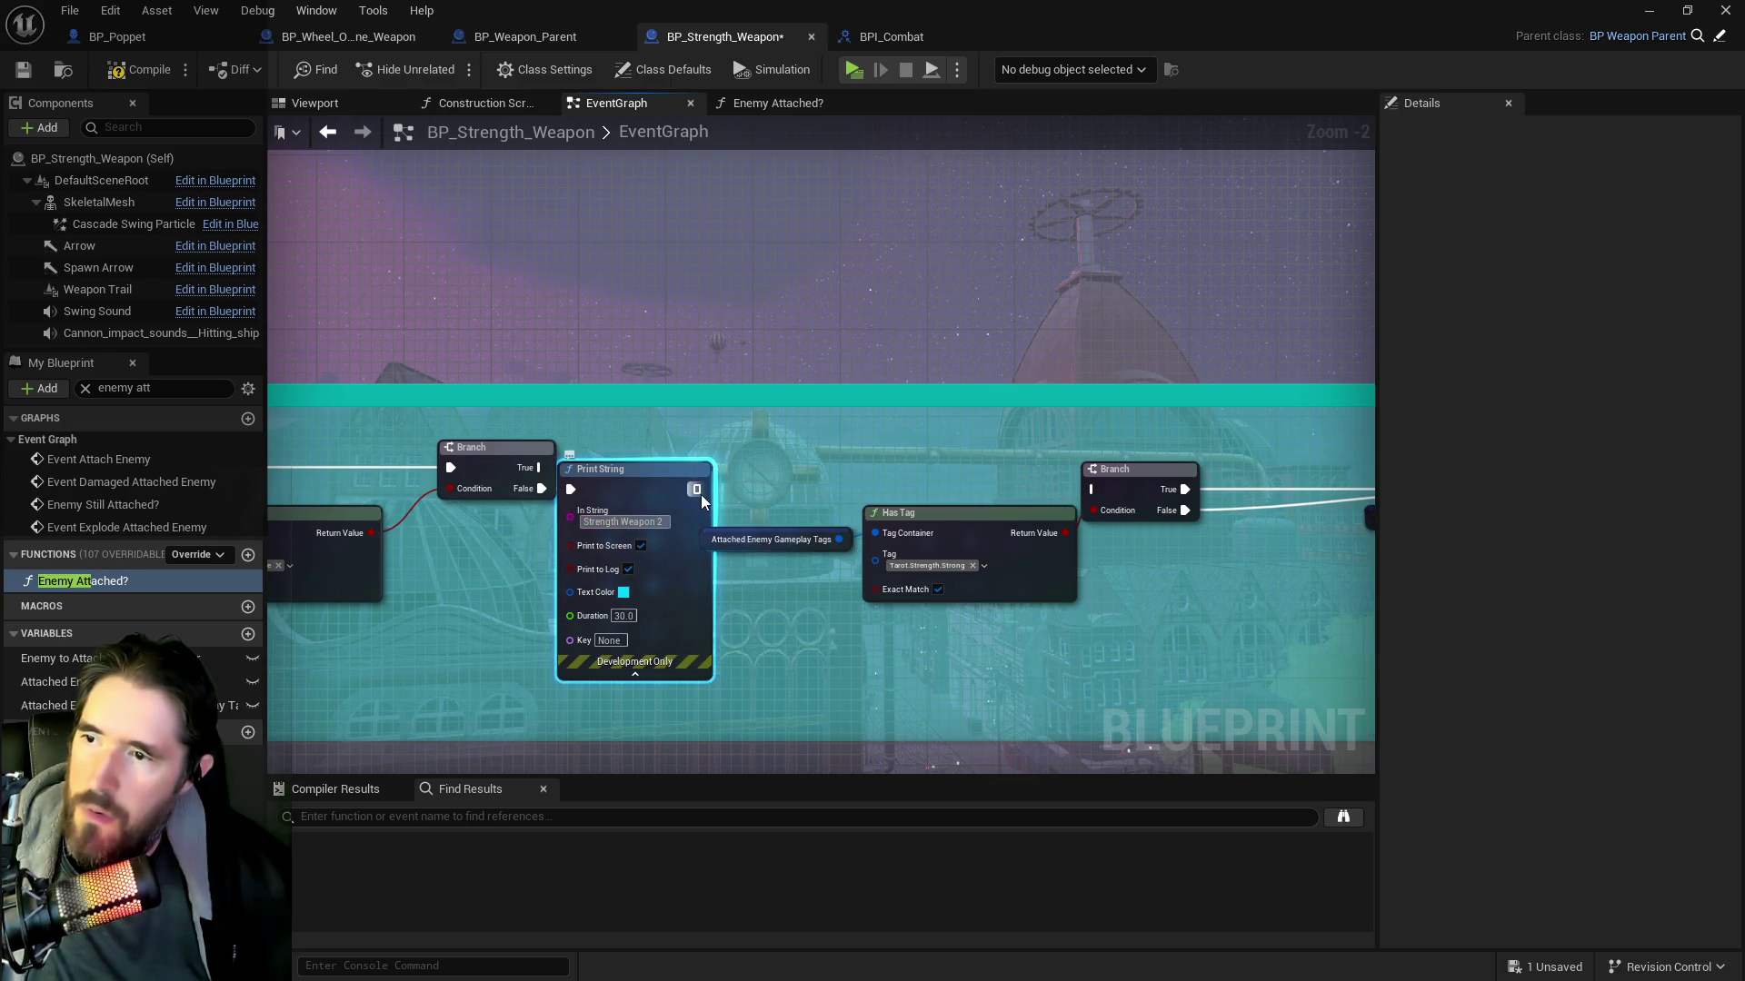
pyautogui.click(727, 496)
# Insert a 'Strength Weapon 3' Print String between SET and Attach Actor To Component
pyautogui.moveTo(1185, 516)
pyautogui.mouseDown()
pyautogui.moveTo(931, 523)
pyautogui.moveTo(593, 604)
pyautogui.mouseUp()
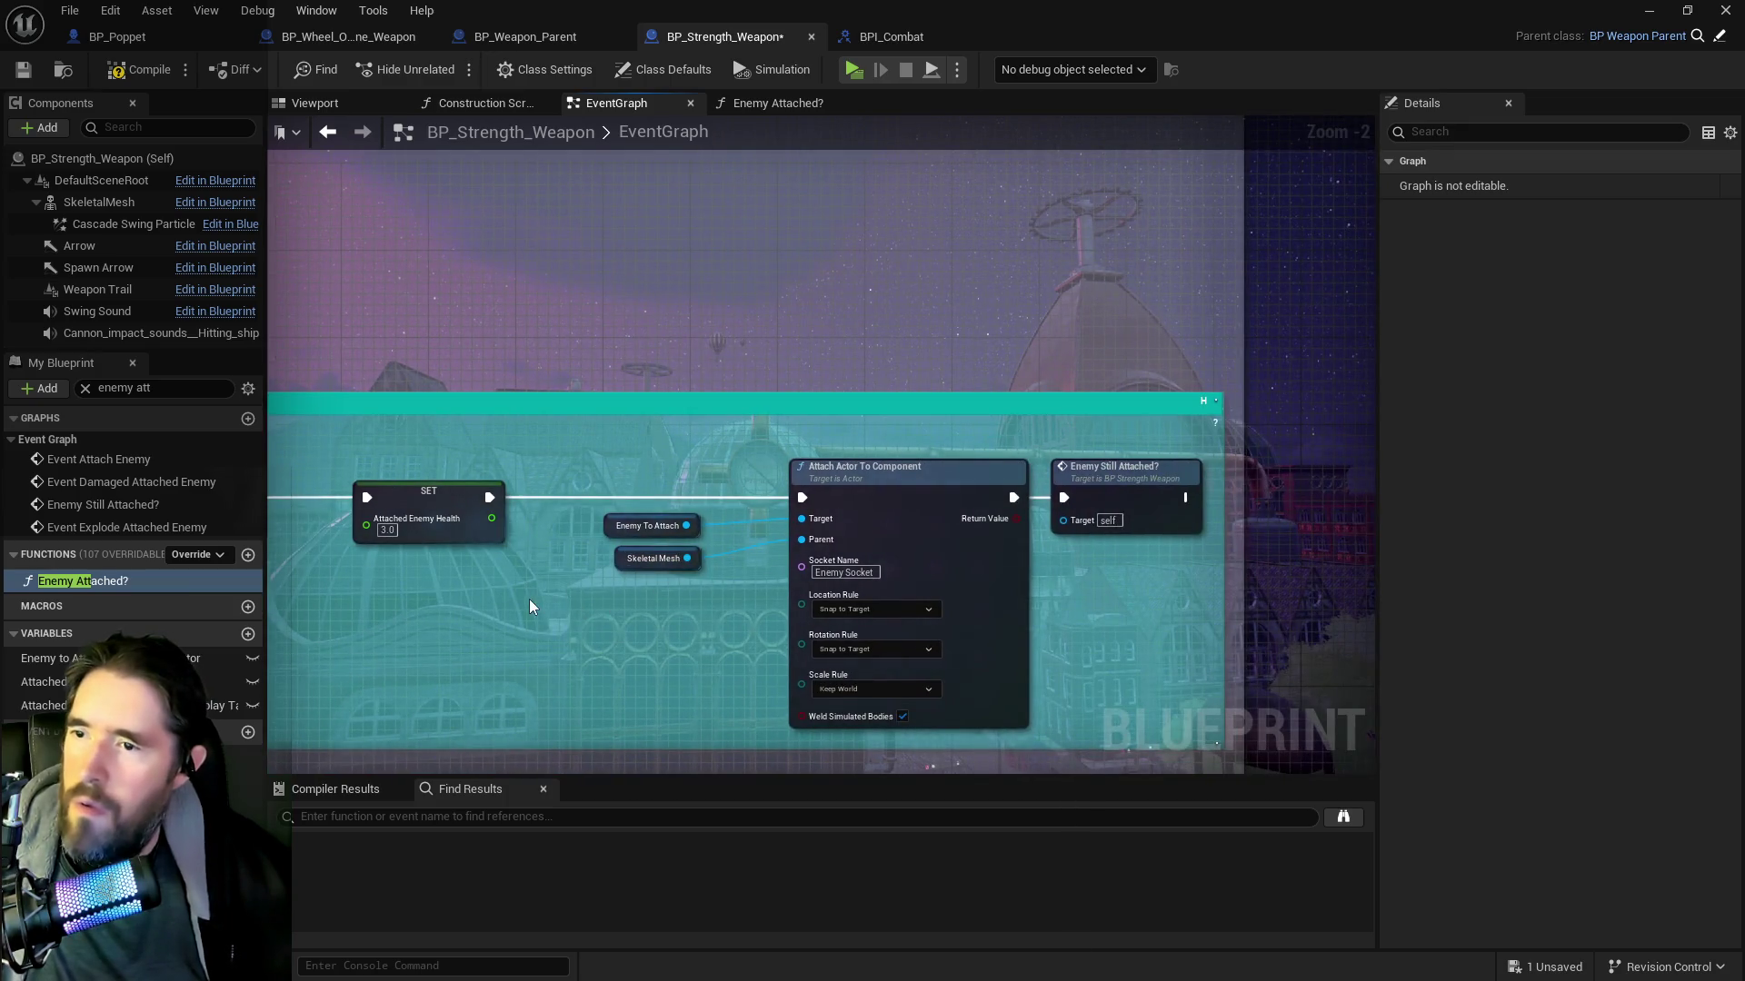
pyautogui.hotkey('ctrl', 'v')
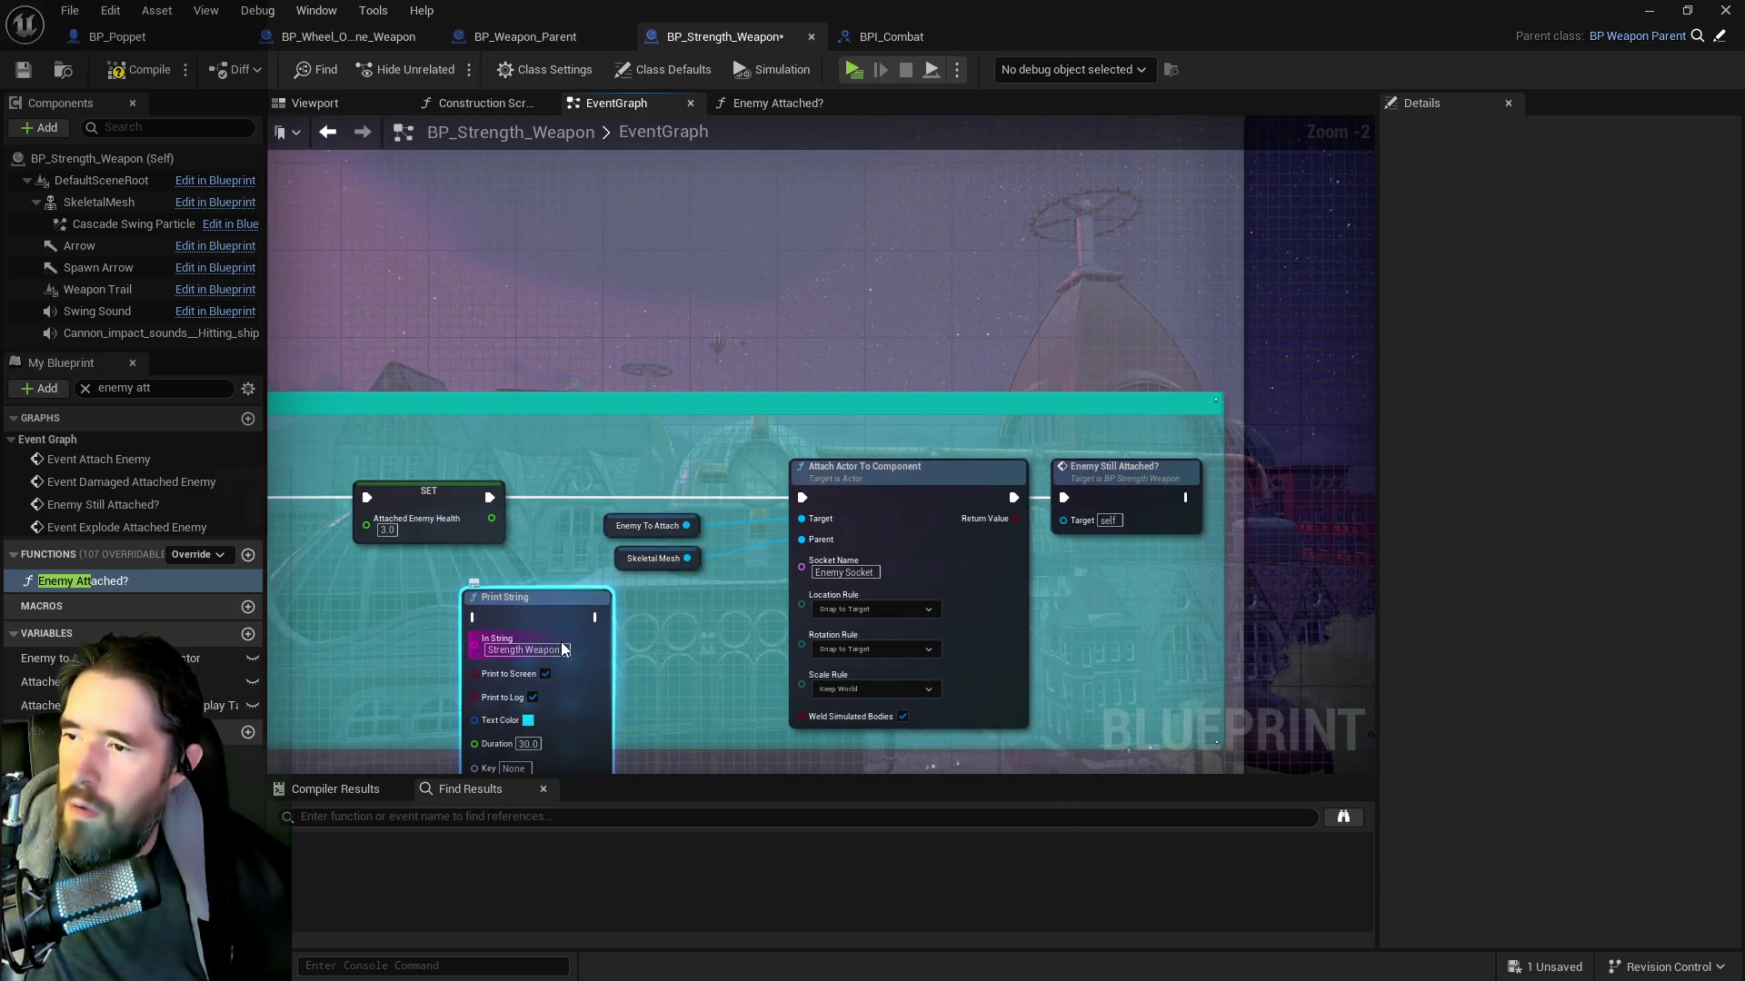
pyautogui.click(555, 650)
pyautogui.write('3')
pyautogui.press('Return')
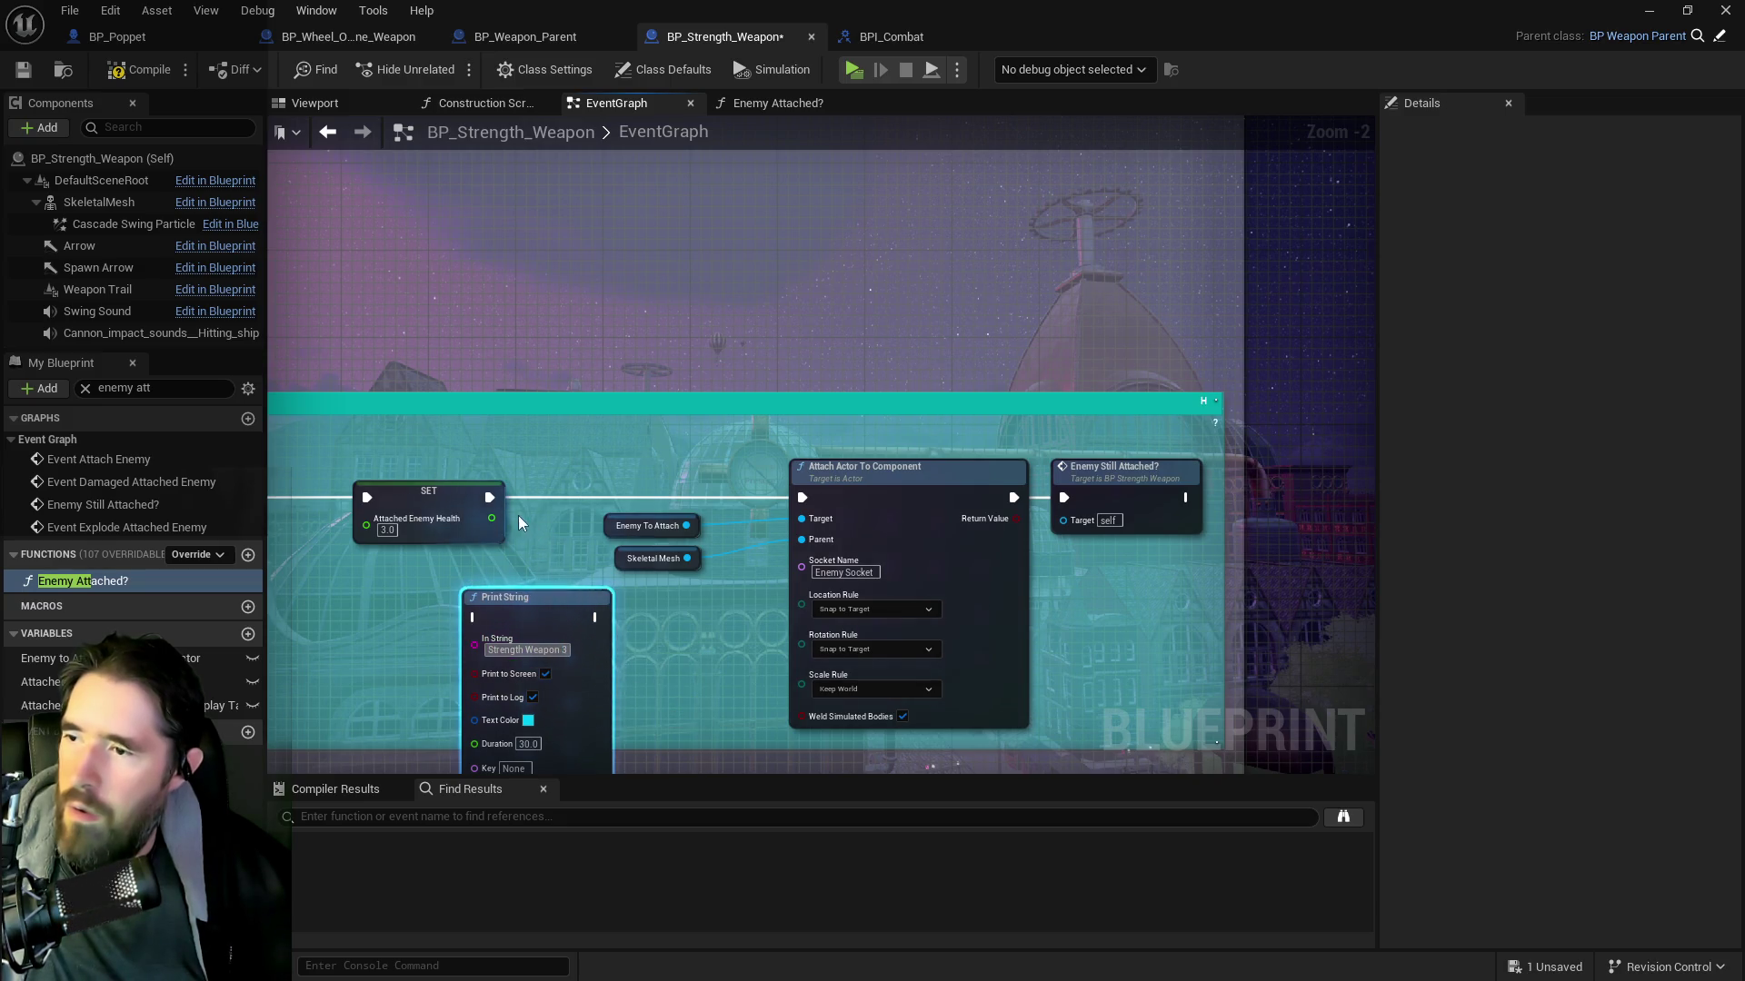
pyautogui.moveTo(490, 515); pyautogui.dragTo(477, 621)
pyautogui.moveTo(599, 617); pyautogui.dragTo(799, 497)
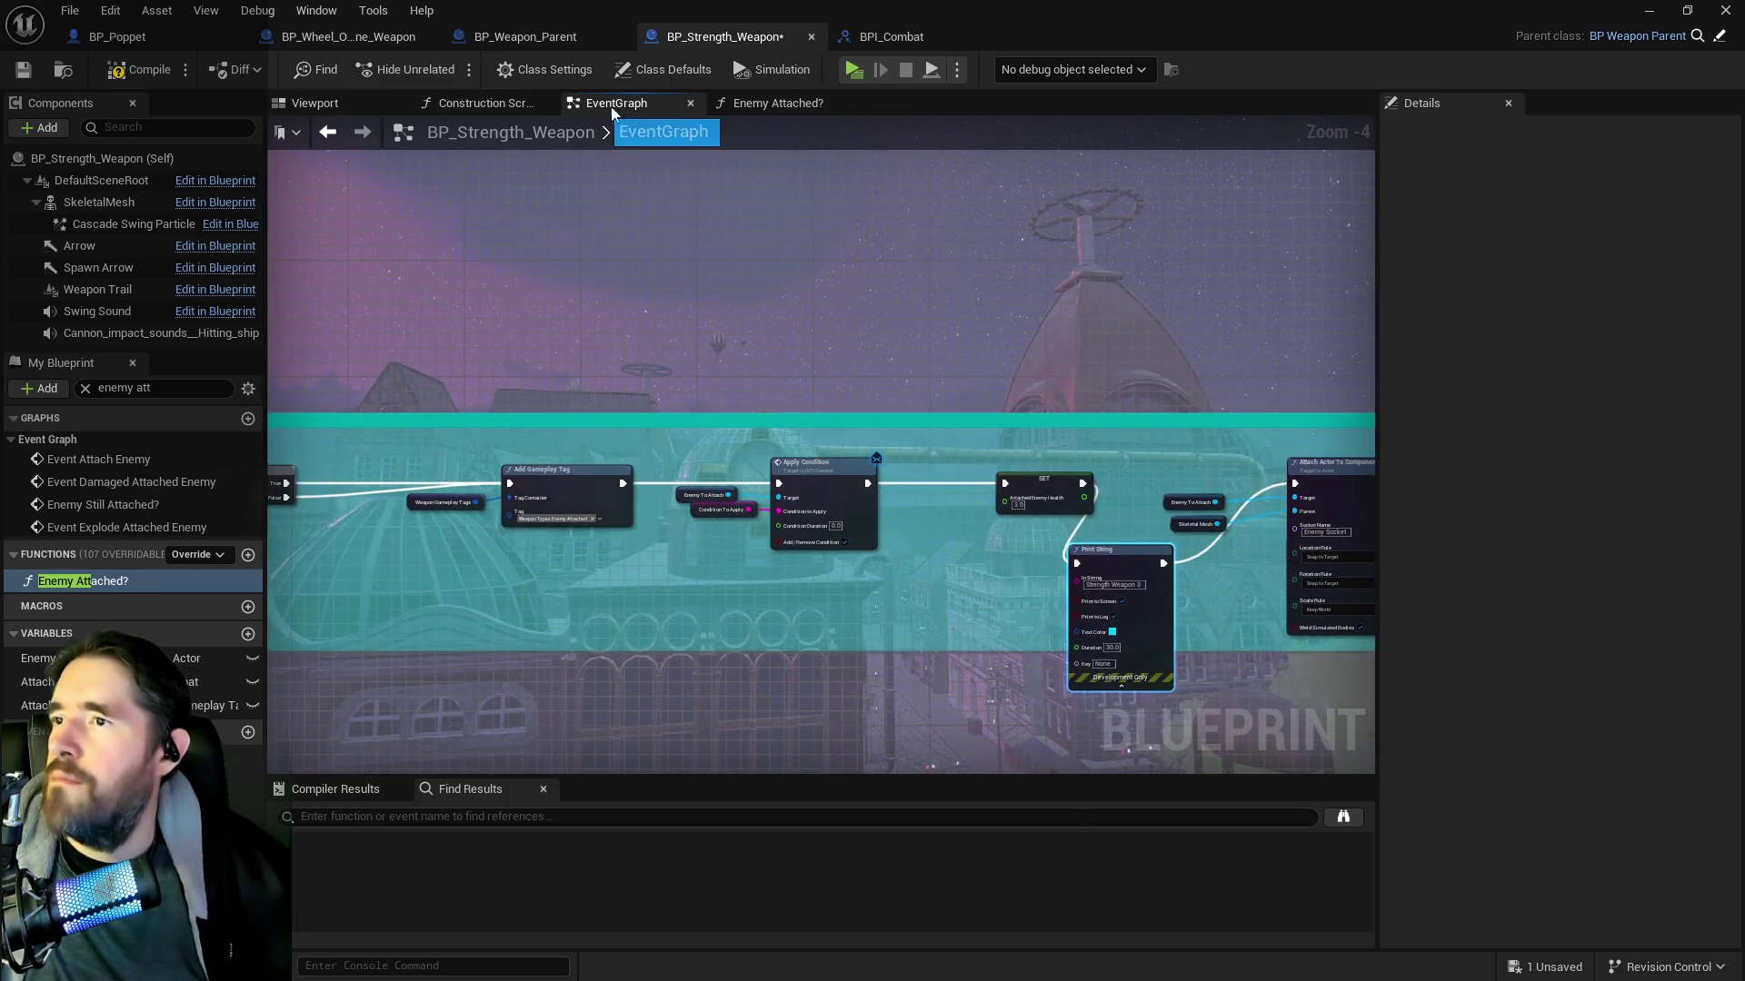
pyautogui.click(525, 37)
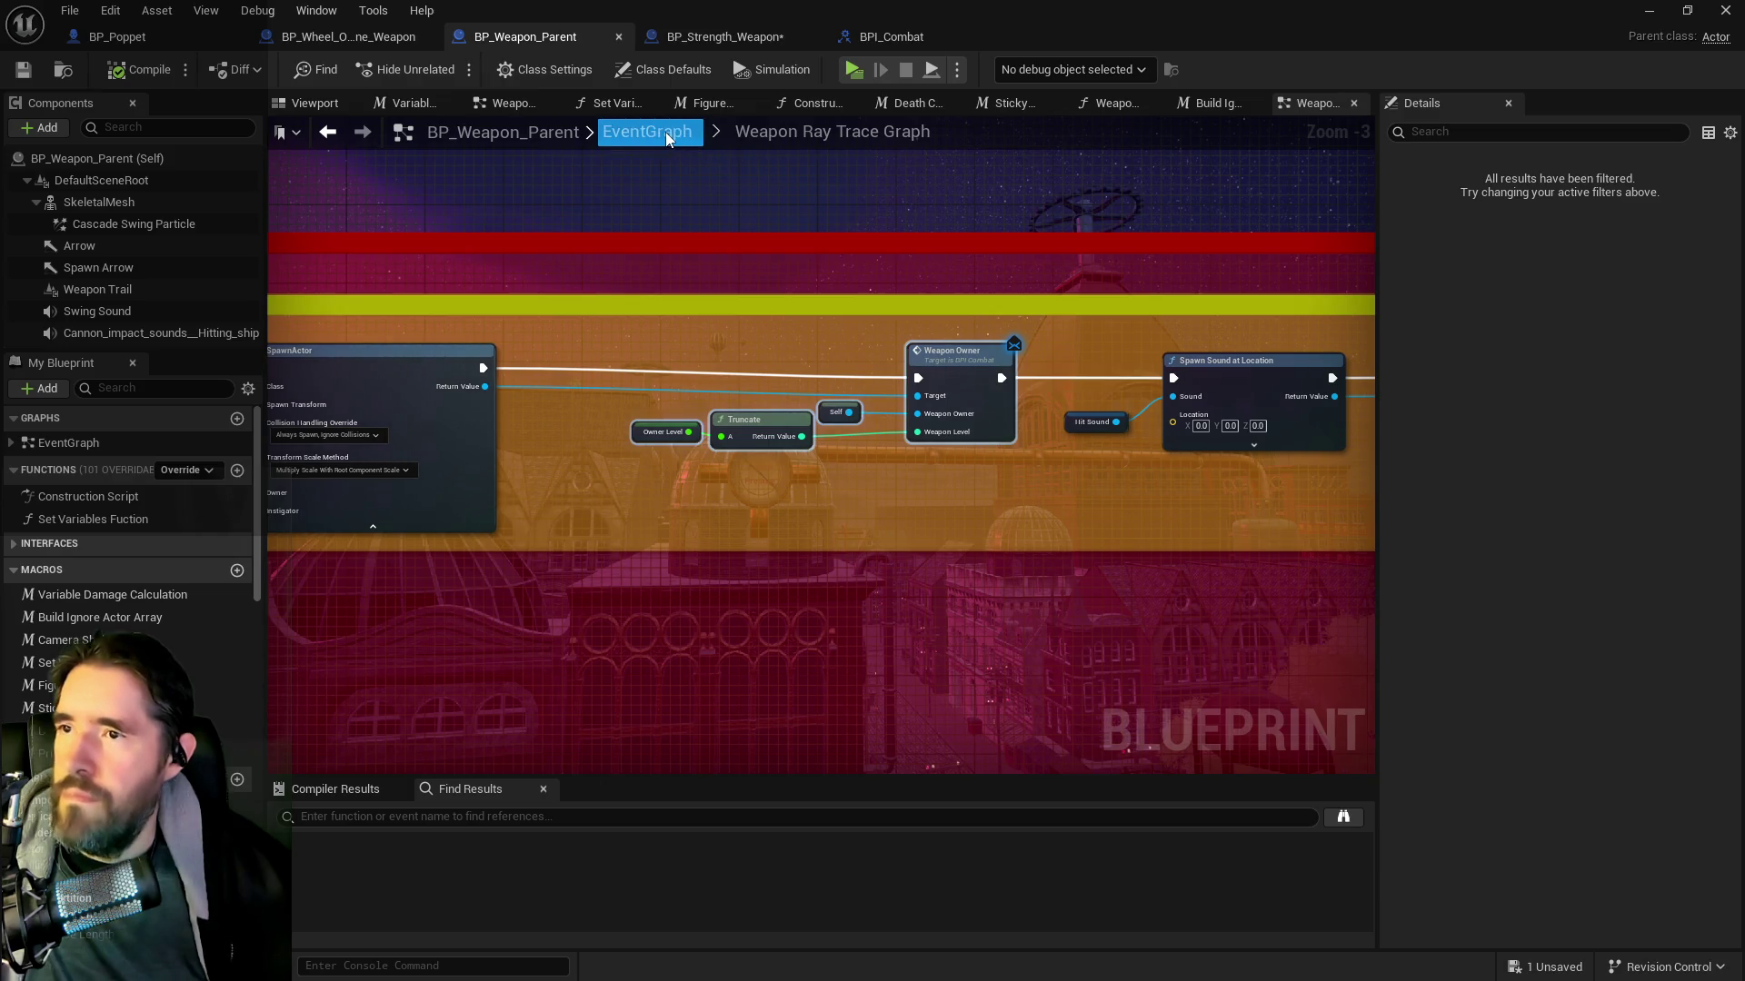
# From BP_Weapon_Parent's EventGraph, open the collapsed Weapon Ray Trace Graph
pyautogui.click(666, 133)
pyautogui.scroll(6, 727, 445)
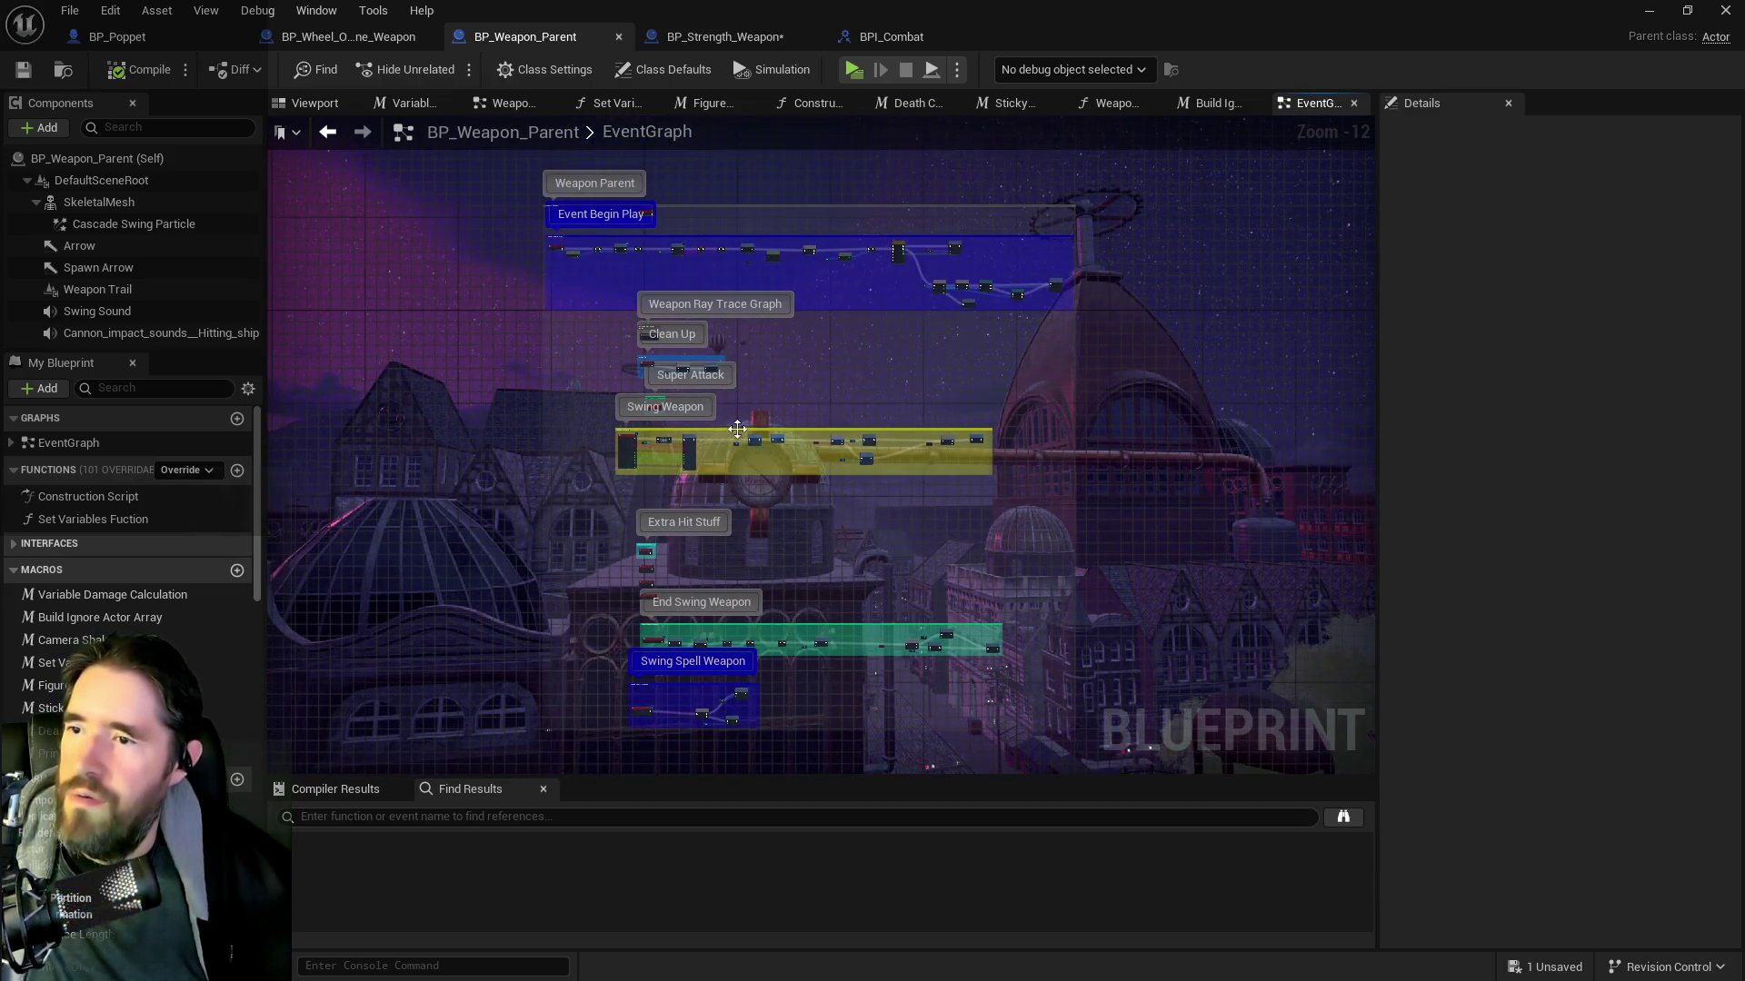
pyautogui.scroll(2, 681, 448)
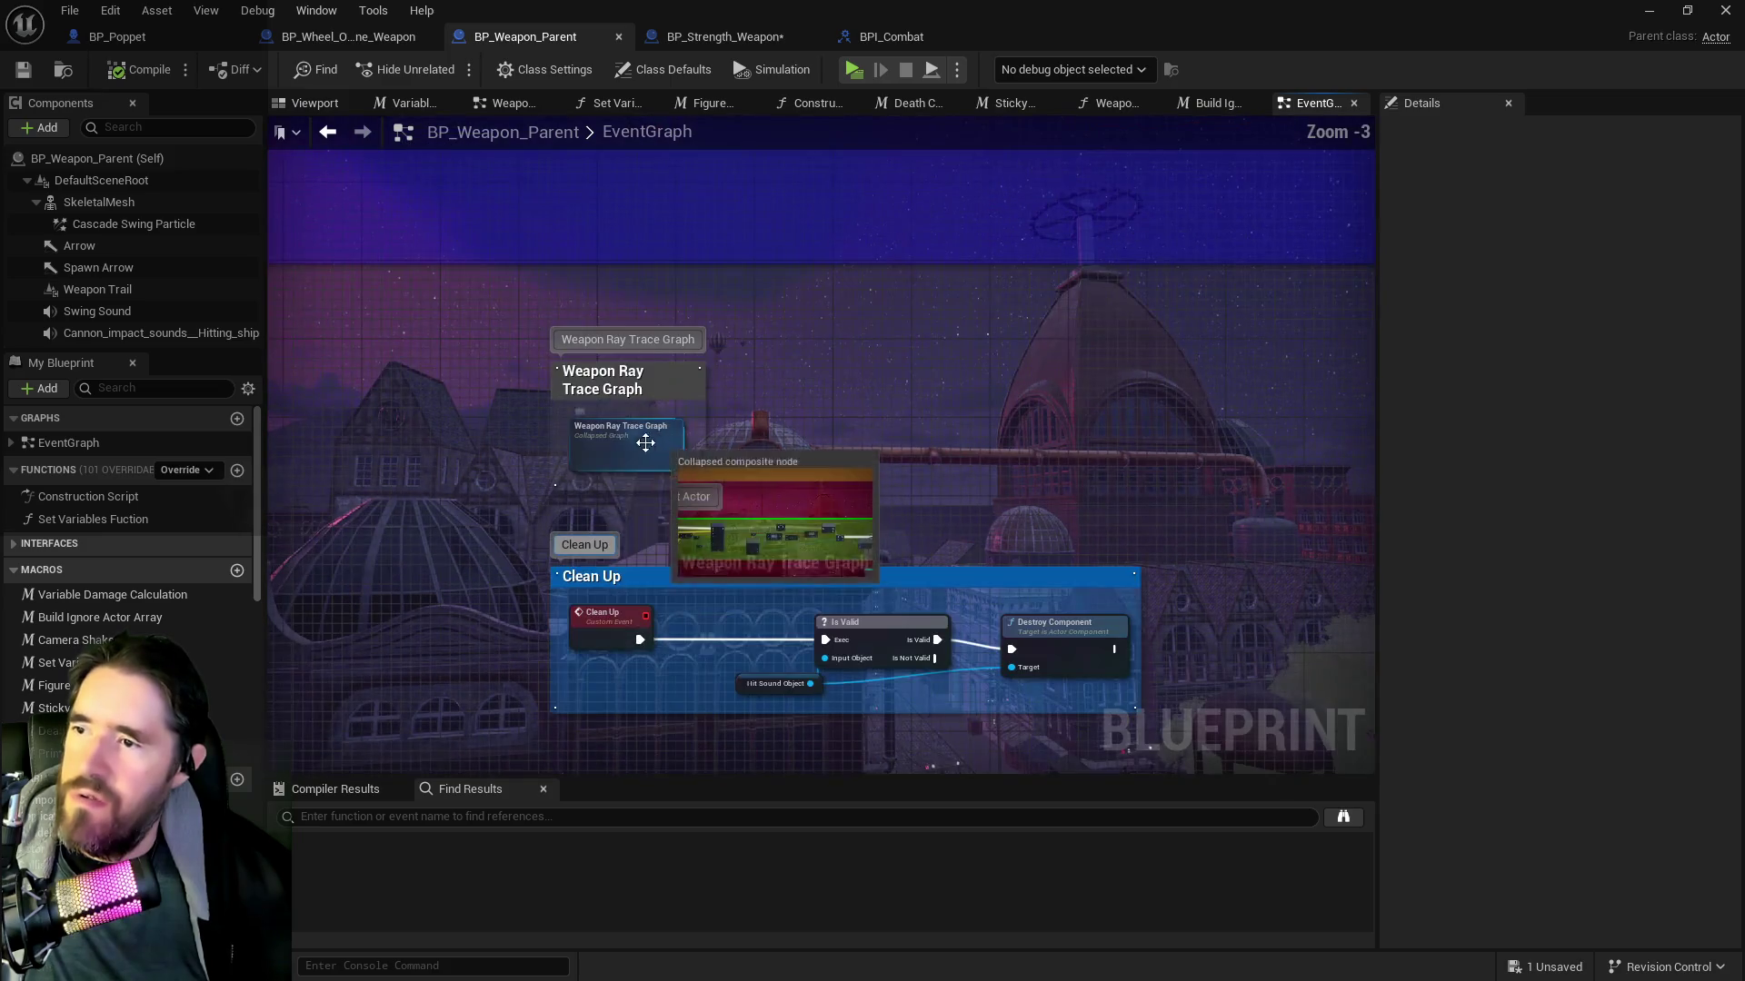
pyautogui.doubleClick(613, 452)
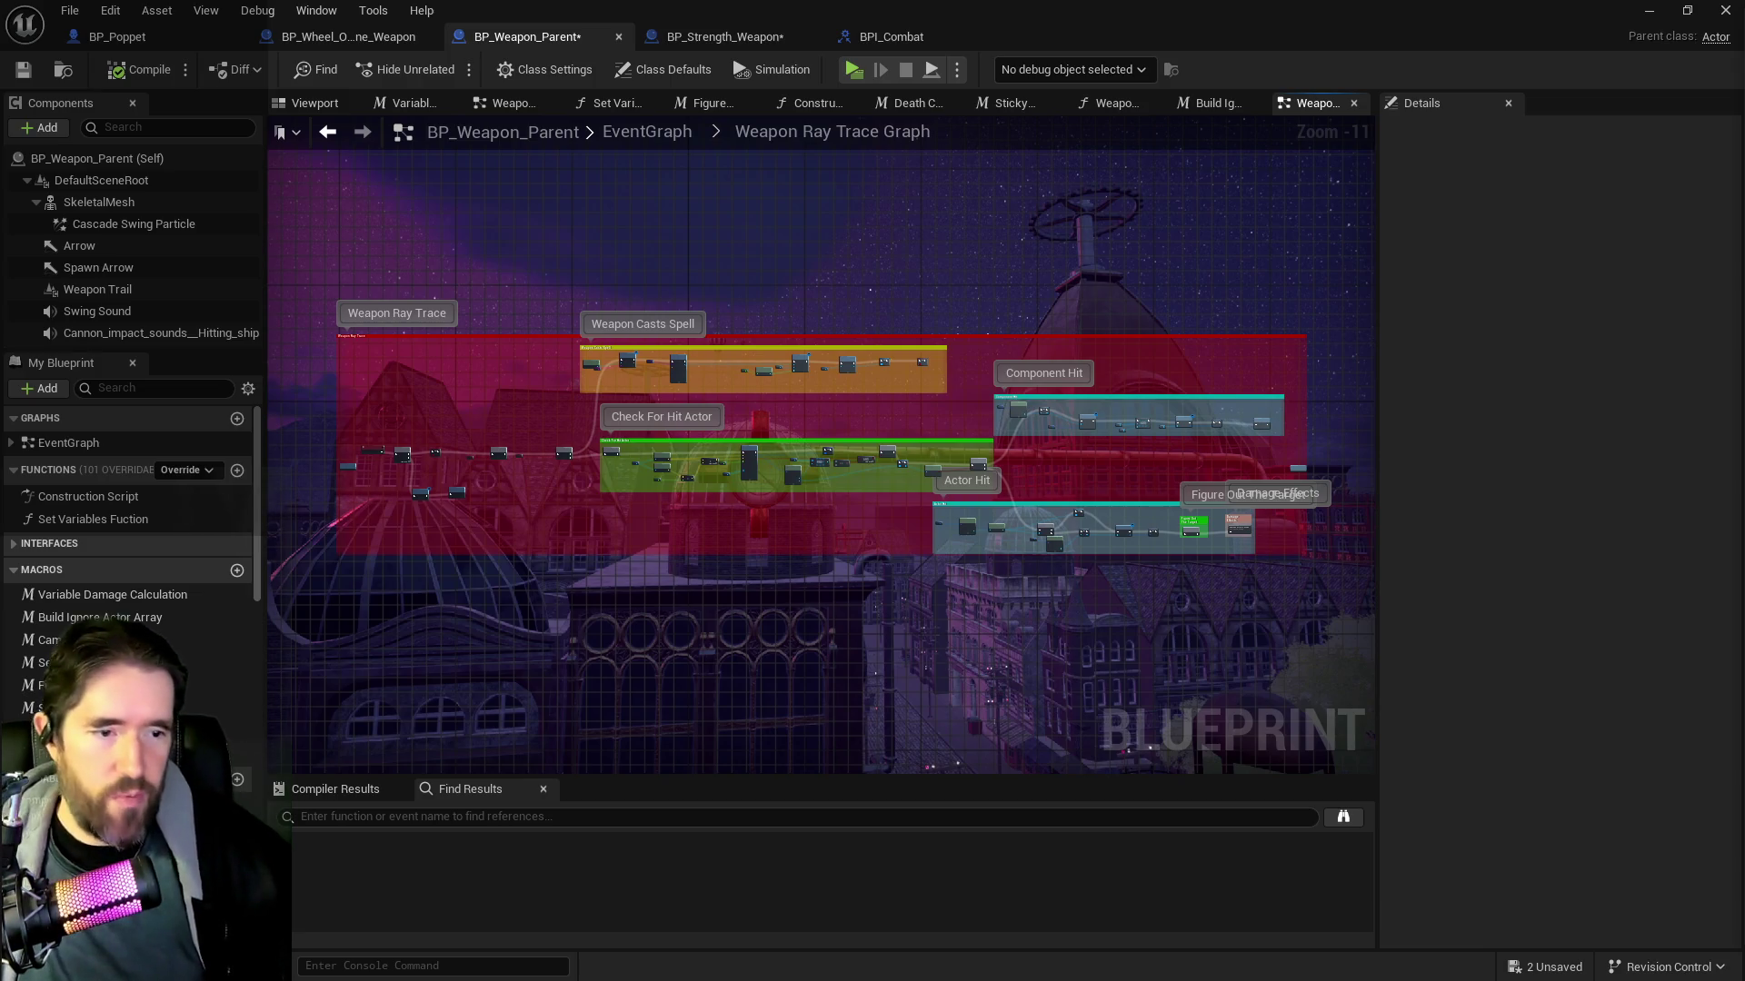
# Pan across the trace sections to centre Figure Out The Target and open that macro
pyautogui.scroll(2, 963, 427)
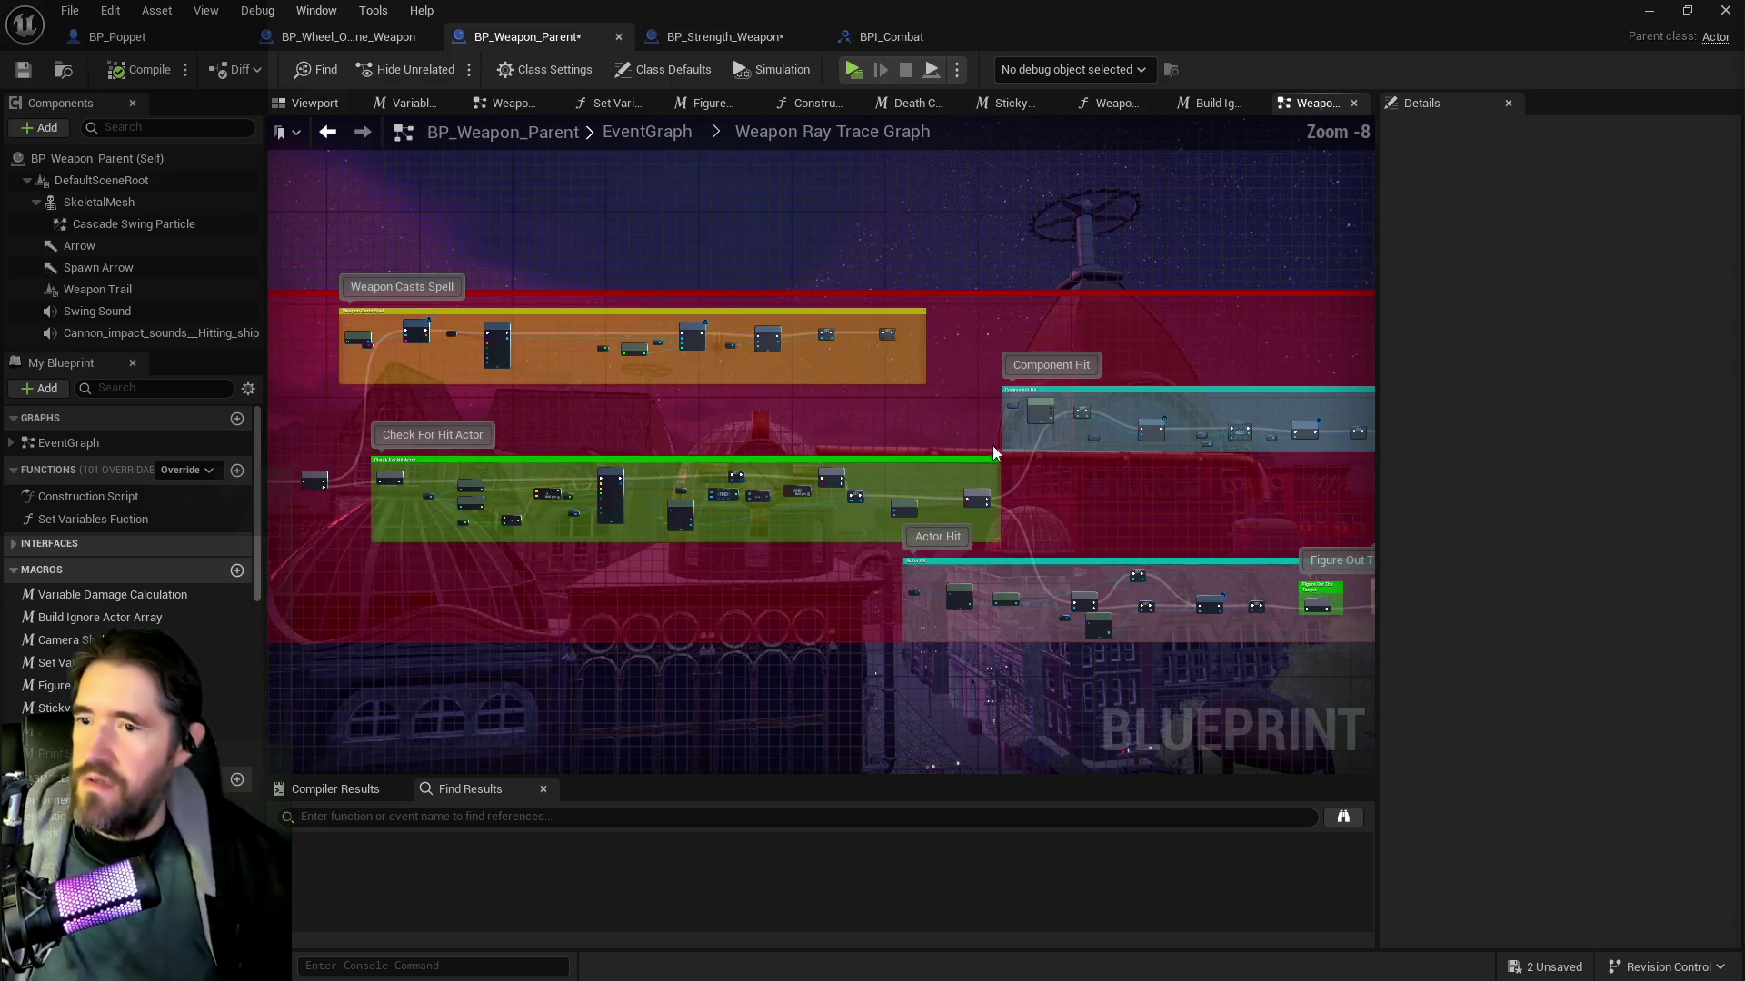
pyautogui.scroll(1, 1008, 475)
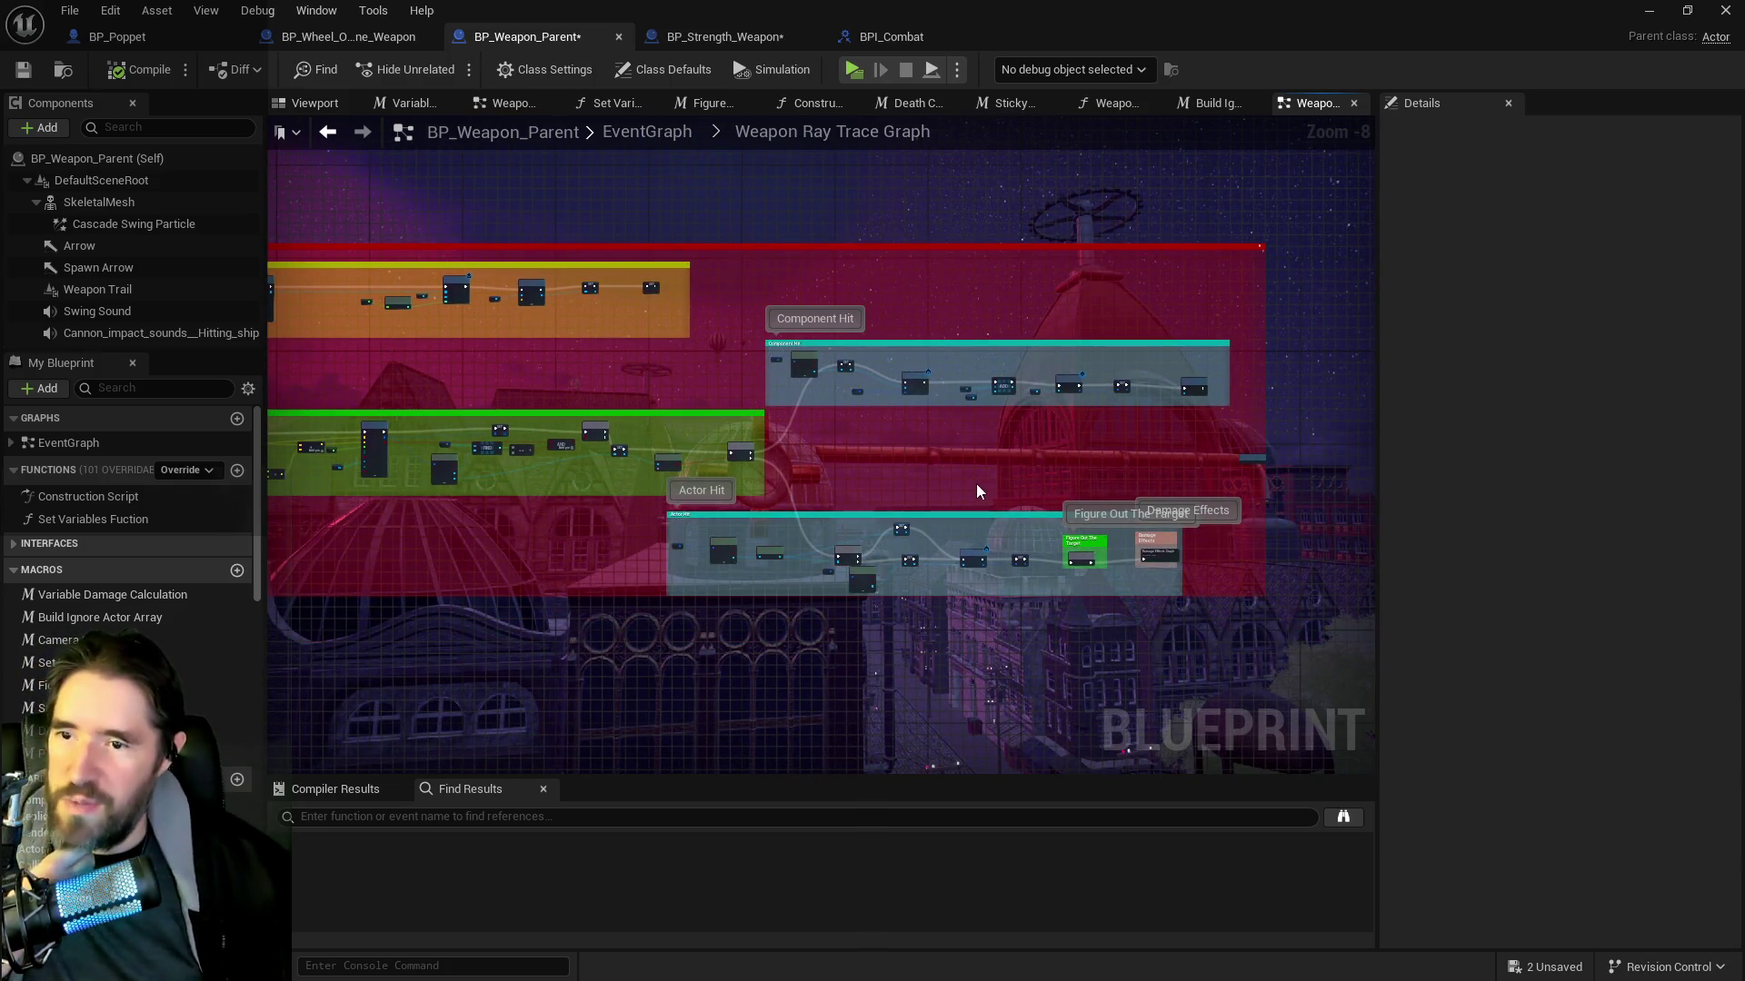
pyautogui.scroll(6, 1111, 582)
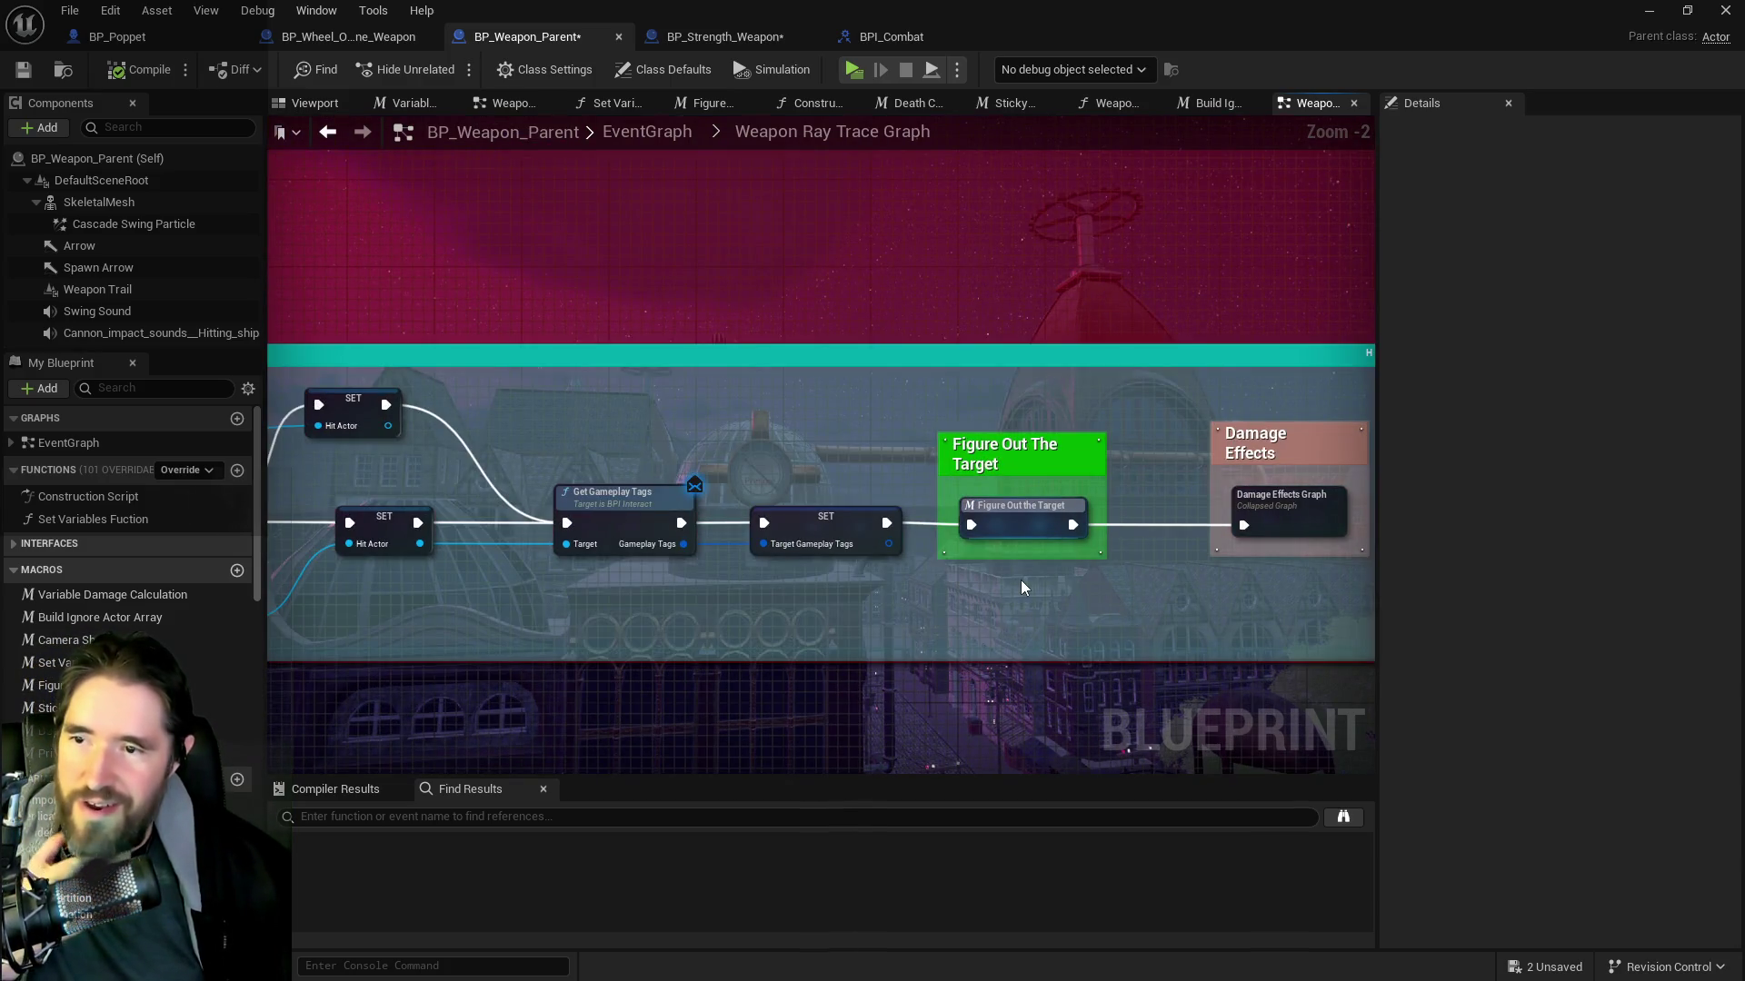
pyautogui.scroll(-1, 1065, 578)
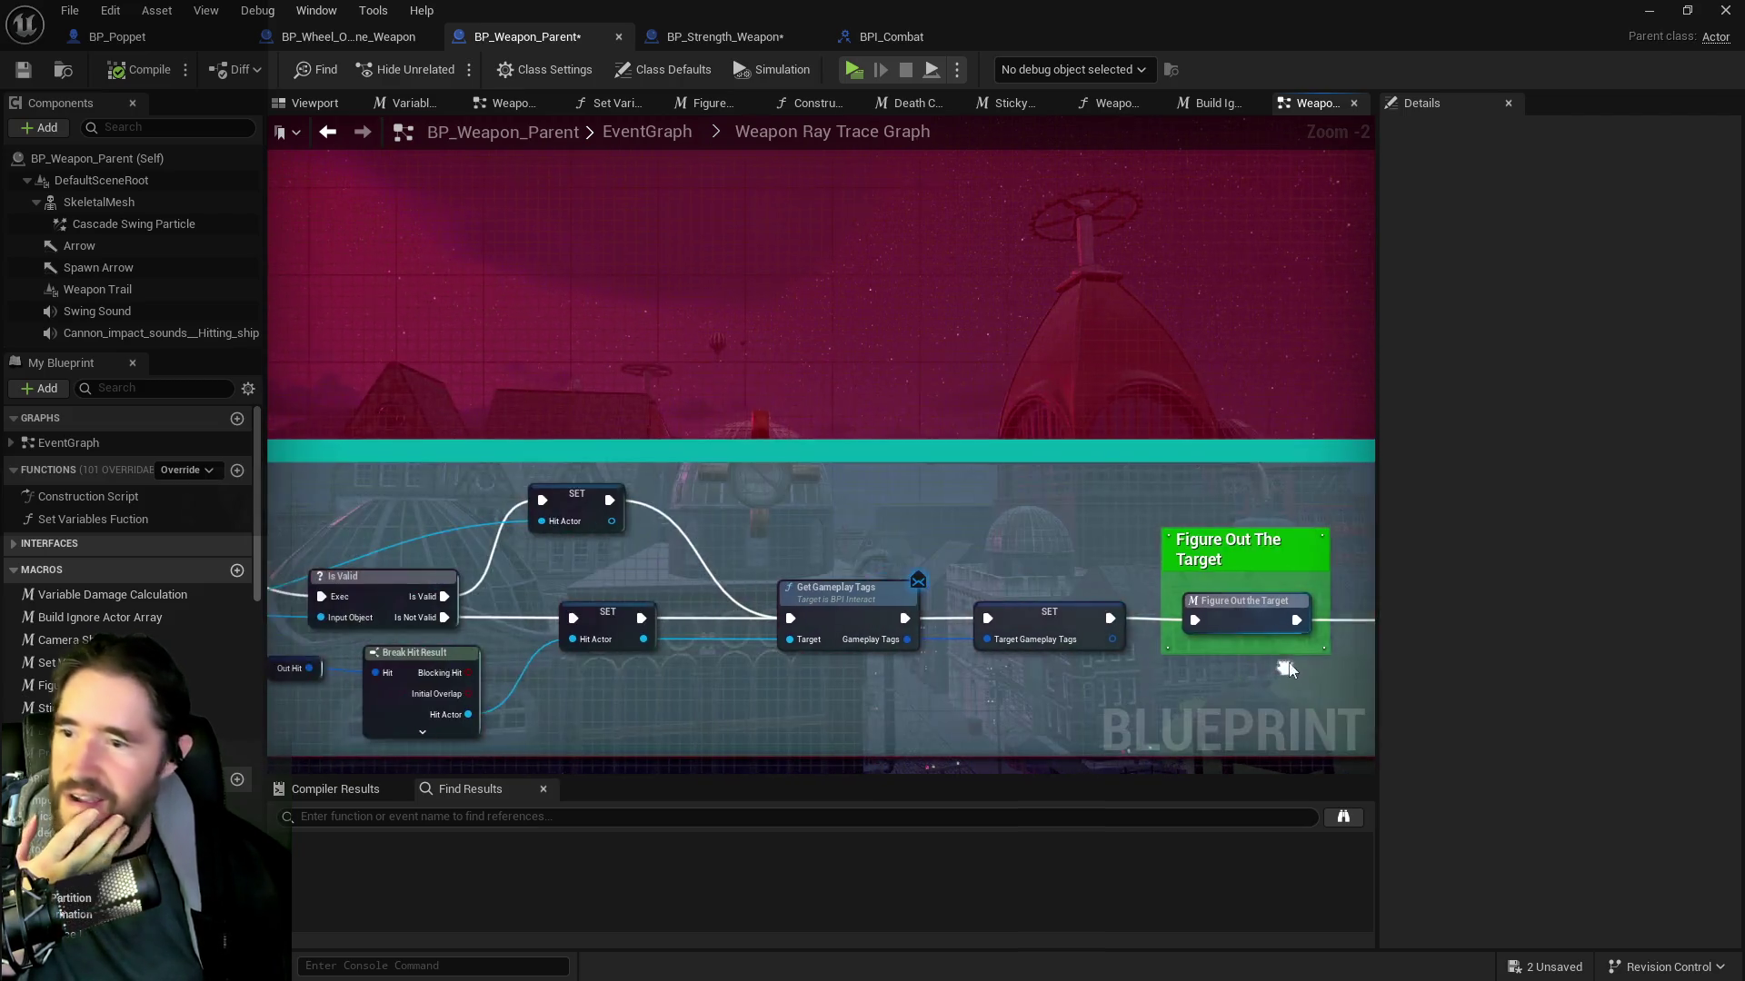
pyautogui.scroll(-1, 925, 613)
pyautogui.moveTo(833, 403)
pyautogui.mouseDown()
pyautogui.moveTo(920, 654)
pyautogui.moveTo(1236, 567)
pyautogui.moveTo(687, 580)
pyautogui.mouseUp()
pyautogui.moveTo(978, 507)
pyautogui.mouseDown()
pyautogui.moveTo(696, 437)
pyautogui.moveTo(1177, 456)
pyautogui.moveTo(1172, 655)
pyautogui.moveTo(1169, 596)
pyautogui.moveTo(958, 358)
pyautogui.moveTo(948, 323)
pyautogui.mouseUp()
pyautogui.moveTo(1118, 531)
pyautogui.mouseDown()
pyautogui.moveTo(1027, 404)
pyautogui.moveTo(273, 357)
pyautogui.mouseUp()
pyautogui.moveTo(1229, 653)
pyautogui.mouseDown()
pyautogui.moveTo(910, 514)
pyautogui.moveTo(657, 515)
pyautogui.mouseUp()
pyautogui.scroll(1, 711, 563)
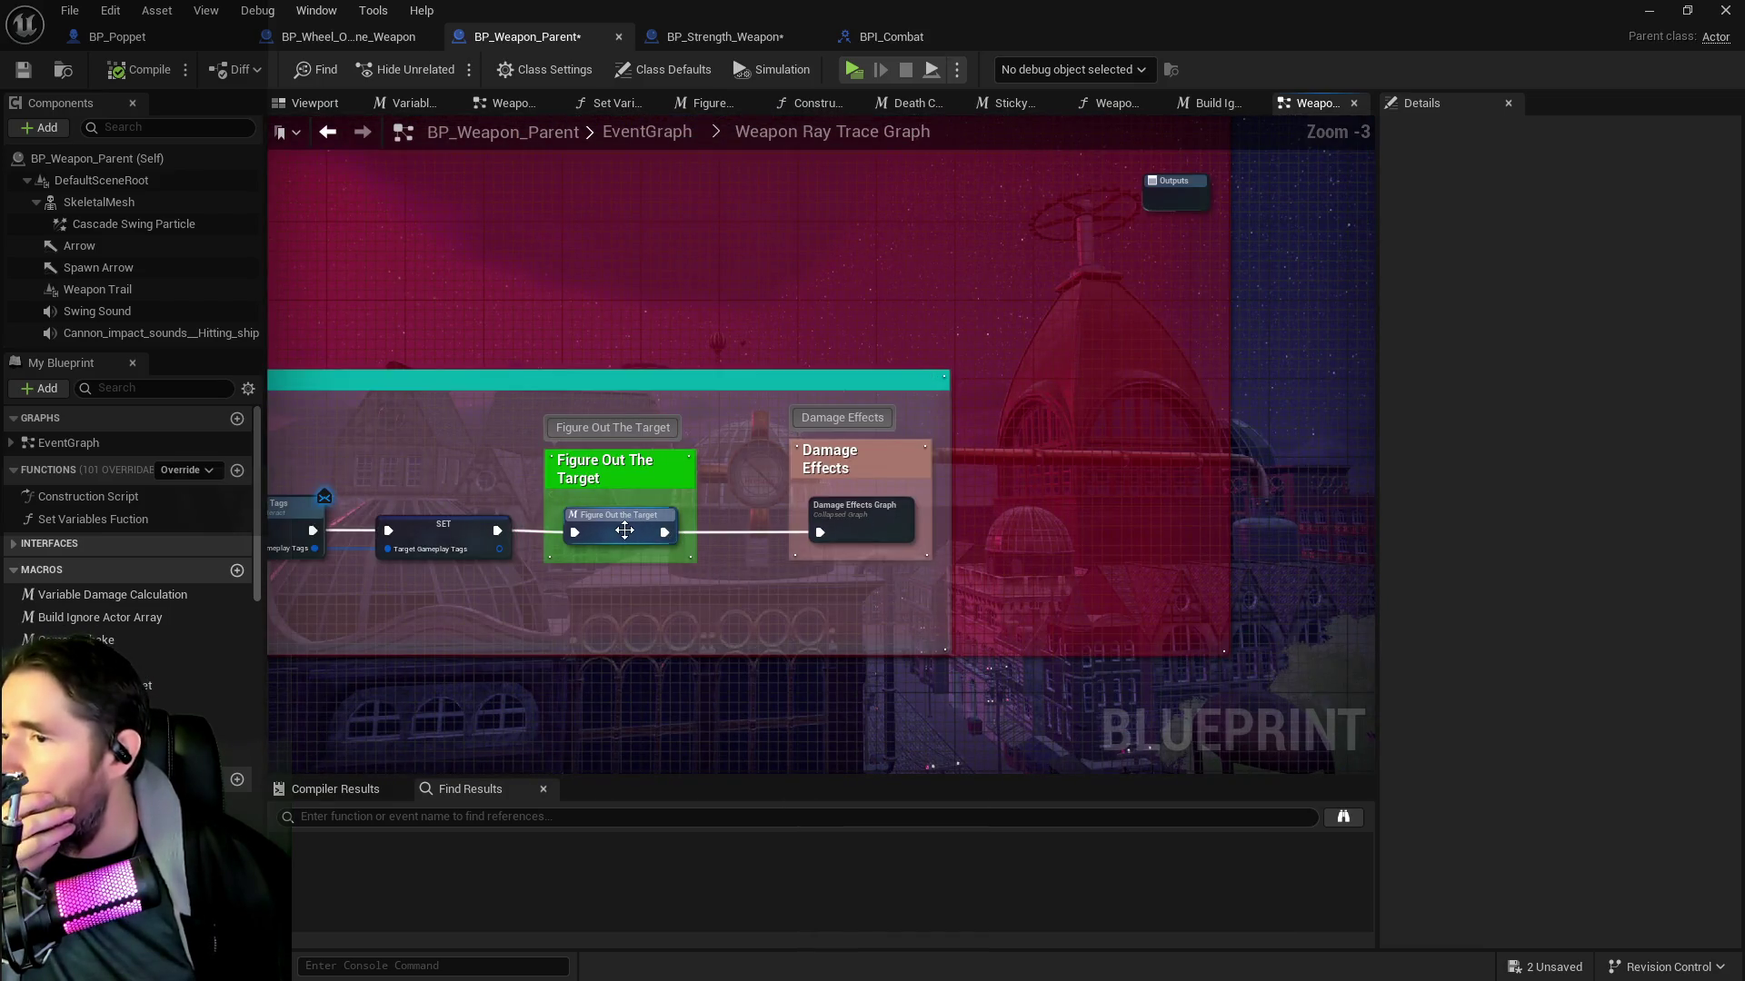
pyautogui.doubleClick(624, 530)
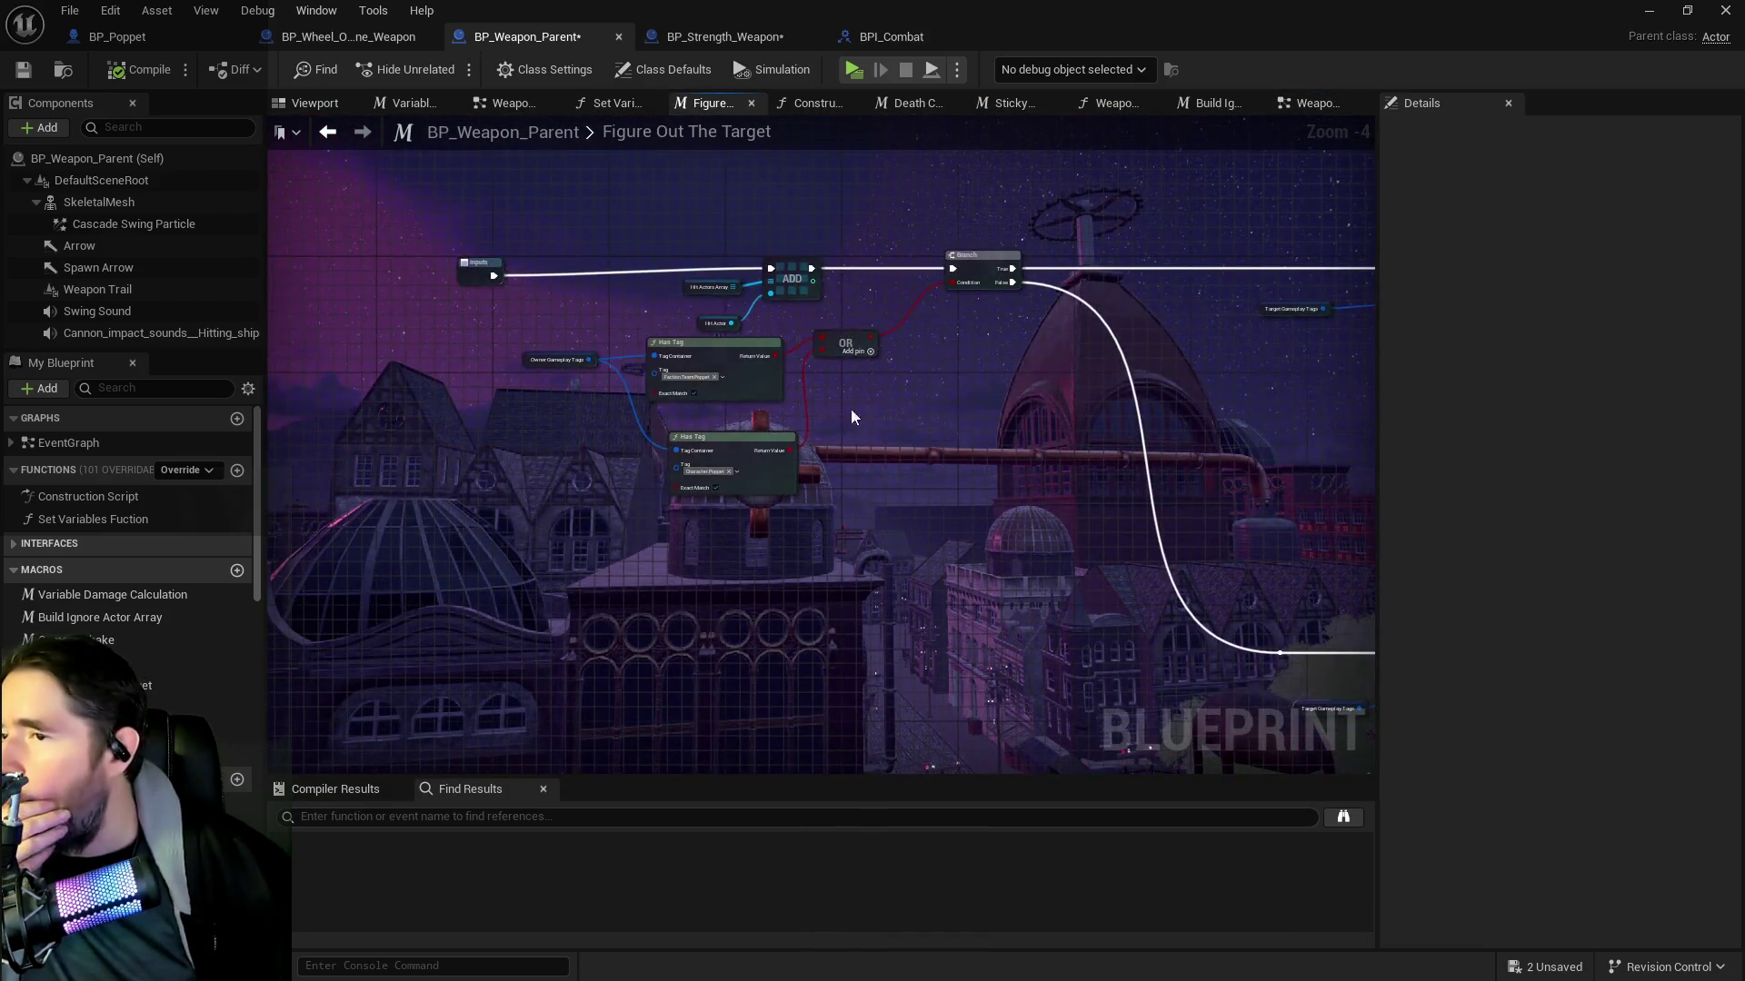
# Paste a Print String near the Inputs, ADD, OR and Branch nodes
pyautogui.scroll(3, 788, 406)
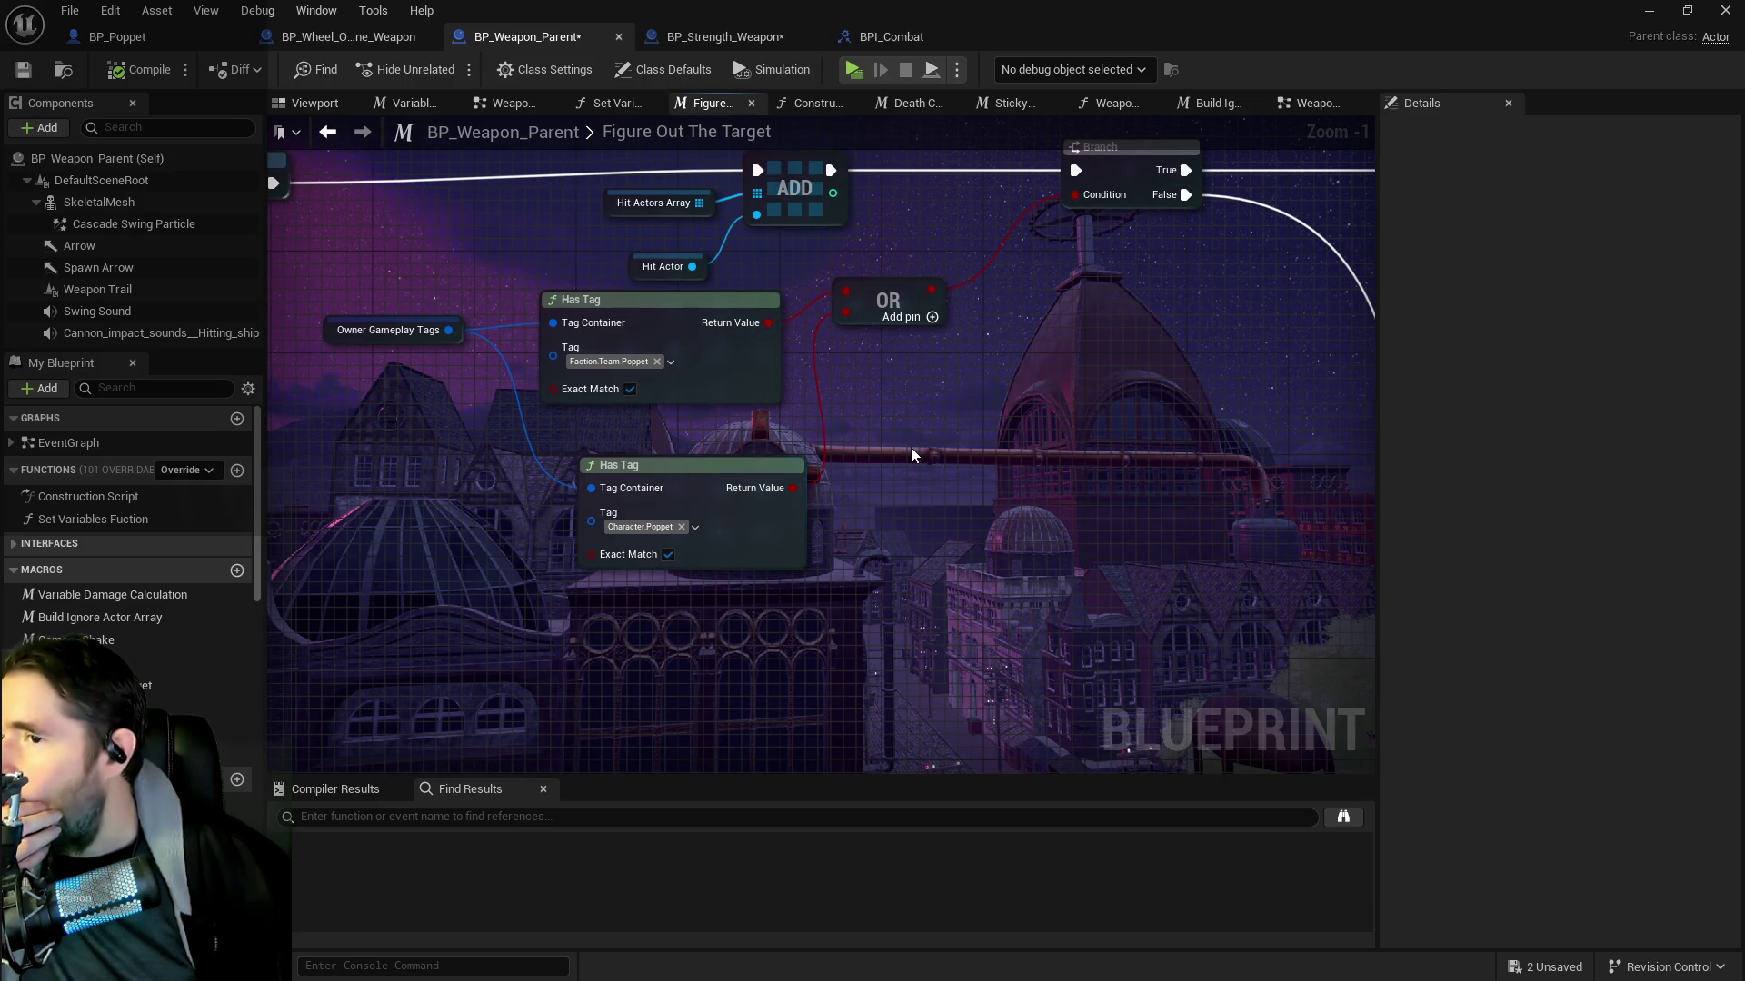
pyautogui.moveTo(916, 452); pyautogui.dragTo(876, 525)
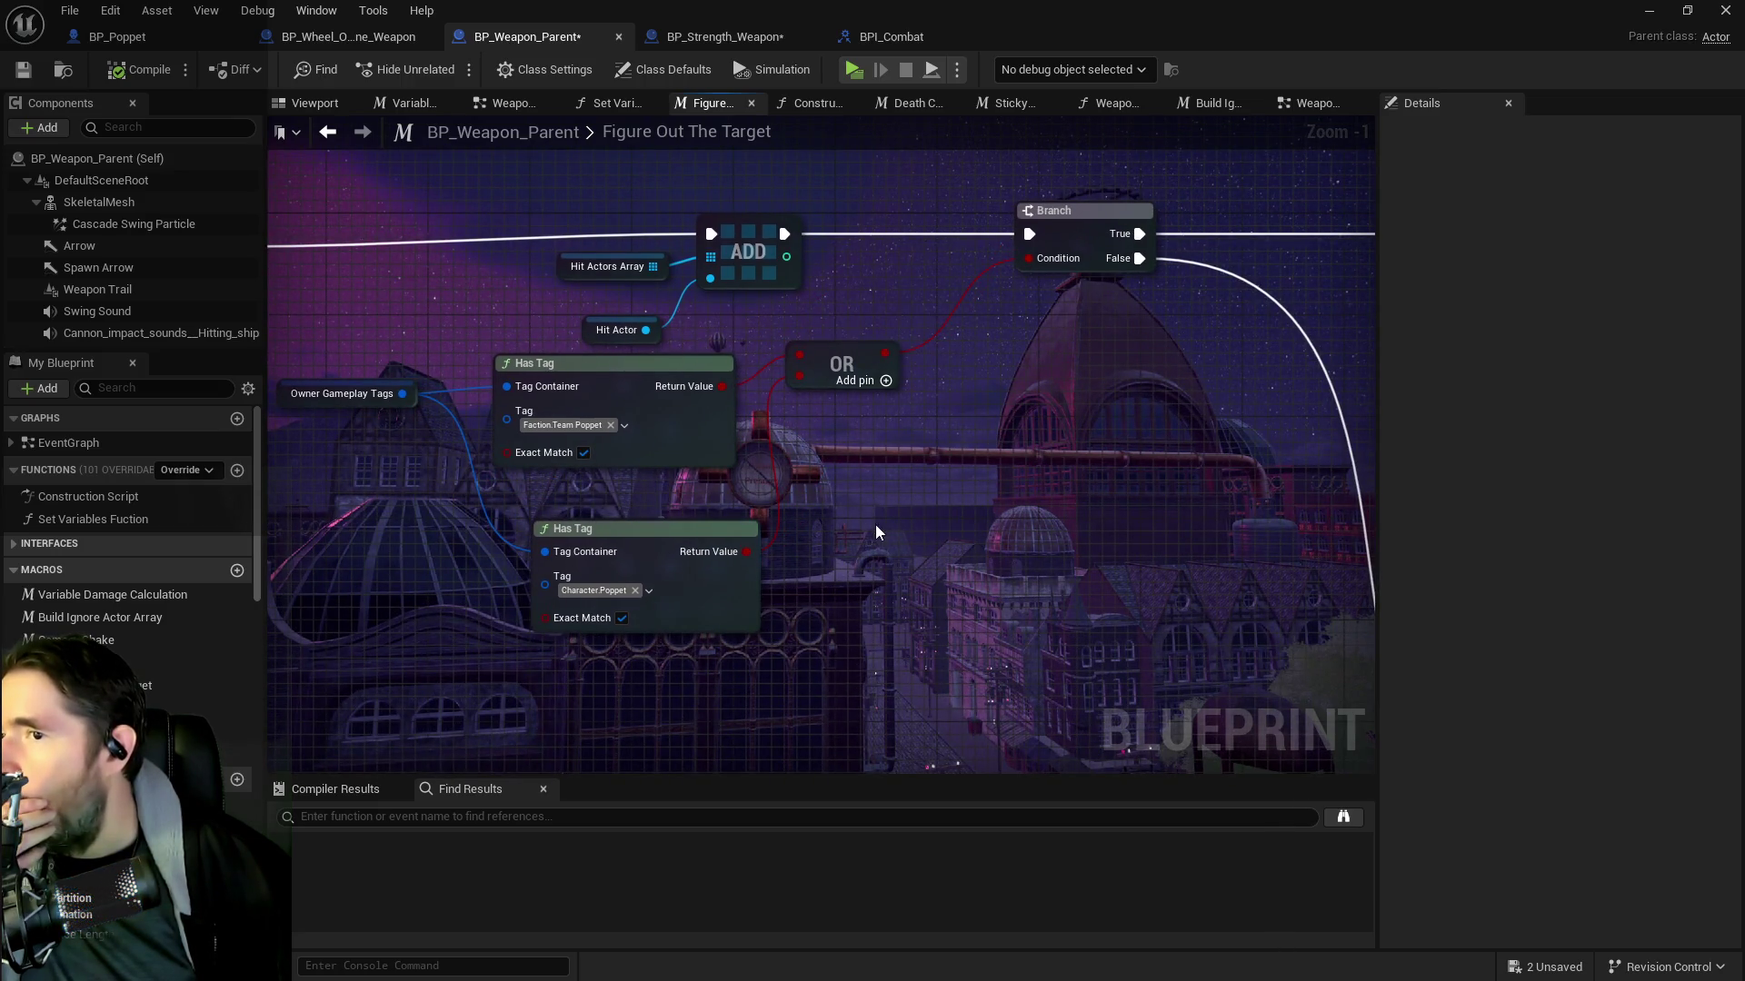
pyautogui.scroll(-1, 875, 525)
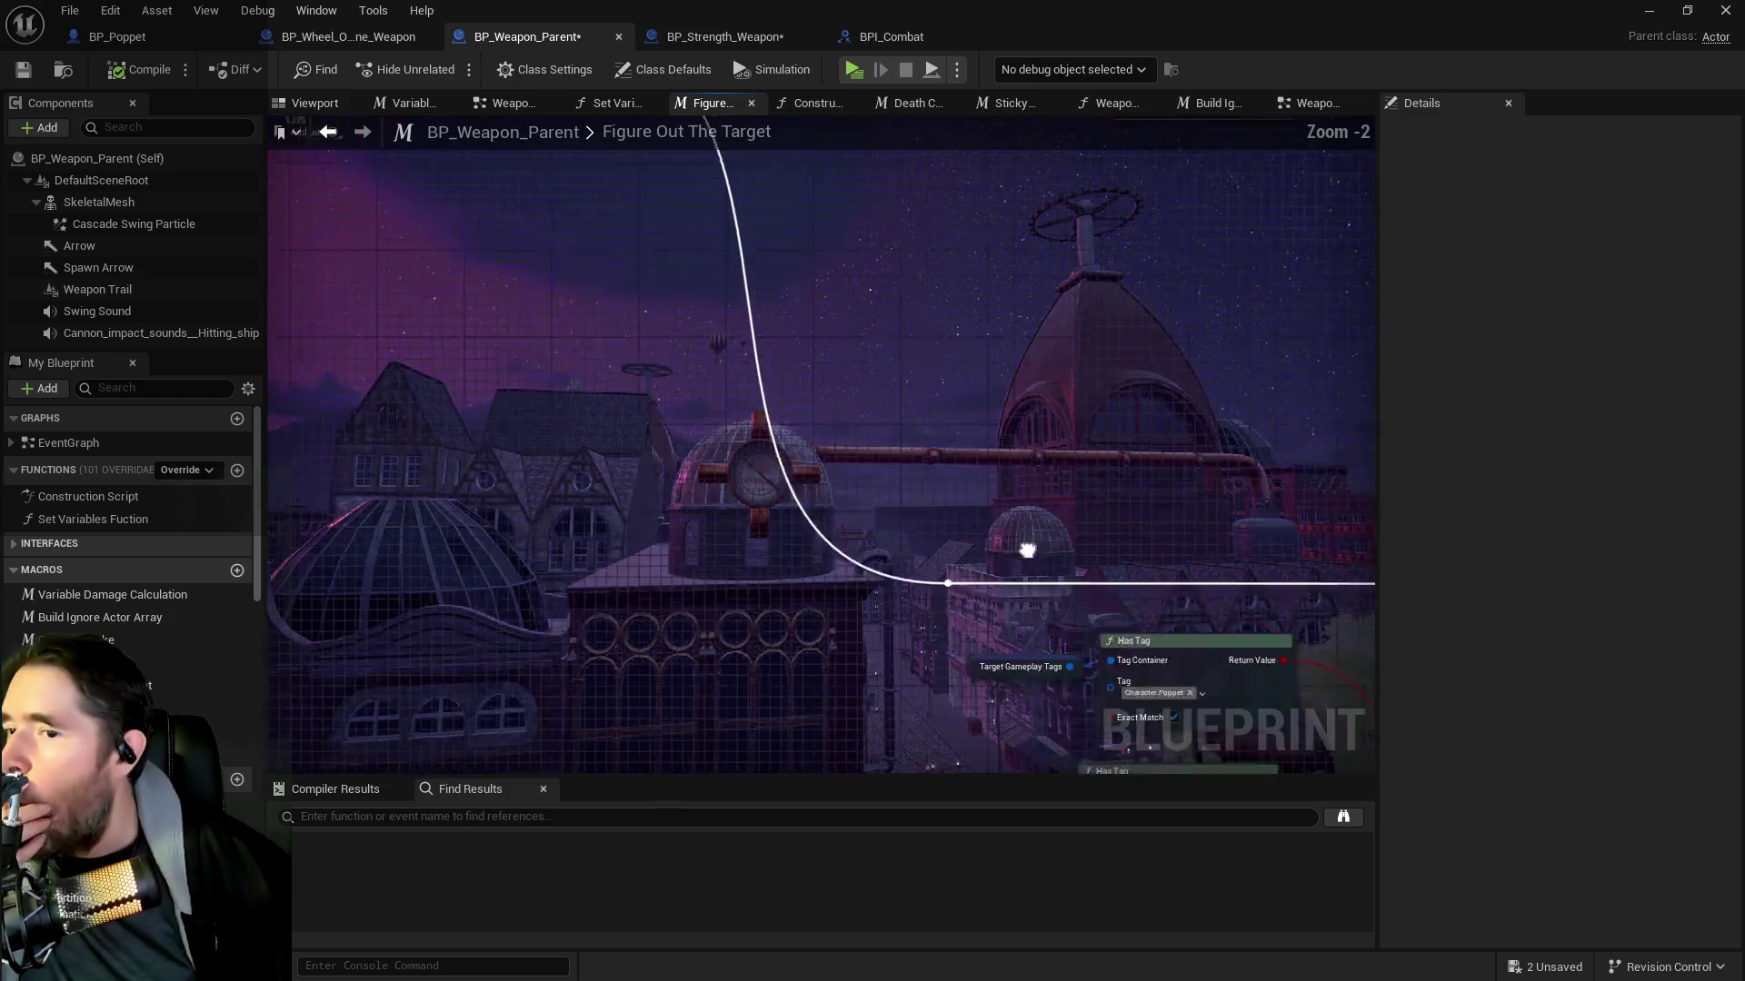
pyautogui.moveTo(1041, 565); pyautogui.dragTo(843, 446)
pyautogui.scroll(-1, 978, 521)
pyautogui.moveTo(1013, 603)
pyautogui.mouseDown()
pyautogui.moveTo(801, 565)
pyautogui.moveTo(873, 436)
pyautogui.mouseUp()
pyautogui.moveTo(636, 328)
pyautogui.mouseDown()
pyautogui.moveTo(701, 491)
pyautogui.moveTo(582, 436)
pyautogui.moveTo(603, 471)
pyautogui.moveTo(450, 479)
pyautogui.moveTo(609, 455)
pyautogui.mouseUp()
pyautogui.hotkey('ctrl', 'v')
pyautogui.scroll(3, 638, 464)
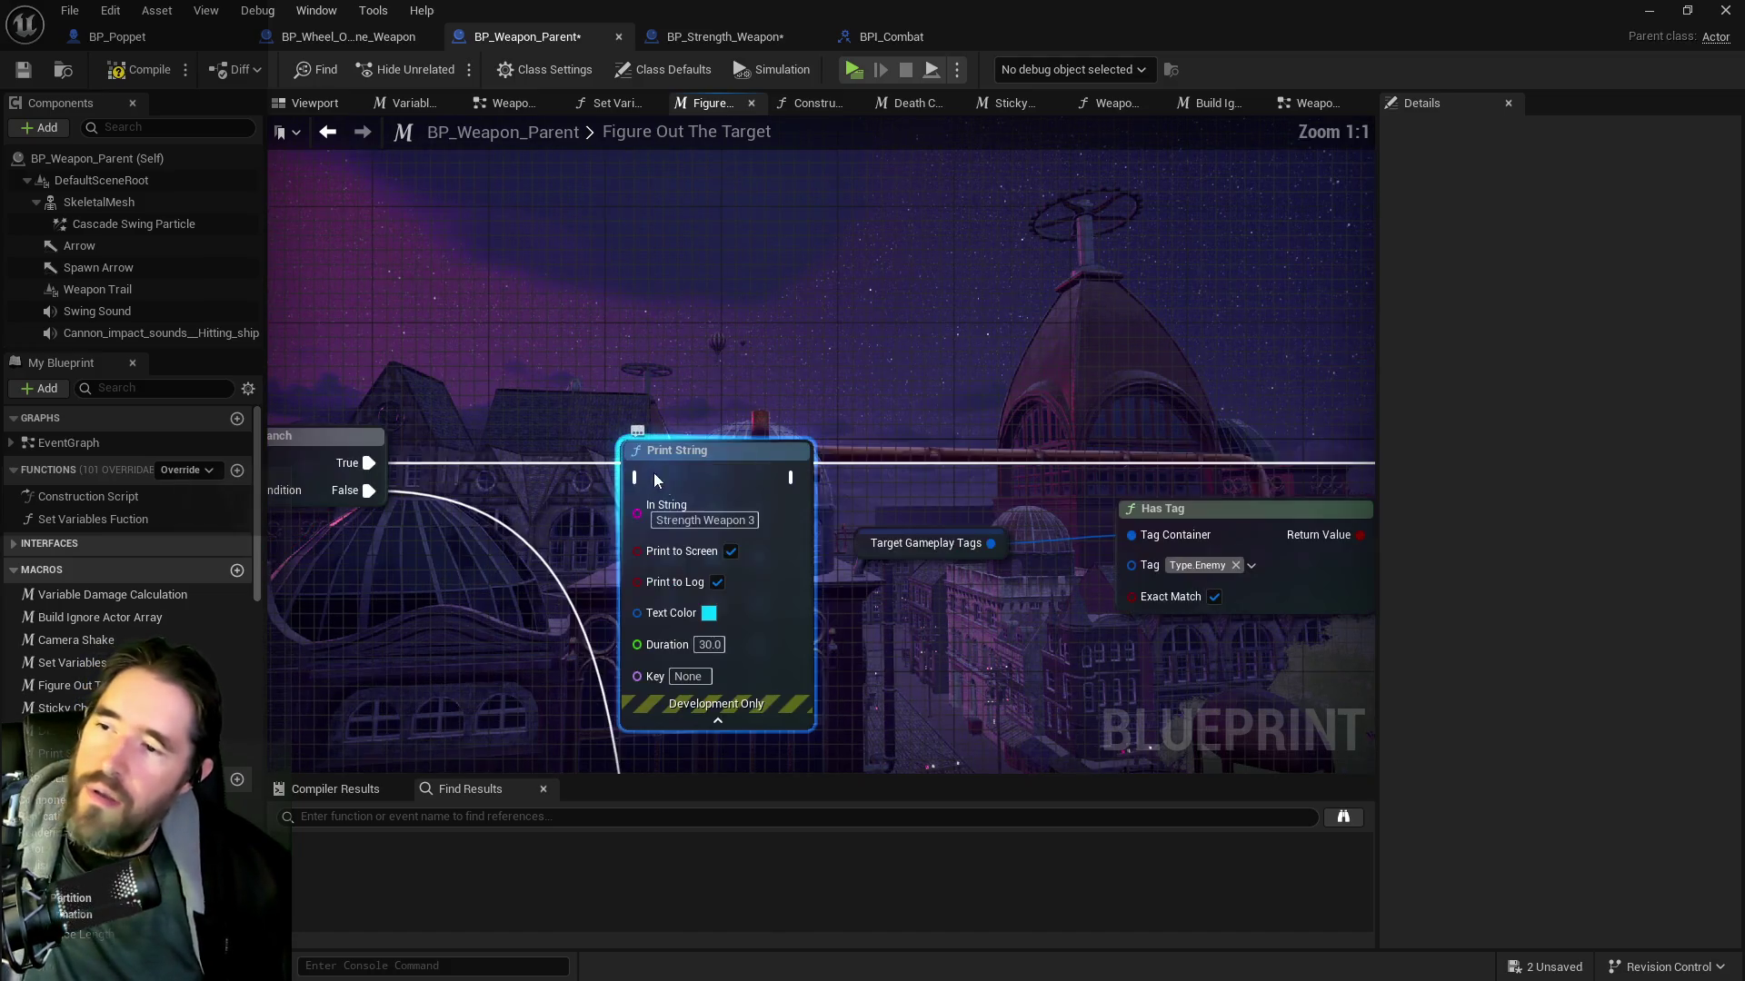
# Label the Print String 'Weapon Parent 1' and make its text colour yellow
pyautogui.click(747, 525)
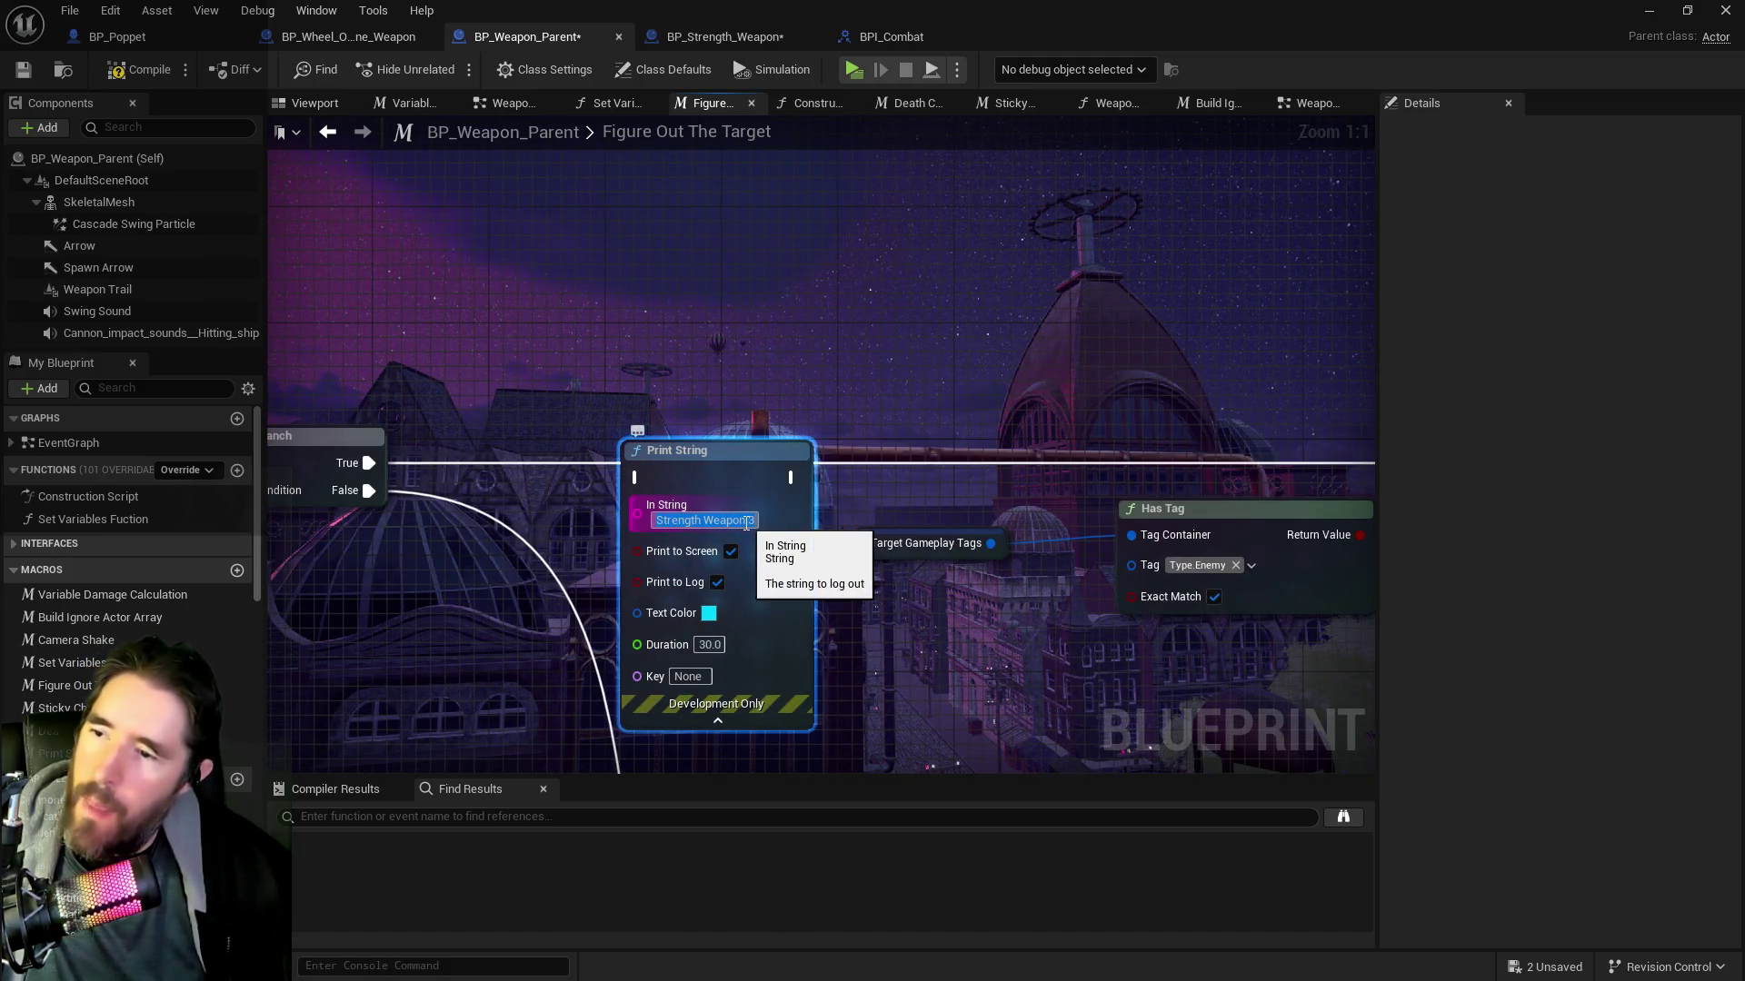
pyautogui.write('Weapon')
pyautogui.press('Return')
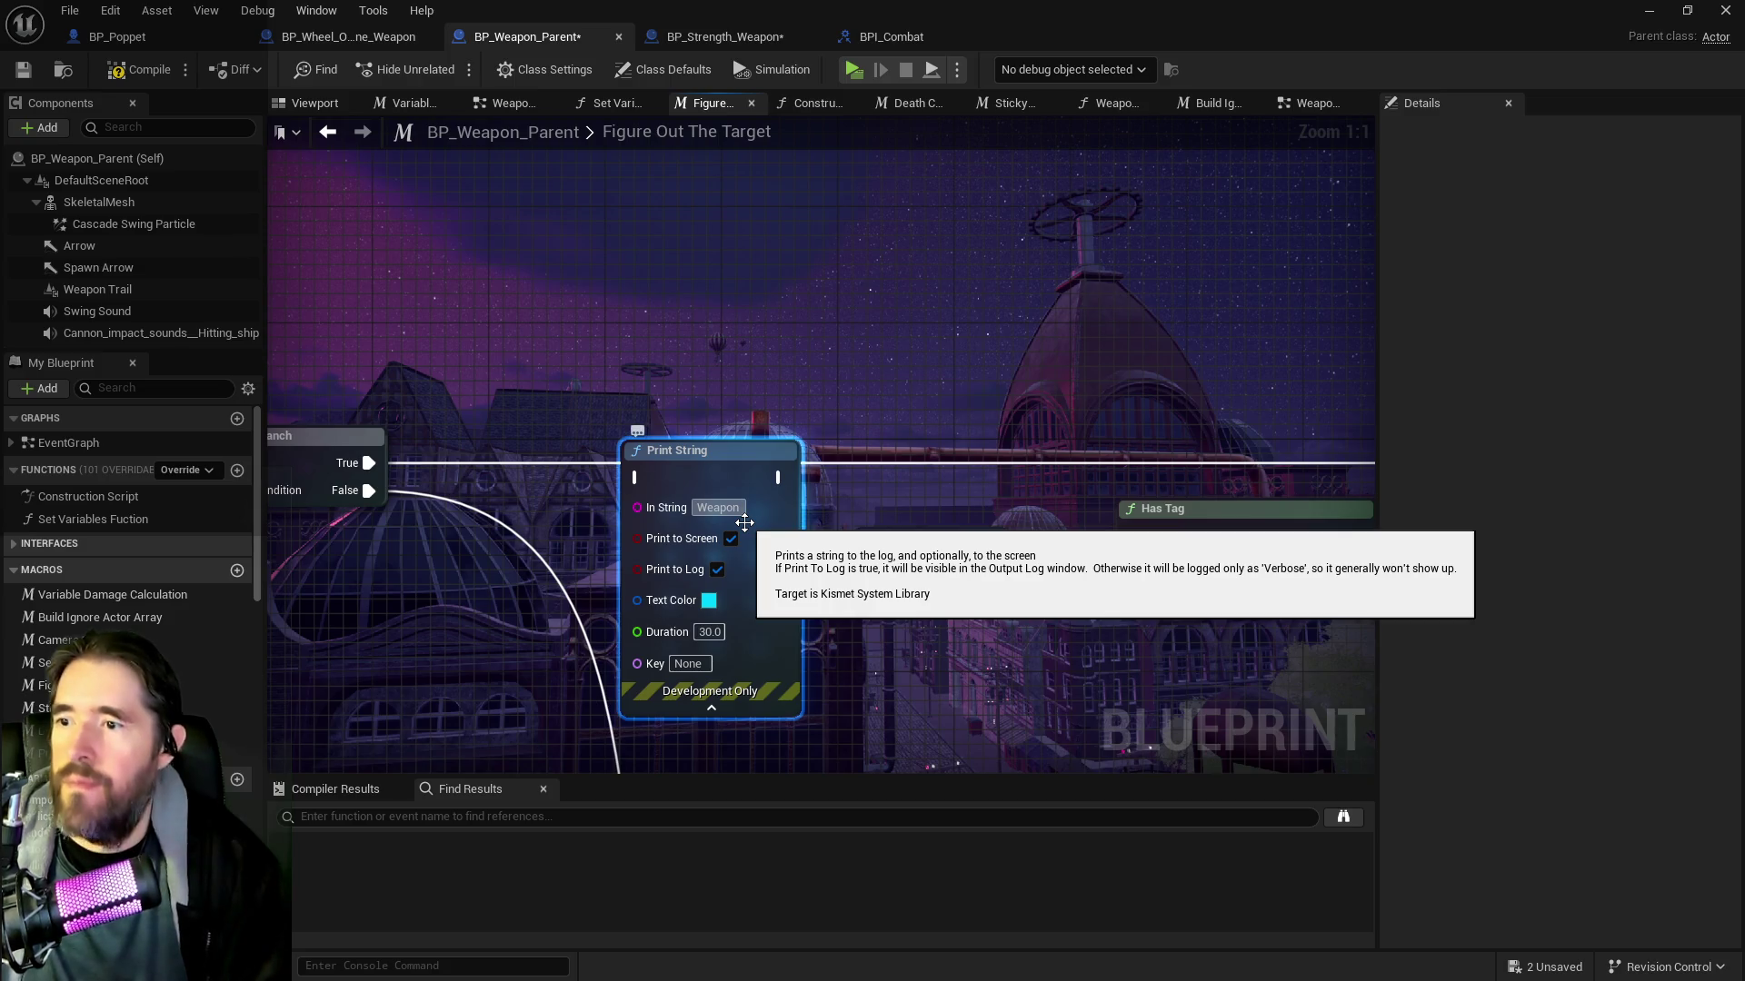
pyautogui.click(718, 507)
pyautogui.write('Weapon Parent 1')
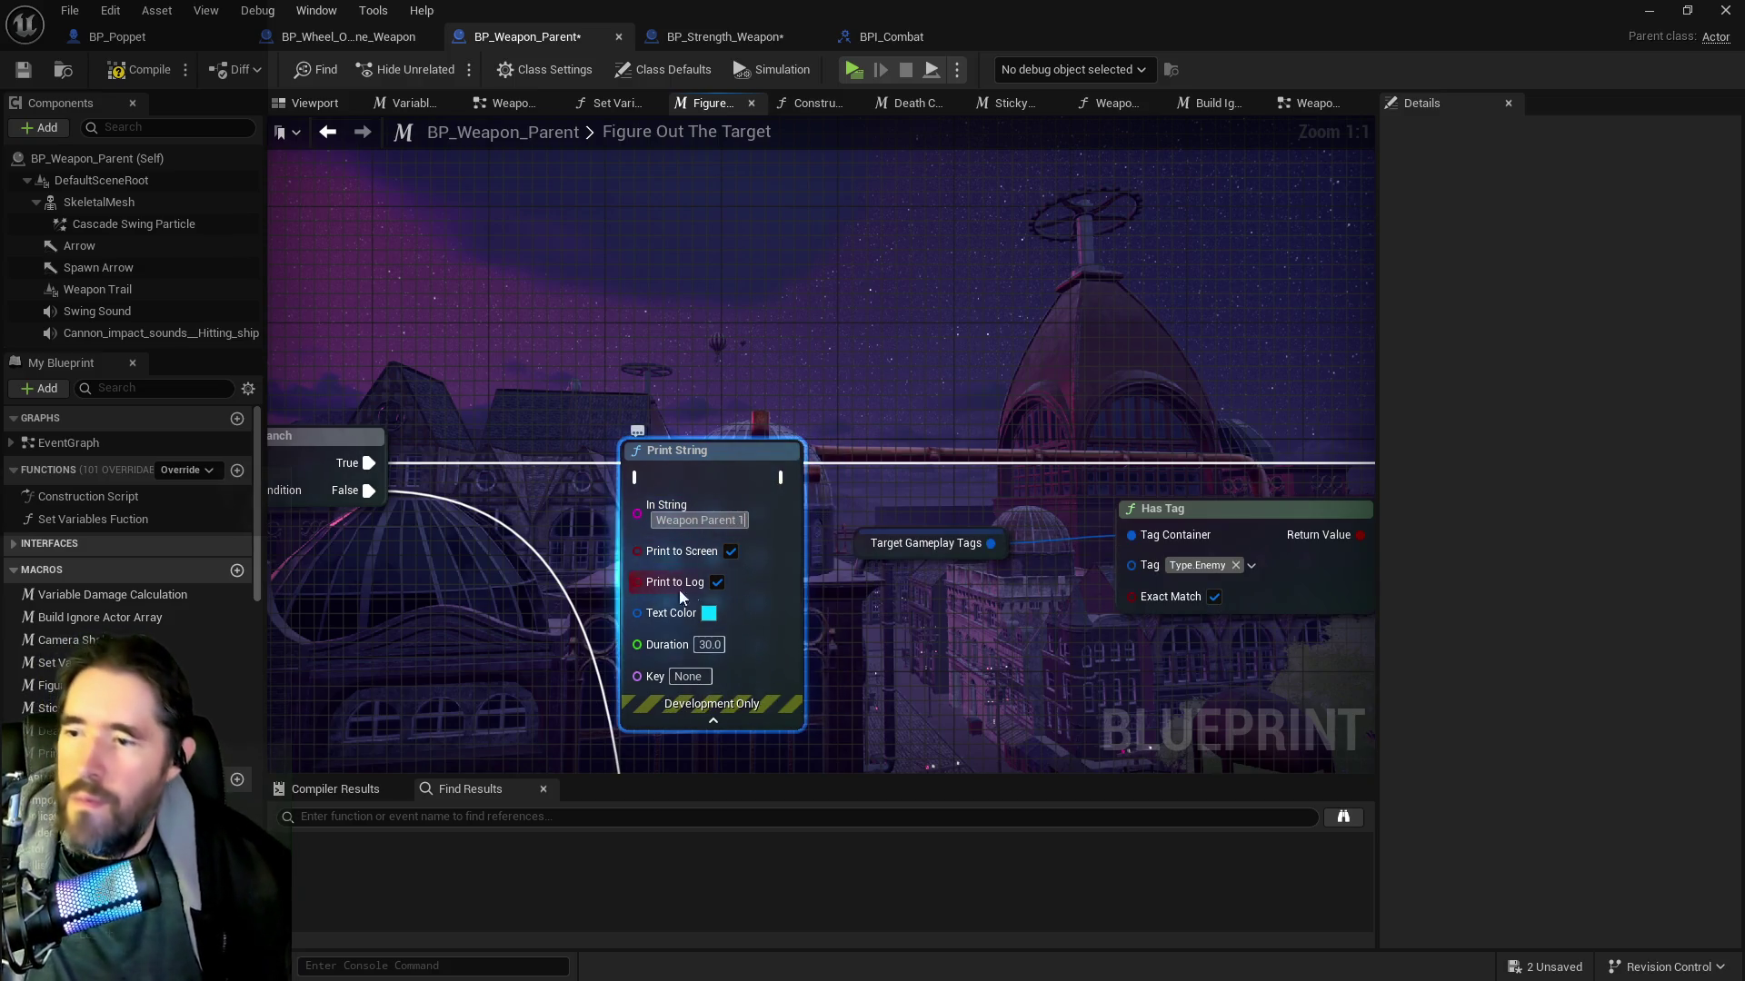
pyautogui.click(709, 614)
pyautogui.moveTo(823, 596)
pyautogui.mouseDown()
pyautogui.moveTo(727, 572)
pyautogui.moveTo(723, 593)
pyautogui.moveTo(768, 673)
pyautogui.moveTo(798, 683)
pyautogui.moveTo(841, 680)
pyautogui.moveTo(894, 639)
pyautogui.mouseUp()
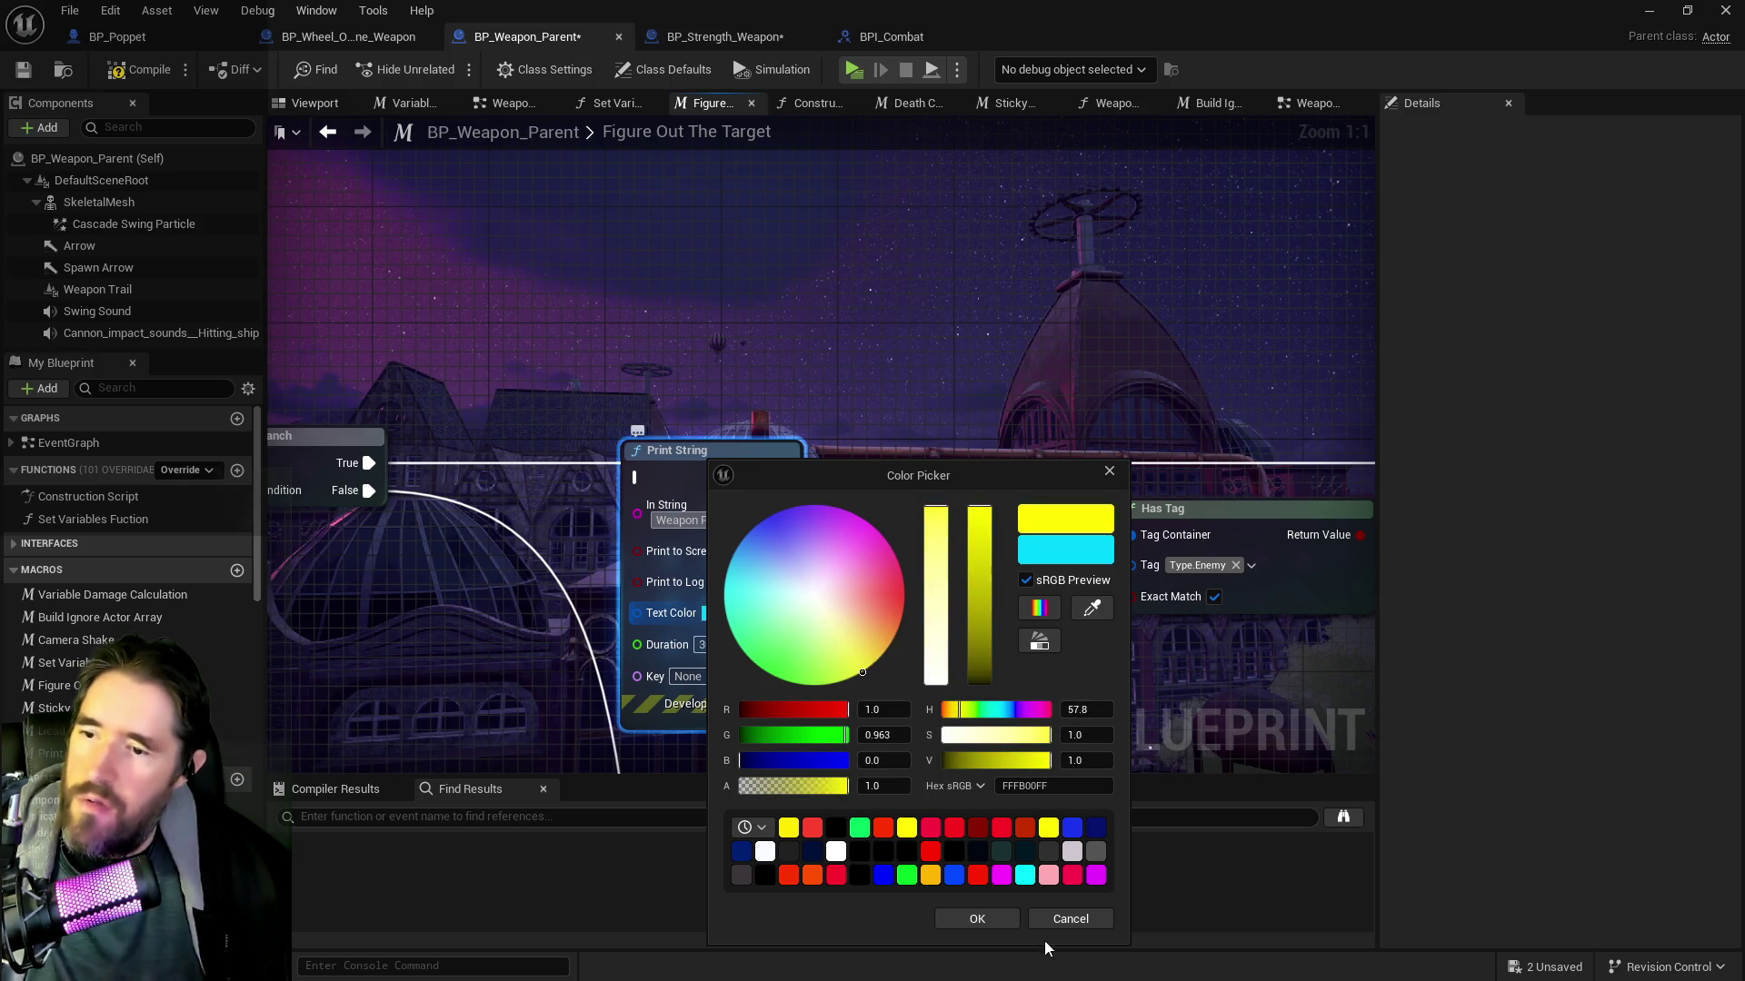
pyautogui.click(977, 919)
# Wire the Print String between the first Branch's True output and the next Branch
pyautogui.moveTo(369, 462); pyautogui.dragTo(645, 482)
pyautogui.scroll(-2, 548, 500)
pyautogui.moveTo(427, 493)
pyautogui.mouseDown()
pyautogui.moveTo(889, 468)
pyautogui.moveTo(455, 511)
pyautogui.moveTo(713, 506)
pyautogui.mouseUp()
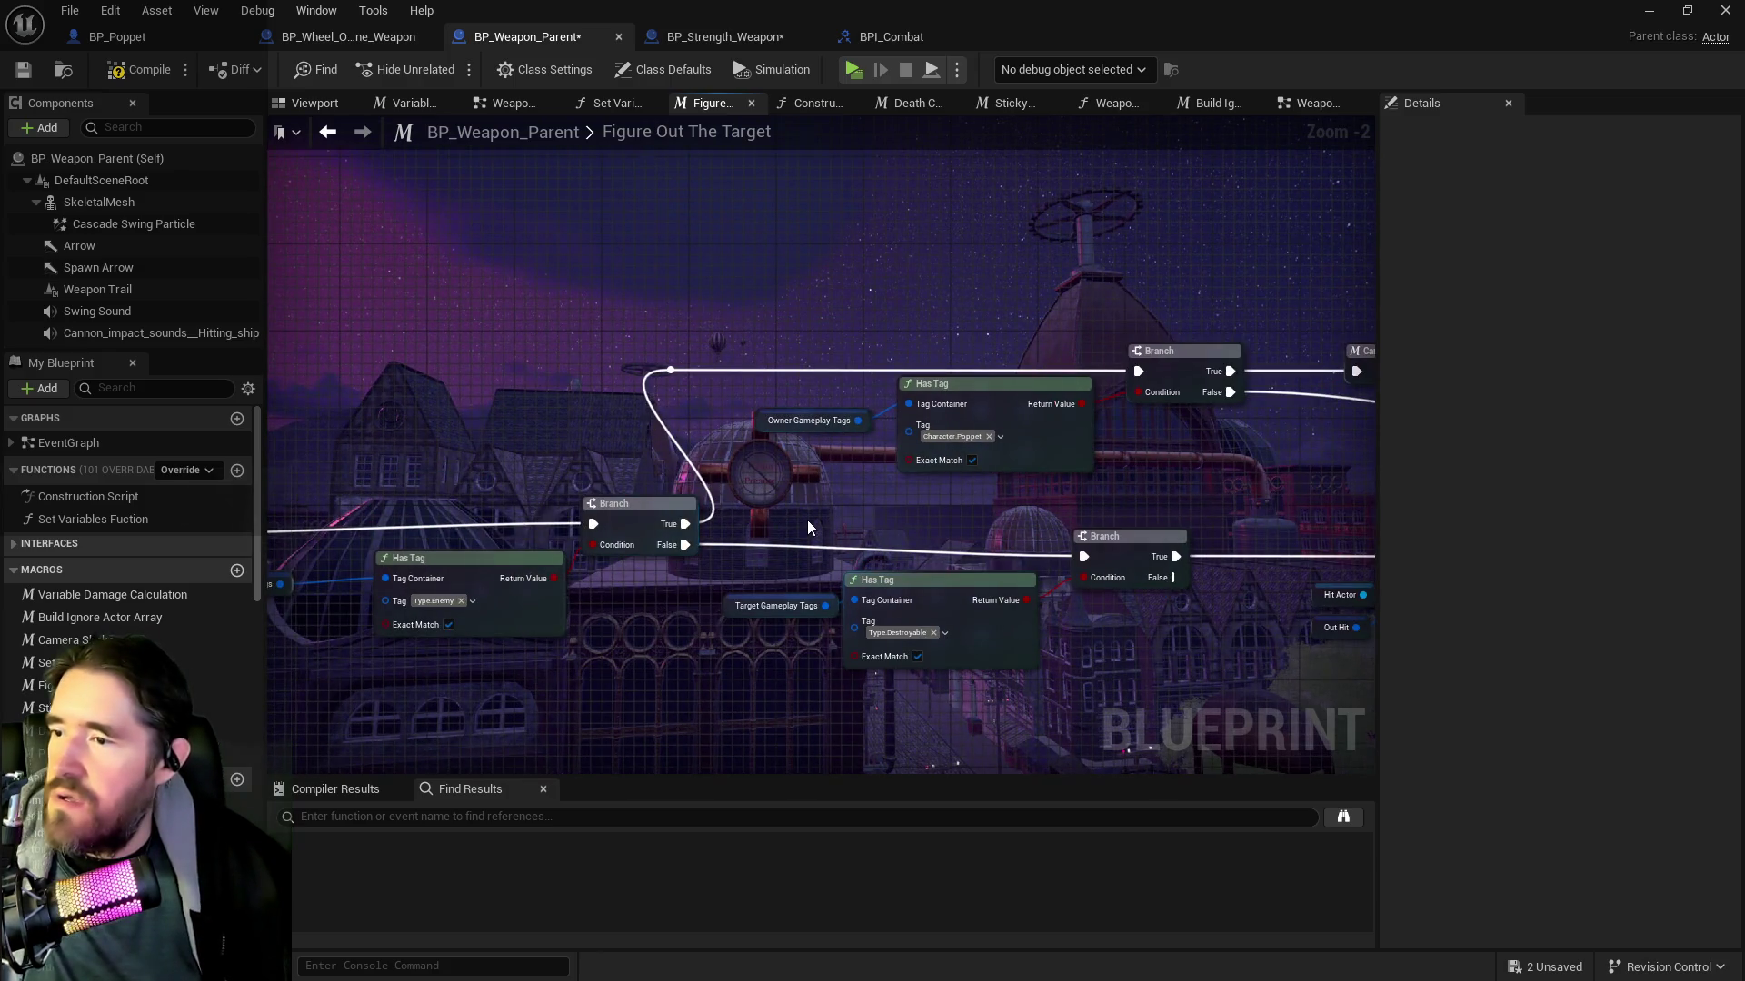
# Insert a 'Weapon Parent 2' Print String between the reroute and the Character.Poppet Branch
pyautogui.moveTo(871, 489); pyautogui.dragTo(650, 371)
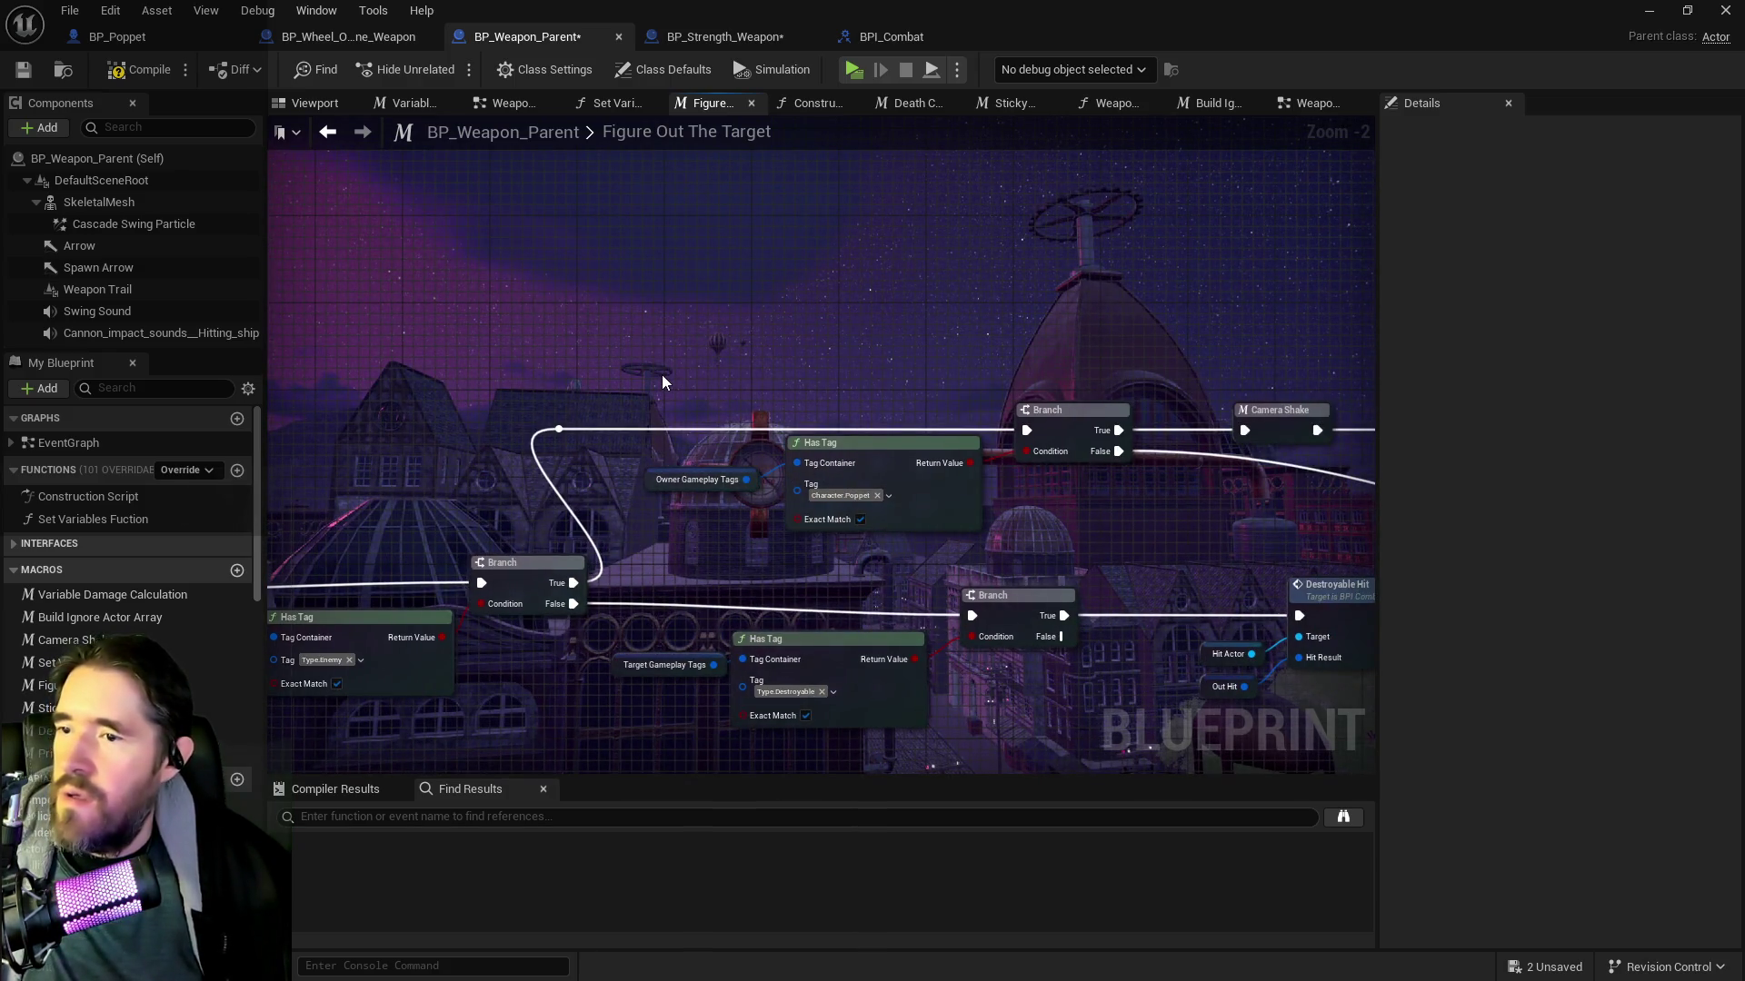
pyautogui.moveTo(749, 488); pyautogui.dragTo(861, 400)
pyautogui.hotkey('ctrl', 'v')
pyautogui.moveTo(815, 307); pyautogui.dragTo(771, 231)
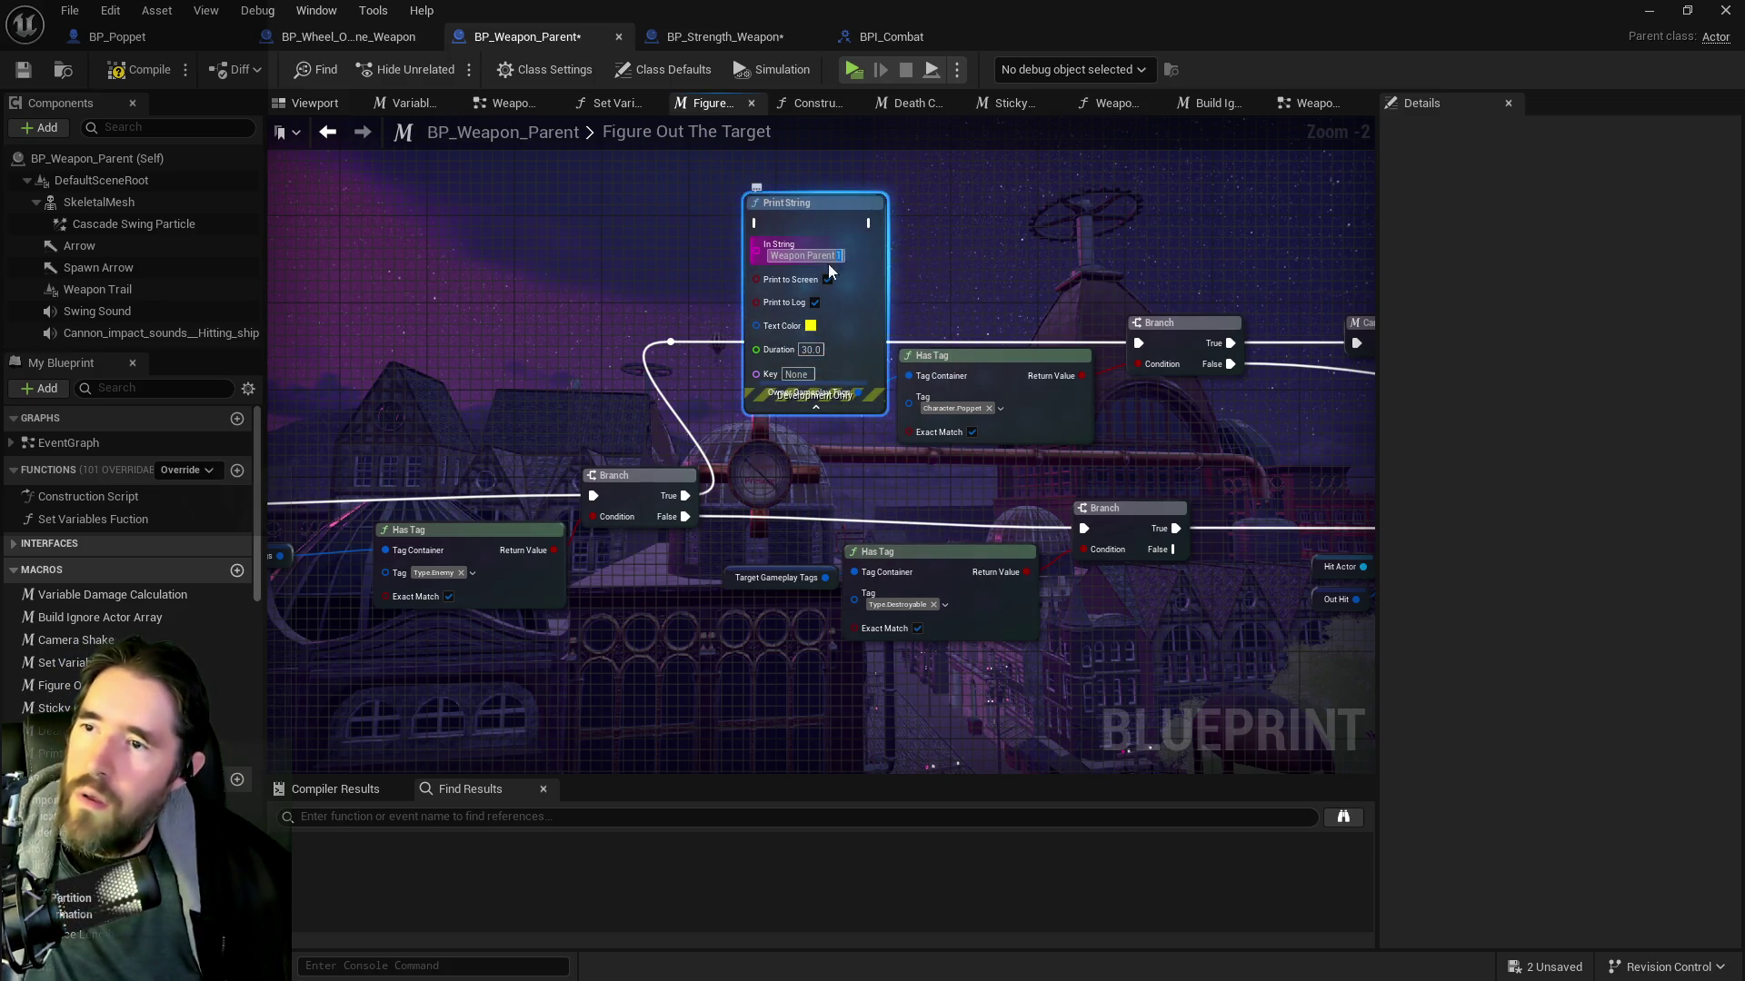
pyautogui.moveTo(671, 342); pyautogui.dragTo(758, 224)
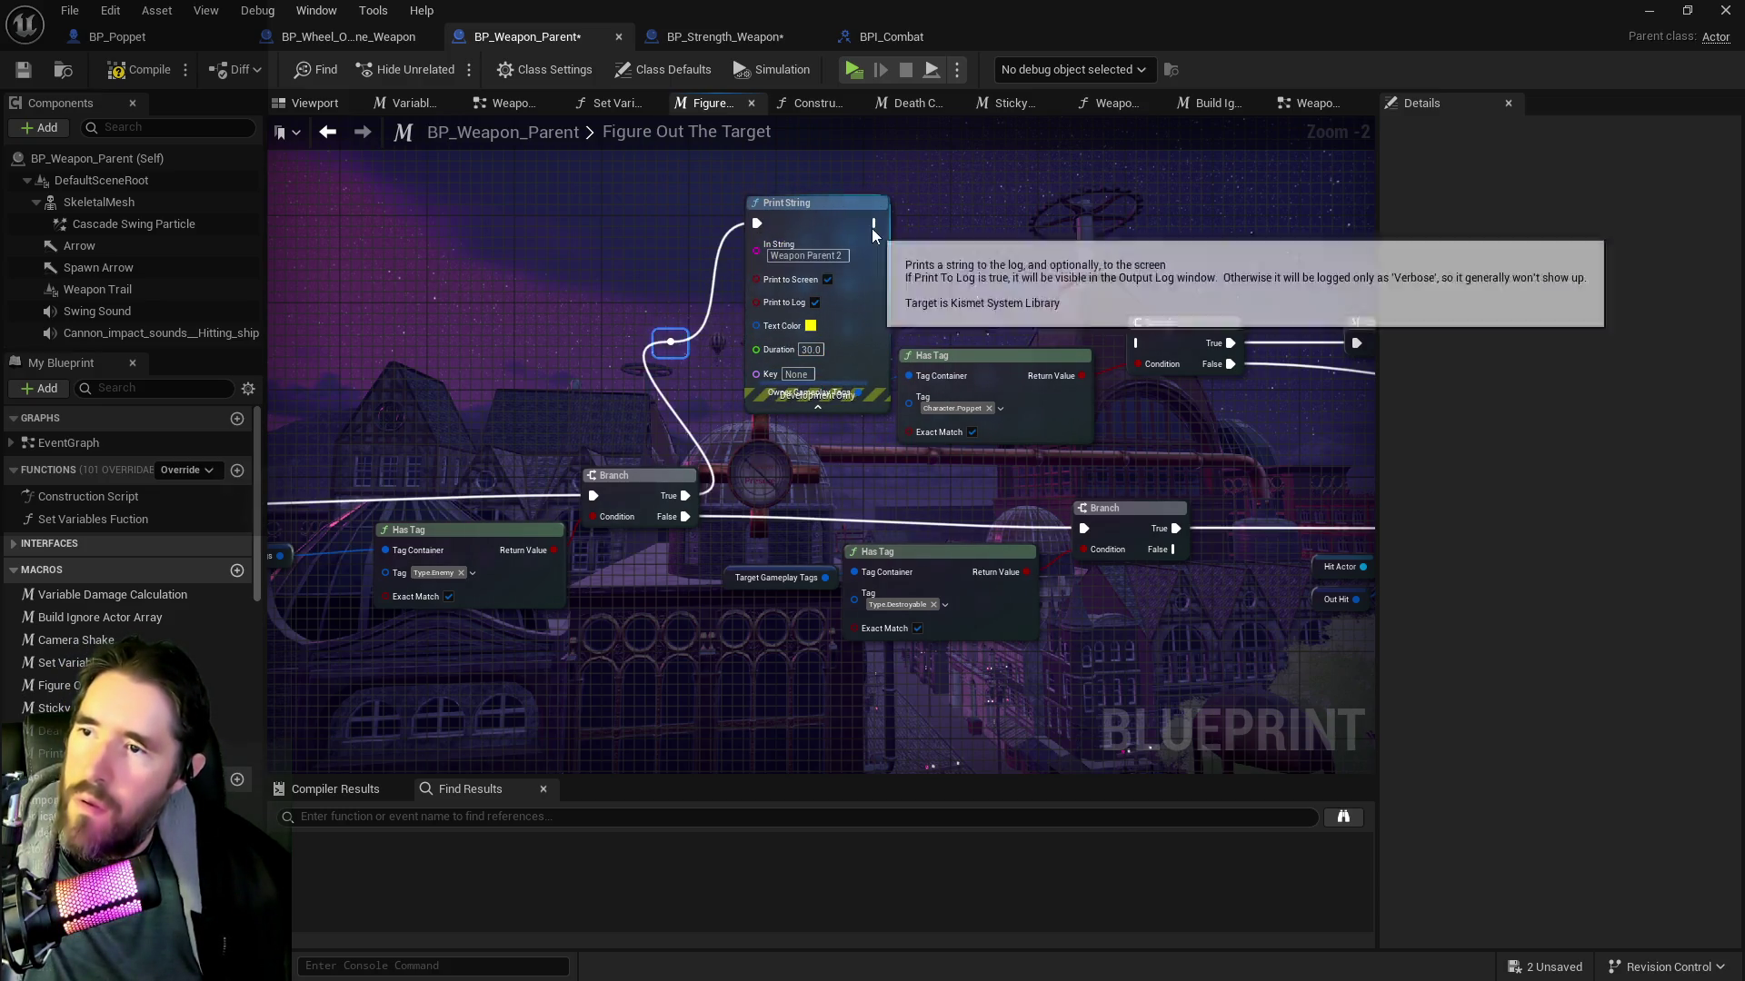
pyautogui.moveTo(876, 223); pyautogui.dragTo(1139, 343)
pyautogui.click(852, 224)
# Add a 'Weapon Parent 3' Print String after Sticky Check True, then compile and save
pyautogui.moveTo(989, 350); pyautogui.dragTo(407, 327)
pyautogui.moveTo(1011, 361)
pyautogui.mouseDown()
pyautogui.moveTo(554, 378)
pyautogui.moveTo(700, 378)
pyautogui.moveTo(565, 409)
pyautogui.moveTo(887, 402)
pyautogui.mouseUp()
pyautogui.hotkey('ctrl', 'v')
pyautogui.moveTo(1035, 301); pyautogui.dragTo(1021, 244)
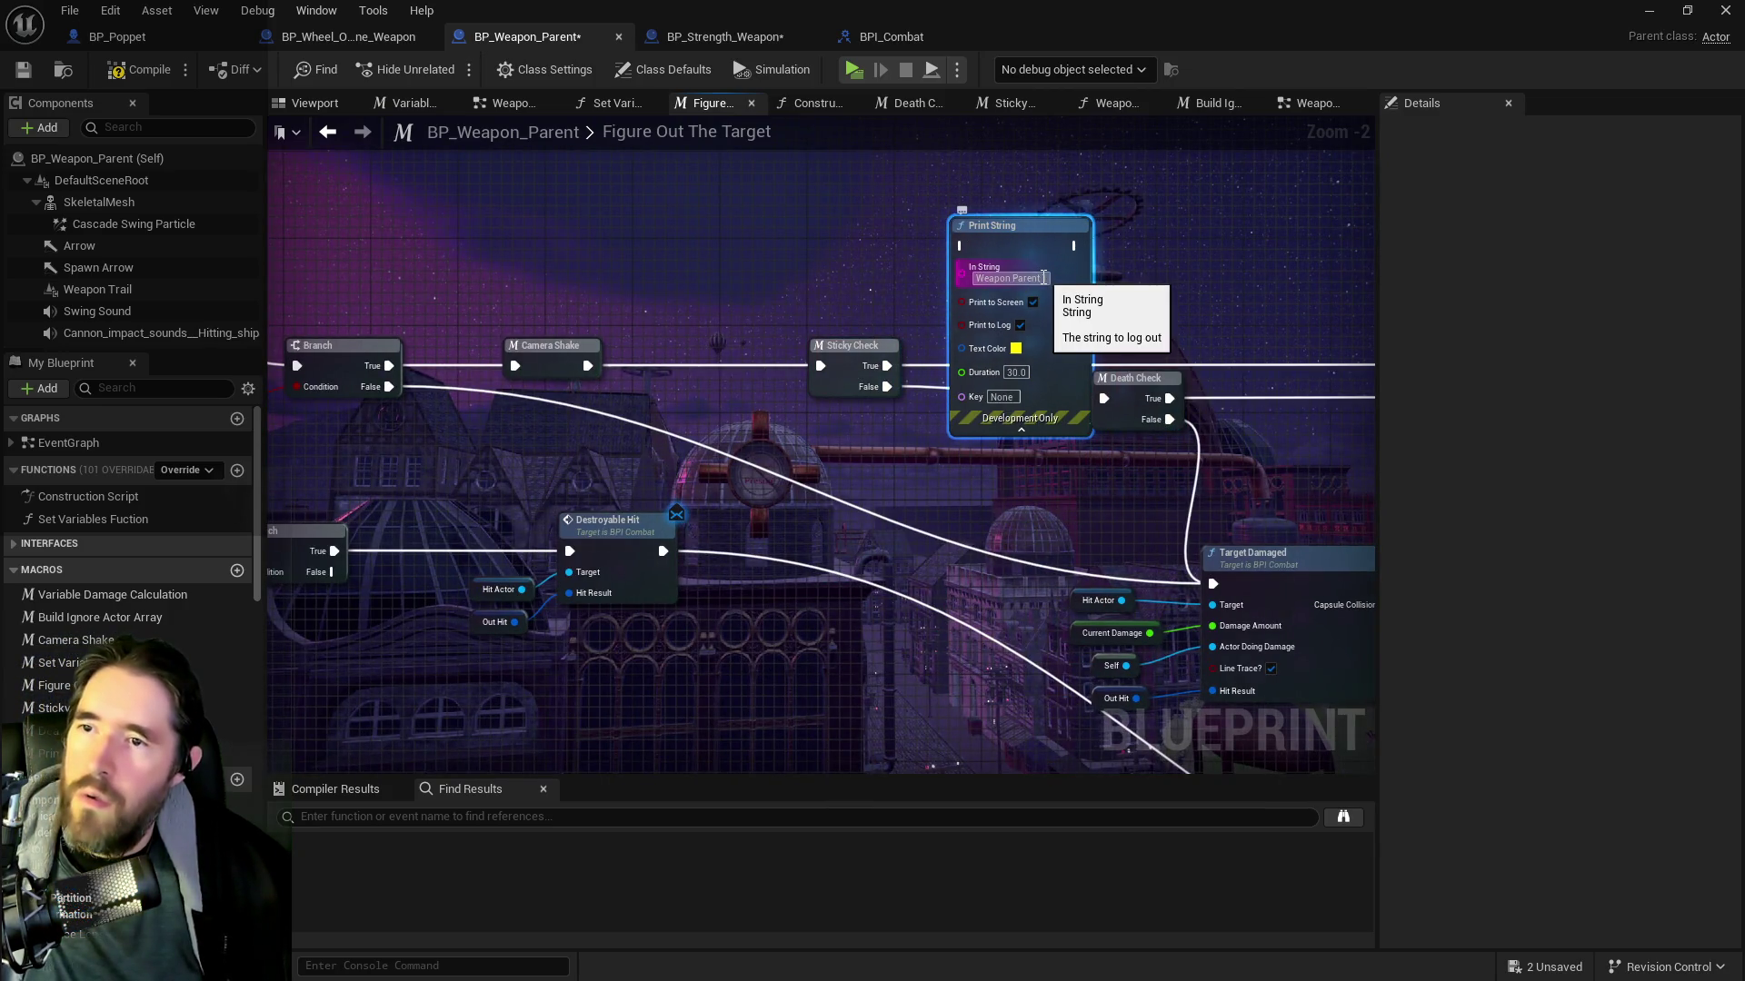
pyautogui.click(1047, 277)
pyautogui.click(1034, 302)
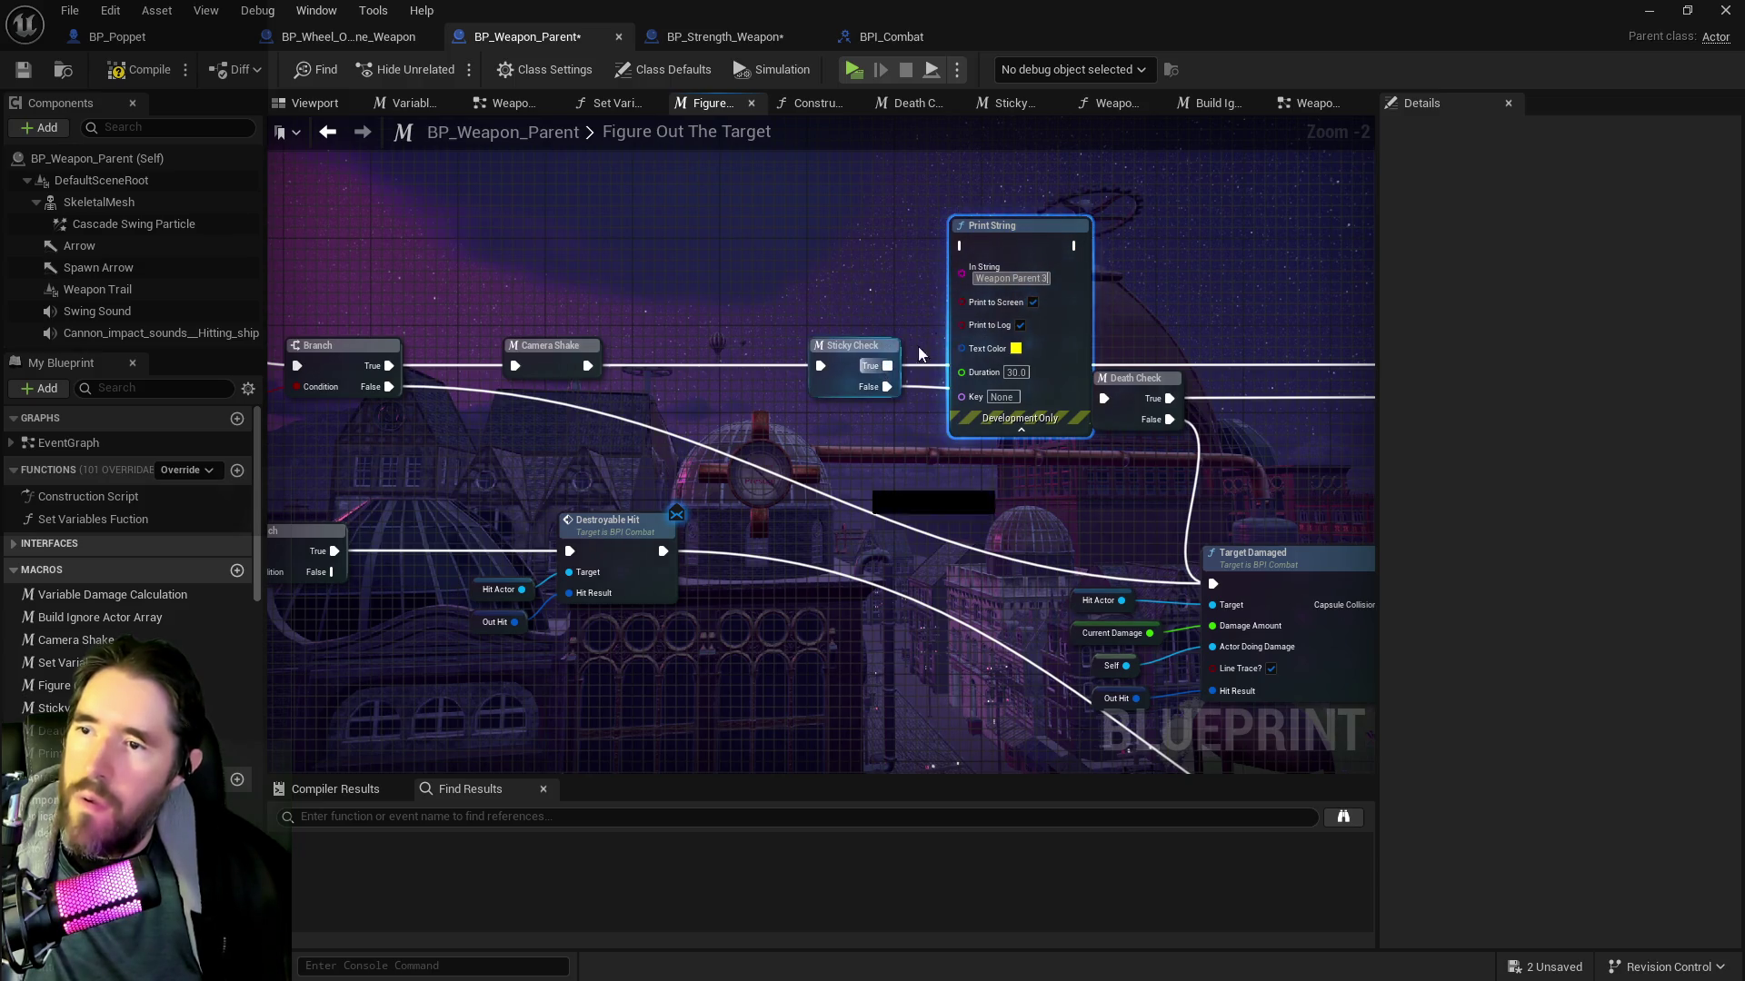
pyautogui.moveTo(887, 366); pyautogui.dragTo(958, 245)
pyautogui.moveTo(527, 194); pyautogui.dragTo(1010, 313)
pyautogui.click(801, 257)
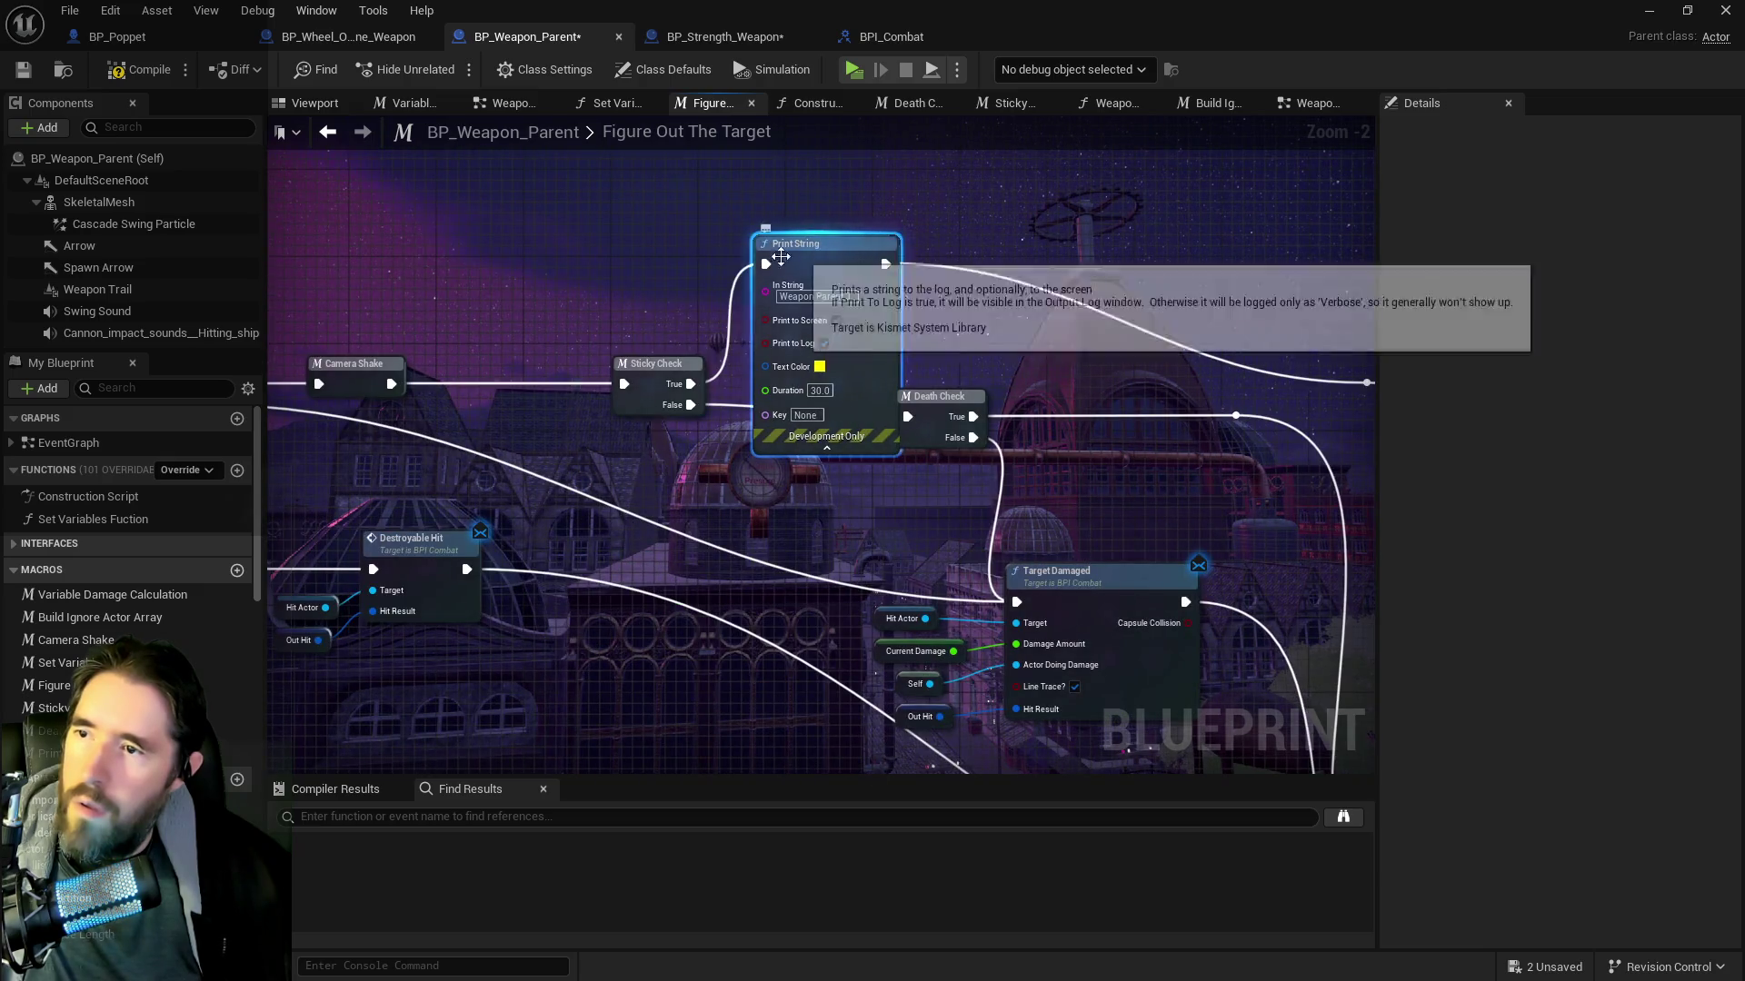
pyautogui.click(139, 70)
pyautogui.click(23, 70)
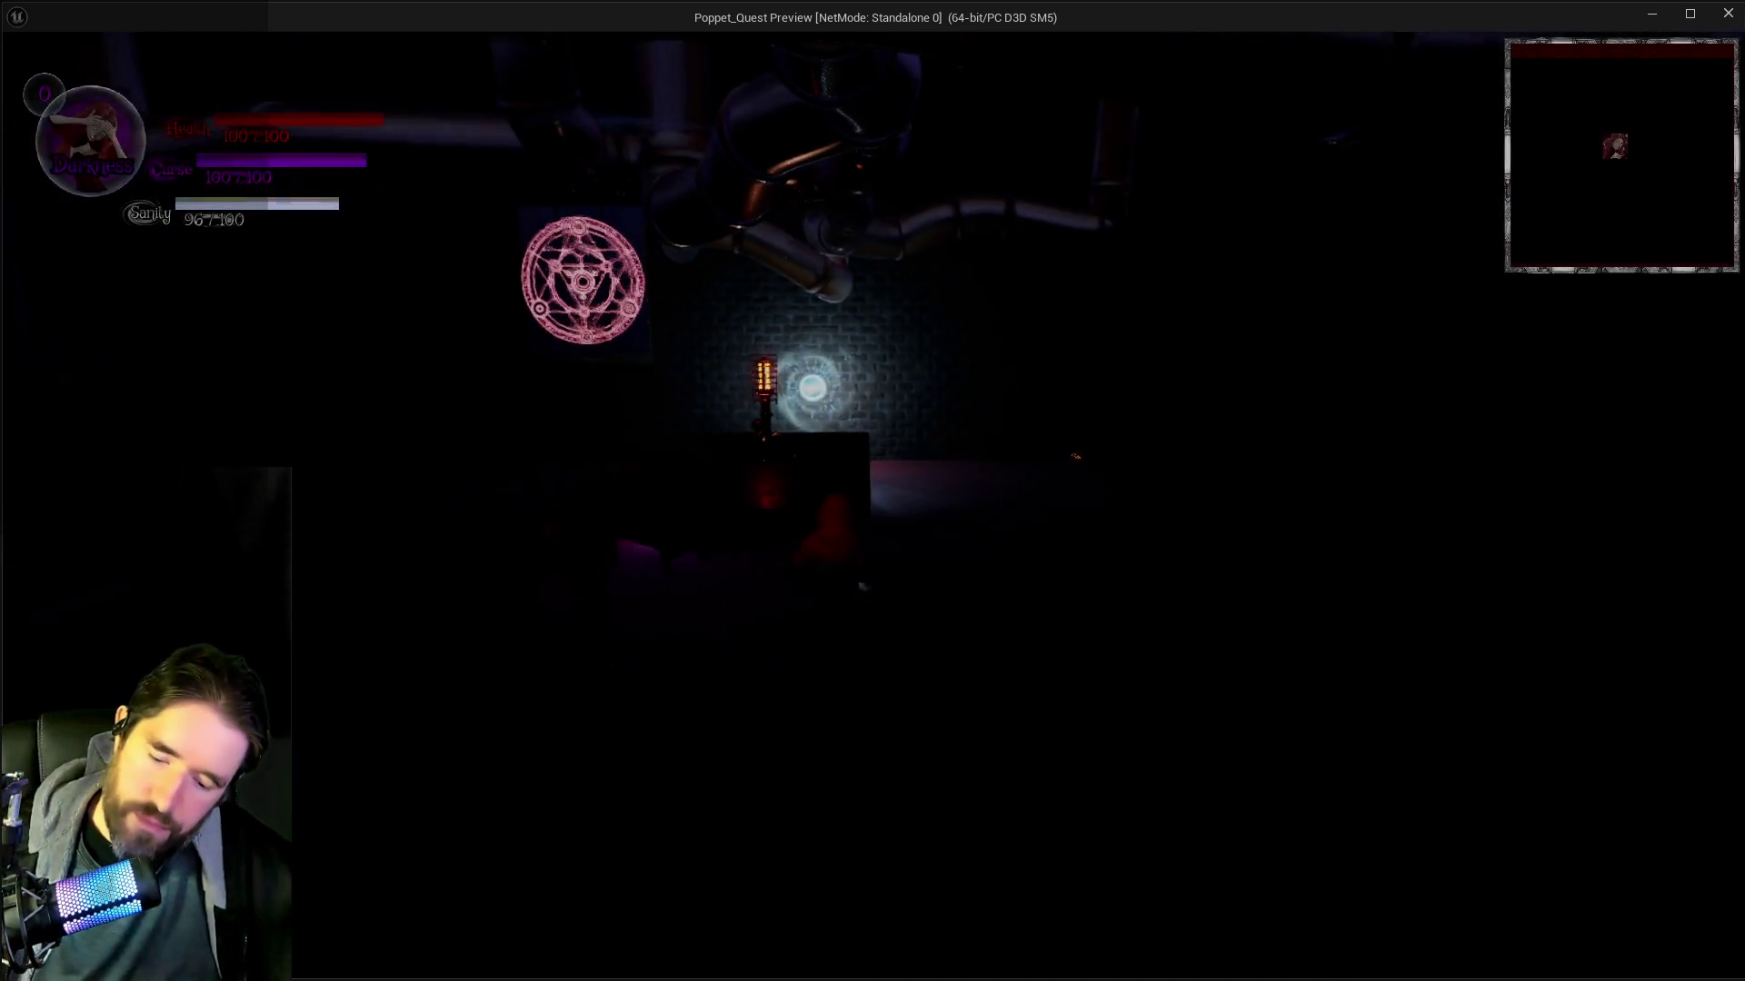
# Load the tarot cards, then attack enemies to trigger the Weapon Parent debug messages
pyautogui.press('Tab')
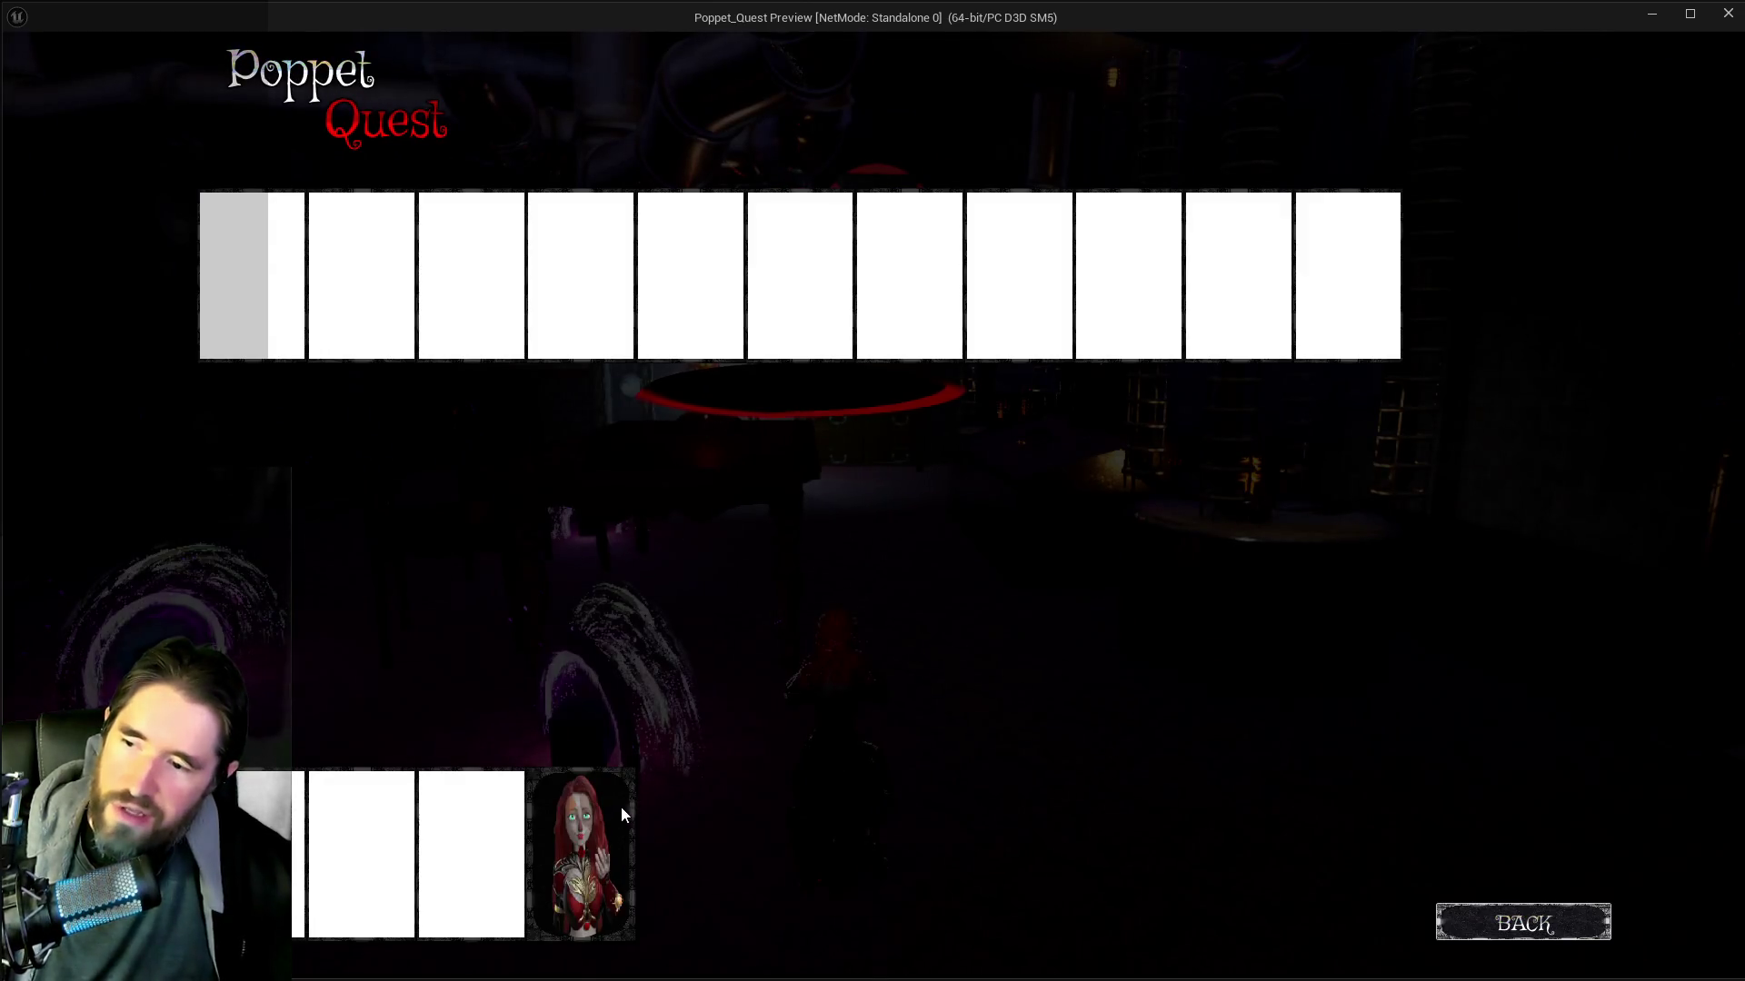
pyautogui.press('Tab')
pyautogui.press('Tab')
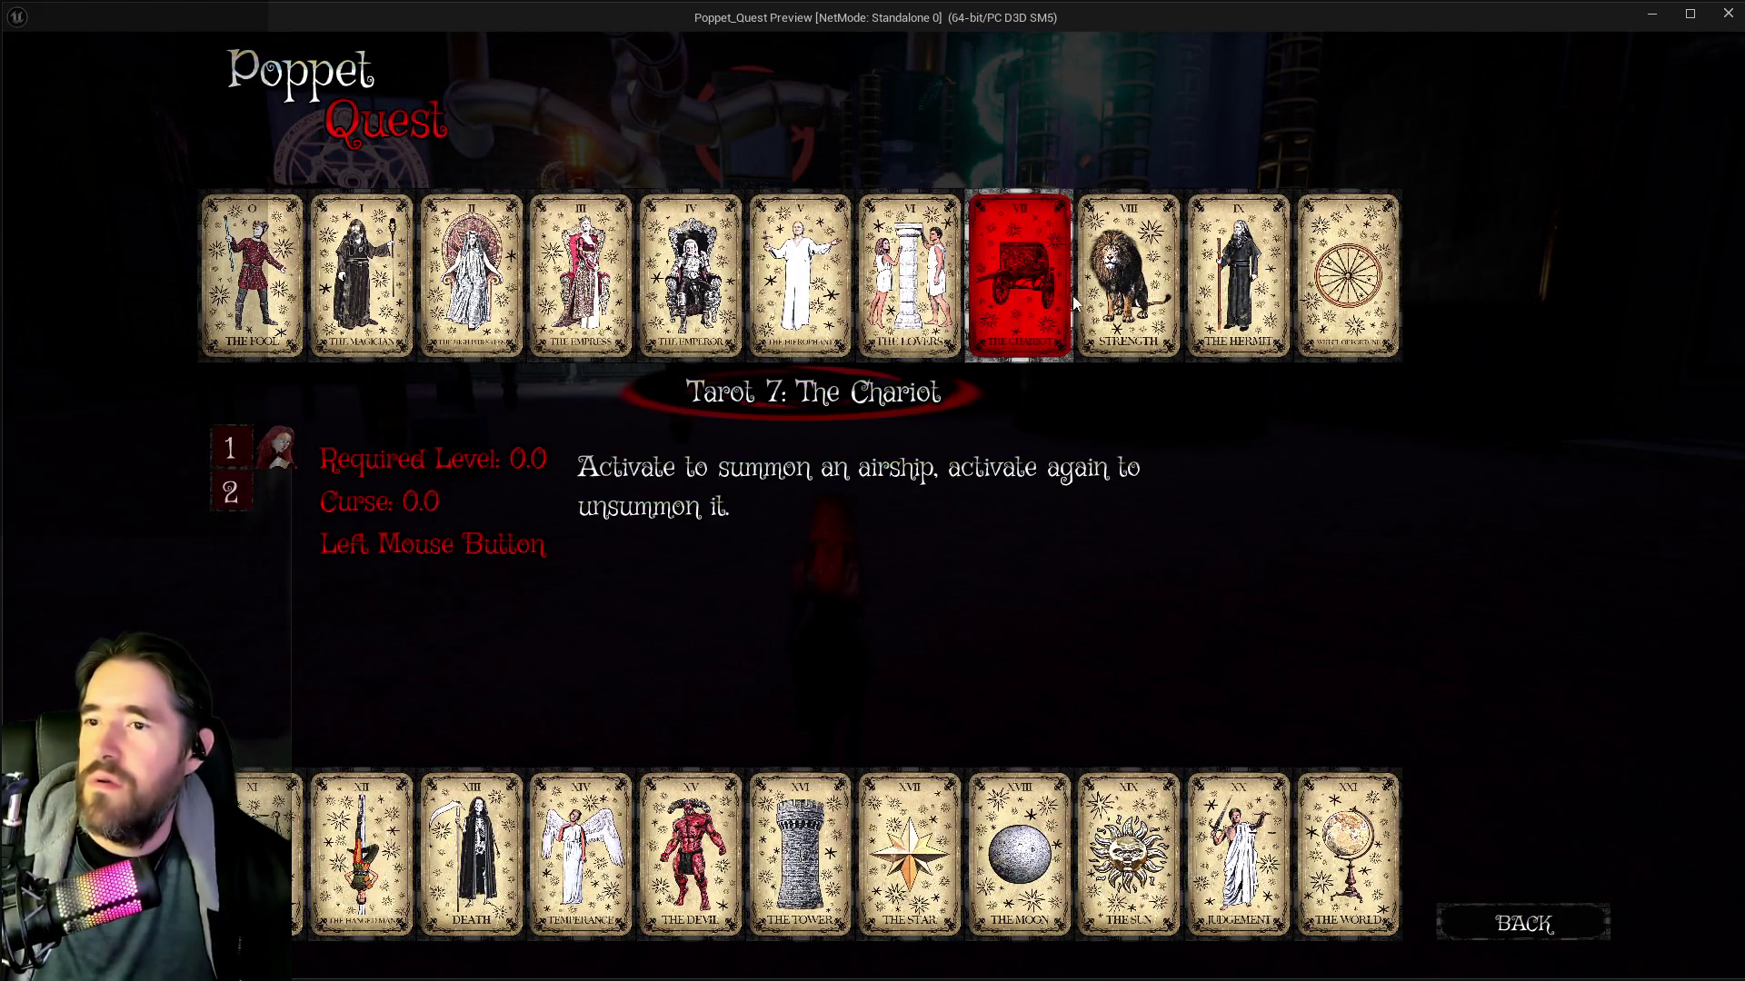
pyautogui.press('Tab')
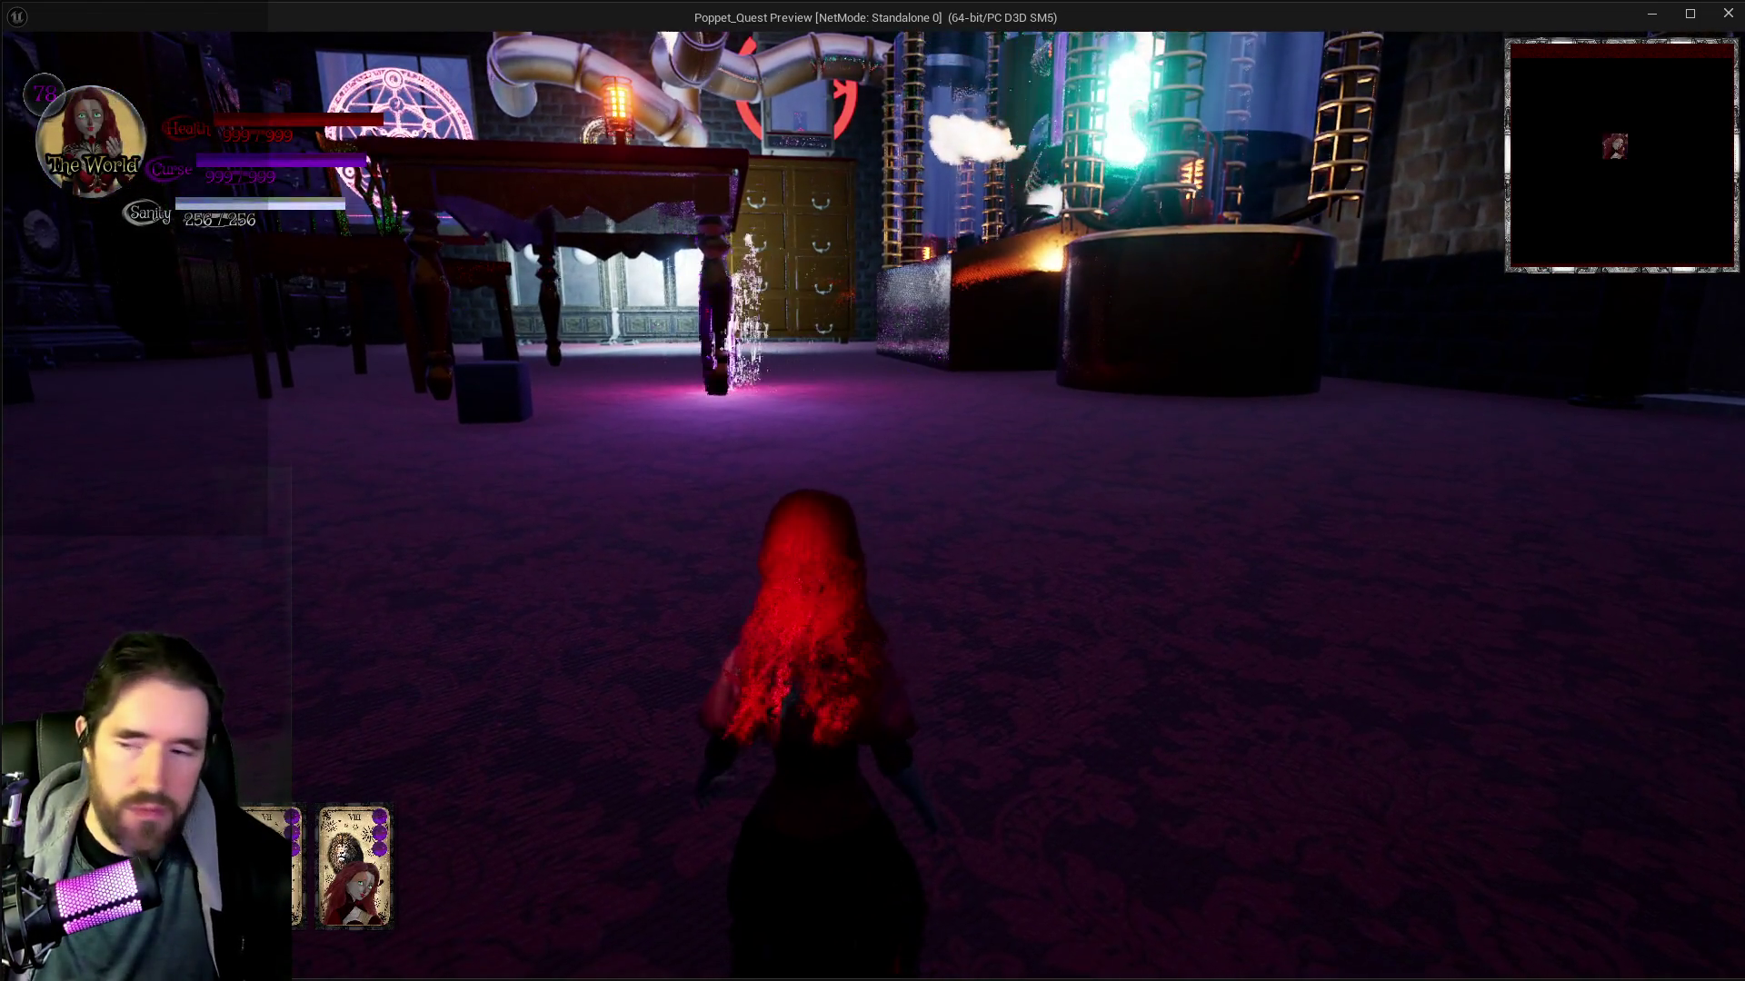
pyautogui.press('w')
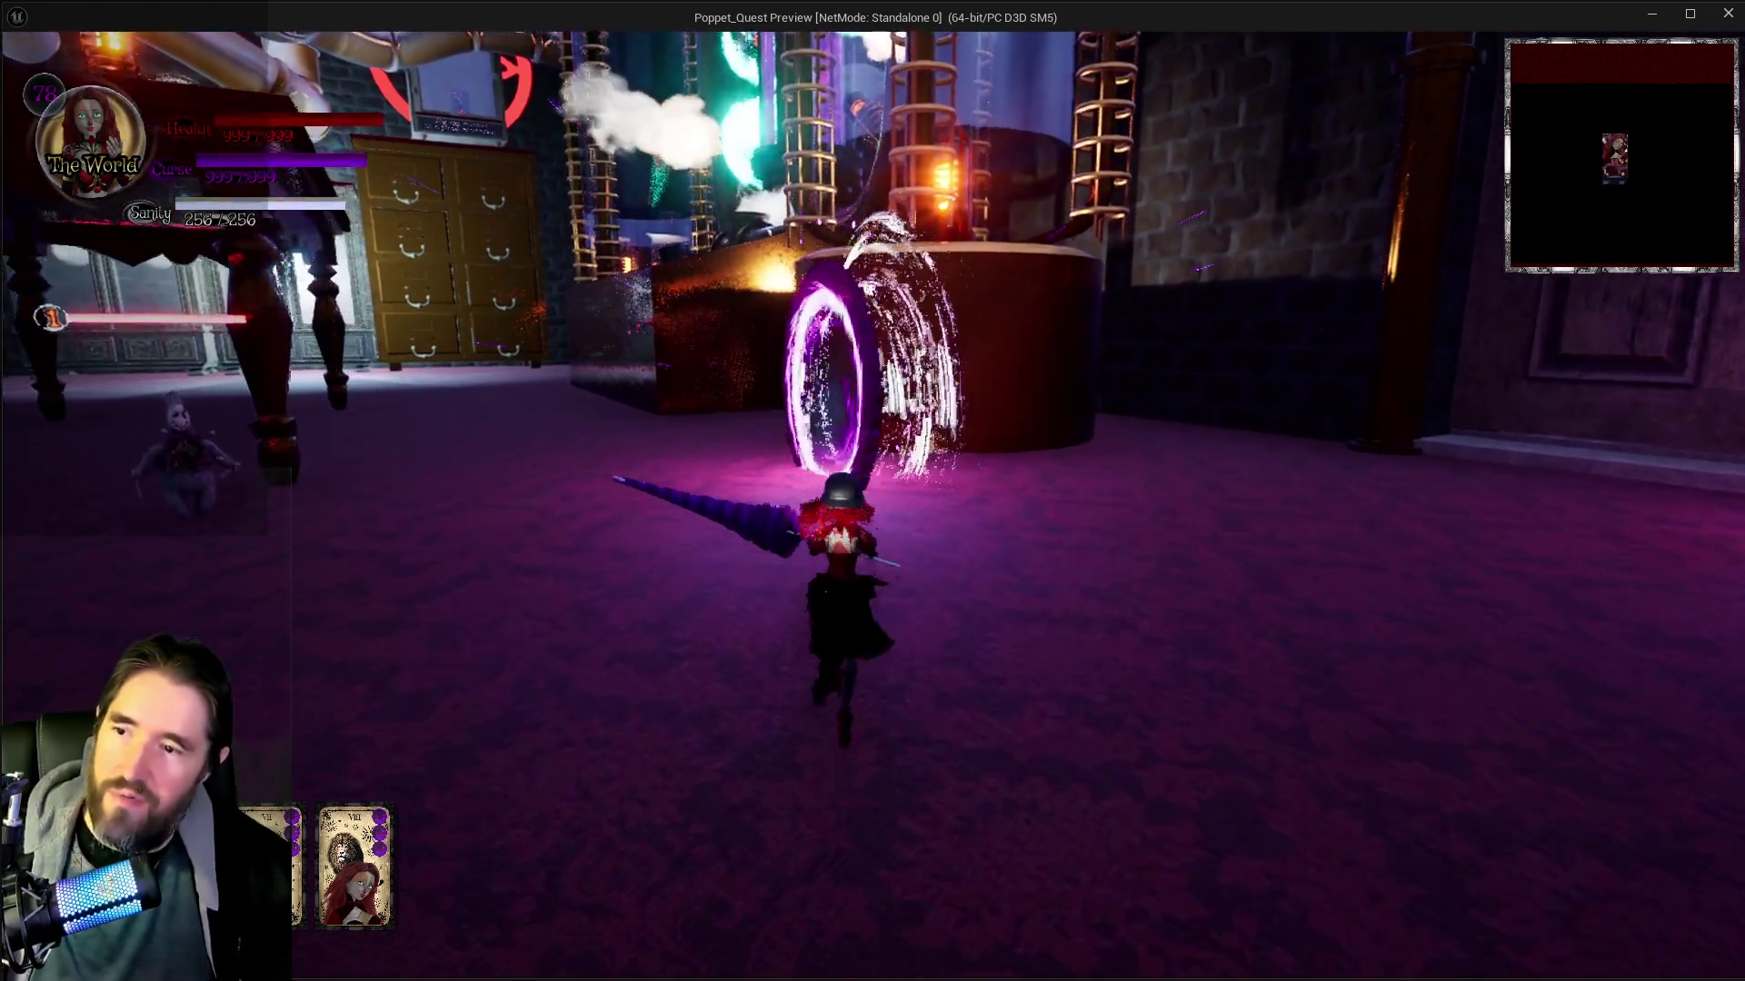
pyautogui.press('w')
pyautogui.press('w')
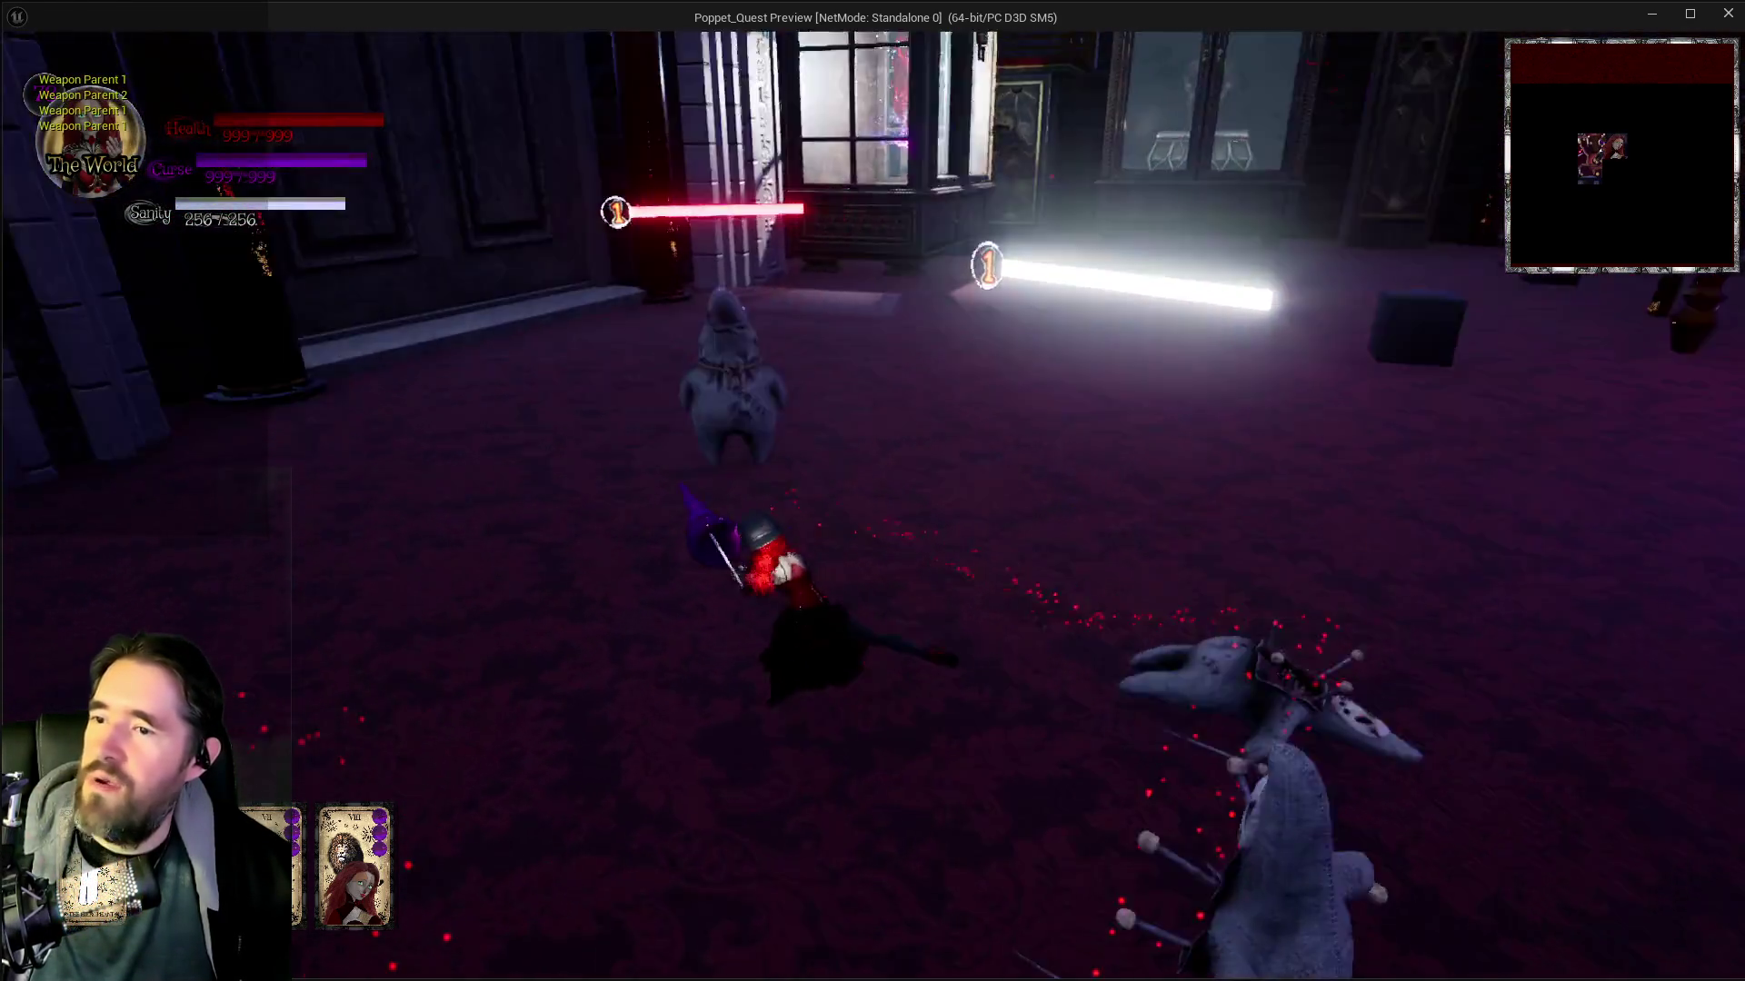
pyautogui.press('w')
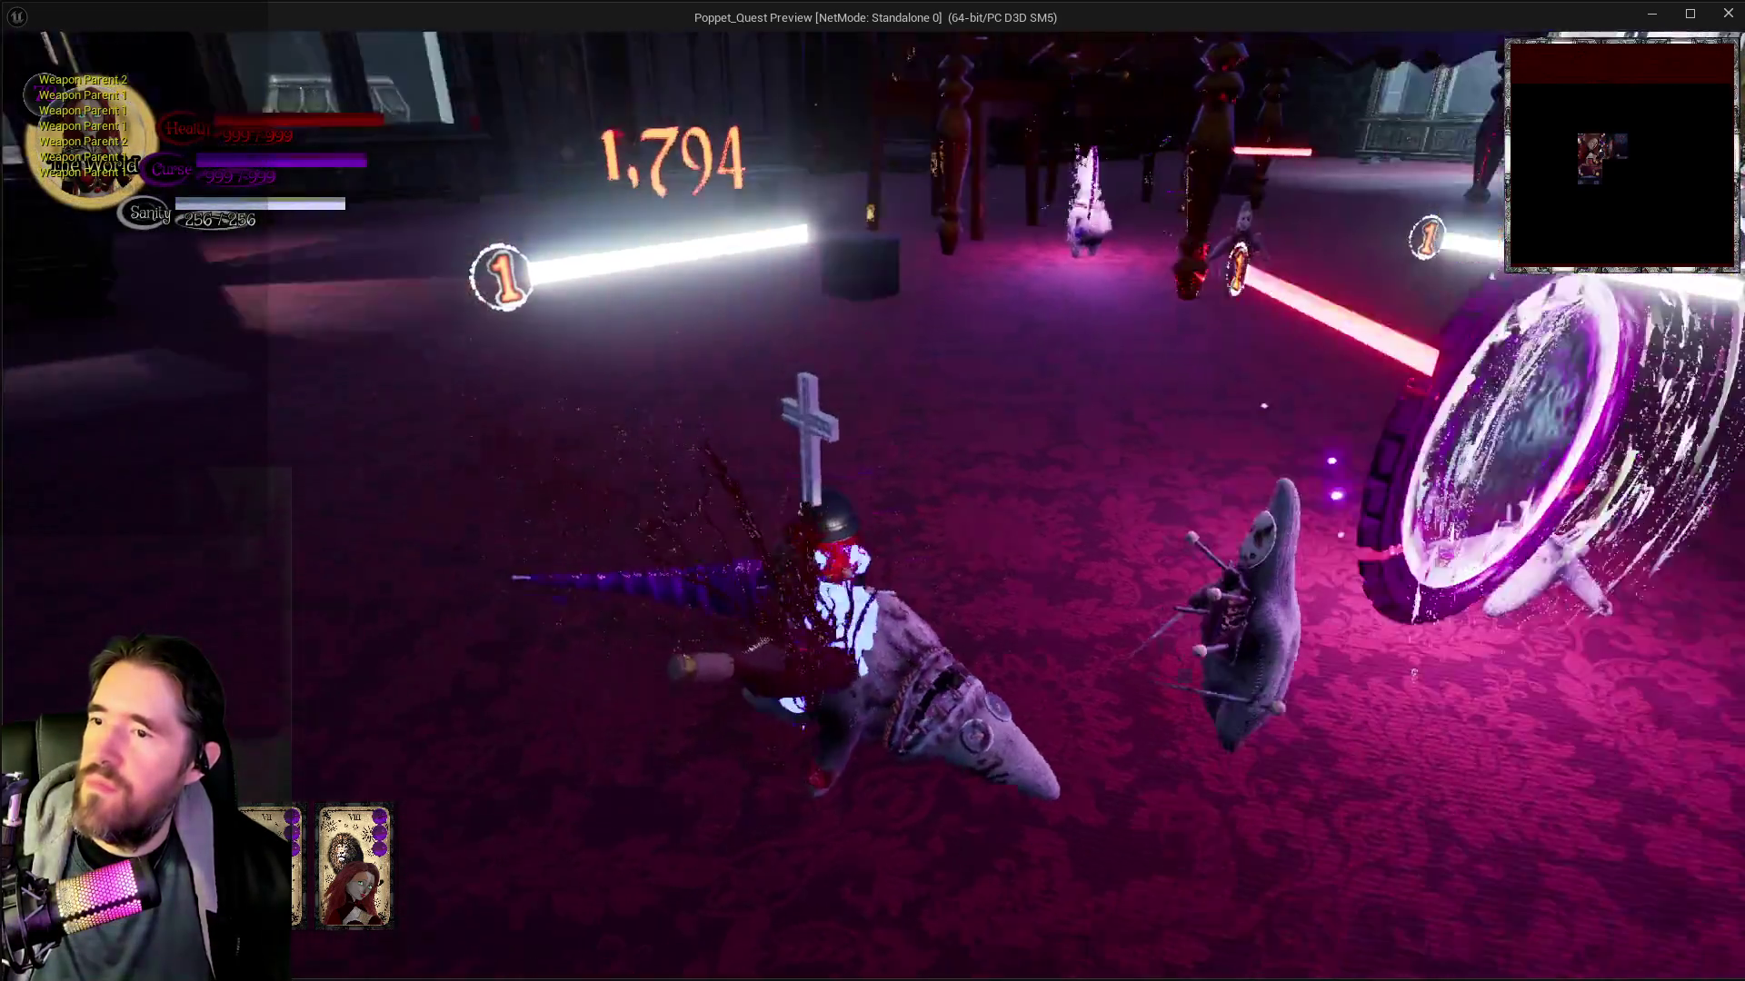
pyautogui.press('w')
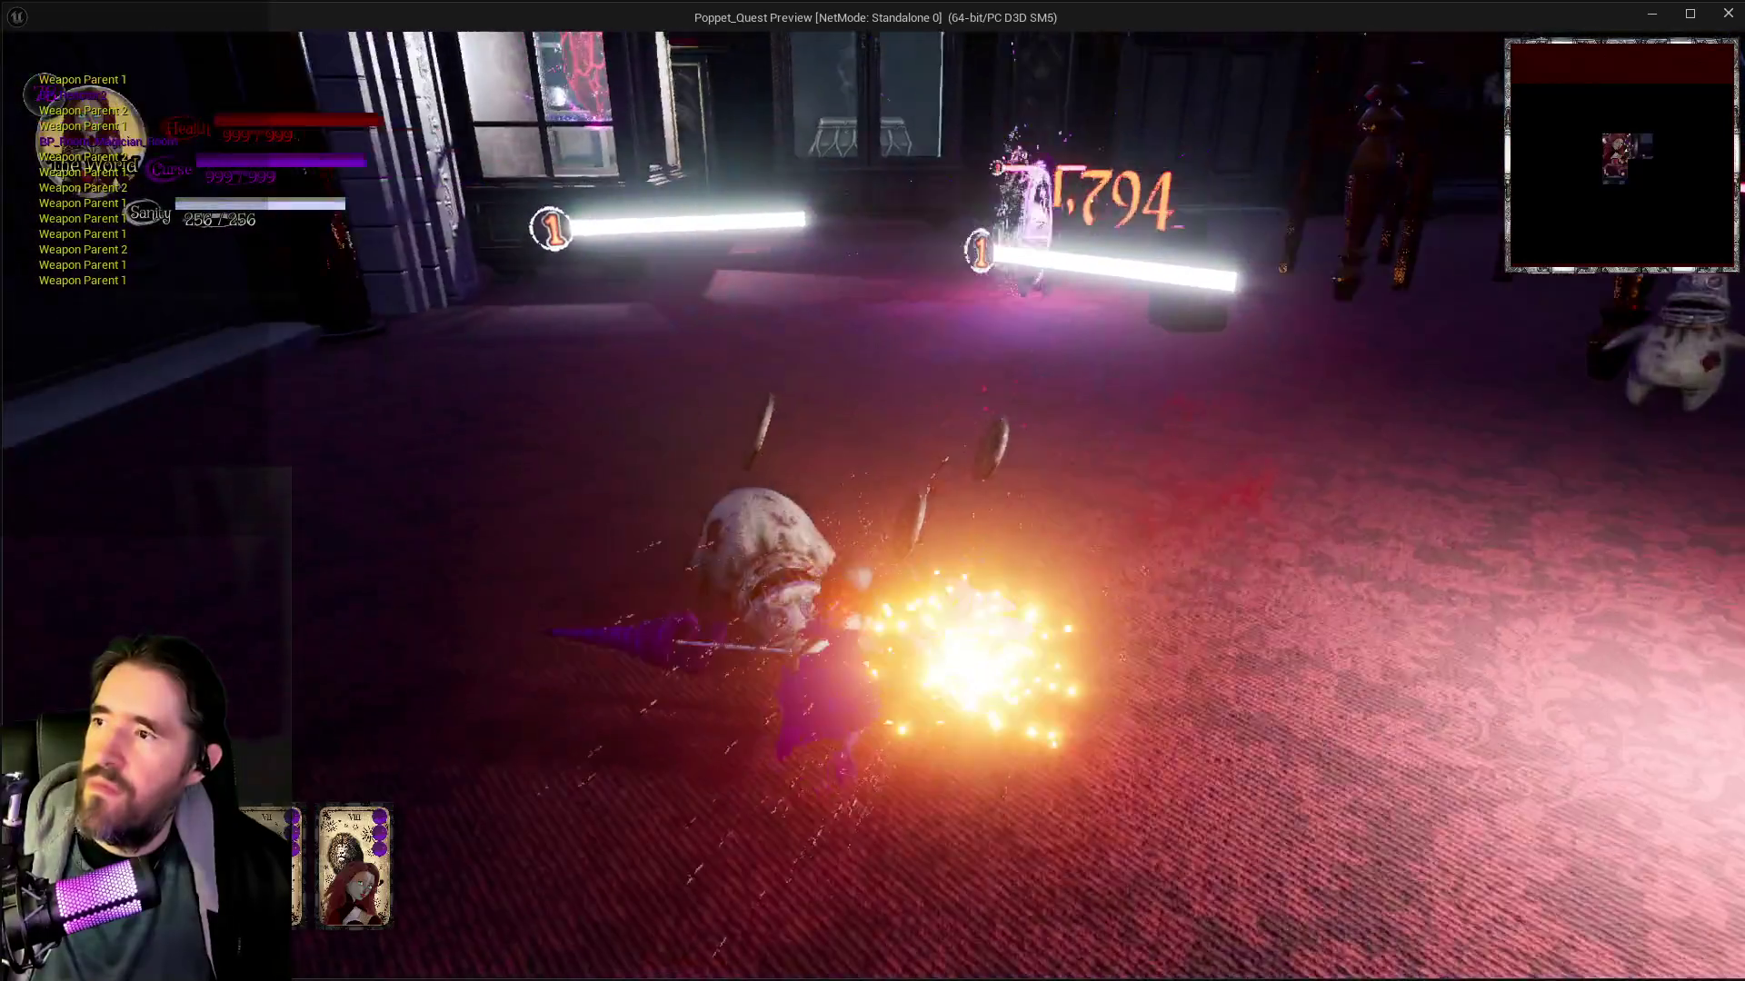
pyautogui.hotkey('alt', 'Tab')
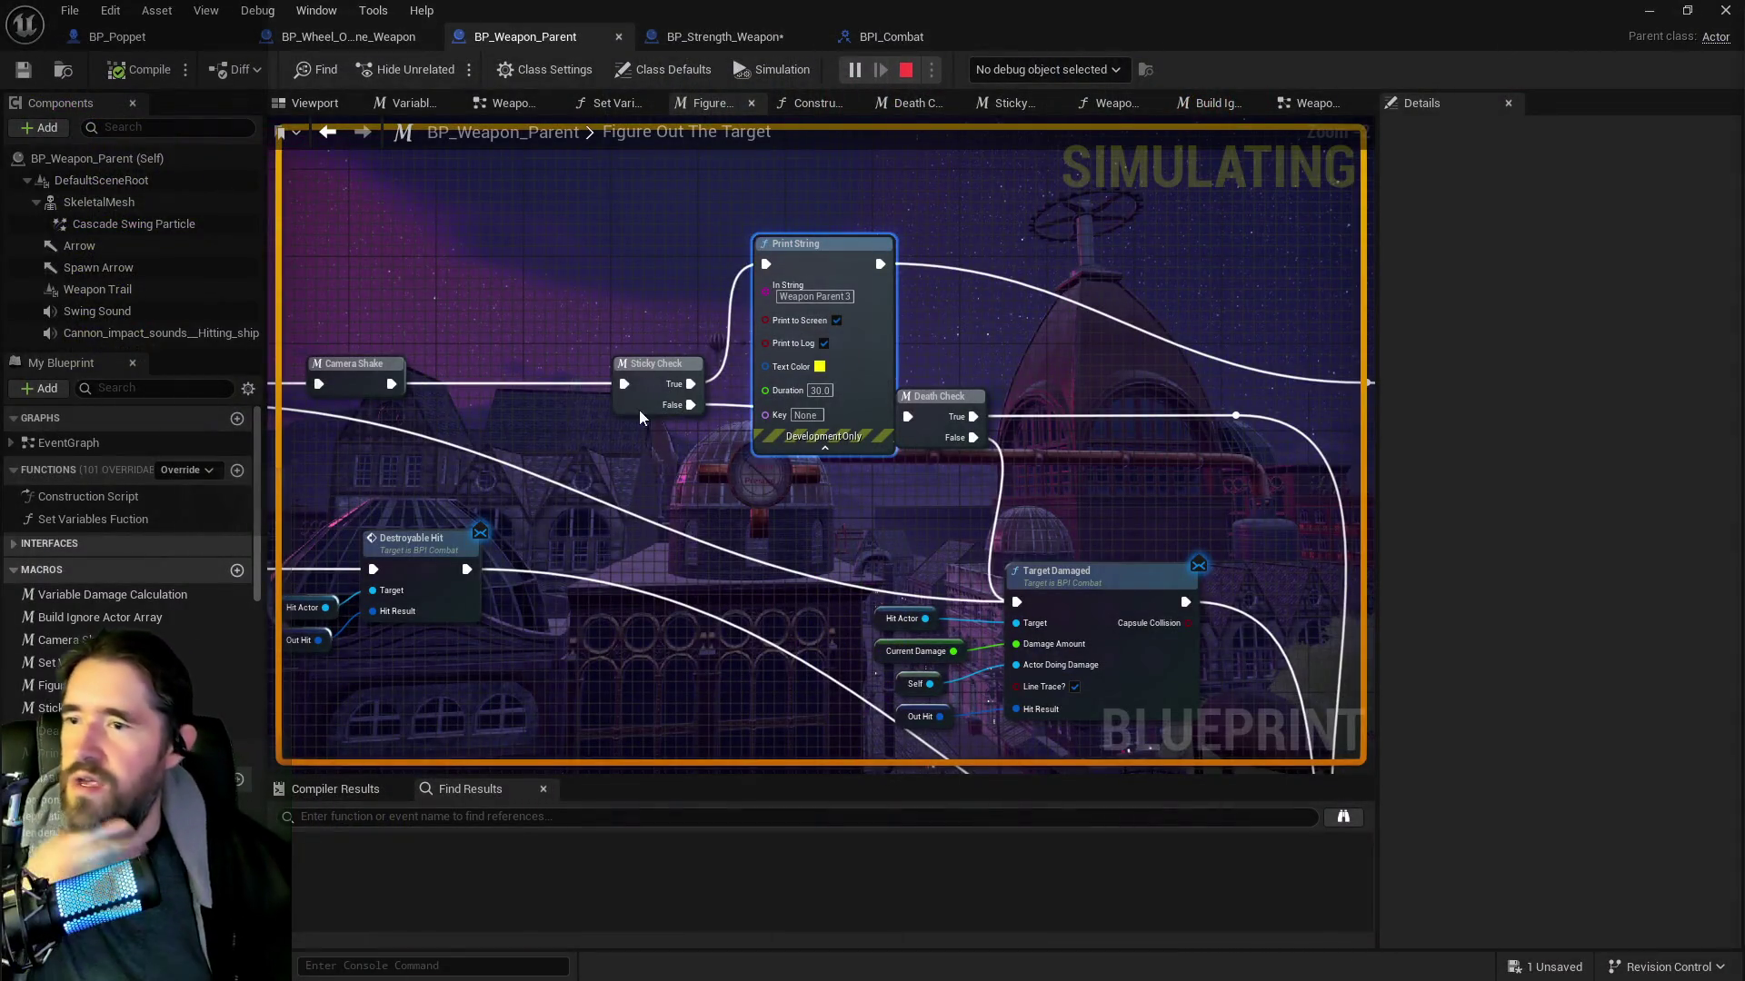
# Stop the simulation, tidy the print nodes and label the upper one 'Weapon Parent 3 Sticky'
pyautogui.press('Escape')
pyautogui.moveTo(914, 433); pyautogui.dragTo(644, 397)
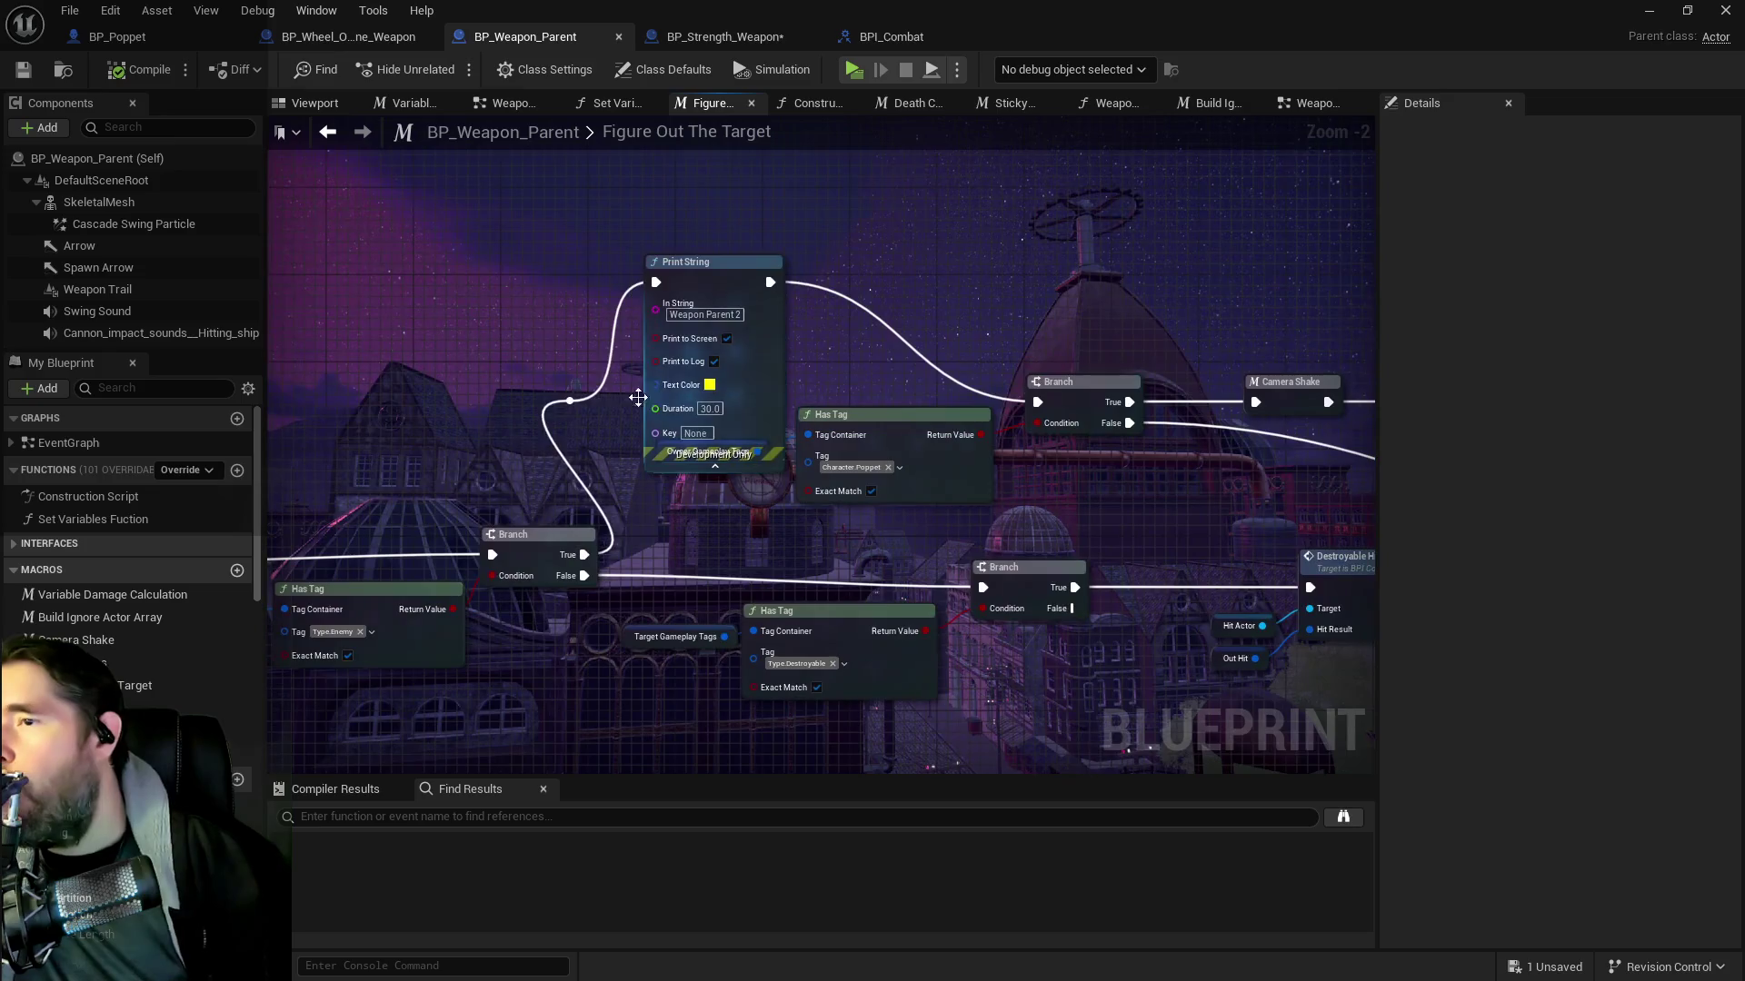
pyautogui.moveTo(764, 198)
pyautogui.mouseDown()
pyautogui.moveTo(717, 154)
pyautogui.moveTo(760, 166)
pyautogui.mouseUp()
pyautogui.moveTo(870, 462); pyautogui.dragTo(716, 422)
pyautogui.moveTo(933, 412)
pyautogui.mouseDown()
pyautogui.moveTo(750, 401)
pyautogui.moveTo(734, 371)
pyautogui.moveTo(537, 369)
pyautogui.mouseUp()
pyautogui.write('Sticky')
# Relabel the lower print 'Weapon Parent 3 Not Sticky' and wire it into the False path
pyautogui.moveTo(833, 501); pyautogui.dragTo(844, 490)
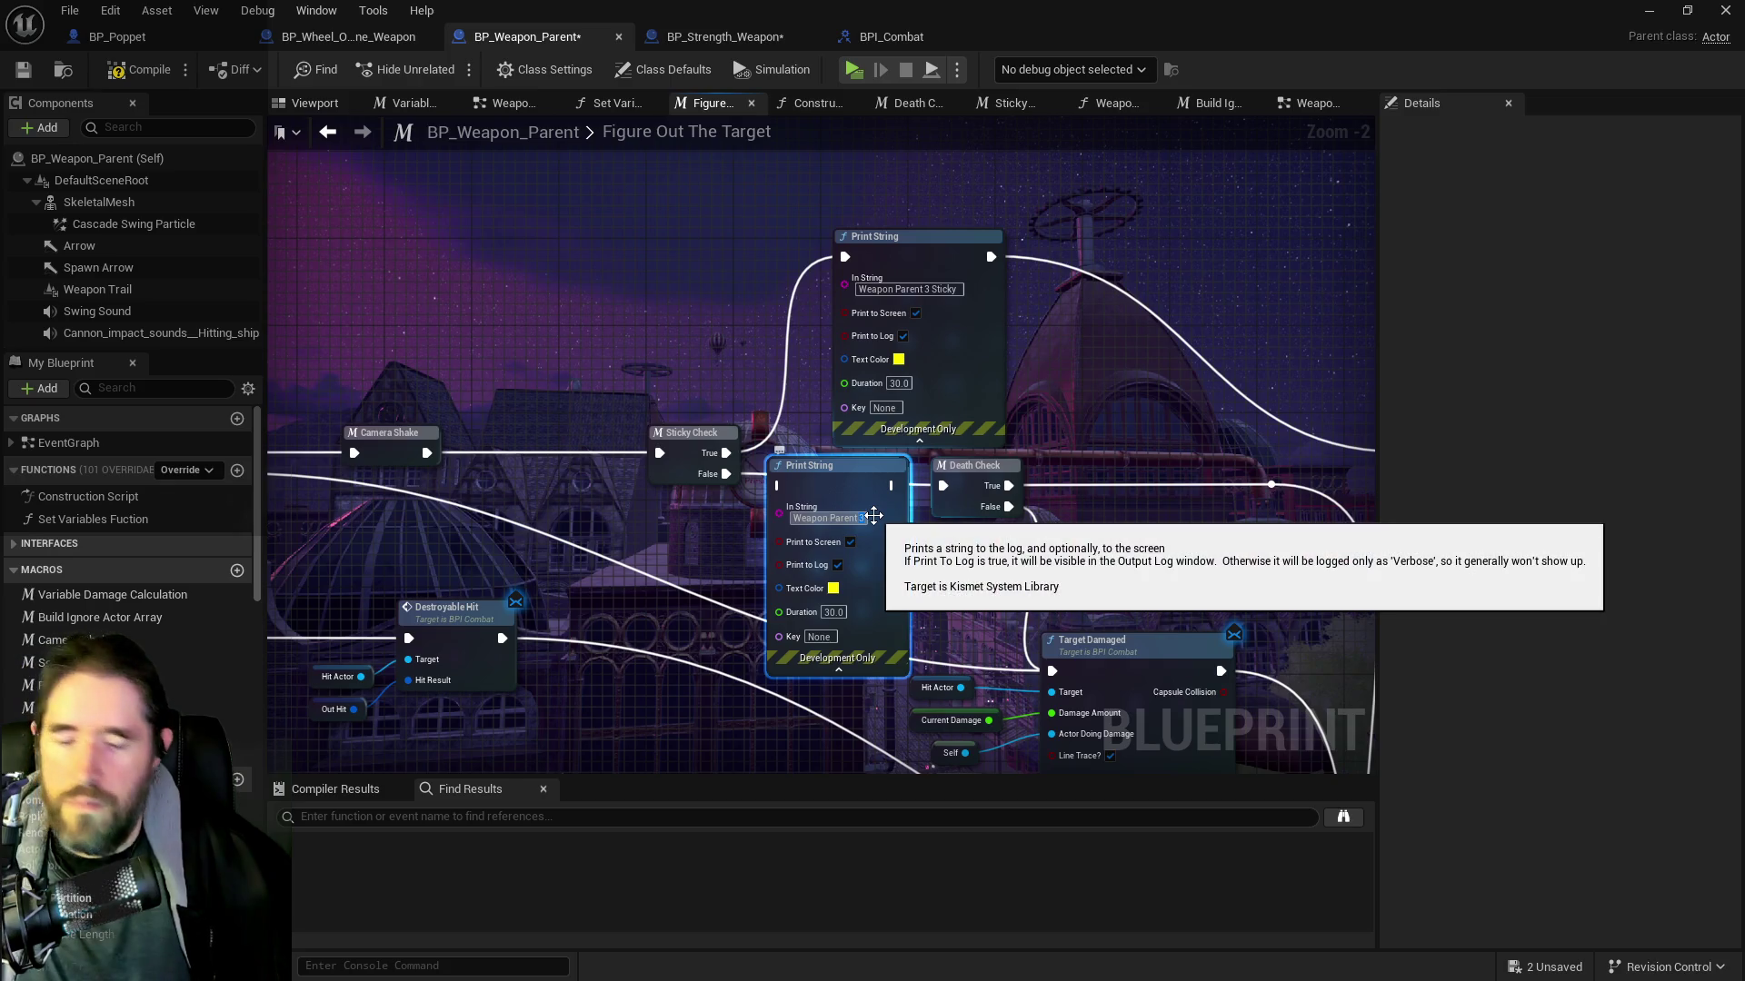
pyautogui.click(874, 515)
pyautogui.write('Not Sticky')
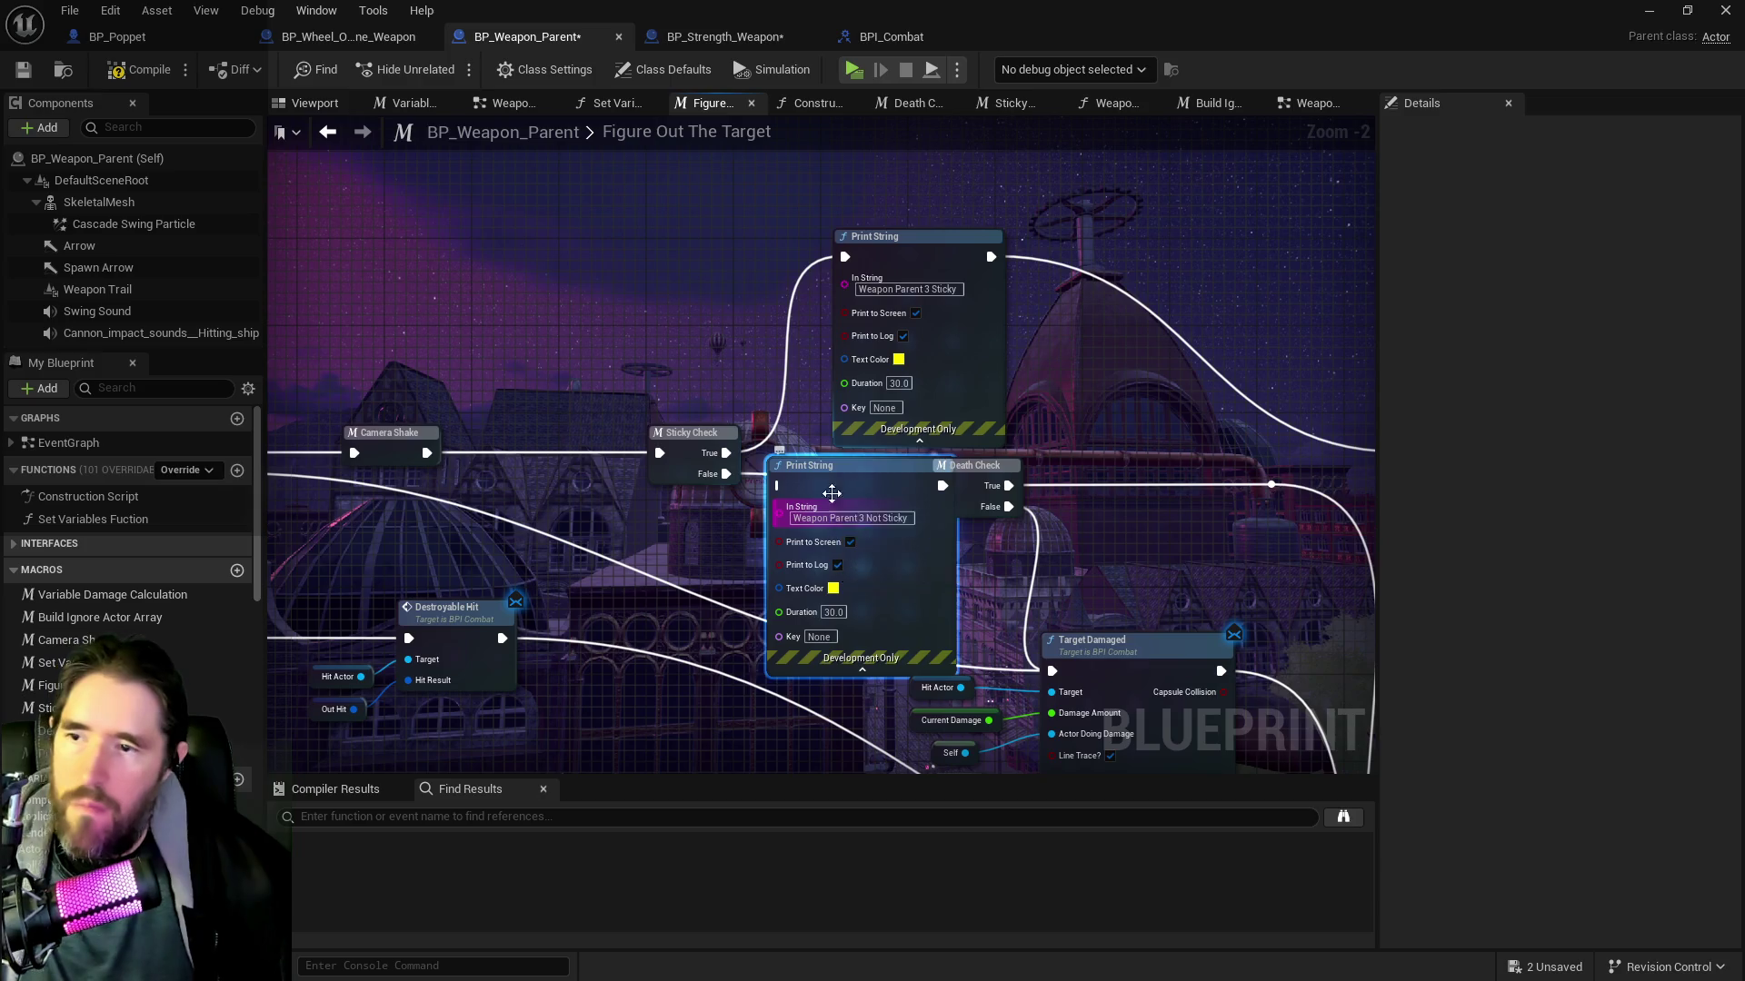
pyautogui.moveTo(818, 465); pyautogui.dragTo(756, 485)
pyautogui.moveTo(919, 485); pyautogui.dragTo(1002, 505)
# Duplicate the print node and change its message to 'Weapon Parent 2 Fail'
pyautogui.moveTo(1017, 443); pyautogui.dragTo(961, 469)
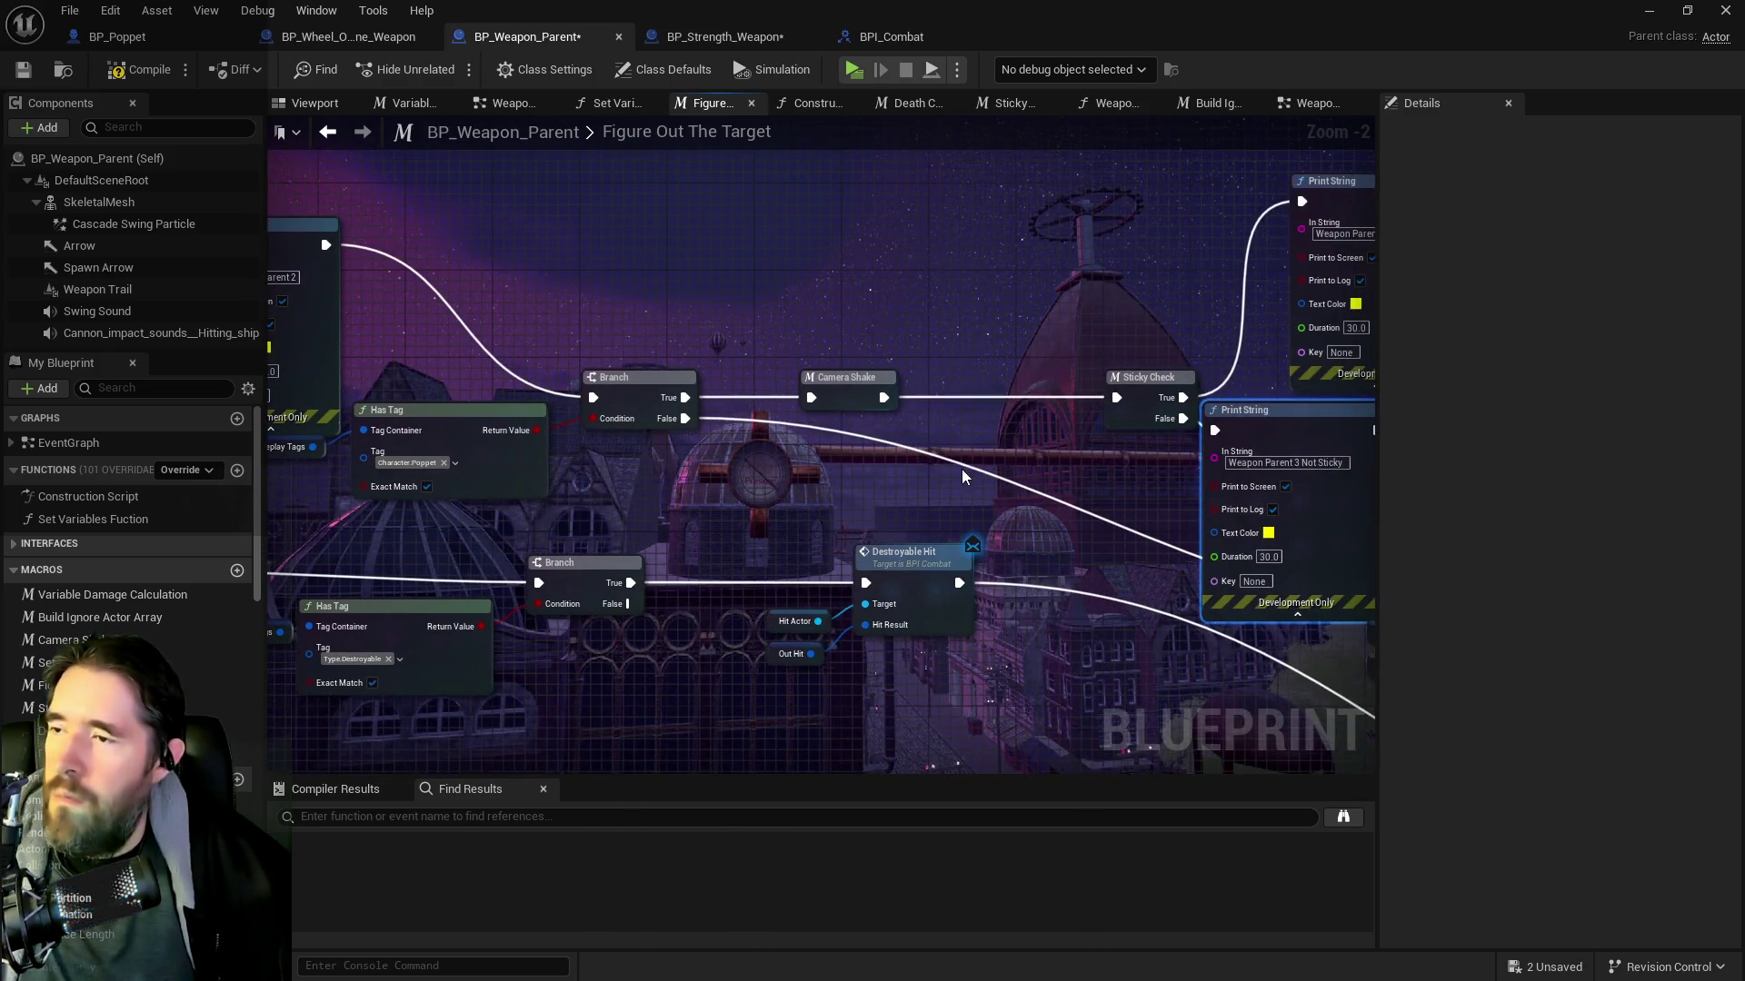
pyautogui.hotkey('ctrl', 'v')
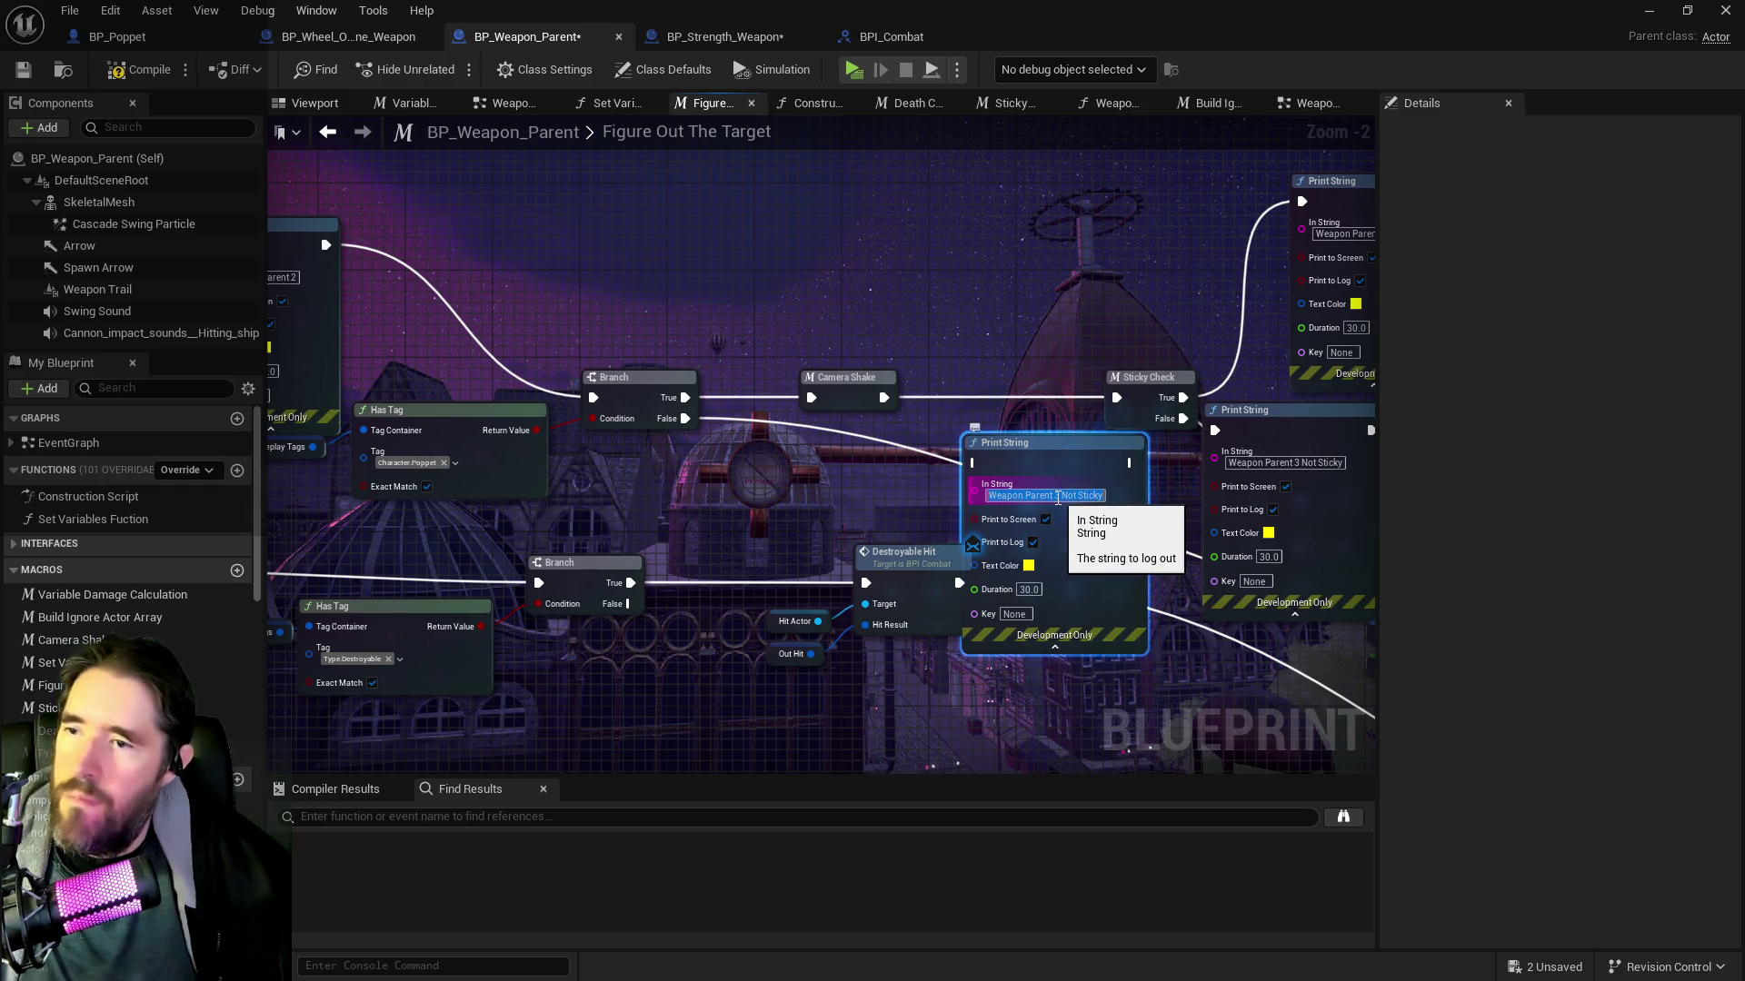
pyautogui.click(1056, 495)
pyautogui.hotkey('shift', 'End')
pyautogui.press('BackSpace')
pyautogui.write('2 Fail')
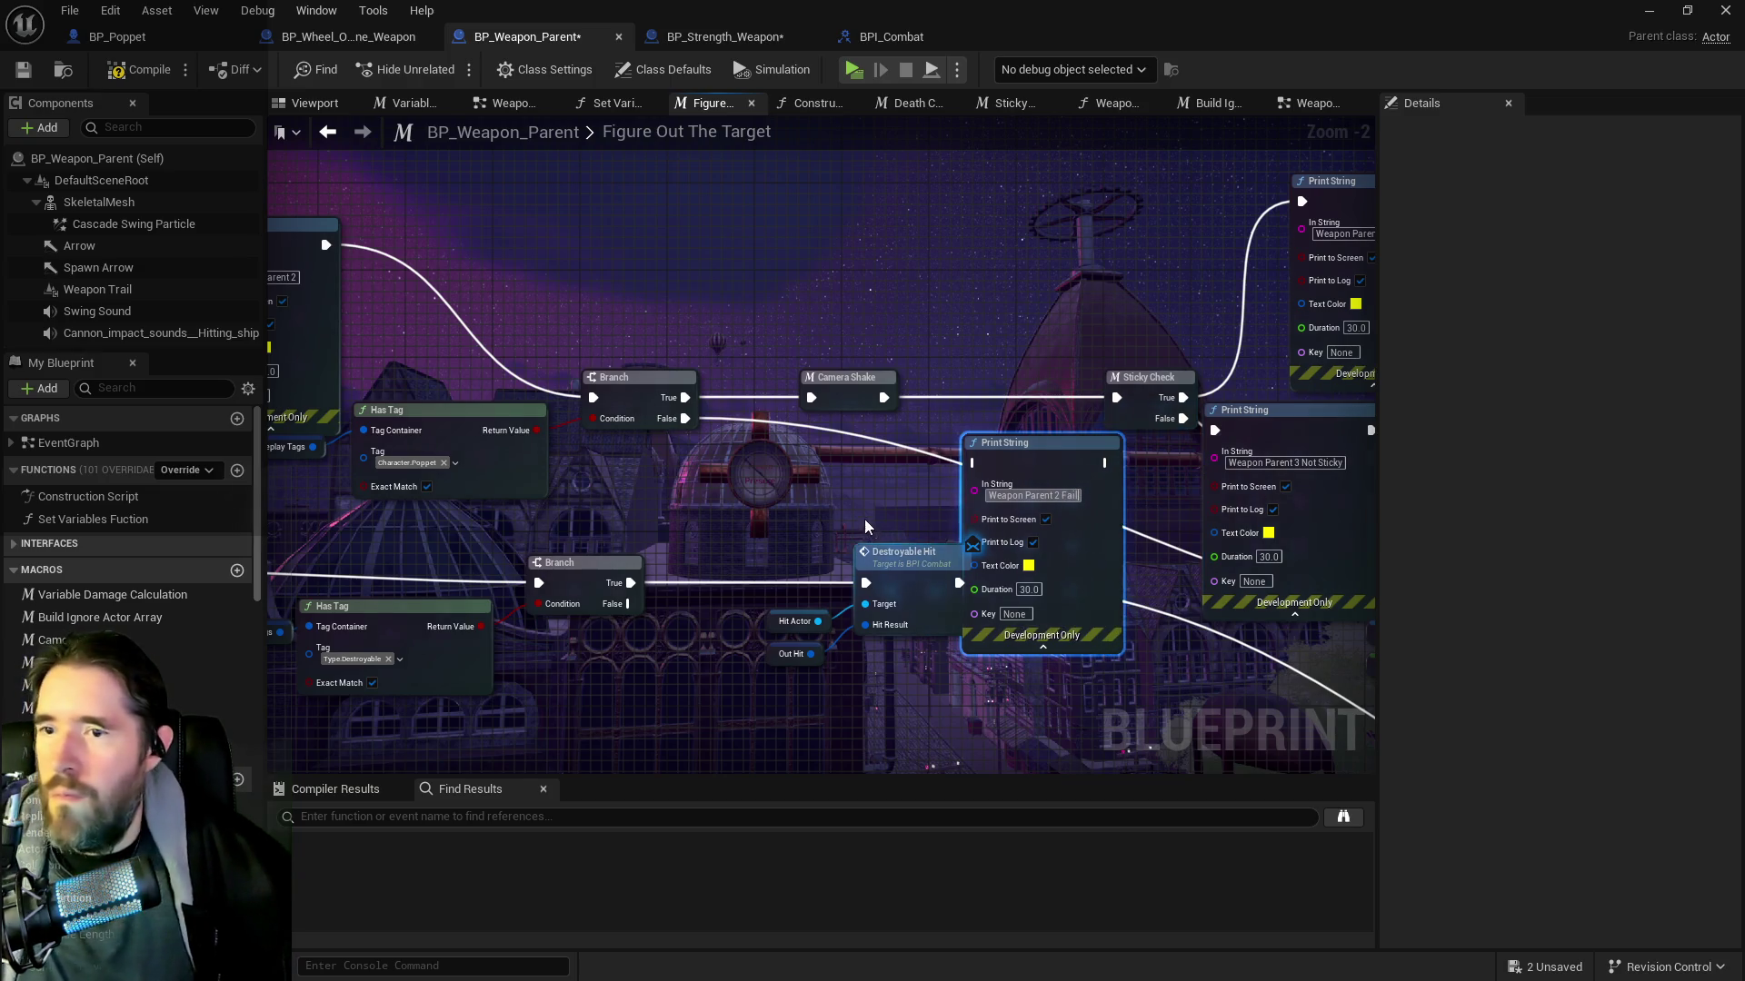
# Undo a wrong wire, connect the Fail print to Target Damaged, and save all blueprints
pyautogui.click(641, 378)
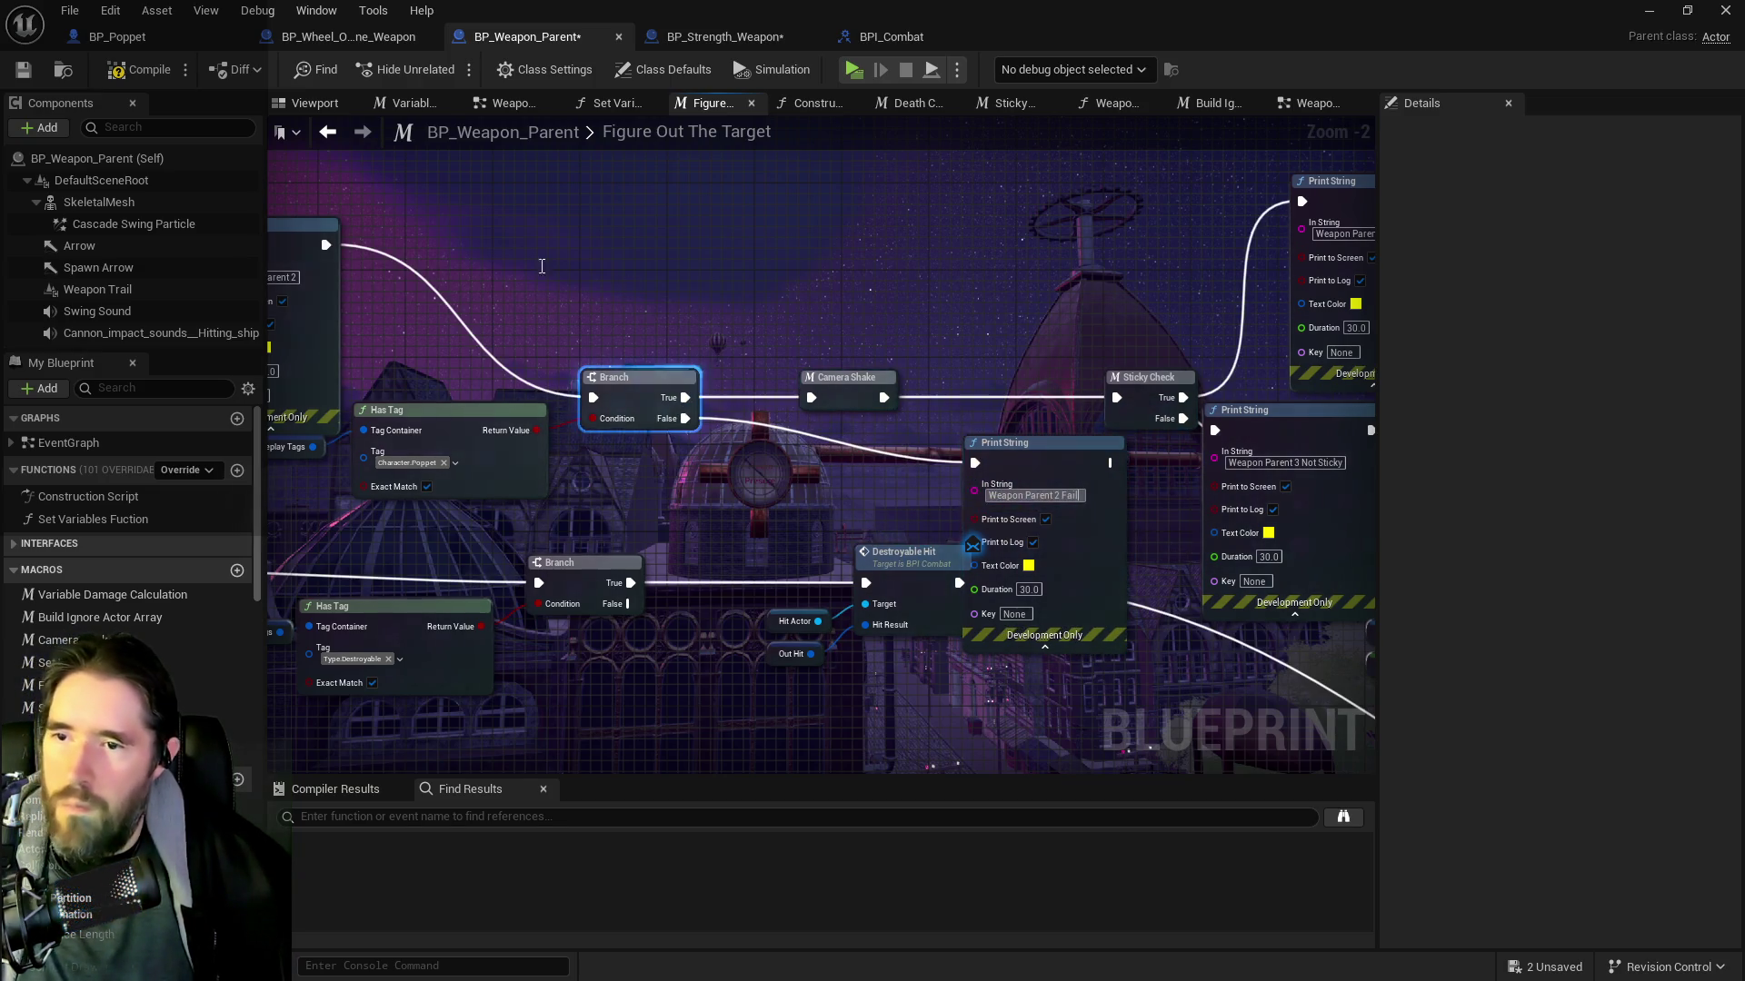
pyautogui.moveTo(955, 551)
pyautogui.mouseDown()
pyautogui.moveTo(522, 367)
pyautogui.moveTo(509, 272)
pyautogui.moveTo(458, 295)
pyautogui.moveTo(486, 301)
pyautogui.mouseUp()
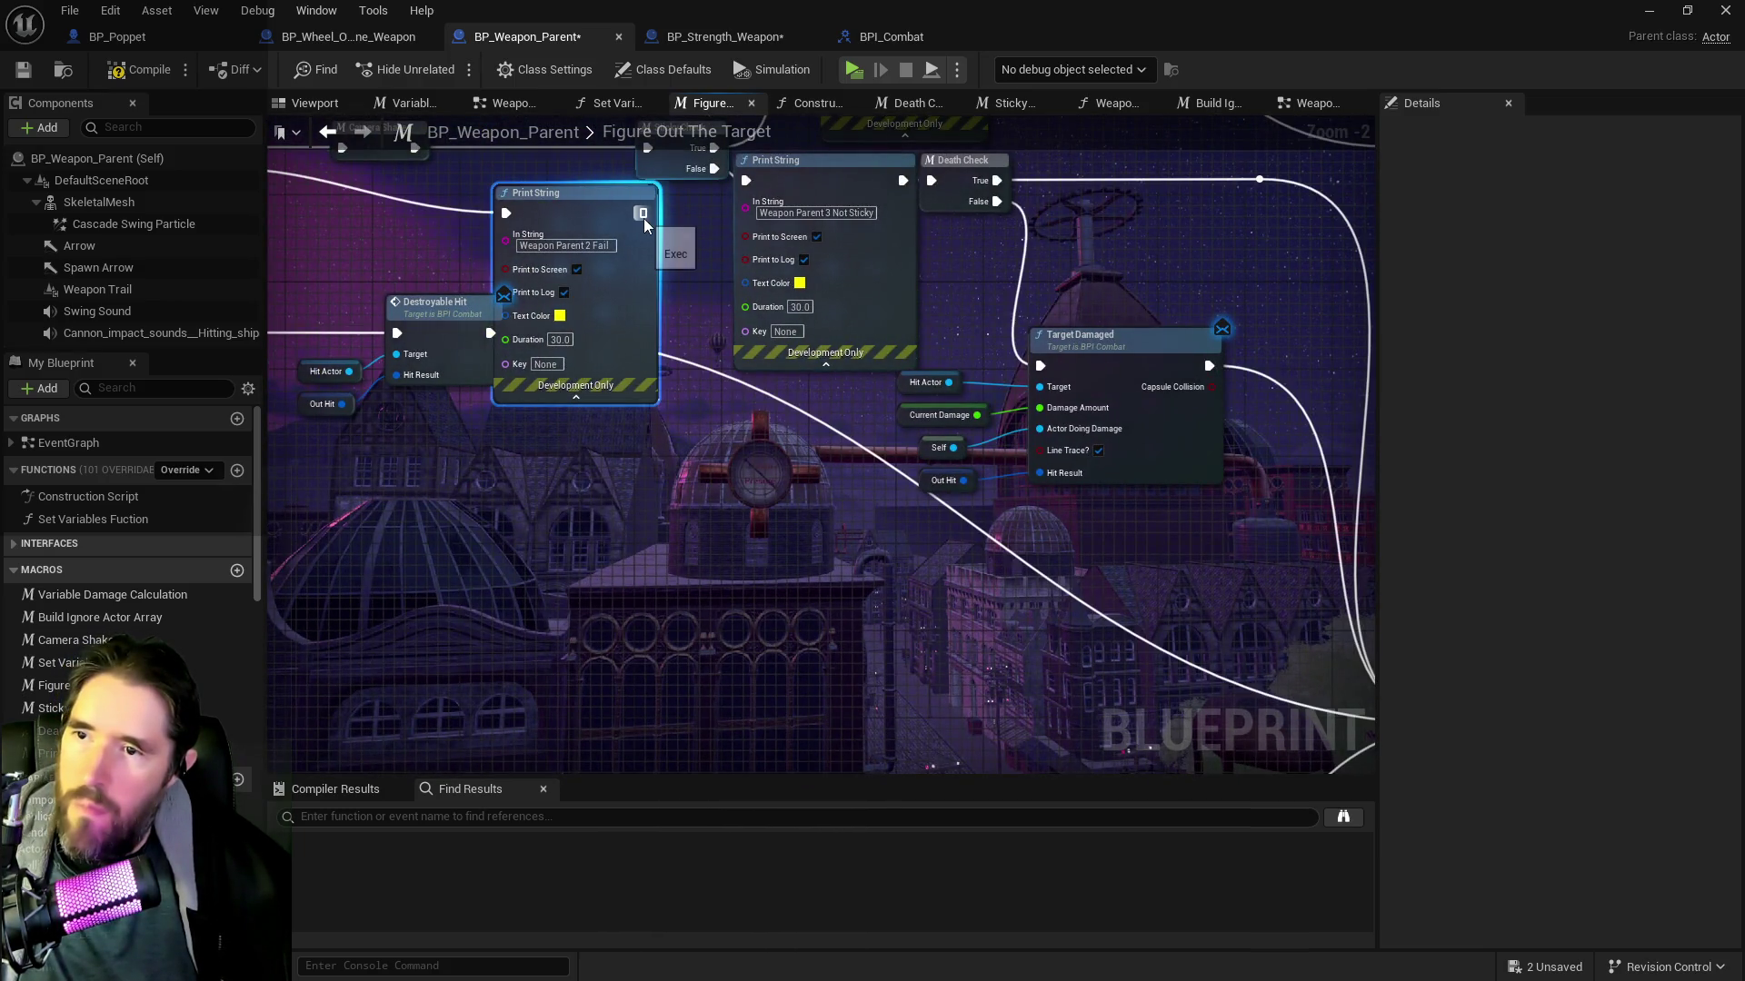
pyautogui.hotkey('ctrl', 'z')
pyautogui.moveTo(630, 244); pyautogui.dragTo(979, 301)
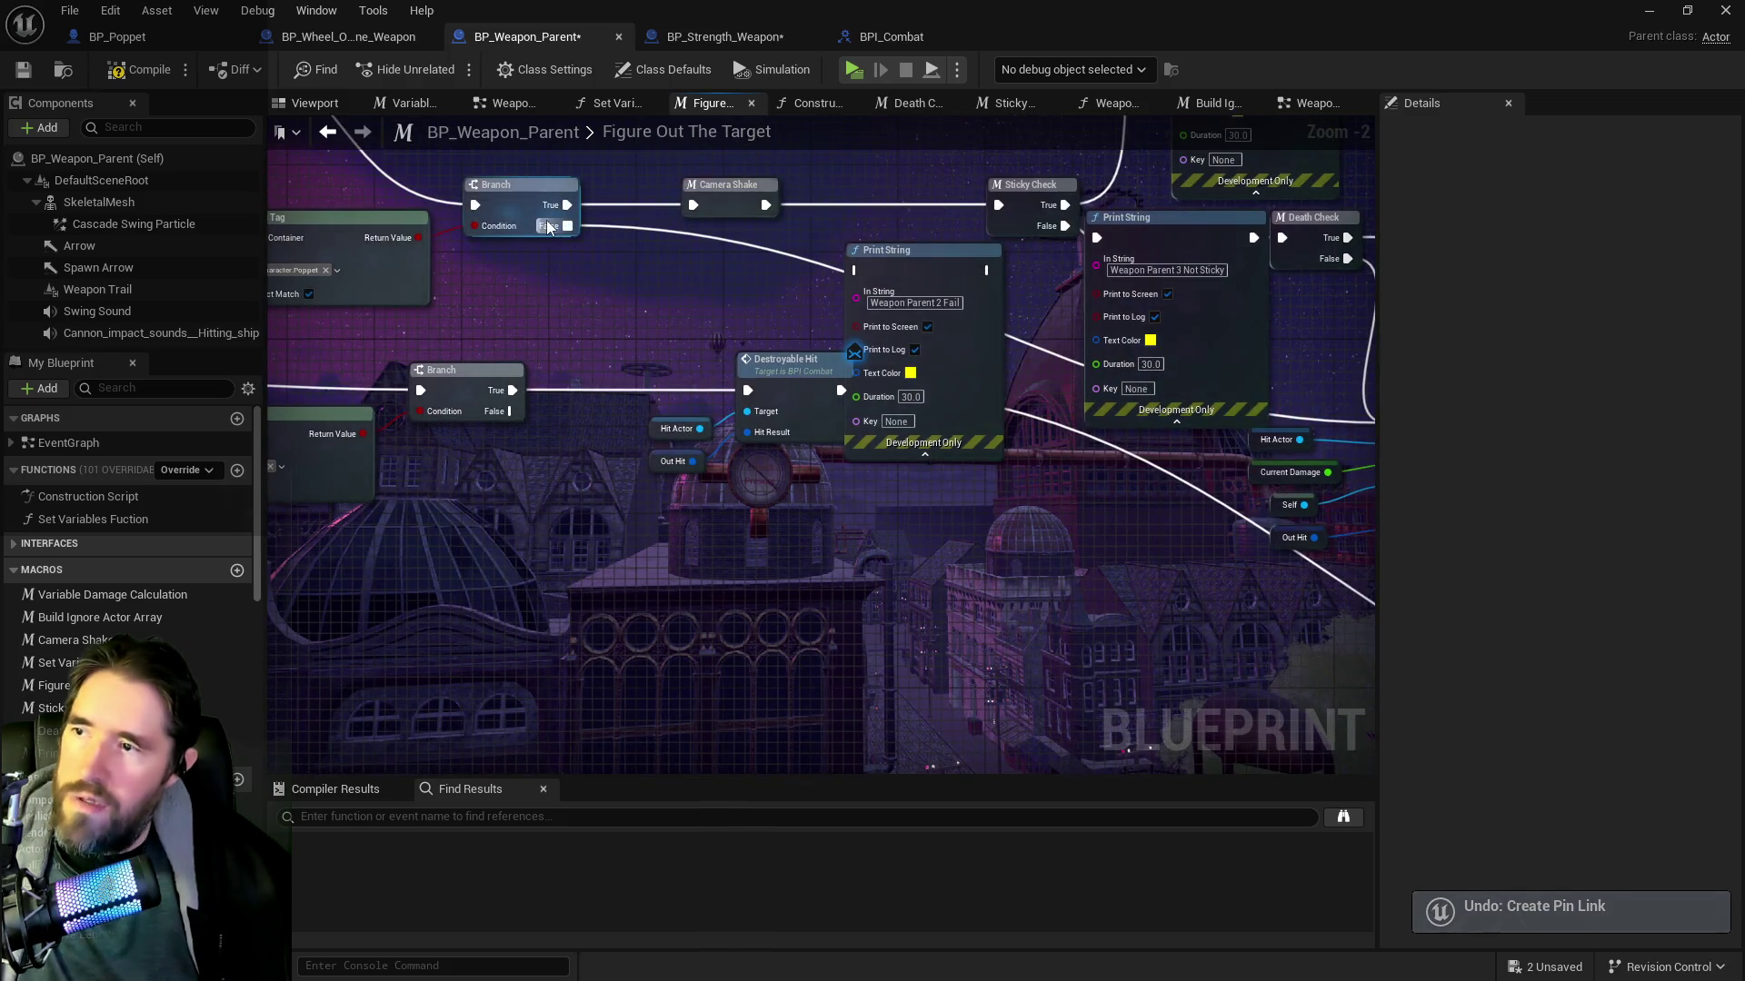
pyautogui.moveTo(880, 271); pyautogui.dragTo(522, 277)
pyautogui.moveTo(627, 276)
pyautogui.mouseDown()
pyautogui.moveTo(1181, 363)
pyautogui.moveTo(1072, 454)
pyautogui.moveTo(1033, 435)
pyautogui.mouseUp()
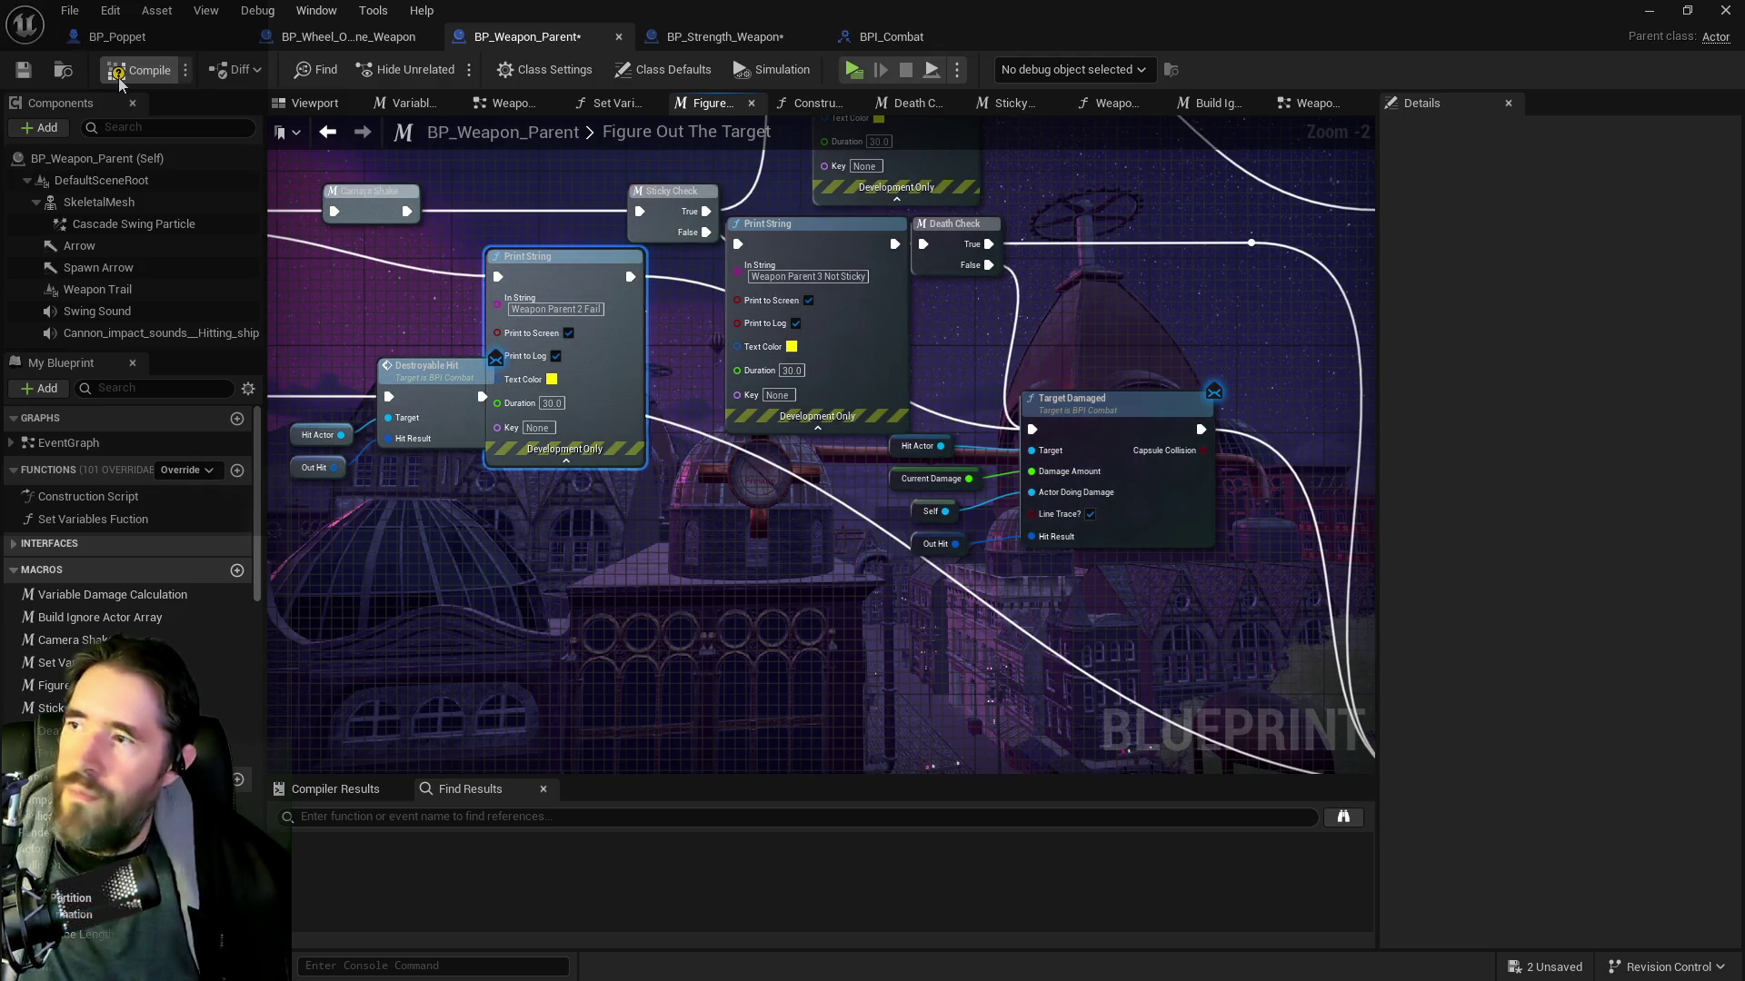
pyautogui.moveTo(693, 347); pyautogui.dragTo(862, 398)
pyautogui.moveTo(1157, 359); pyautogui.dragTo(783, 367)
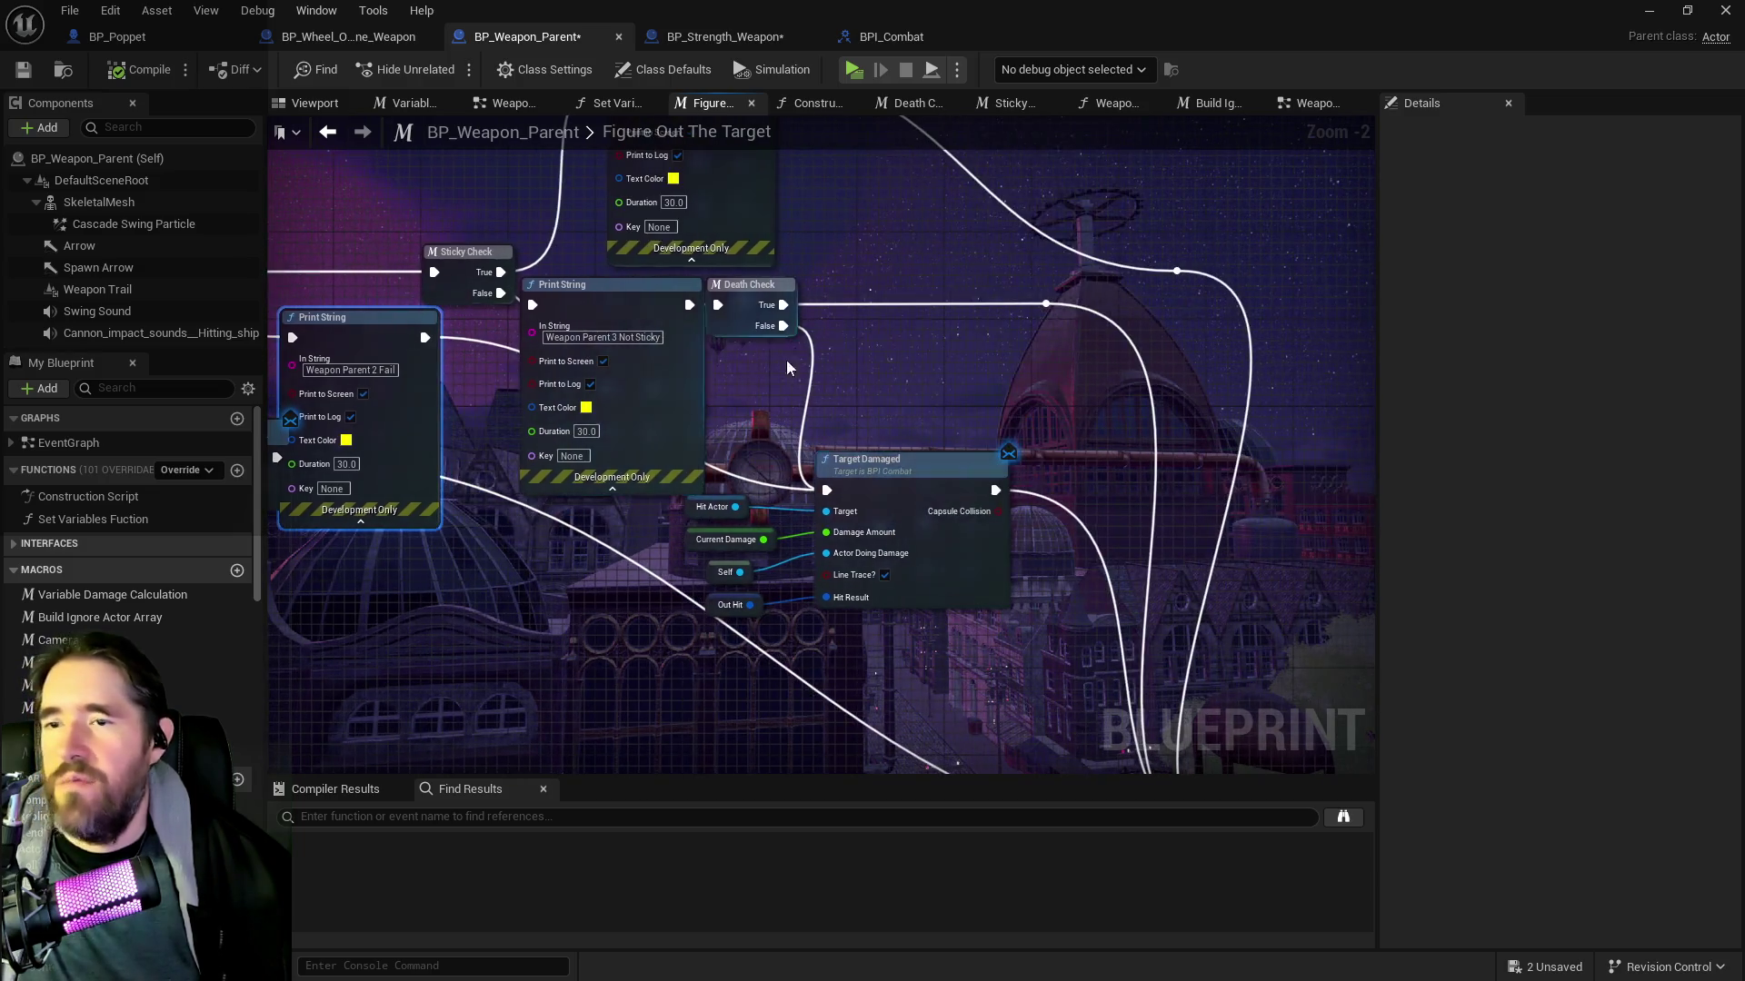
pyautogui.hotkey('ctrl', 'shift', 's')
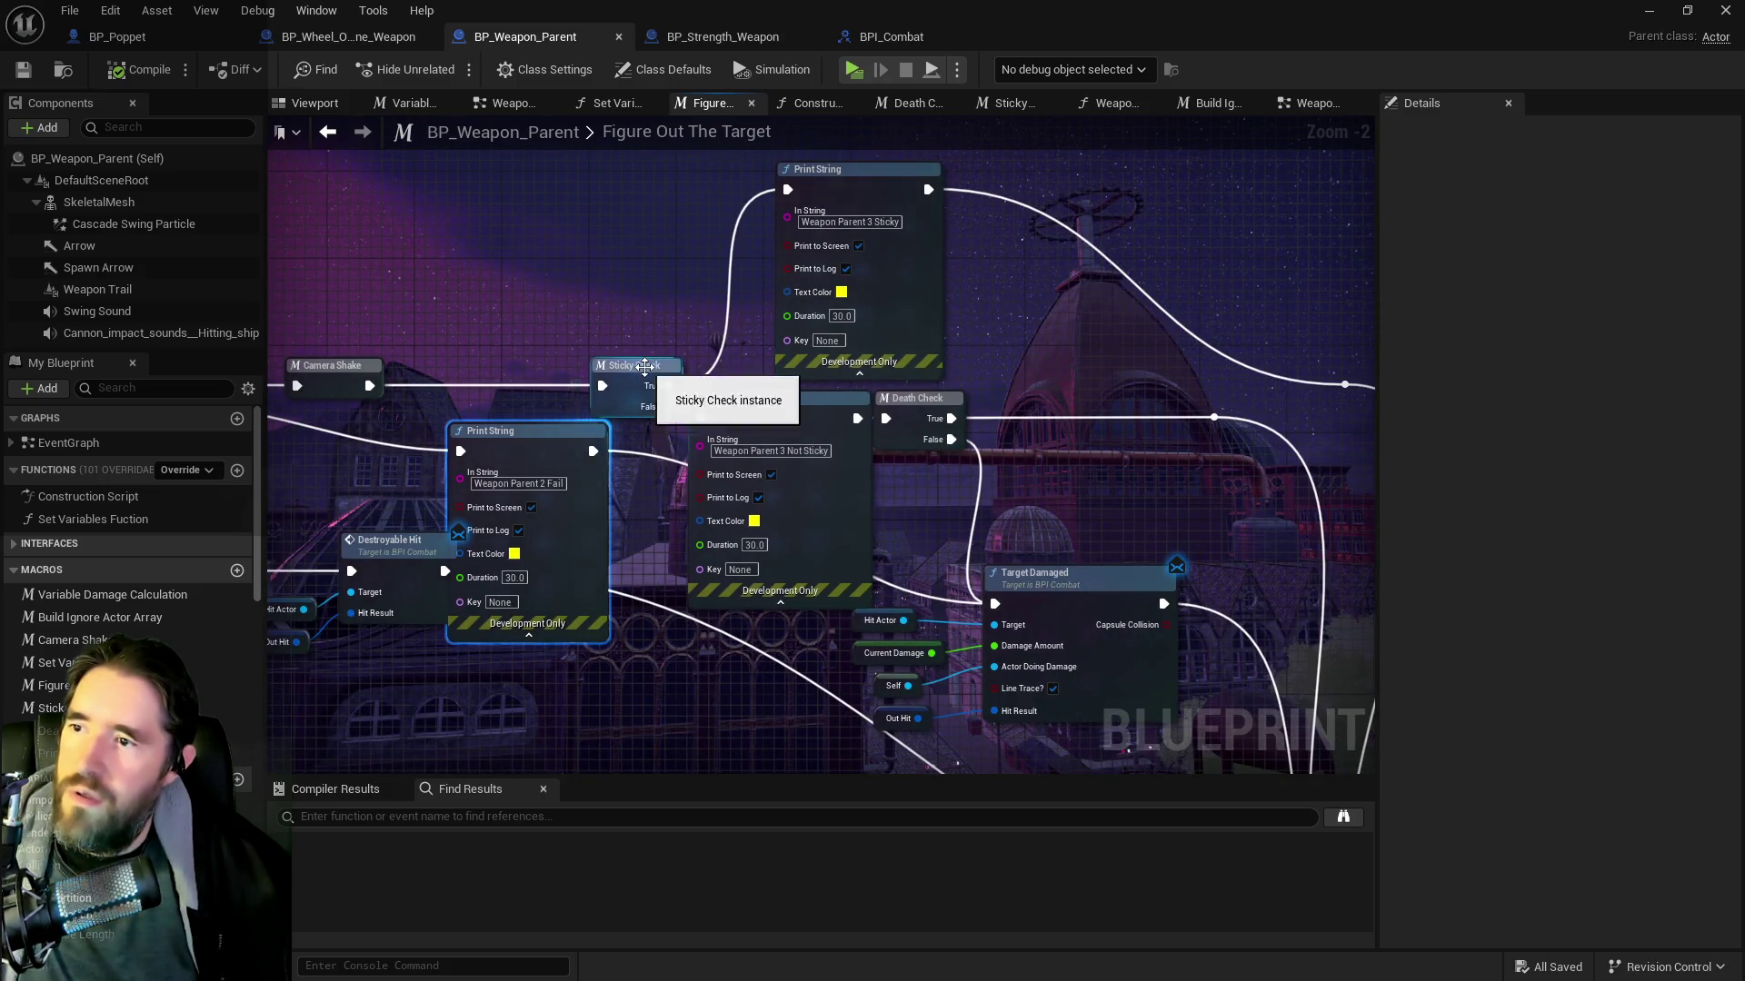
# Open the Sticky Check macro graph and pan through its tag checks
pyautogui.doubleClick(647, 366)
pyautogui.scroll(4, 728, 358)
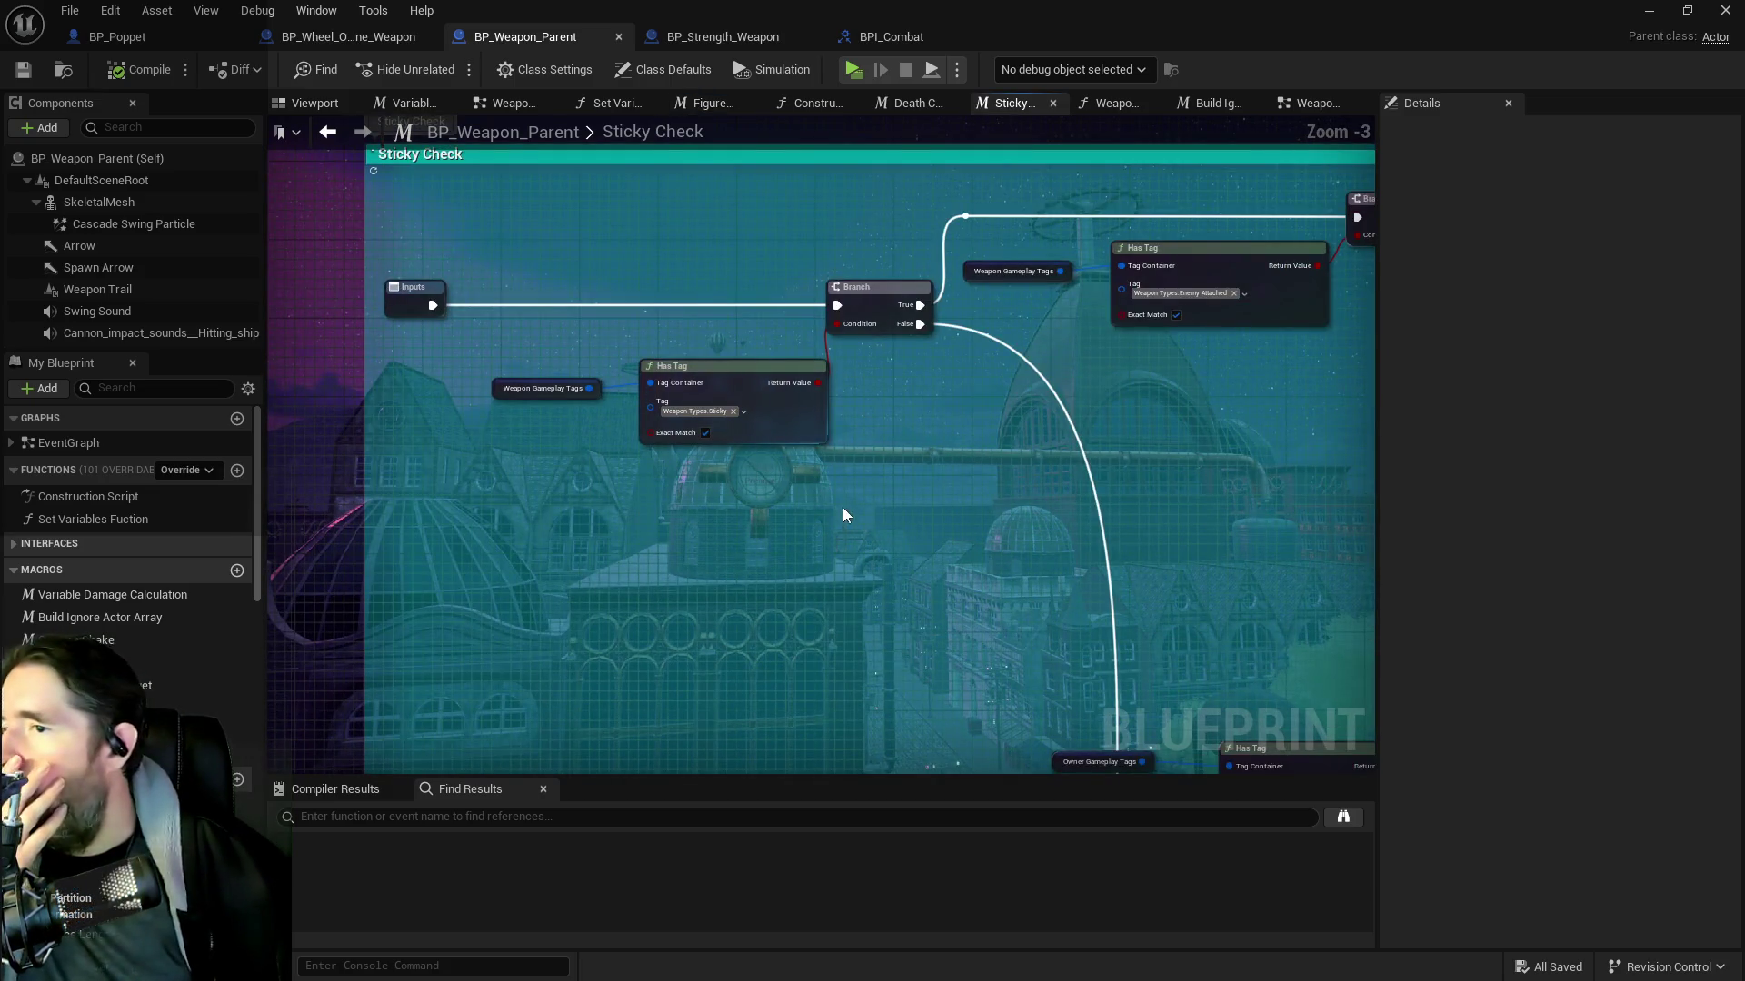
pyautogui.moveTo(856, 521); pyautogui.dragTo(795, 462)
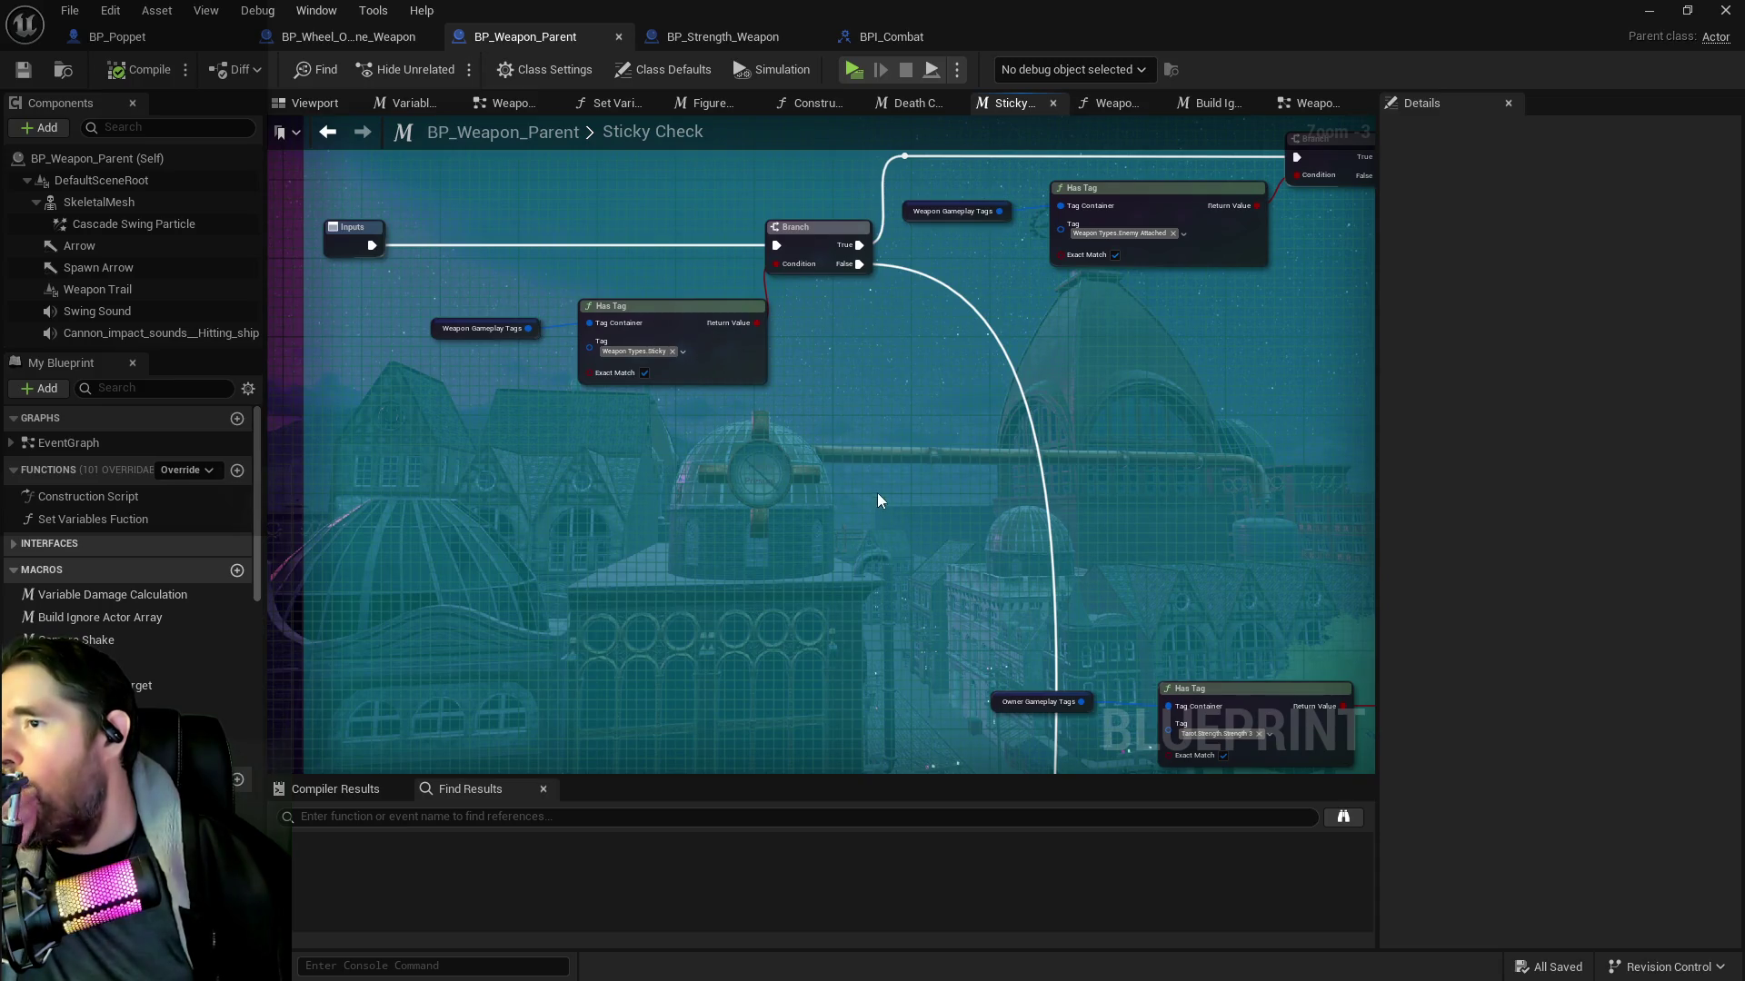
pyautogui.moveTo(894, 499); pyautogui.dragTo(649, 407)
pyautogui.scroll(-1, 740, 409)
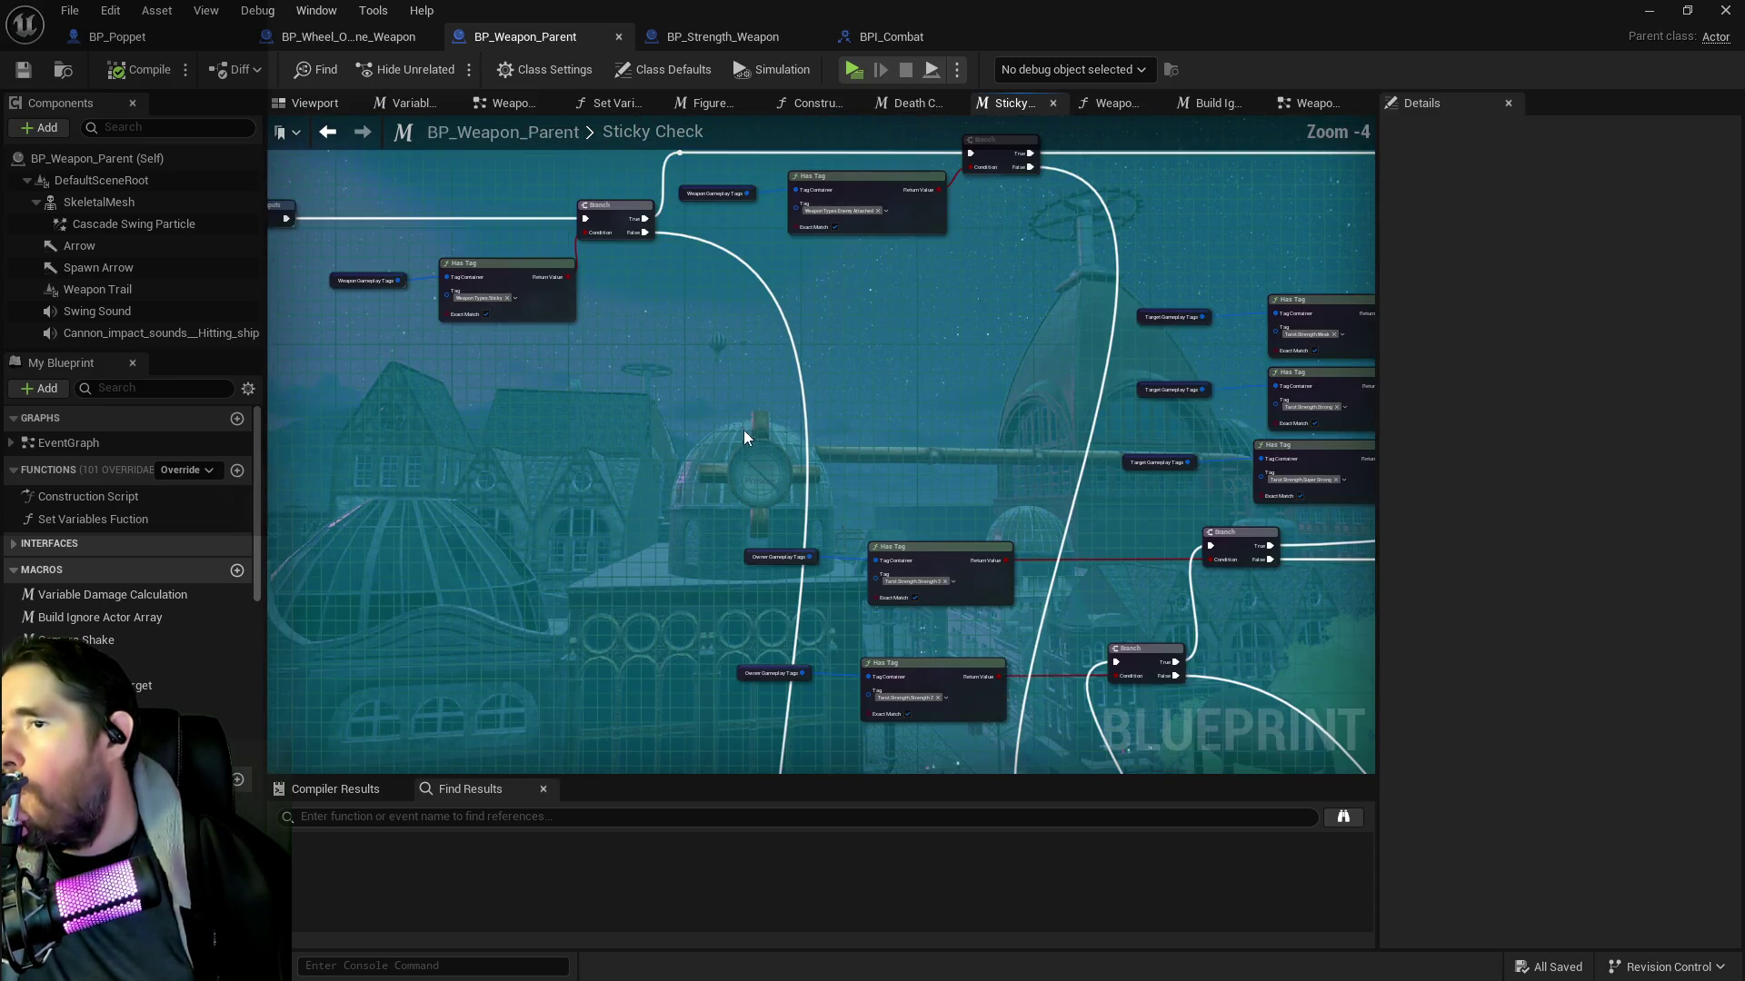
pyautogui.moveTo(793, 390)
pyautogui.mouseDown()
pyautogui.moveTo(802, 292)
pyautogui.moveTo(660, 441)
pyautogui.moveTo(809, 418)
pyautogui.mouseUp()
pyautogui.scroll(-3, 809, 418)
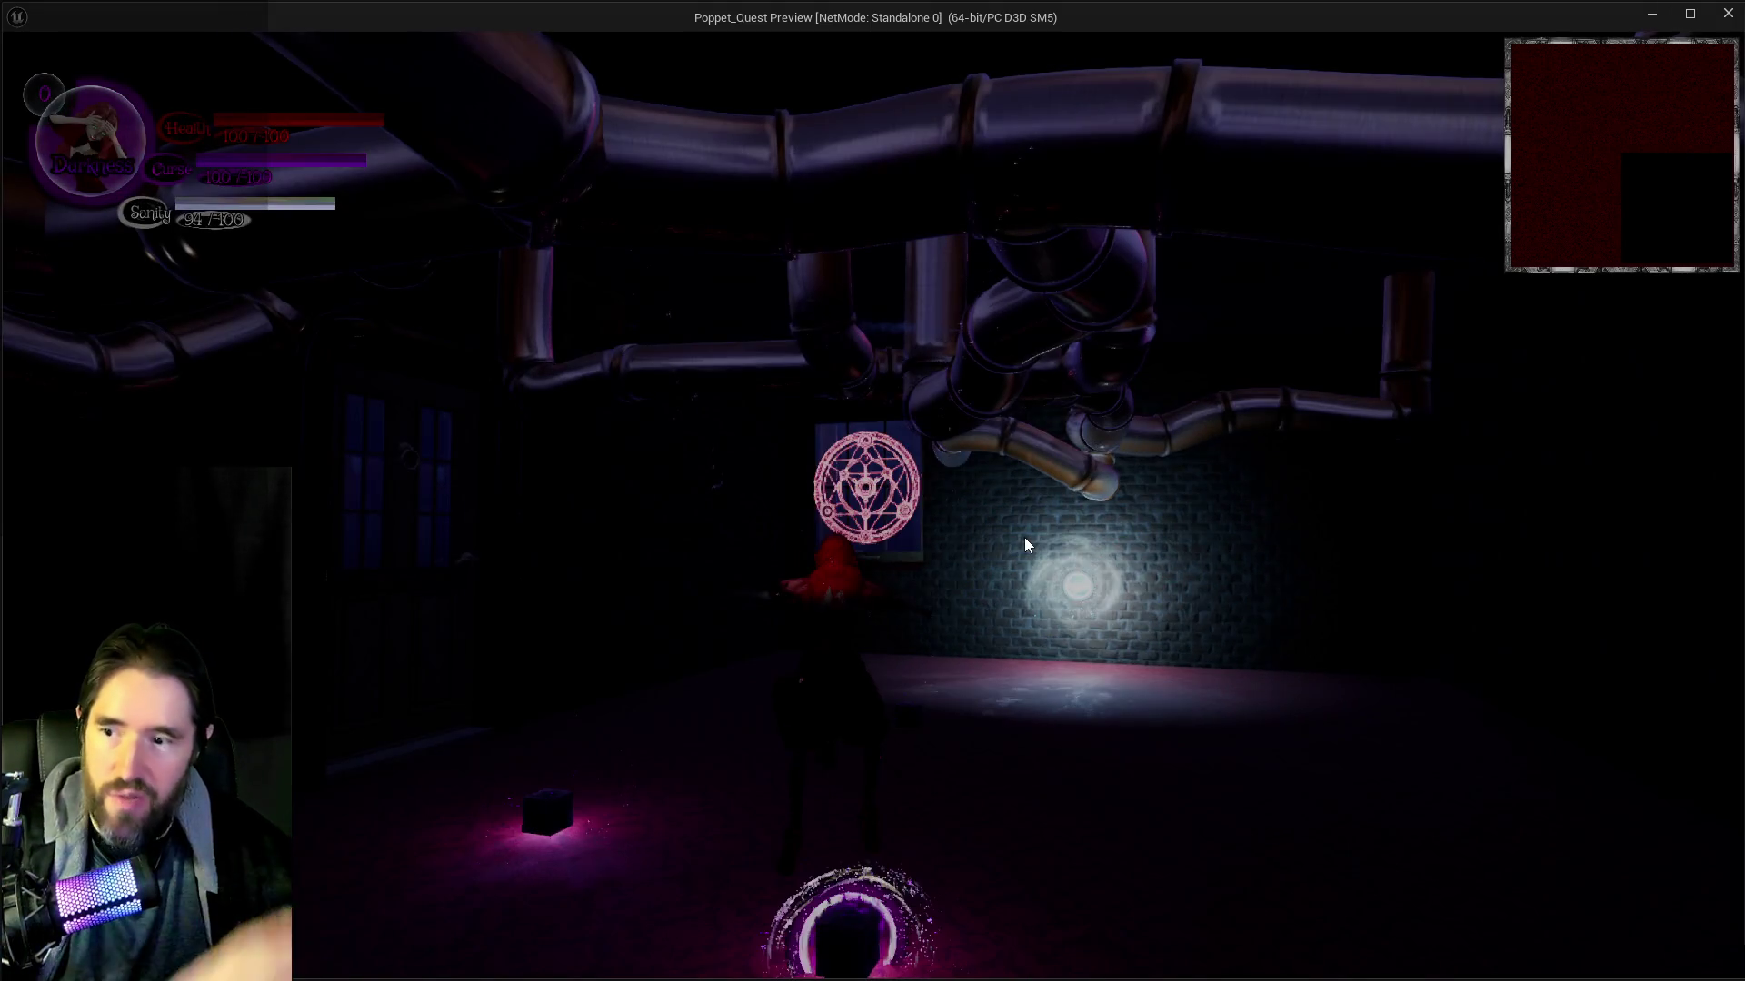
# Equip a tarot card weapon, walk to the training dummy and strike it three times
pyautogui.click(1056, 771)
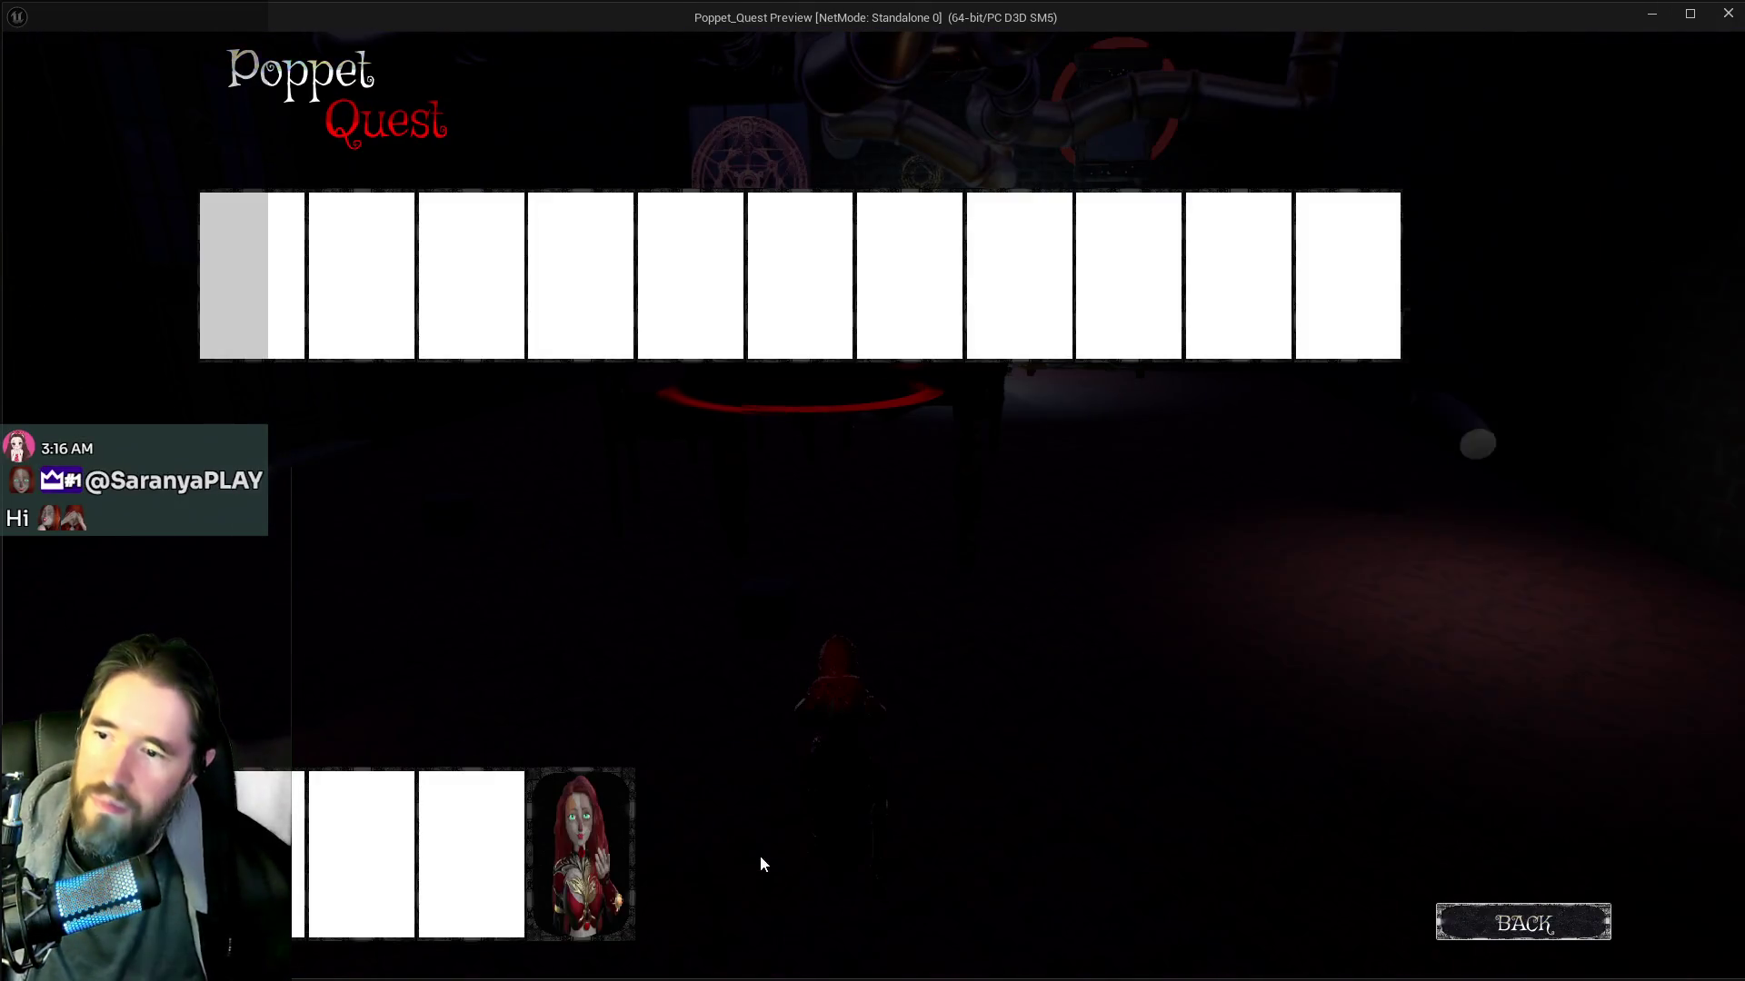
pyautogui.click(585, 848)
pyautogui.press('Tab')
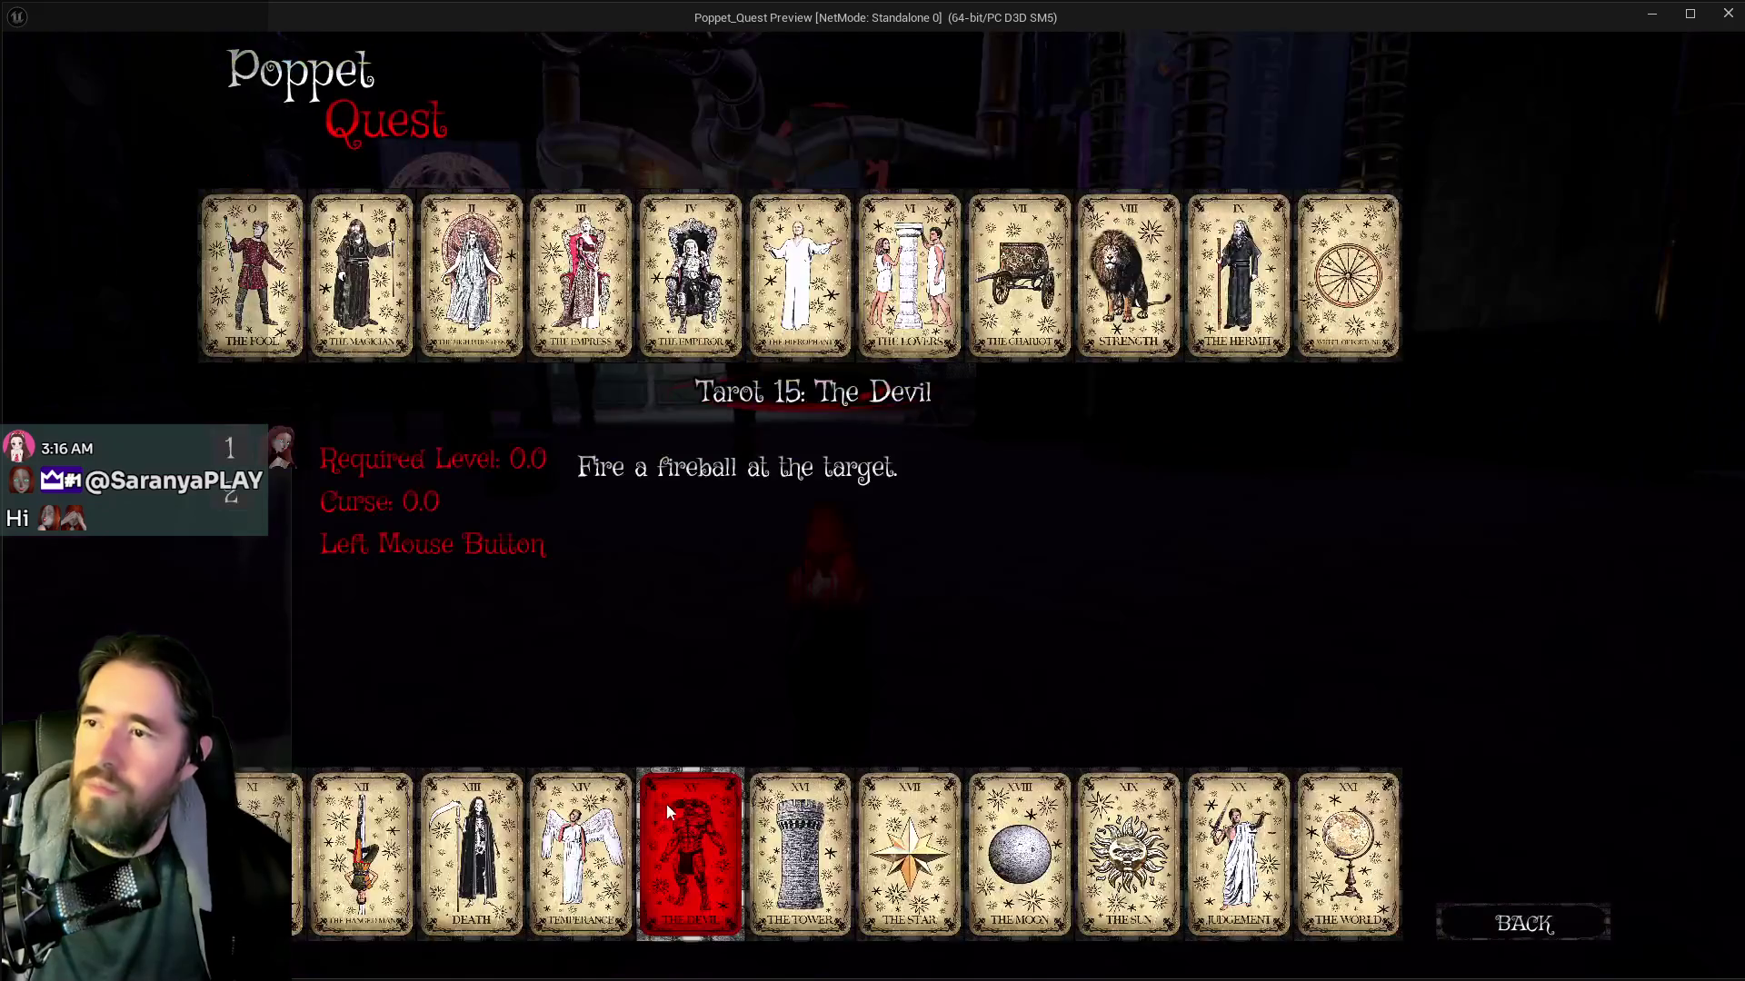
pyautogui.click(1021, 261)
pyautogui.press('w')
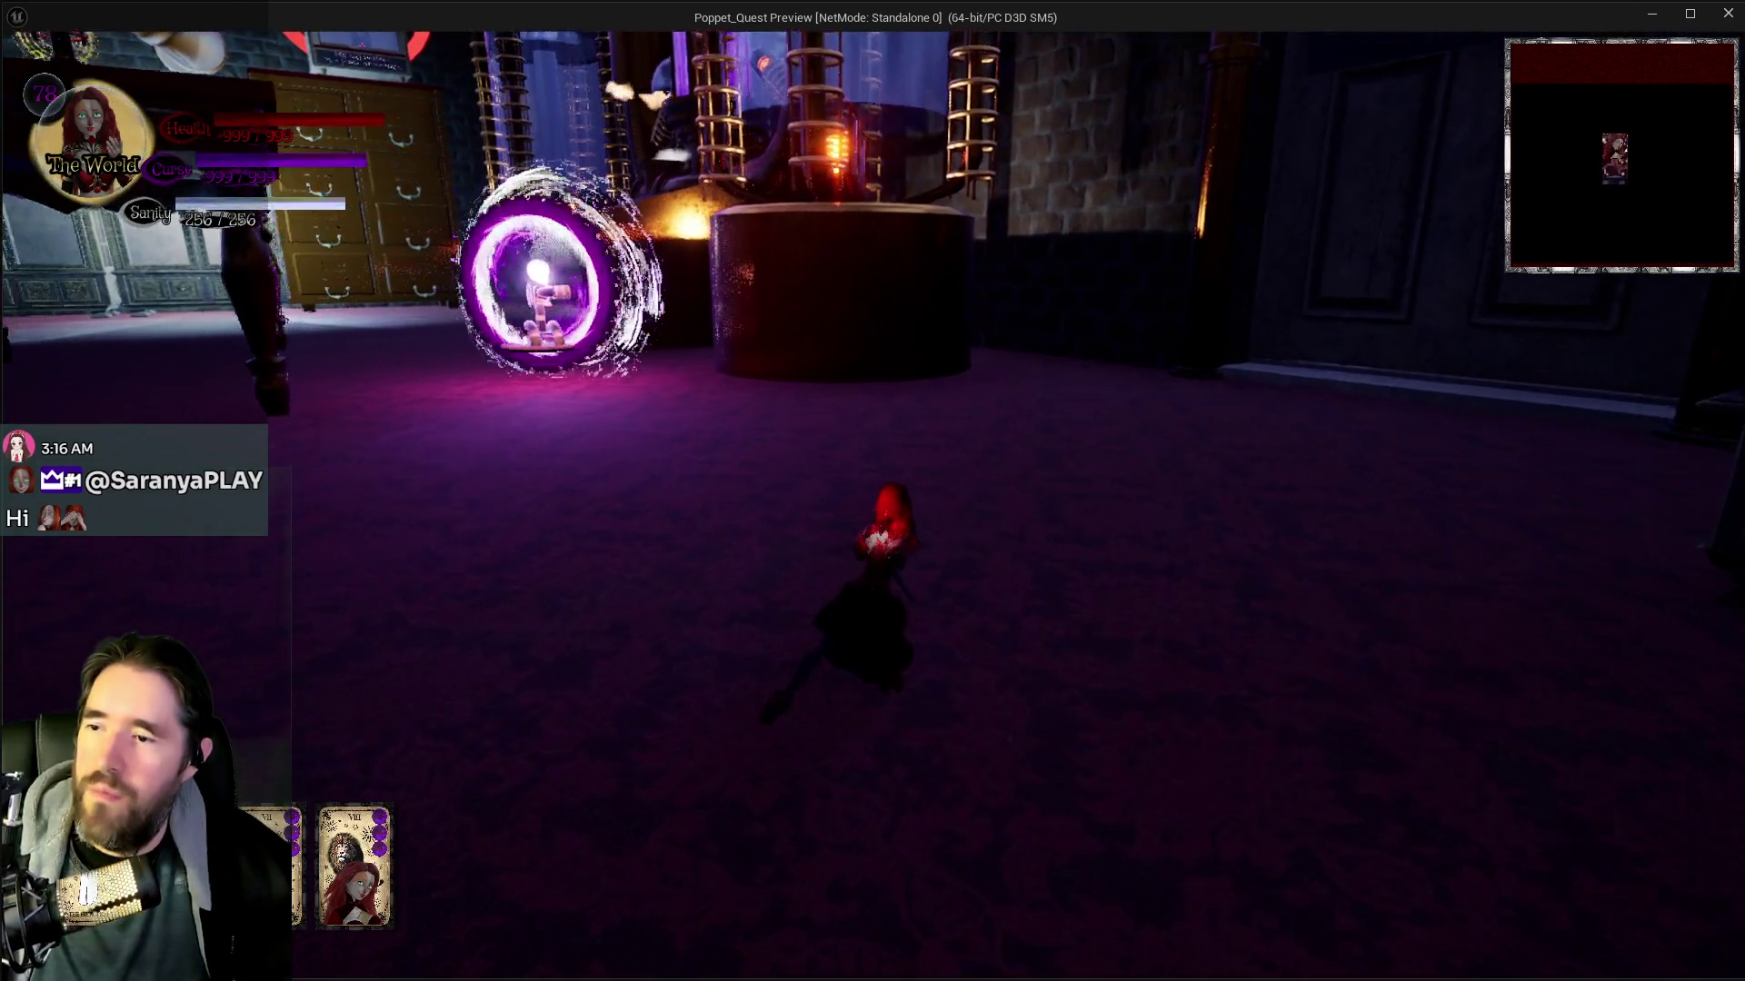
pyautogui.press('w')
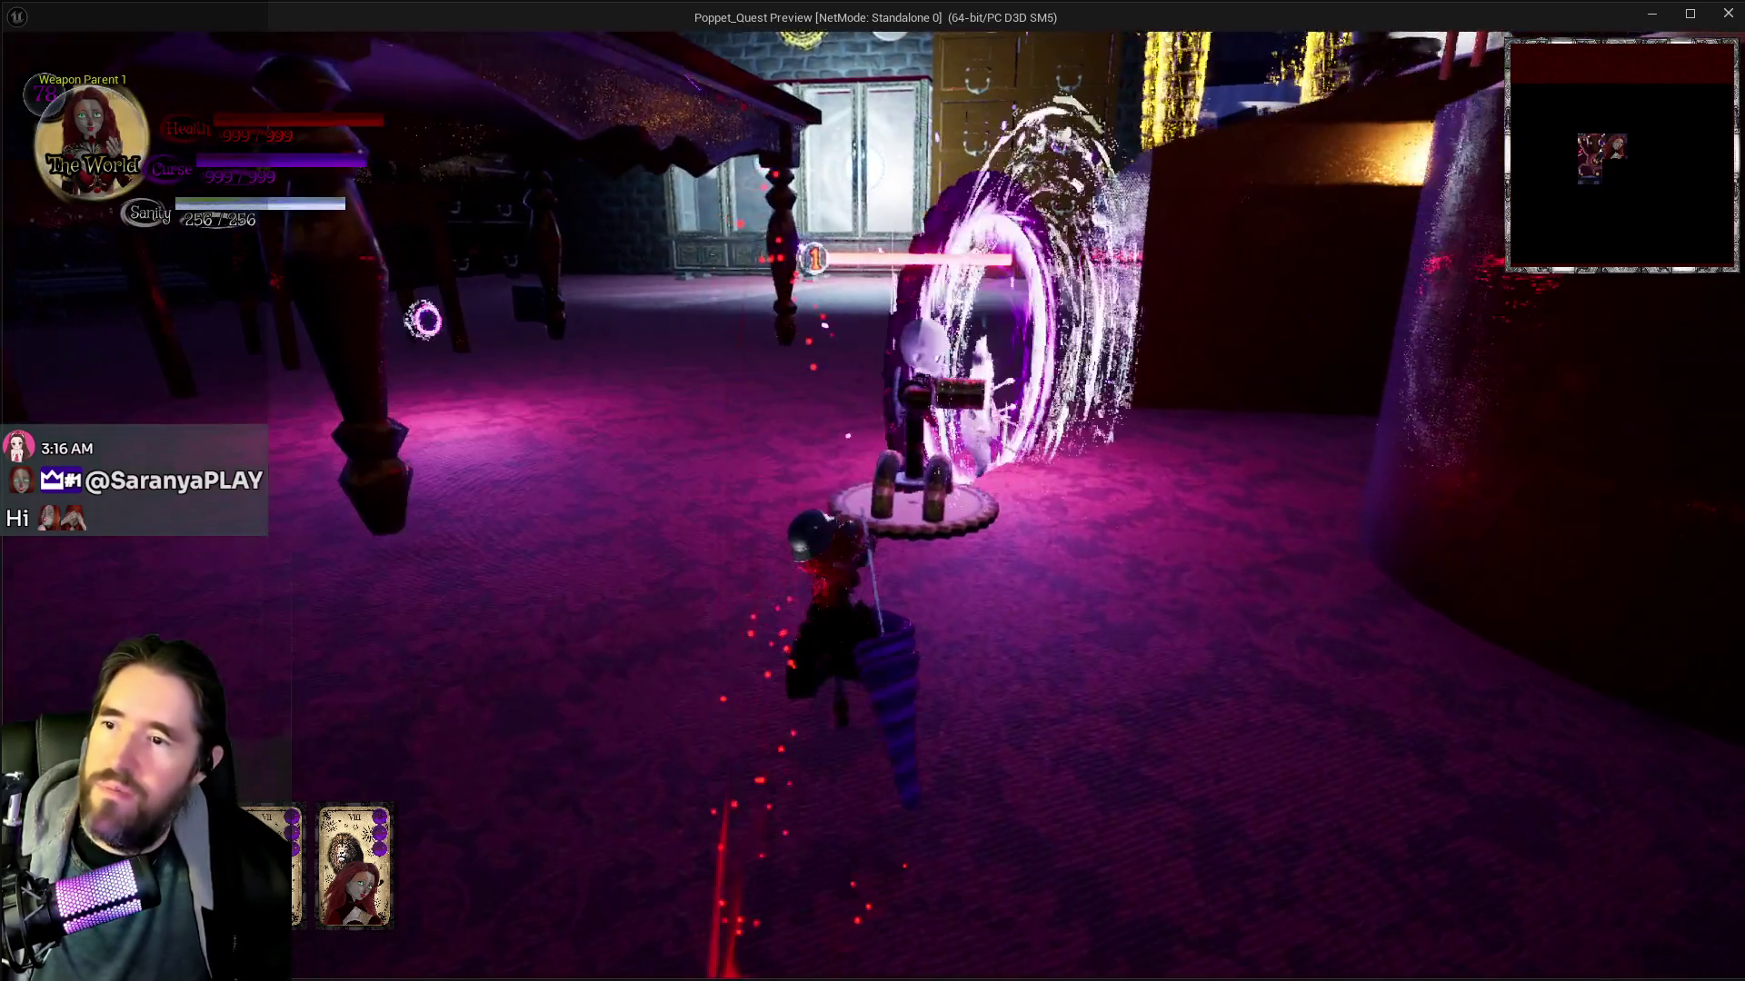
pyautogui.click(872, 491)
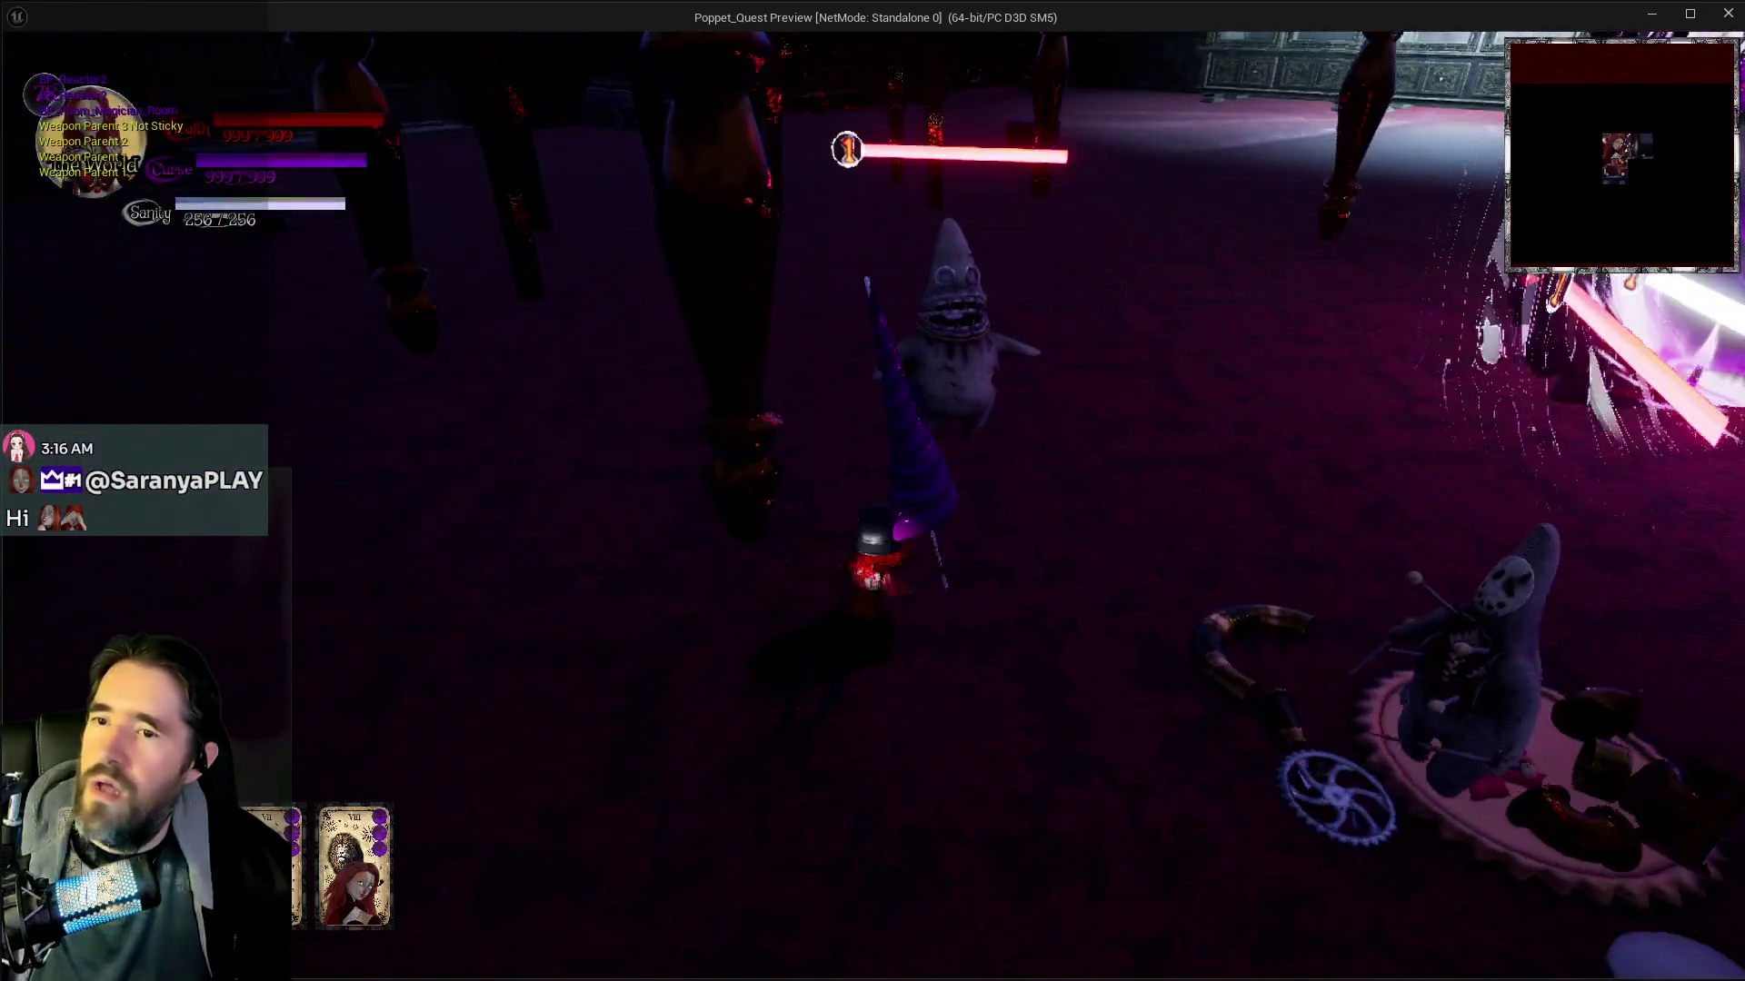
pyautogui.click(872, 490)
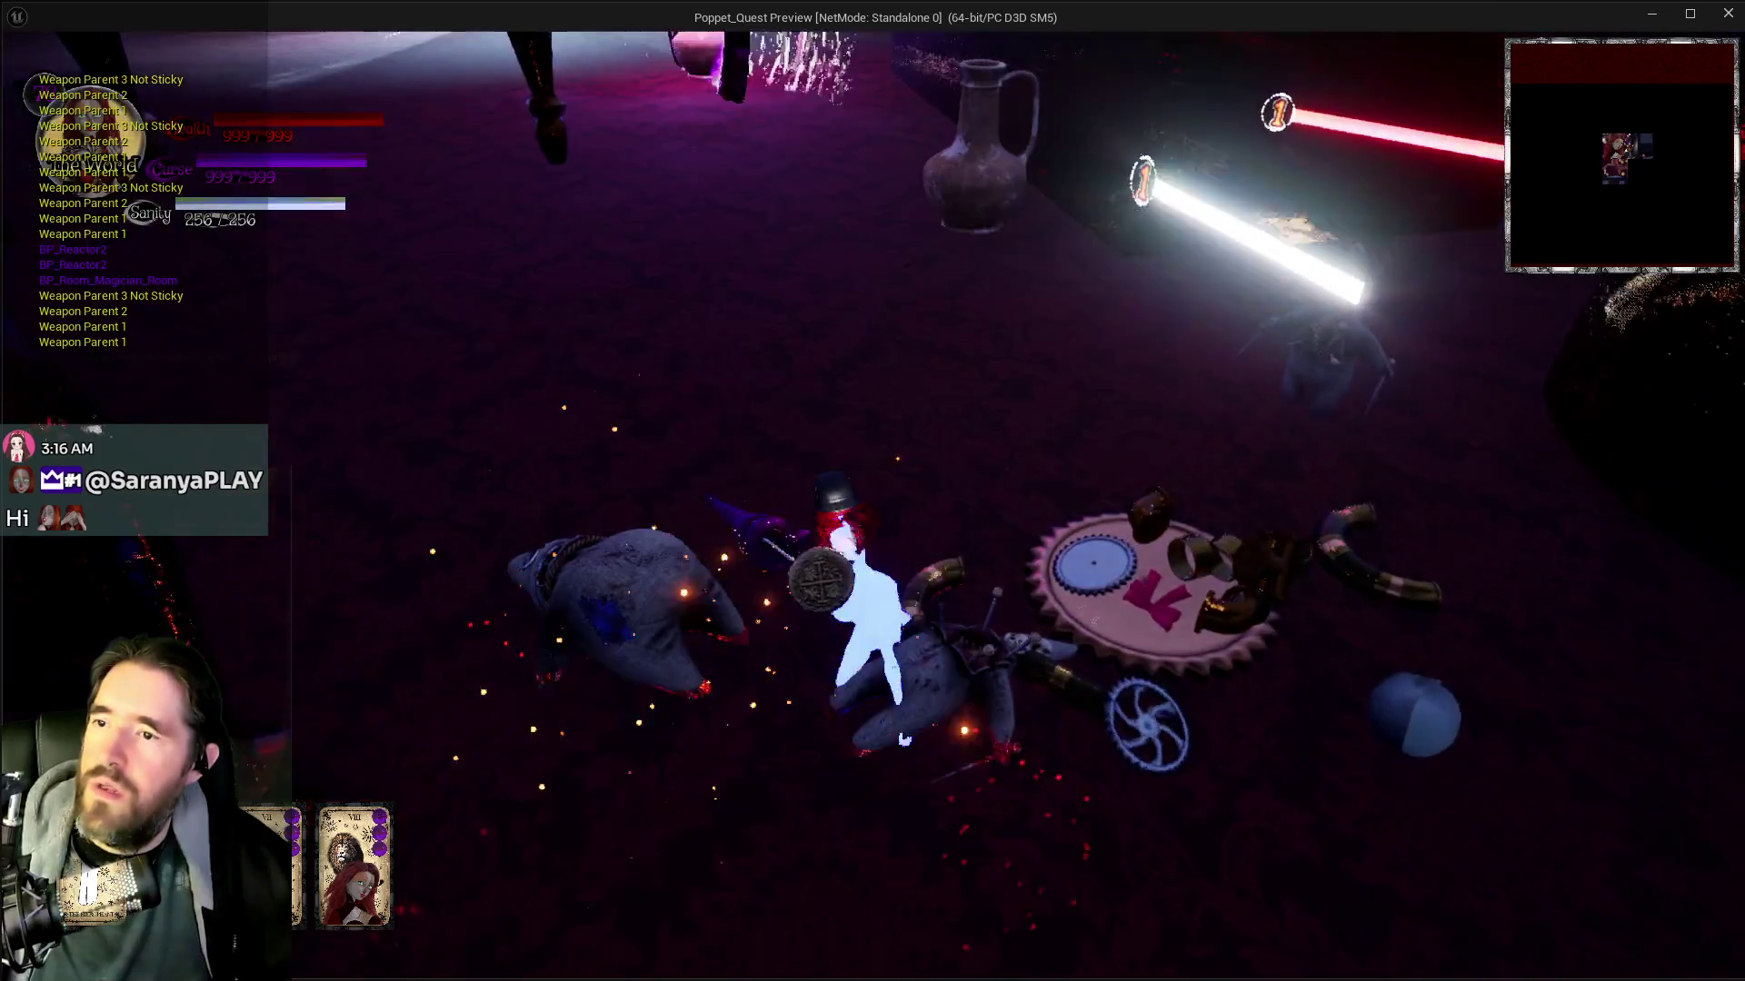
pyautogui.click(872, 491)
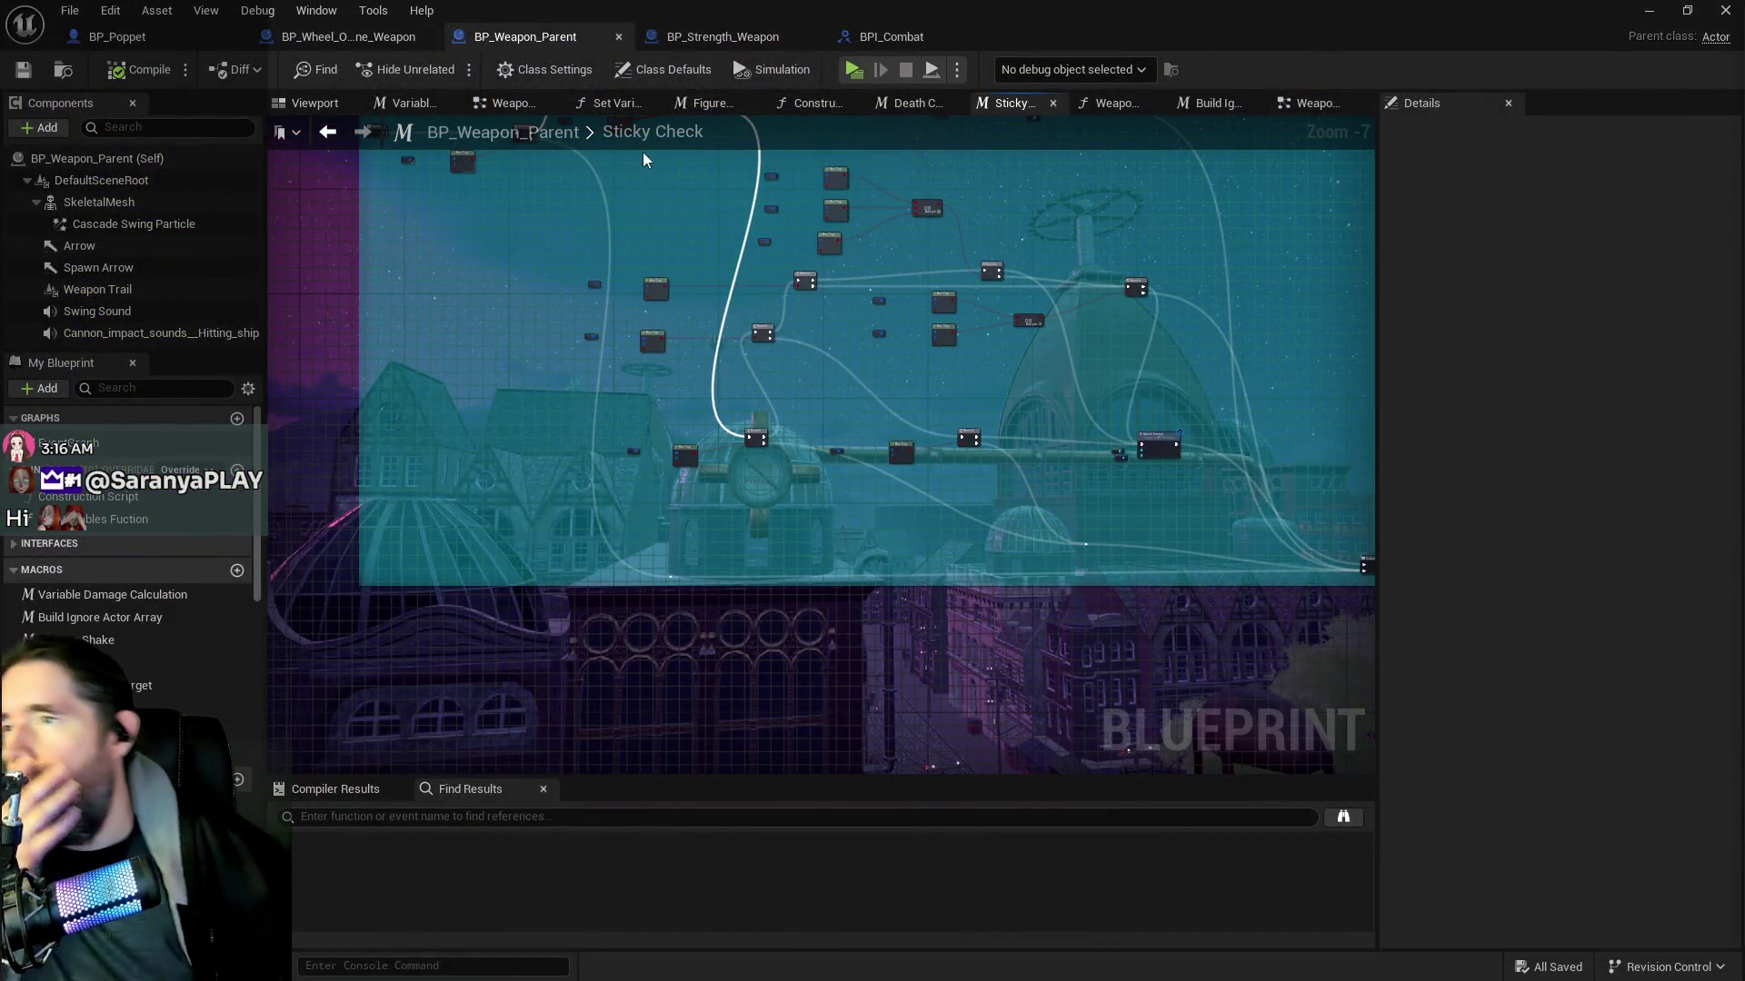
# In BP_Poppet, select the Gameplay Tags variable to show its settings
pyautogui.click(165, 32)
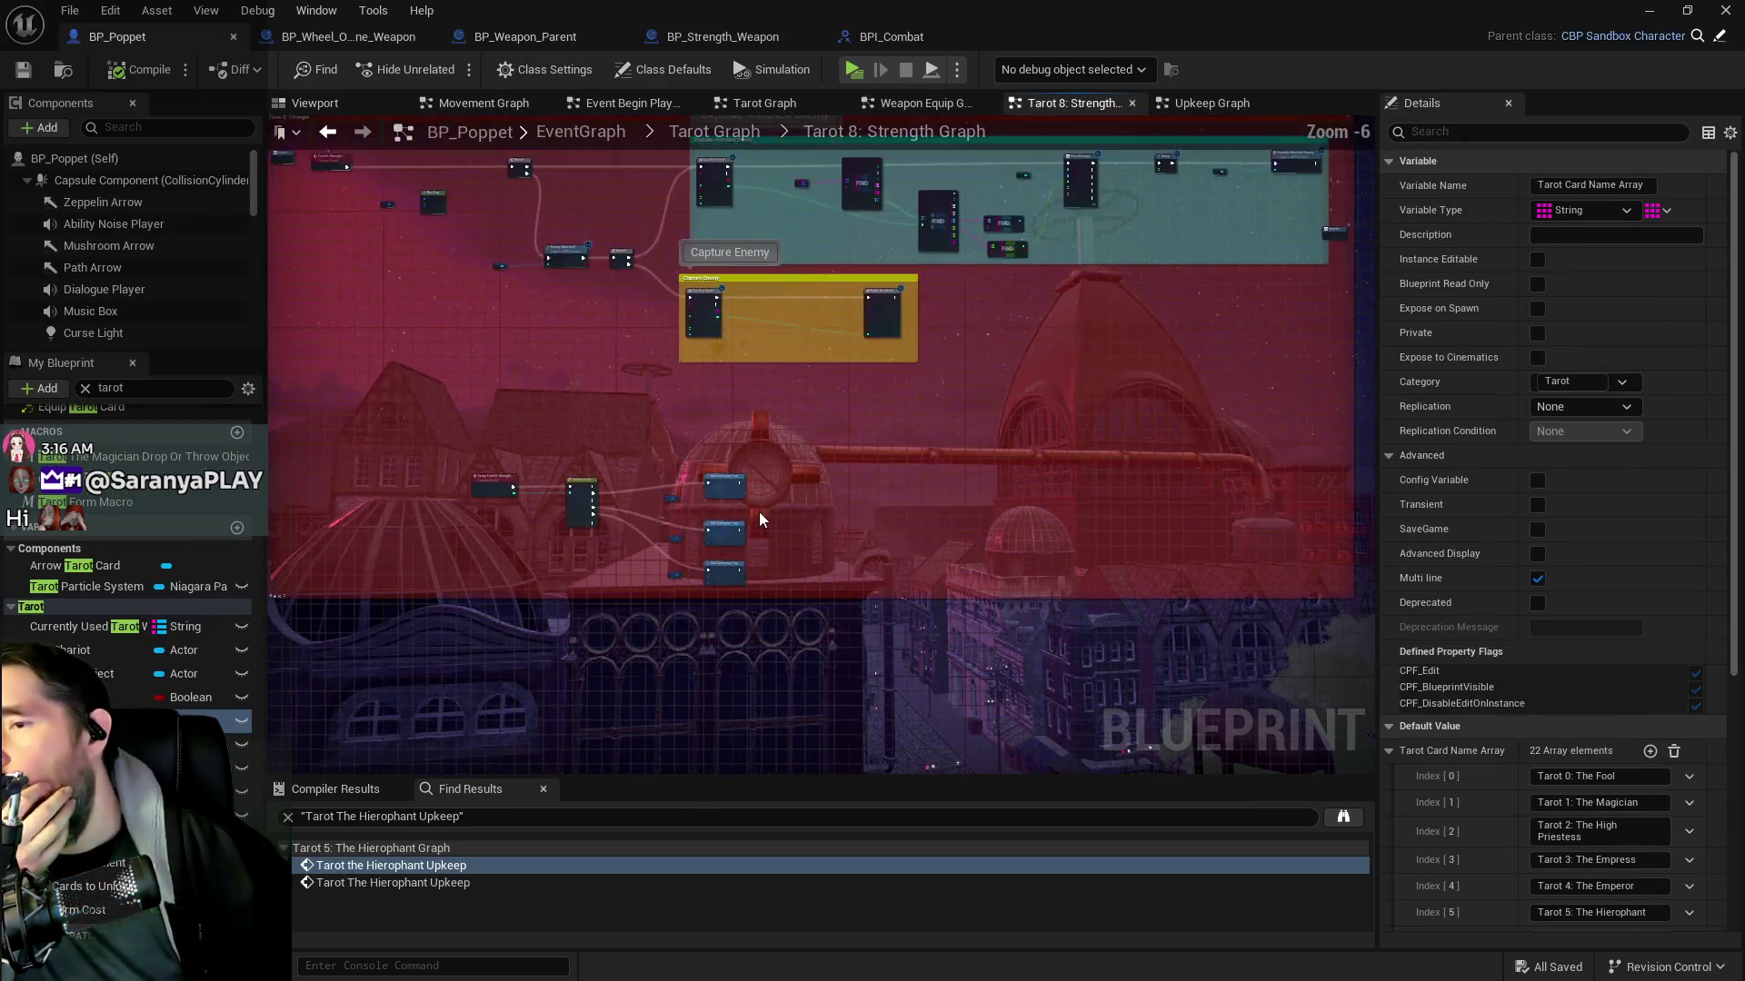
pyautogui.scroll(2, 760, 511)
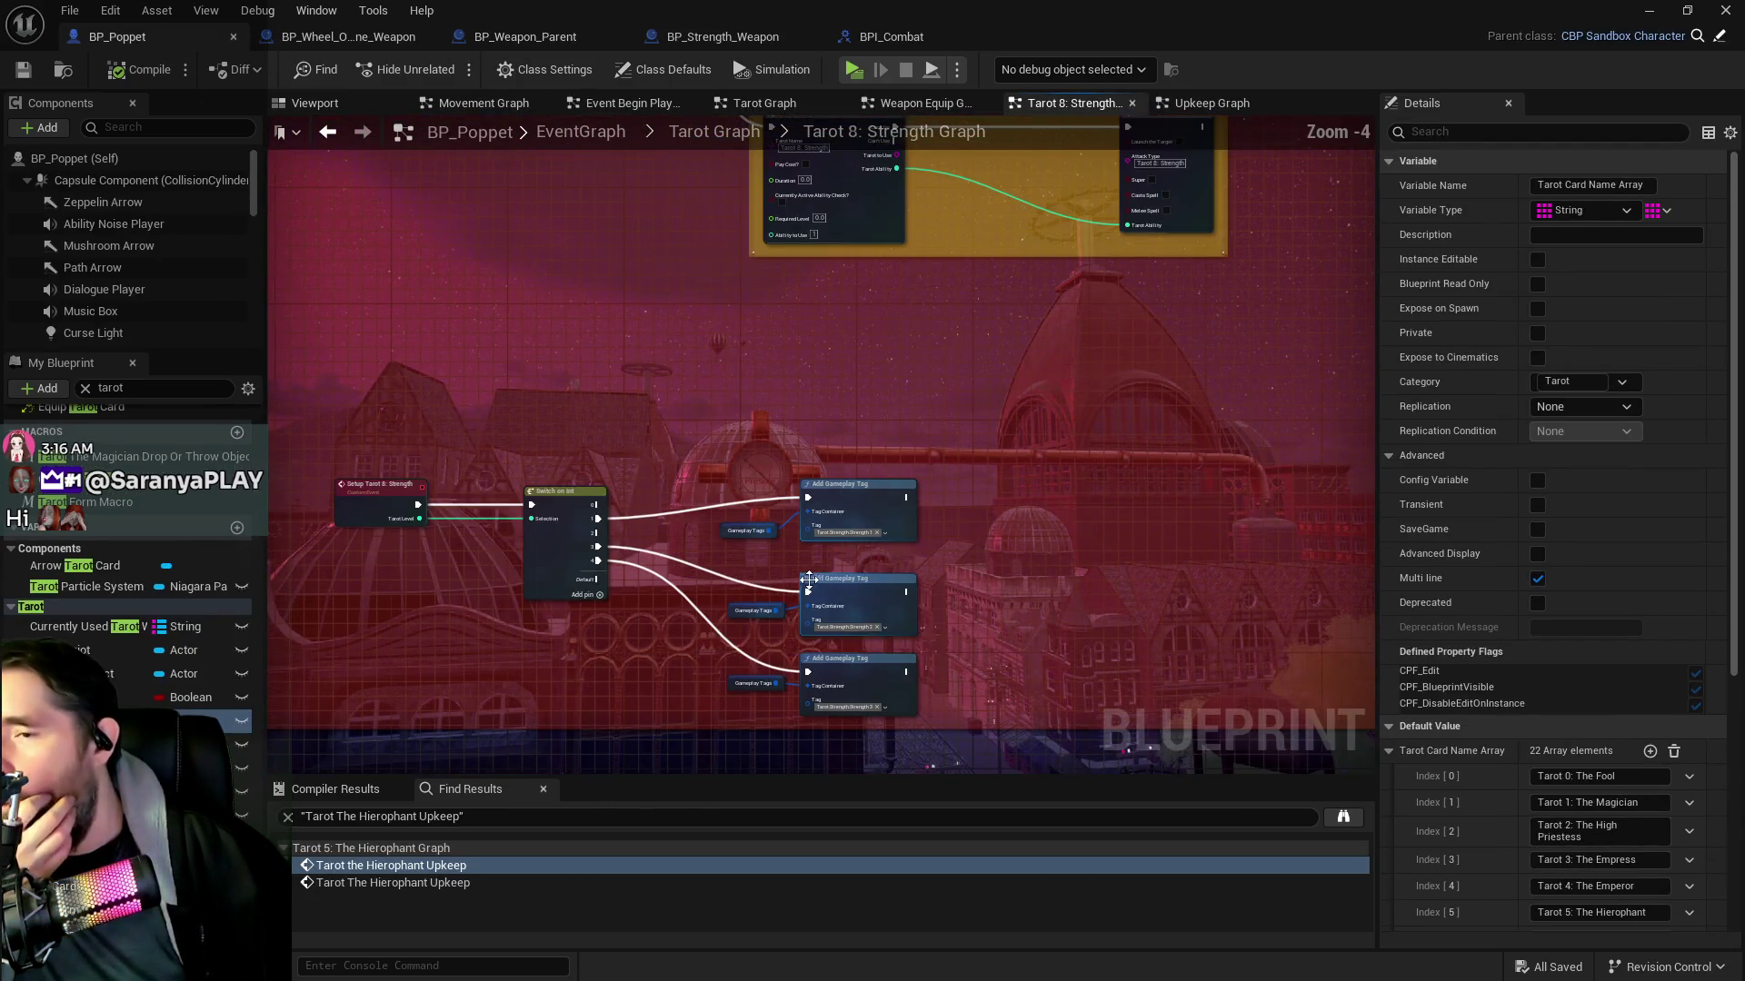
pyautogui.moveTo(679, 570)
pyautogui.mouseDown()
pyautogui.moveTo(696, 580)
pyautogui.moveTo(868, 466)
pyautogui.mouseUp()
pyautogui.scroll(2, 909, 477)
pyautogui.moveTo(1023, 483); pyautogui.dragTo(854, 467)
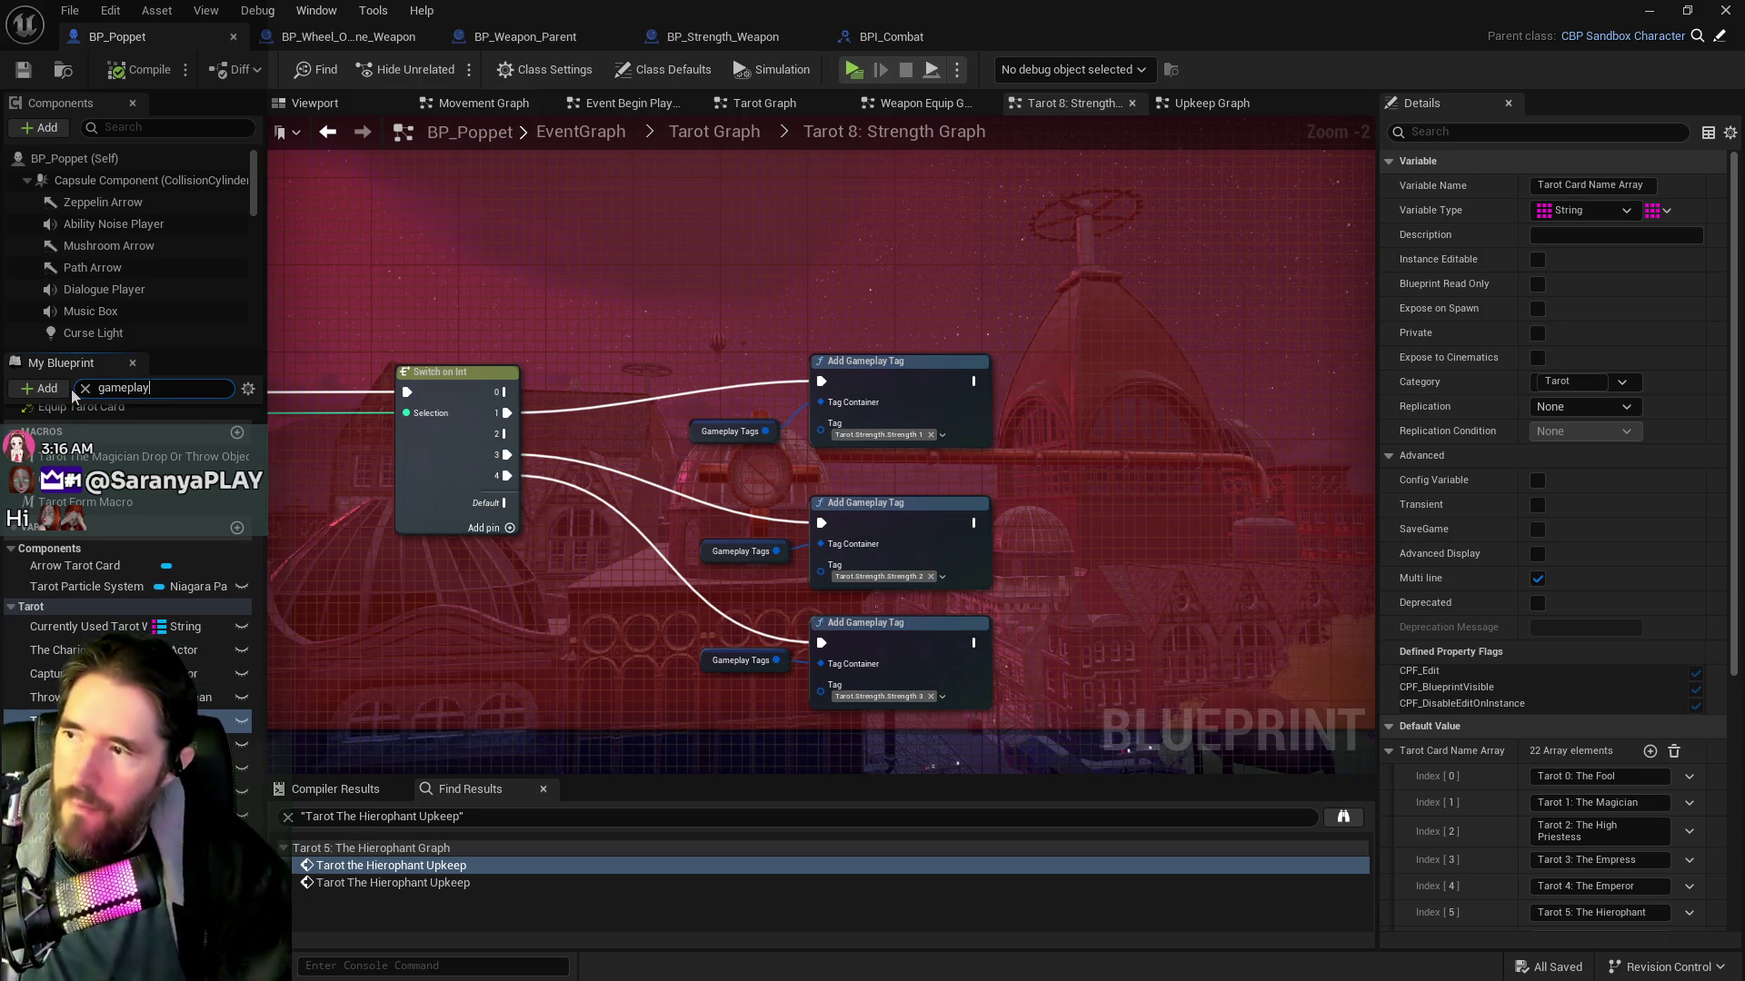
pyautogui.write(' ta')
pyautogui.click(100, 694)
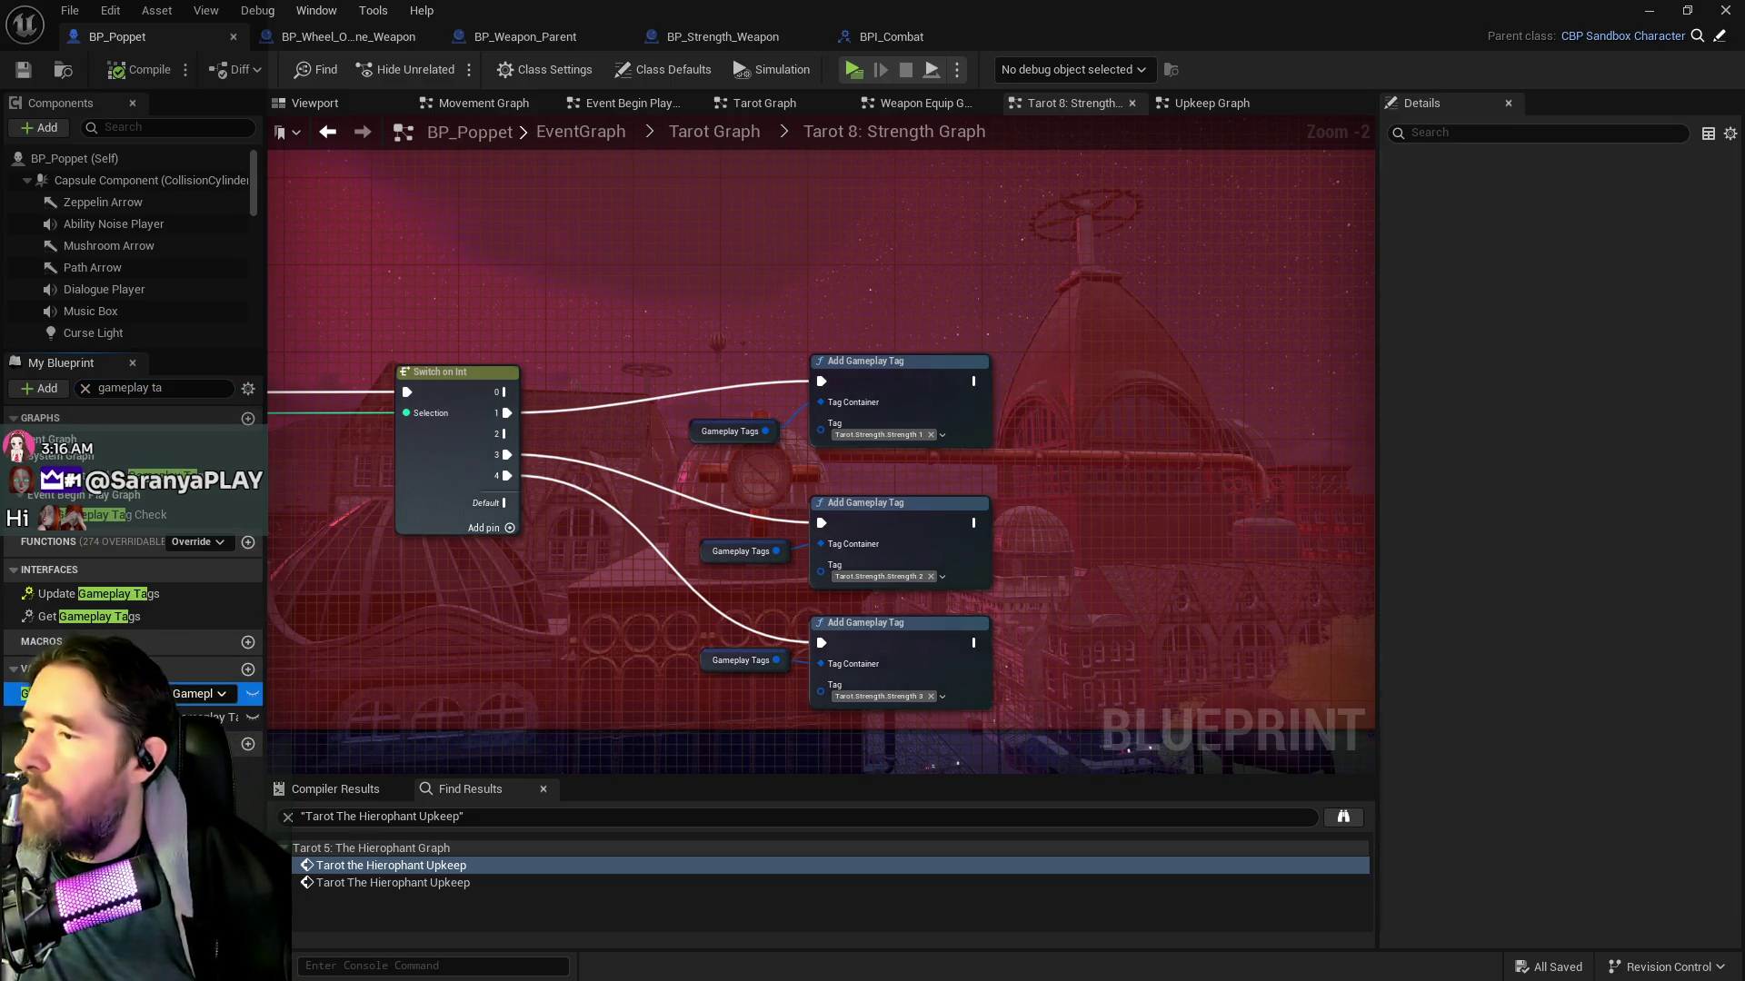
# Add Tarot.Strength.Strength 1, 2 and 3 to its default value, then compile and save
pyautogui.click(1654, 704)
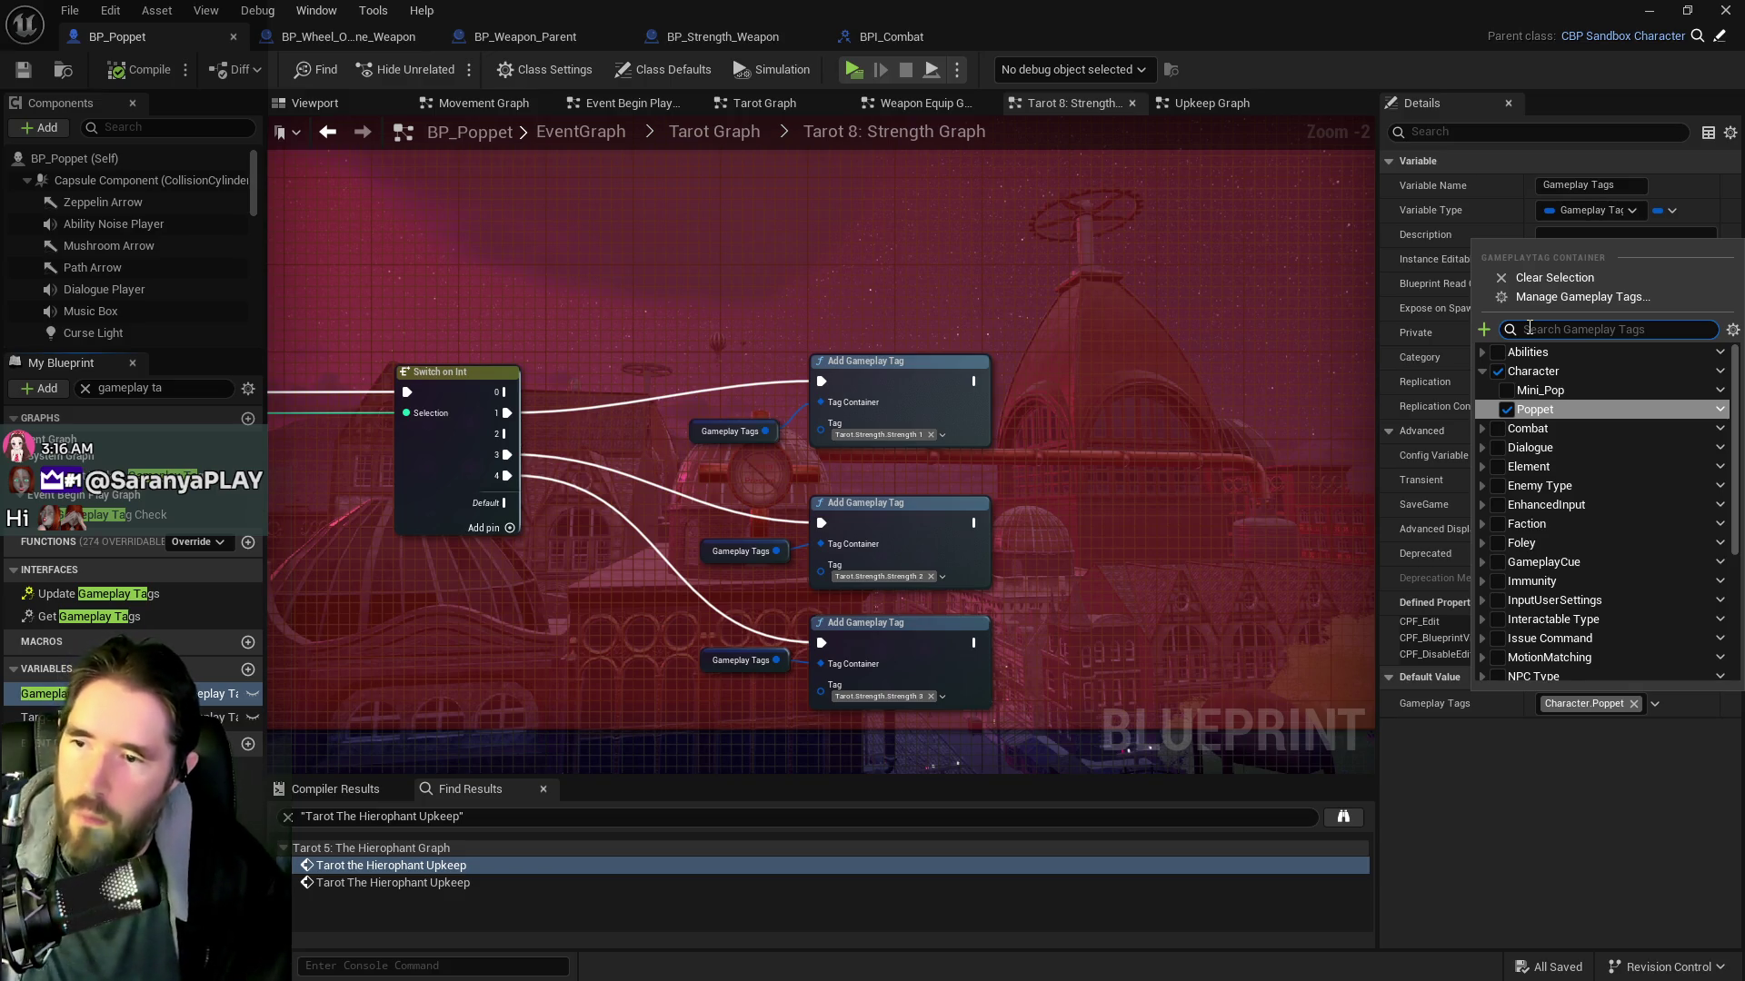
pyautogui.write('streng')
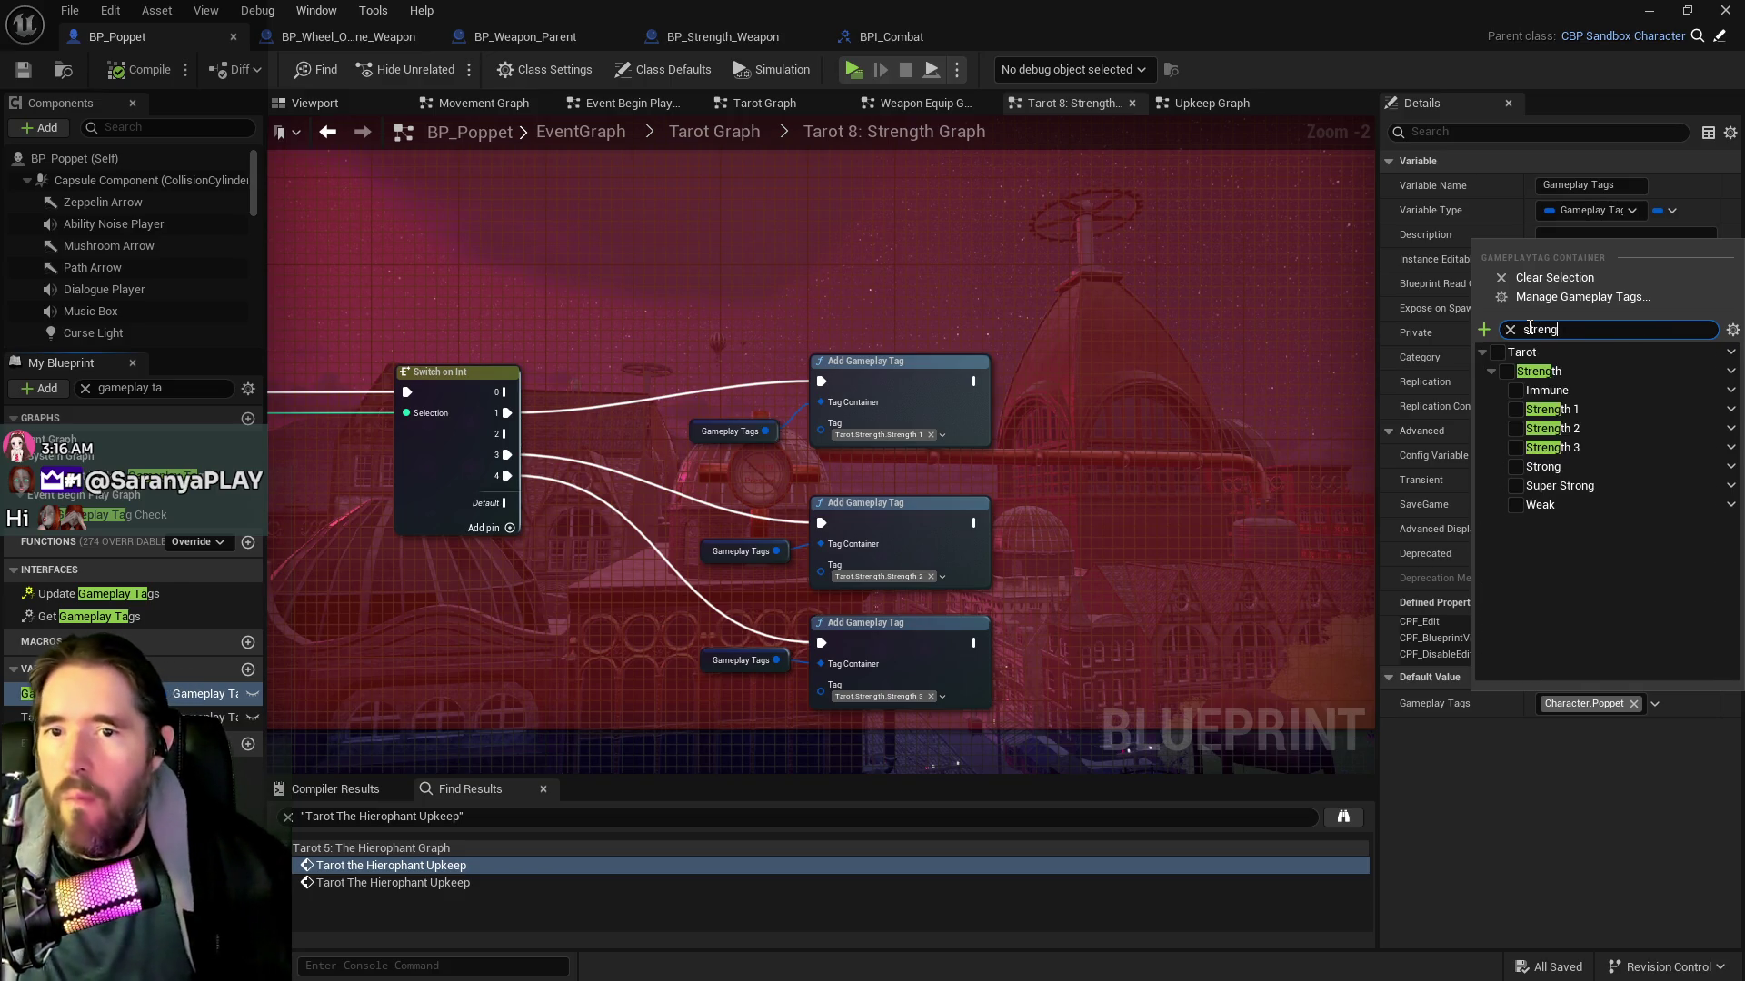
pyautogui.click(1515, 410)
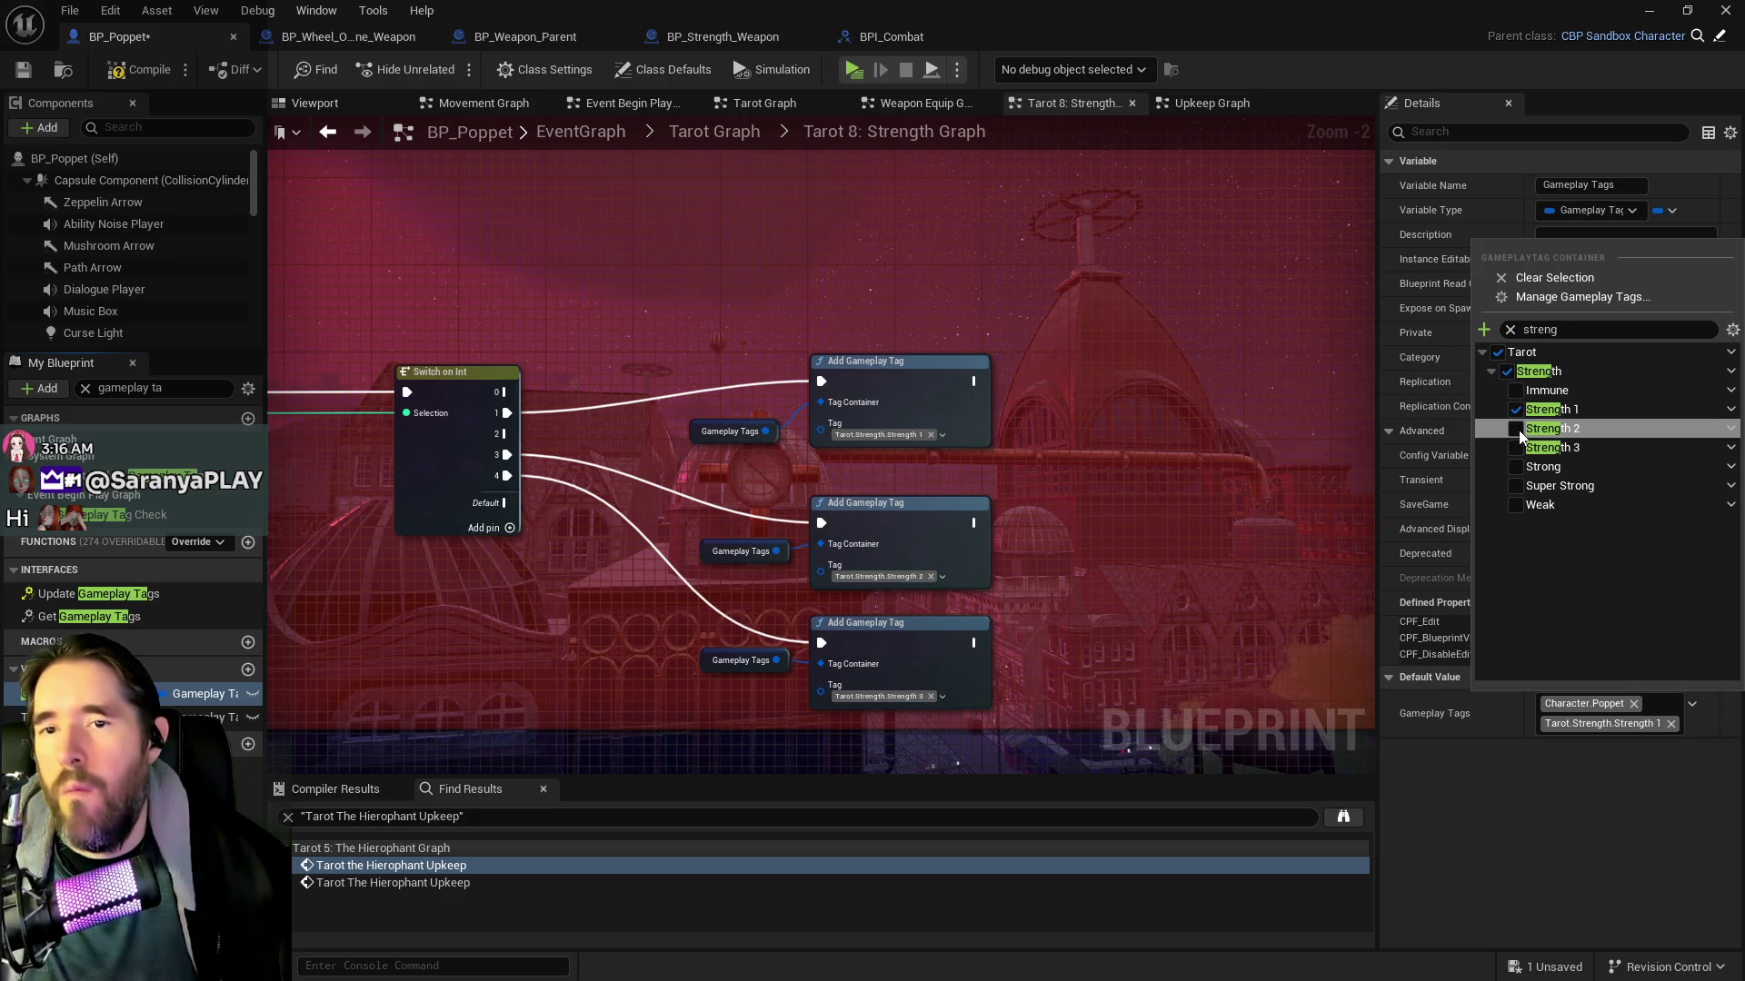
pyautogui.click(1515, 429)
pyautogui.click(1514, 448)
pyautogui.click(501, 319)
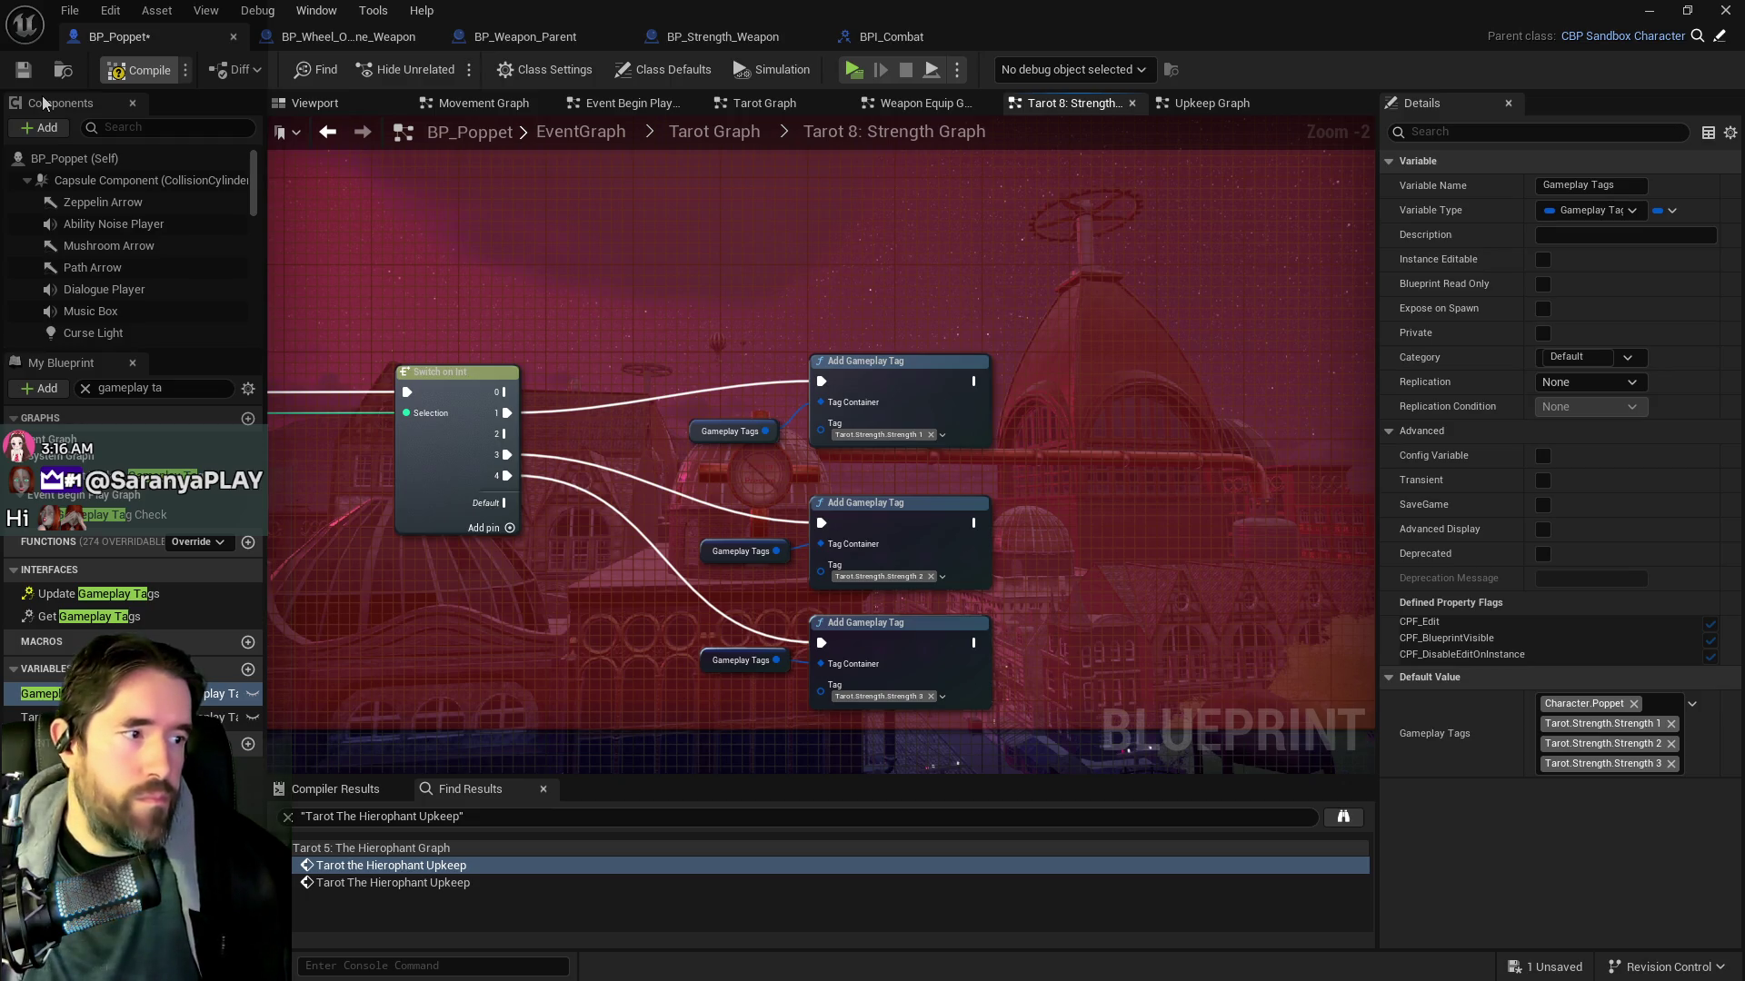
pyautogui.press('F7')
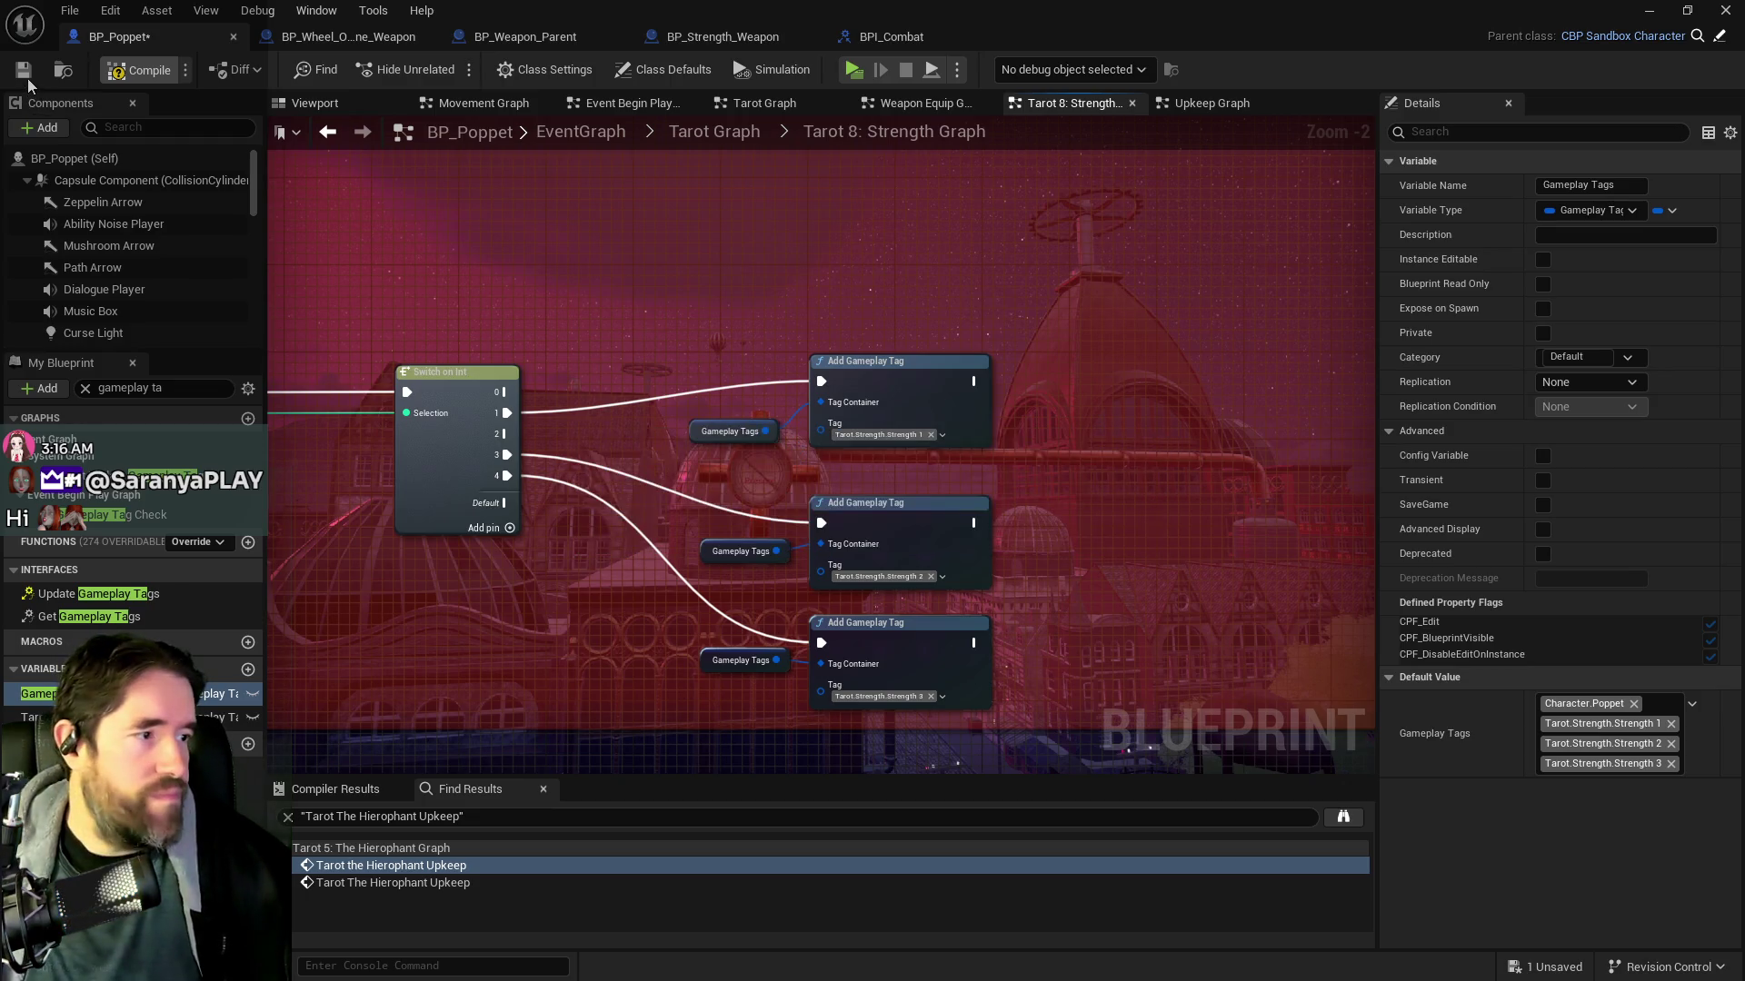
pyautogui.click(24, 71)
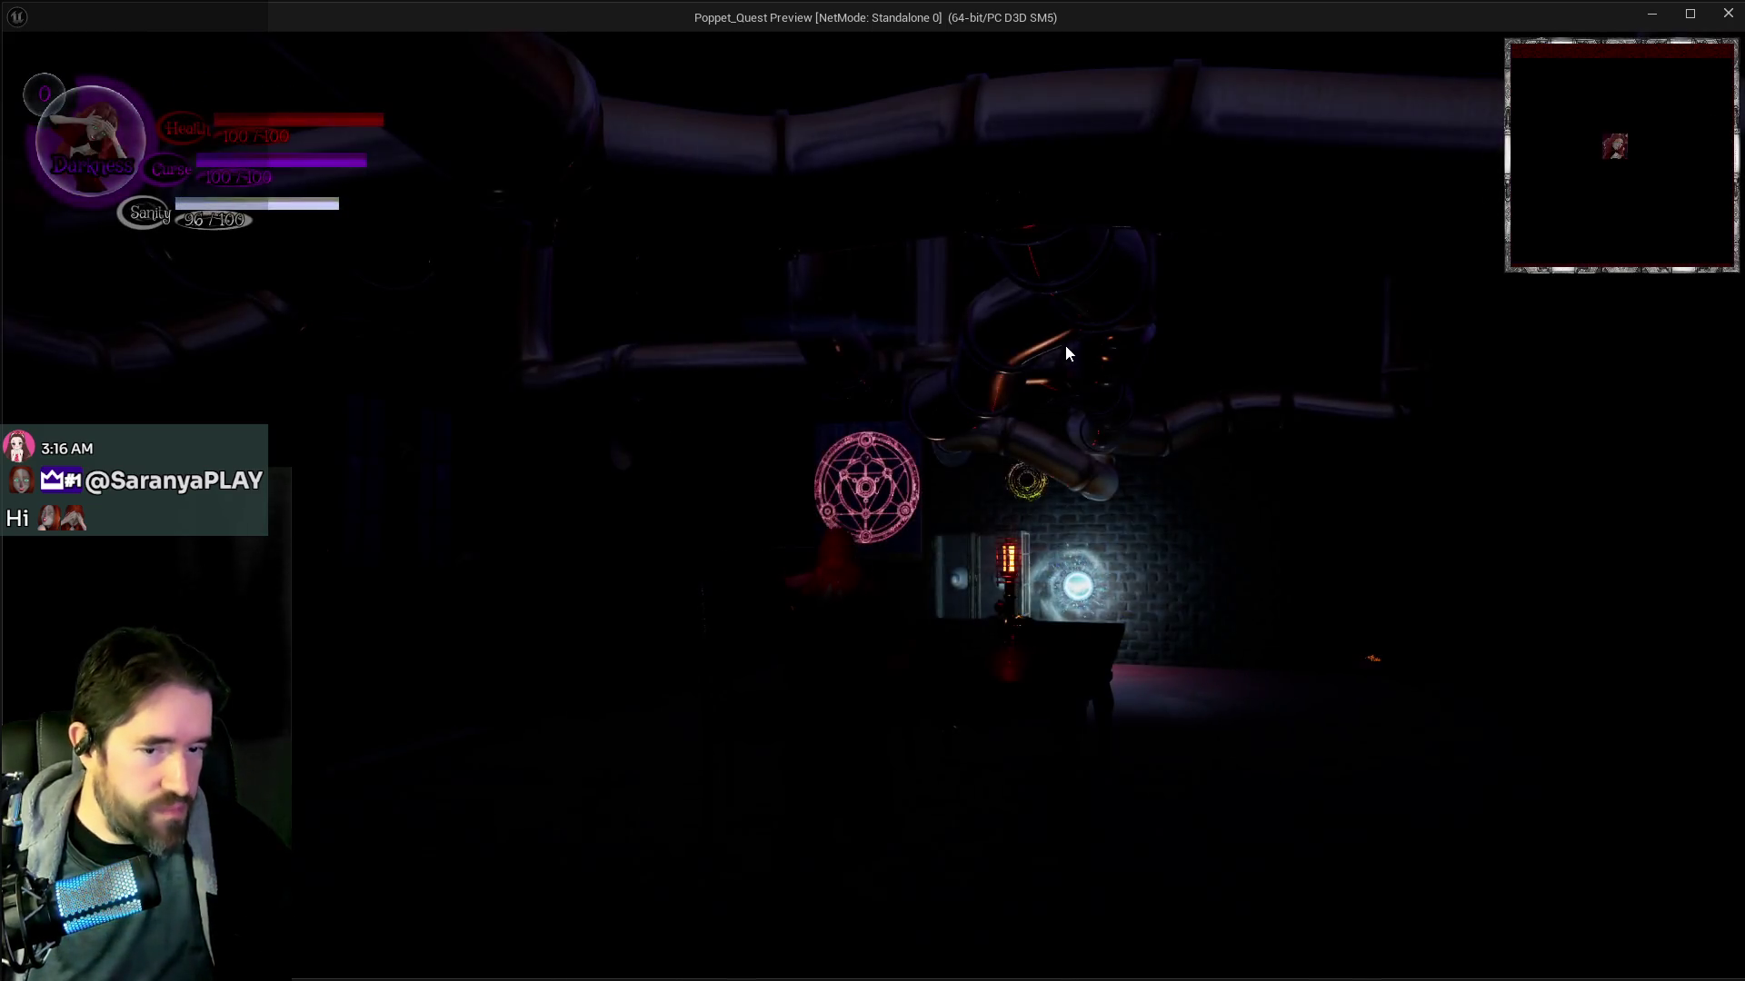
# Run at the first enemy near the doorway and attack it with the purple weapons
pyautogui.press('w')
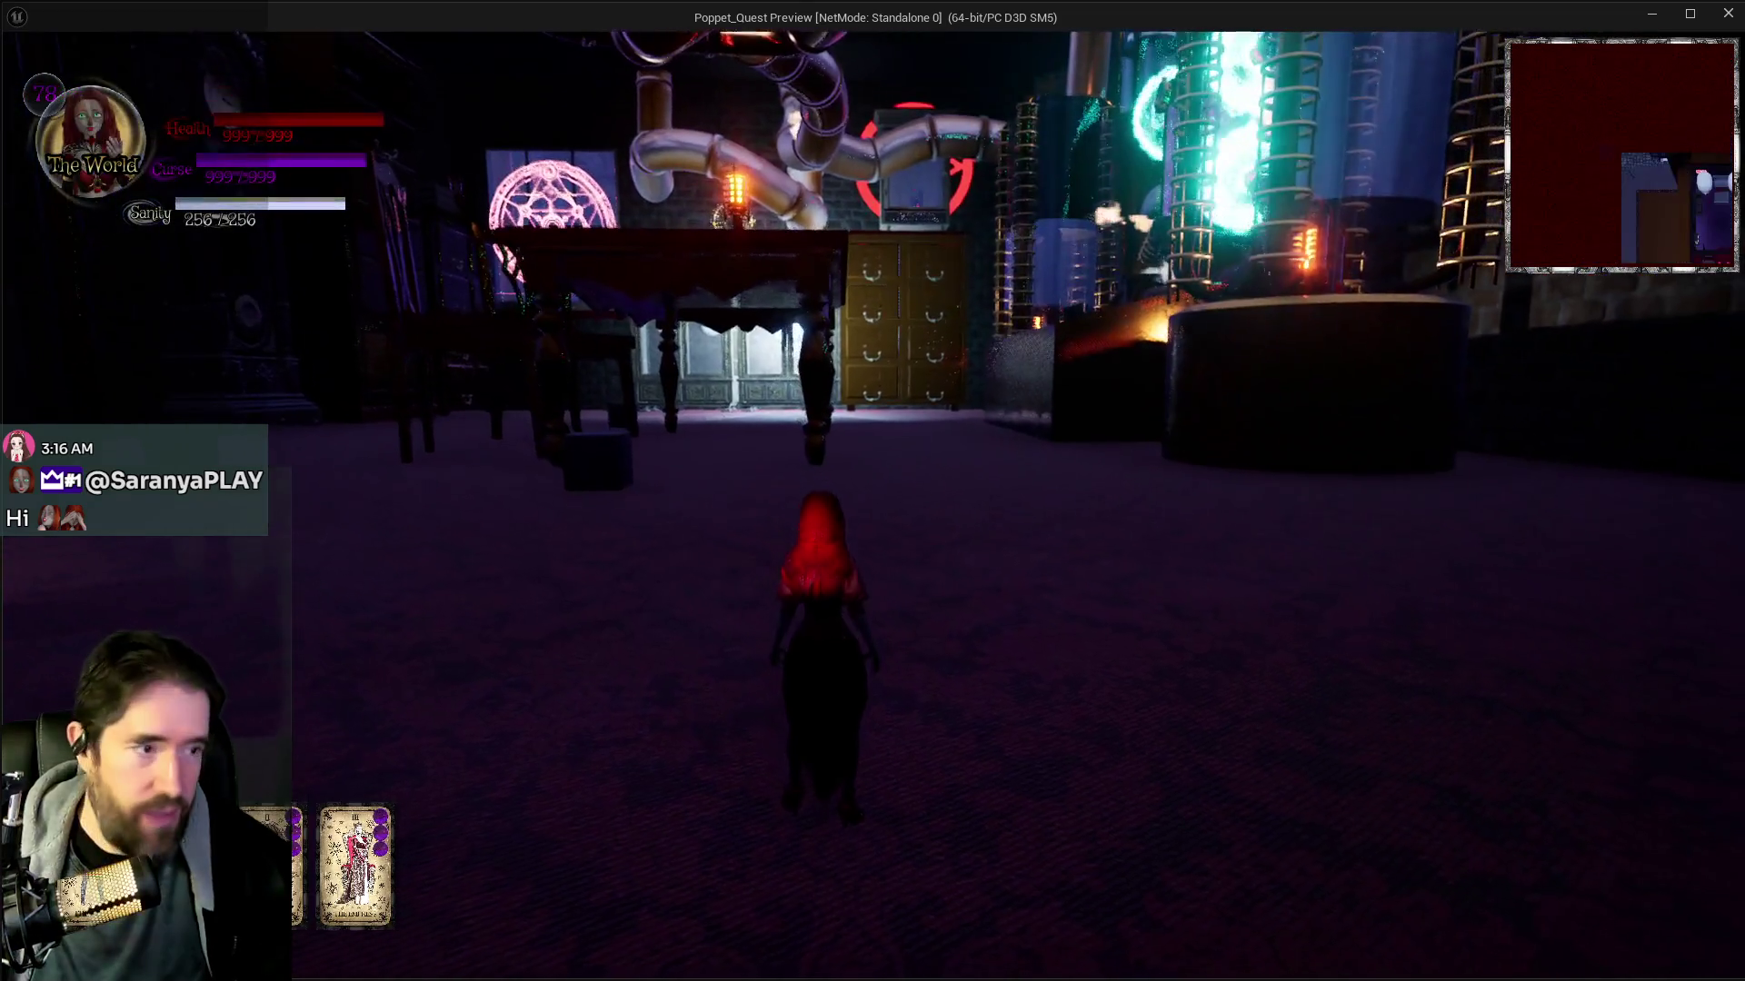
pyautogui.press('Tab')
pyautogui.press('Tab')
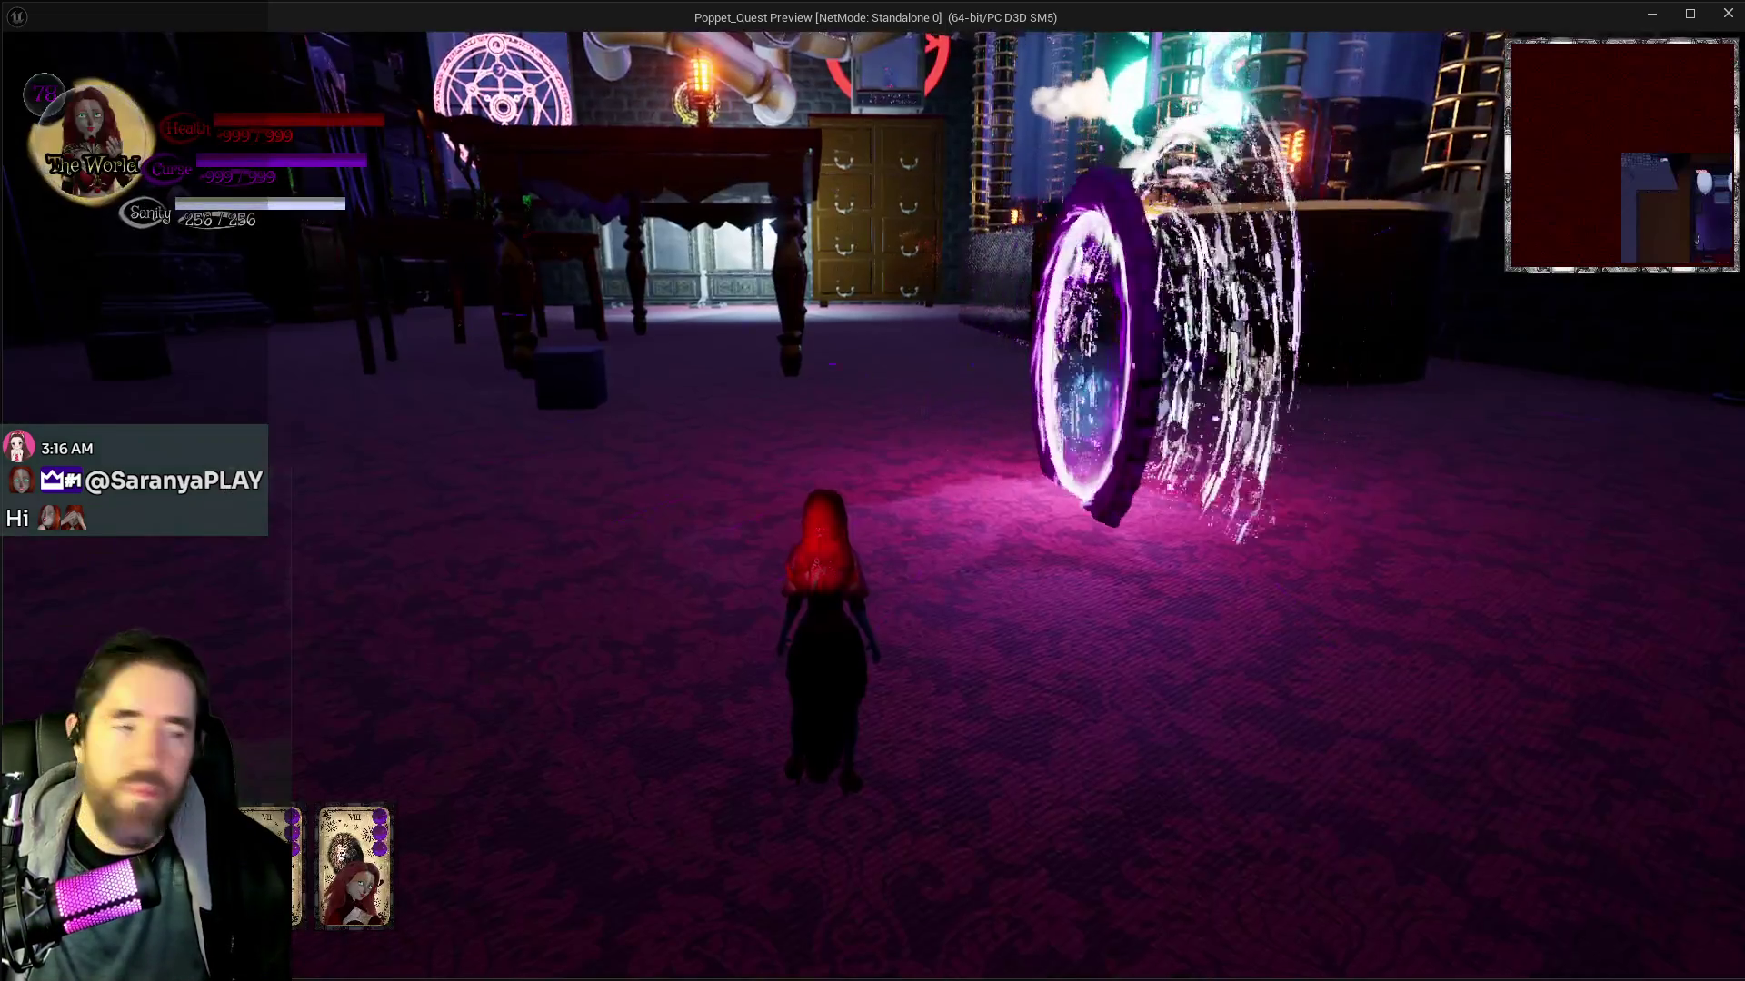
pyautogui.press('w')
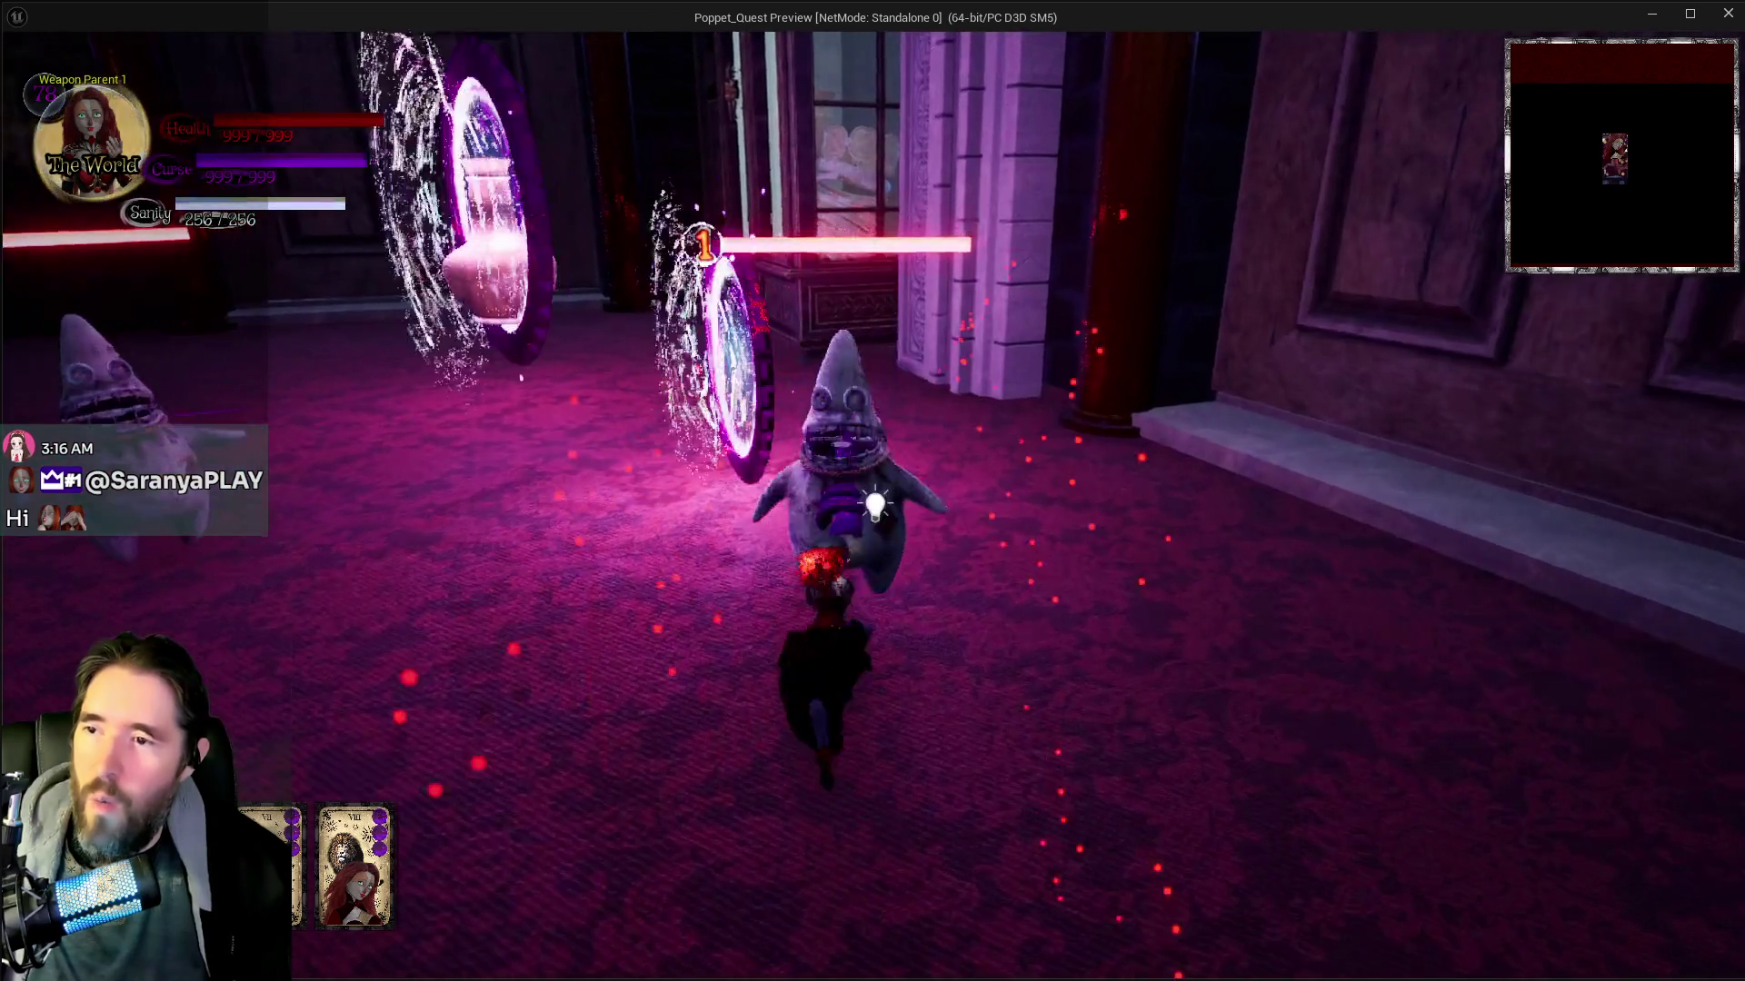
pyautogui.click(876, 506)
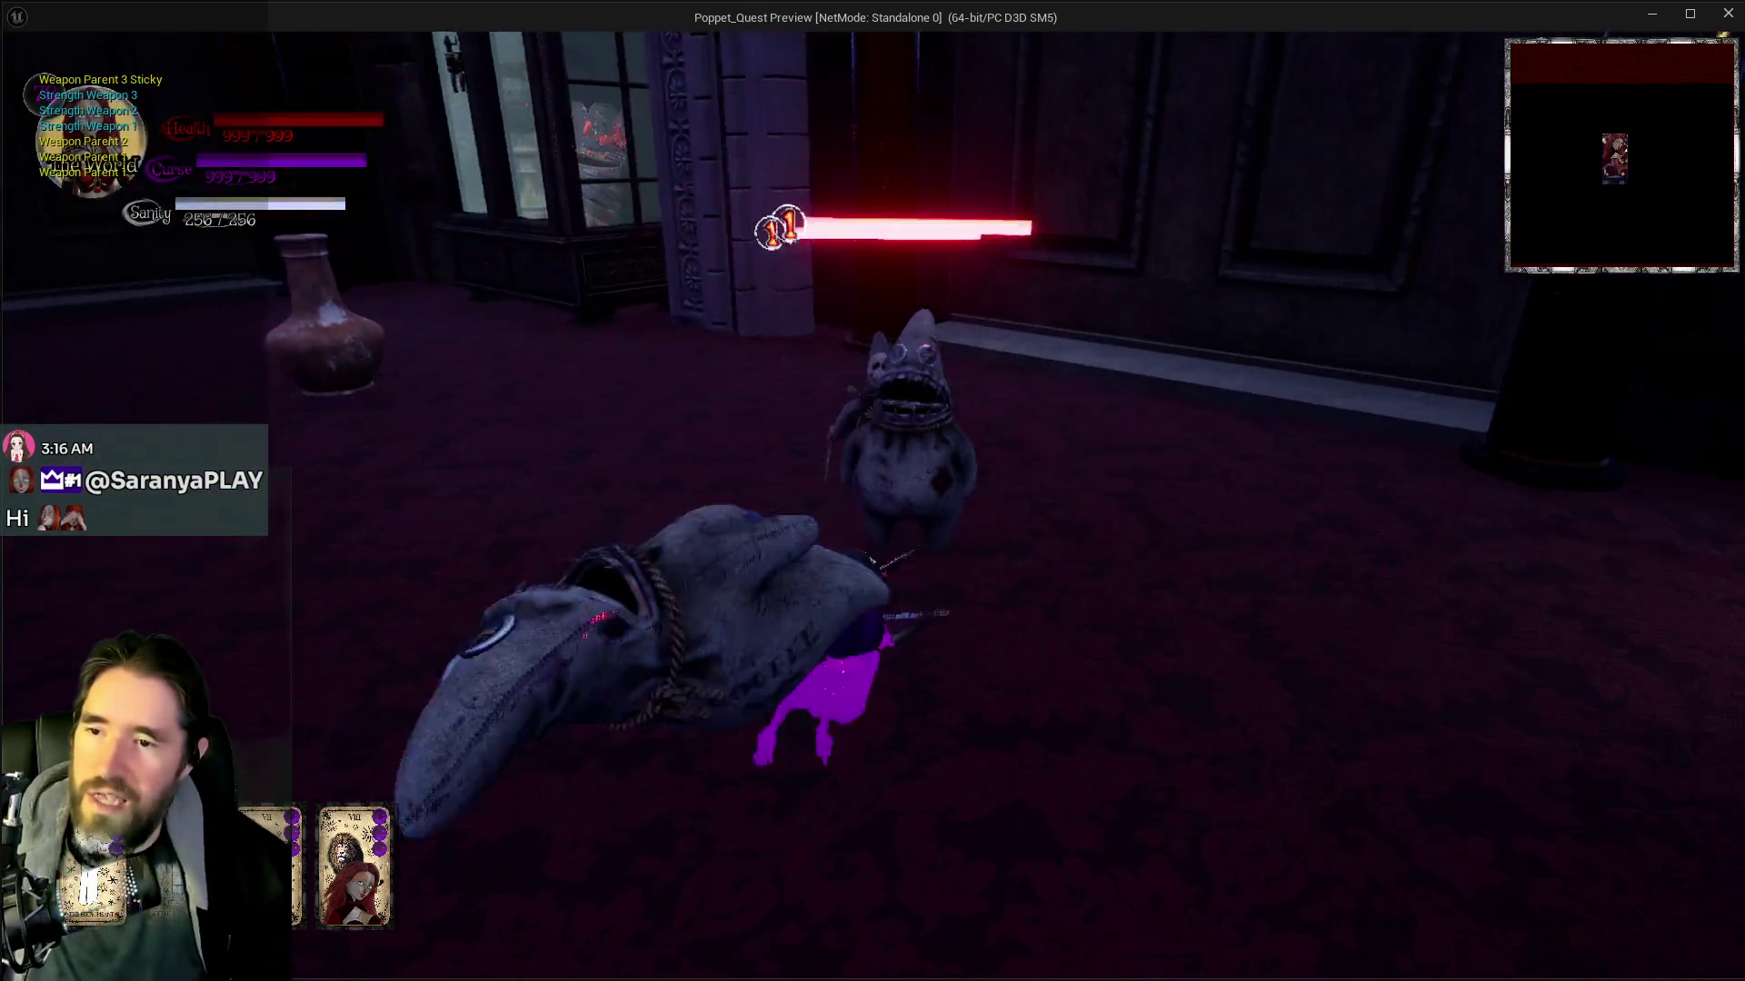
pyautogui.click(872, 491)
pyautogui.click(872, 491)
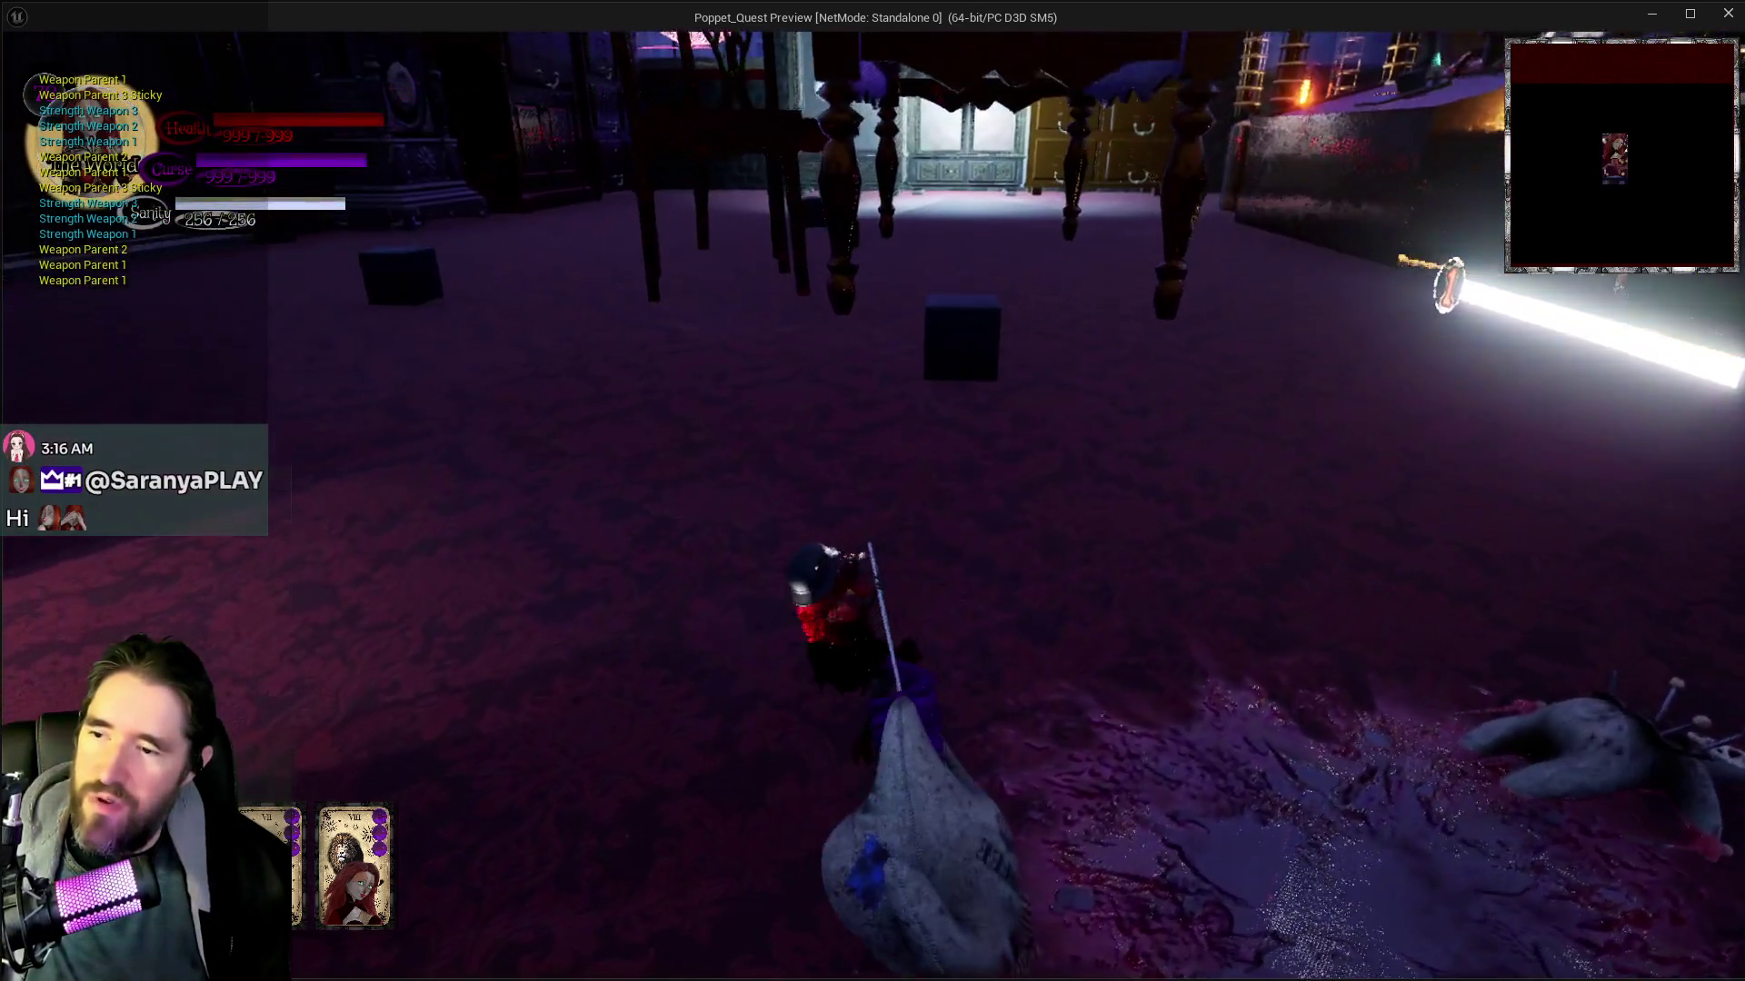
pyautogui.click(872, 491)
pyautogui.click(872, 491)
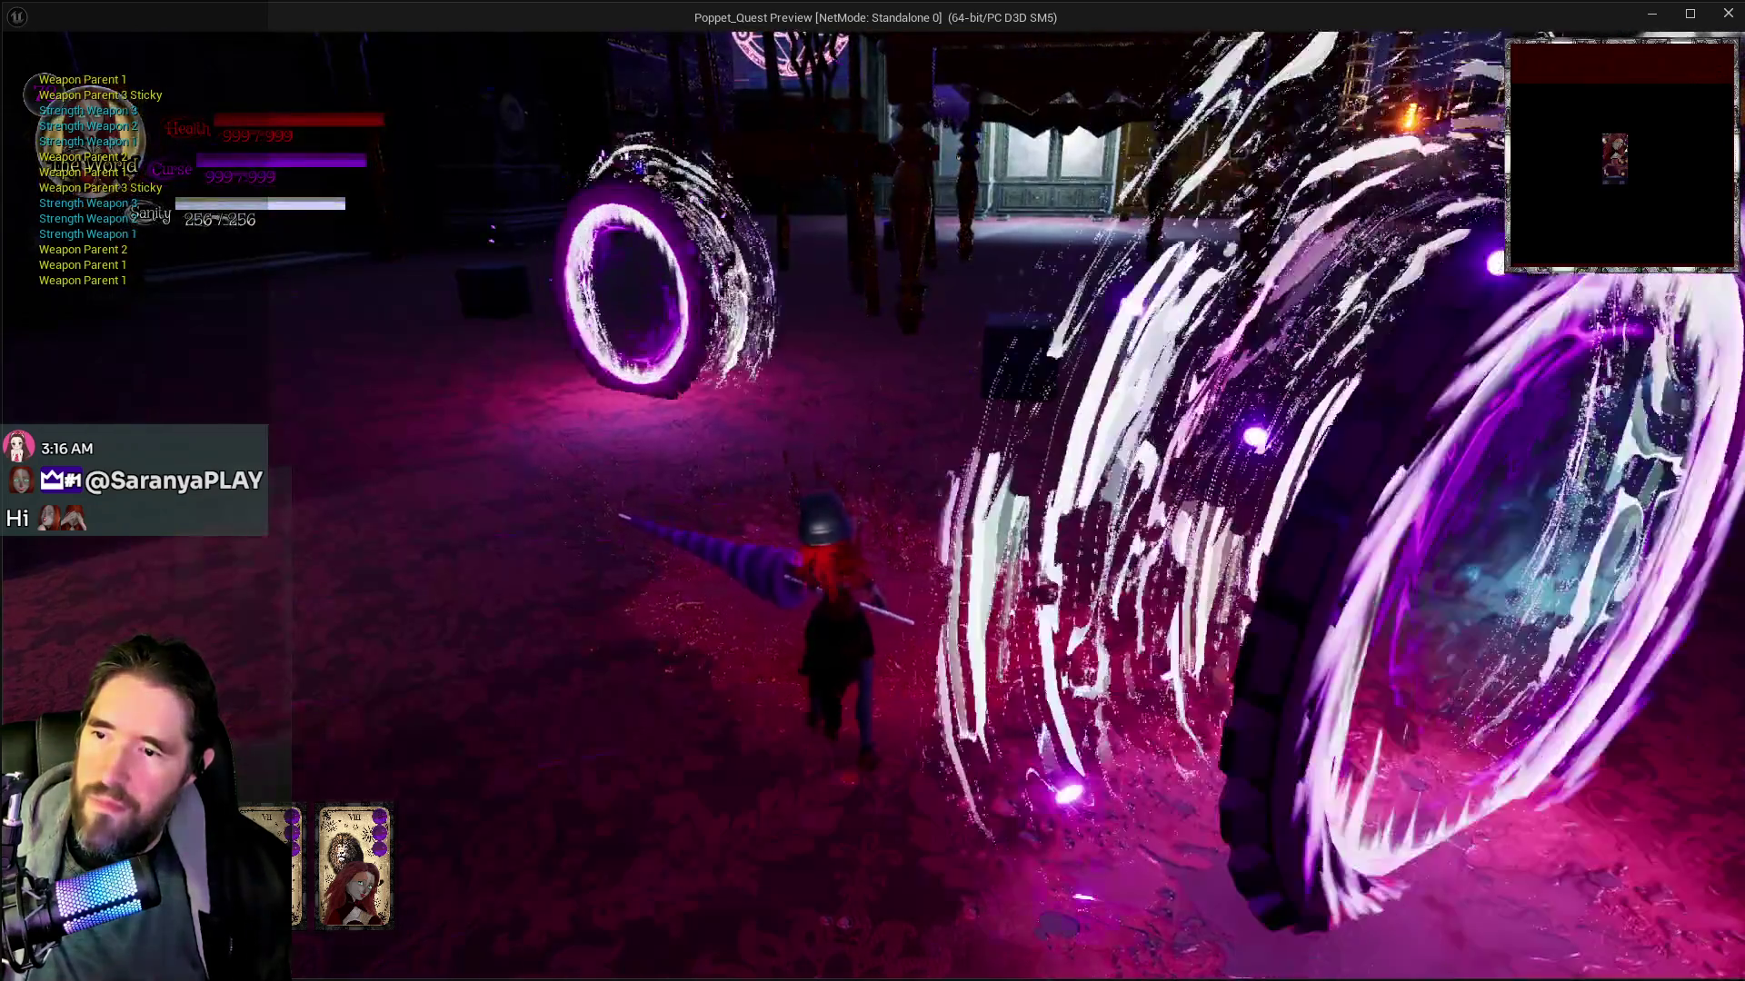
pyautogui.press('w')
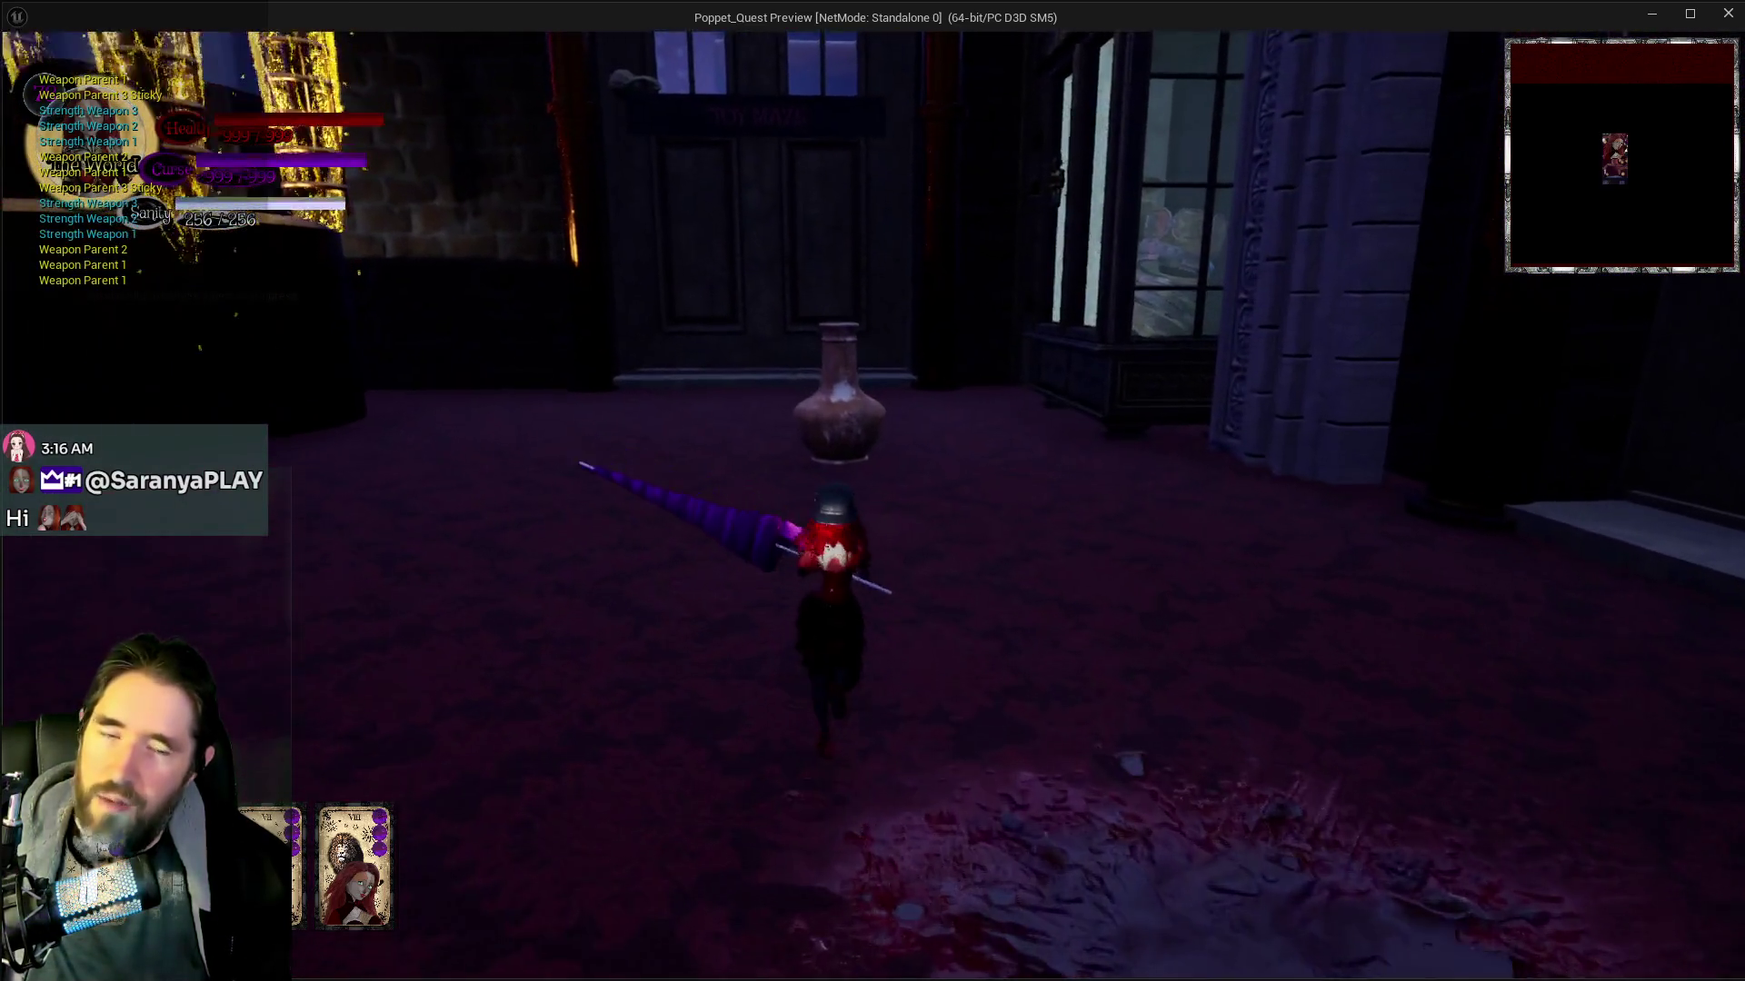
pyautogui.press('w')
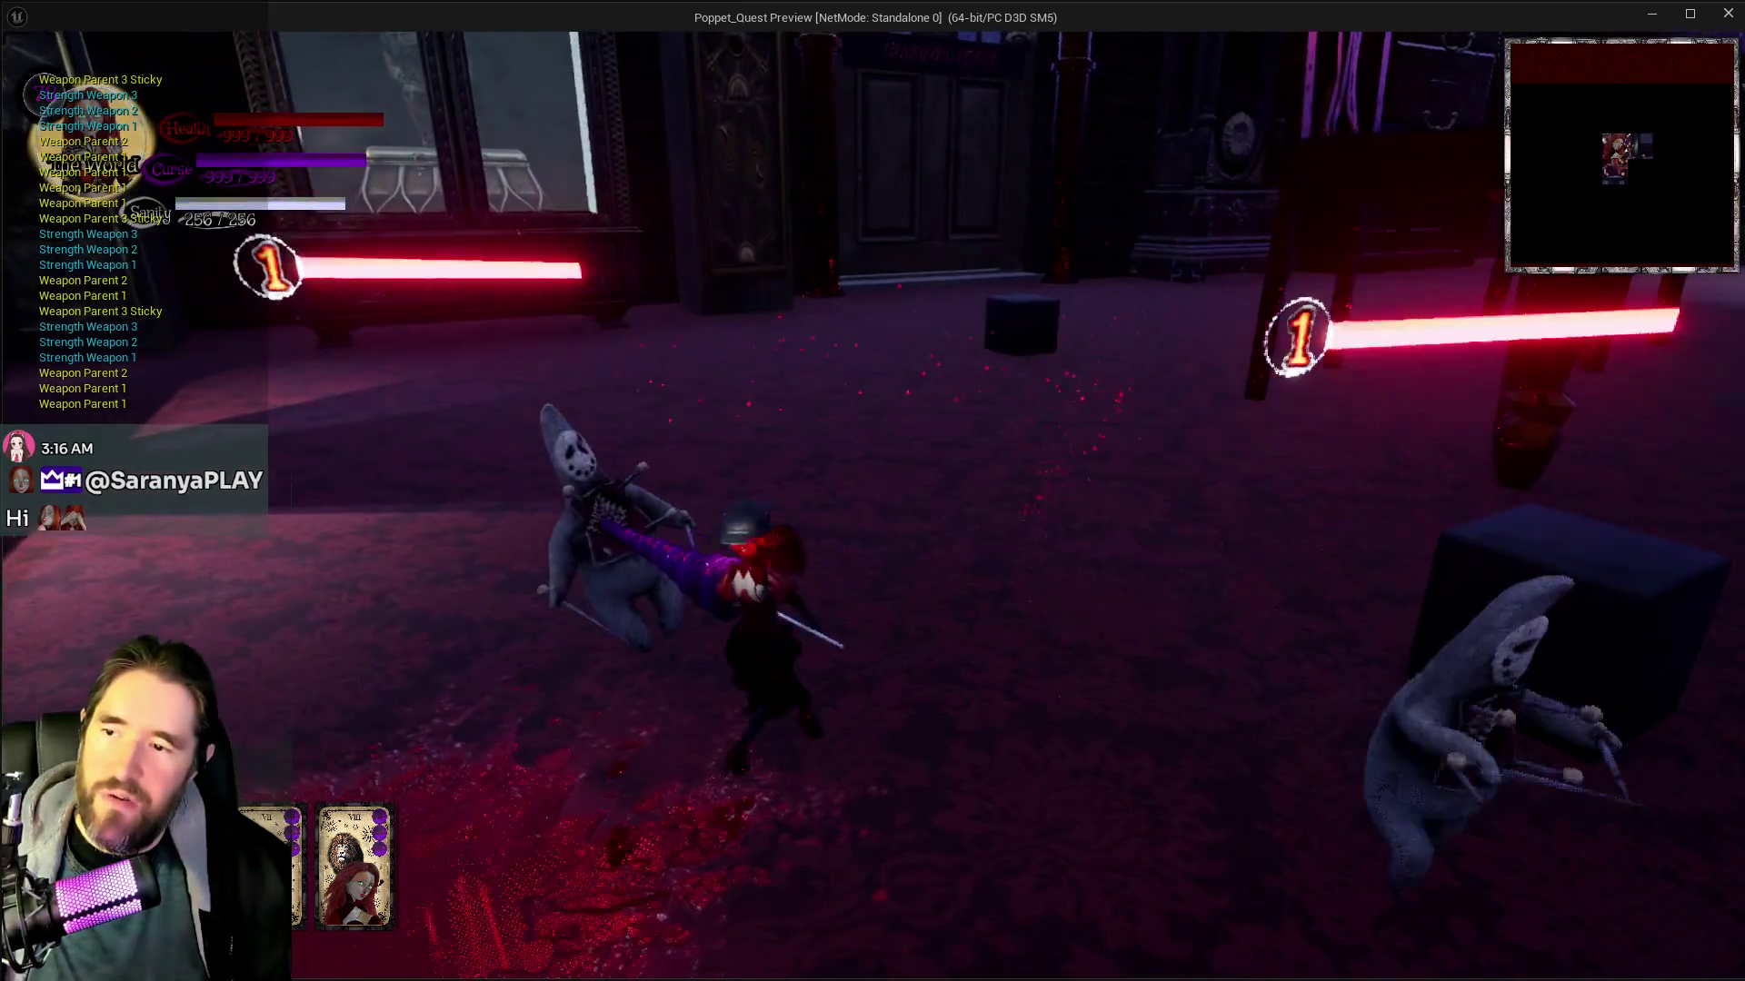
# Fight through the enemy group, kill the large enemy, then pause the game
pyautogui.click(872, 491)
pyautogui.press('w')
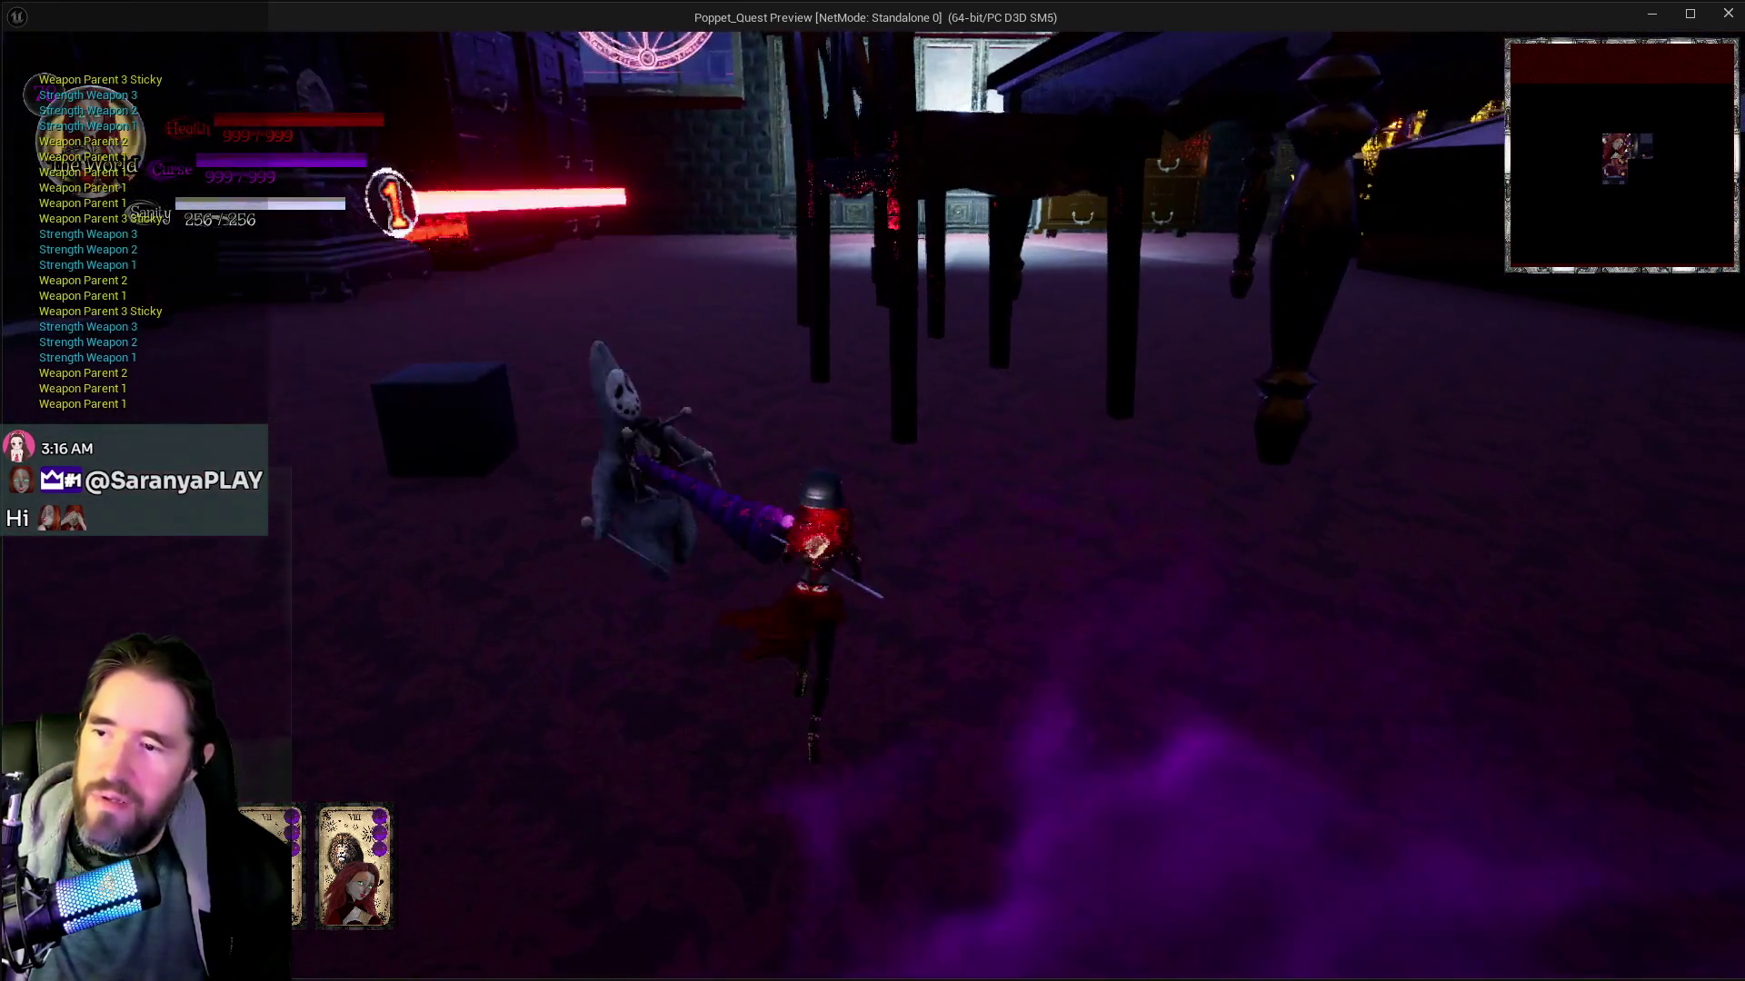
pyautogui.click(872, 491)
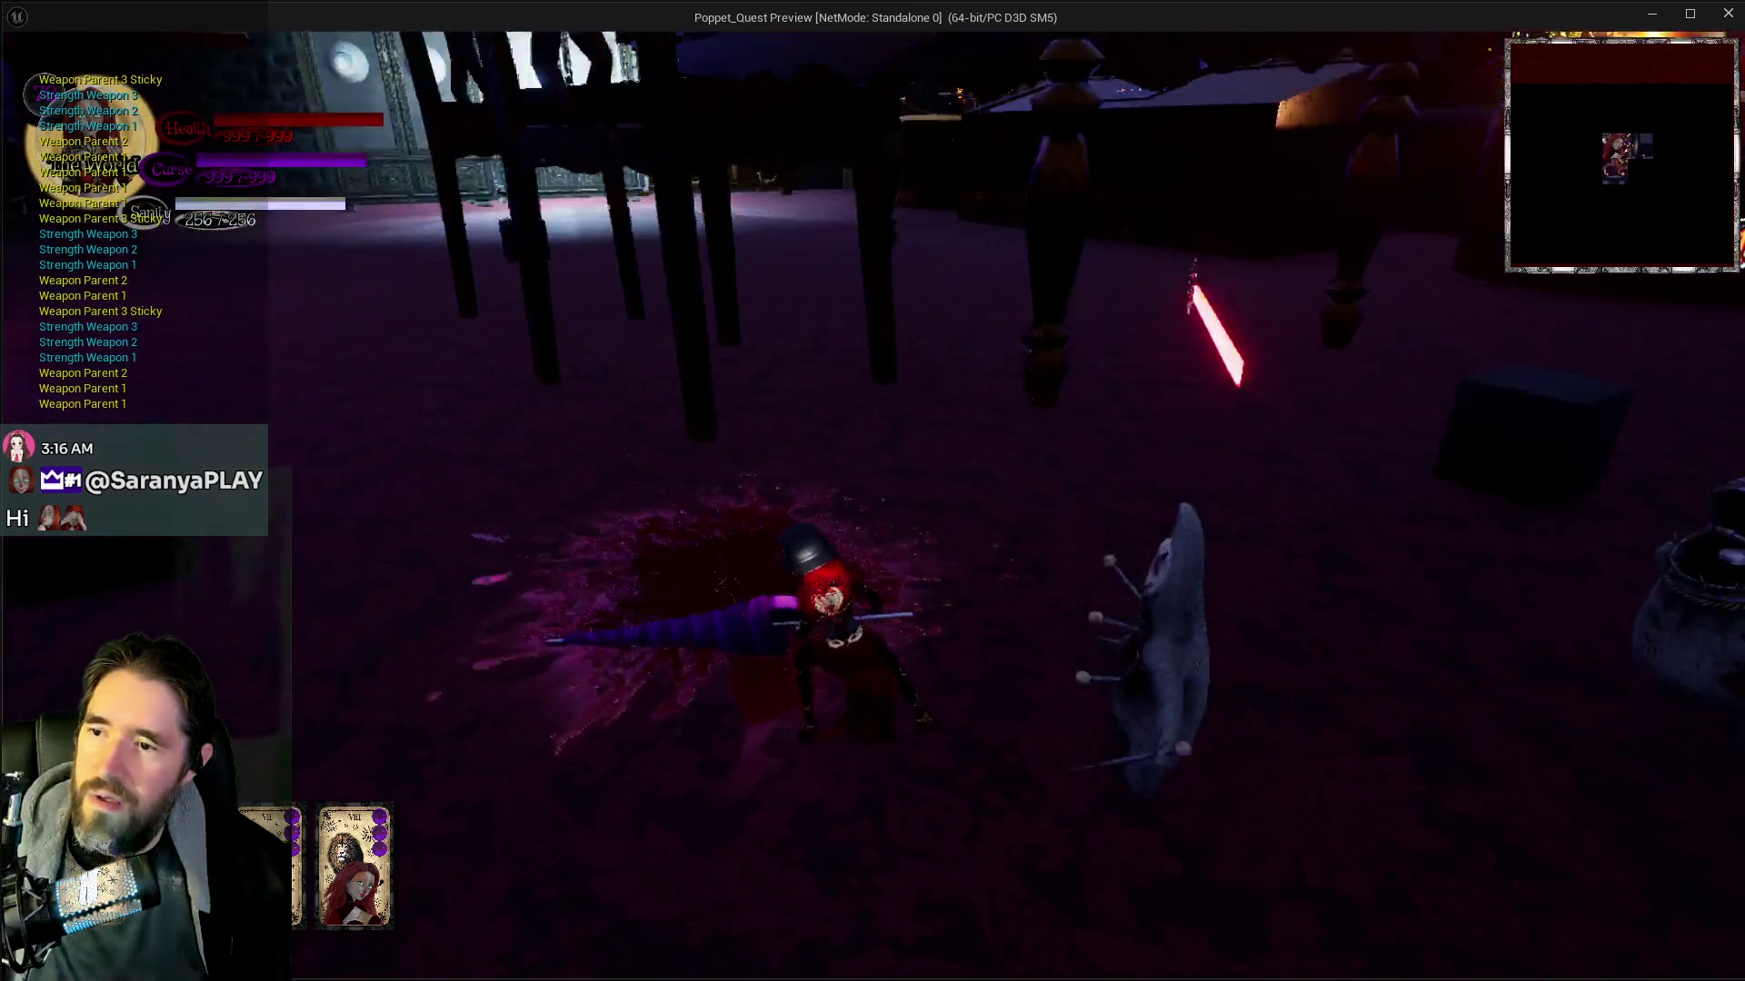
pyautogui.press('w')
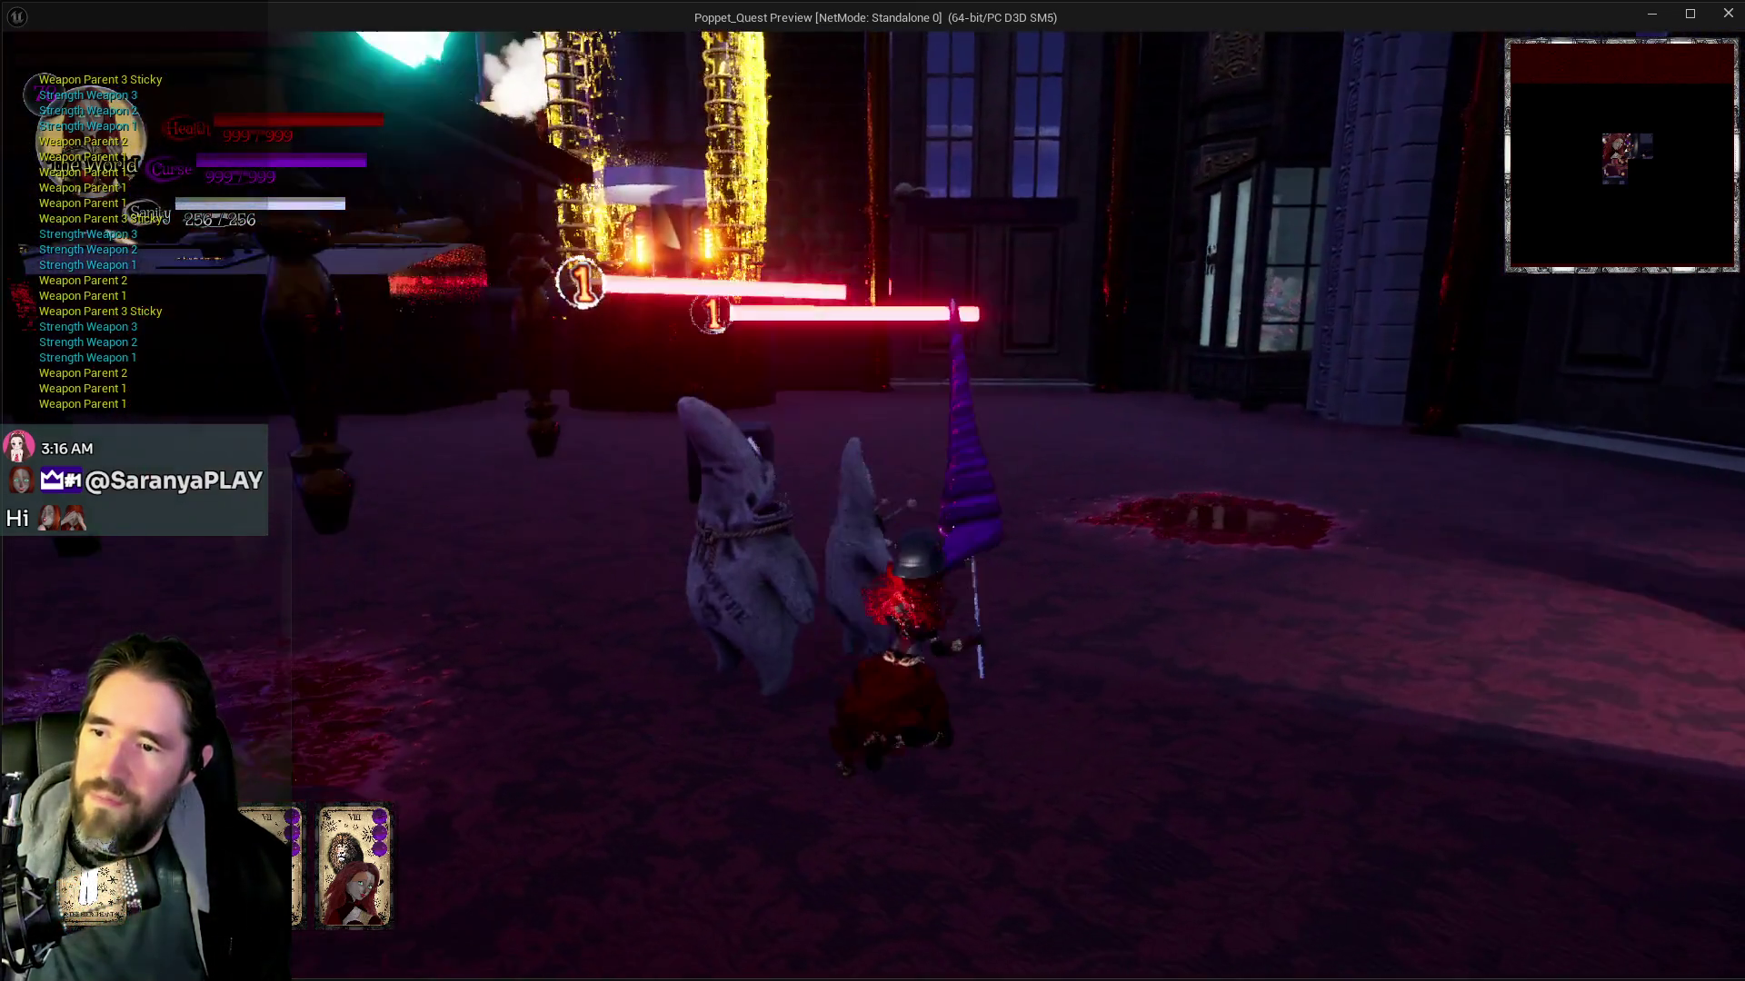
pyautogui.press('w')
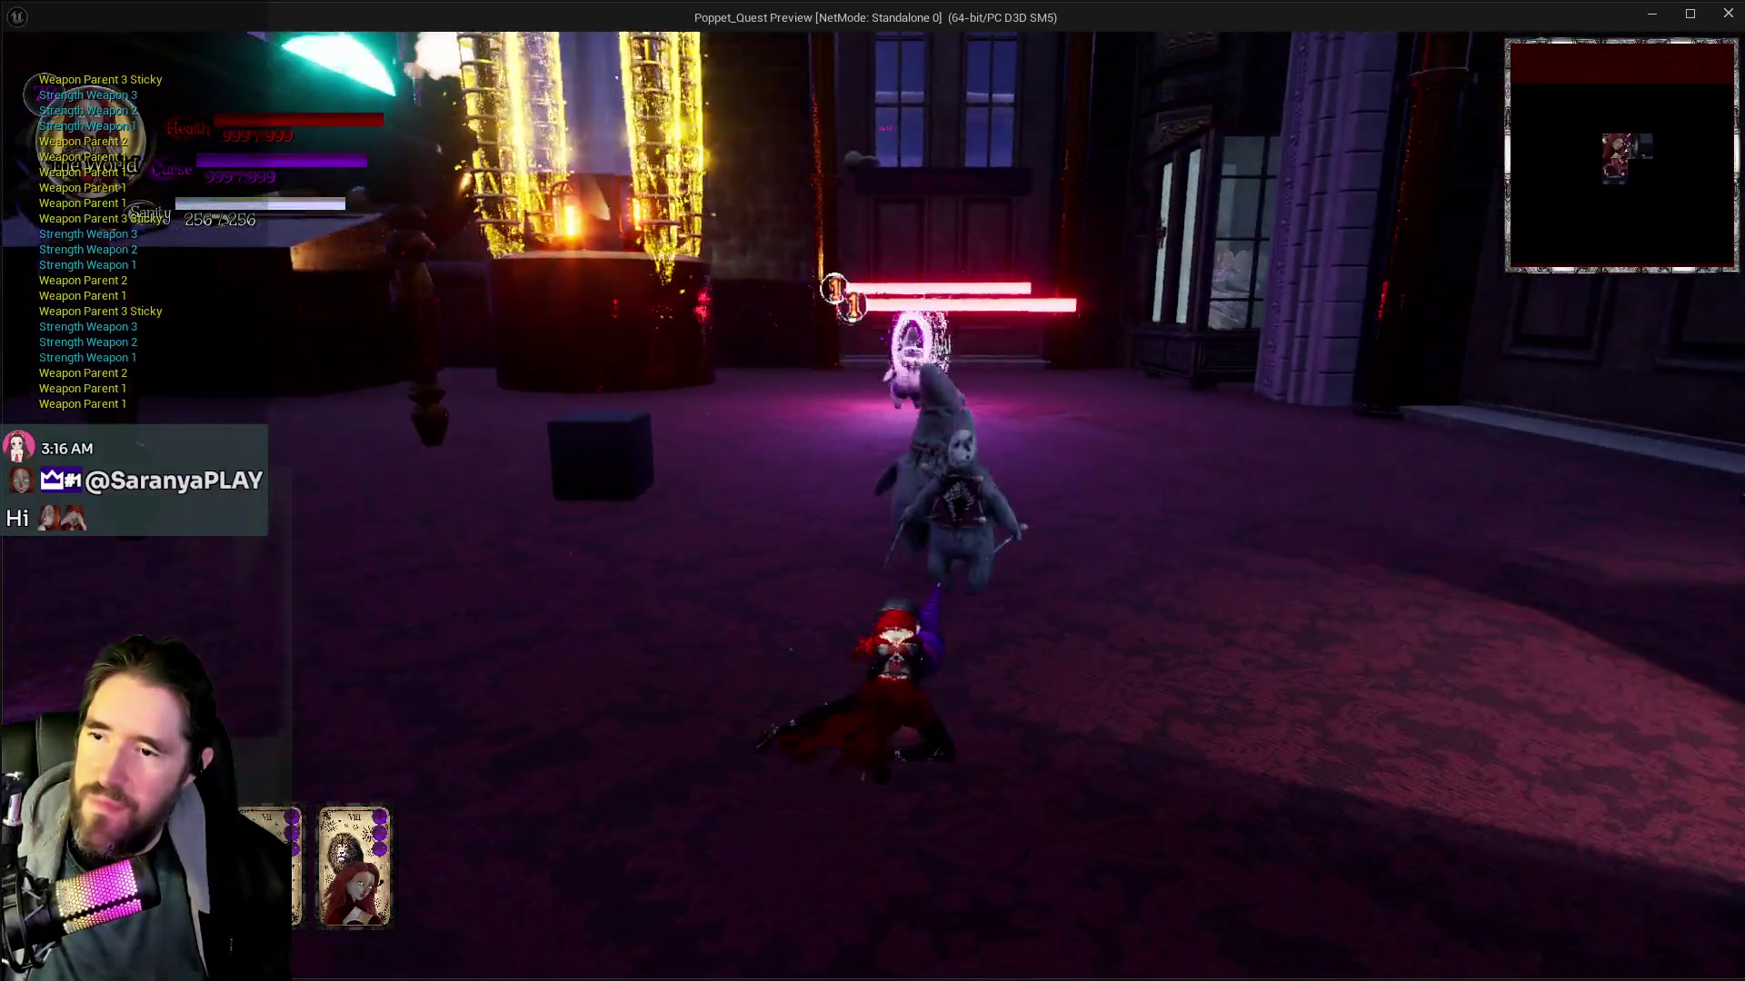
pyautogui.press('w')
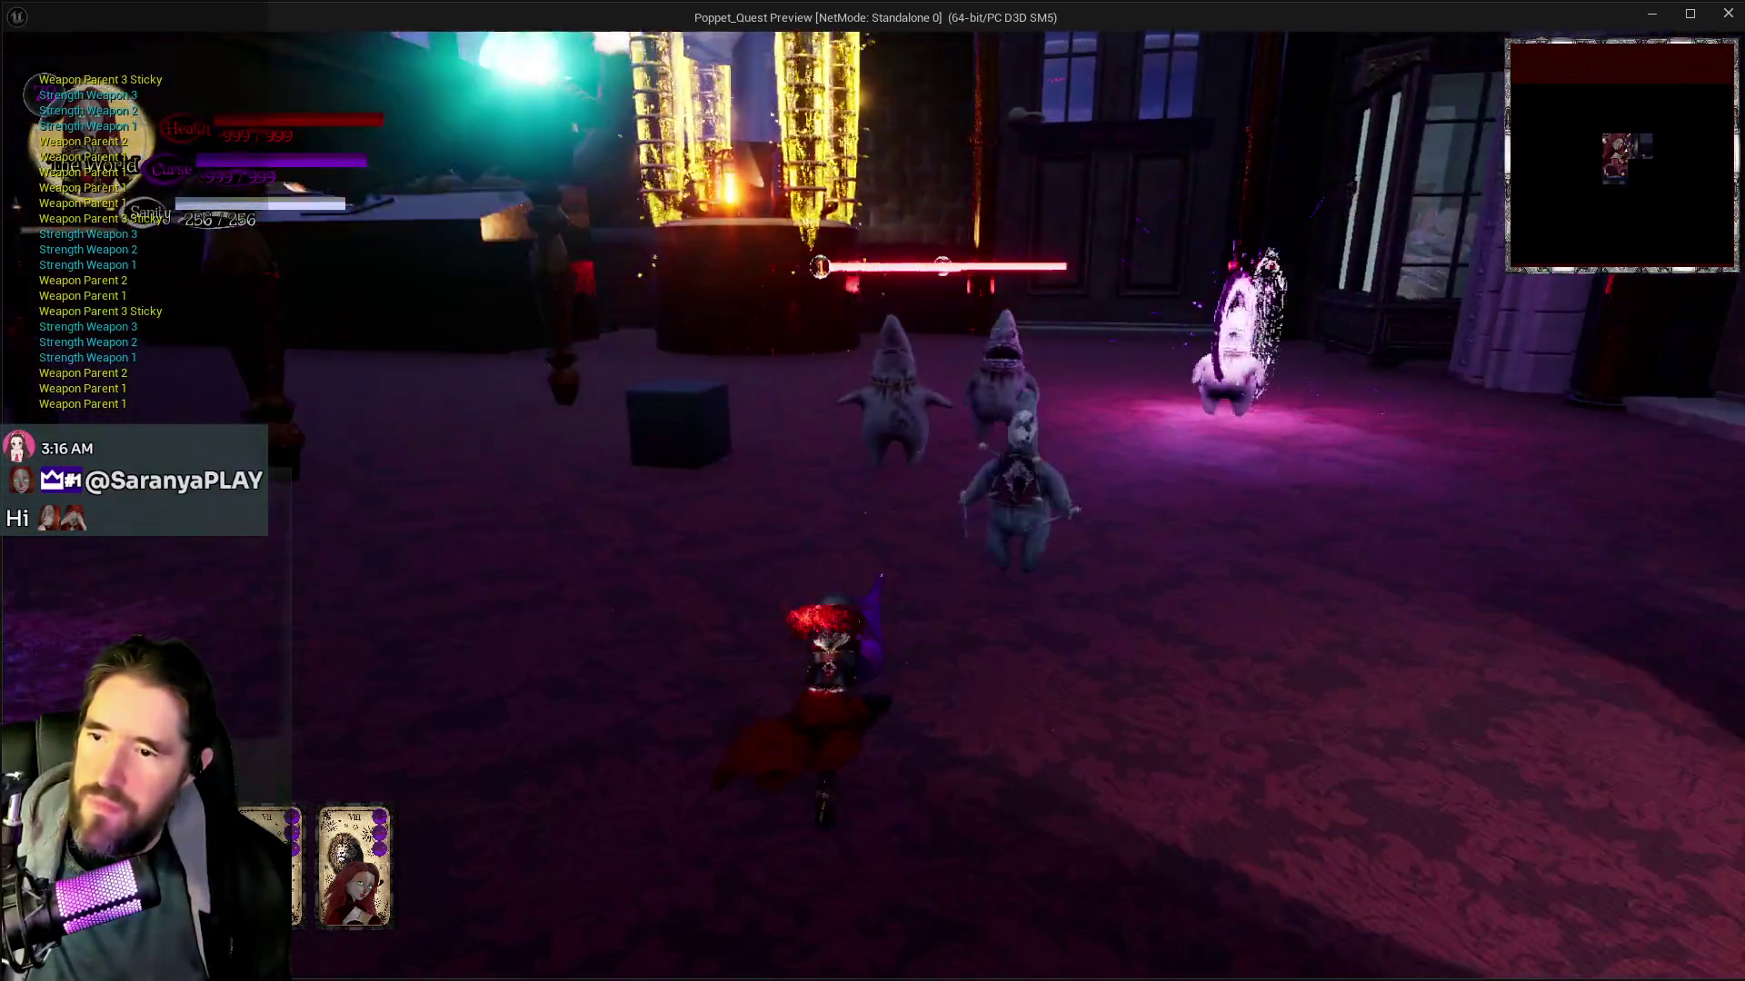
pyautogui.press('w')
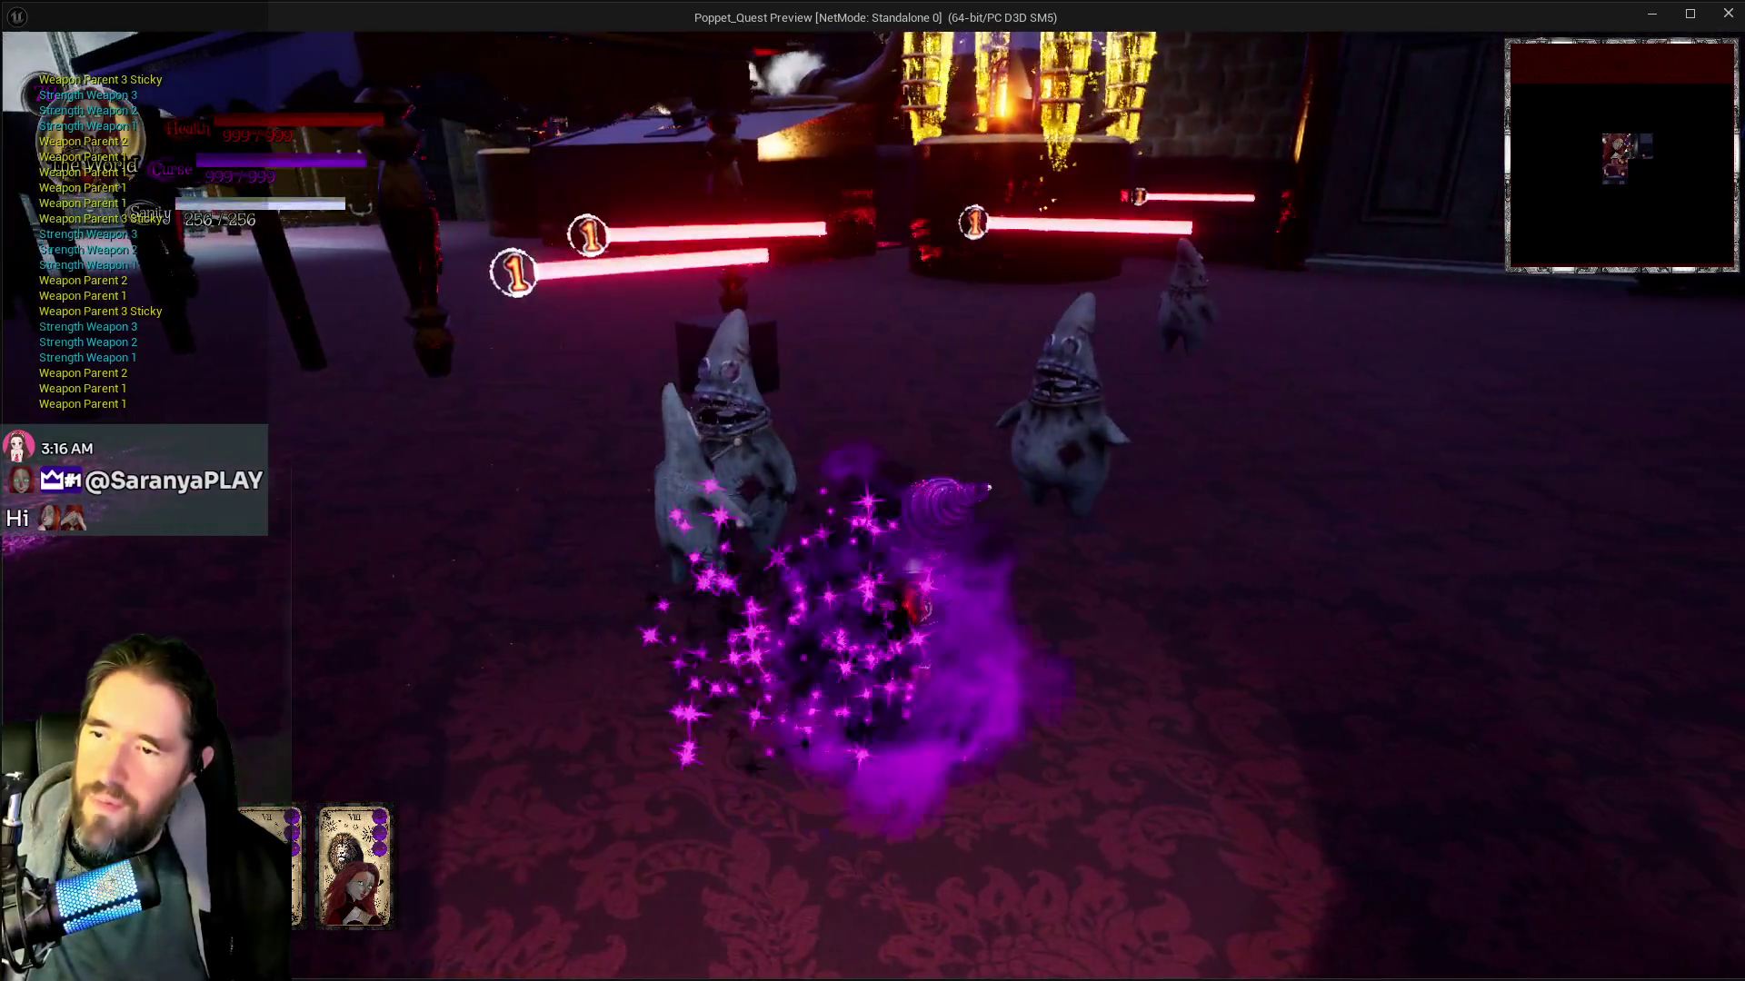
pyautogui.press('w')
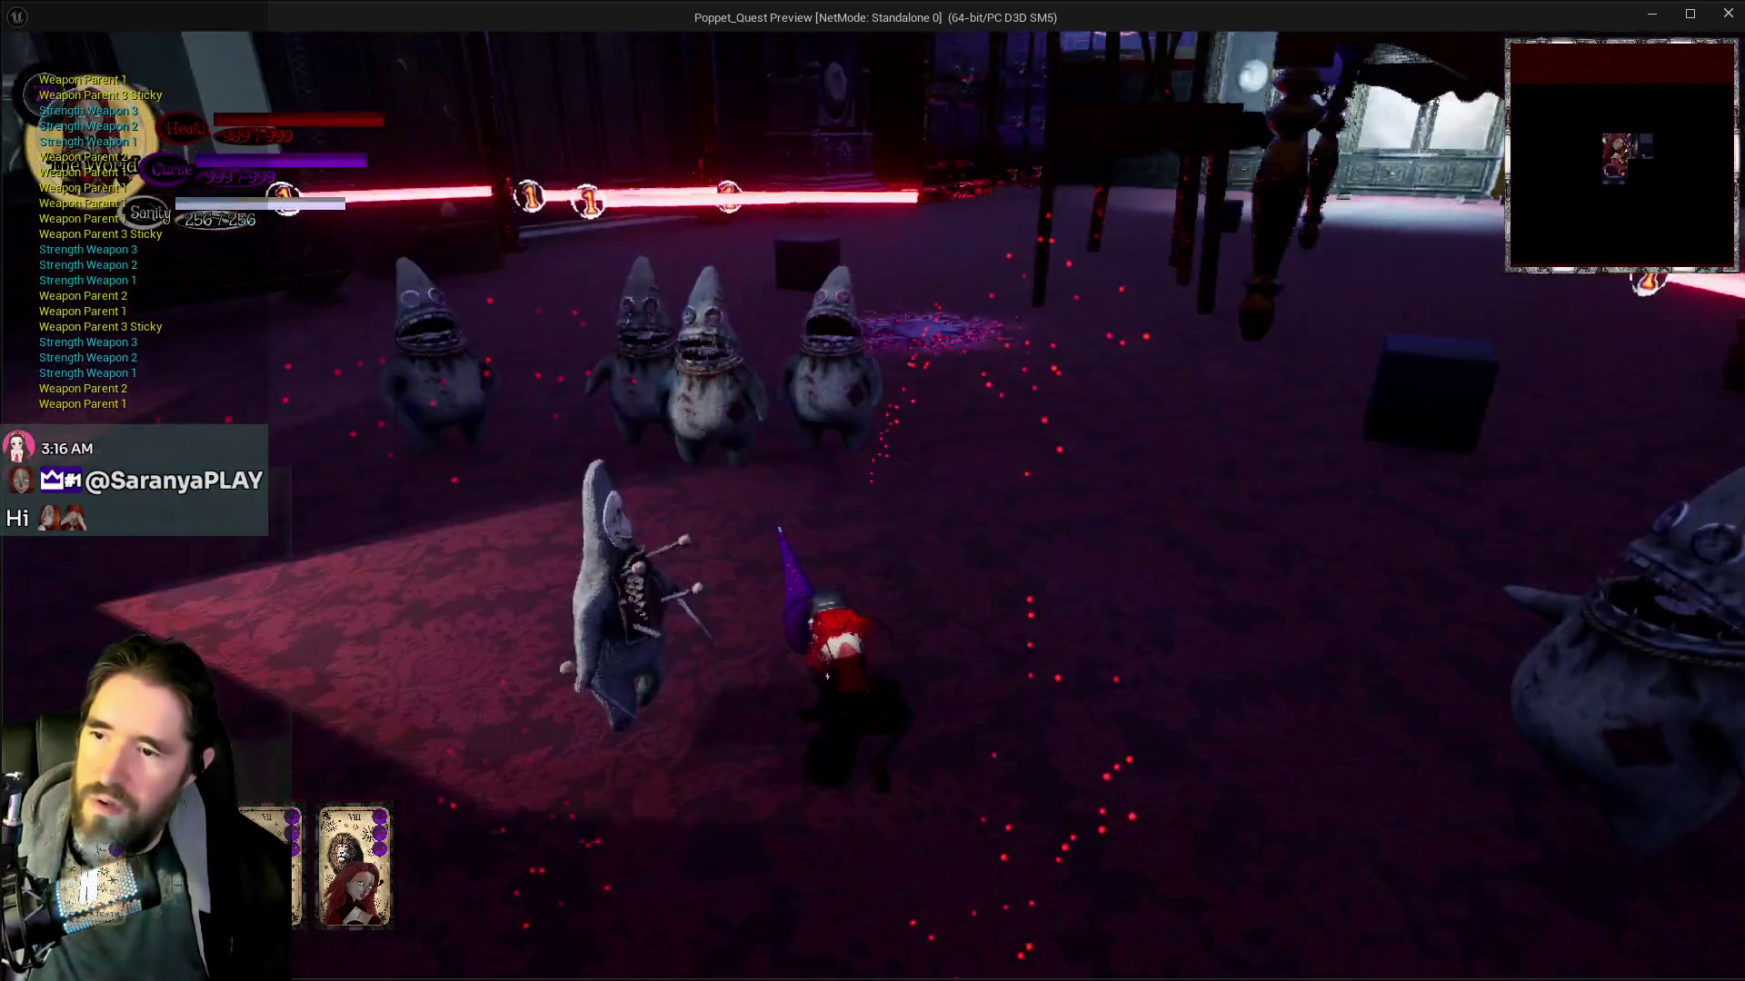
pyautogui.press('w')
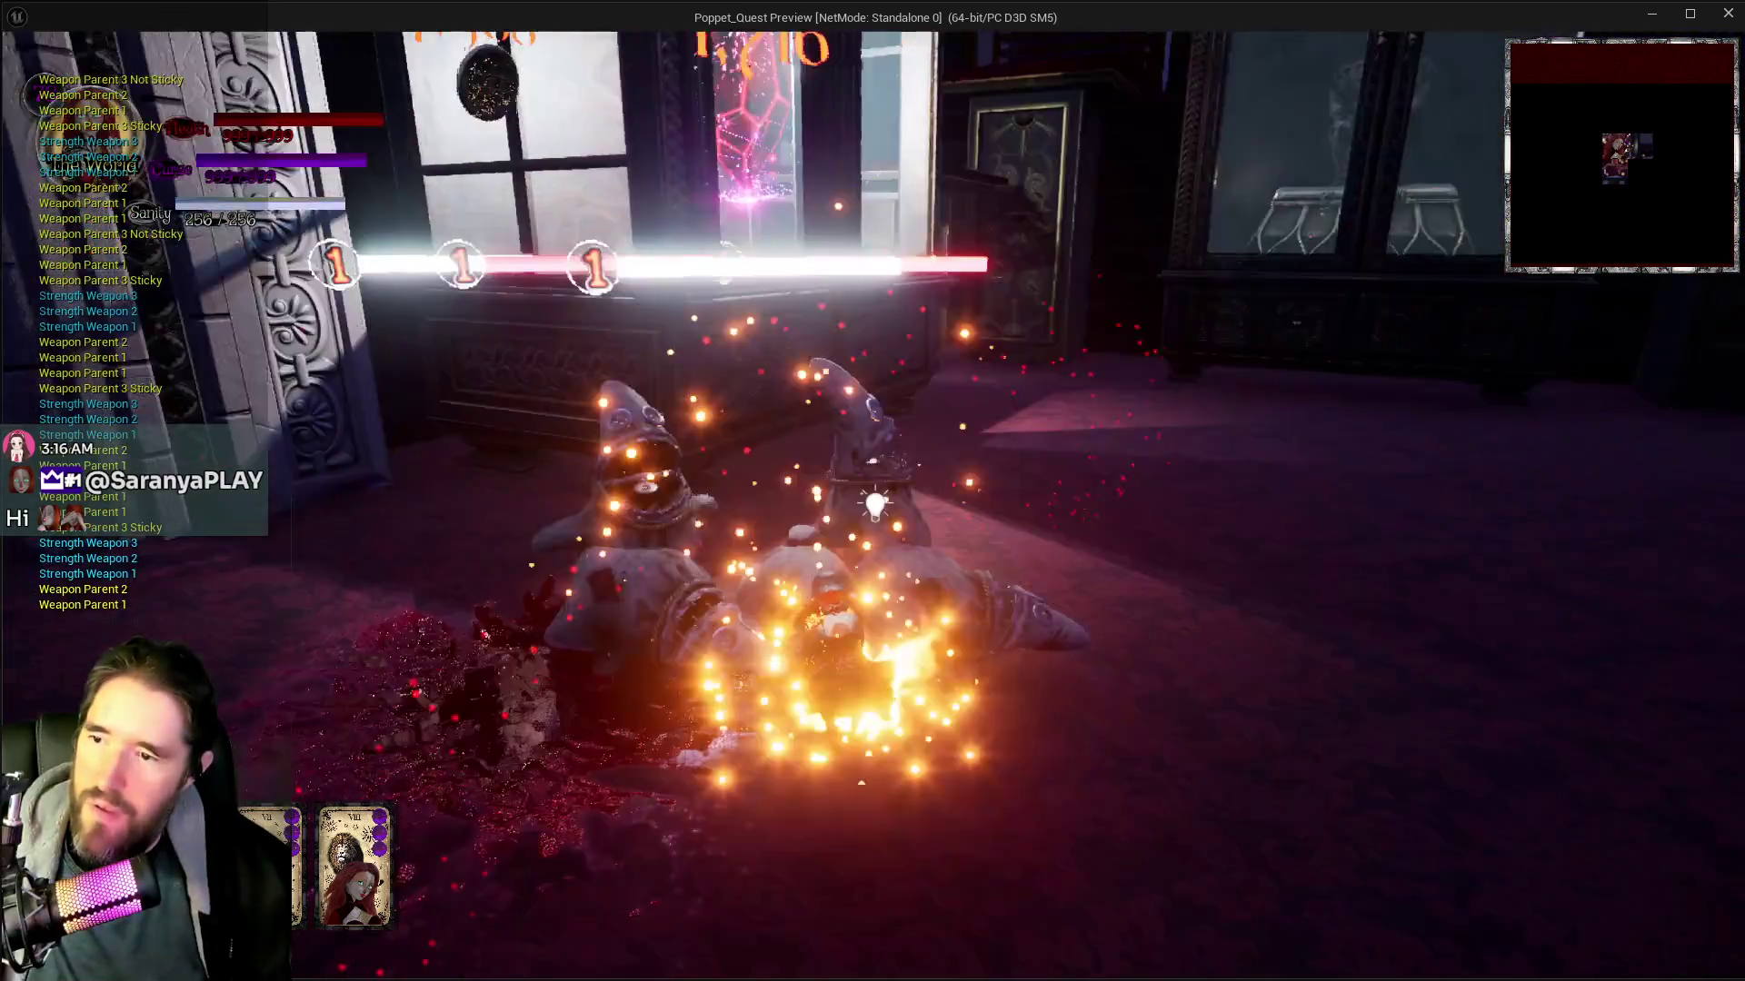
pyautogui.press('w')
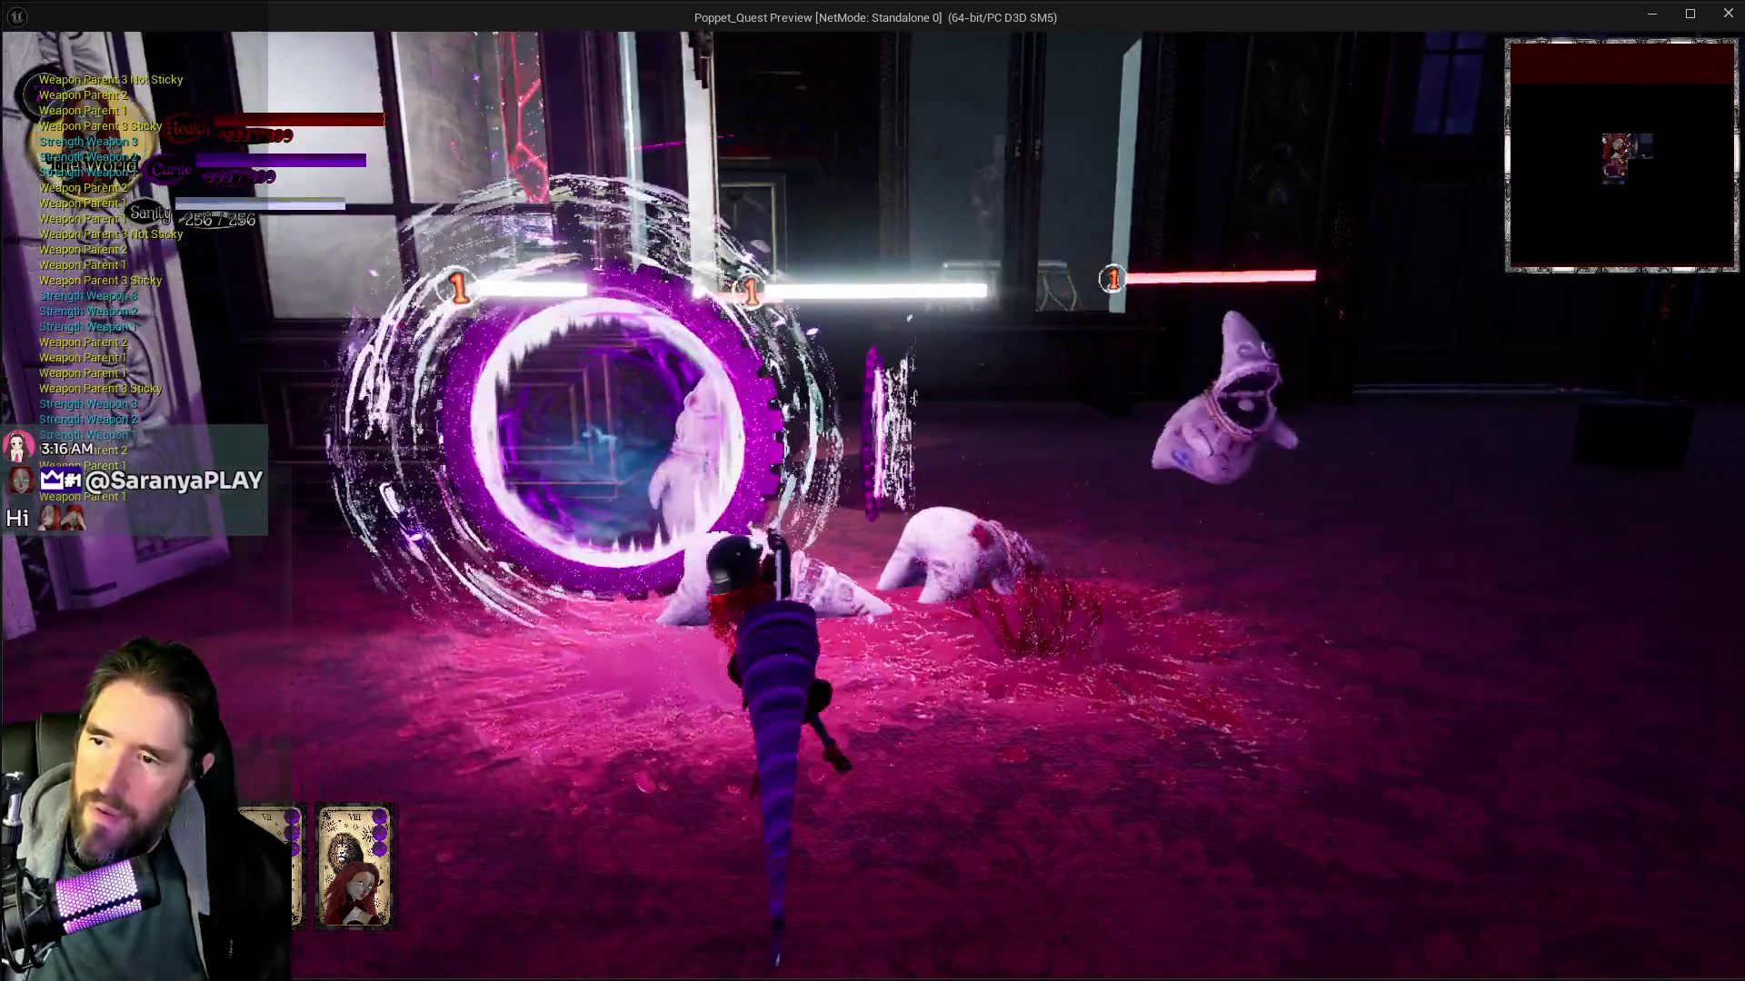
pyautogui.press('w')
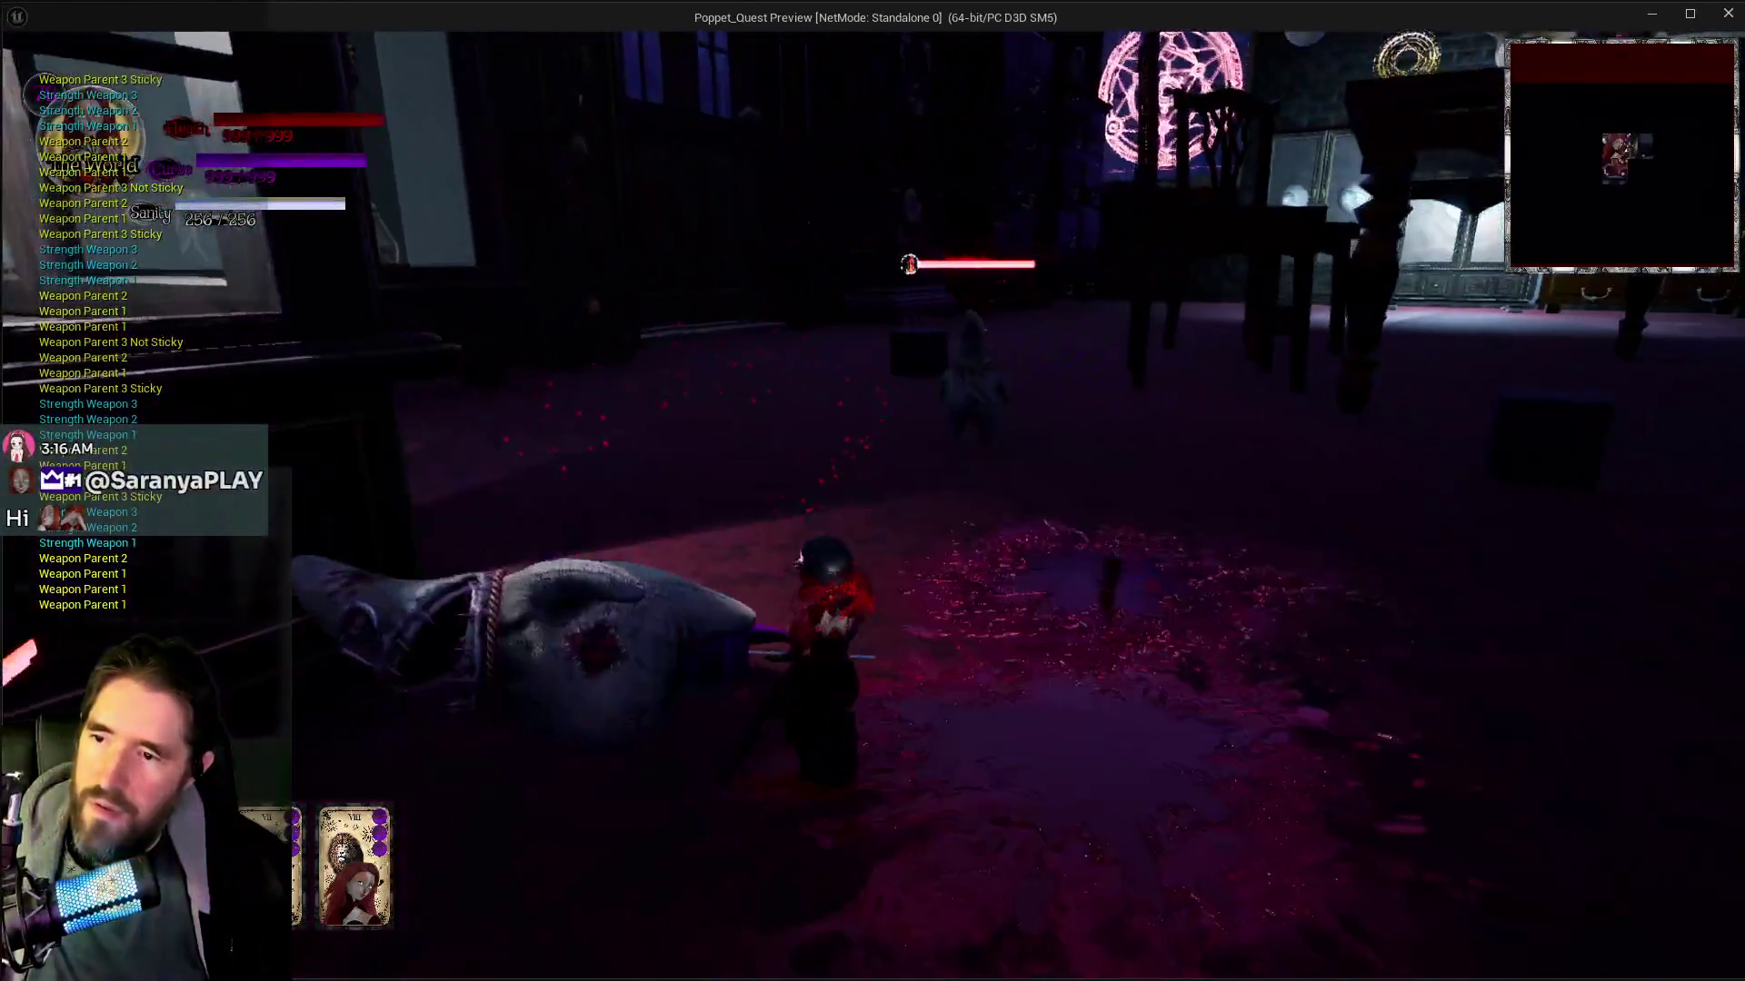
pyautogui.press('w')
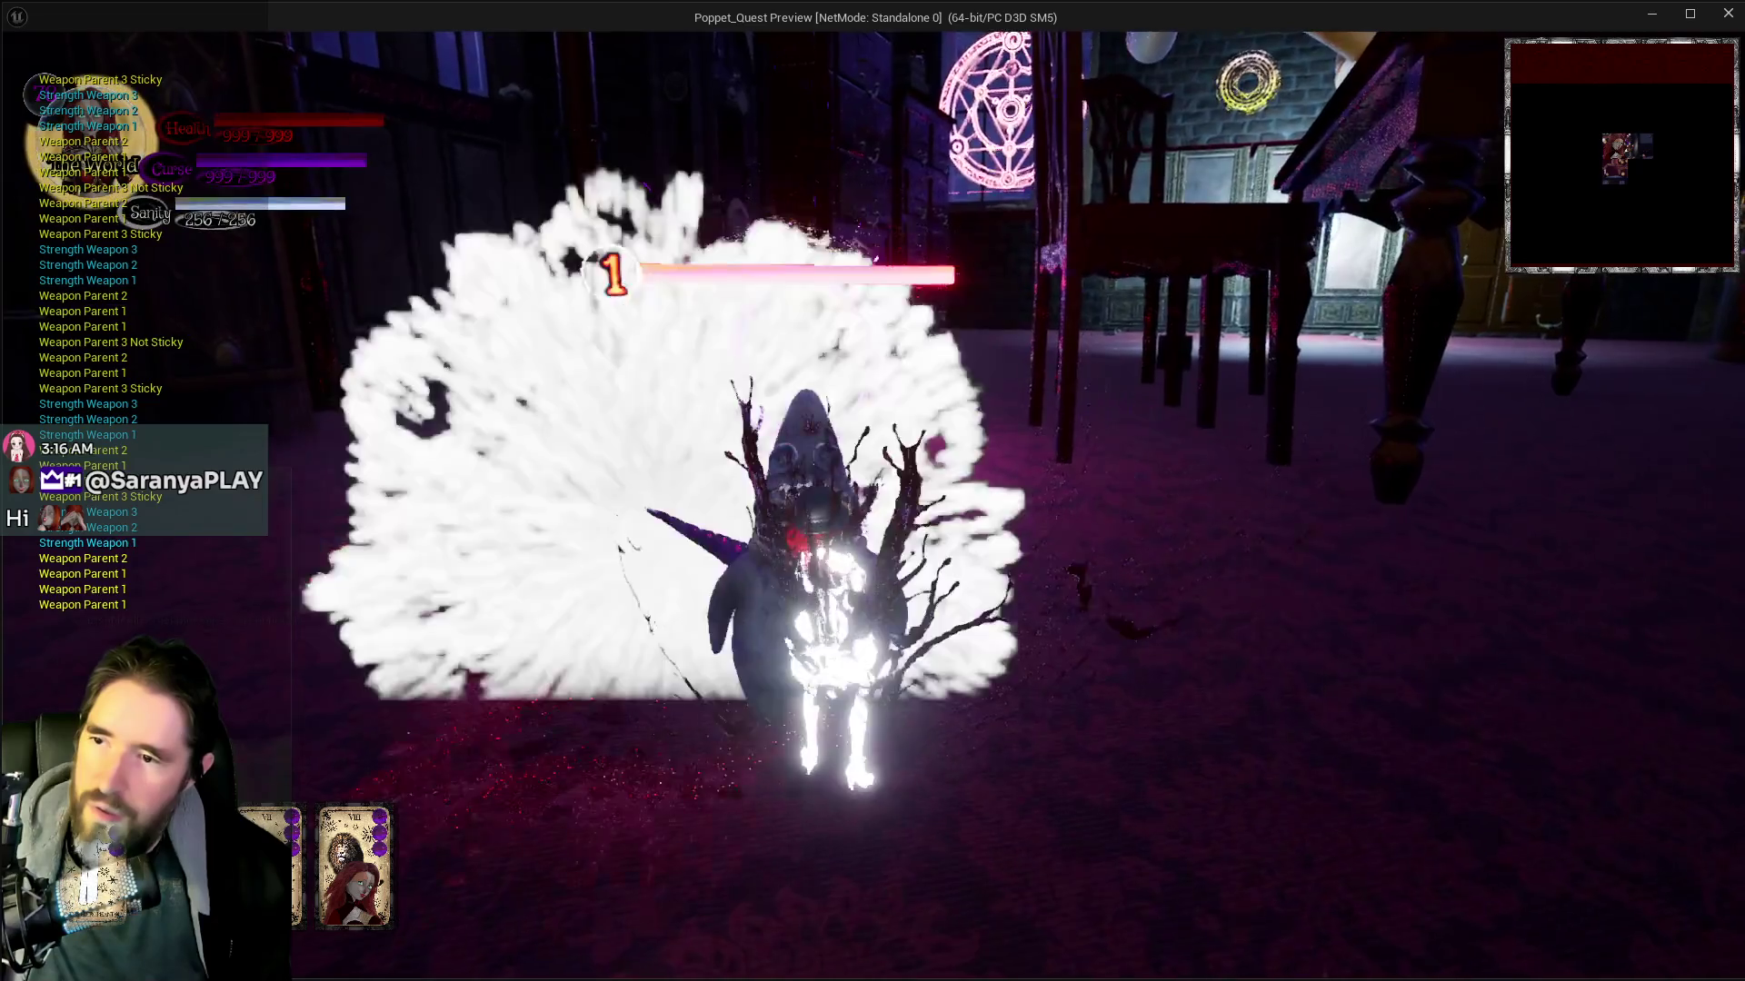
pyautogui.press('w')
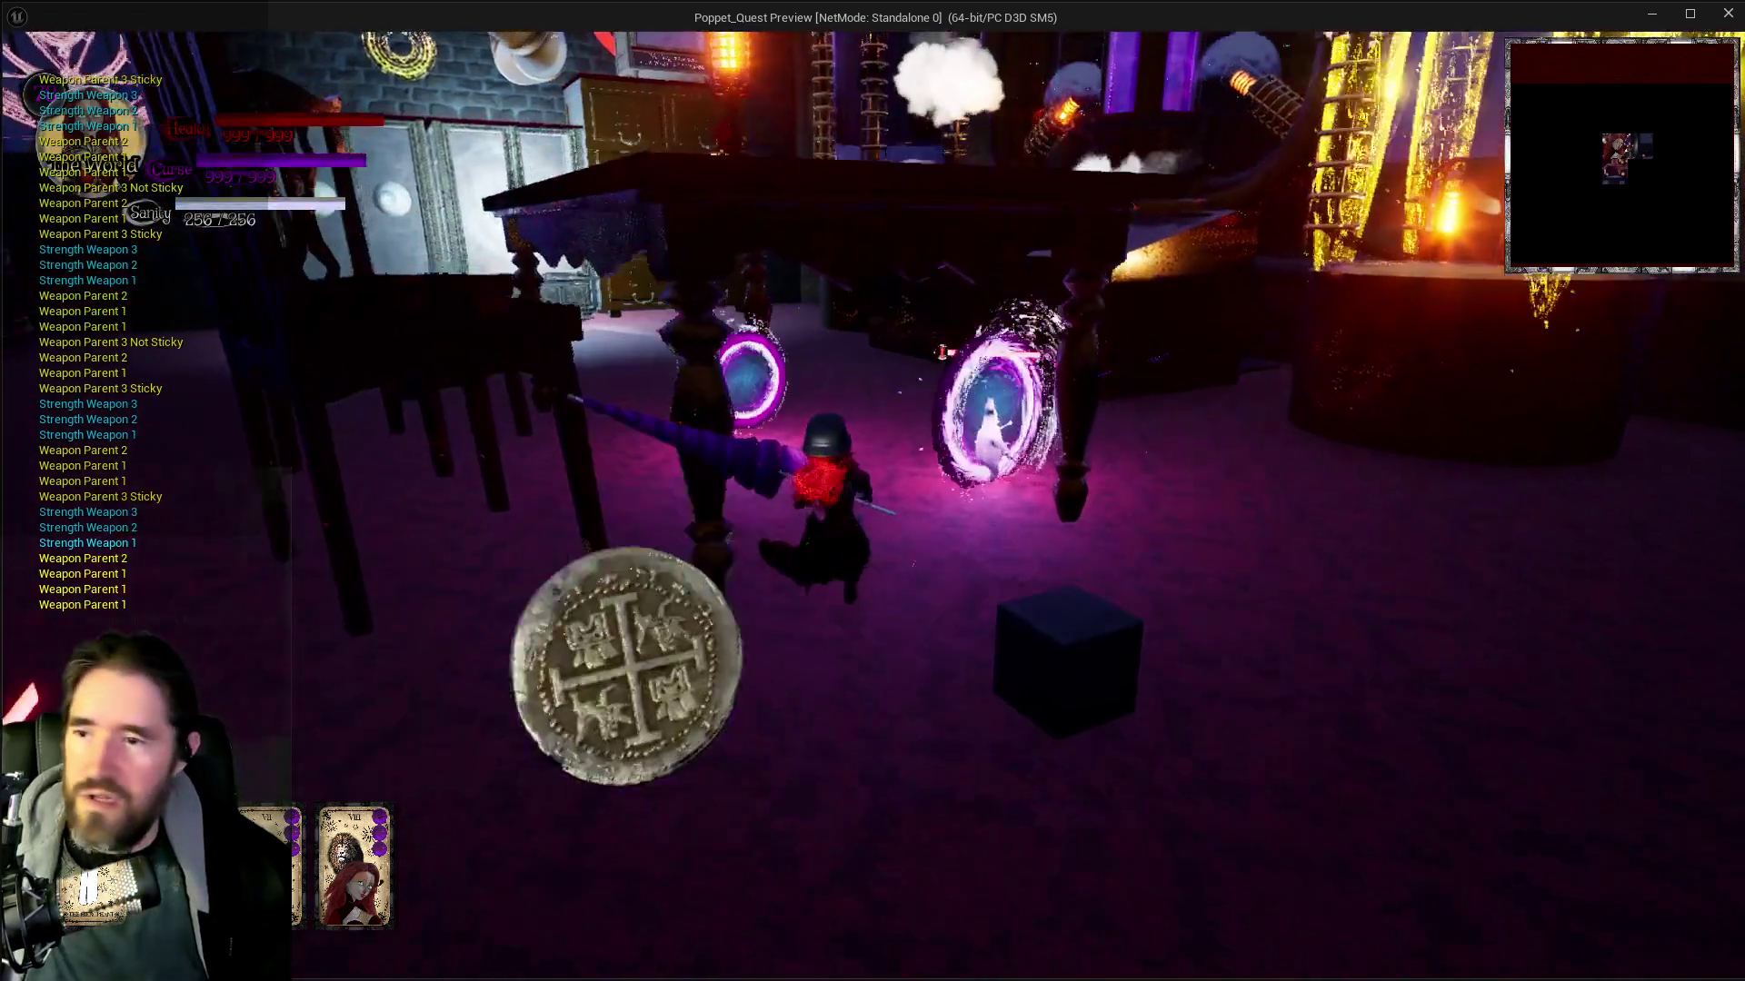
pyautogui.press('w')
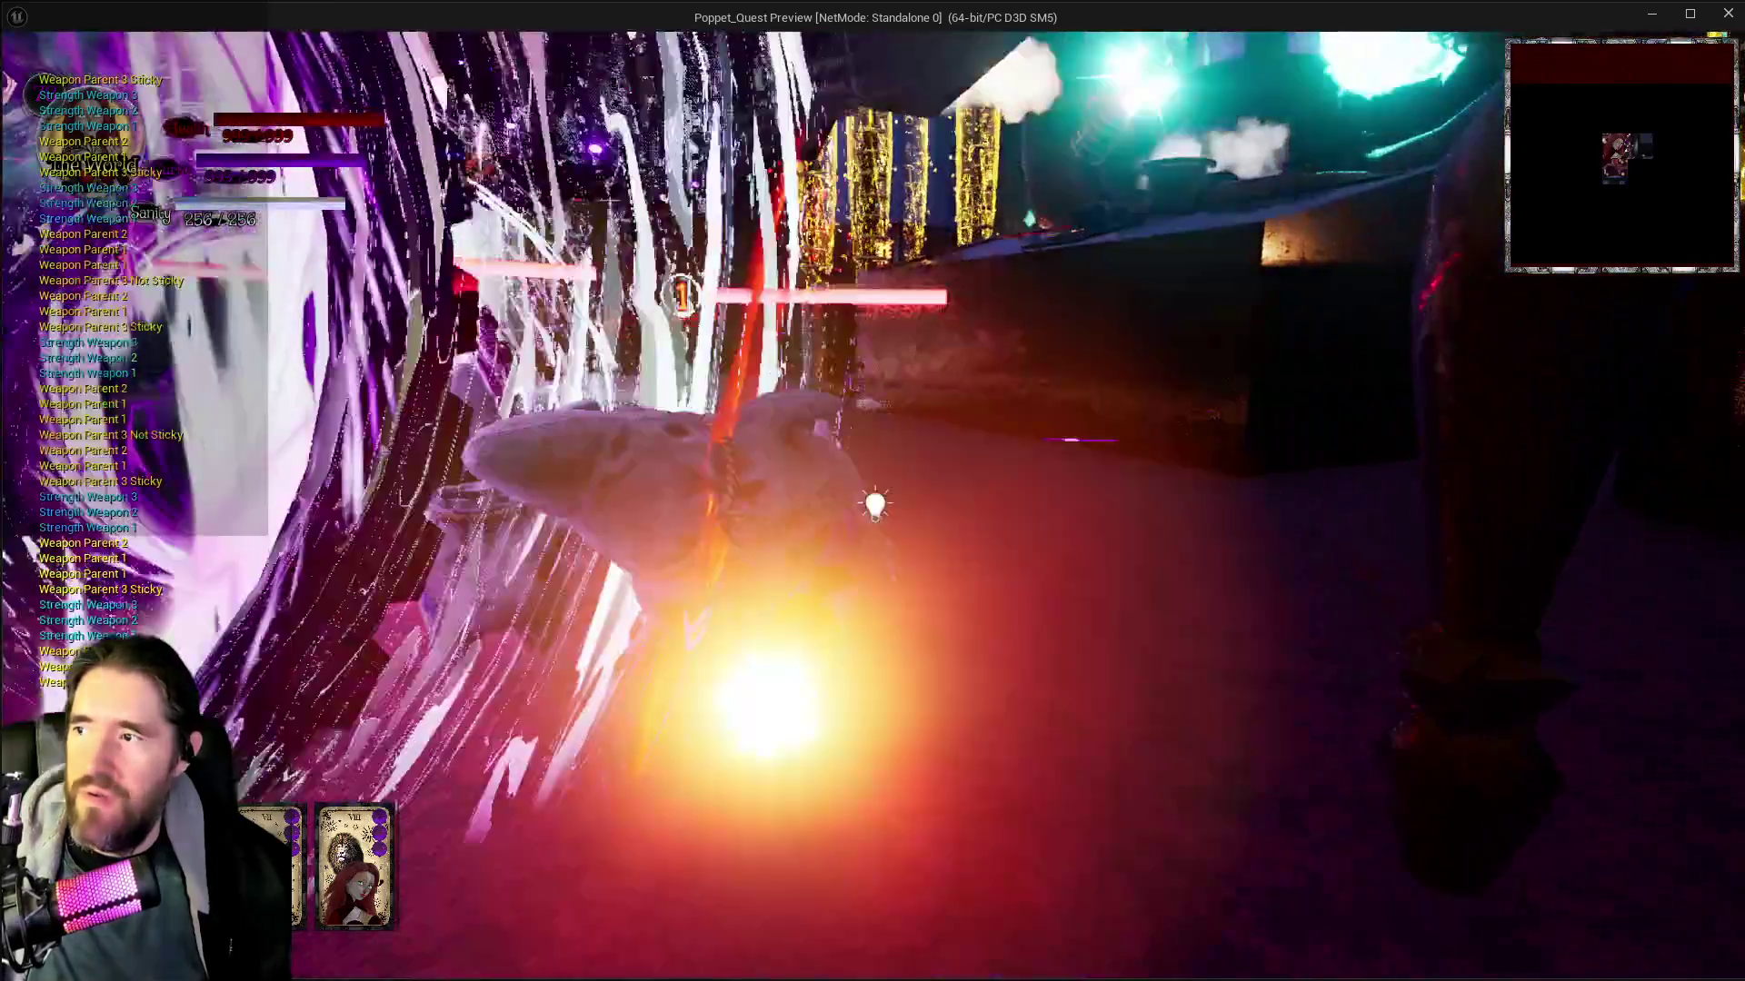
pyautogui.press('w')
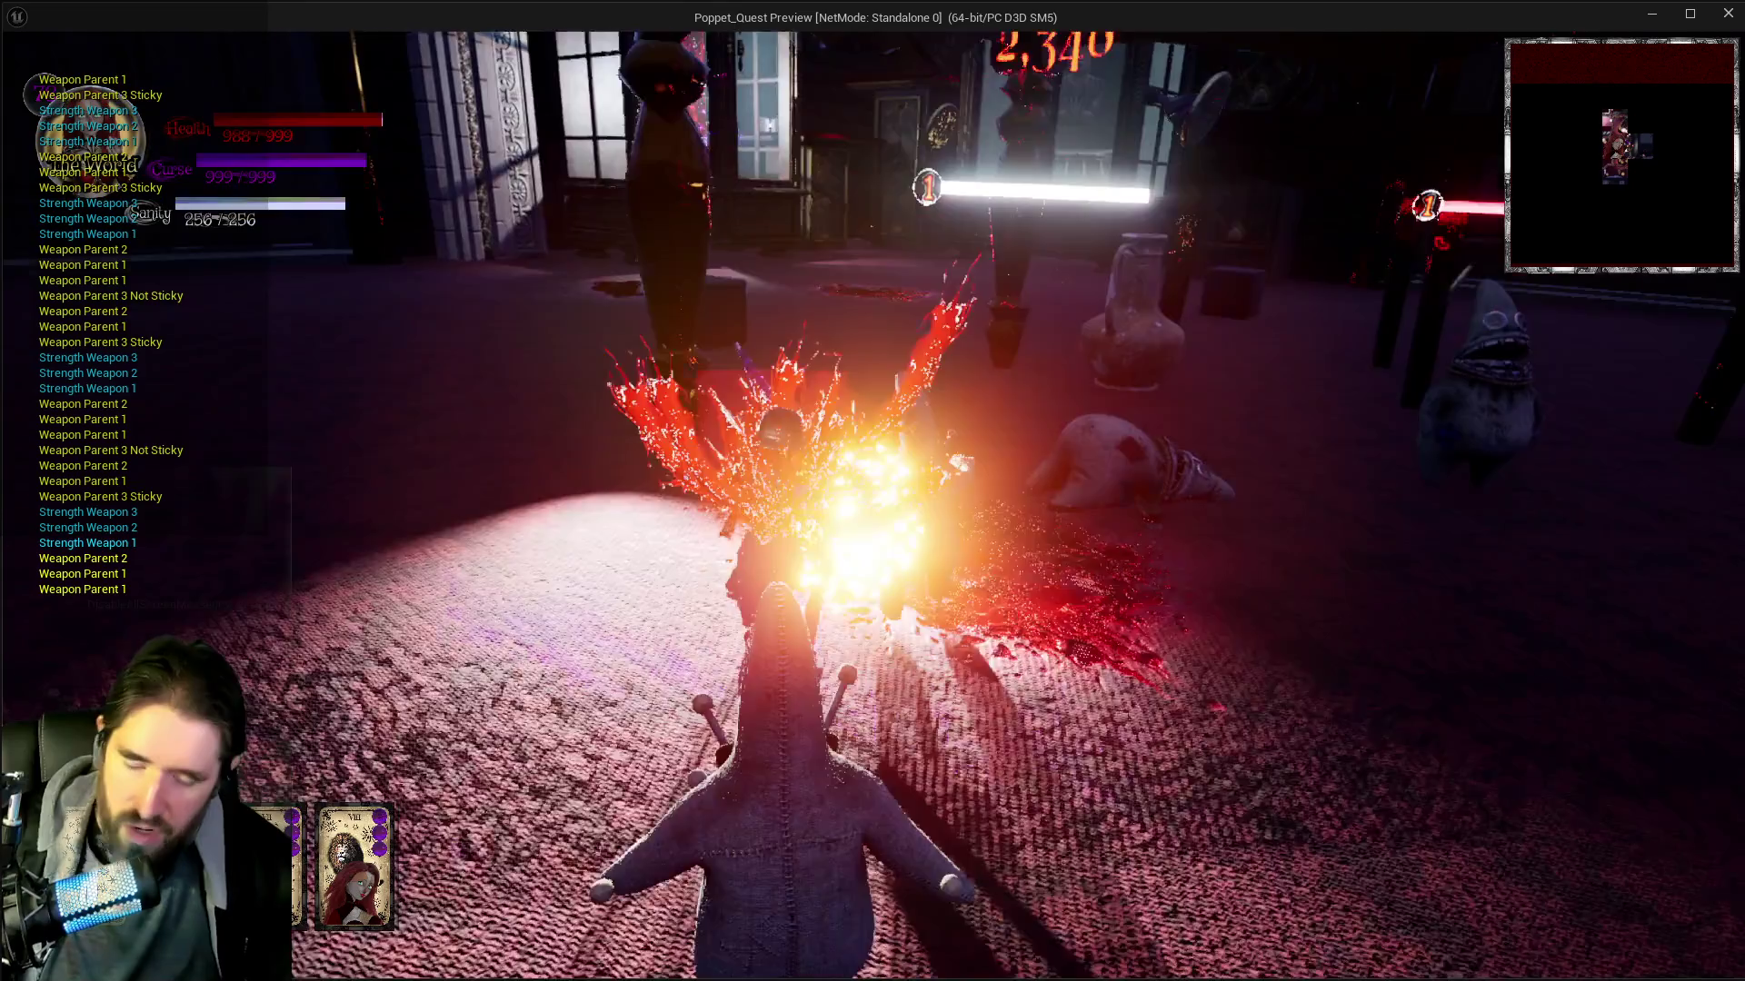
pyautogui.press('Escape')
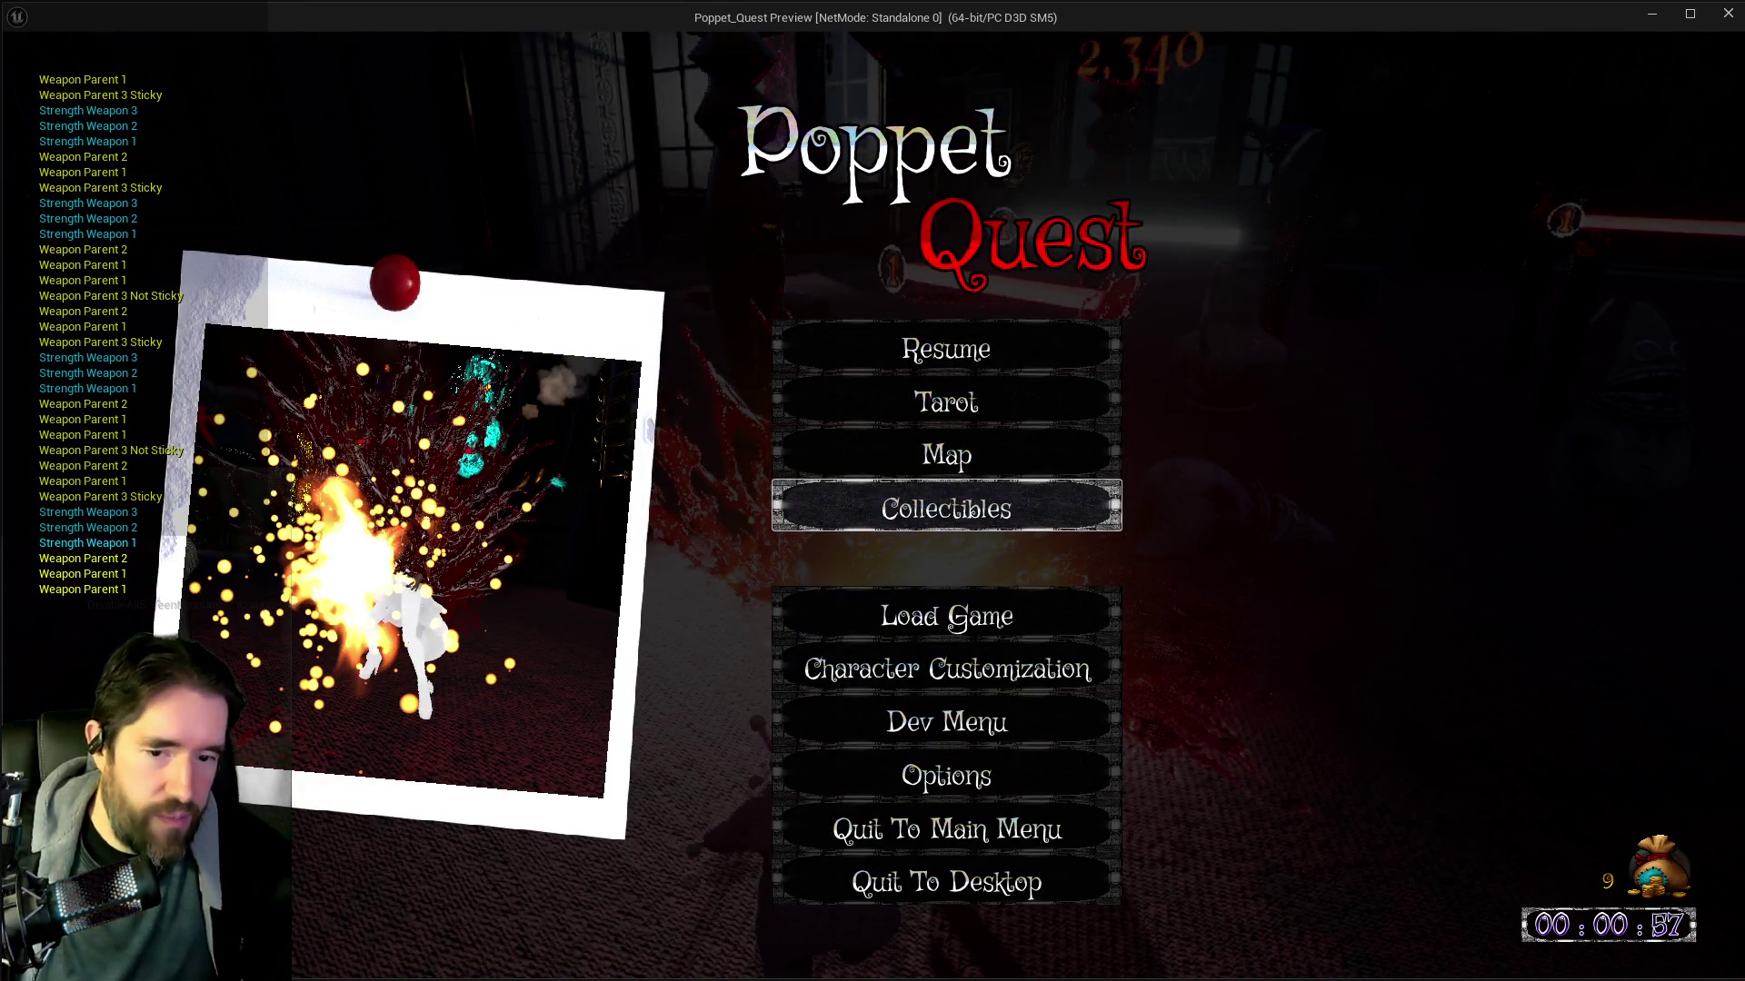
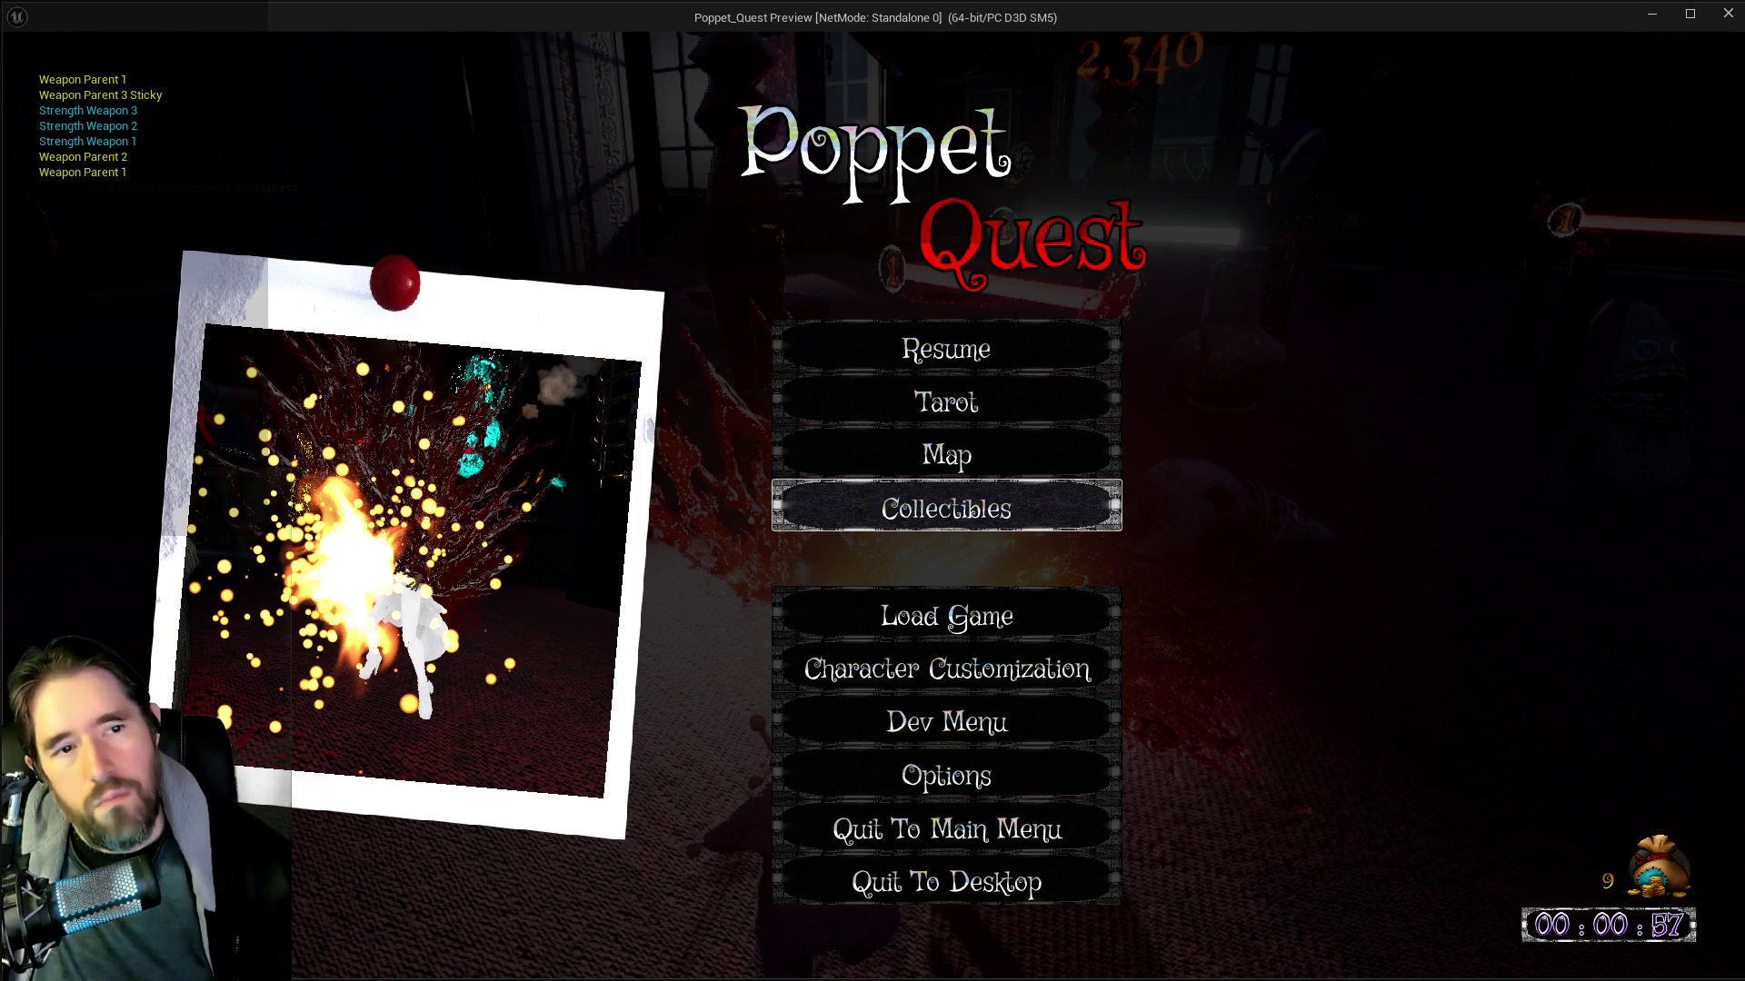
# Close the game preview and review the Explode Attached Enemy and Capture Enemy nodes in the Strength graph
pyautogui.click(1724, 16)
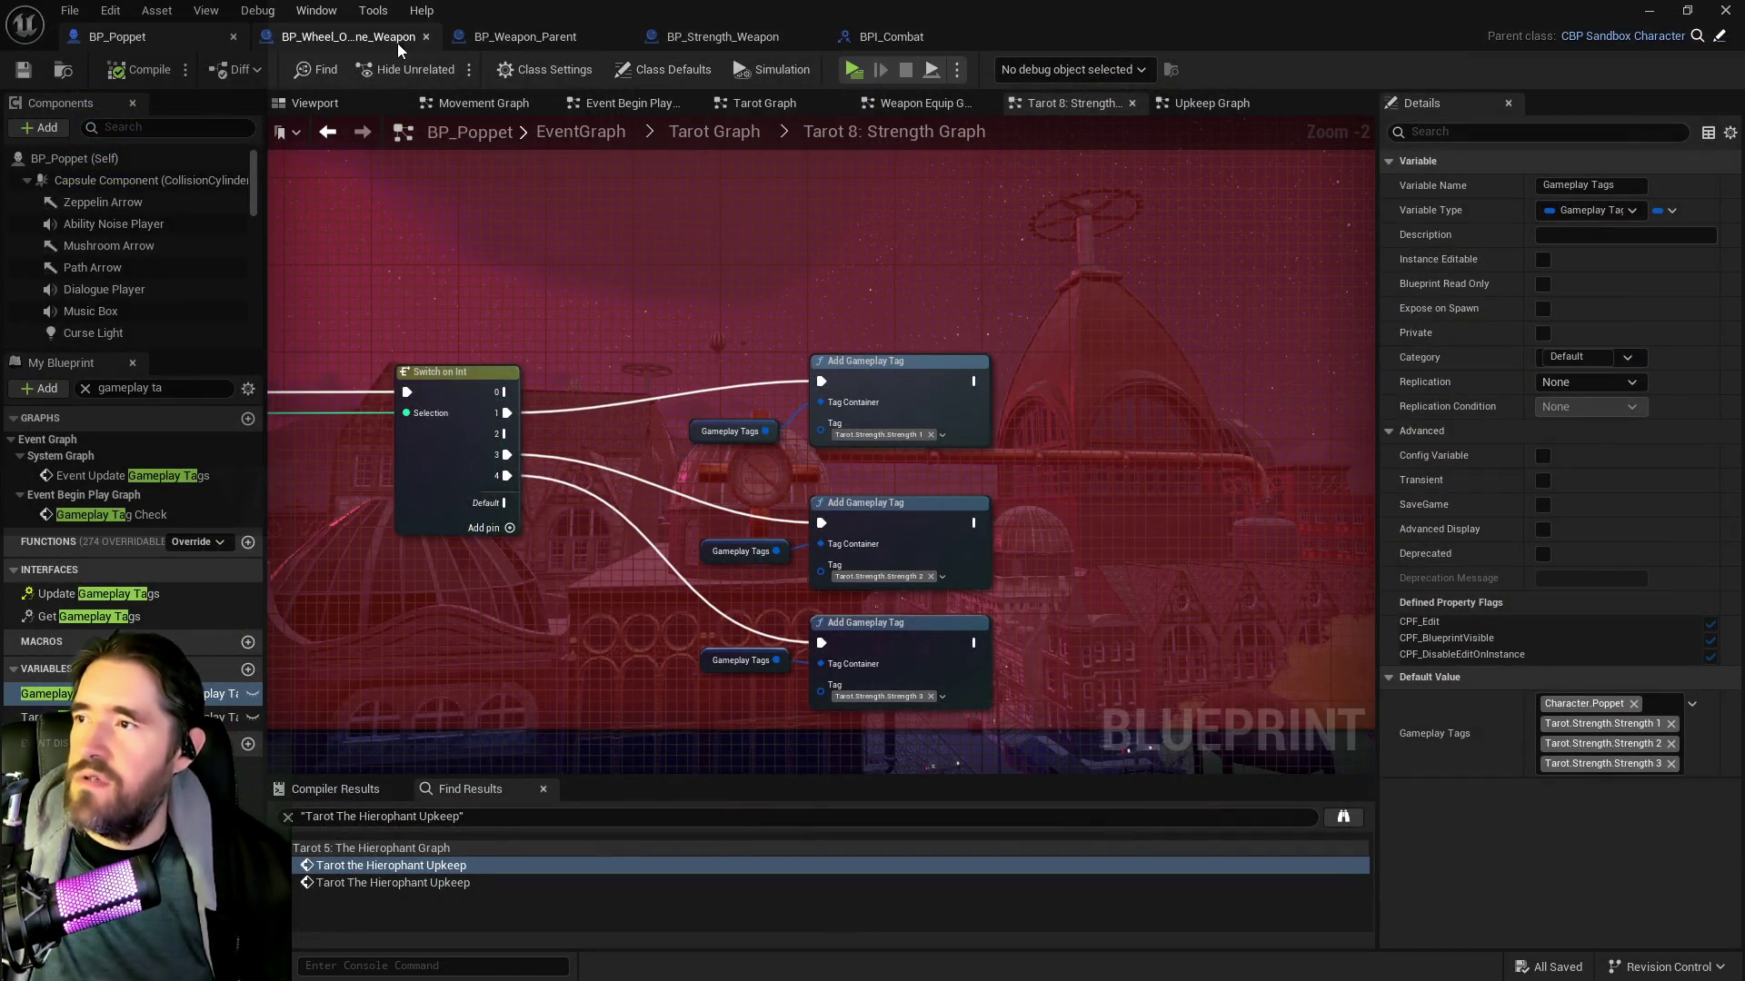
pyautogui.scroll(-3, 766, 311)
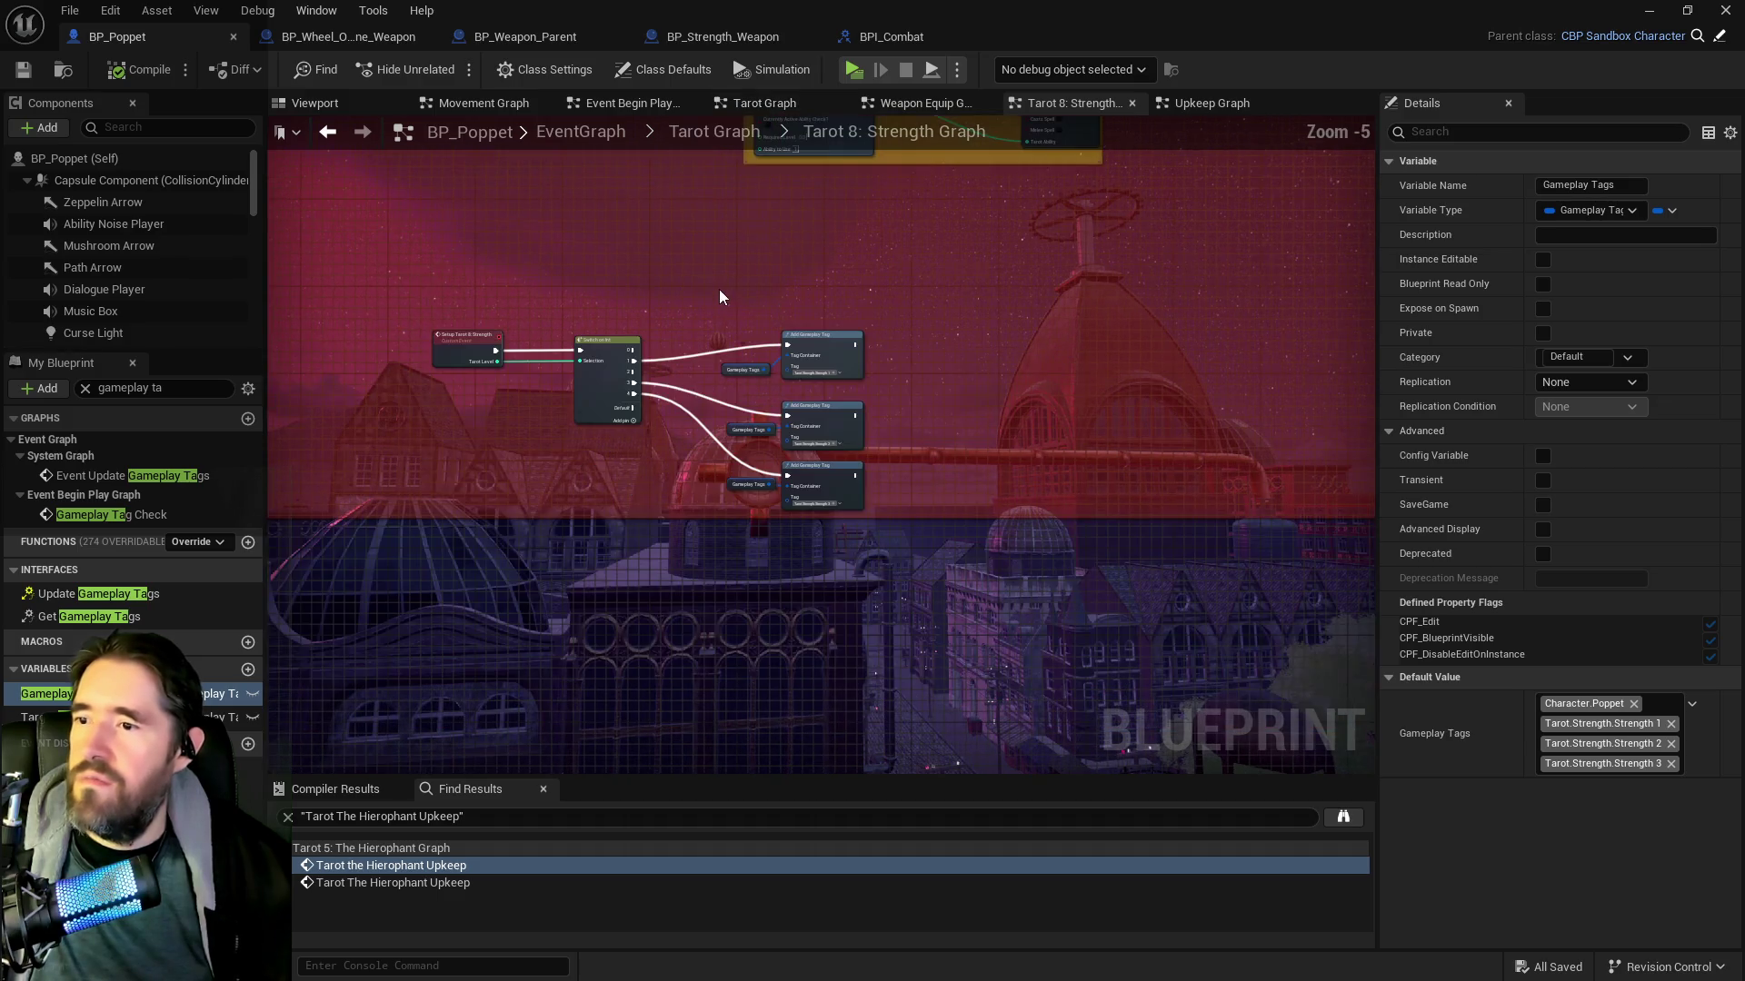
pyautogui.scroll(2, 963, 627)
pyautogui.scroll(-2, 845, 436)
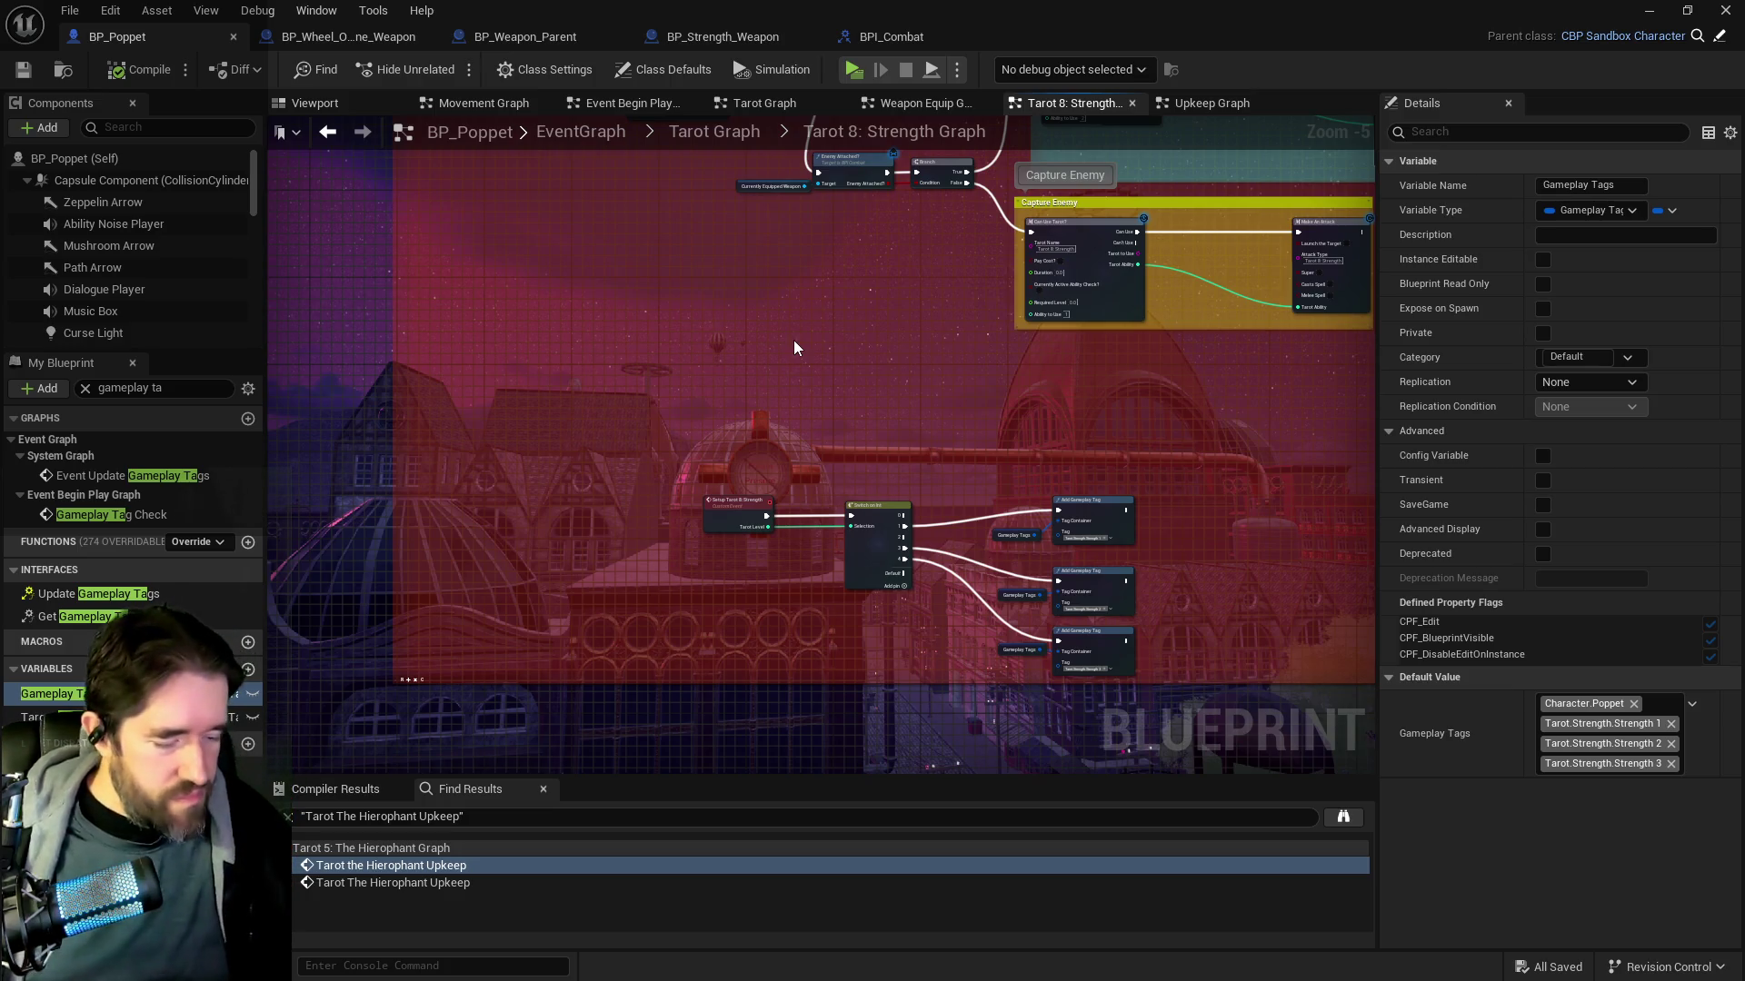
pyautogui.moveTo(722, 146); pyautogui.dragTo(722, 511)
pyautogui.scroll(3, 750, 492)
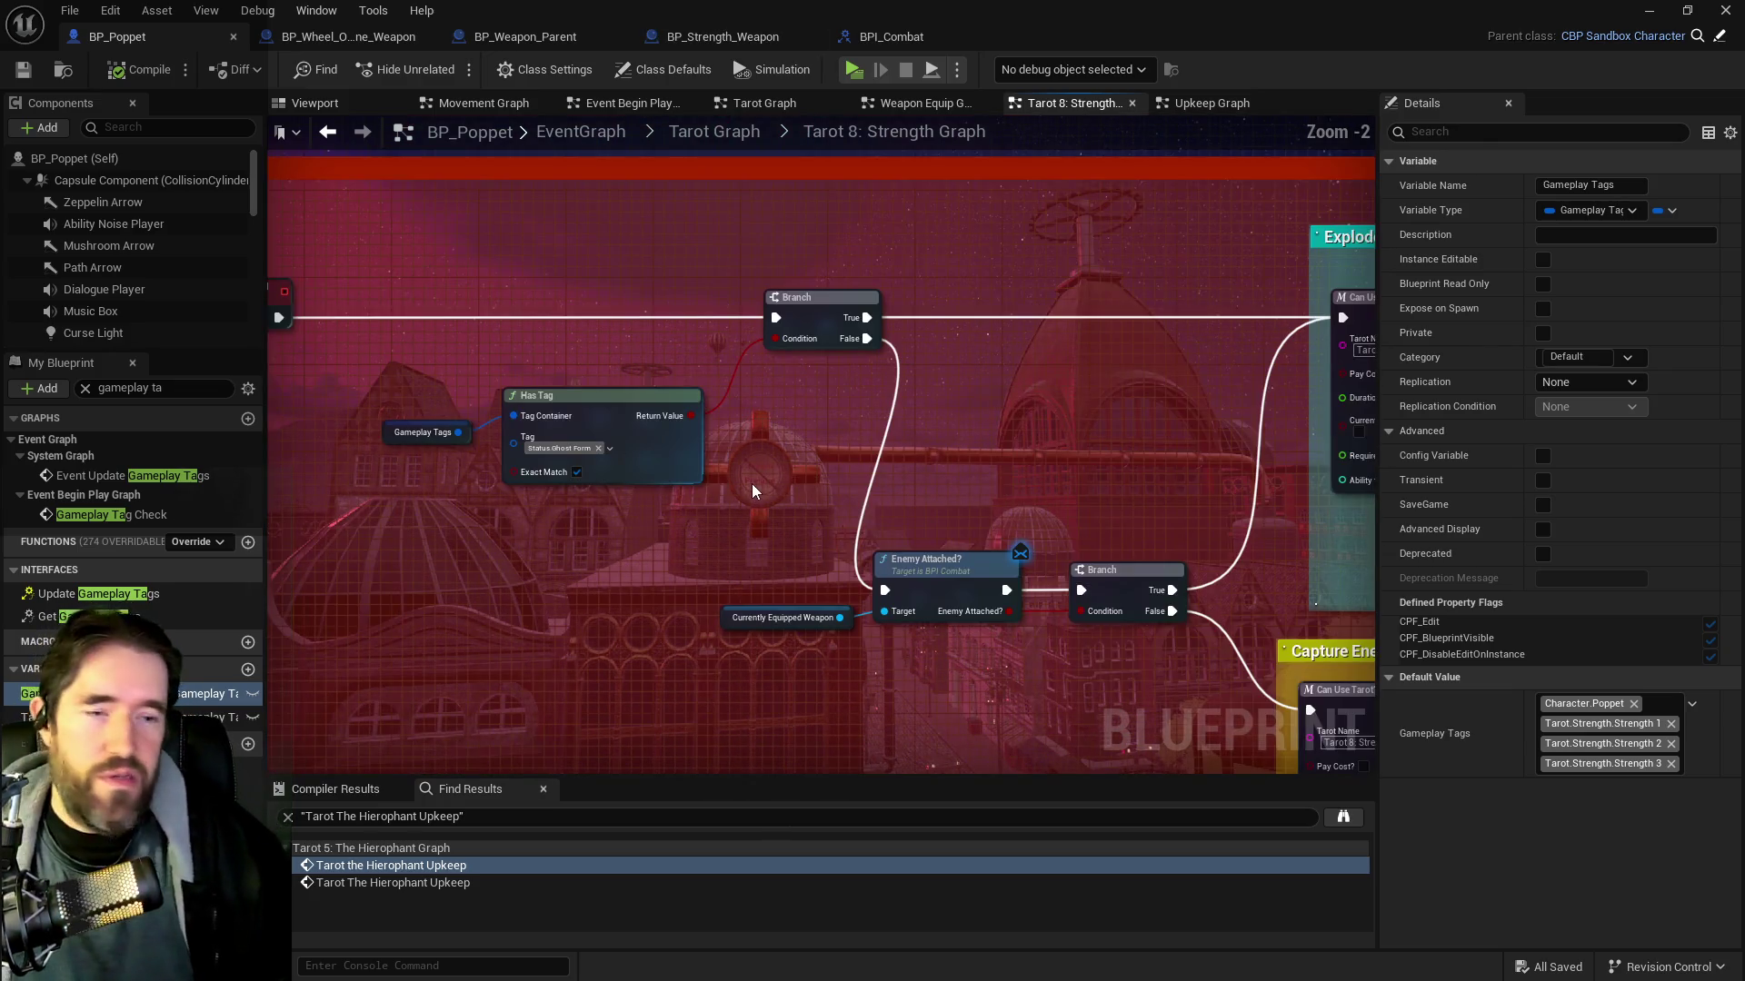
pyautogui.moveTo(798, 450)
pyautogui.mouseDown()
pyautogui.moveTo(576, 381)
pyautogui.moveTo(888, 420)
pyautogui.moveTo(1050, 396)
pyautogui.moveTo(721, 390)
pyautogui.moveTo(745, 400)
pyautogui.moveTo(481, 311)
pyautogui.moveTo(377, 304)
pyautogui.moveTo(643, 346)
pyautogui.moveTo(661, 262)
pyautogui.moveTo(554, 220)
pyautogui.mouseUp()
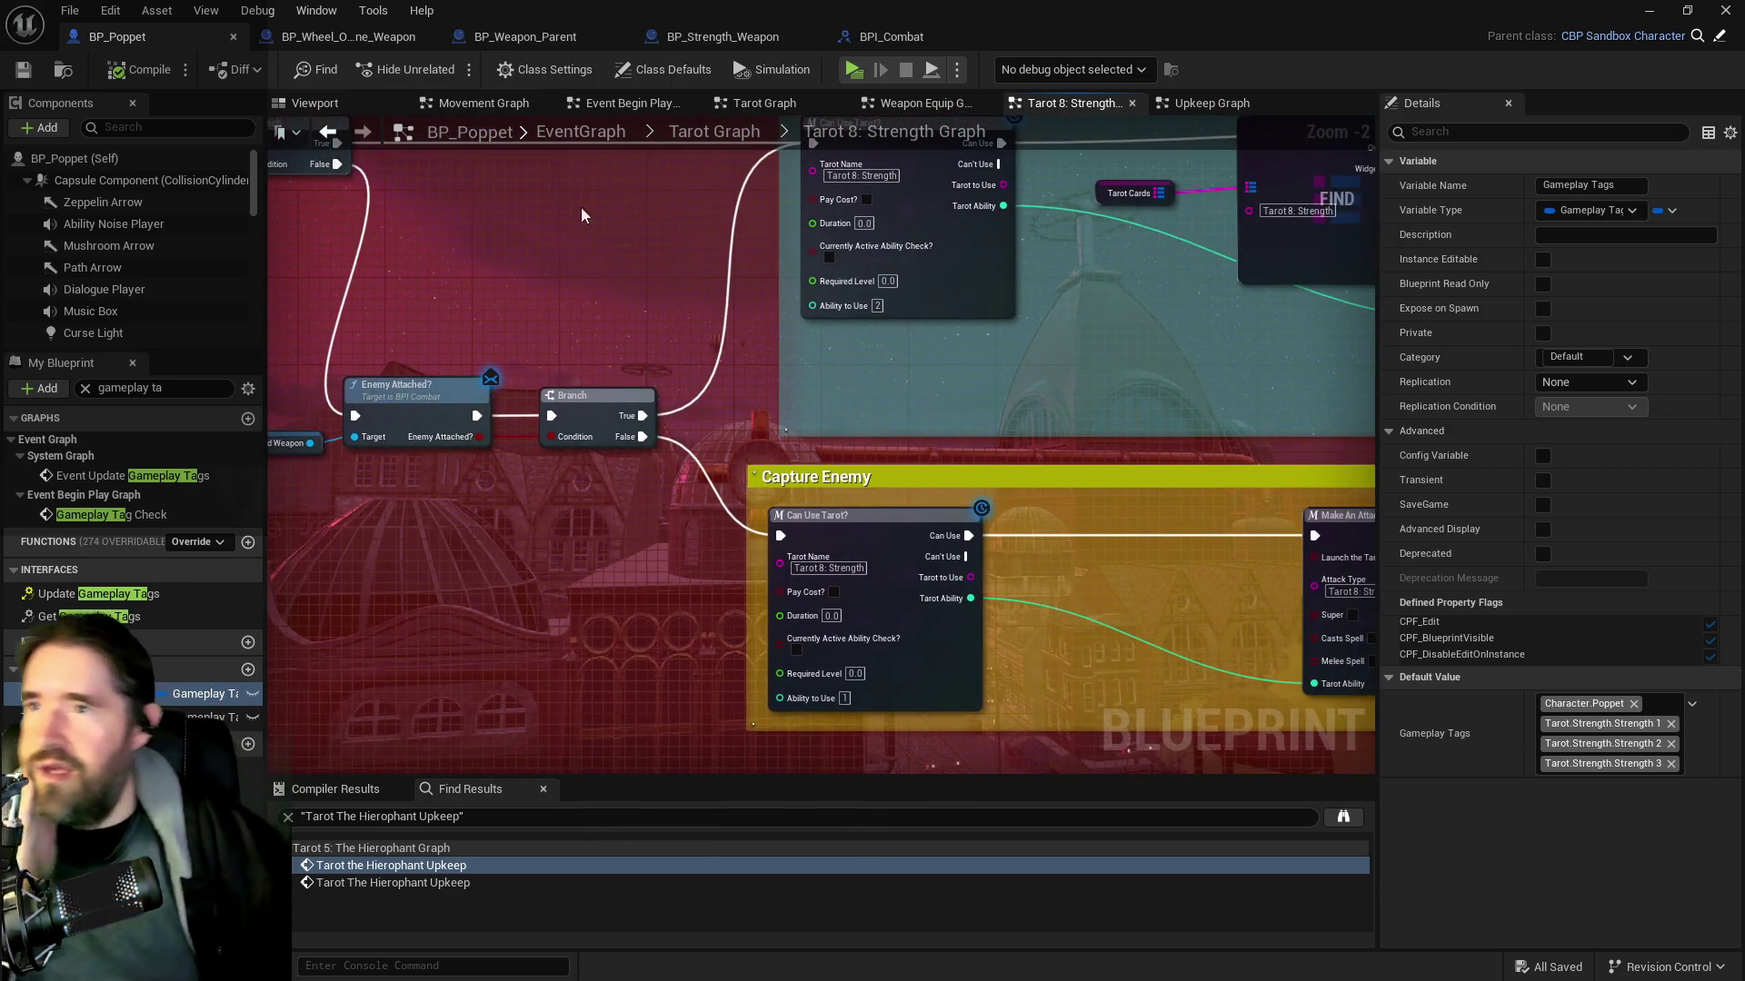
# Open BP_Strength_Weapon's event graph around the Attach Actor To Component node
pyautogui.click(738, 38)
pyautogui.moveTo(1102, 516)
pyautogui.mouseDown()
pyautogui.moveTo(1103, 439)
pyautogui.moveTo(651, 431)
pyautogui.moveTo(843, 400)
pyautogui.mouseUp()
pyautogui.click(693, 467)
# Rewire Branch False to the second Branch and route SET's execution straight to Get Gameplay Tags
pyautogui.moveTo(694, 467)
pyautogui.mouseDown()
pyautogui.moveTo(830, 506)
pyautogui.moveTo(780, 491)
pyautogui.mouseUp()
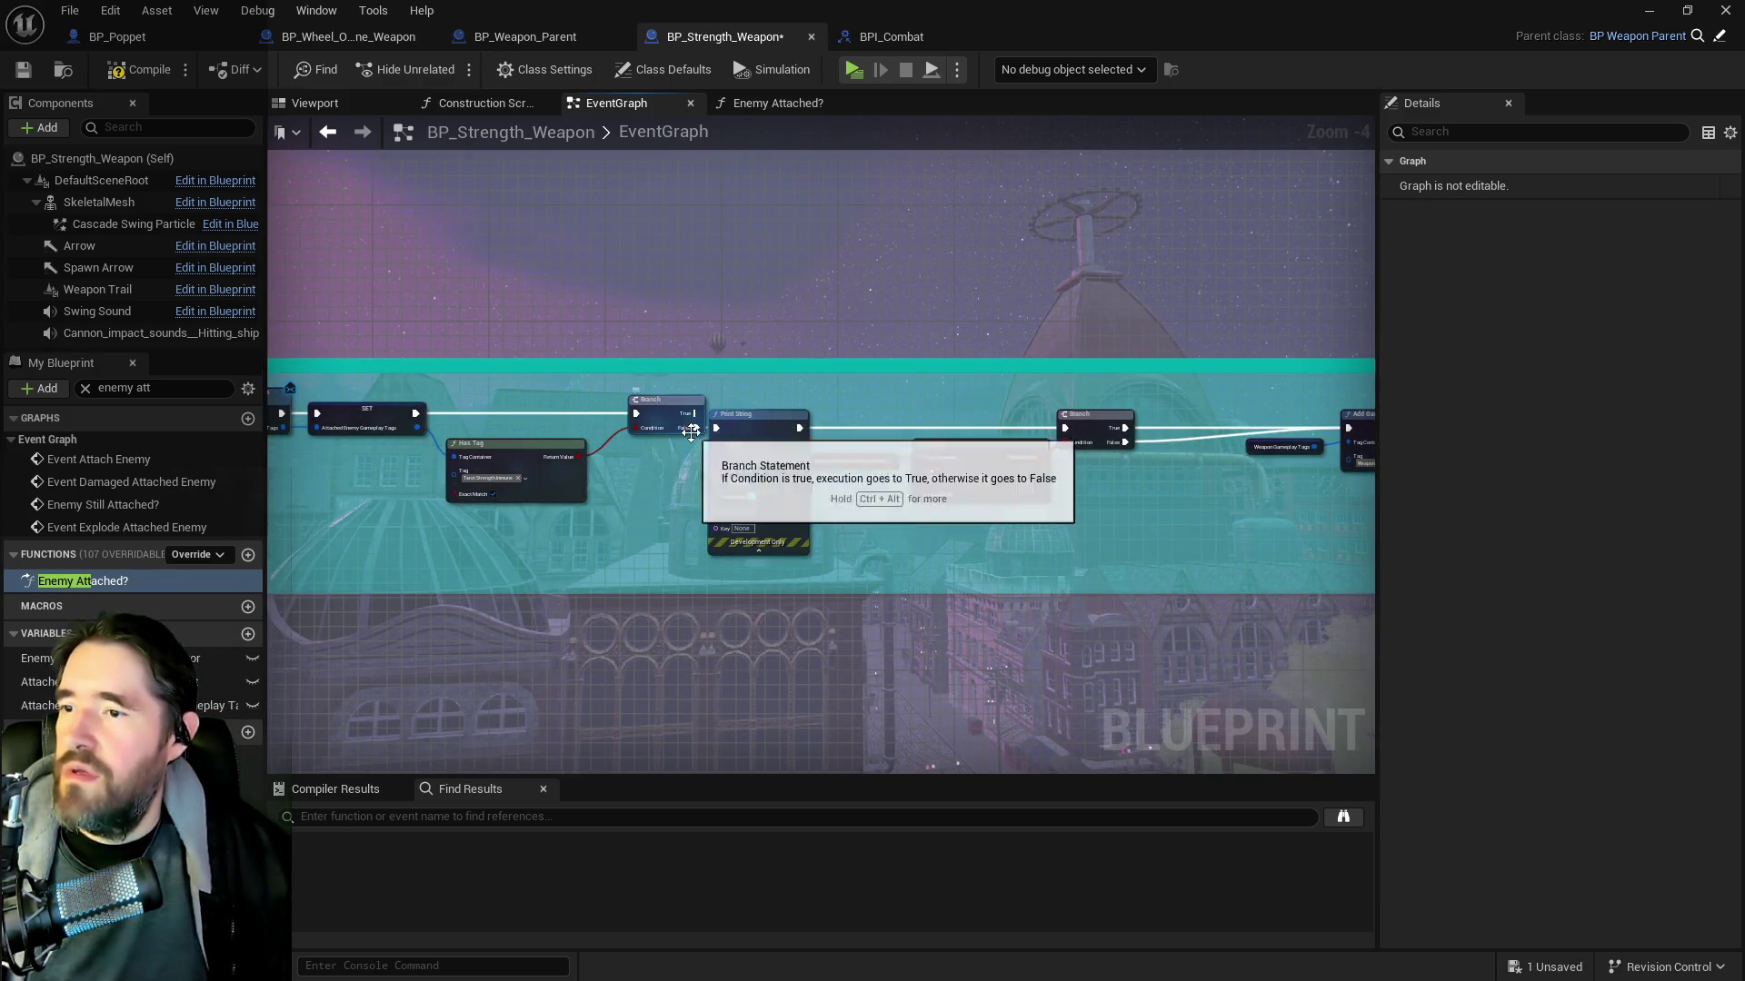
pyautogui.moveTo(696, 427)
pyautogui.mouseDown()
pyautogui.moveTo(1136, 438)
pyautogui.moveTo(1068, 429)
pyautogui.mouseUp()
pyautogui.click(759, 428)
pyautogui.moveTo(759, 429)
pyautogui.mouseDown()
pyautogui.moveTo(908, 482)
pyautogui.moveTo(767, 503)
pyautogui.moveTo(721, 459)
pyautogui.mouseUp()
pyautogui.moveTo(668, 388); pyautogui.dragTo(1134, 392)
# Delete the Print String node, then compile and save BP_Strength_Weapon
pyautogui.click(781, 381)
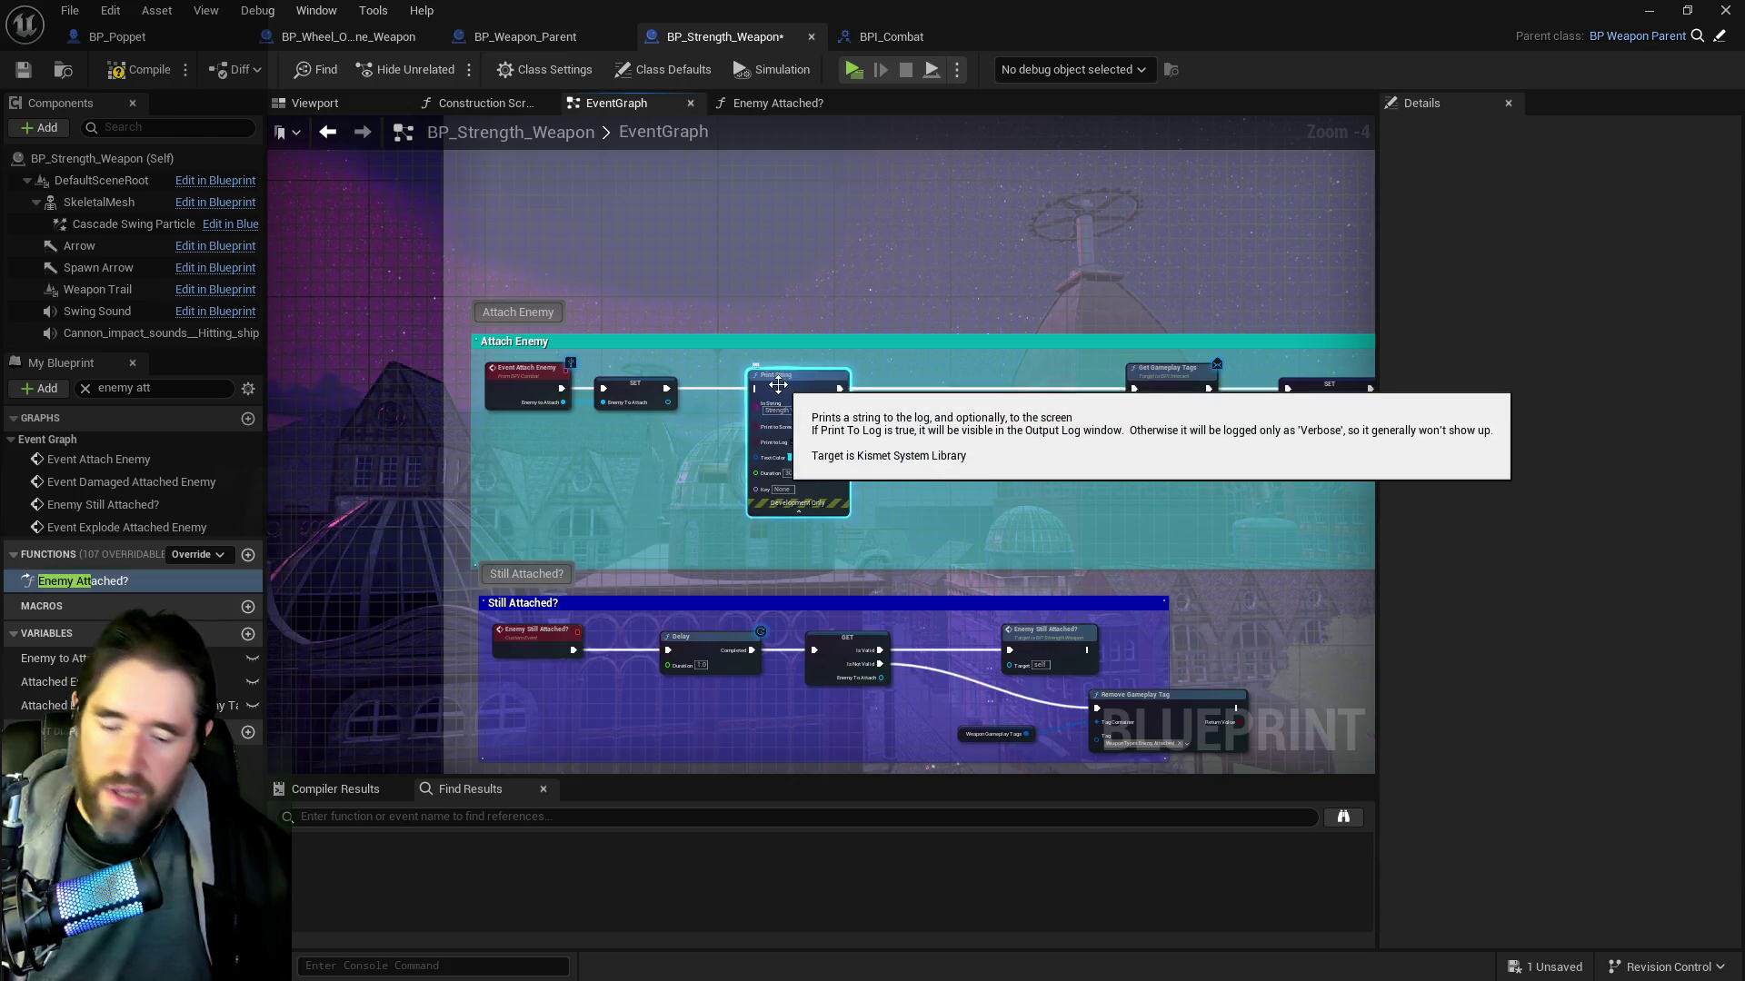
pyautogui.press('Delete')
pyautogui.moveTo(661, 450); pyautogui.dragTo(356, 386)
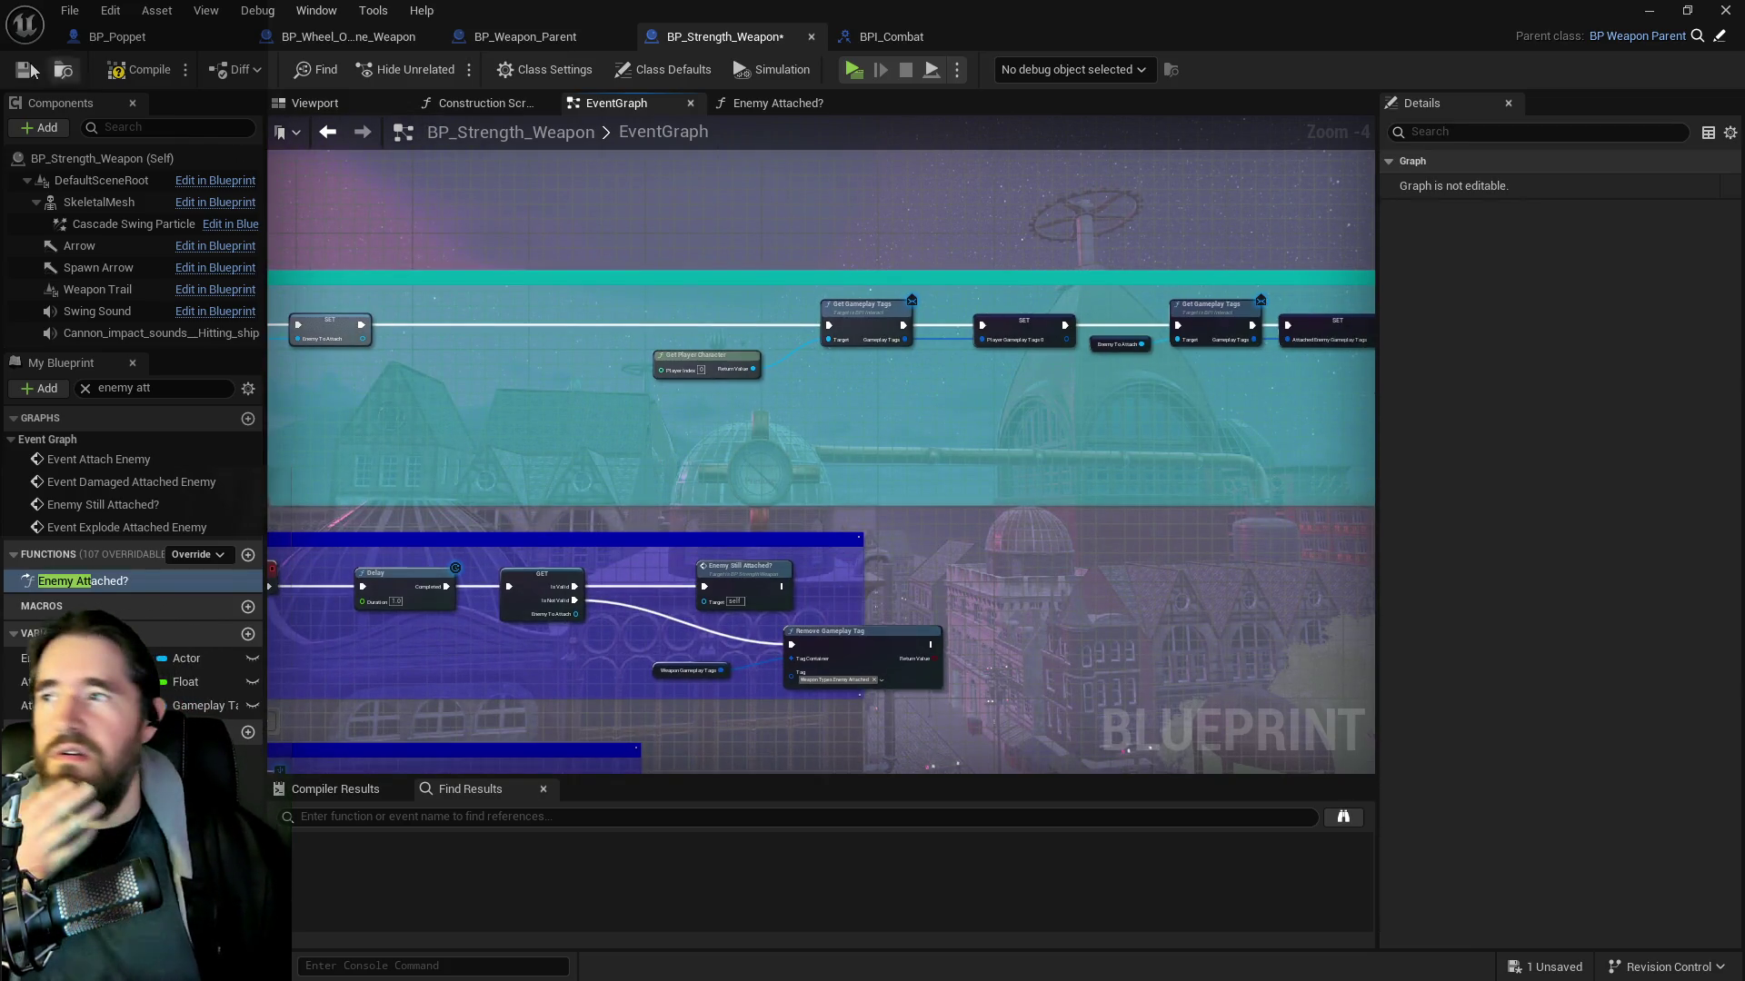
pyautogui.click(126, 75)
pyautogui.click(23, 69)
pyautogui.click(525, 36)
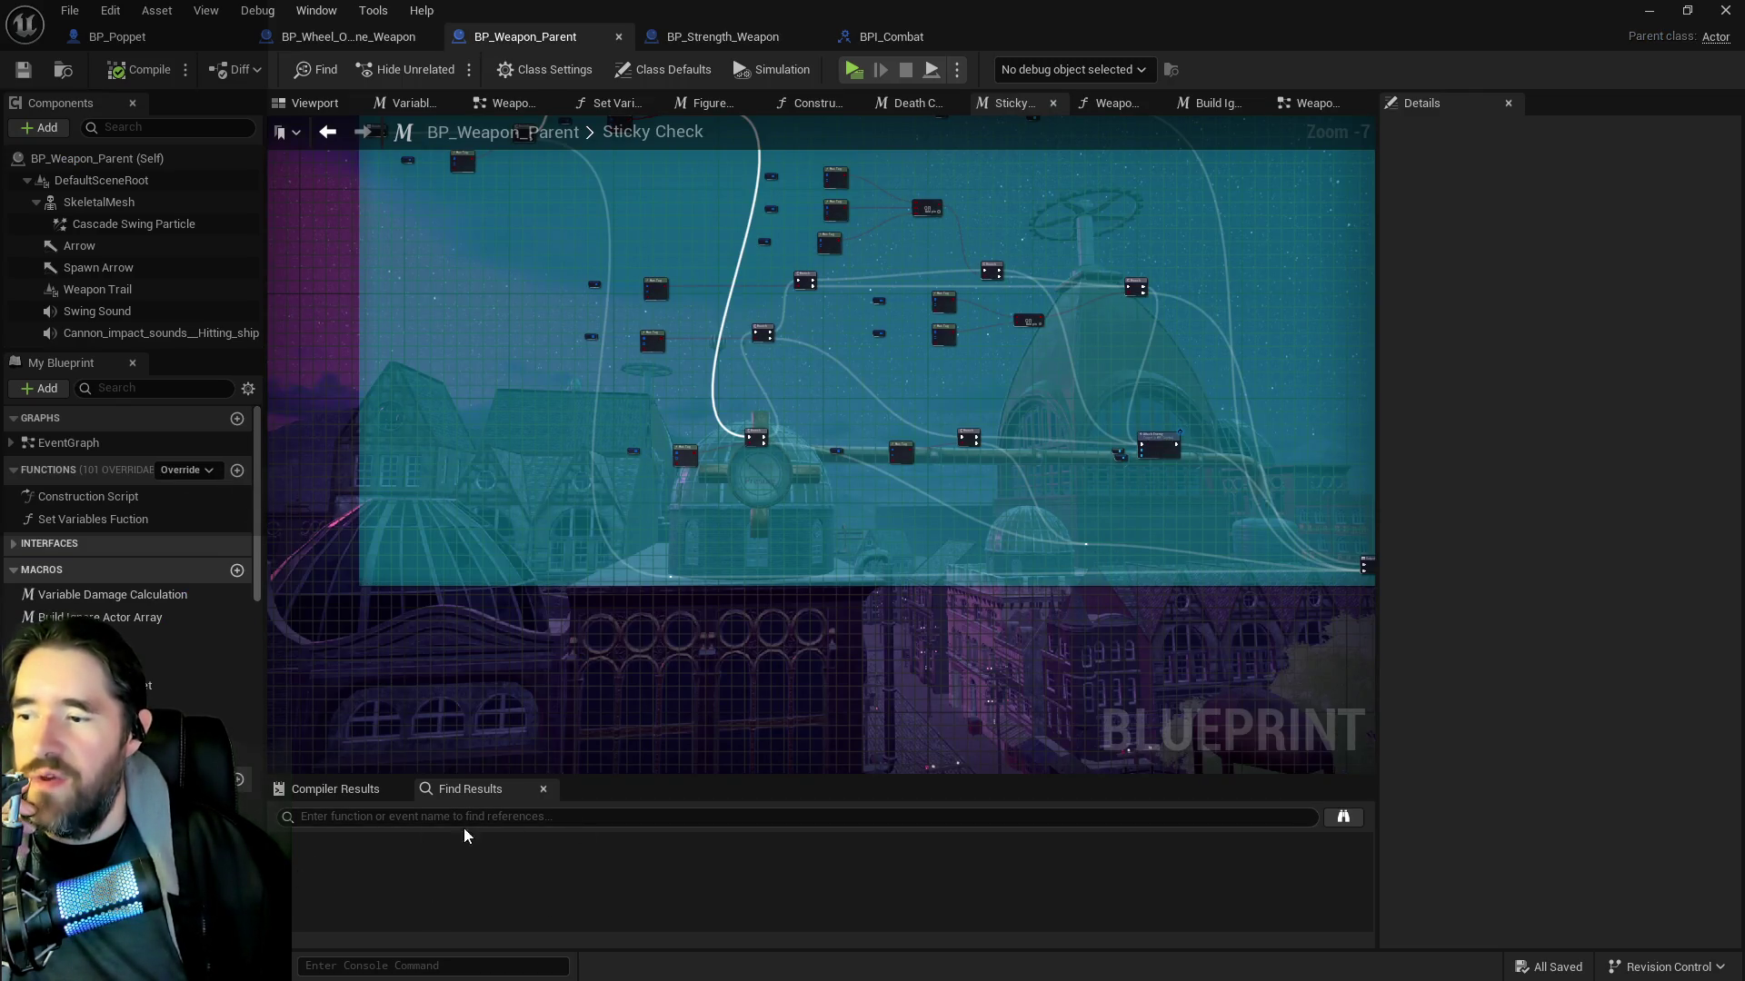
# Look over BP_Weapon_Parent's Sticky Check and Death Check macros, then return to BP_Poppet
pyautogui.scroll(1, 716, 678)
pyautogui.moveTo(734, 504)
pyautogui.mouseDown()
pyautogui.moveTo(931, 482)
pyautogui.moveTo(1105, 528)
pyautogui.mouseUp()
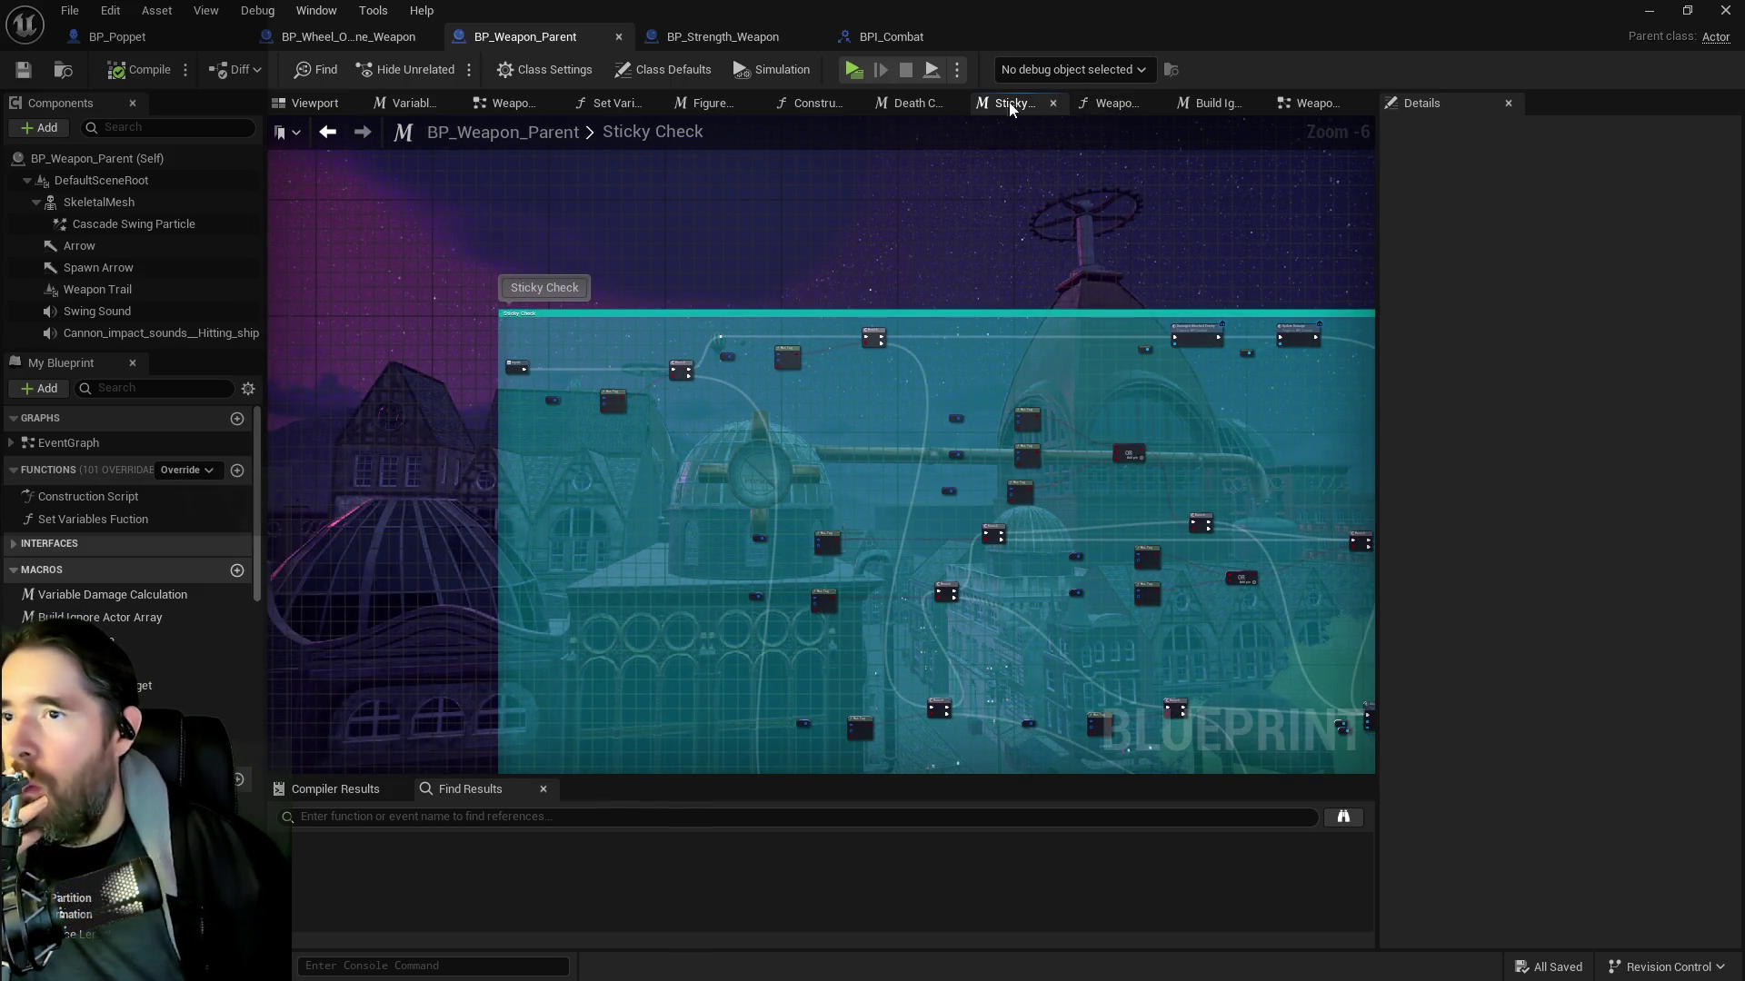
pyautogui.click(913, 104)
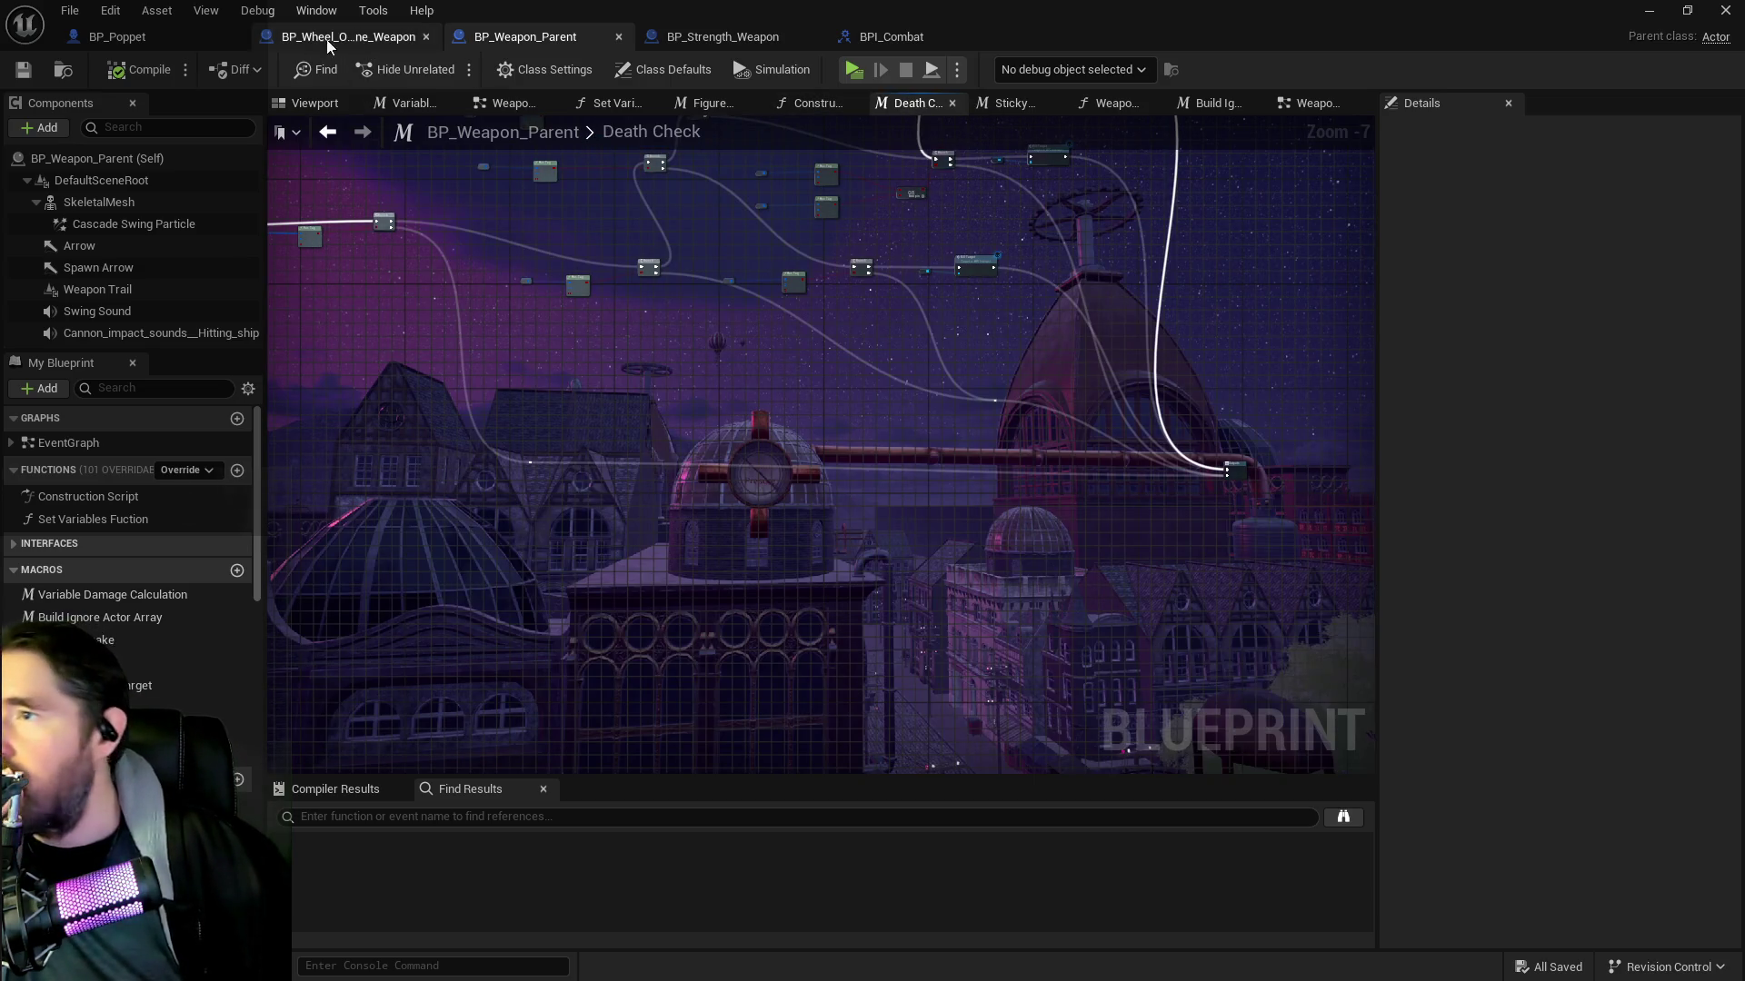
pyautogui.click(172, 39)
# Select the three Enemy Attached? check nodes and move them upward
pyautogui.moveTo(477, 308); pyautogui.dragTo(745, 378)
pyautogui.moveTo(483, 426)
pyautogui.mouseDown()
pyautogui.moveTo(600, 532)
pyautogui.moveTo(939, 550)
pyautogui.mouseUp()
pyautogui.moveTo(694, 471)
pyautogui.mouseDown()
pyautogui.moveTo(692, 395)
pyautogui.moveTo(665, 336)
pyautogui.mouseUp()
pyautogui.moveTo(577, 299)
pyautogui.mouseDown()
pyautogui.moveTo(486, 267)
pyautogui.moveTo(227, 436)
pyautogui.moveTo(817, 437)
pyautogui.moveTo(951, 413)
pyautogui.moveTo(670, 467)
pyautogui.mouseUp()
# Connect the first Branch's True to Enemy Attached? and False to Capture Enemy's Can Use Tarot
pyautogui.moveTo(919, 487)
pyautogui.mouseDown()
pyautogui.moveTo(787, 459)
pyautogui.moveTo(971, 438)
pyautogui.mouseUp()
pyautogui.moveTo(824, 393)
pyautogui.mouseDown()
pyautogui.moveTo(466, 418)
pyautogui.moveTo(990, 445)
pyautogui.mouseUp()
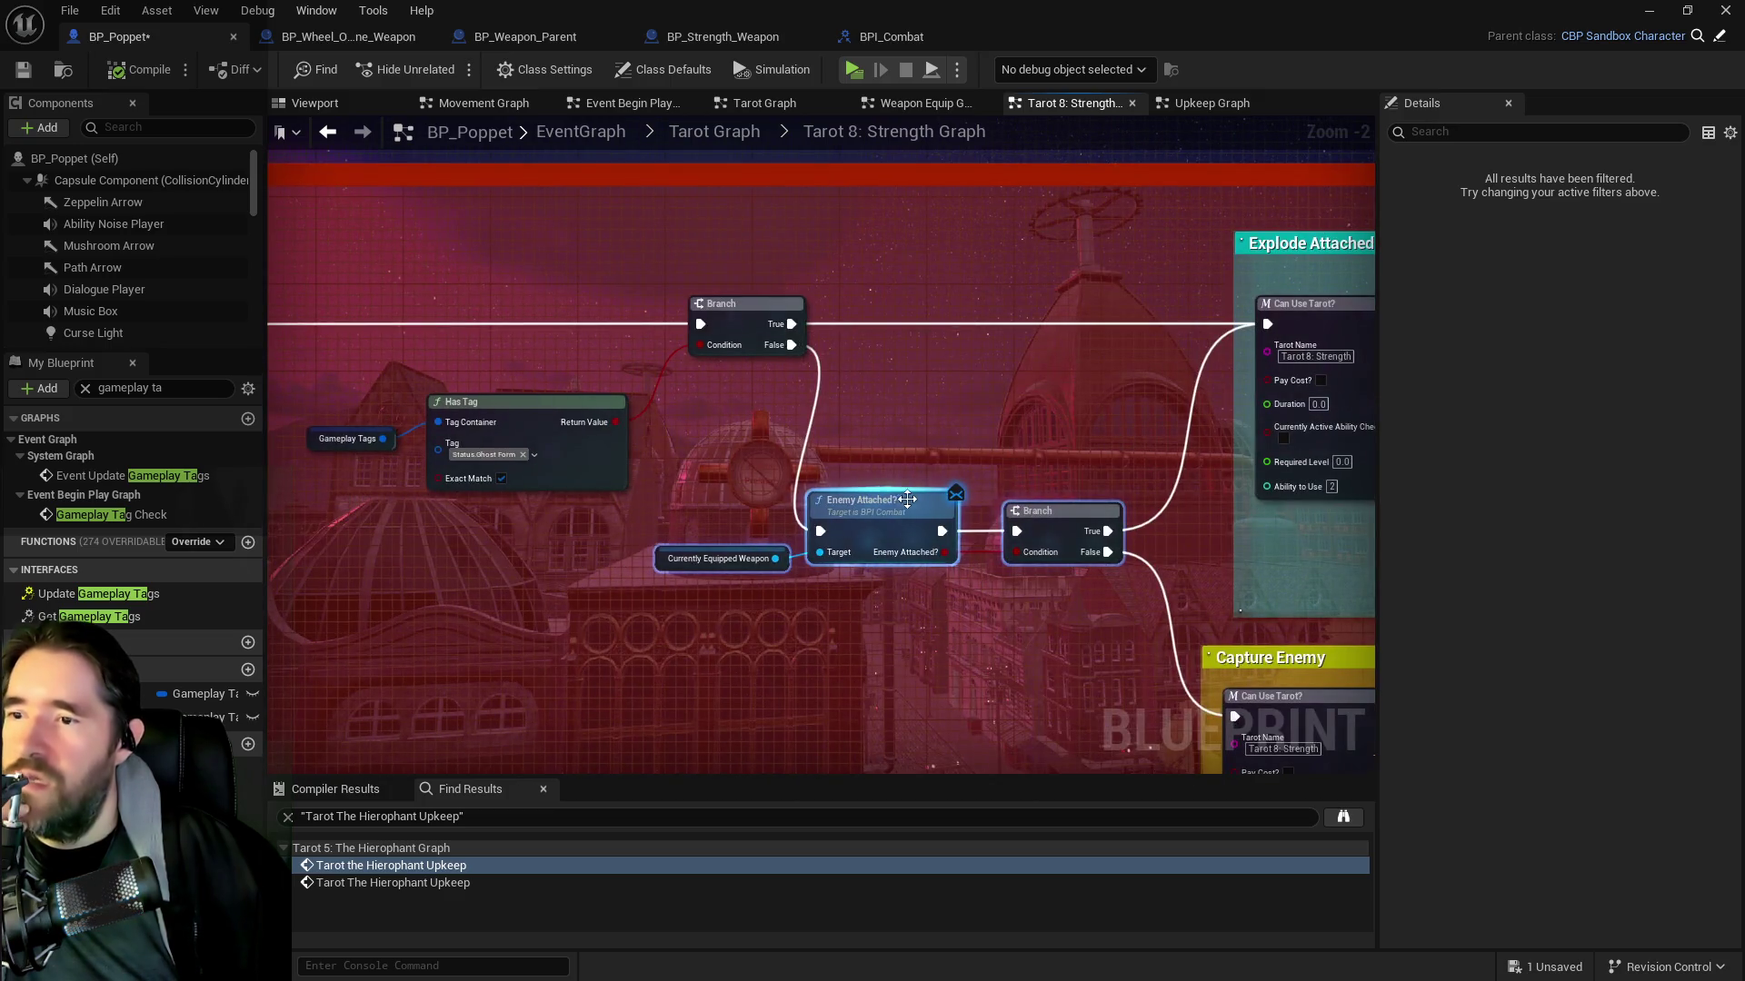
pyautogui.moveTo(906, 499); pyautogui.dragTo(854, 454)
pyautogui.moveTo(752, 286)
pyautogui.mouseDown()
pyautogui.moveTo(683, 278)
pyautogui.moveTo(772, 488)
pyautogui.mouseUp()
pyautogui.moveTo(700, 321)
pyautogui.mouseDown()
pyautogui.moveTo(653, 267)
pyautogui.moveTo(1133, 618)
pyautogui.mouseUp()
pyautogui.moveTo(571, 383); pyautogui.dragTo(918, 472)
# Move the Enemy Attached? group to the top row and shift it and Gameplay Tags, Has Tag, Branch left
pyautogui.moveTo(972, 420)
pyautogui.mouseDown()
pyautogui.moveTo(1028, 193)
pyautogui.moveTo(1025, 225)
pyautogui.moveTo(1034, 213)
pyautogui.mouseUp()
pyautogui.moveTo(825, 247); pyautogui.dragTo(1191, 224)
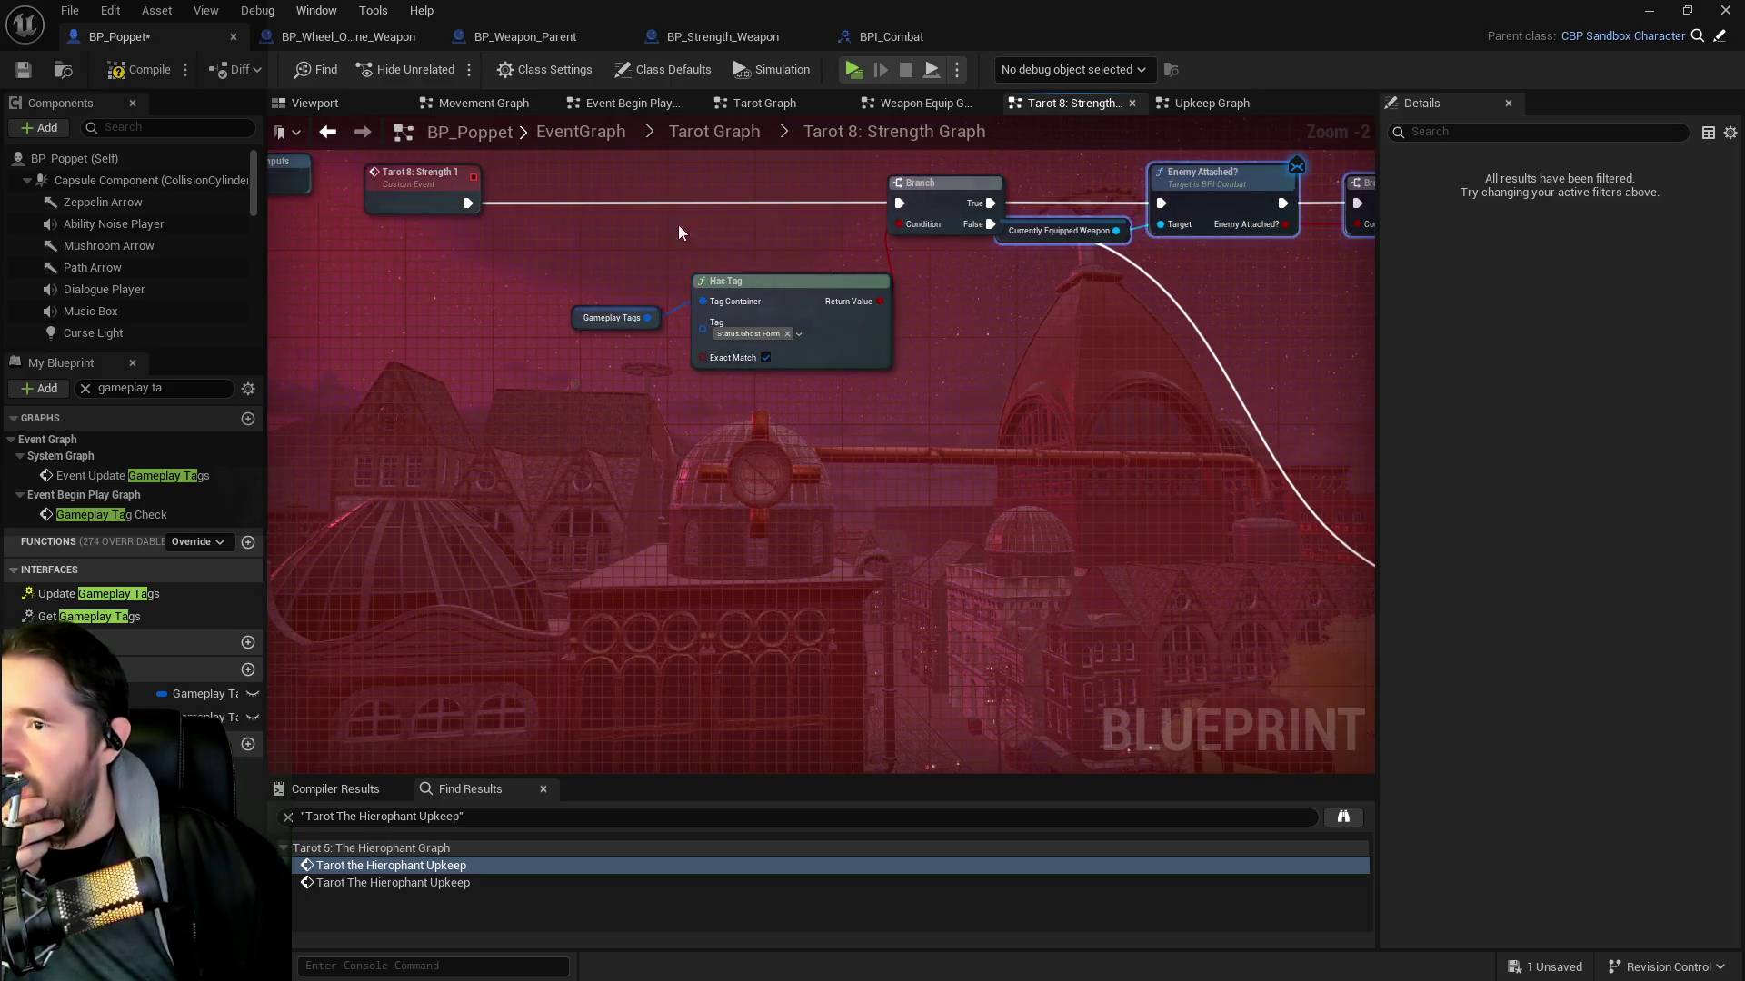
pyautogui.moveTo(641, 187); pyautogui.dragTo(984, 379)
pyautogui.moveTo(956, 198); pyautogui.dragTo(792, 198)
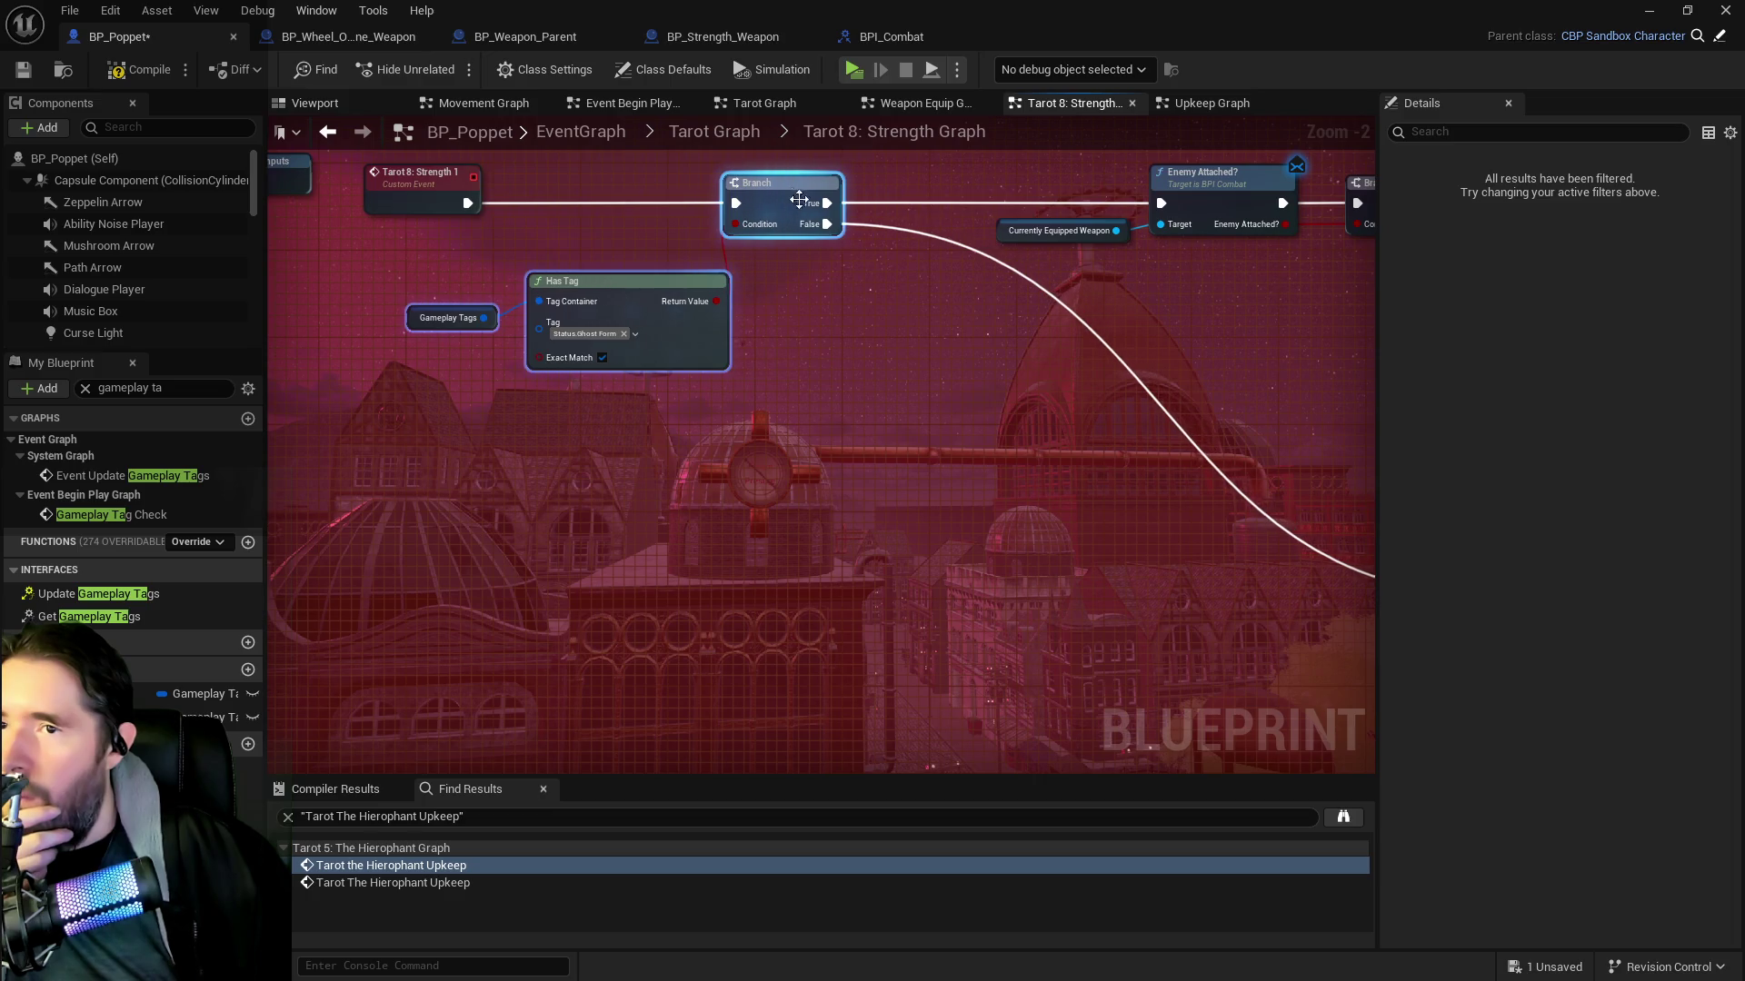
pyautogui.moveTo(1060, 313); pyautogui.dragTo(565, 376)
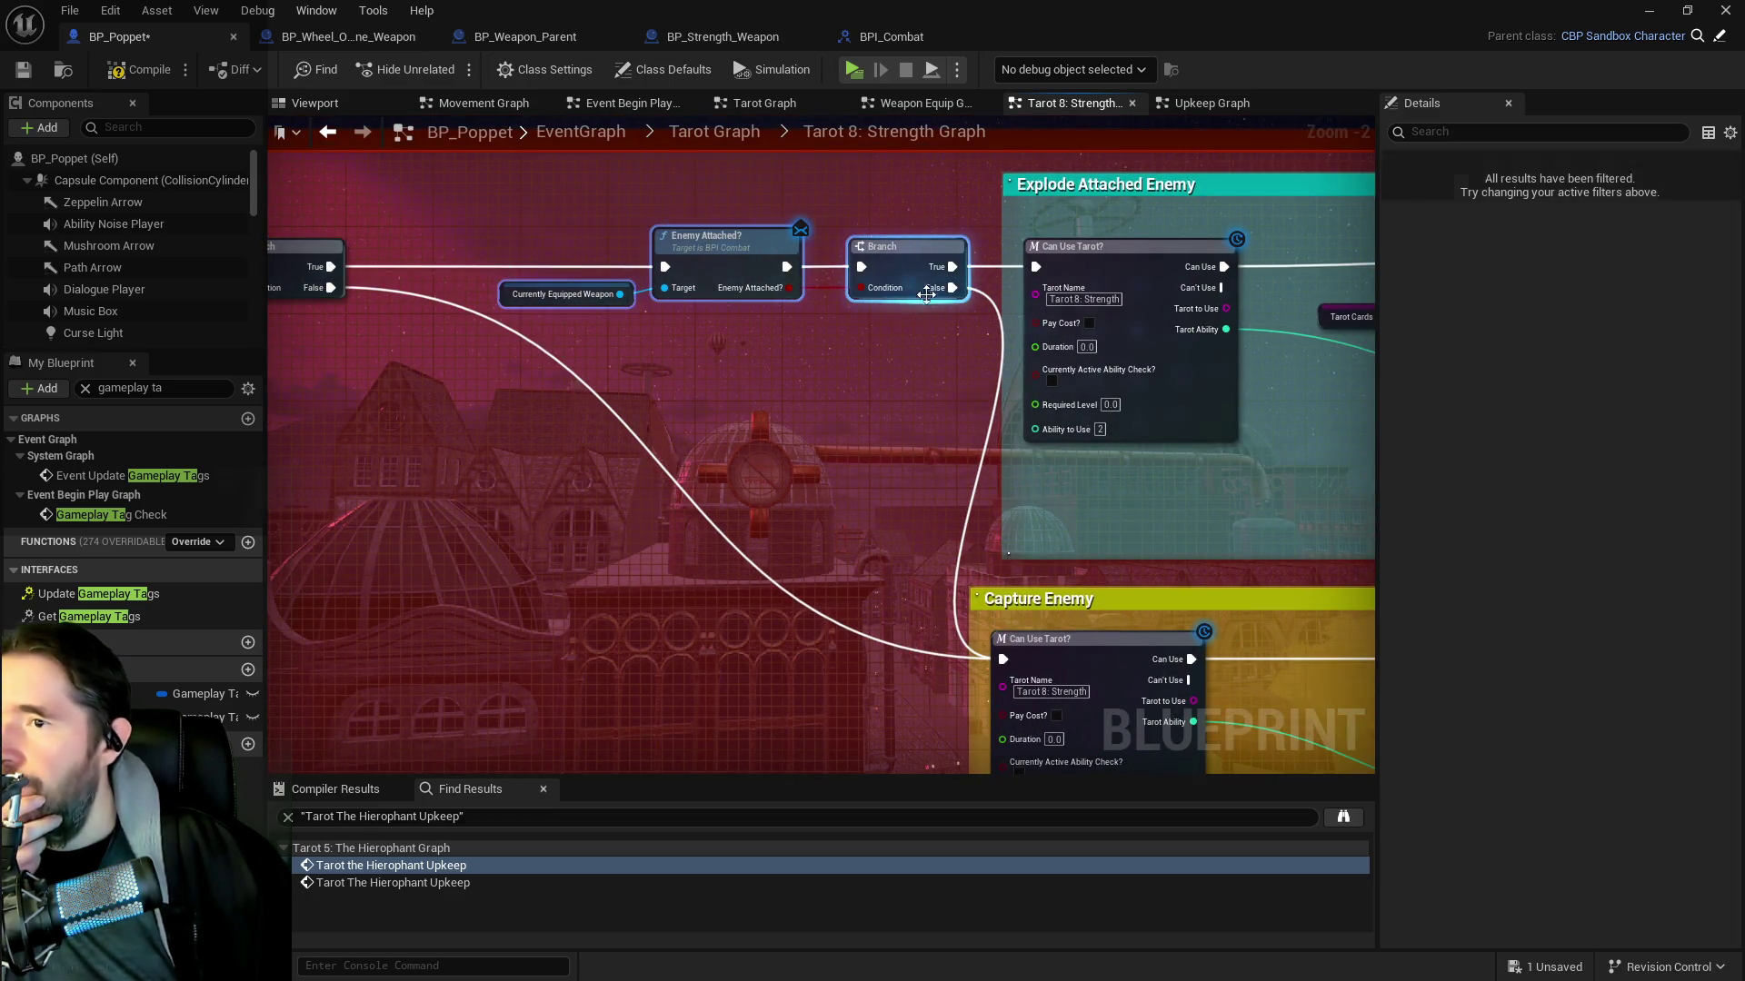
pyautogui.moveTo(900, 253)
pyautogui.mouseDown()
pyautogui.moveTo(595, 244)
pyautogui.moveTo(825, 272)
pyautogui.moveTo(771, 243)
pyautogui.moveTo(979, 280)
pyautogui.moveTo(886, 312)
pyautogui.moveTo(970, 320)
pyautogui.moveTo(417, 319)
pyautogui.mouseUp()
# Check the Capture Enemy and Explode Attached Enemy sections and compile BP_Poppet
pyautogui.moveTo(693, 418)
pyautogui.mouseDown()
pyautogui.moveTo(734, 507)
pyautogui.moveTo(457, 407)
pyautogui.moveTo(494, 465)
pyautogui.moveTo(709, 536)
pyautogui.moveTo(524, 527)
pyautogui.mouseUp()
pyautogui.moveTo(1200, 538); pyautogui.dragTo(1158, 761)
pyautogui.scroll(-1, 1080, 563)
pyautogui.moveTo(978, 399)
pyautogui.mouseDown()
pyautogui.moveTo(541, 355)
pyautogui.moveTo(860, 355)
pyautogui.mouseUp()
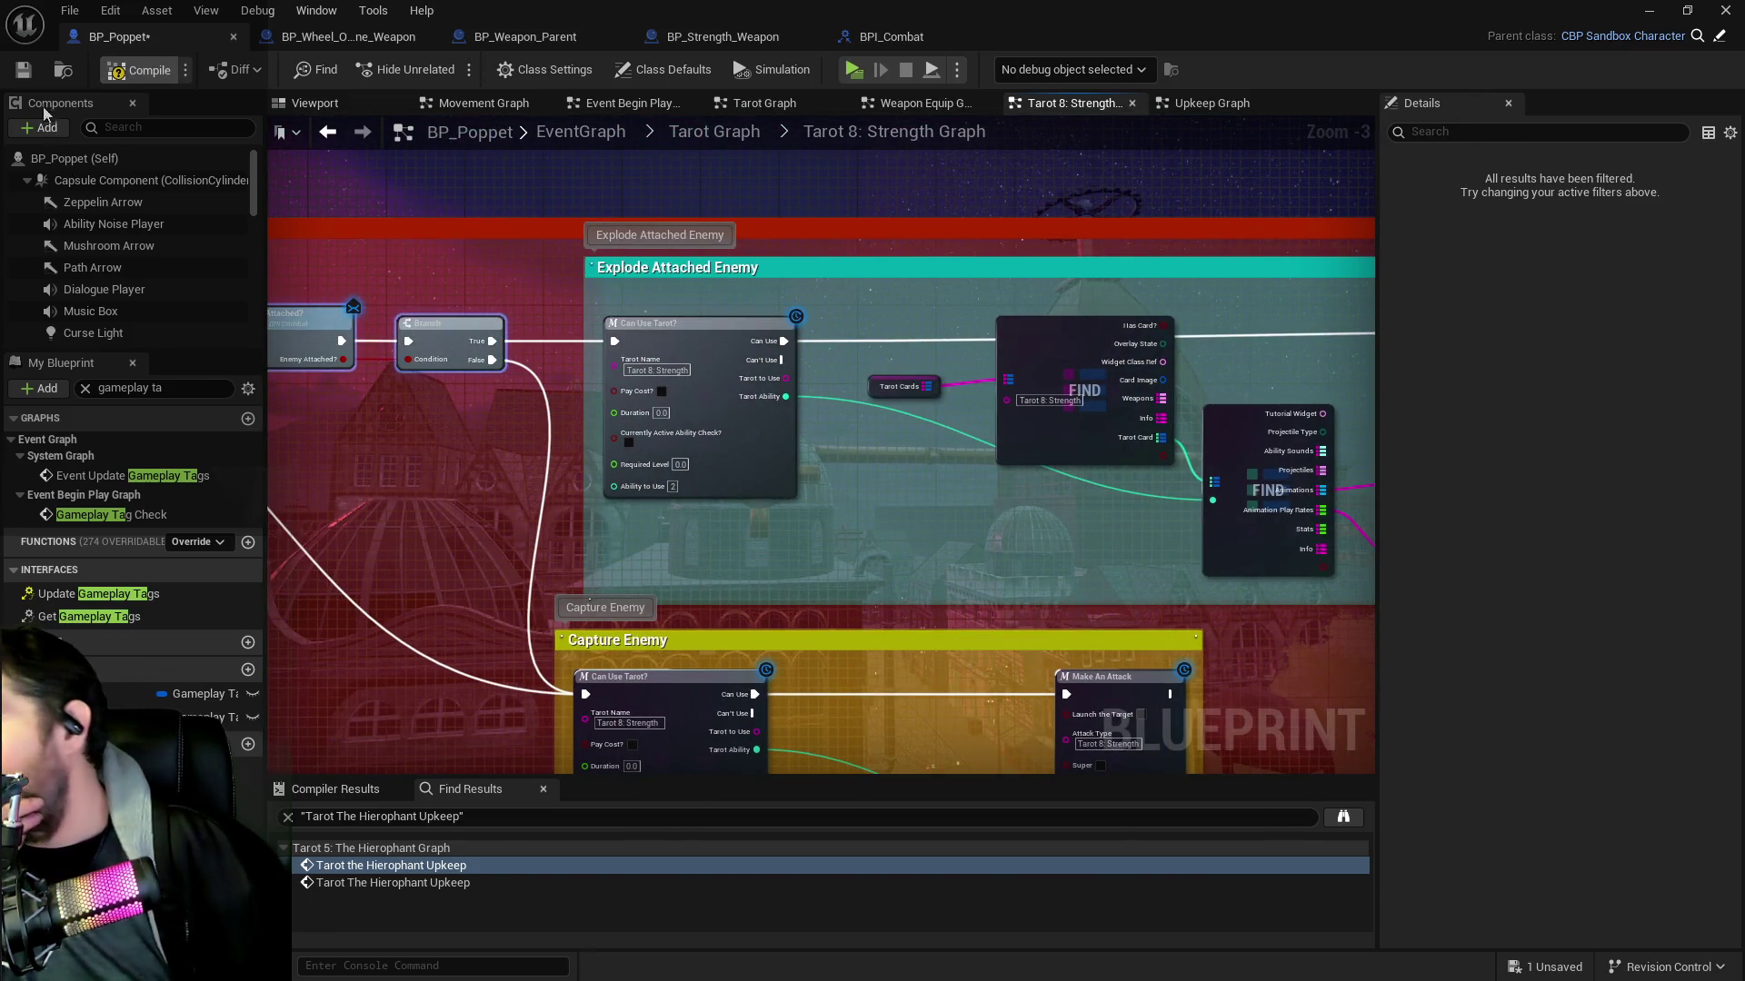
pyautogui.click(25, 75)
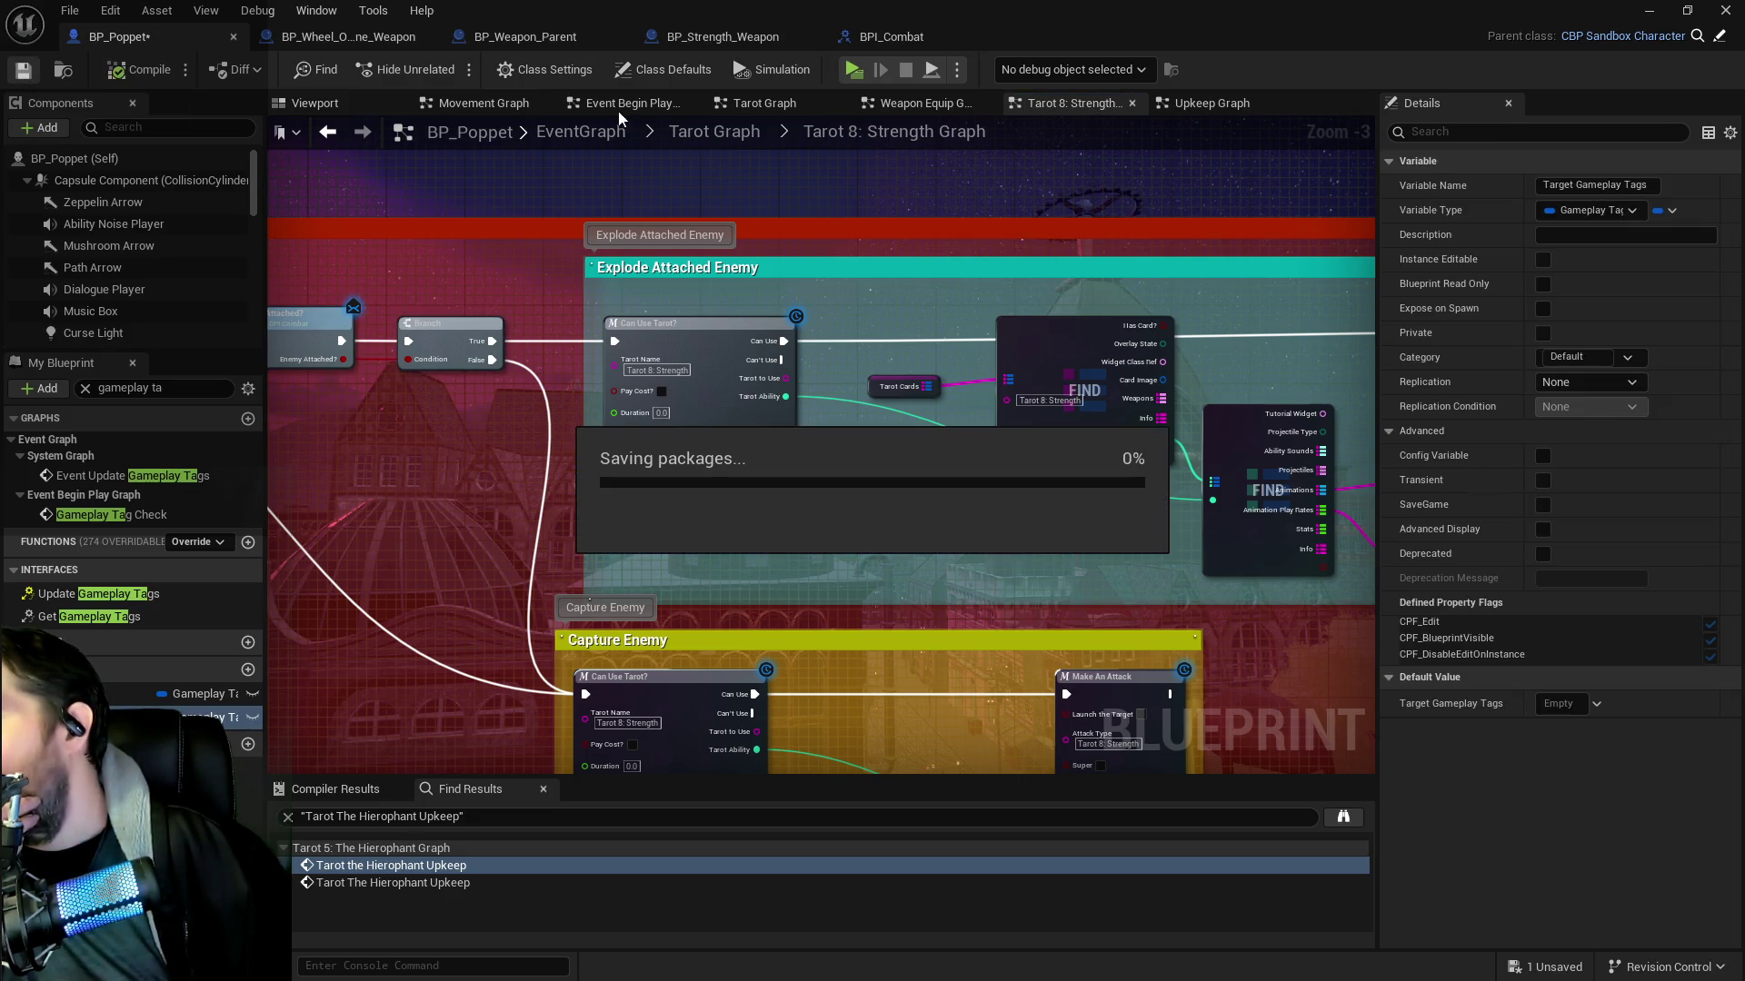
pyautogui.click(676, 132)
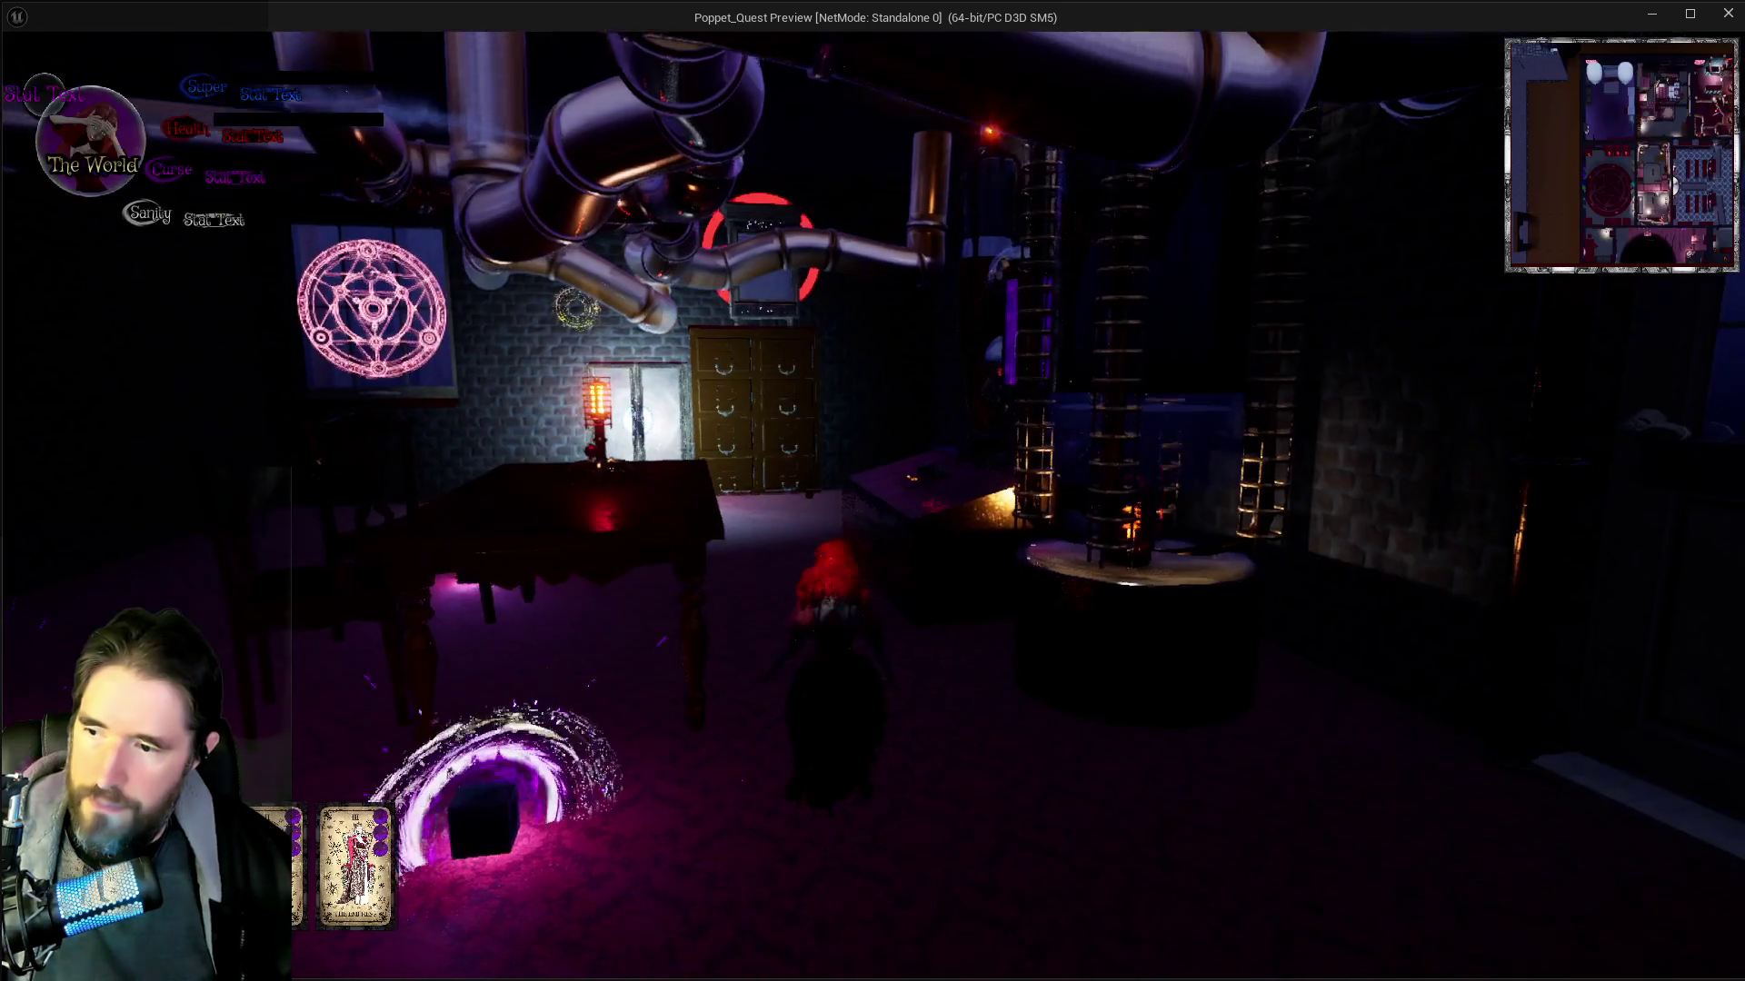
# Equip the Strength tarot card in the game preview, attack with it, then stop the play session
pyautogui.press('Tab')
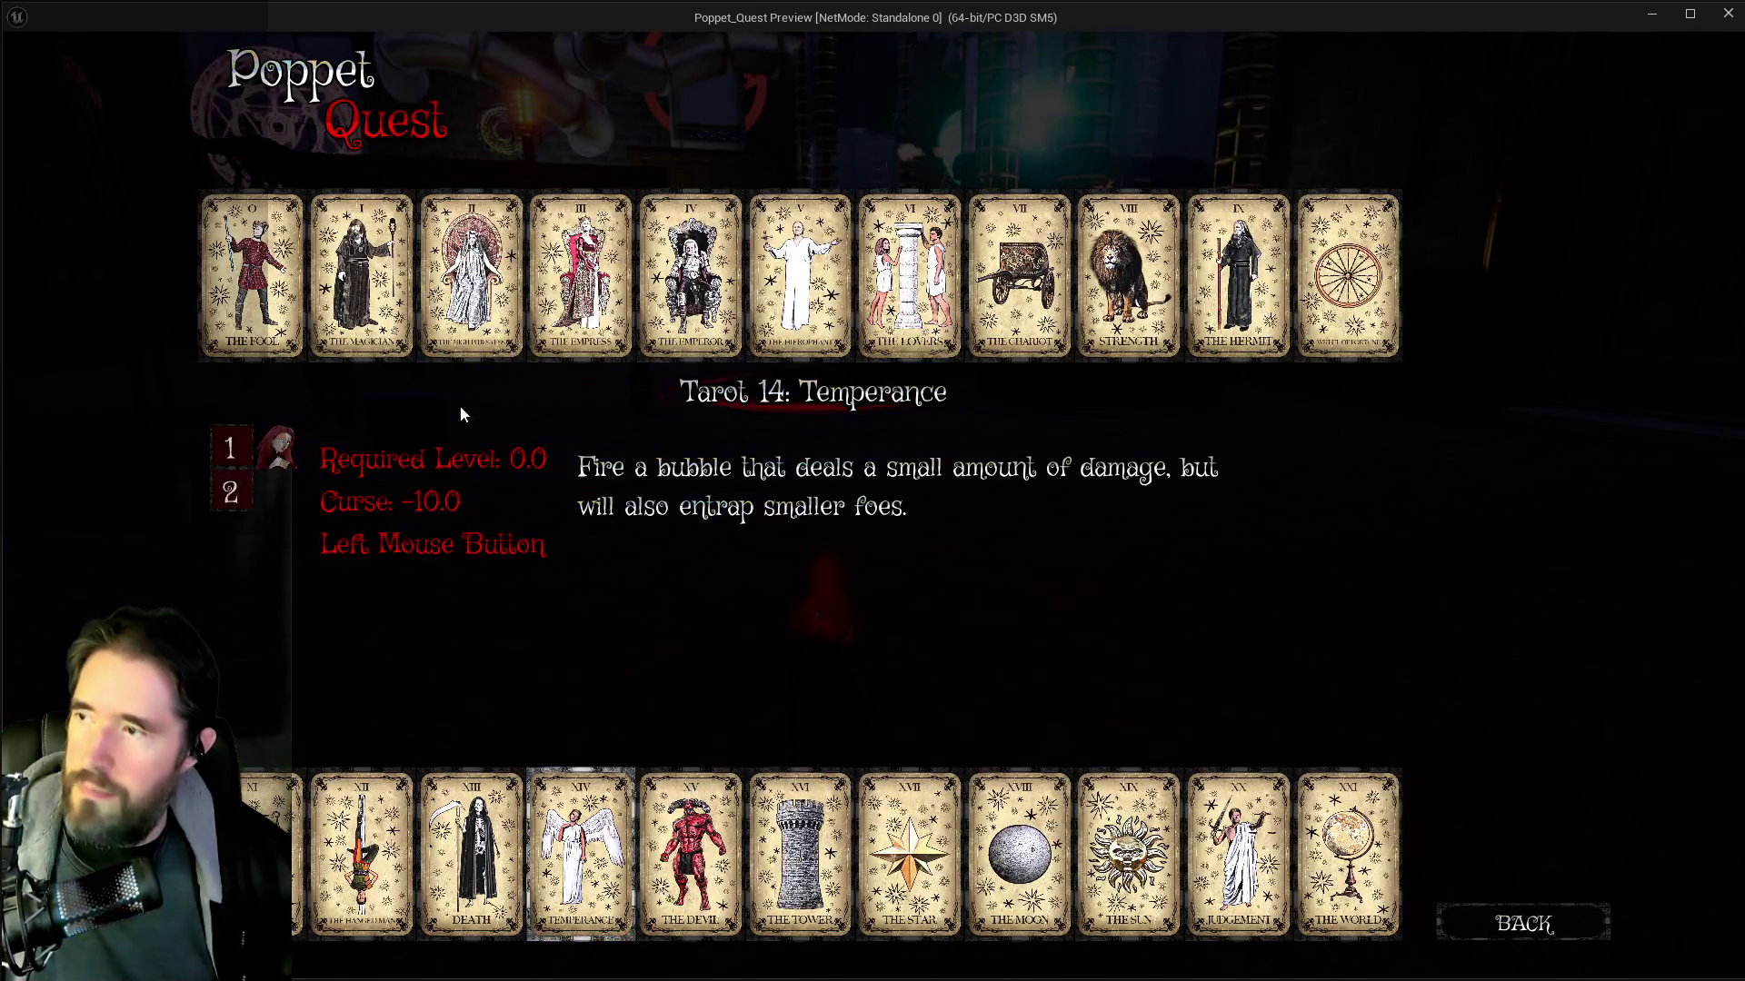
pyautogui.click(1134, 336)
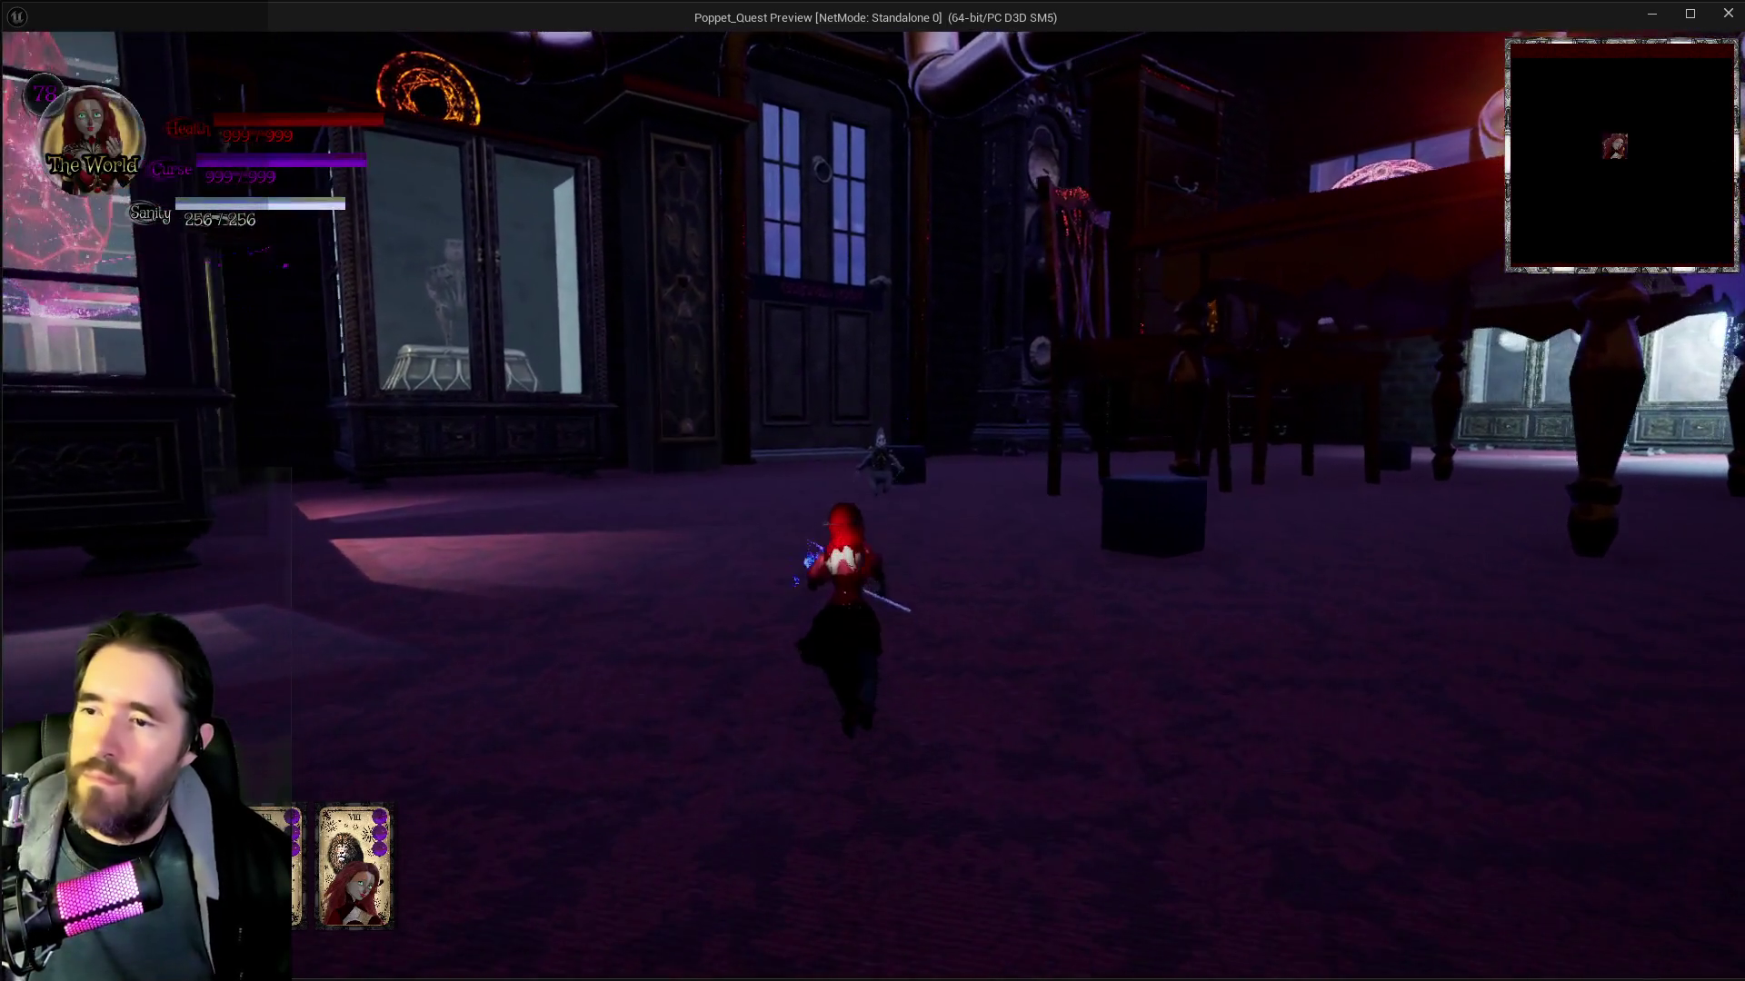
pyautogui.press('e')
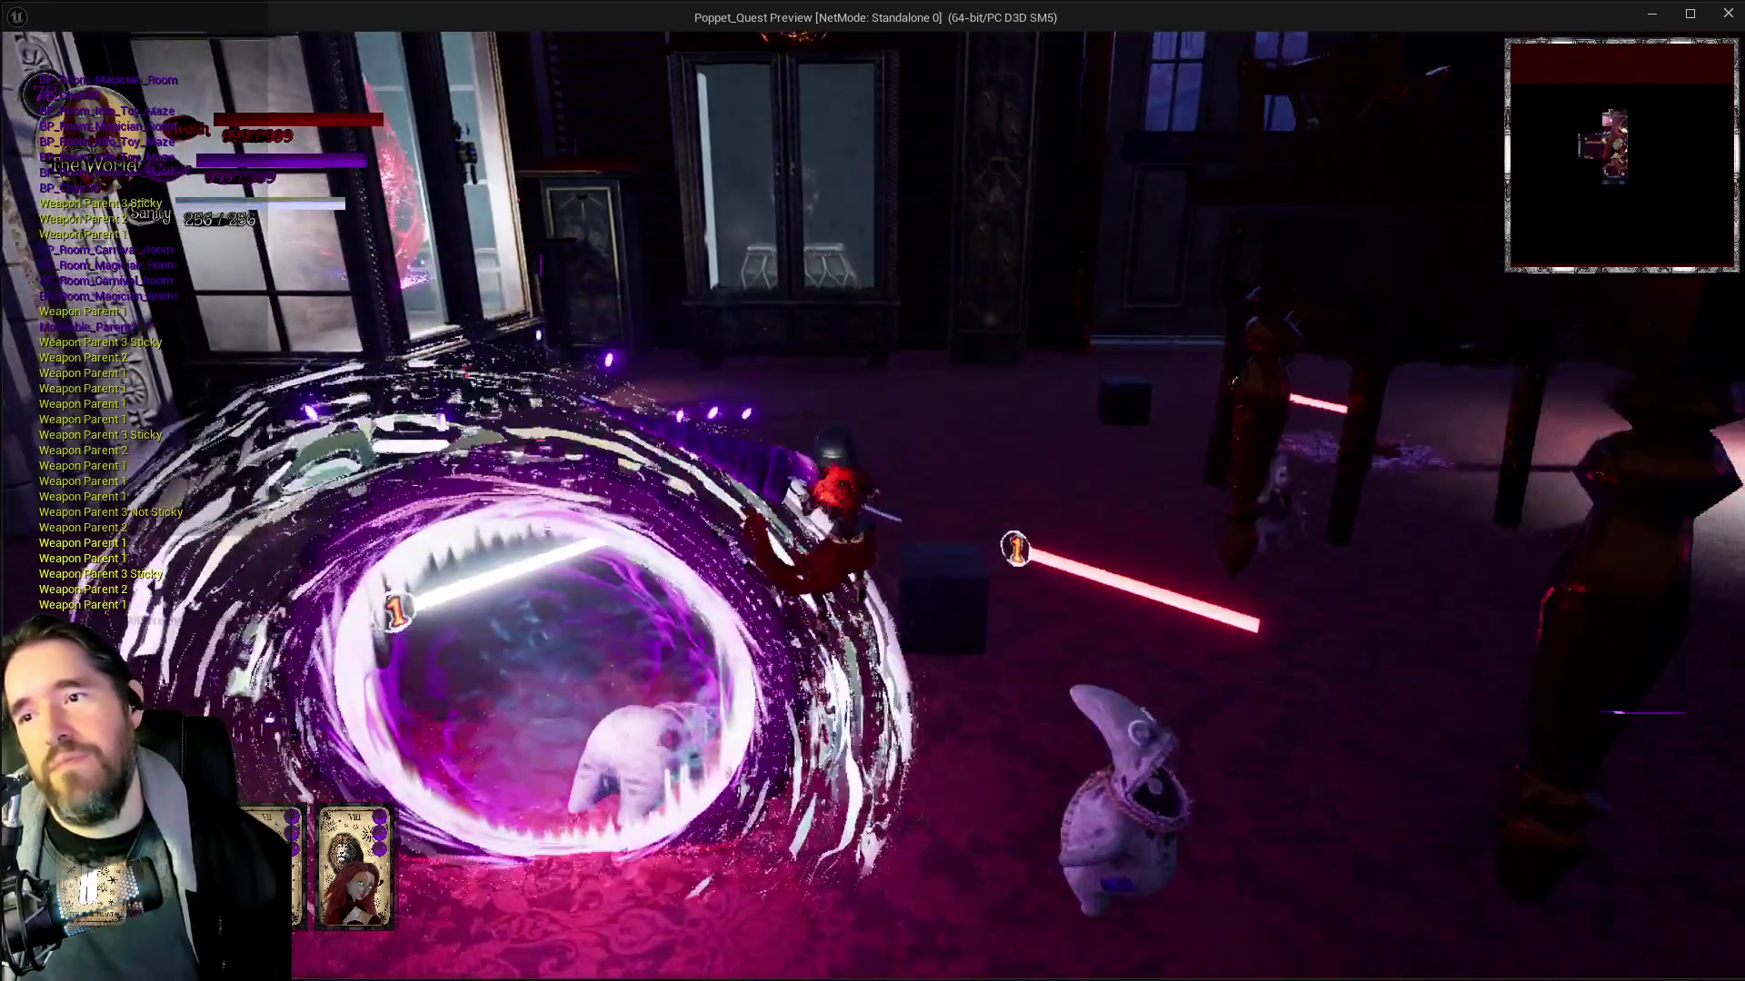
pyautogui.hotkey('alt', 'Tab')
pyautogui.press('Escape')
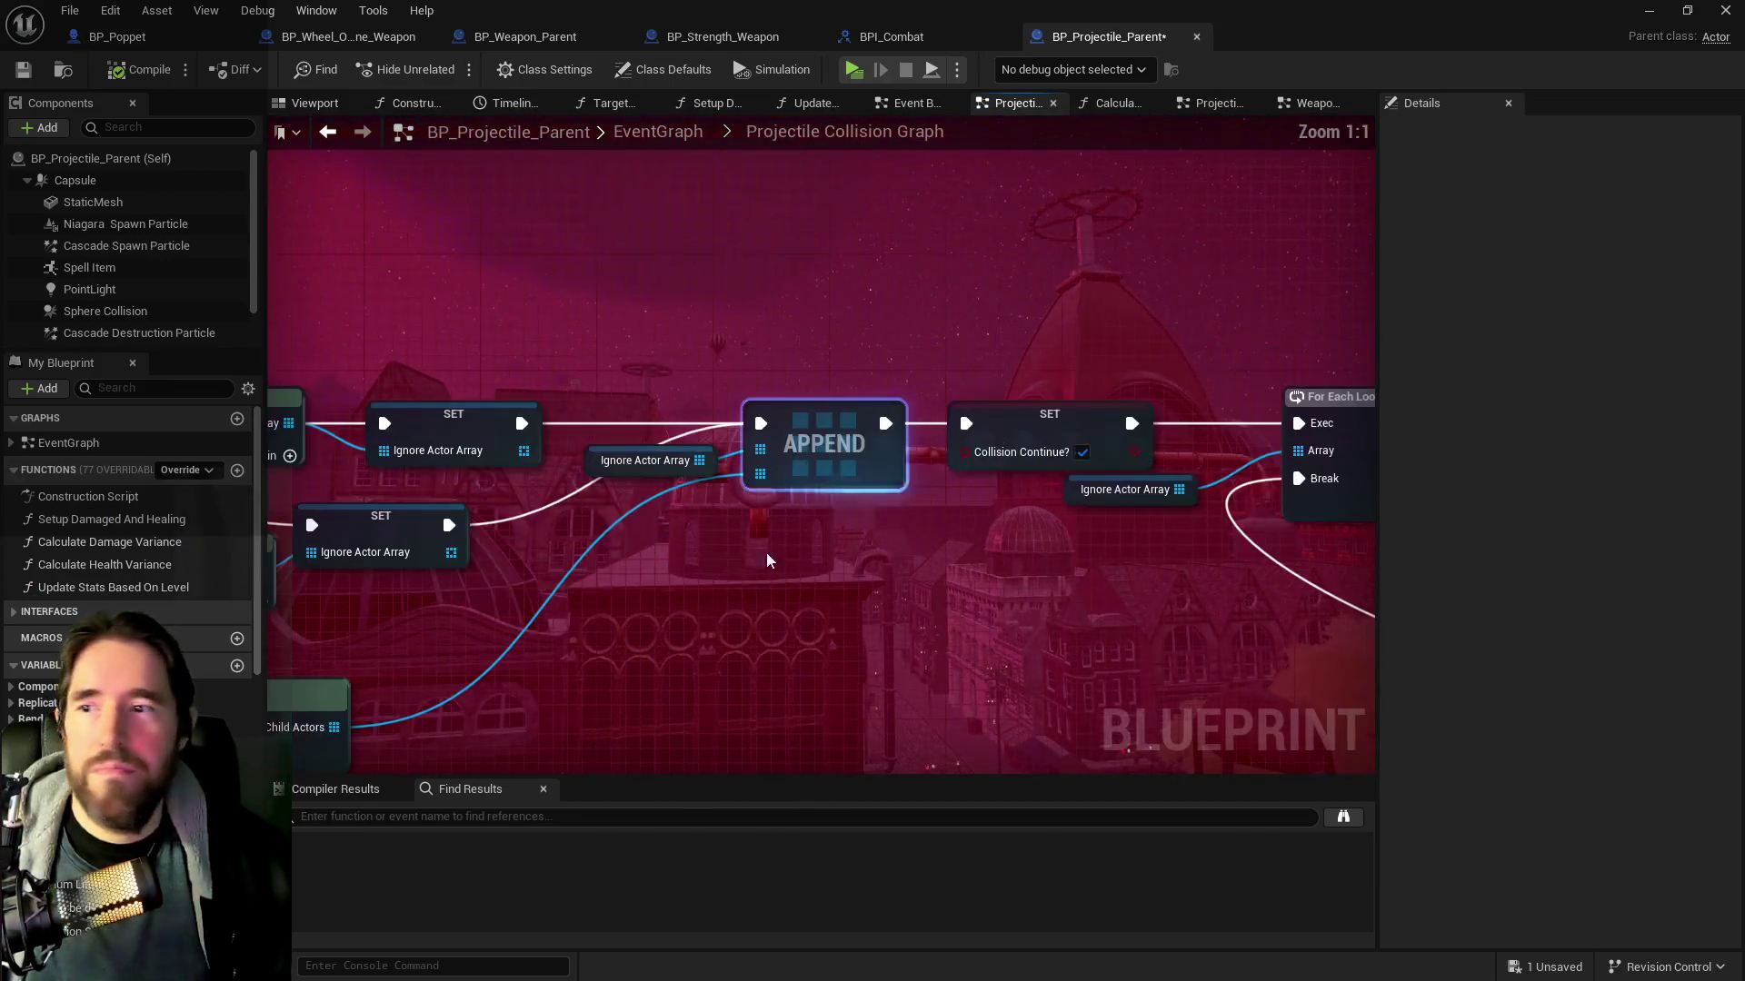
# Review the APPEND, Ignore Actor Array, GET, Make Array and For Each Loop nodes in the Projectile Collision Graph
pyautogui.scroll(-2, 1120, 586)
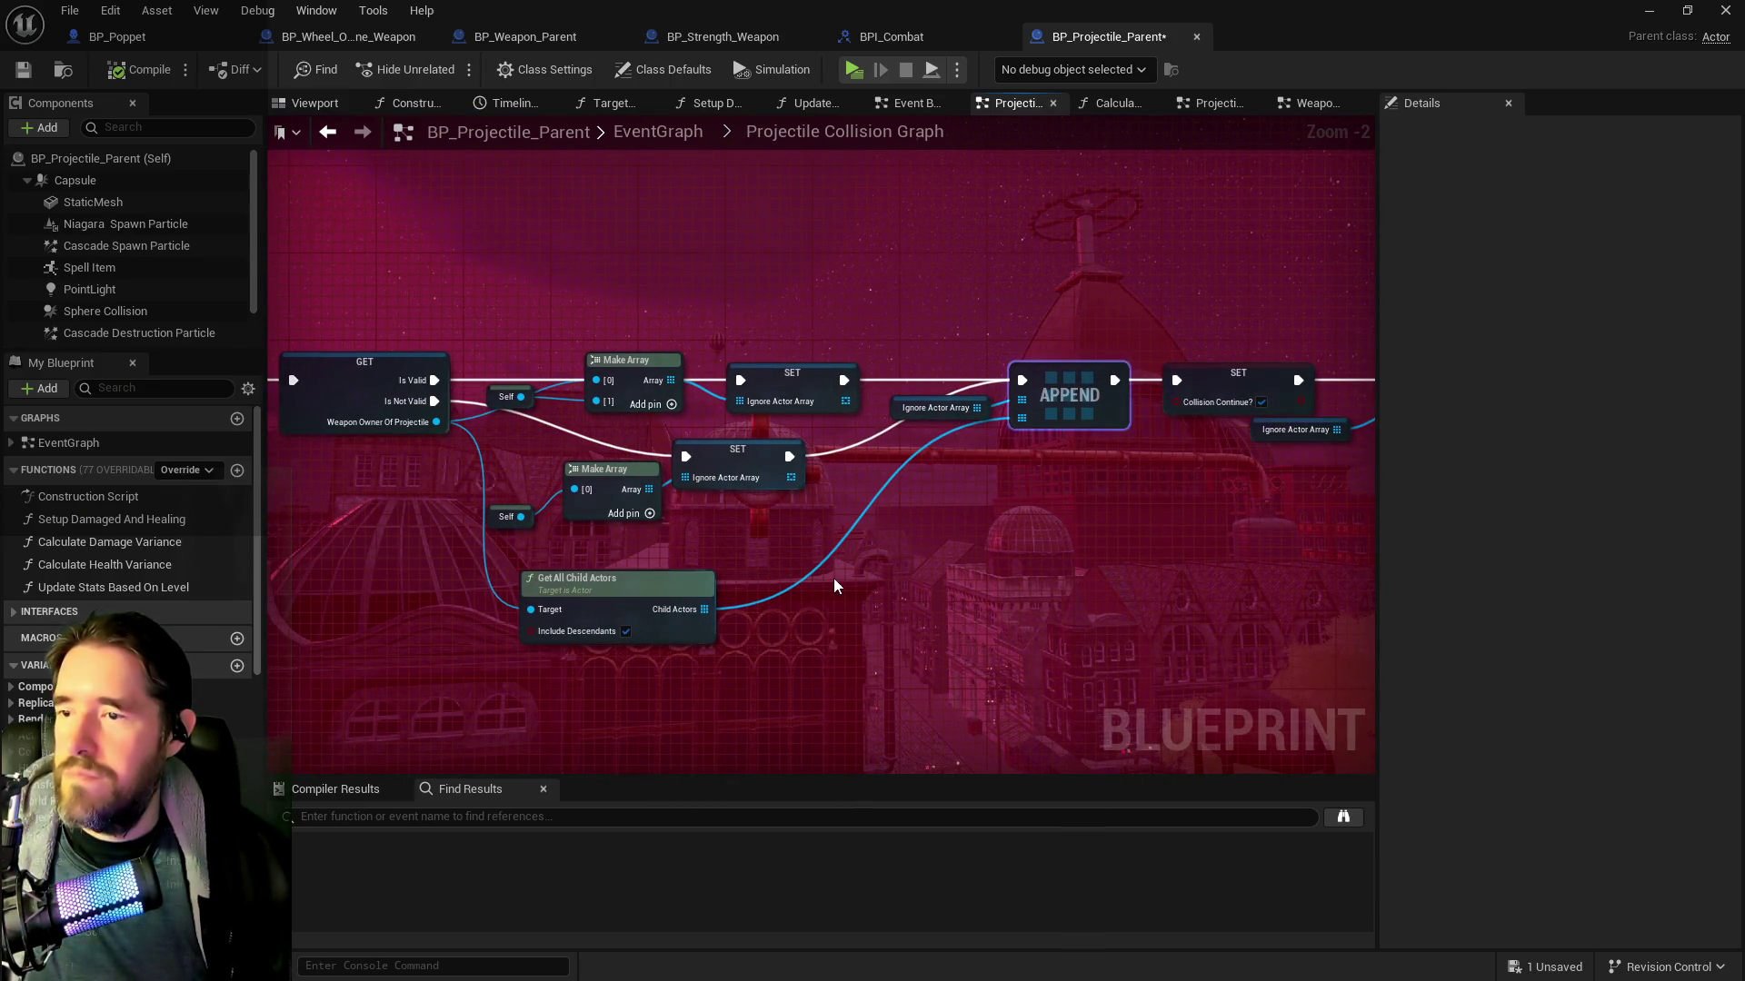
pyautogui.moveTo(849, 547); pyautogui.dragTo(768, 502)
pyautogui.rightClick(764, 446)
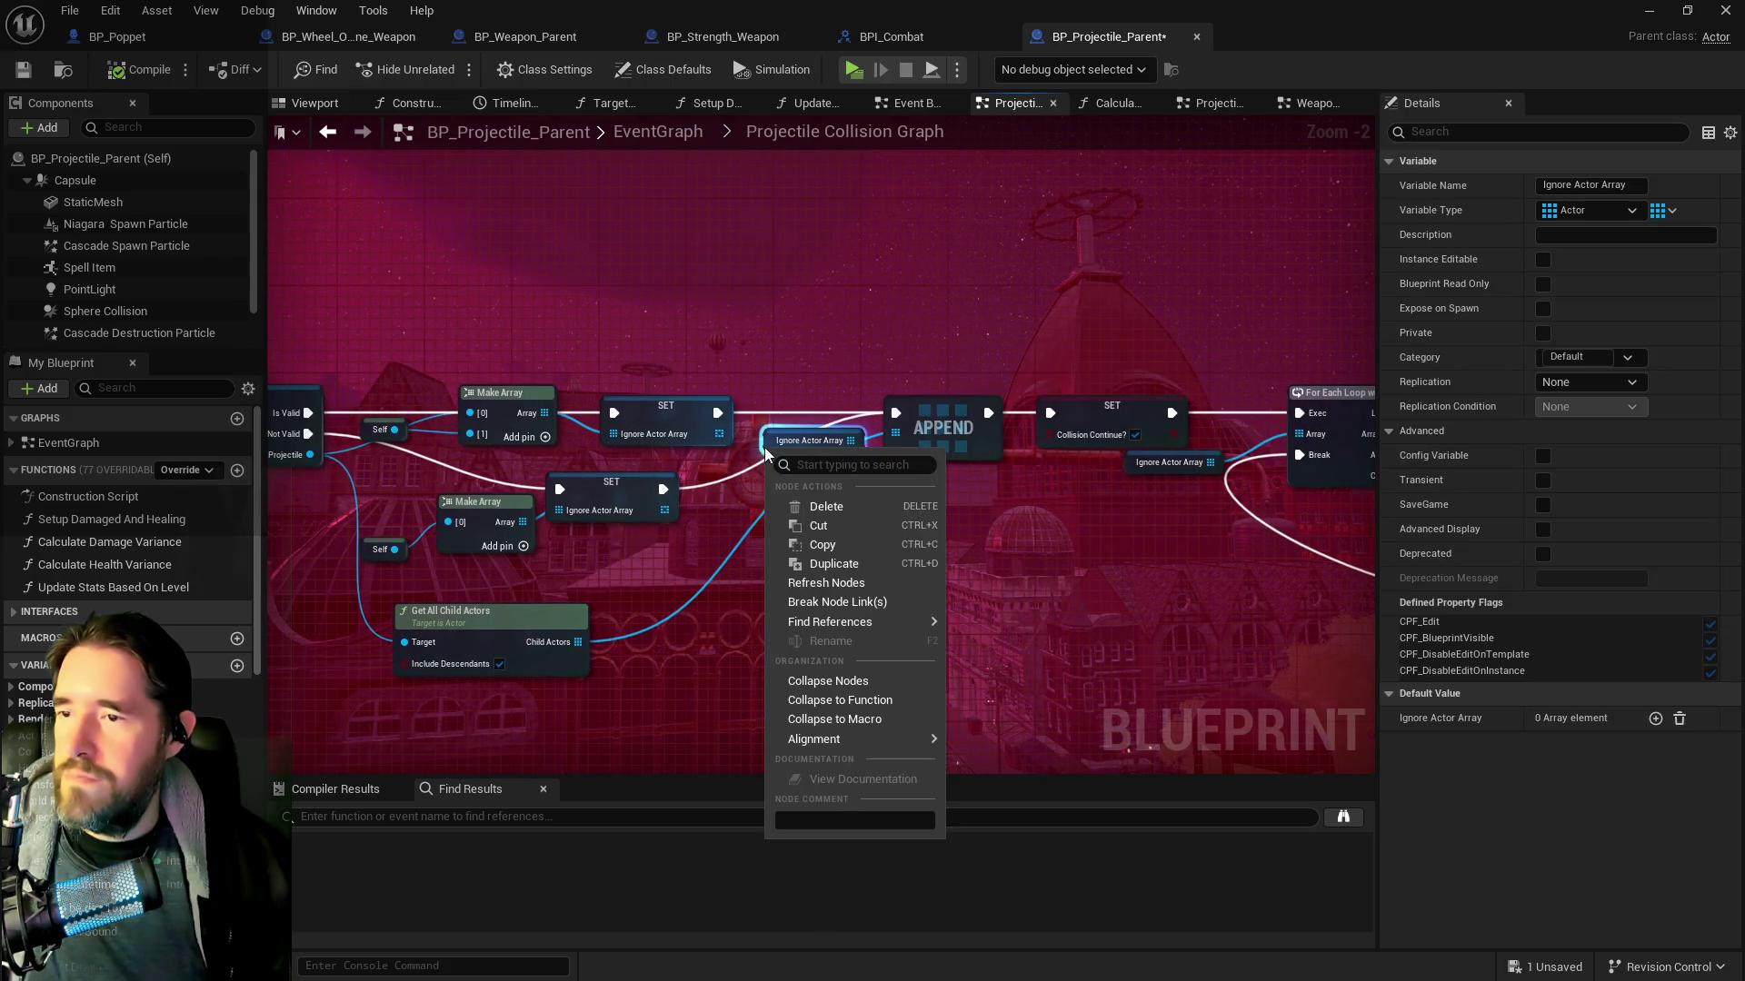
pyautogui.click(742, 509)
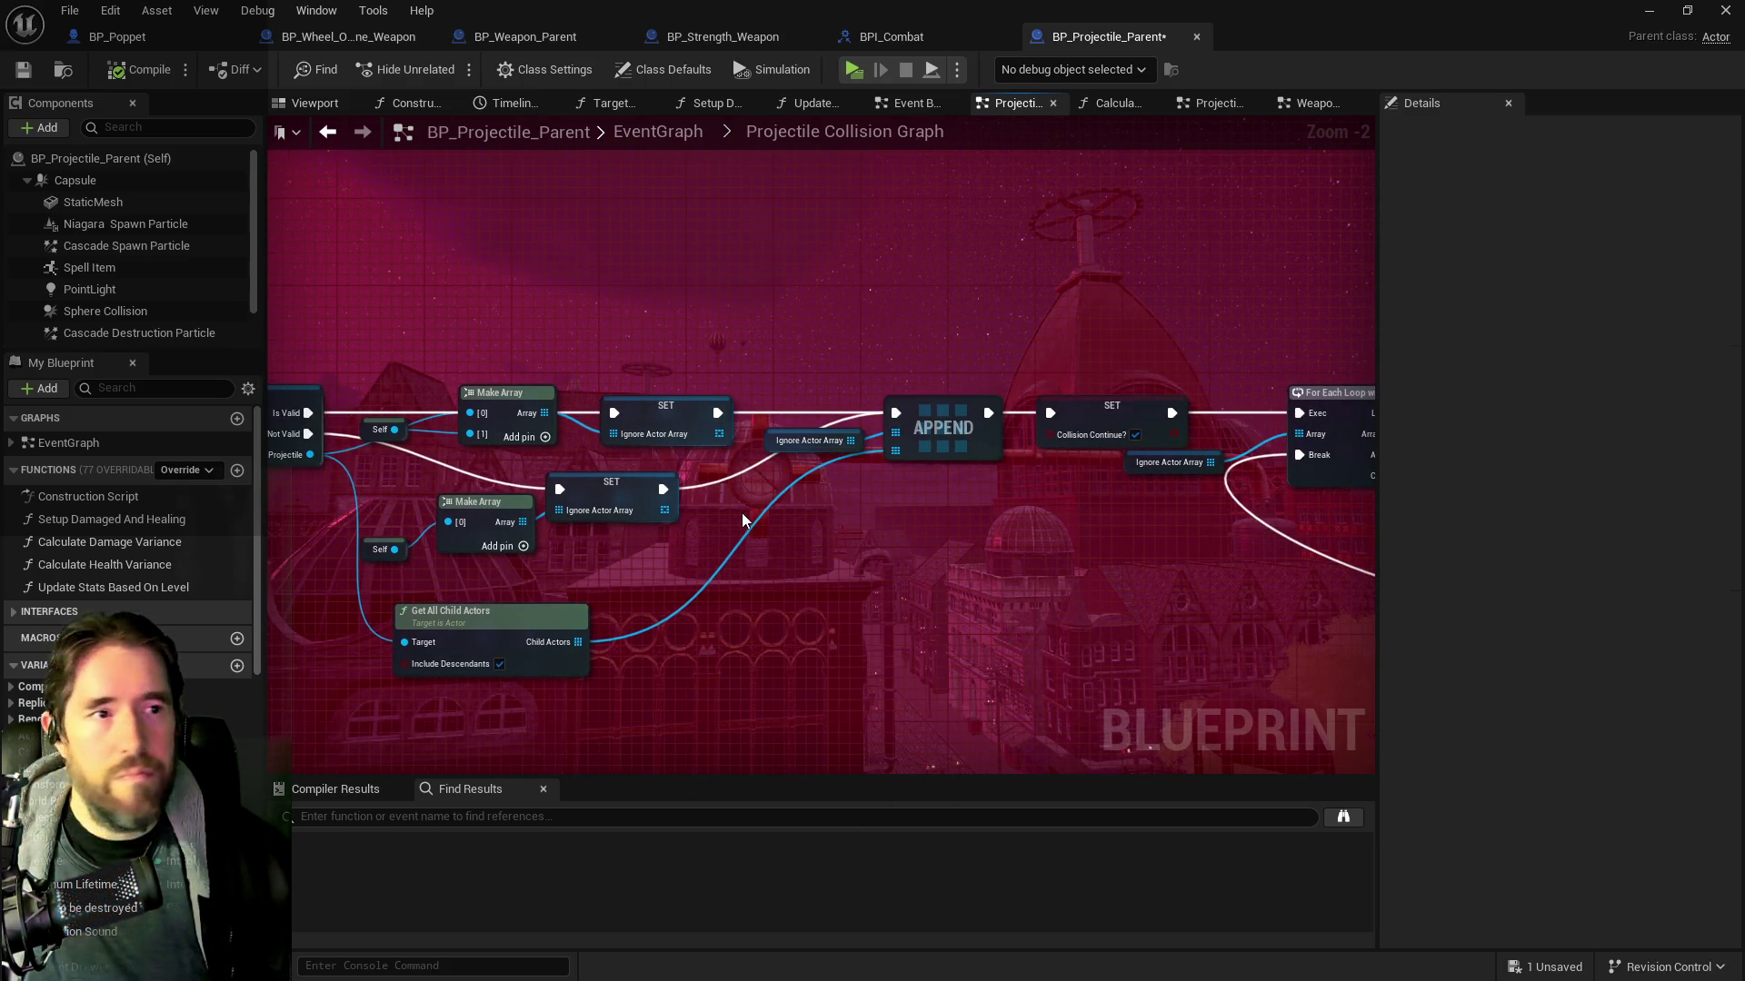
pyautogui.moveTo(742, 521); pyautogui.dragTo(997, 543)
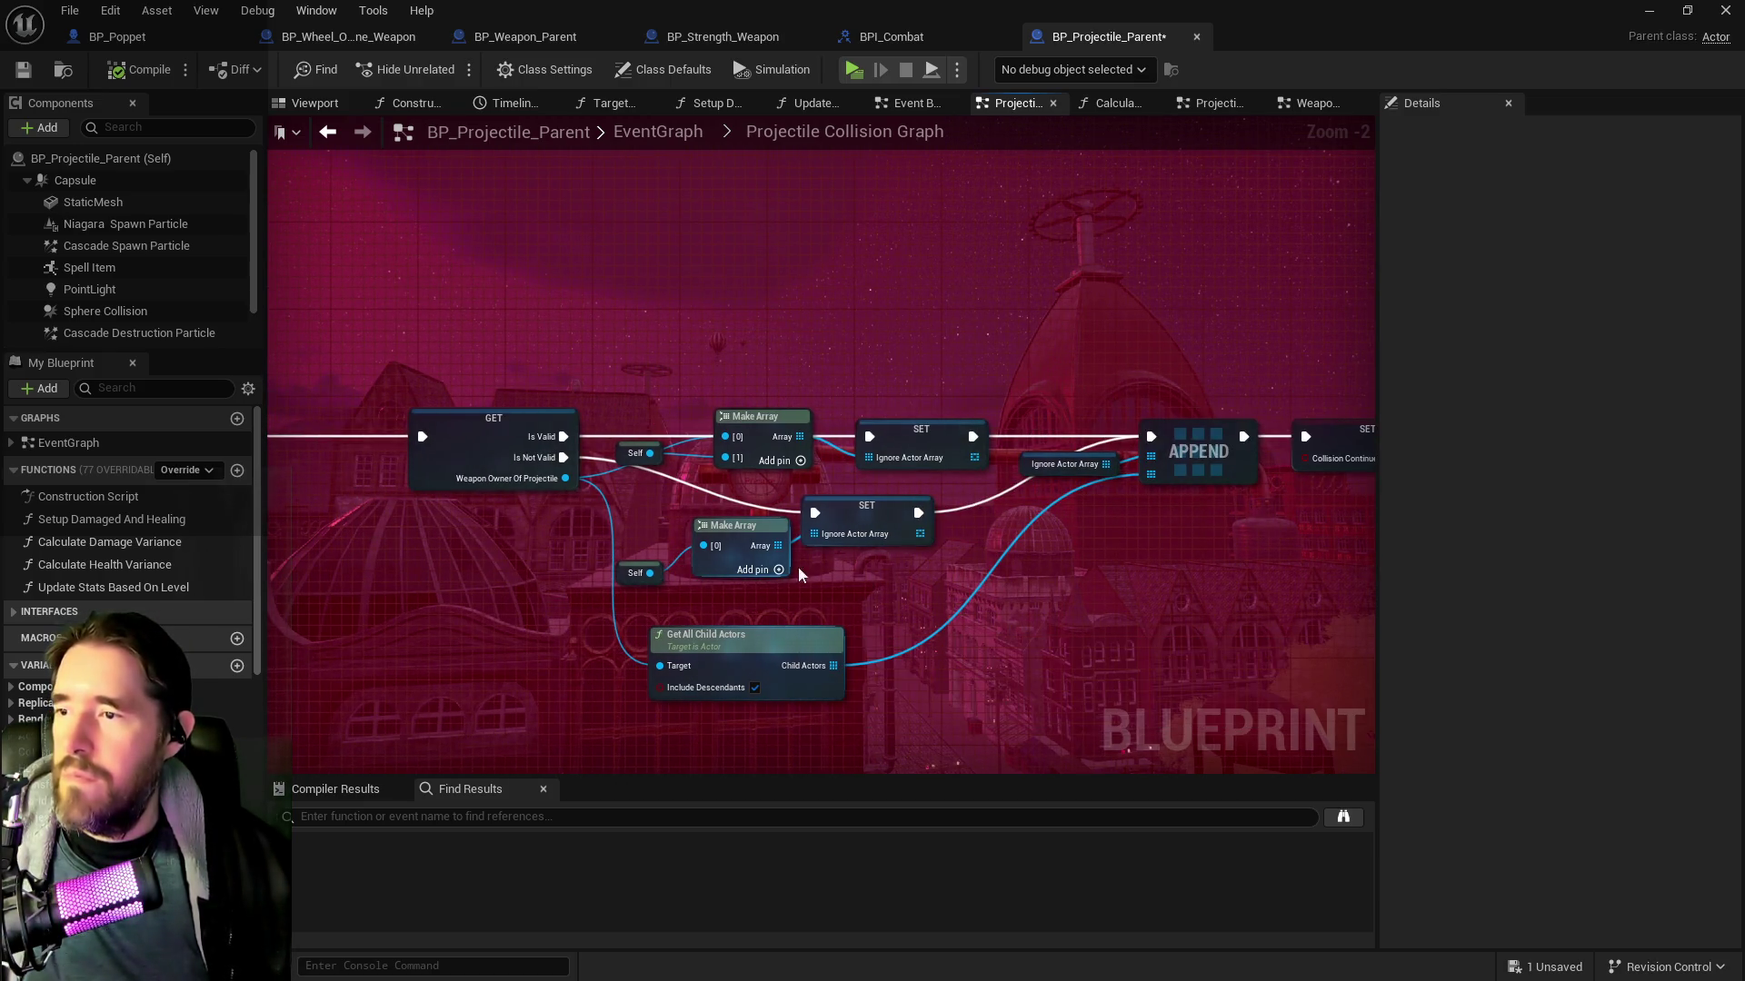
pyautogui.moveTo(852, 448); pyautogui.dragTo(584, 456)
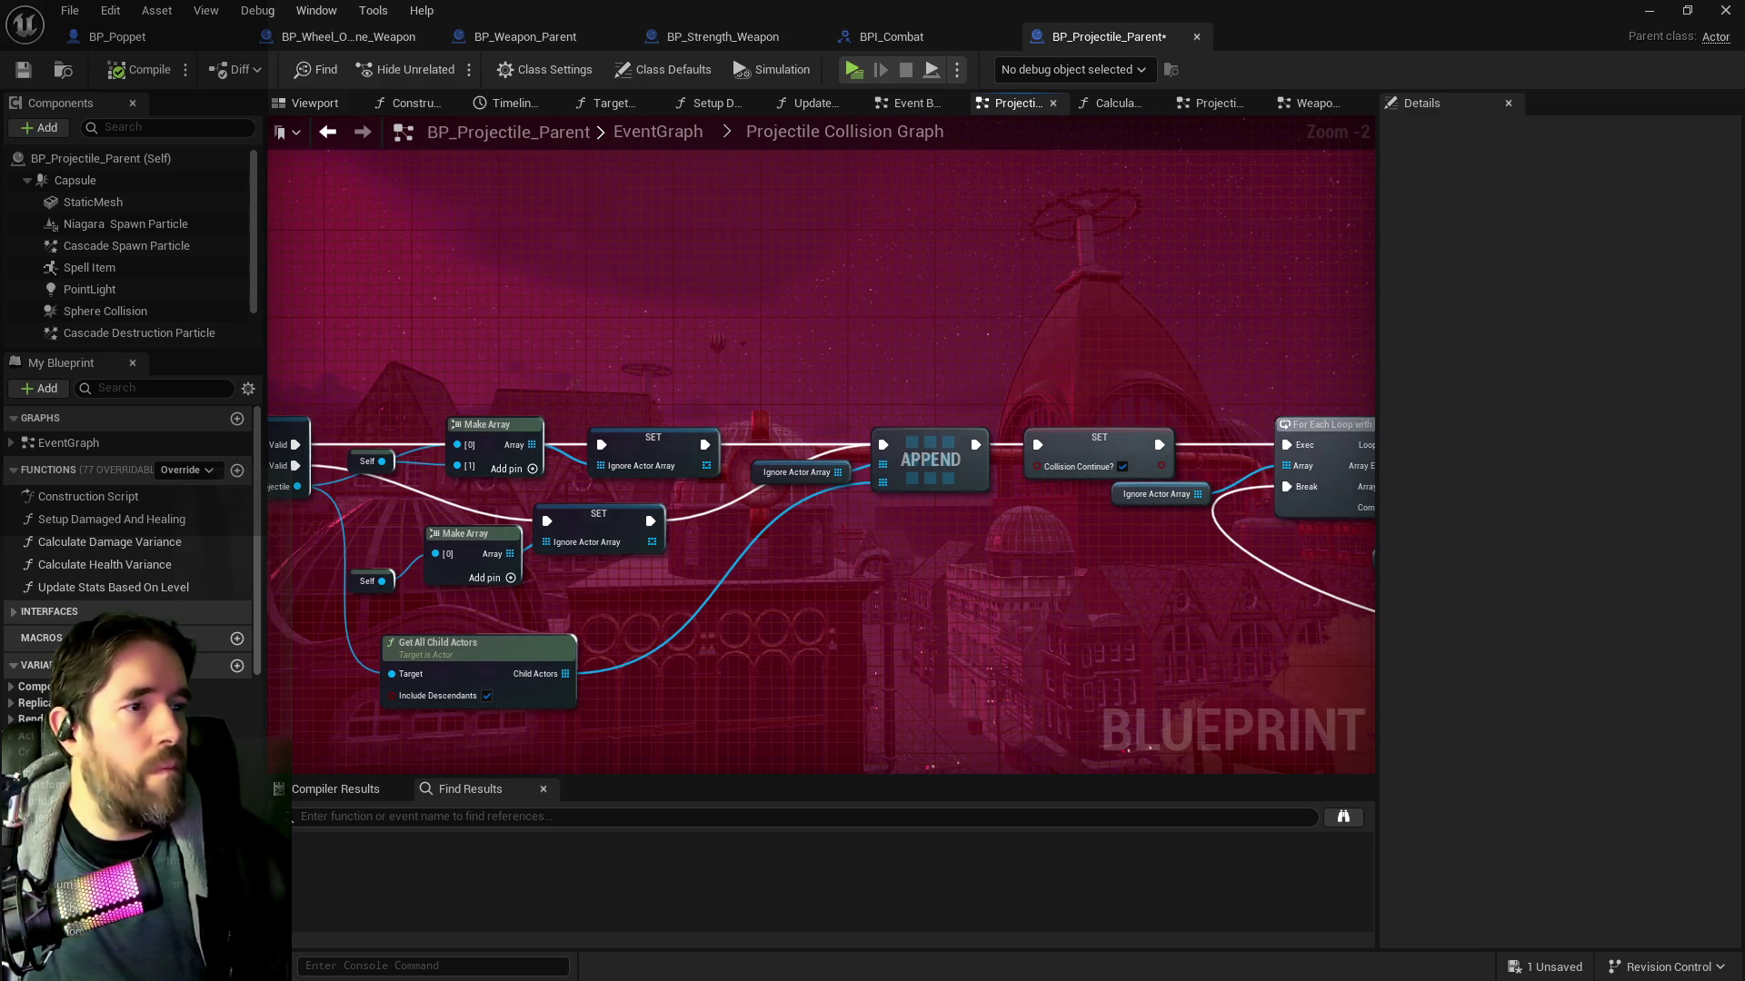
pyautogui.moveTo(460, 531)
pyautogui.mouseDown()
pyautogui.moveTo(860, 536)
pyautogui.moveTo(706, 511)
pyautogui.mouseUp()
# Trace the graph through Is Valid, Delay Until Next Tick and the Projectile Hit event back to the owner getter
pyautogui.moveTo(886, 539); pyautogui.dragTo(544, 539)
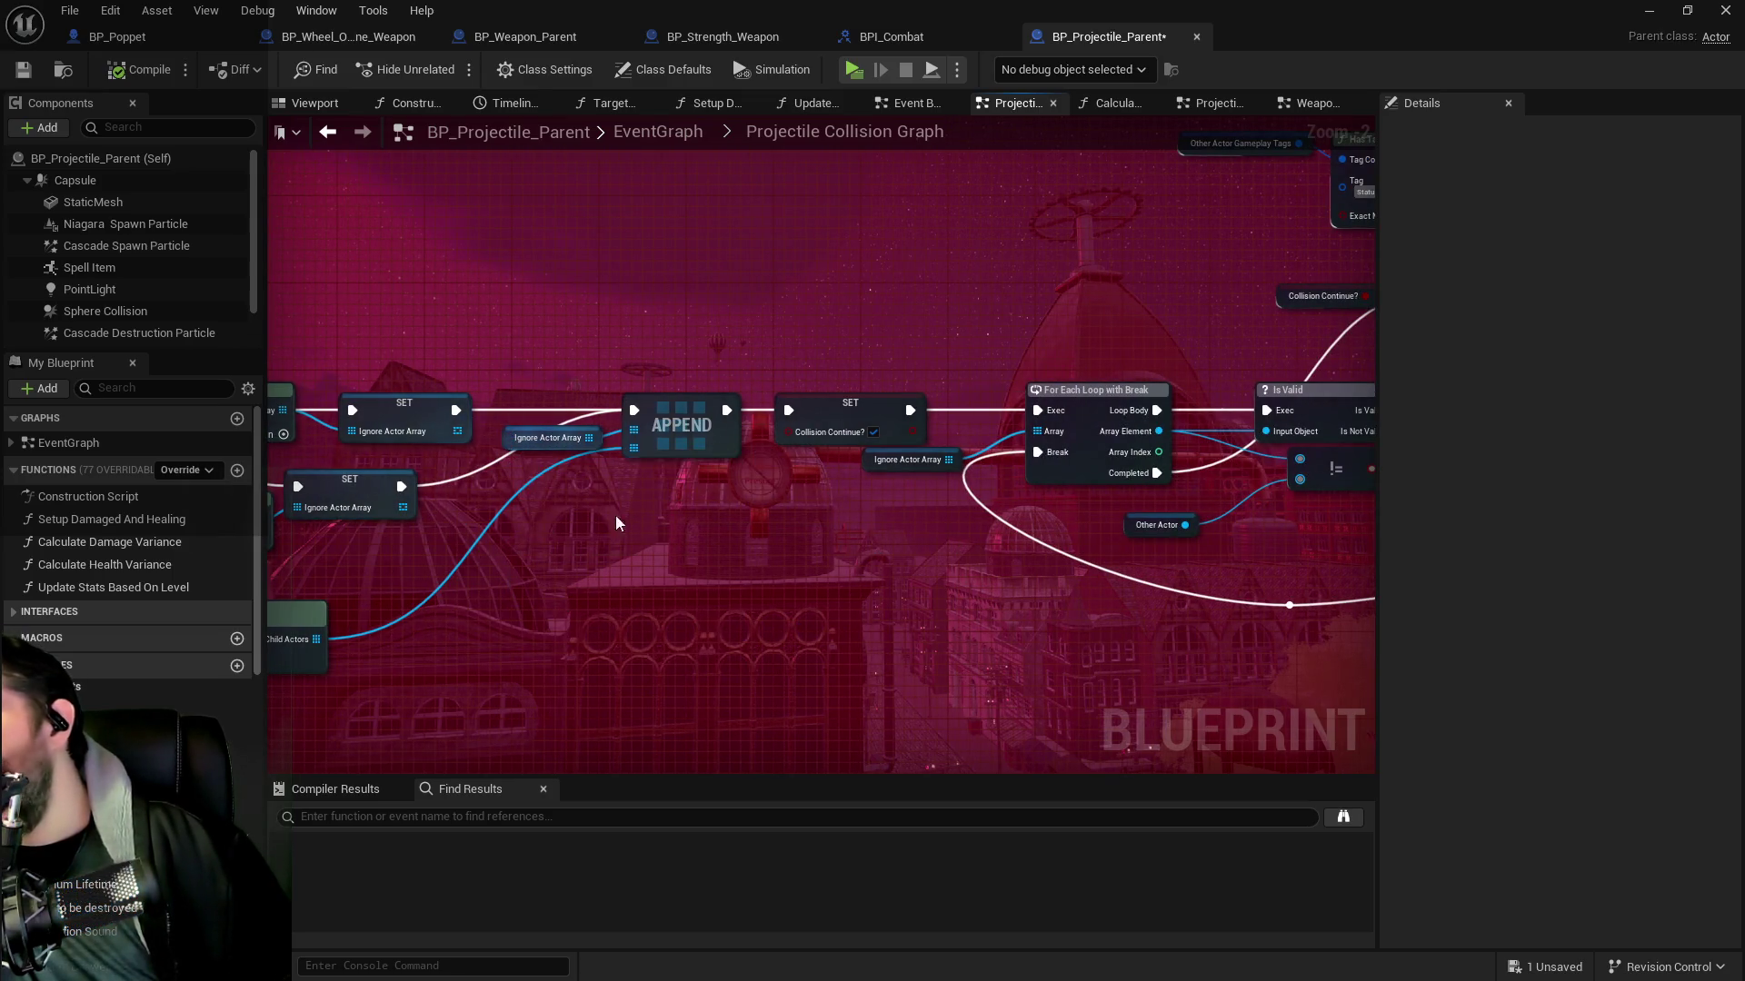
pyautogui.moveTo(906, 497); pyautogui.dragTo(1273, 564)
pyautogui.moveTo(712, 522)
pyautogui.mouseDown()
pyautogui.moveTo(1119, 499)
pyautogui.moveTo(284, 507)
pyautogui.mouseUp()
pyautogui.moveTo(535, 487)
pyautogui.mouseDown()
pyautogui.moveTo(1234, 484)
pyautogui.moveTo(397, 498)
pyautogui.mouseUp()
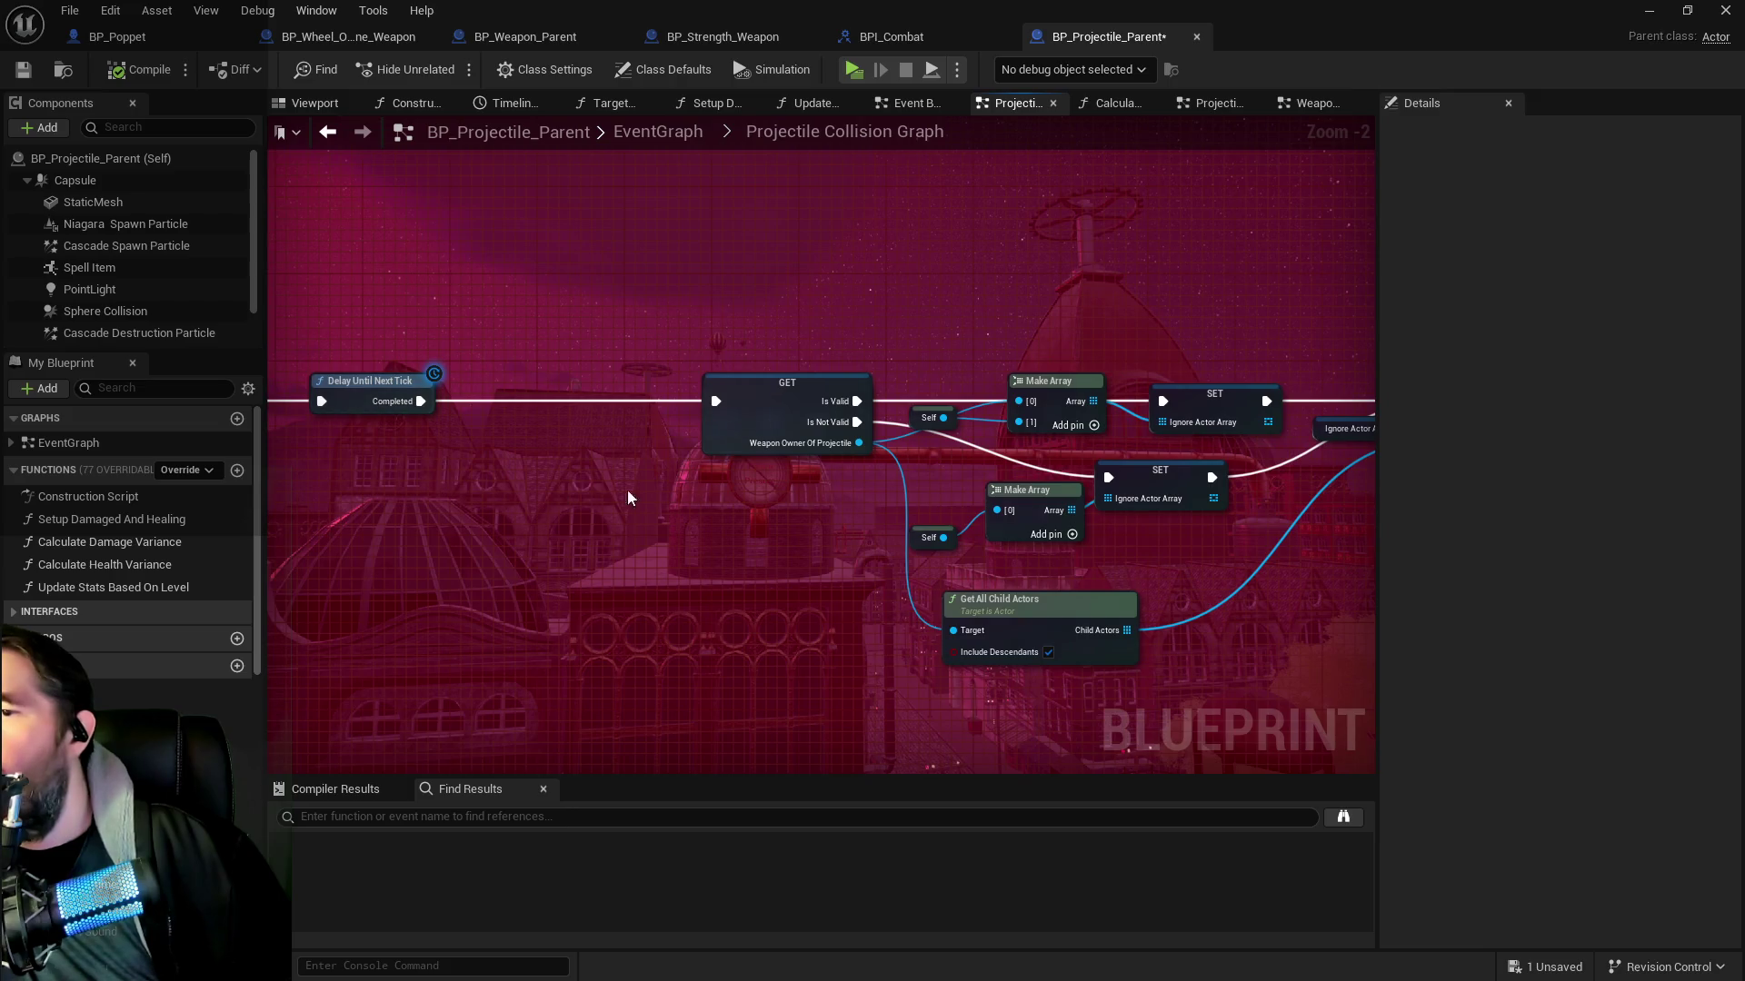
pyautogui.moveTo(815, 502); pyautogui.dragTo(543, 450)
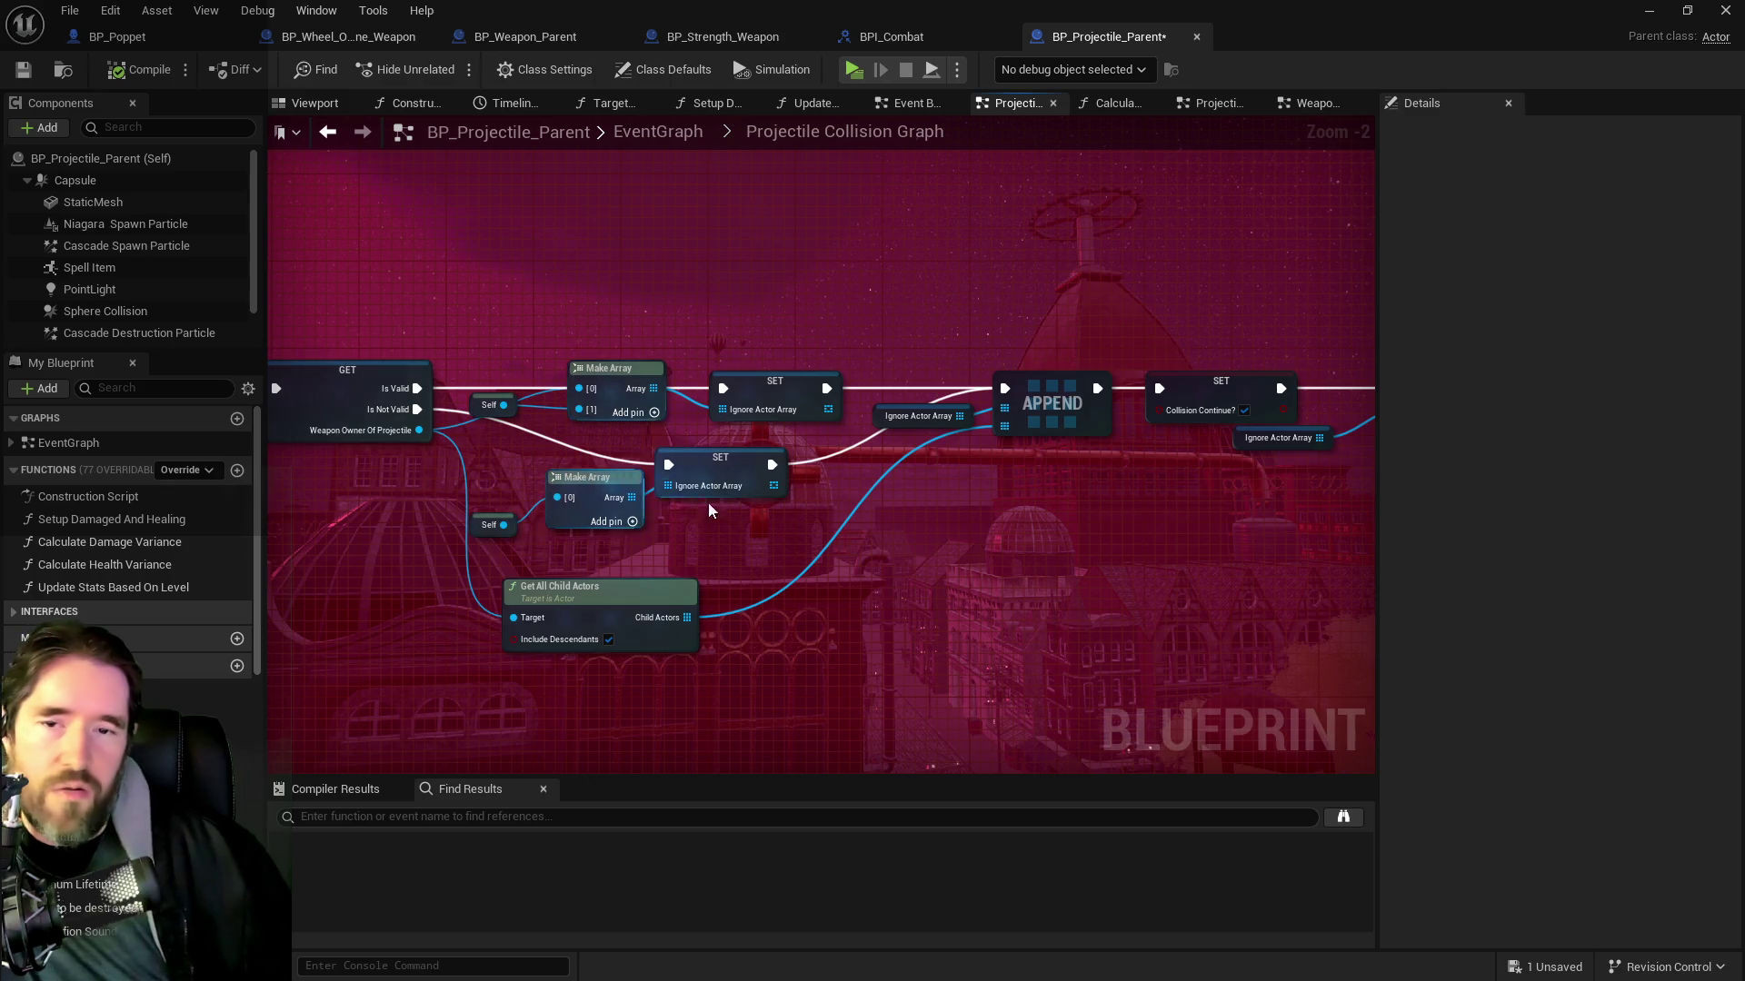
pyautogui.moveTo(933, 523); pyautogui.dragTo(687, 524)
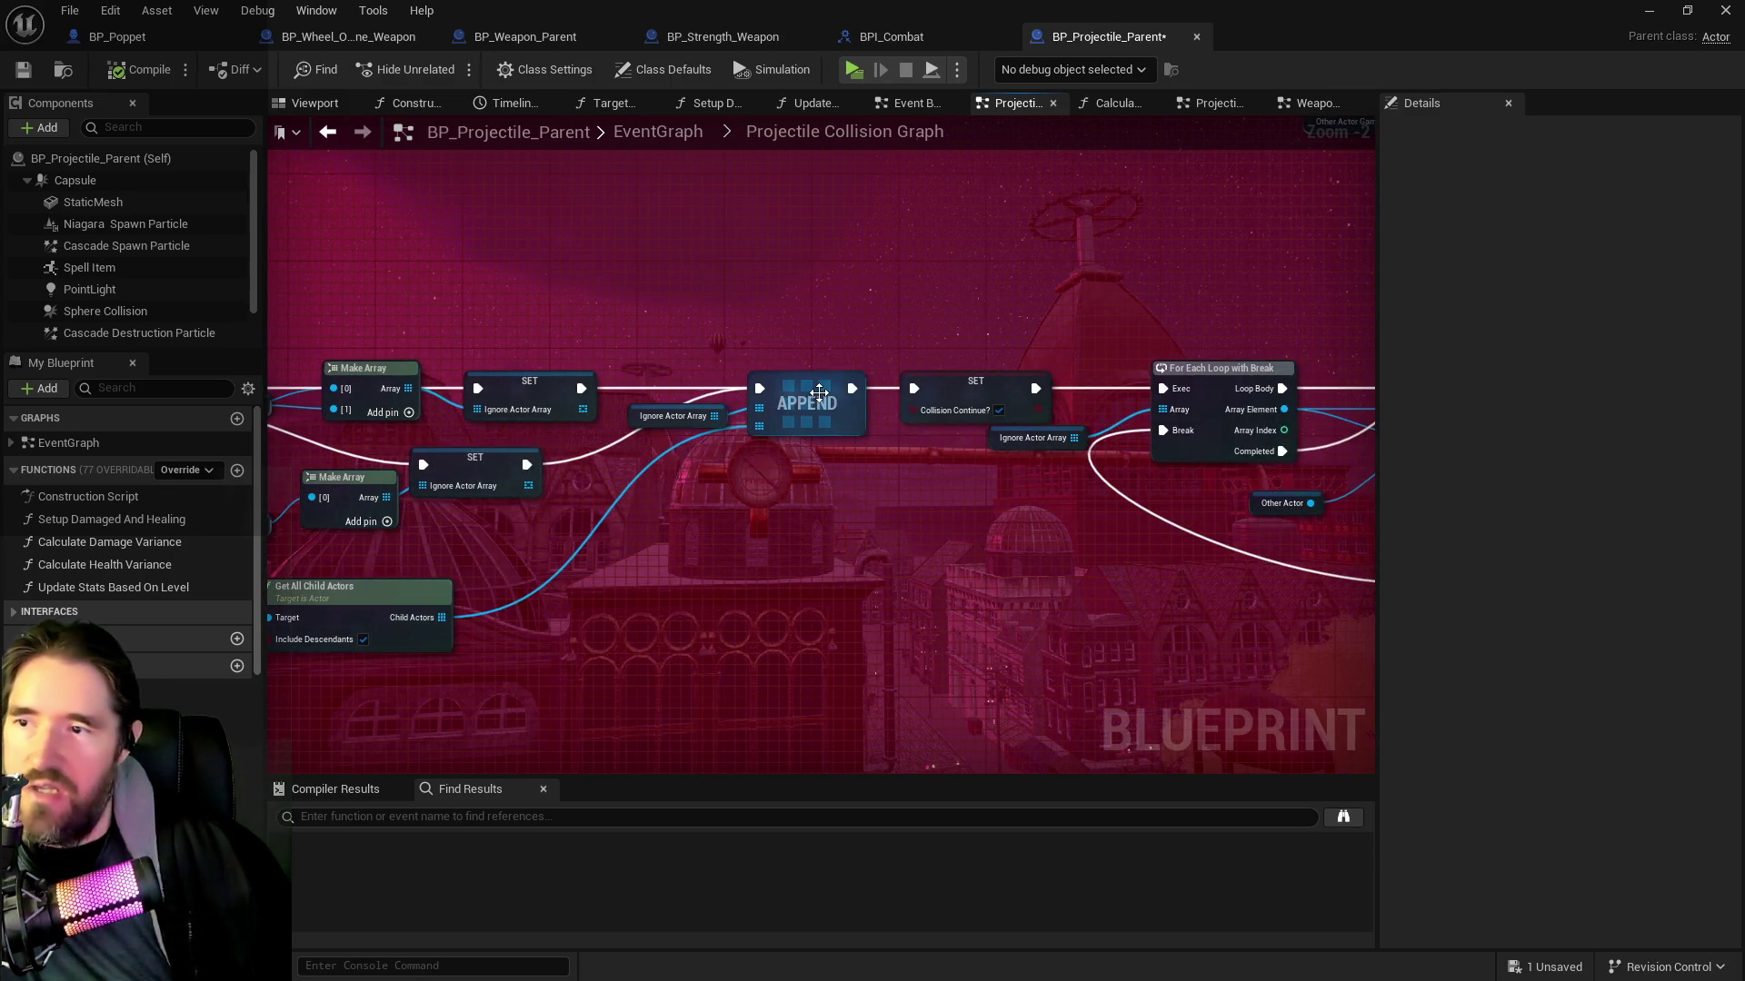
pyautogui.moveTo(819, 393); pyautogui.dragTo(1233, 386)
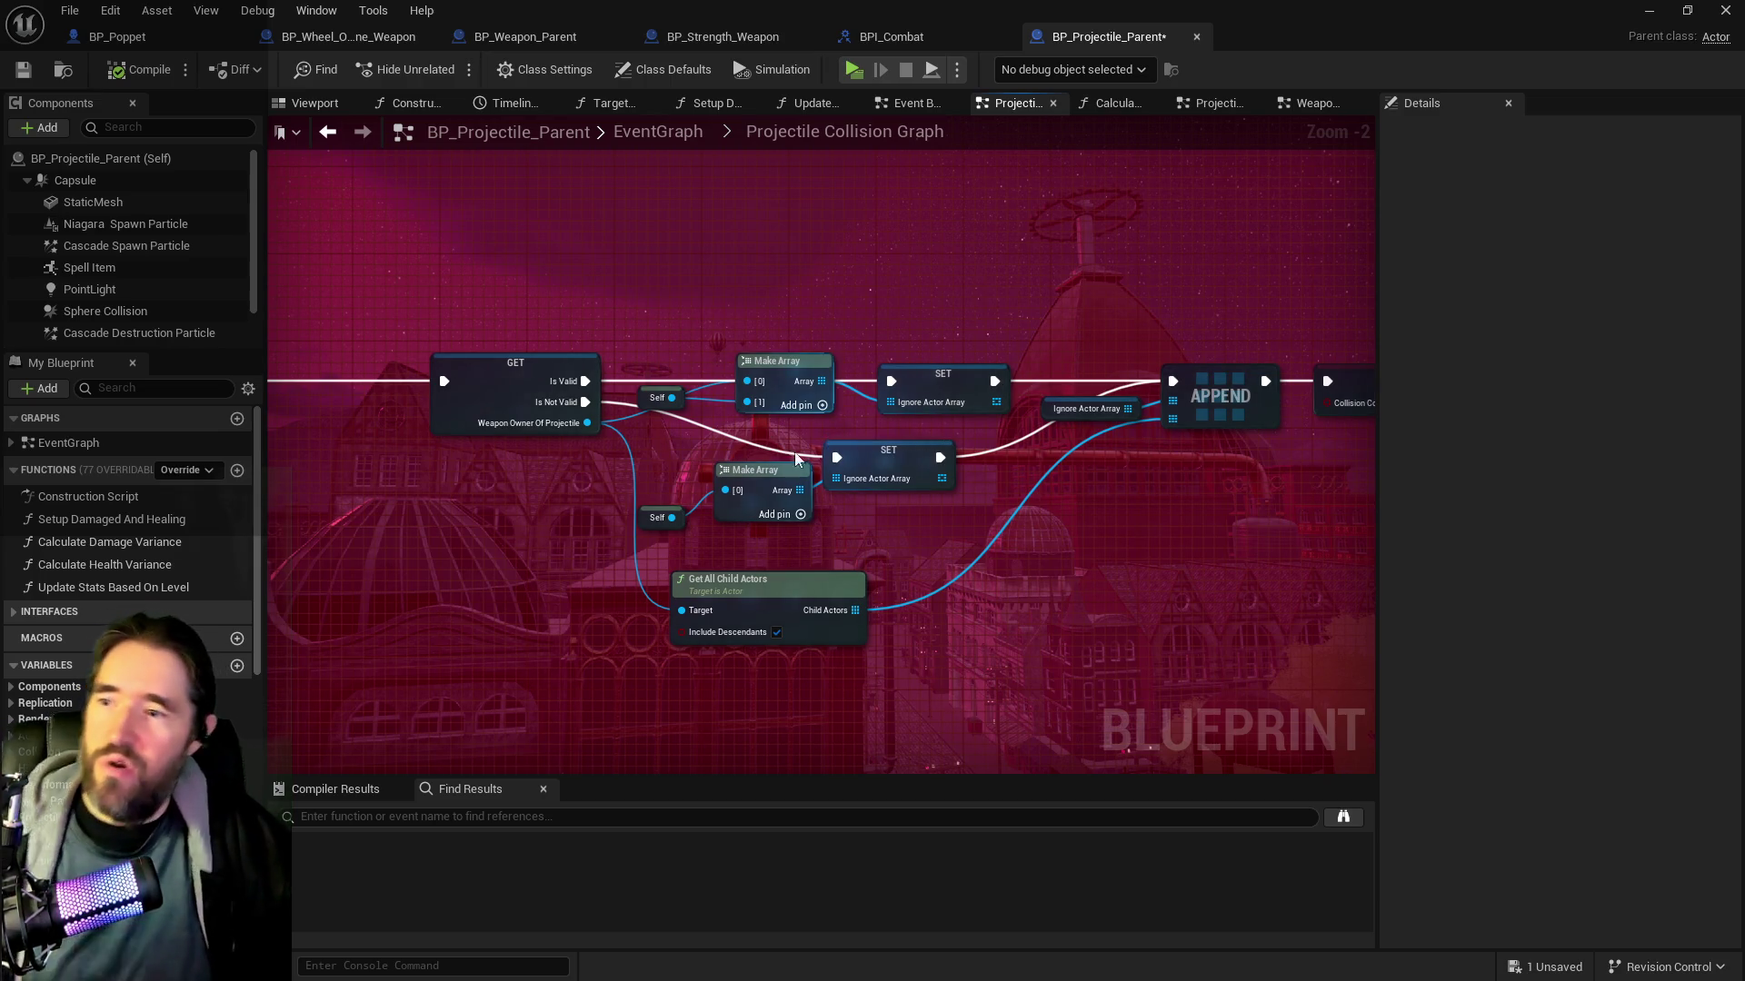
# Inspect the Weapon Owner Of Projectile variable's details and its link to the loop and Other Actor nodes
pyautogui.click(475, 385)
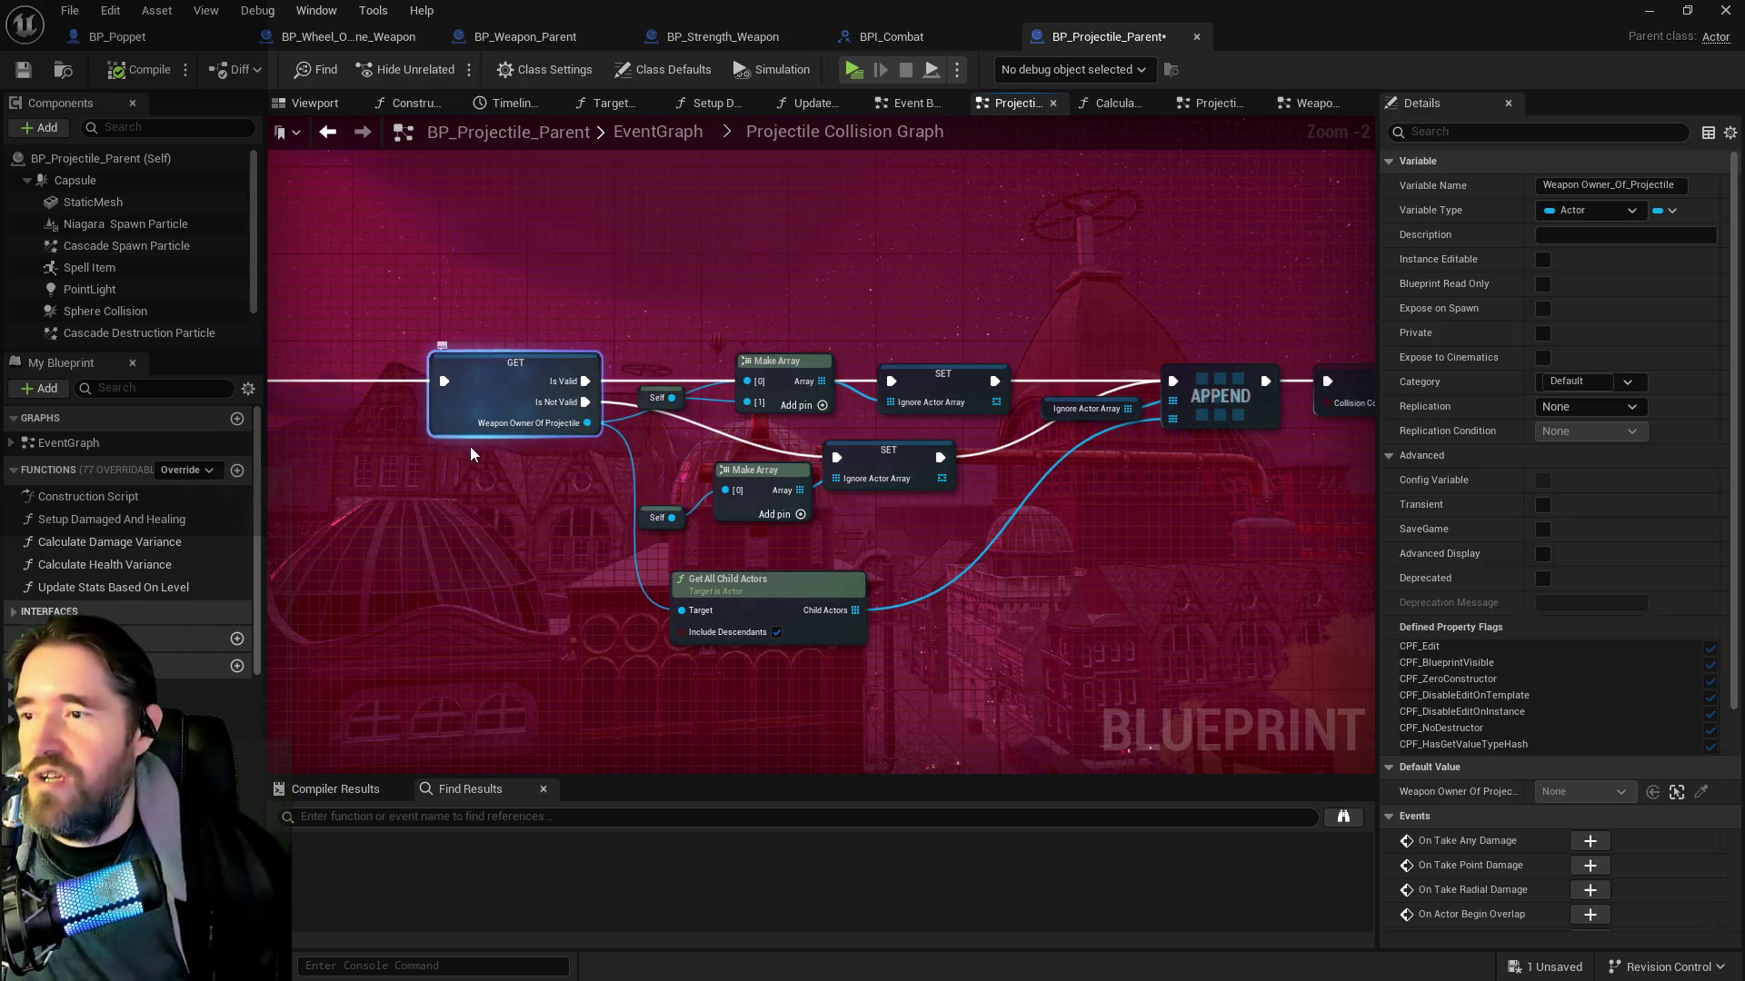
pyautogui.rightClick(515, 373)
pyautogui.click(636, 436)
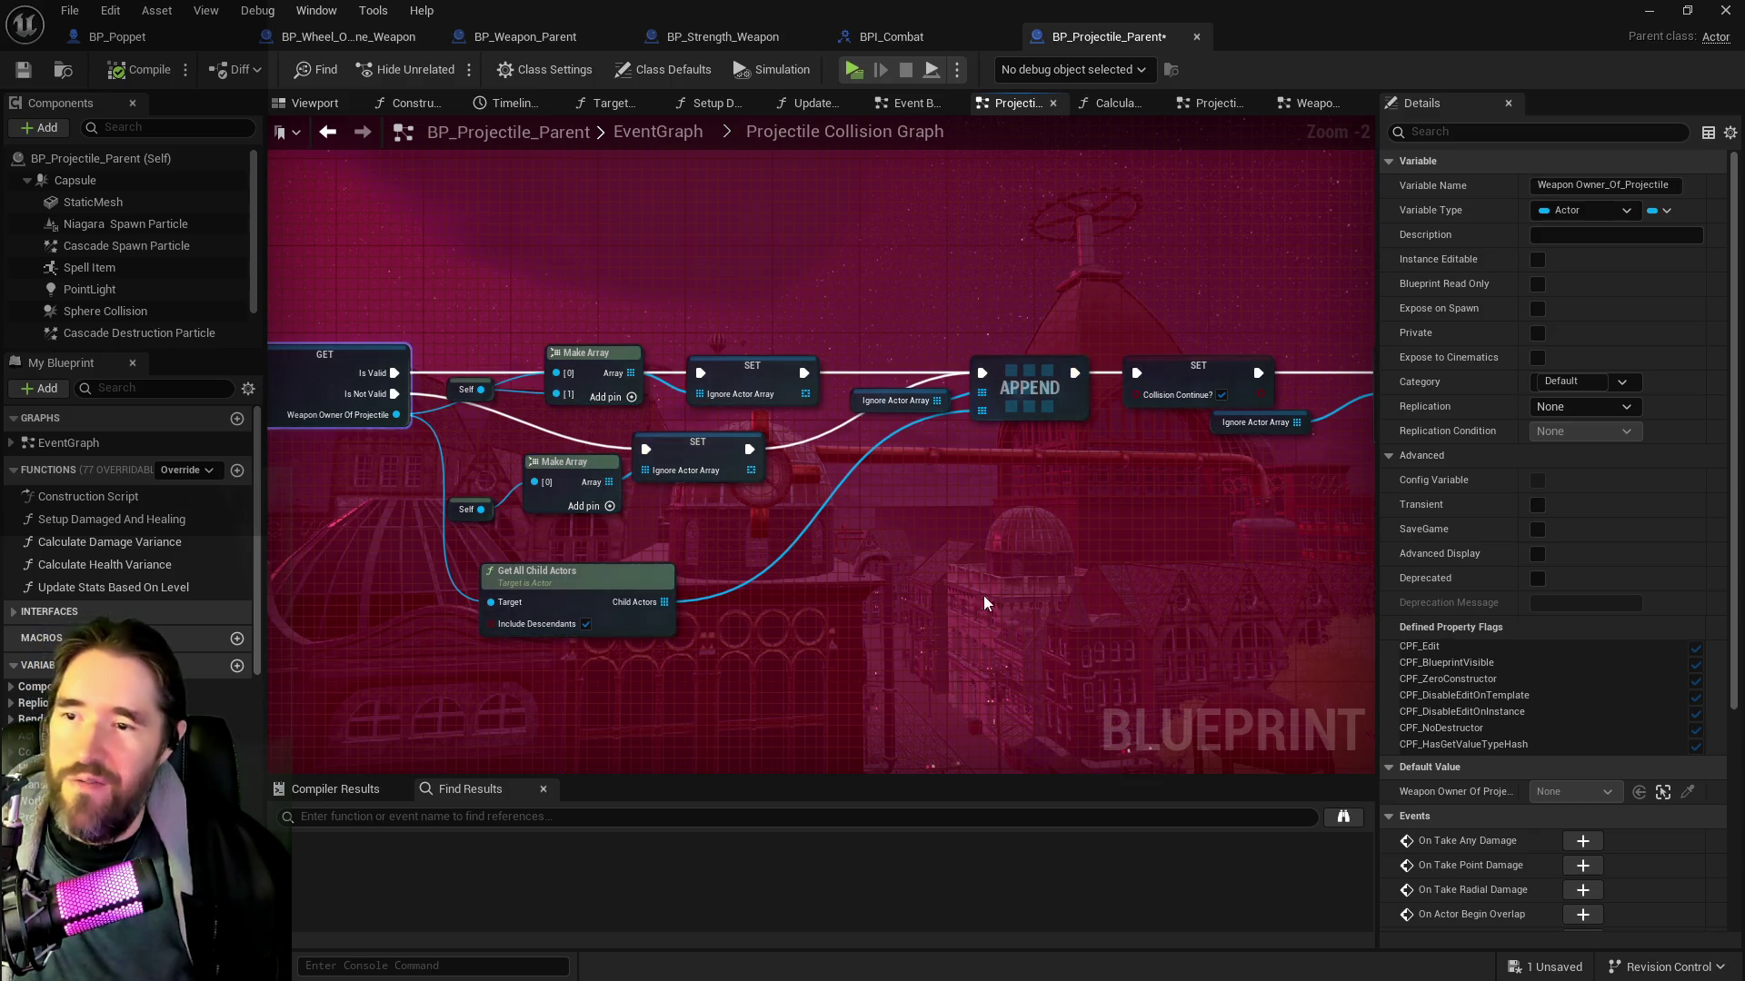
pyautogui.moveTo(972, 579); pyautogui.dragTo(733, 629)
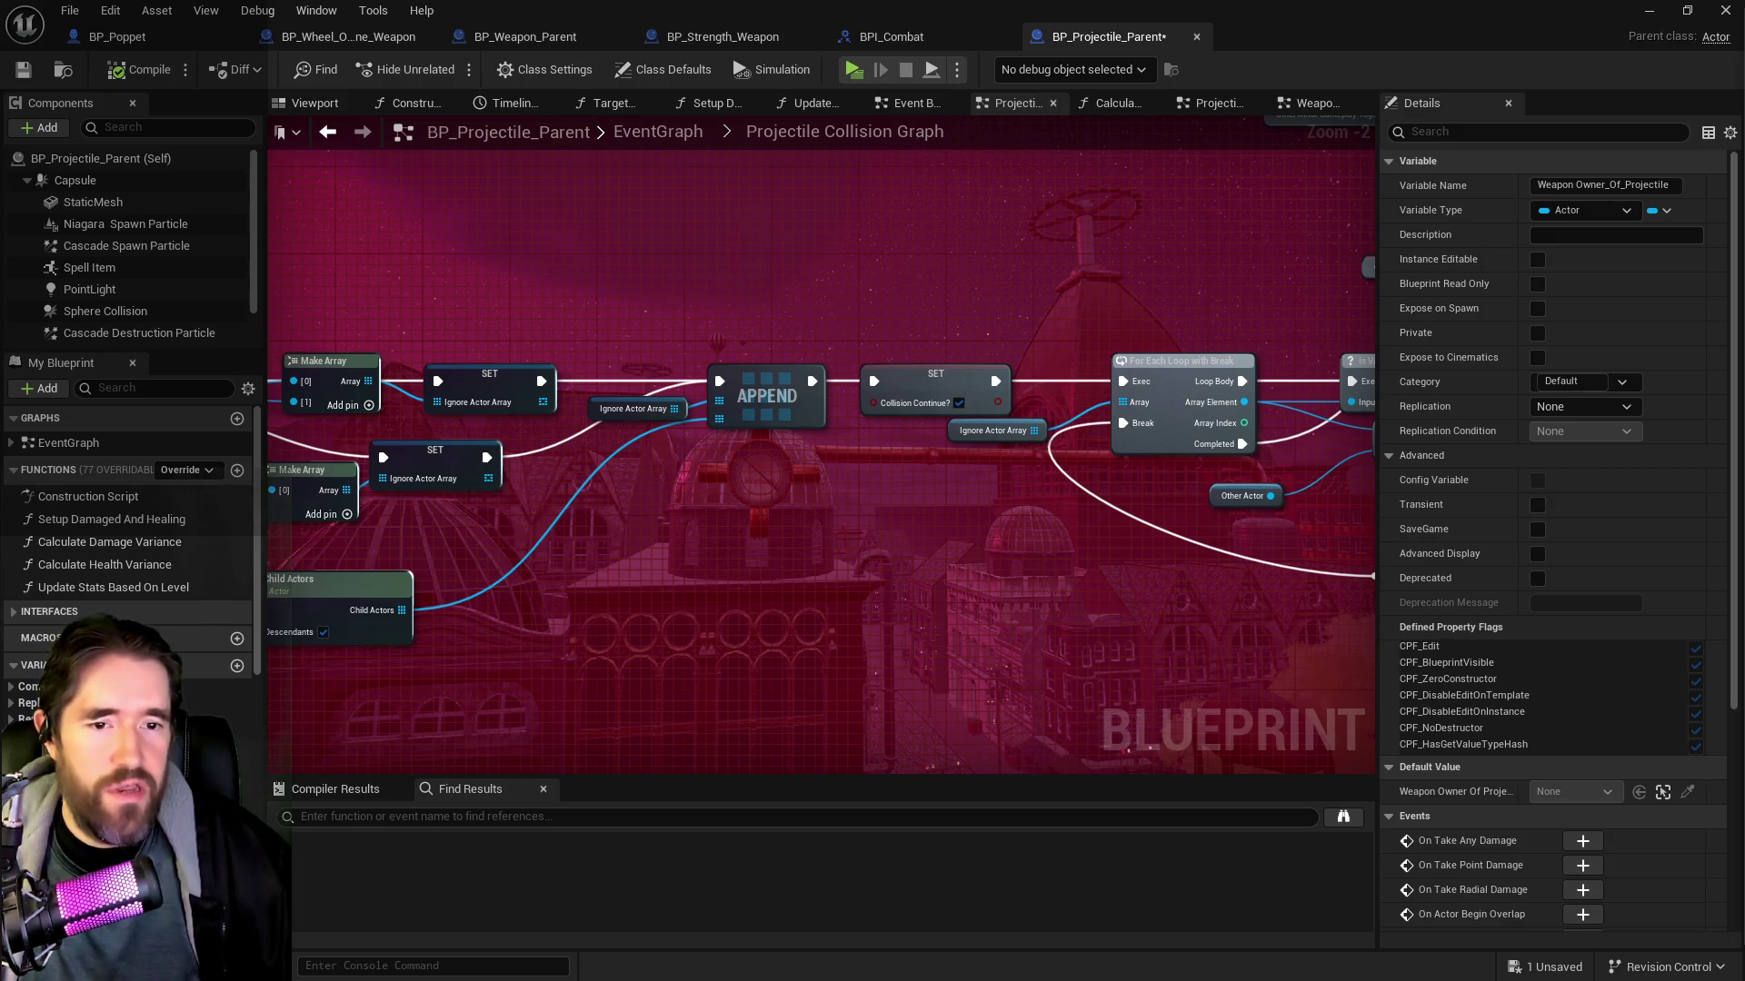
pyautogui.hotkey('alt', 'Tab')
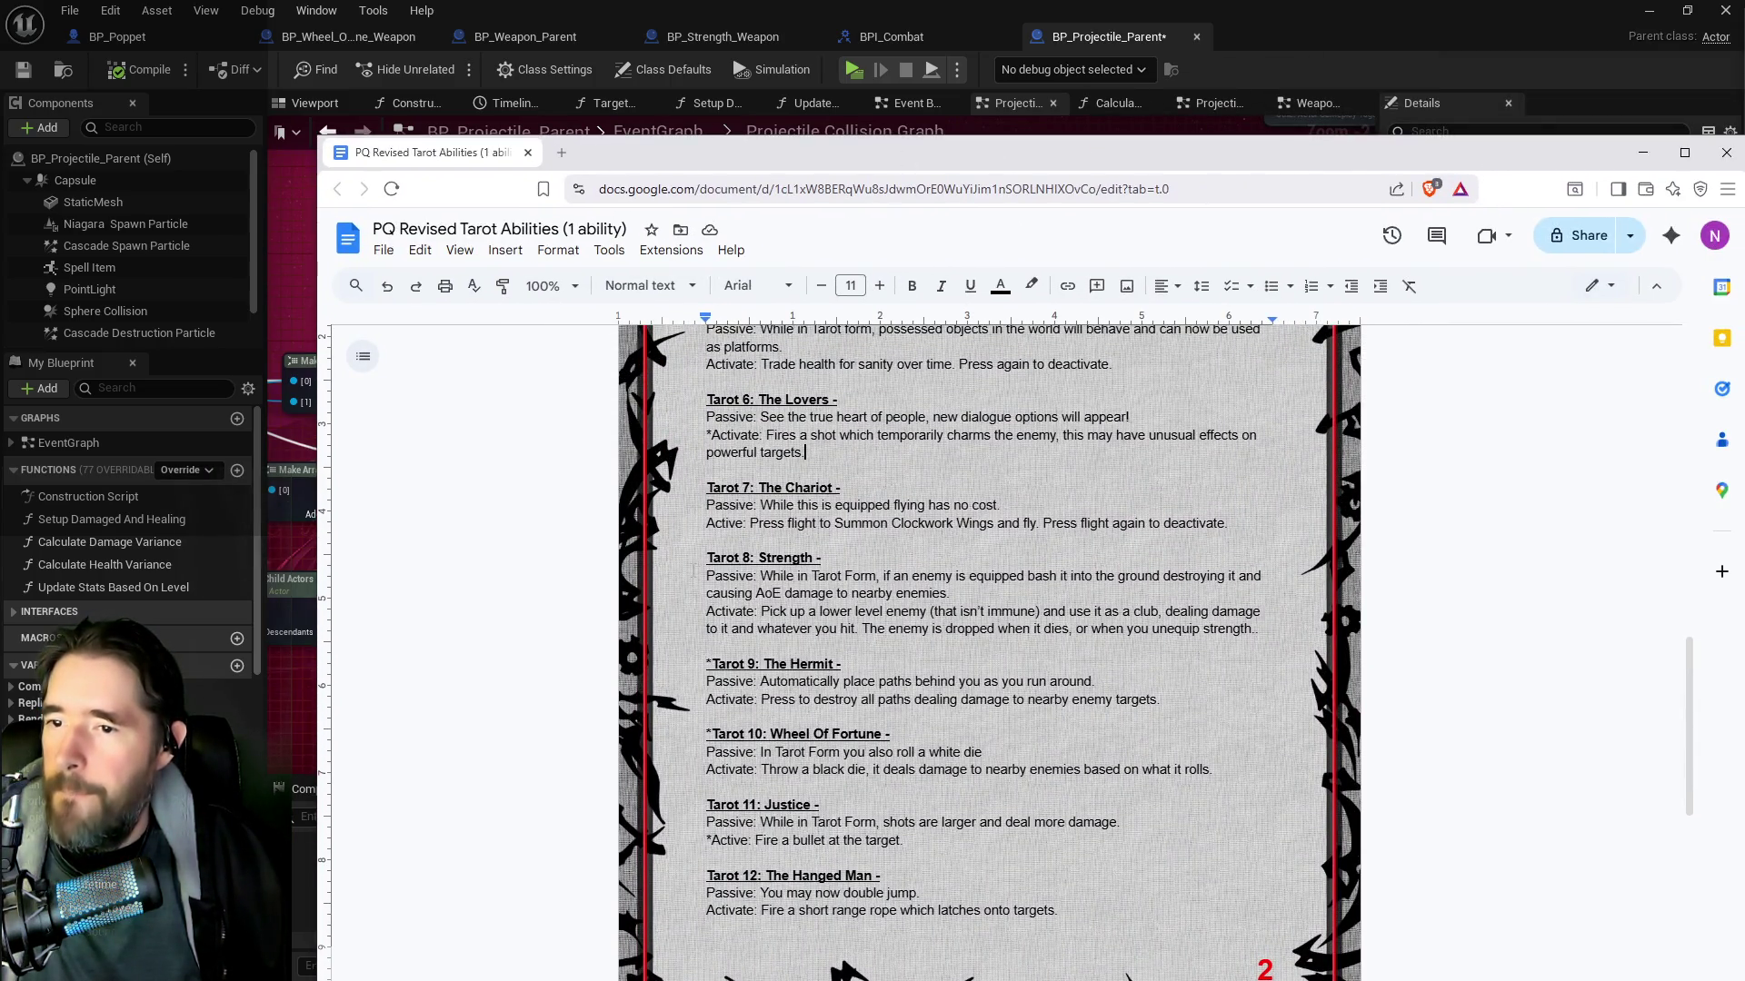
# Prefix 'Tarot 8: Strength -' with an asterisk in the abilities doc and move its window aside
pyautogui.click(708, 559)
pyautogui.write('*')
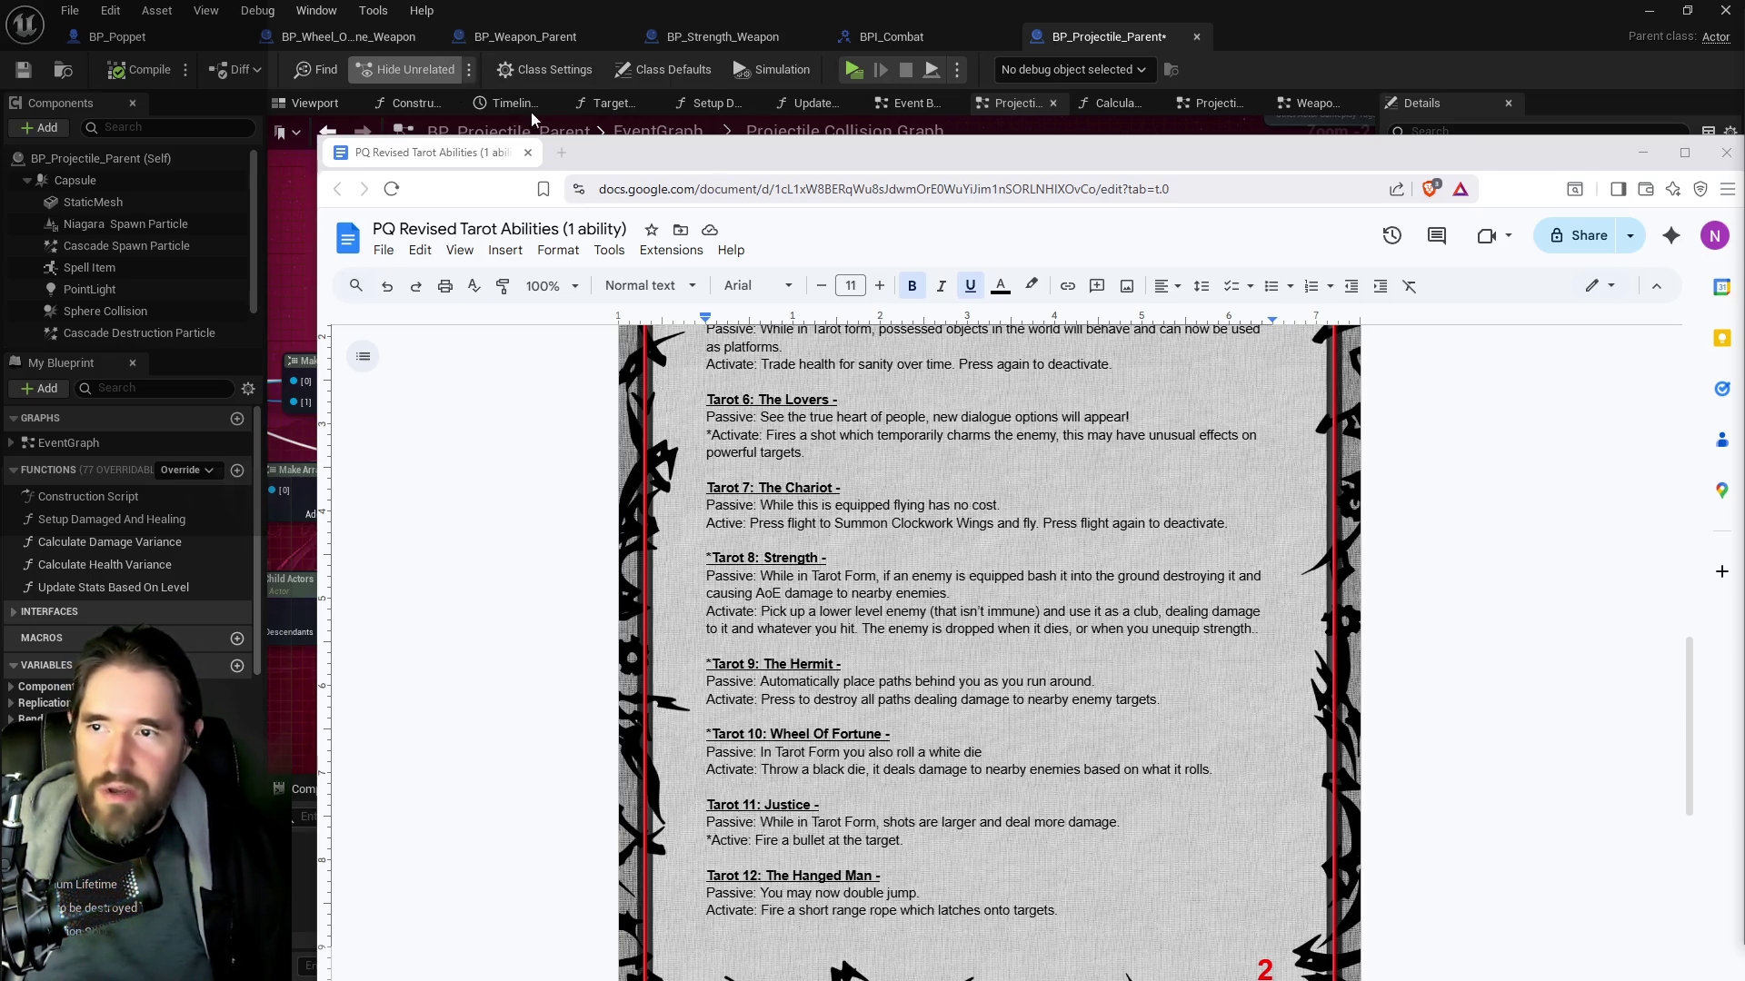
pyautogui.moveTo(641, 157)
pyautogui.mouseDown()
pyautogui.moveTo(391, 198)
pyautogui.moveTo(0, 218)
pyautogui.mouseUp()
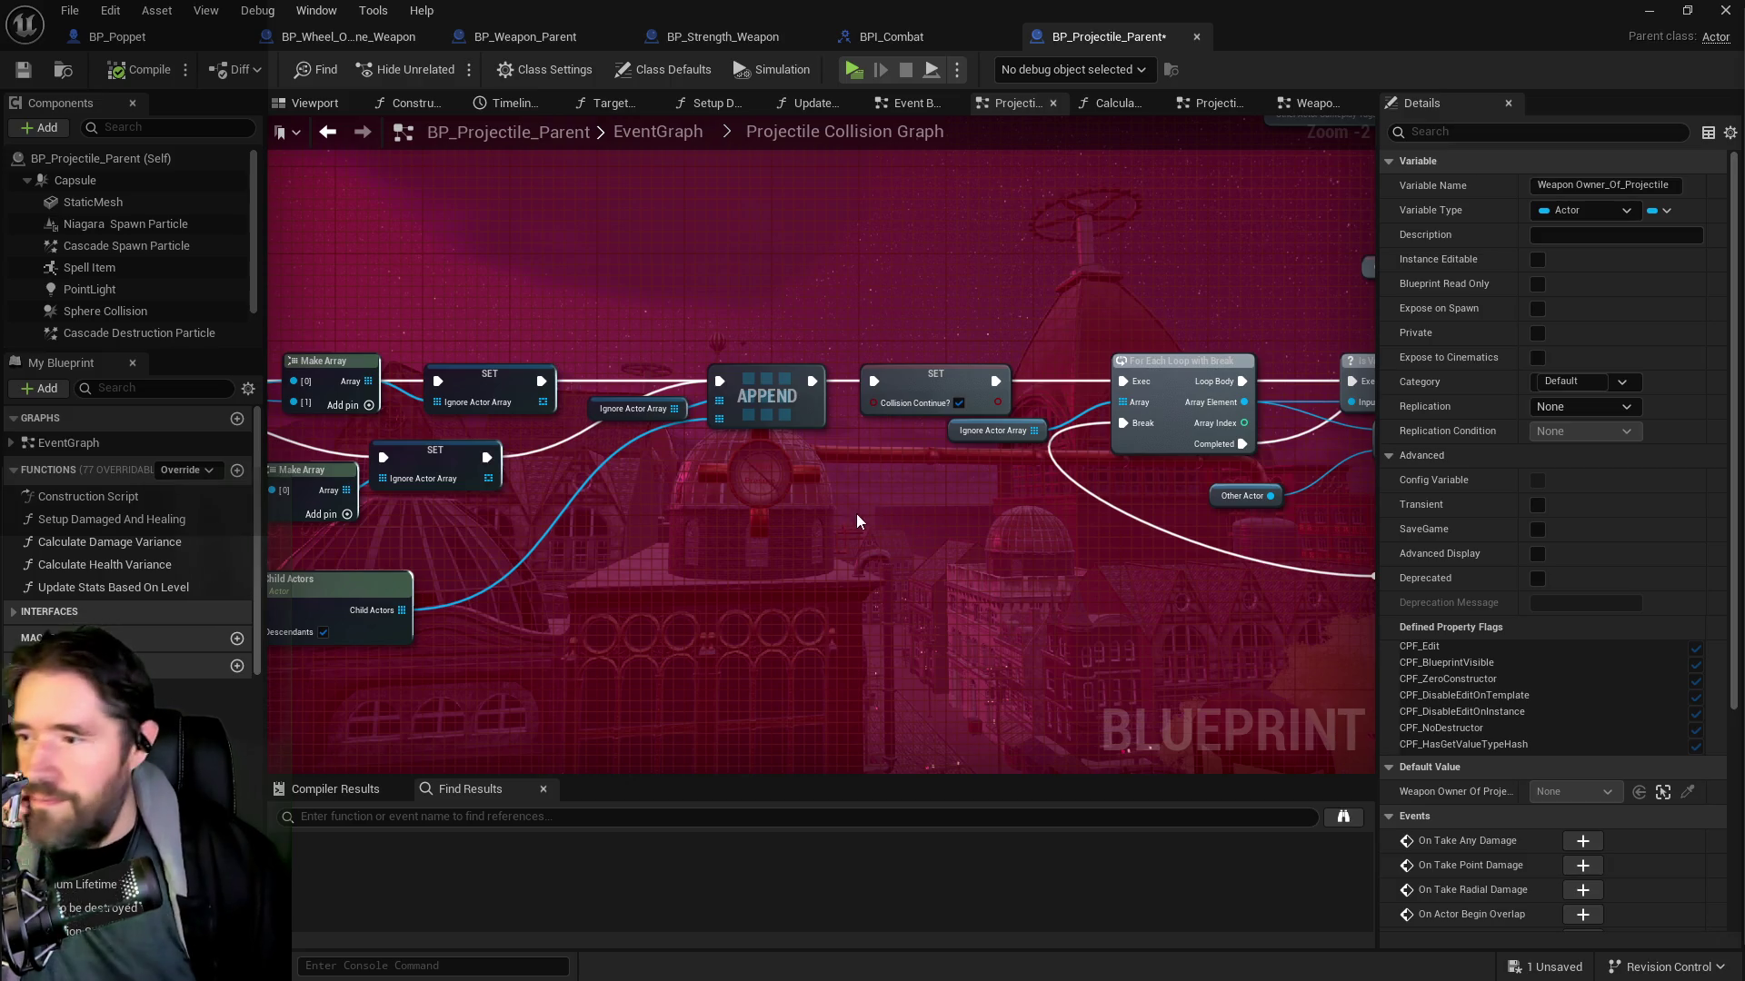
pyautogui.moveTo(1065, 531)
pyautogui.mouseDown()
pyautogui.moveTo(692, 530)
pyautogui.moveTo(654, 654)
pyautogui.mouseUp()
pyautogui.moveTo(1039, 609)
pyautogui.mouseDown()
pyautogui.moveTo(688, 581)
pyautogui.moveTo(724, 592)
pyautogui.moveTo(677, 423)
pyautogui.moveTo(994, 422)
pyautogui.mouseUp()
pyautogui.scroll(-3, 967, 424)
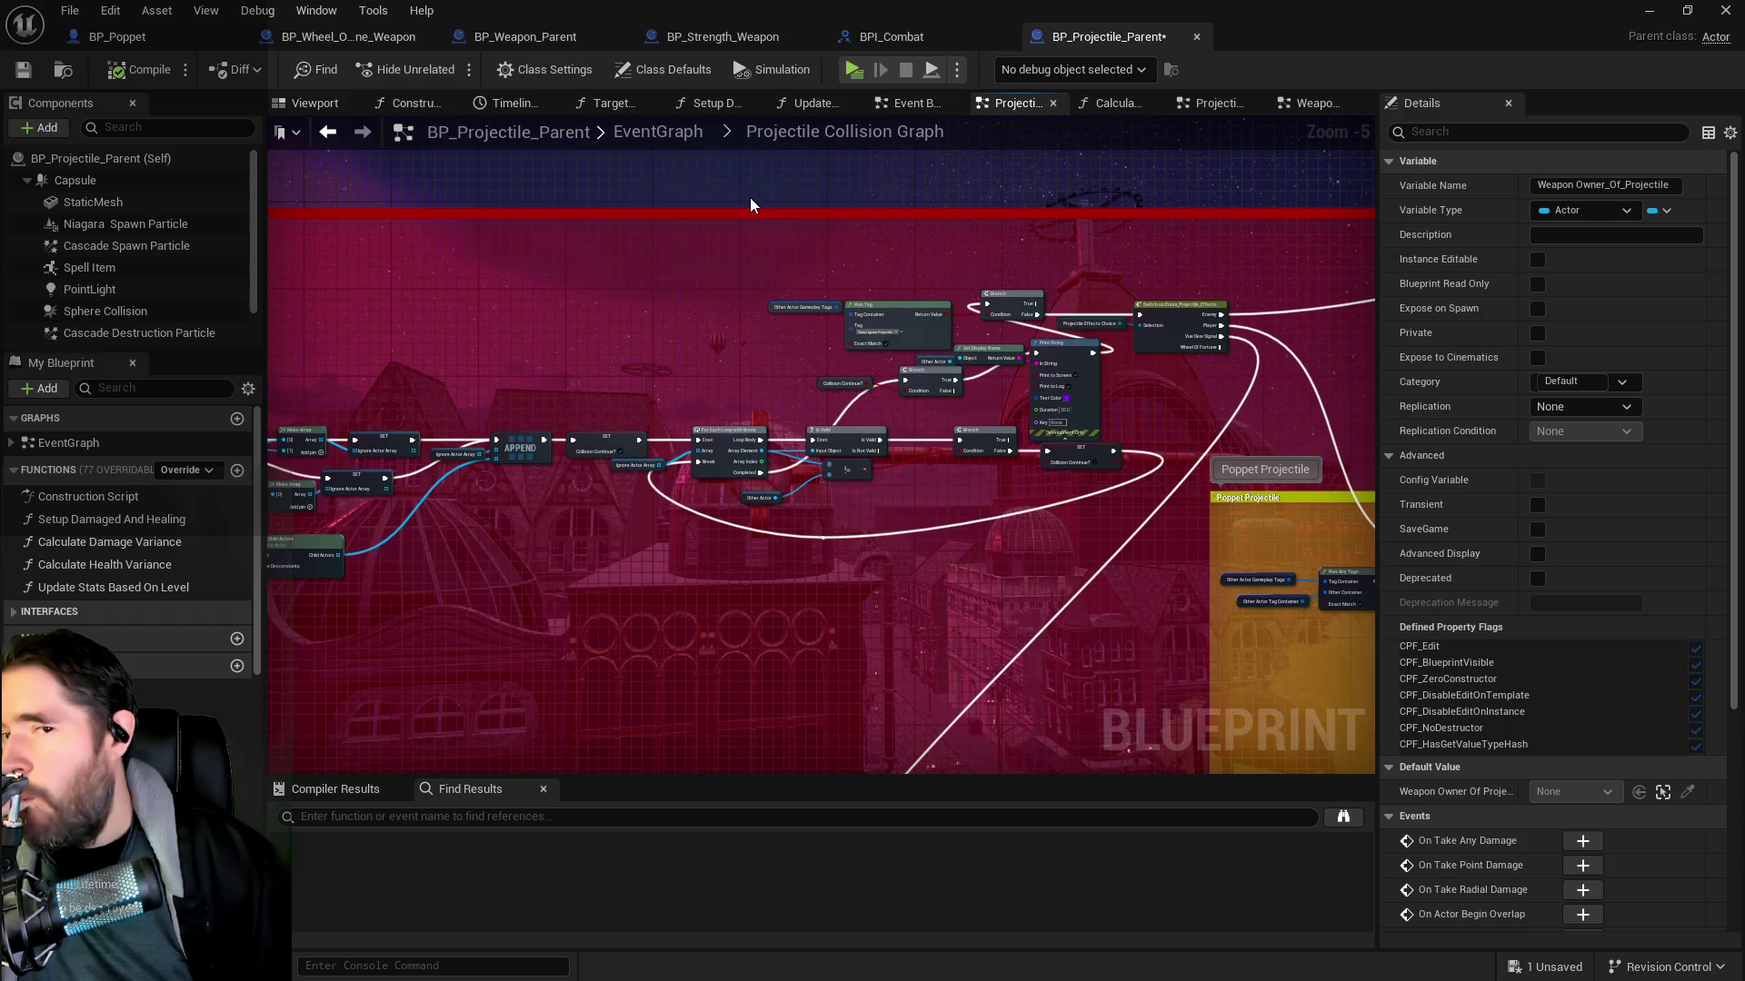
pyautogui.click(527, 36)
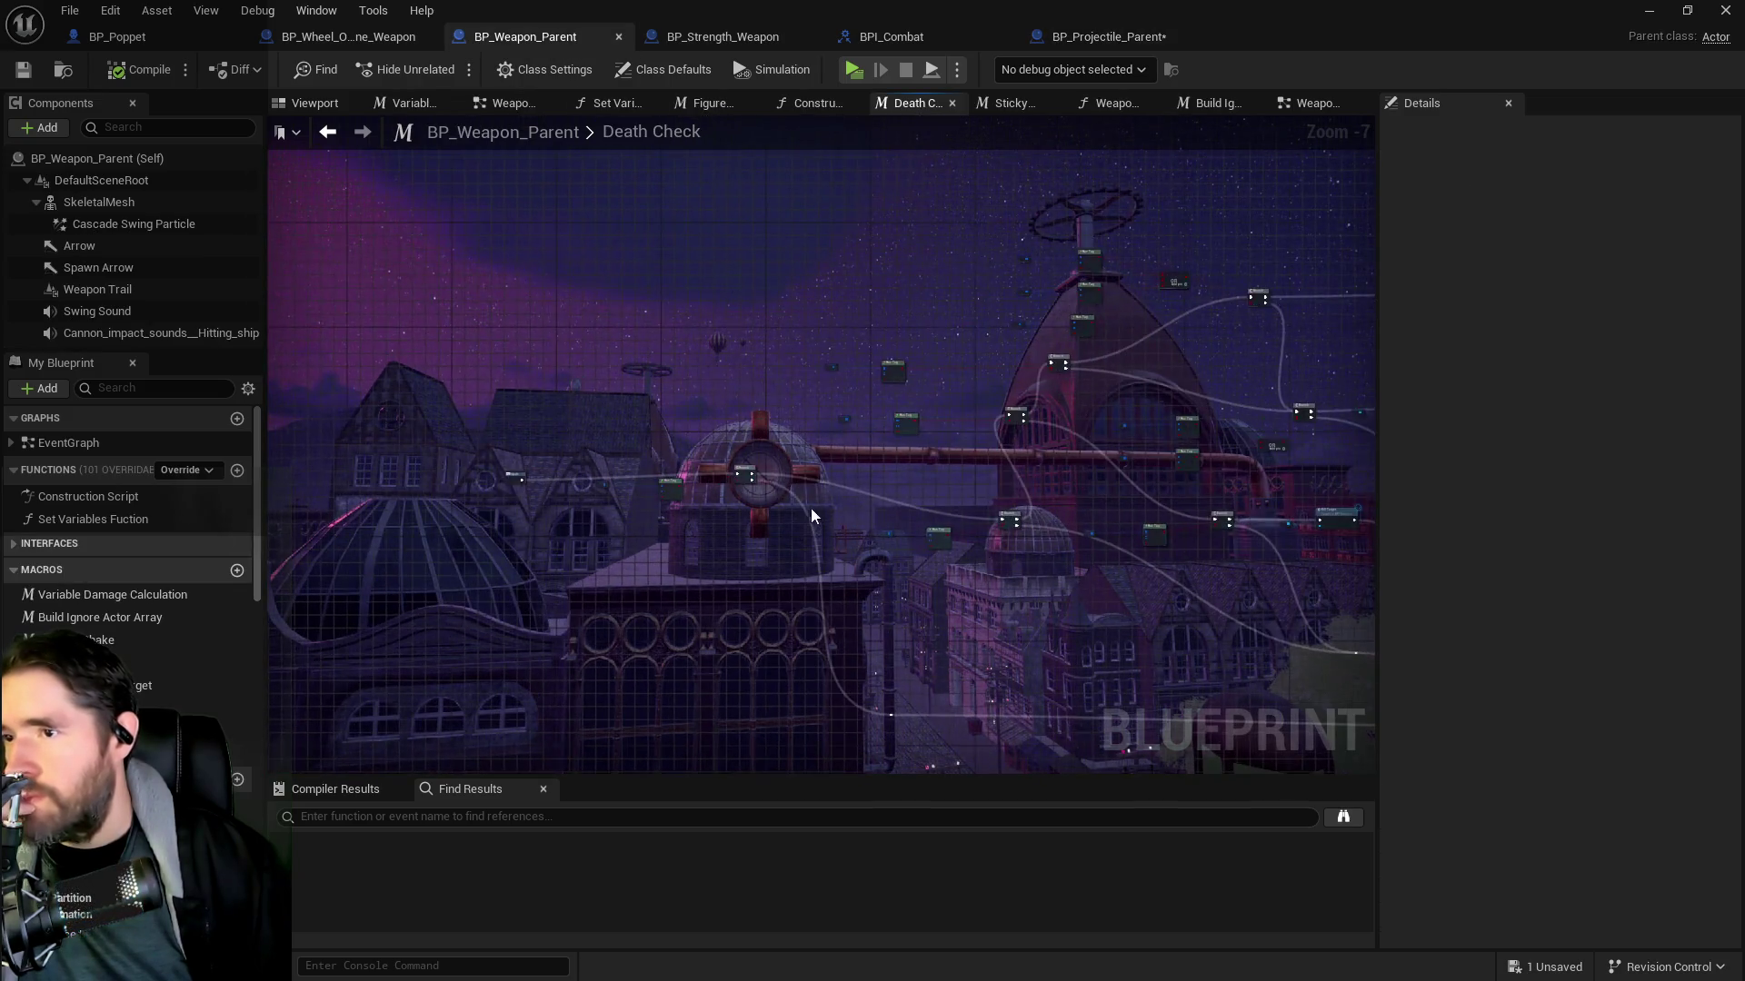
# Zoom in on the Death Check tag checks, then switch to BP_Weapon_Parent's Sticky Check graph
pyautogui.scroll(3, 813, 509)
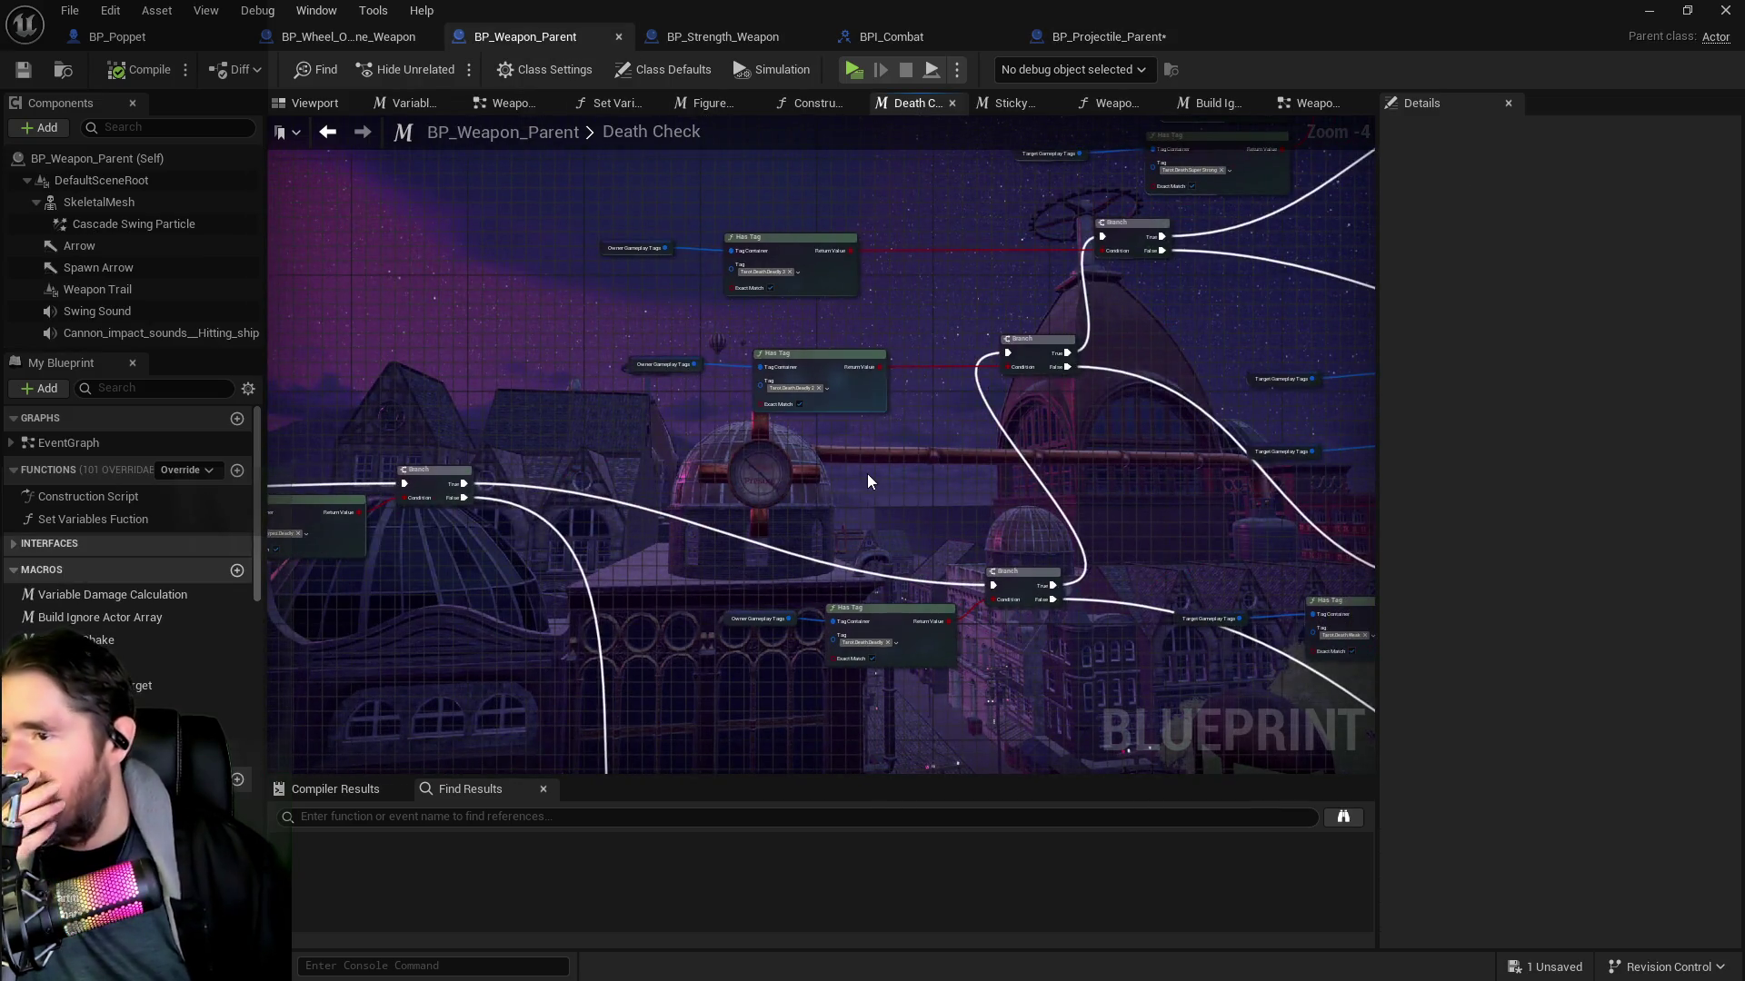
pyautogui.scroll(1, 867, 473)
pyautogui.scroll(1, 867, 473)
pyautogui.moveTo(643, 519)
pyautogui.mouseDown()
pyautogui.moveTo(572, 510)
pyautogui.moveTo(786, 449)
pyautogui.moveTo(1049, 531)
pyautogui.mouseUp()
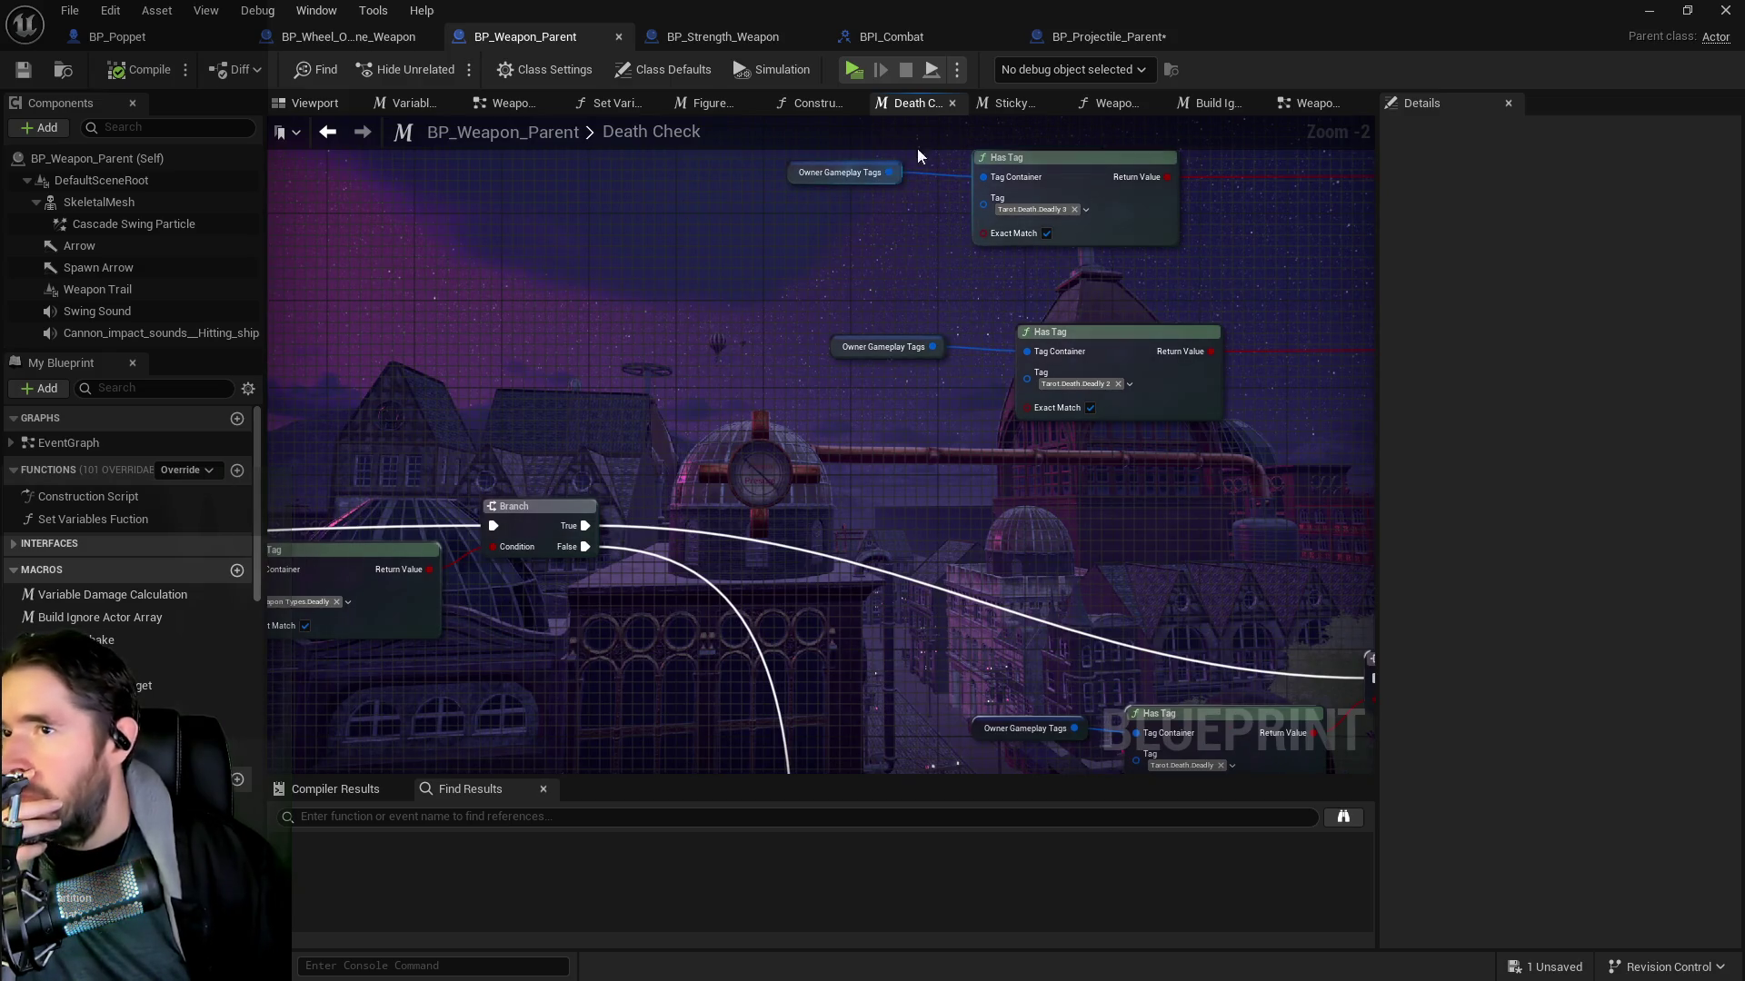
pyautogui.click(1009, 103)
pyautogui.scroll(3, 741, 314)
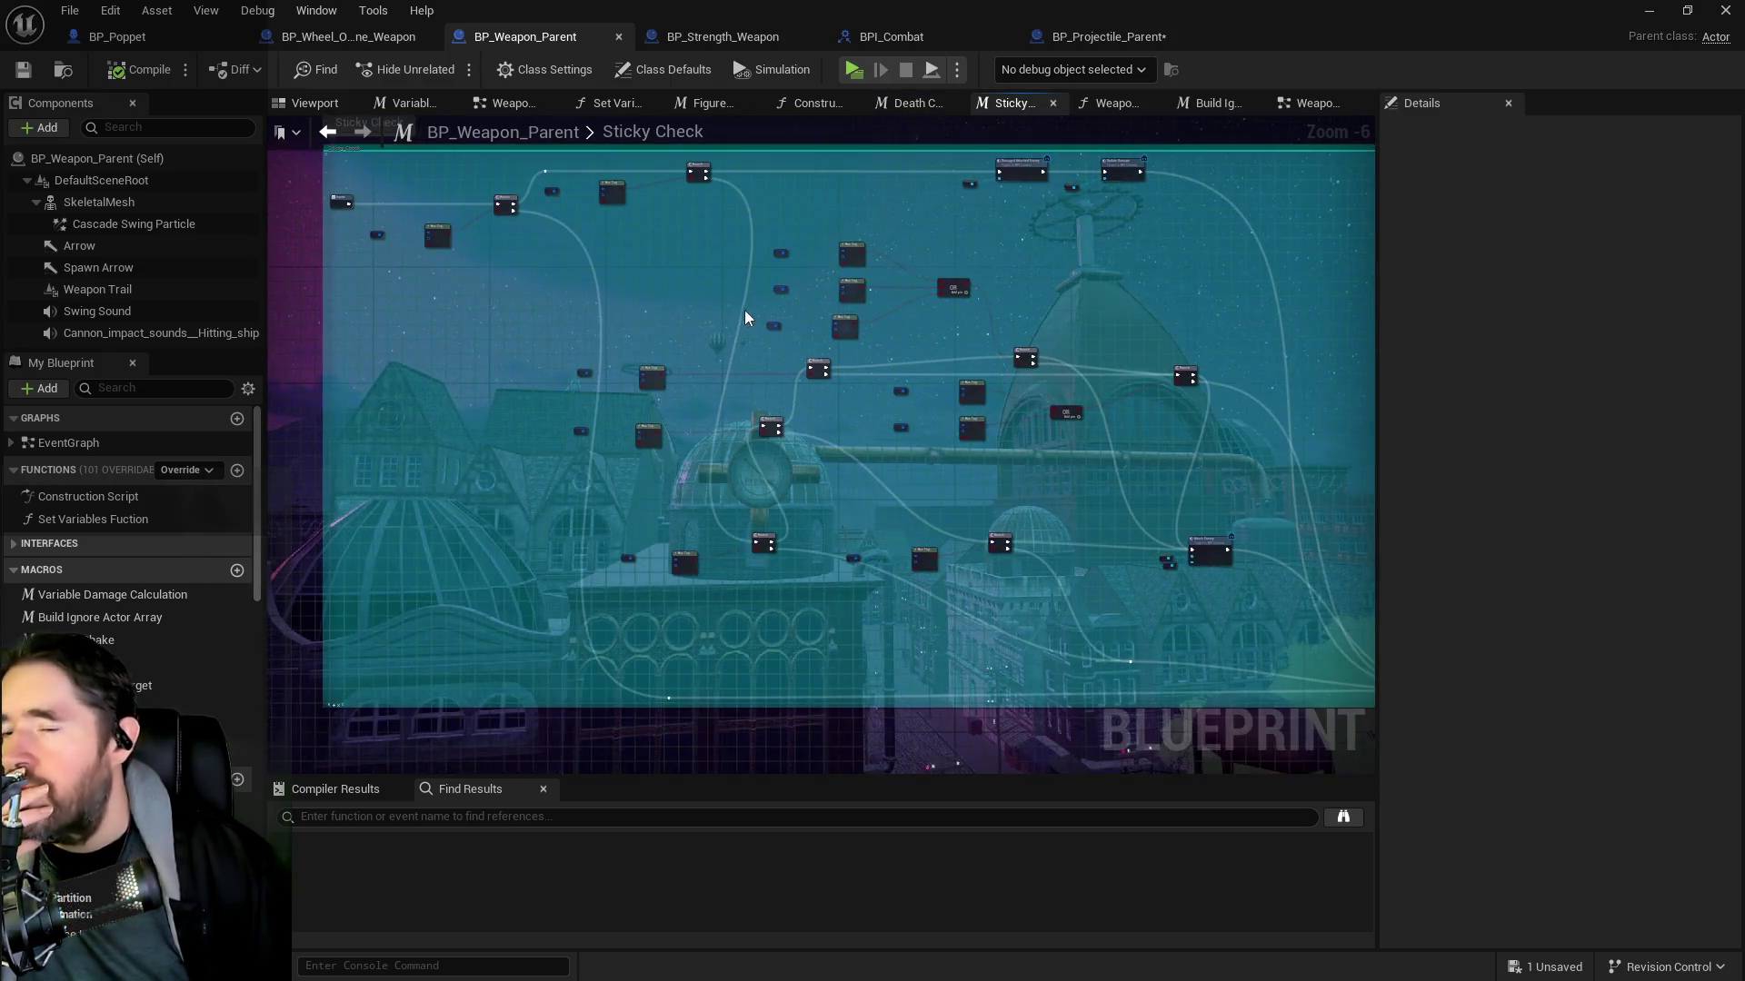
pyautogui.moveTo(798, 406)
pyautogui.mouseDown()
pyautogui.moveTo(814, 494)
pyautogui.moveTo(767, 390)
pyautogui.moveTo(810, 364)
pyautogui.moveTo(1147, 614)
pyautogui.mouseUp()
pyautogui.moveTo(1098, 548)
pyautogui.mouseDown()
pyautogui.moveTo(967, 494)
pyautogui.moveTo(1266, 526)
pyautogui.mouseUp()
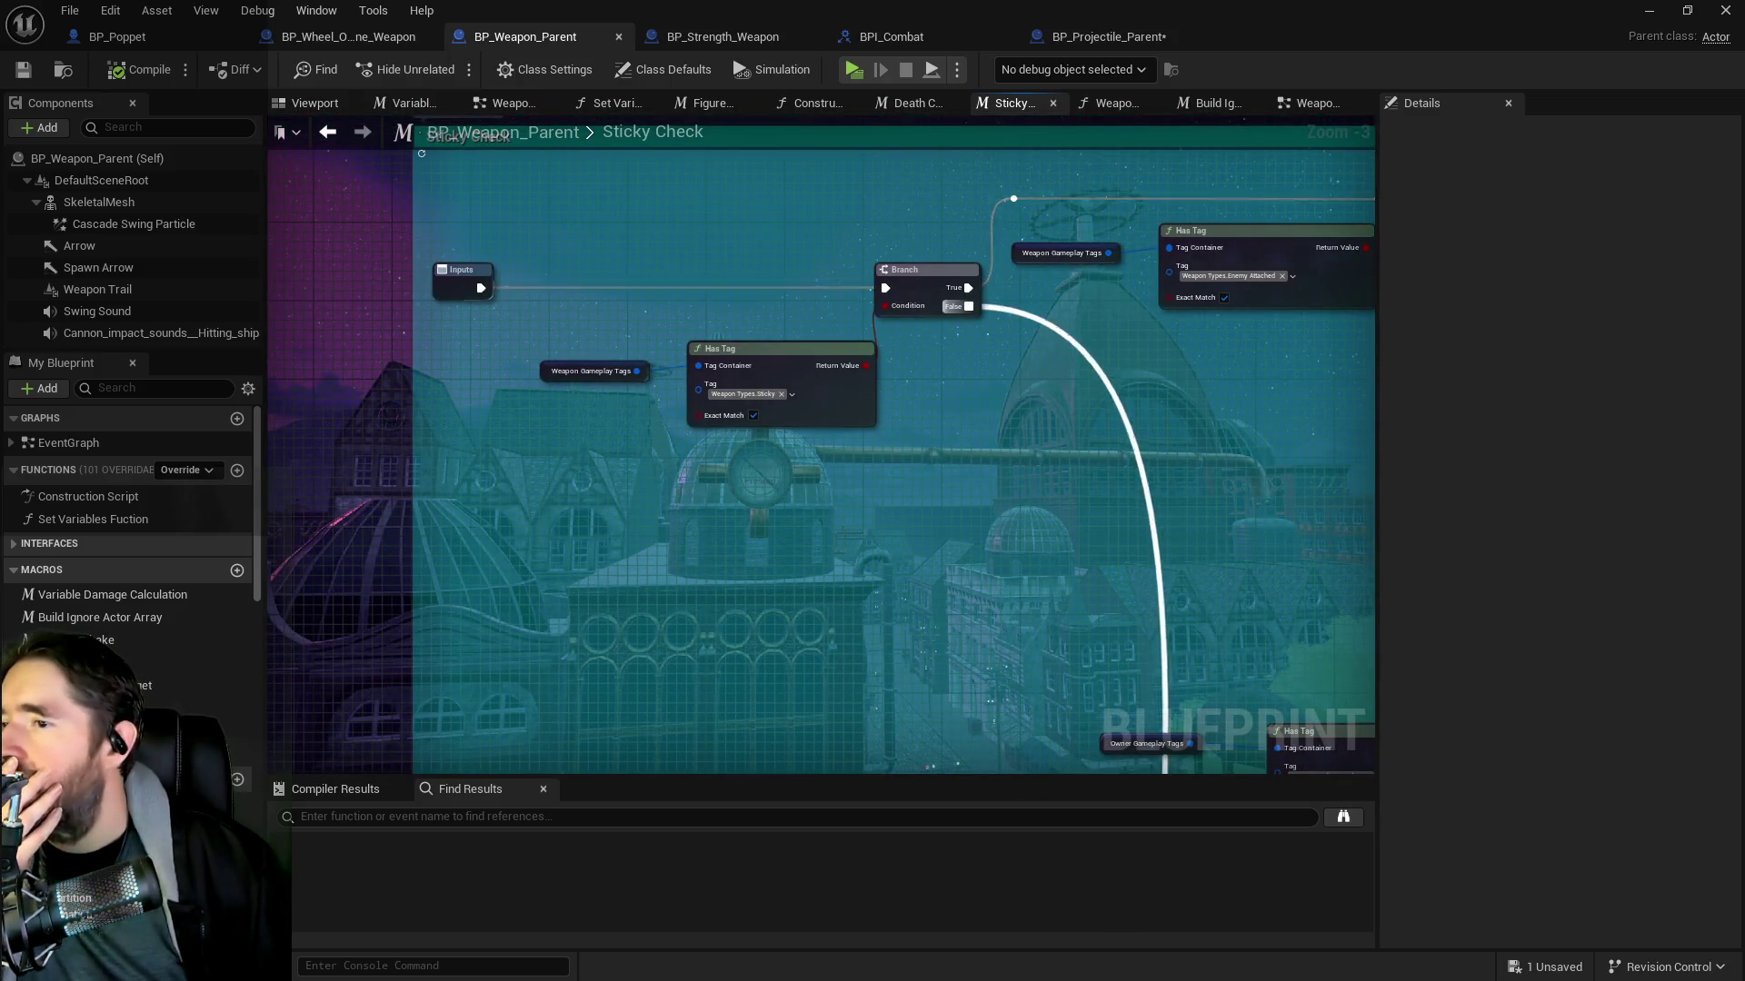
pyautogui.scroll(-1, 887, 537)
pyautogui.scroll(-2, 930, 515)
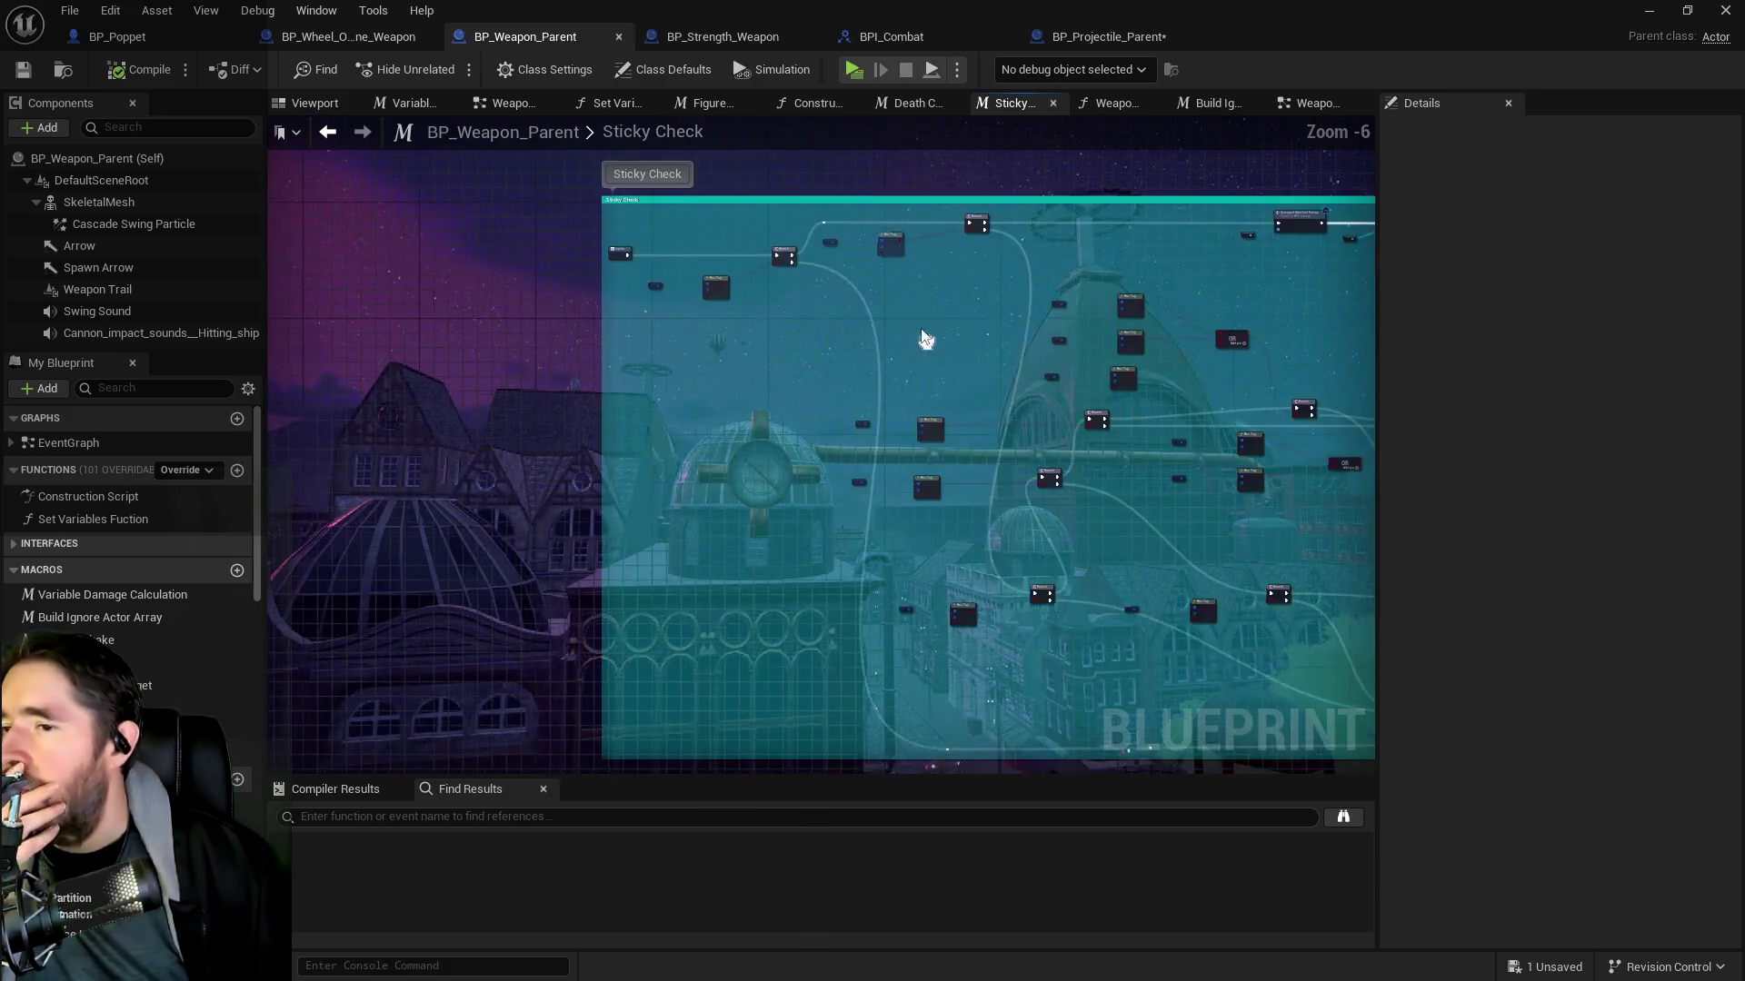
pyautogui.scroll(2, 1027, 545)
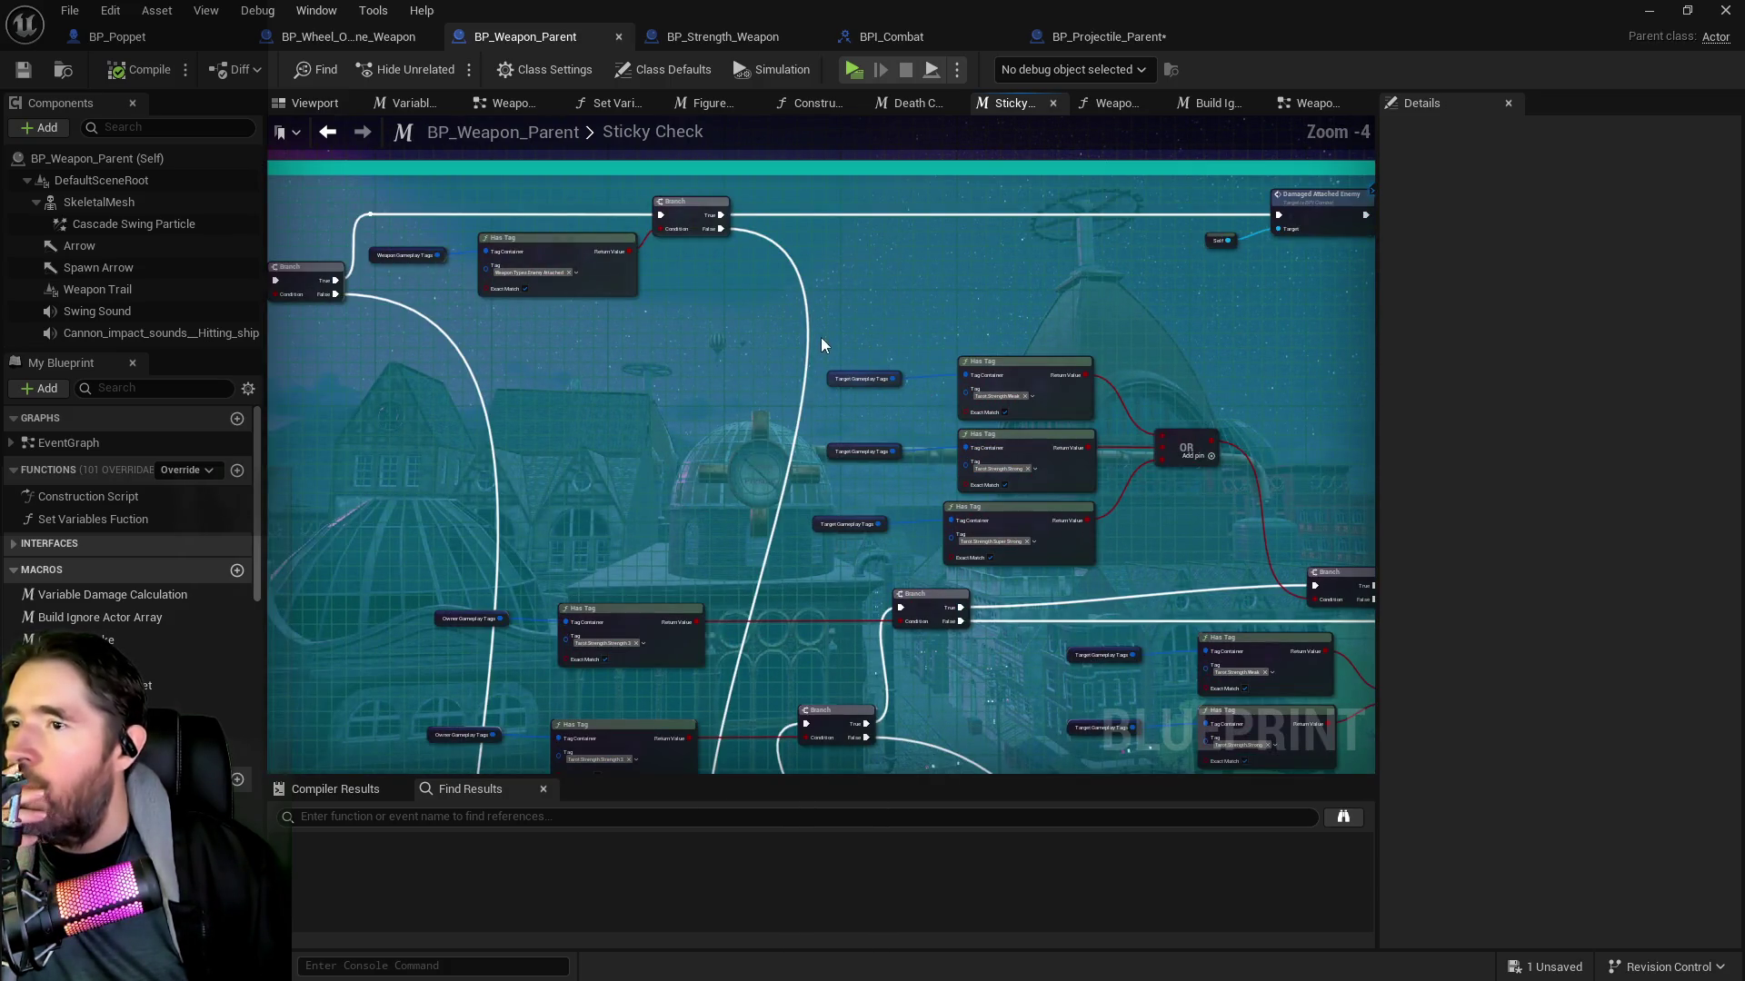
pyautogui.moveTo(1006, 299)
pyautogui.mouseDown()
pyautogui.moveTo(681, 292)
pyautogui.moveTo(1078, 278)
pyautogui.mouseUp()
pyautogui.scroll(1, 1078, 278)
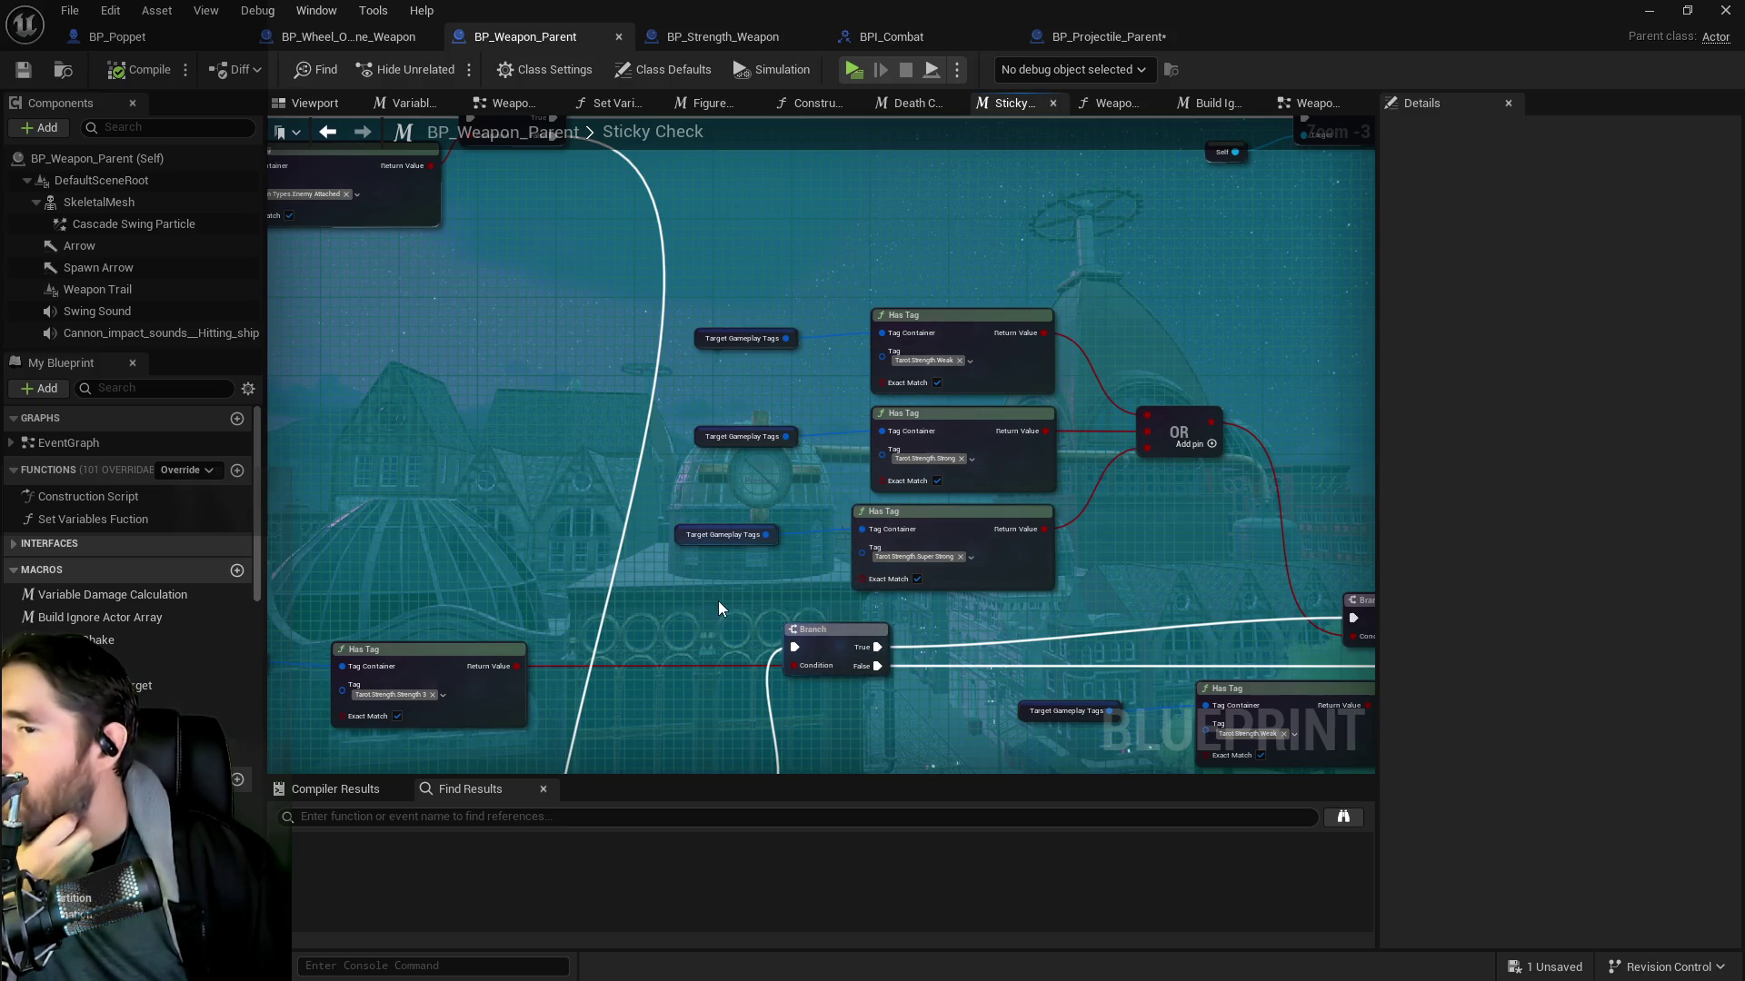
pyautogui.moveTo(718, 602); pyautogui.dragTo(824, 271)
pyautogui.moveTo(1039, 538); pyautogui.dragTo(611, 476)
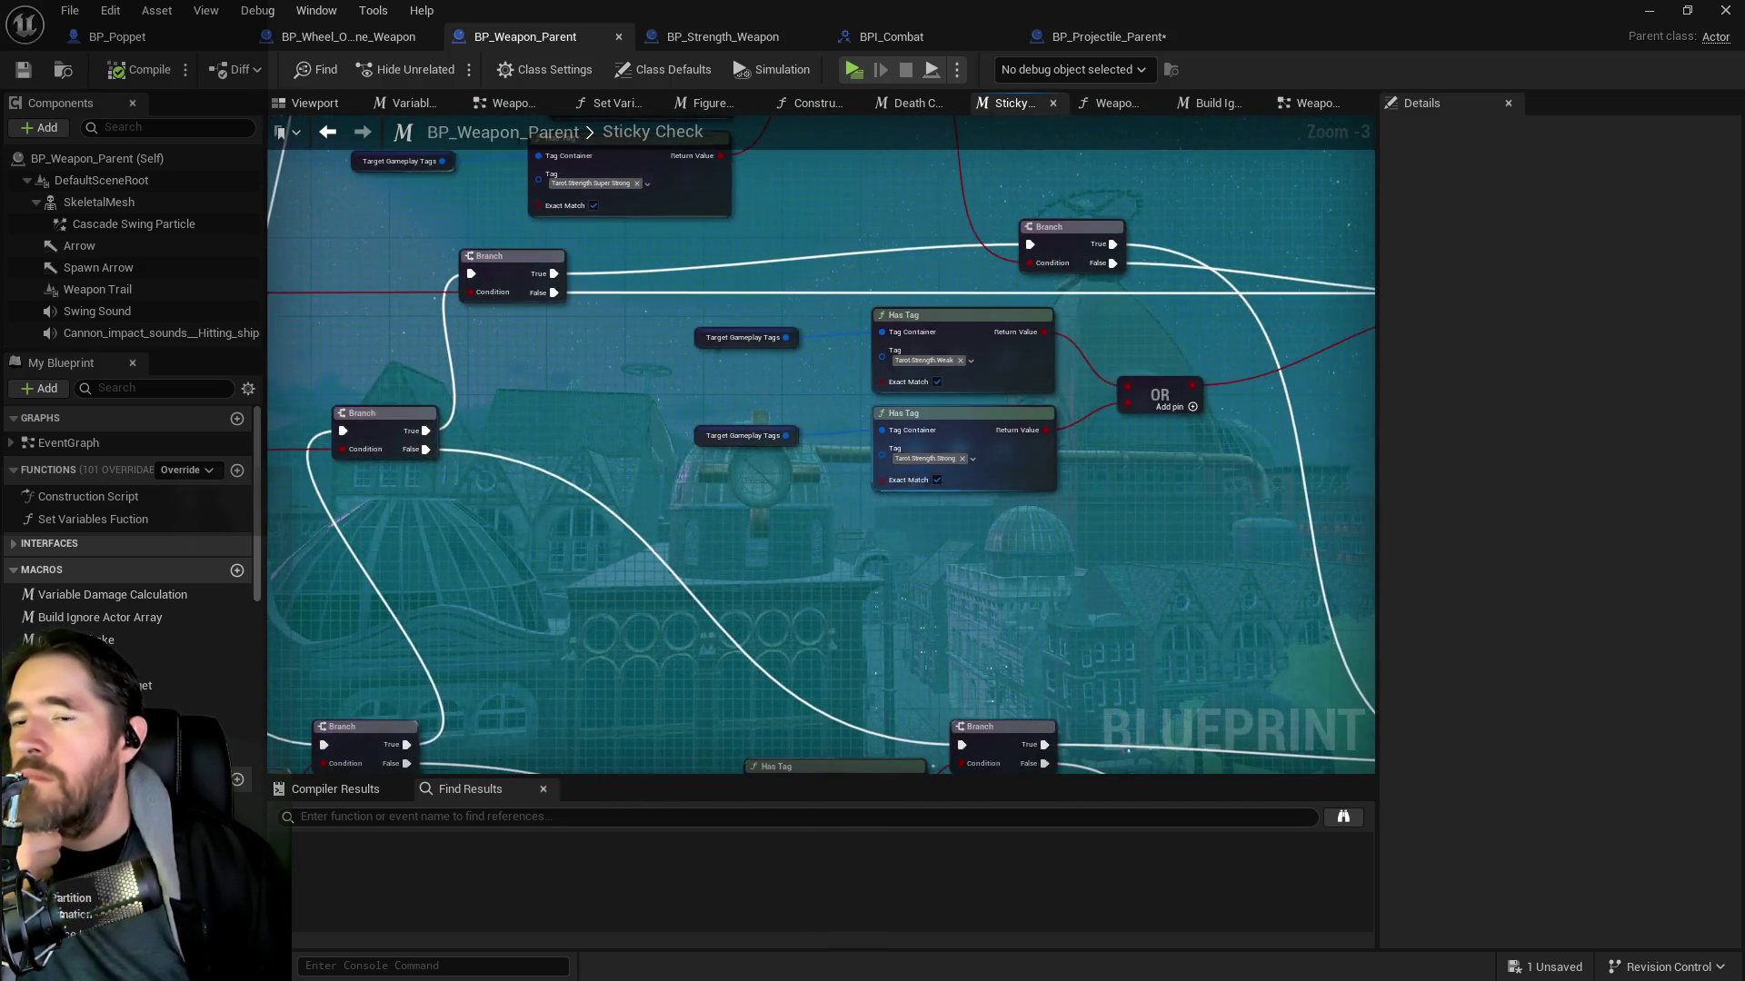
pyautogui.moveTo(1017, 481); pyautogui.dragTo(766, 470)
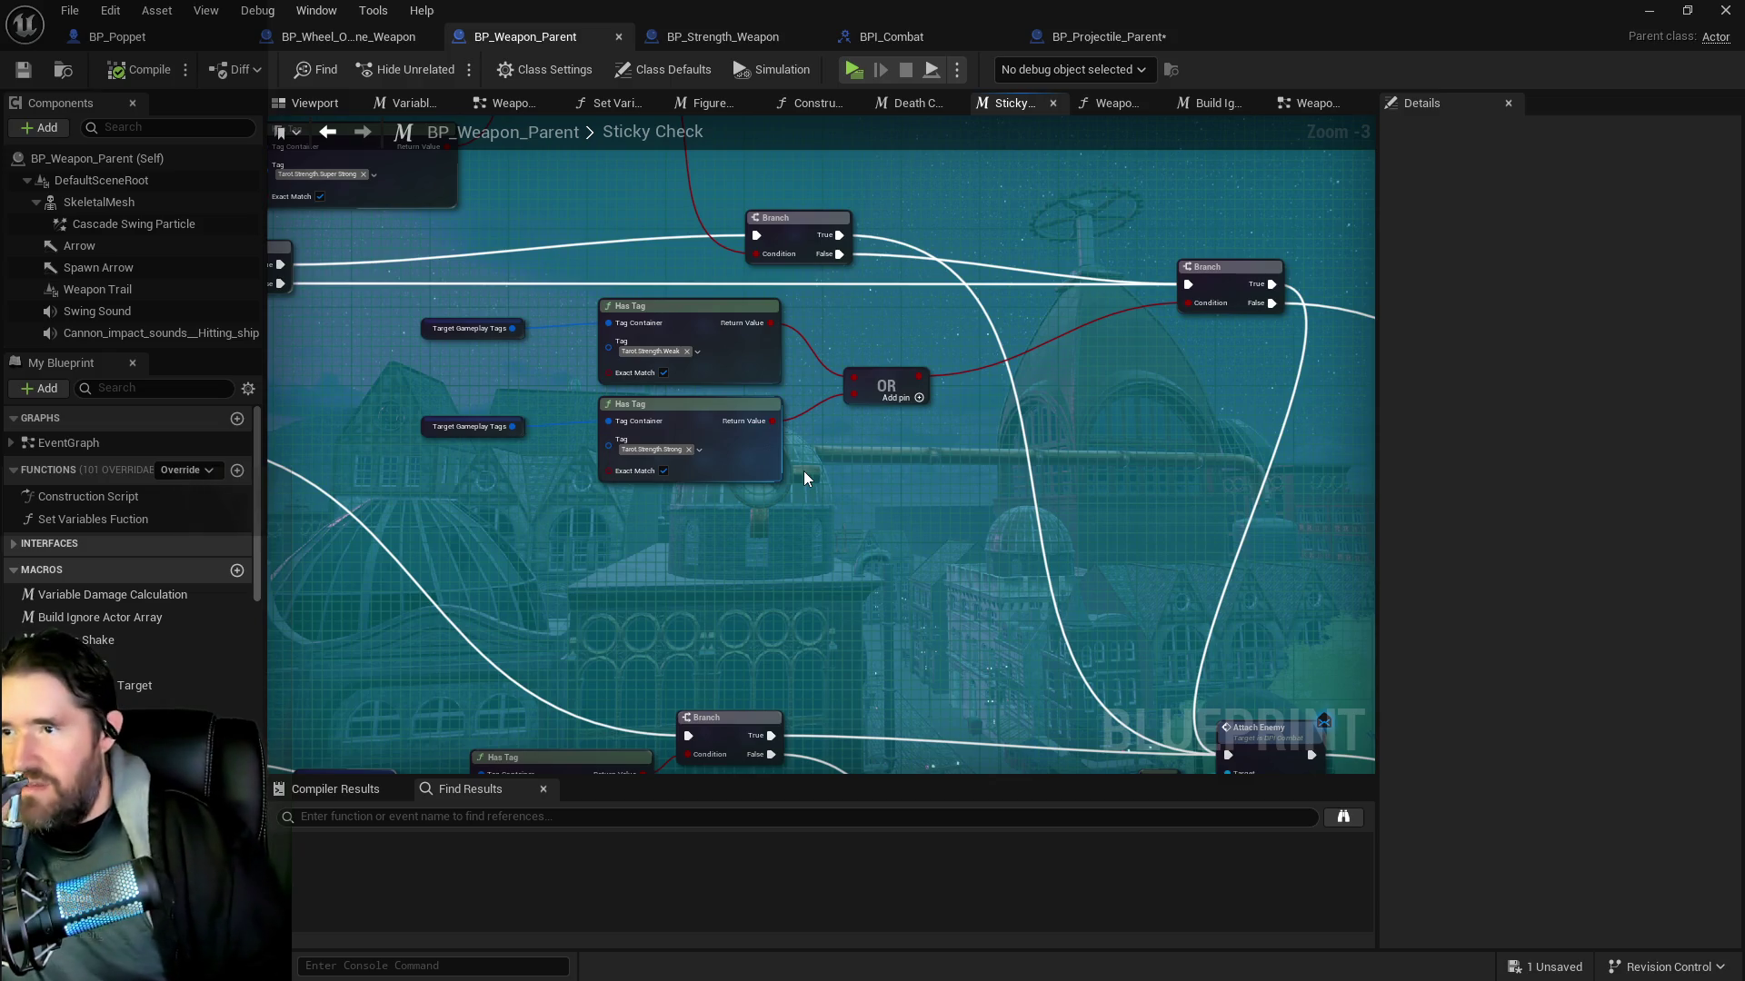
pyautogui.moveTo(803, 471)
pyautogui.mouseDown()
pyautogui.moveTo(939, 358)
pyautogui.moveTo(927, 425)
pyautogui.moveTo(840, 452)
pyautogui.moveTo(440, 355)
pyautogui.moveTo(810, 448)
pyautogui.moveTo(900, 436)
pyautogui.moveTo(766, 638)
pyautogui.moveTo(818, 471)
pyautogui.mouseUp()
pyautogui.scroll(-1, 927, 424)
pyautogui.moveTo(439, 373)
pyautogui.mouseDown()
pyautogui.moveTo(859, 392)
pyautogui.moveTo(538, 378)
pyautogui.mouseUp()
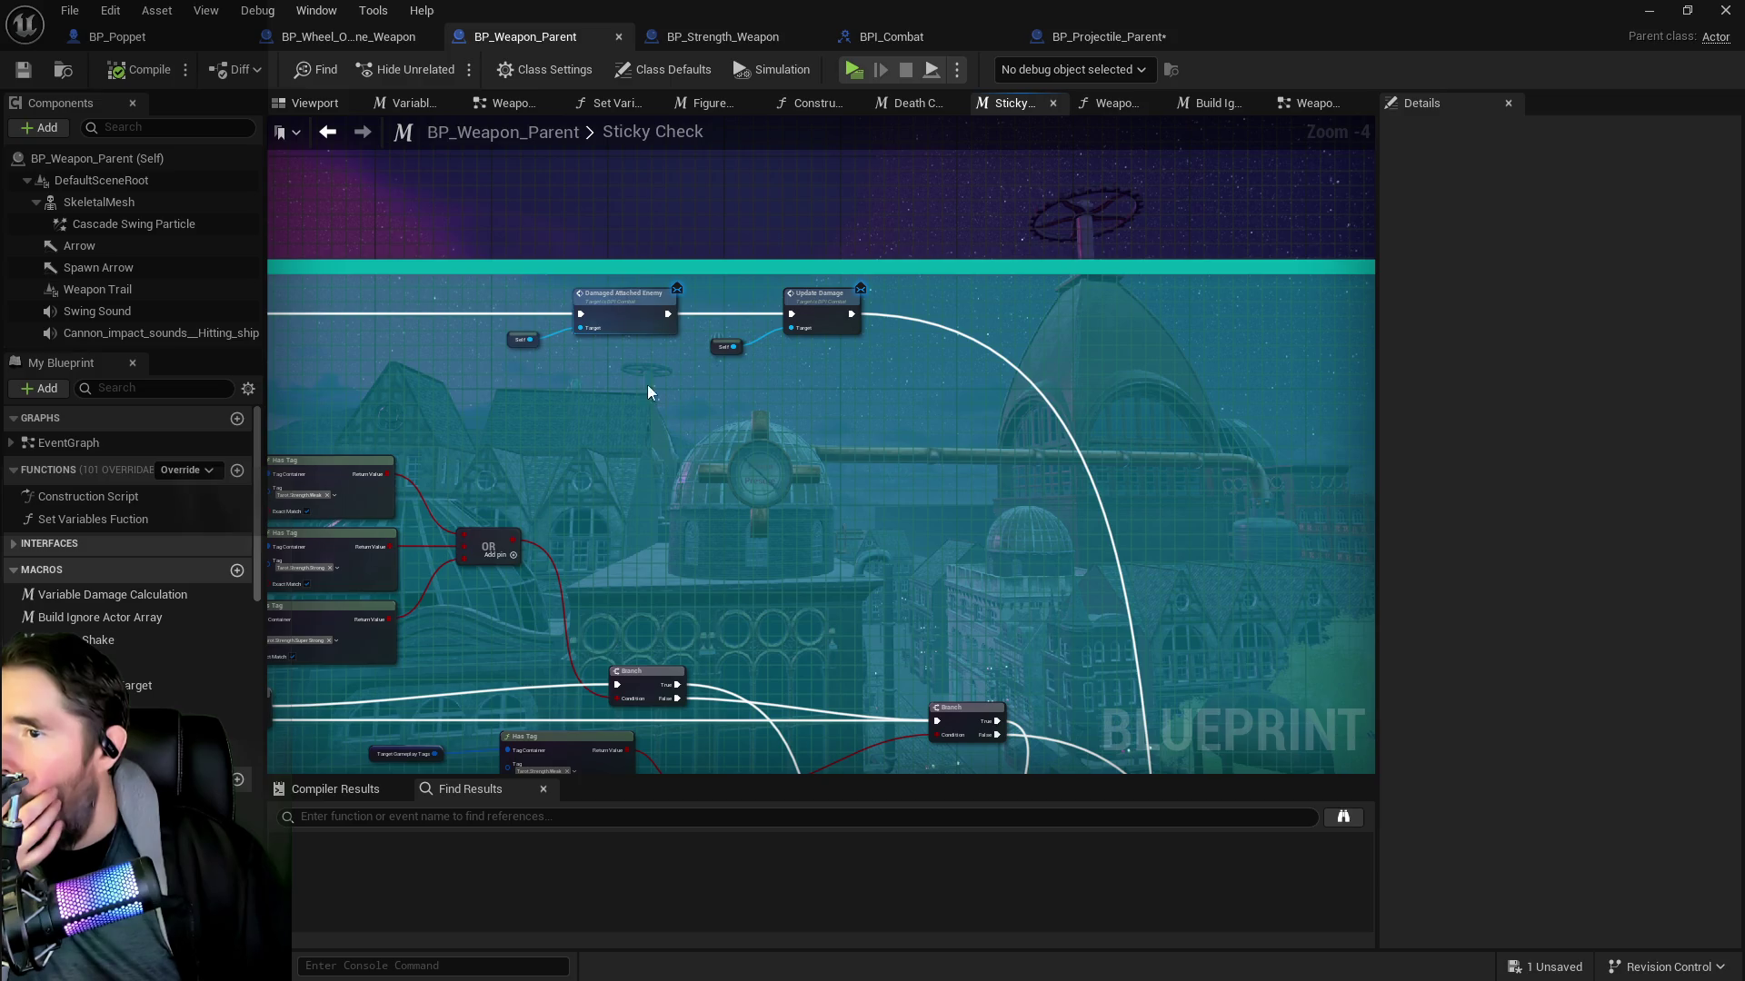
pyautogui.moveTo(649, 410); pyautogui.dragTo(362, 438)
pyautogui.scroll(3, 832, 424)
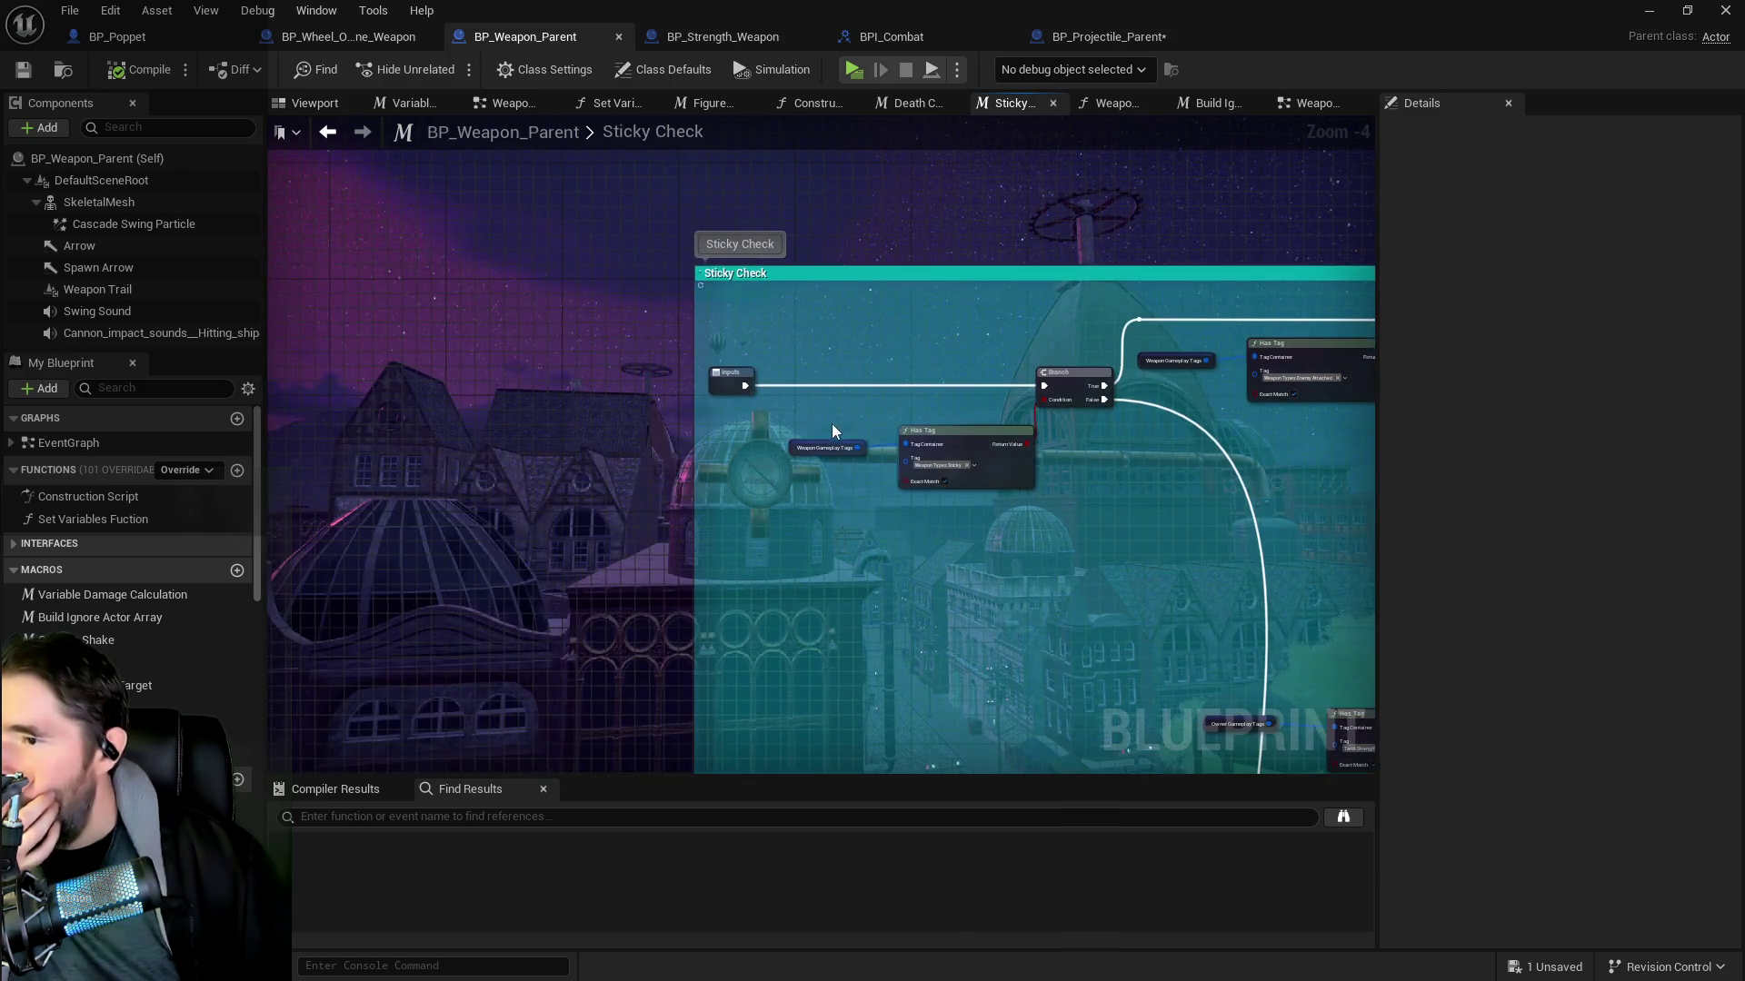
pyautogui.moveTo(825, 451); pyautogui.dragTo(518, 508)
pyautogui.moveTo(1135, 486); pyautogui.dragTo(669, 493)
pyautogui.scroll(-2, 669, 493)
pyautogui.moveTo(669, 428); pyautogui.dragTo(694, 172)
pyautogui.moveTo(734, 258)
pyautogui.mouseDown()
pyautogui.moveTo(623, 440)
pyautogui.moveTo(569, 688)
pyautogui.mouseUp()
pyautogui.moveTo(783, 613); pyautogui.dragTo(777, 215)
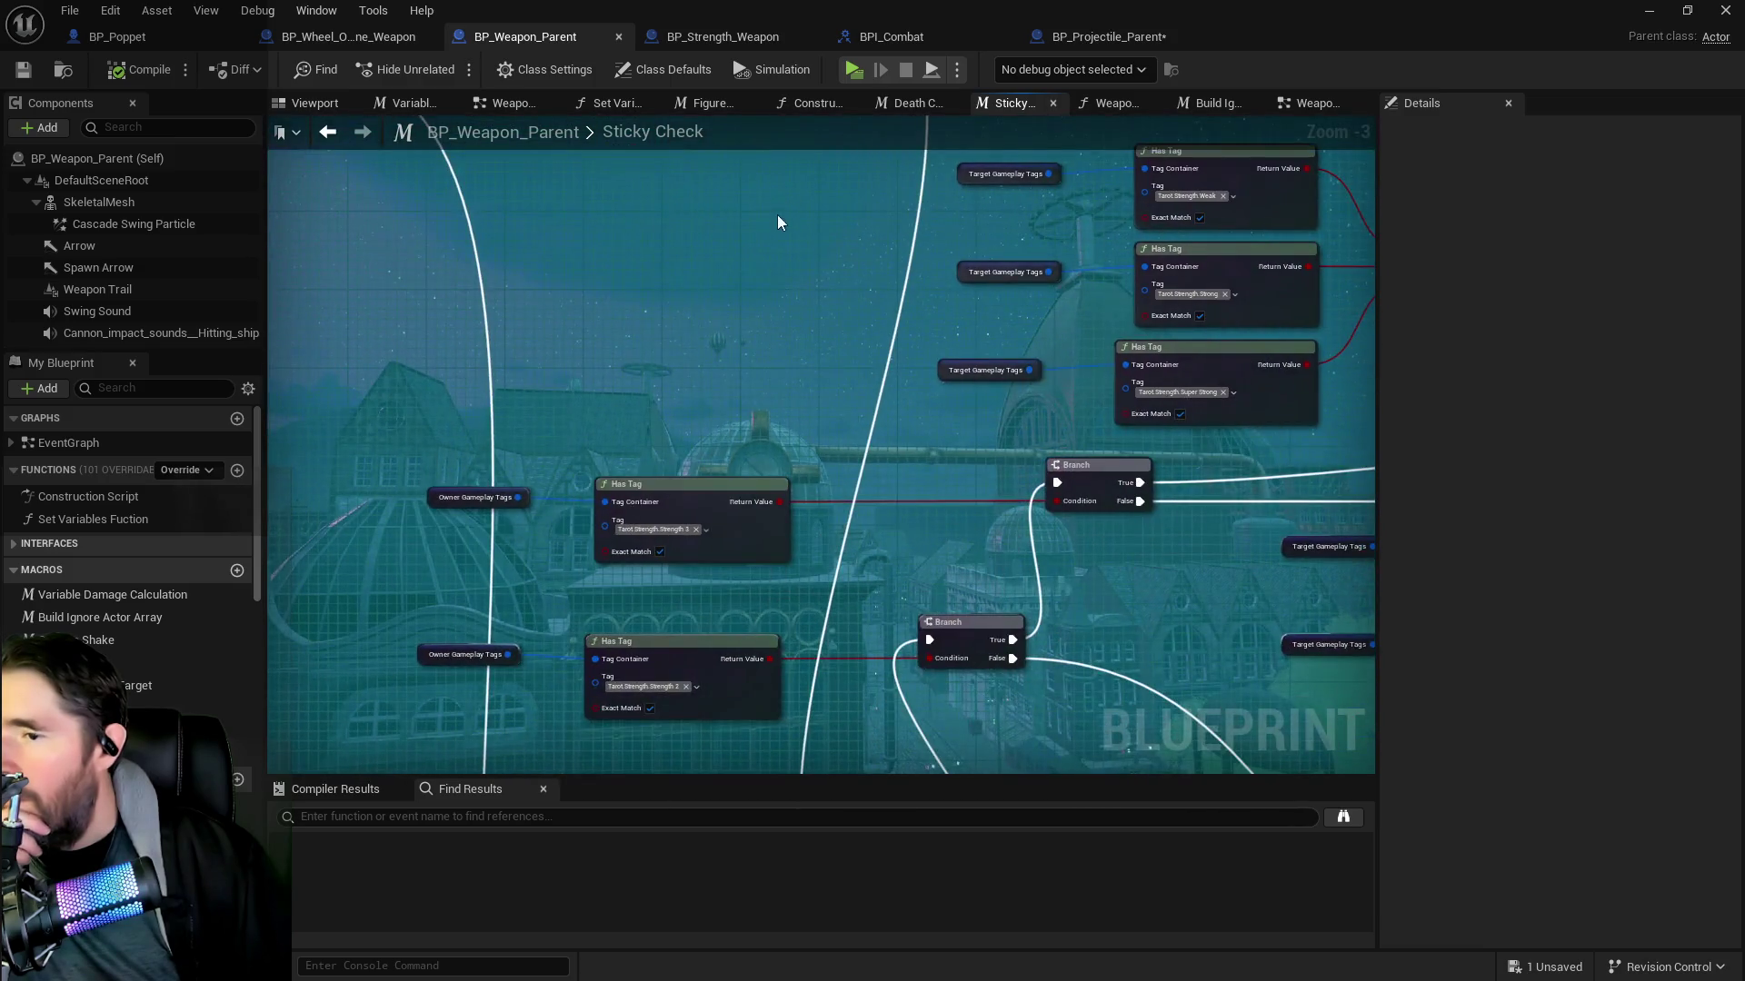
pyautogui.moveTo(747, 309); pyautogui.dragTo(726, 489)
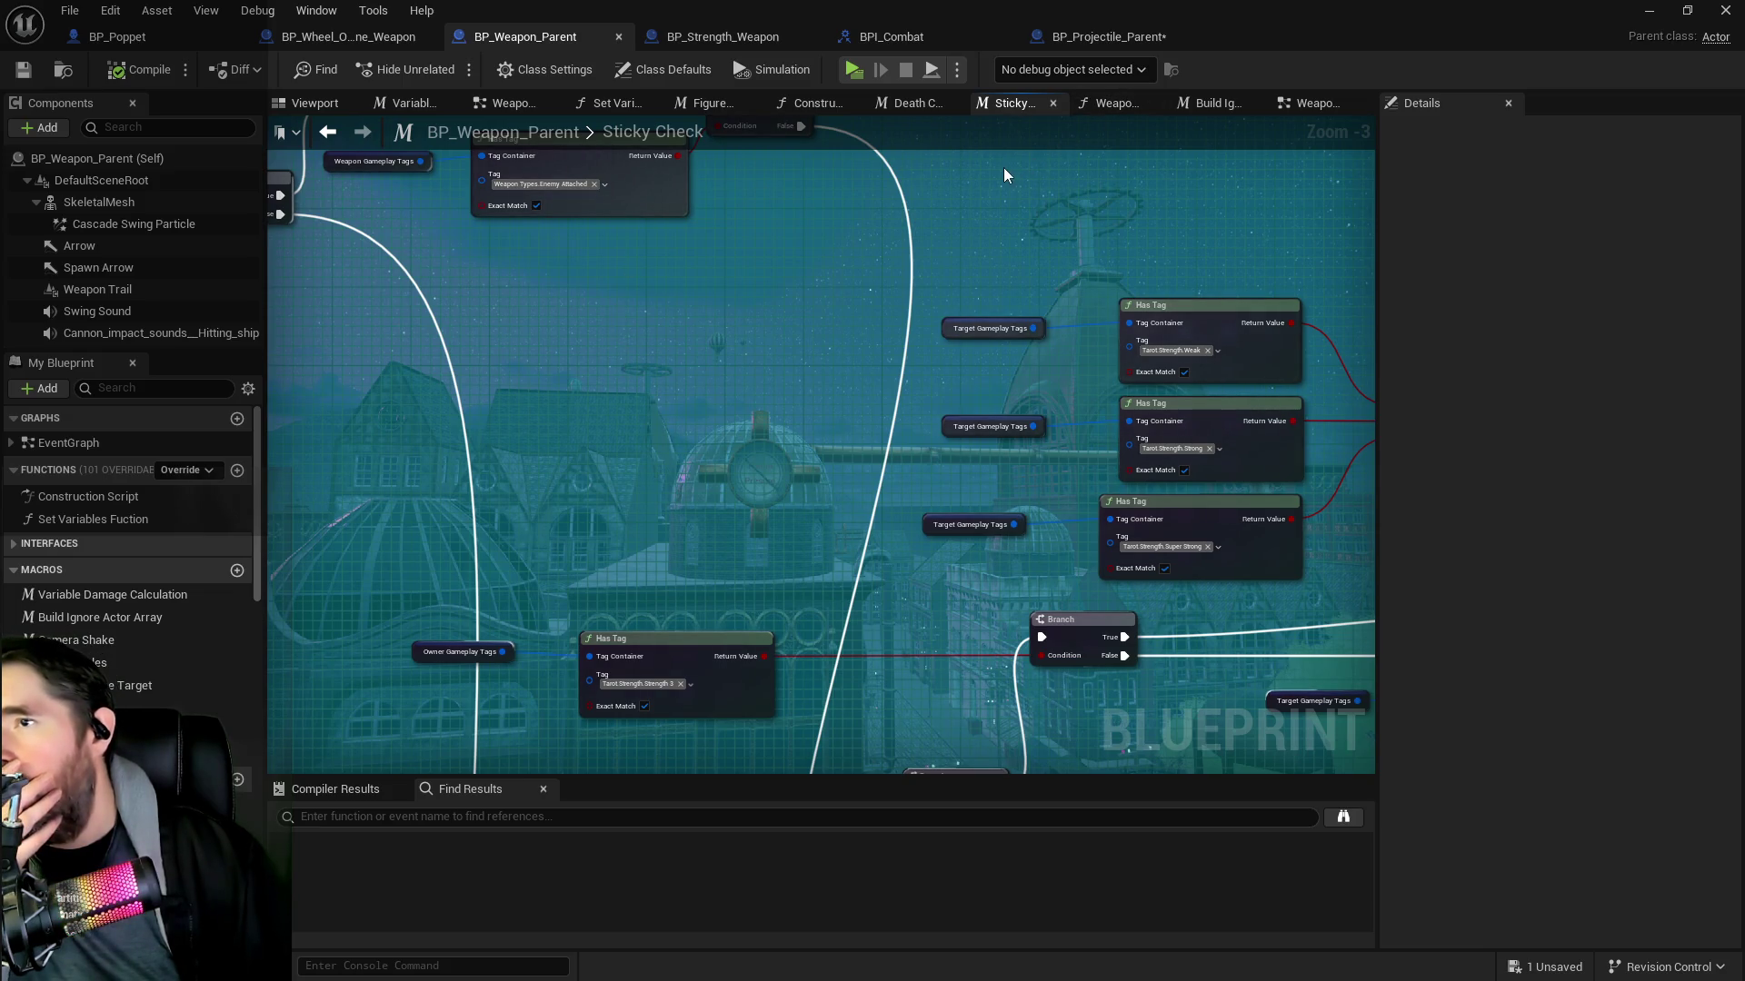
pyautogui.click(1107, 107)
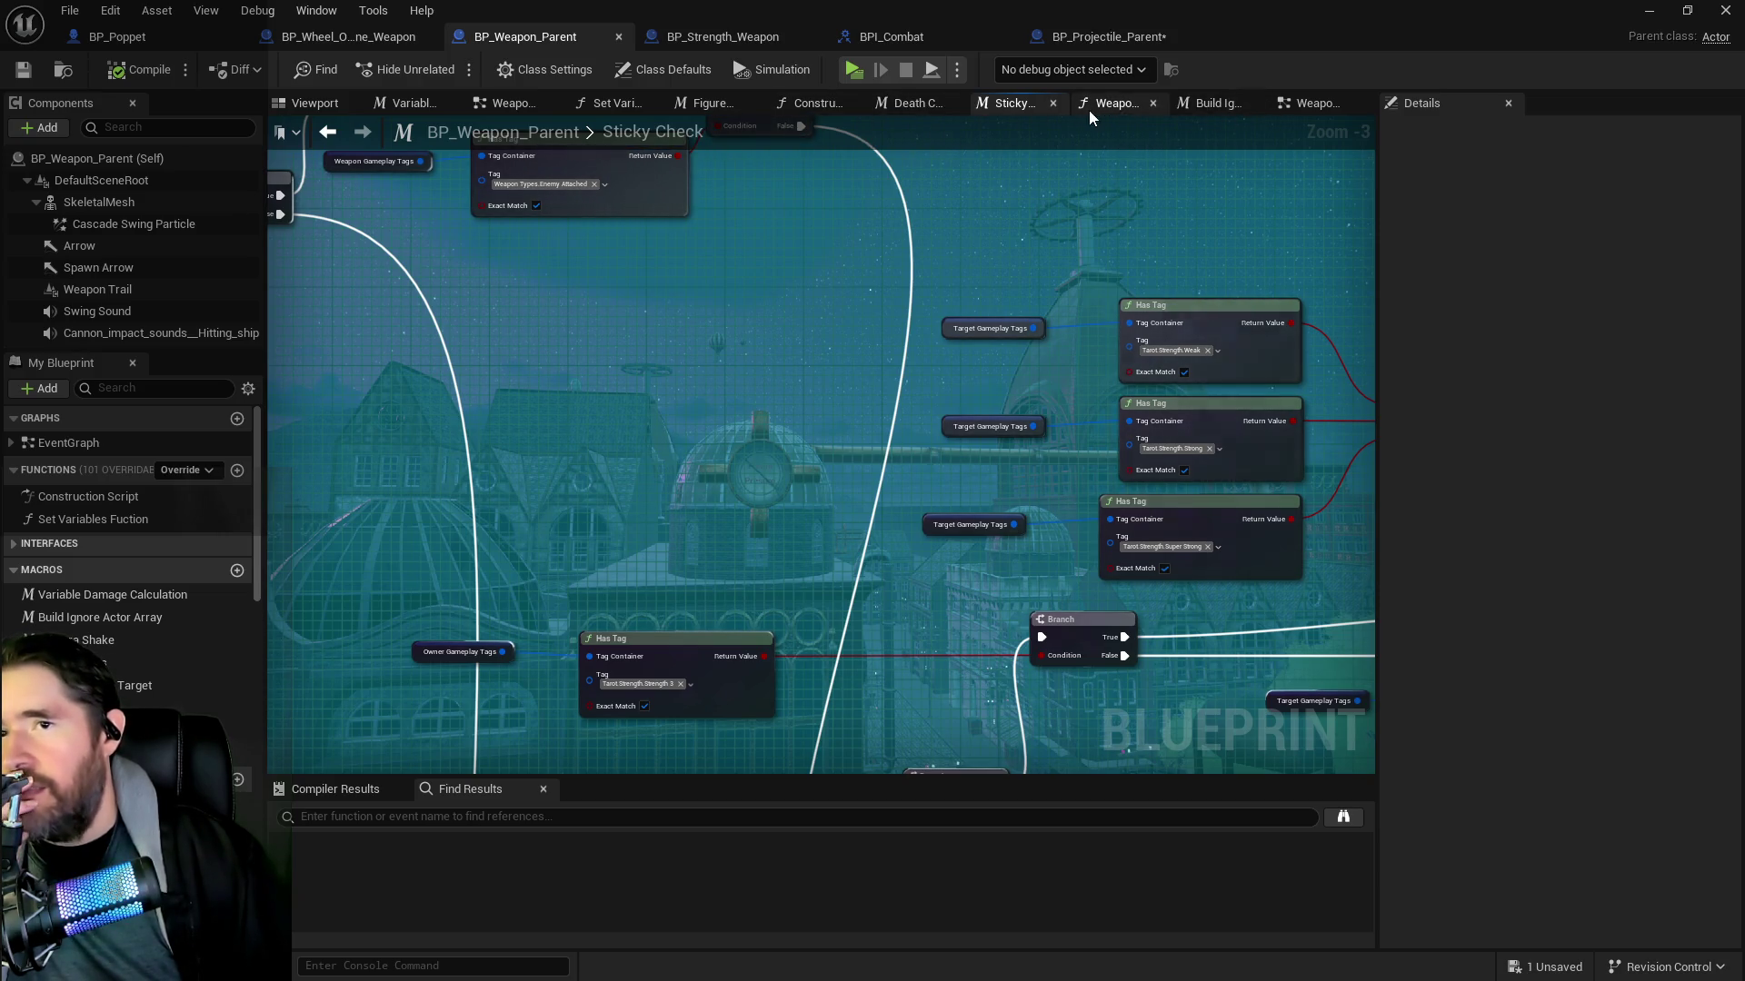
# Reposition the Weapon Owner nodes and check the Level field in BP_NPC's Struct NPC Stats defaults
pyautogui.moveTo(1114, 386); pyautogui.dragTo(826, 340)
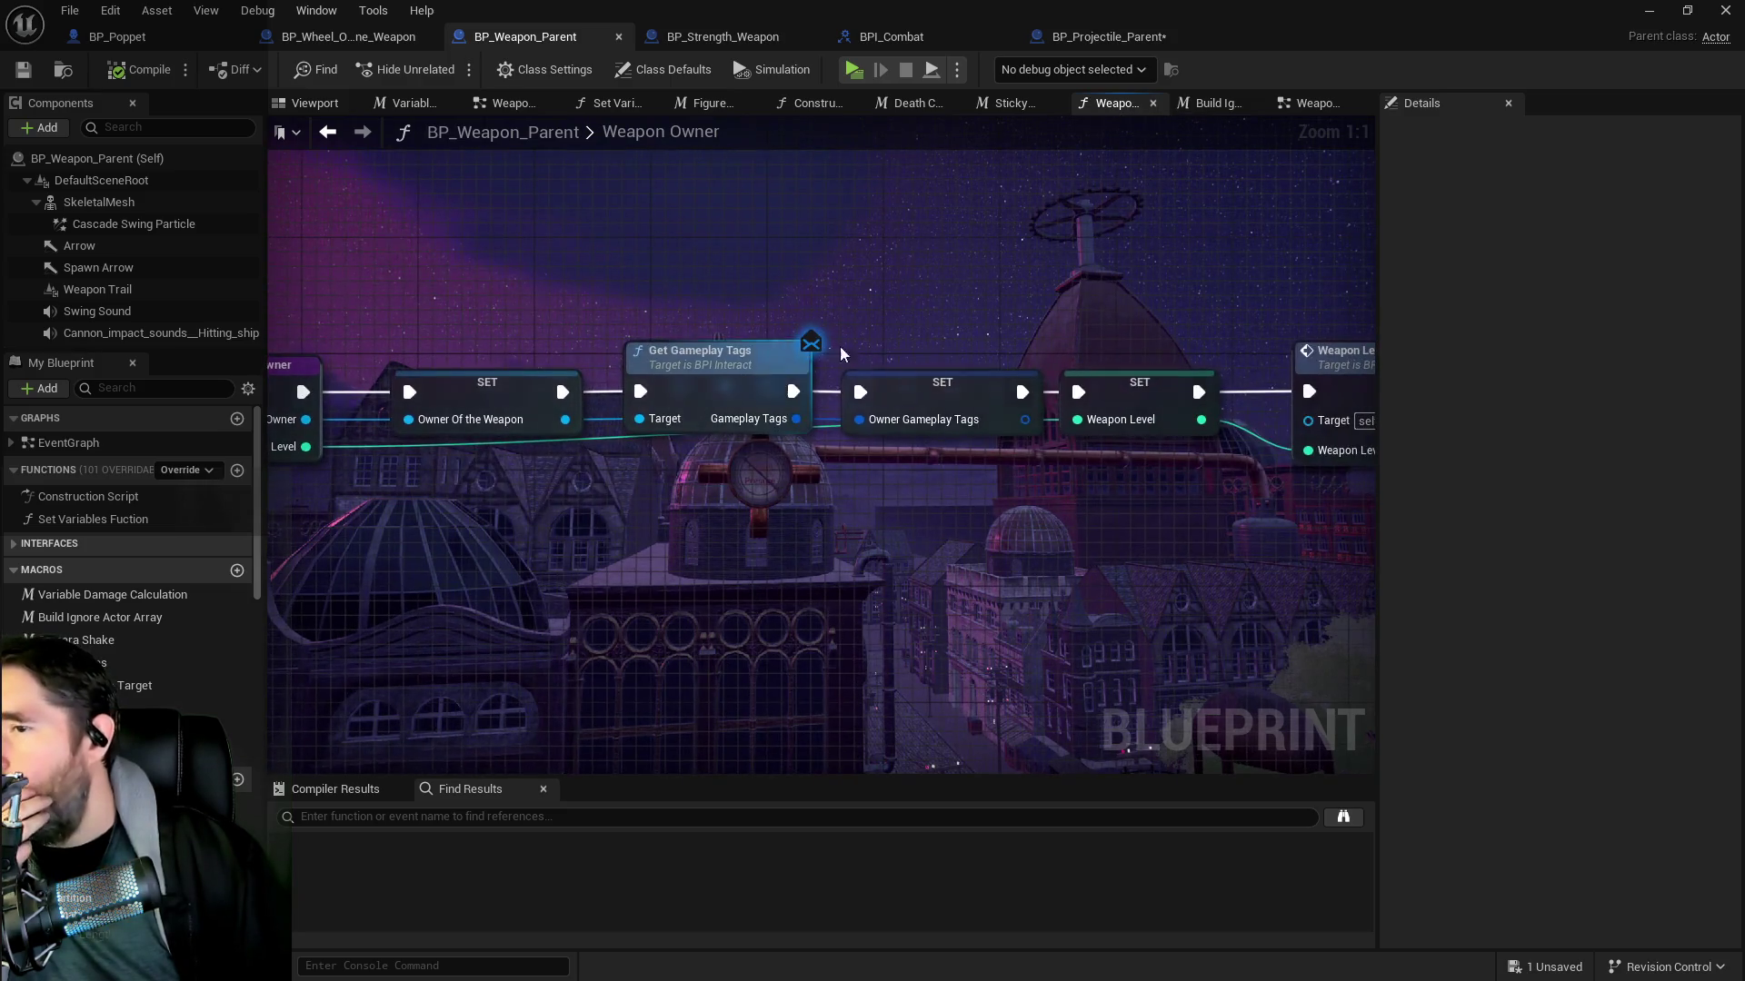
pyautogui.moveTo(924, 390)
pyautogui.mouseDown()
pyautogui.moveTo(891, 363)
pyautogui.moveTo(1138, 314)
pyautogui.mouseUp()
pyautogui.moveTo(652, 243)
pyautogui.mouseDown()
pyautogui.moveTo(593, 300)
pyautogui.moveTo(476, 351)
pyautogui.mouseUp()
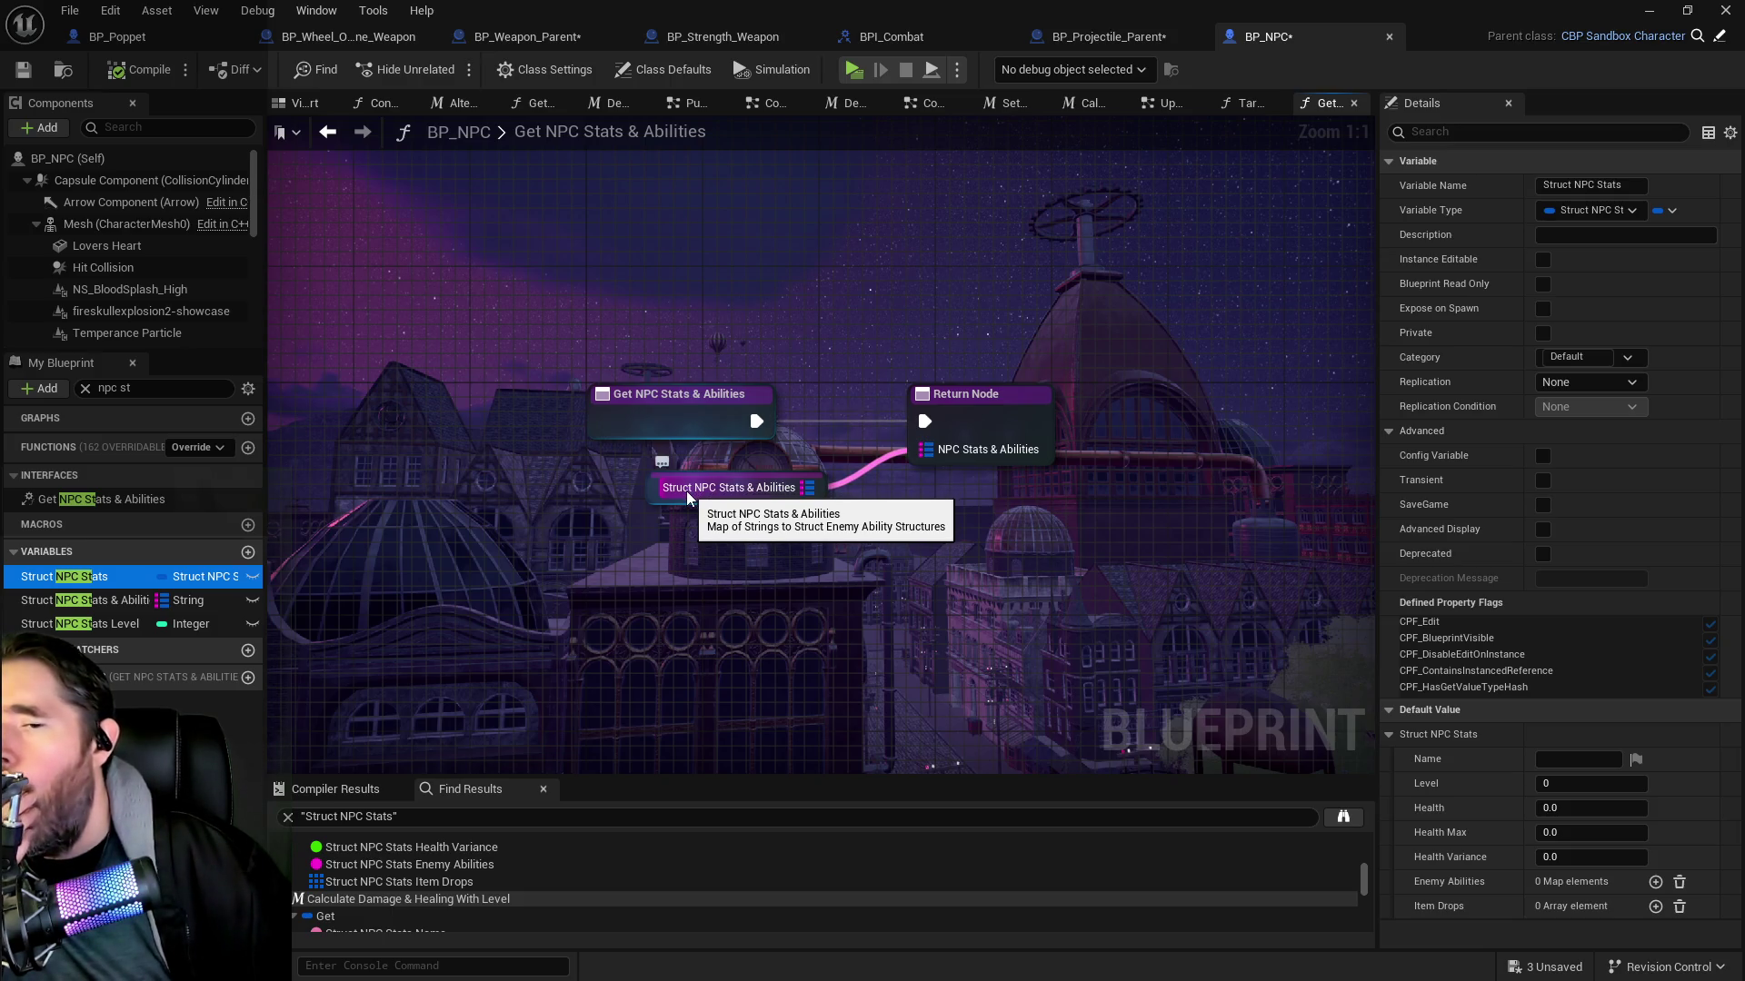
pyautogui.click(1390, 736)
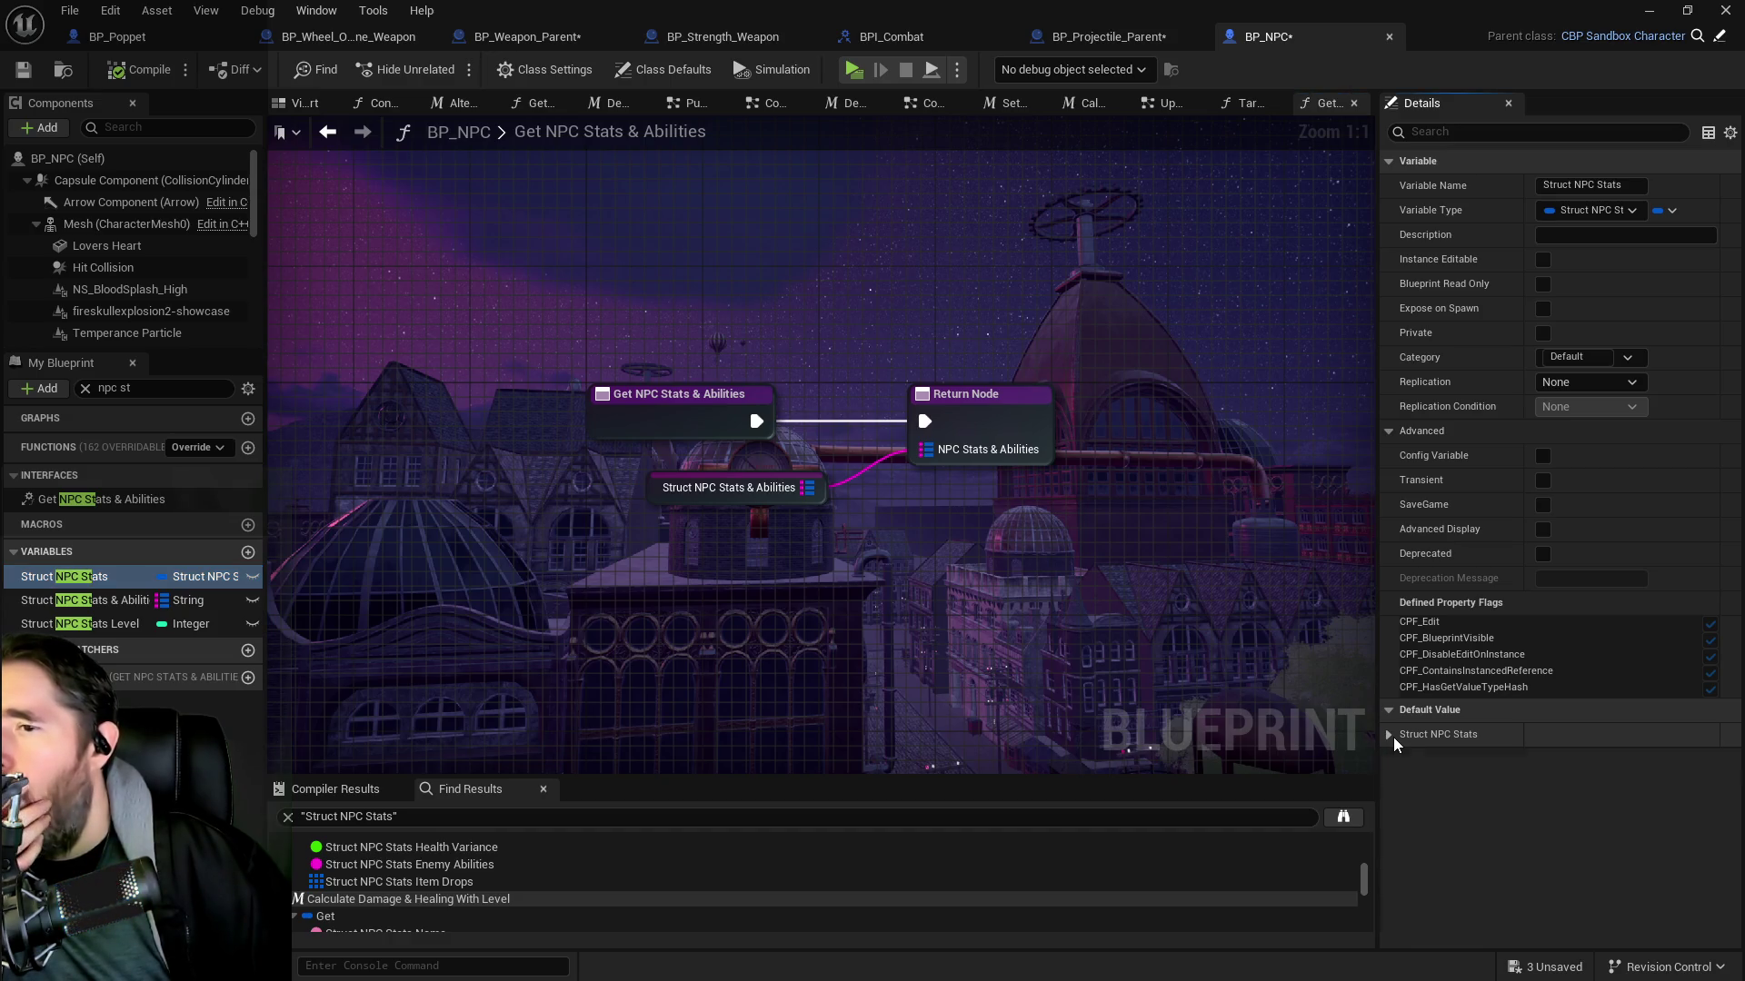
pyautogui.click(1390, 737)
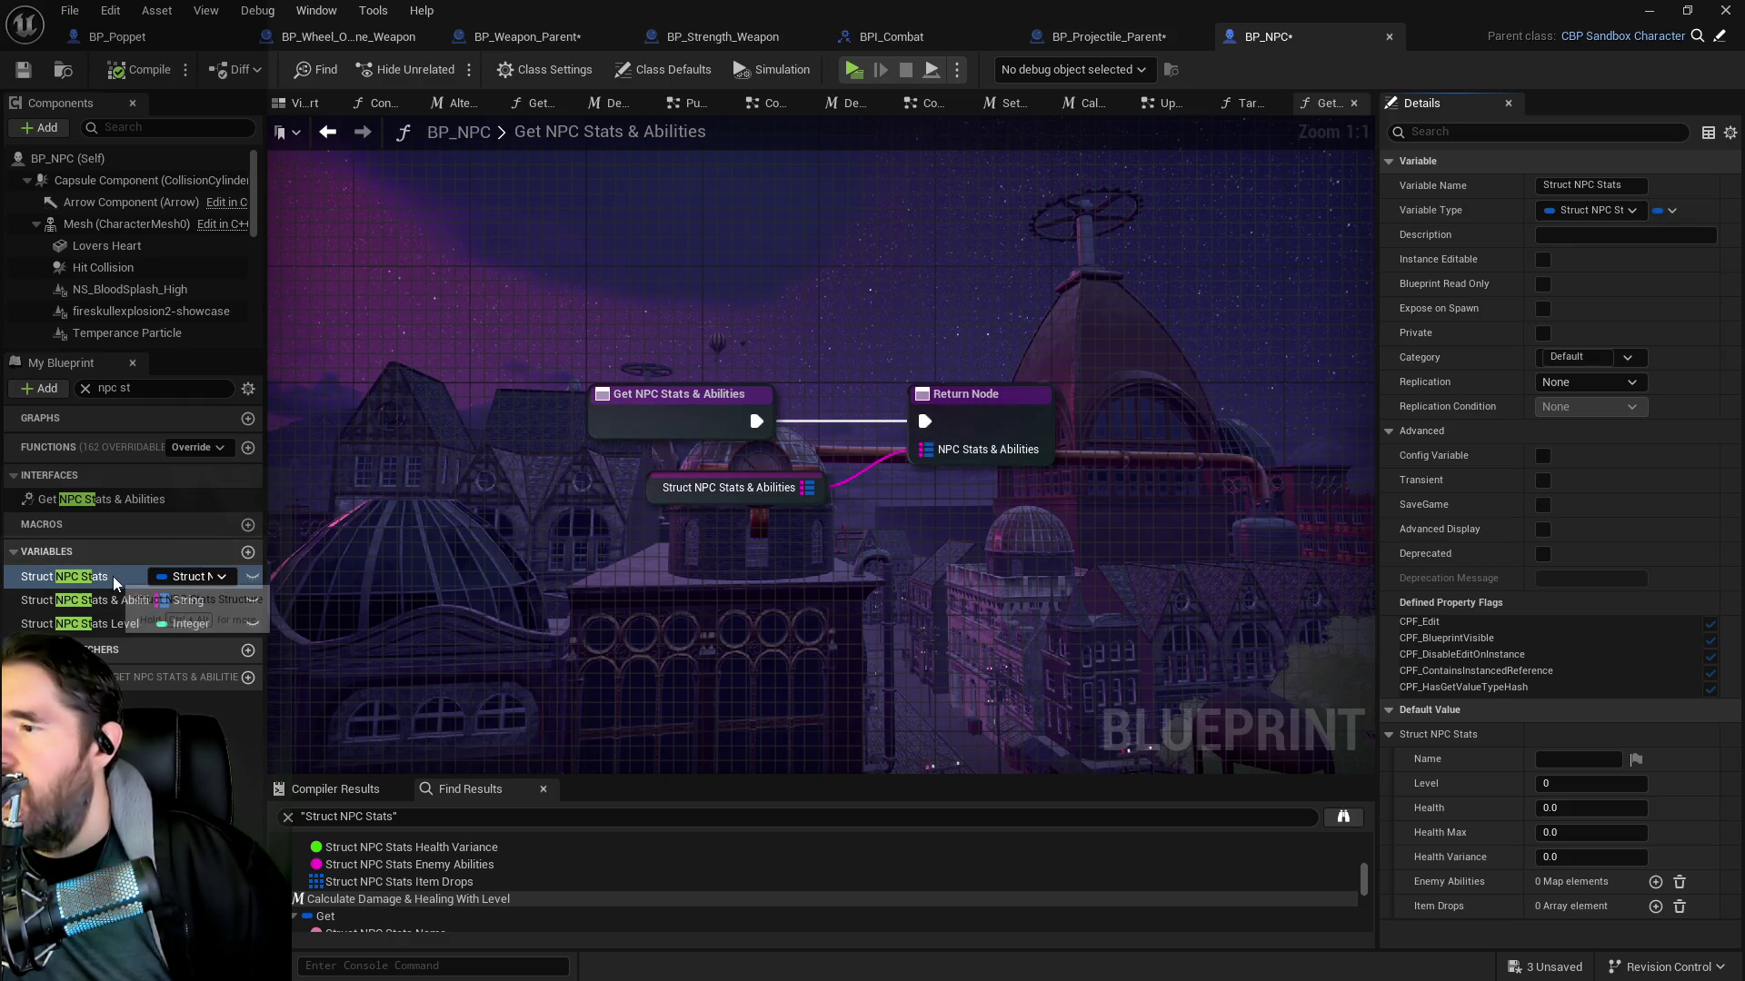
pyautogui.click(550, 38)
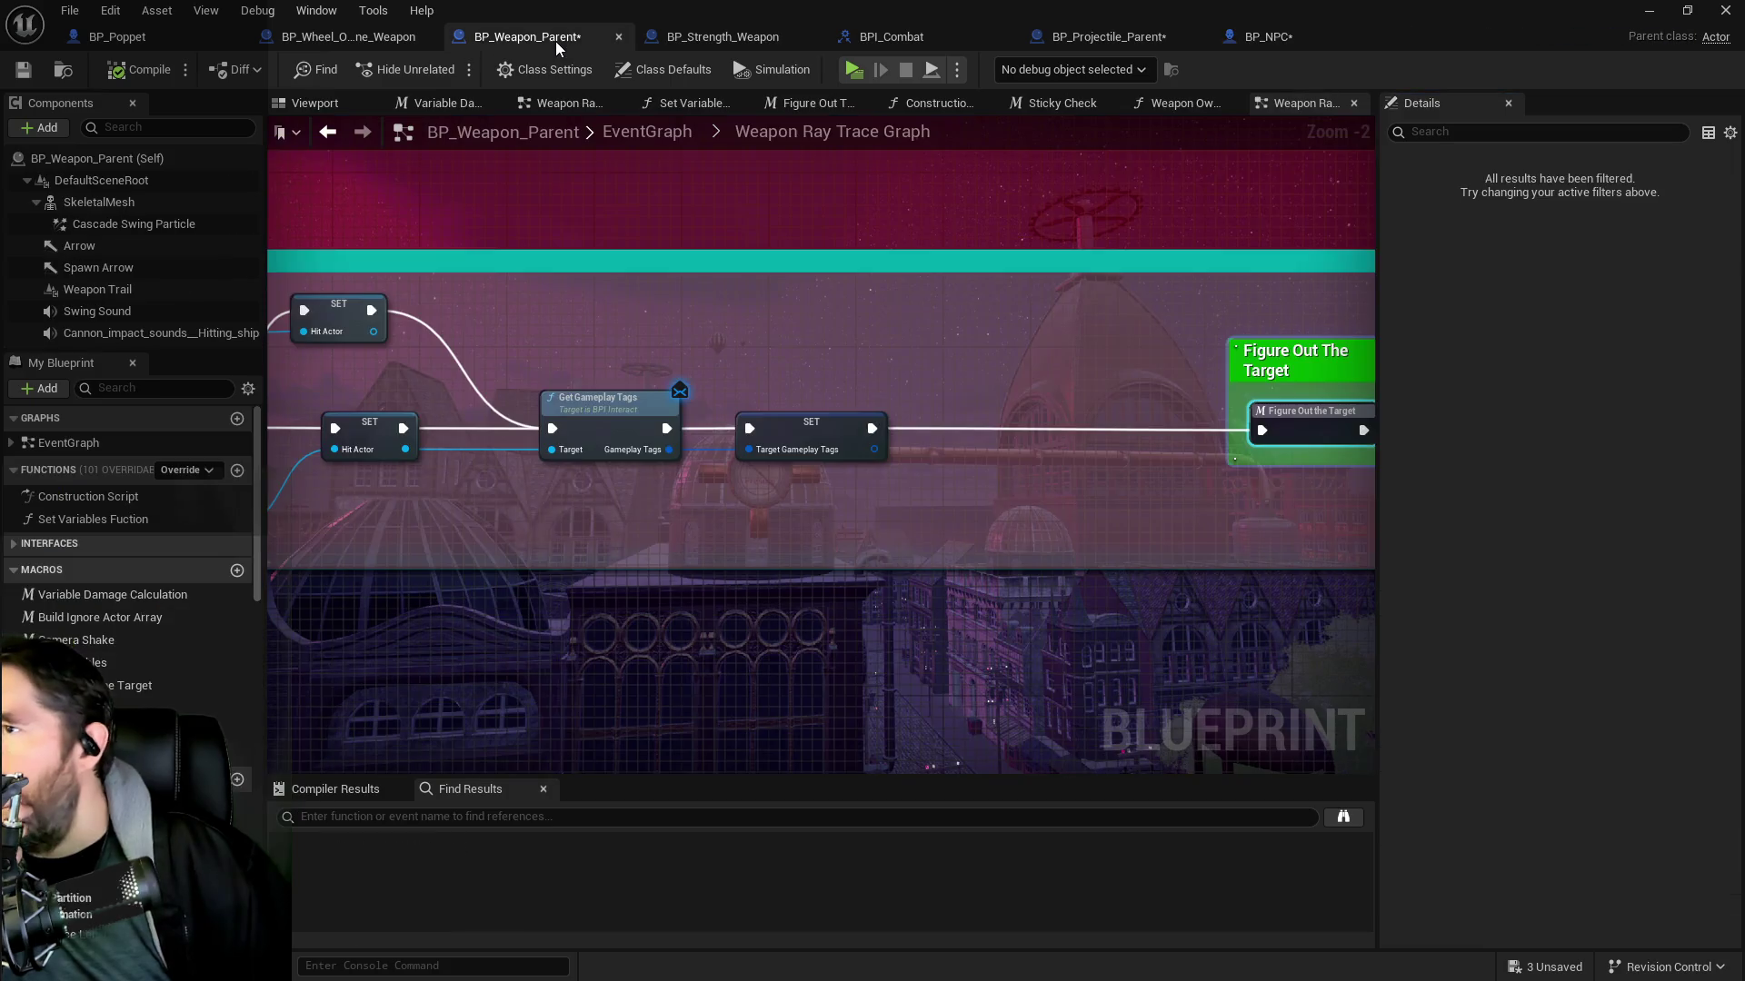
# Add a Get Hit Actor node near the start of the weapon ray trace graph
pyautogui.moveTo(843, 416)
pyautogui.mouseDown()
pyautogui.moveTo(639, 501)
pyautogui.moveTo(648, 489)
pyautogui.mouseUp()
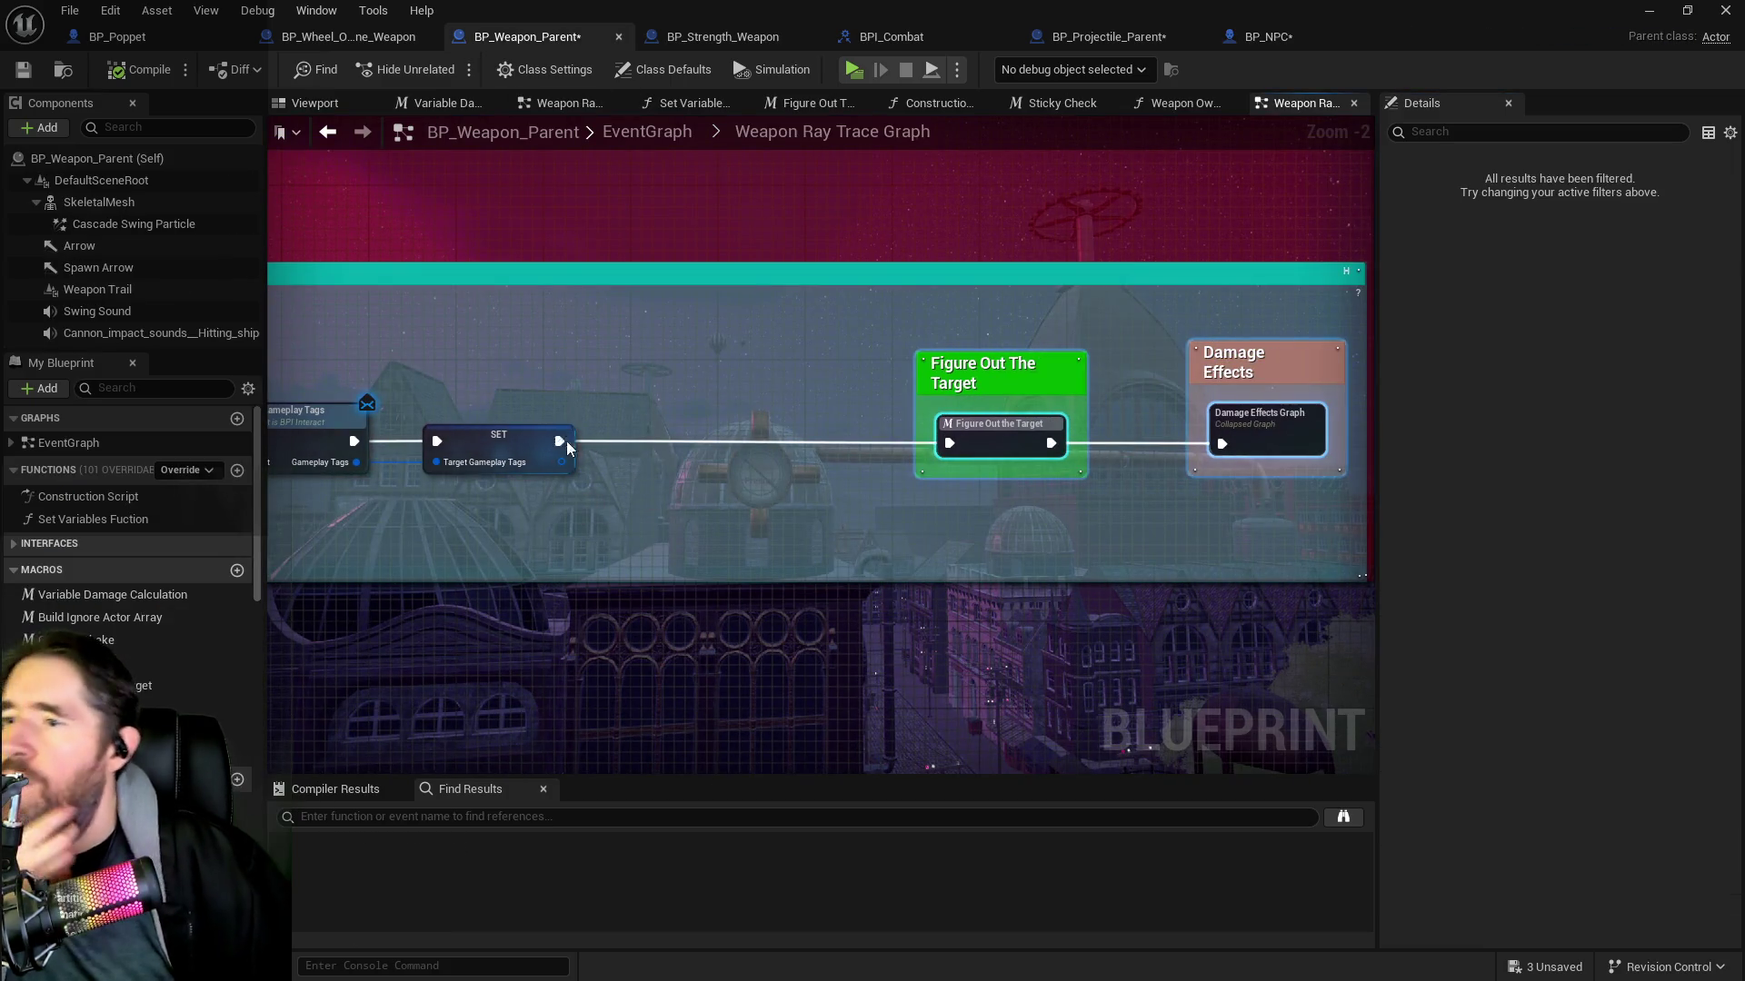
pyautogui.moveTo(560, 441); pyautogui.dragTo(1102, 494)
pyautogui.moveTo(797, 511)
pyautogui.mouseDown()
pyautogui.moveTo(823, 520)
pyautogui.moveTo(629, 582)
pyautogui.mouseUp()
pyautogui.rightClick(686, 550)
pyautogui.write('g')
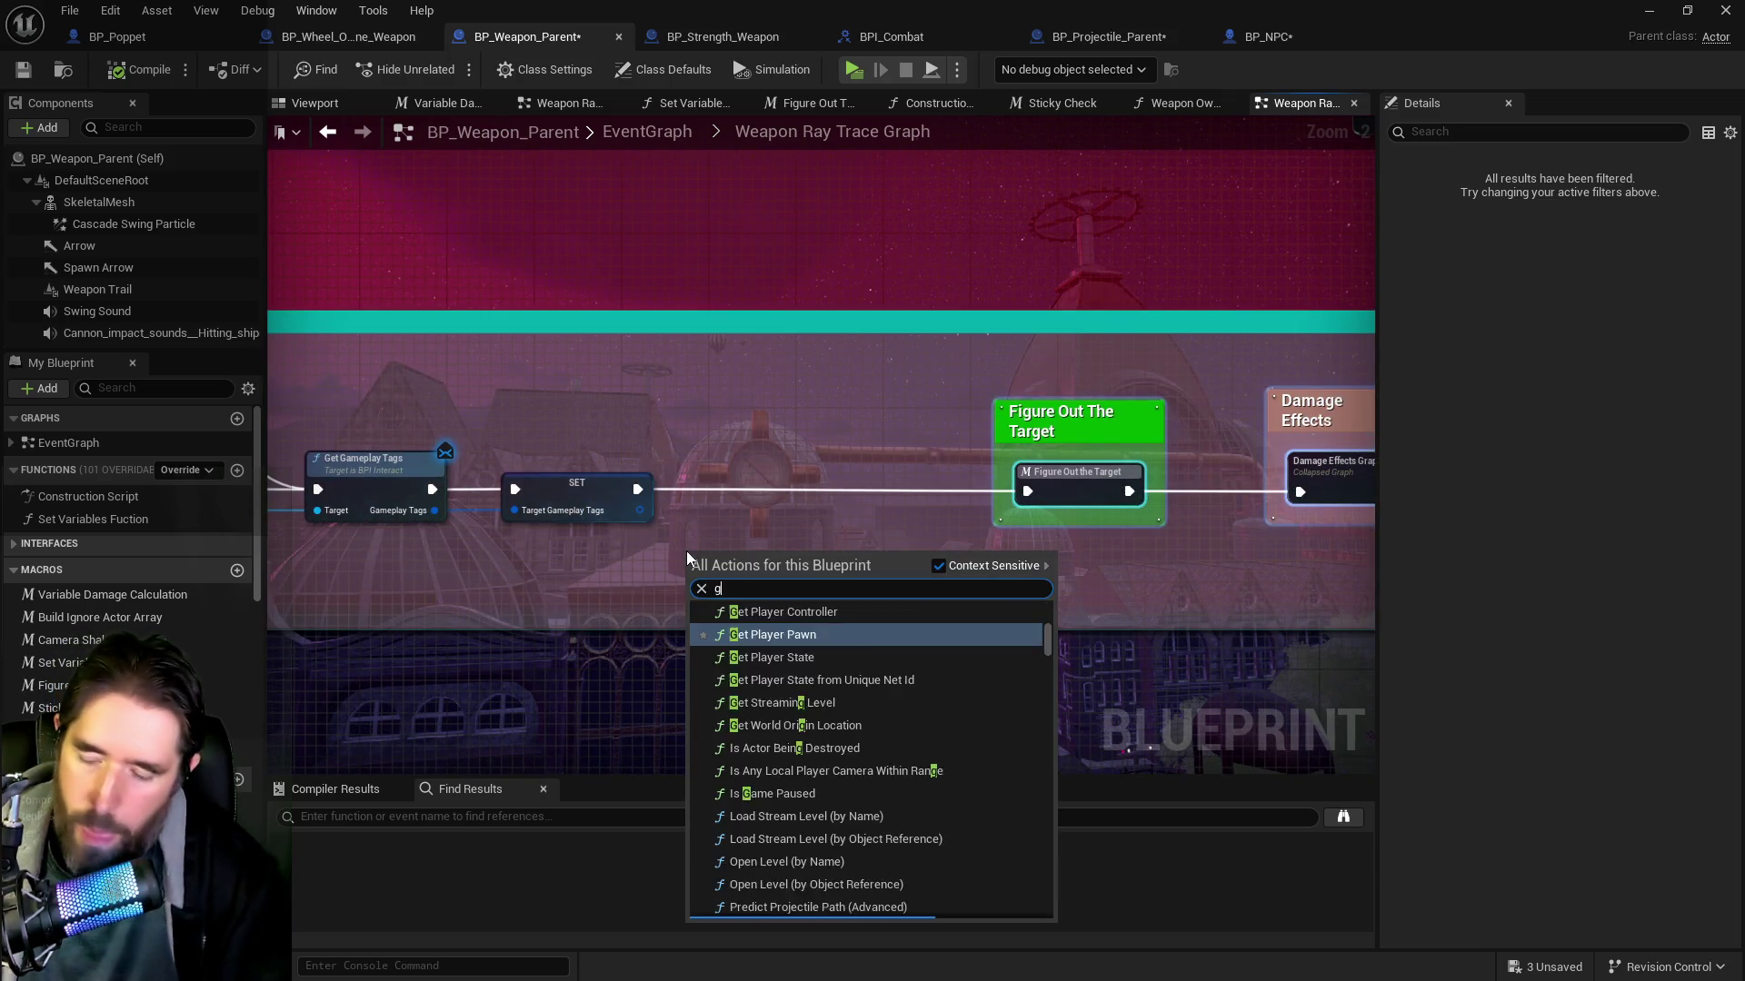
pyautogui.write('et hit actor')
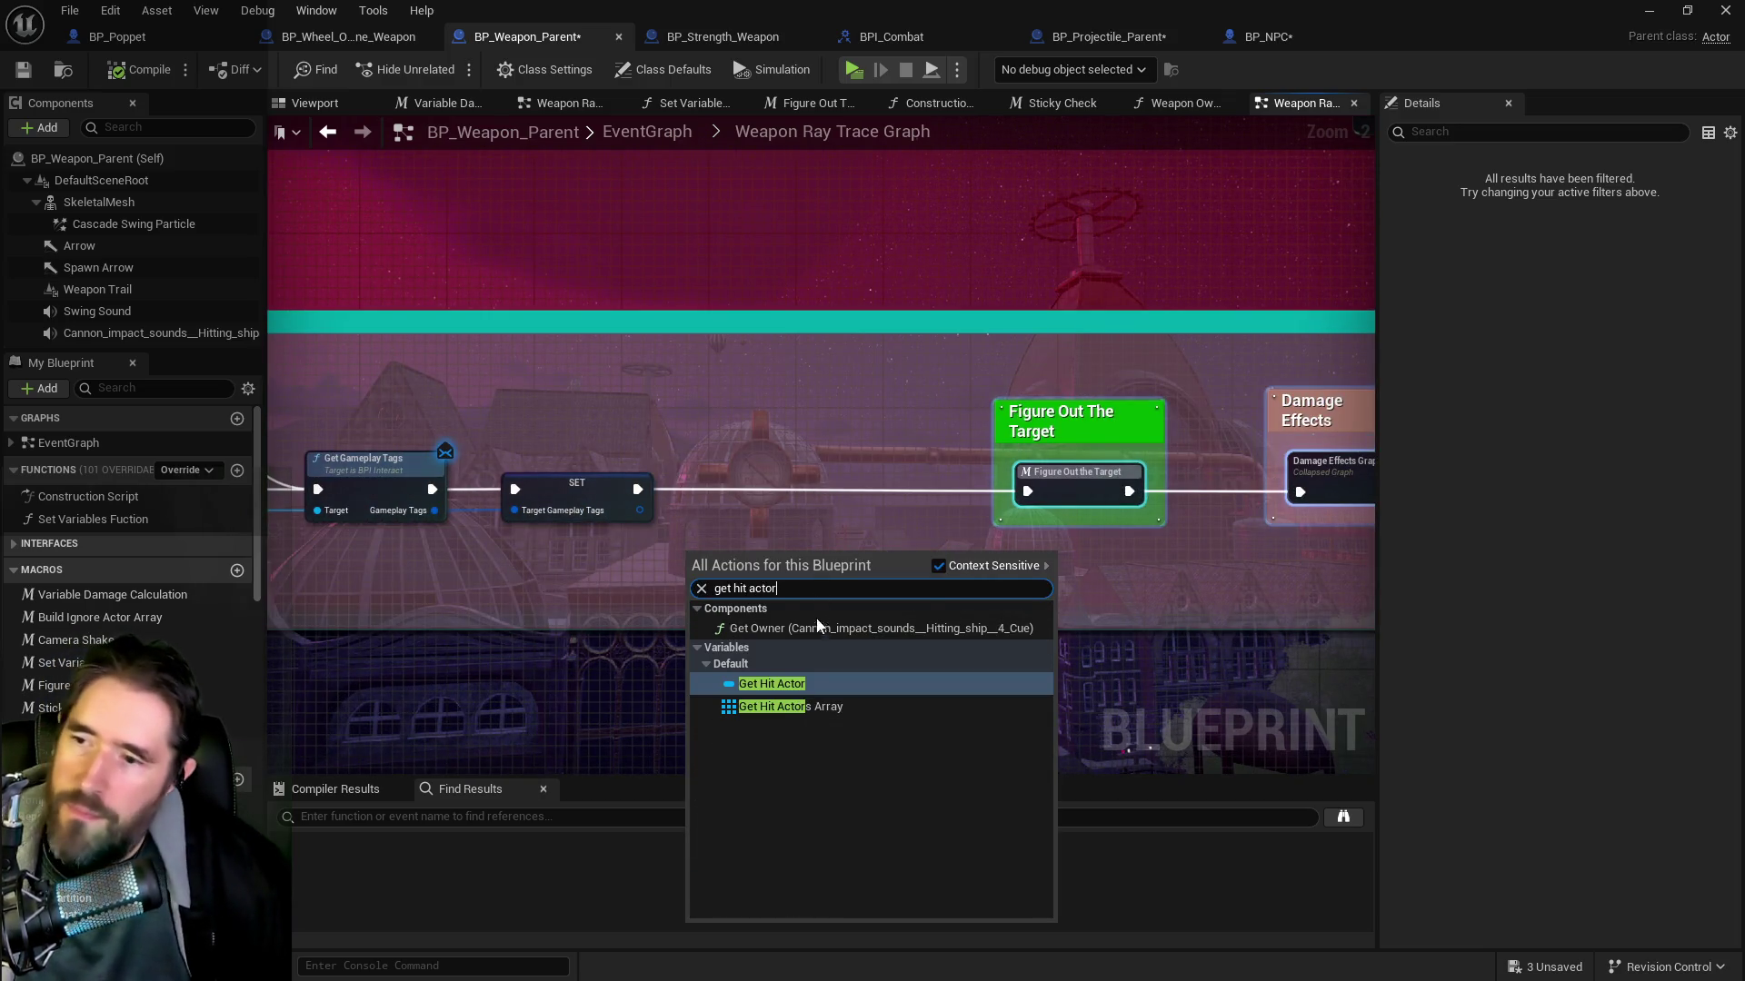
pyautogui.click(792, 685)
# Call Get NPC Stats & Abilities on Hit Actor, wired between SET and Figure Out The Target
pyautogui.moveTo(729, 563); pyautogui.dragTo(771, 510)
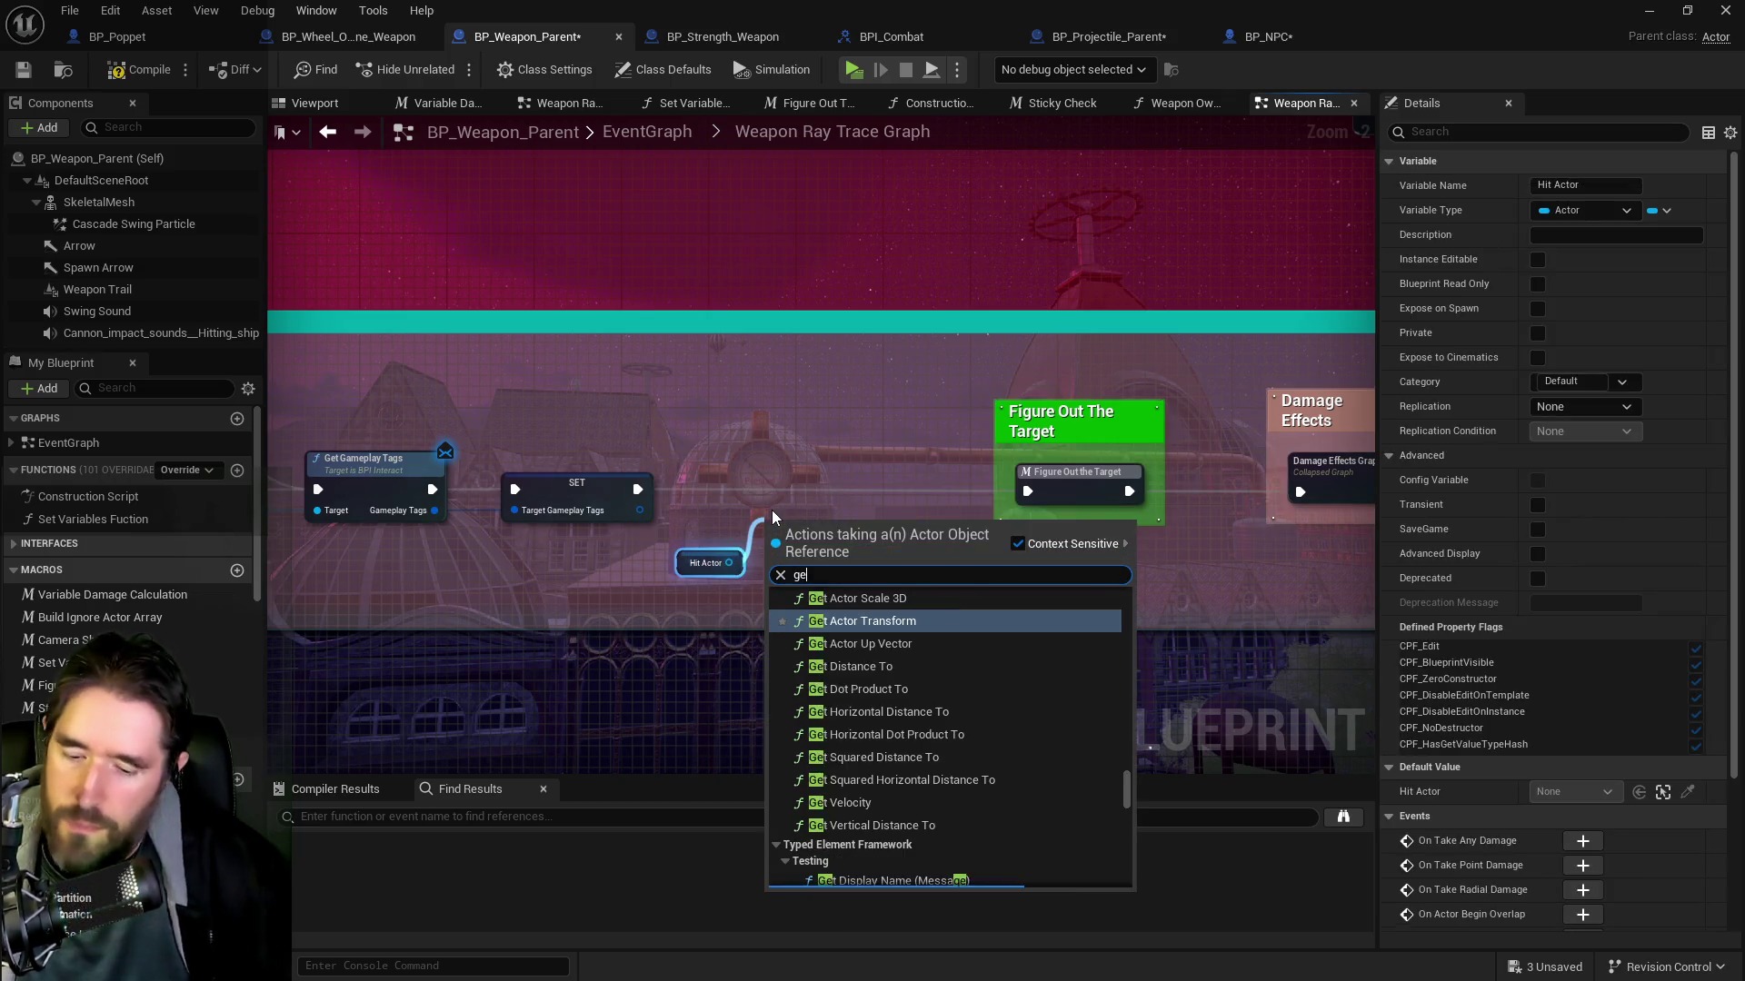
pyautogui.write('get npc')
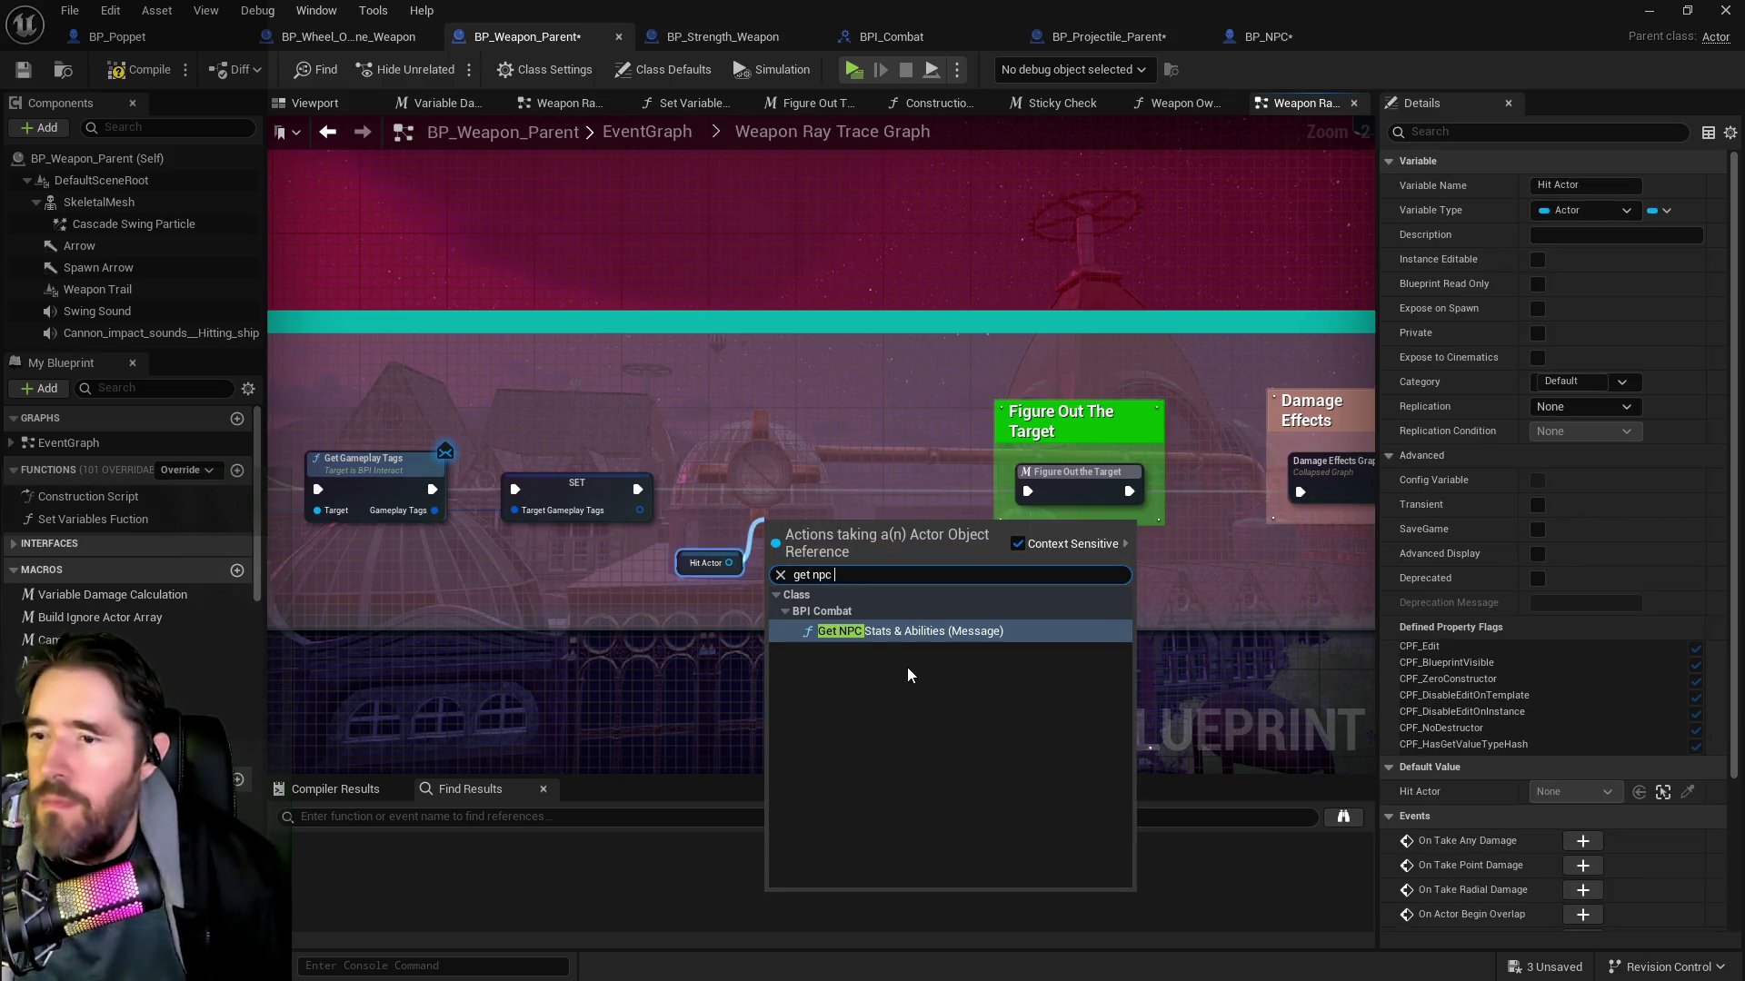
pyautogui.click(899, 631)
pyautogui.moveTo(836, 507); pyautogui.dragTo(799, 450)
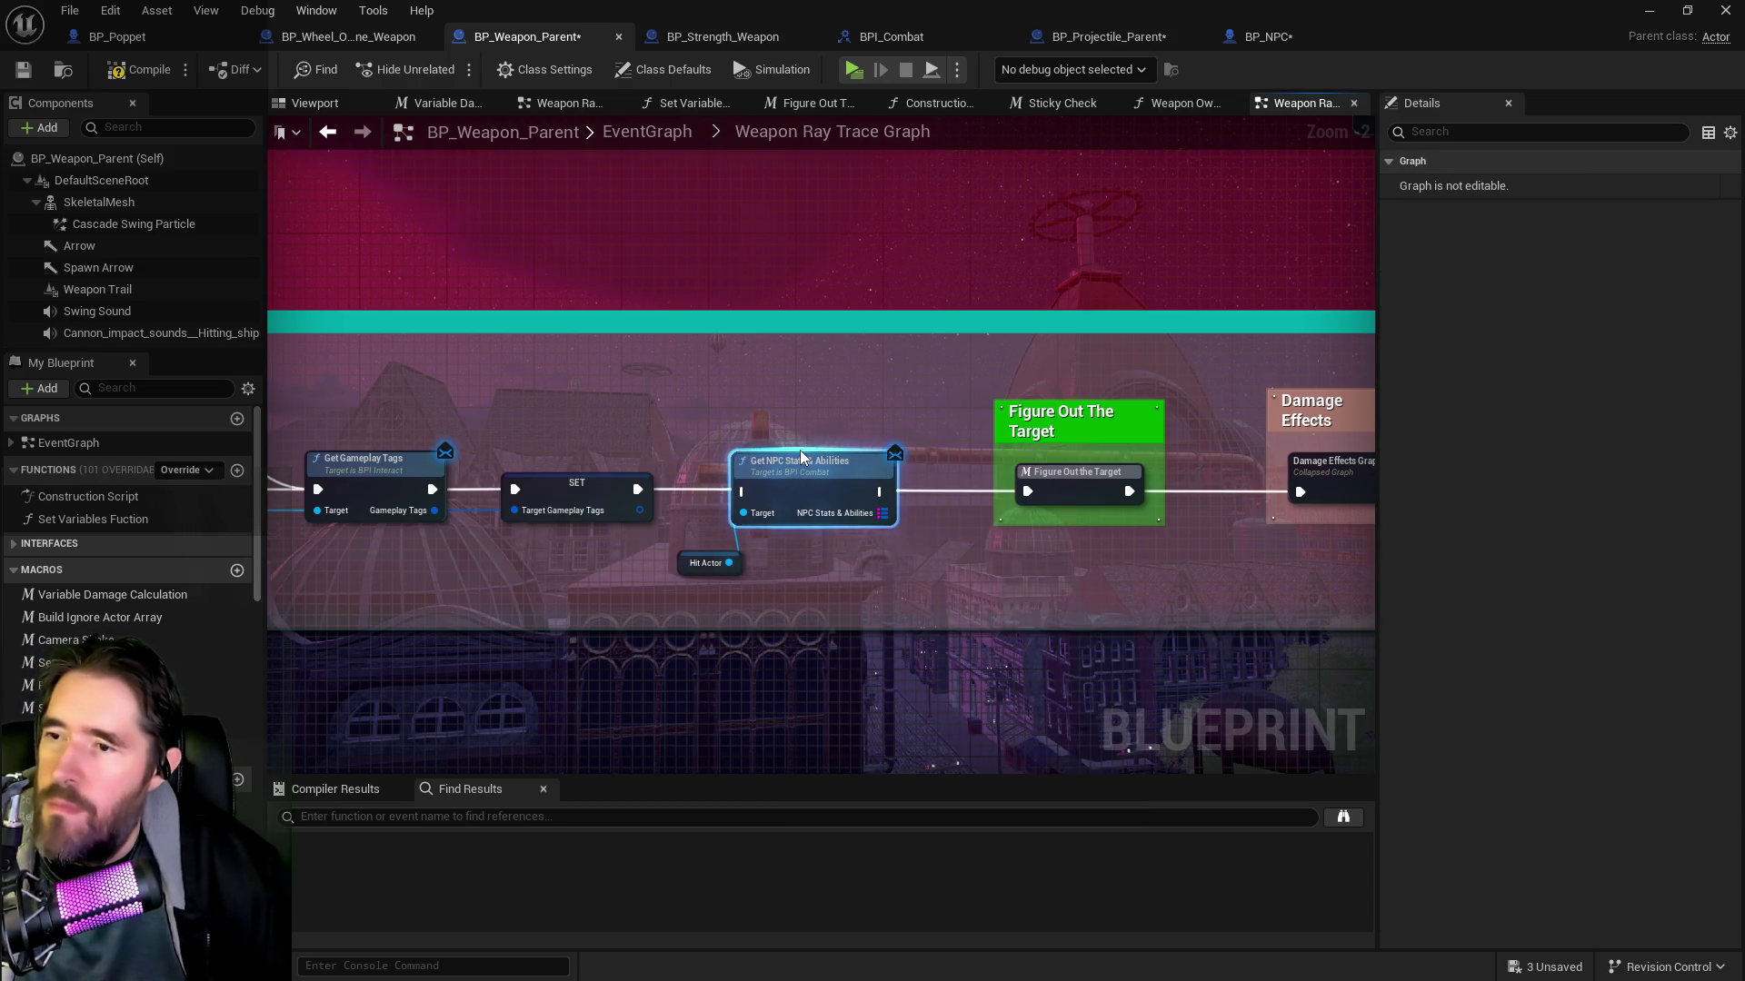
pyautogui.click(599, 495)
pyautogui.moveTo(638, 489); pyautogui.dragTo(744, 491)
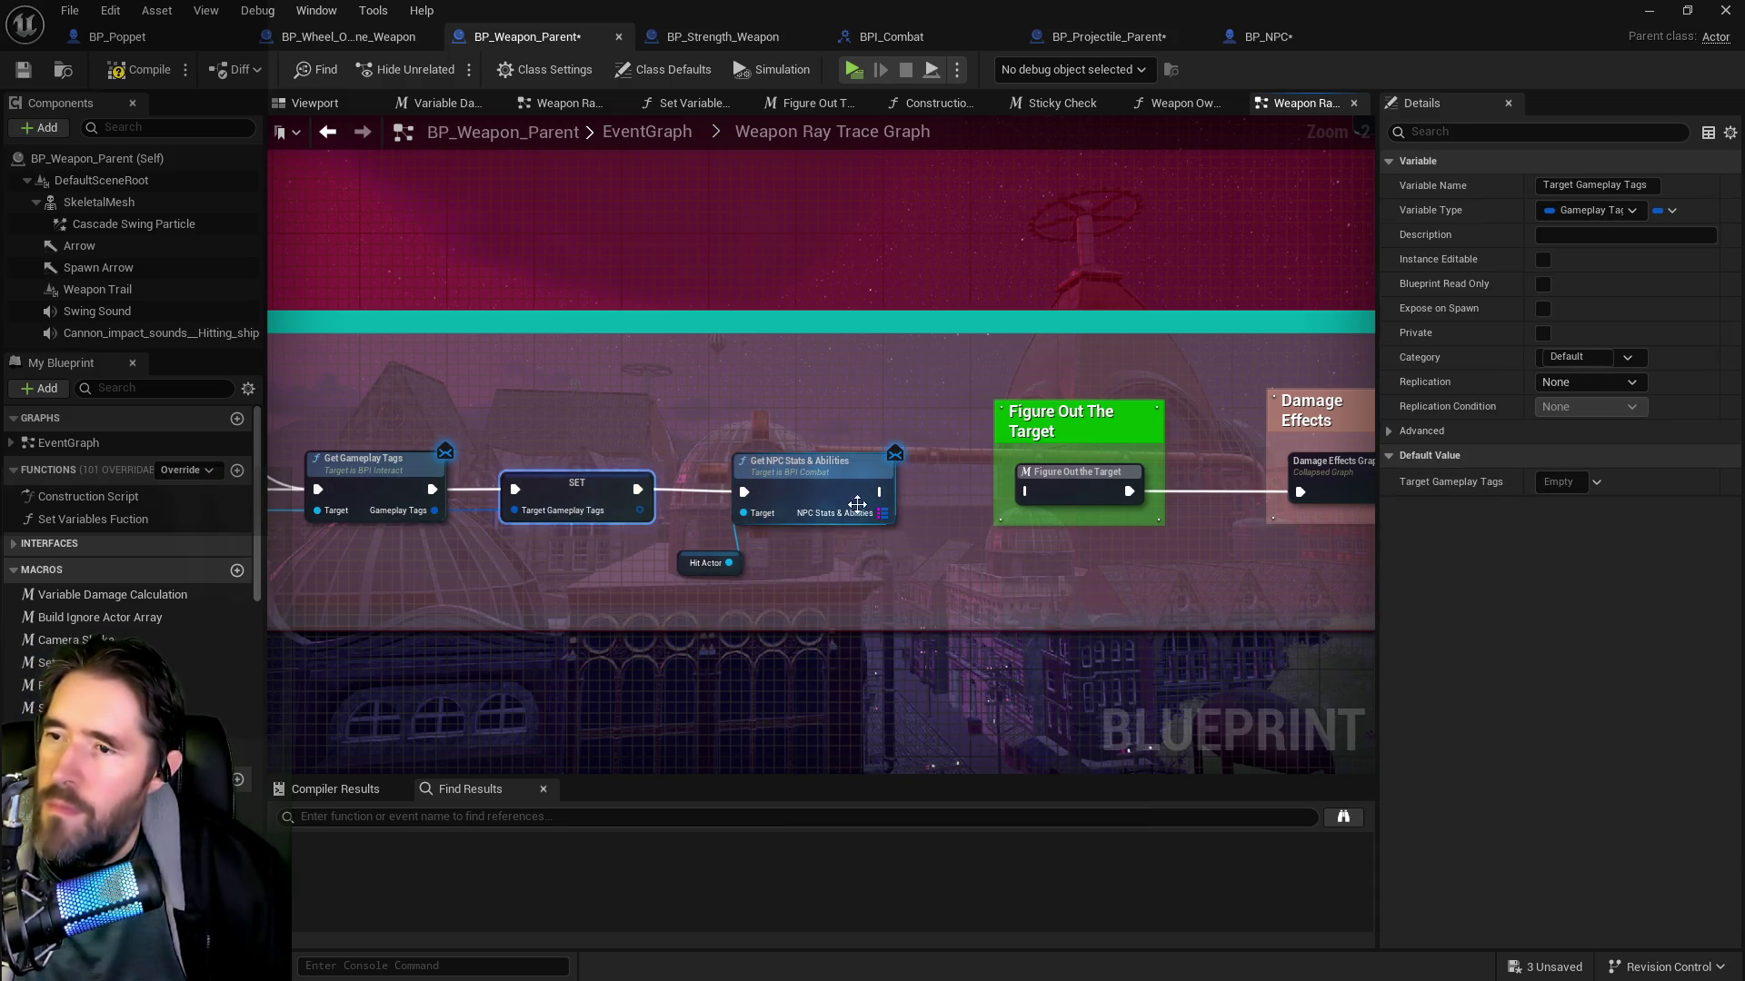
pyautogui.moveTo(887, 514)
pyautogui.mouseDown()
pyautogui.moveTo(612, 514)
pyautogui.moveTo(839, 543)
pyautogui.moveTo(810, 514)
pyautogui.mouseUp()
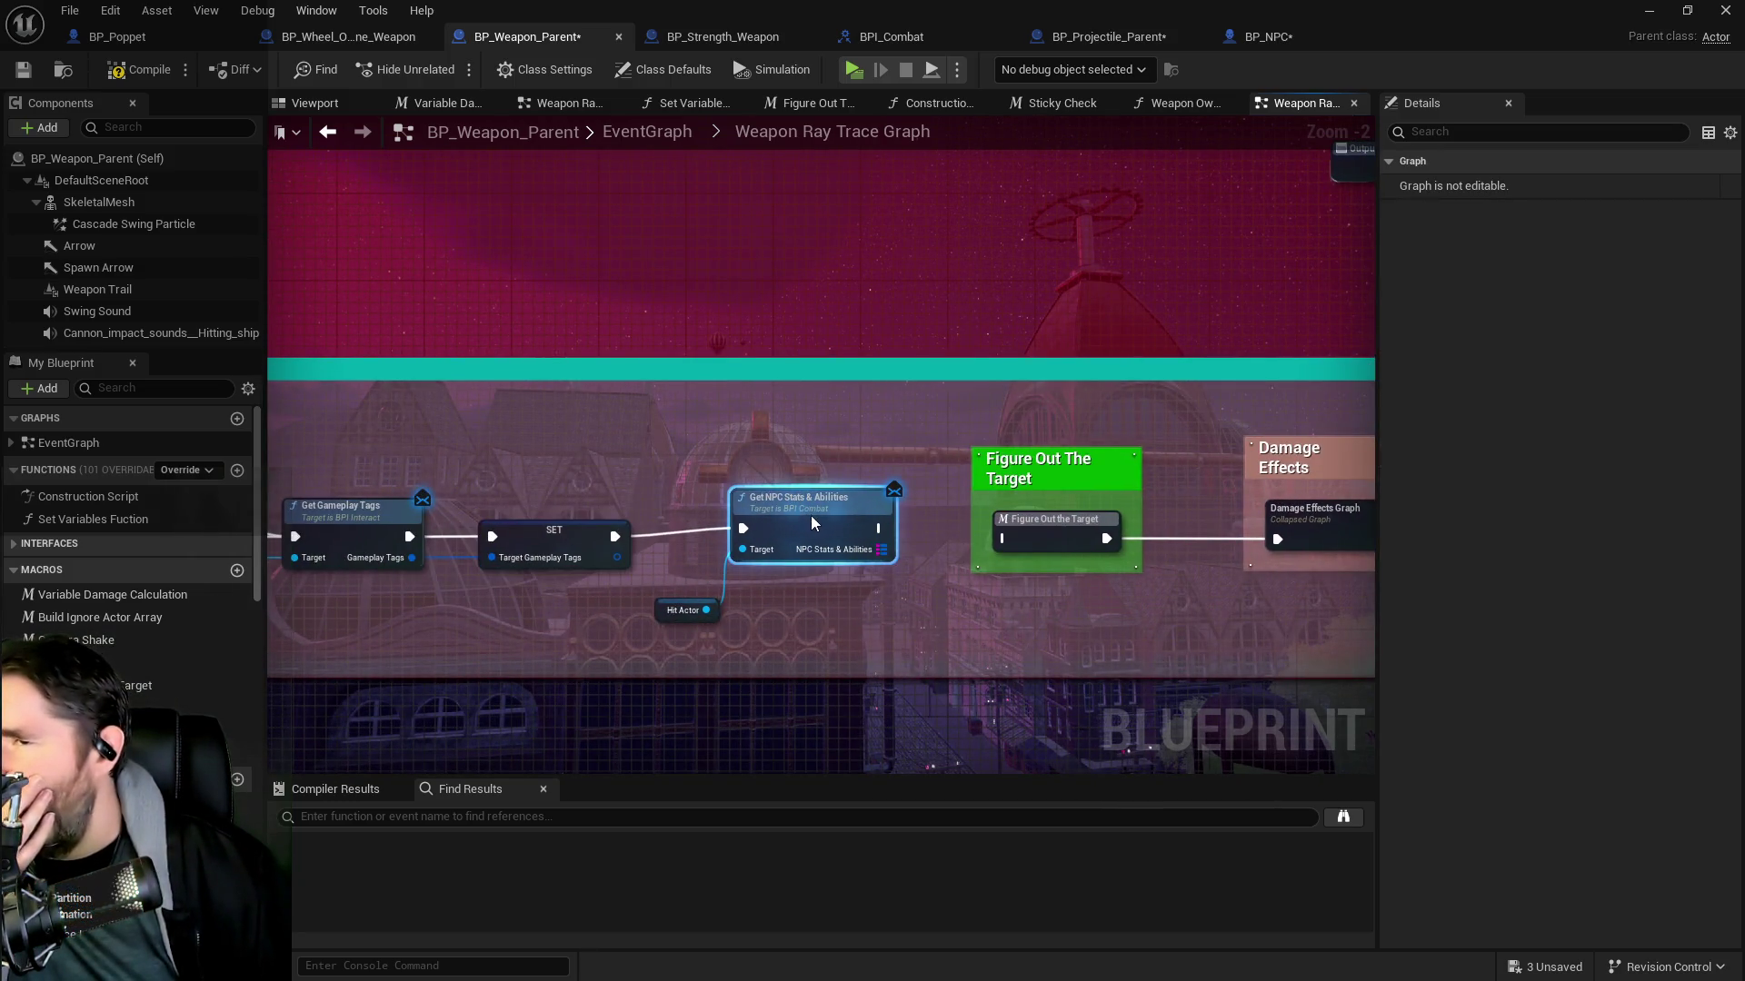
pyautogui.click(1317, 38)
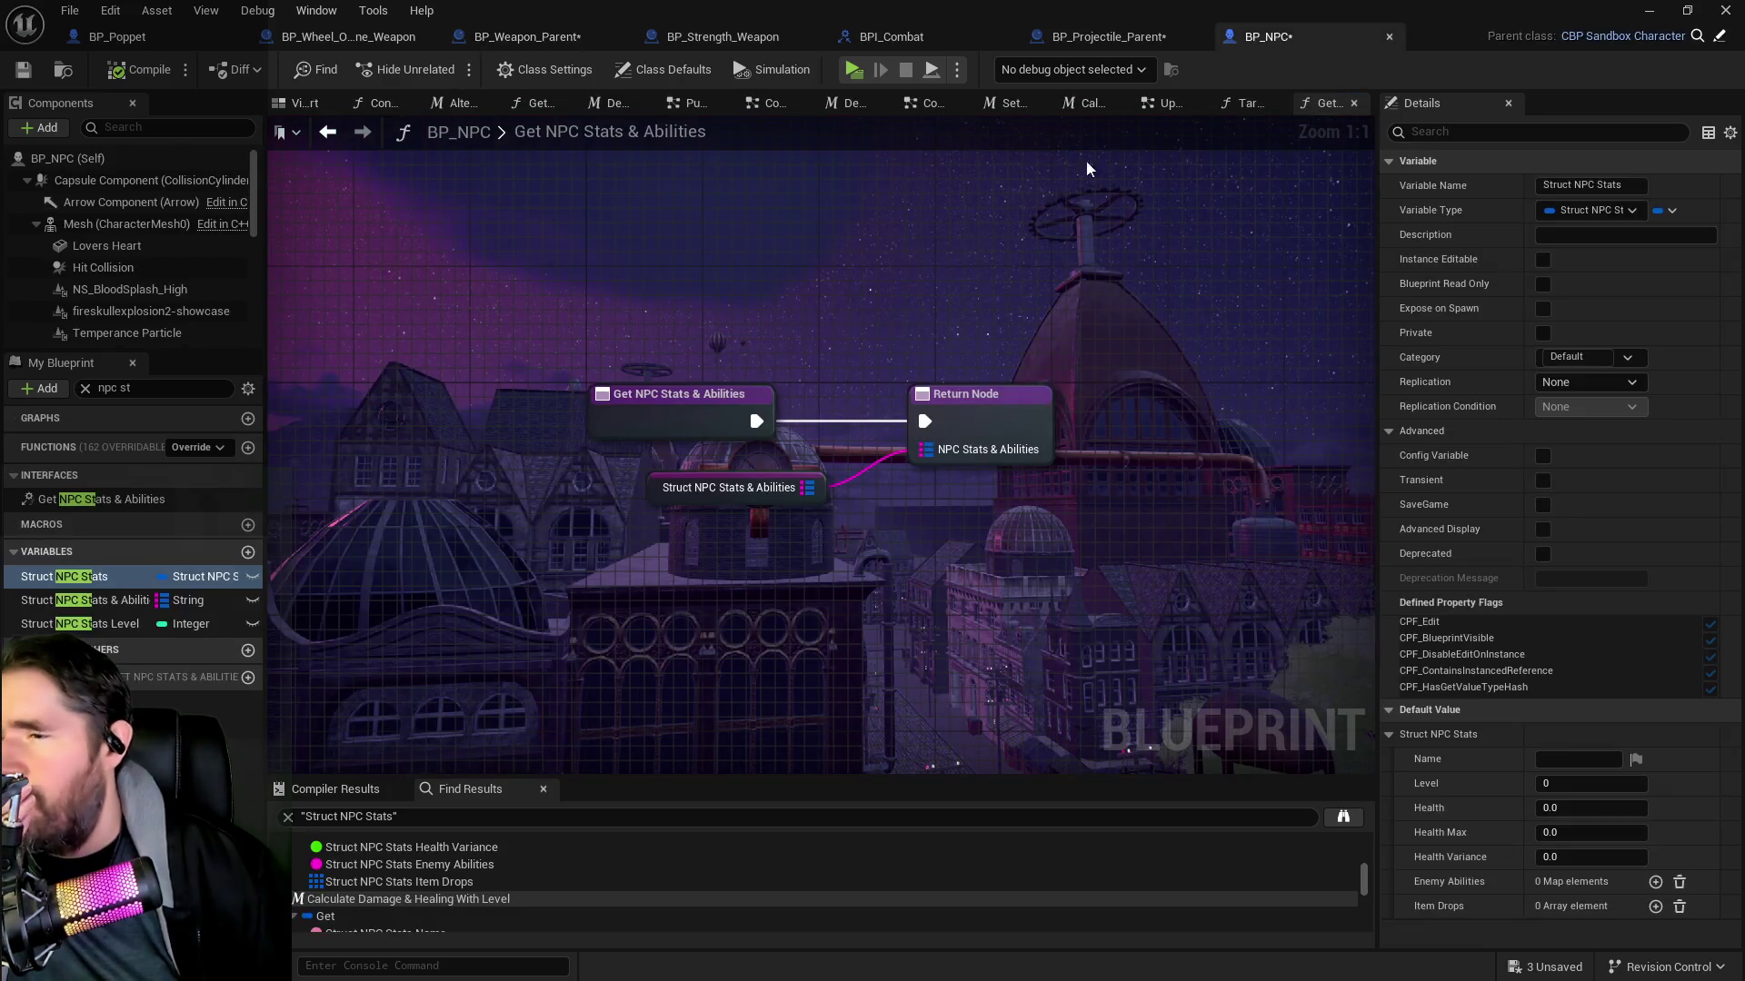
# Check the Struct NPC Stats & Abilities variable in BP_NPC, then open BPI_Interact from the Interfaces folder
pyautogui.click(116, 604)
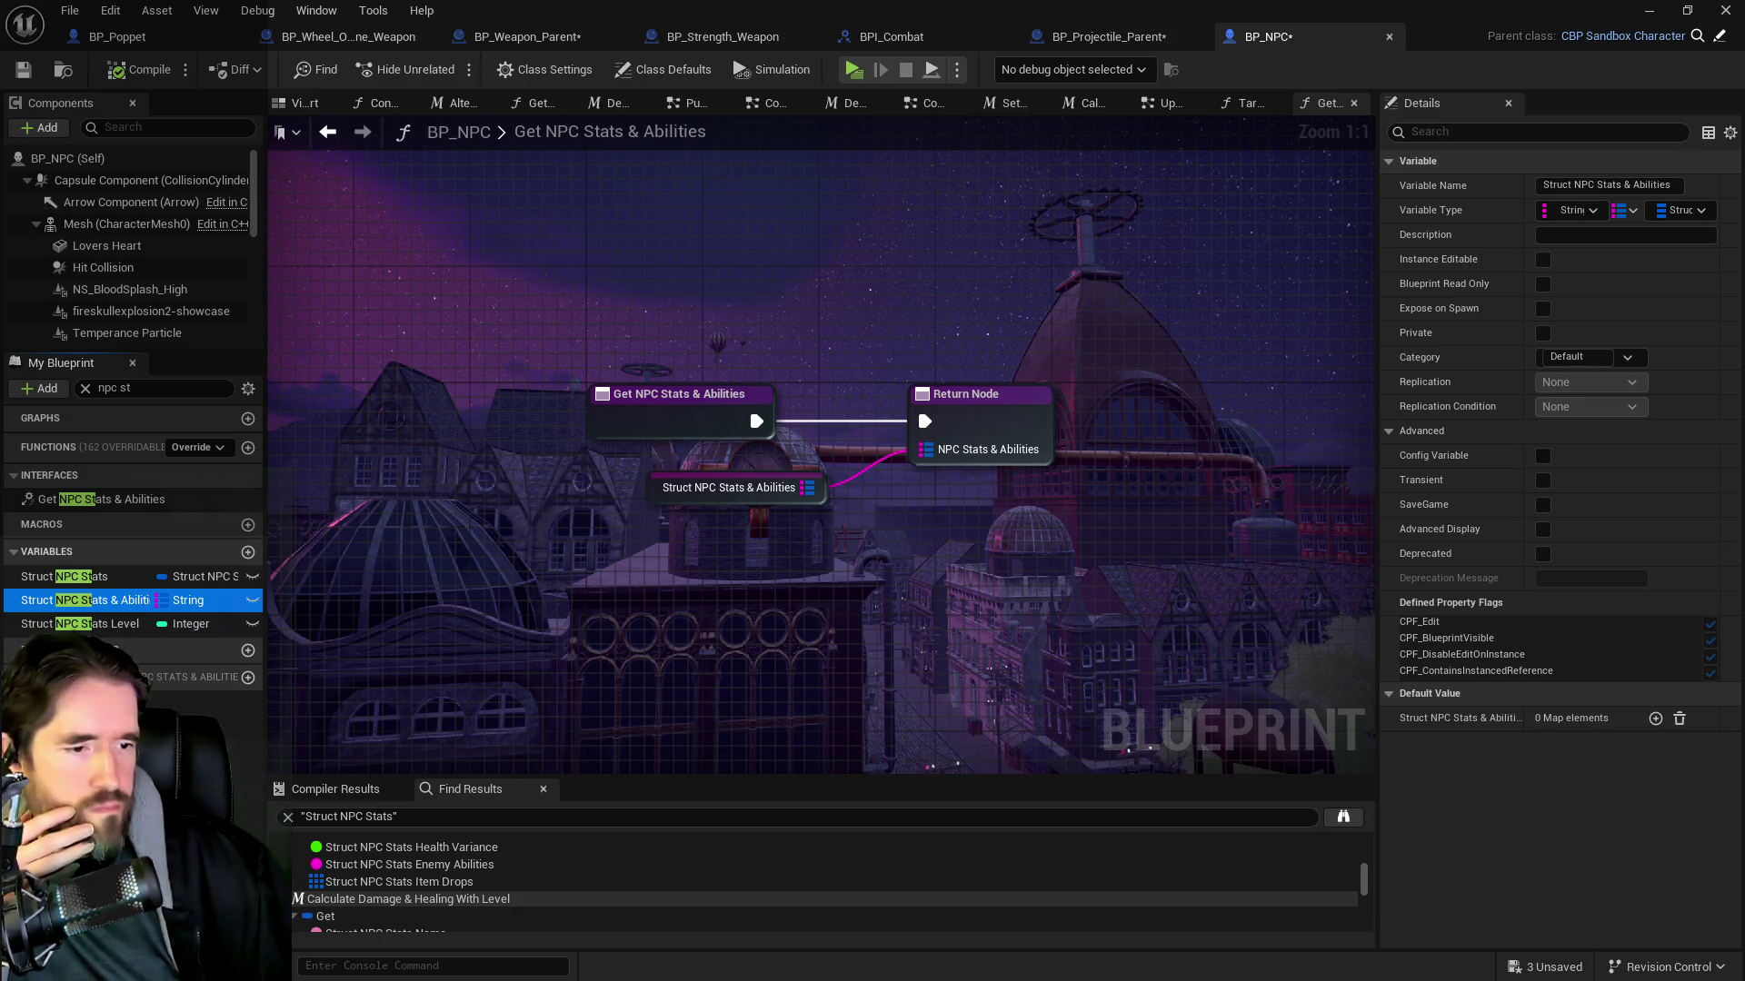
pyautogui.hotkey('ctrl', 'b')
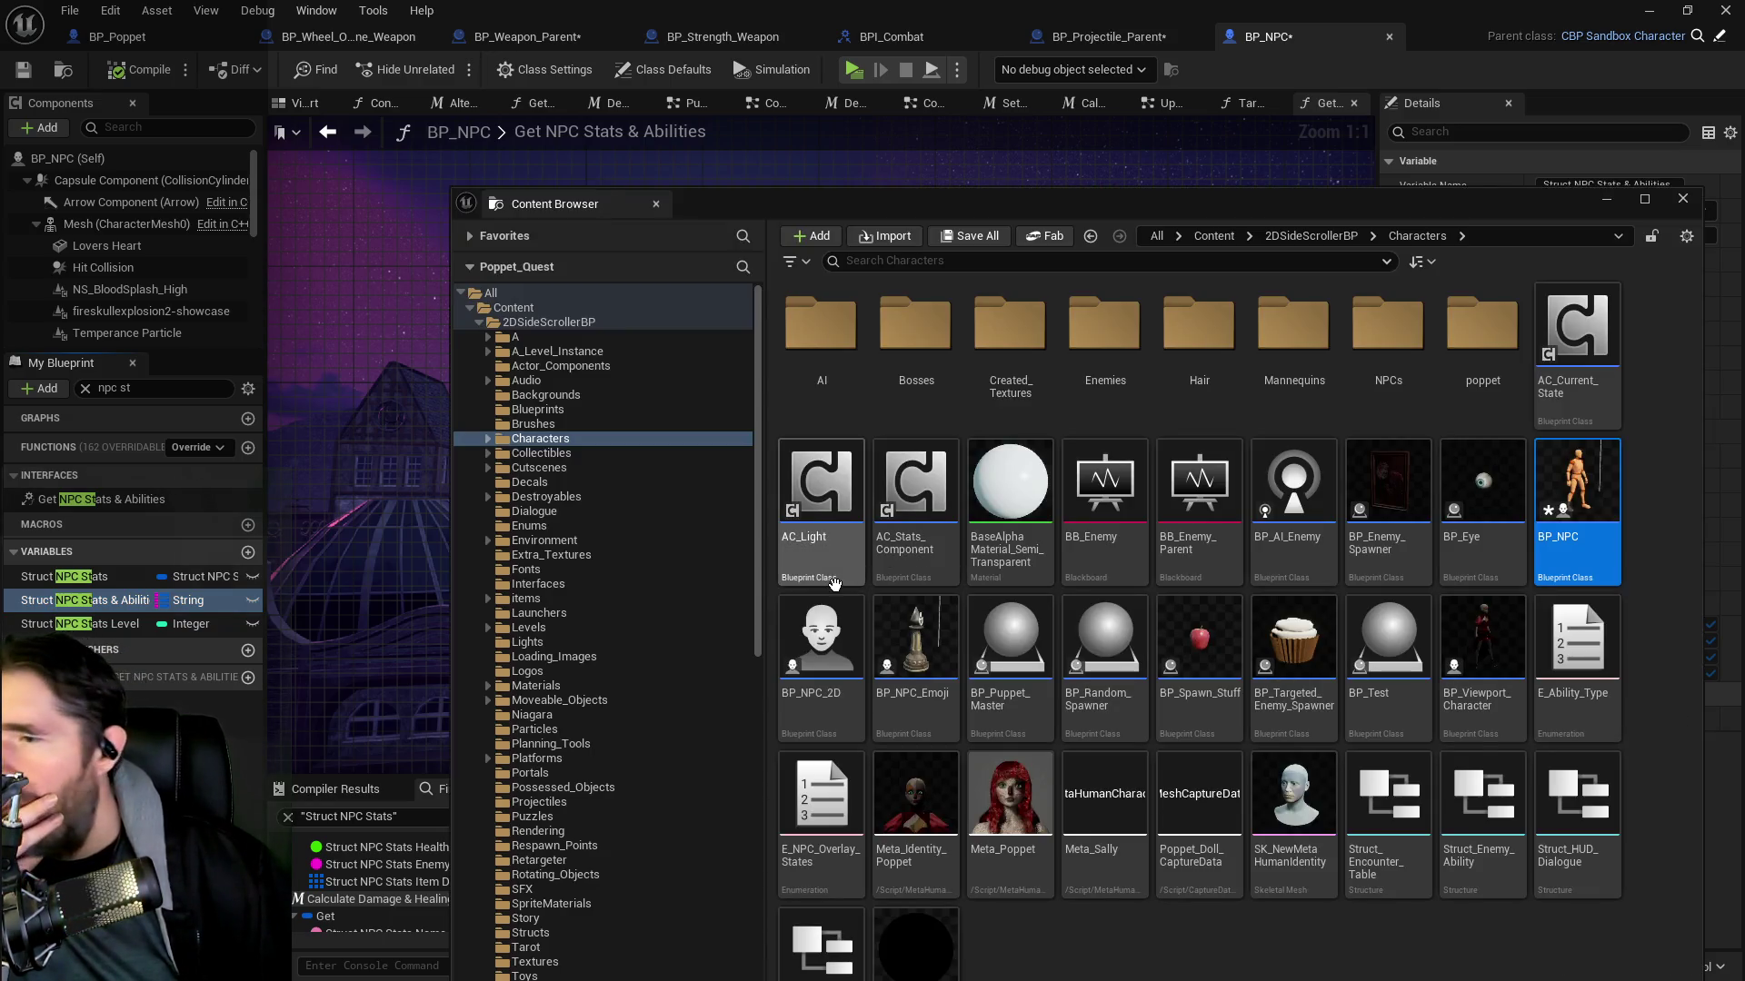
pyautogui.click(545, 583)
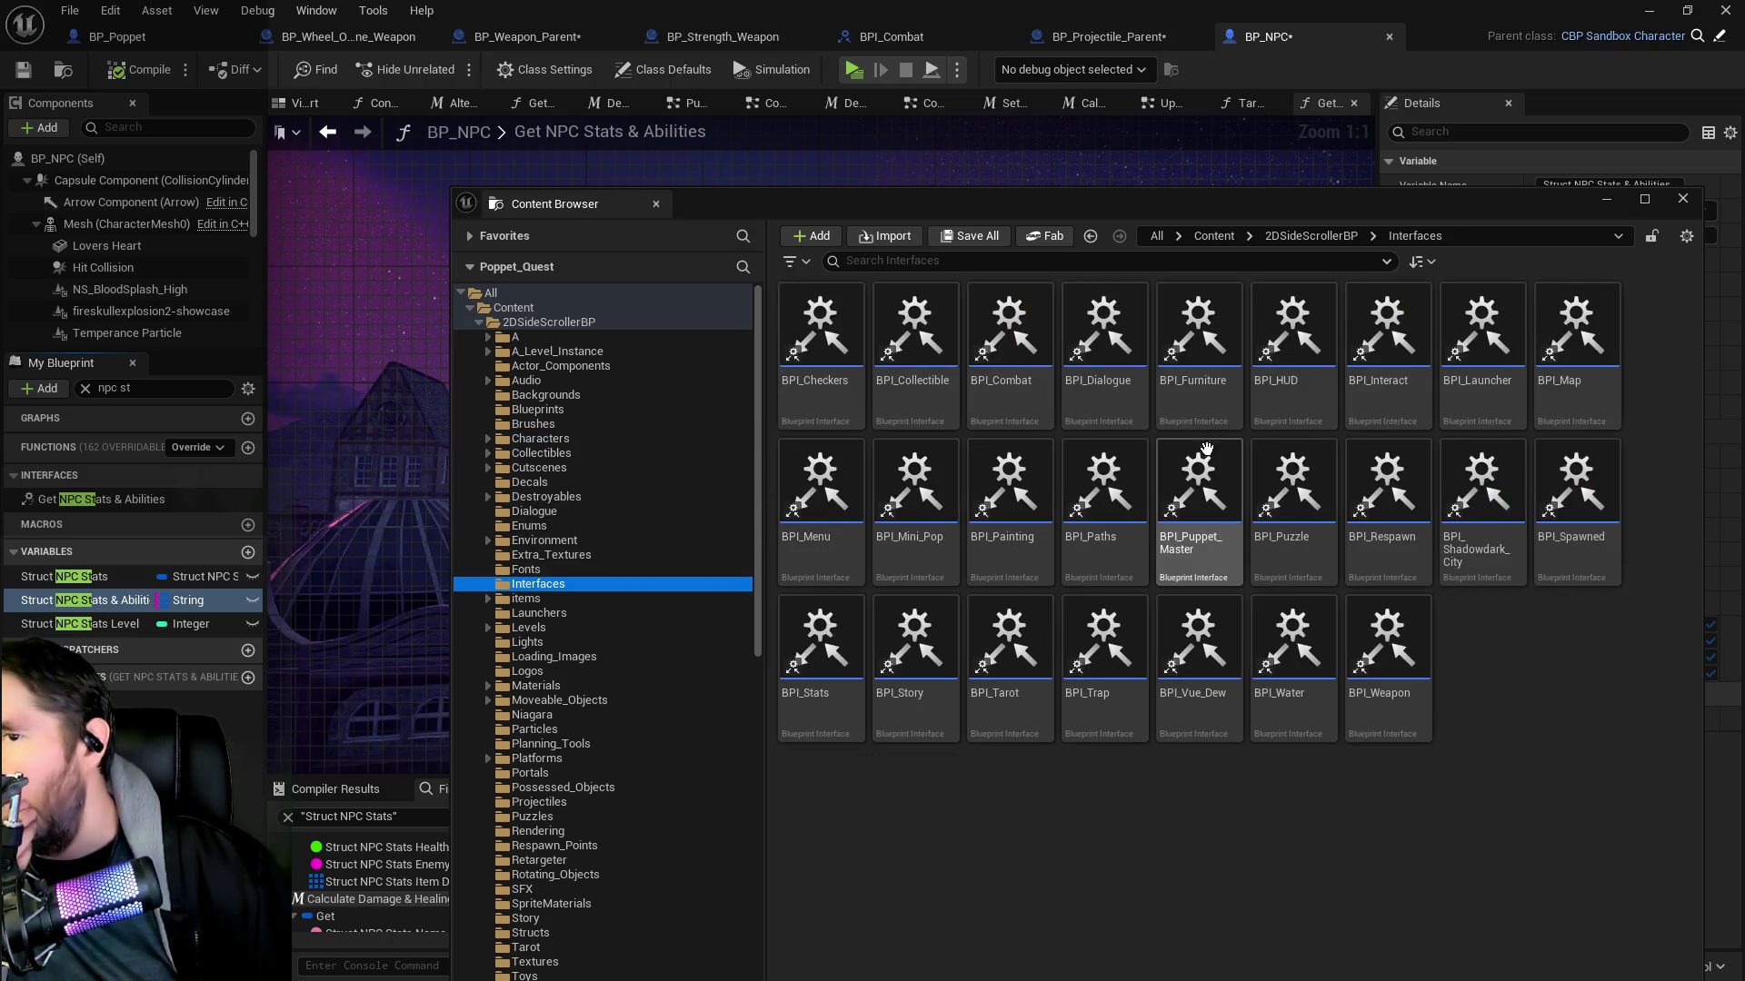
pyautogui.hotkey('ctrl', 'space')
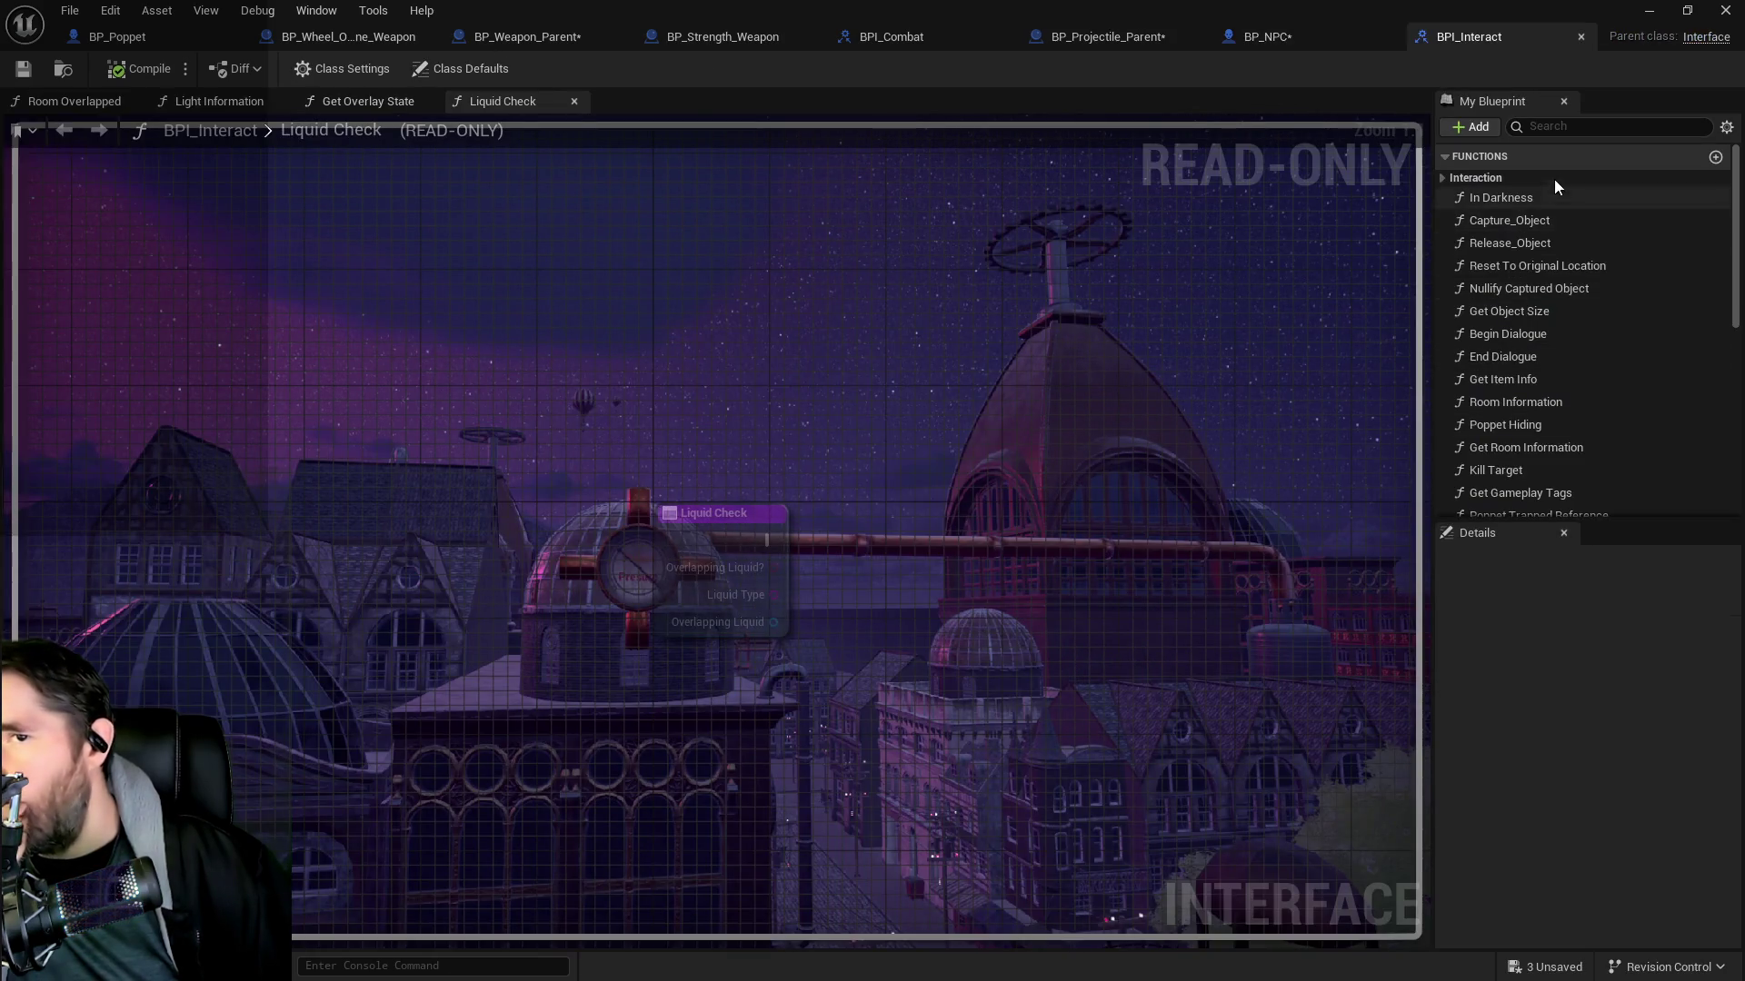
# Add a new interface function named Get NPC Info to BPI_Interact
pyautogui.click(1468, 135)
pyautogui.click(1487, 187)
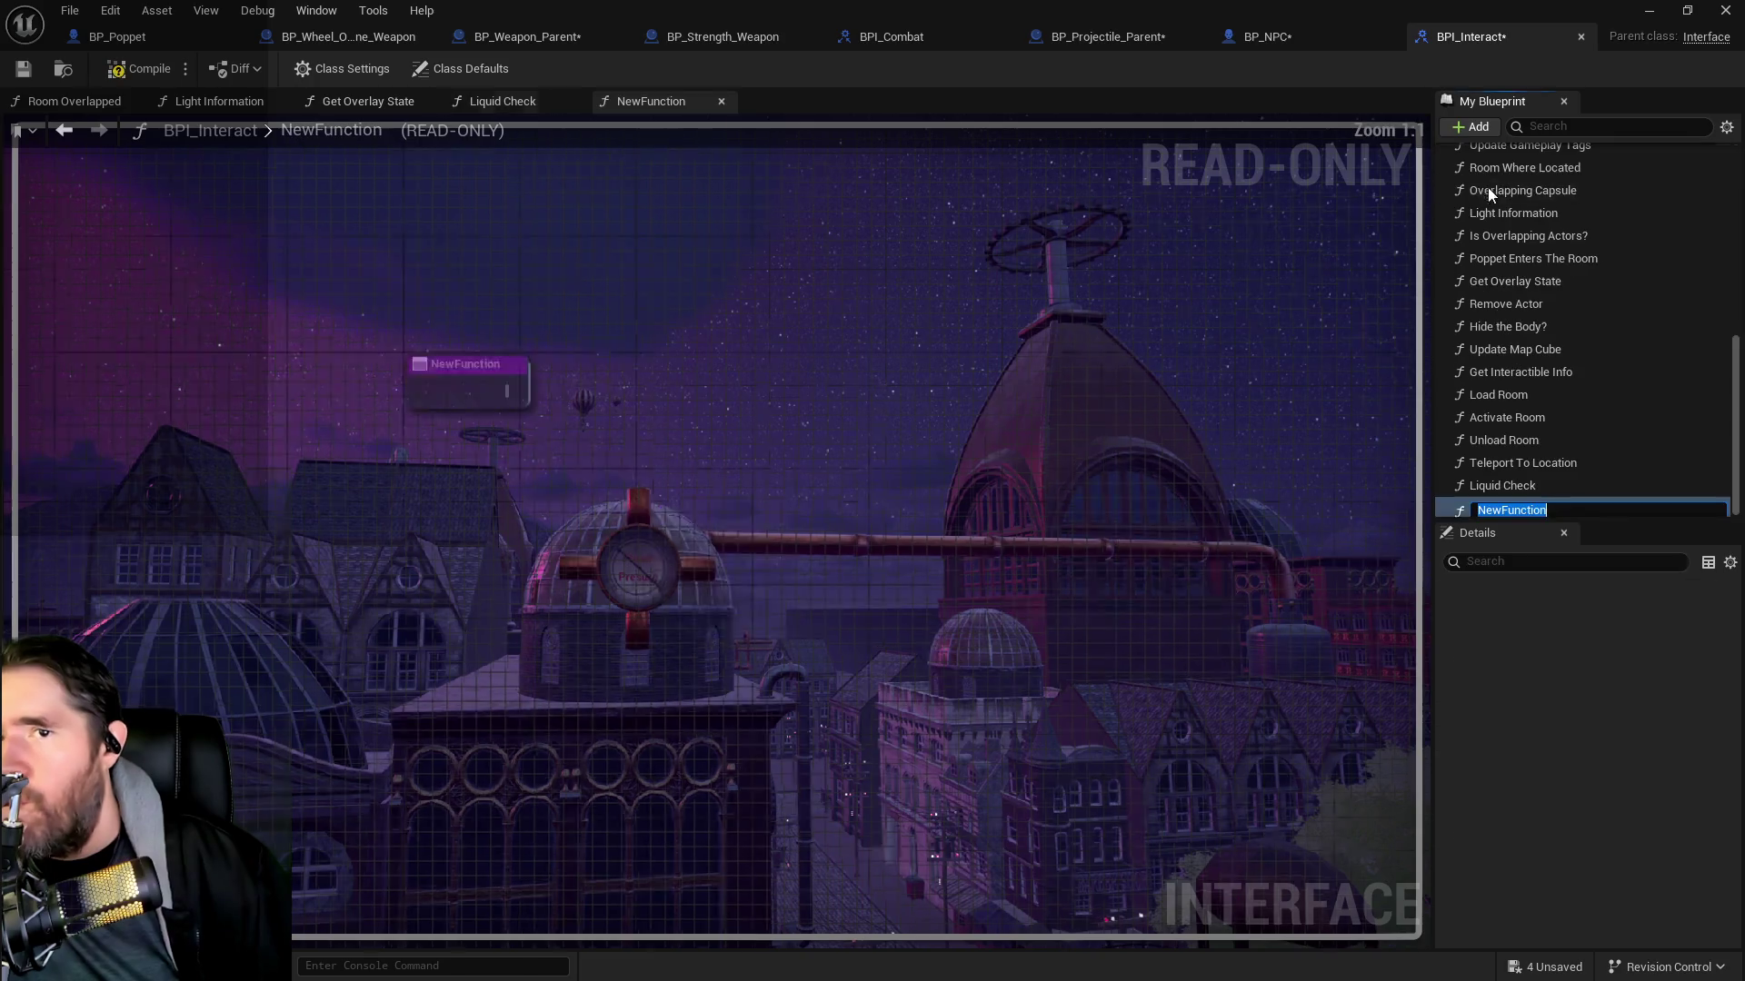
pyautogui.write('G')
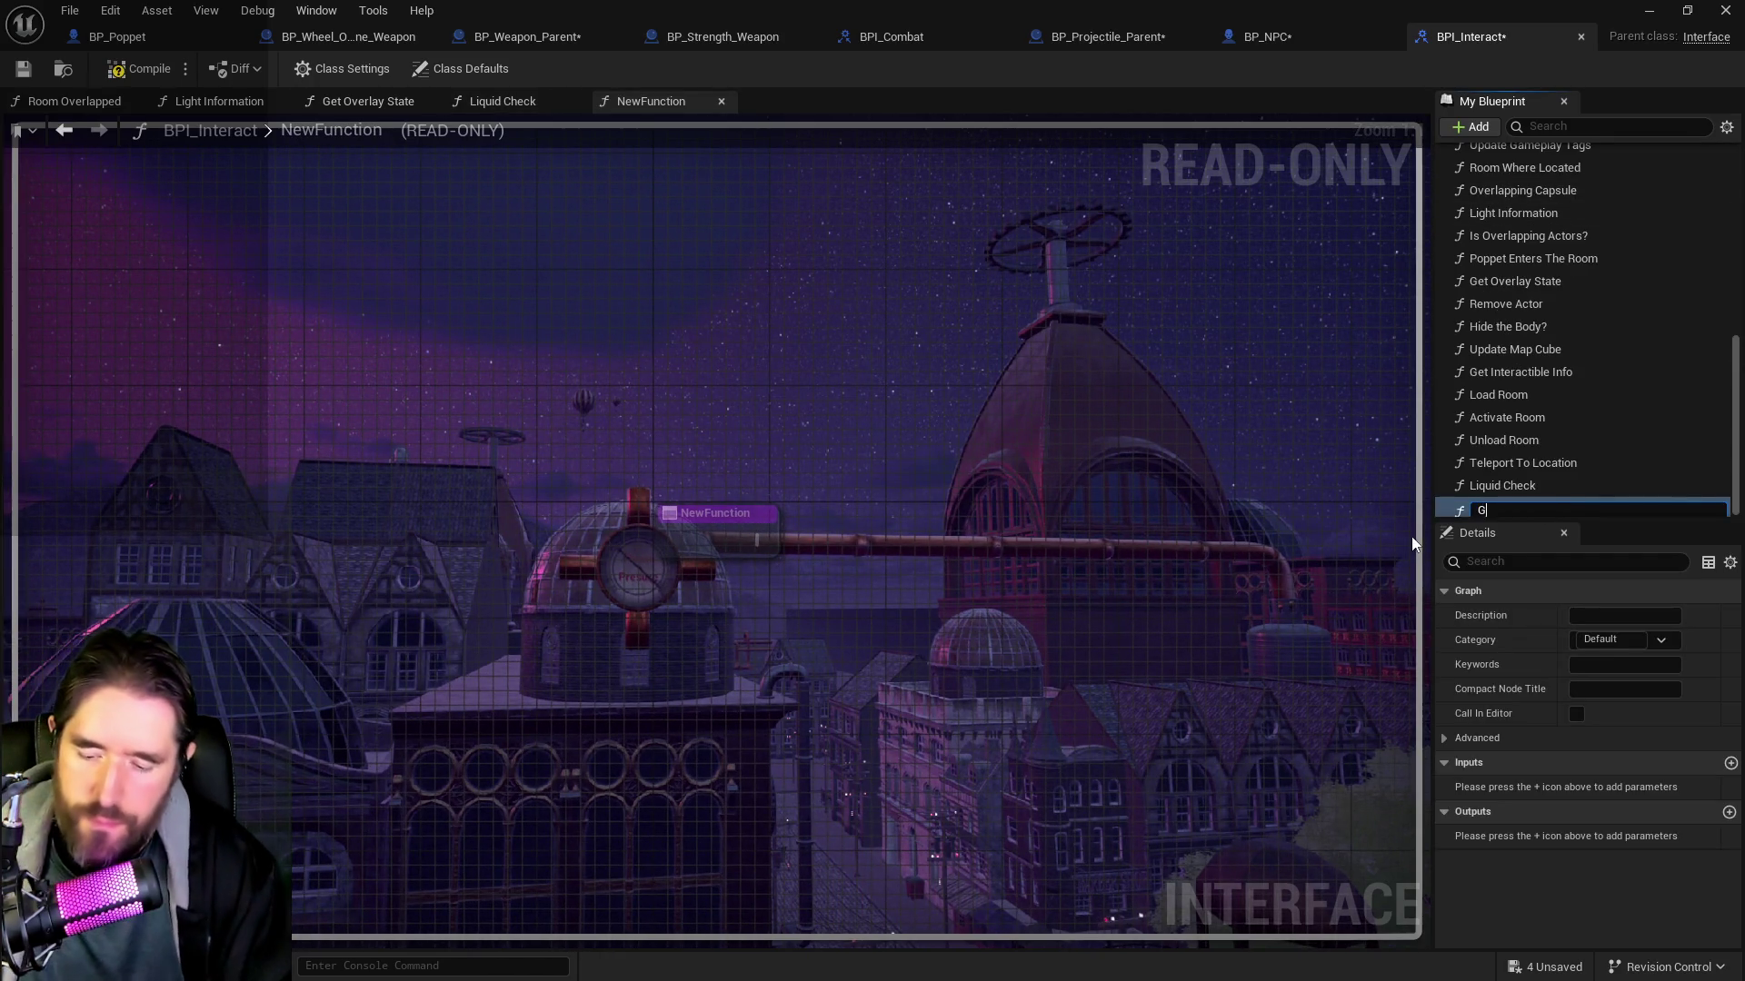
pyautogui.write('et NPC Info')
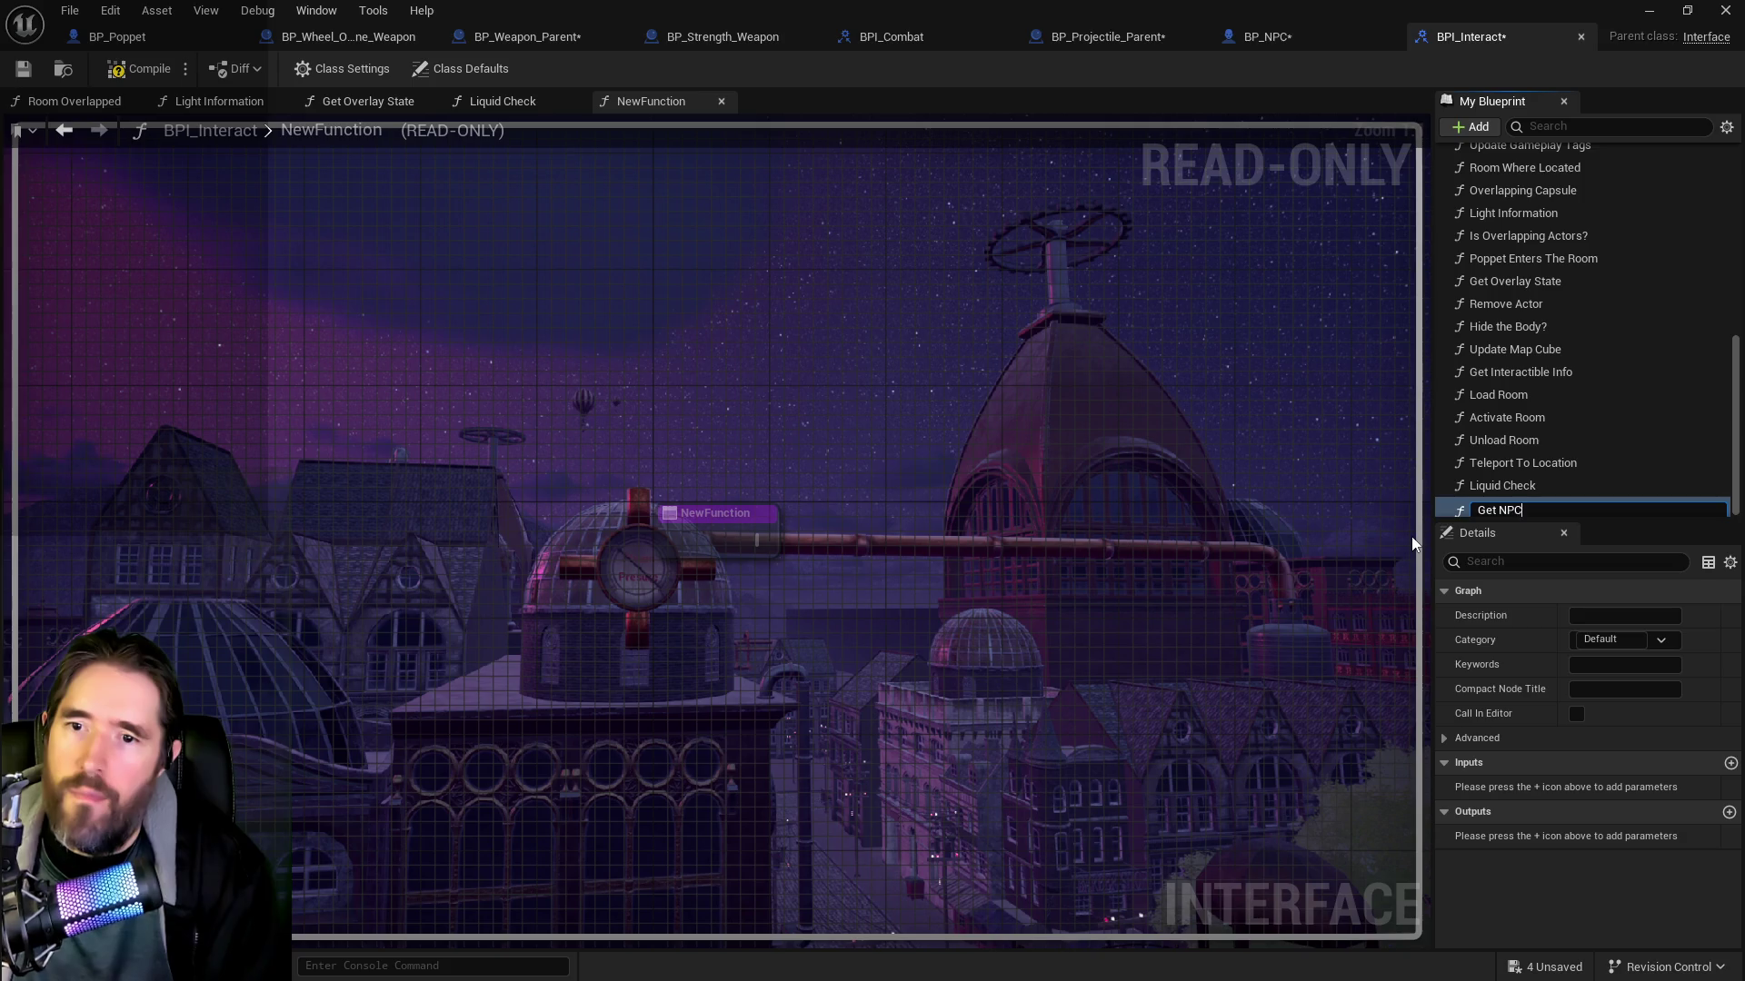
pyautogui.press('Return')
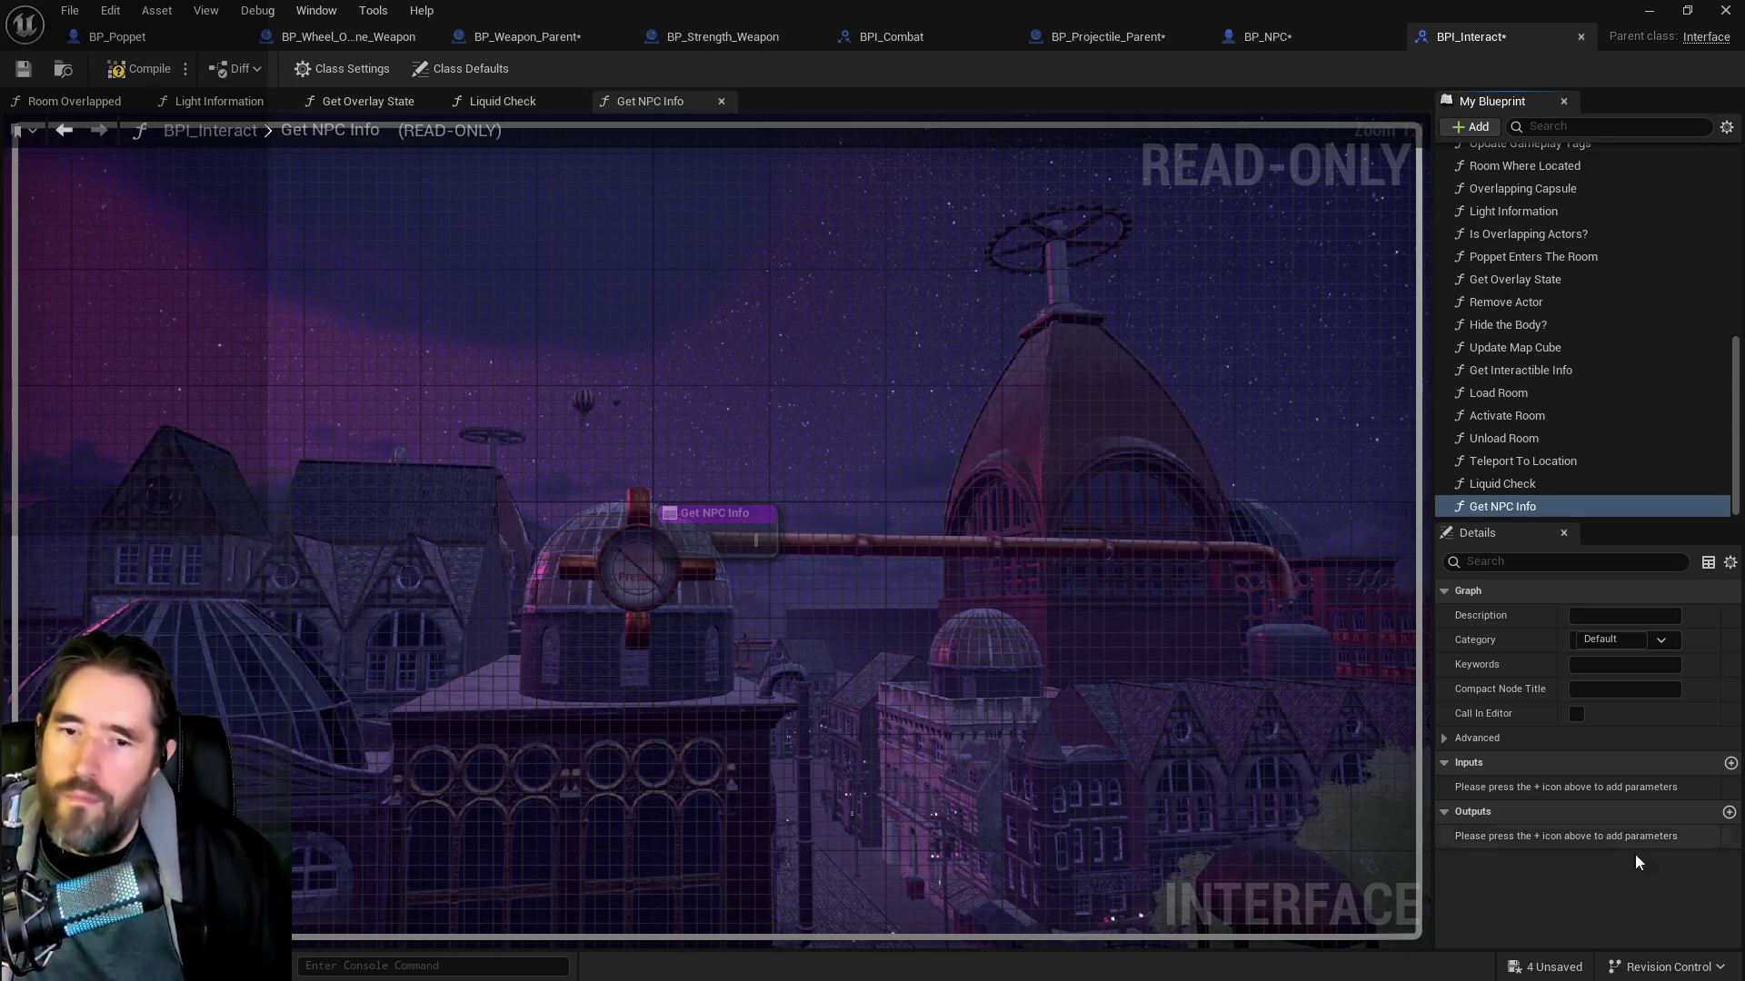
# Give Get NPC Info an NPC Stats output of type Struct NPC Stats and compile the interface
pyautogui.click(1729, 813)
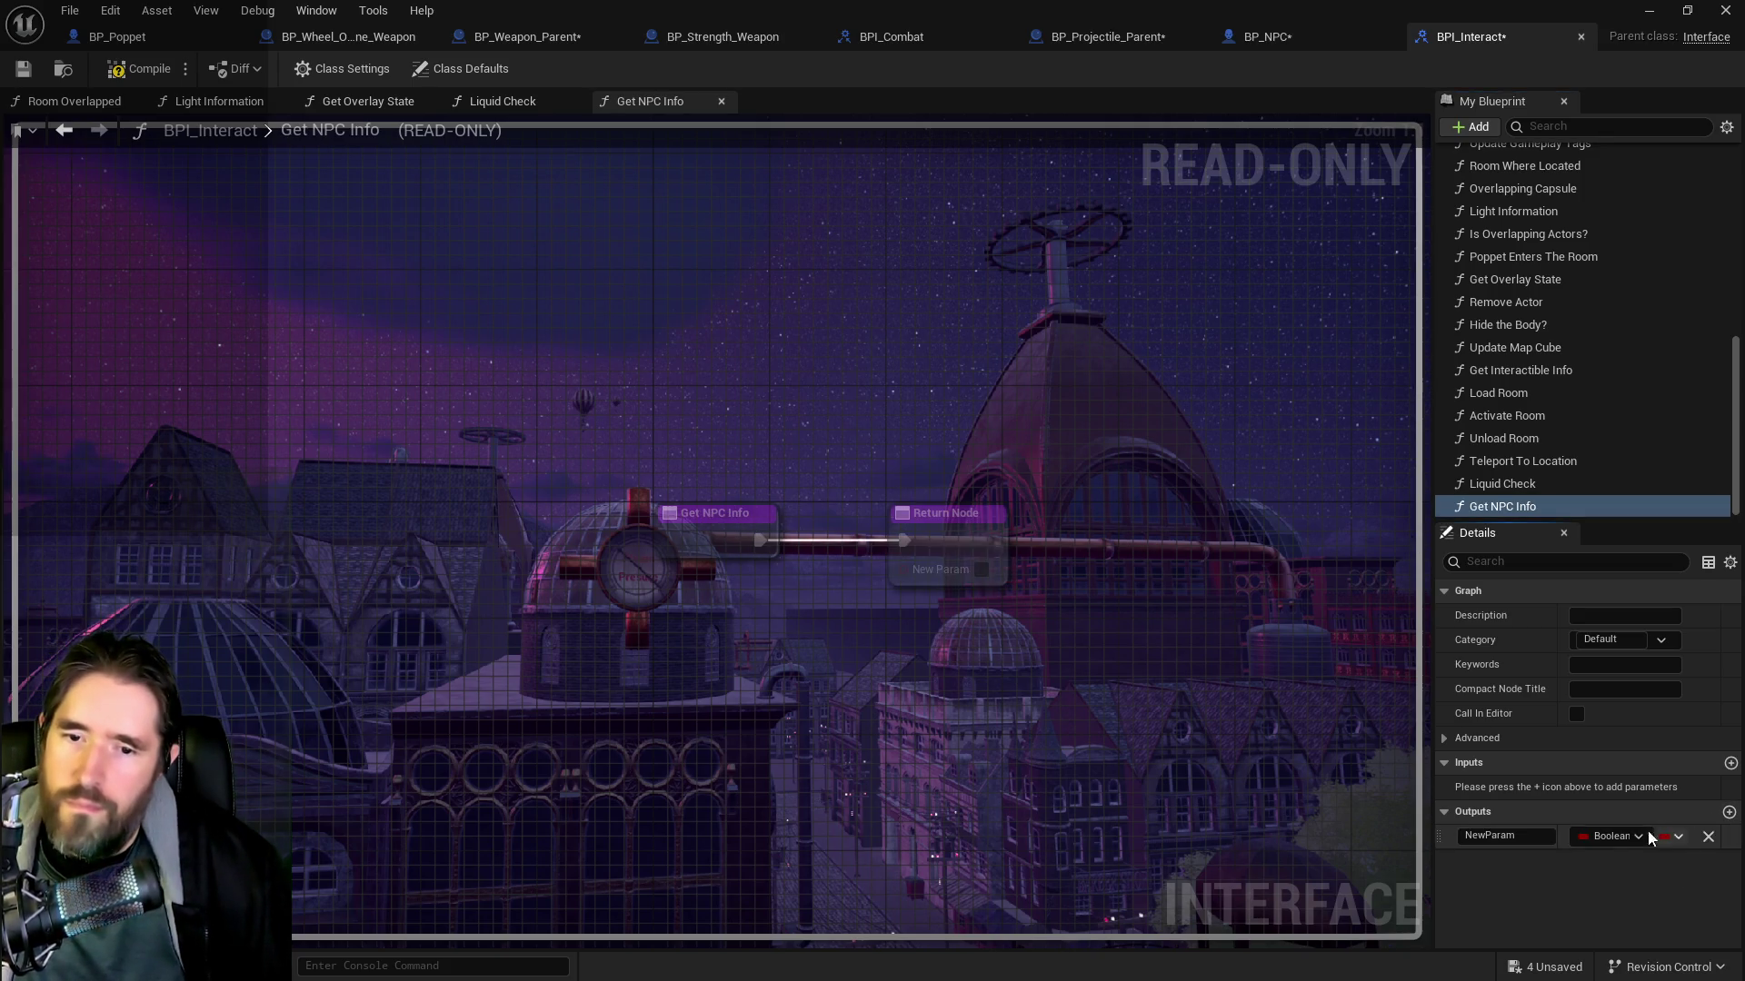
pyautogui.click(1596, 842)
pyautogui.write('ct npc')
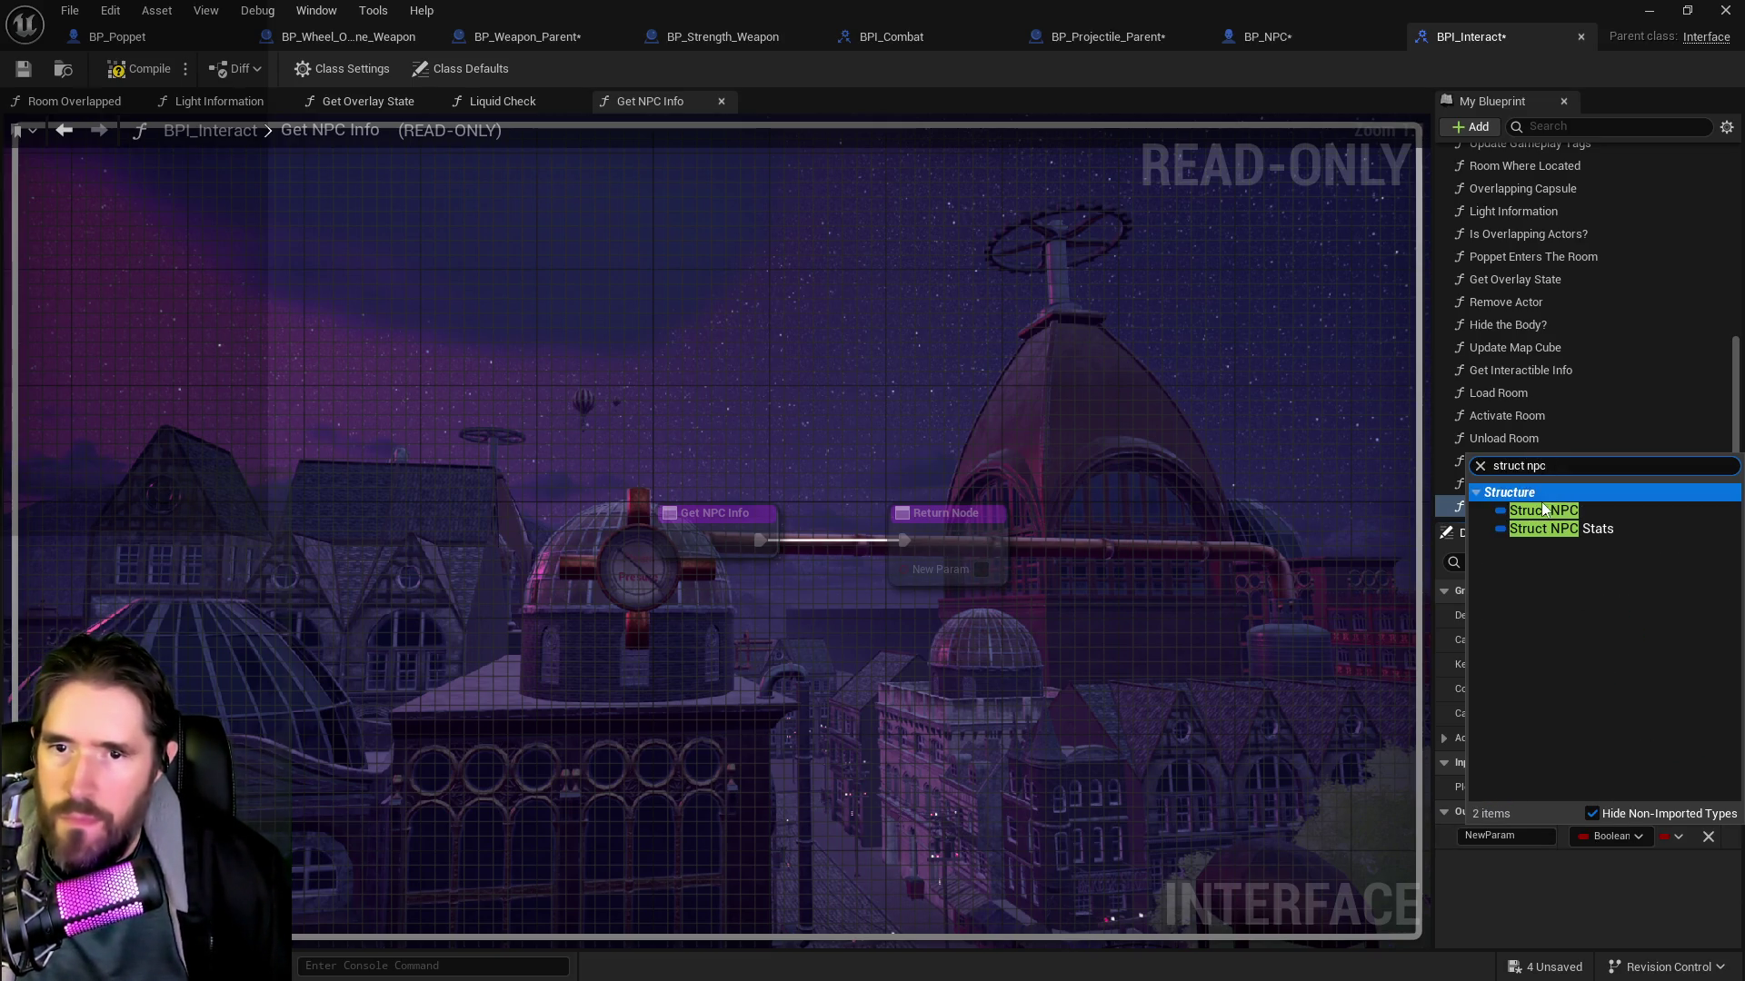
pyautogui.click(1539, 507)
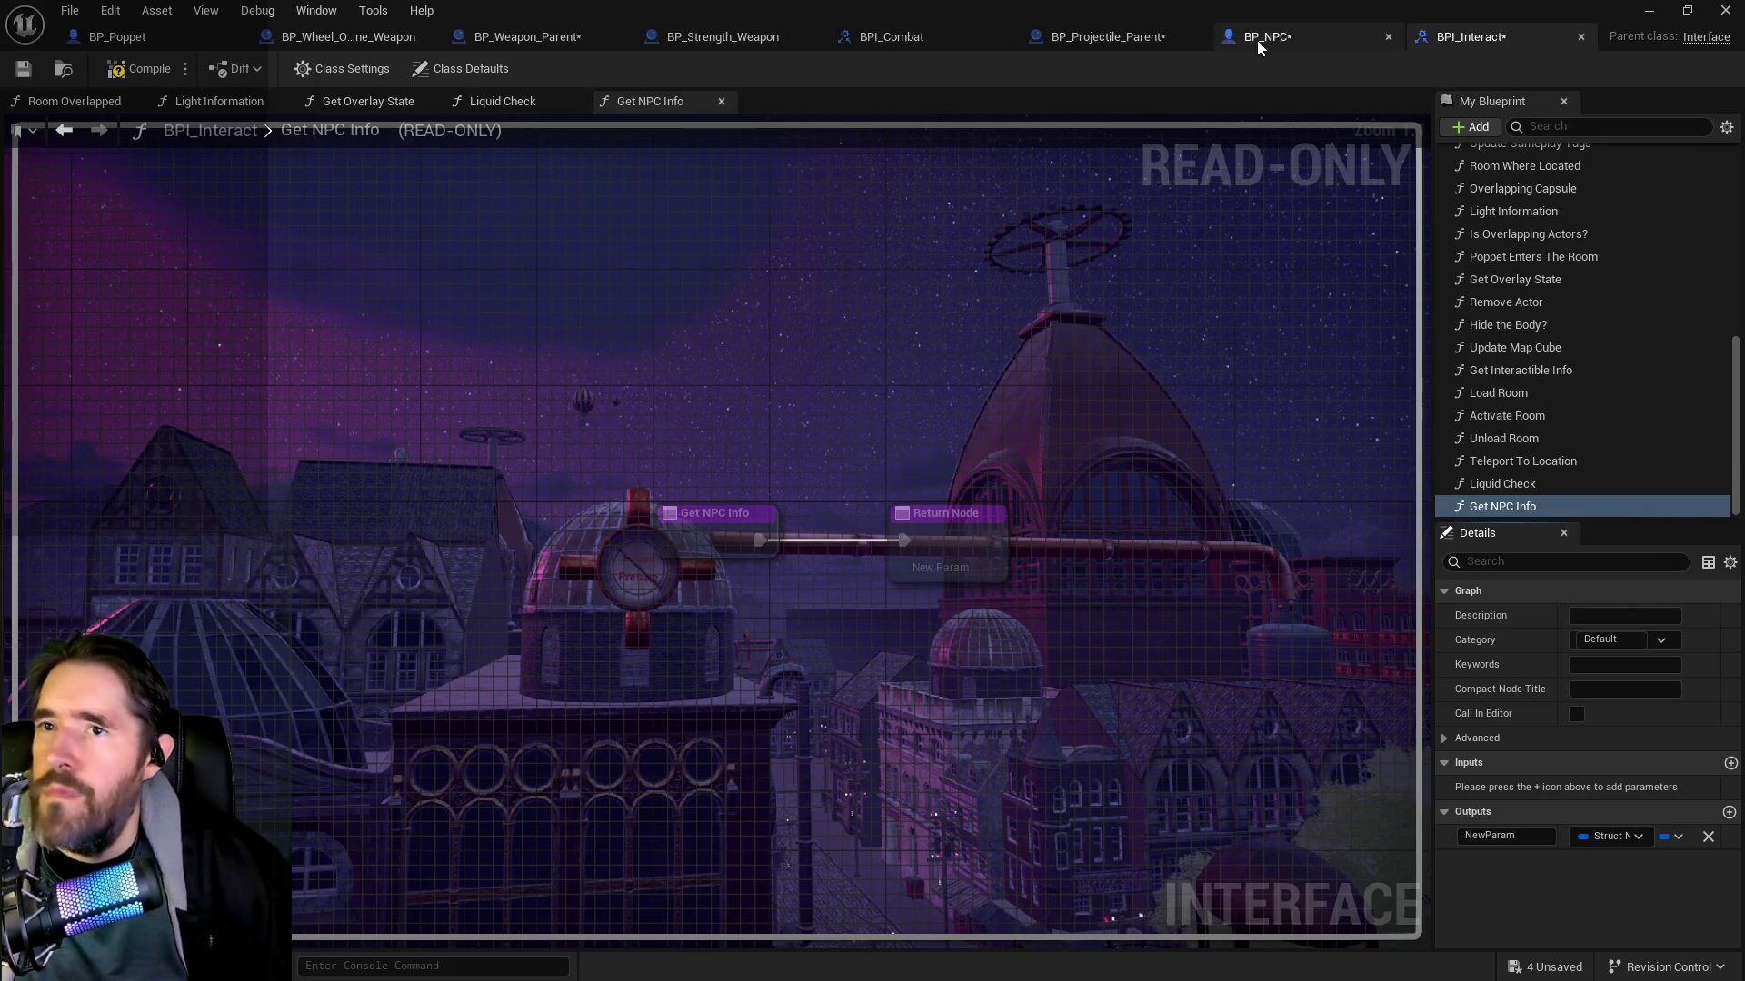
pyautogui.click(1268, 37)
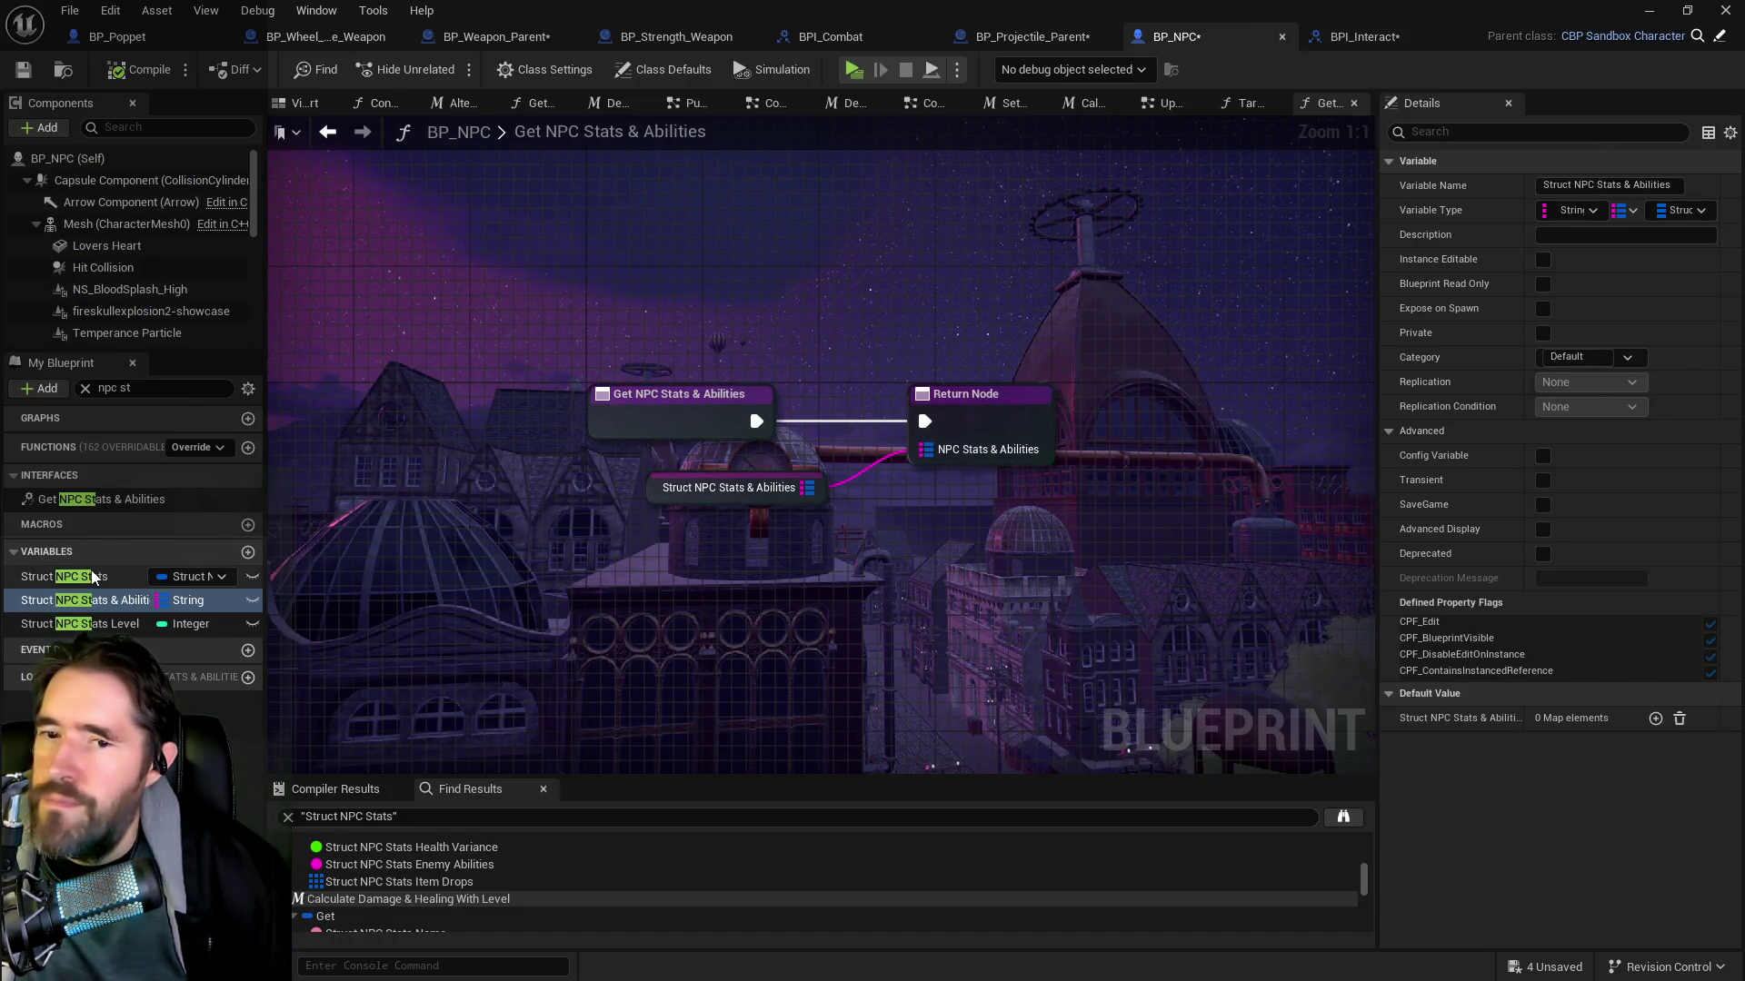
pyautogui.click(1363, 36)
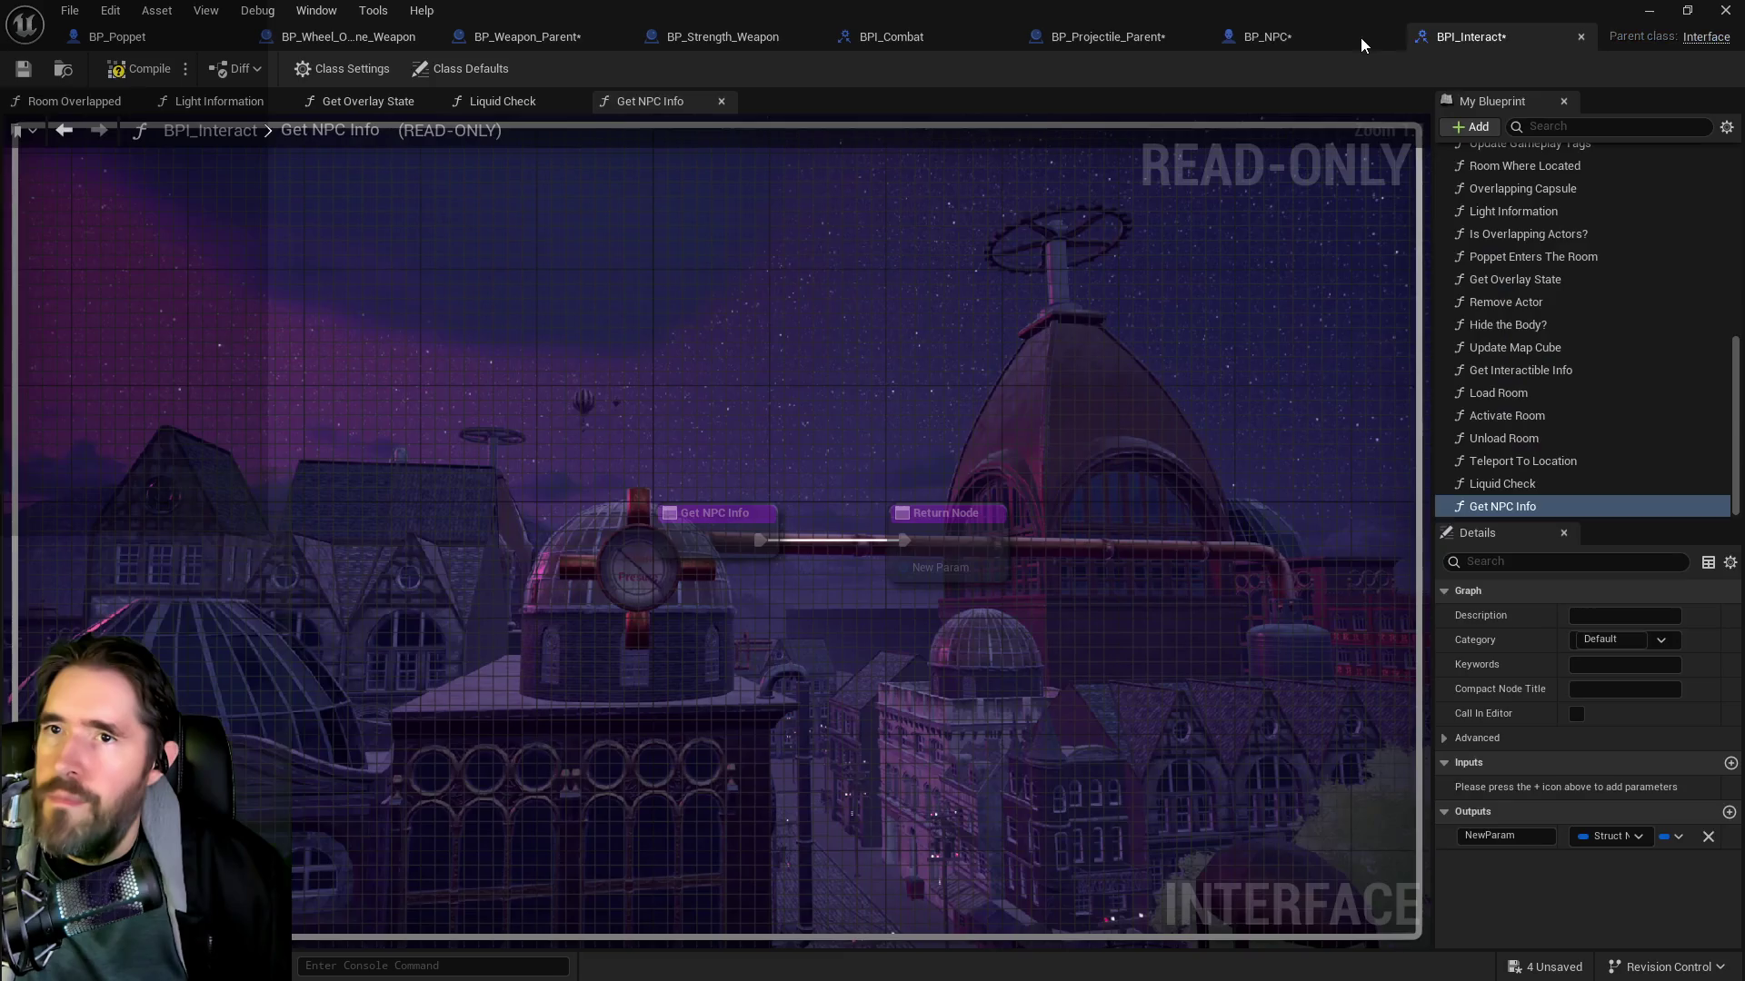
pyautogui.click(1605, 837)
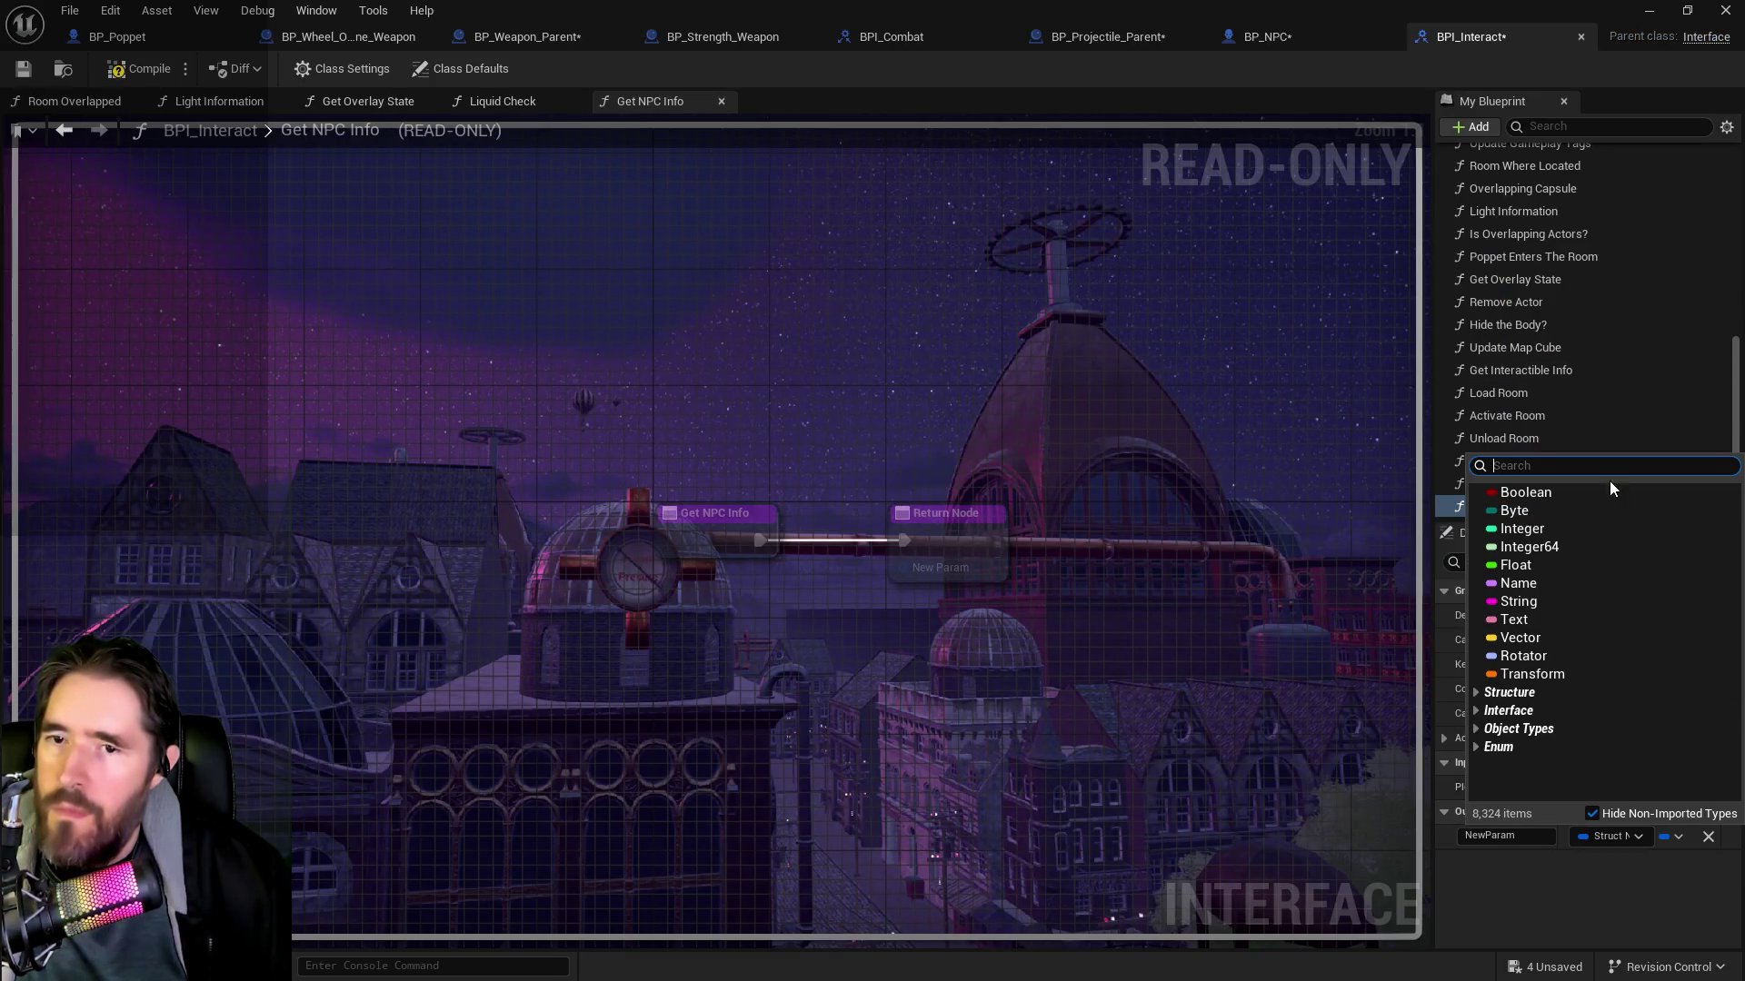
pyautogui.write('structnpc')
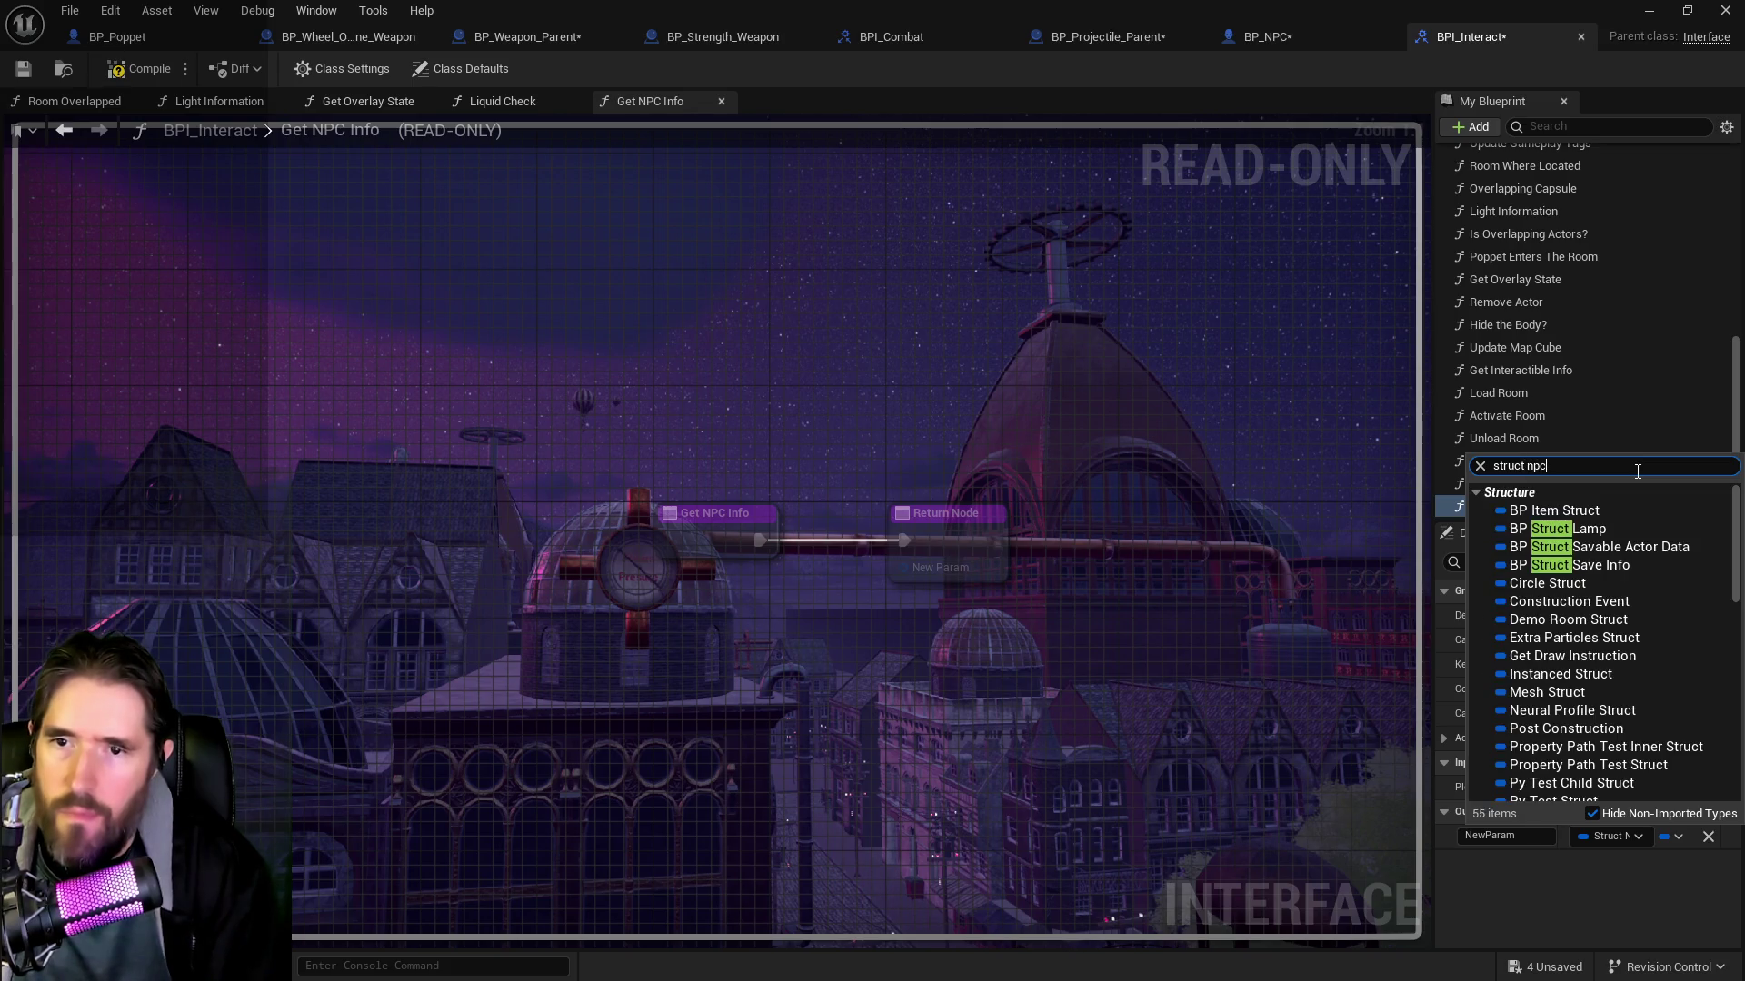
pyautogui.click(1554, 529)
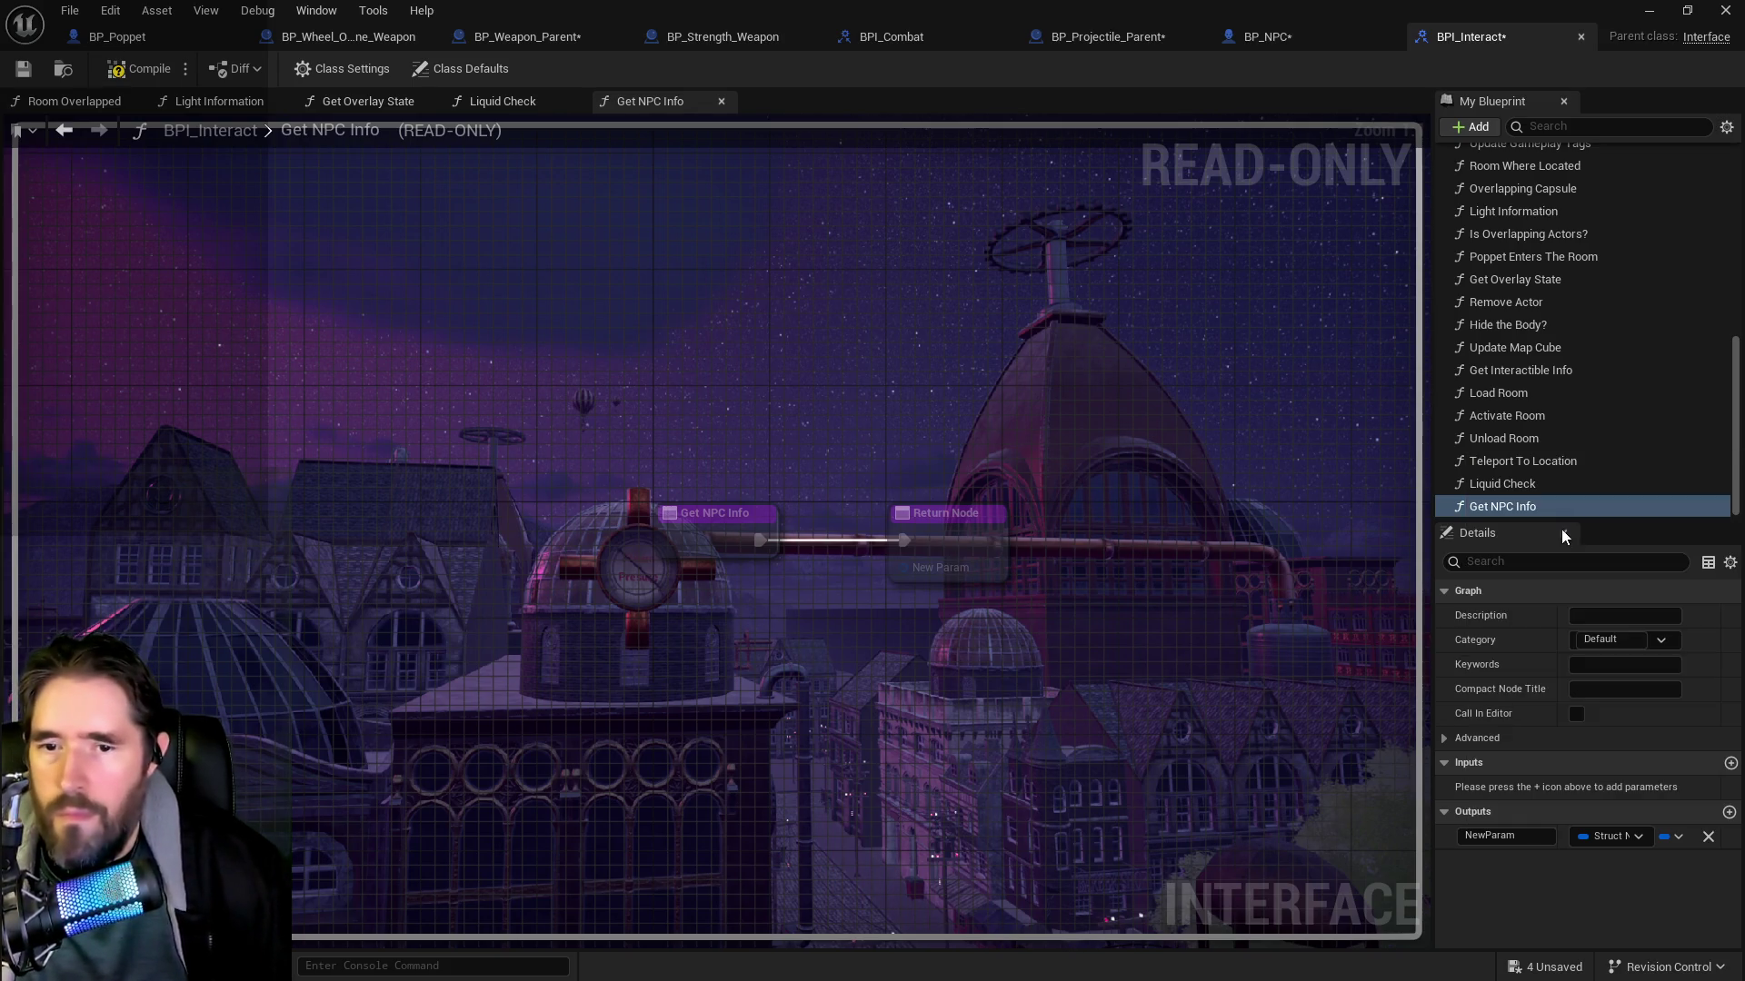
pyautogui.click(1523, 837)
pyautogui.write('NPC Stats')
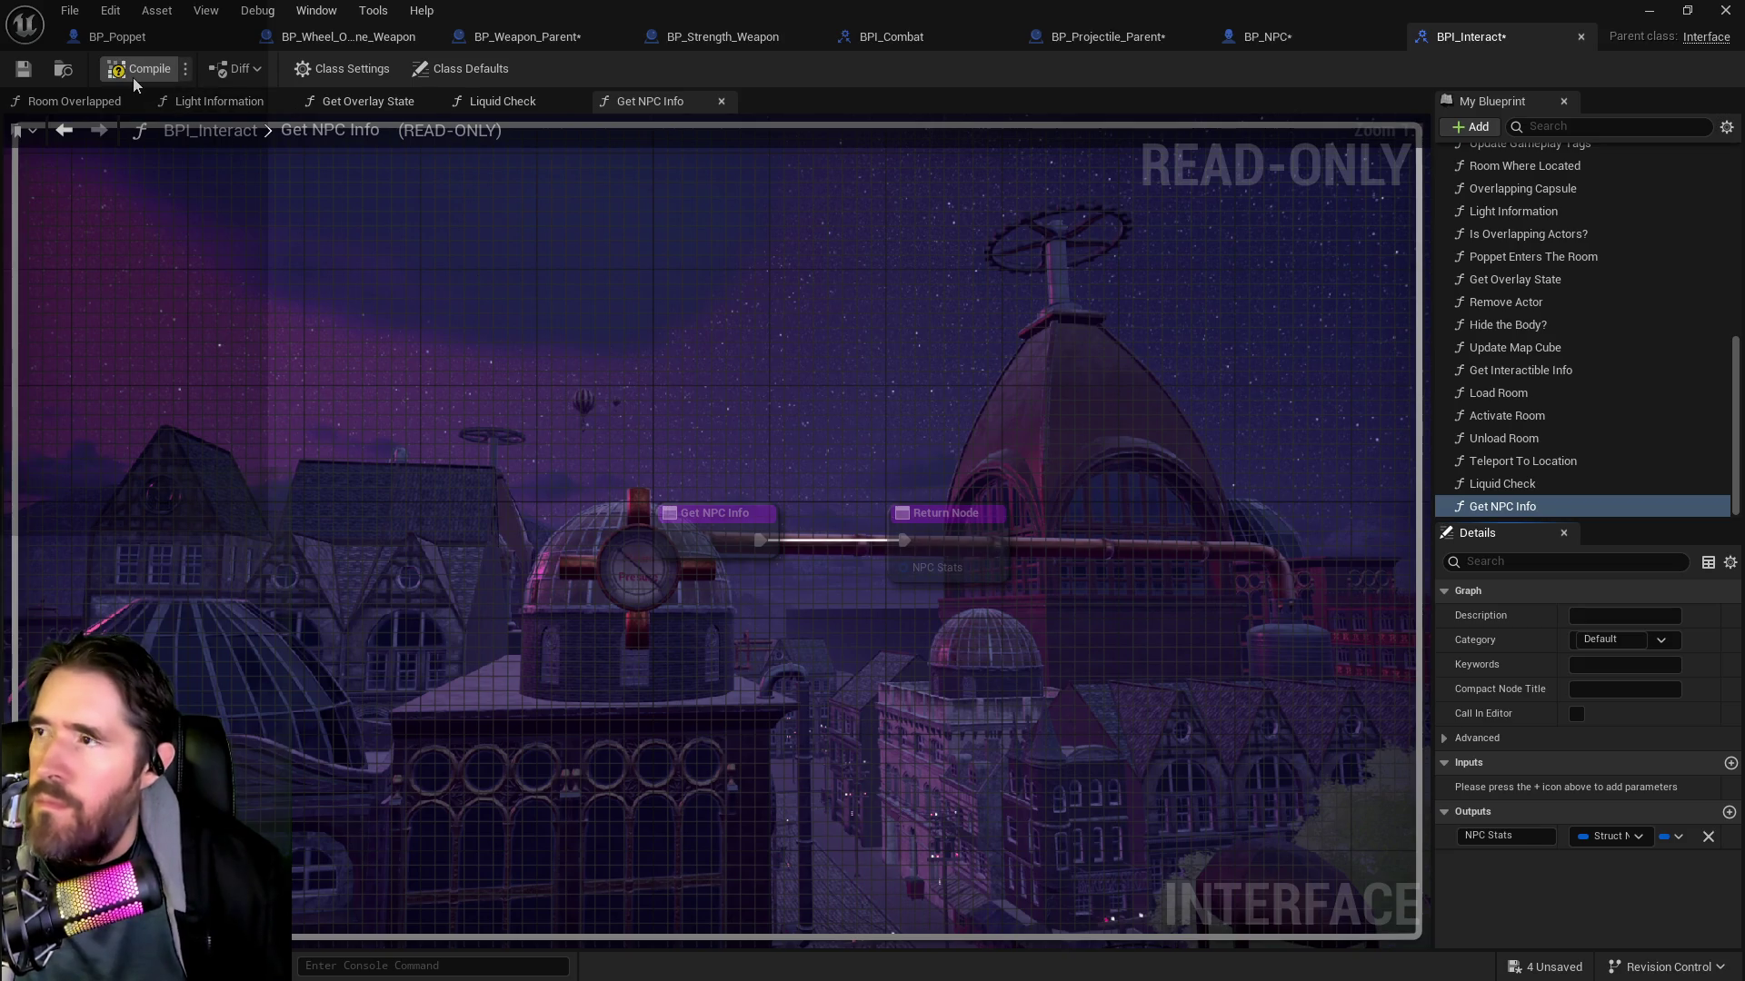
pyautogui.click(27, 78)
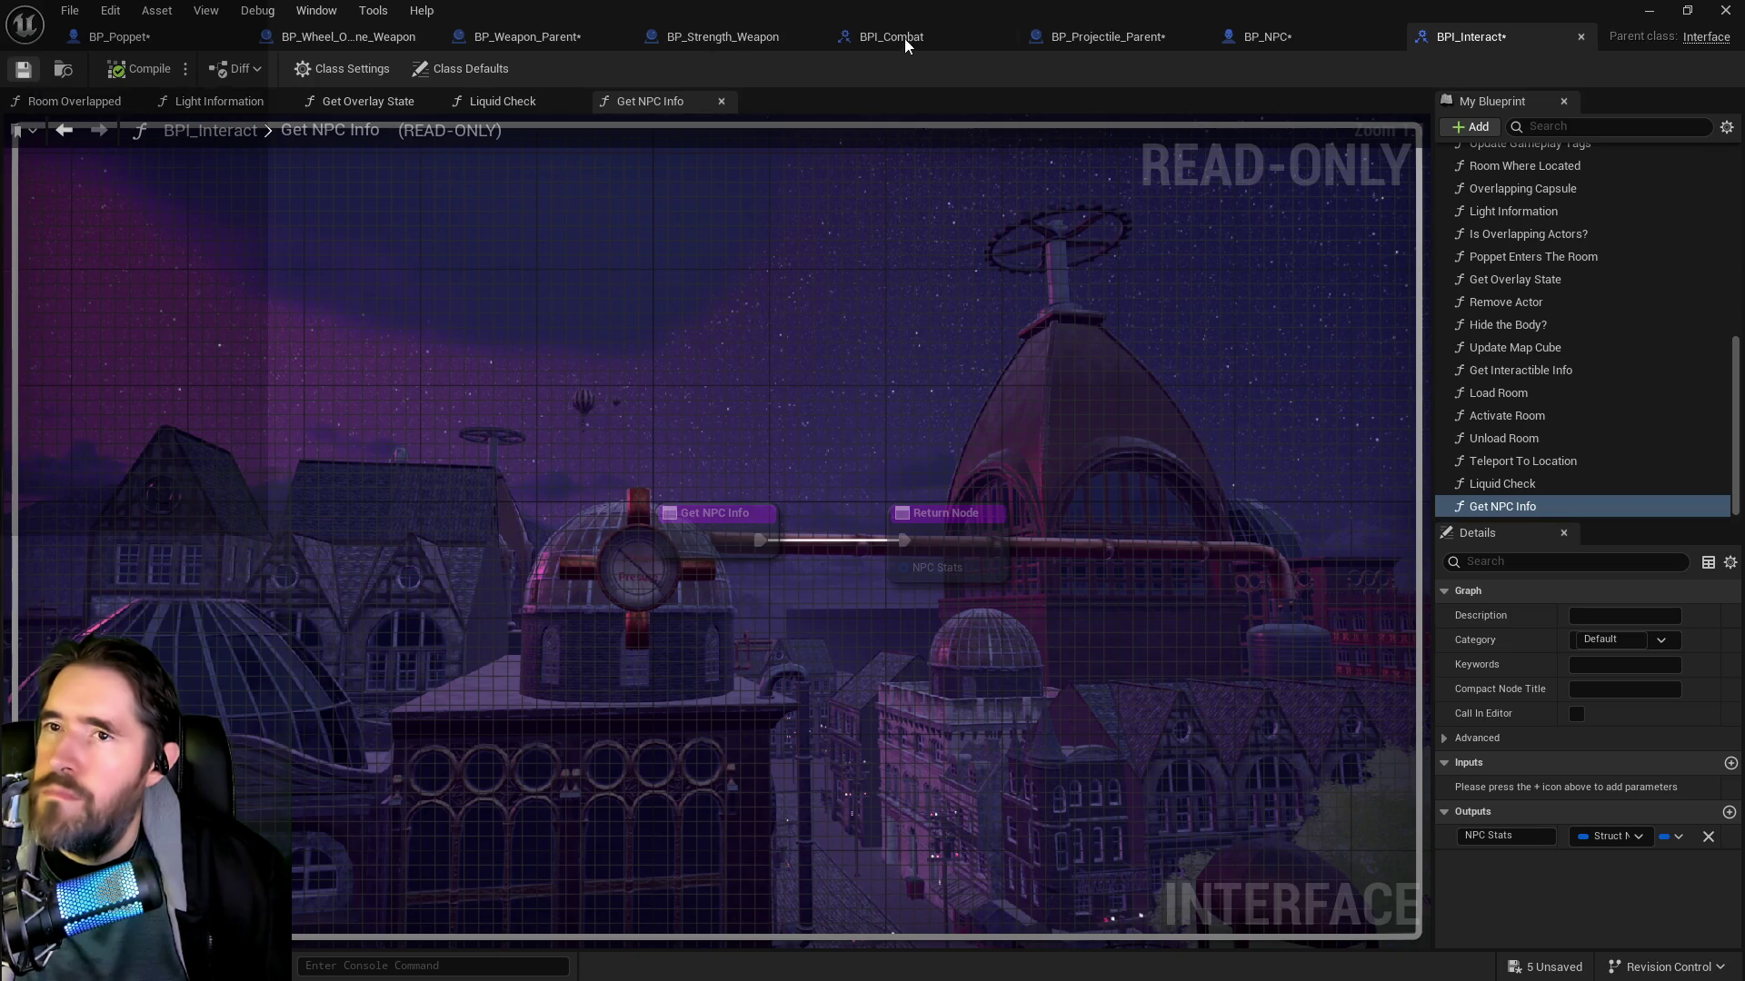
# In BP_NPC's Get NPC Info graph, place a Struct NPC Stats getter and save BP_NPC
pyautogui.click(1304, 31)
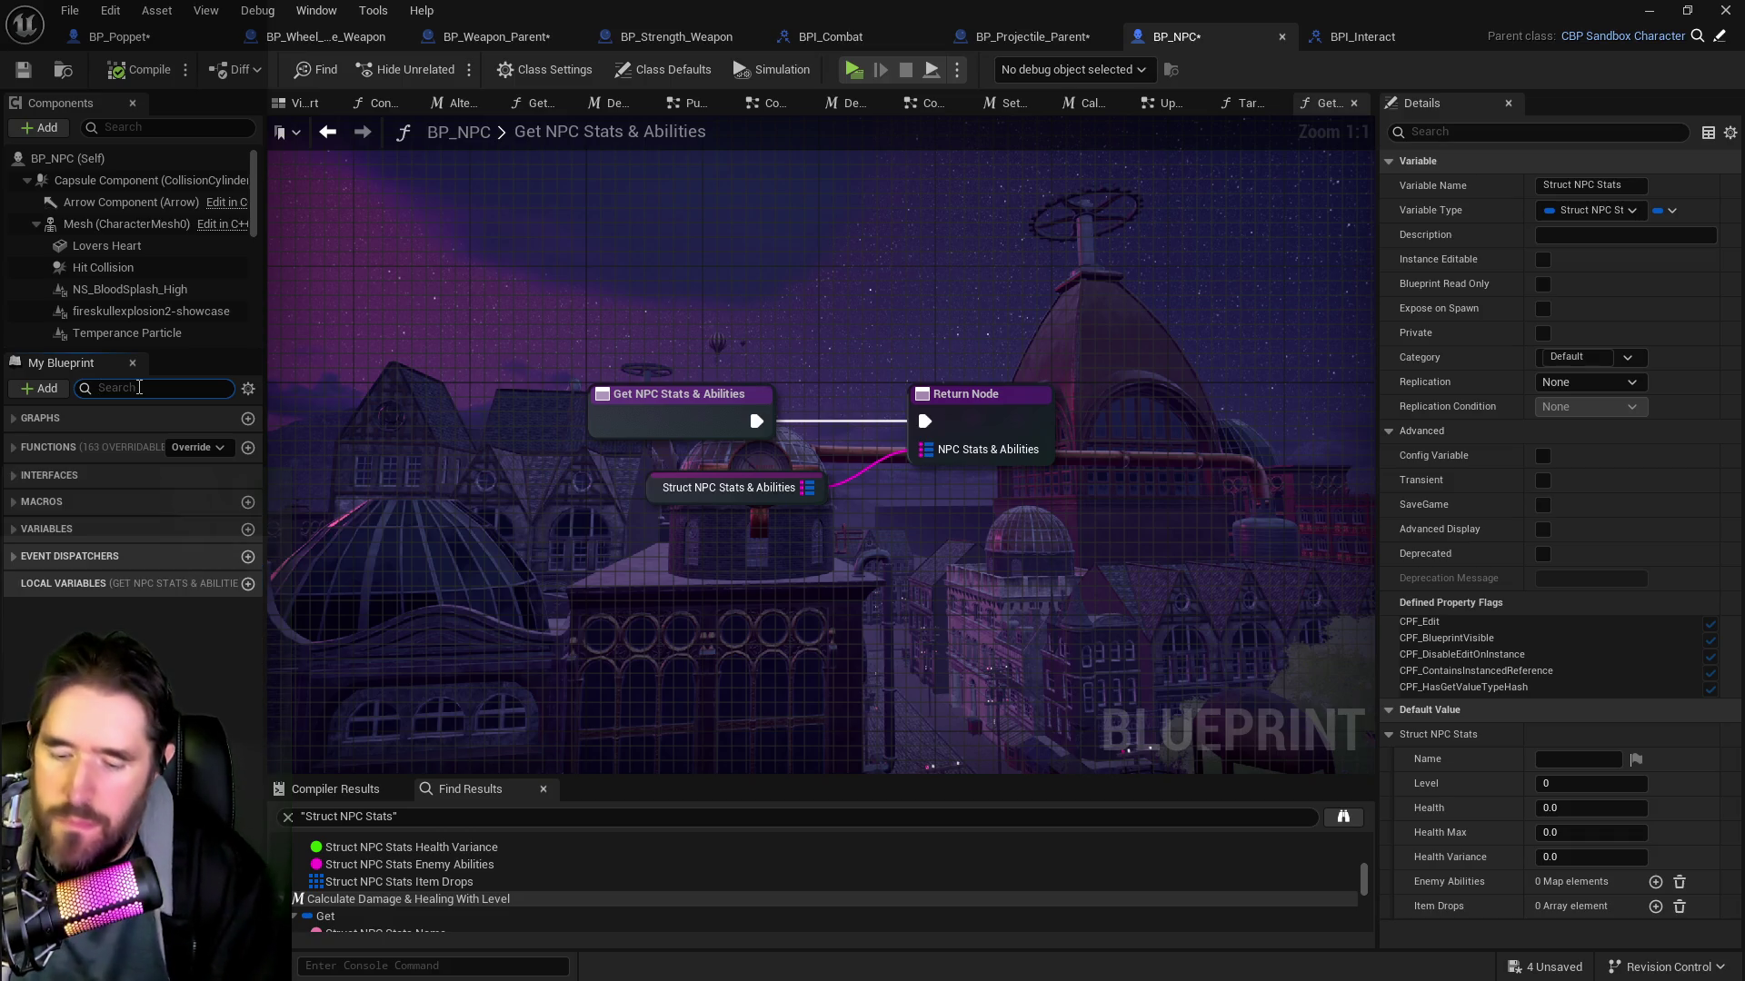
pyautogui.write('npc')
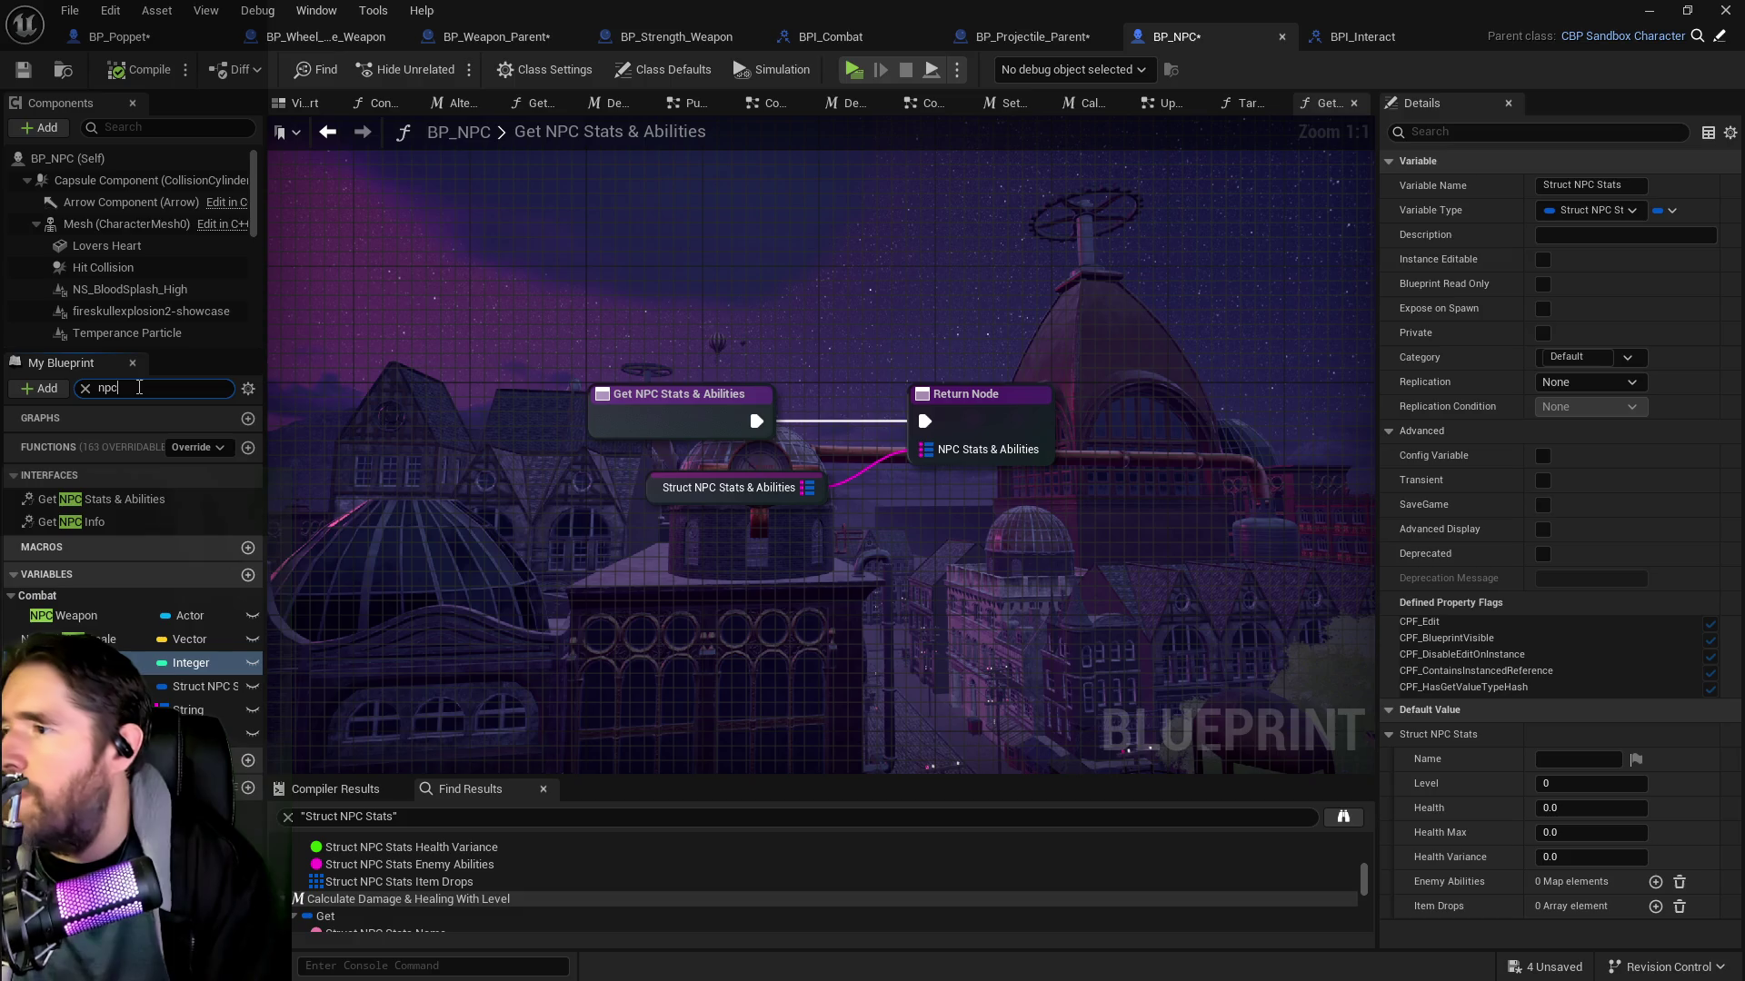
pyautogui.click(198, 664)
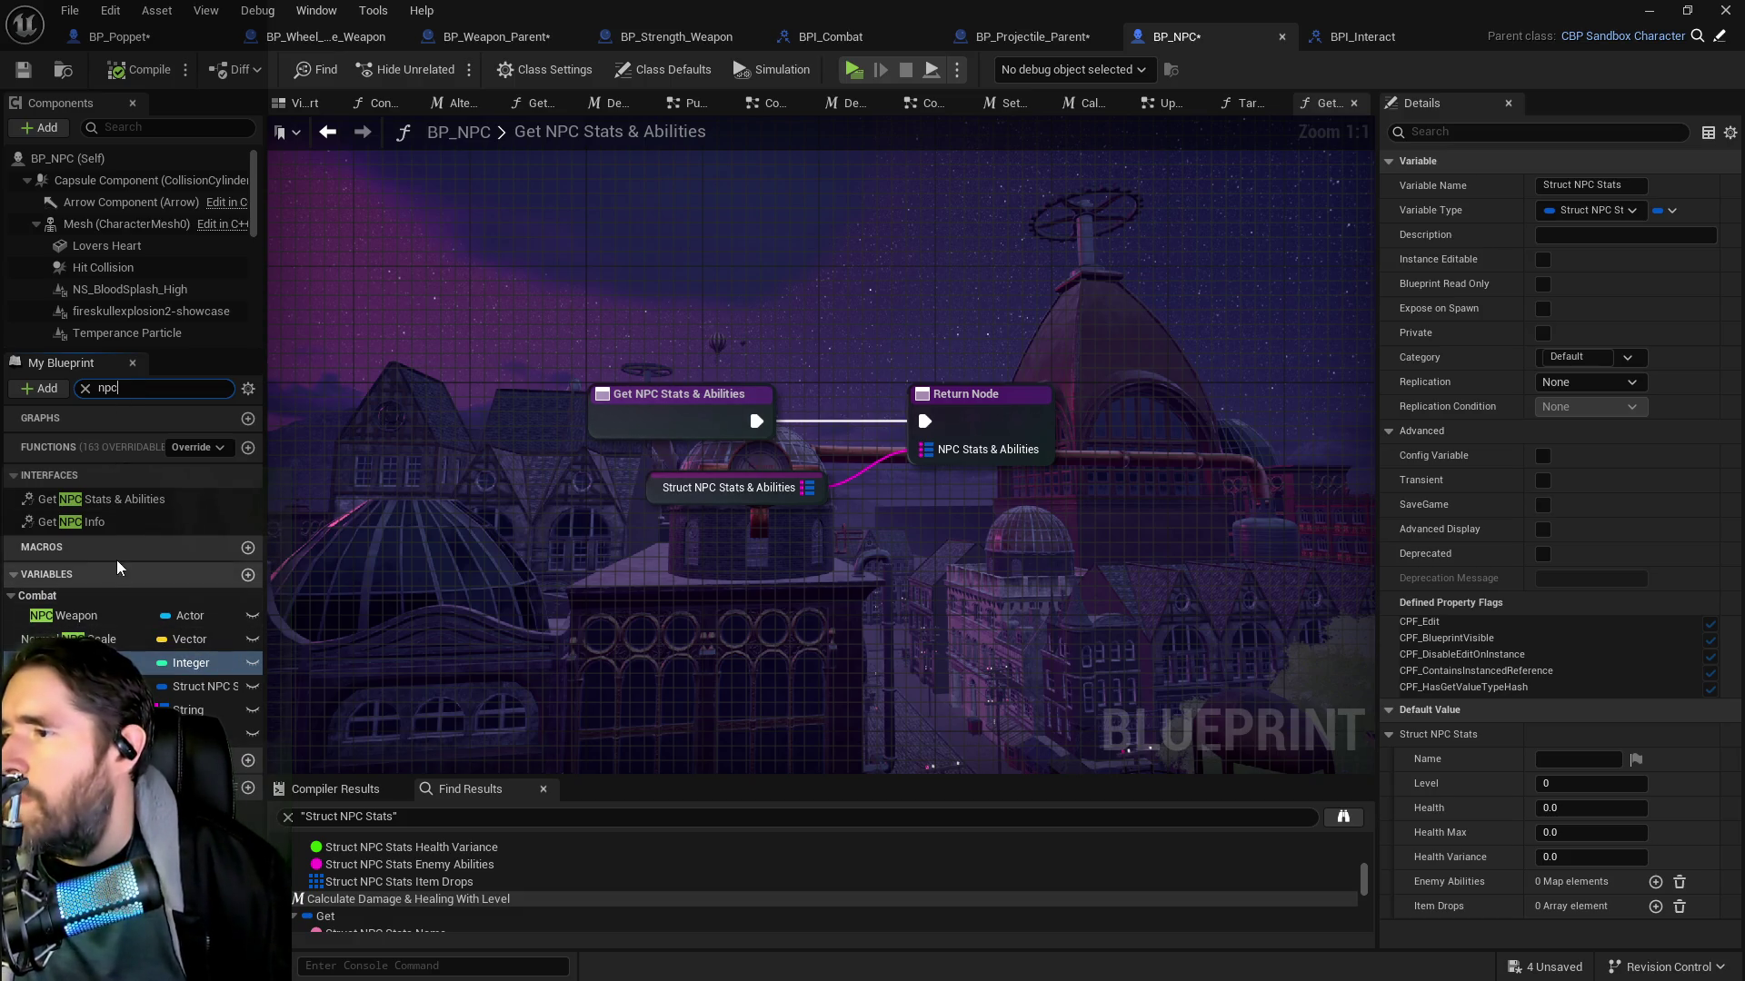
pyautogui.doubleClick(91, 523)
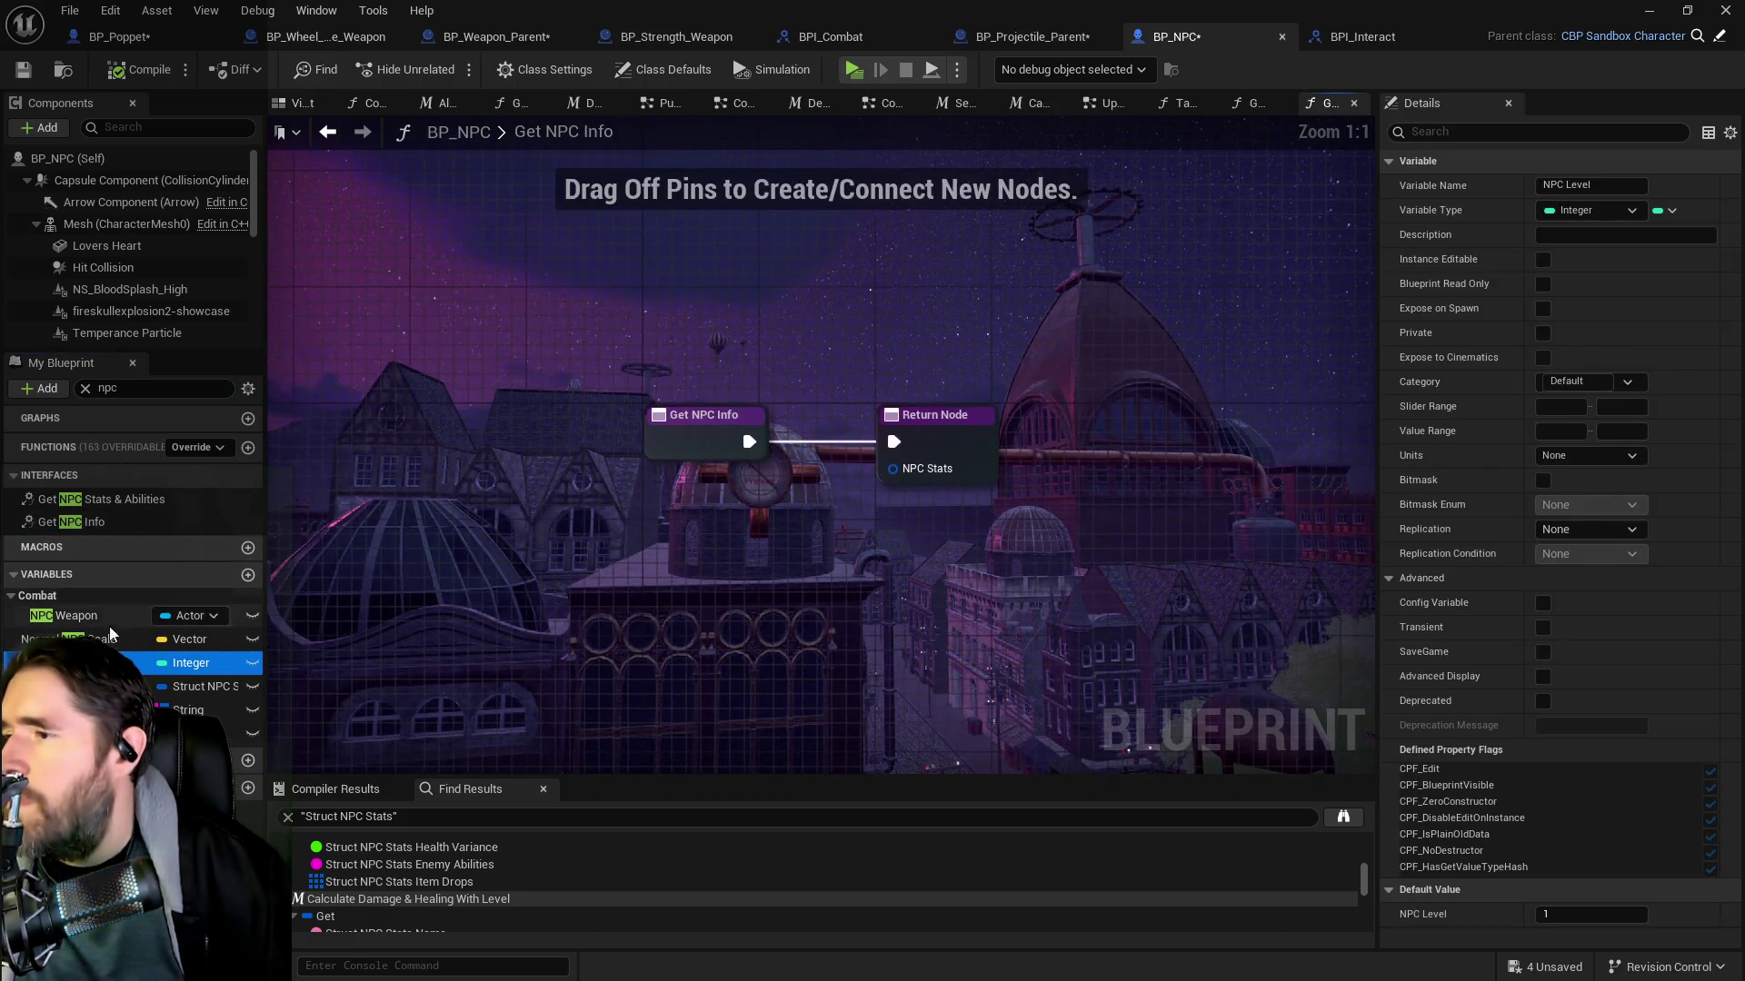
pyautogui.moveTo(204, 686)
pyautogui.mouseDown()
pyautogui.moveTo(818, 518)
pyautogui.moveTo(893, 468)
pyautogui.mouseUp()
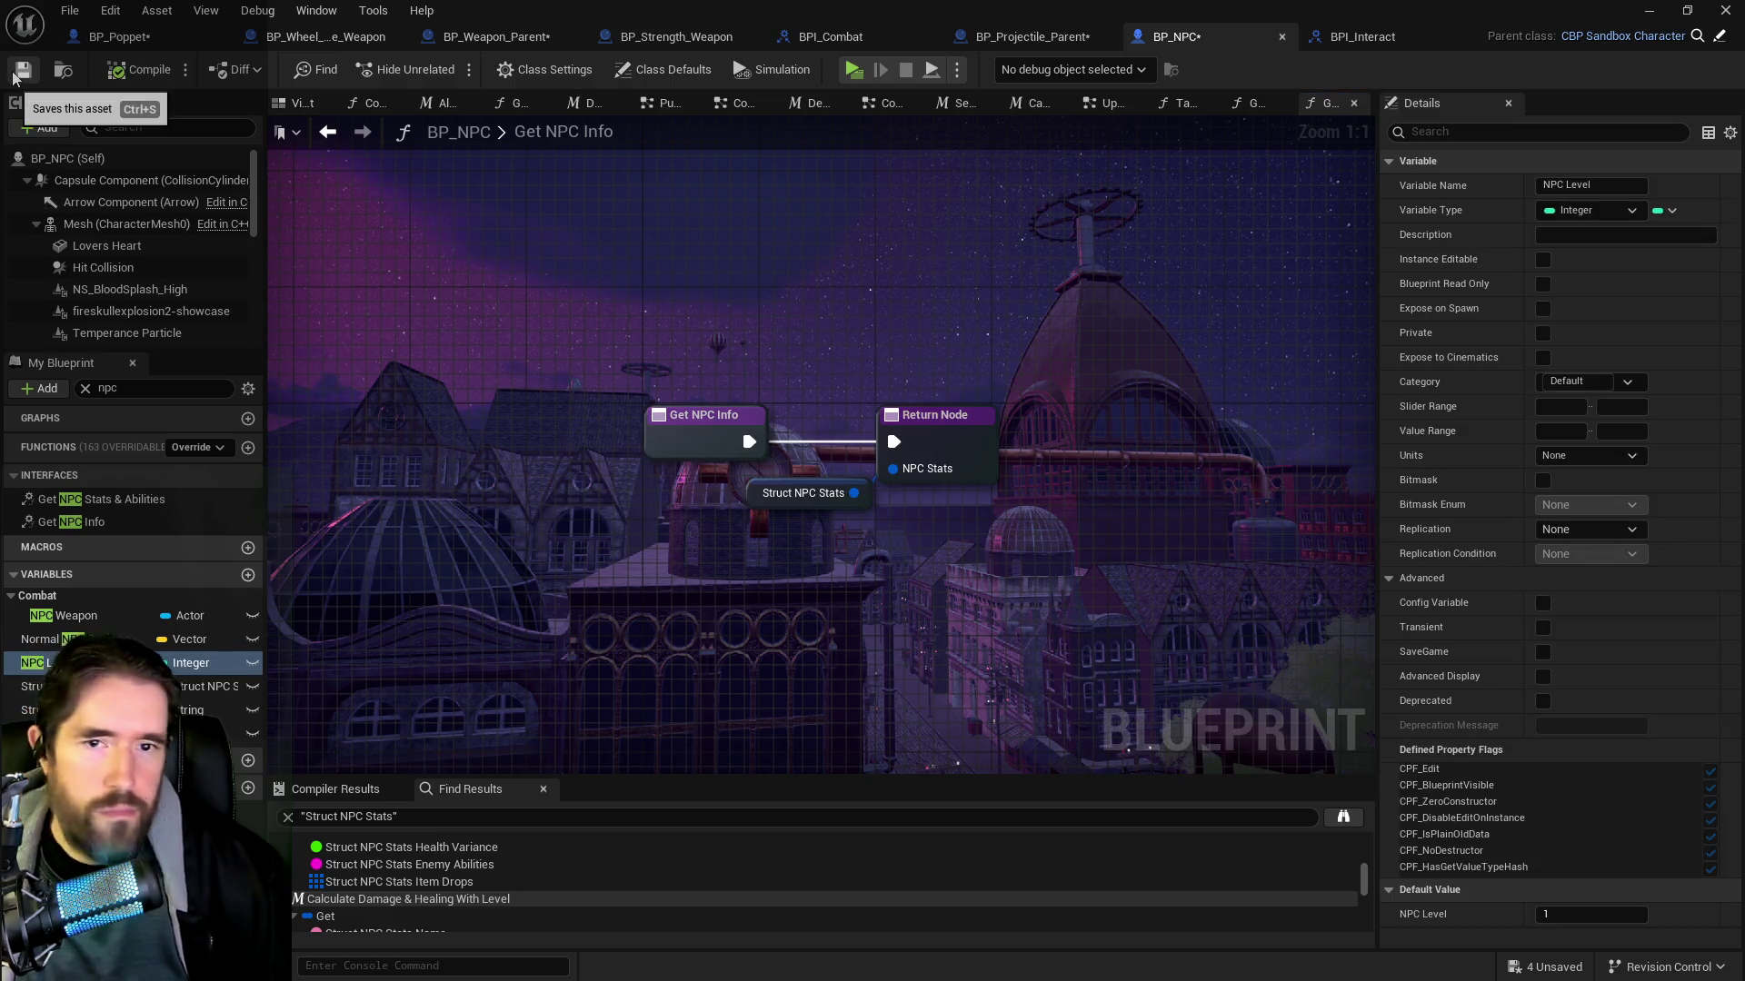
pyautogui.click(15, 76)
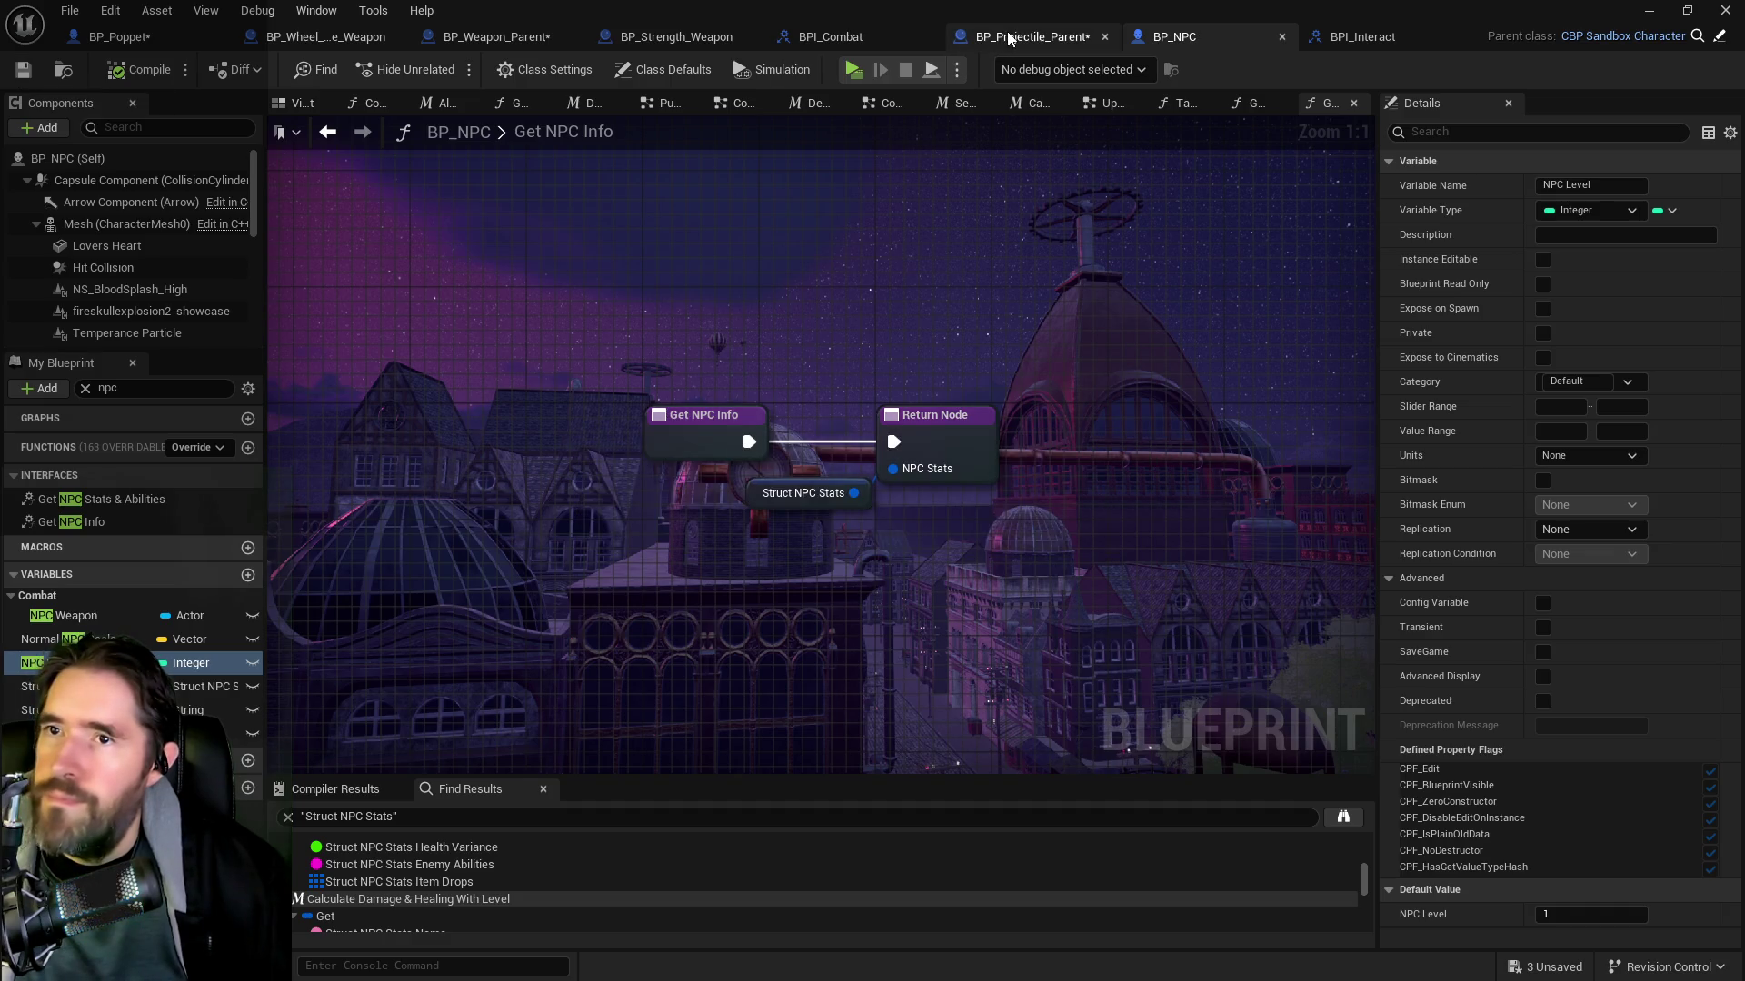
# Call Get NPC Info on Hit Actor after the SET node and delete the old Get NPC Stats & Abilities node
pyautogui.click(146, 37)
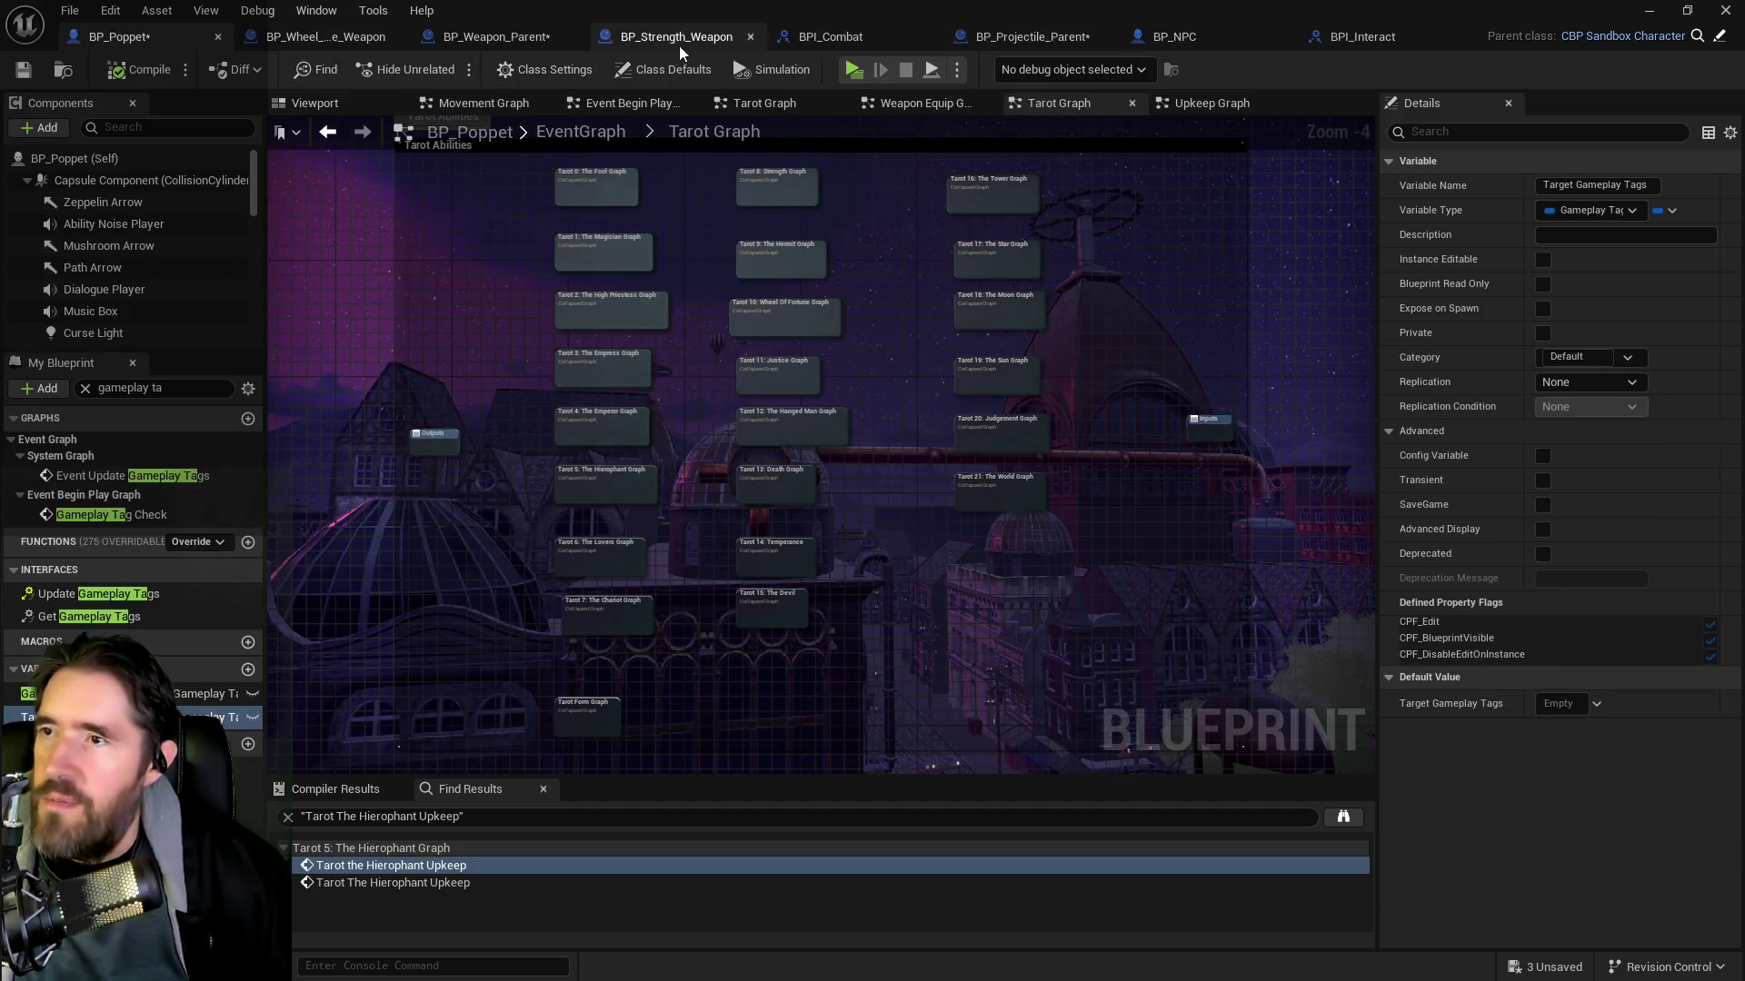
pyautogui.click(496, 36)
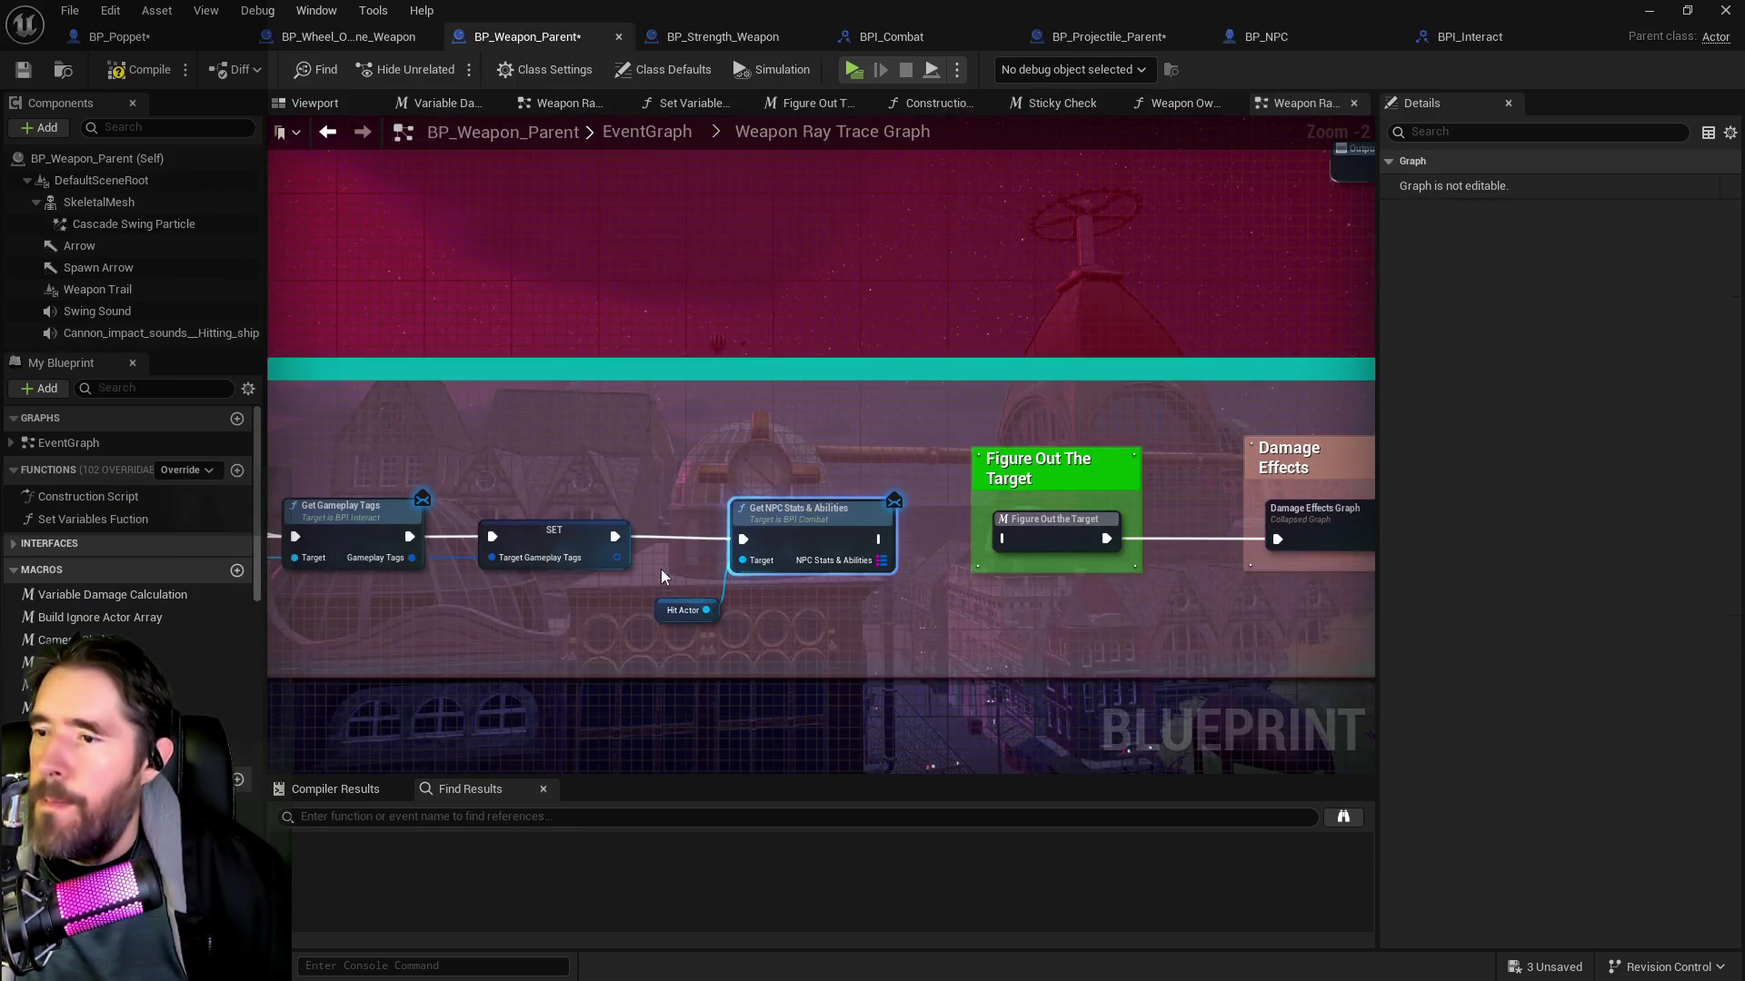
pyautogui.moveTo(707, 610); pyautogui.dragTo(774, 607)
pyautogui.write('get')
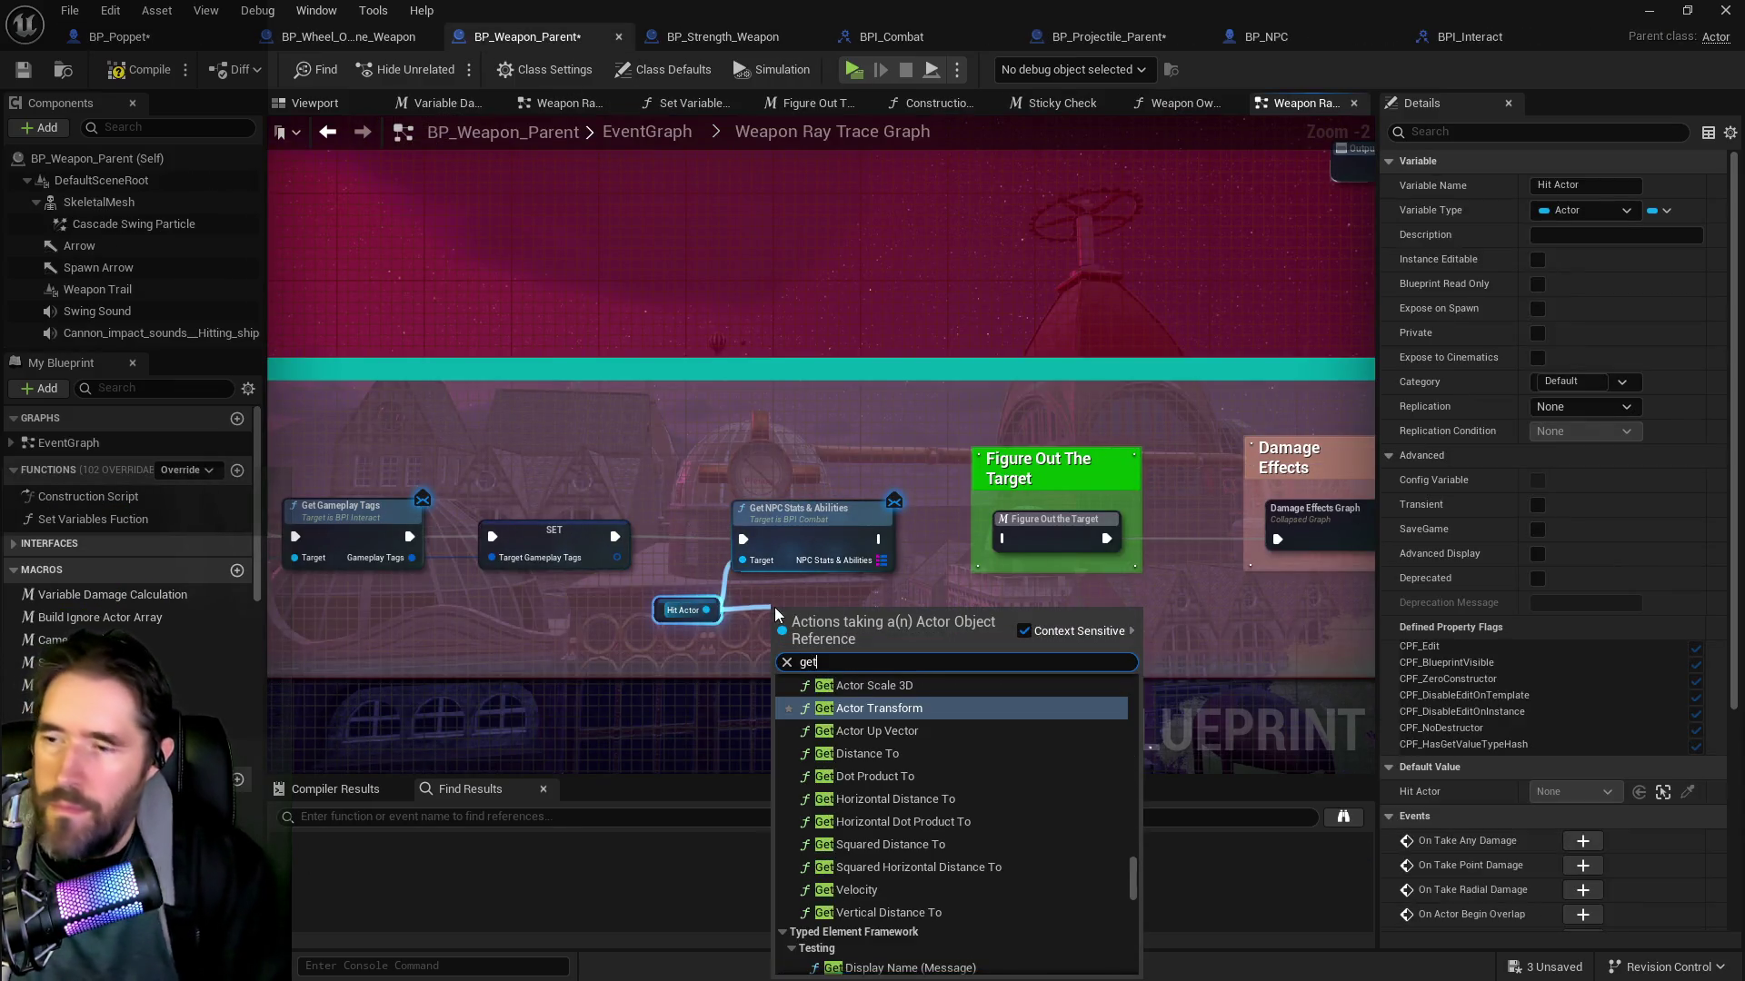
pyautogui.write(' npc s')
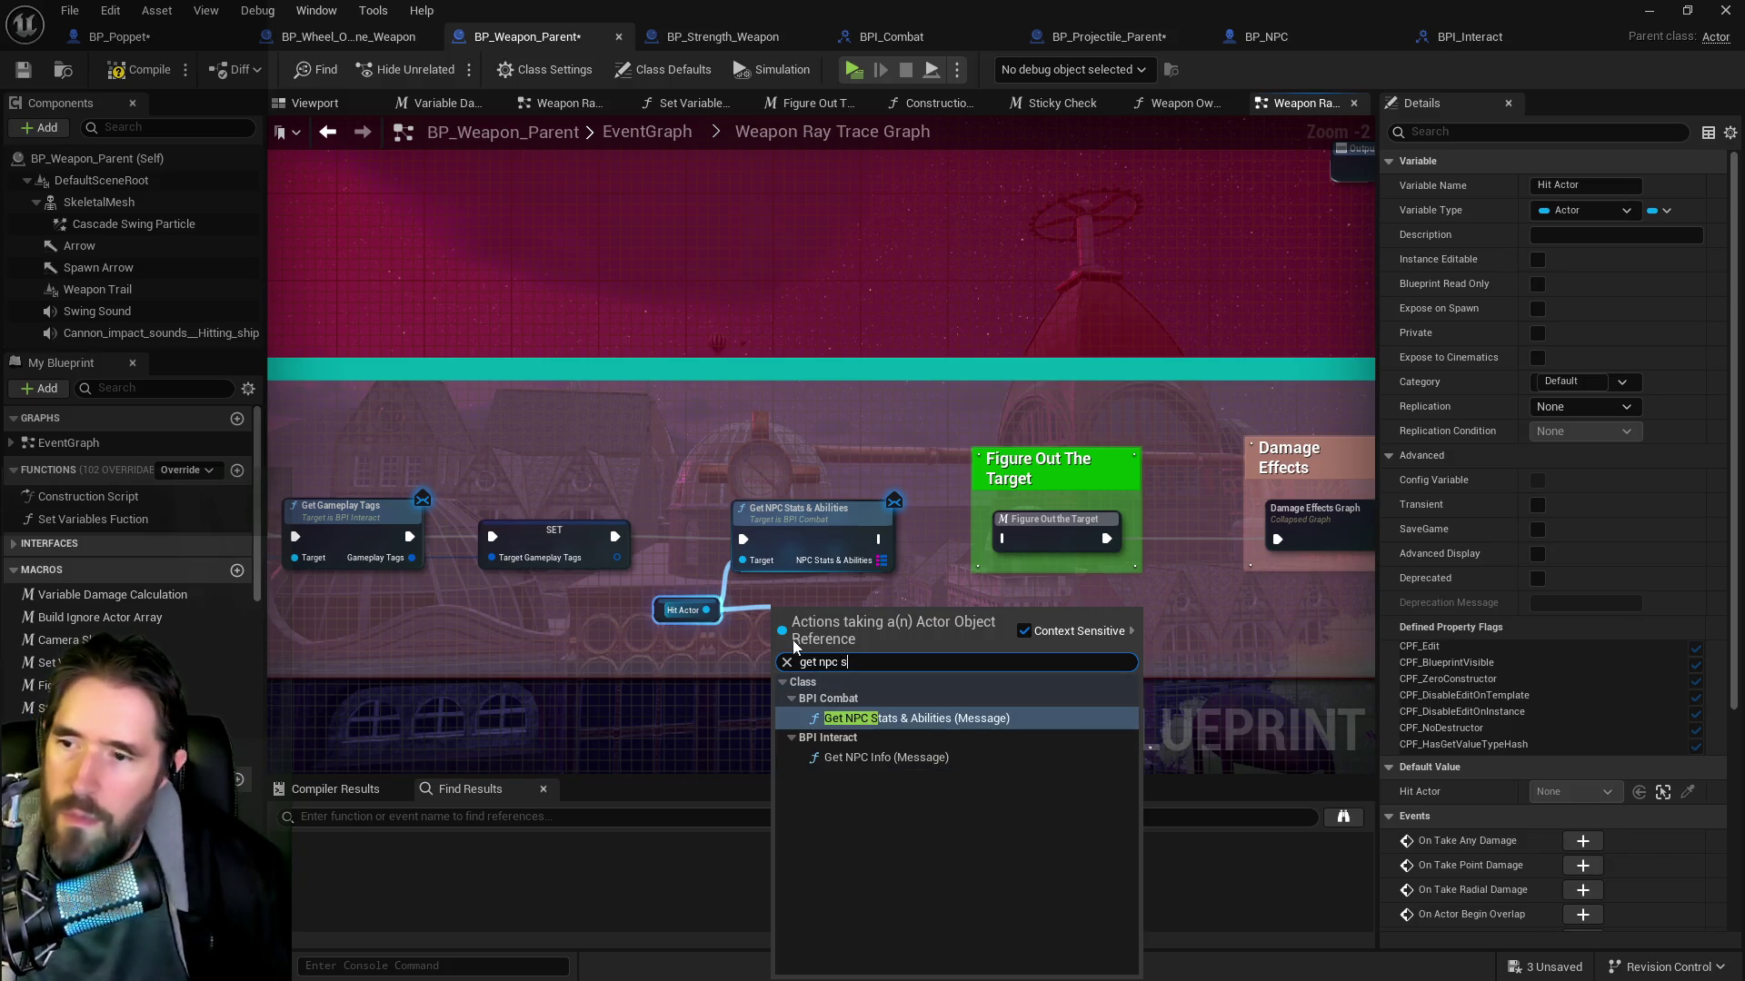
pyautogui.click(886, 757)
pyautogui.moveTo(616, 536)
pyautogui.mouseDown()
pyautogui.moveTo(780, 640)
pyautogui.moveTo(669, 529)
pyautogui.moveTo(678, 500)
pyautogui.mouseUp()
pyautogui.click(741, 546)
pyautogui.press('Delete')
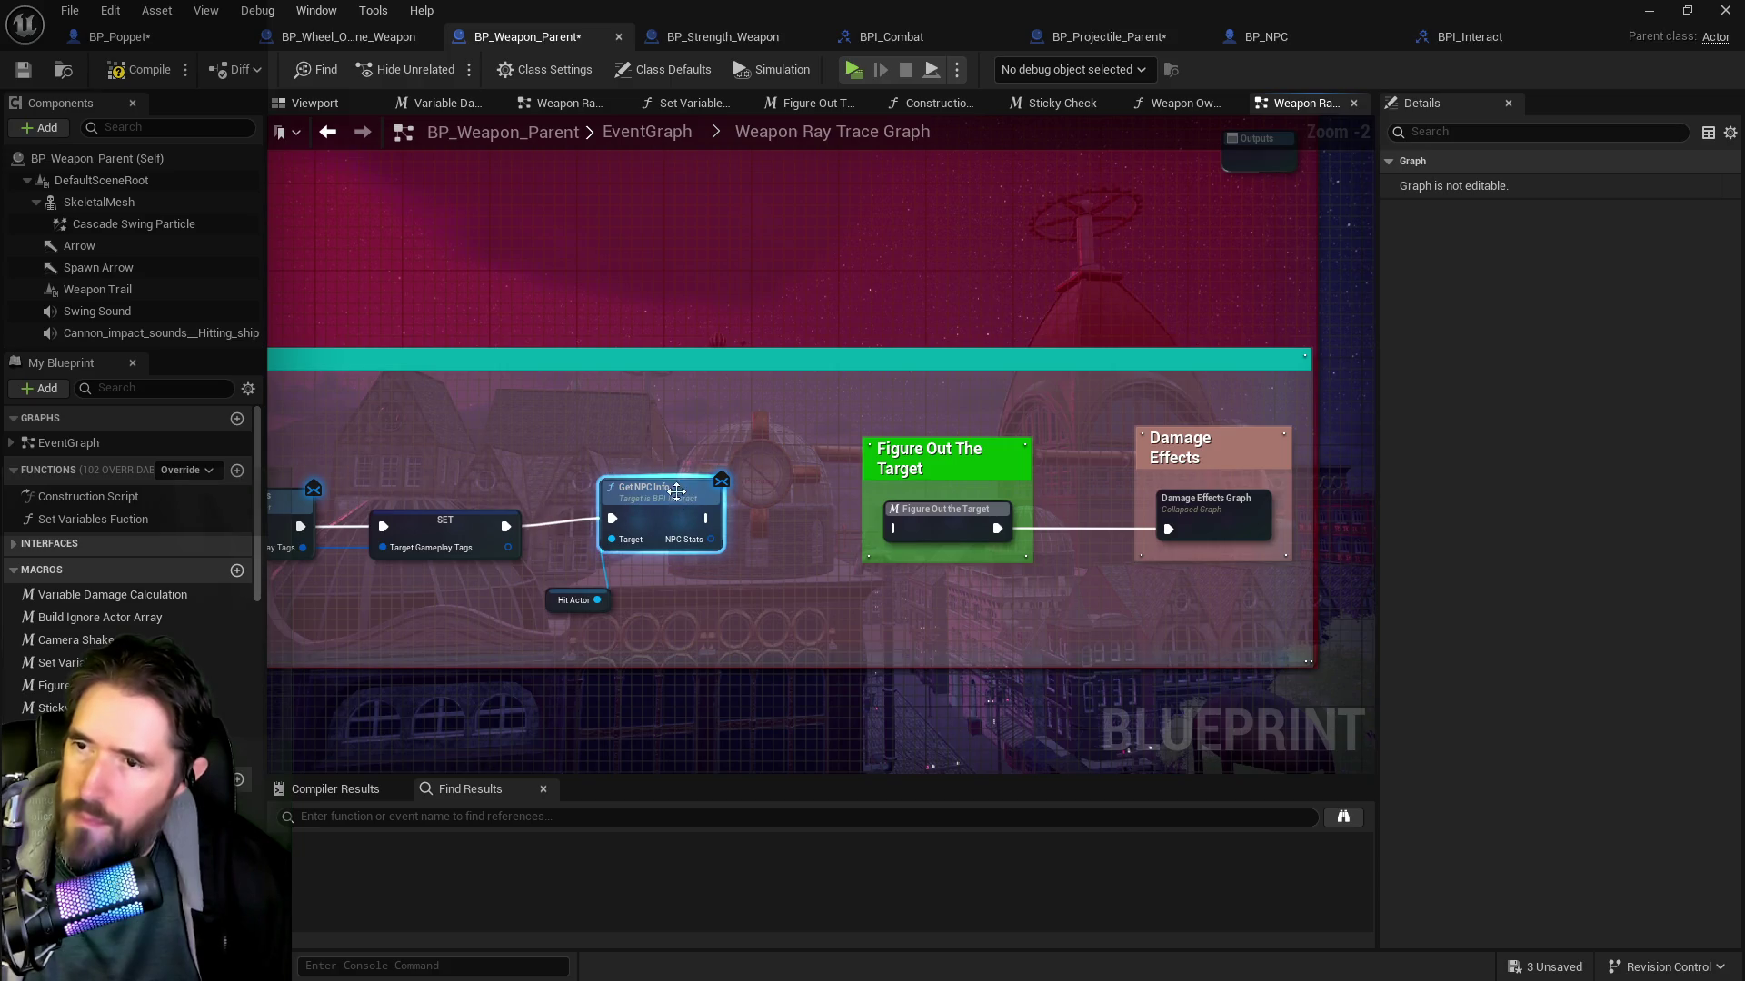
pyautogui.click(425, 442)
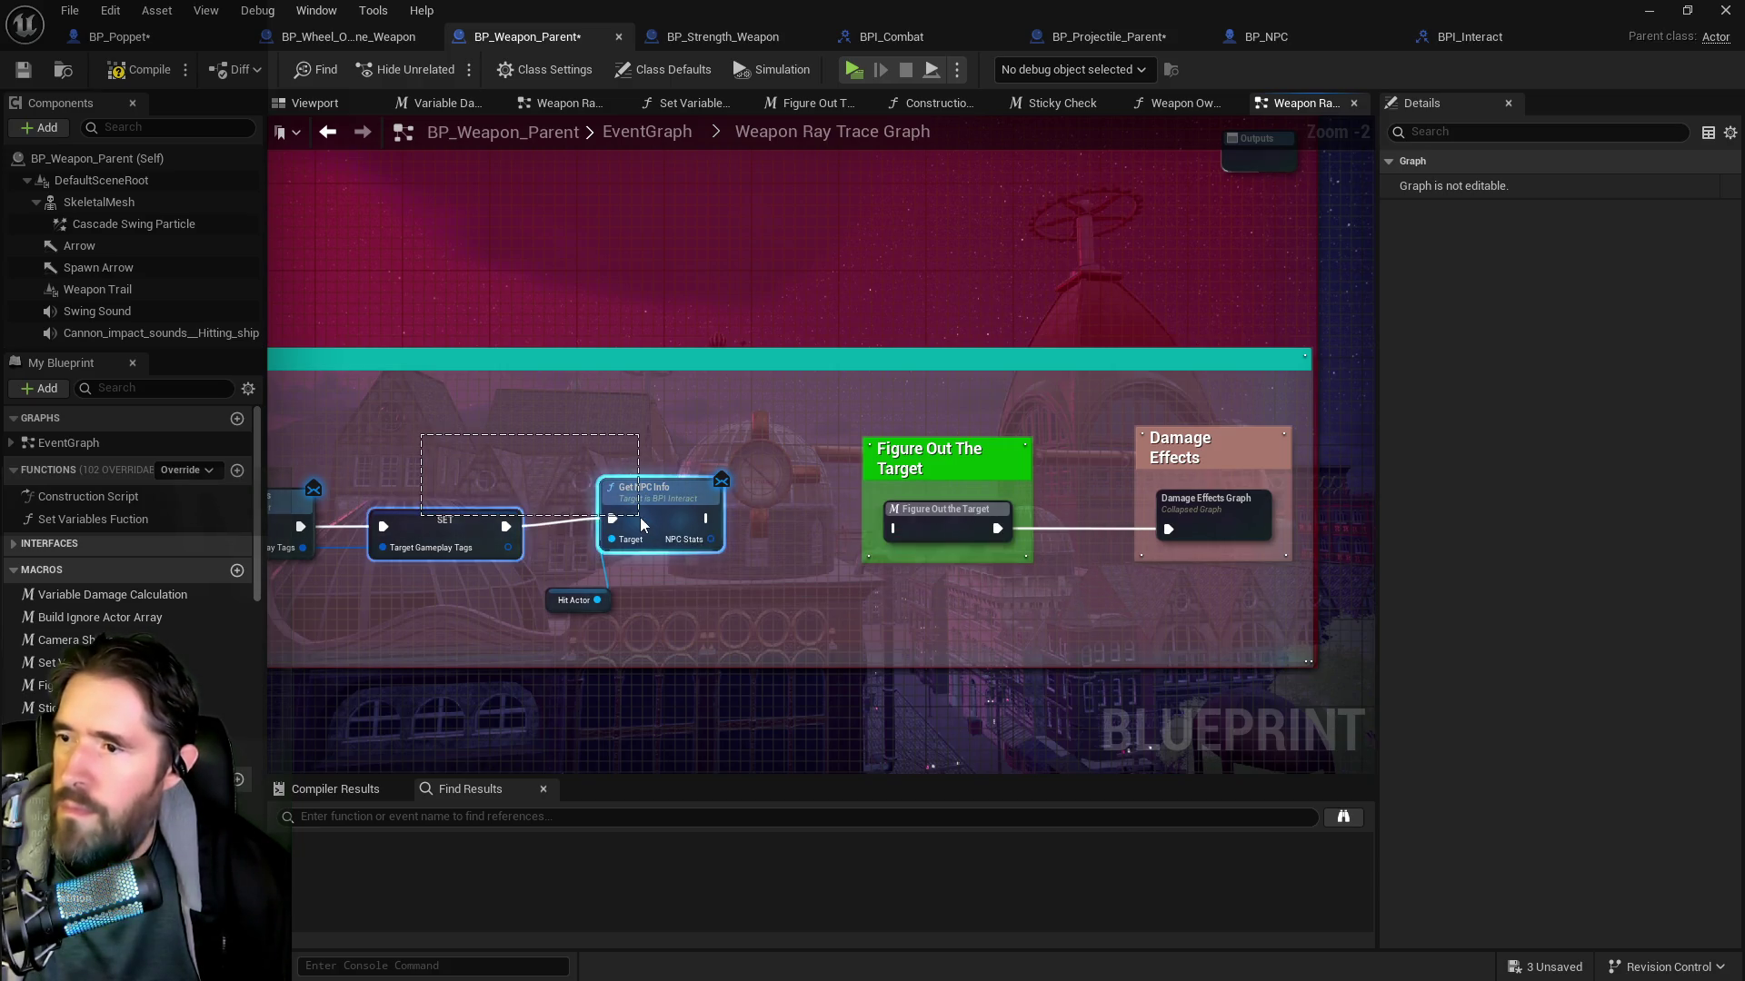
# Promote Get NPC Info's NPC Stats output to a new variable
pyautogui.scroll(-2, 865, 483)
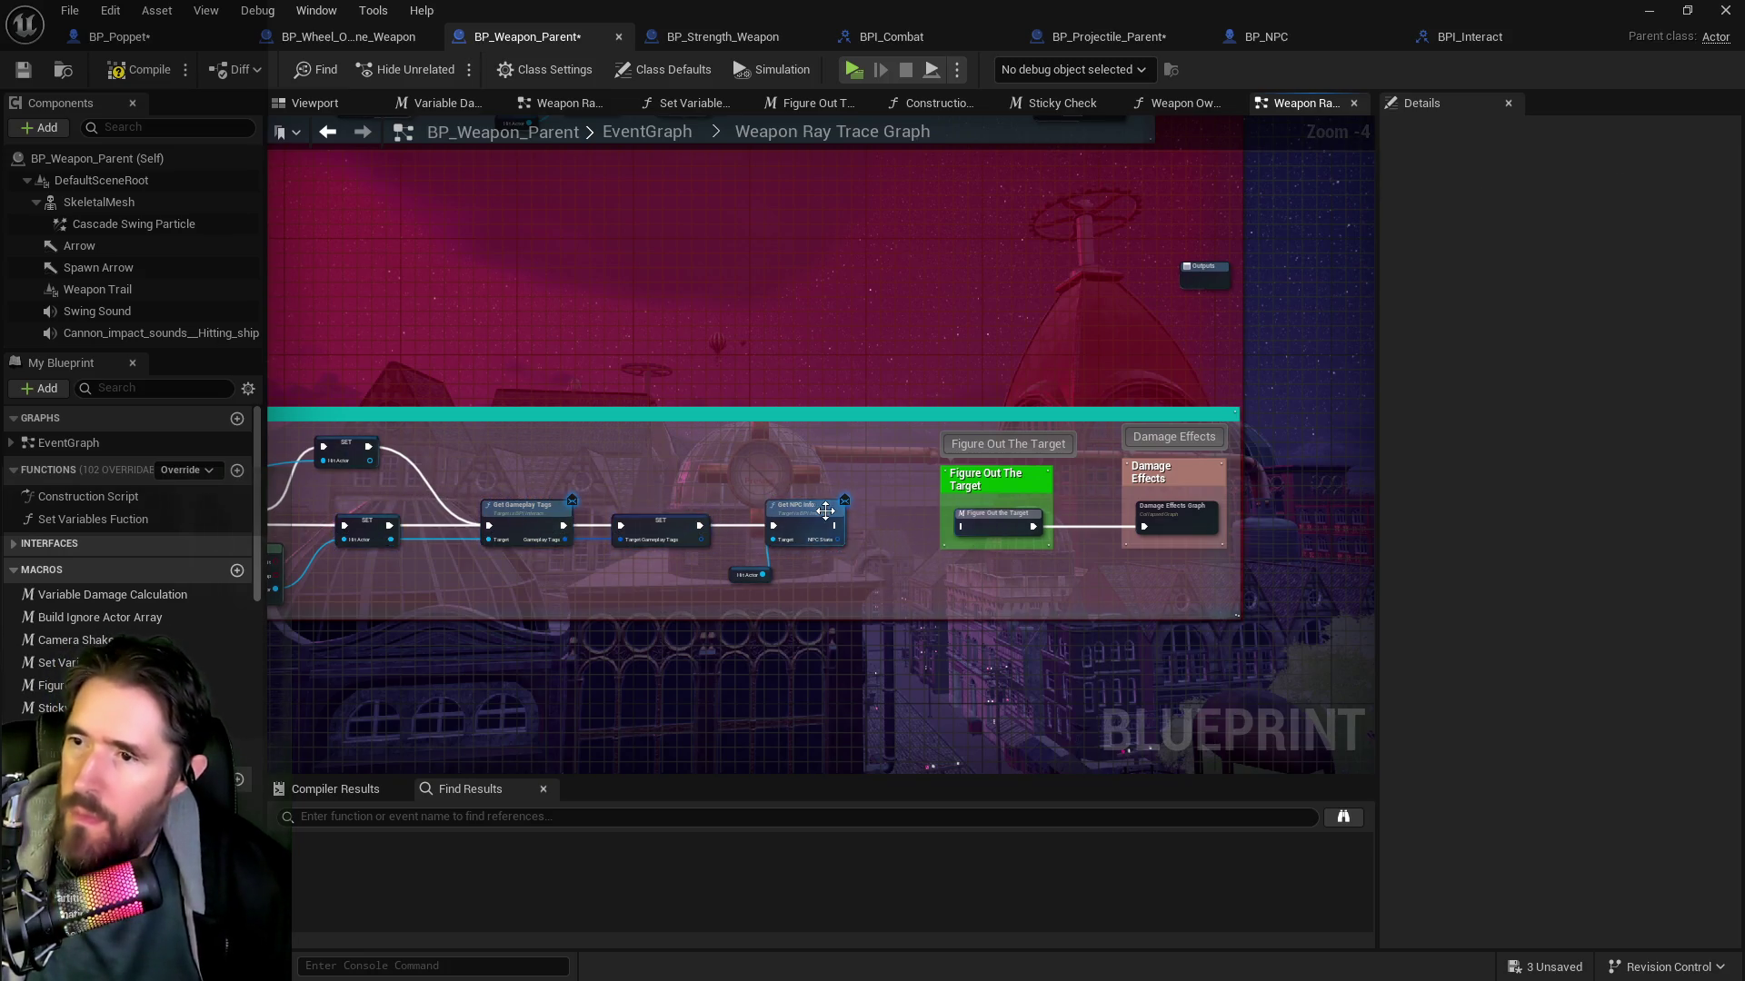
pyautogui.scroll(2, 838, 538)
pyautogui.moveTo(845, 553)
pyautogui.mouseDown()
pyautogui.moveTo(925, 524)
pyautogui.moveTo(927, 538)
pyautogui.moveTo(928, 523)
pyautogui.moveTo(930, 538)
pyautogui.moveTo(1033, 535)
pyautogui.mouseUp()
pyautogui.click(999, 636)
pyautogui.doubleClick(1069, 532)
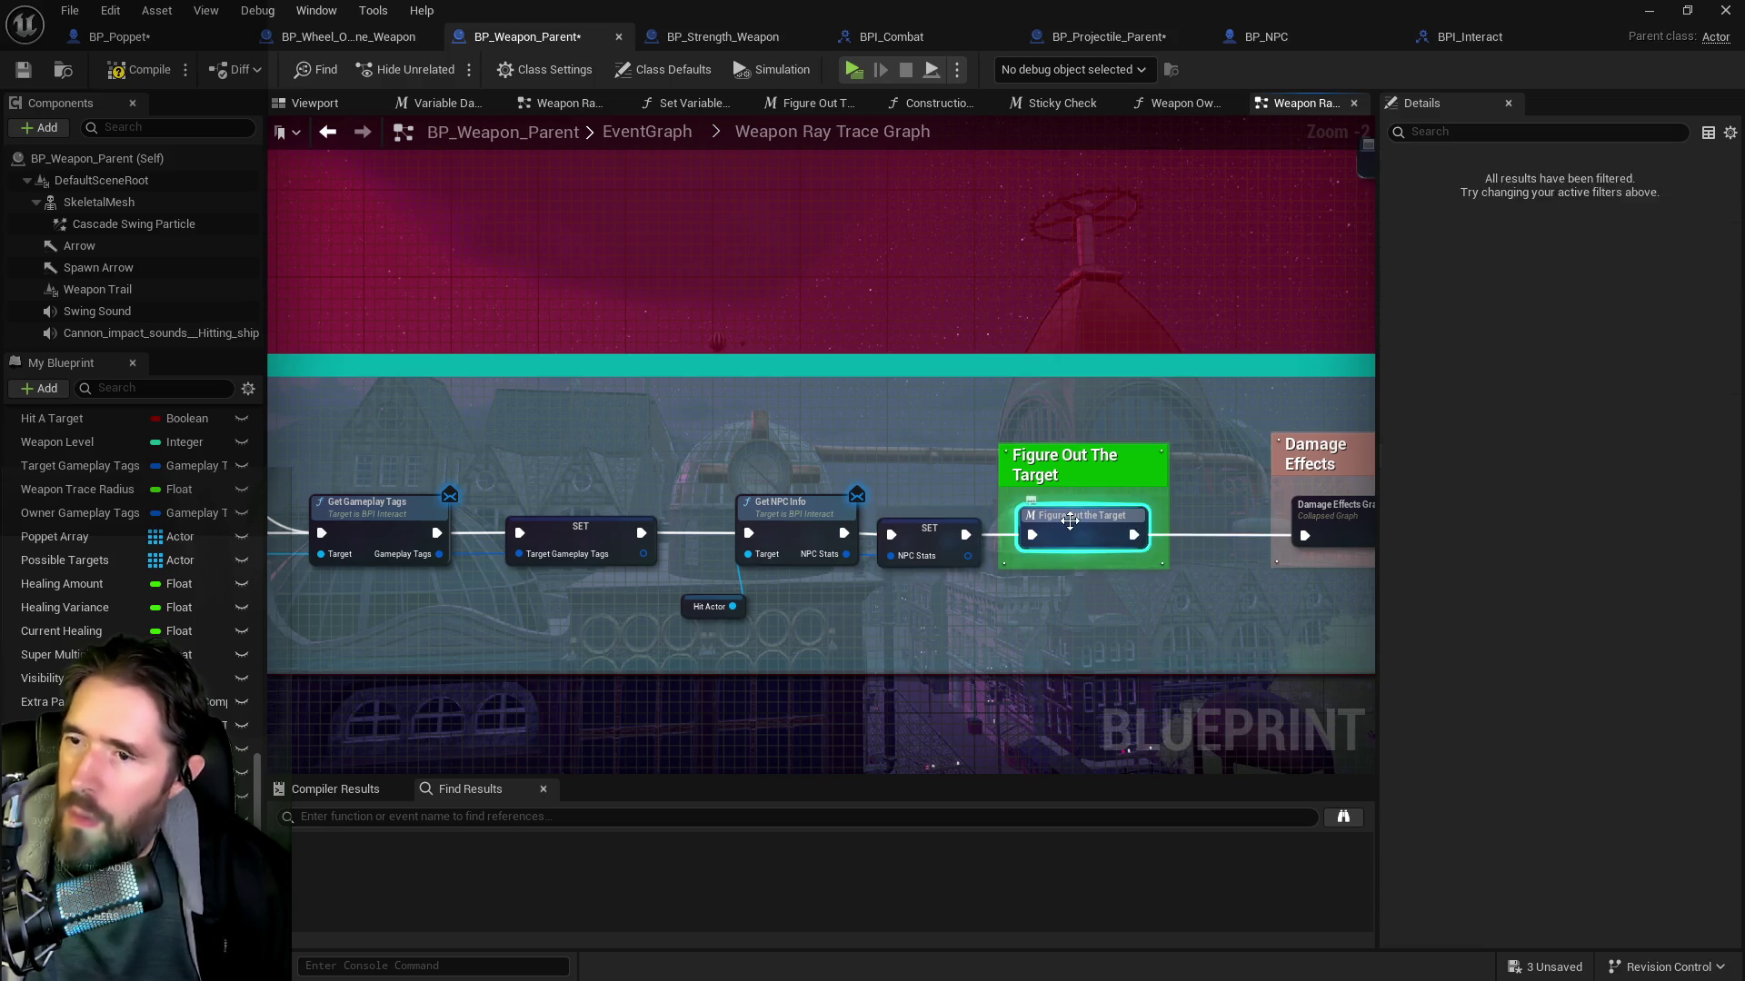
# Delete the debug Print String node in the Figure Out The Target graph
pyautogui.scroll(-4, 919, 509)
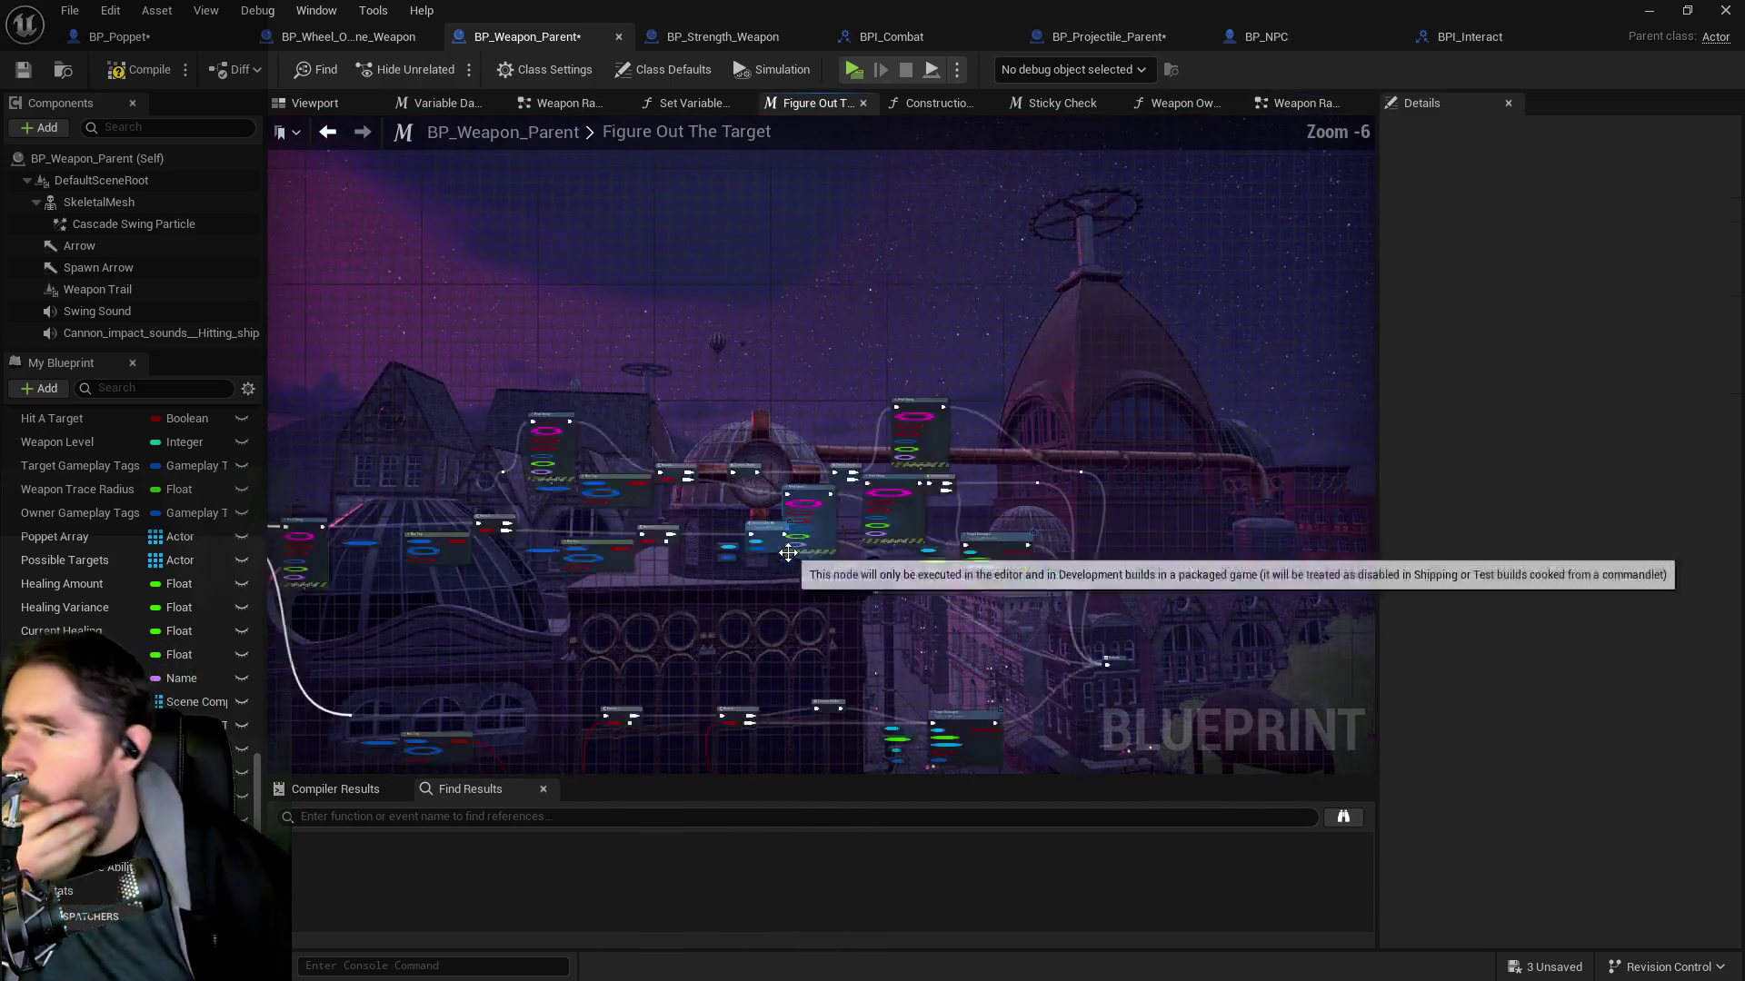
pyautogui.scroll(3, 816, 559)
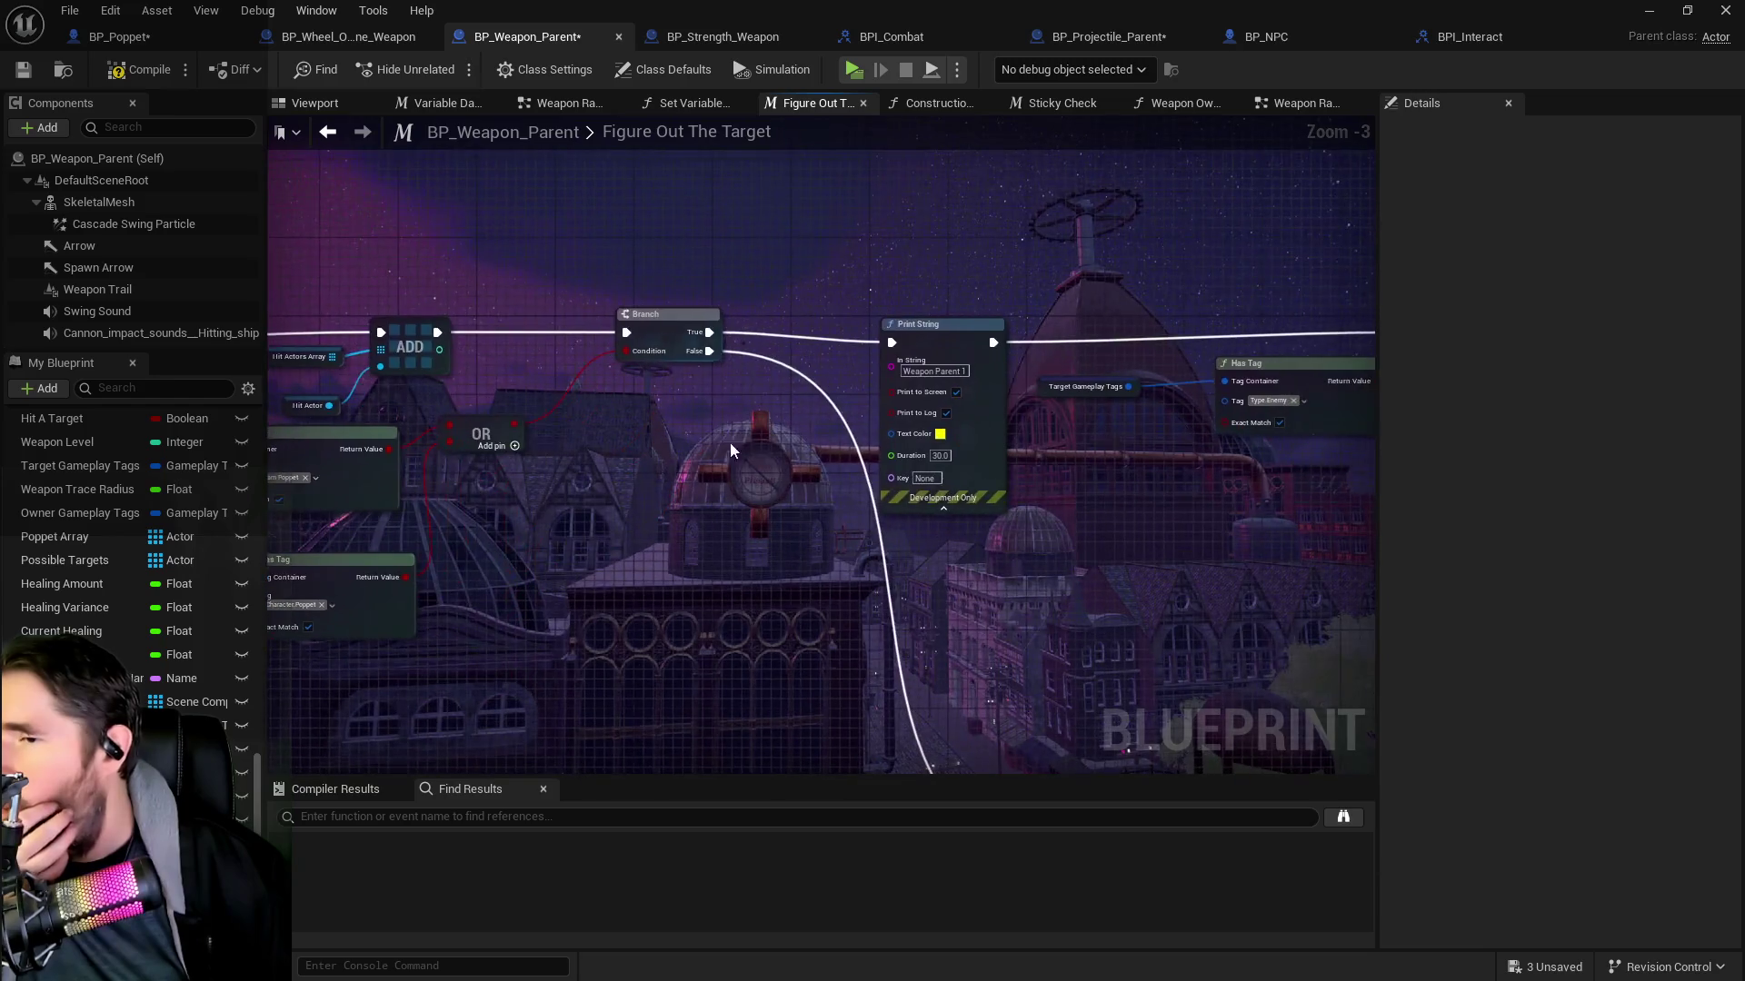
pyautogui.moveTo(840, 498); pyautogui.dragTo(1269, 521)
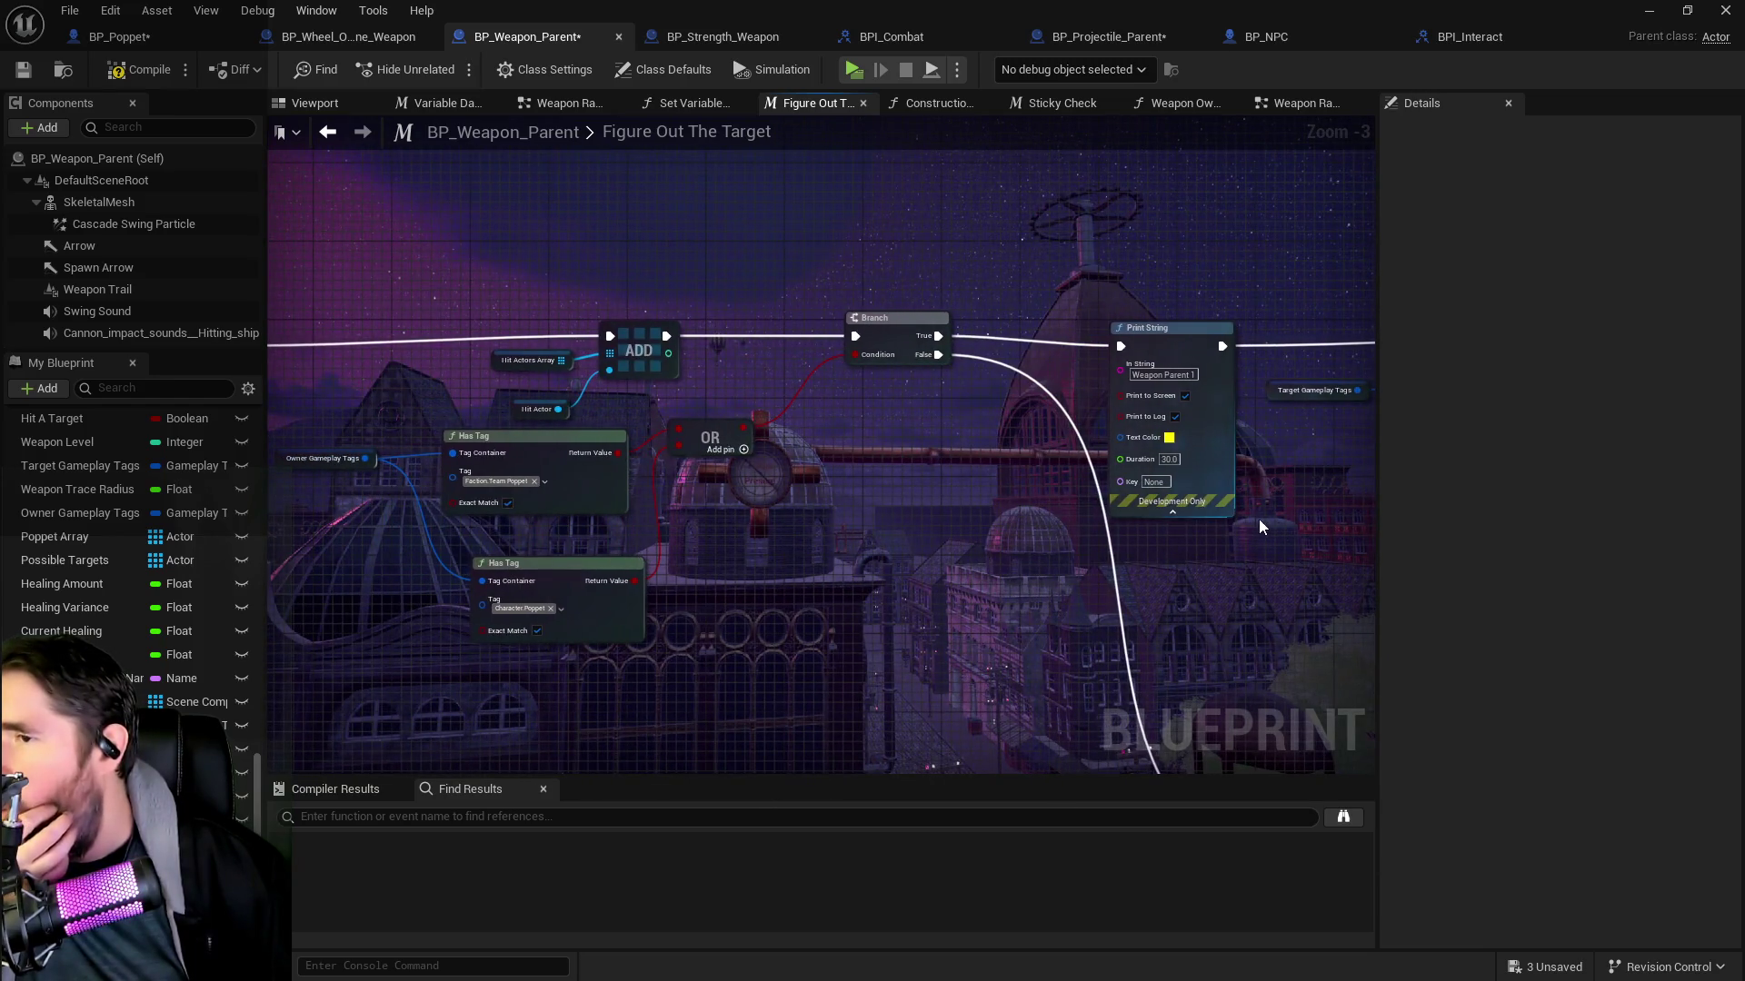
pyautogui.moveTo(1045, 526)
pyautogui.mouseDown()
pyautogui.moveTo(331, 518)
pyautogui.moveTo(934, 611)
pyautogui.mouseUp()
pyautogui.moveTo(627, 459)
pyautogui.mouseDown()
pyautogui.moveTo(446, 451)
pyautogui.moveTo(495, 432)
pyautogui.moveTo(1182, 441)
pyautogui.mouseUp()
pyautogui.click(717, 443)
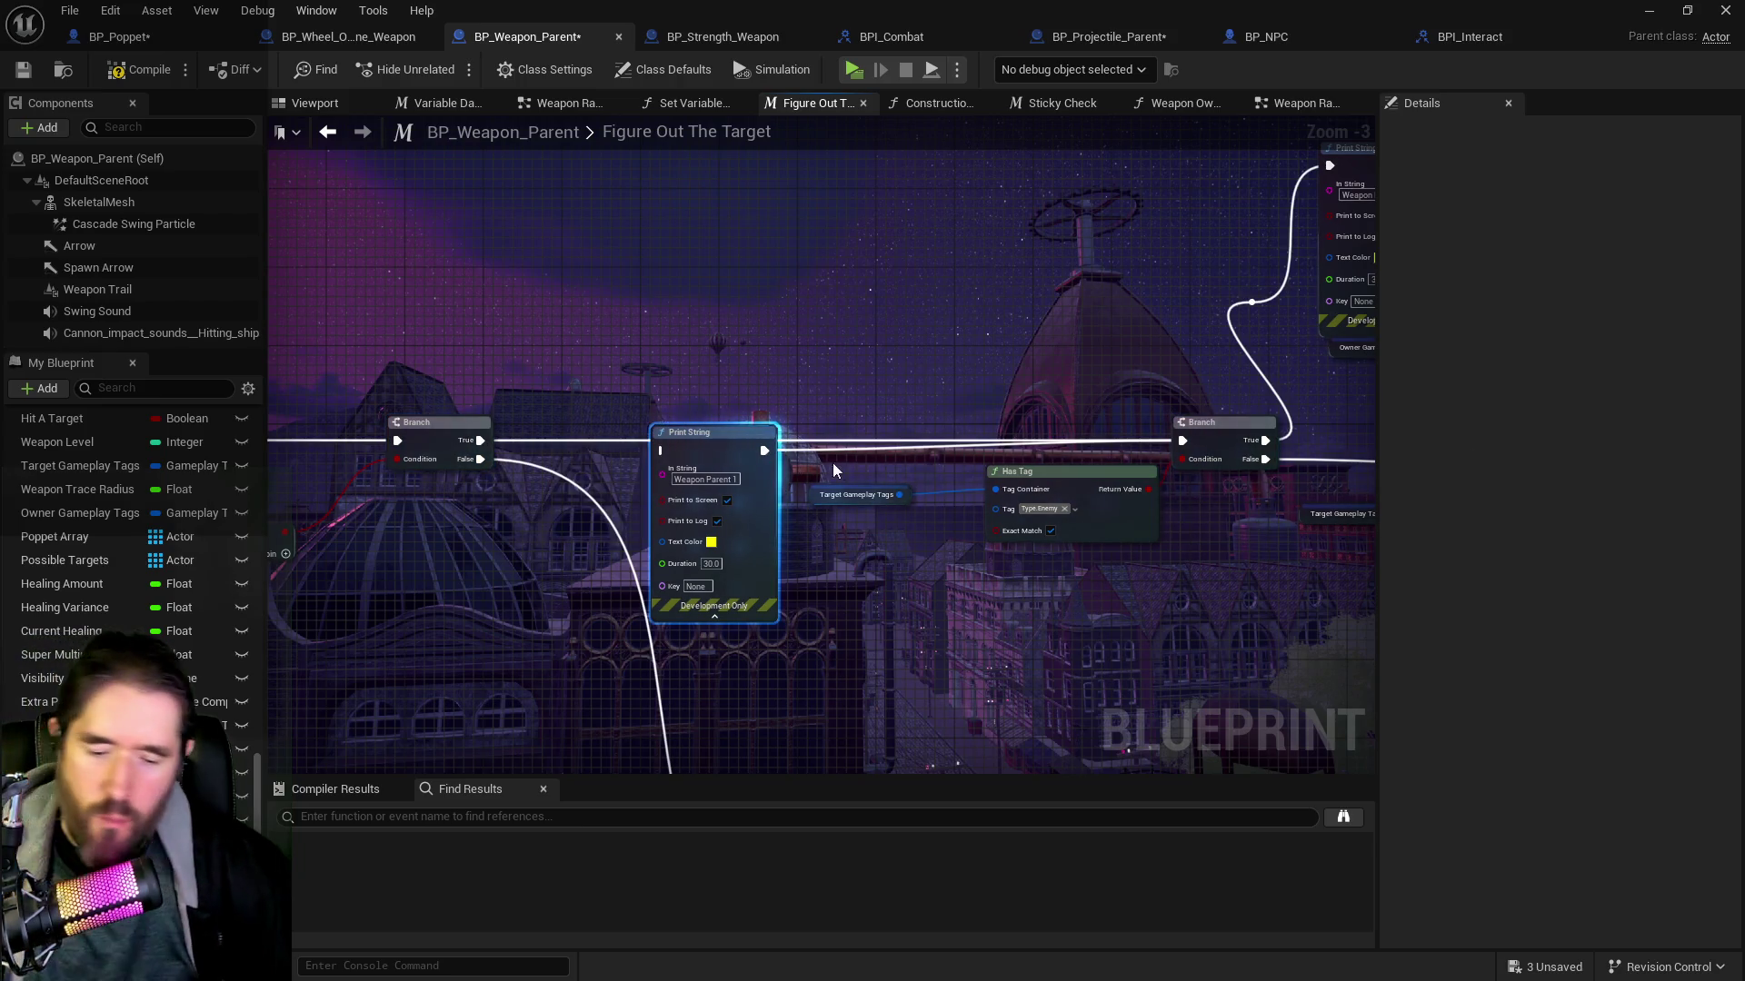
pyautogui.press('Delete')
# Reconnect the reroute wire to the upper Branch's input, then switch to the Sticky Check graph
pyautogui.moveTo(905, 467)
pyautogui.mouseDown()
pyautogui.moveTo(27, 468)
pyautogui.moveTo(42, 491)
pyautogui.mouseUp()
pyautogui.moveTo(540, 457); pyautogui.dragTo(719, 490)
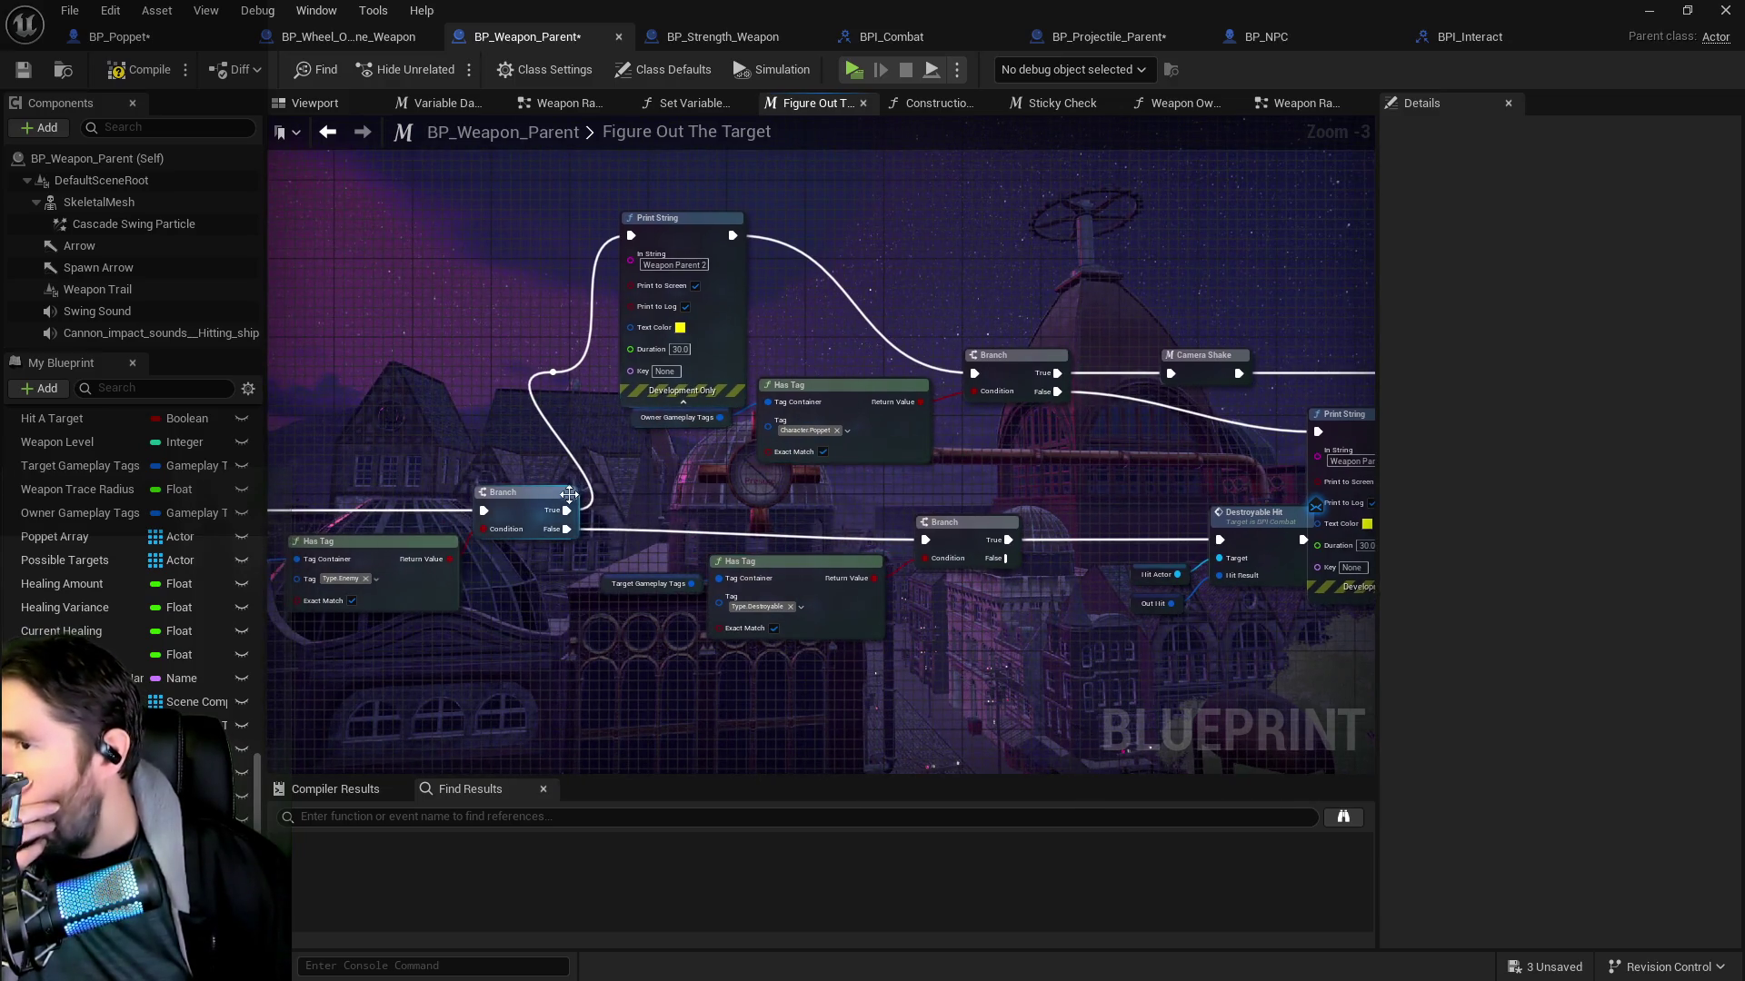
pyautogui.moveTo(553, 371); pyautogui.dragTo(1019, 375)
pyautogui.click(682, 227)
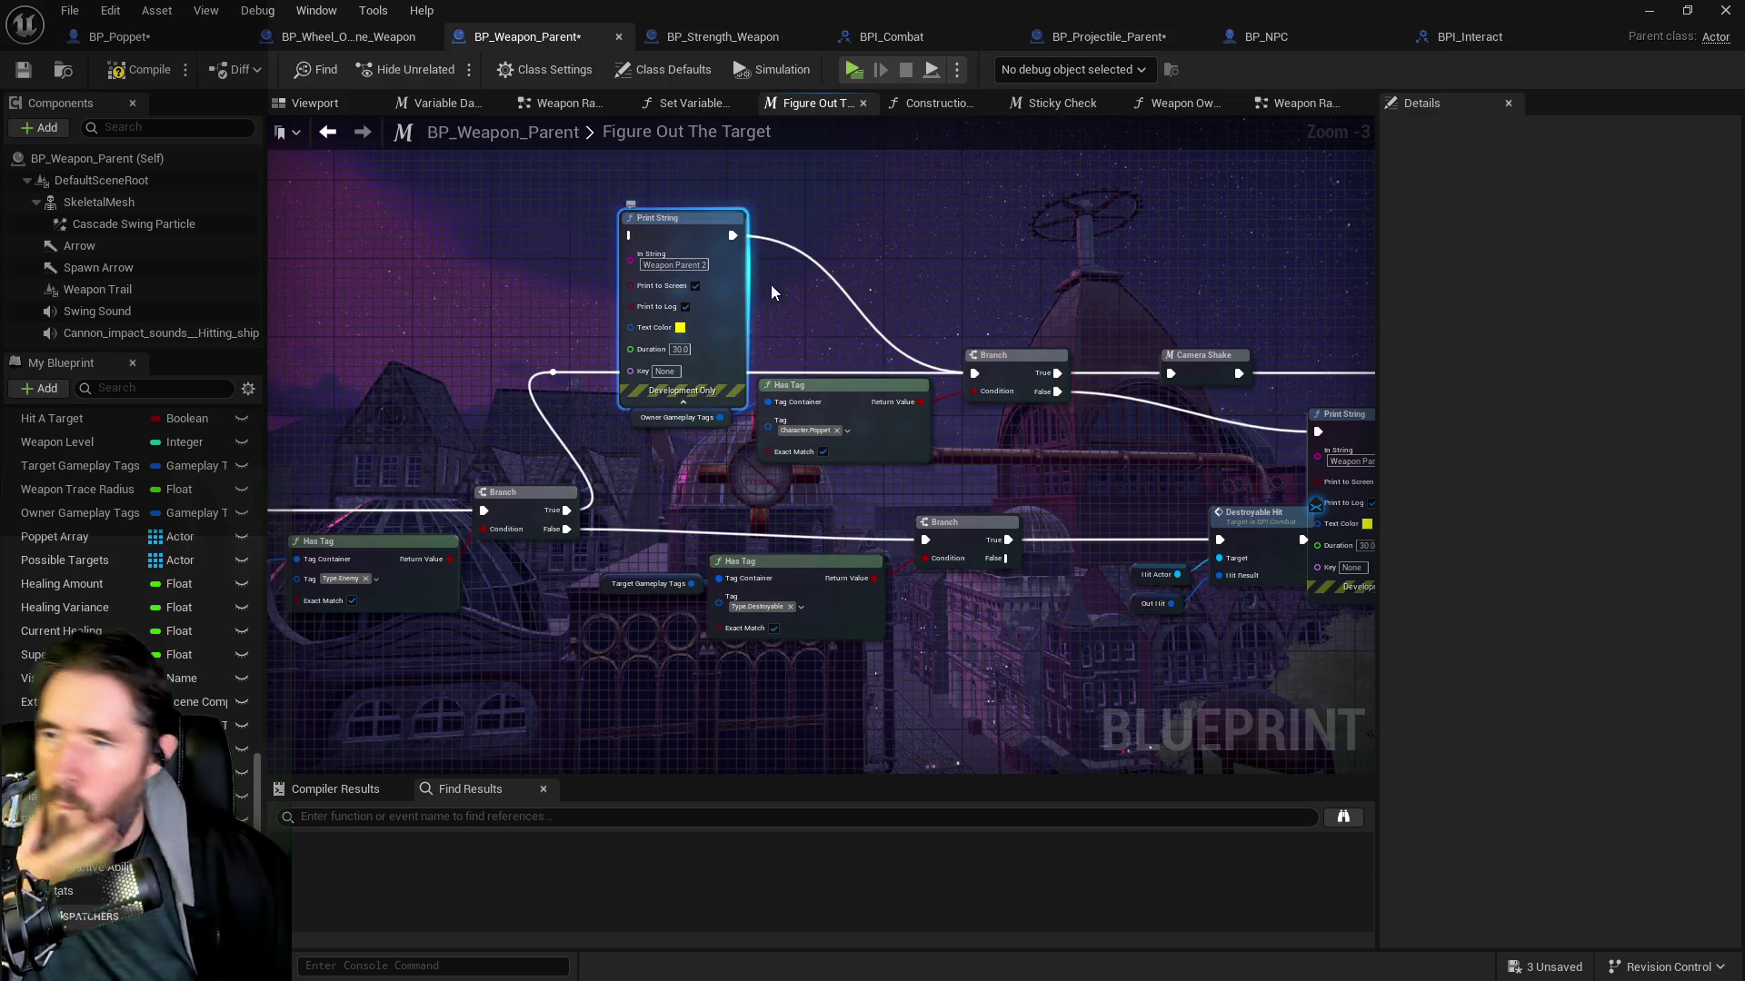
pyautogui.click(1063, 102)
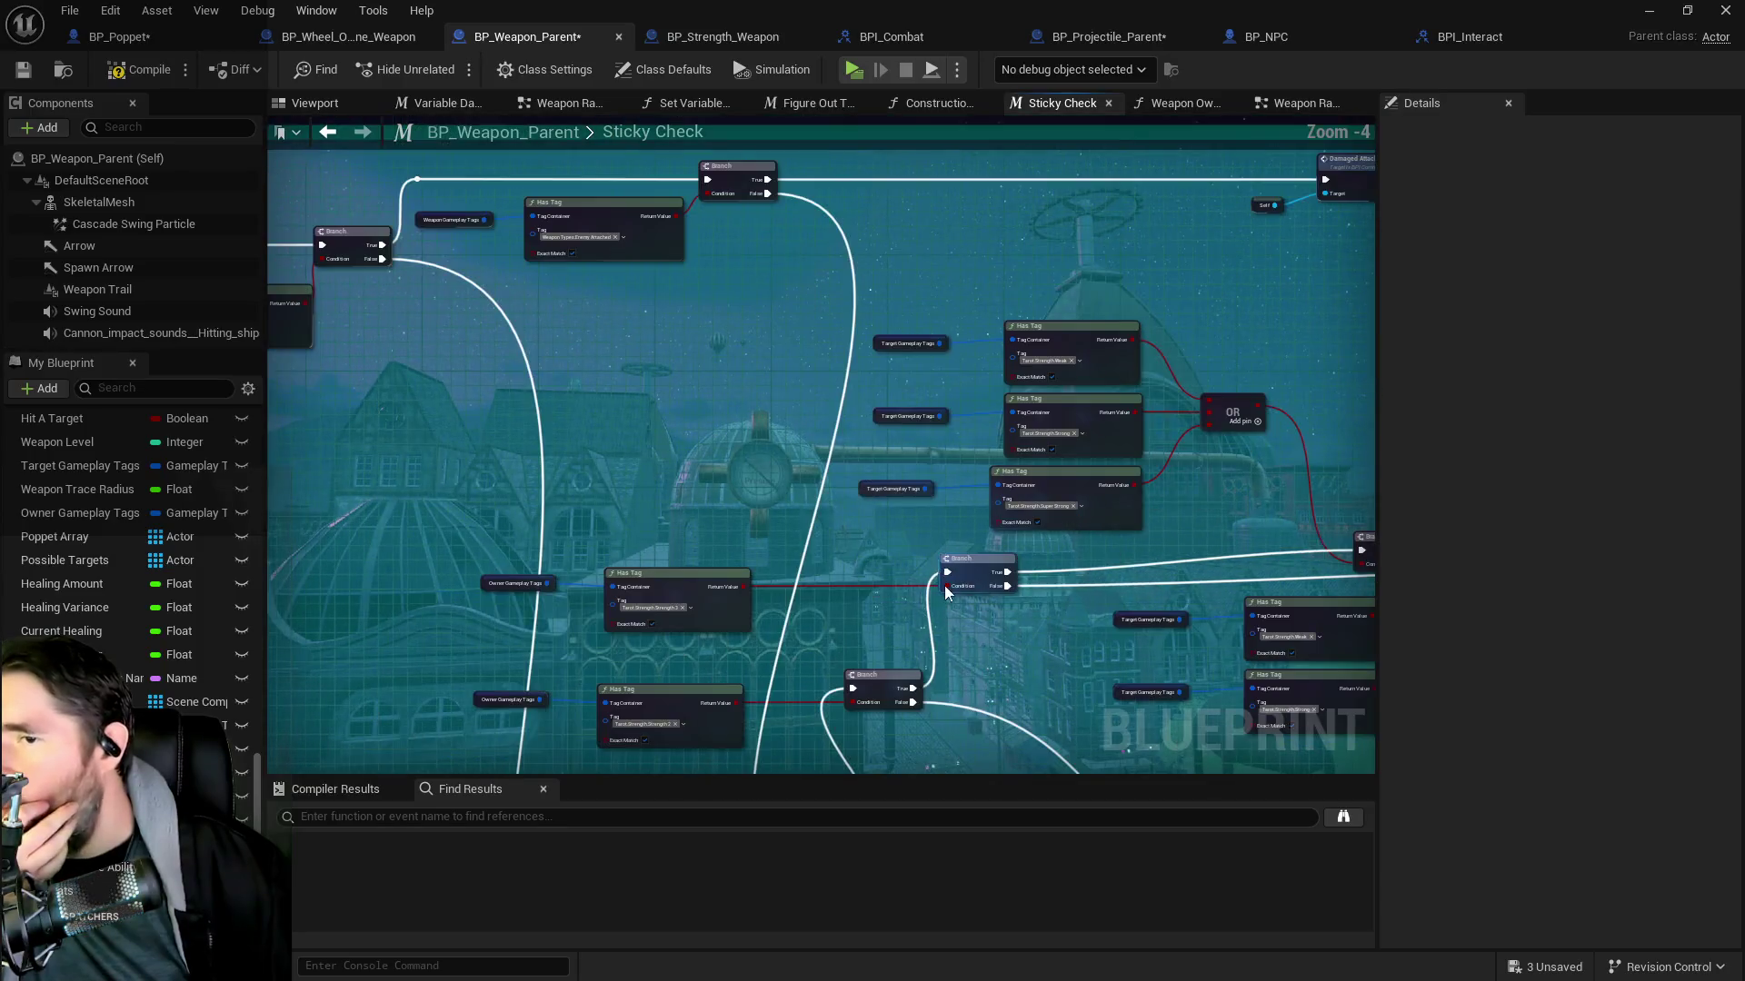
pyautogui.moveTo(920, 642)
pyautogui.mouseDown()
pyautogui.moveTo(912, 436)
pyautogui.moveTo(889, 453)
pyautogui.moveTo(912, 513)
pyautogui.mouseUp()
pyautogui.scroll(2, 875, 404)
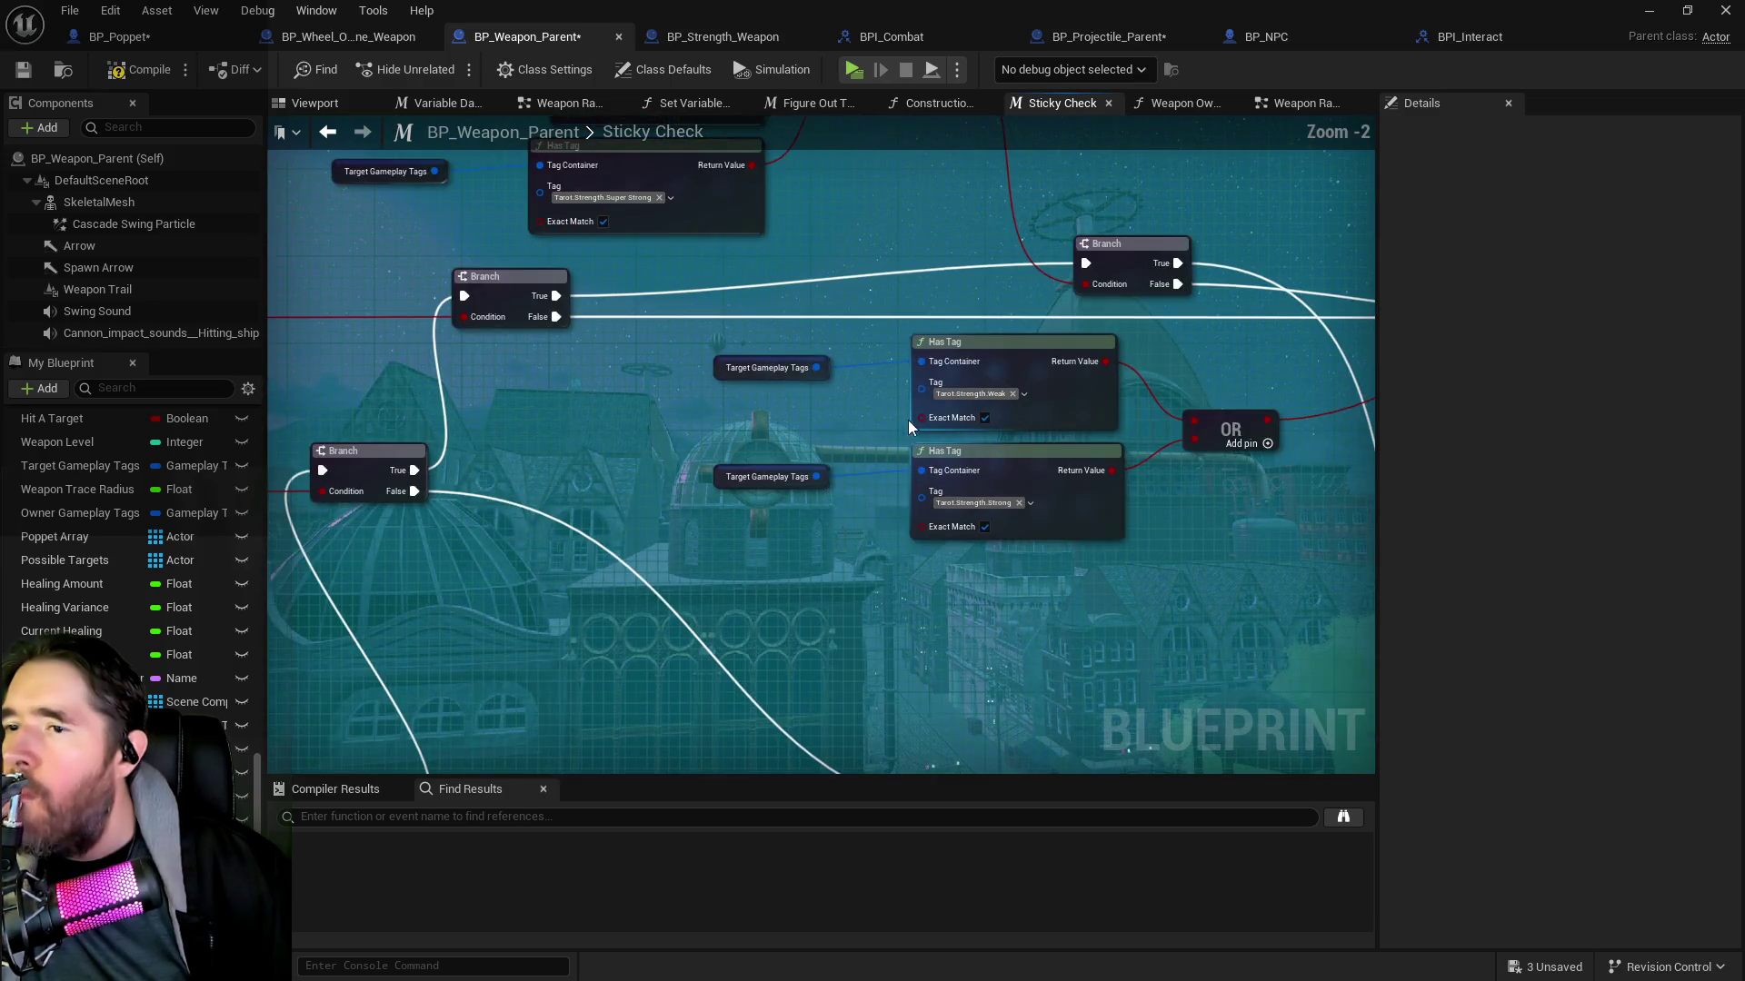
pyautogui.moveTo(858, 406)
pyautogui.mouseDown()
pyautogui.moveTo(870, 497)
pyautogui.moveTo(950, 634)
pyautogui.mouseUp()
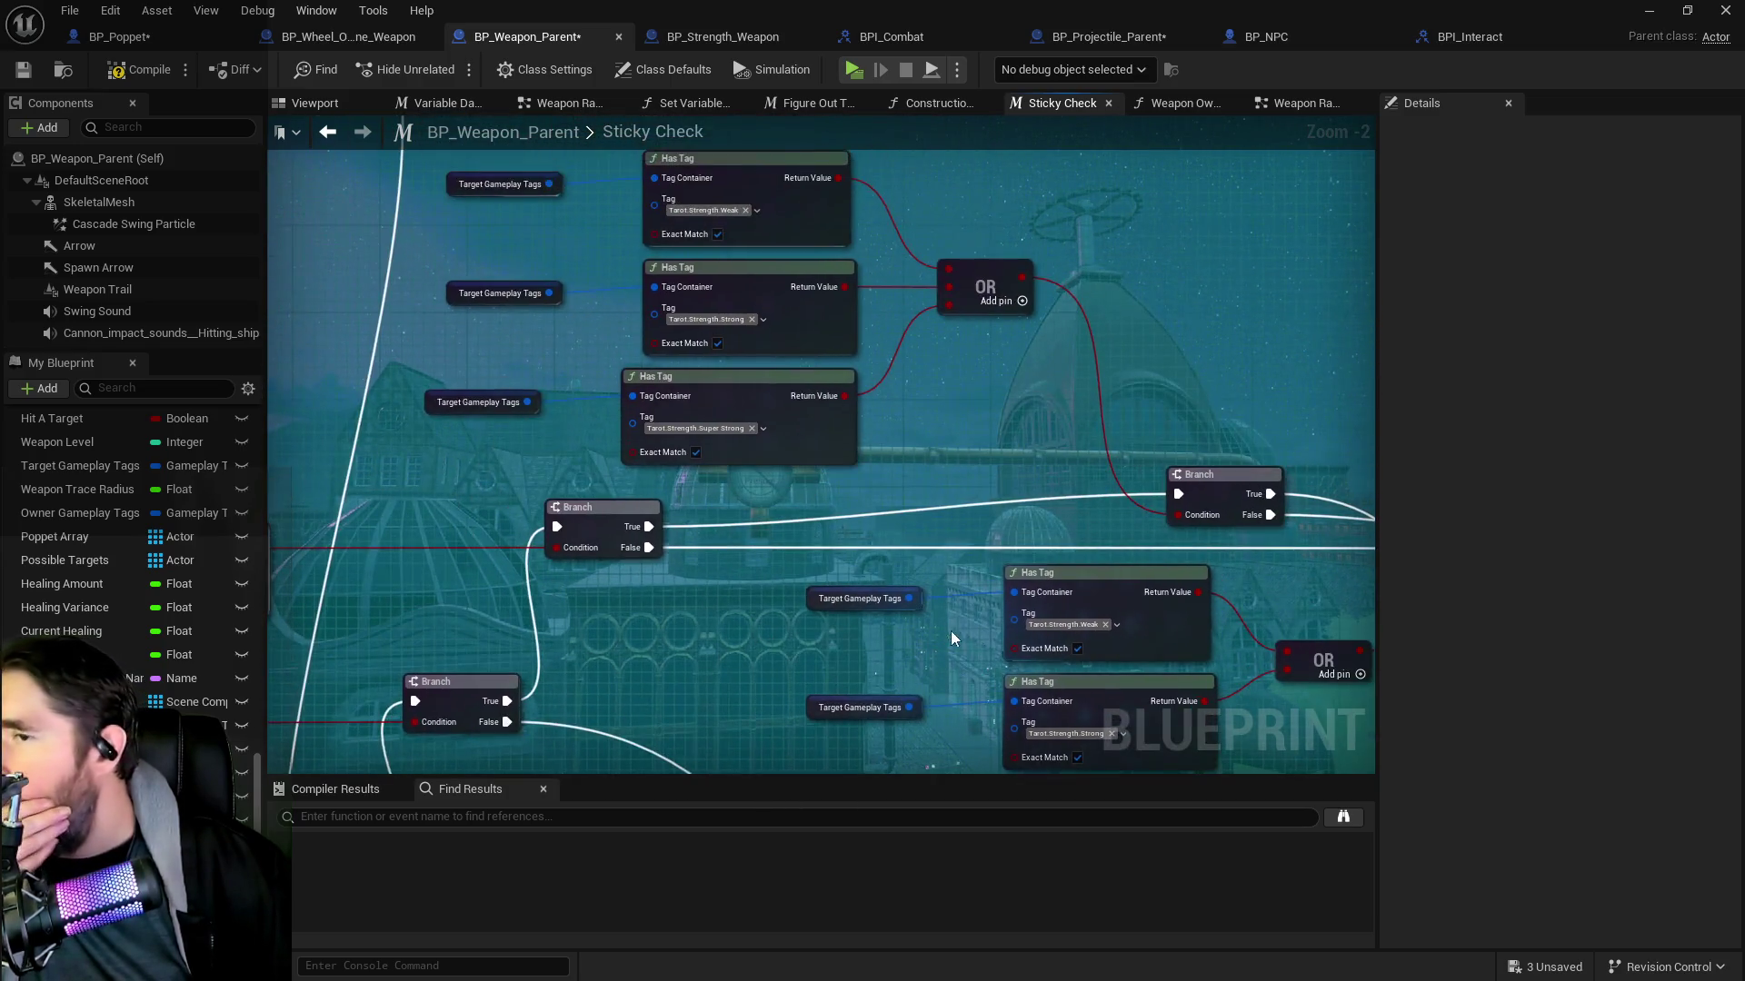
pyautogui.scroll(-1, 849, 548)
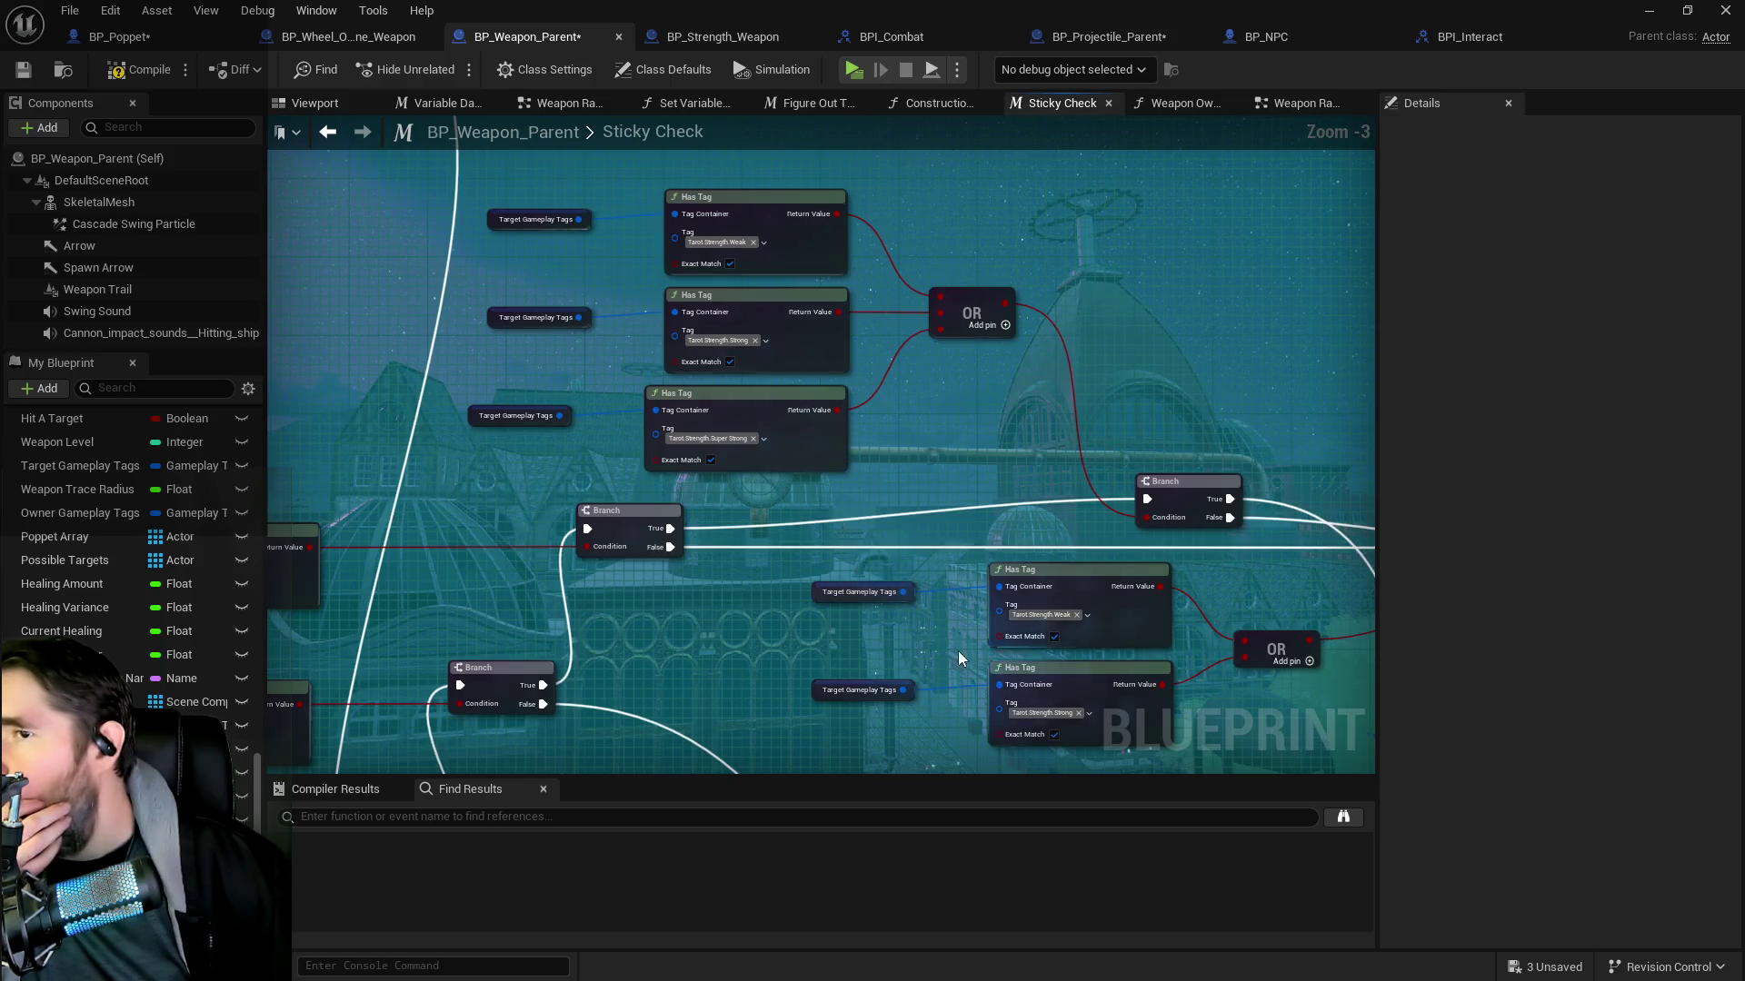
pyautogui.scroll(-2, 958, 650)
pyautogui.scroll(-1, 962, 462)
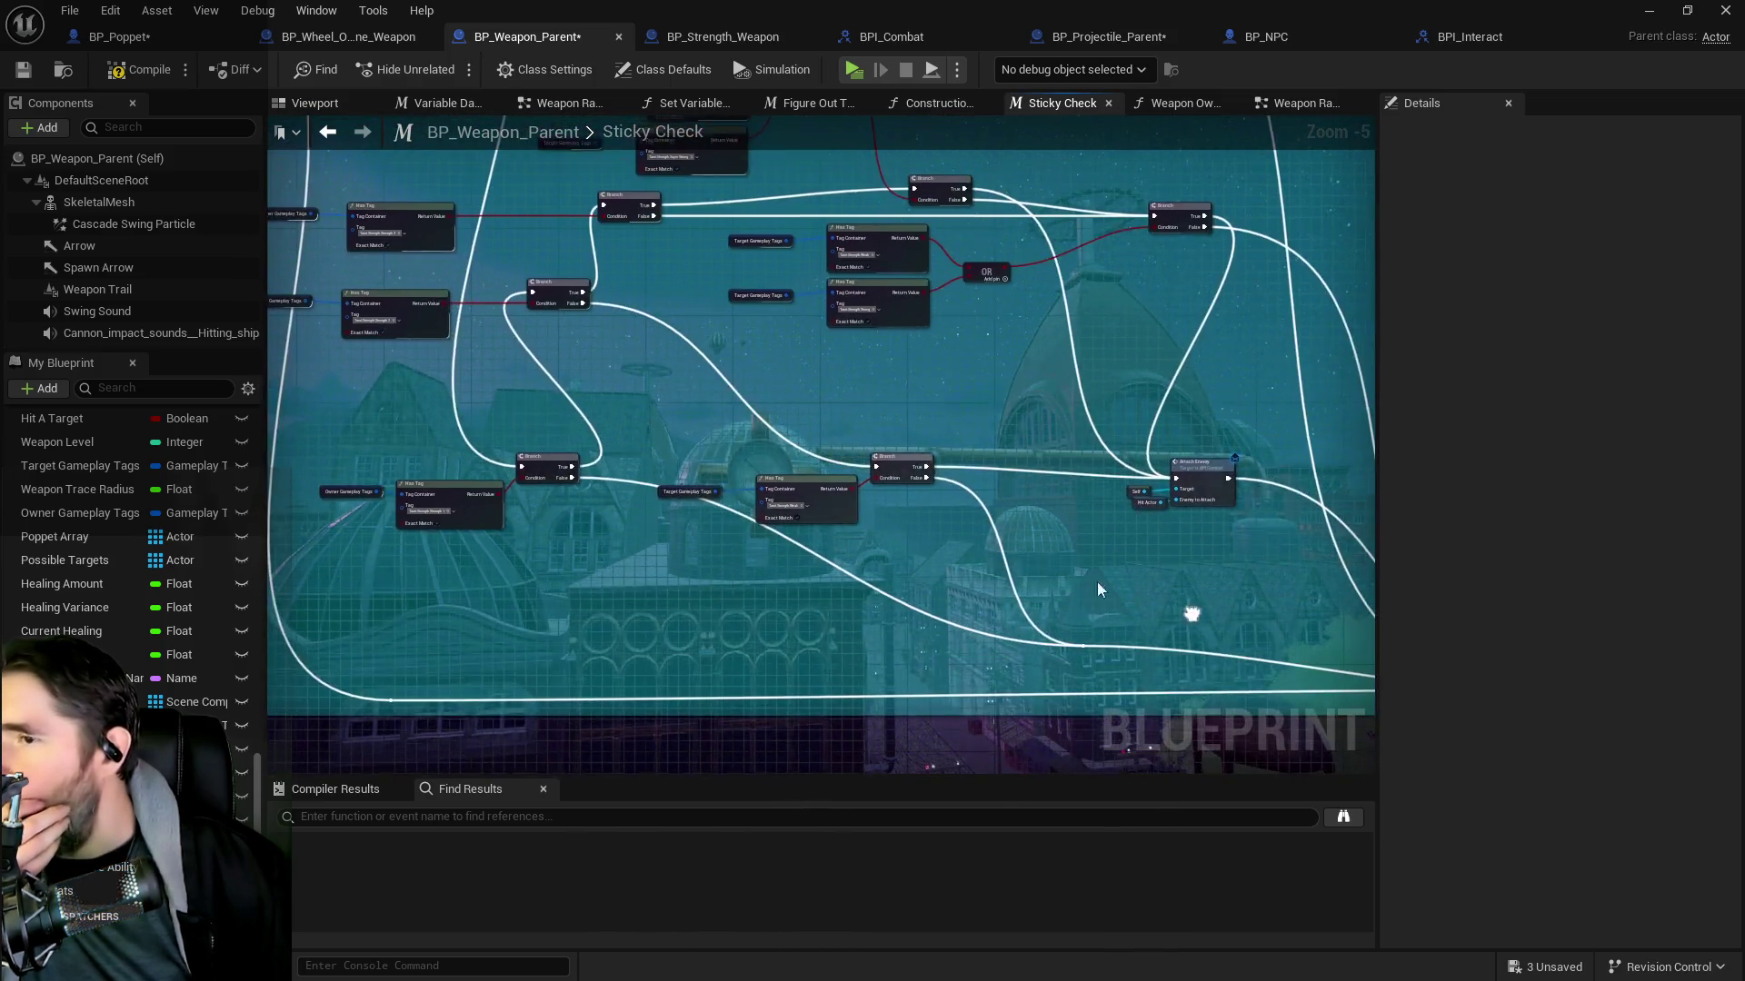
pyautogui.scroll(3, 879, 347)
pyautogui.scroll(-2, 880, 348)
pyautogui.scroll(2, 929, 574)
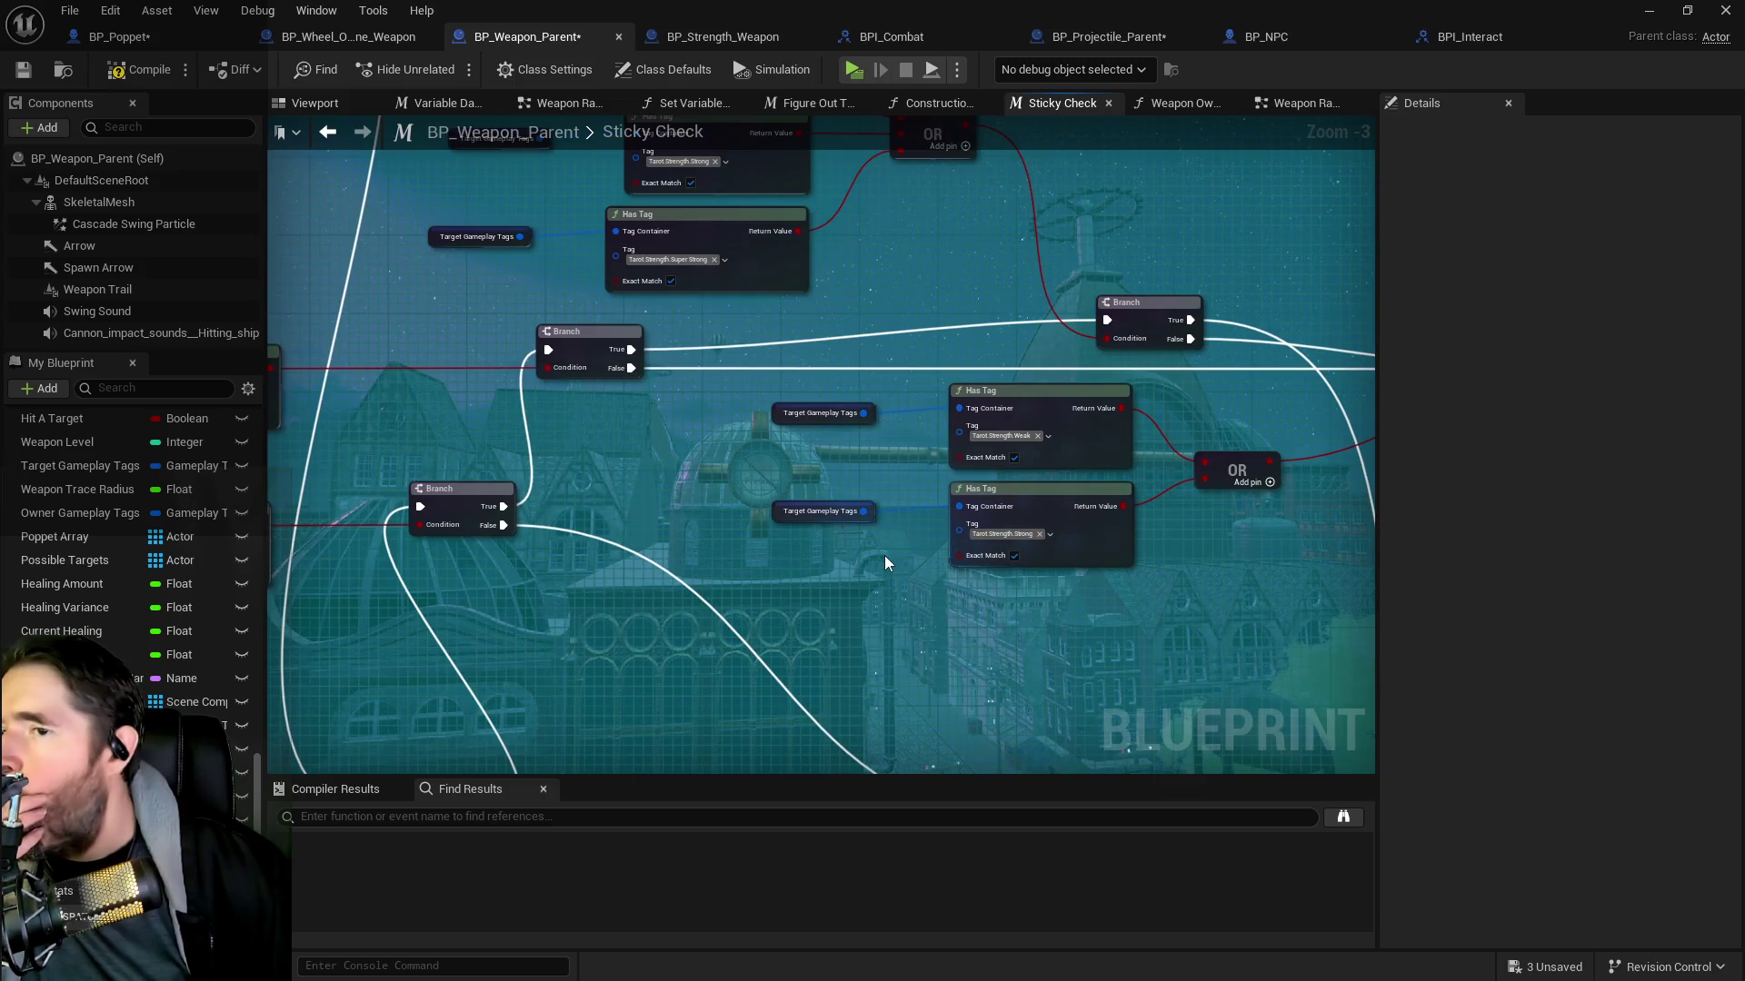
pyautogui.scroll(-2, 885, 554)
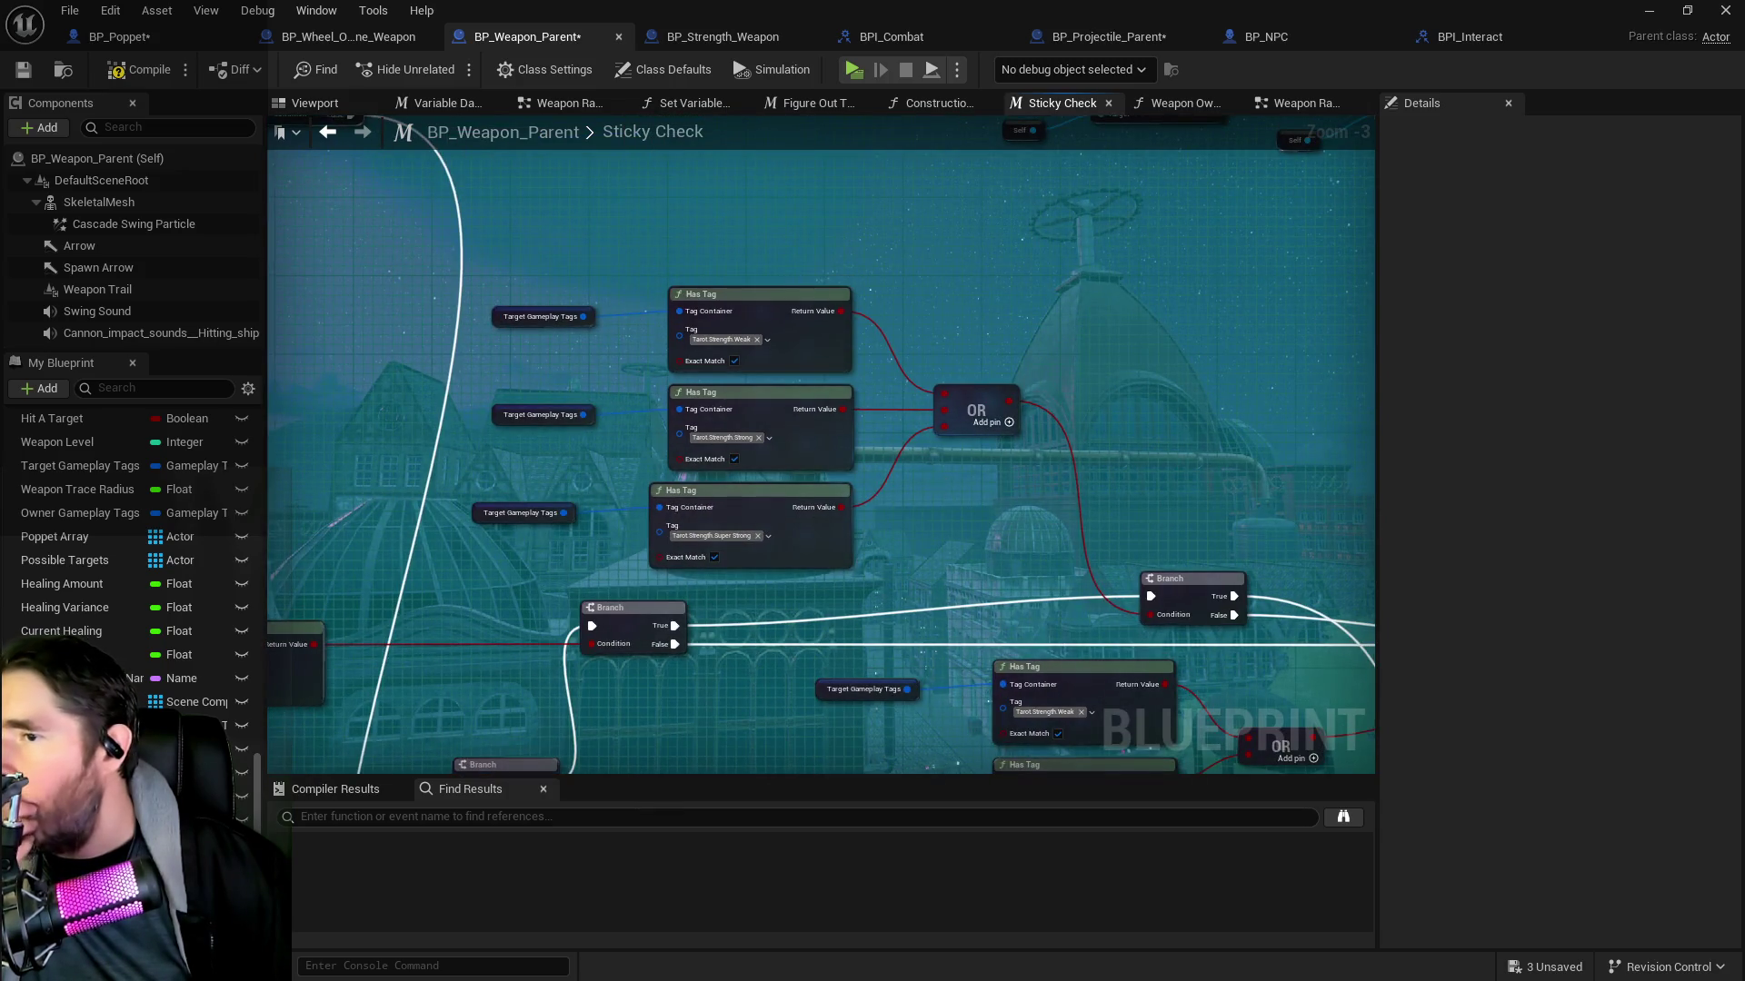
pyautogui.scroll(2, 930, 495)
pyautogui.scroll(-2, 1000, 368)
pyautogui.scroll(2, 914, 376)
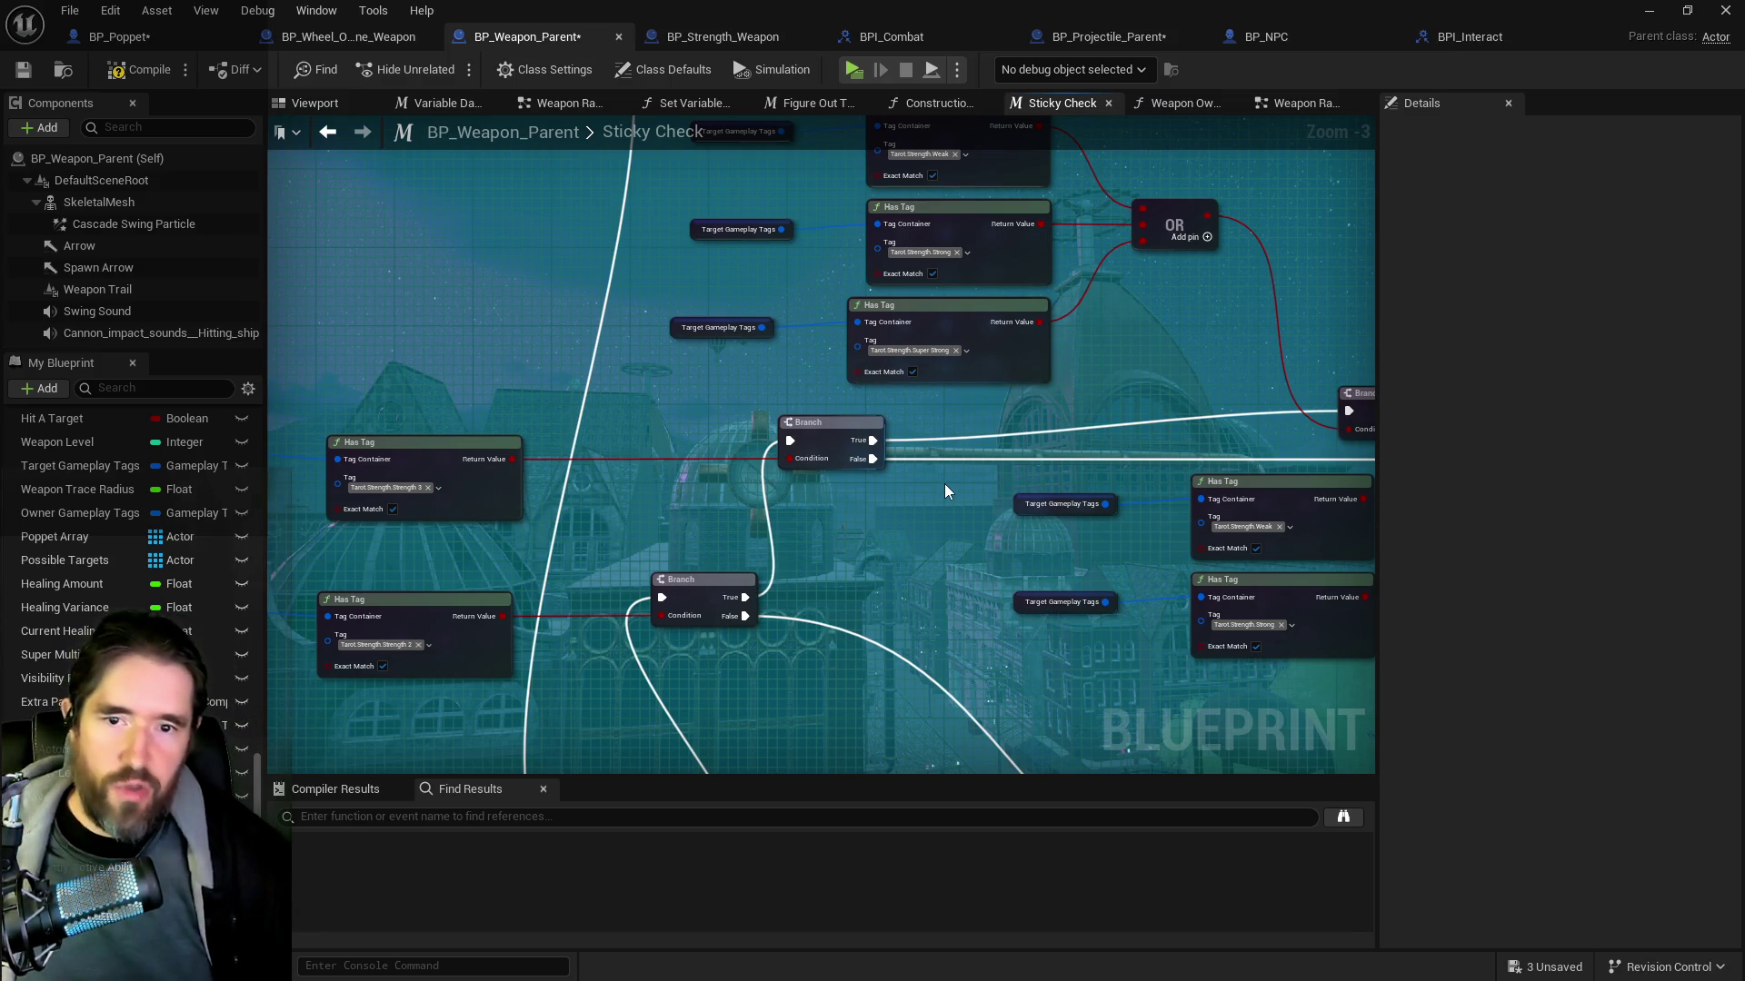
pyautogui.moveTo(733, 439)
pyautogui.mouseDown()
pyautogui.moveTo(1004, 641)
pyautogui.moveTo(1345, 764)
pyautogui.mouseUp()
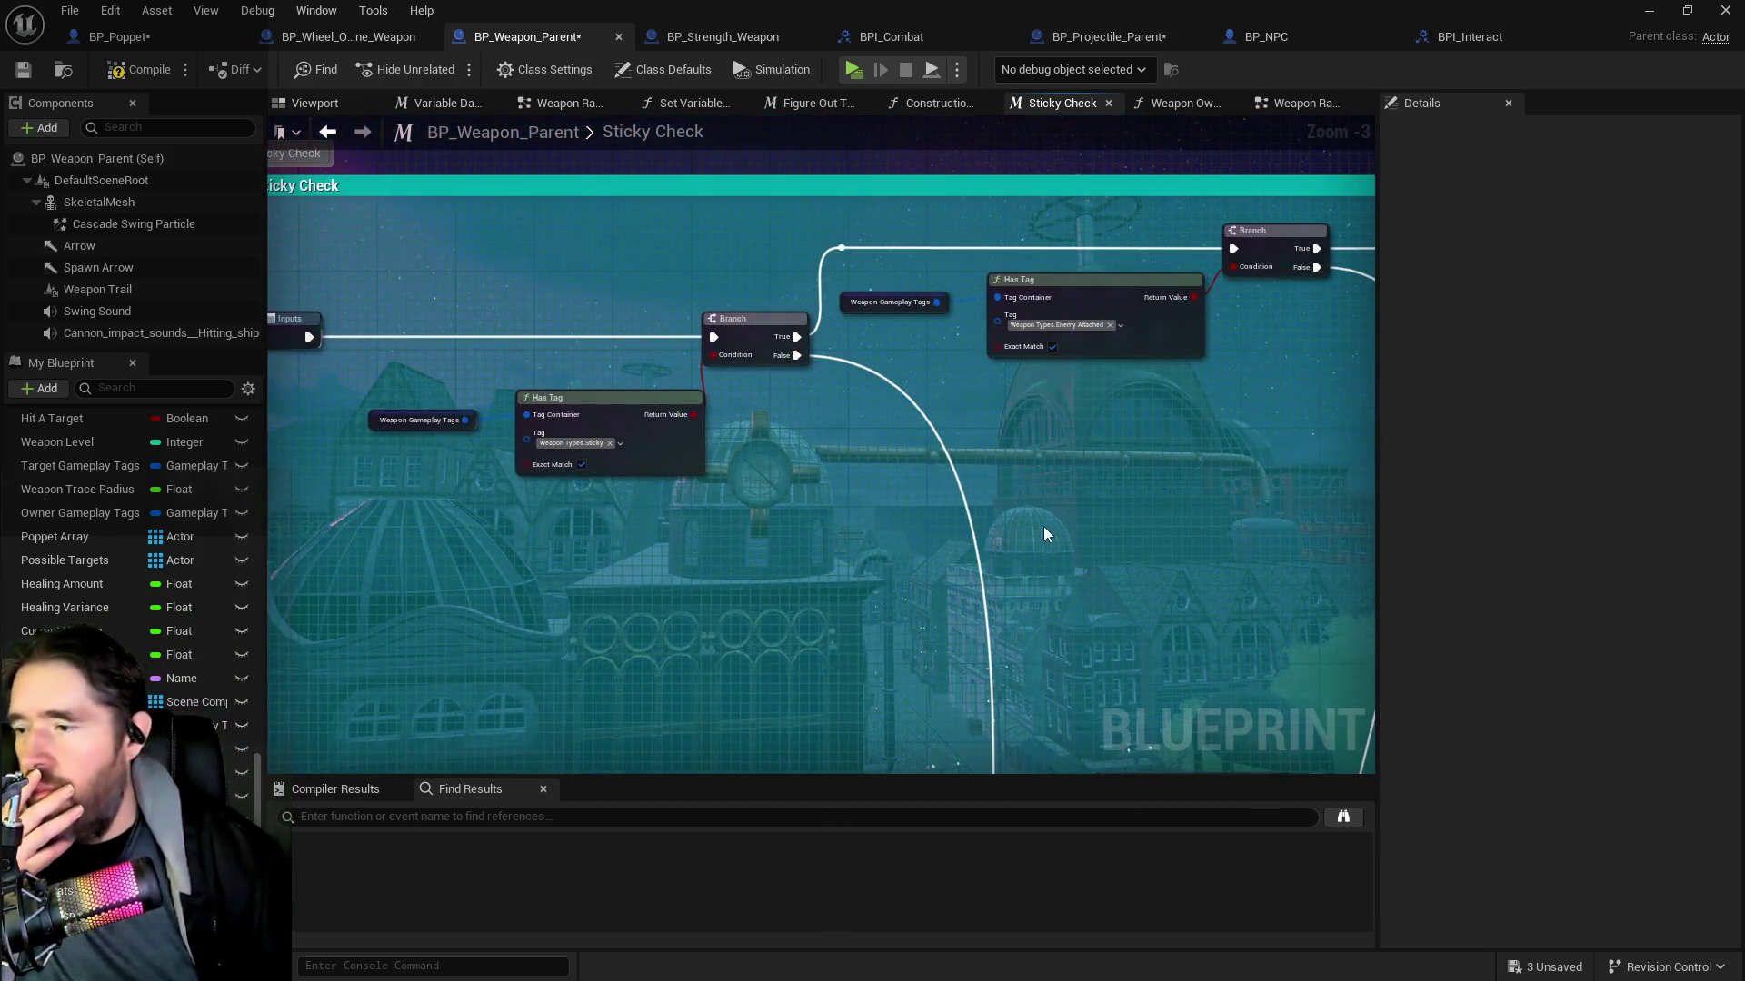
pyautogui.moveTo(54, 749); pyautogui.dragTo(829, 413)
# Split the NPC Stats pin into separate members like Level, Health and Item Drops
pyautogui.click(925, 451)
pyautogui.rightClick(877, 422)
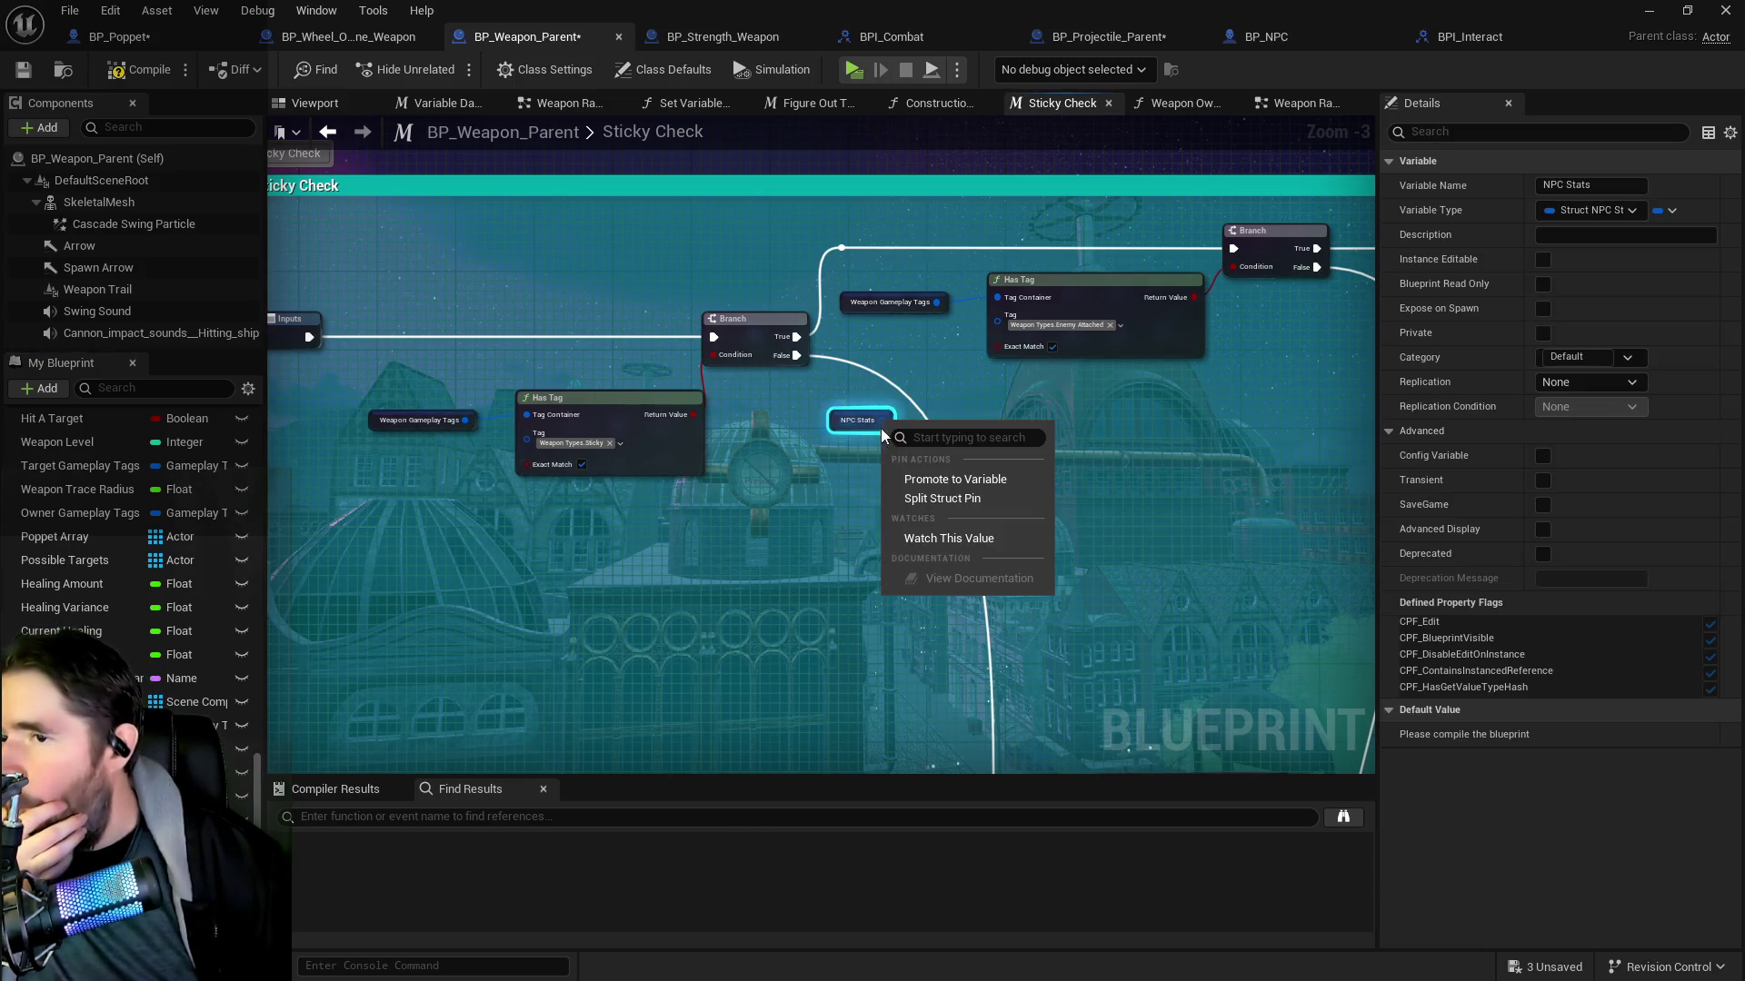
pyautogui.click(906, 499)
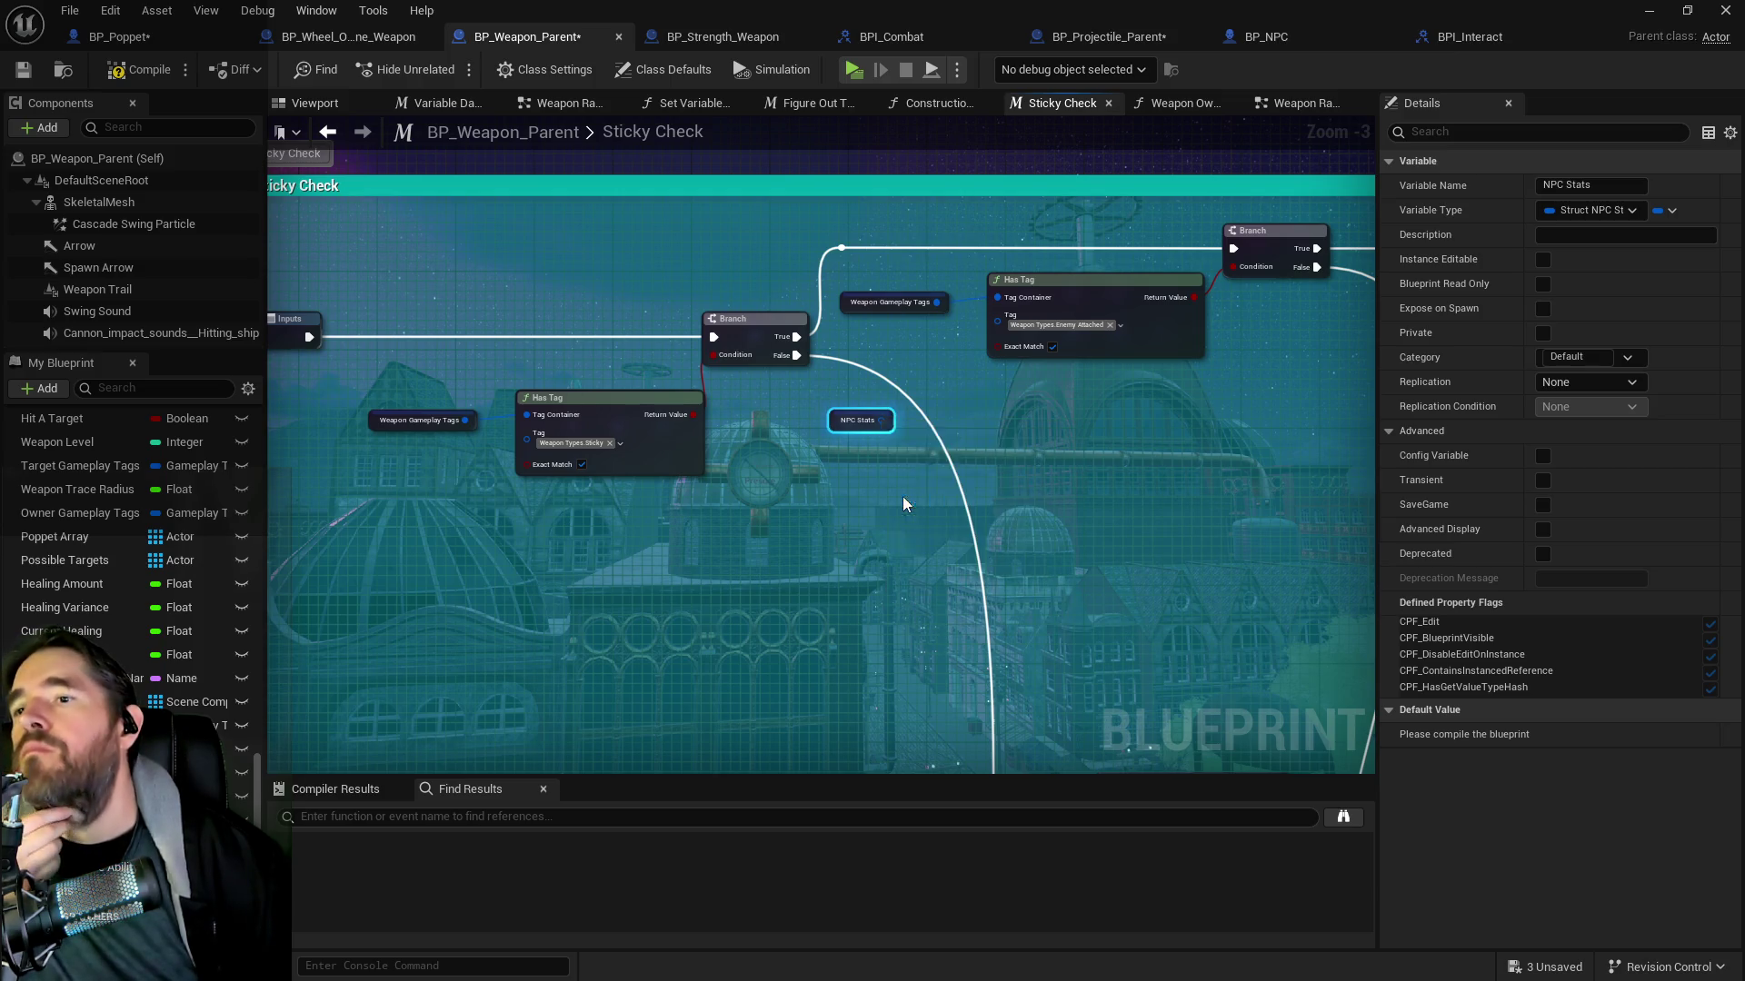
pyautogui.scroll(3, 895, 445)
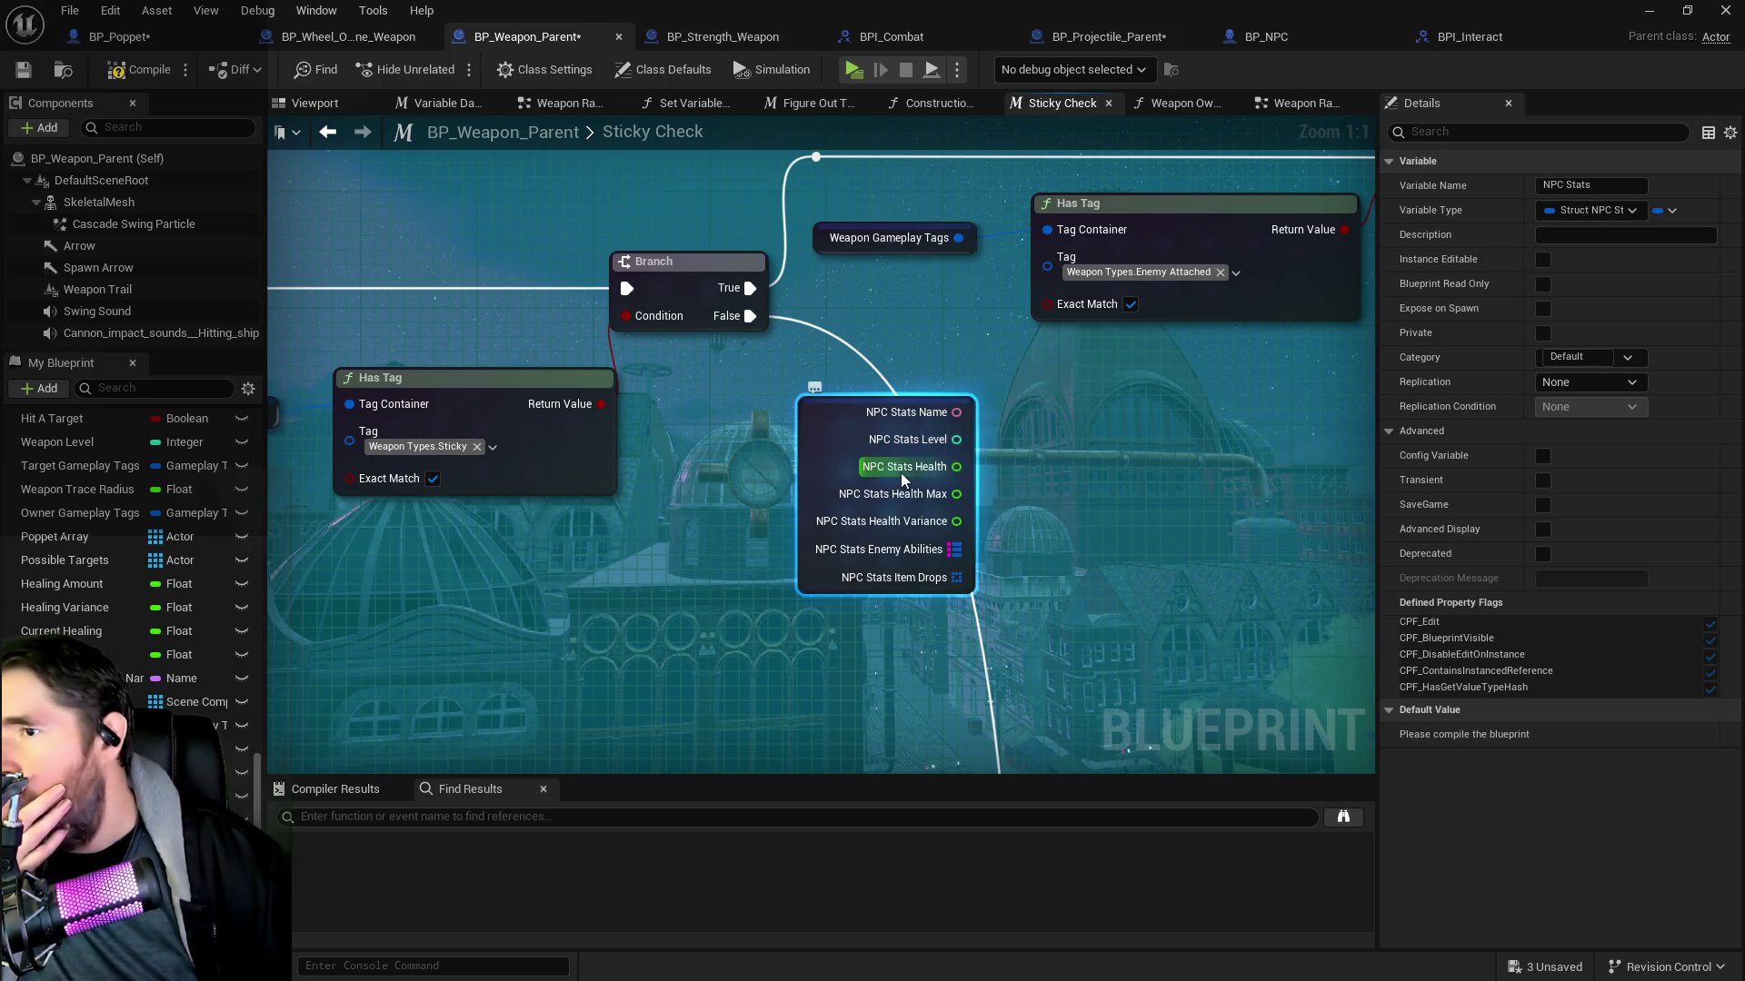
pyautogui.moveTo(785, 533)
pyautogui.mouseDown()
pyautogui.moveTo(1036, 568)
pyautogui.moveTo(977, 574)
pyautogui.mouseUp()
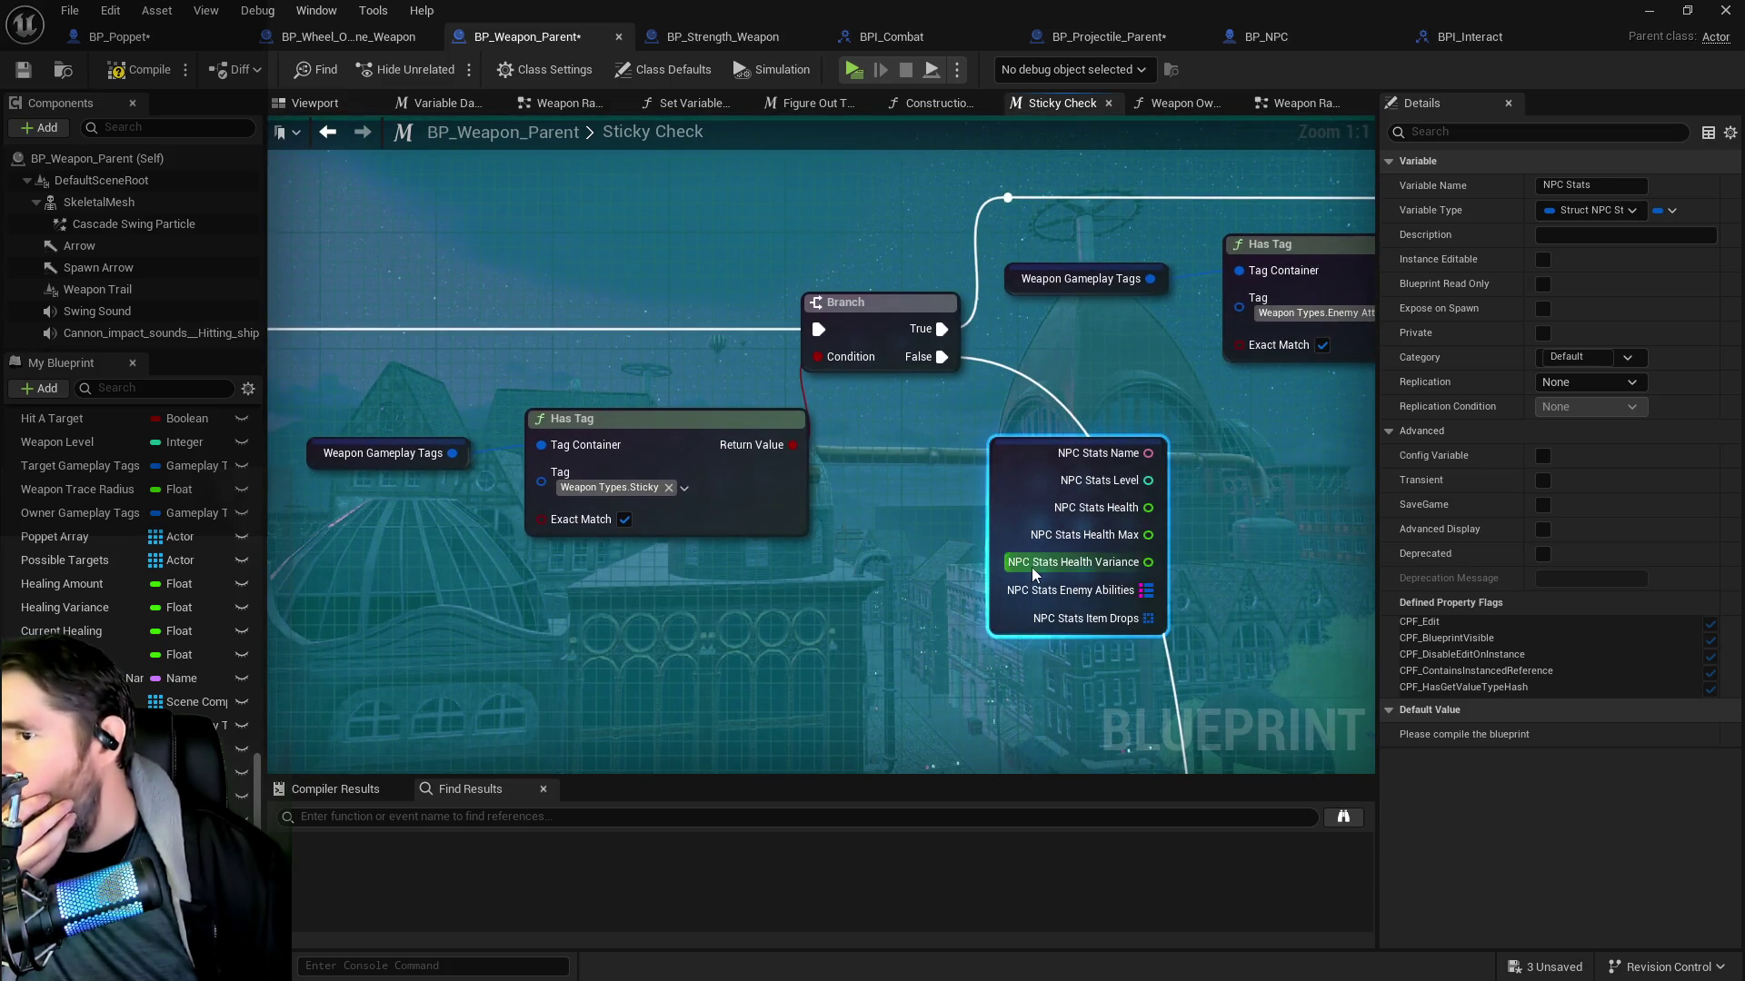
pyautogui.moveTo(995, 509)
pyautogui.mouseDown()
pyautogui.moveTo(591, 425)
pyautogui.moveTo(381, 271)
pyautogui.mouseUp()
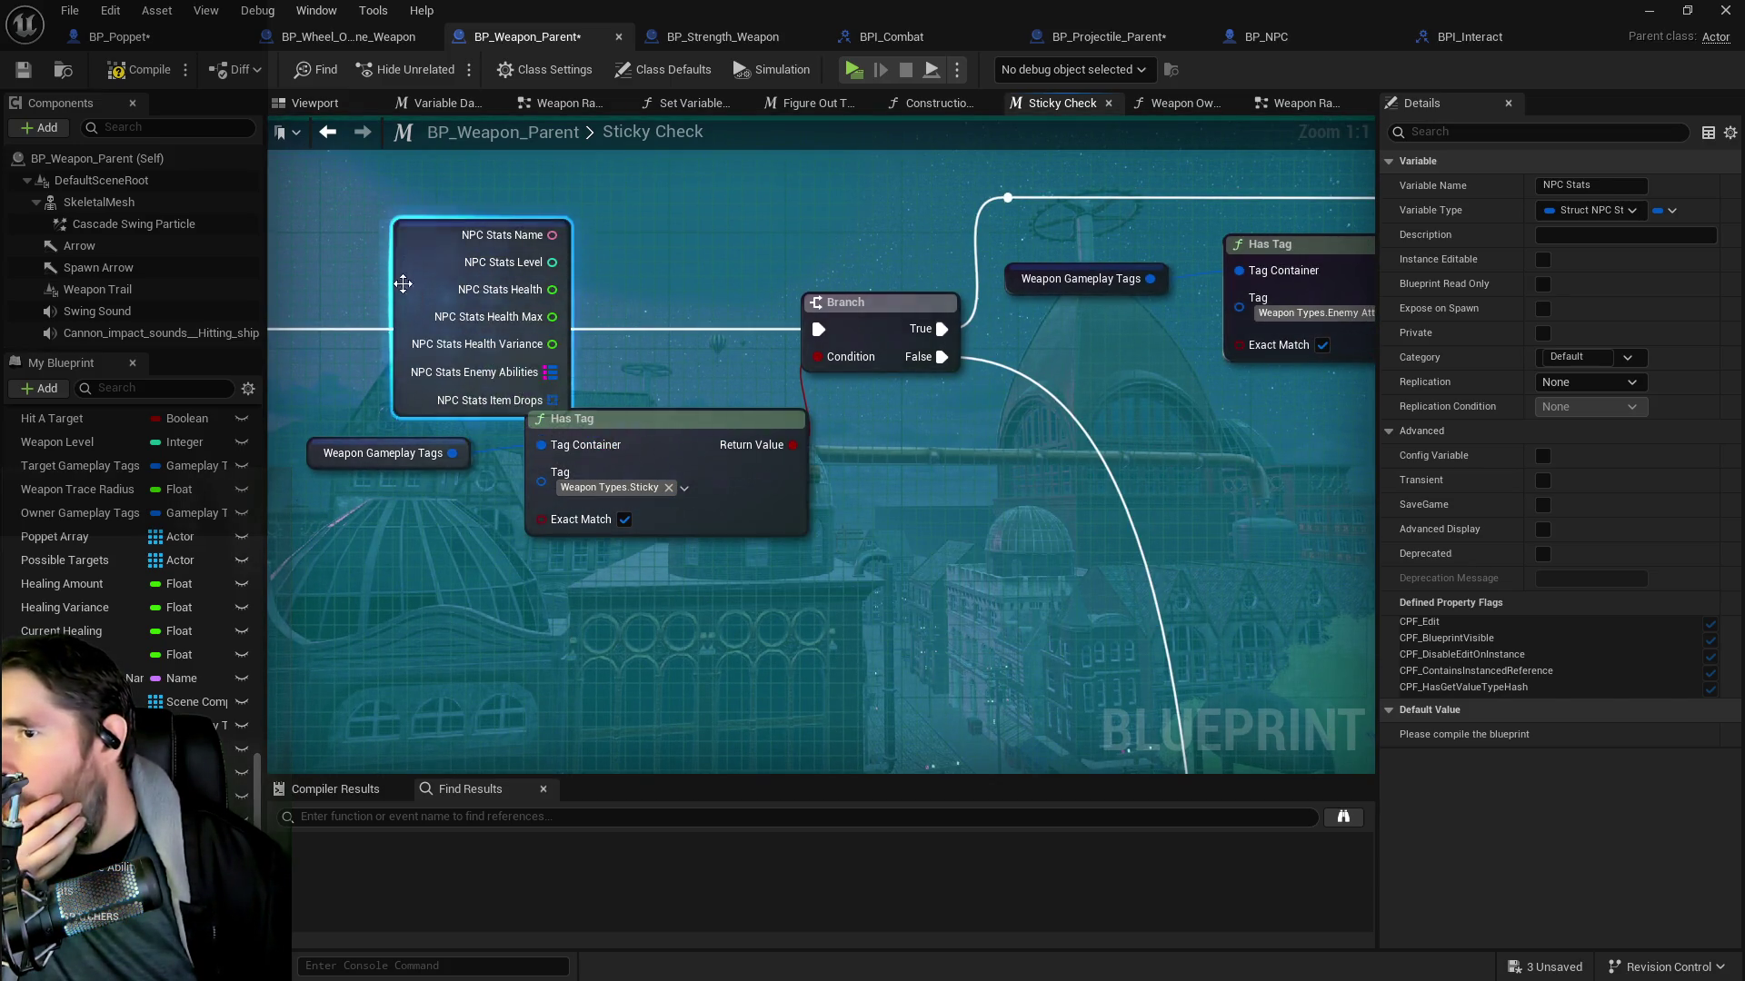
# Move the Inputs node and the NPC Stats breakdown to the left inside the Sticky Check comment
pyautogui.scroll(-5, 847, 544)
pyautogui.moveTo(574, 278); pyautogui.dragTo(941, 444)
pyautogui.scroll(3, 662, 416)
pyautogui.scroll(-3, 761, 450)
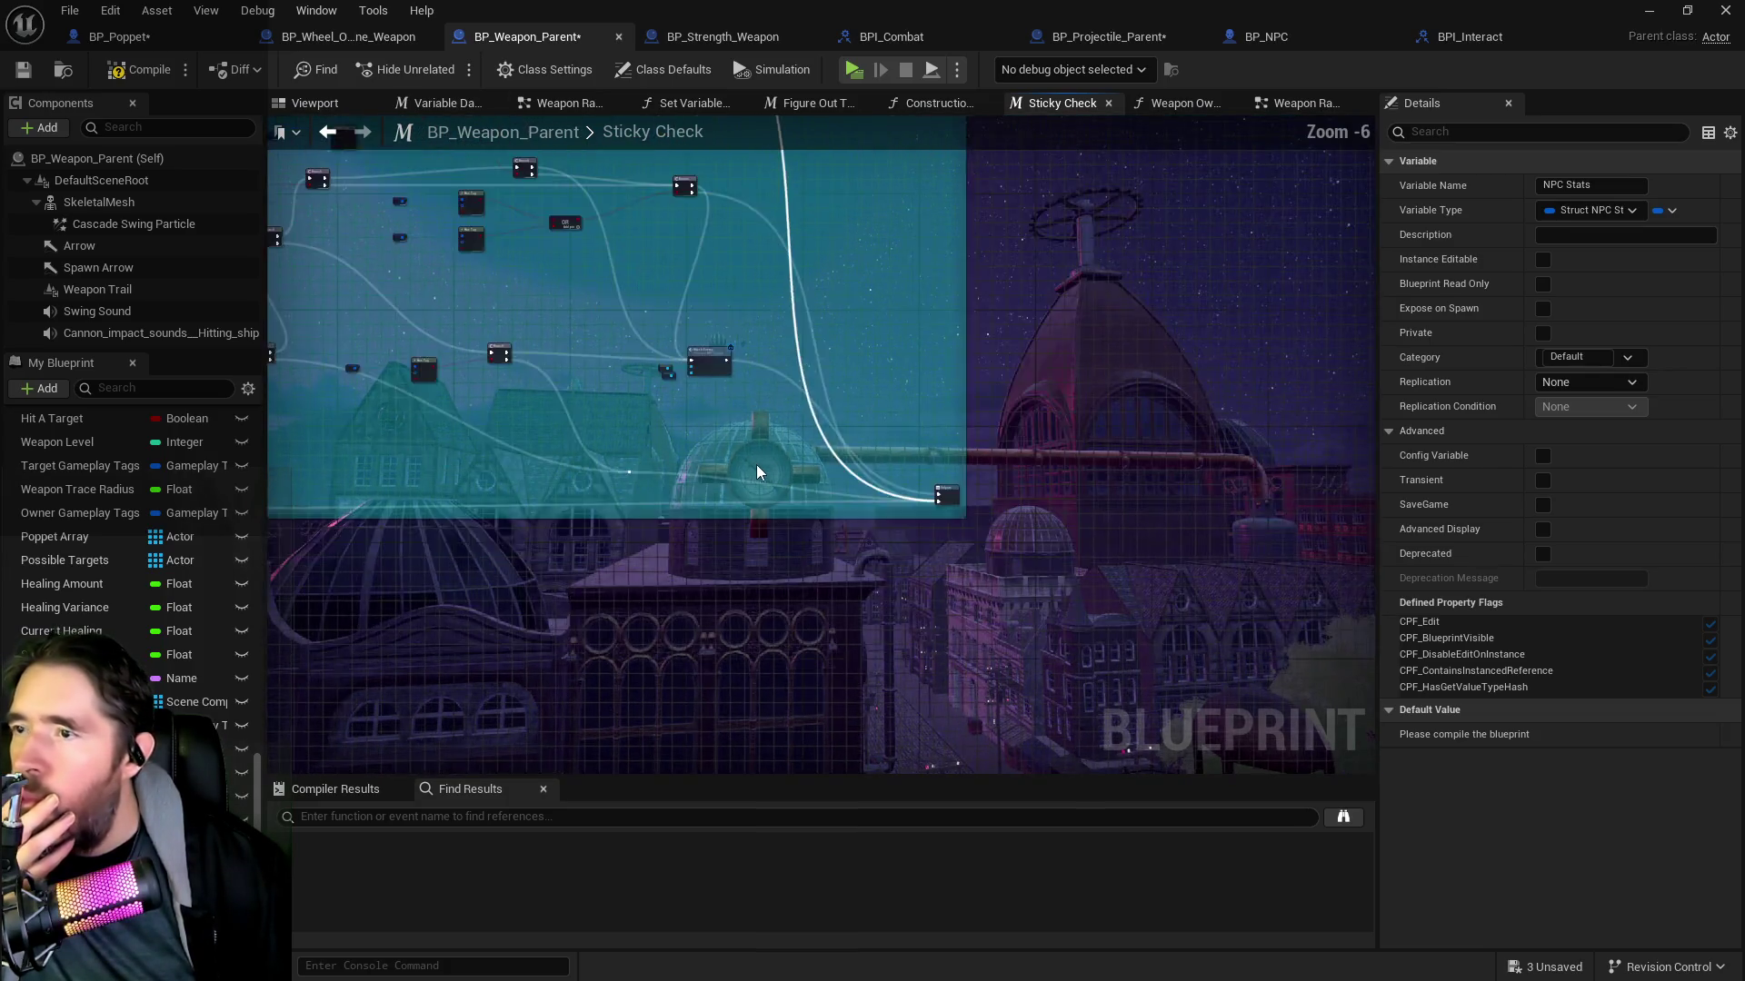
pyautogui.moveTo(758, 458); pyautogui.dragTo(1141, 622)
pyautogui.scroll(2, 762, 411)
pyautogui.moveTo(762, 410); pyautogui.dragTo(1067, 590)
pyautogui.moveTo(634, 342); pyautogui.dragTo(384, 341)
pyautogui.moveTo(800, 309); pyautogui.dragTo(483, 355)
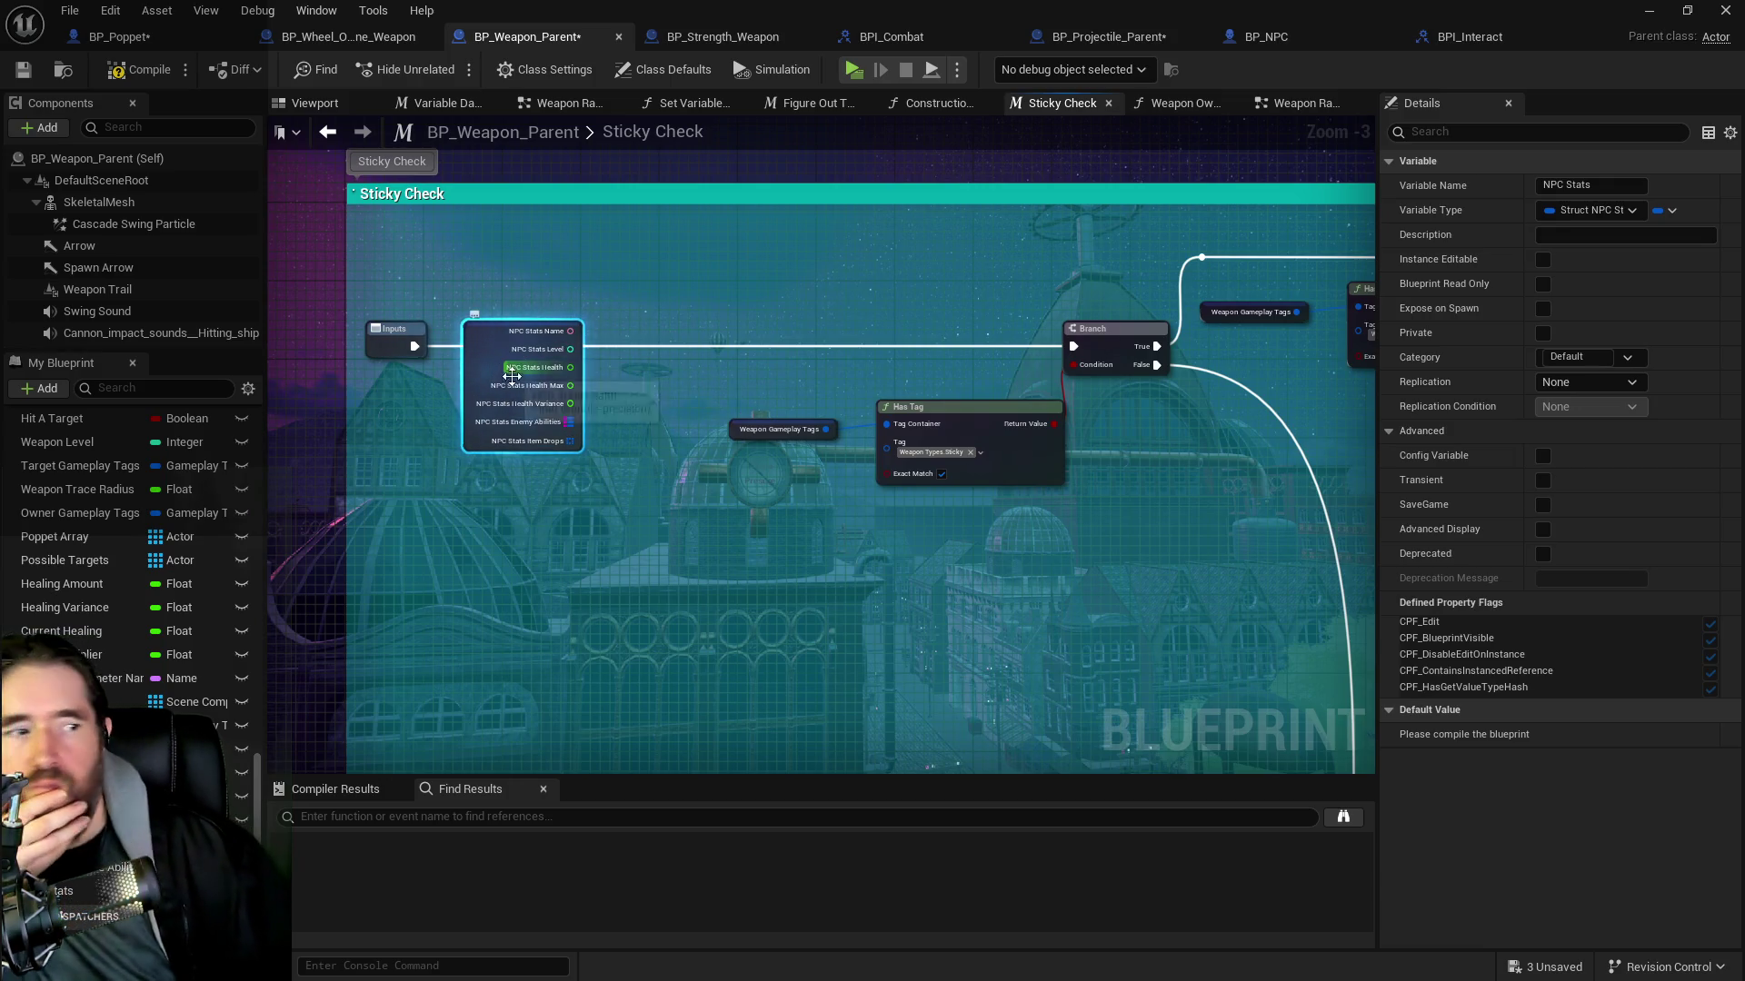
pyautogui.scroll(3, 579, 357)
pyautogui.moveTo(441, 355); pyautogui.dragTo(422, 434)
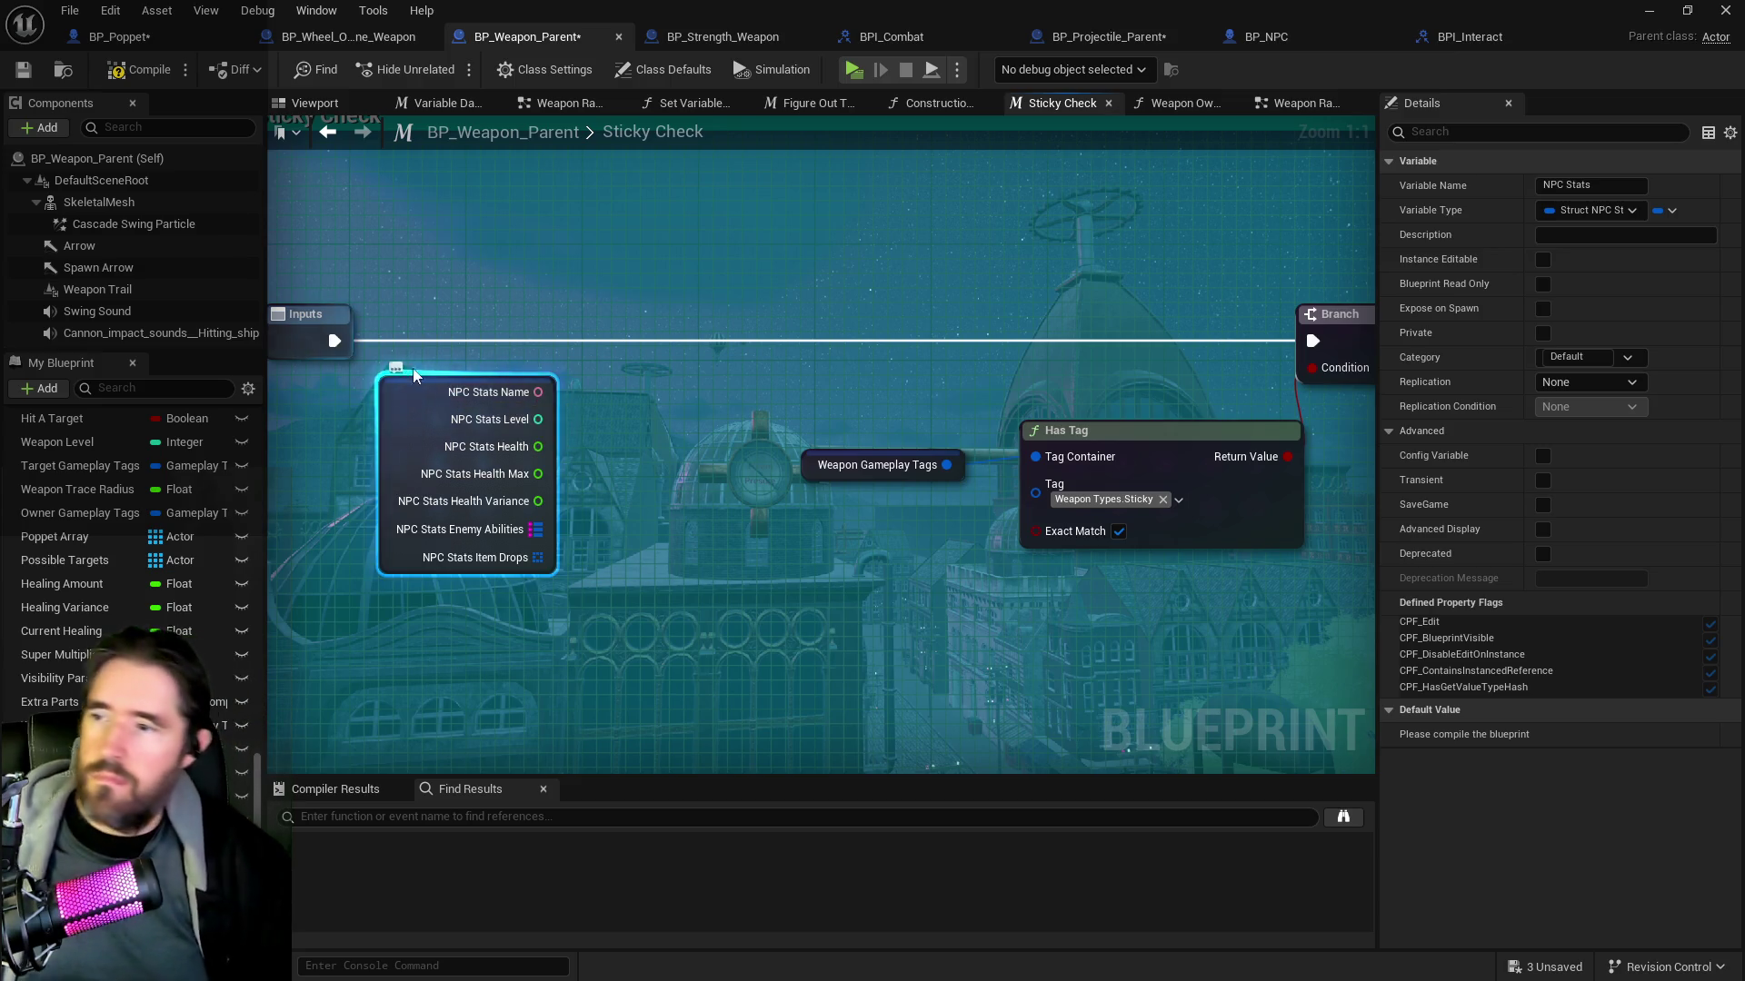
pyautogui.moveTo(419, 405)
pyautogui.mouseDown()
pyautogui.moveTo(429, 367)
pyautogui.moveTo(401, 416)
pyautogui.mouseUp()
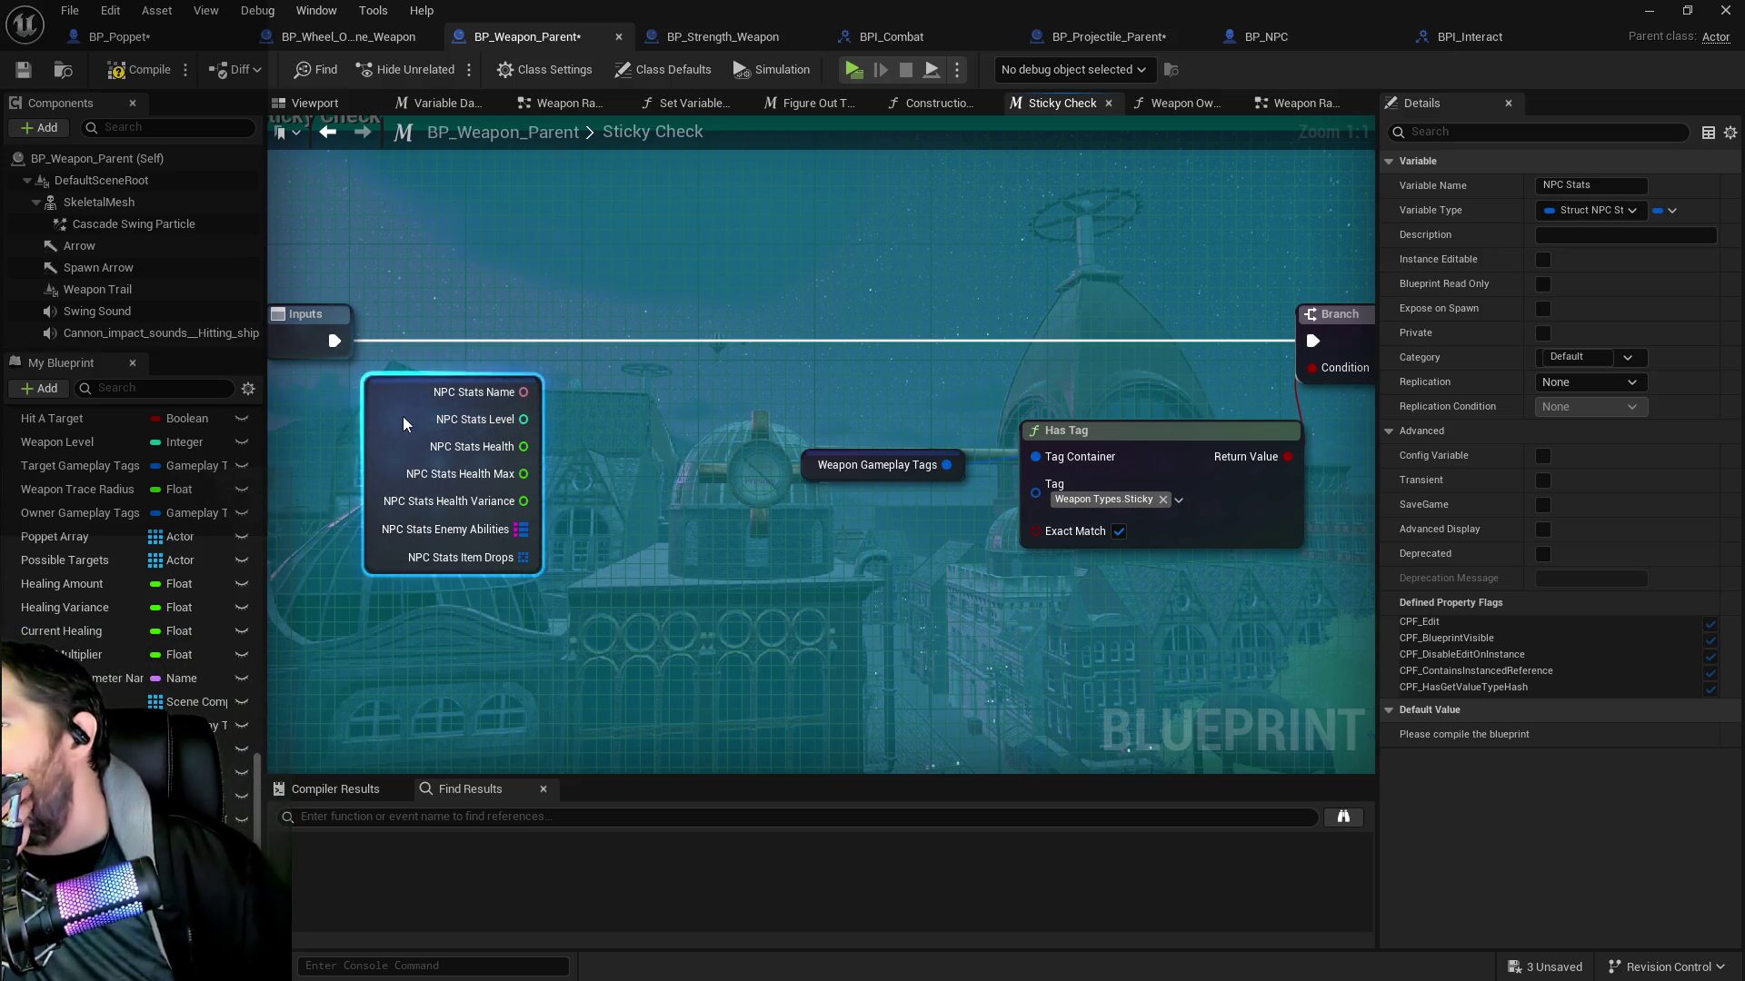
# Drag a wire from an NPC Stats output pin and cancel it without adding a node
pyautogui.moveTo(711, 424)
pyautogui.mouseDown()
pyautogui.moveTo(823, 484)
pyautogui.moveTo(745, 443)
pyautogui.moveTo(718, 396)
pyautogui.mouseUp()
pyautogui.click(544, 640)
pyautogui.scroll(5, 127, 545)
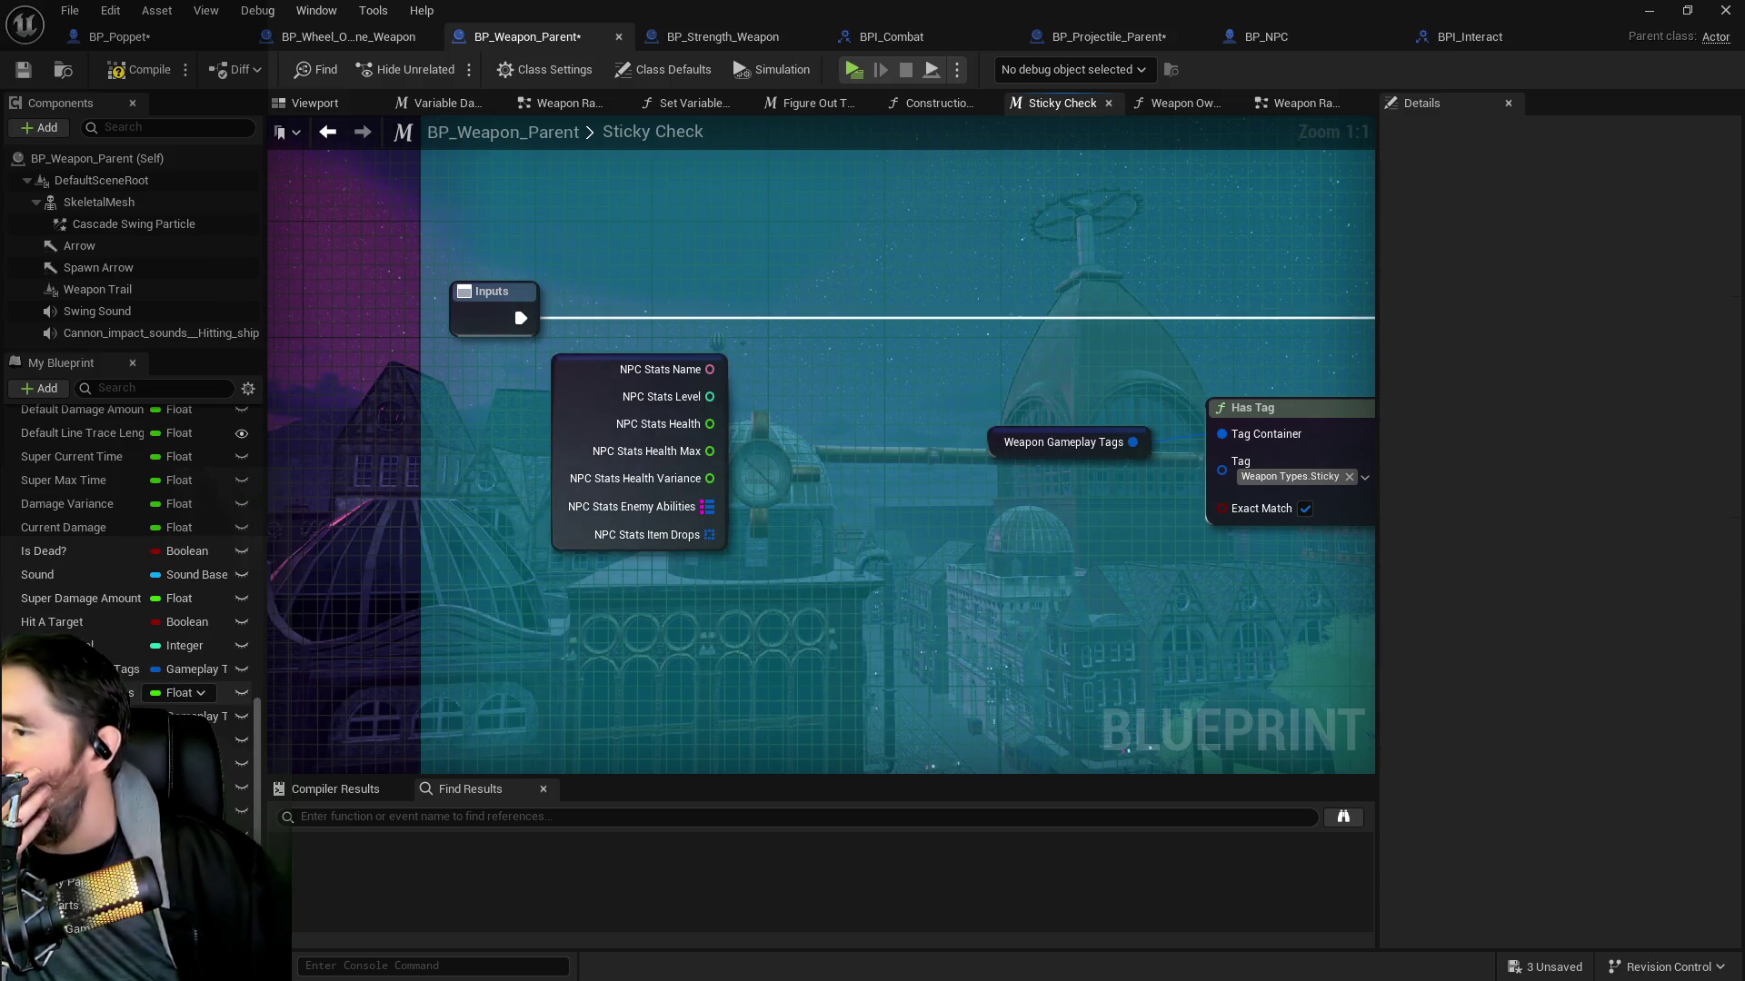
pyautogui.scroll(5, 136, 546)
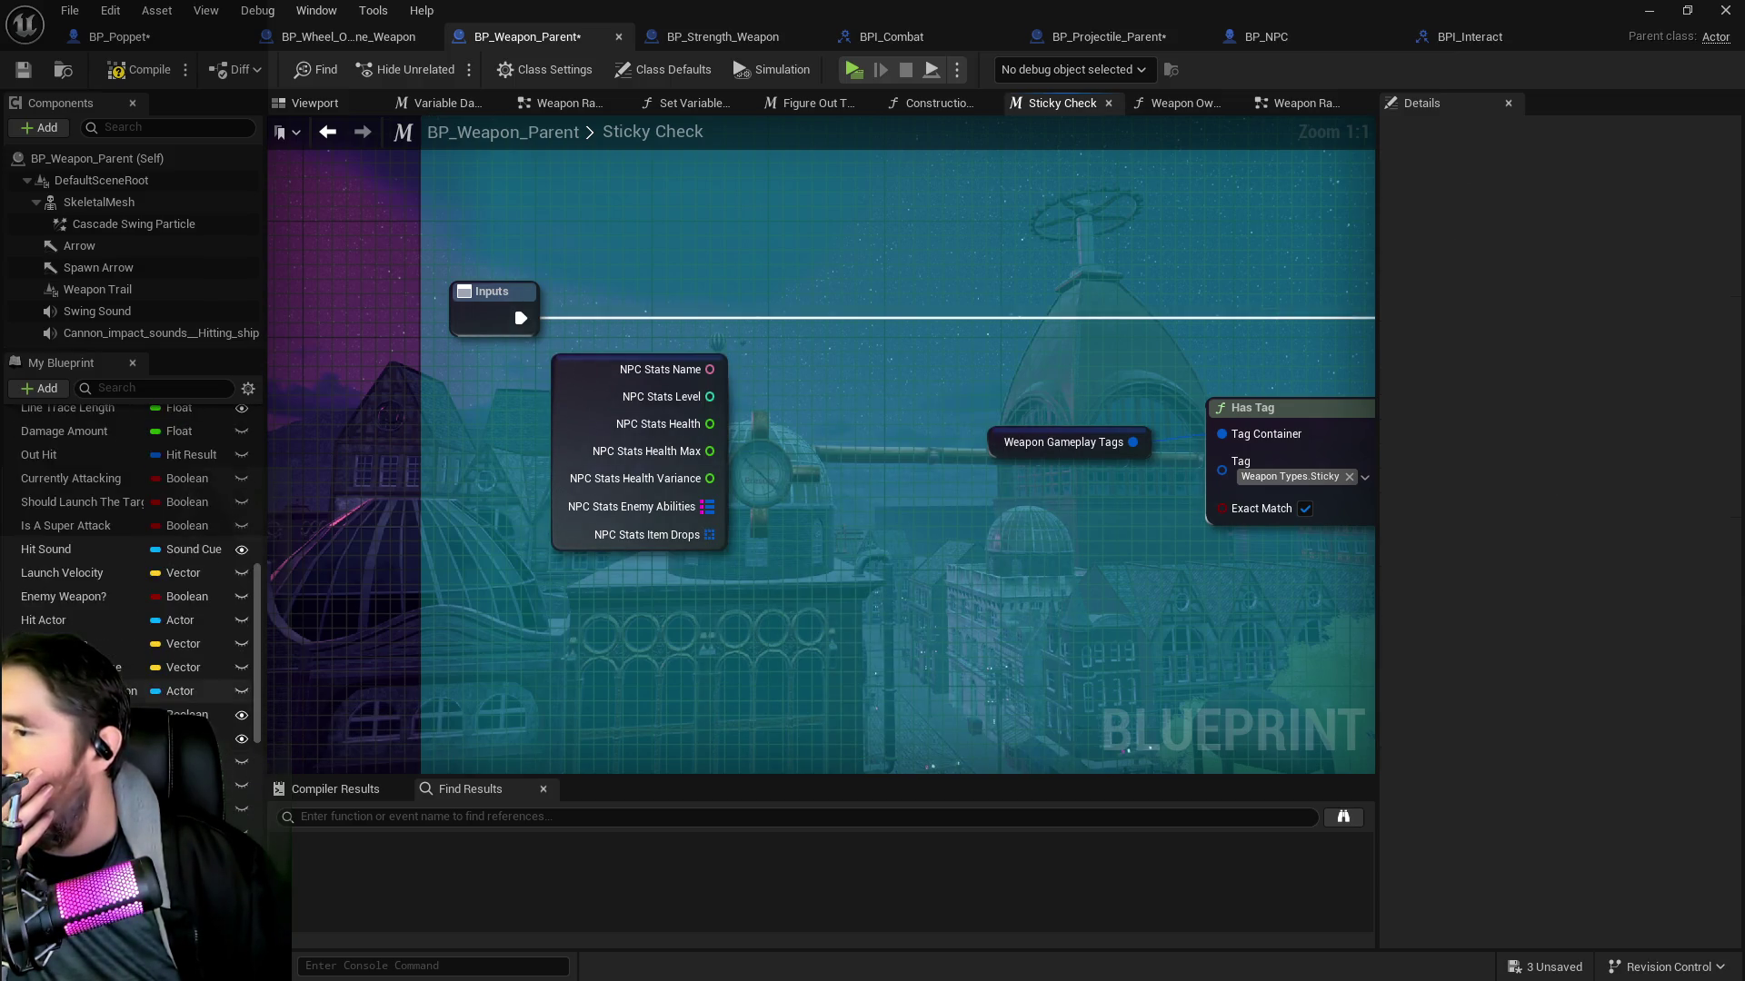
# Filter My Blueprint by 'player', implement the Player Info event, then undo it
pyautogui.click(145, 388)
pyautogui.write('player')
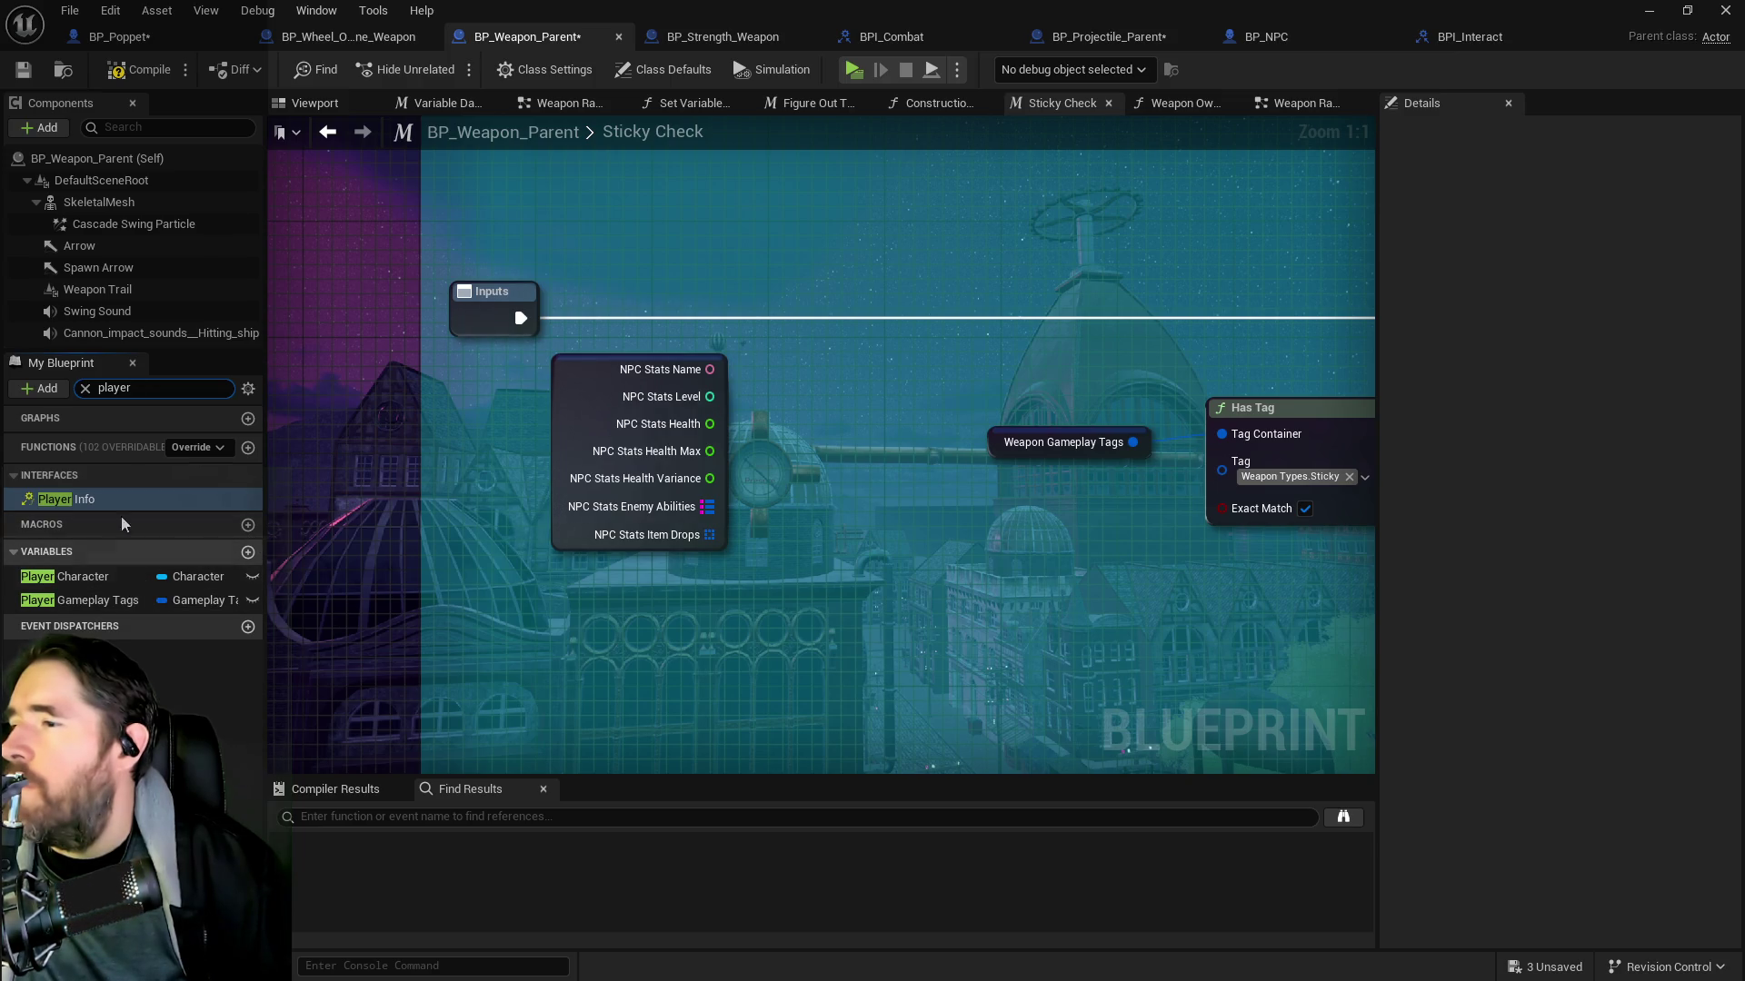
pyautogui.doubleClick(71, 498)
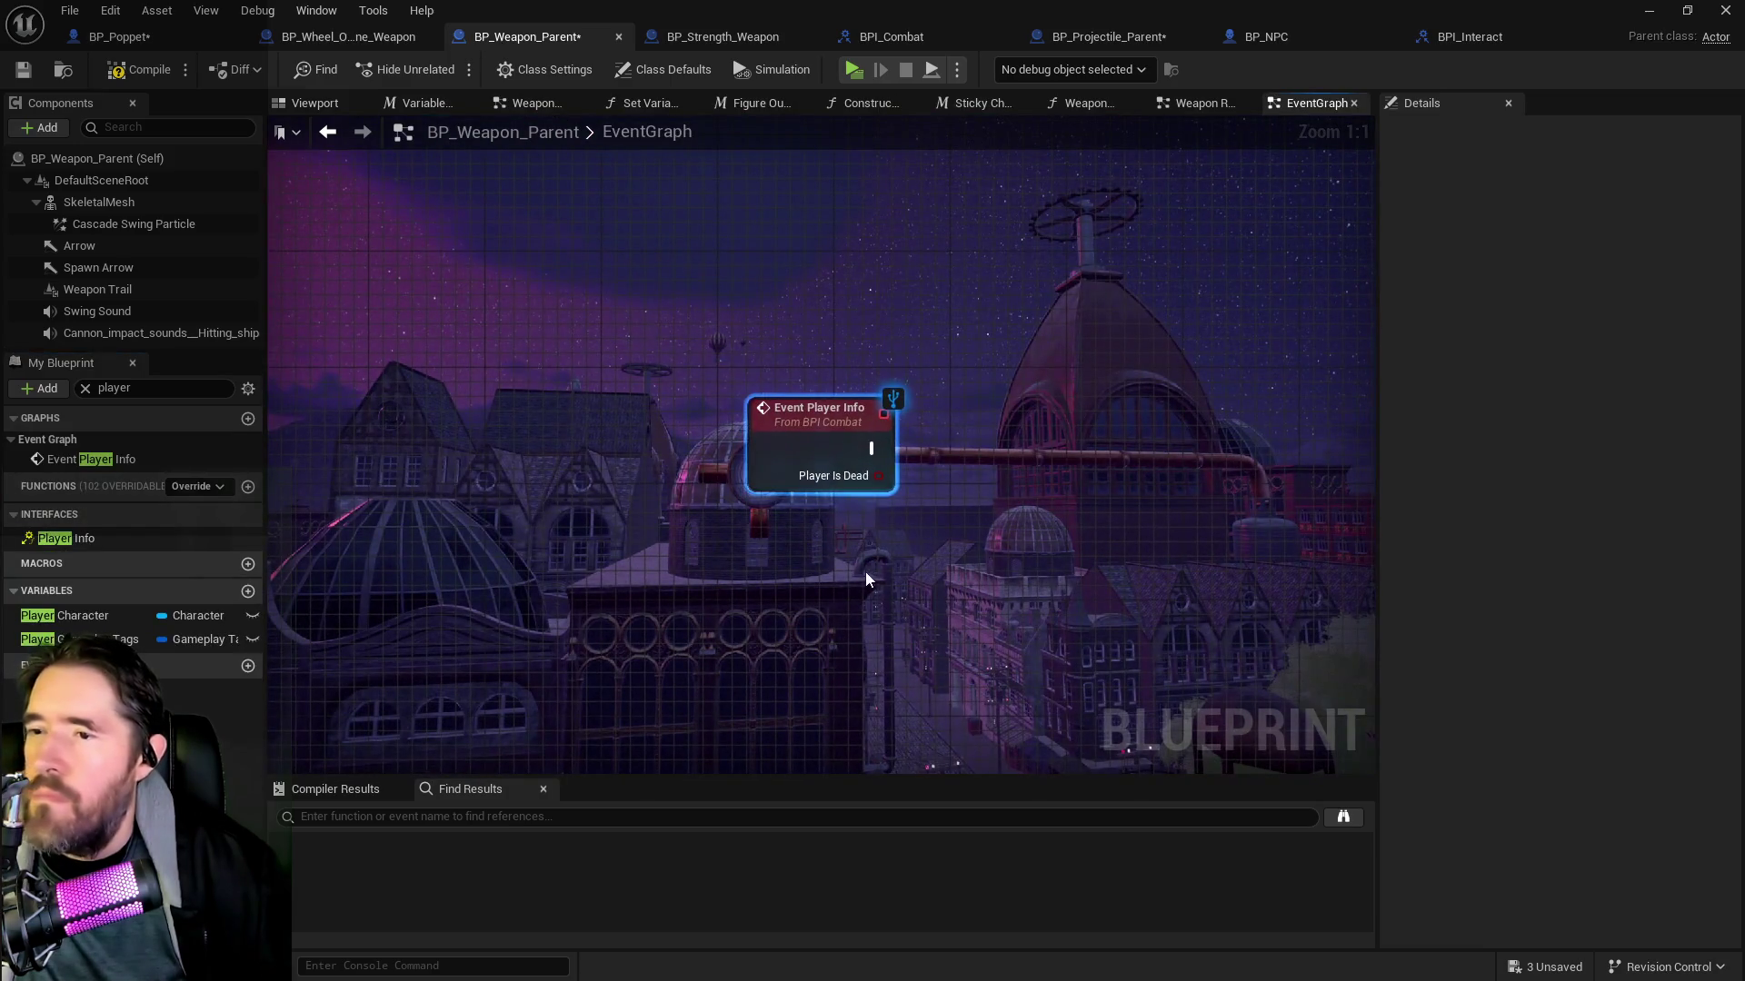
pyautogui.click(104, 12)
pyautogui.click(136, 60)
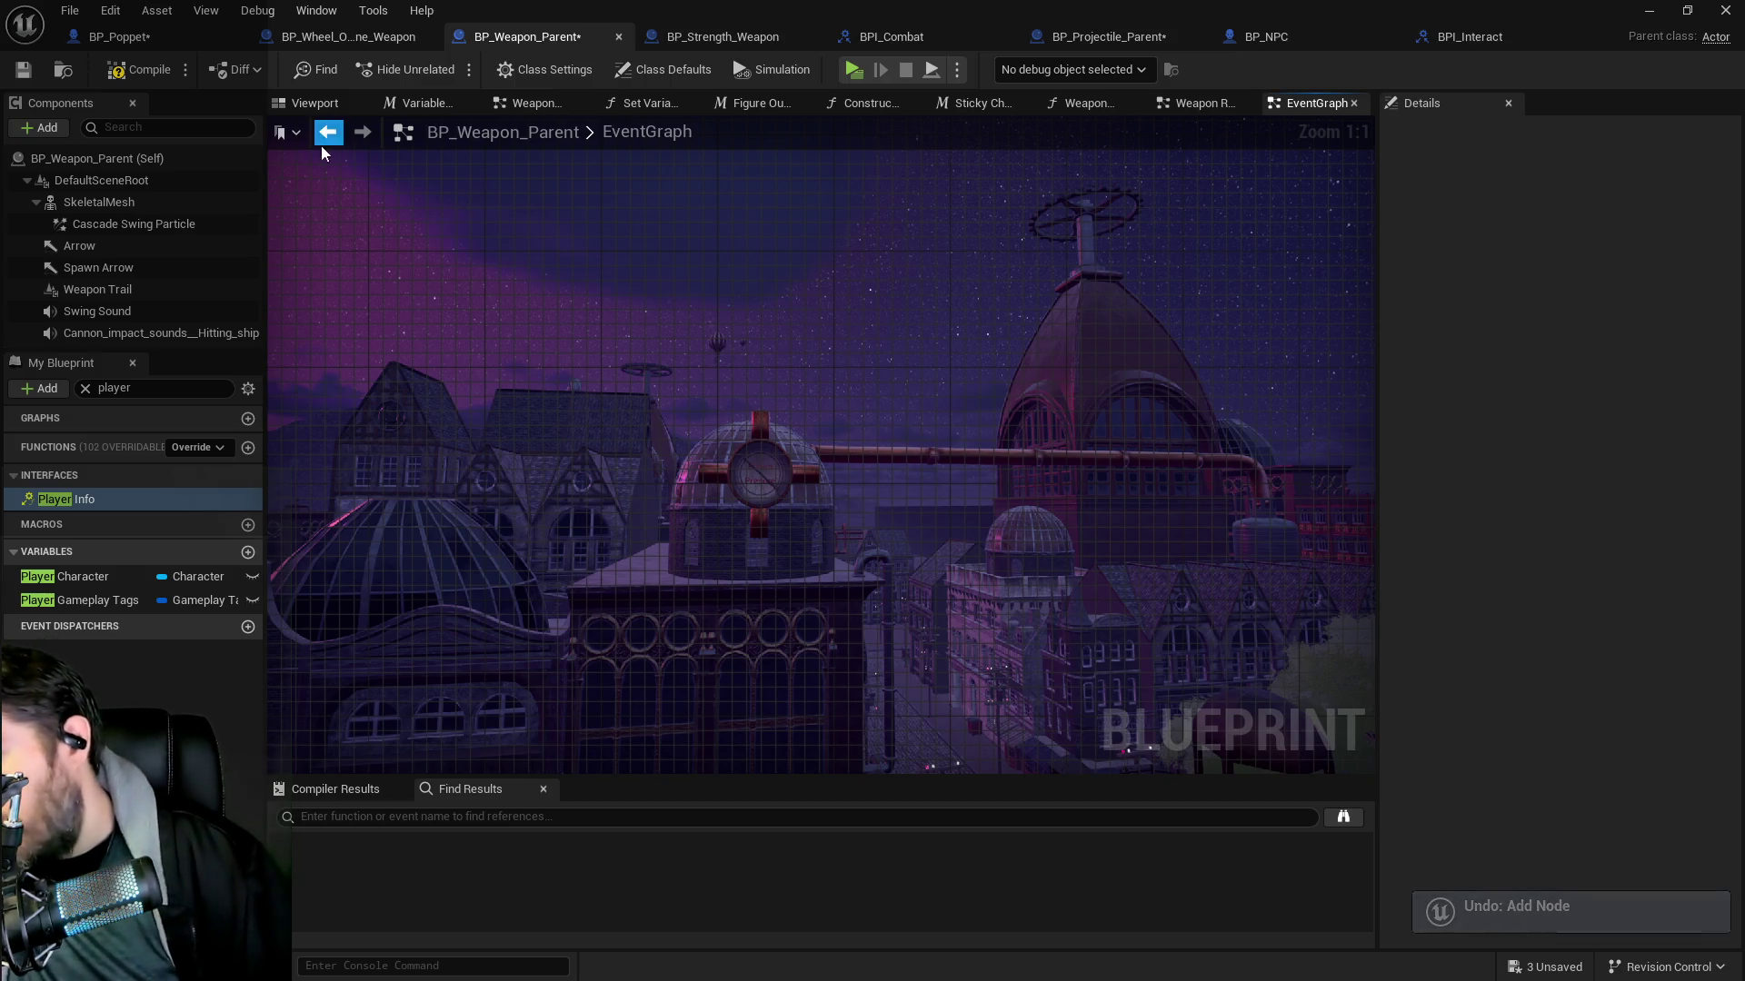
# In BP_Poppet, search 'stats' and inspect the Player Stats variable's default values
pyautogui.click(144, 29)
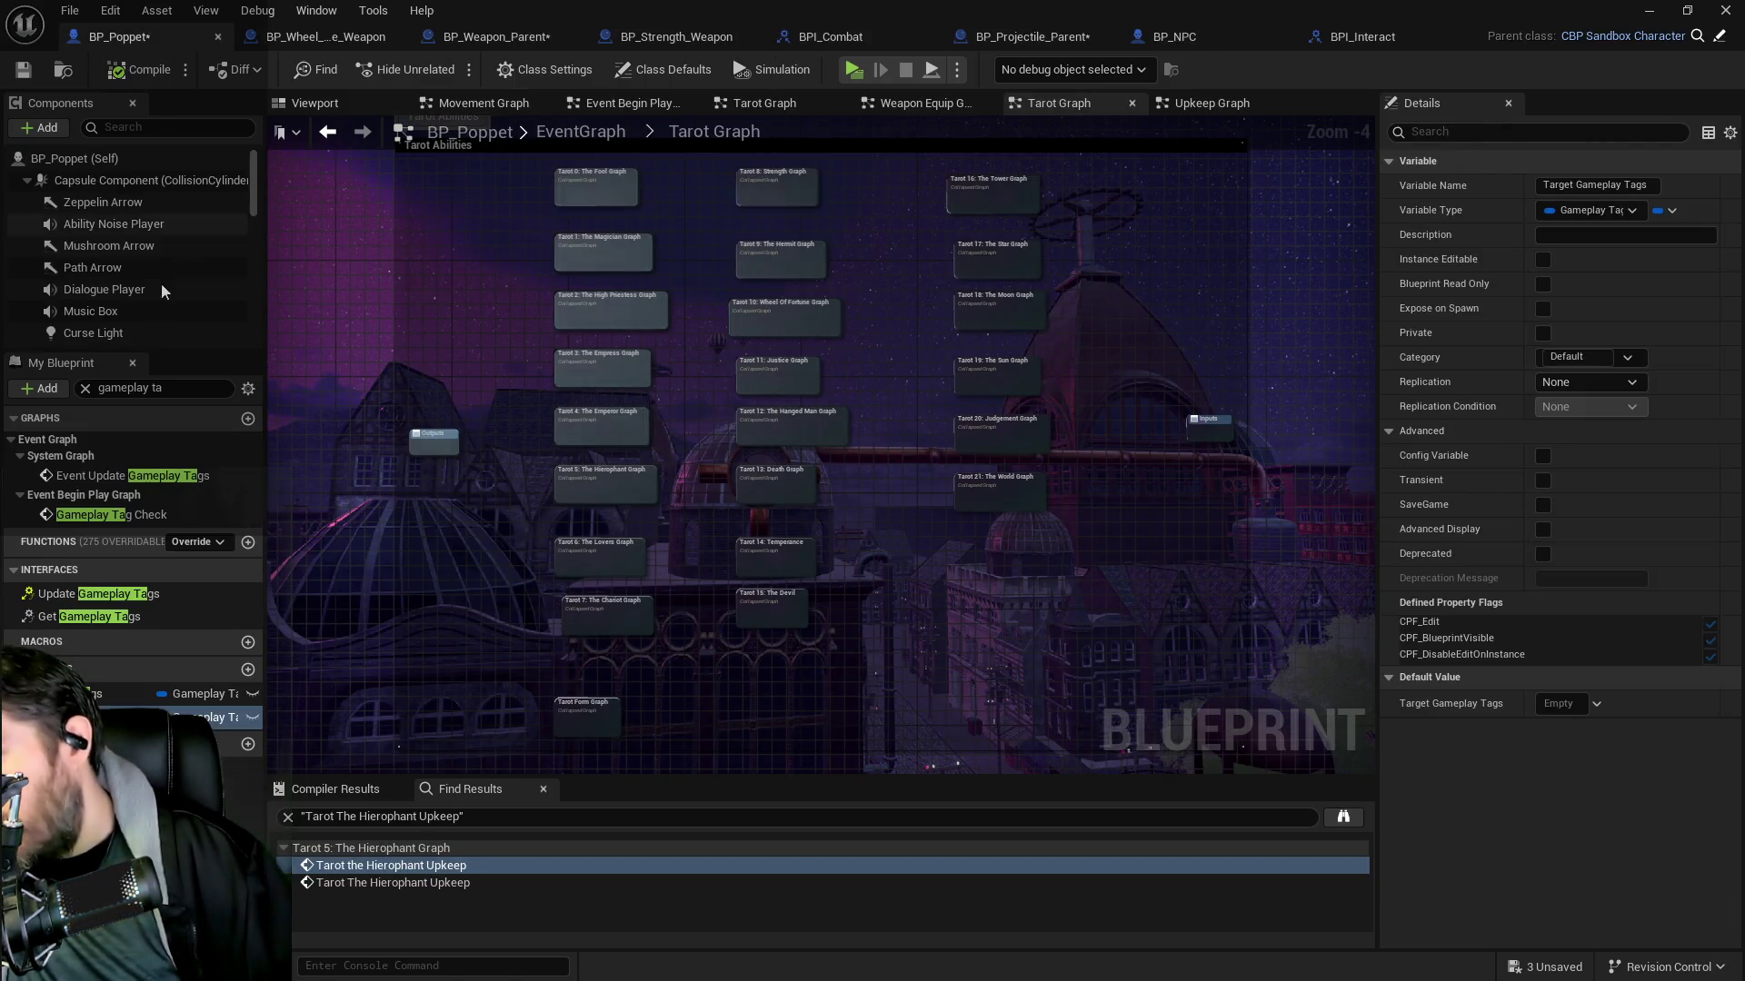
pyautogui.tripleClick(154, 388)
pyautogui.write('stats')
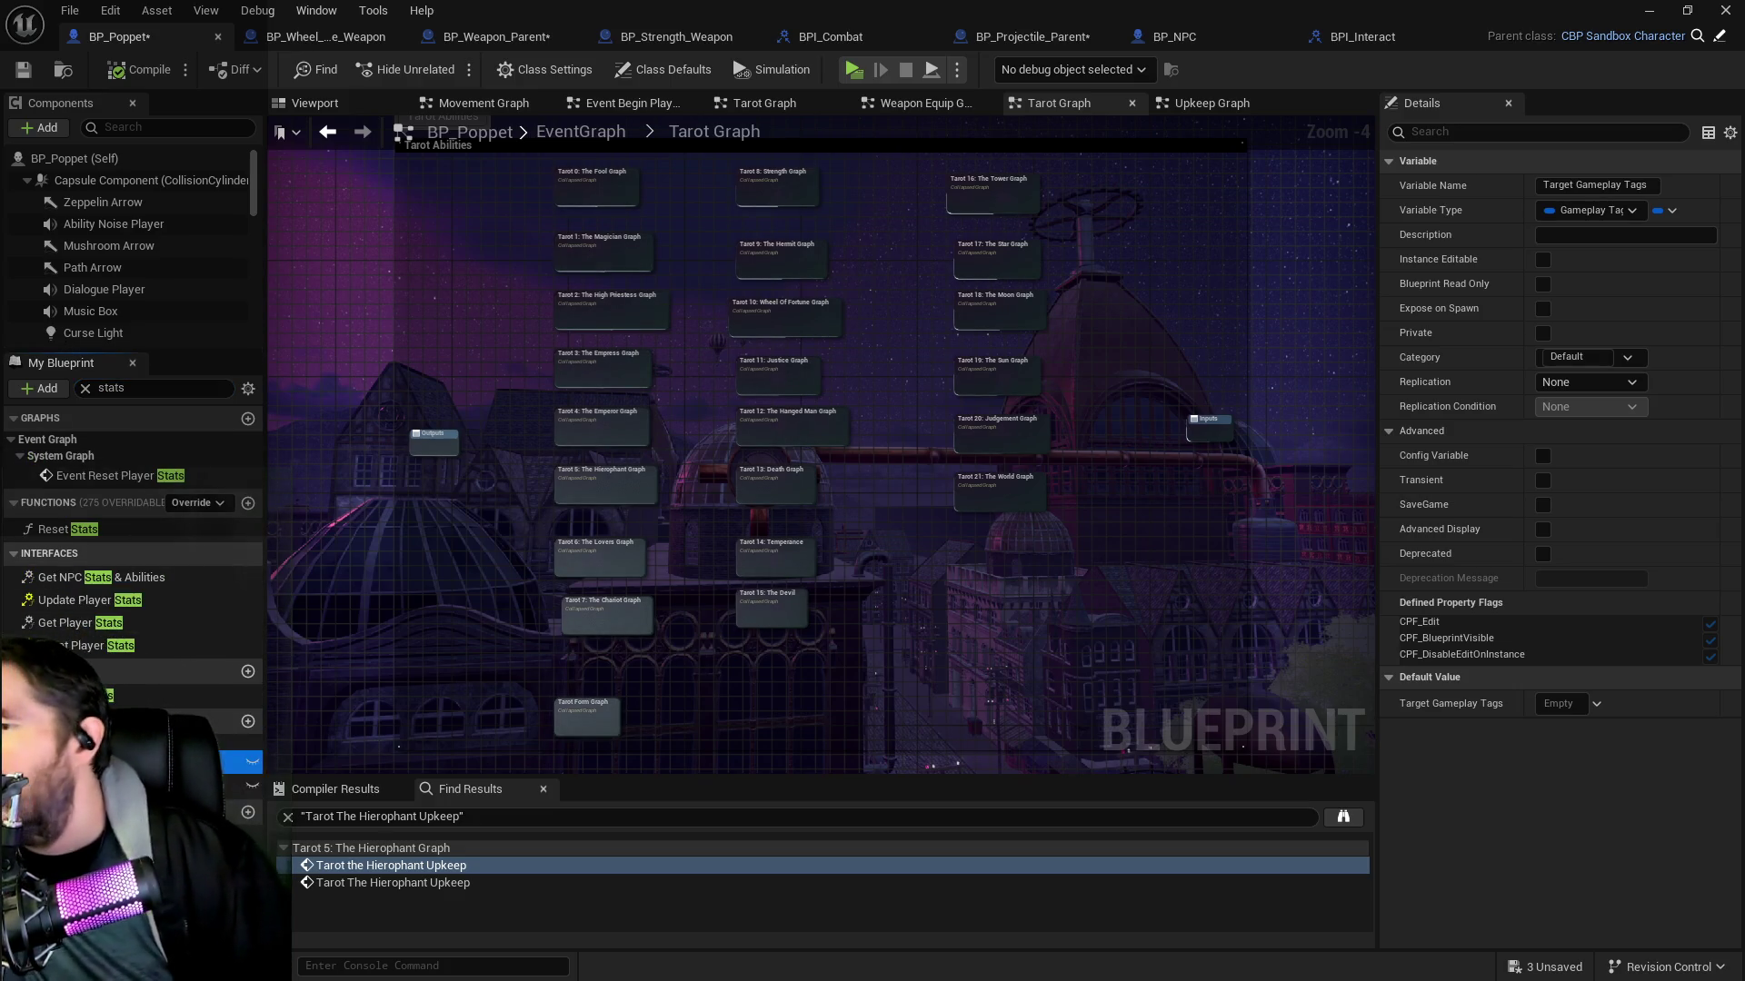
pyautogui.click(137, 761)
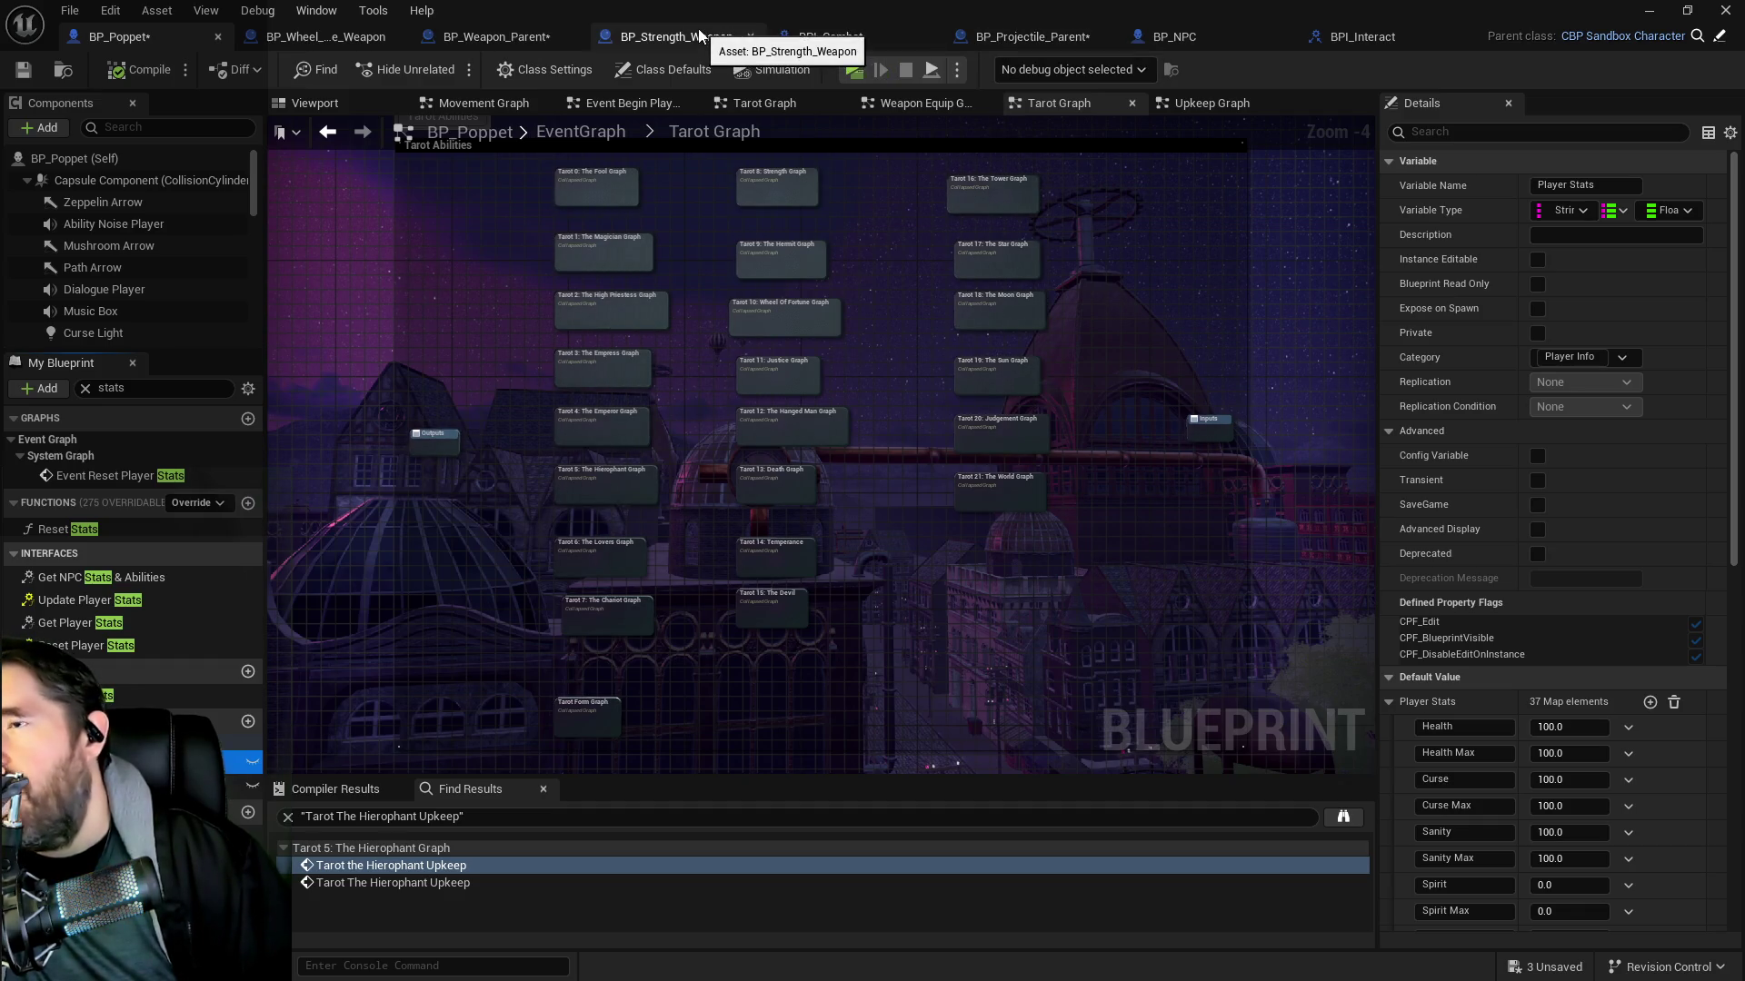
# Search 'stats' in BP_Weapon_Parent to view NPC Stats properties, then go to BPI_Interact
pyautogui.click(496, 37)
pyautogui.click(131, 388)
pyautogui.write('stats')
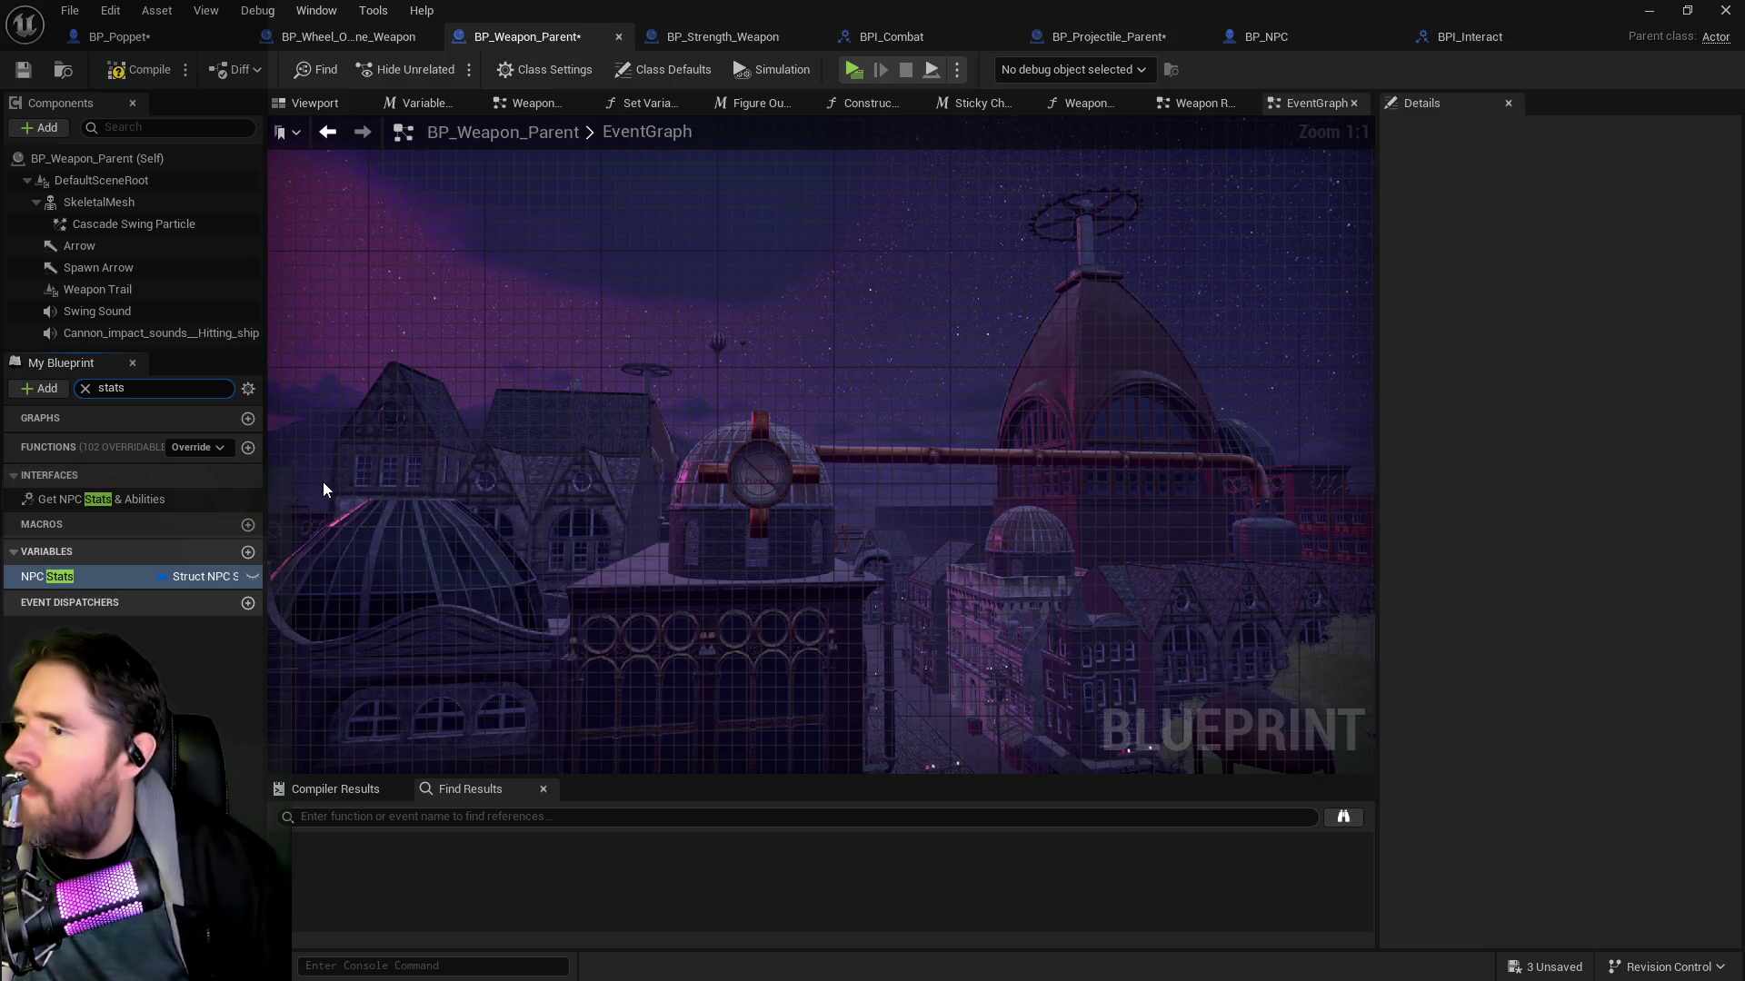
pyautogui.press('Return')
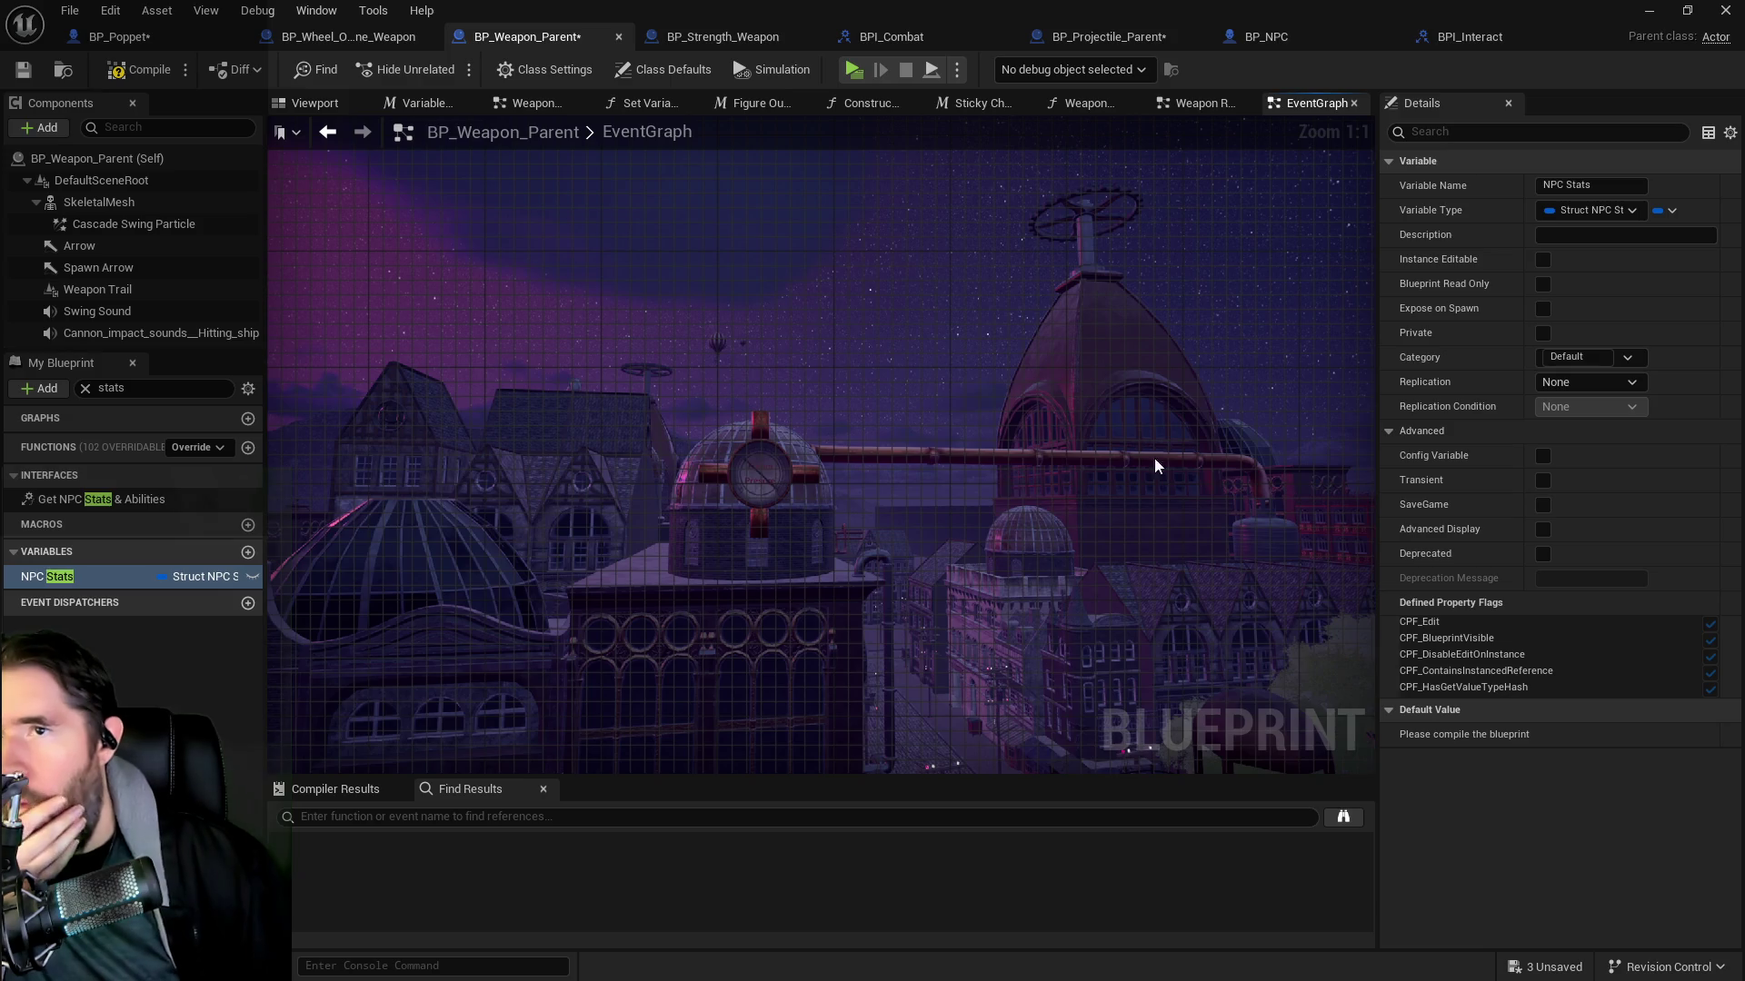
pyautogui.click(1463, 37)
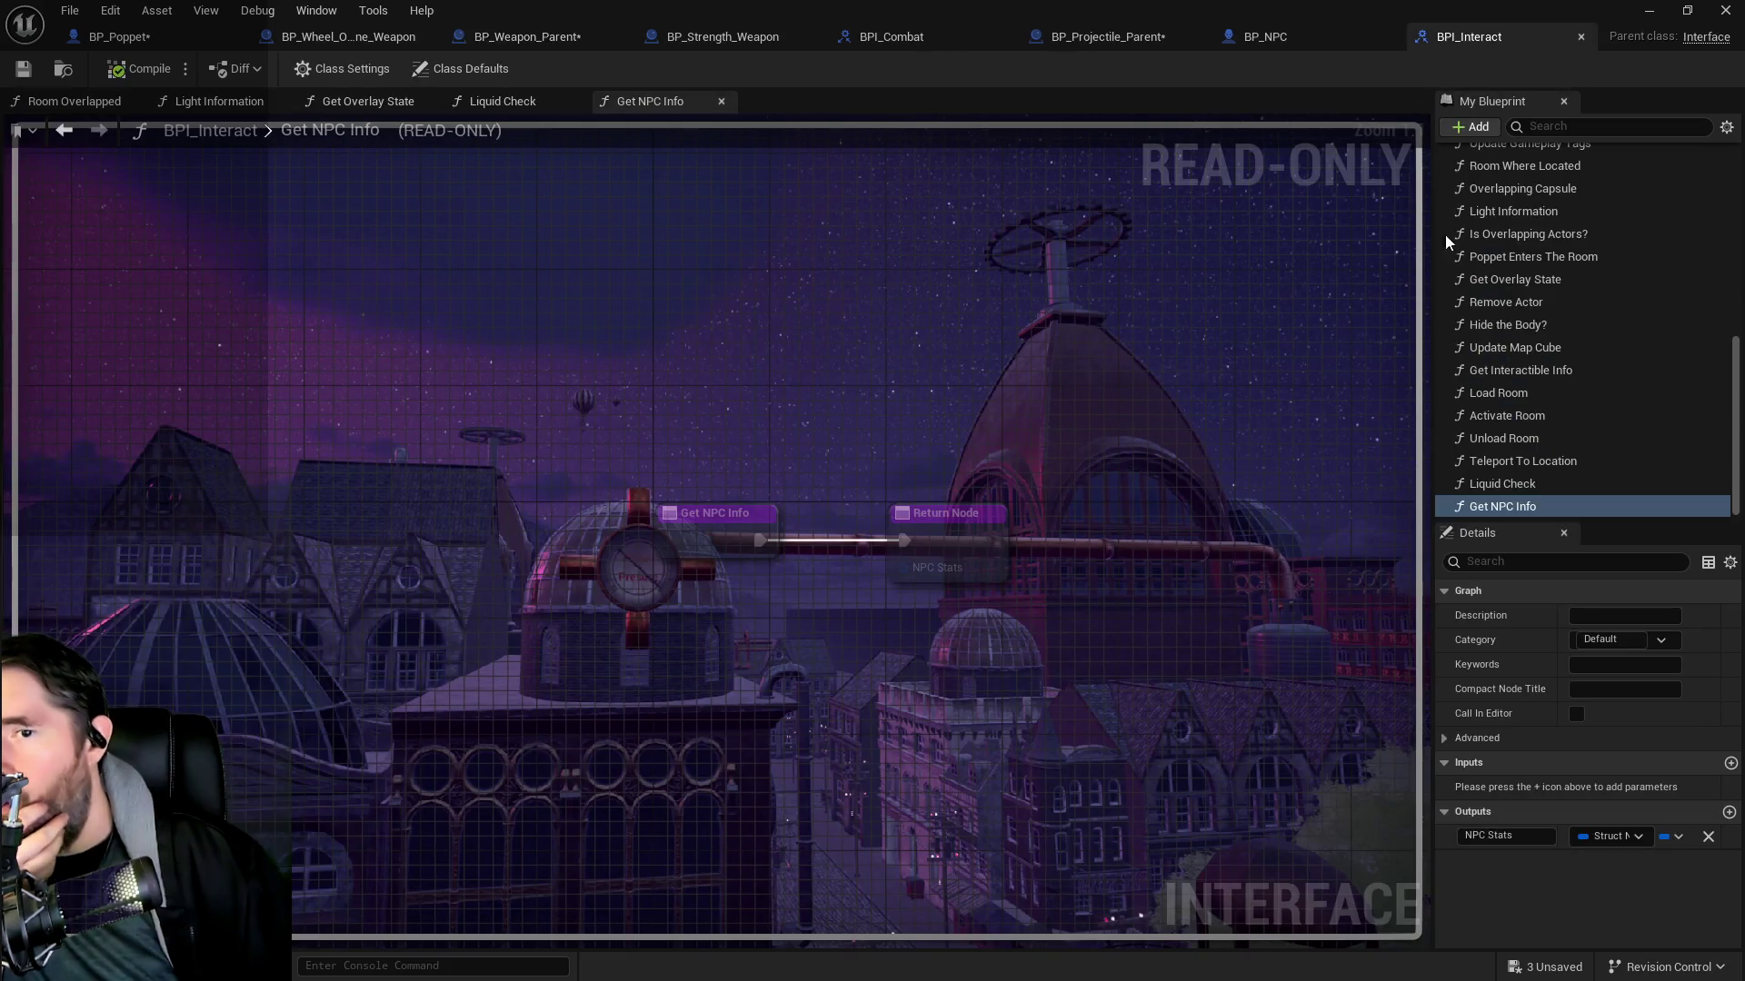
# Add a new function to BPI_Interact, then delete it as unwanted
pyautogui.write('player')
pyautogui.click(1470, 127)
pyautogui.click(1491, 197)
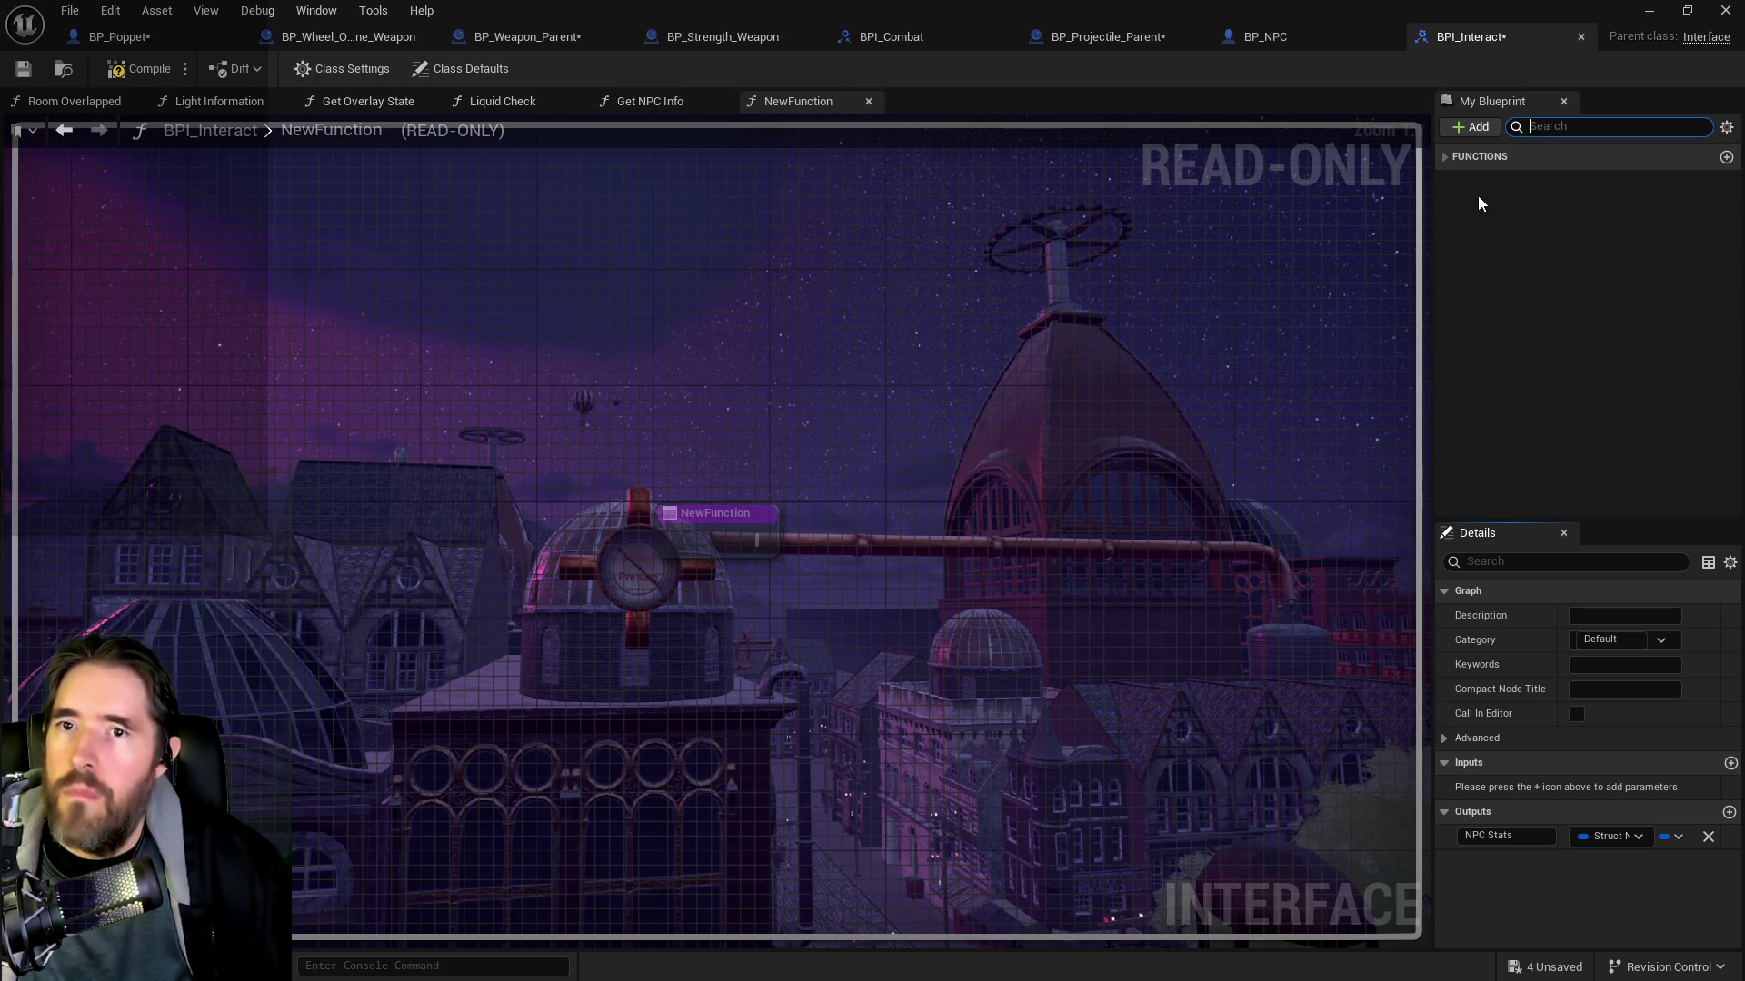
pyautogui.click(1446, 156)
pyautogui.scroll(-2, 1553, 363)
pyautogui.scroll(-5, 1554, 364)
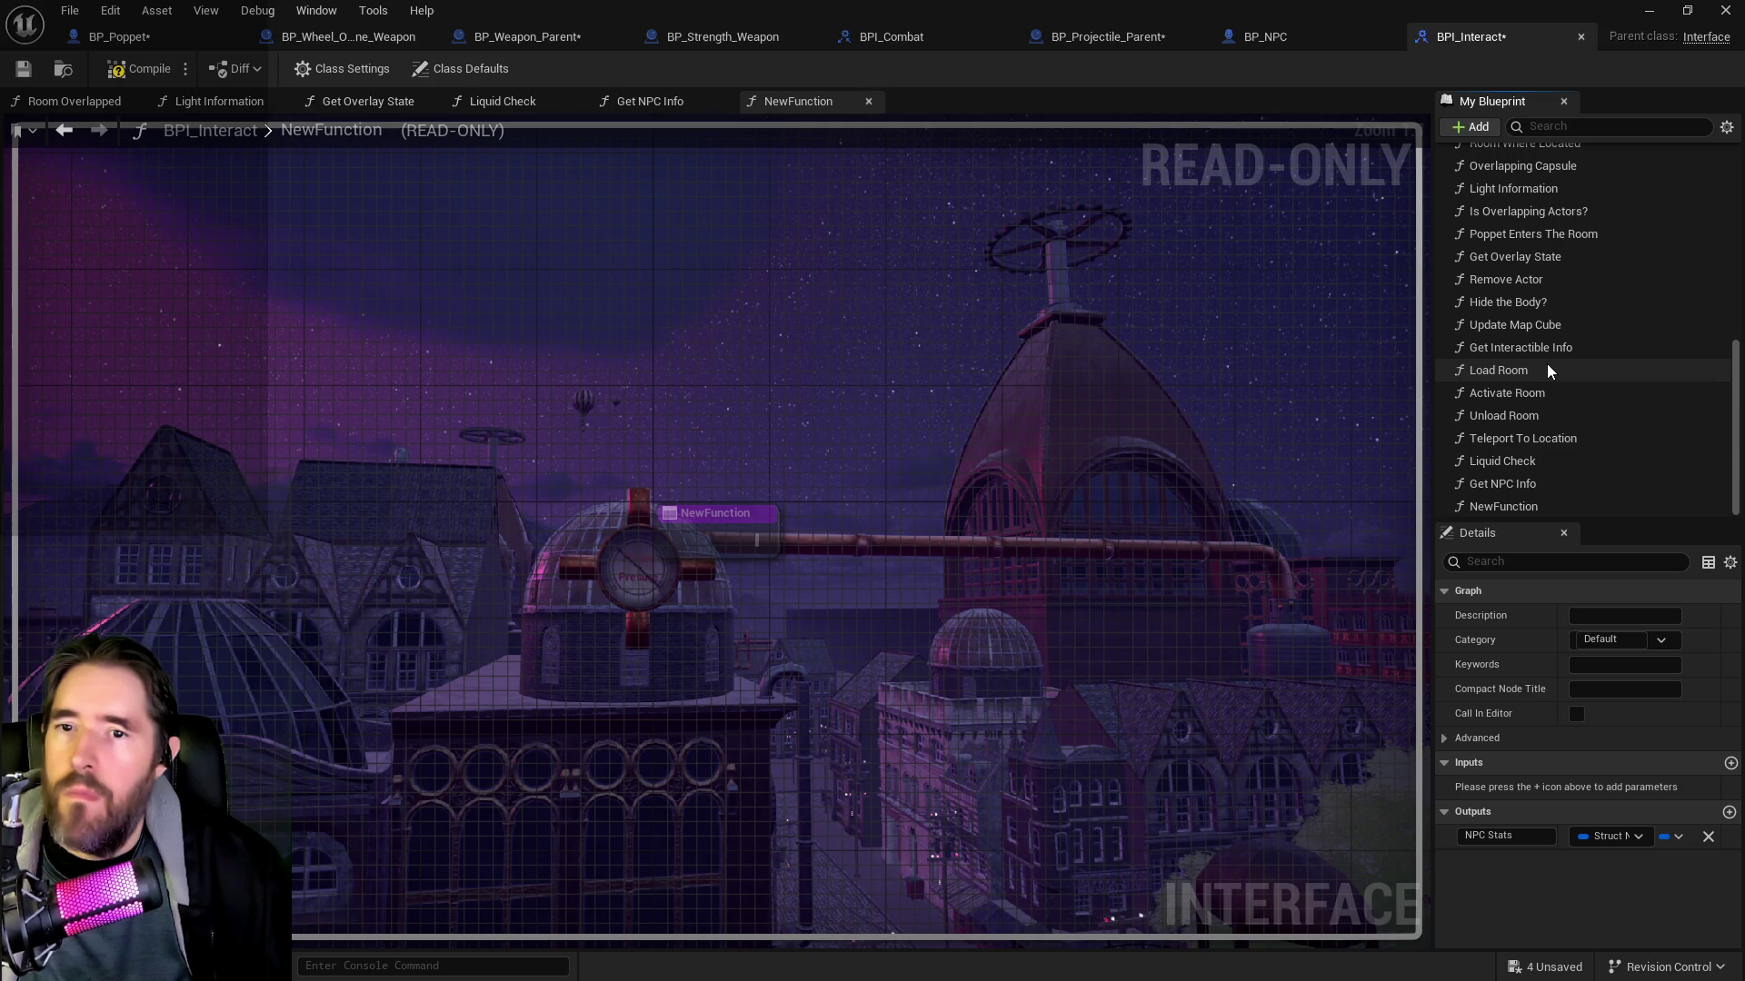
pyautogui.click(1504, 507)
pyautogui.click(1505, 508)
pyautogui.write('Get Player Stats')
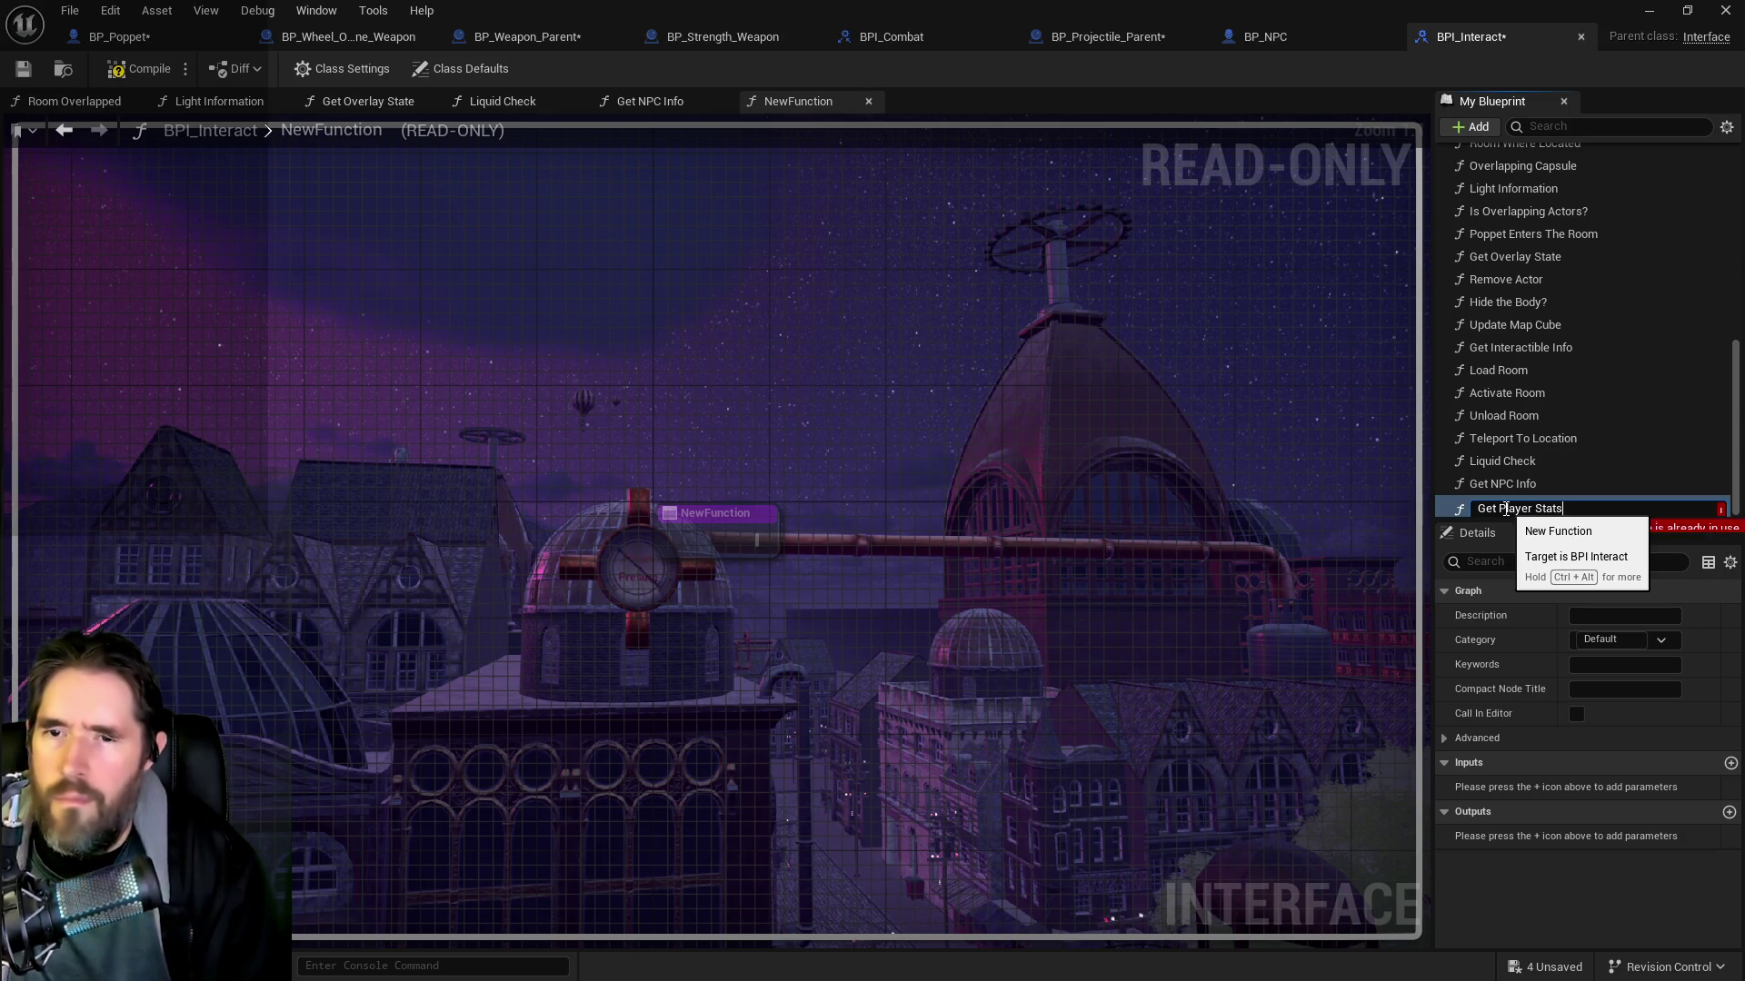
pyautogui.press('Escape')
pyautogui.click(1518, 461)
pyautogui.rightClick(1490, 506)
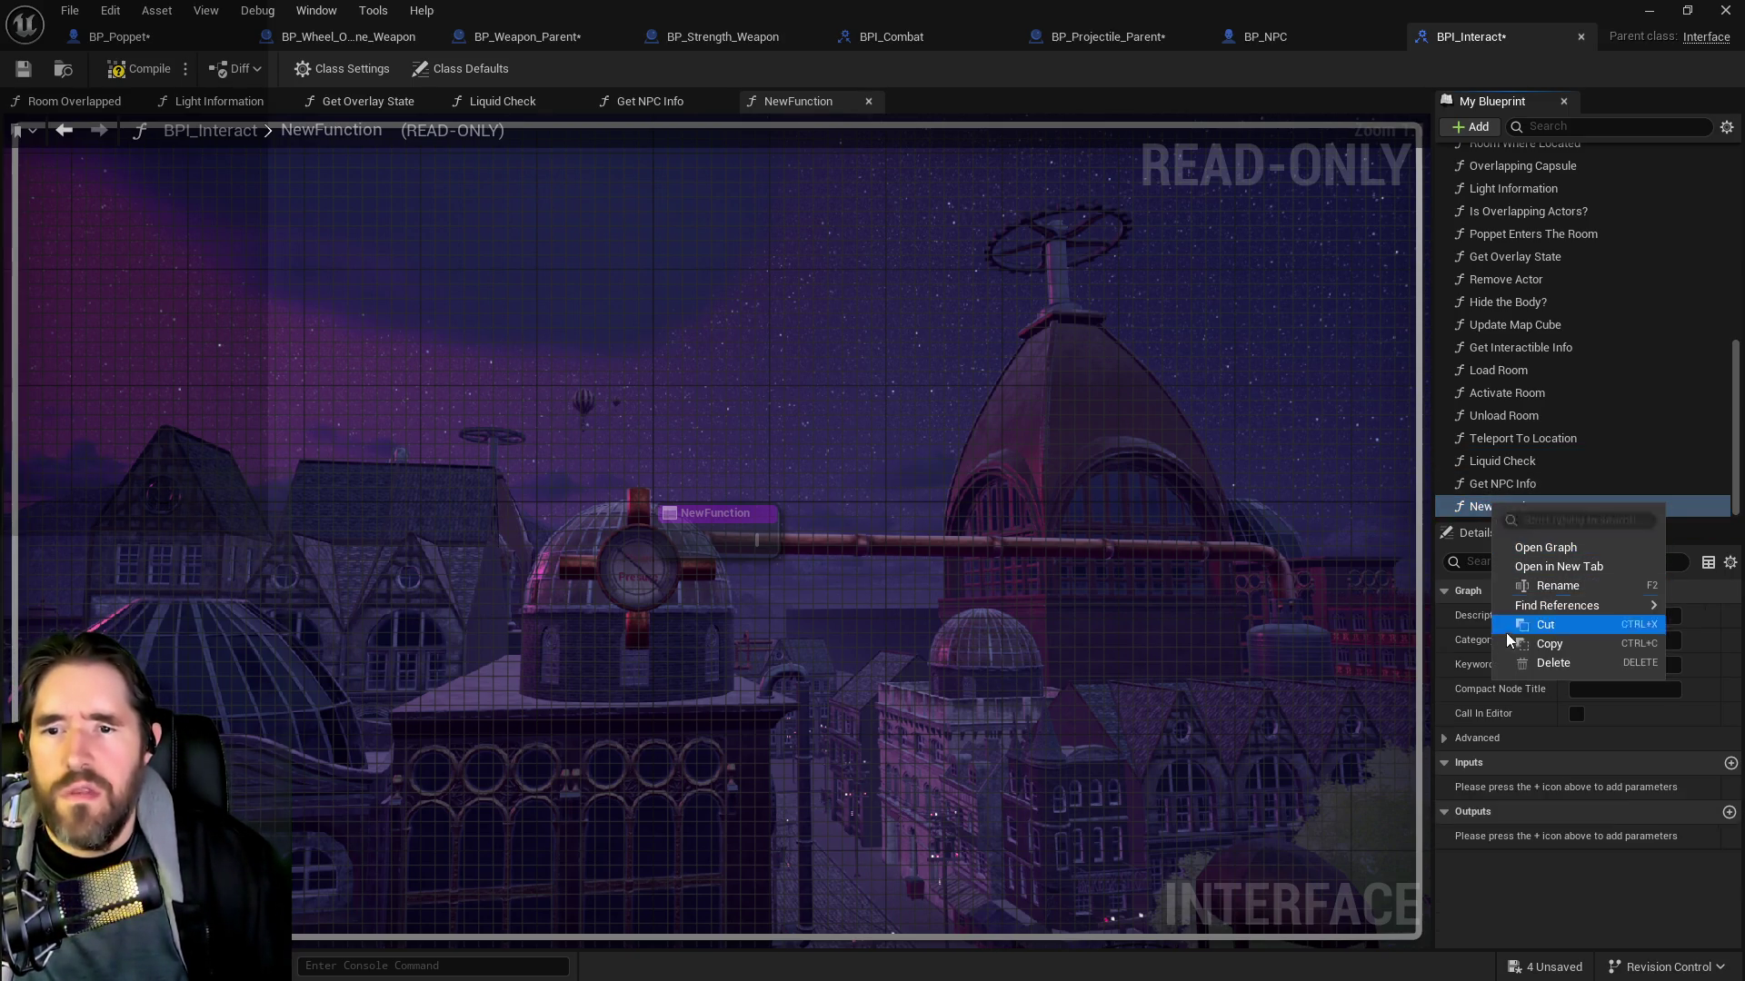
pyautogui.press('Escape')
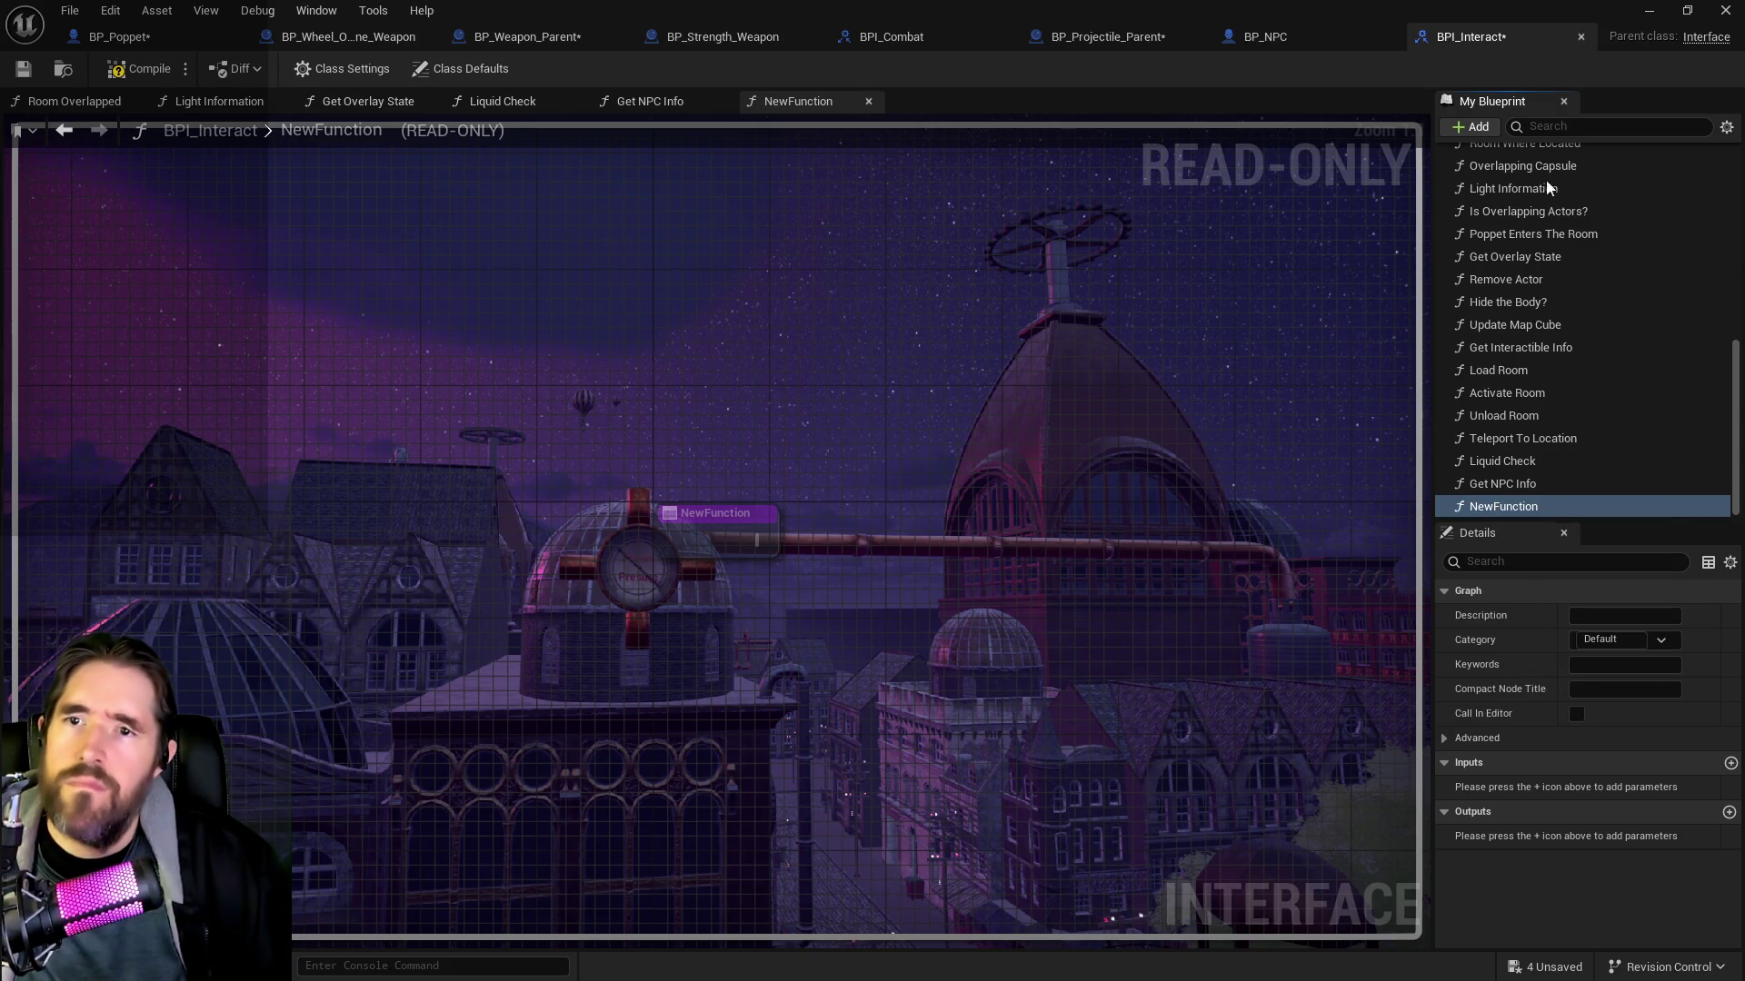
pyautogui.press('Delete')
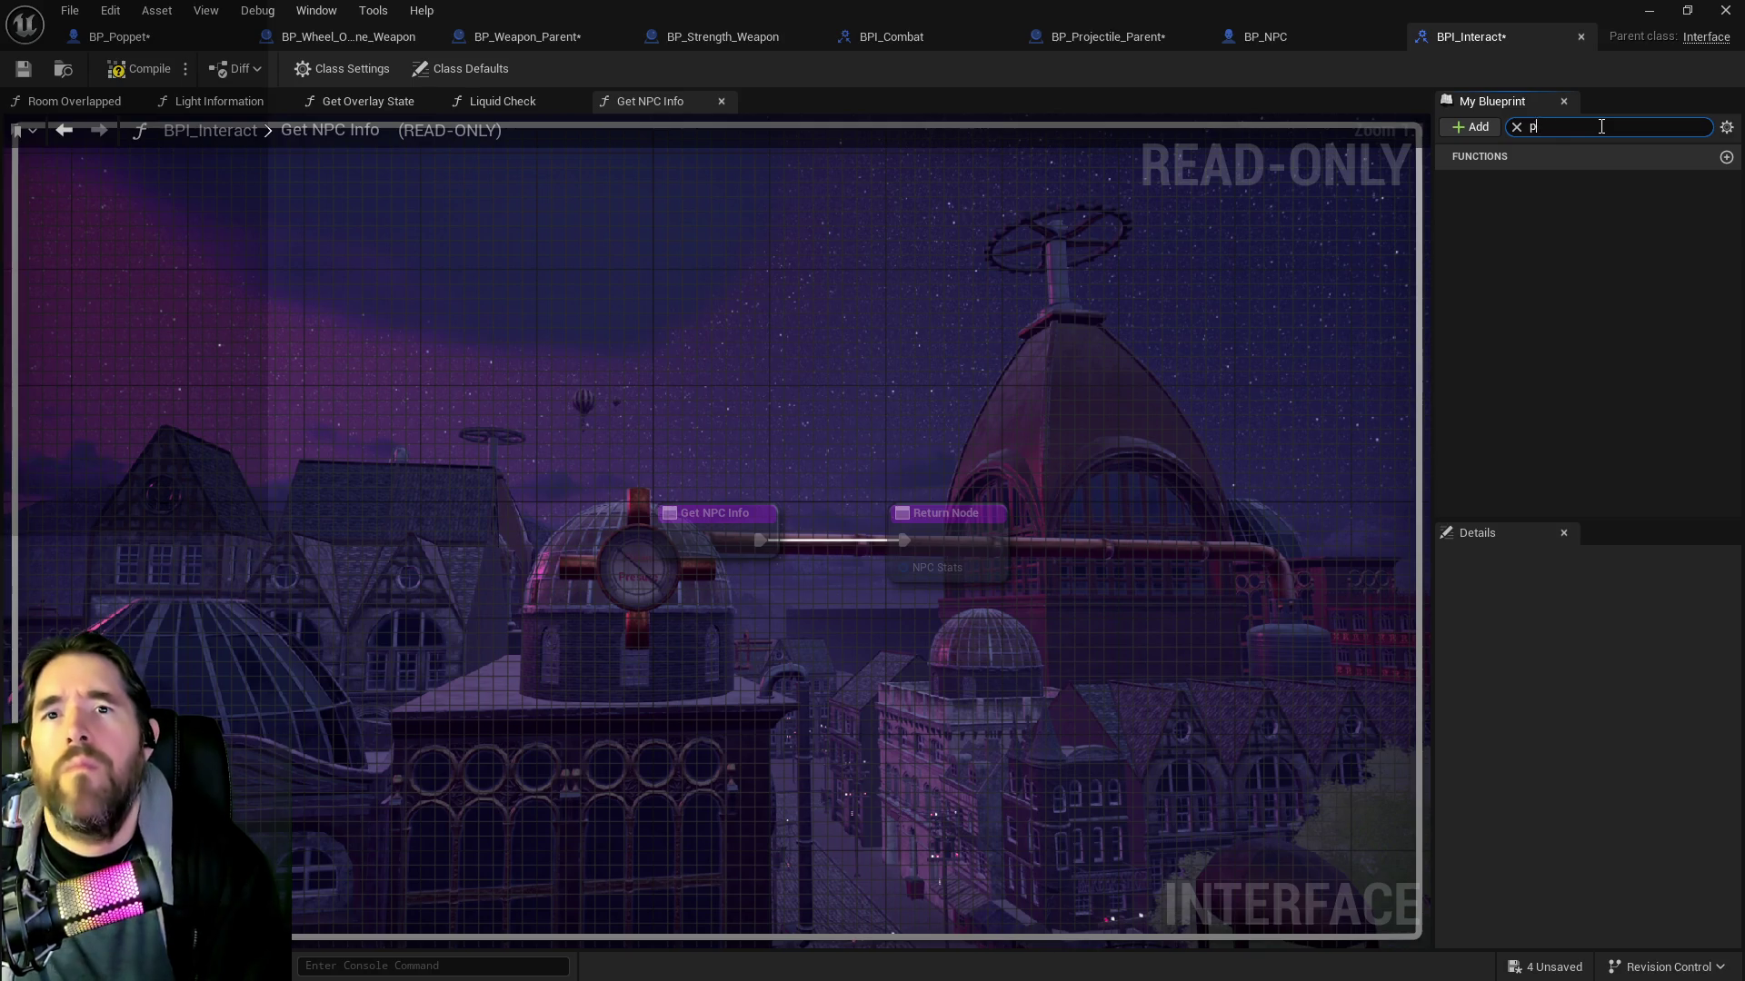
# Clear the member search and add another new interface function, typing 'Get Player Stats'
pyautogui.write('at')
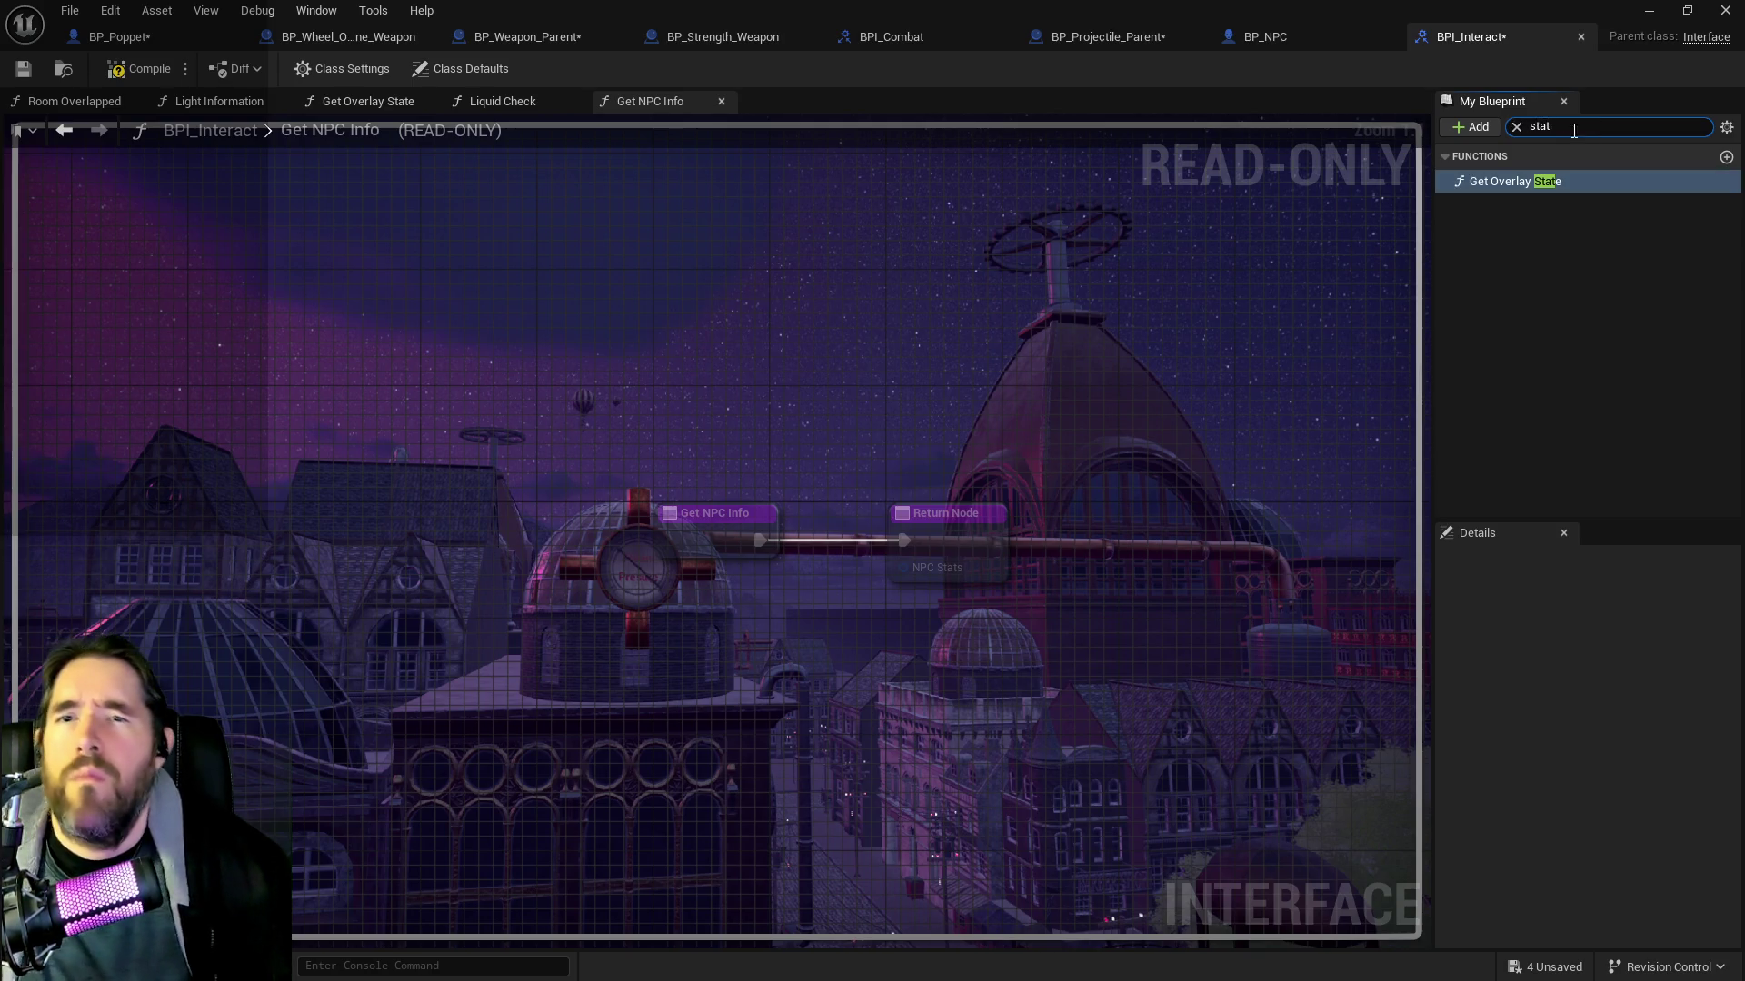
pyautogui.click(1515, 129)
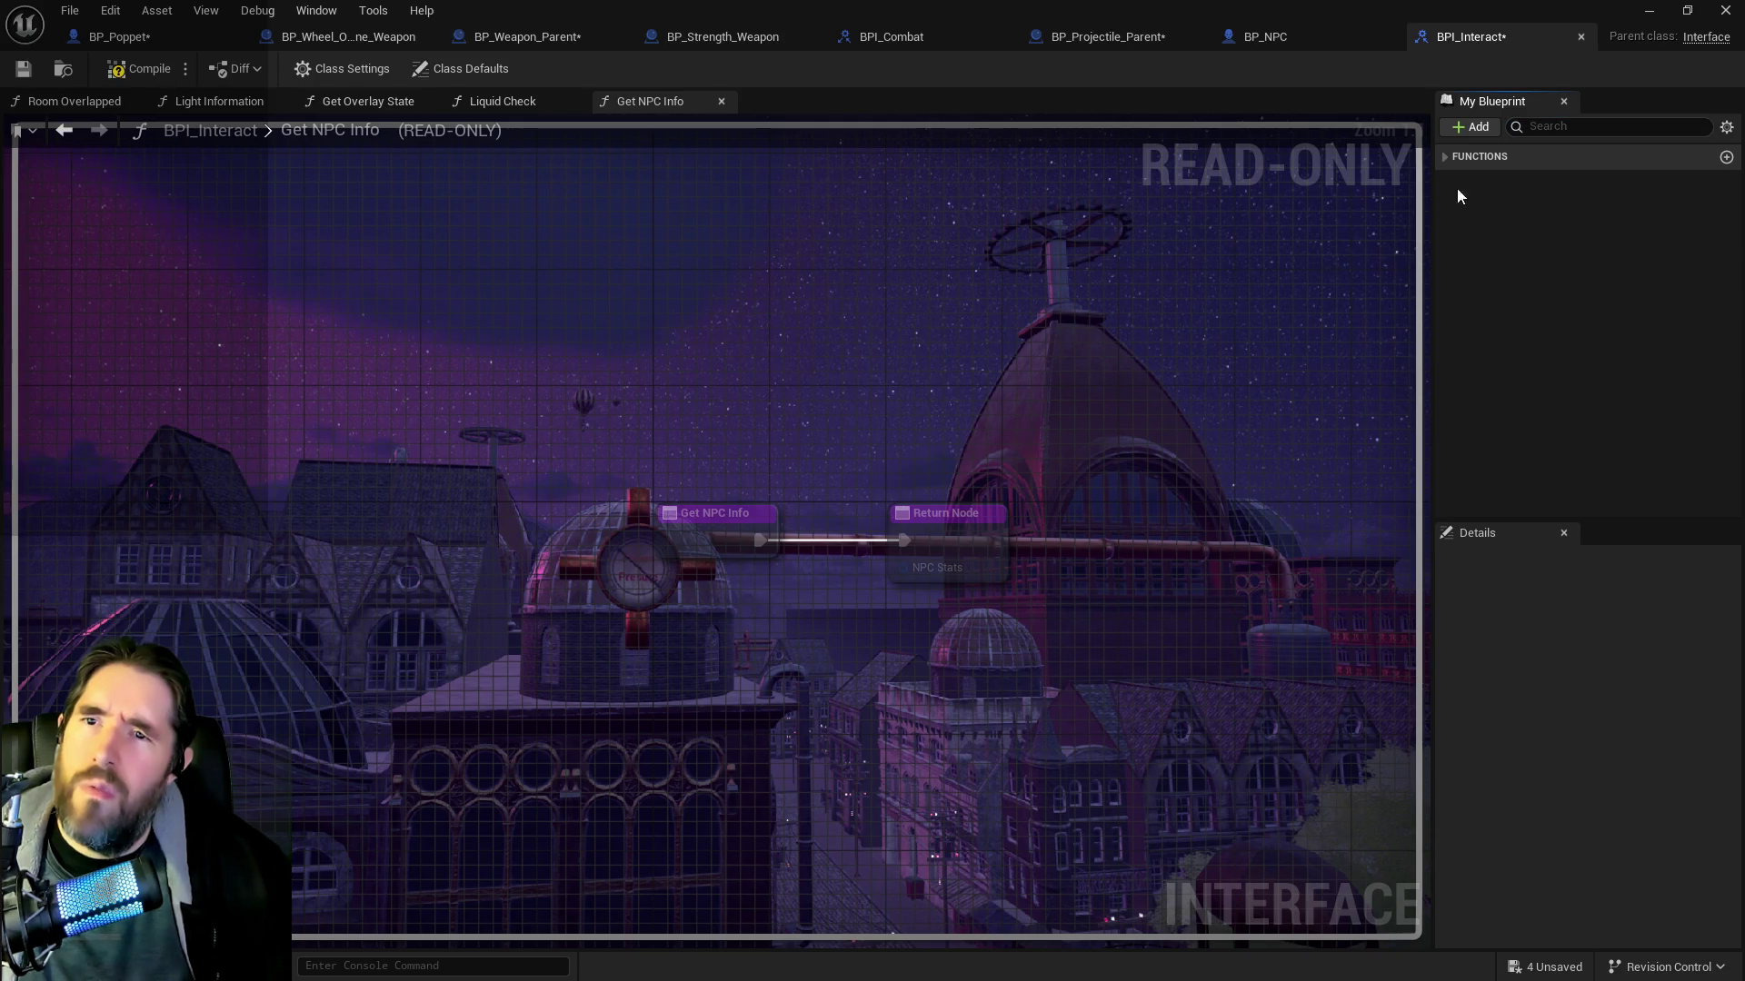
pyautogui.click(1445, 156)
pyautogui.scroll(-3, 1498, 280)
pyautogui.scroll(-3, 1486, 293)
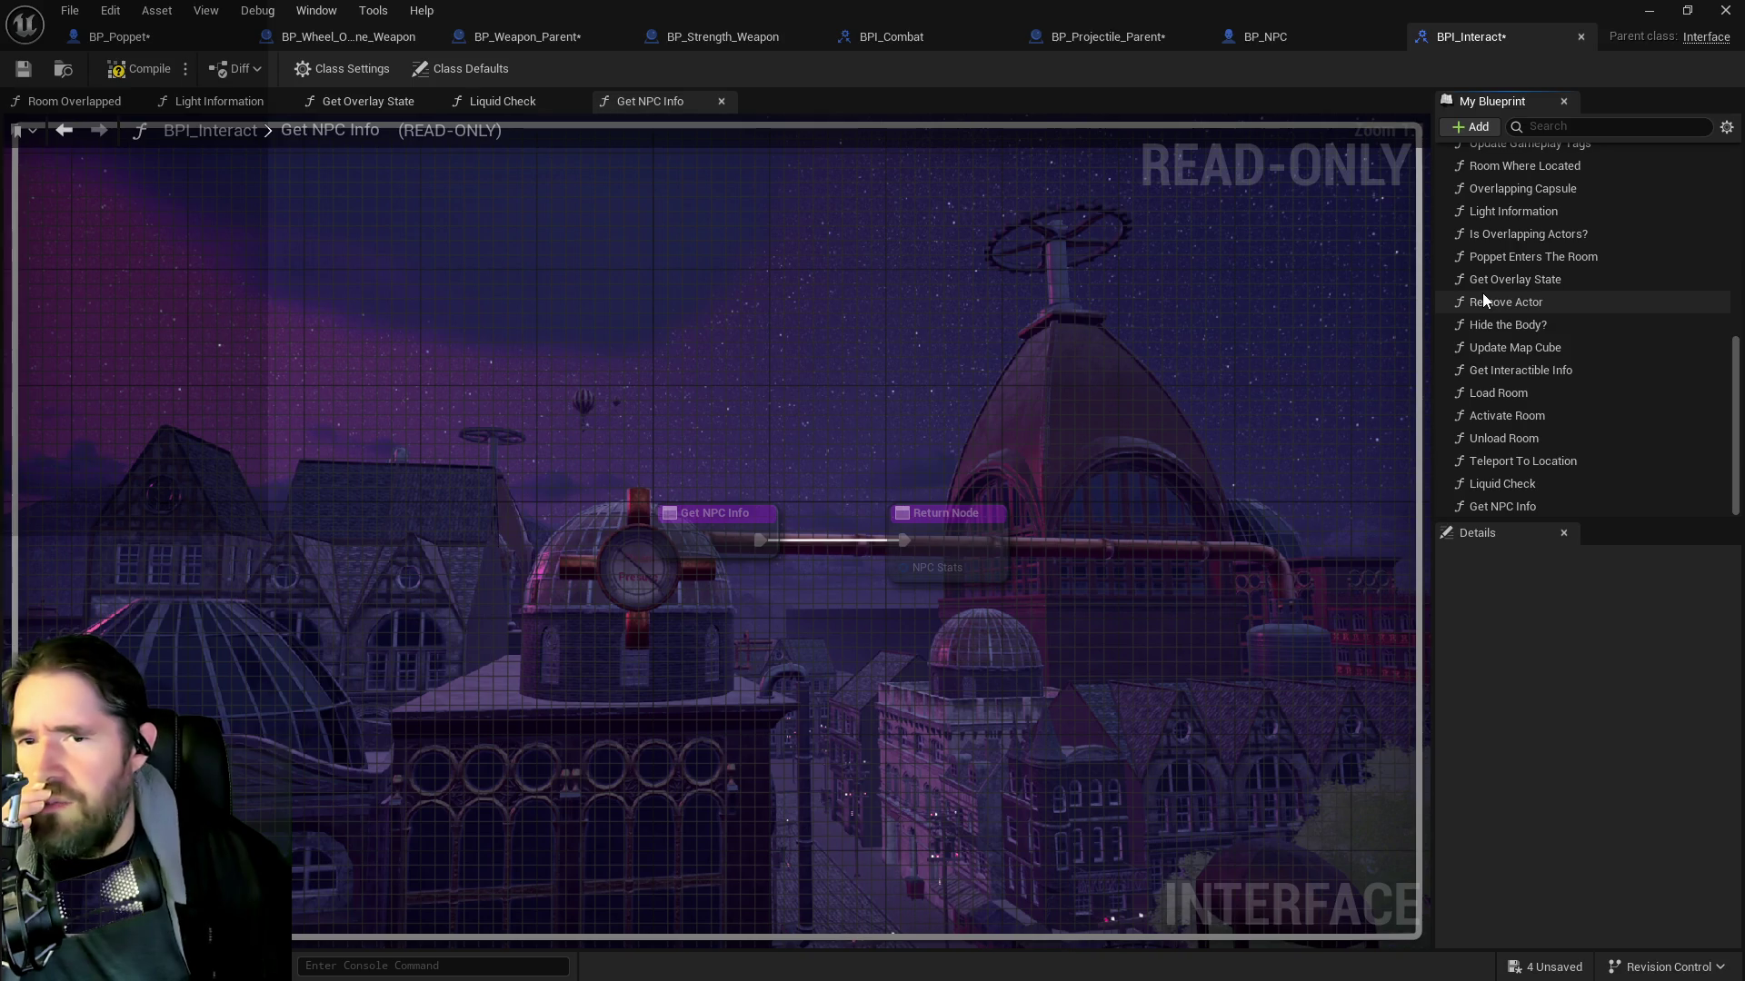
pyautogui.scroll(3, 1481, 293)
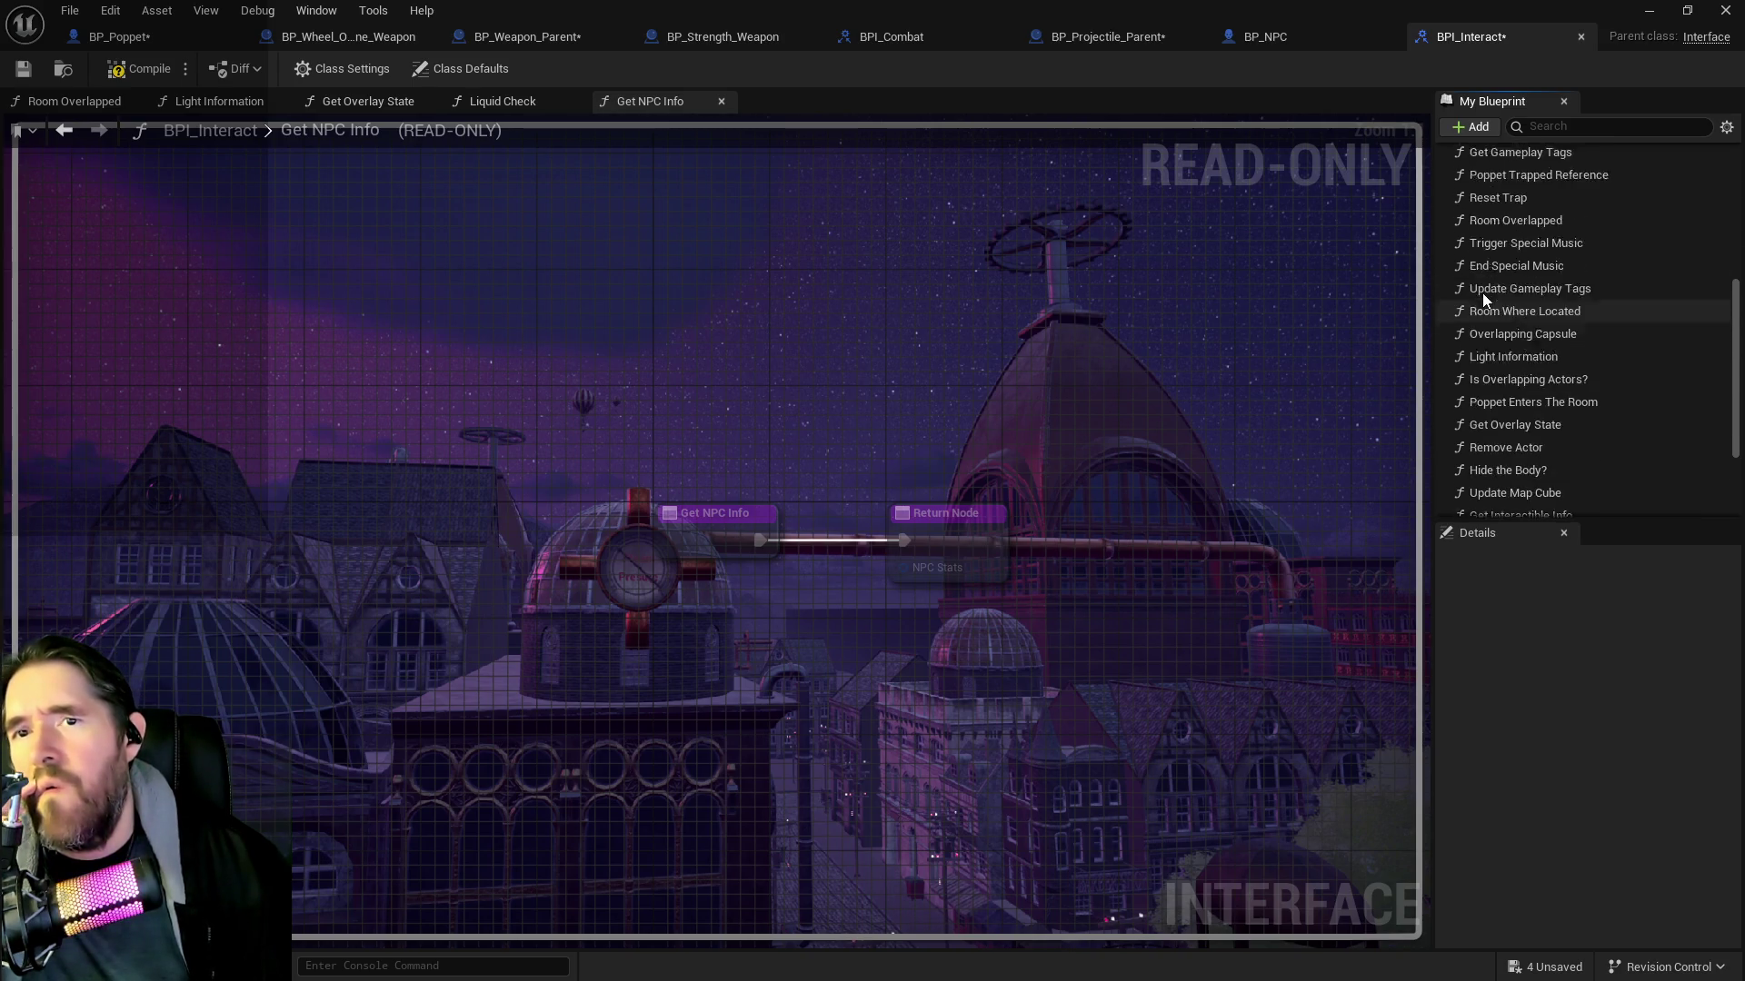
pyautogui.click(1480, 132)
pyautogui.click(1483, 184)
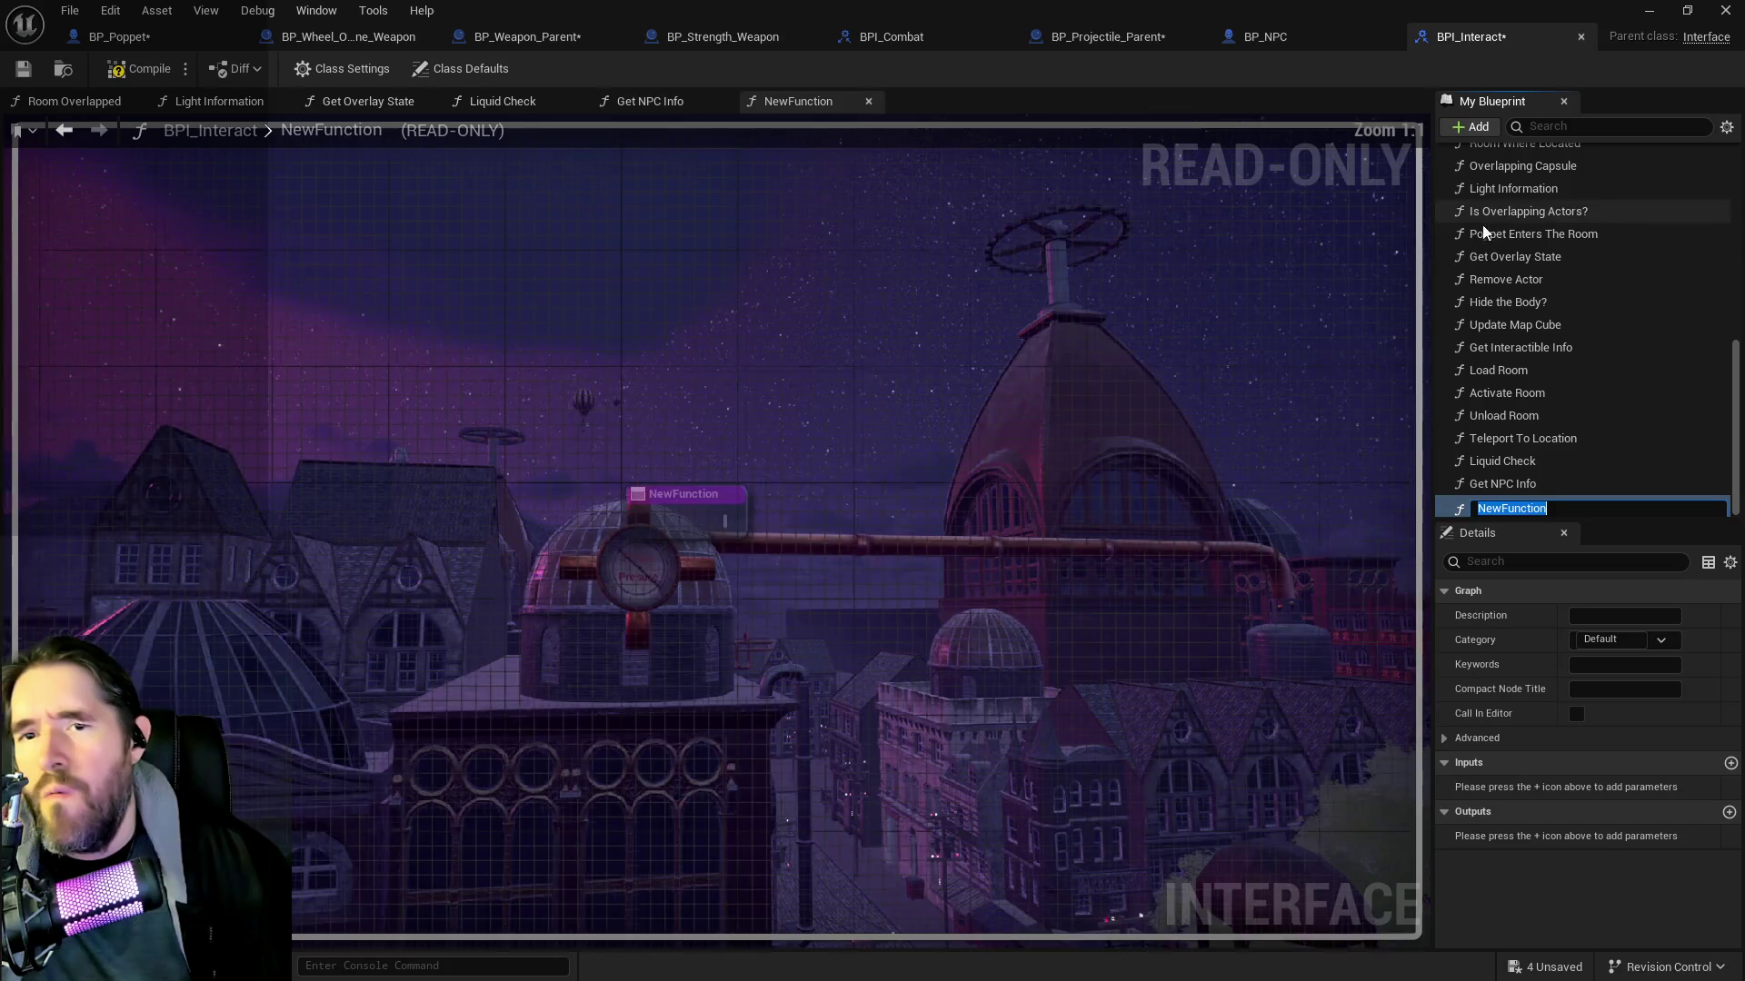
pyautogui.write('Get ')
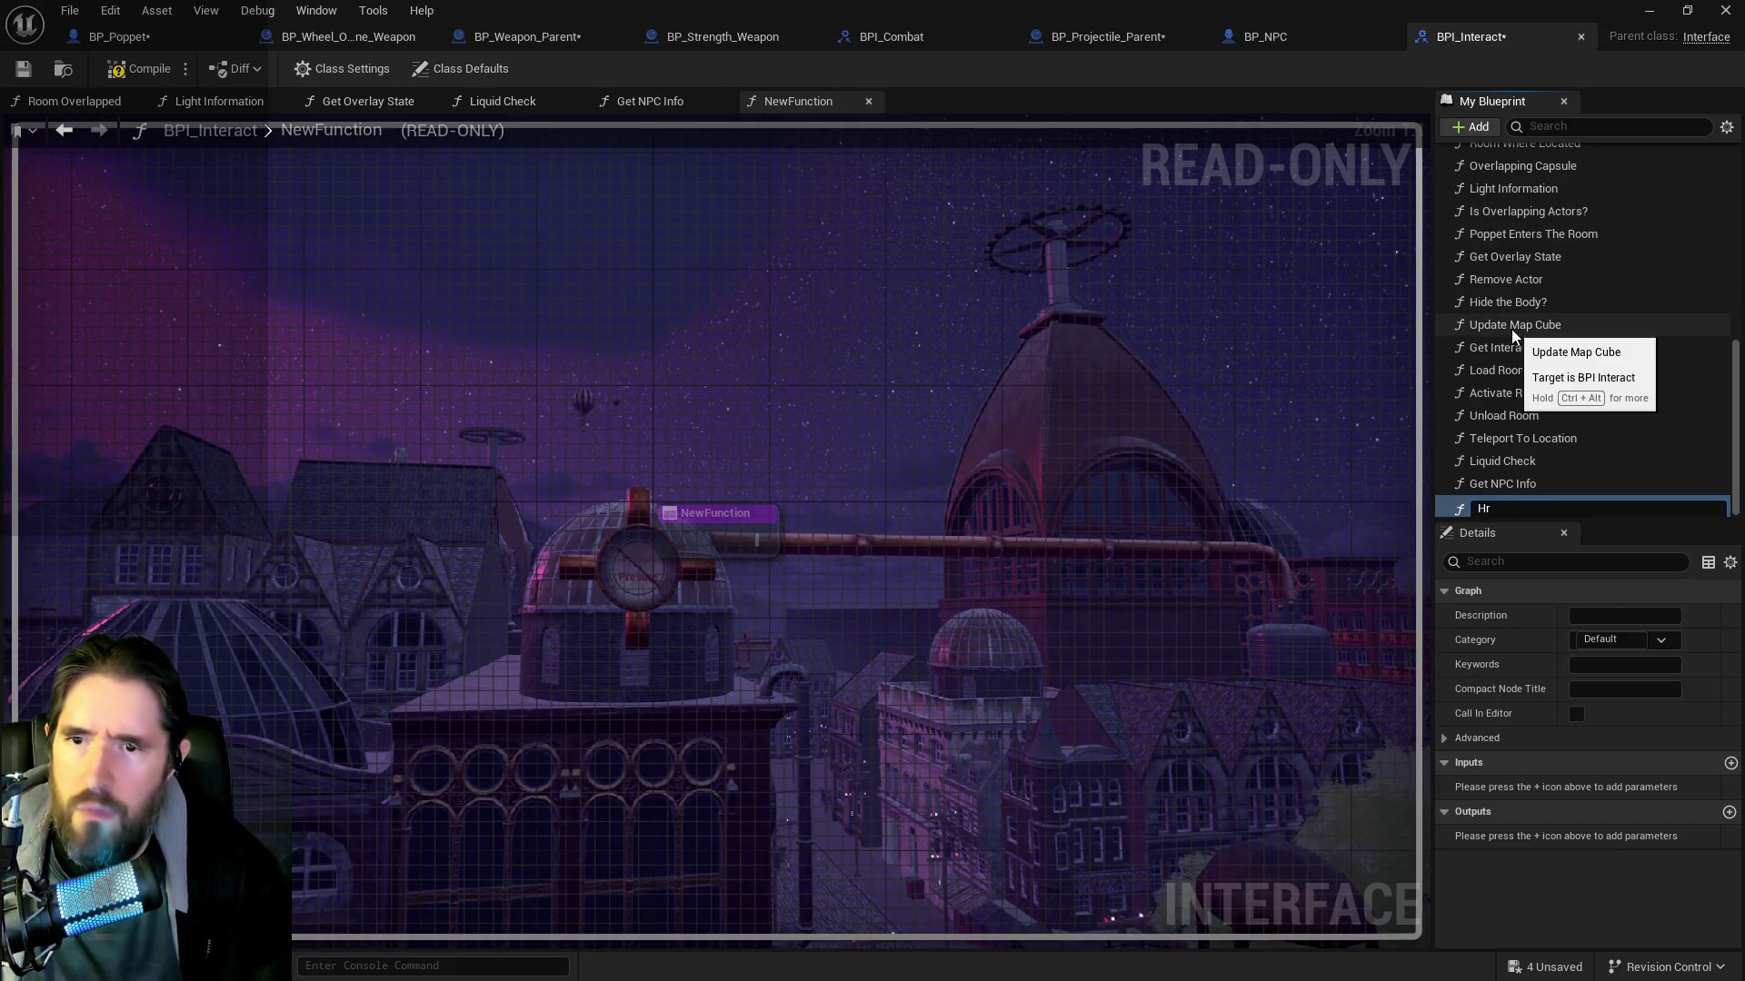
pyautogui.write('Player Stats')
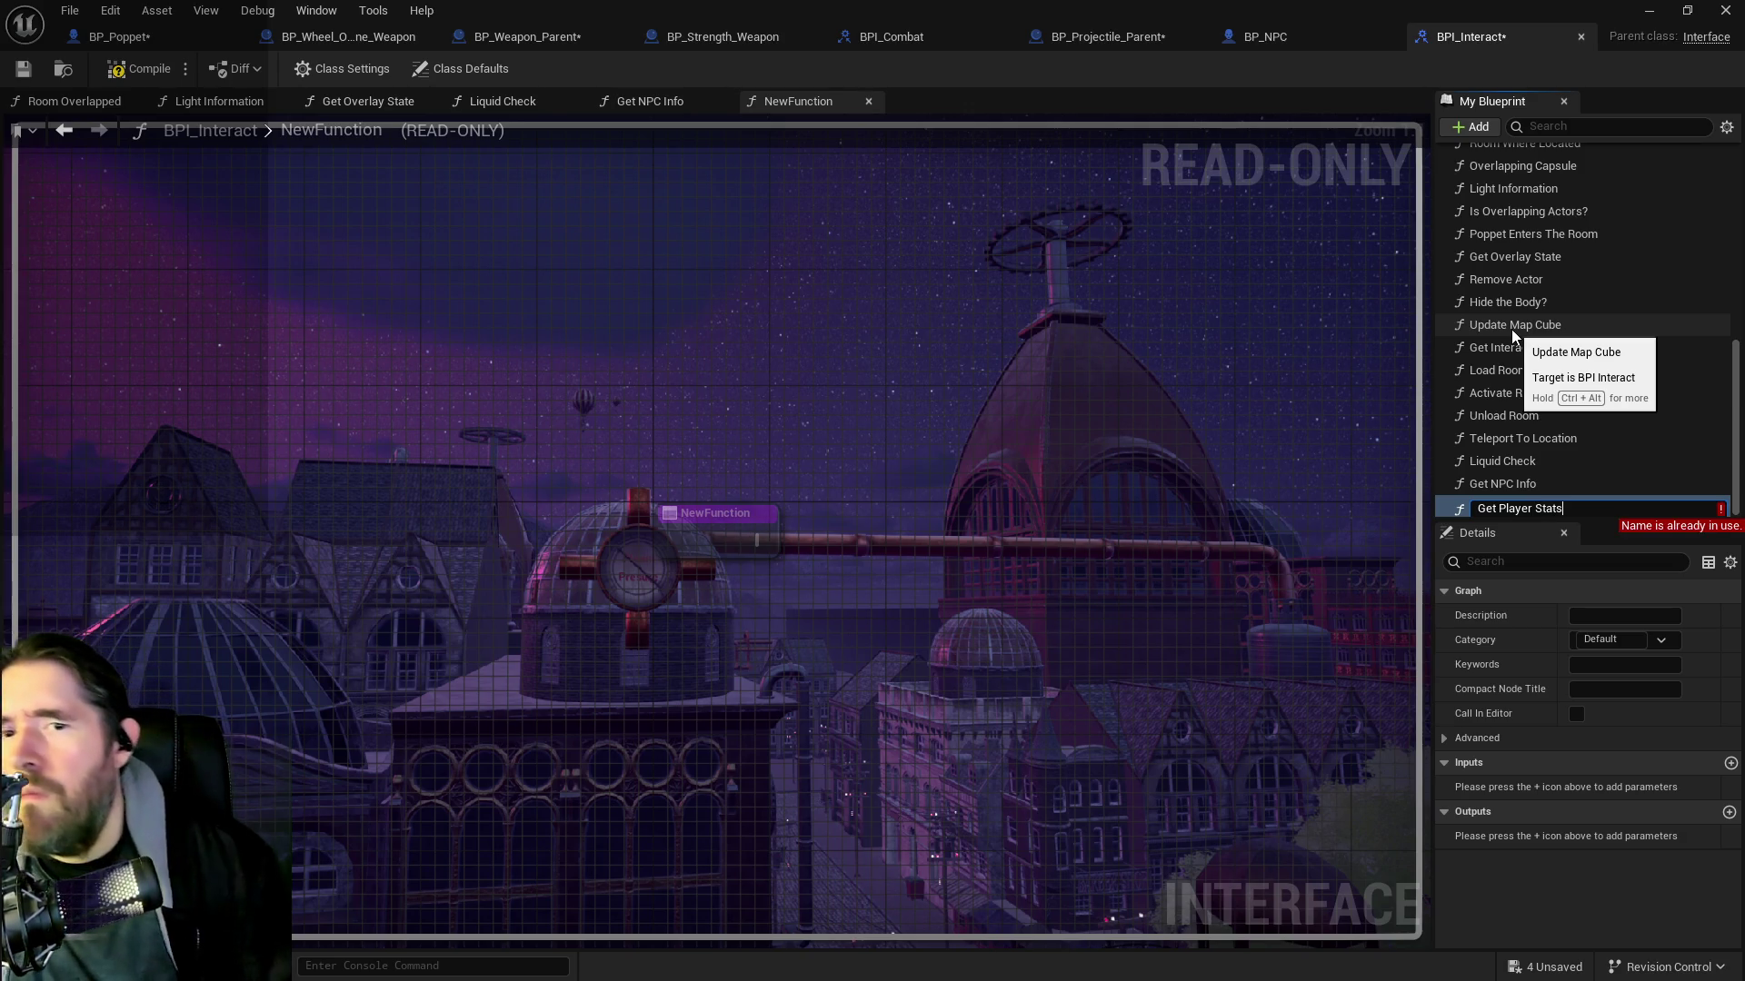
# Rename the new NewFunction to Get Player Info
pyautogui.click(1726, 129)
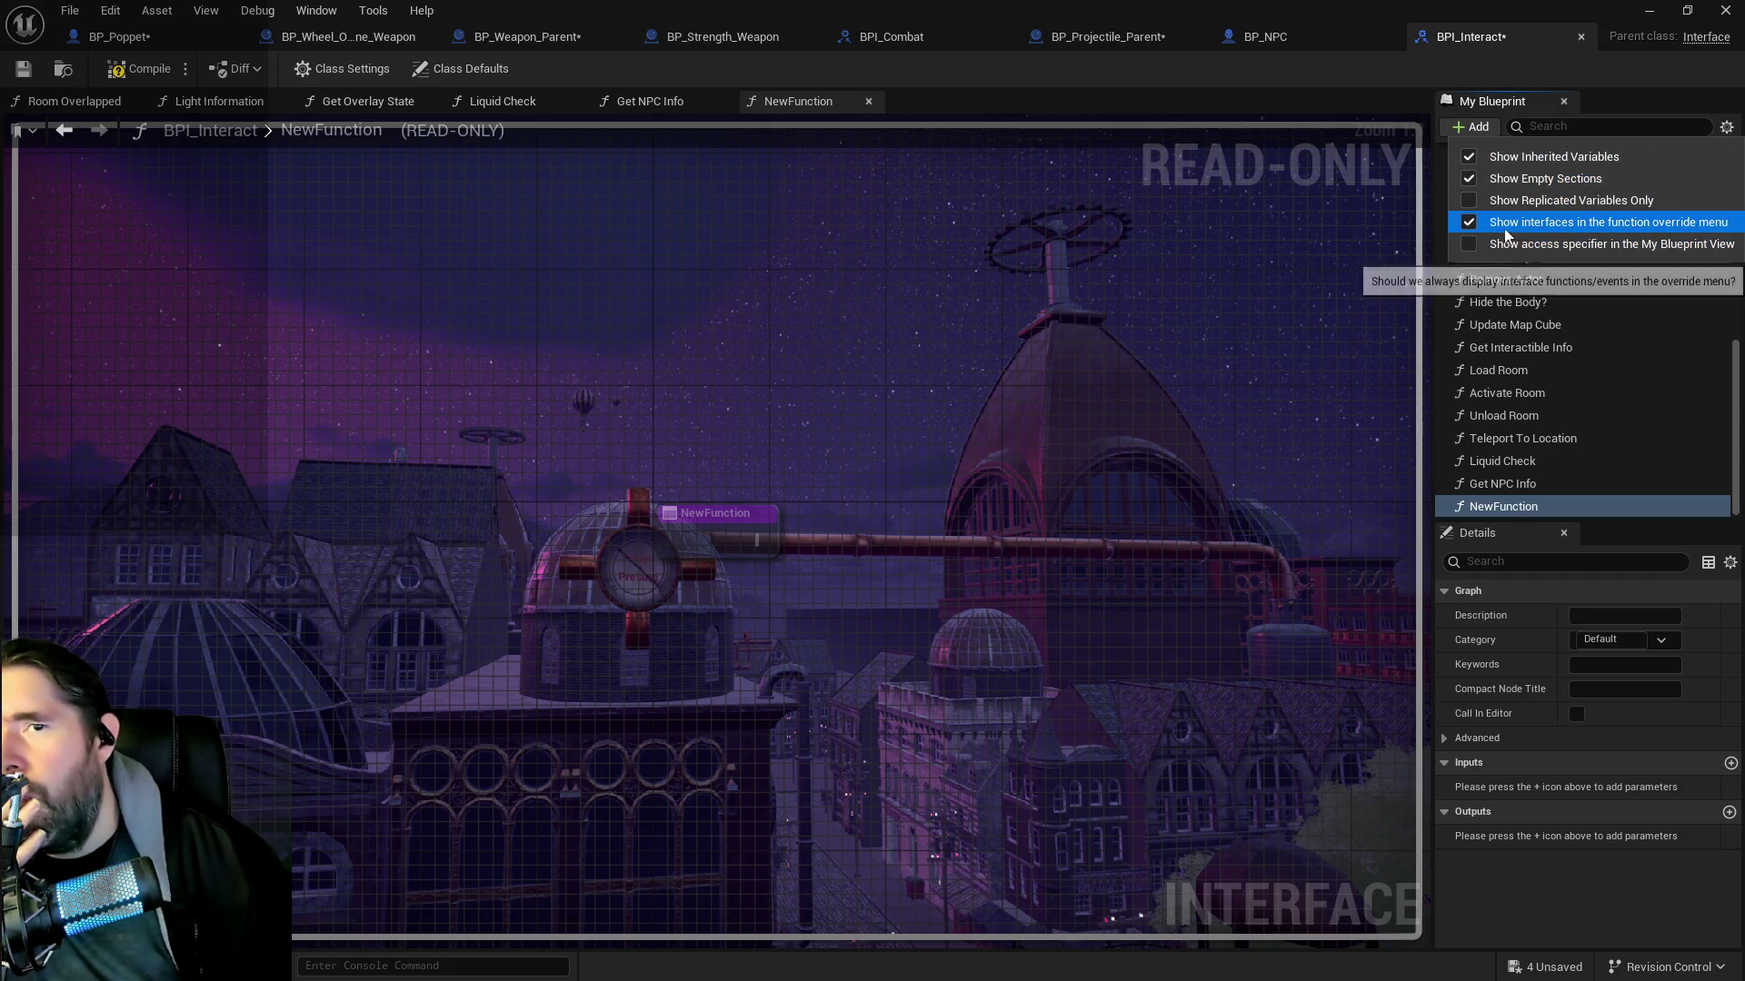
pyautogui.click(1517, 373)
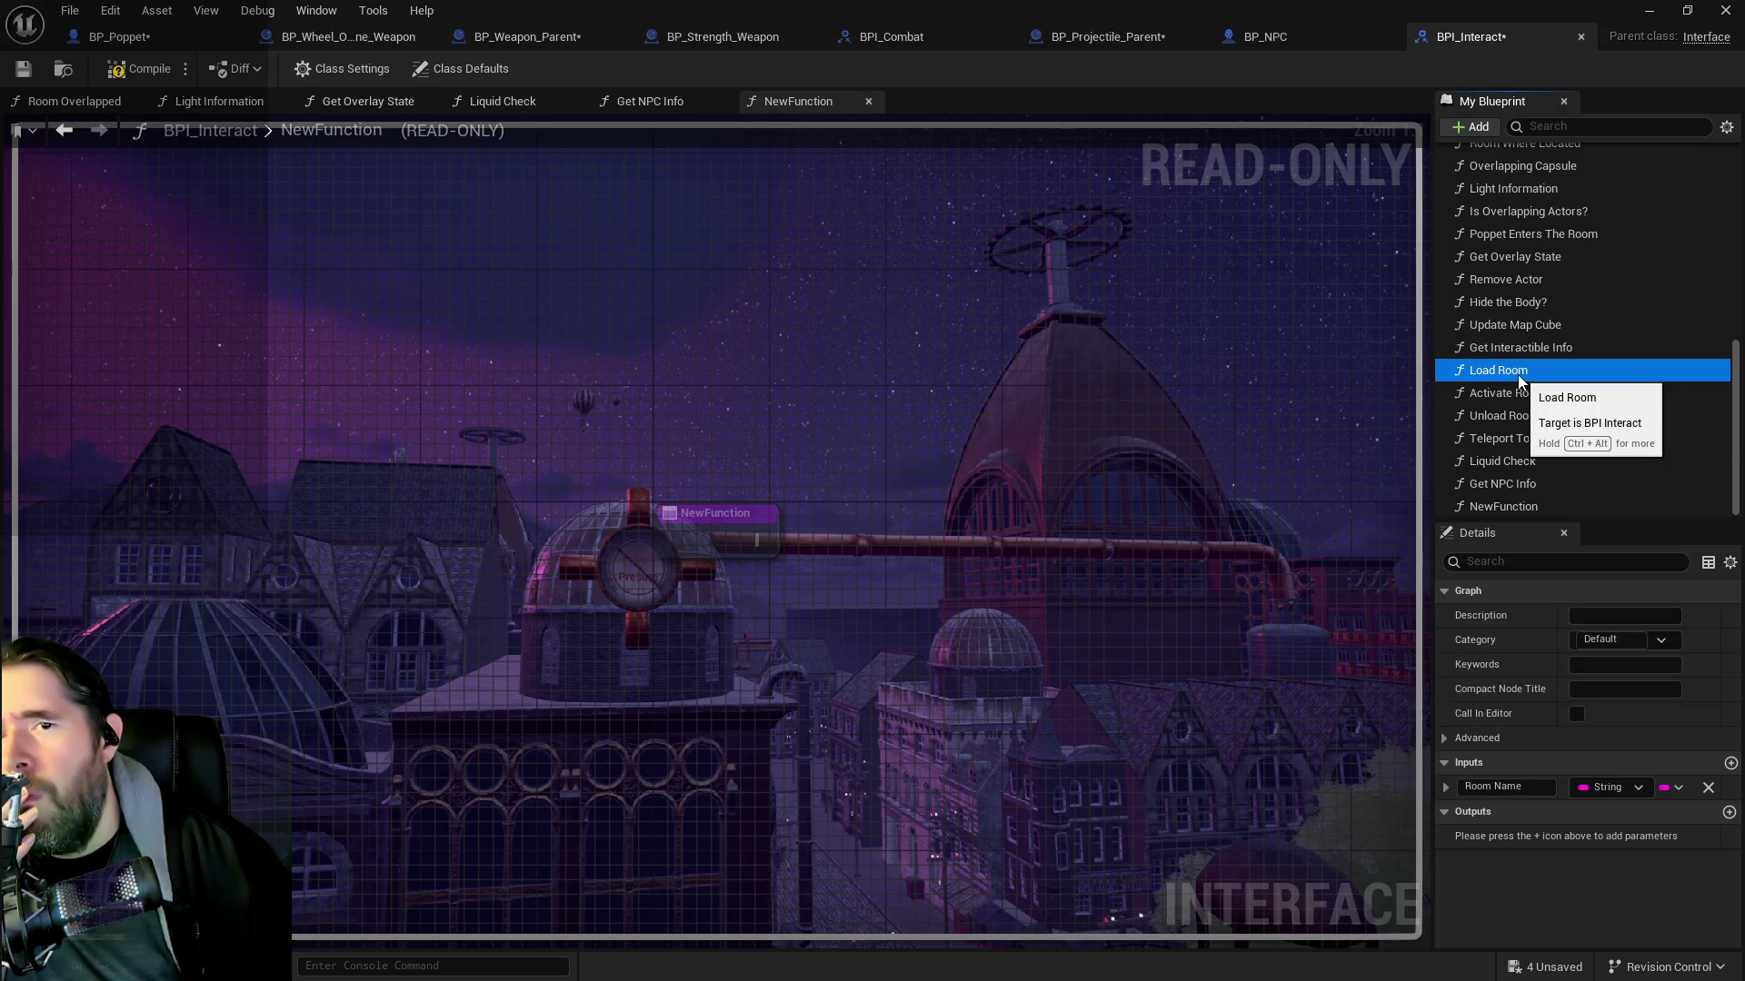
pyautogui.scroll(3, 1519, 380)
pyautogui.scroll(7, 1519, 380)
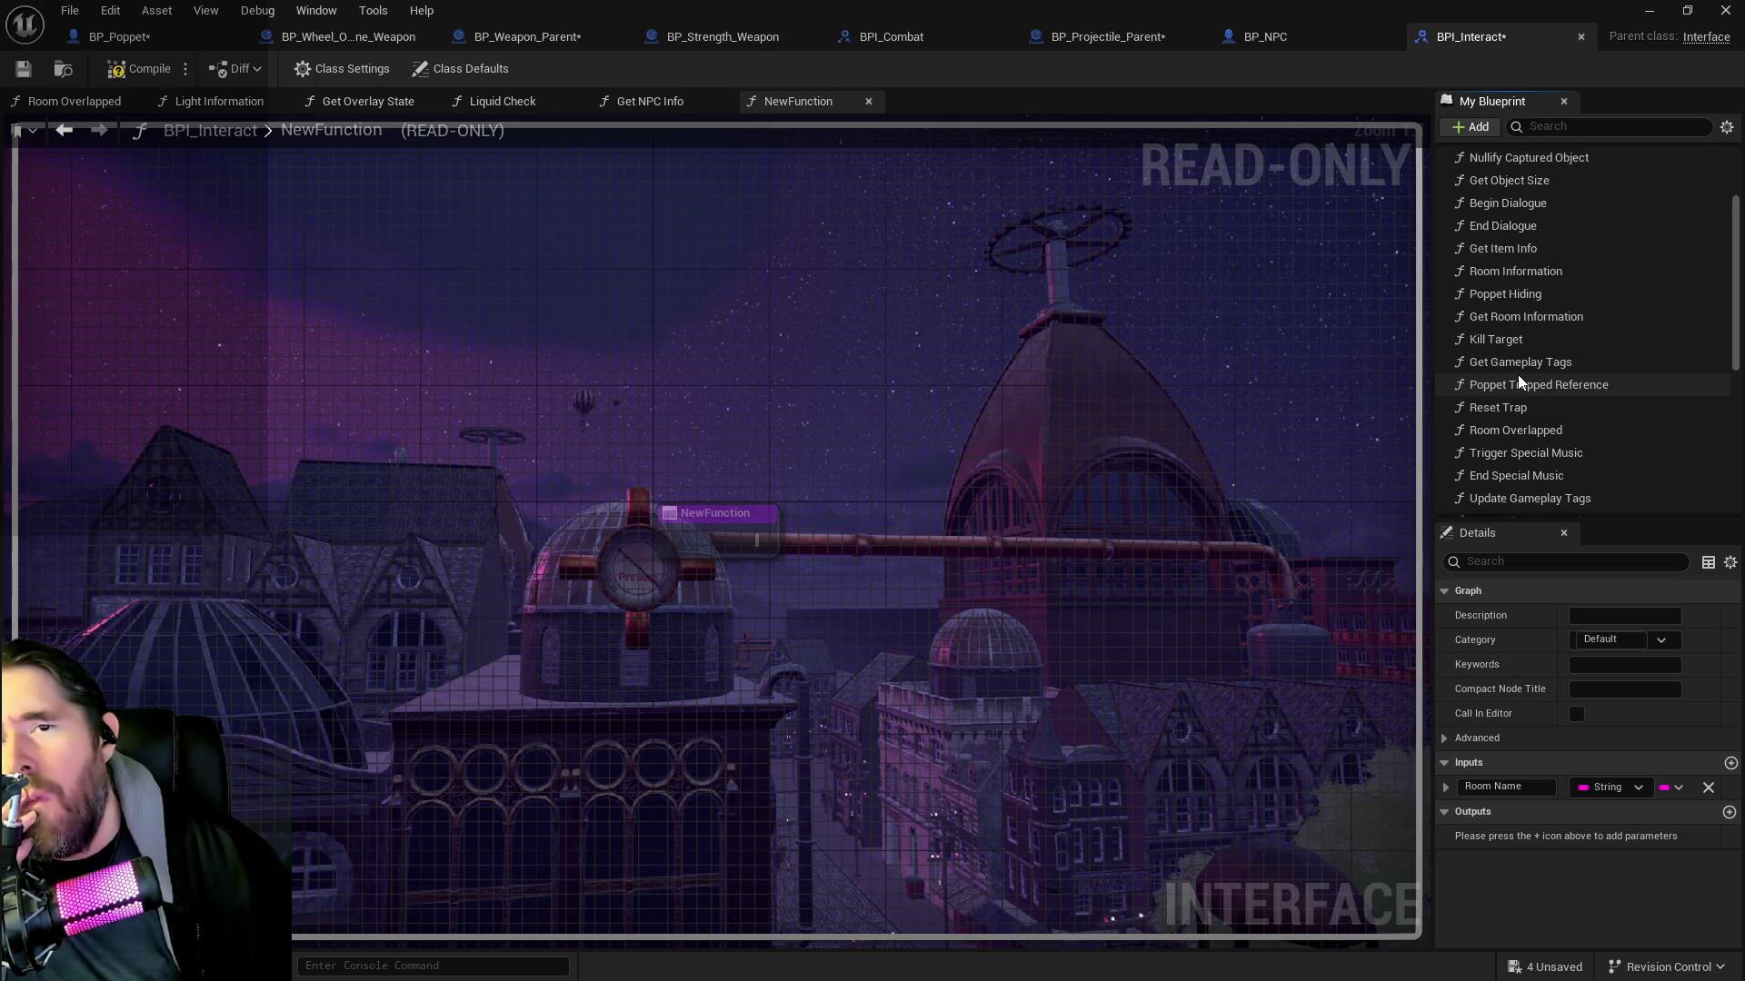
pyautogui.scroll(3, 1519, 380)
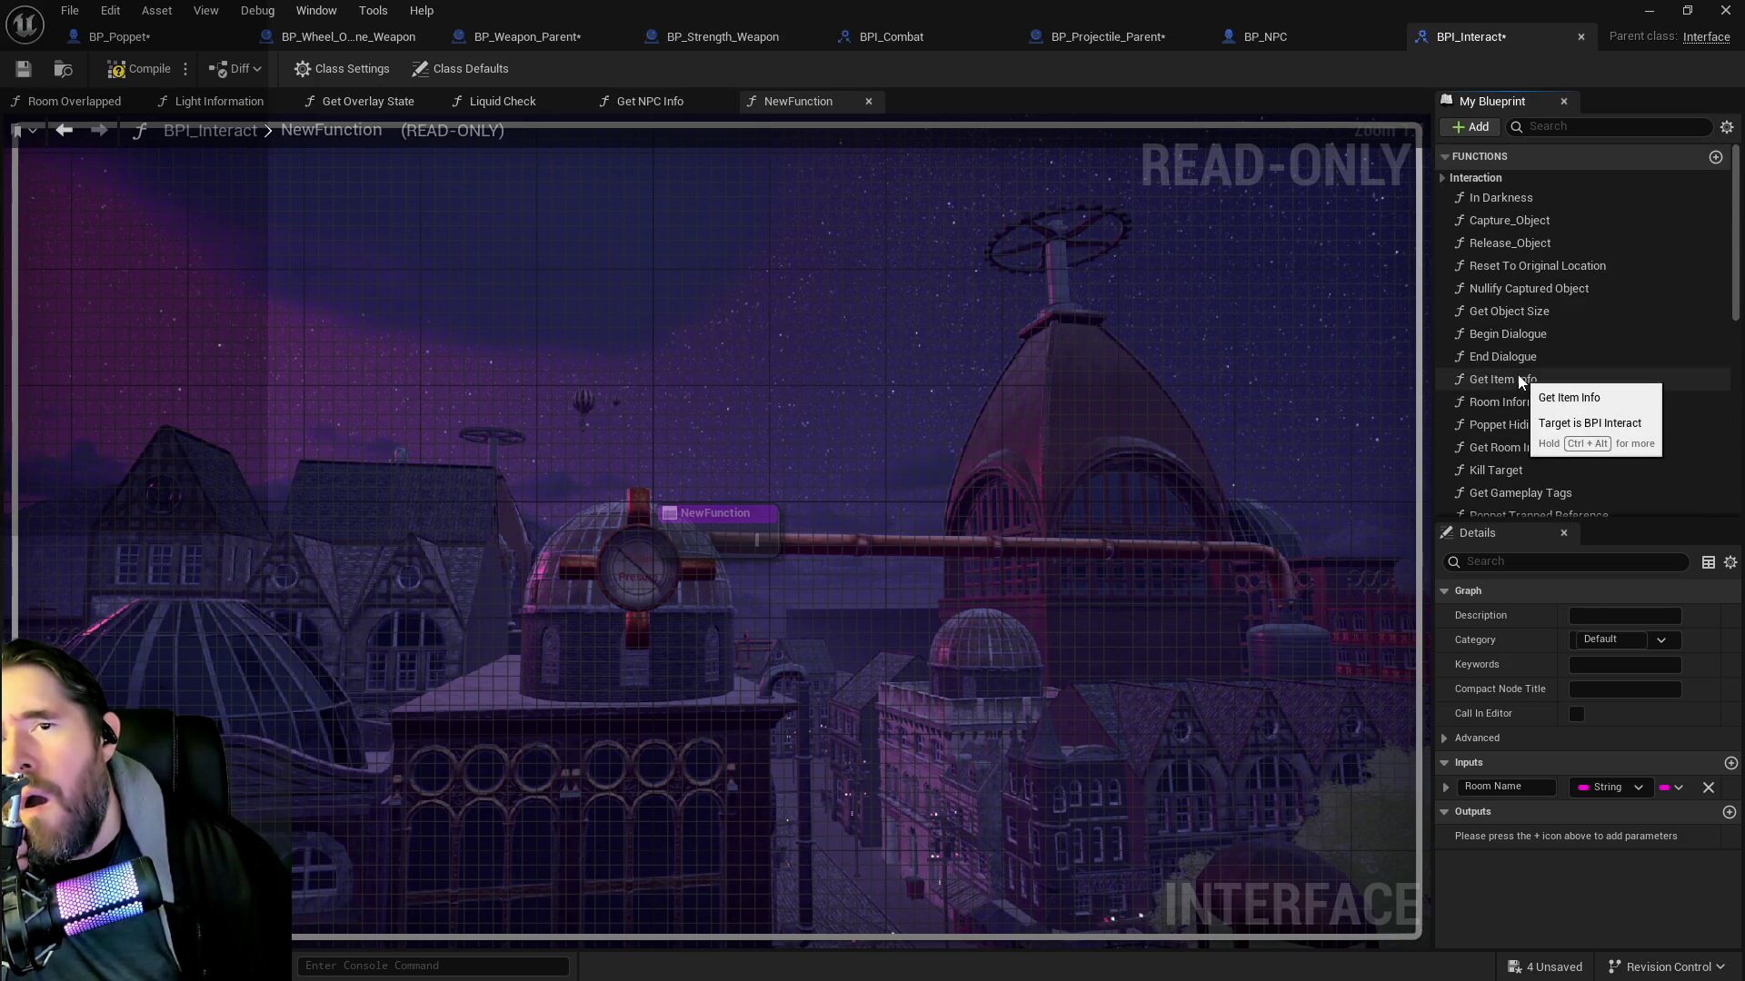
pyautogui.scroll(-6, 1520, 377)
pyautogui.scroll(-6, 1519, 375)
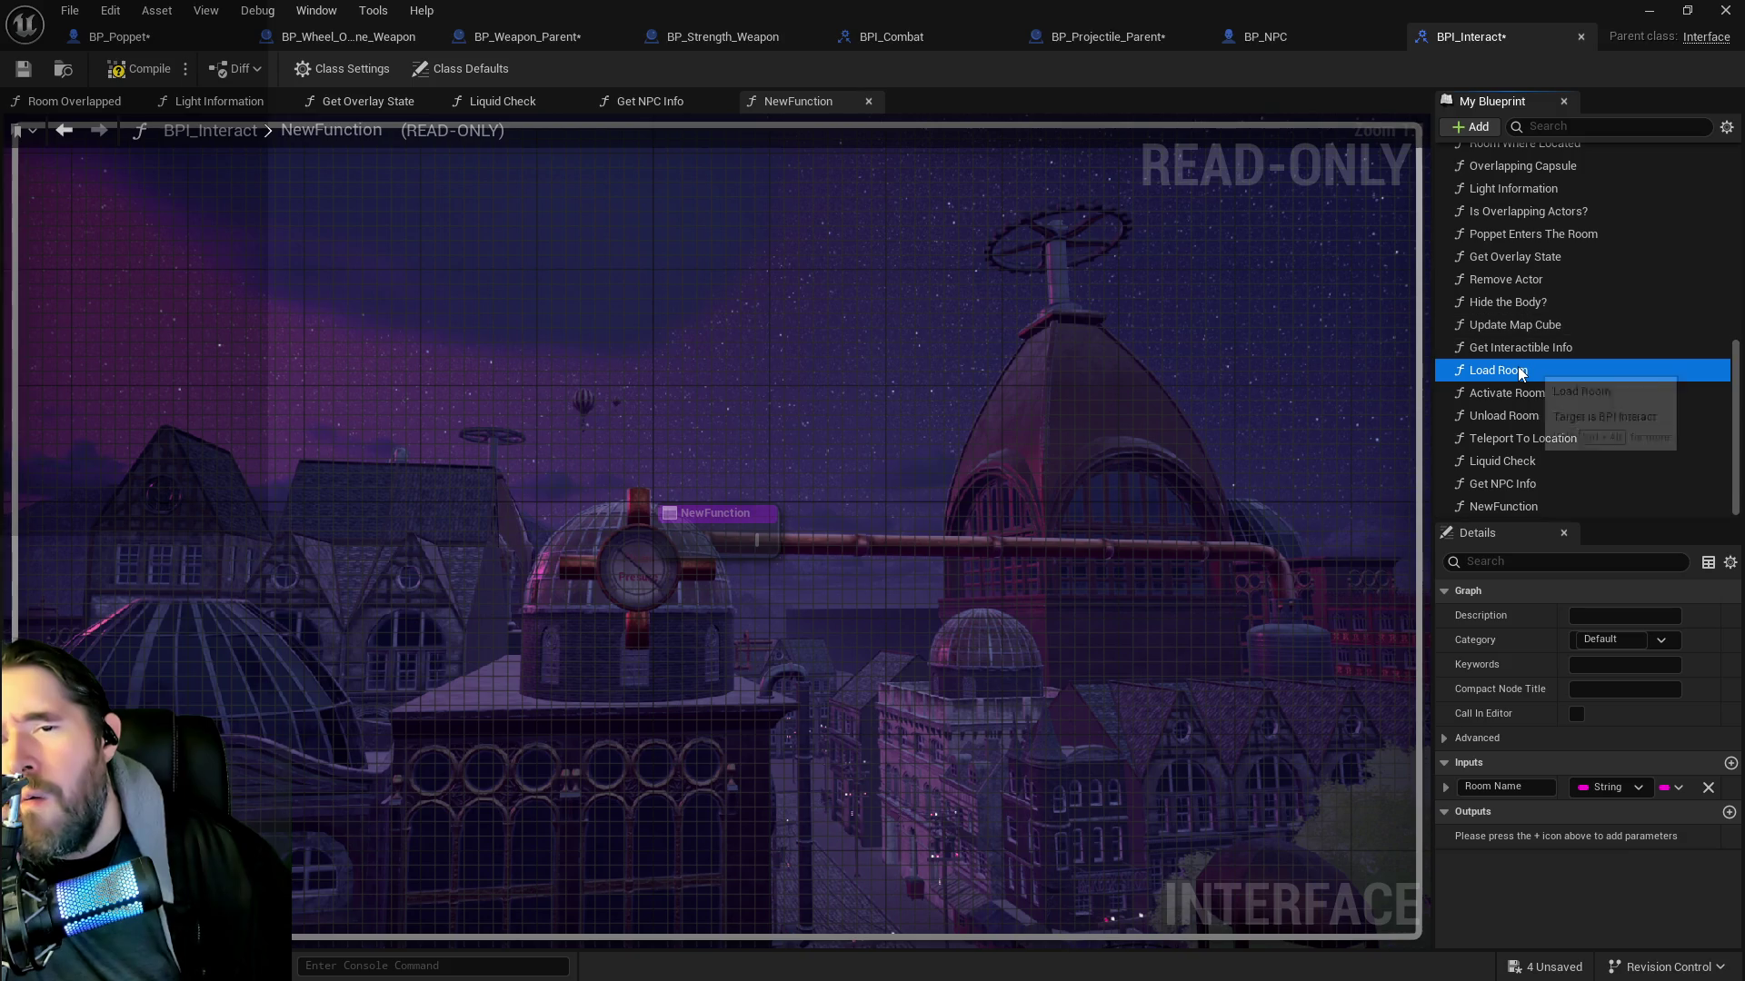
pyautogui.click(1509, 509)
pyautogui.press('F2')
pyautogui.write('G')
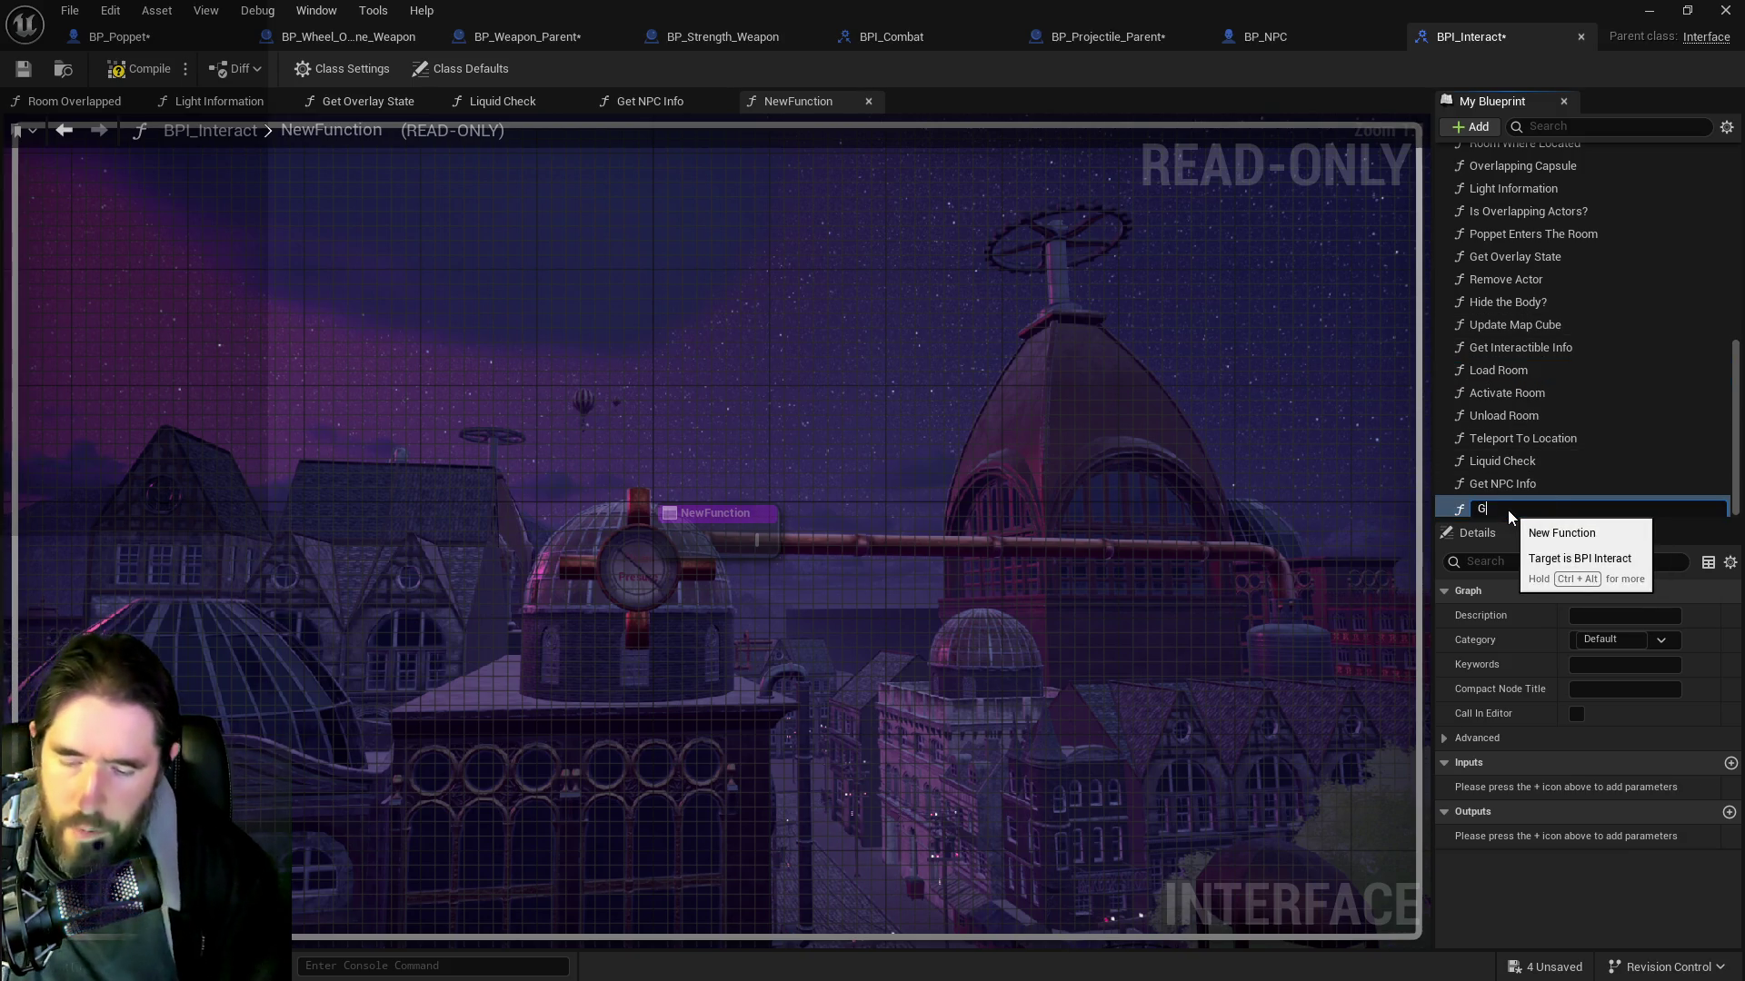
pyautogui.write('o')
pyautogui.press('Return')
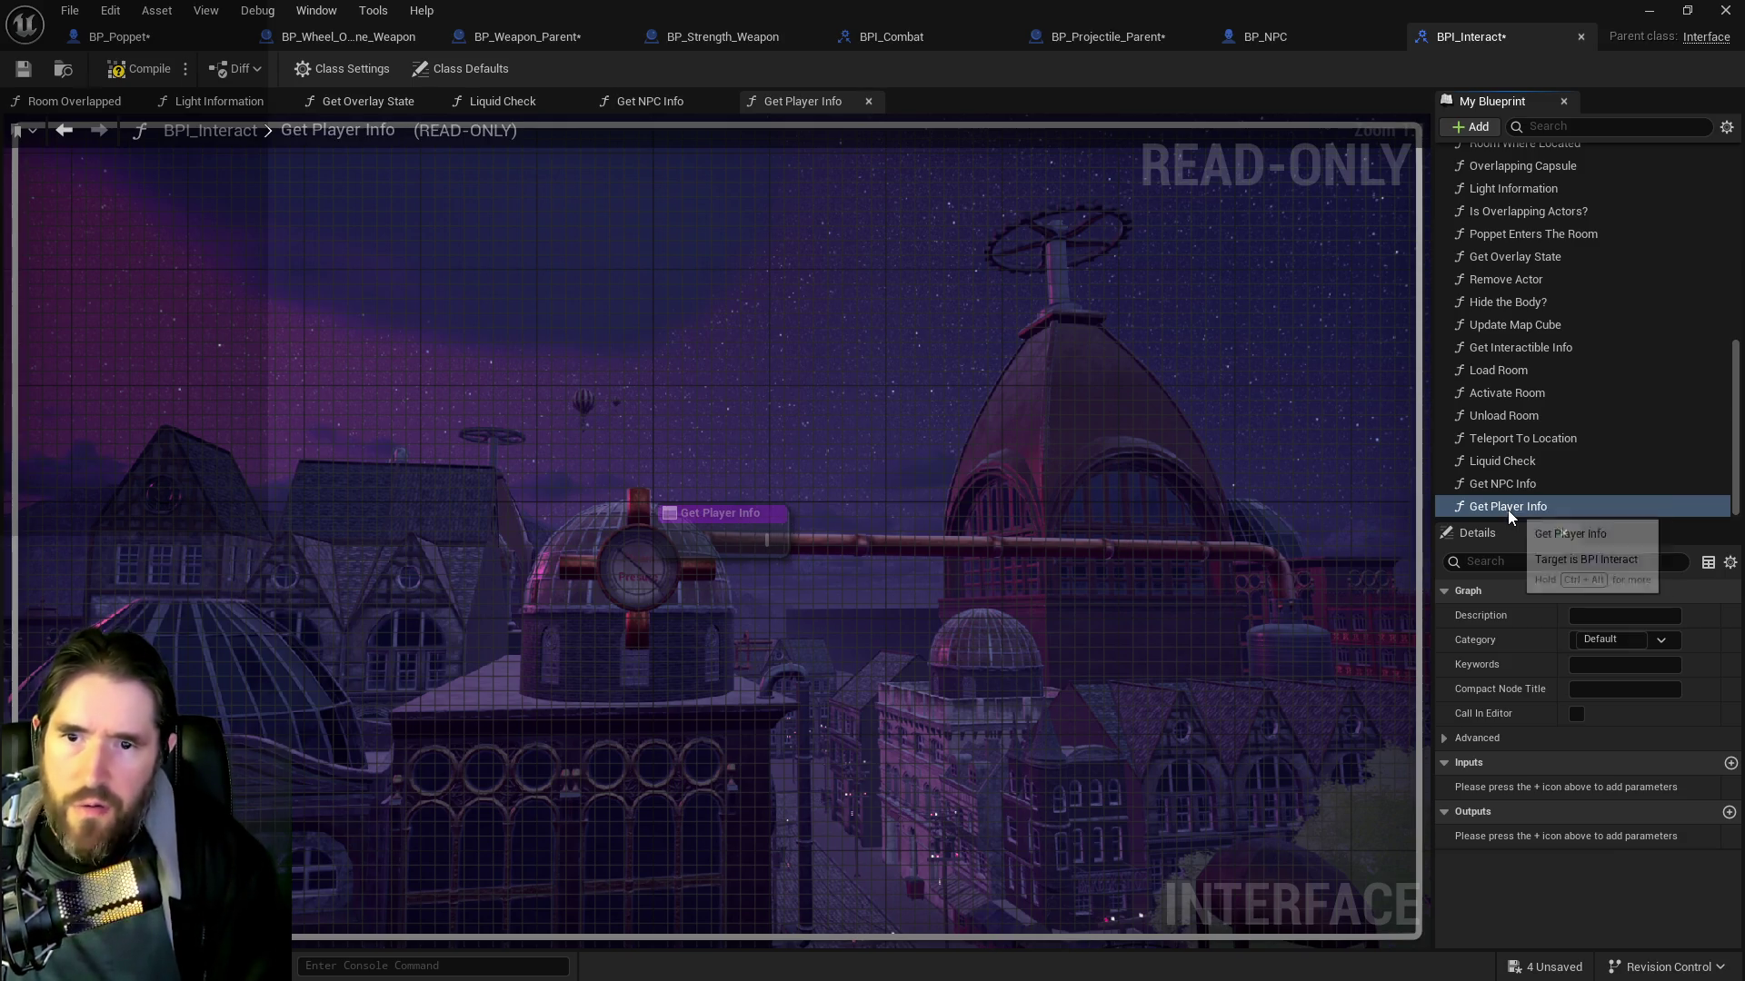
# Add an output parameter to Get Player Info after checking BP_Poppet's stats variable type
pyautogui.click(1728, 813)
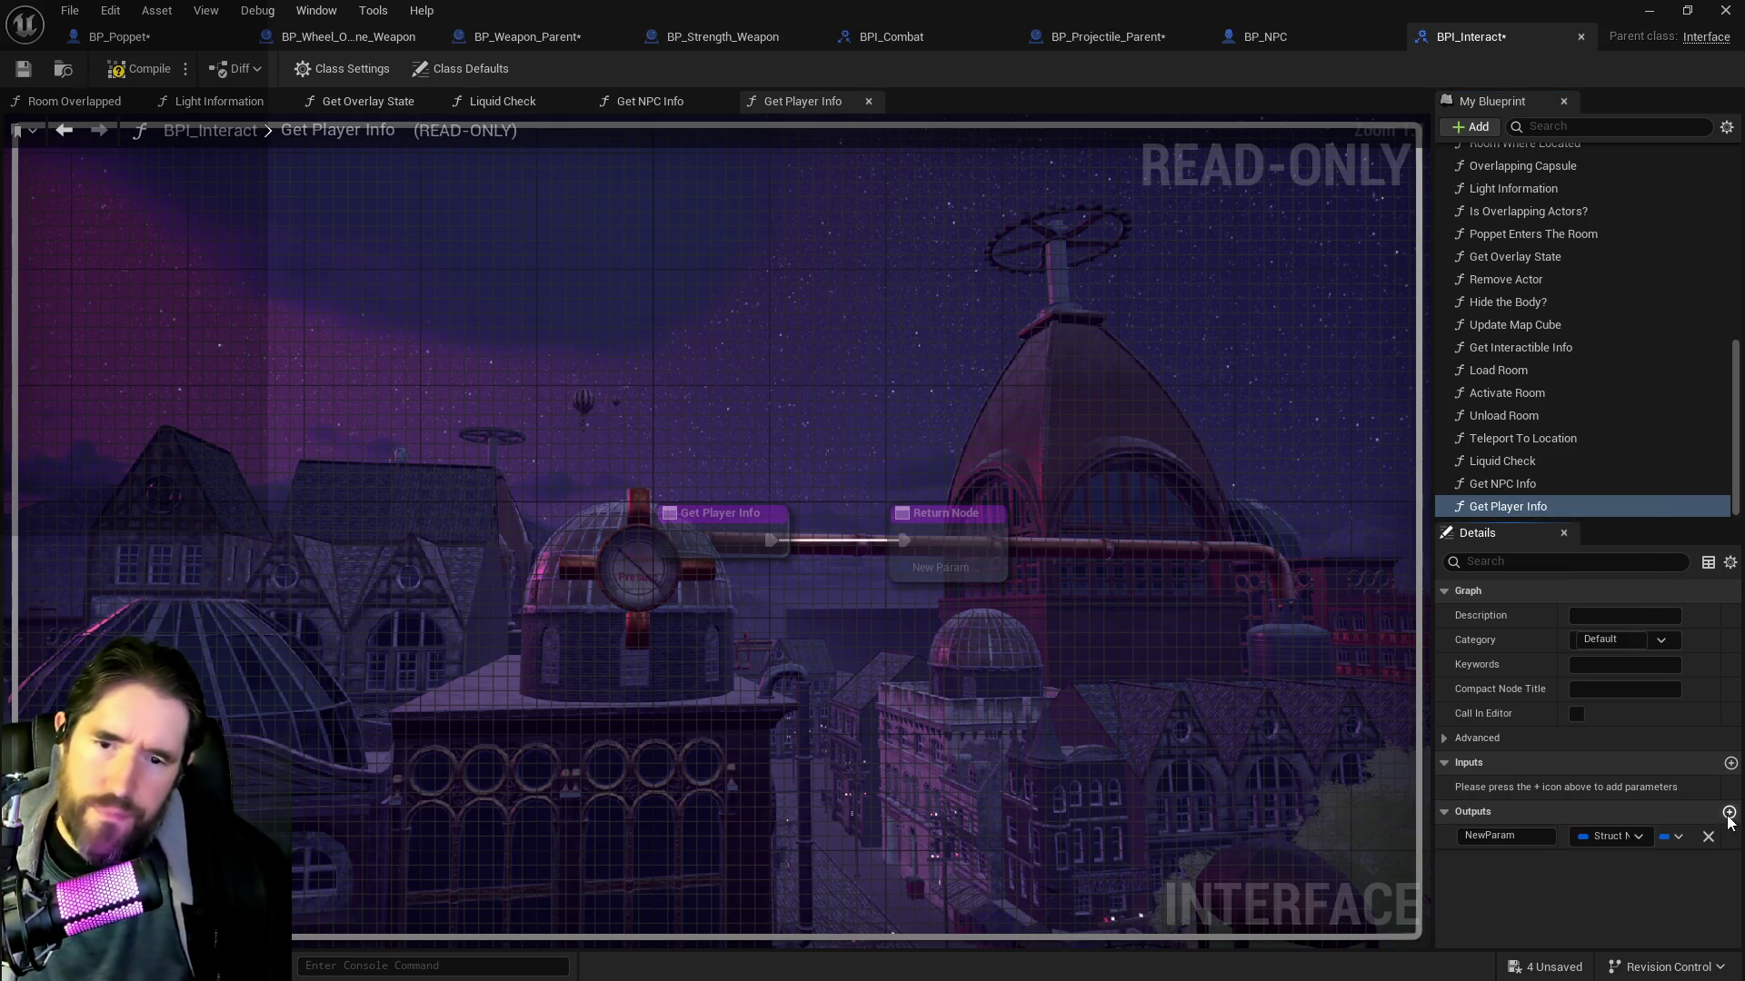
pyautogui.click(1622, 836)
pyautogui.write('player')
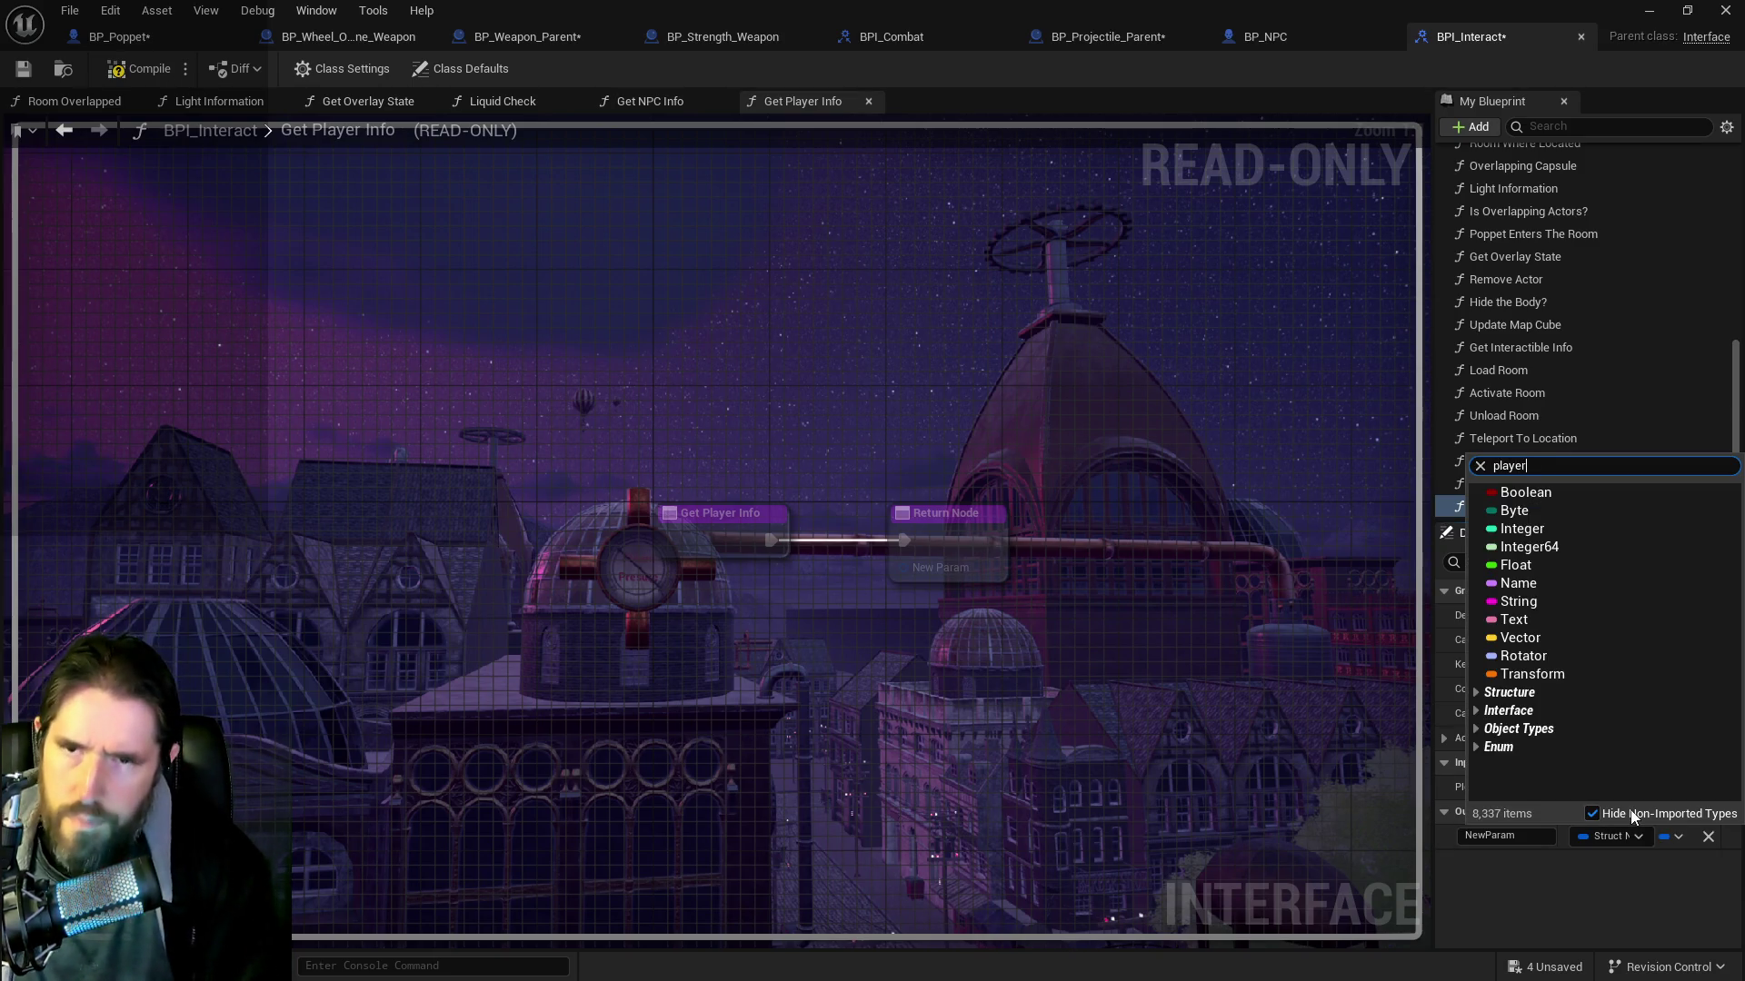
pyautogui.press('BackSpace')
pyautogui.press('BackSpace')
pyautogui.press('BackSpace')
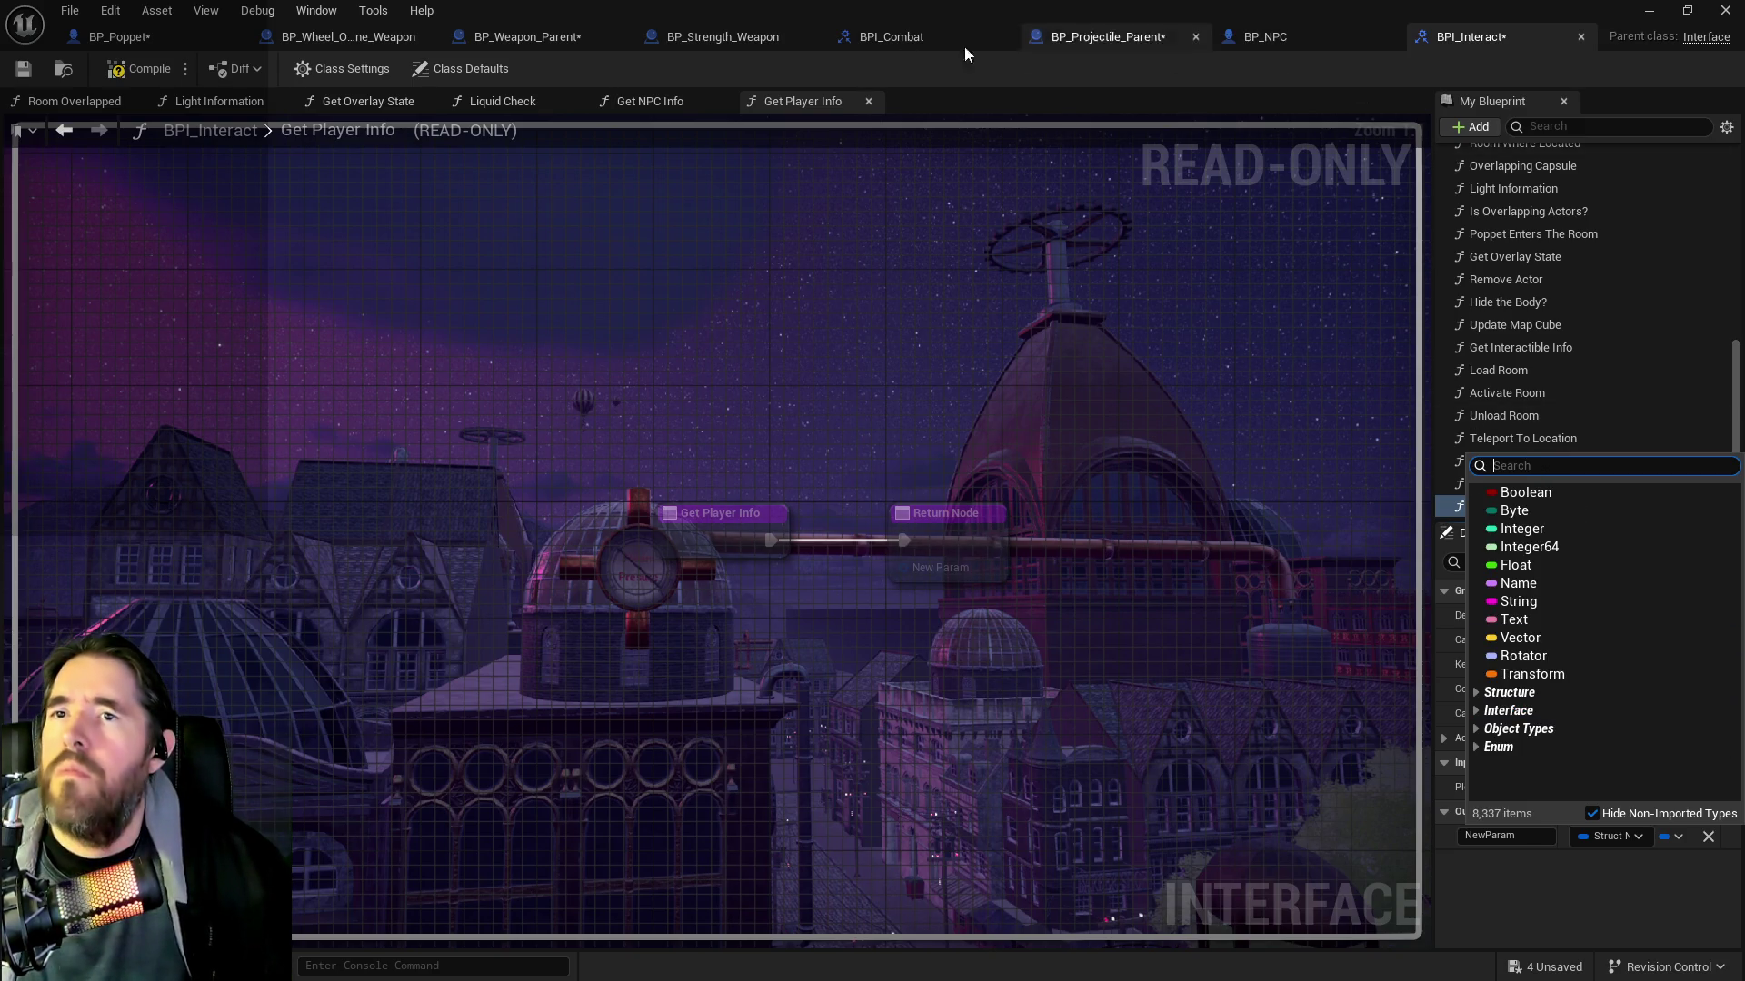
pyautogui.click(100, 36)
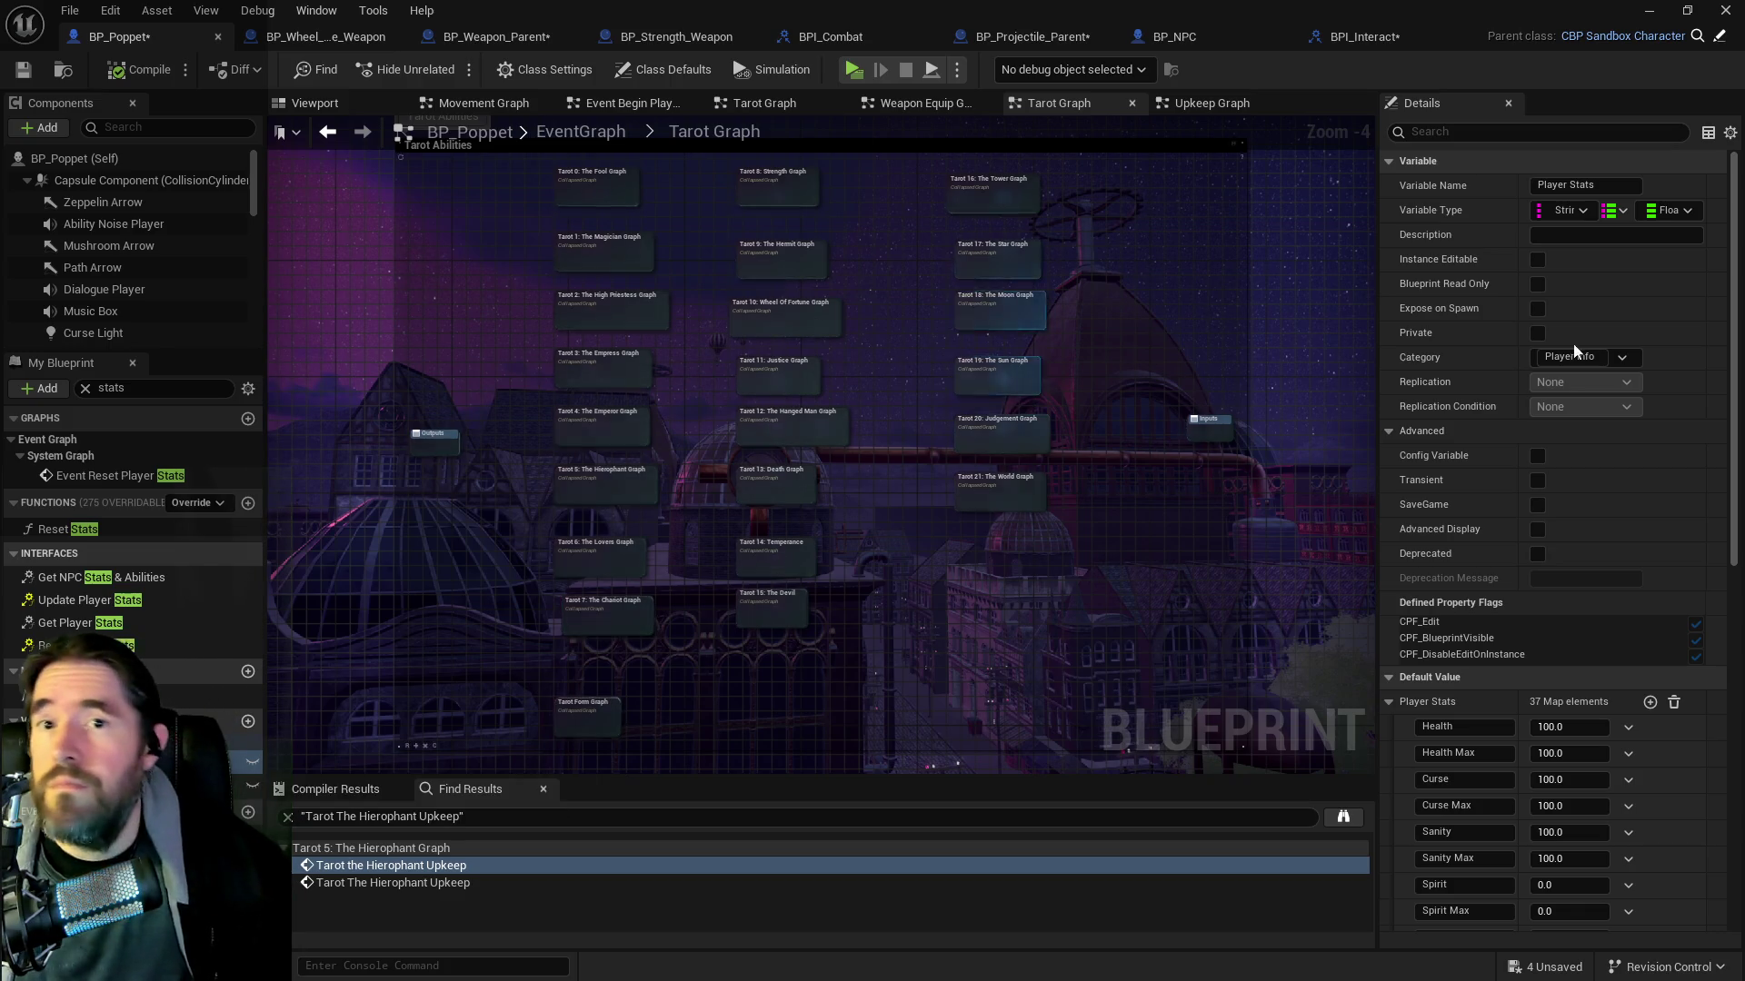
pyautogui.click(1363, 37)
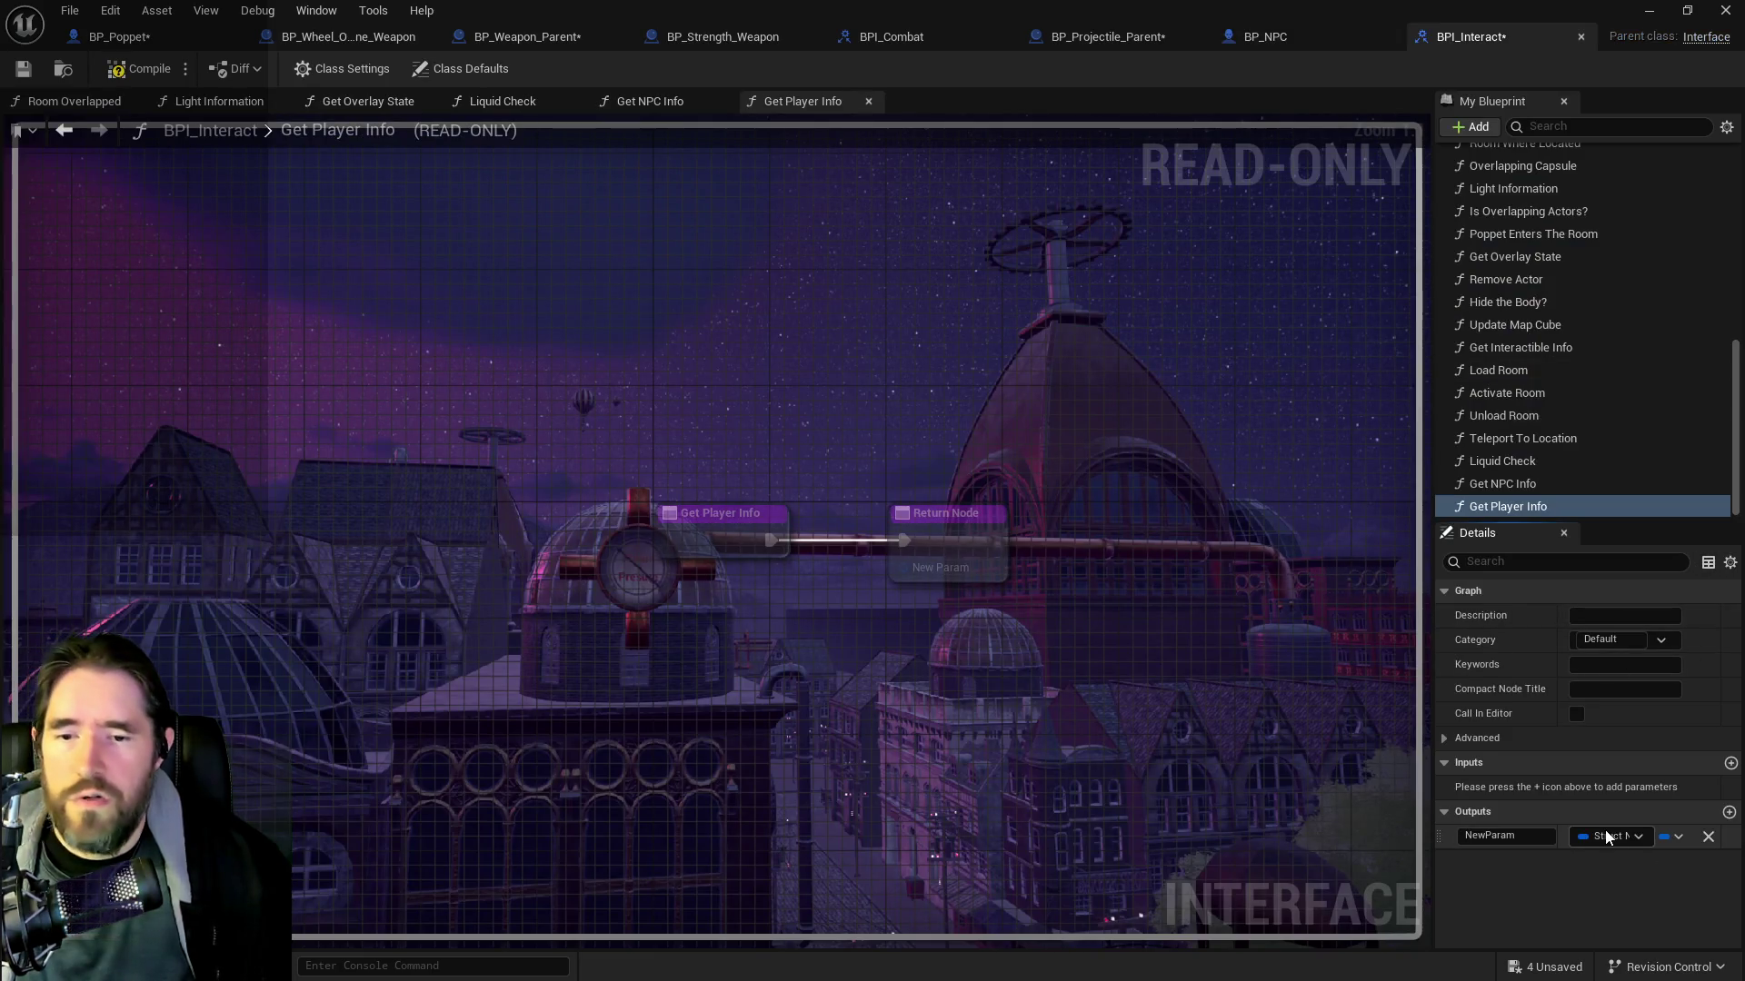
pyautogui.click(1604, 836)
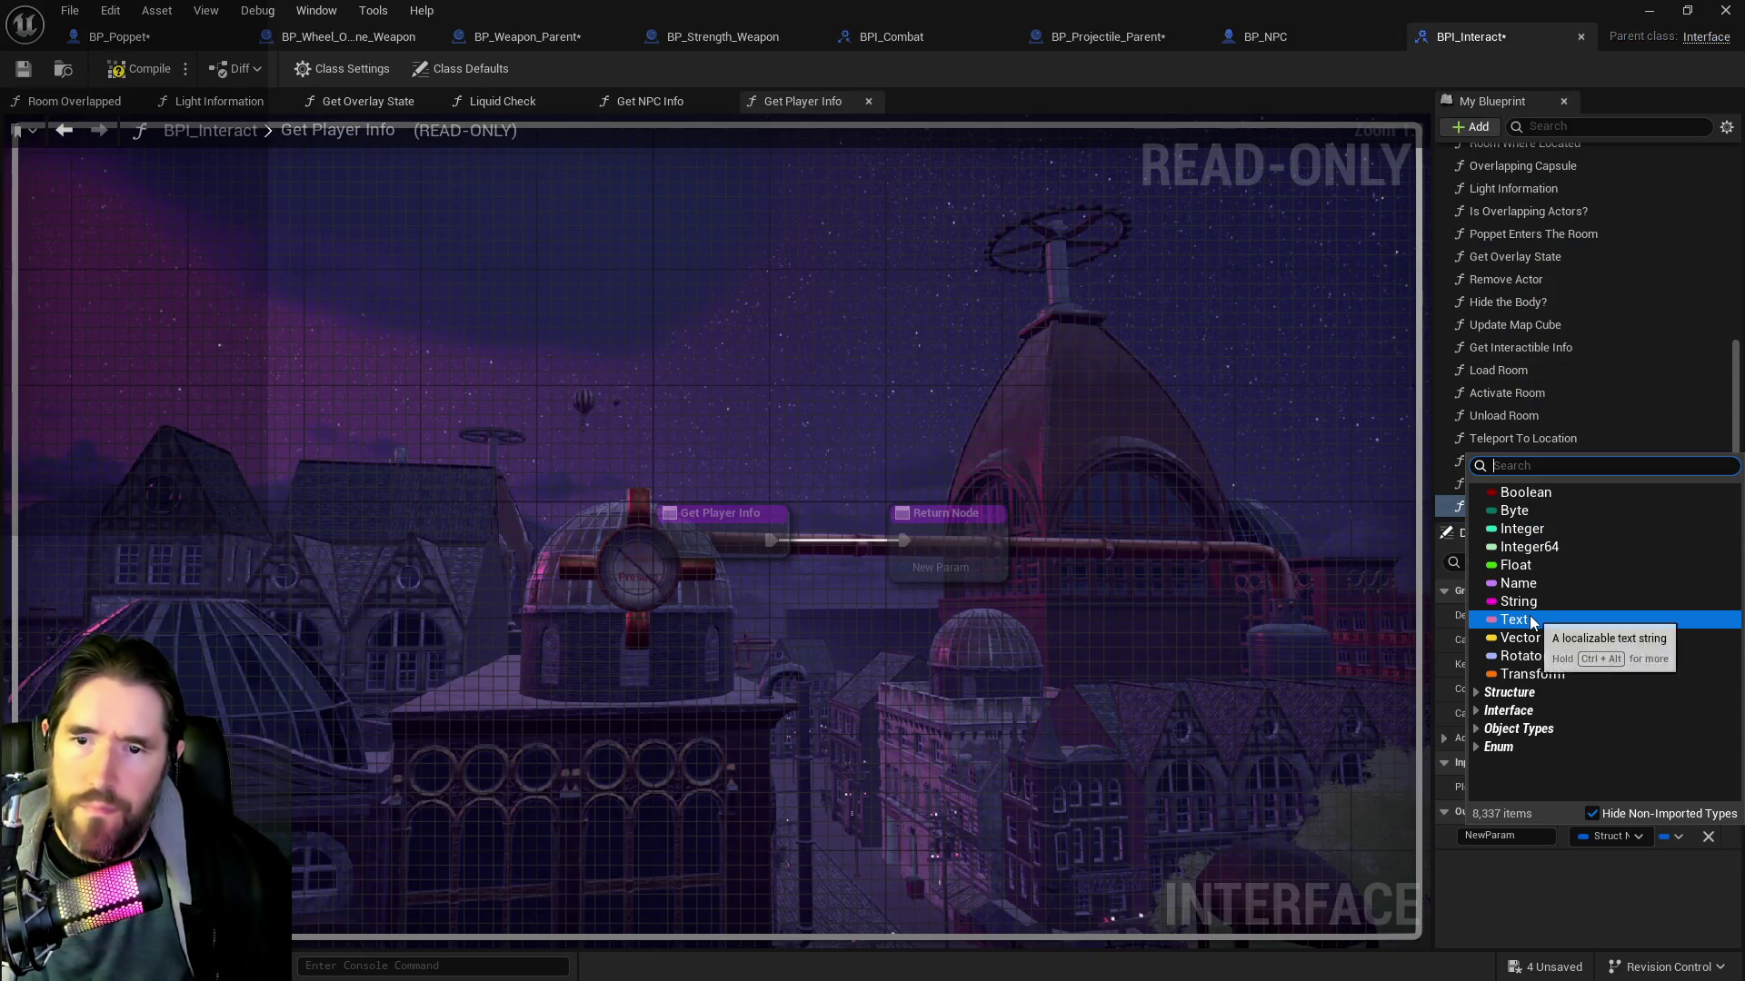
pyautogui.press('Escape')
# Make the output a String Map named Player Stats
pyautogui.click(1671, 836)
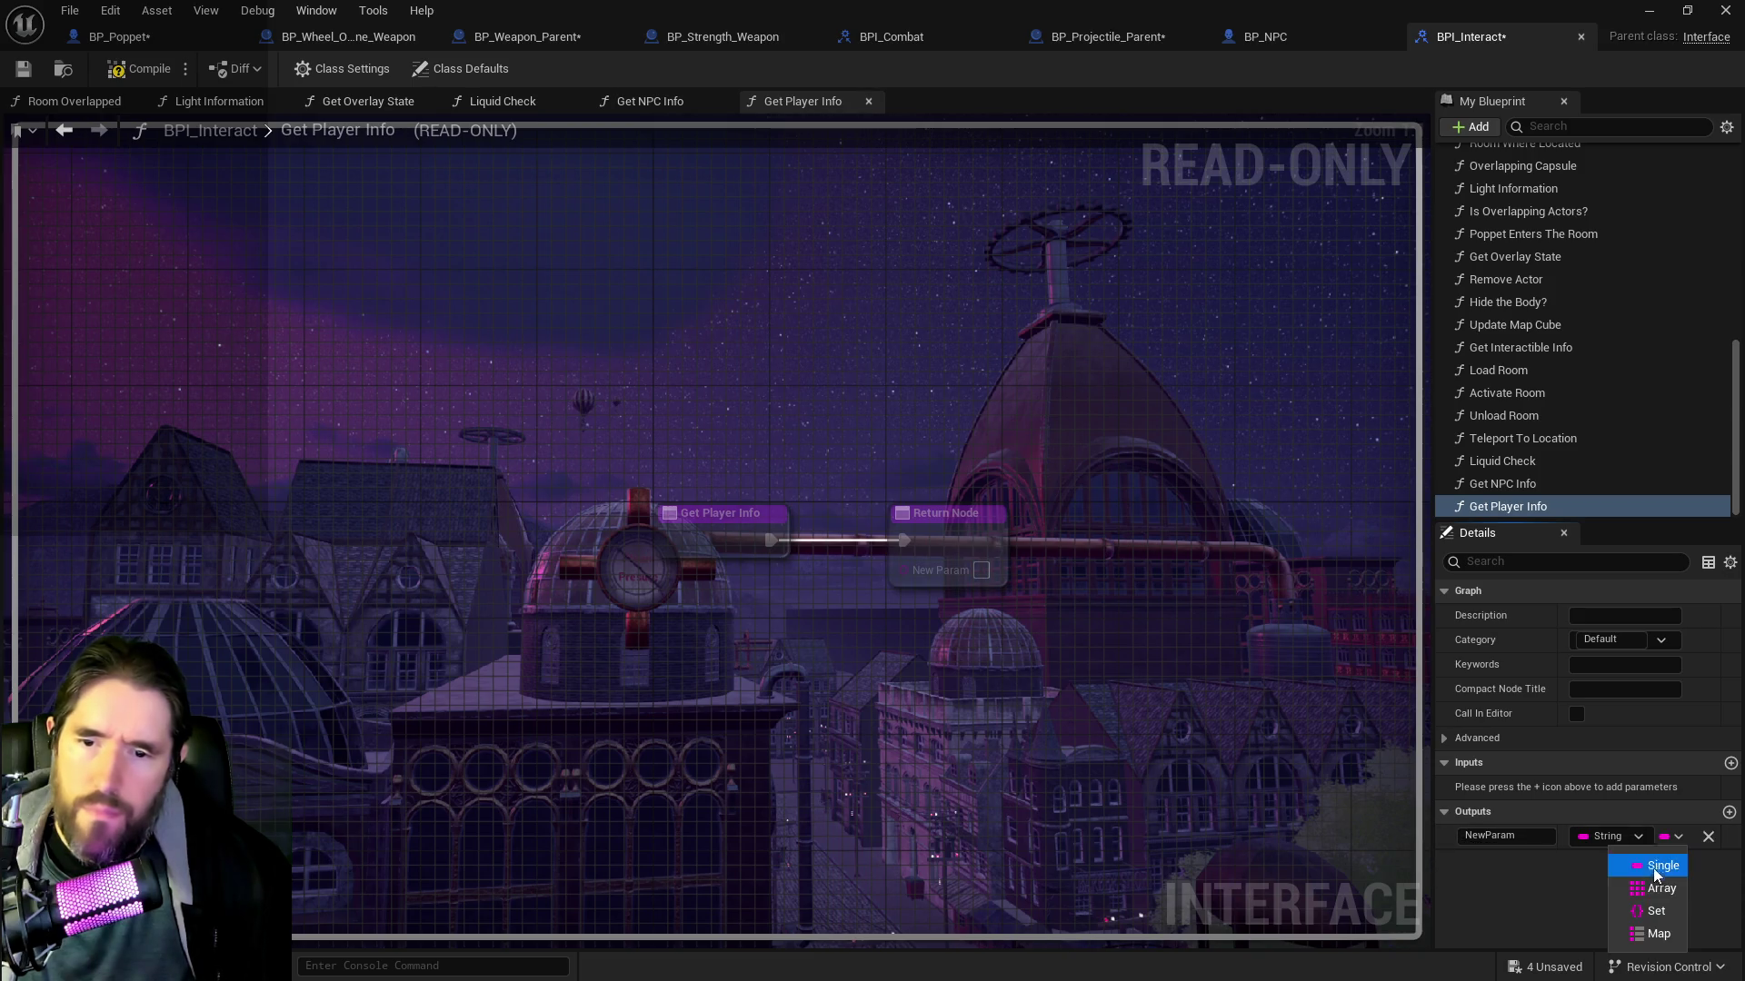
pyautogui.click(1653, 934)
pyautogui.click(1670, 836)
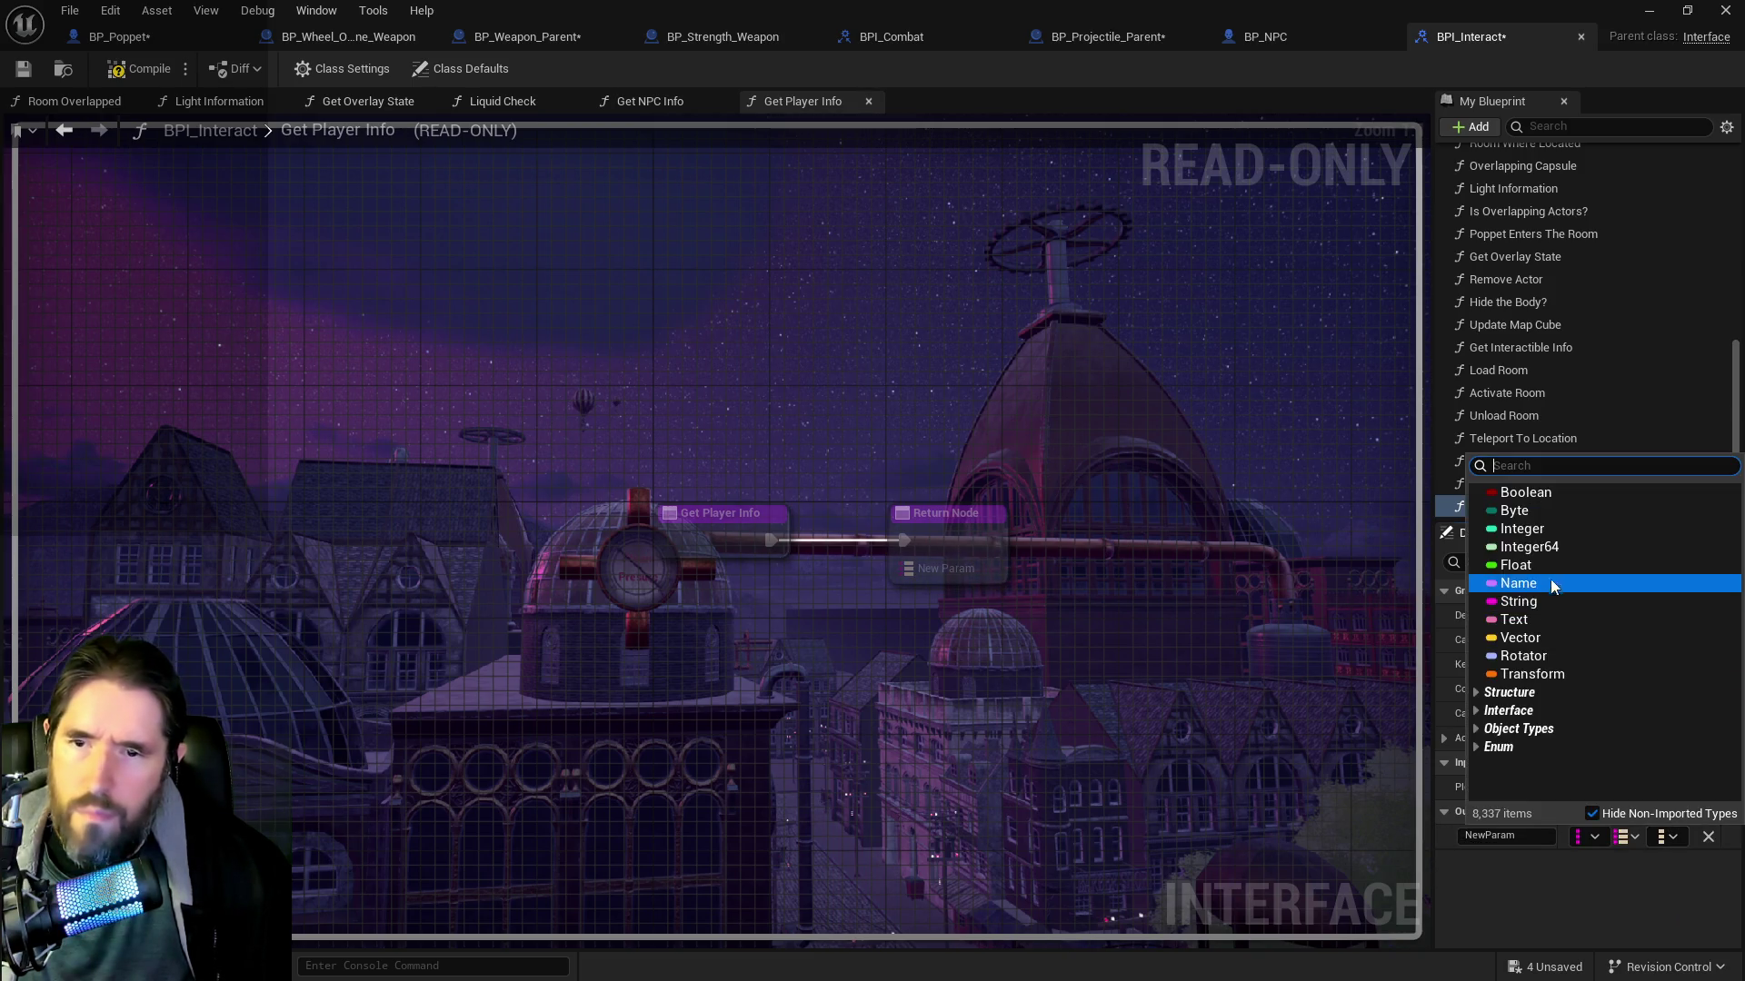
pyautogui.press('Escape')
pyautogui.click(1500, 835)
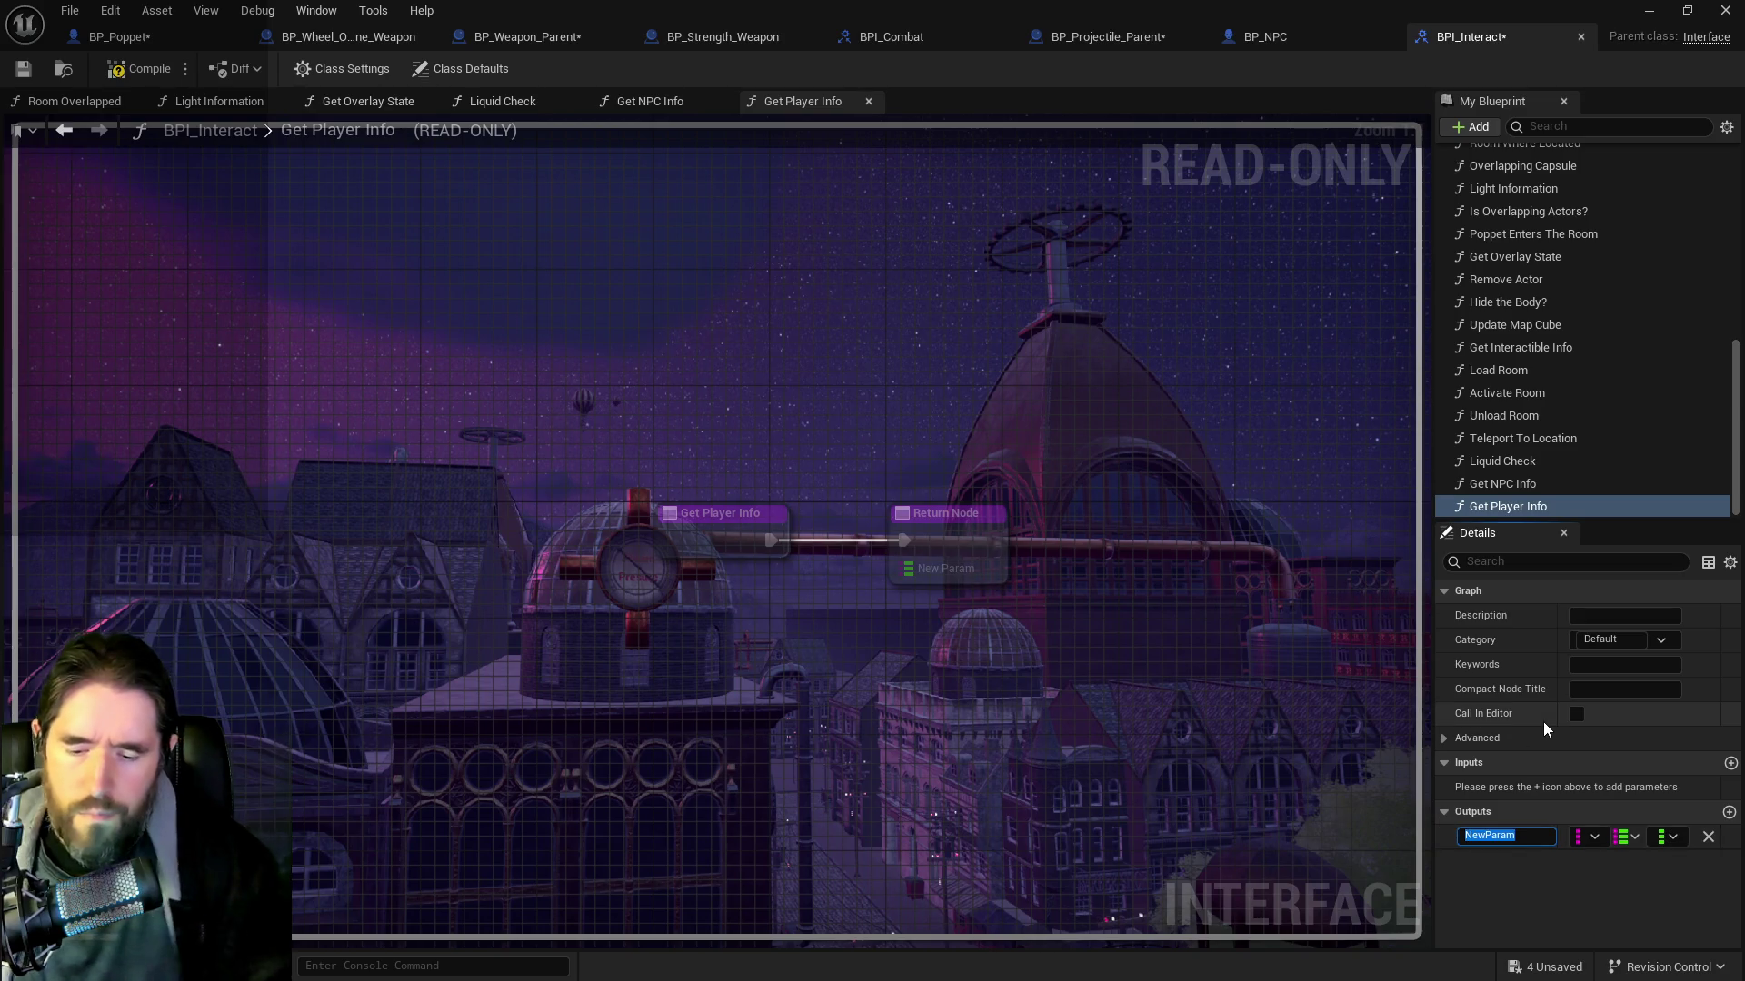
pyautogui.write('Player Stats')
pyautogui.press('Return')
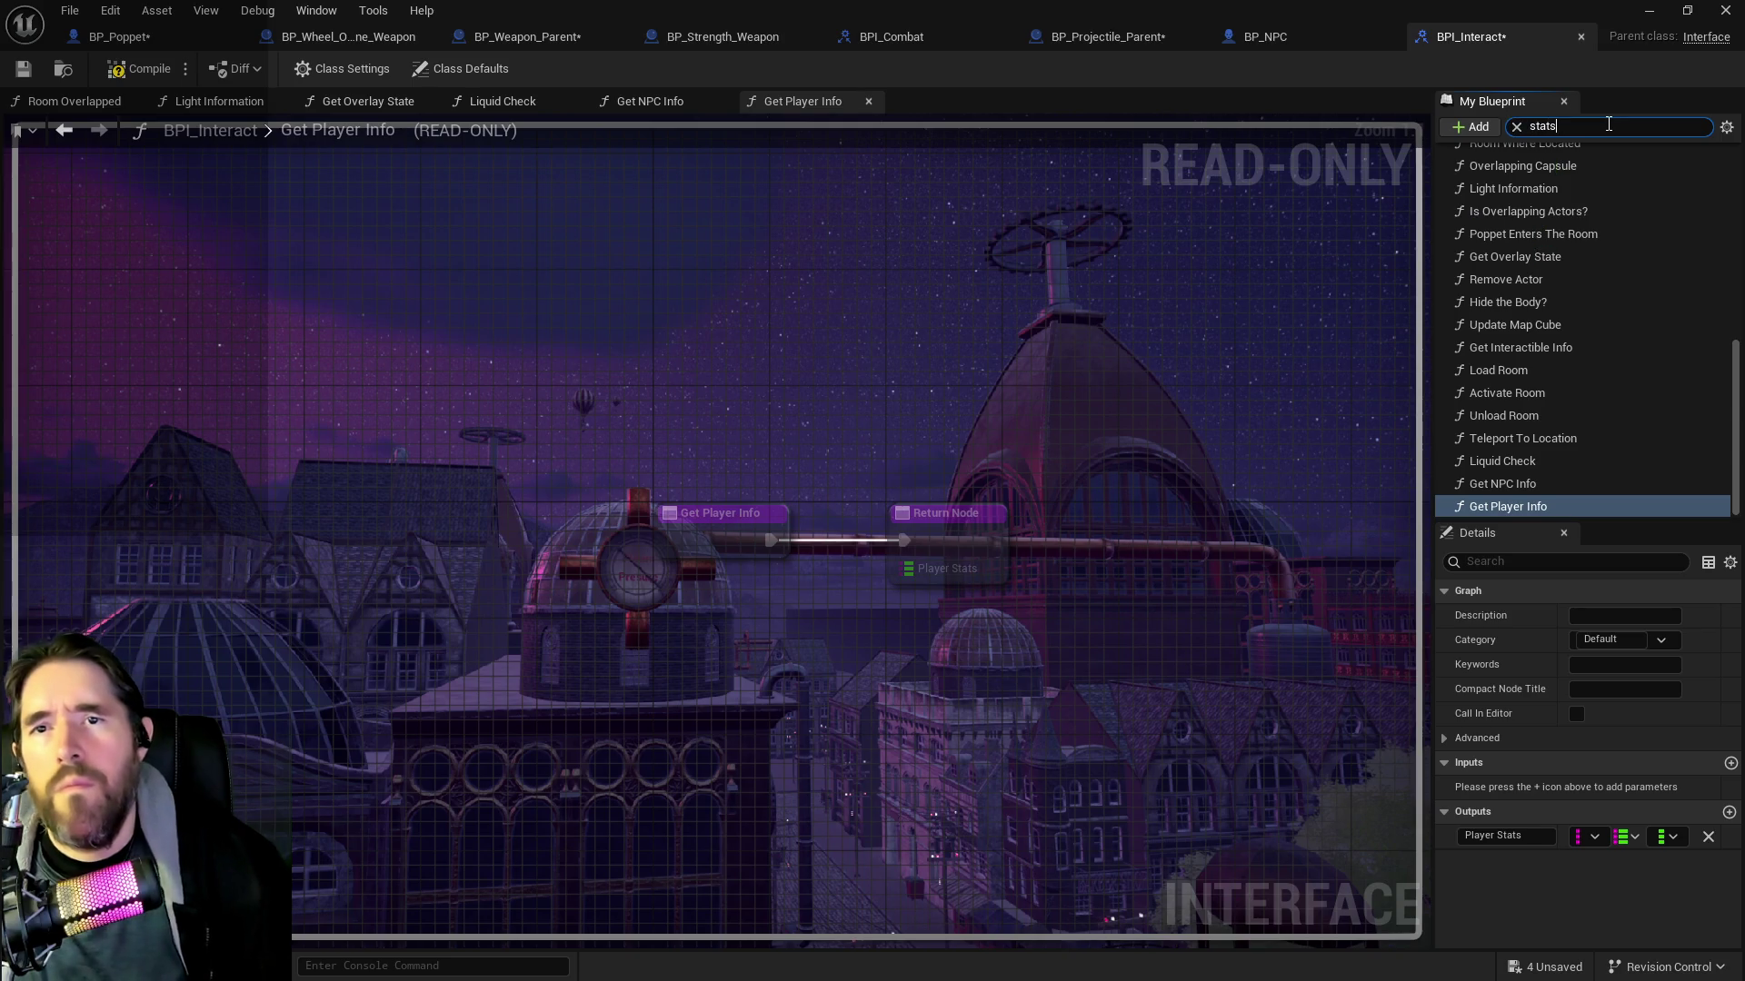
# Clear the 'stats' filter from My Blueprint and expand the interface function list
pyautogui.click(1726, 127)
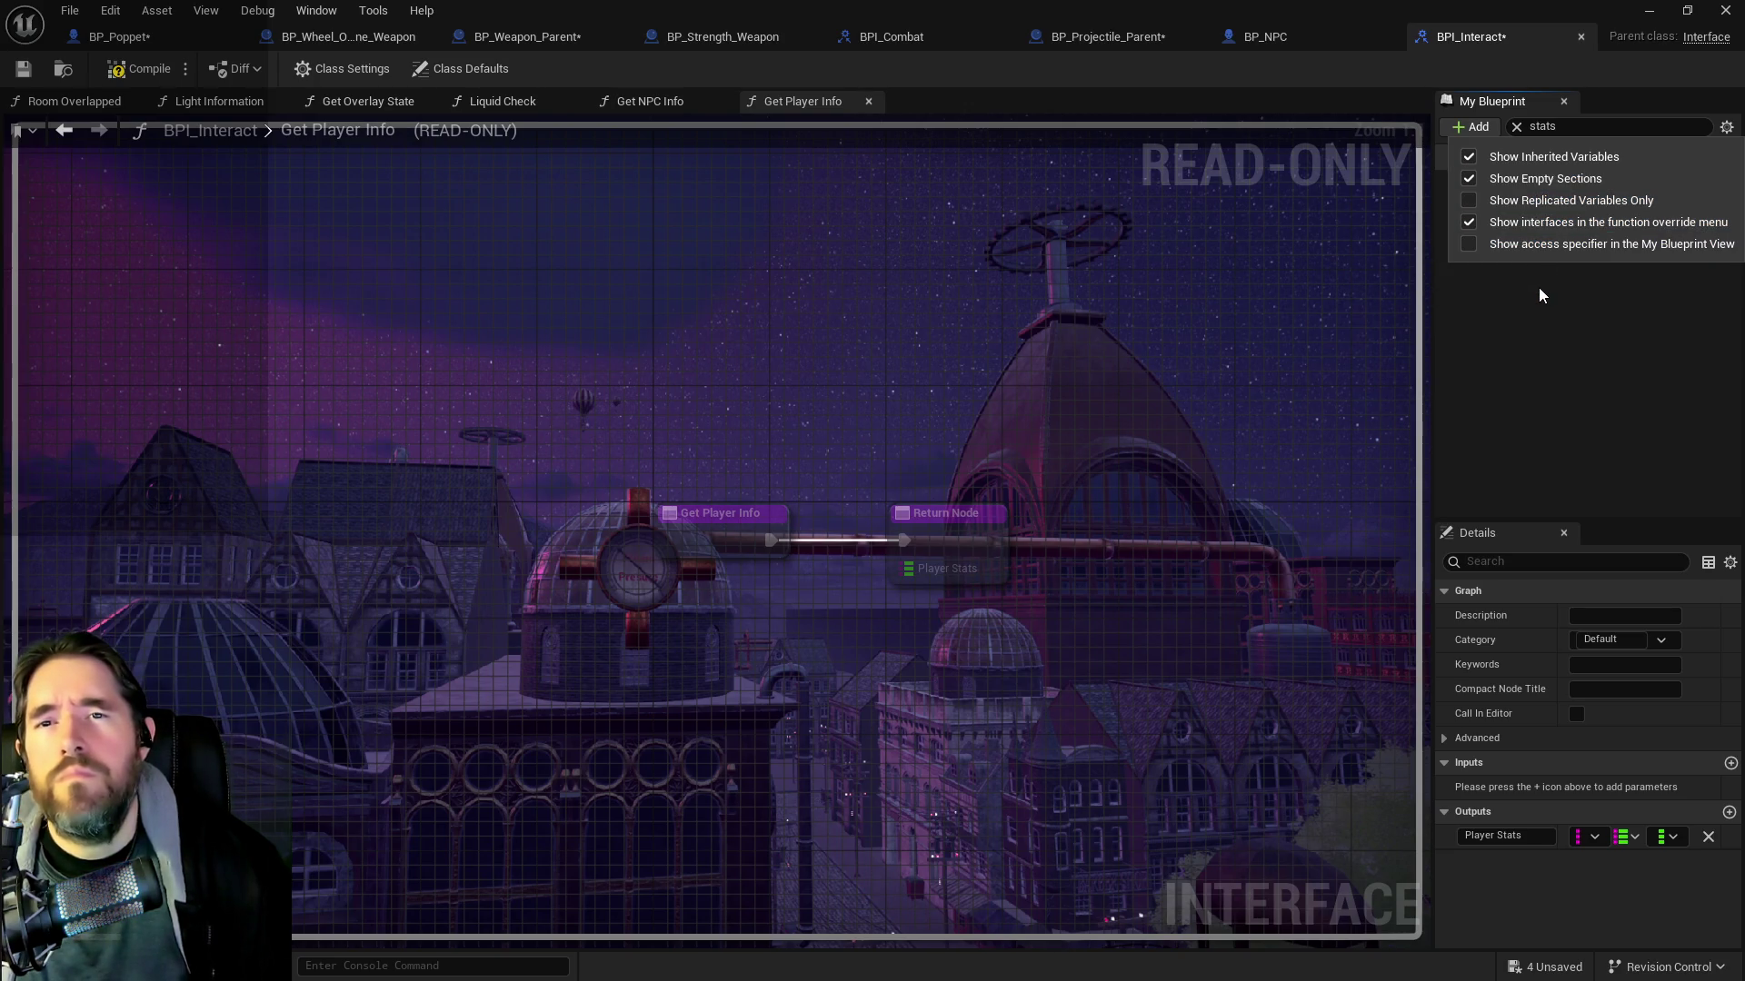
pyautogui.click(1563, 126)
pyautogui.click(1515, 126)
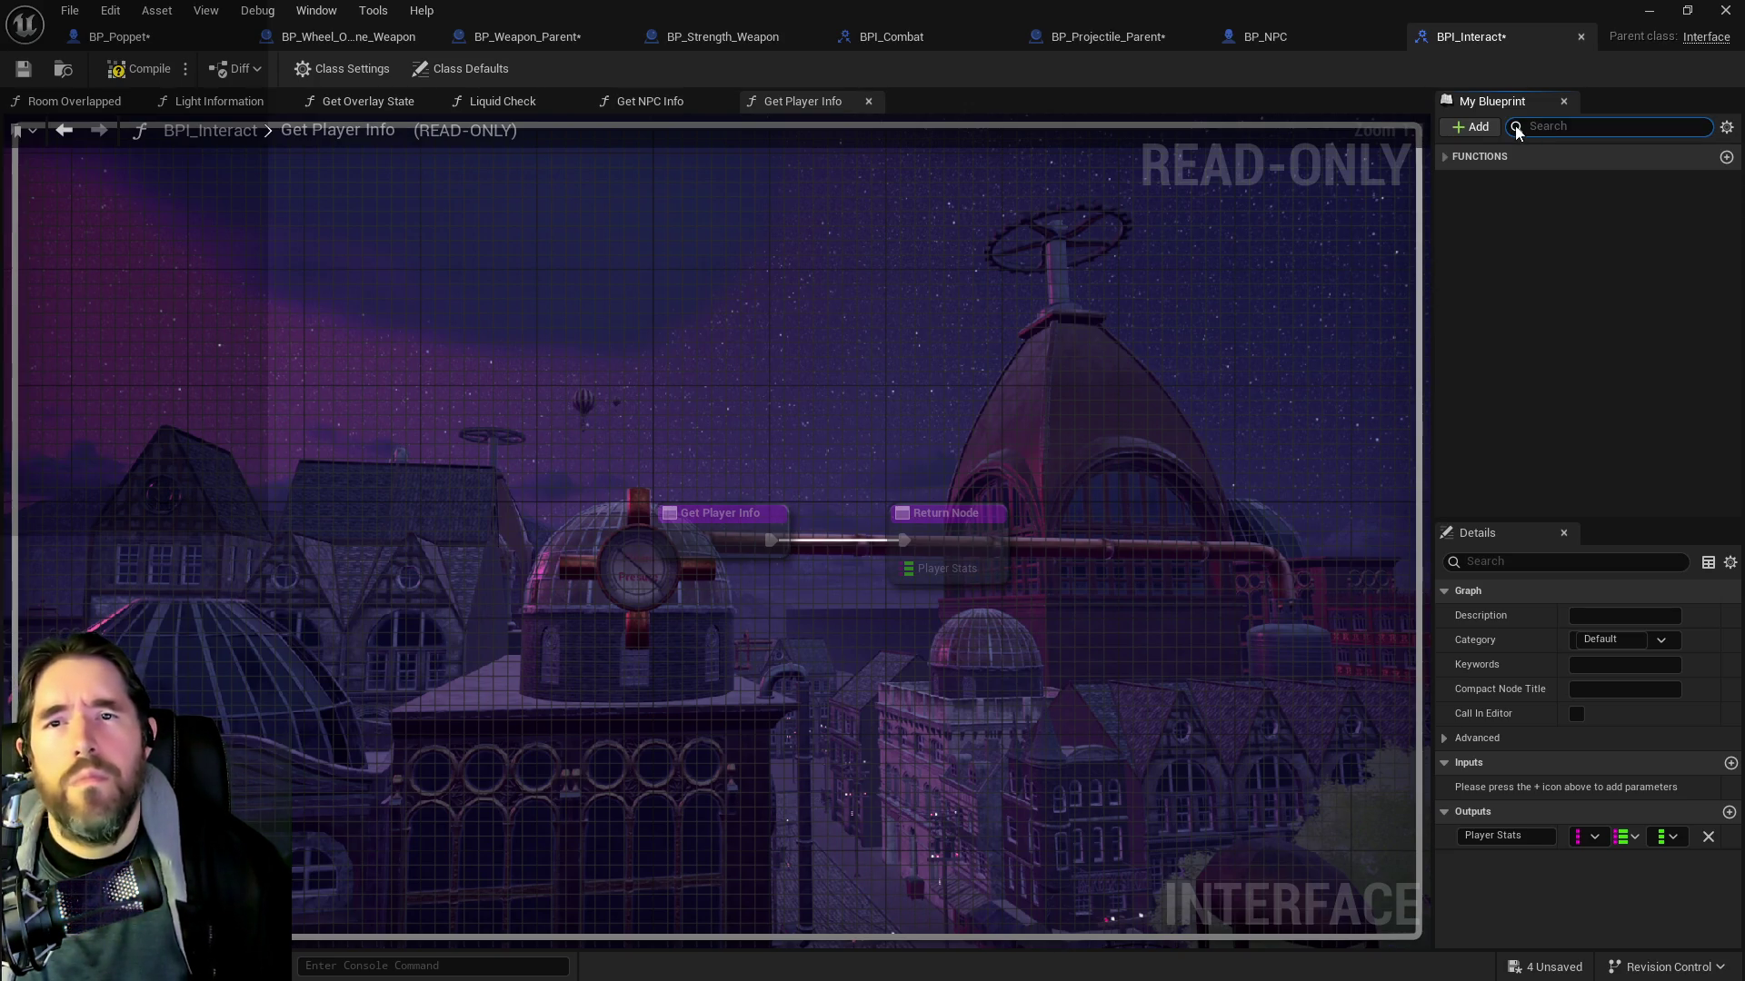
pyautogui.click(1462, 160)
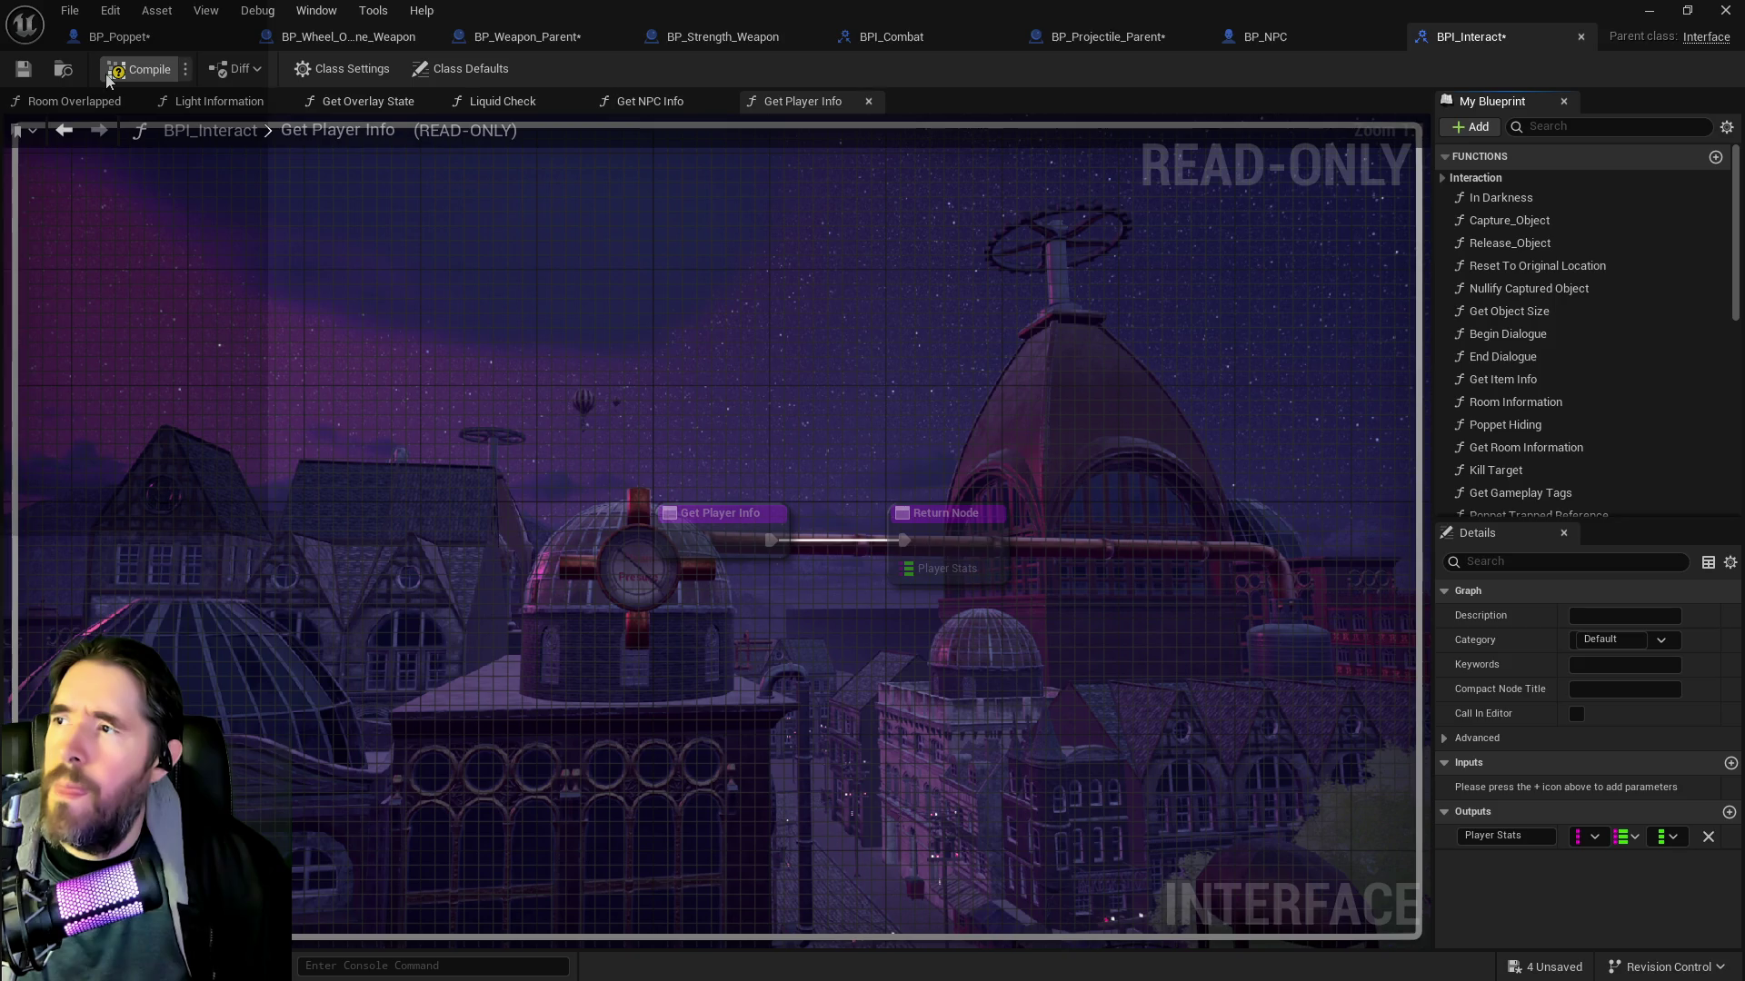
# Save BPI_Interact, then open BP_Poppet's Get Player Info function graph from its interfaces
pyautogui.click(24, 71)
pyautogui.click(113, 39)
pyautogui.click(169, 389)
pyautogui.write('okater')
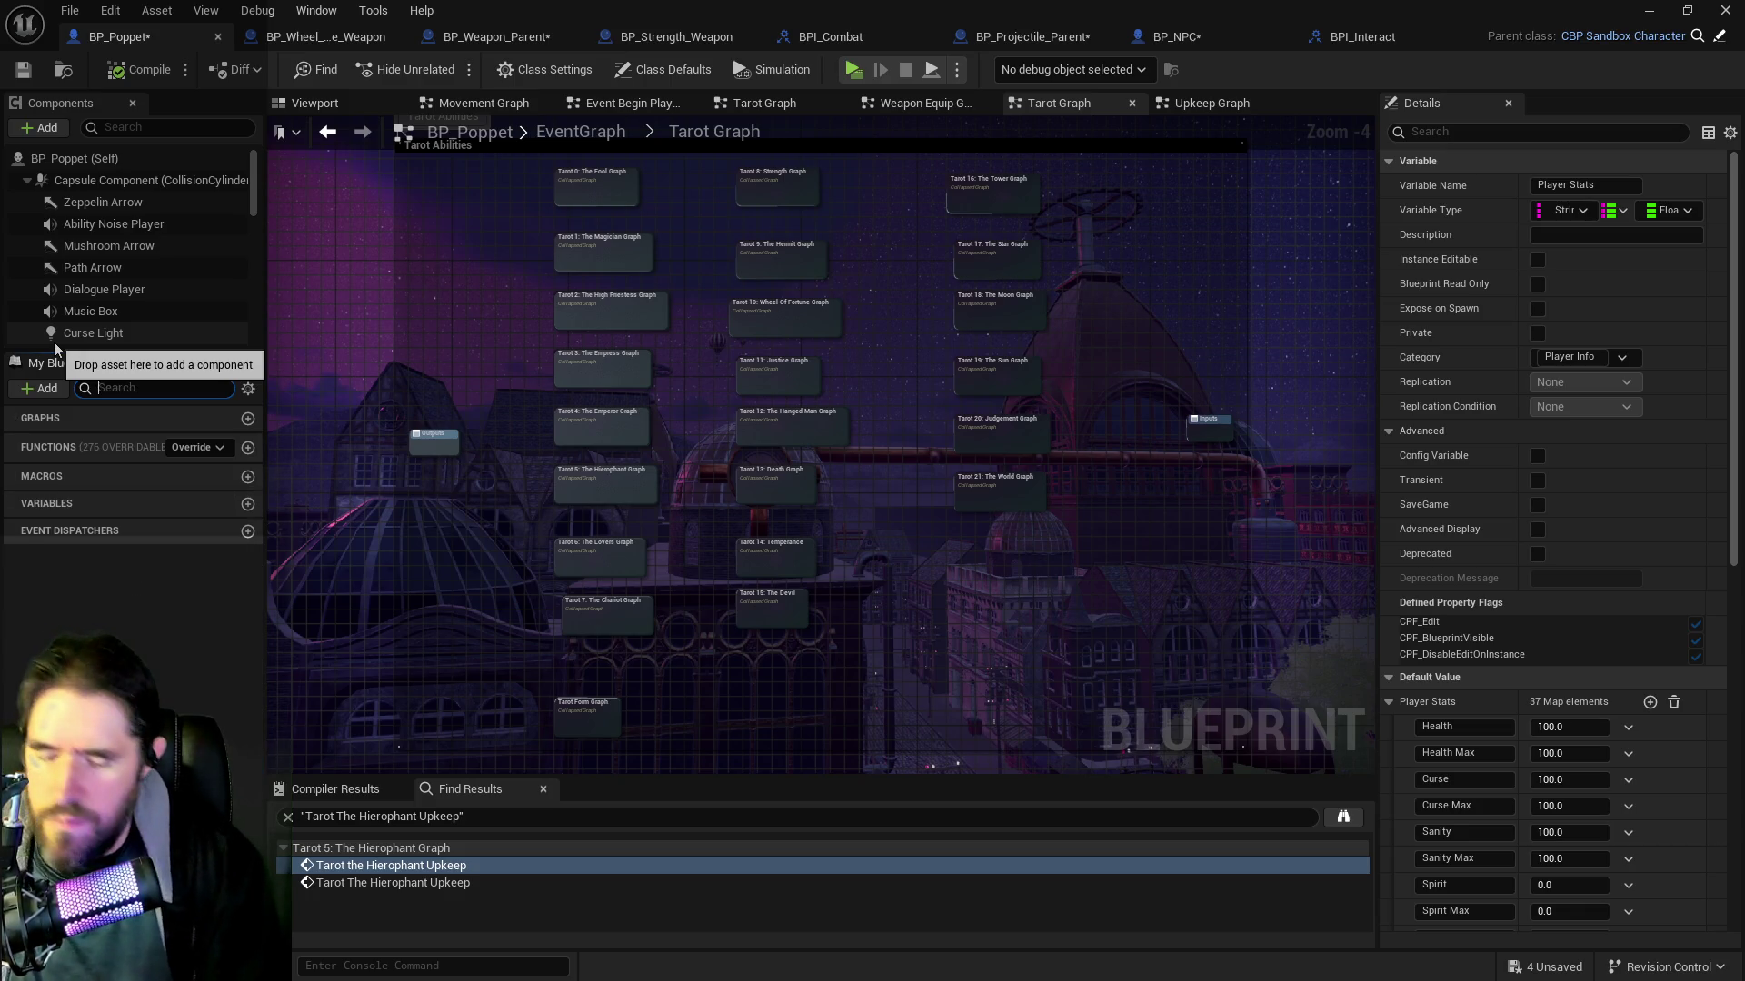
pyautogui.write('player')
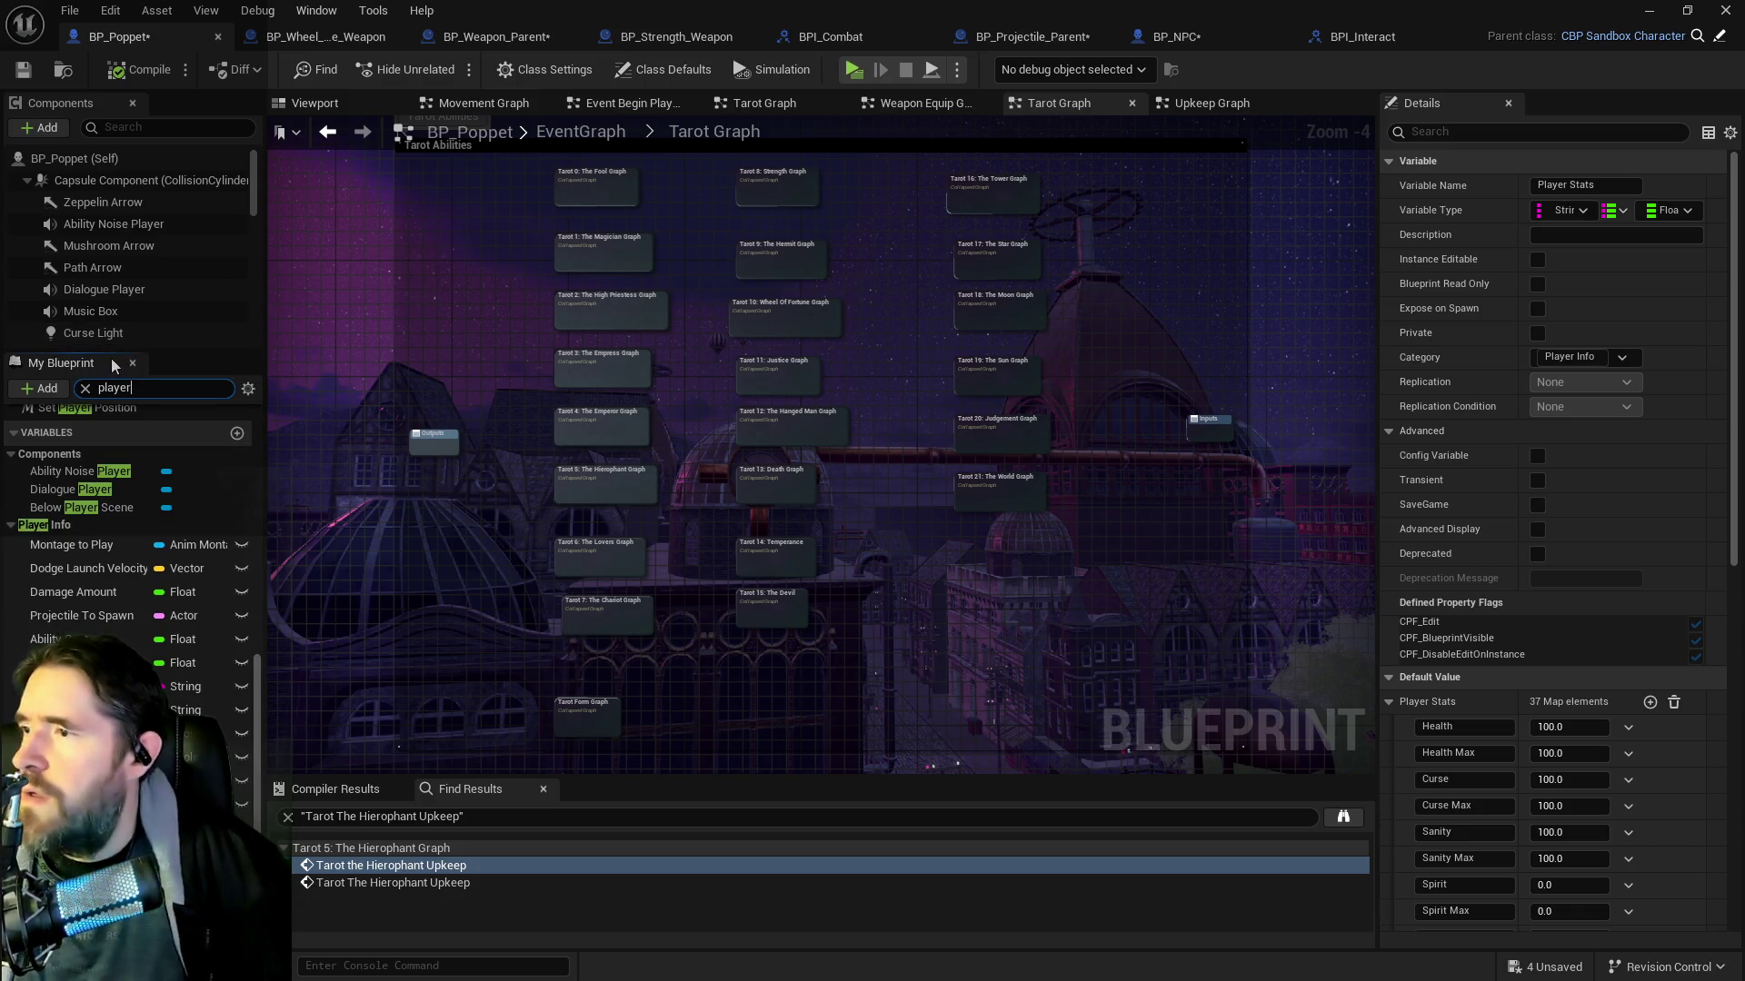
pyautogui.write(' inf')
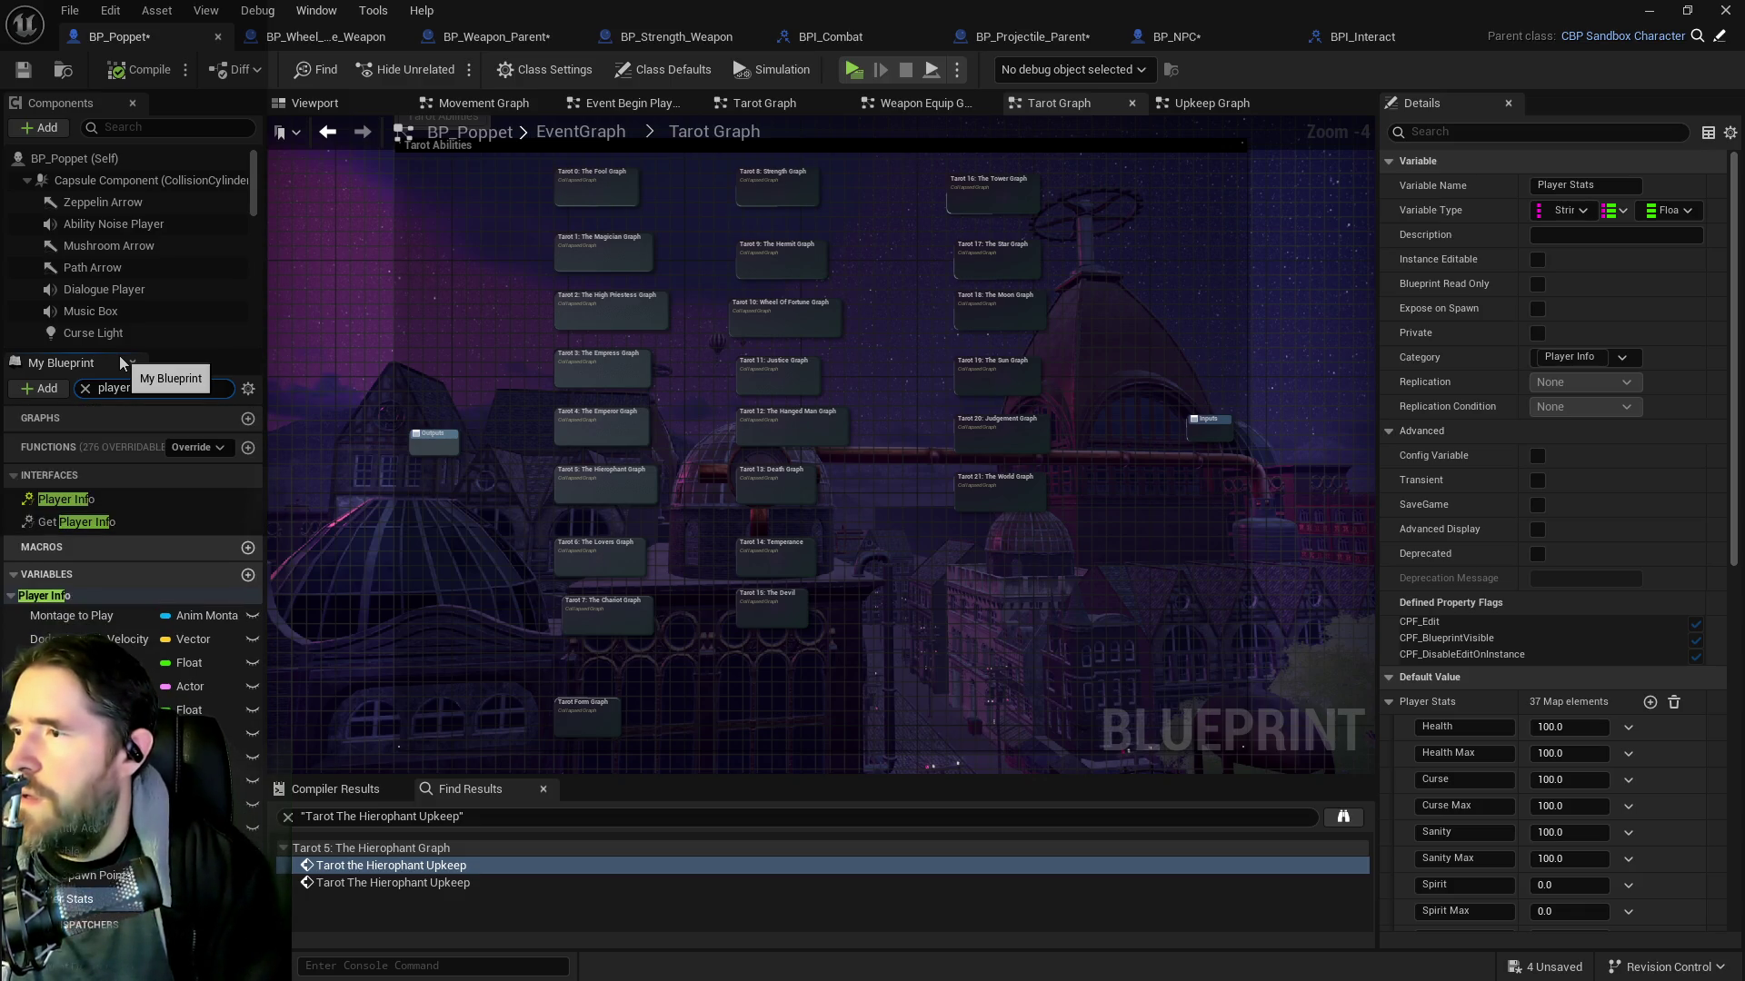
pyautogui.click(70, 506)
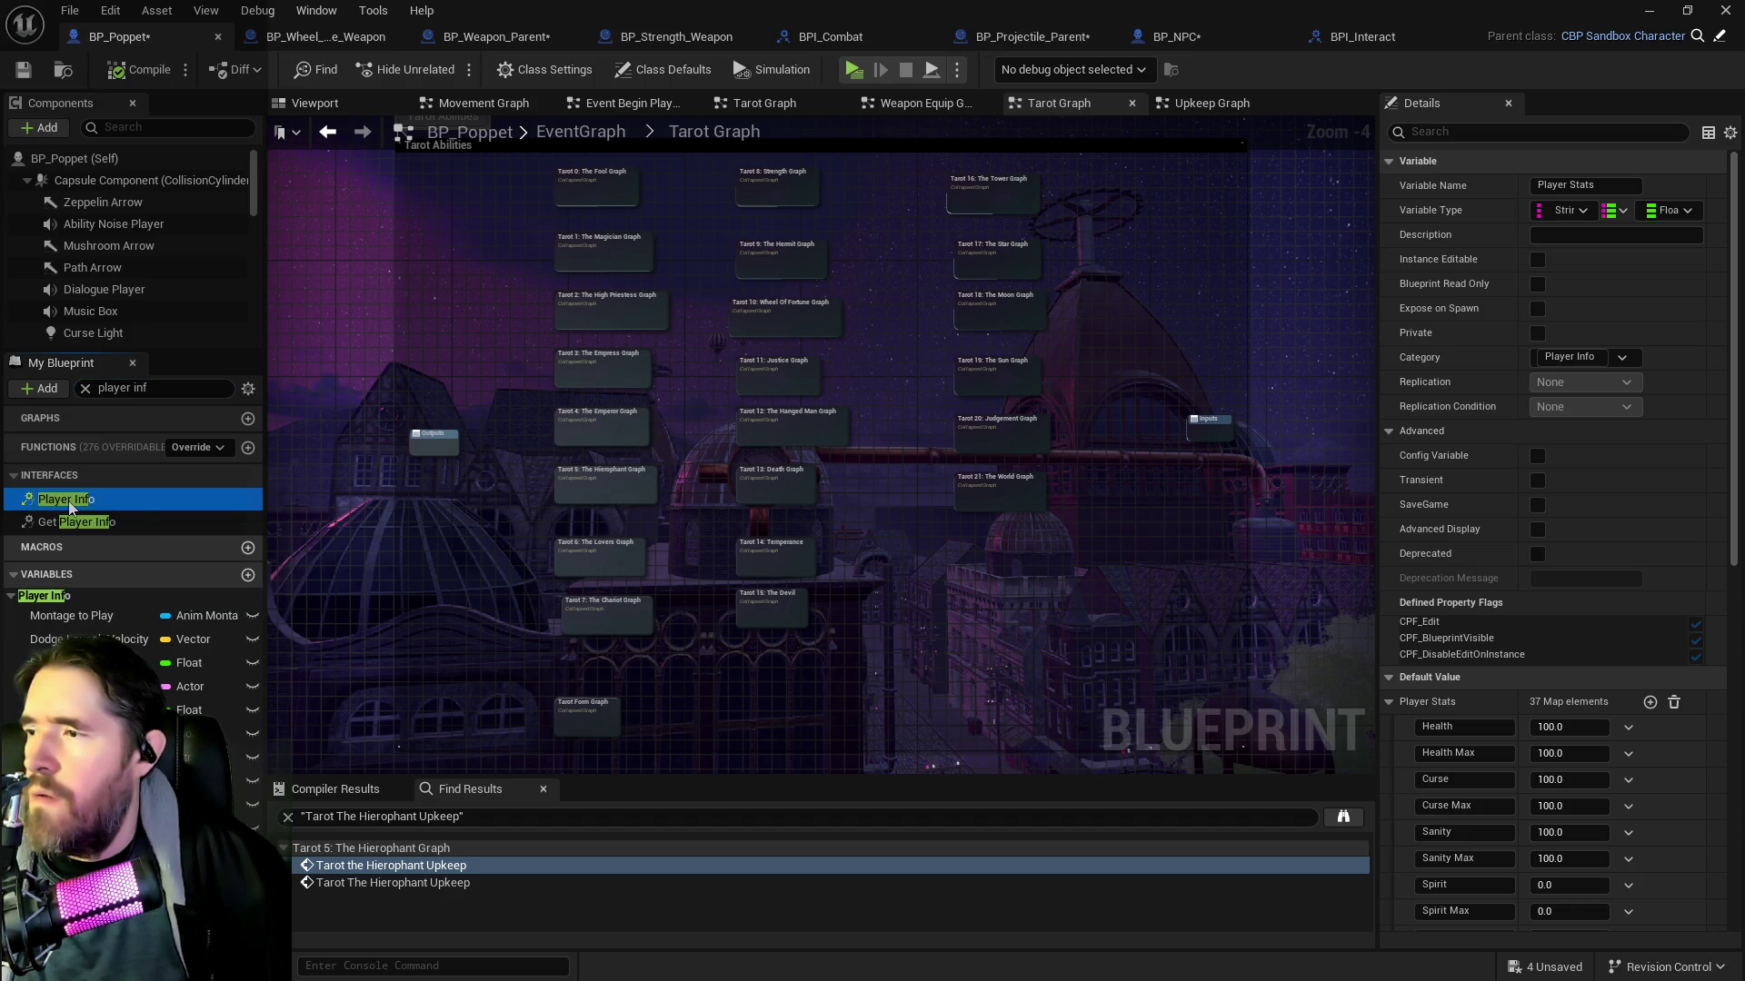
pyautogui.doubleClick(71, 507)
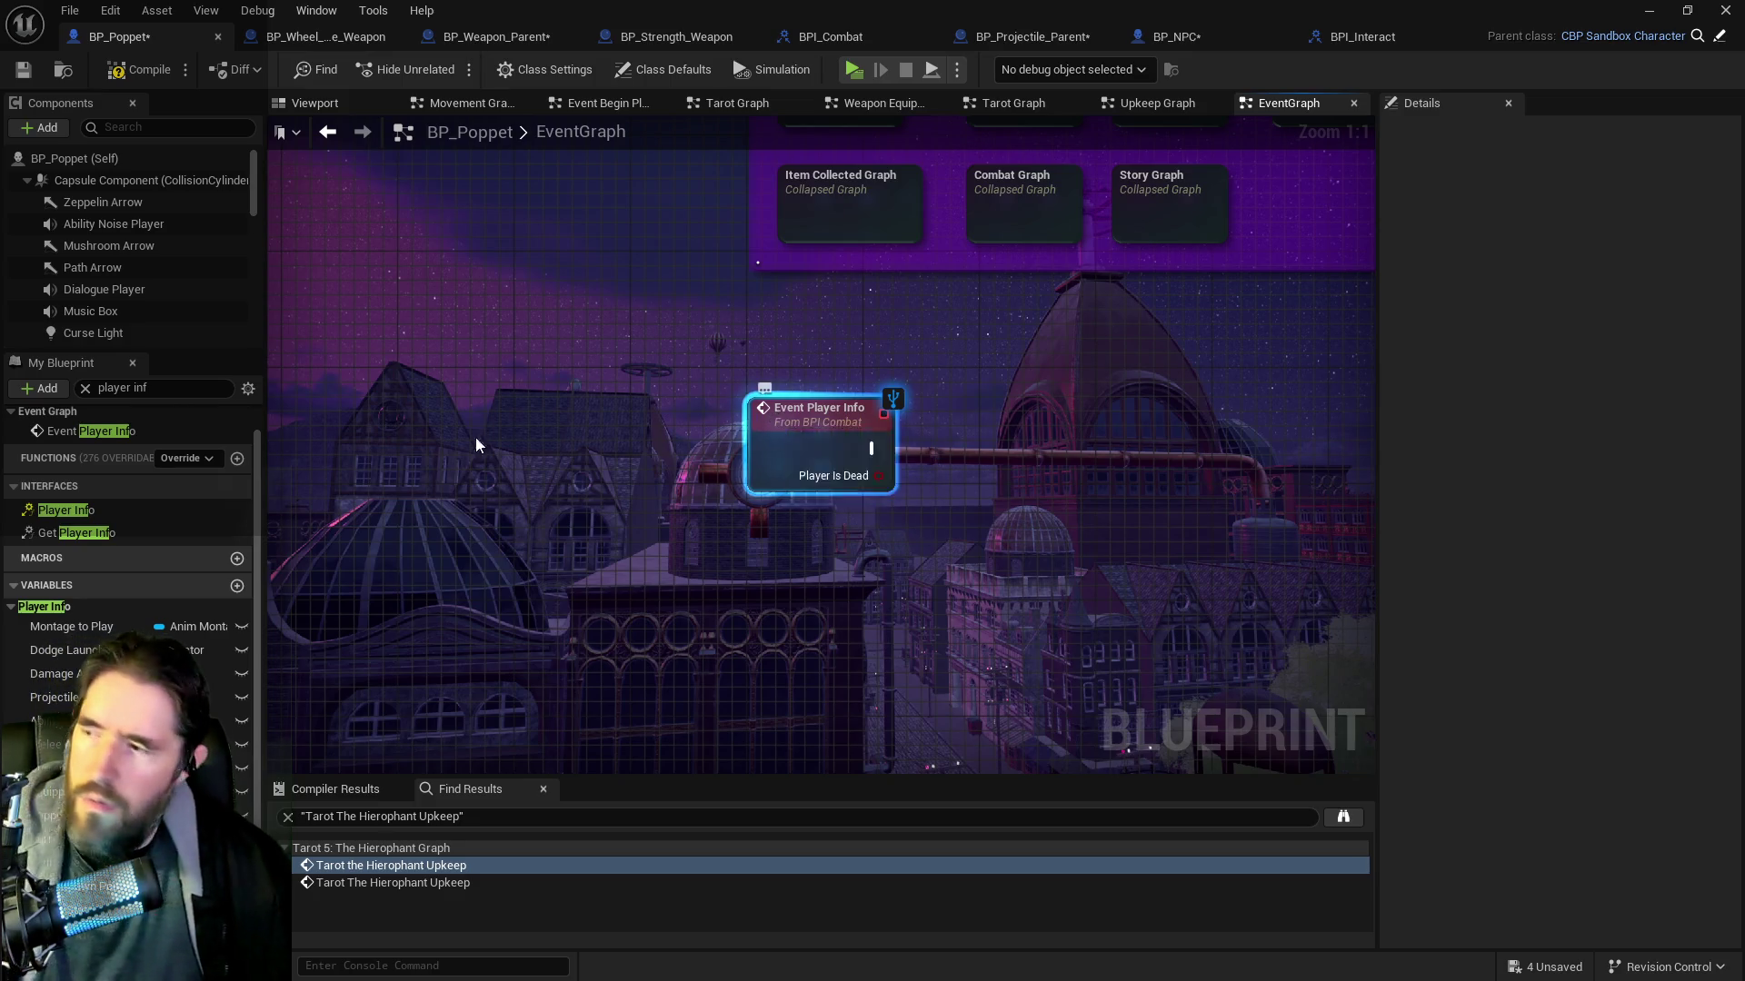
pyautogui.doubleClick(116, 509)
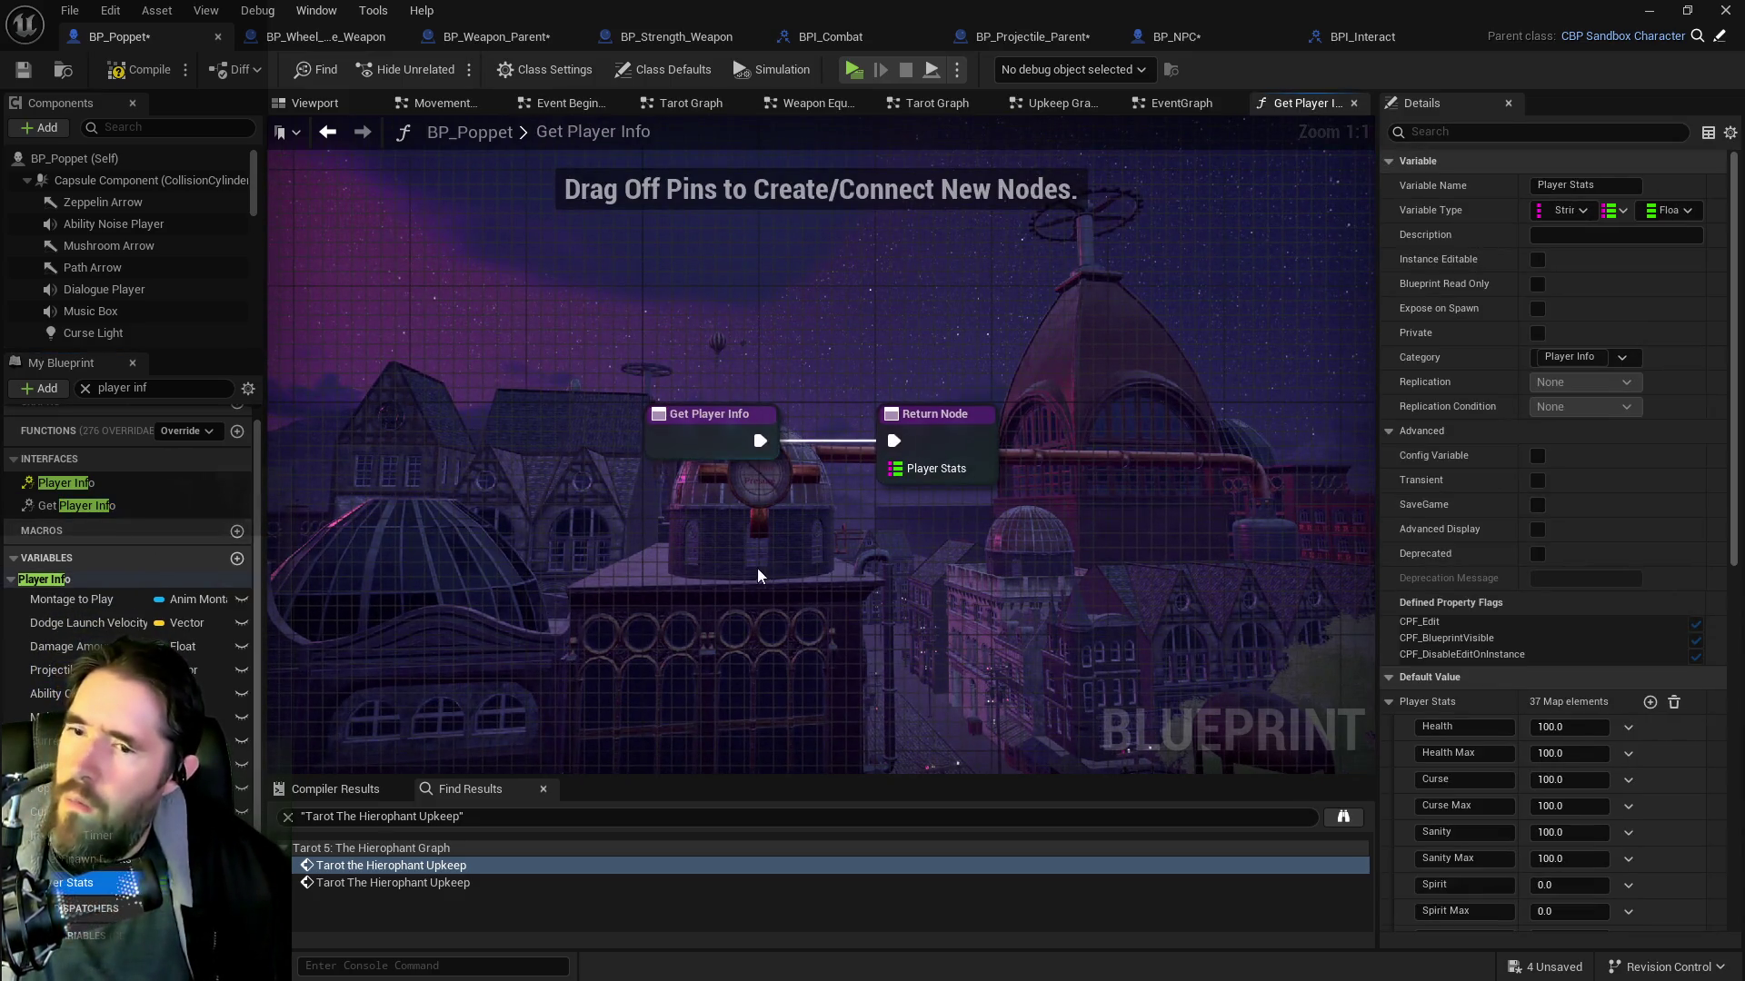
# Return the Player Stats variable from Get Player Info, then compile and save BP_Poppet
pyautogui.rightClick(747, 532)
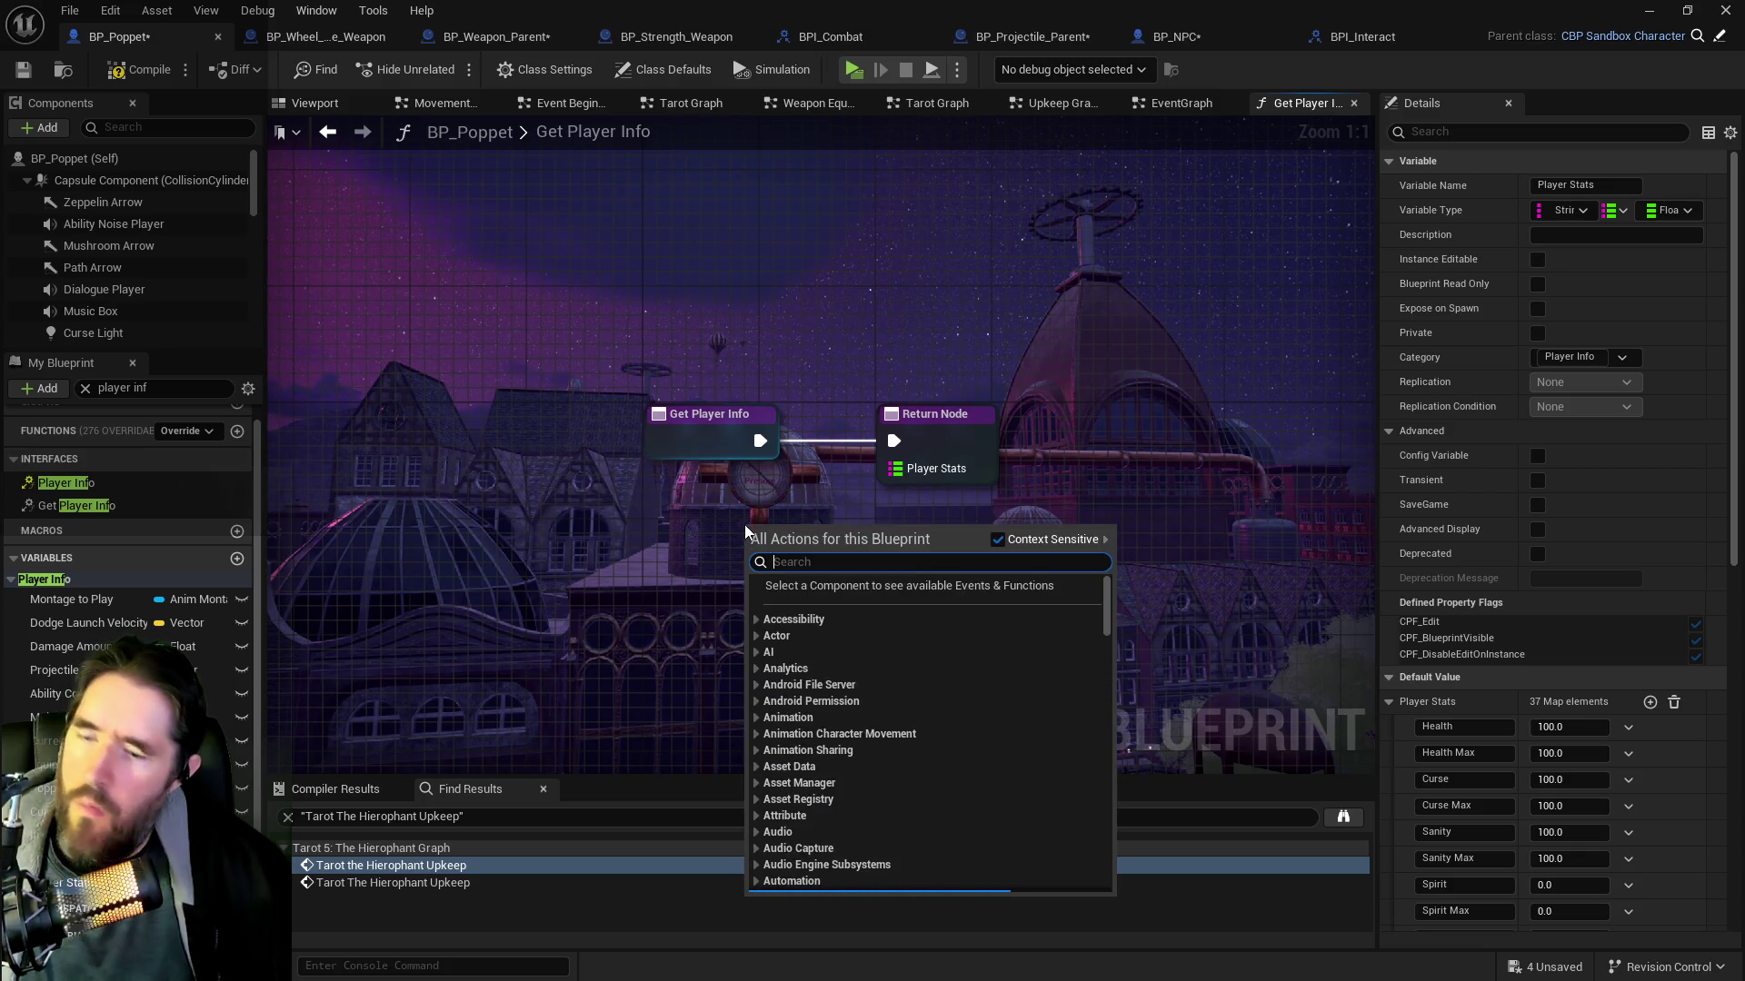
pyautogui.write('get play')
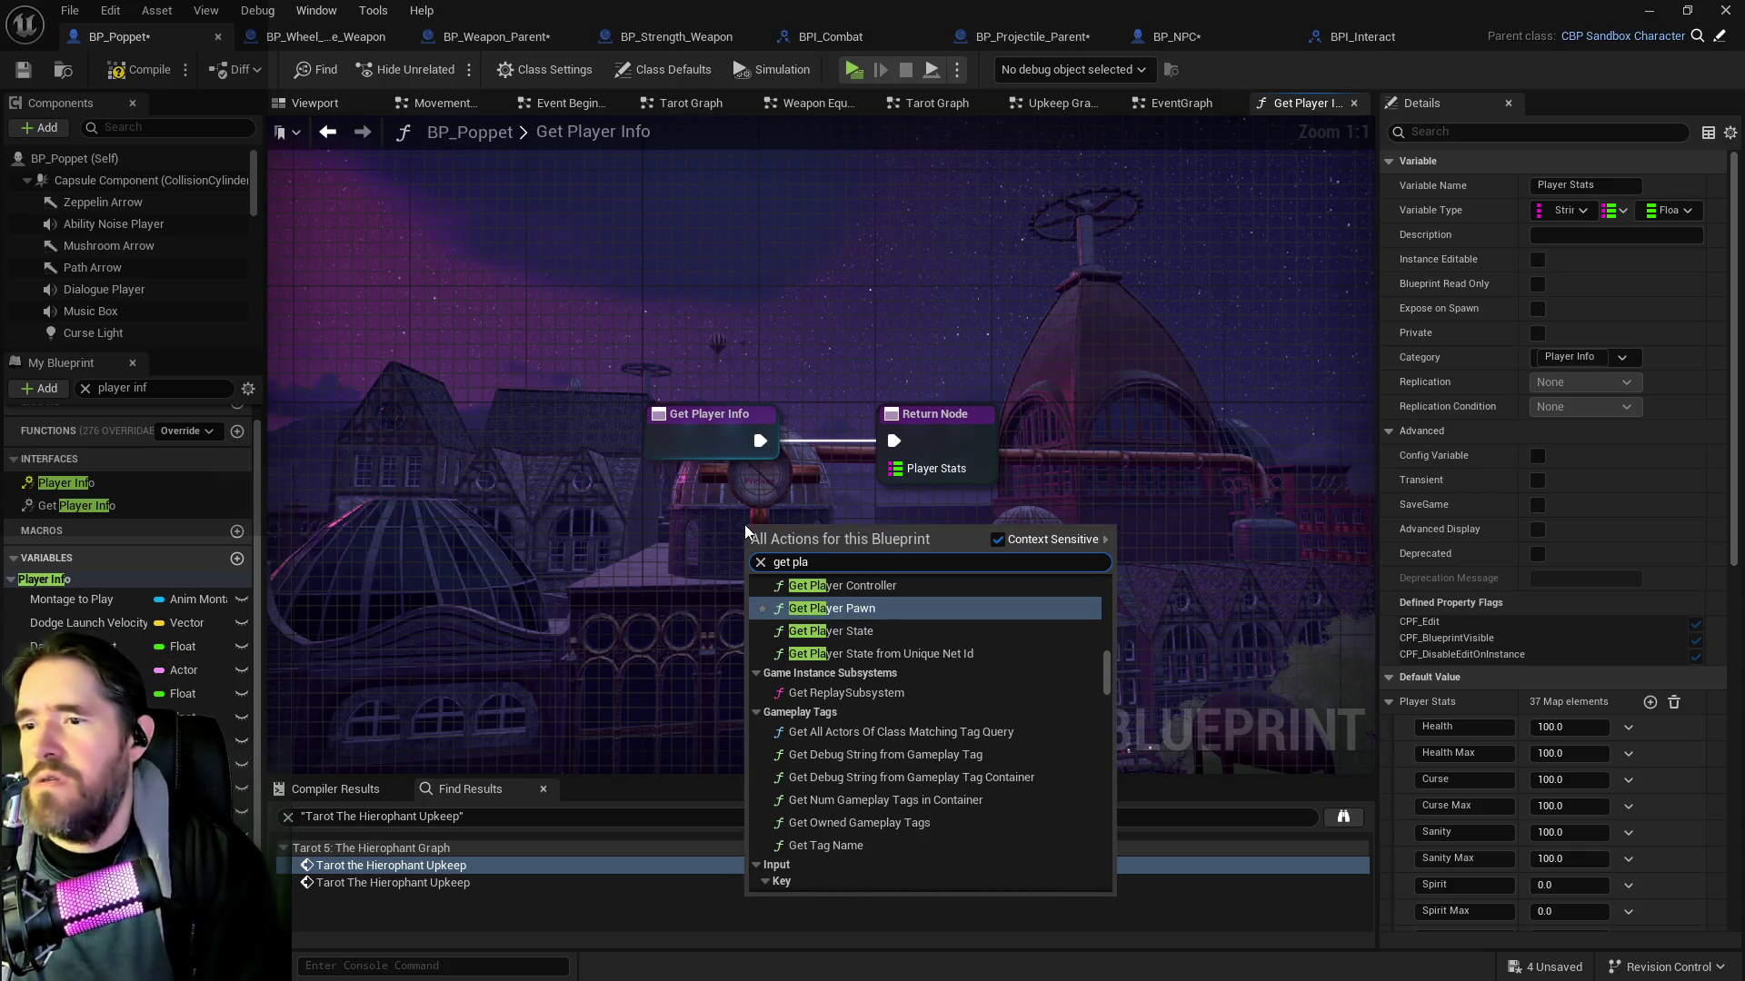
pyautogui.write('er stats')
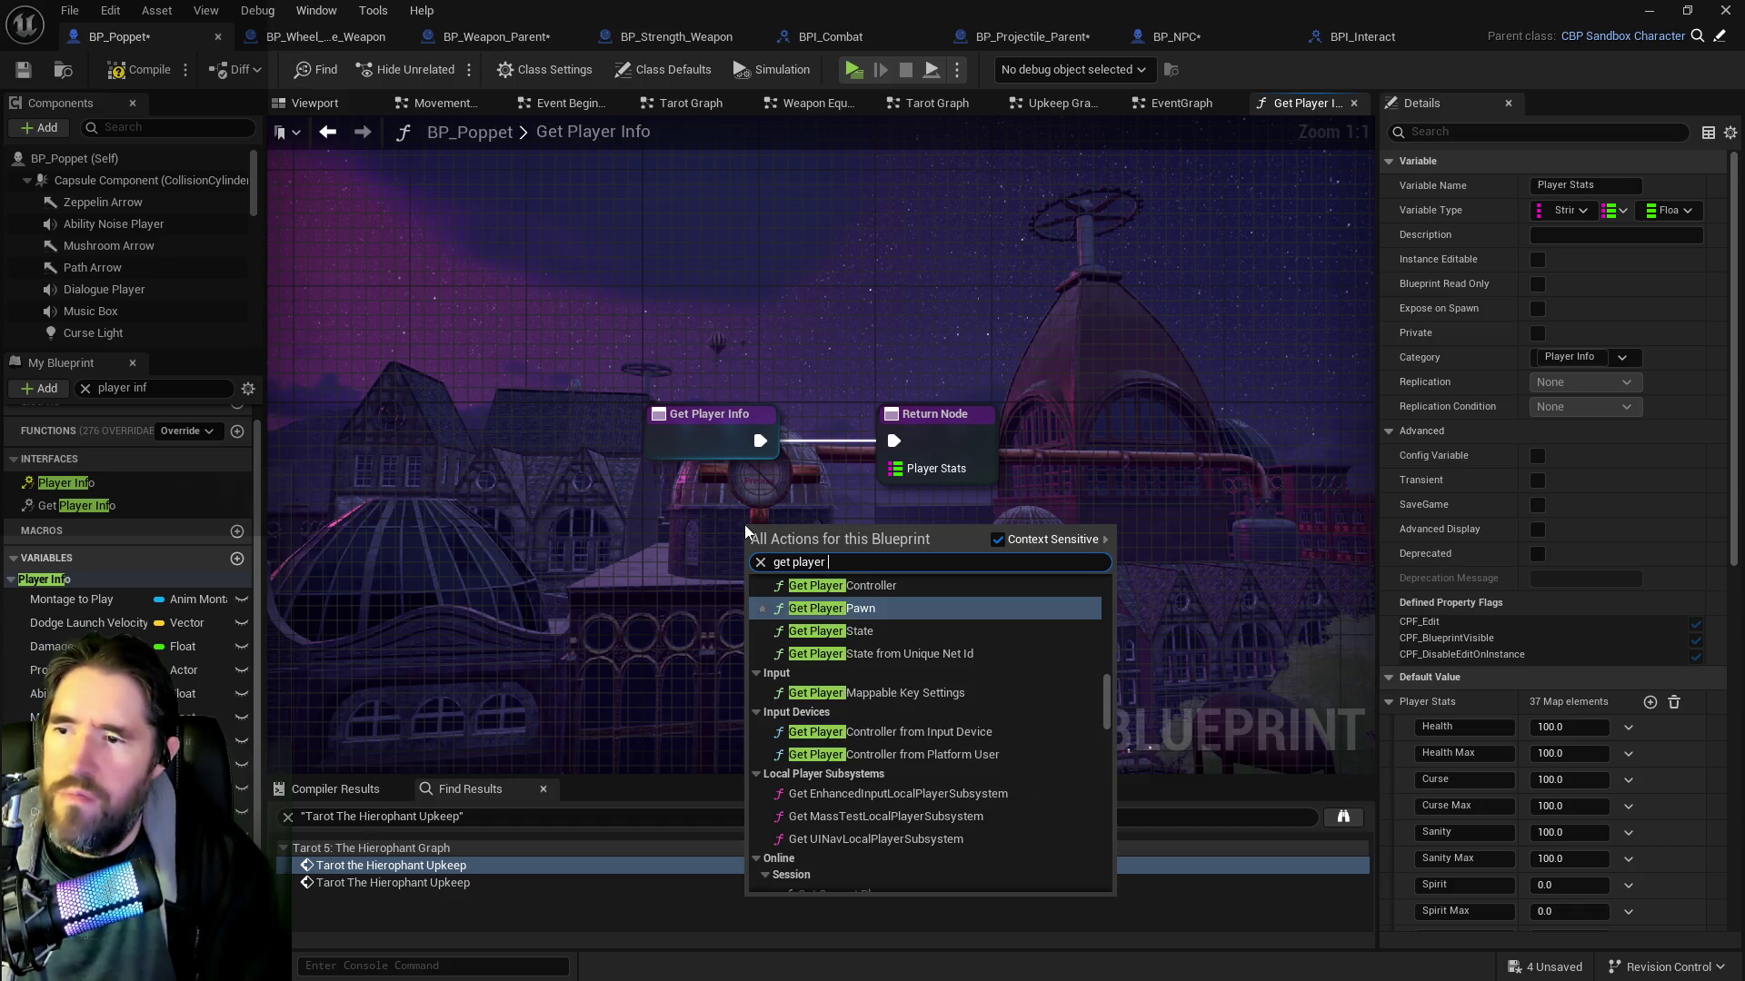
pyautogui.click(840, 712)
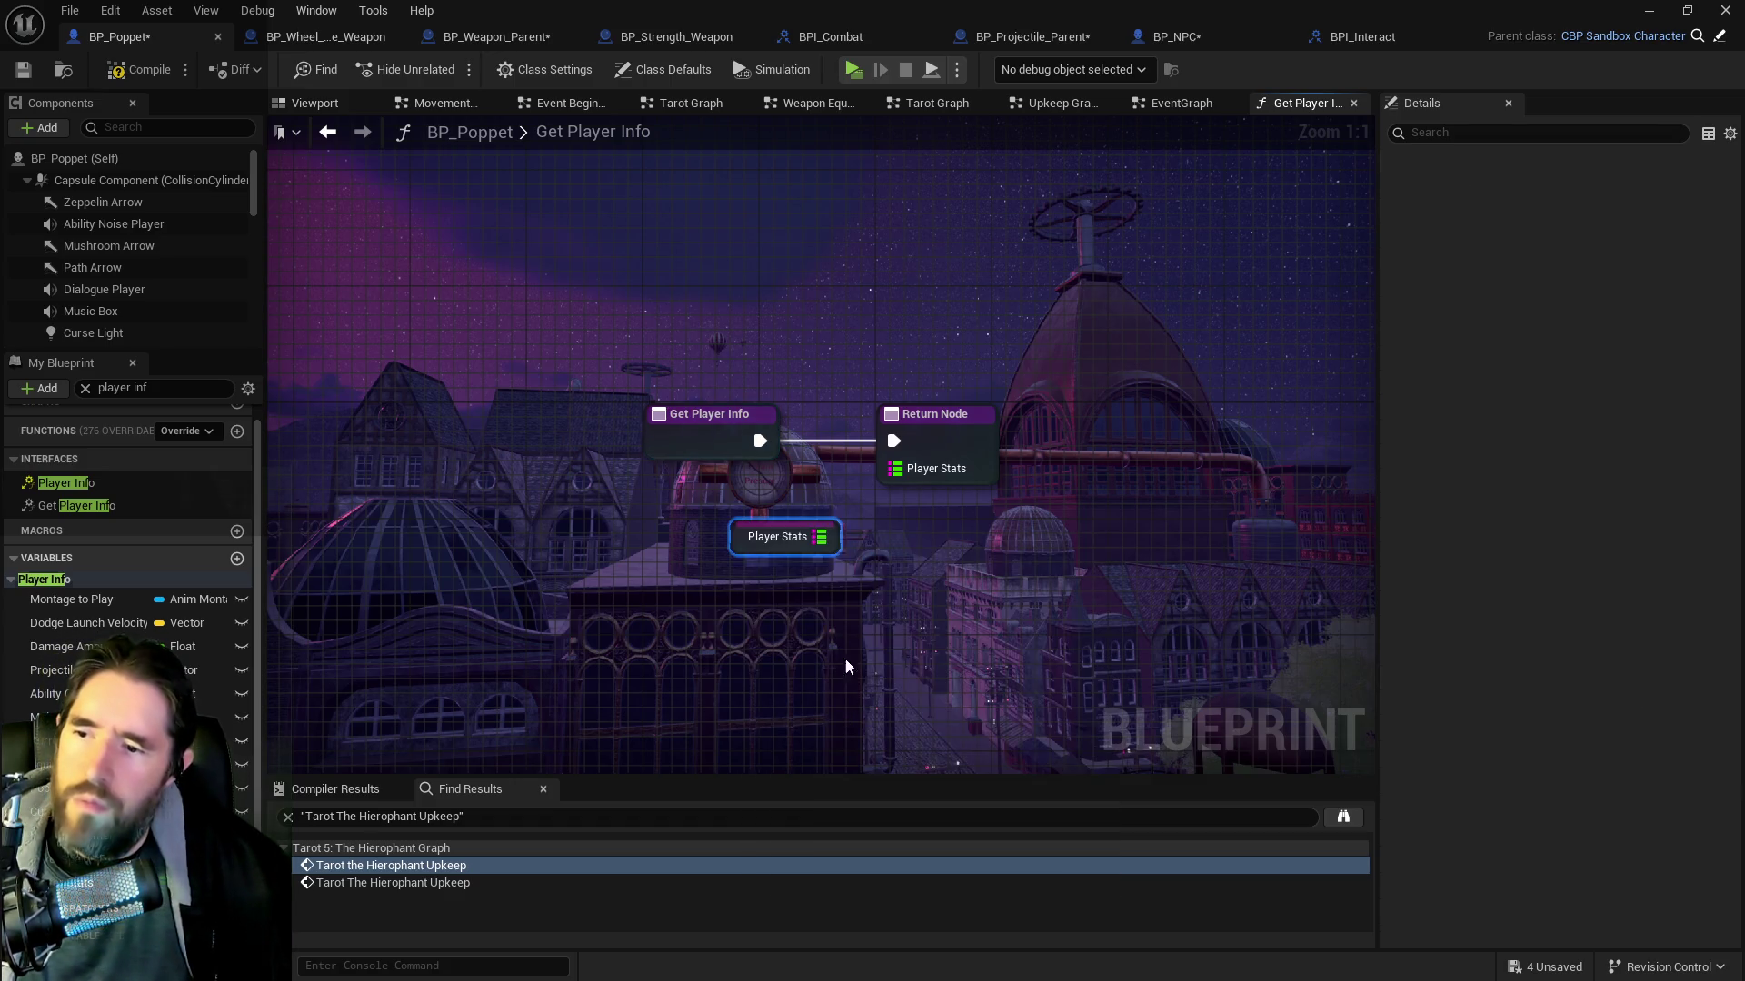
pyautogui.moveTo(820, 537); pyautogui.dragTo(895, 468)
pyautogui.click(141, 69)
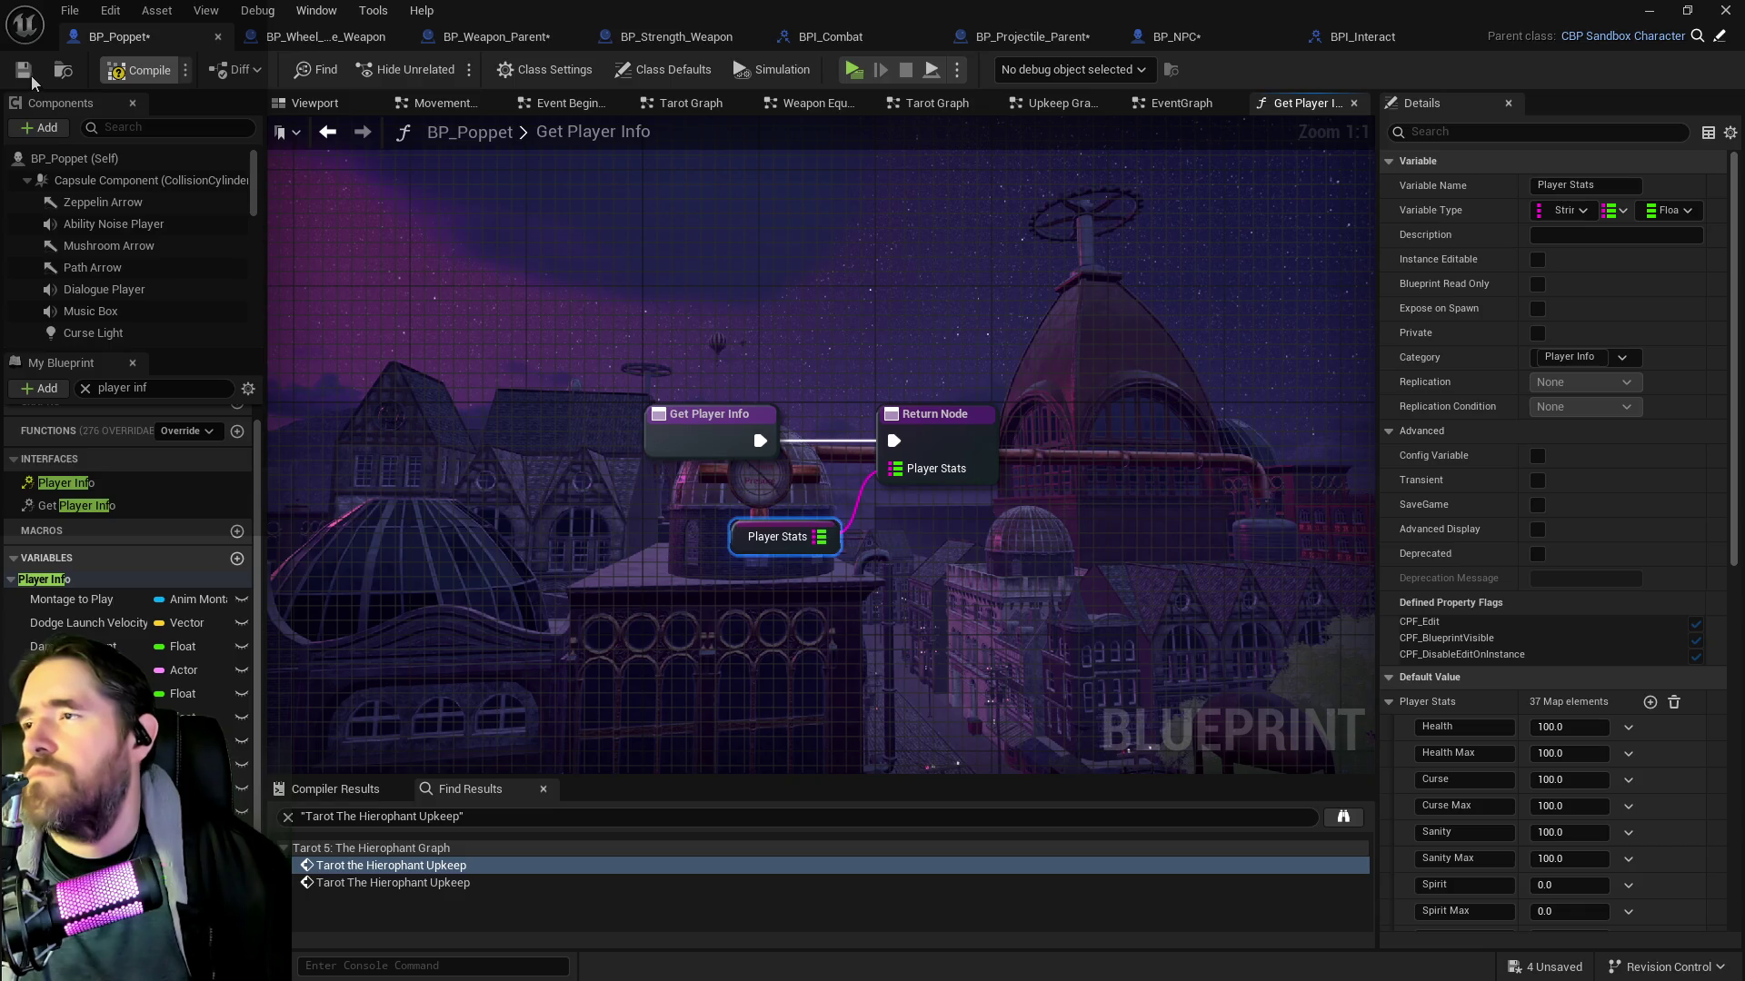
pyautogui.click(26, 72)
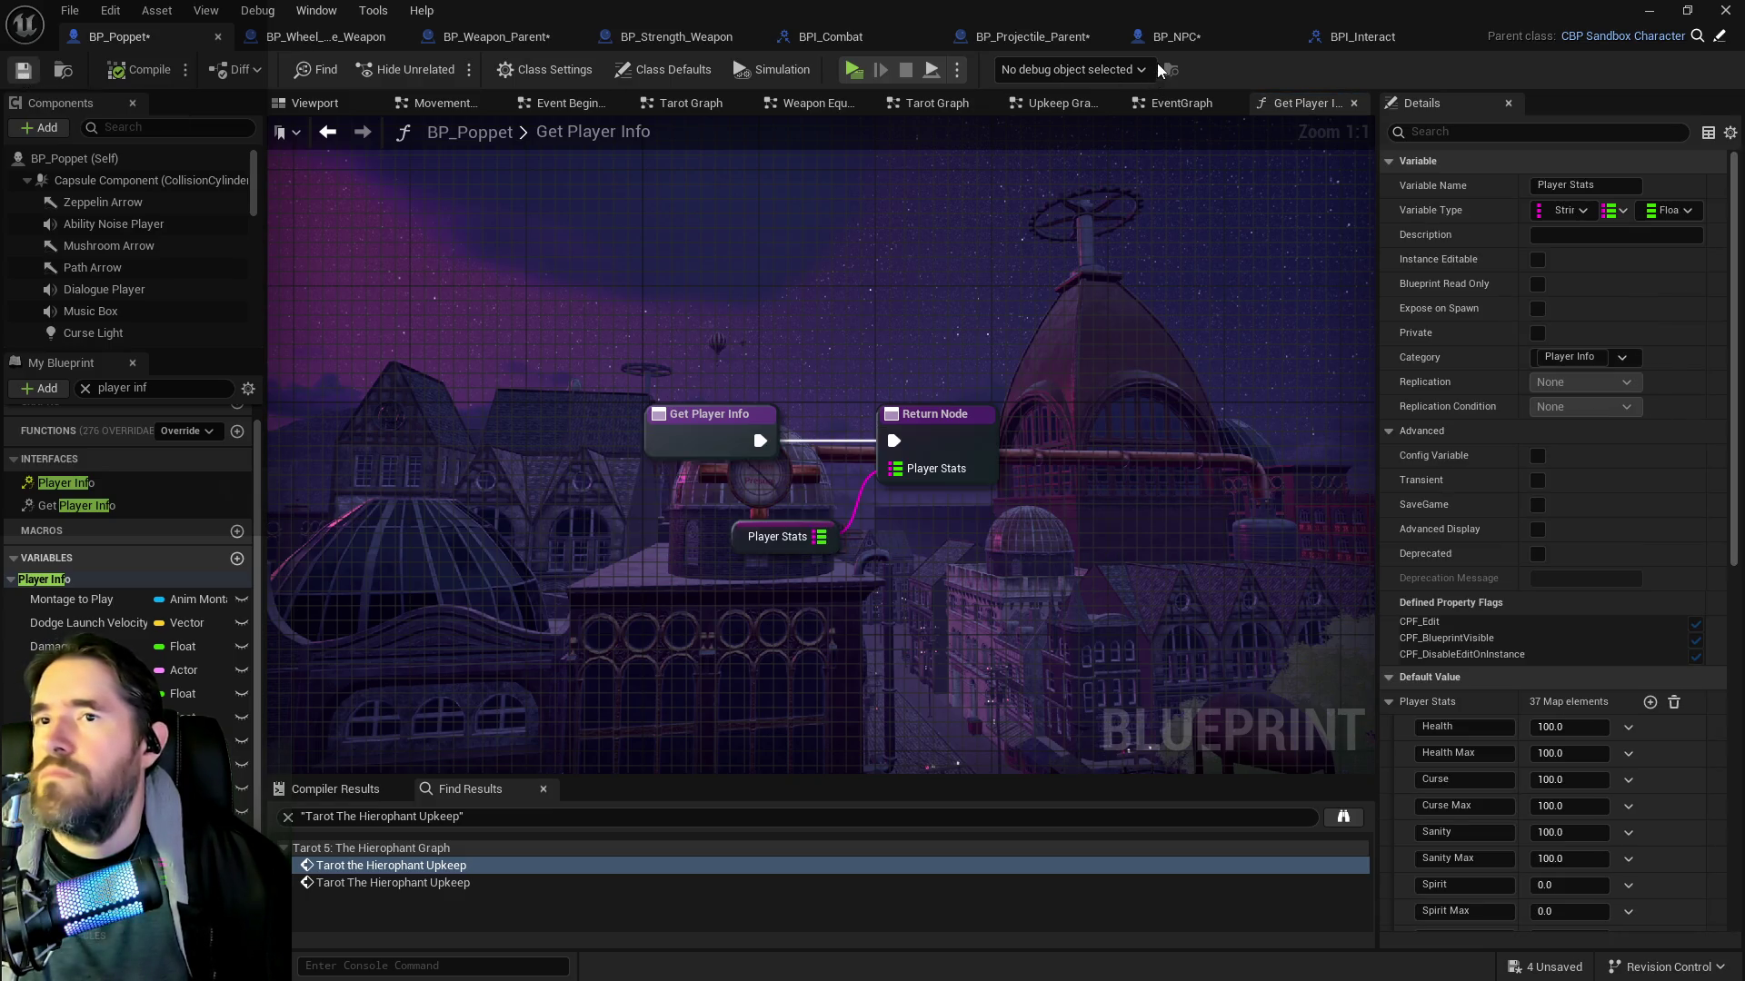
# Look over BP_Projectile_Parent's collision graph and the BP_Strength_Weapon graph
pyautogui.click(1017, 38)
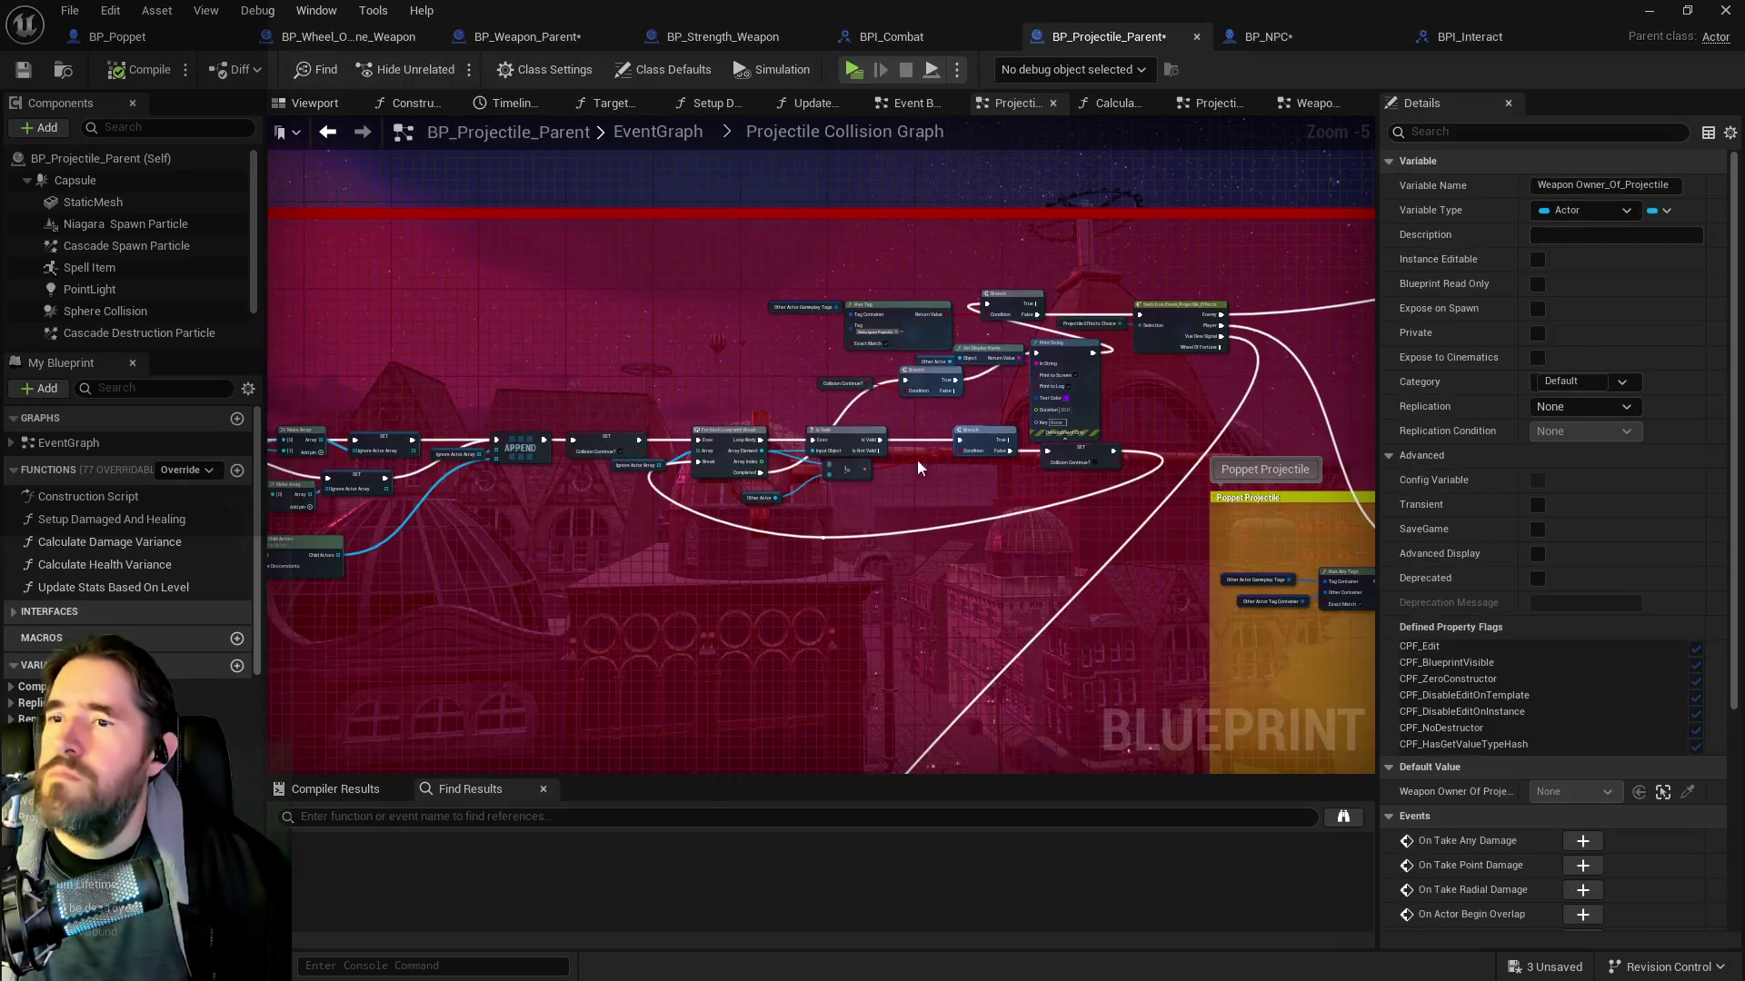
pyautogui.moveTo(375, 304)
pyautogui.mouseDown()
pyautogui.moveTo(981, 390)
pyautogui.moveTo(309, 420)
pyautogui.mouseUp()
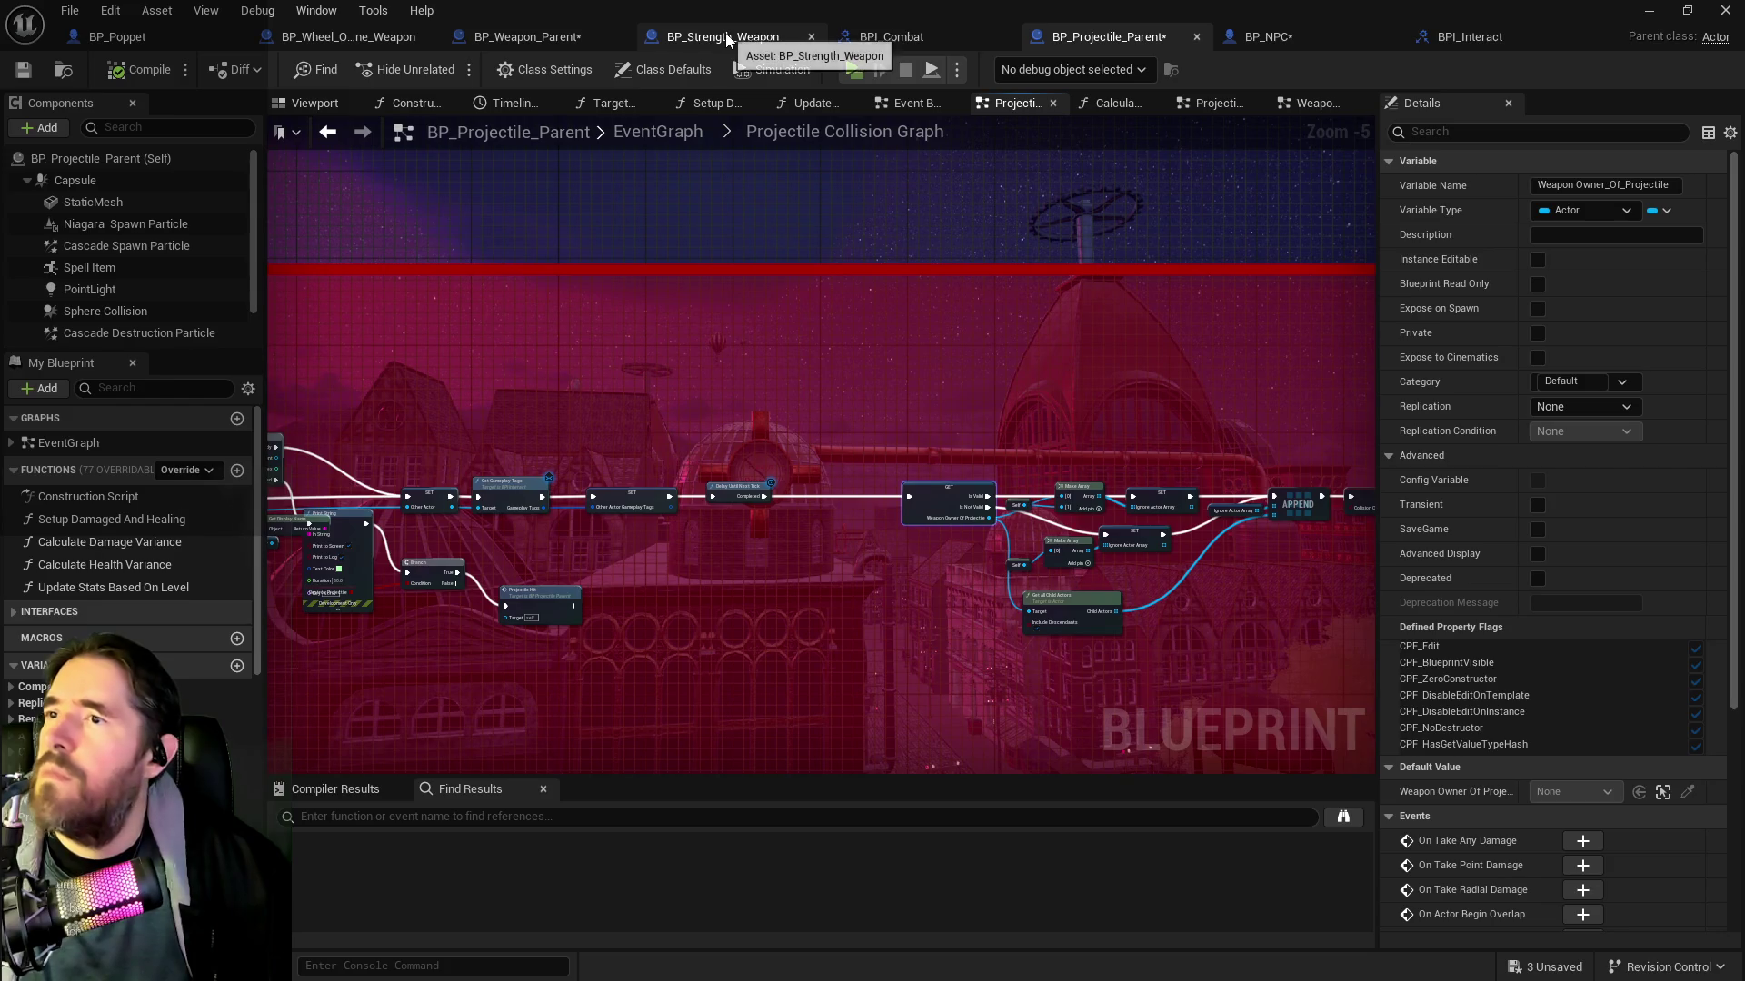
pyautogui.click(718, 36)
pyautogui.scroll(-2, 642, 423)
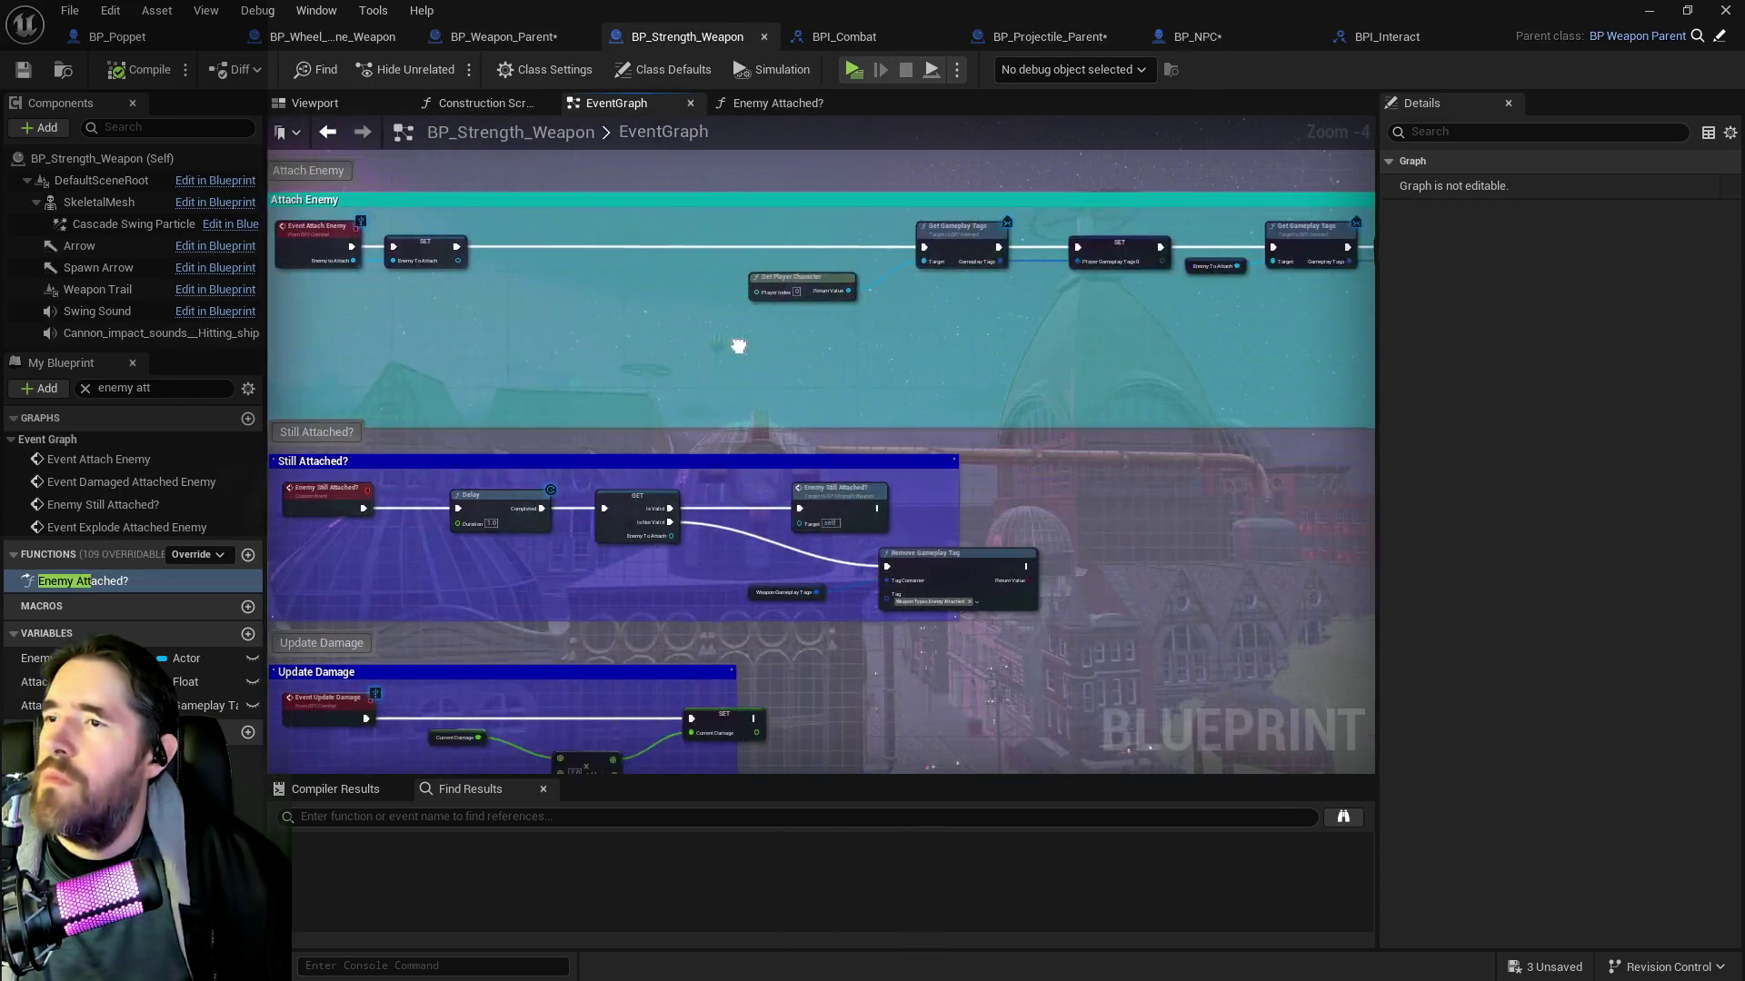
pyautogui.scroll(2, 736, 346)
# Check BP_Weapon_Parent's Sticky Check macro, ending on the Weapon Owner function graph
pyautogui.click(514, 38)
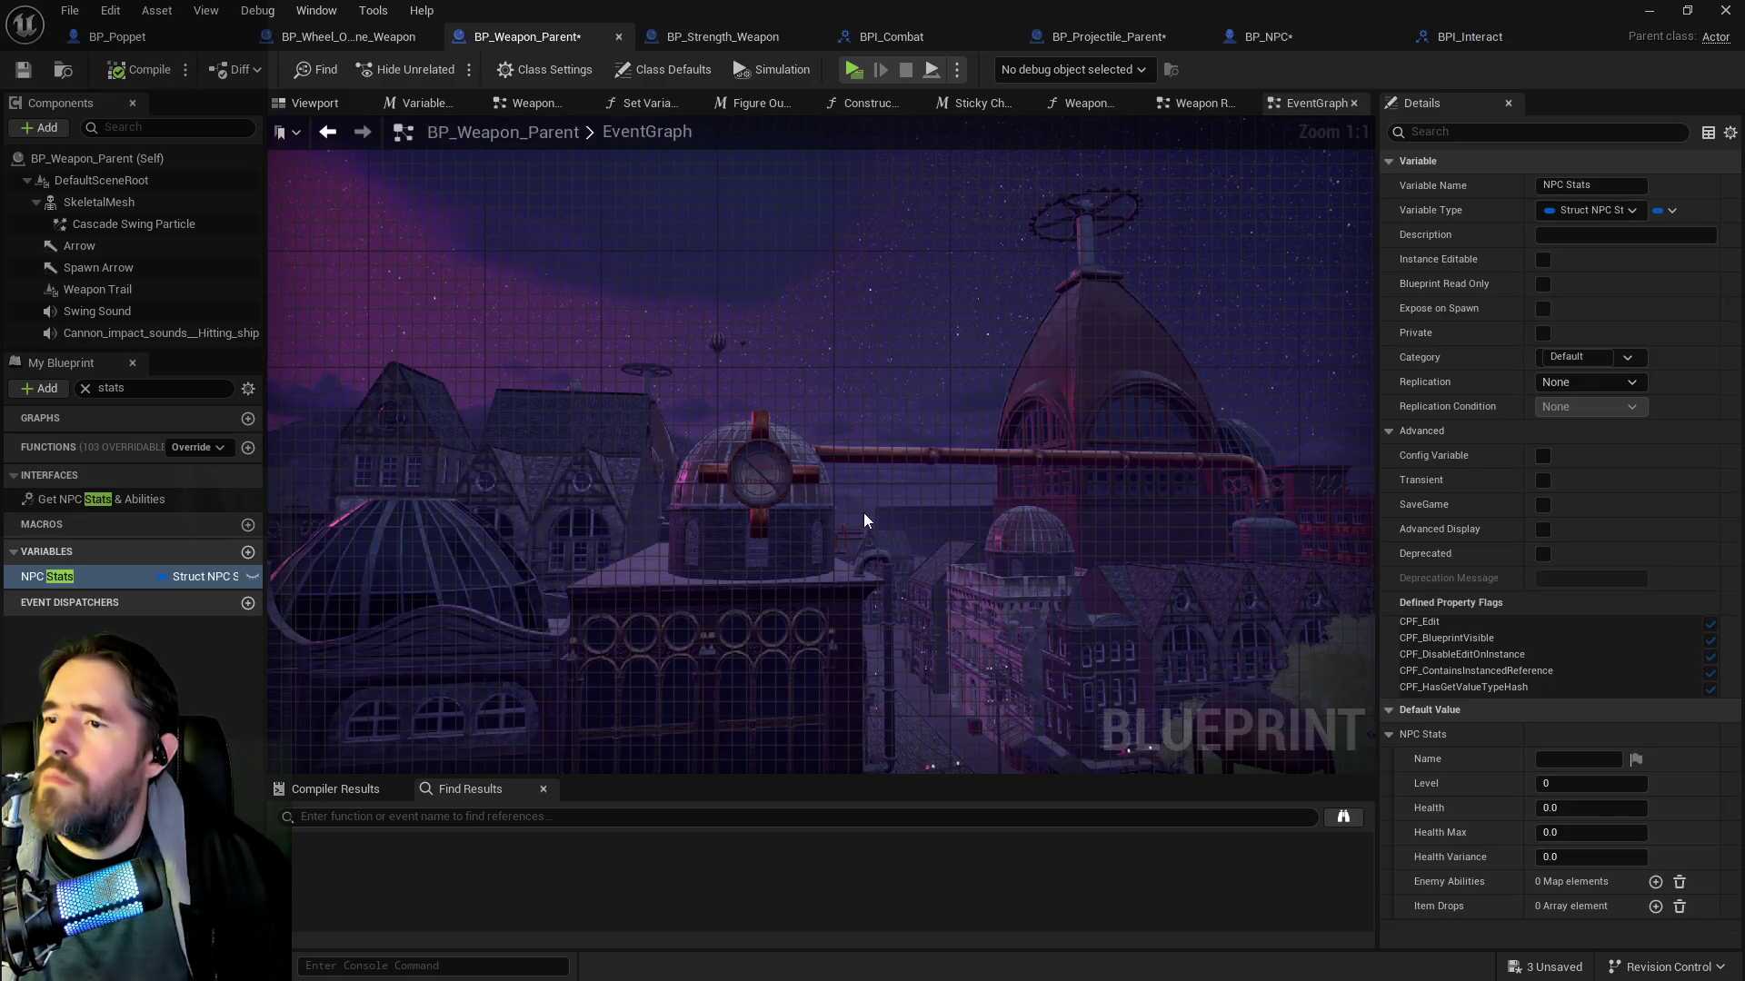
pyautogui.click(972, 103)
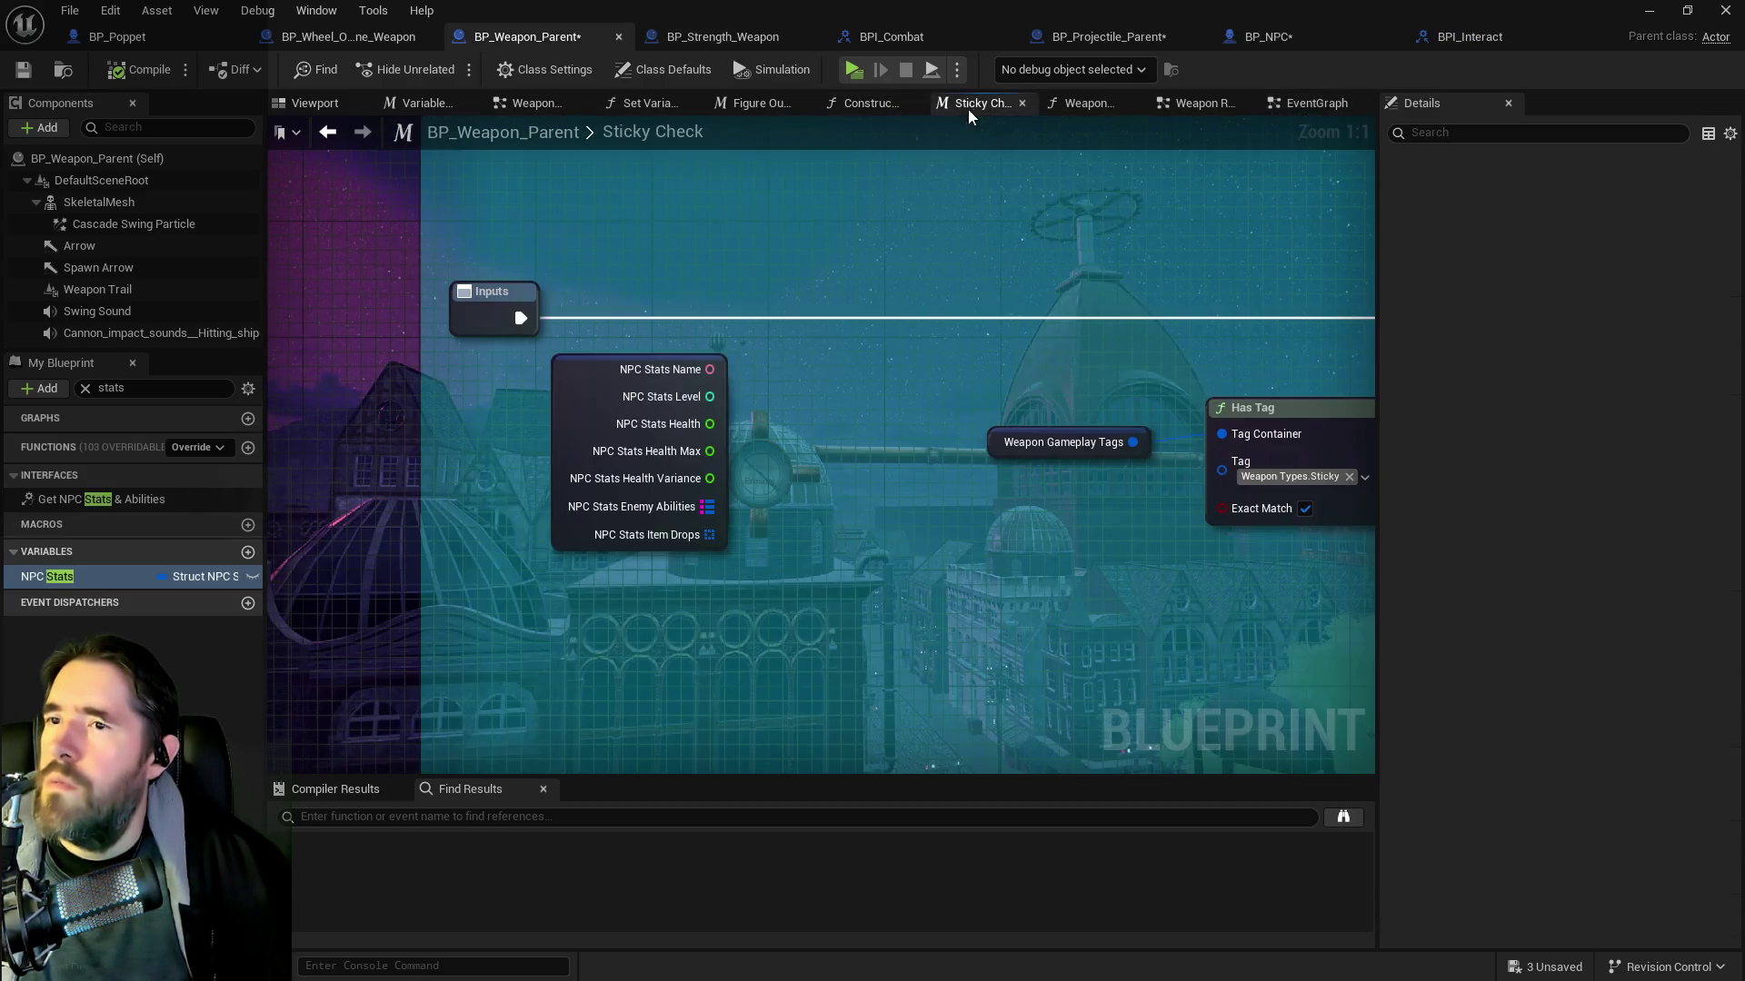
pyautogui.rightClick(626, 580)
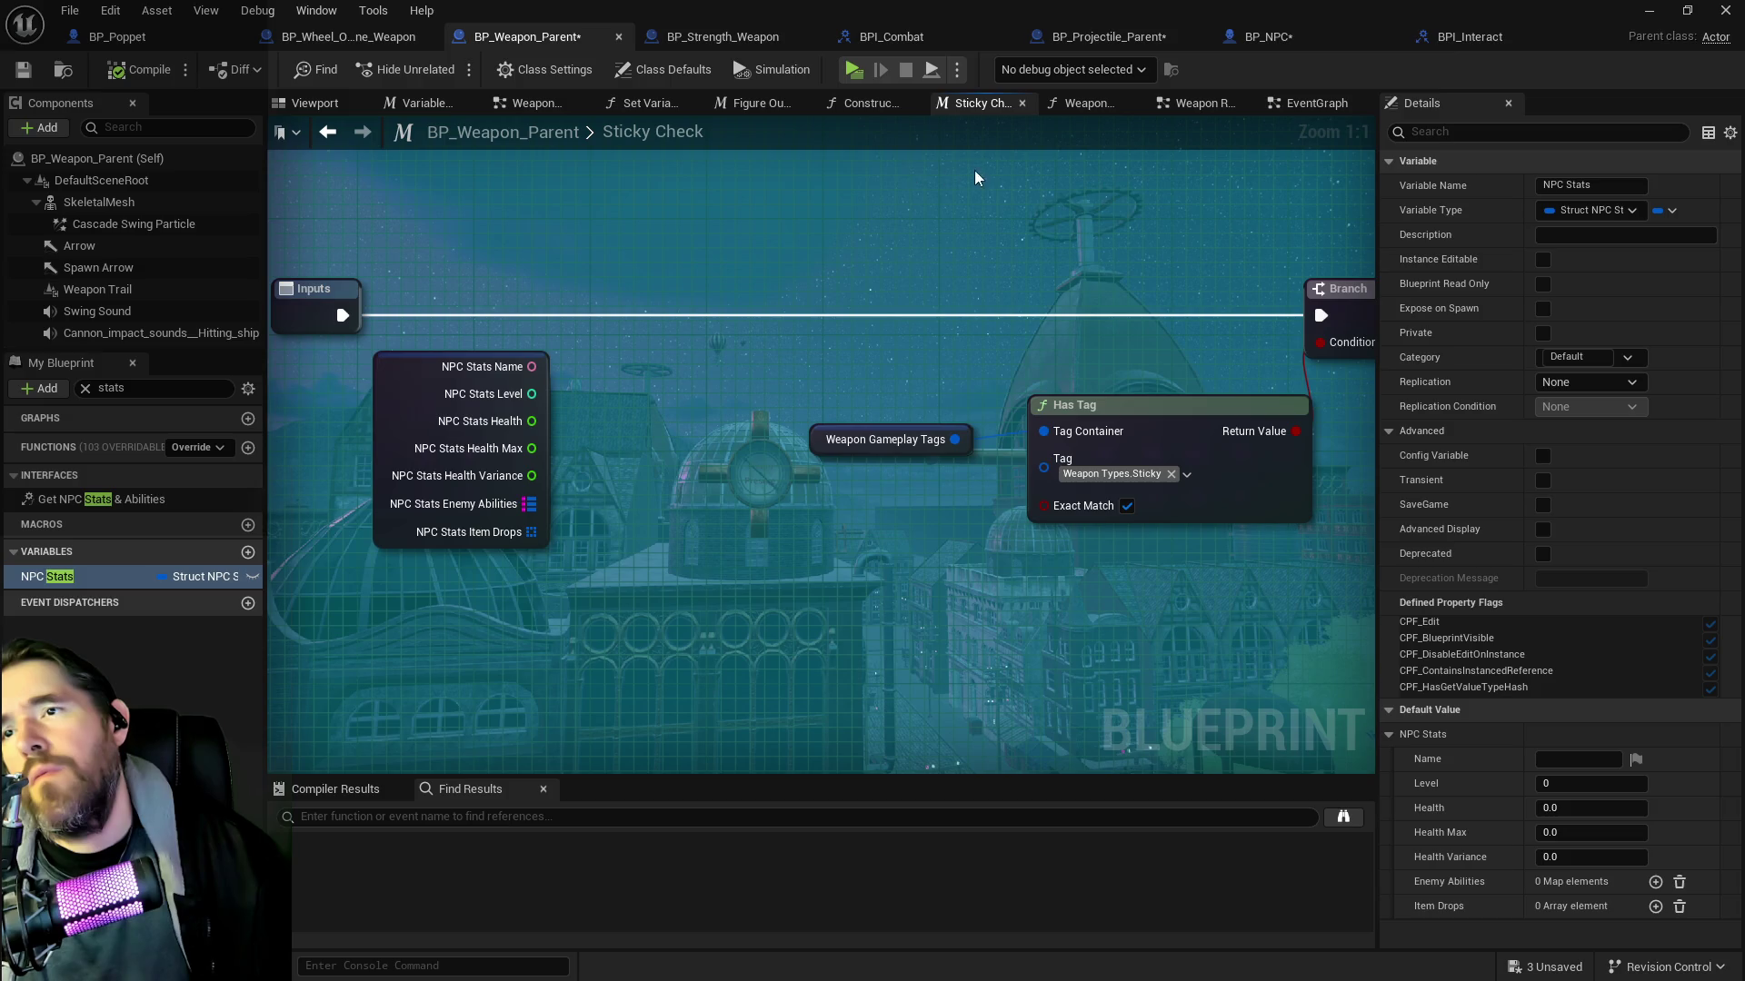
pyautogui.click(1082, 103)
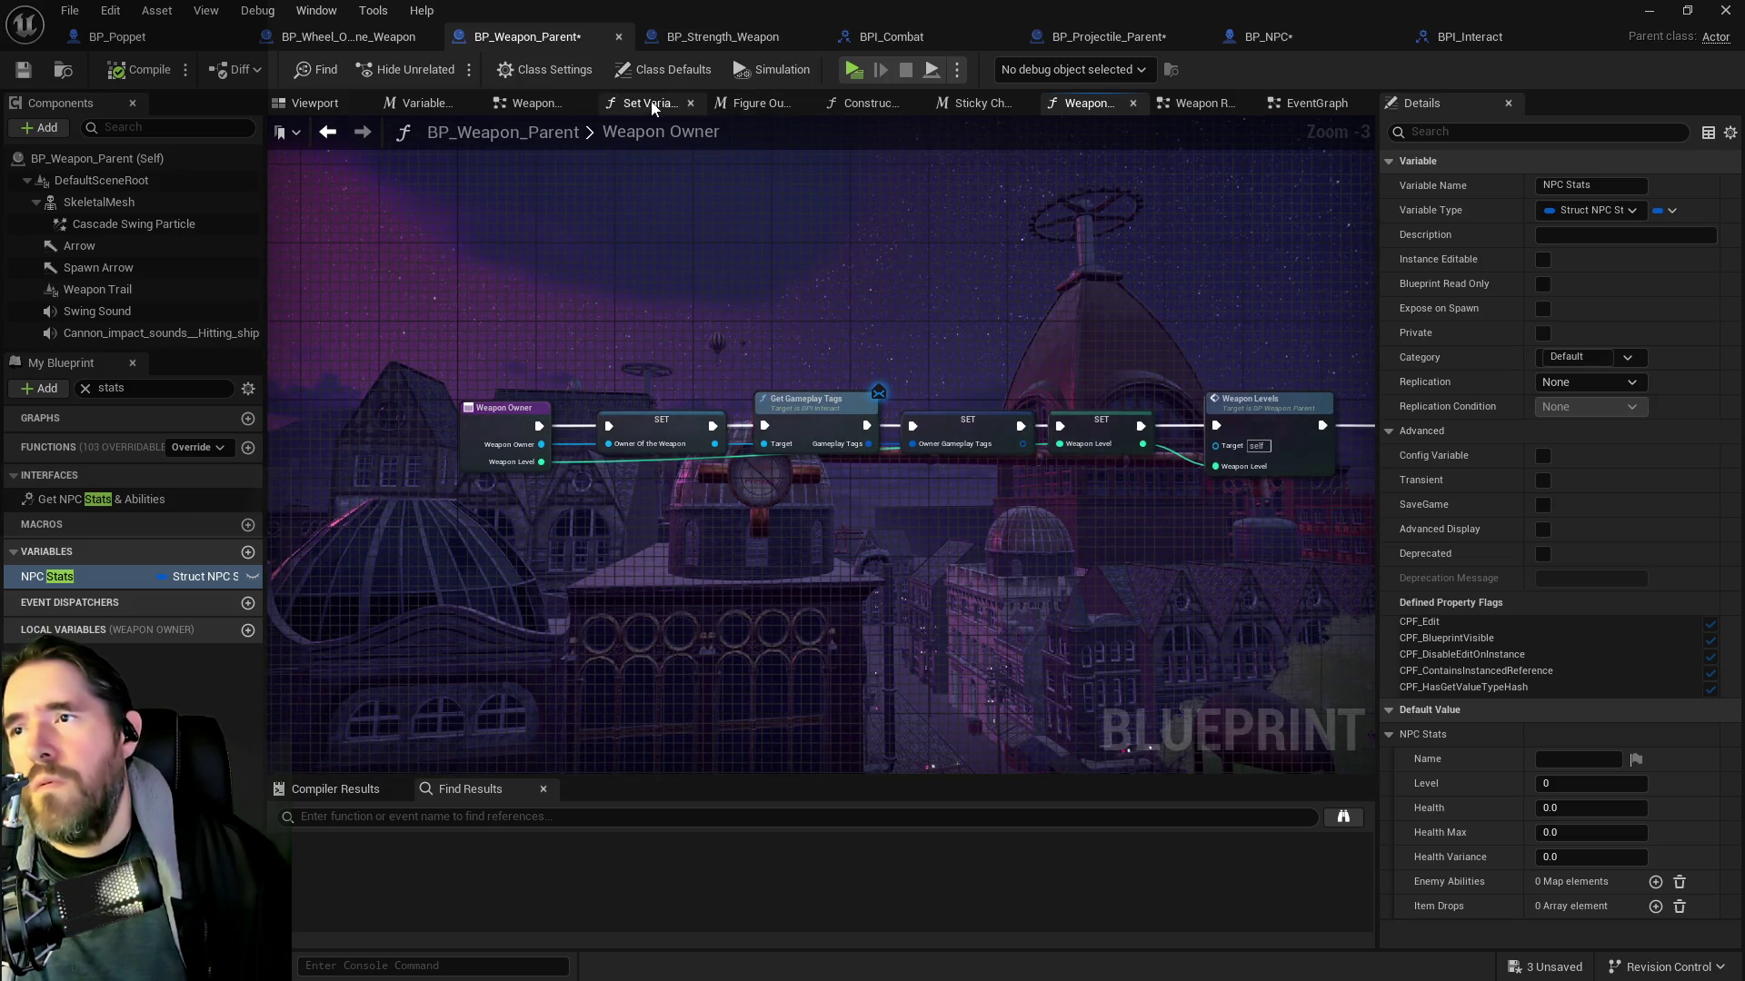
# Shift the Figure Out The Target and Damage Effects sections about 160 px right
pyautogui.click(531, 103)
pyautogui.moveTo(913, 303)
pyautogui.mouseDown()
pyautogui.moveTo(837, 311)
pyautogui.moveTo(1028, 341)
pyautogui.mouseUp()
pyautogui.moveTo(864, 475); pyautogui.dragTo(830, 468)
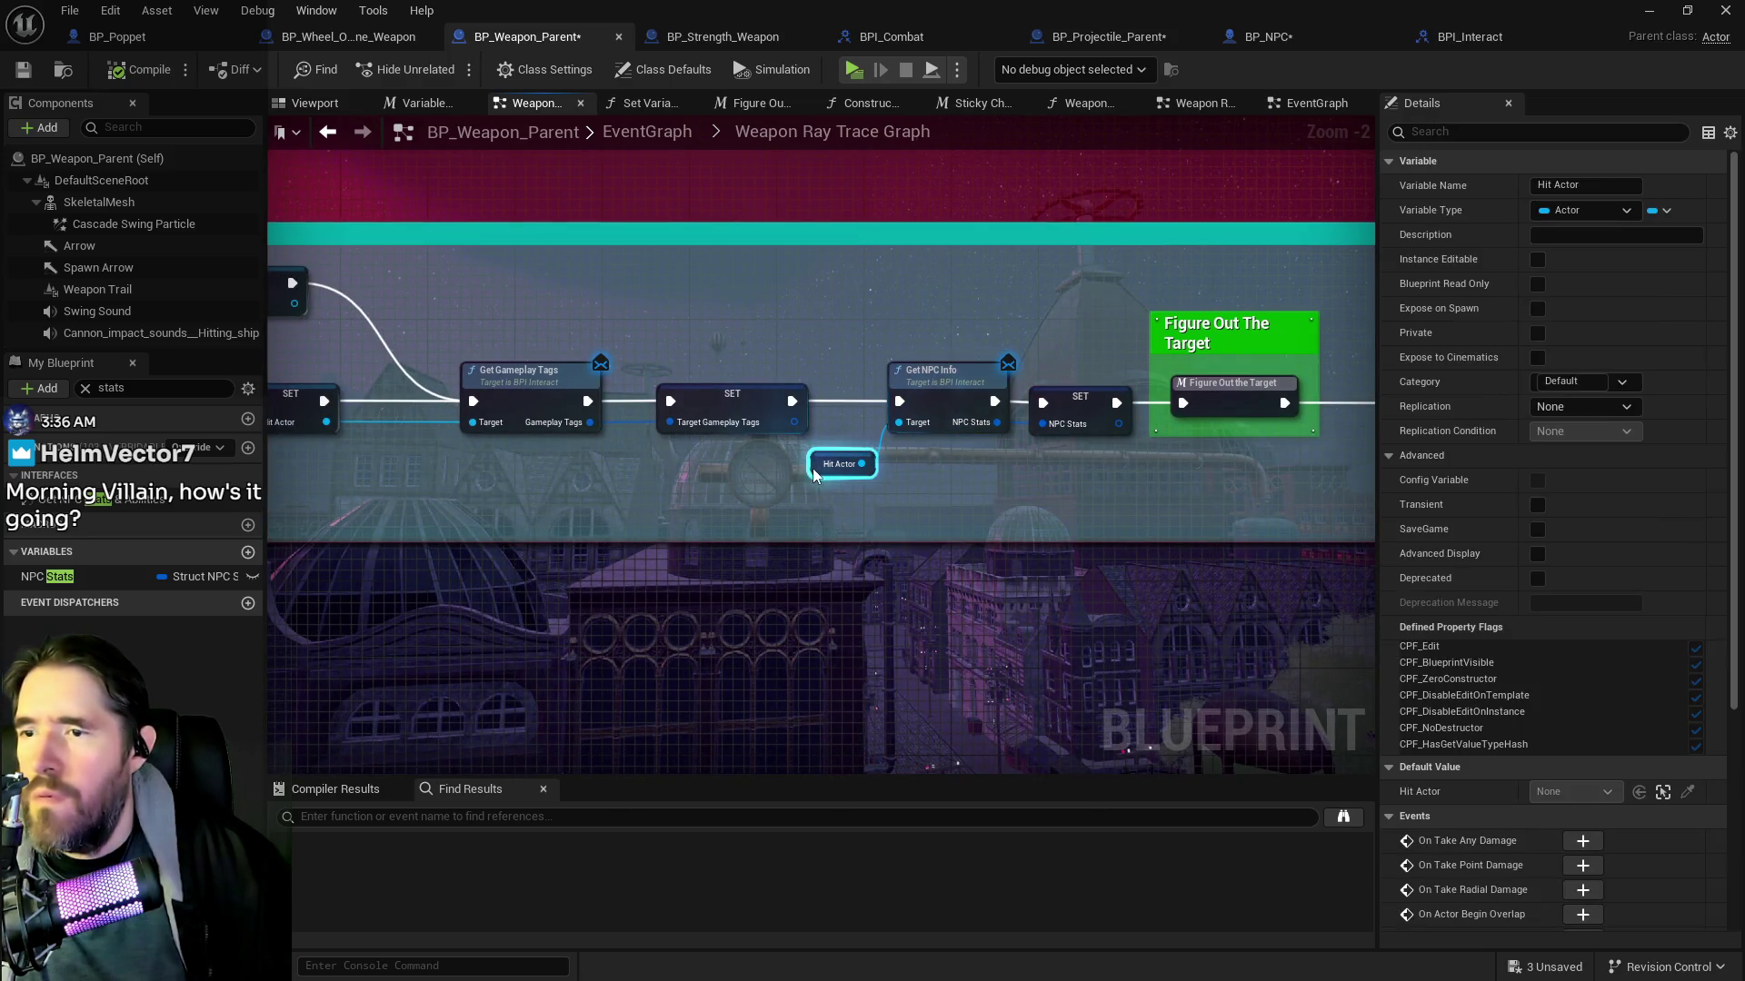
pyautogui.moveTo(940, 477); pyautogui.dragTo(754, 483)
pyautogui.scroll(-2, 843, 466)
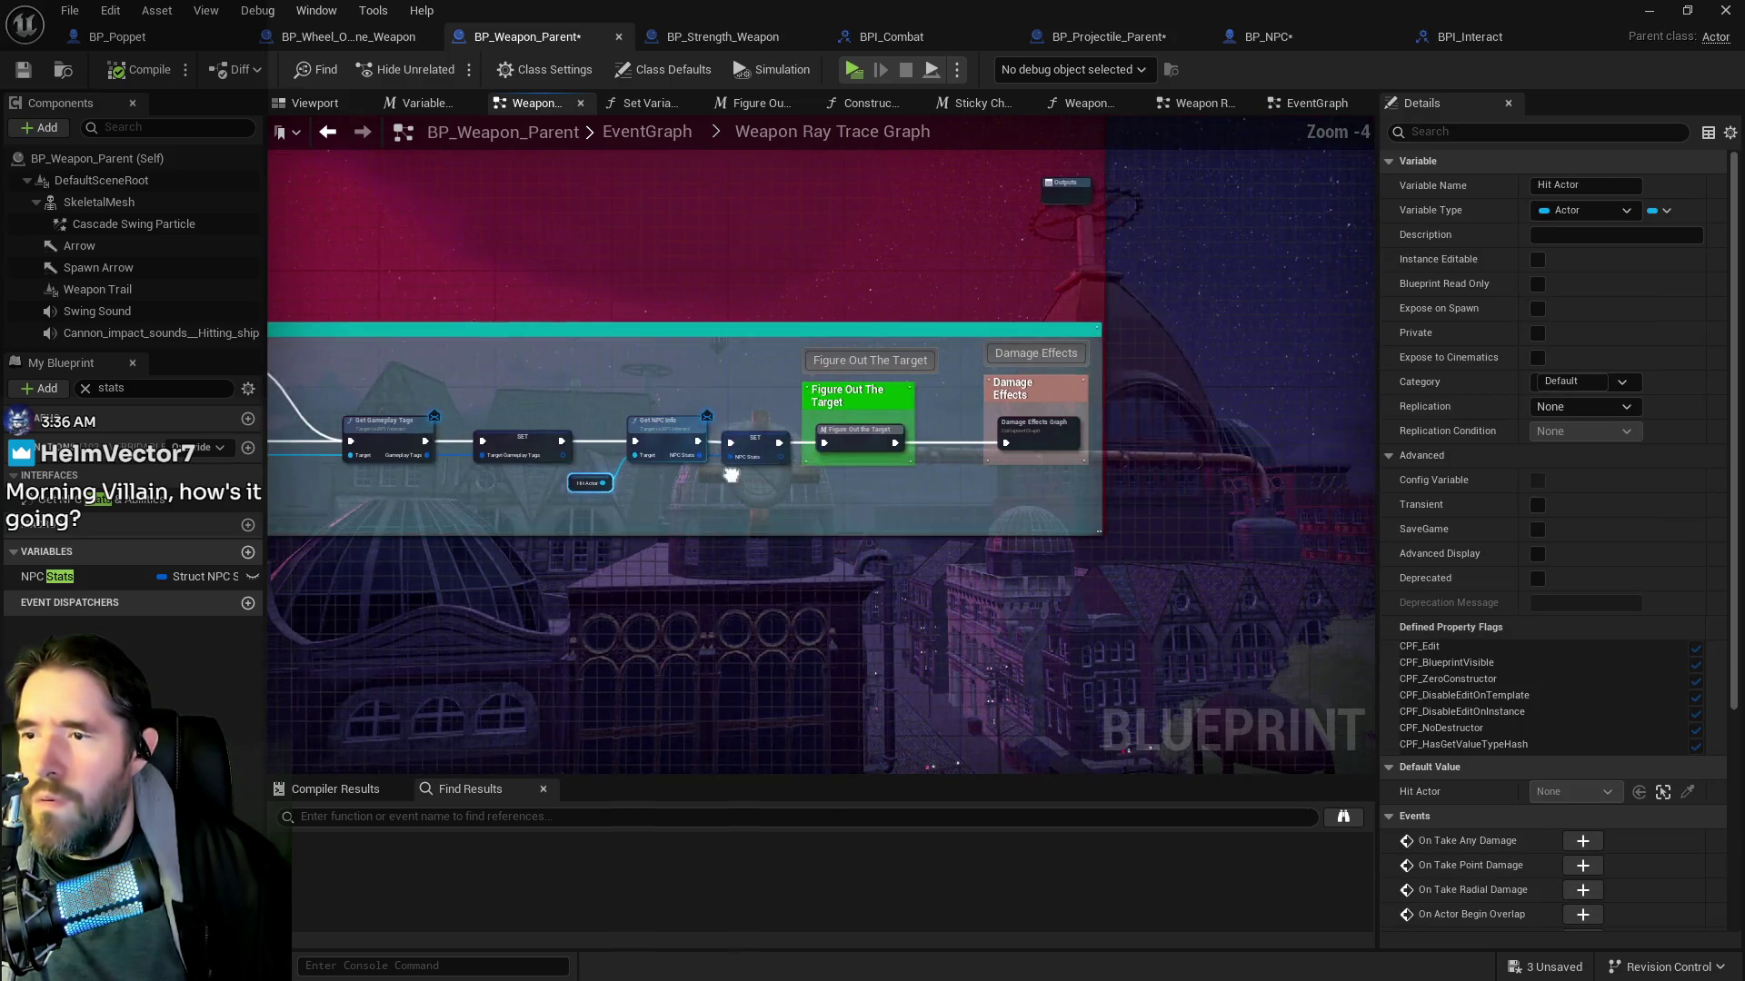
pyautogui.moveTo(788, 365); pyautogui.dragTo(1037, 462)
pyautogui.moveTo(863, 436)
pyautogui.mouseDown()
pyautogui.moveTo(1008, 434)
pyautogui.moveTo(665, 414)
pyautogui.moveTo(929, 412)
pyautogui.moveTo(768, 394)
pyautogui.moveTo(563, 305)
pyautogui.moveTo(1262, 405)
pyautogui.moveTo(998, 319)
pyautogui.moveTo(962, 361)
pyautogui.mouseUp()
pyautogui.scroll(1, 942, 376)
pyautogui.scroll(-1, 899, 360)
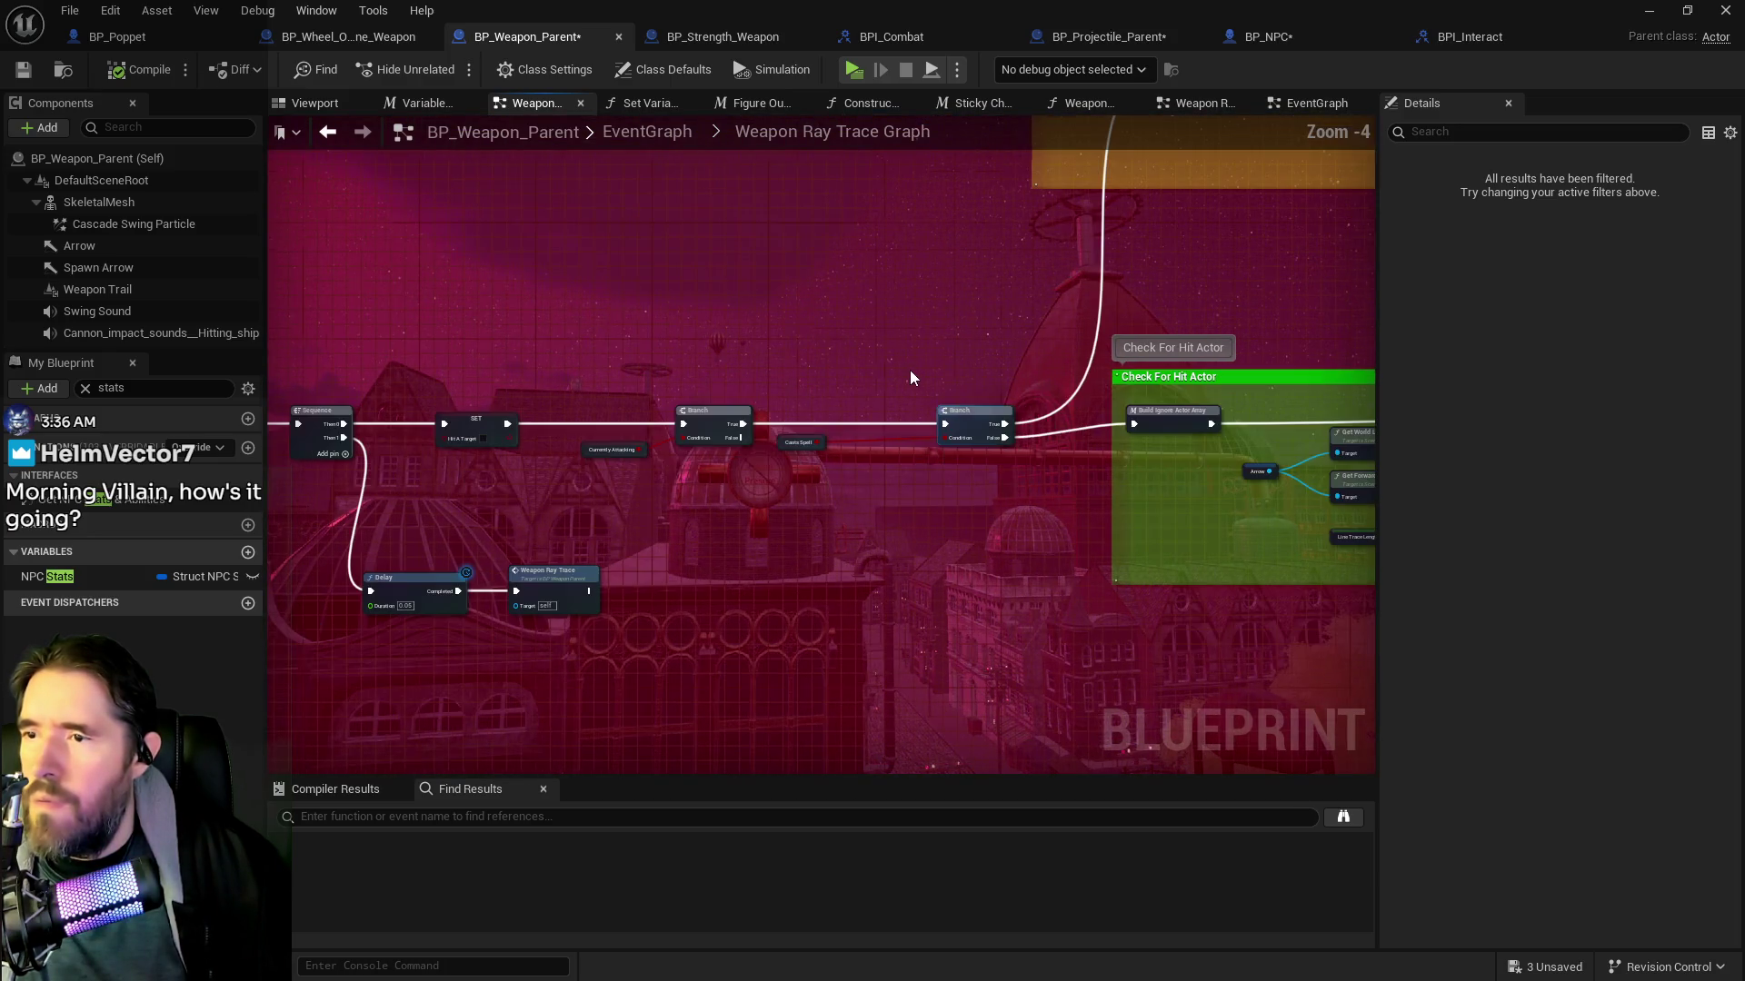
# Pan through the trace logic back to Get NPC Info and Figure Out The Target
pyautogui.moveTo(1021, 419)
pyautogui.mouseDown()
pyautogui.moveTo(1153, 378)
pyautogui.moveTo(1363, 425)
pyautogui.moveTo(527, 305)
pyautogui.mouseUp()
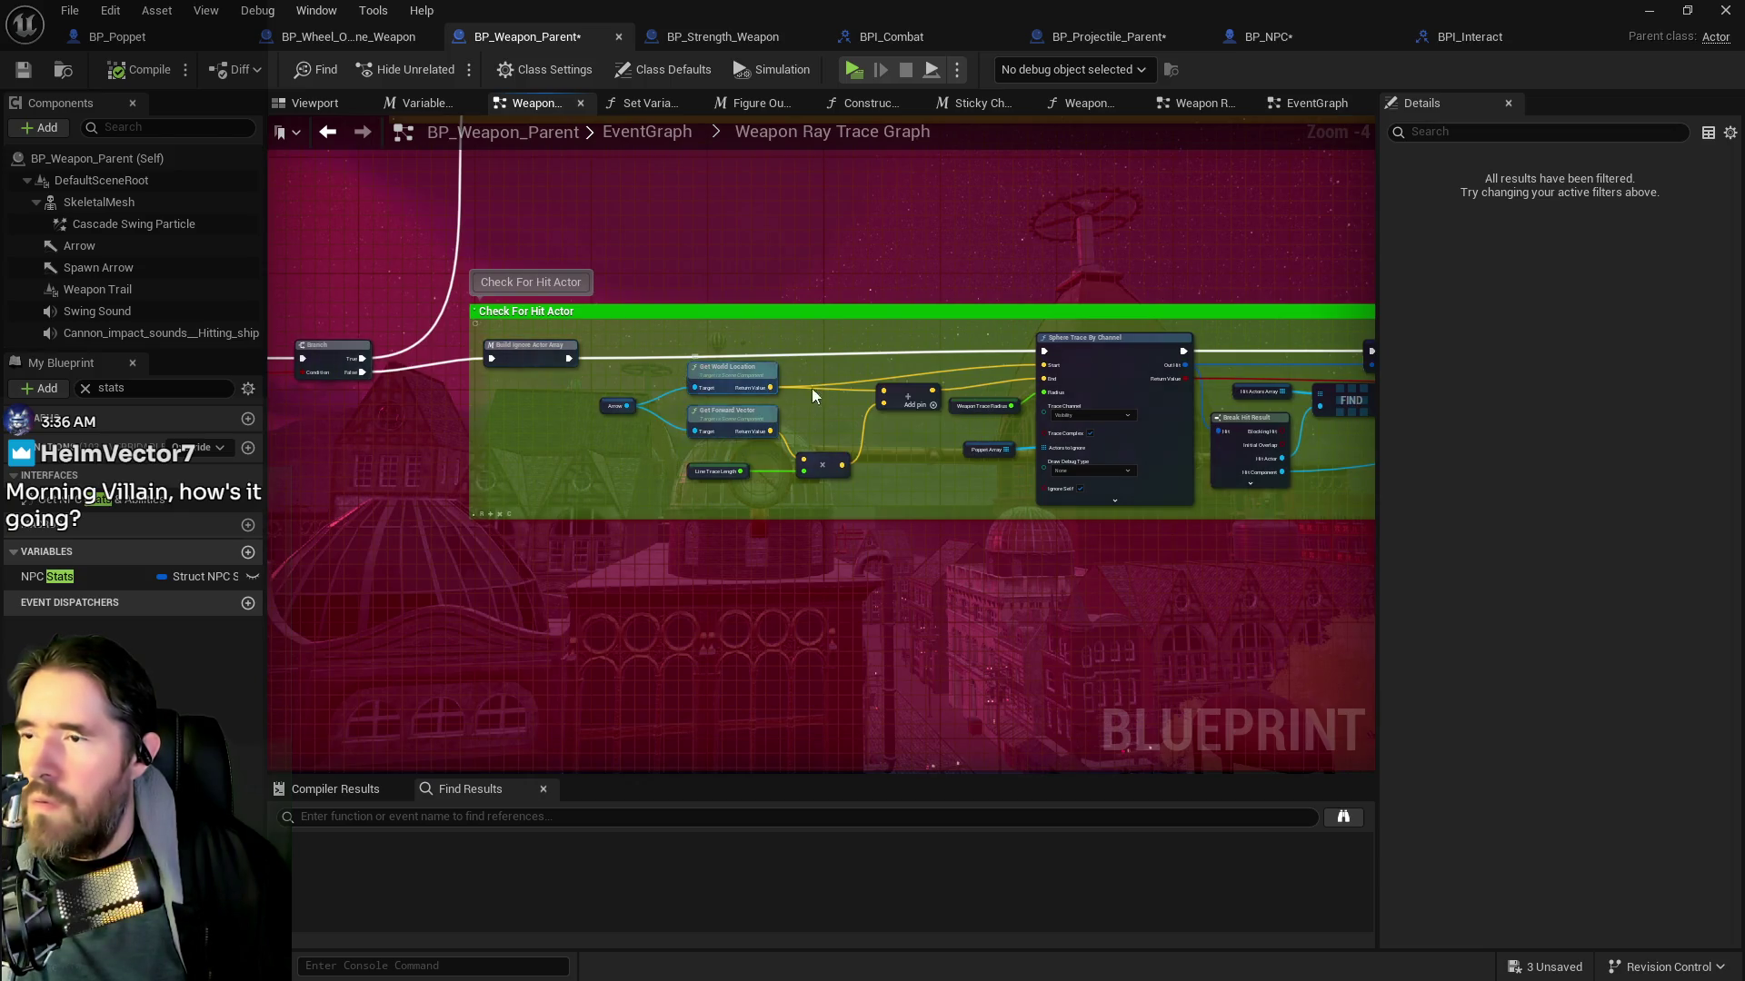
pyautogui.moveTo(942, 381); pyautogui.dragTo(452, 314)
pyautogui.moveTo(1101, 397)
pyautogui.mouseDown()
pyautogui.moveTo(494, 296)
pyautogui.moveTo(771, 342)
pyautogui.moveTo(995, 458)
pyautogui.moveTo(819, 325)
pyautogui.mouseUp()
pyautogui.scroll(-1, 995, 459)
pyautogui.scroll(1, 819, 325)
pyautogui.scroll(1, 858, 438)
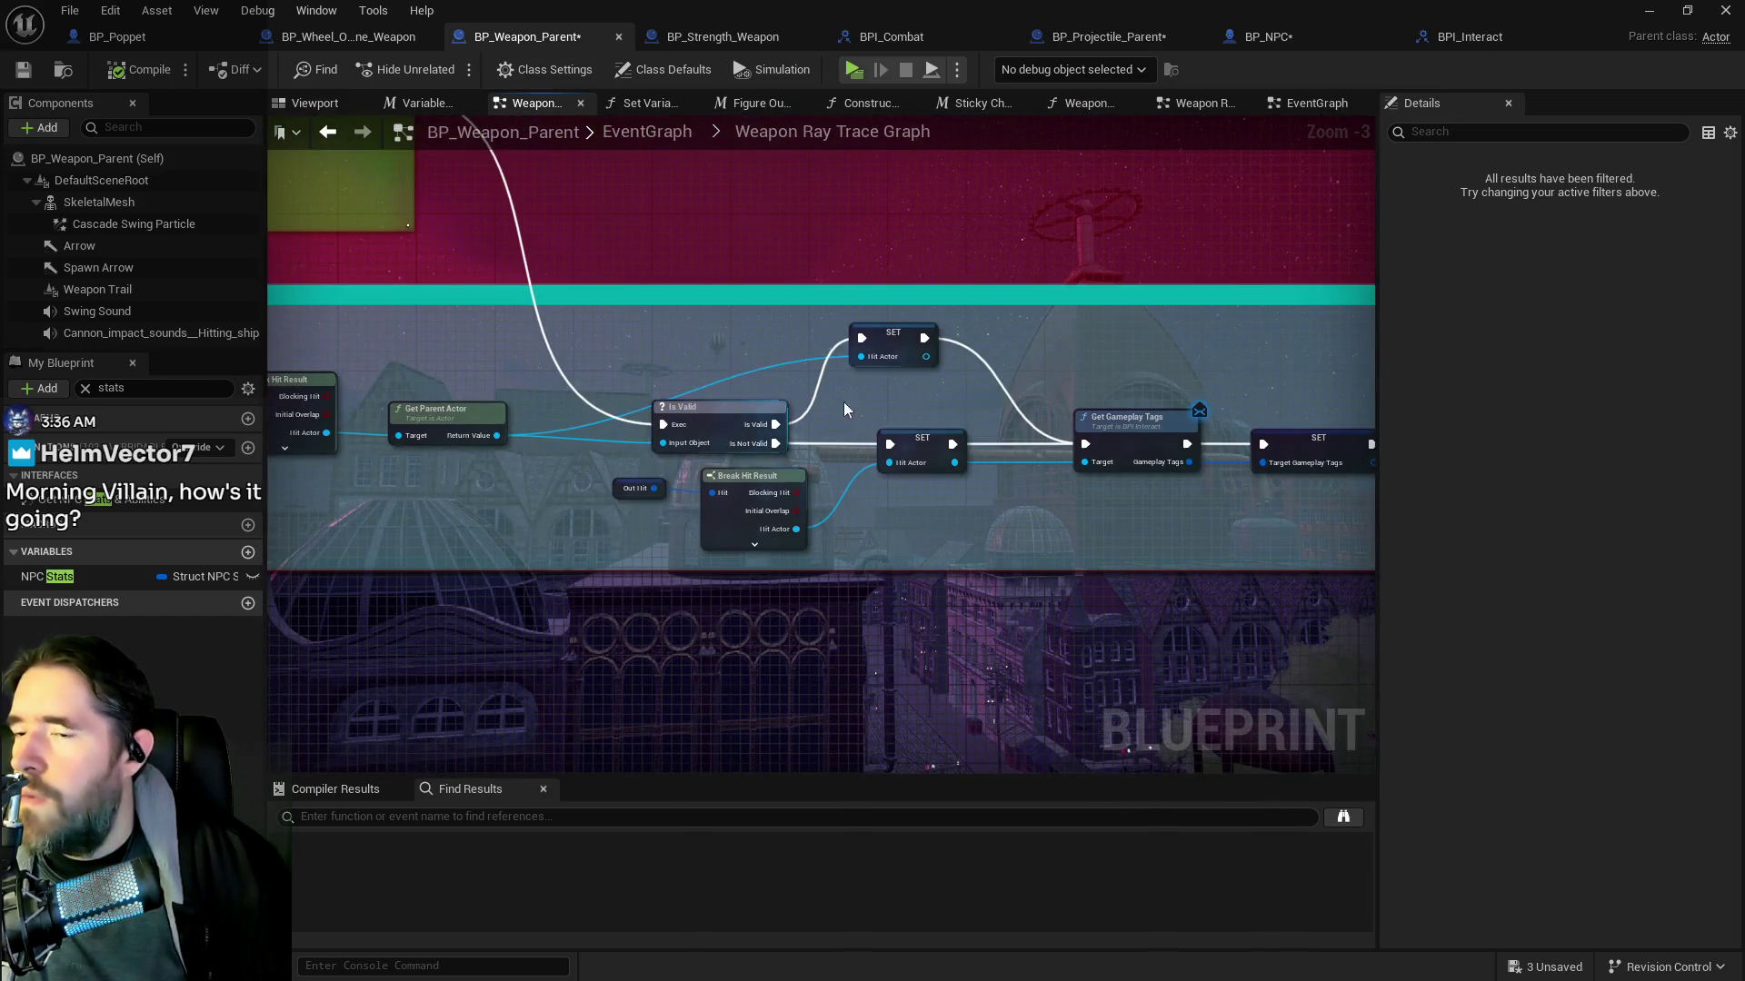
pyautogui.moveTo(922, 414)
pyautogui.mouseDown()
pyautogui.moveTo(759, 378)
pyautogui.moveTo(206, 338)
pyautogui.mouseUp()
pyautogui.moveTo(985, 427)
pyautogui.mouseDown()
pyautogui.moveTo(930, 398)
pyautogui.moveTo(721, 363)
pyautogui.mouseUp()
pyautogui.moveTo(924, 343)
pyautogui.mouseDown()
pyautogui.moveTo(877, 324)
pyautogui.moveTo(1093, 393)
pyautogui.mouseUp()
pyautogui.rightClick(720, 410)
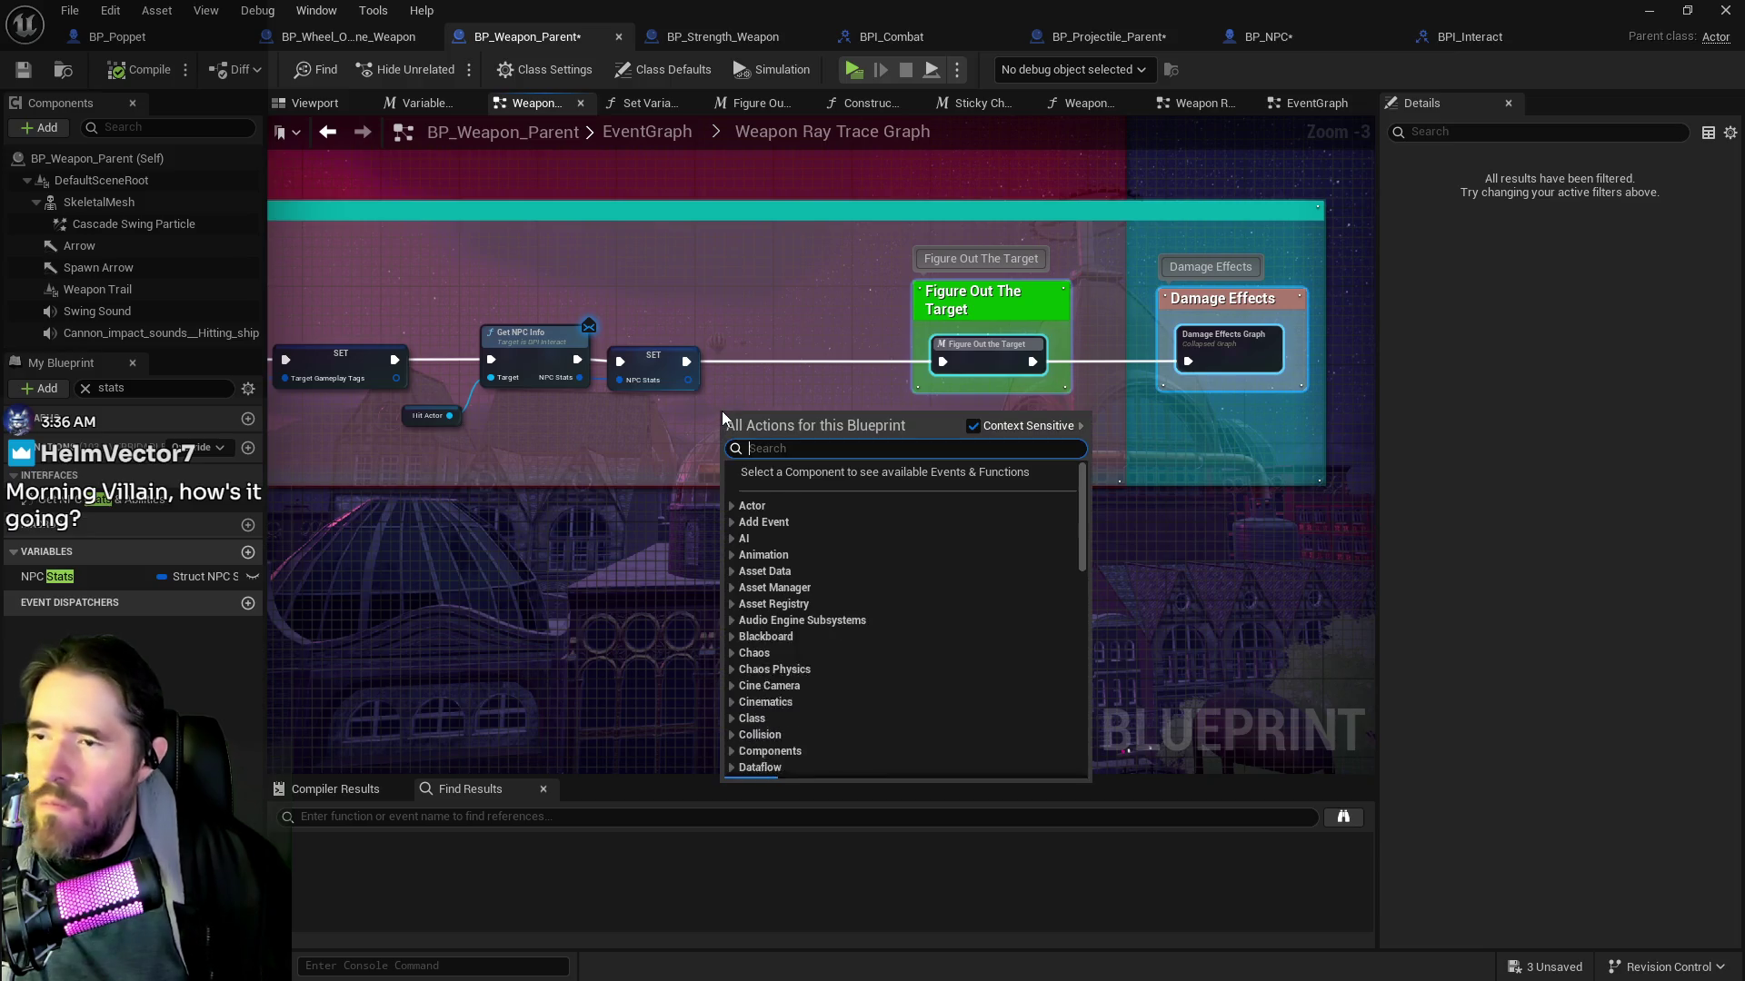
# Add a Get Player Stats node wired between SET and Figure Out The Target
pyautogui.write('get player st')
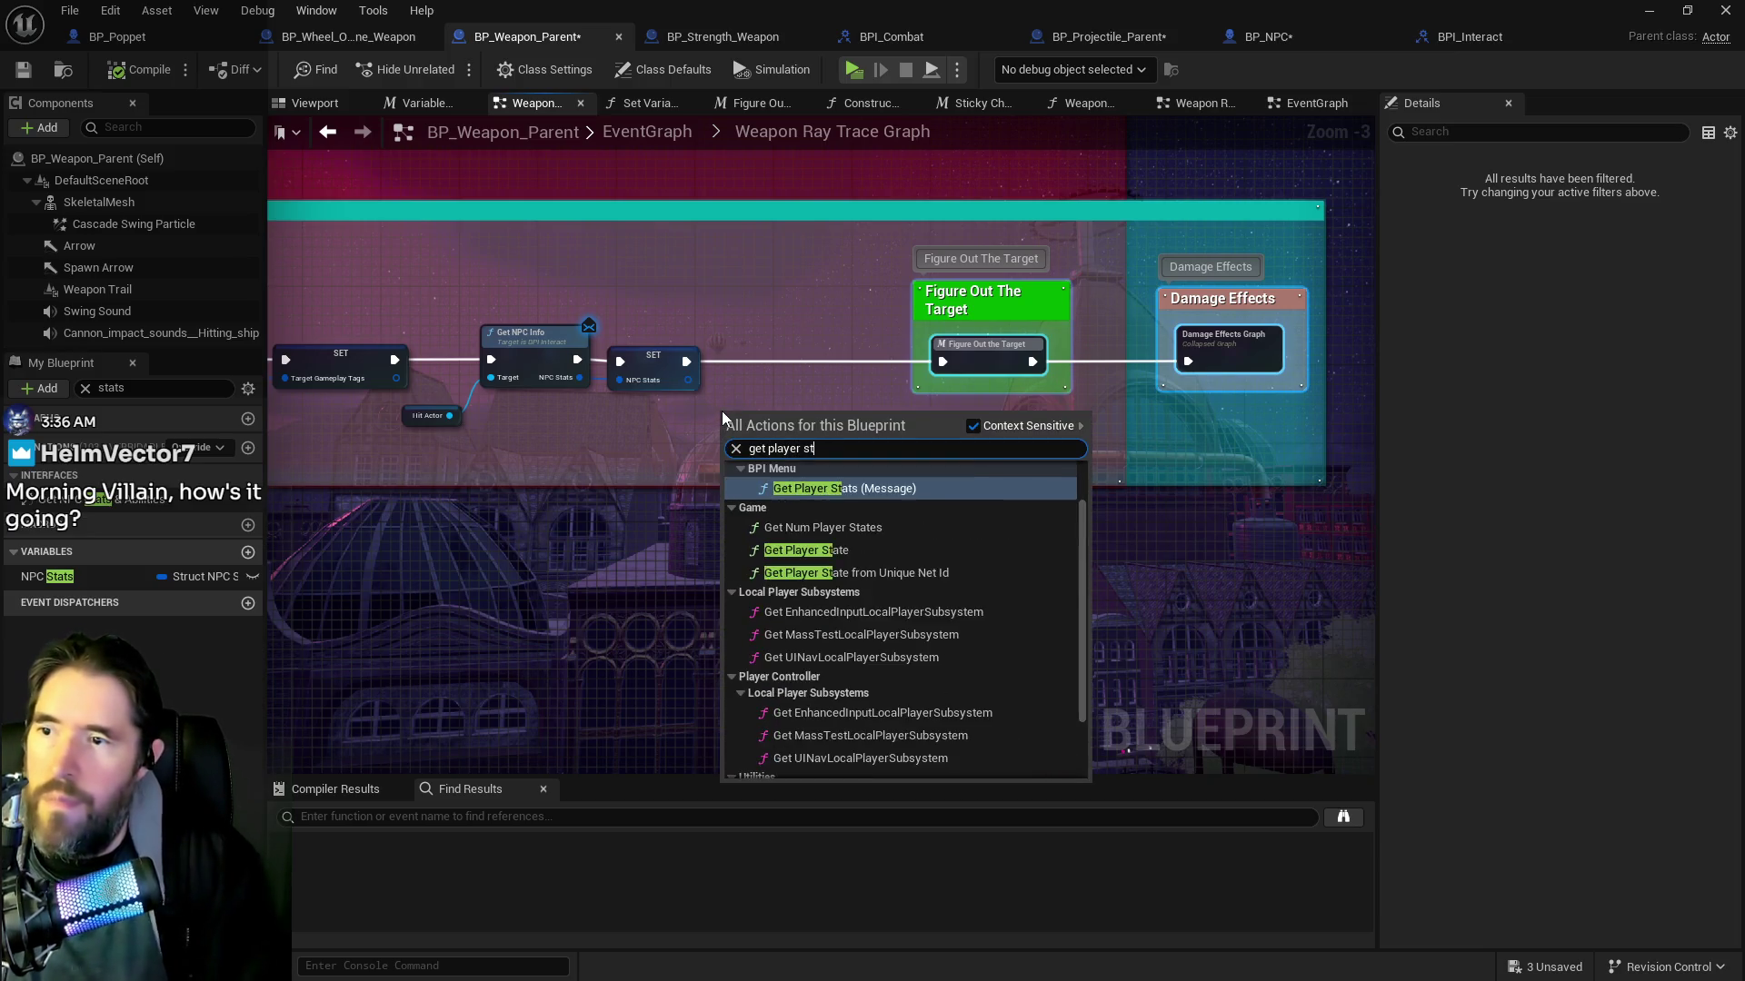
pyautogui.write('ats')
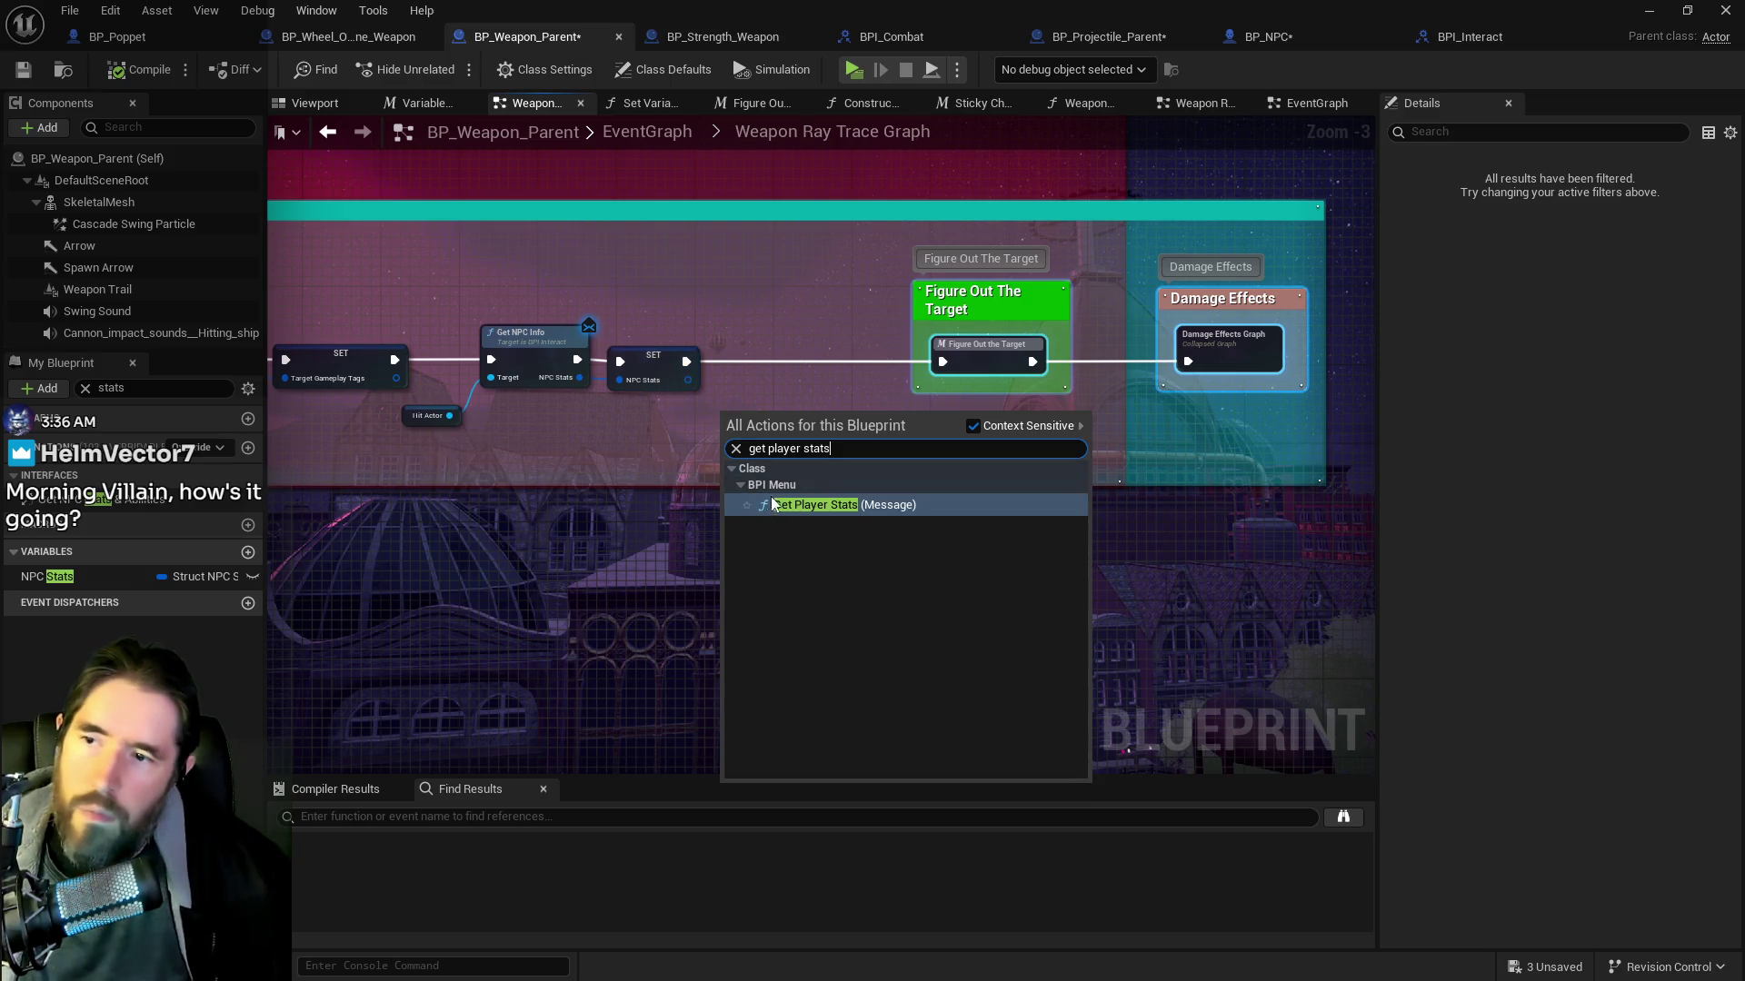
pyautogui.press('Return')
pyautogui.moveTo(787, 427); pyautogui.dragTo(797, 349)
pyautogui.scroll(1, 798, 349)
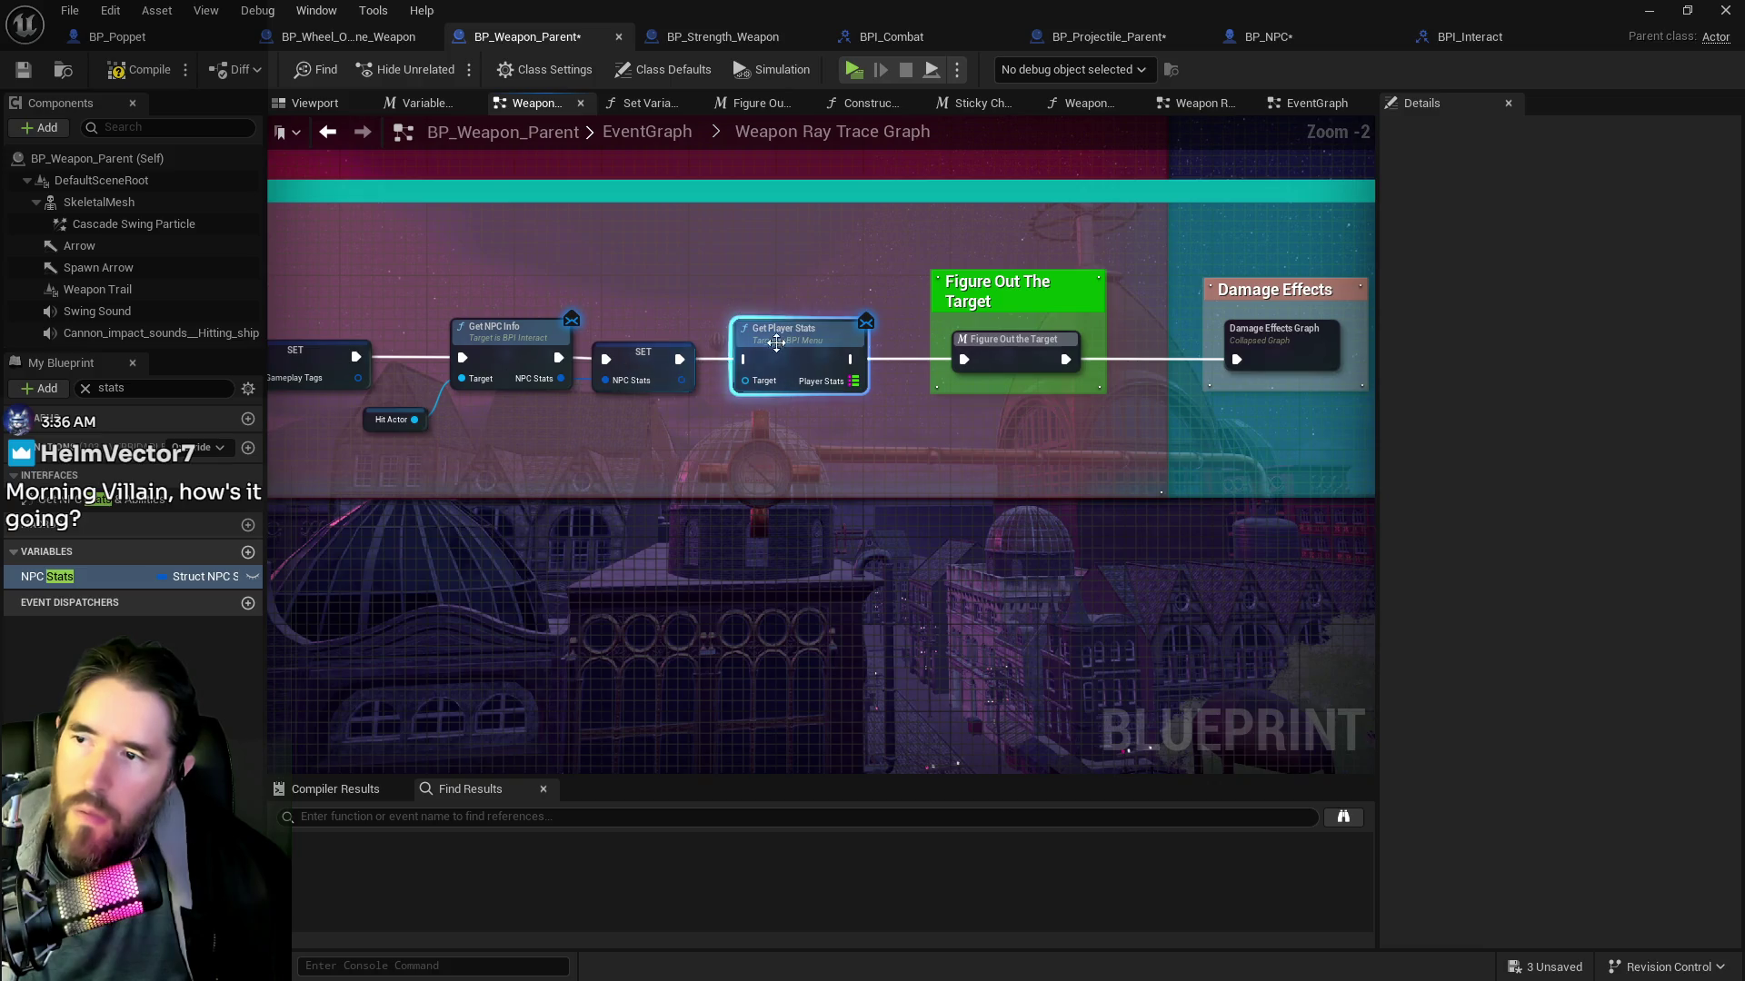
pyautogui.scroll(2, 801, 339)
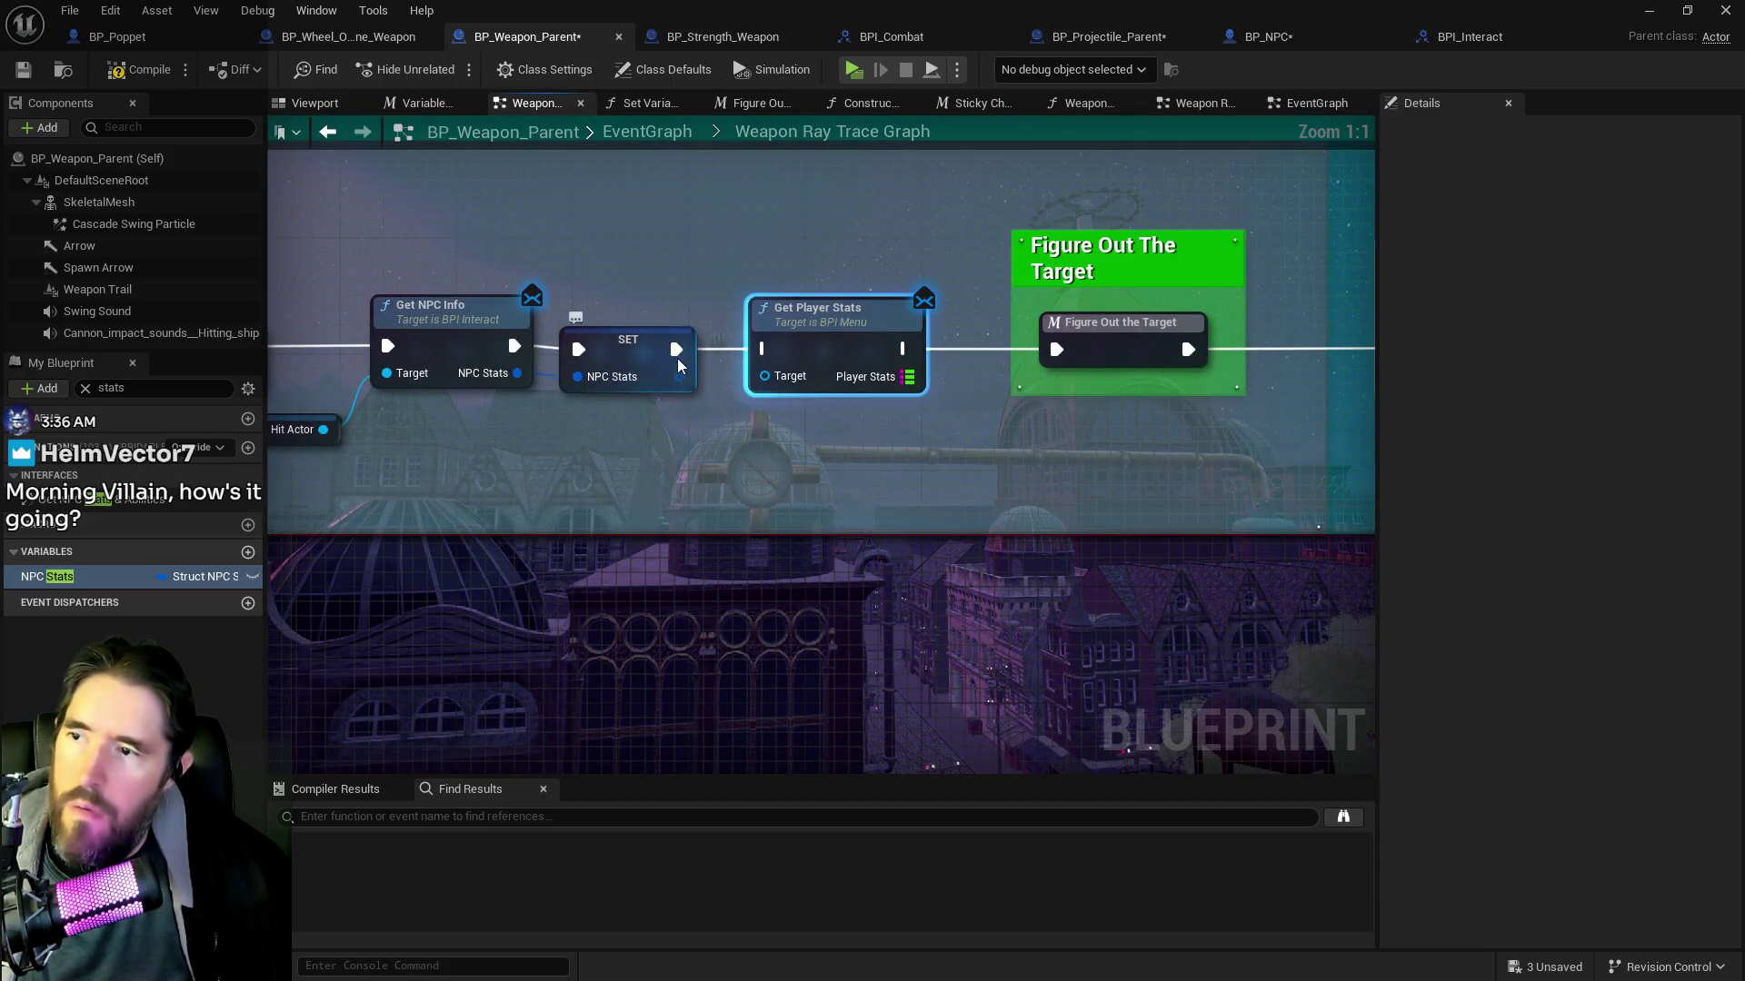
pyautogui.click(677, 362)
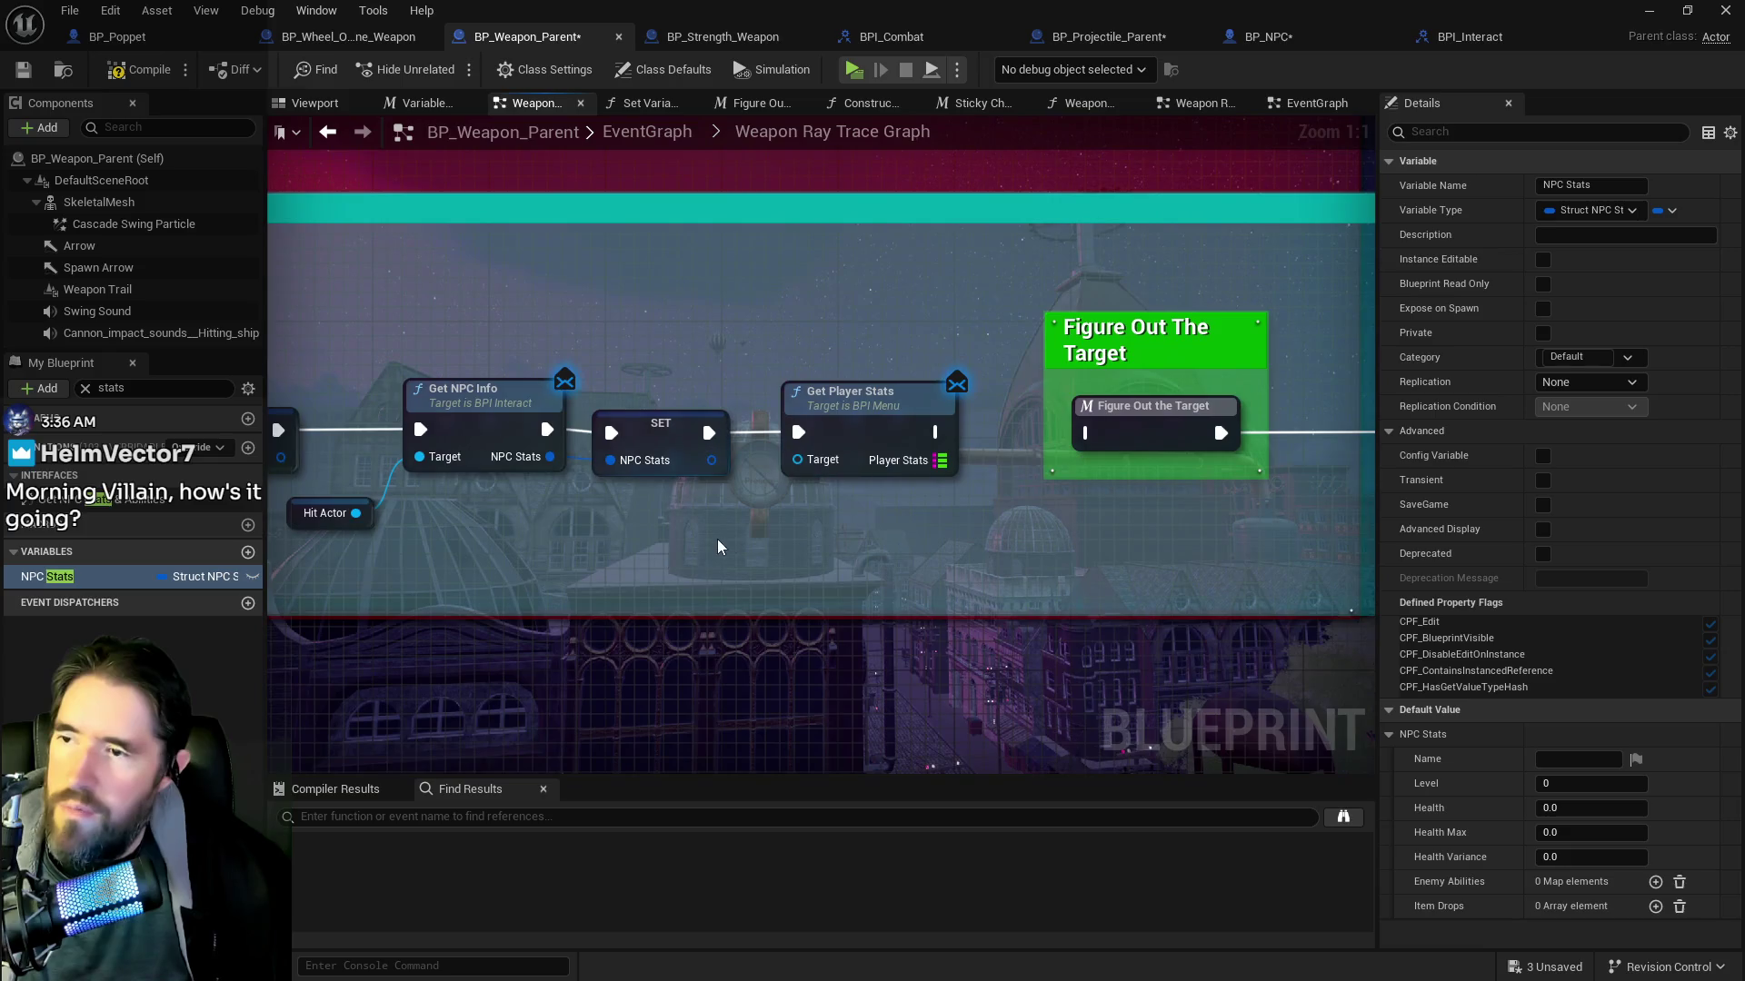
# Connect a Get Player Character node to Get Player Stats' Target
pyautogui.rightClick(740, 529)
pyautogui.write('get player char')
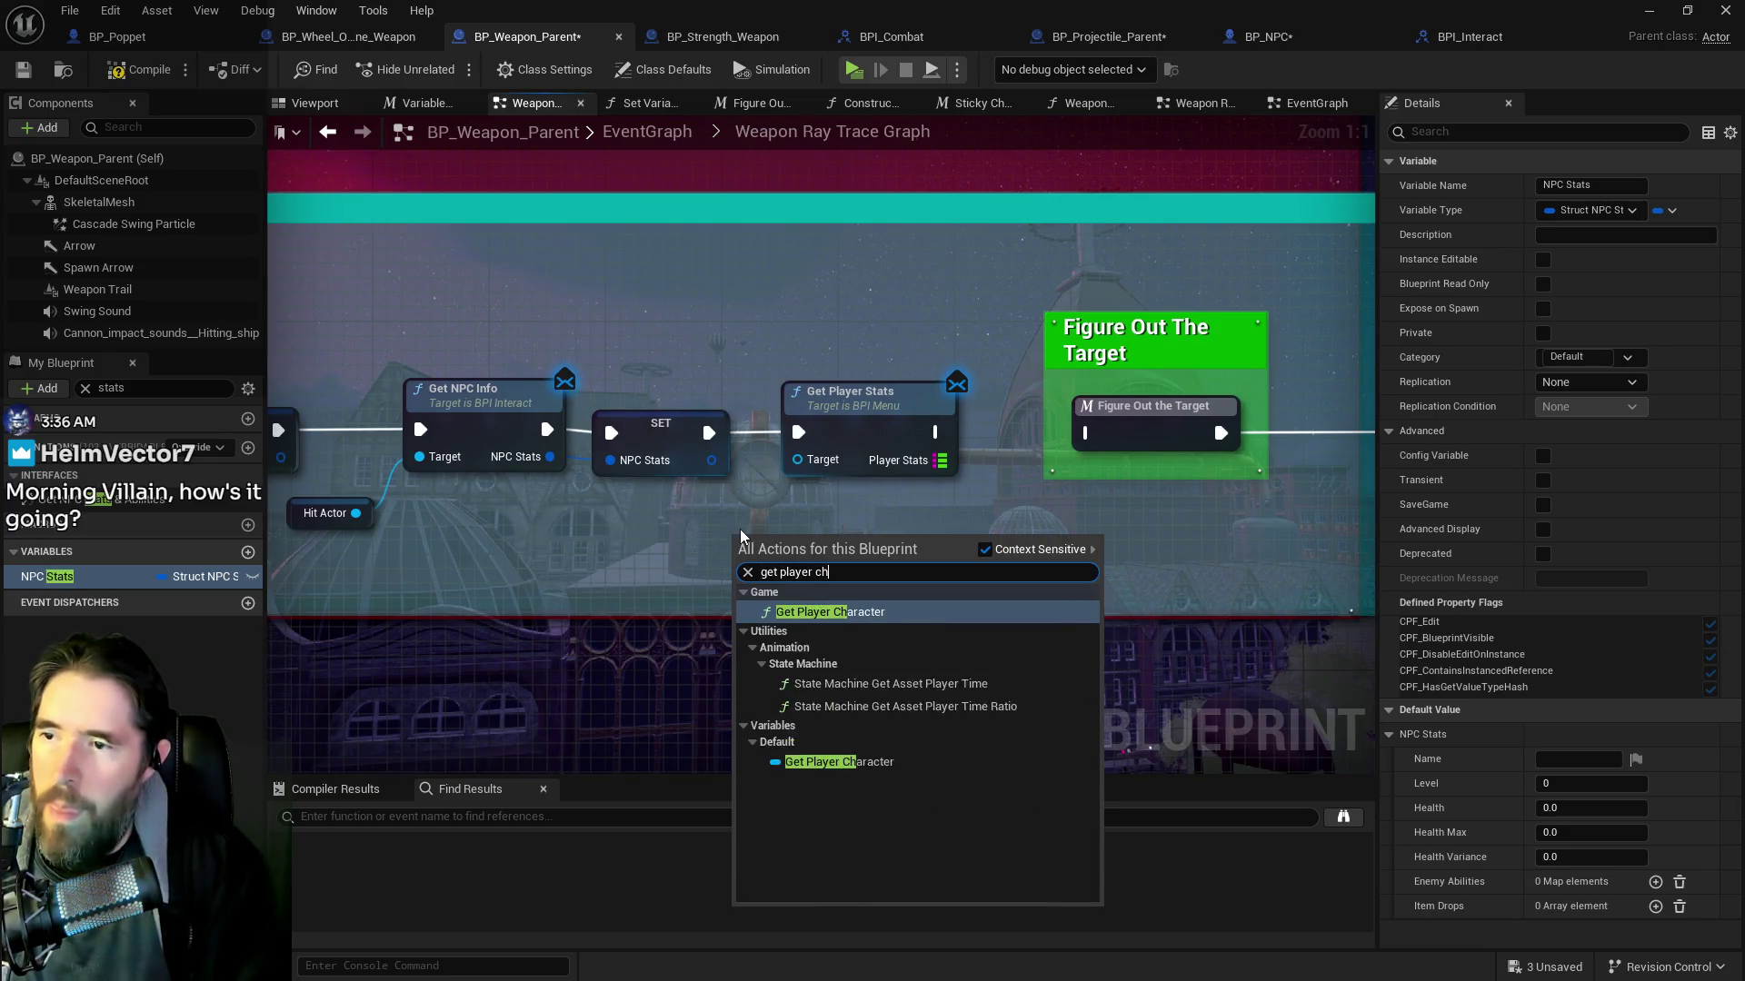
pyautogui.click(812, 667)
pyautogui.moveTo(817, 541)
pyautogui.mouseDown()
pyautogui.moveTo(807, 475)
pyautogui.moveTo(822, 500)
pyautogui.moveTo(799, 491)
pyautogui.moveTo(757, 525)
pyautogui.mouseUp()
pyautogui.click(822, 501)
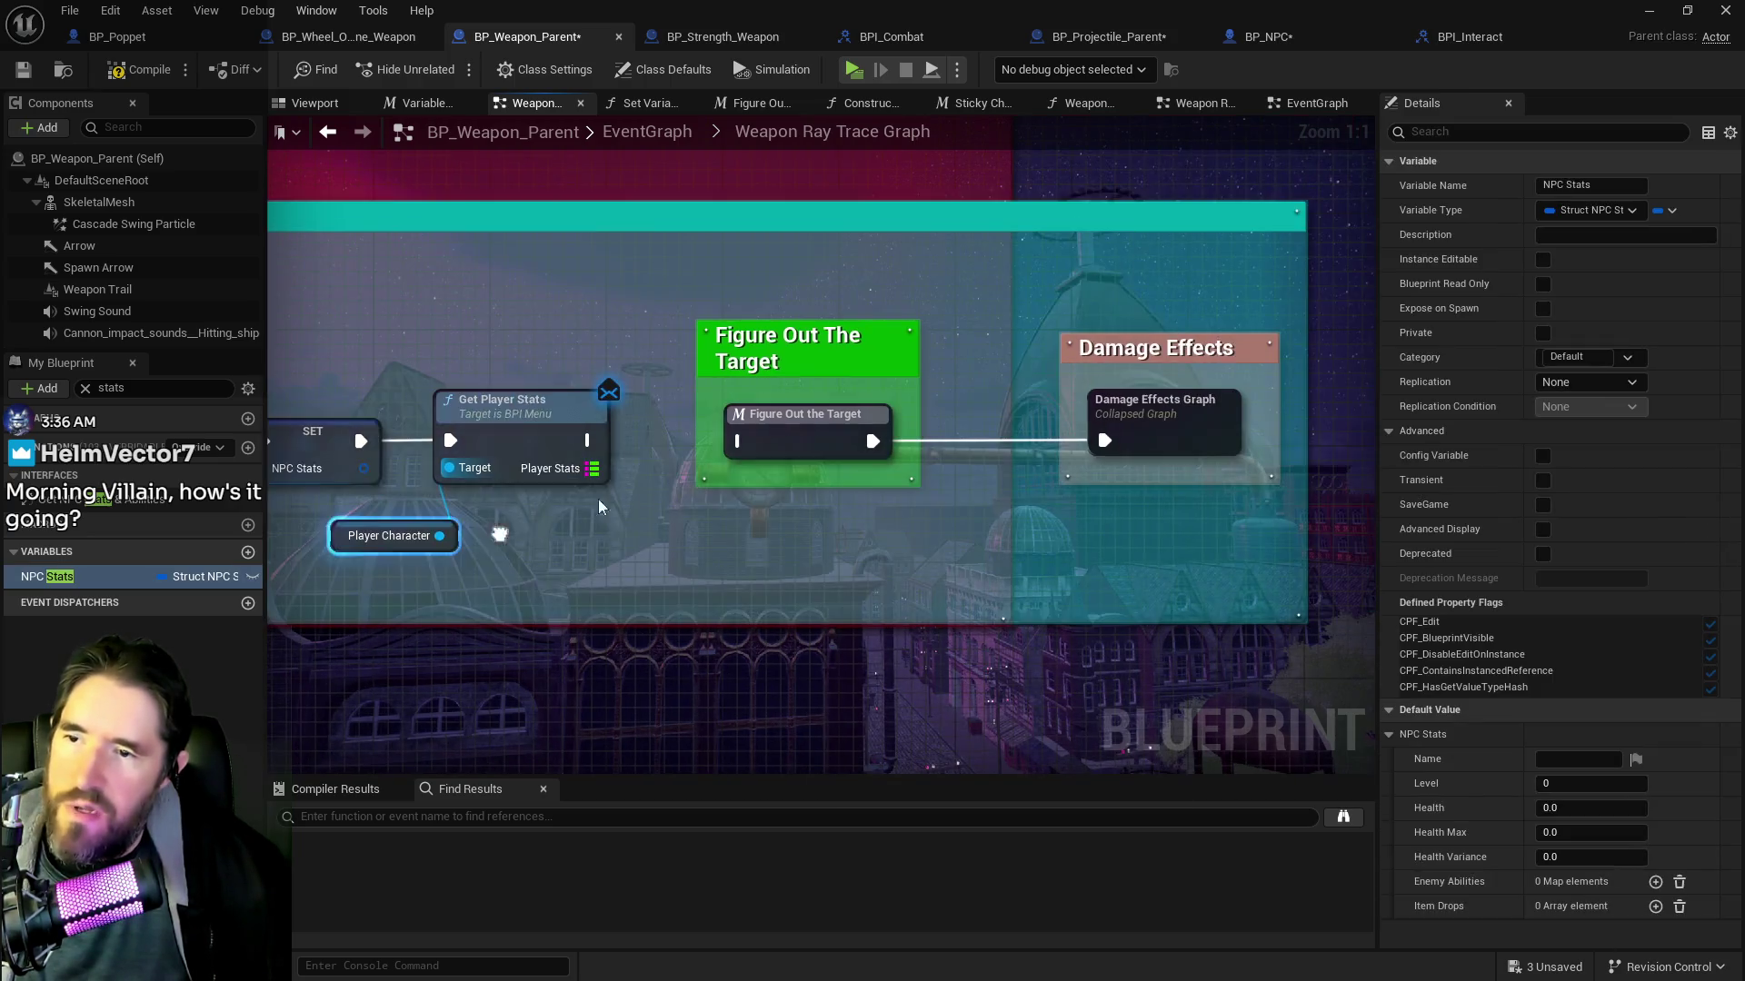
# Move the Figure Out The Target section right and save BP_Weapon_Parent
pyautogui.moveTo(686, 294)
pyautogui.mouseDown()
pyautogui.moveTo(1192, 469)
pyautogui.moveTo(1275, 427)
pyautogui.mouseUp()
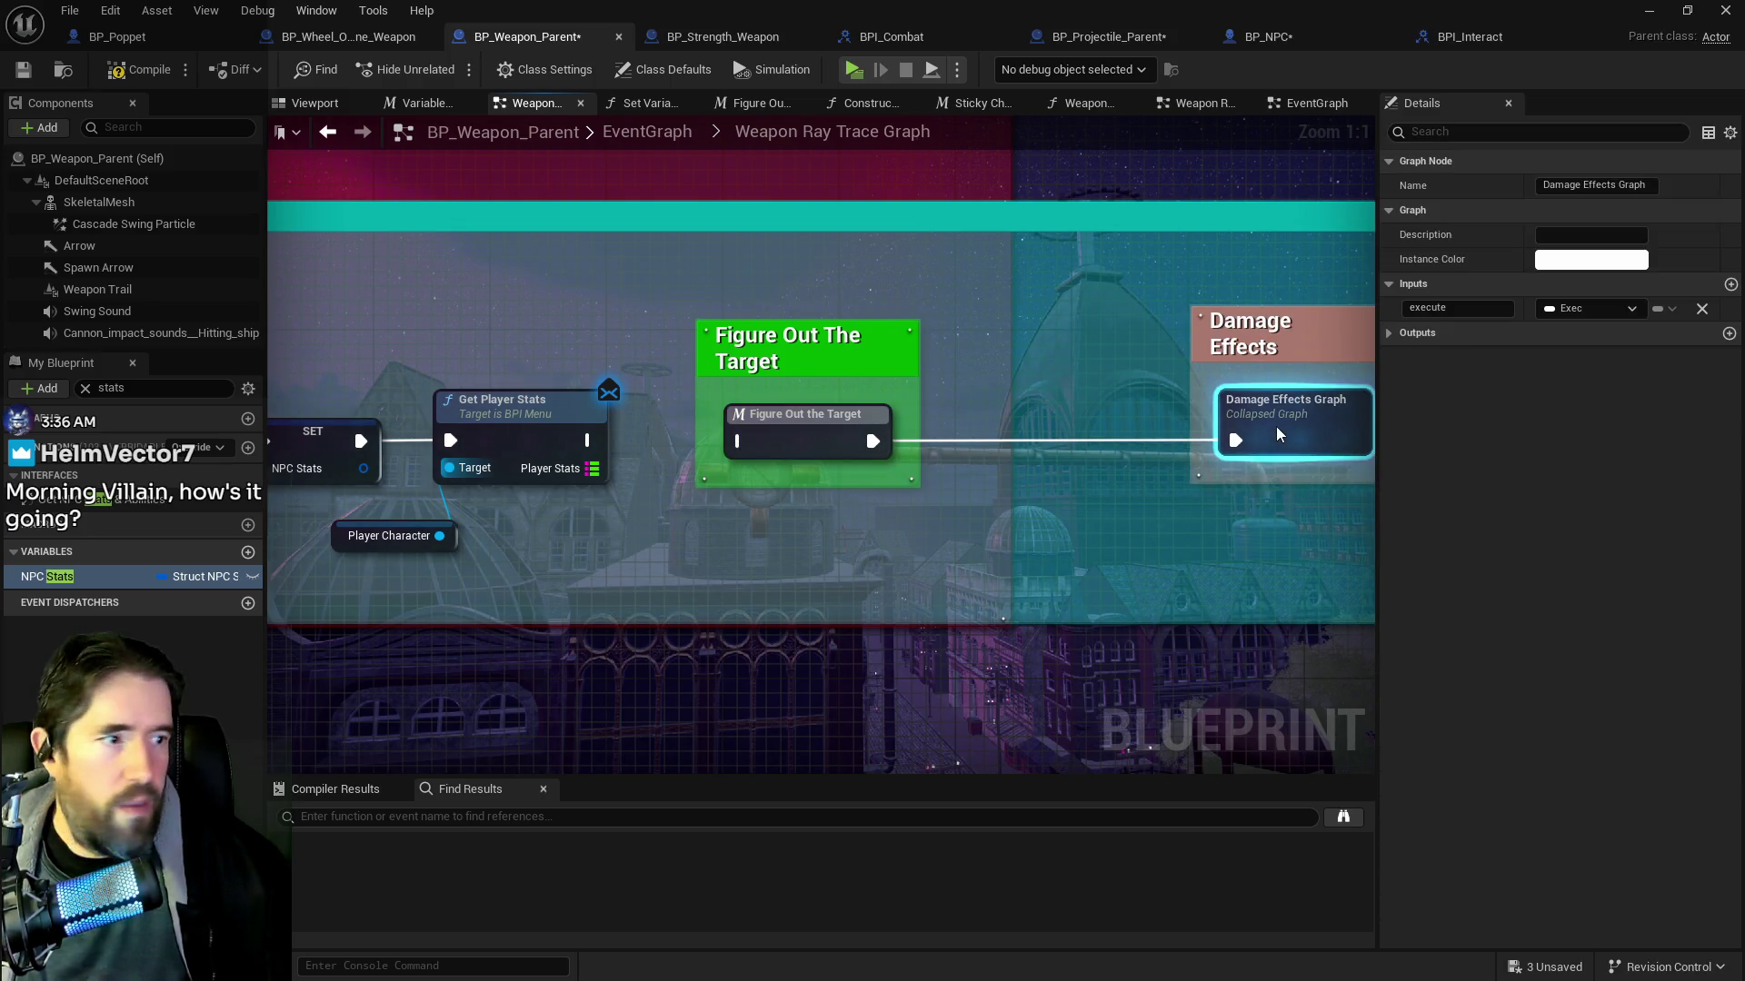
pyautogui.moveTo(1158, 440); pyautogui.dragTo(1295, 433)
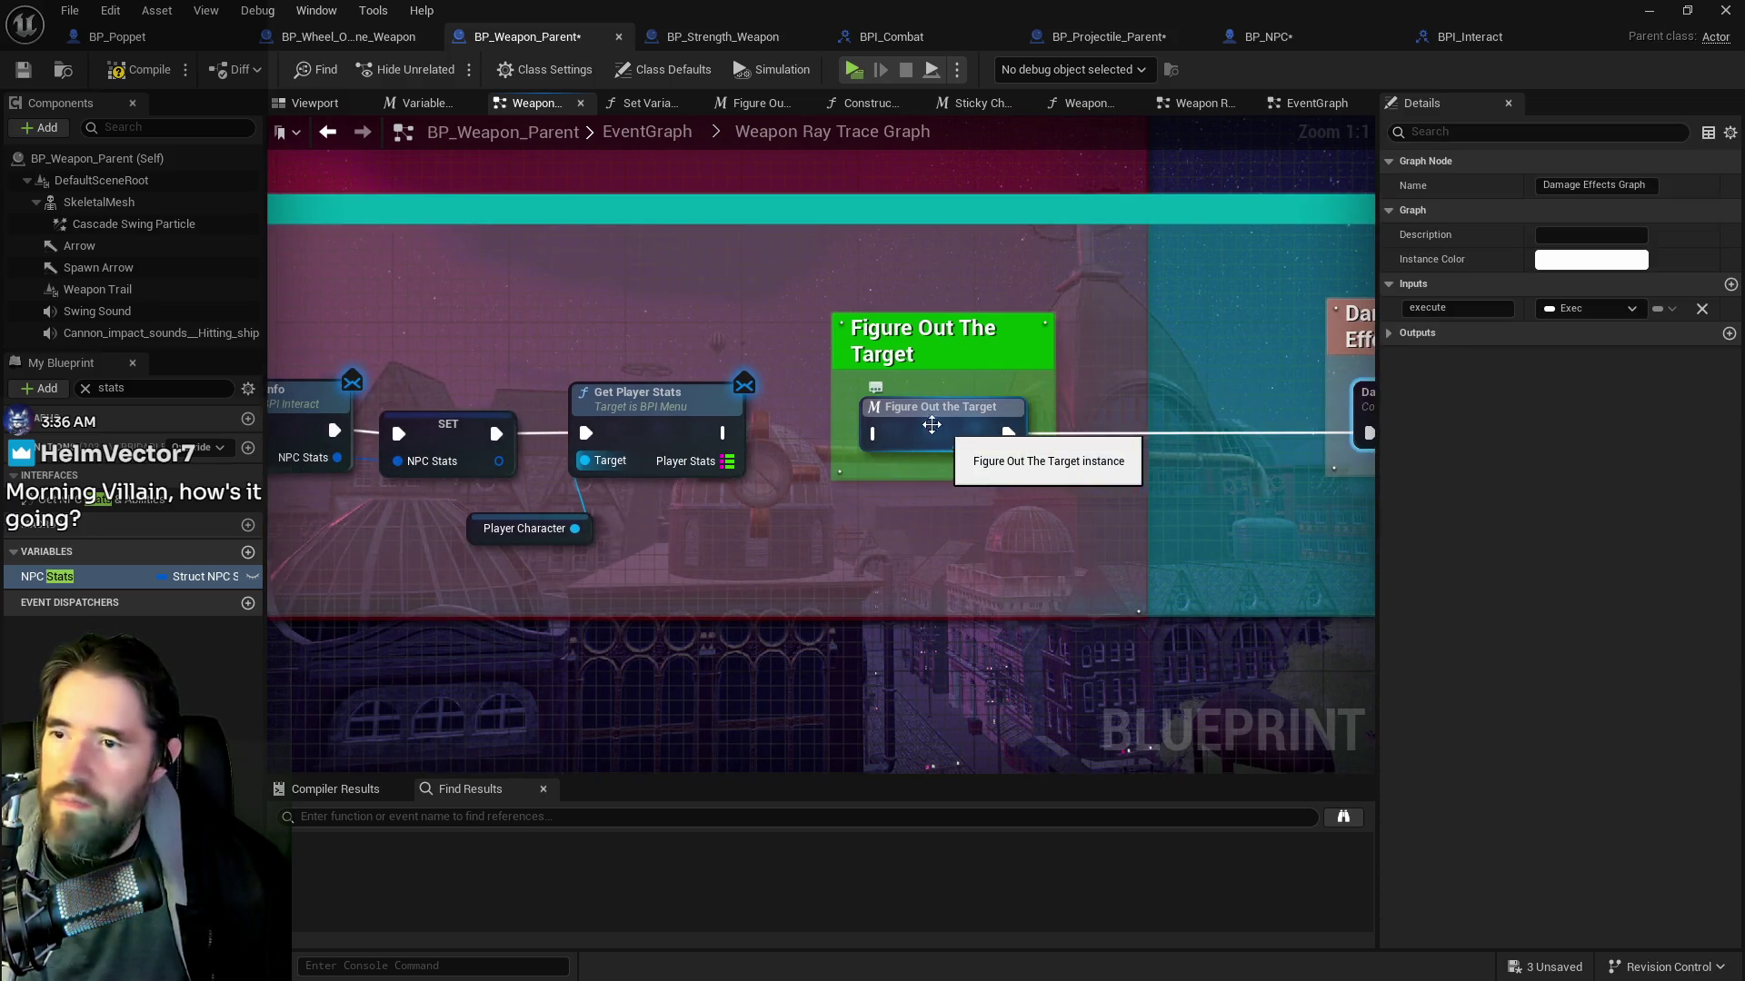
pyautogui.click(949, 421)
pyautogui.moveTo(949, 421); pyautogui.dragTo(1140, 409)
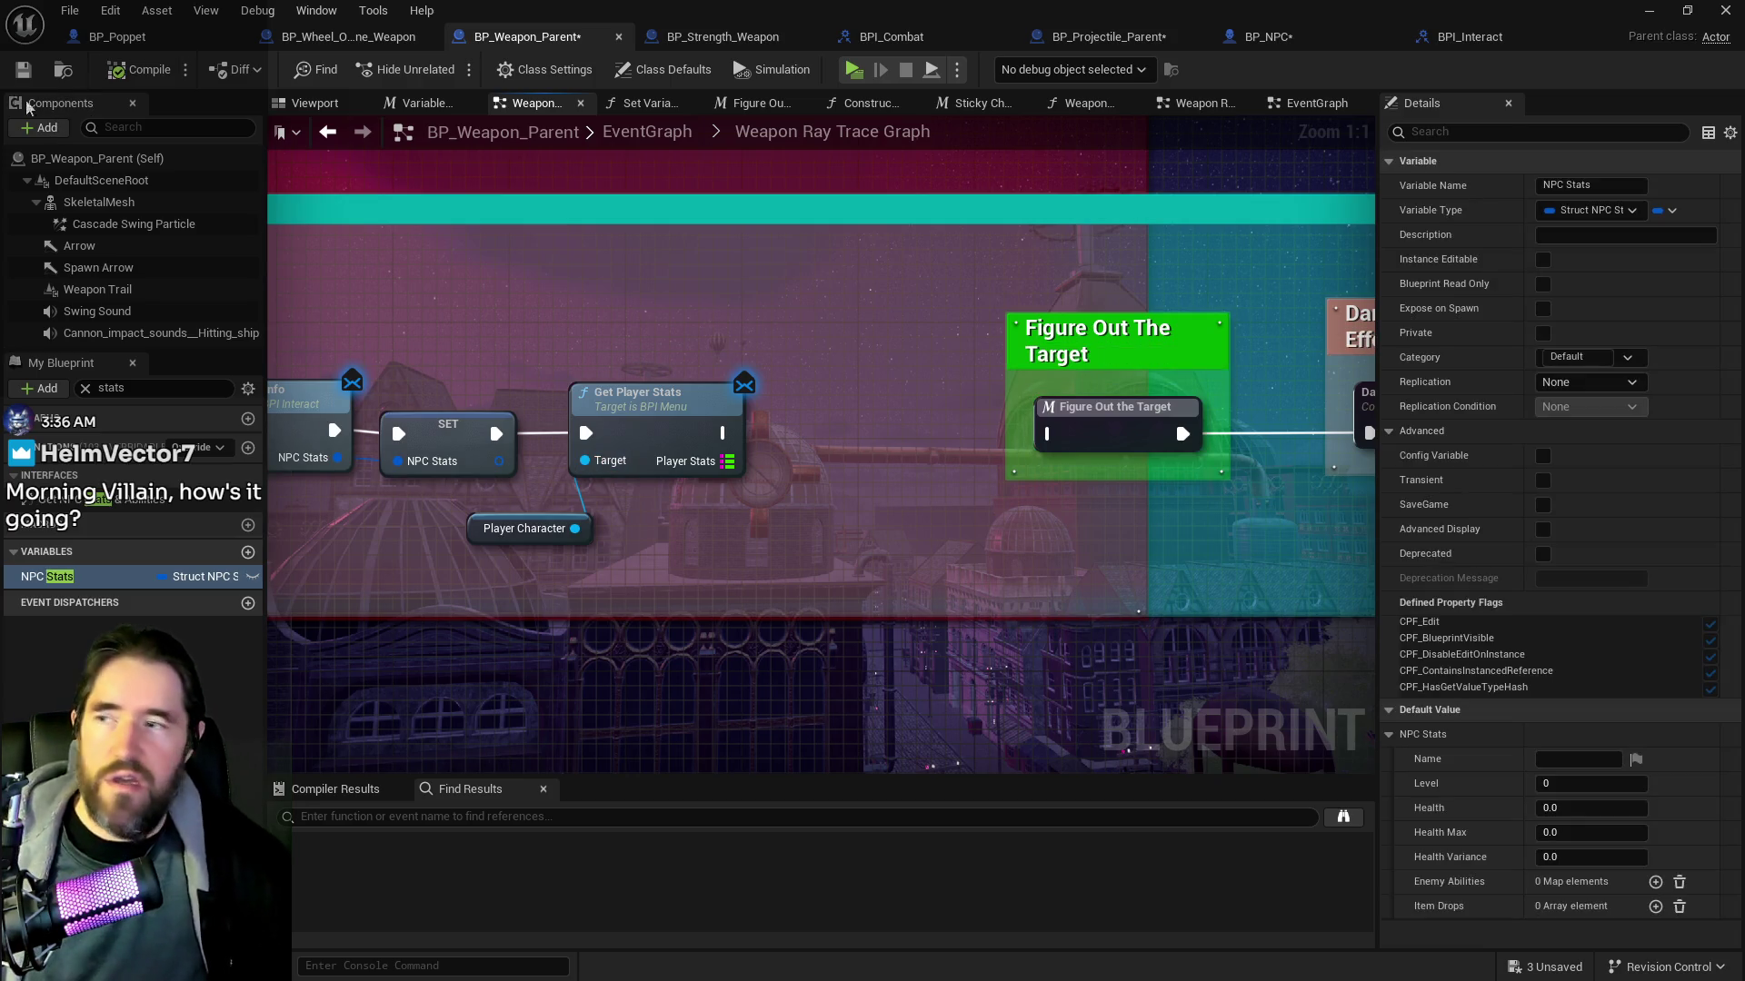
pyautogui.click(32, 70)
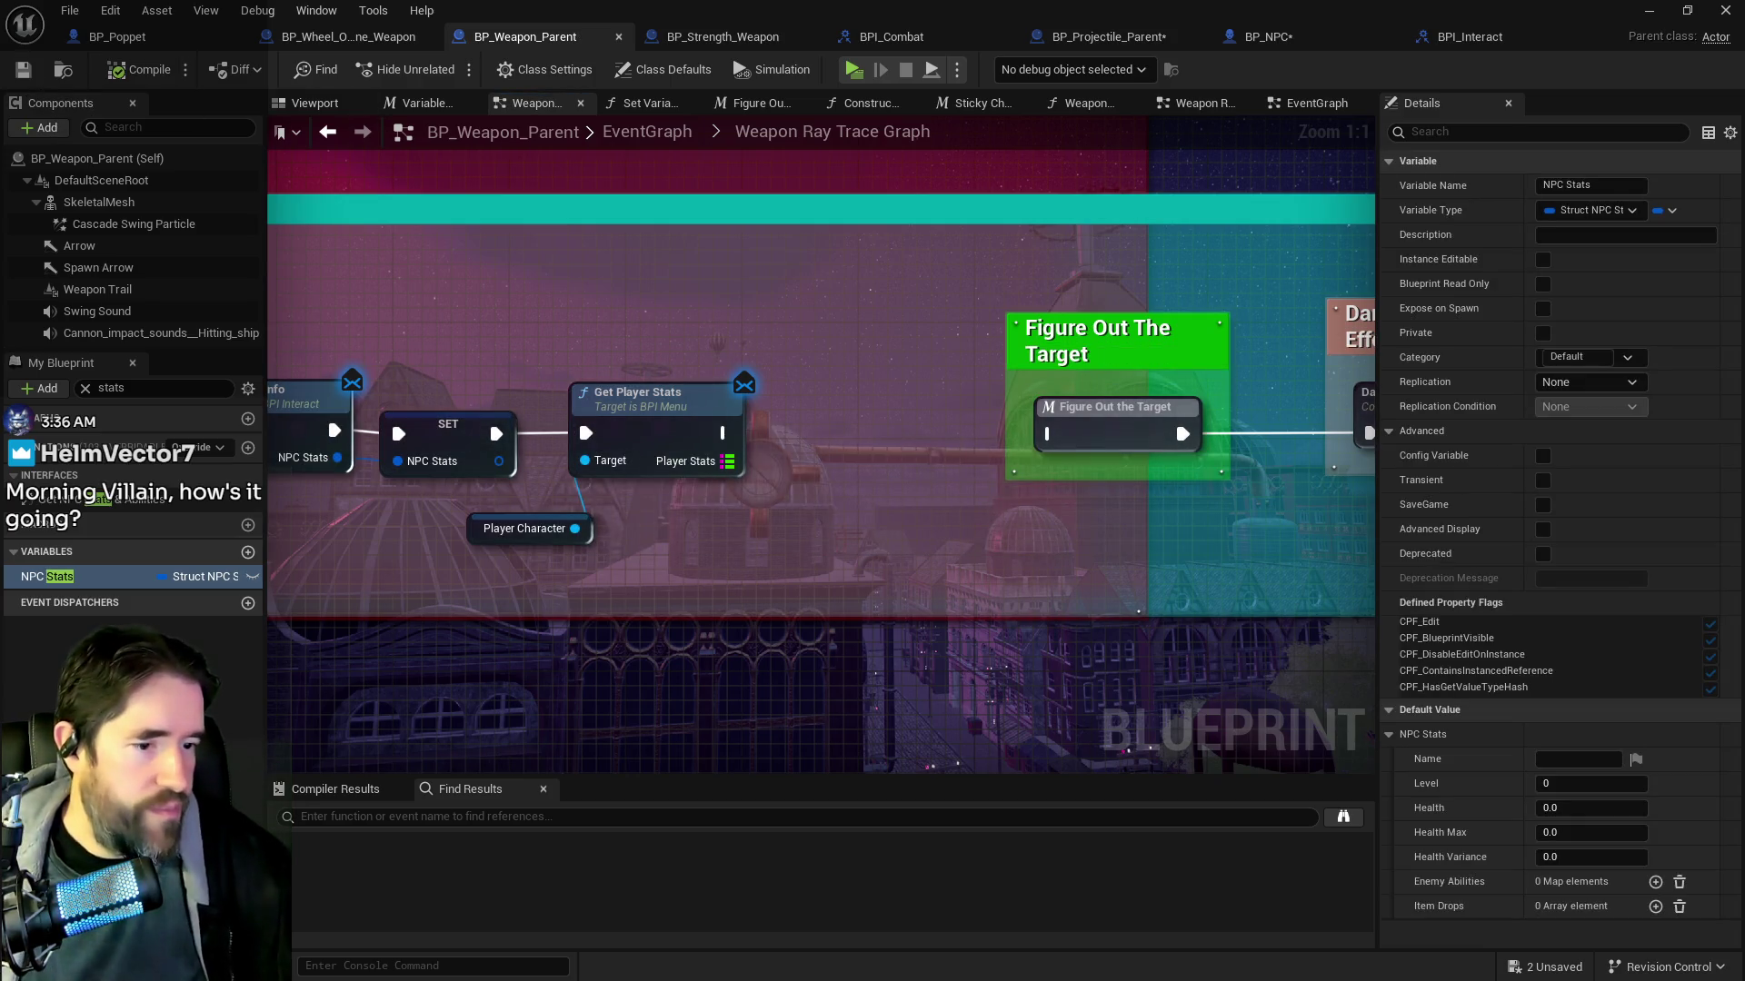
pyautogui.hotkey('alt', 'Tab')
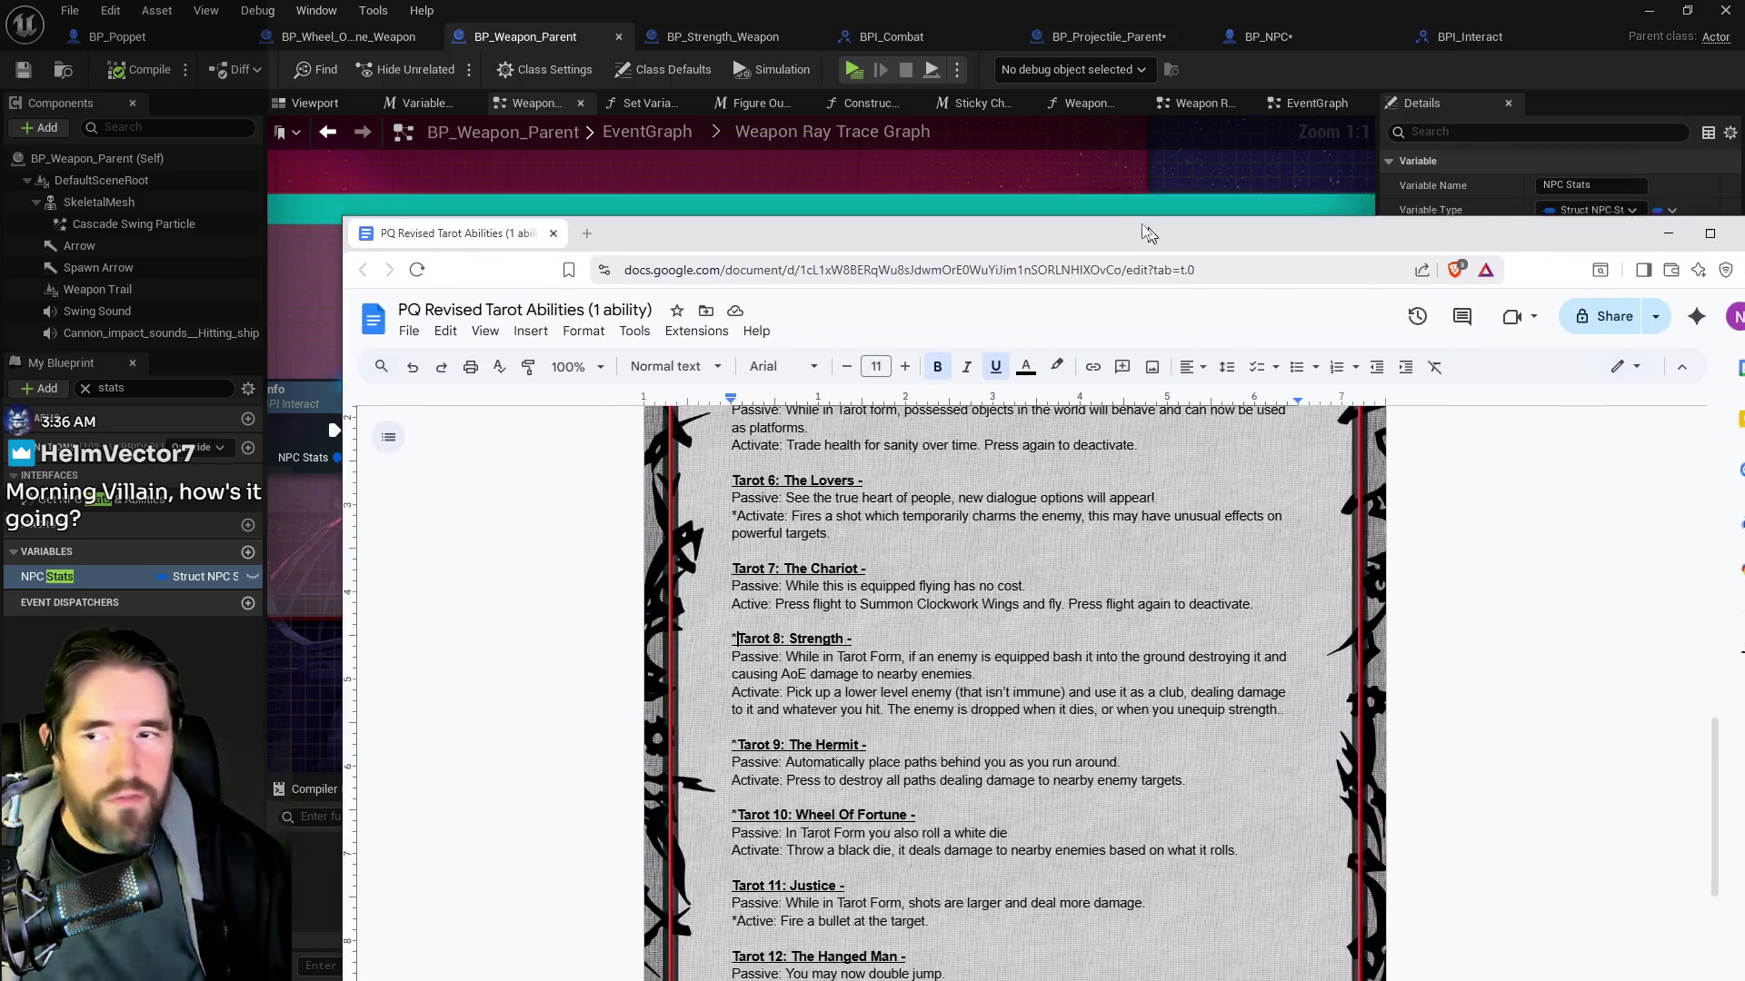
pyautogui.scroll(10, 854, 650)
pyautogui.scroll(-6, 855, 650)
pyautogui.scroll(3, 854, 650)
pyautogui.scroll(-3, 855, 650)
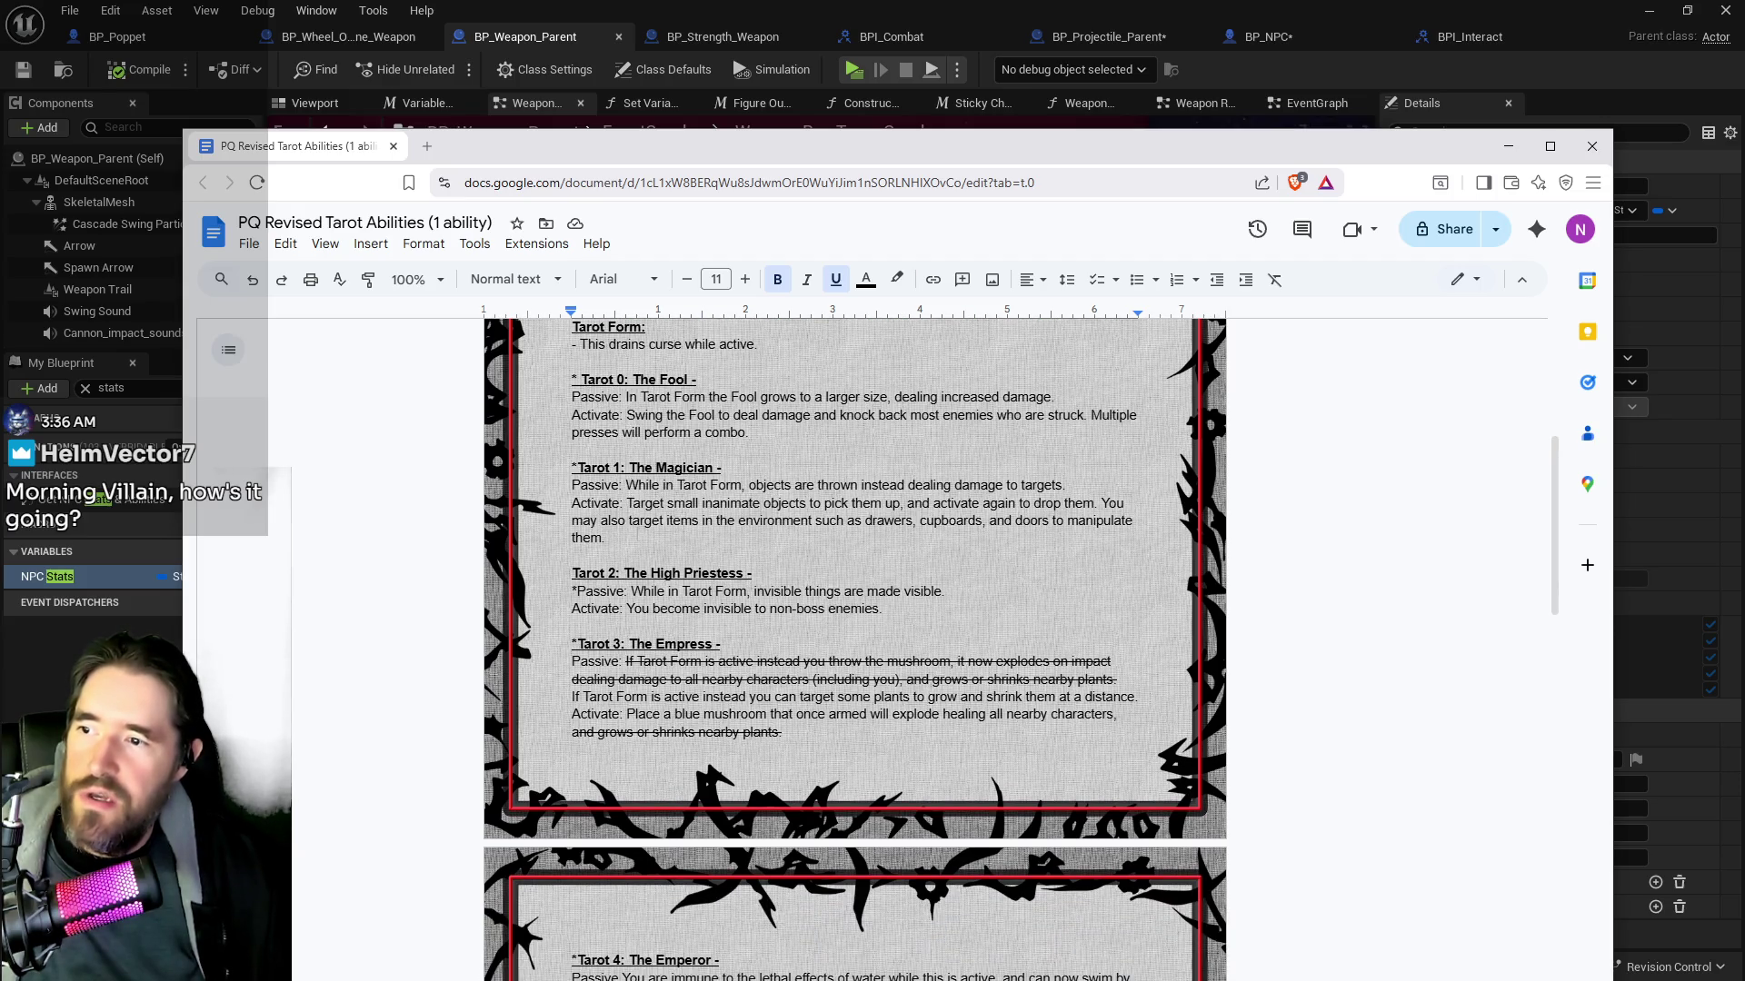
pyautogui.scroll(-1, 855, 650)
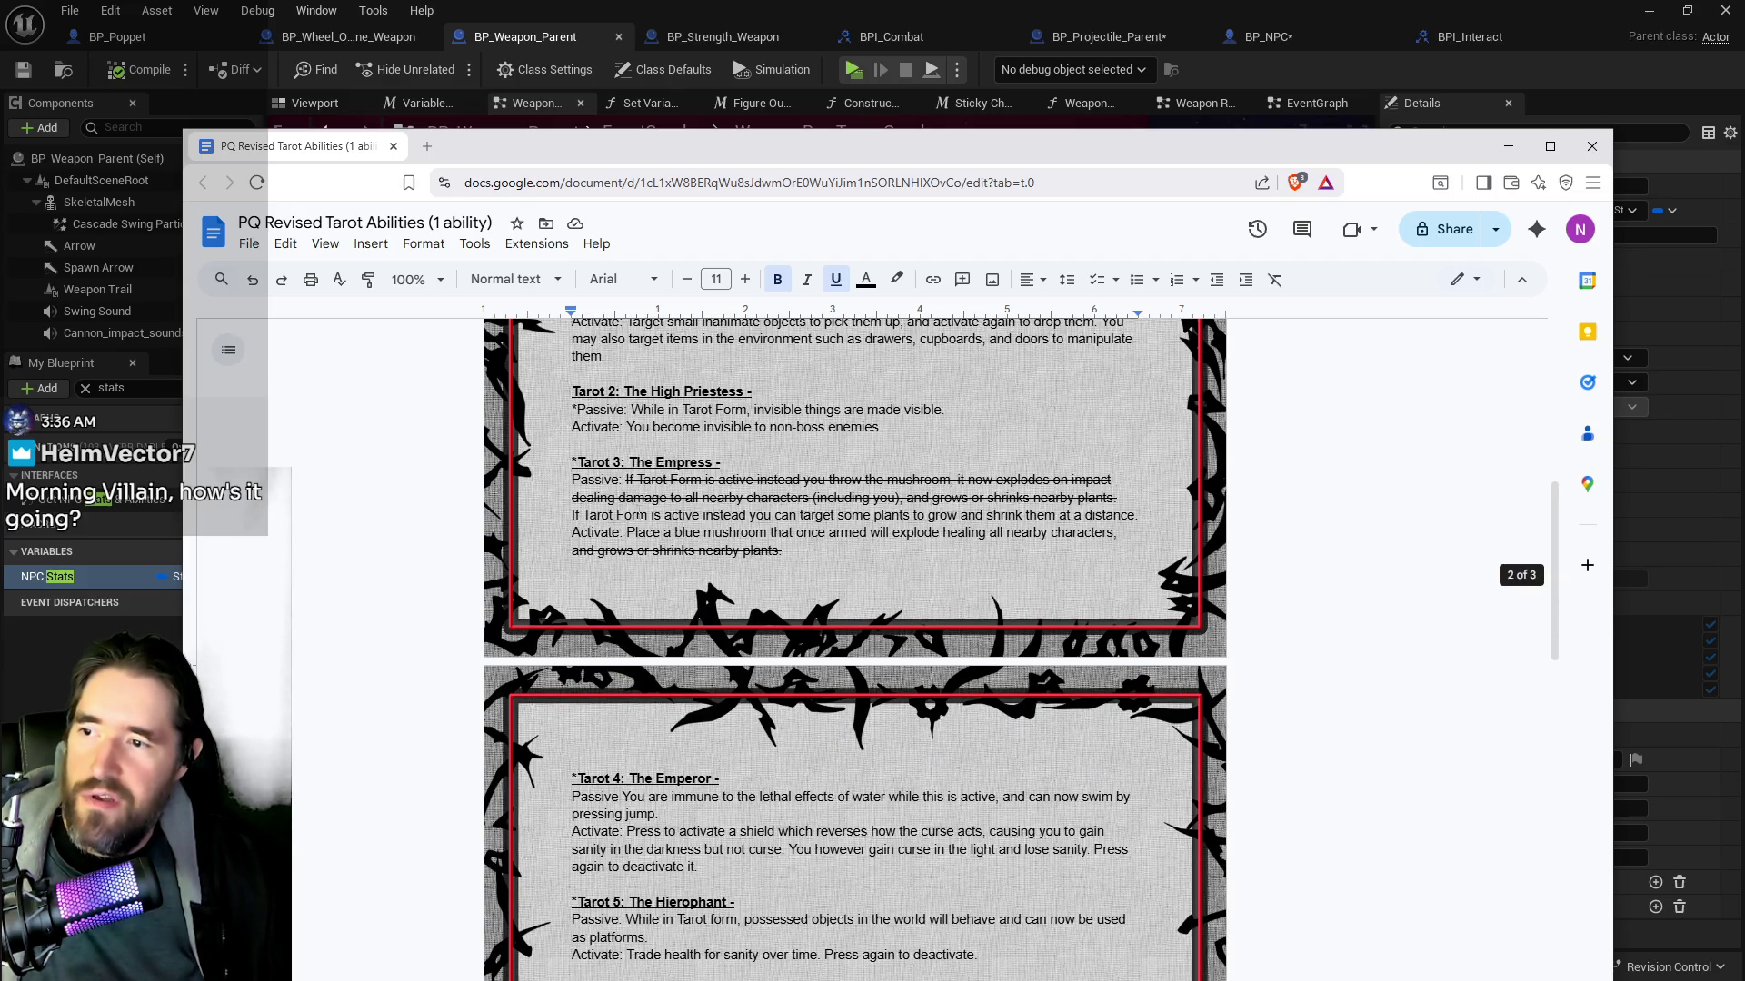
pyautogui.scroll(-3, 640, 479)
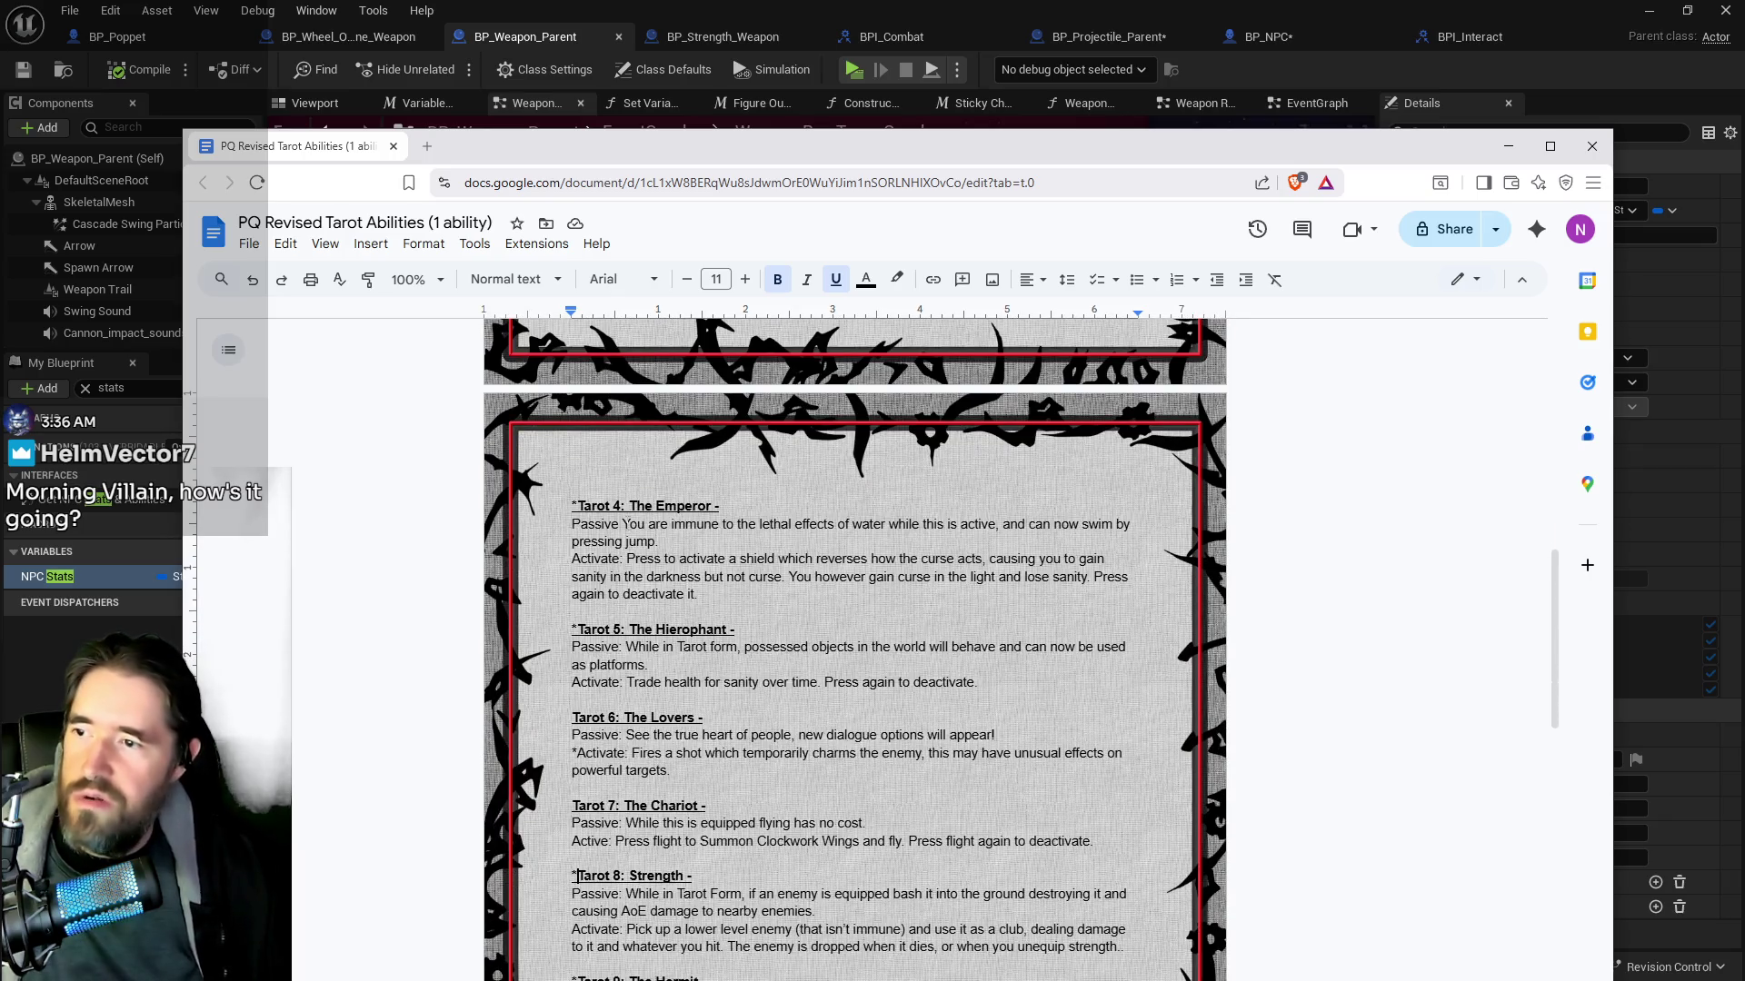
pyautogui.scroll(-2, 661, 536)
pyautogui.scroll(-1, 657, 449)
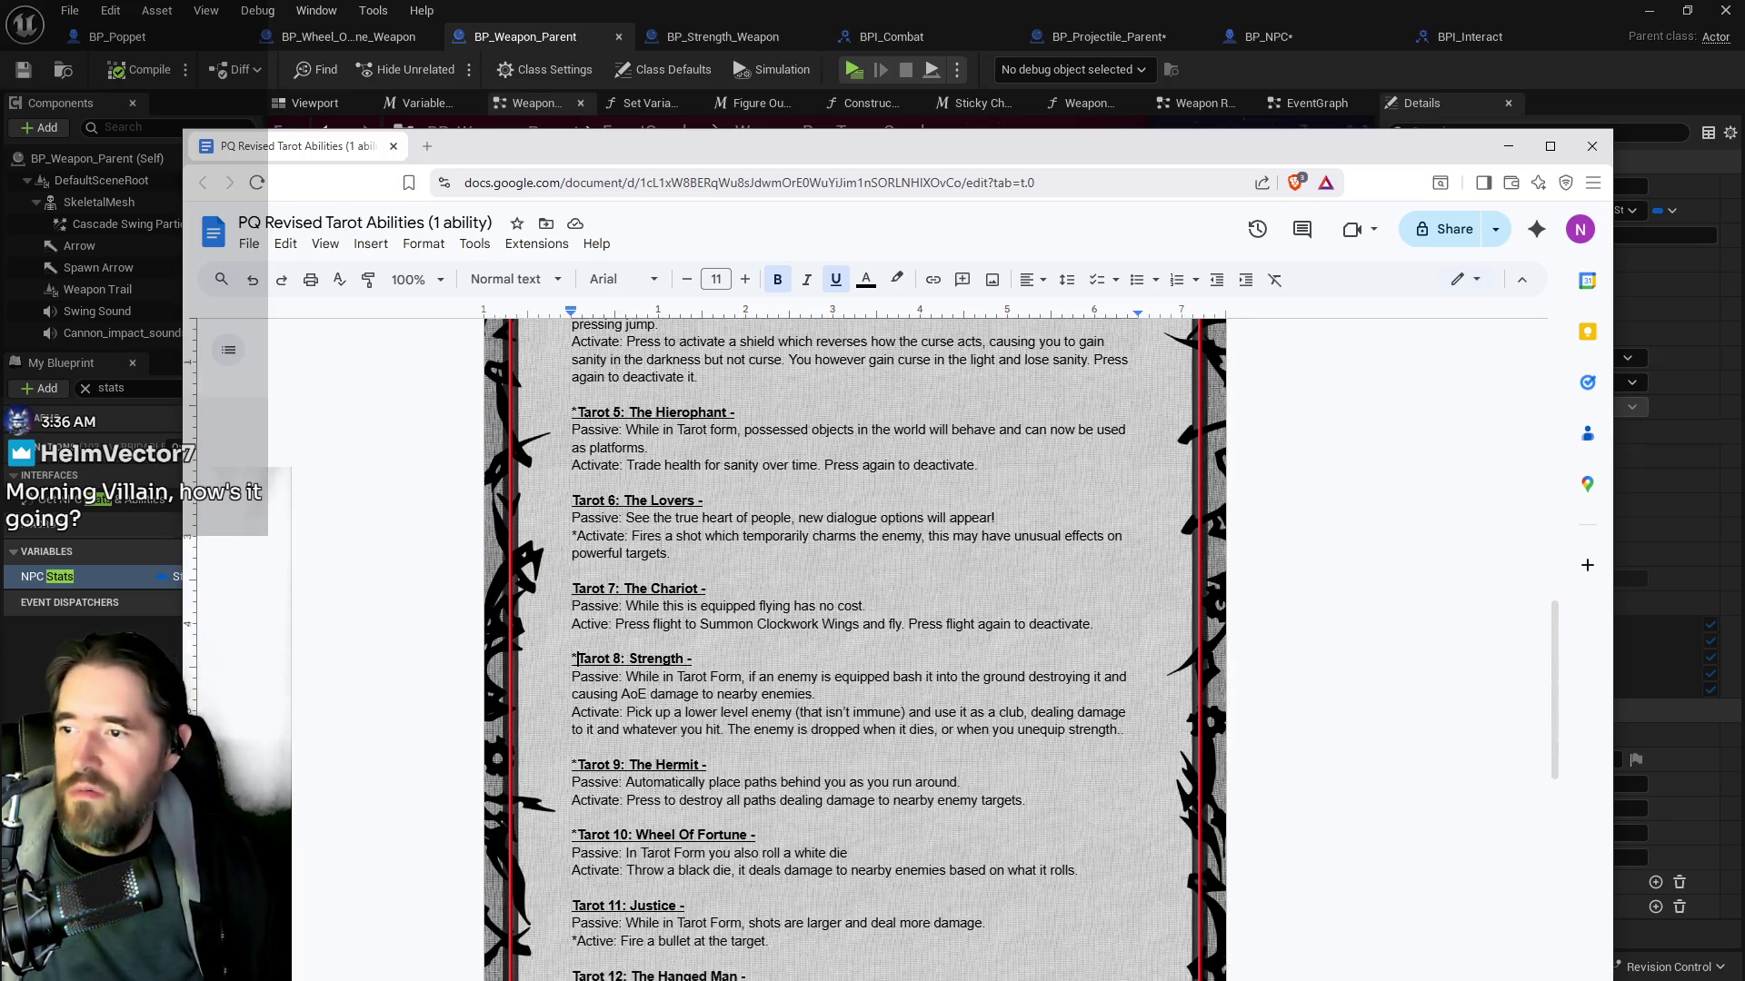
pyautogui.scroll(-3, 625, 488)
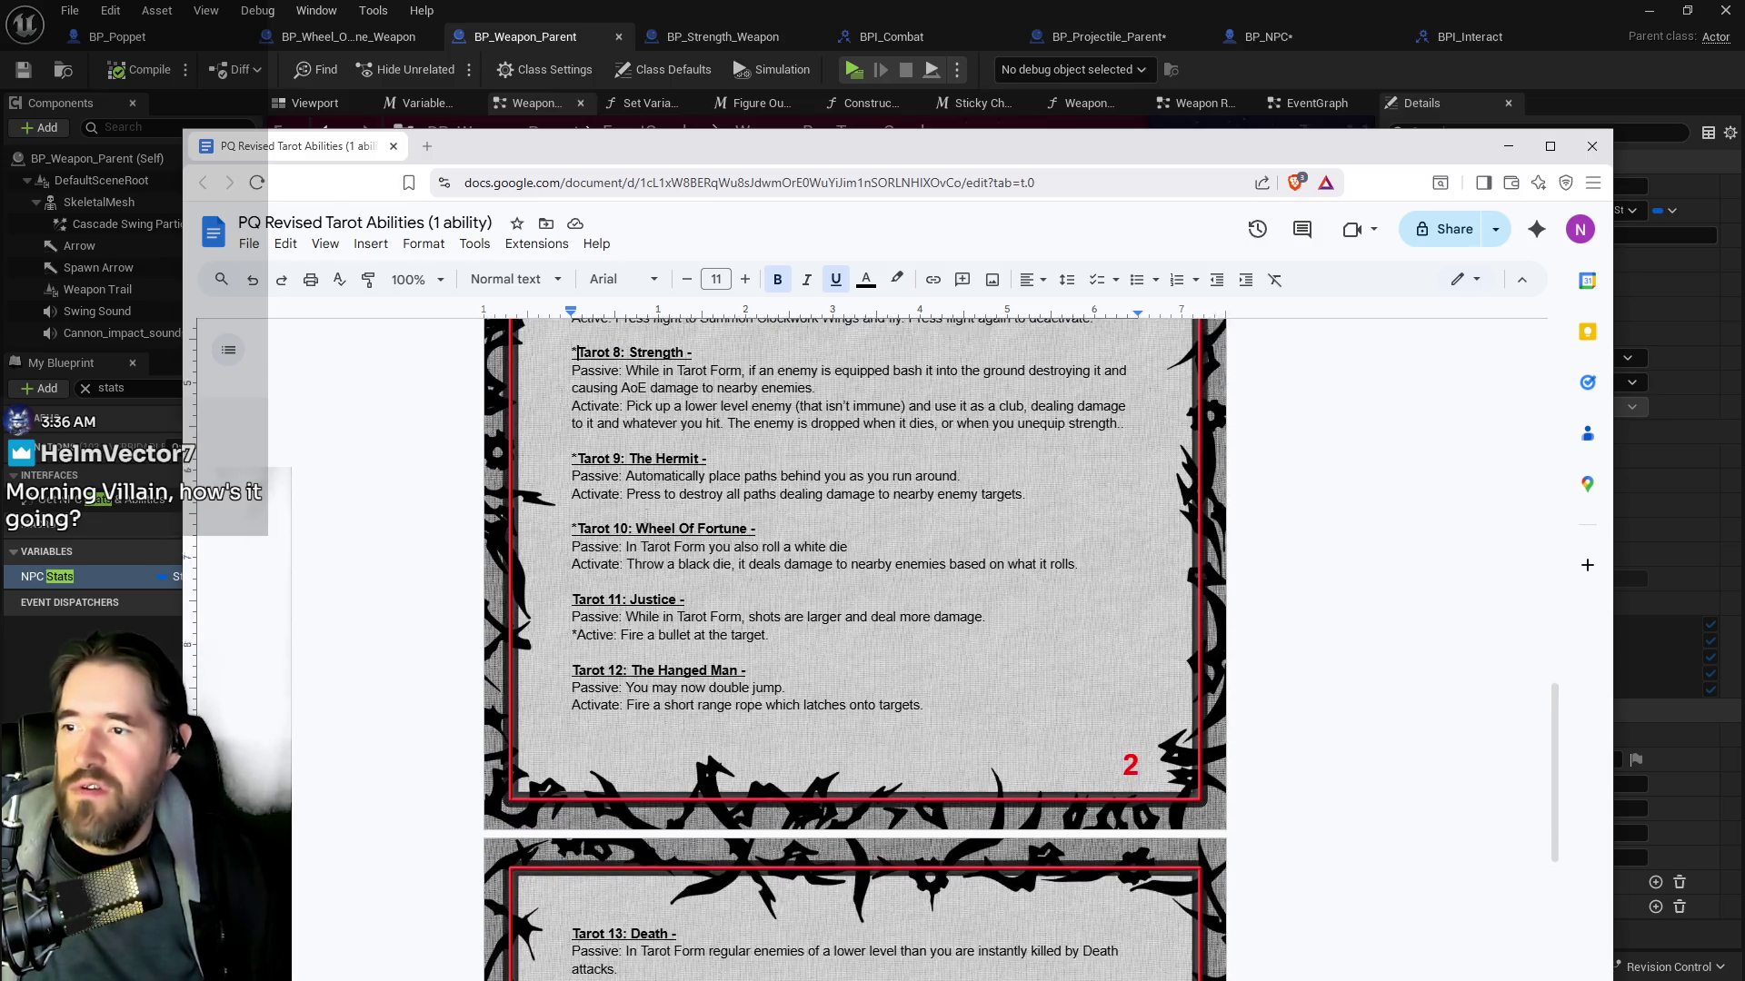
pyautogui.scroll(2, 625, 488)
pyautogui.scroll(-1, 641, 478)
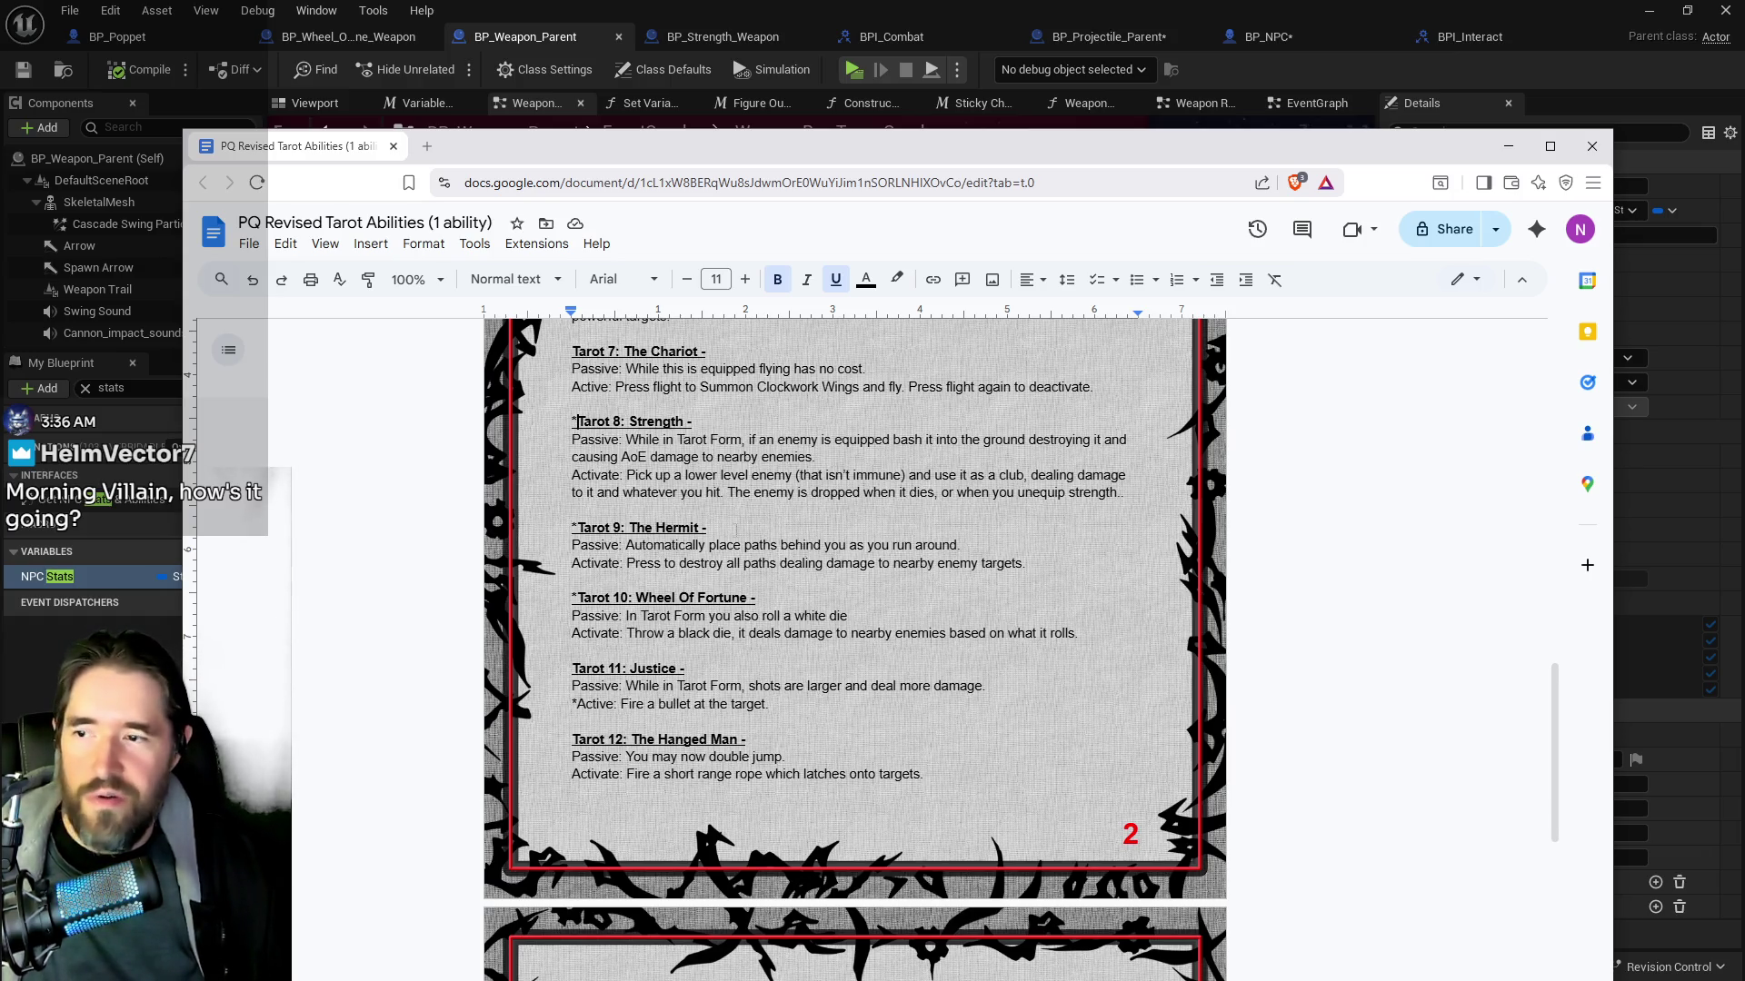
pyautogui.scroll(-2, 664, 536)
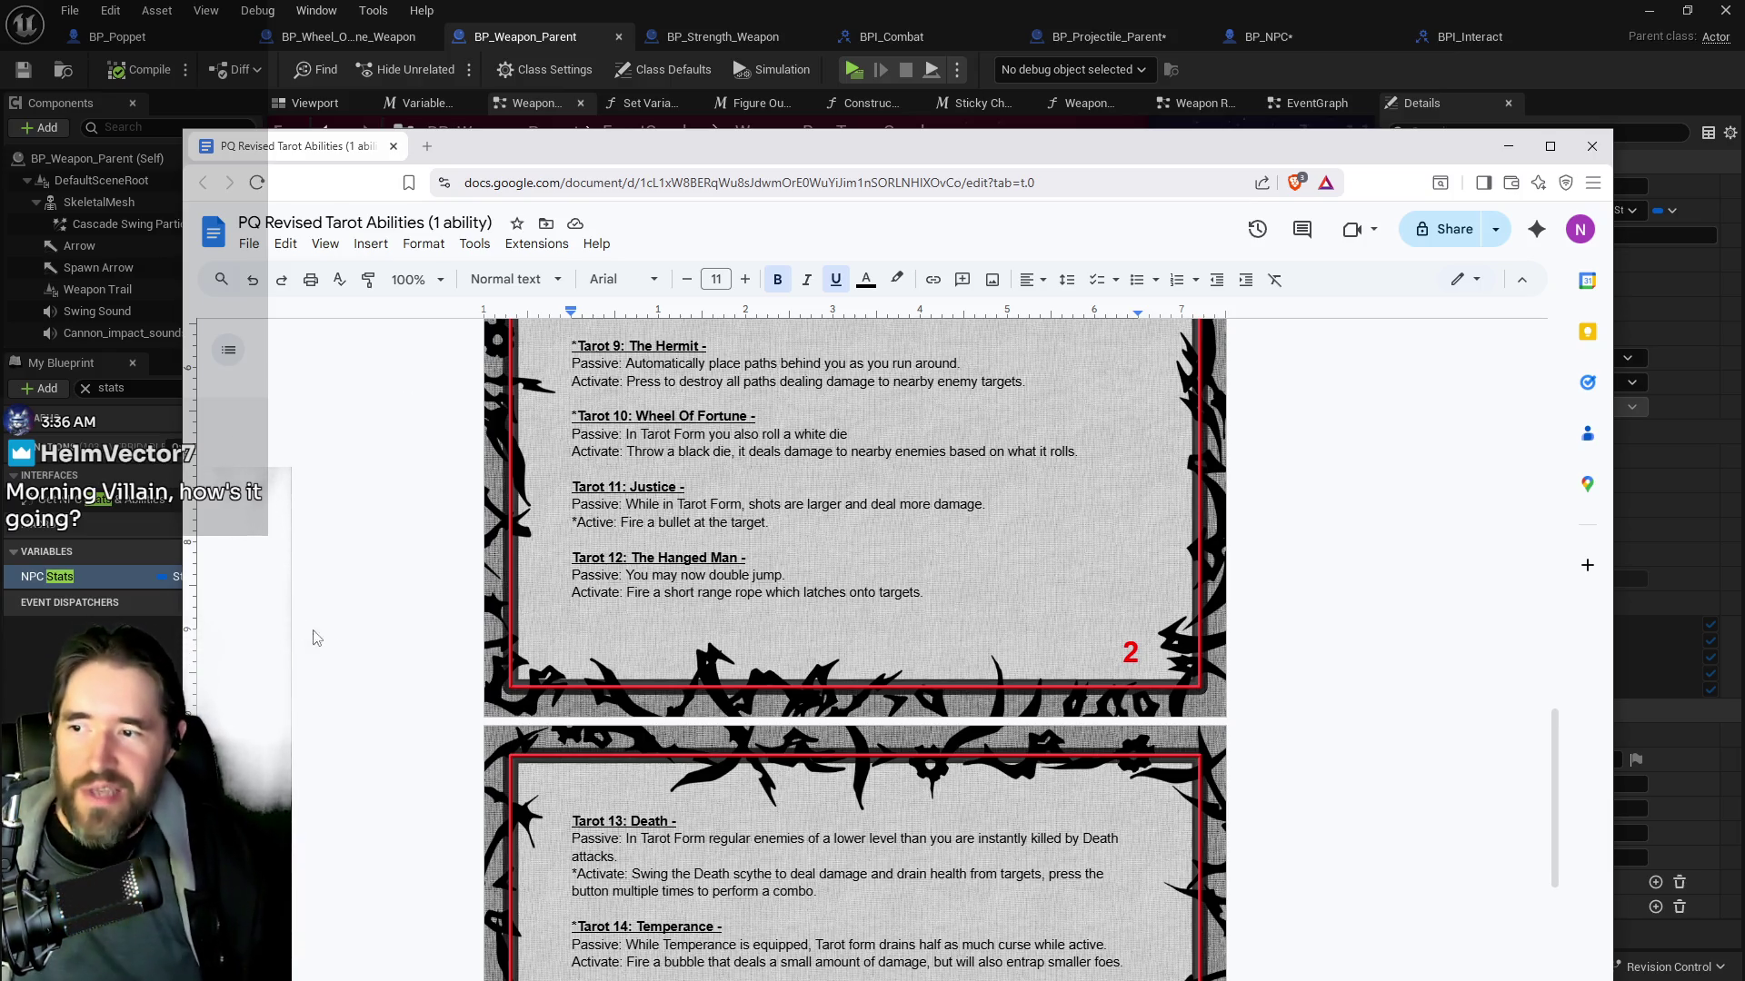
pyautogui.scroll(-4, 306, 629)
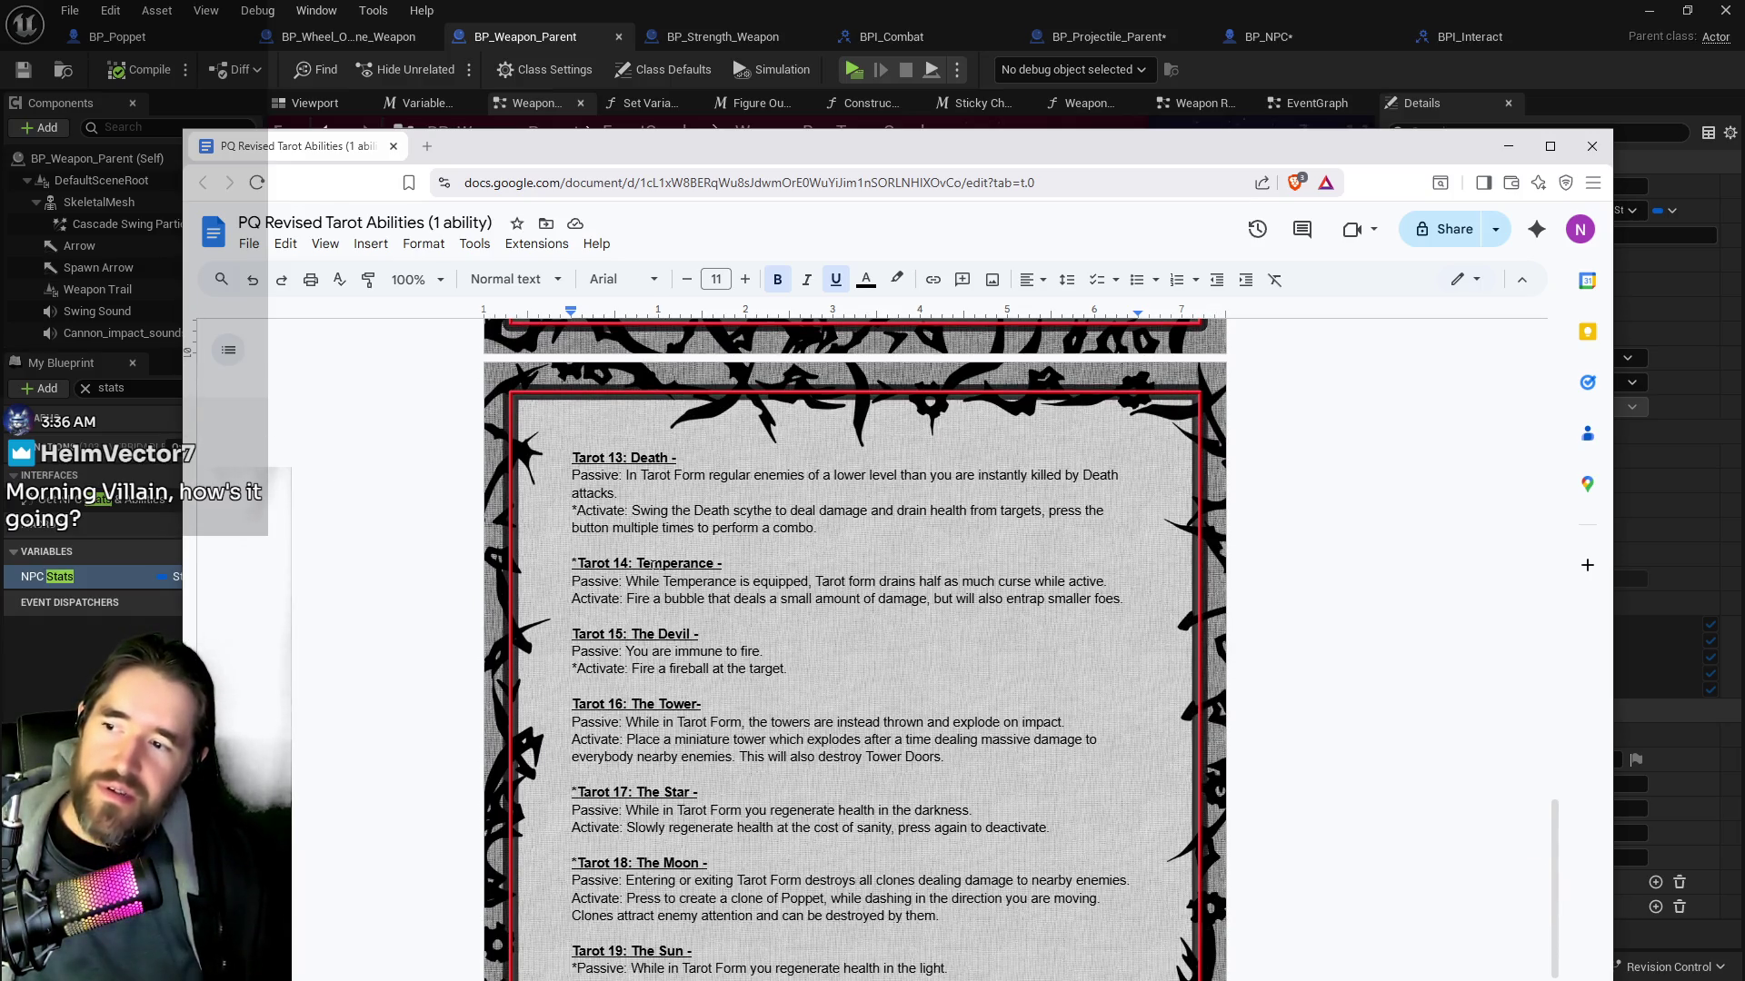
pyautogui.scroll(-2, 613, 416)
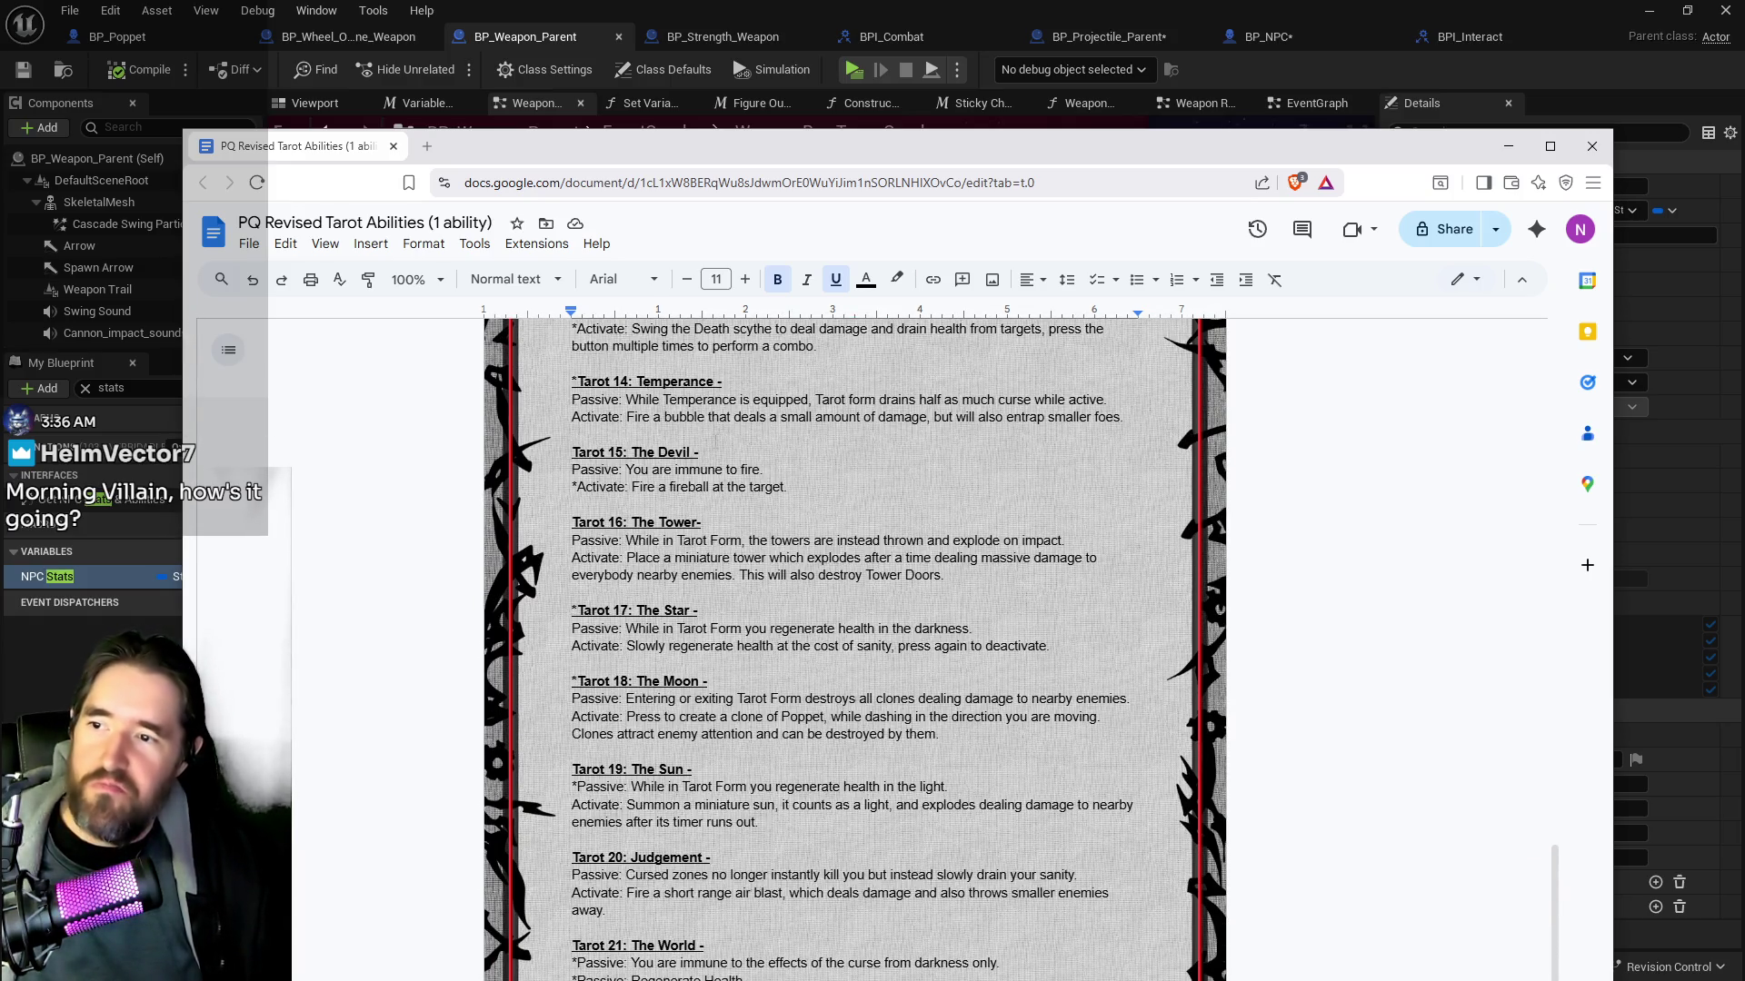
pyautogui.scroll(-1, 709, 817)
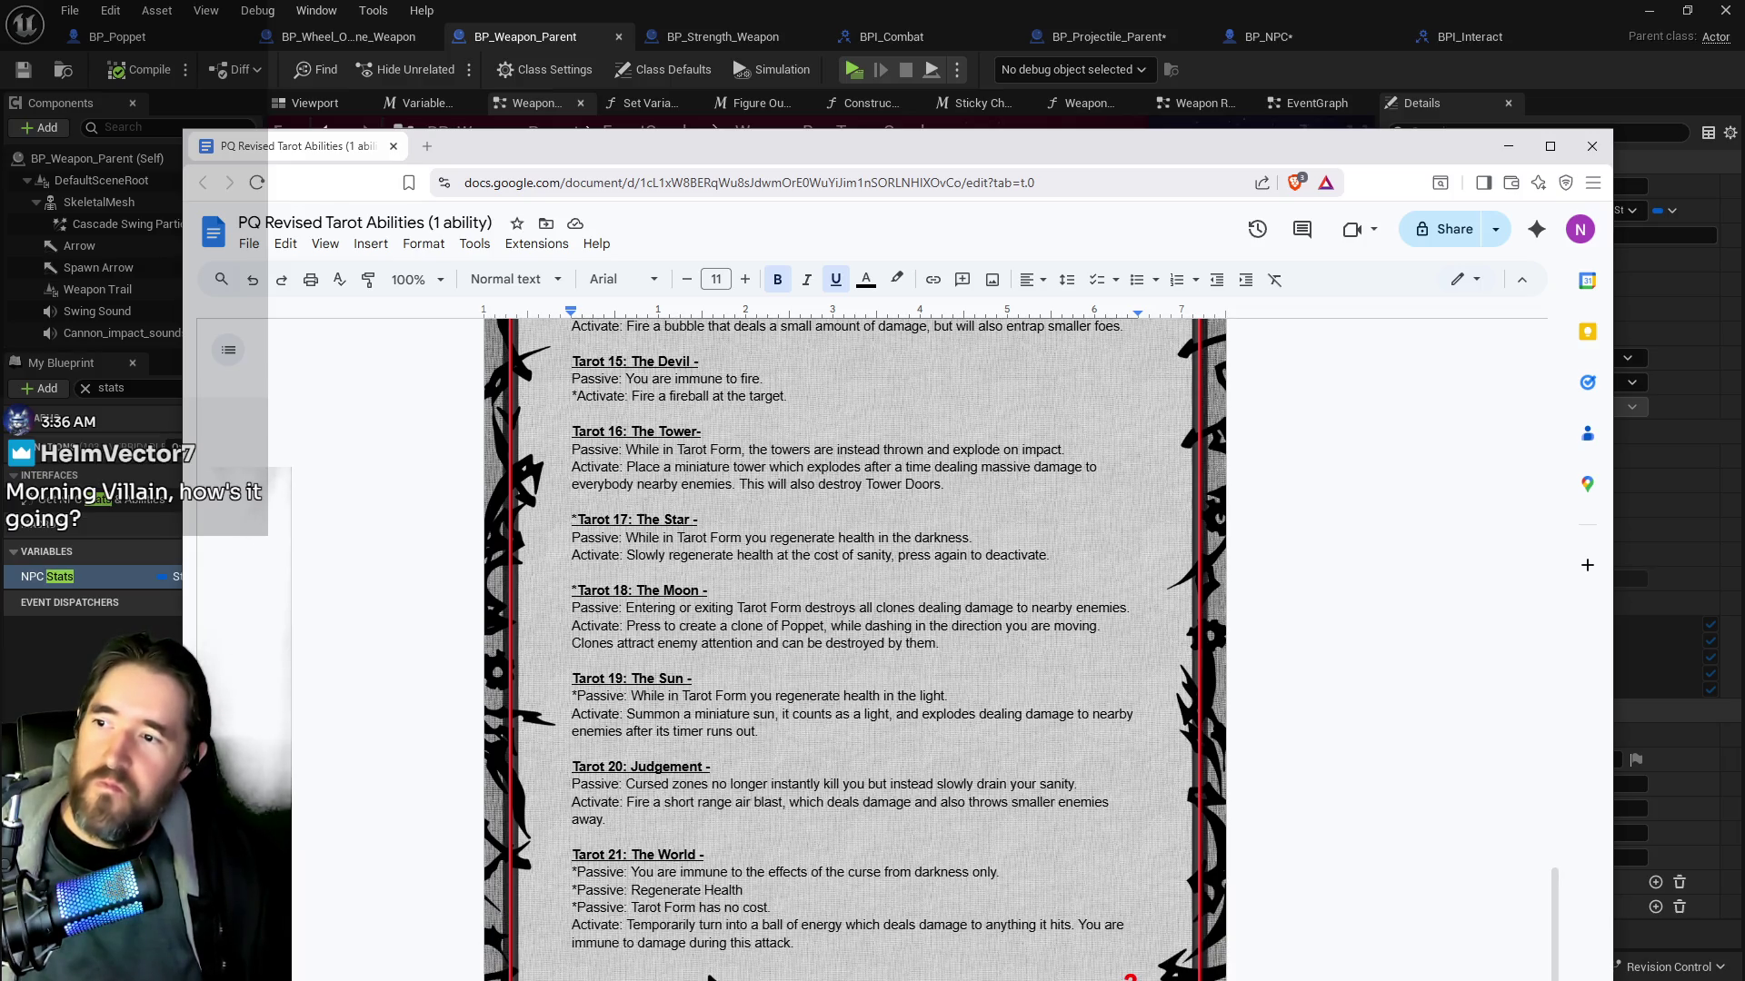
pyautogui.scroll(-1, 711, 977)
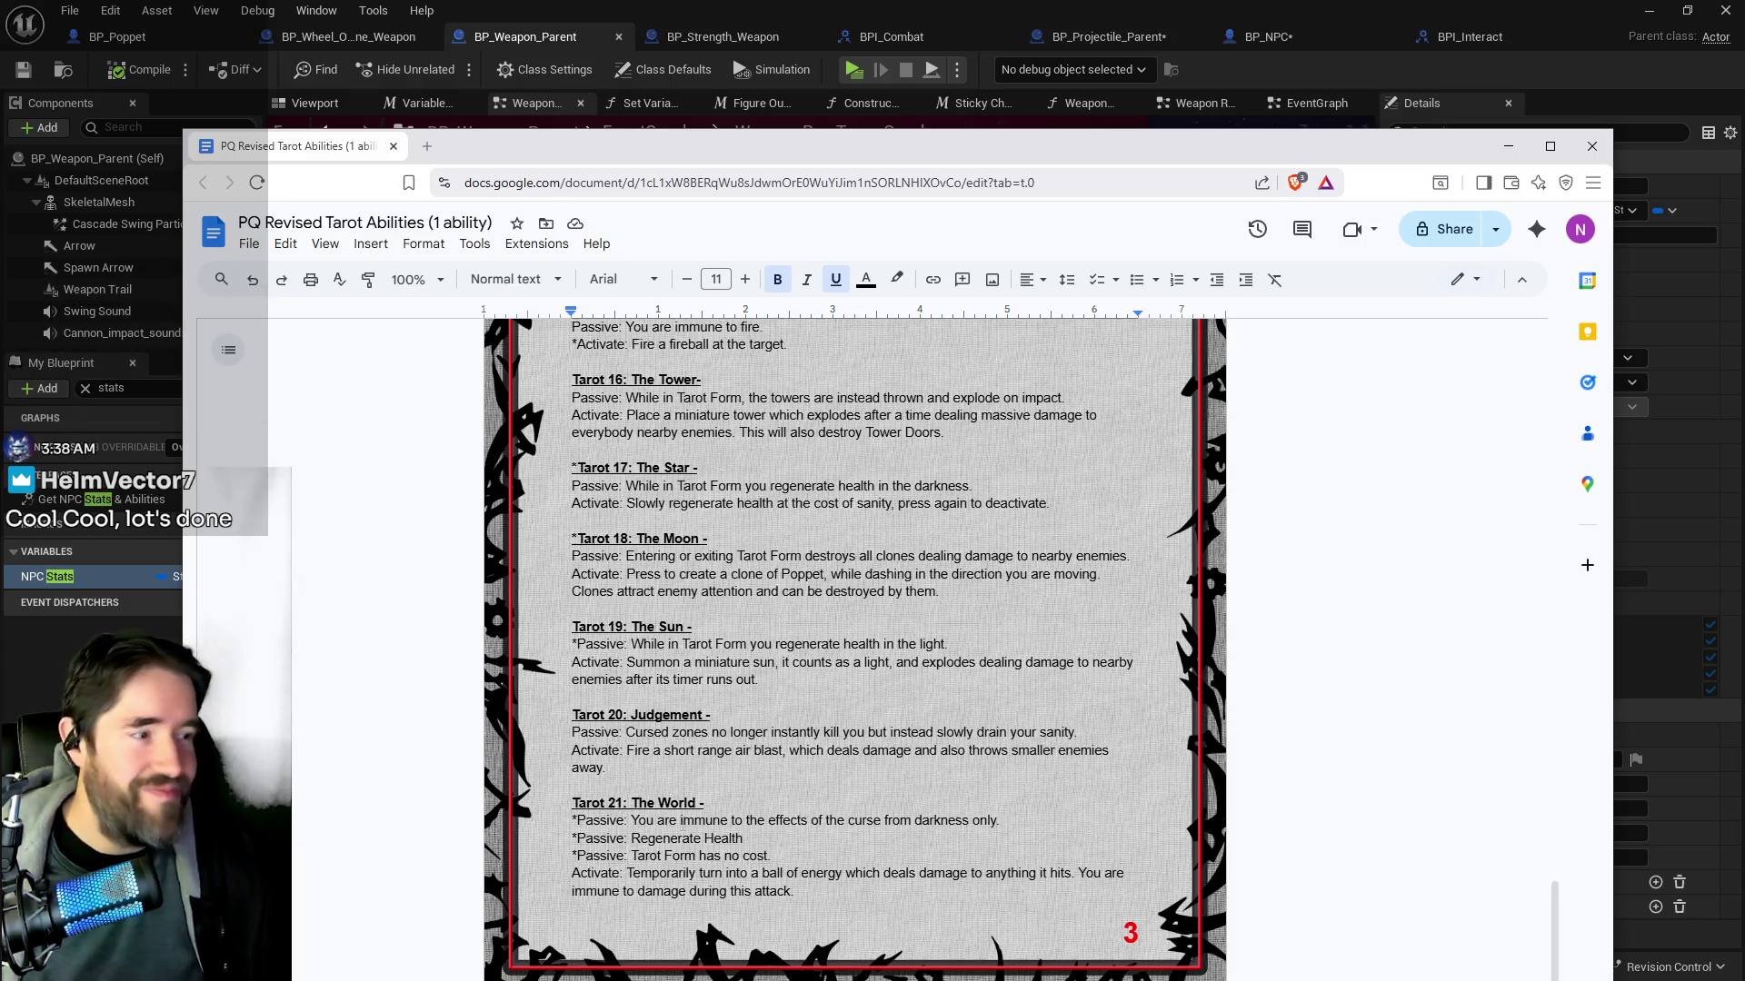
pyautogui.scroll(1, 662, 695)
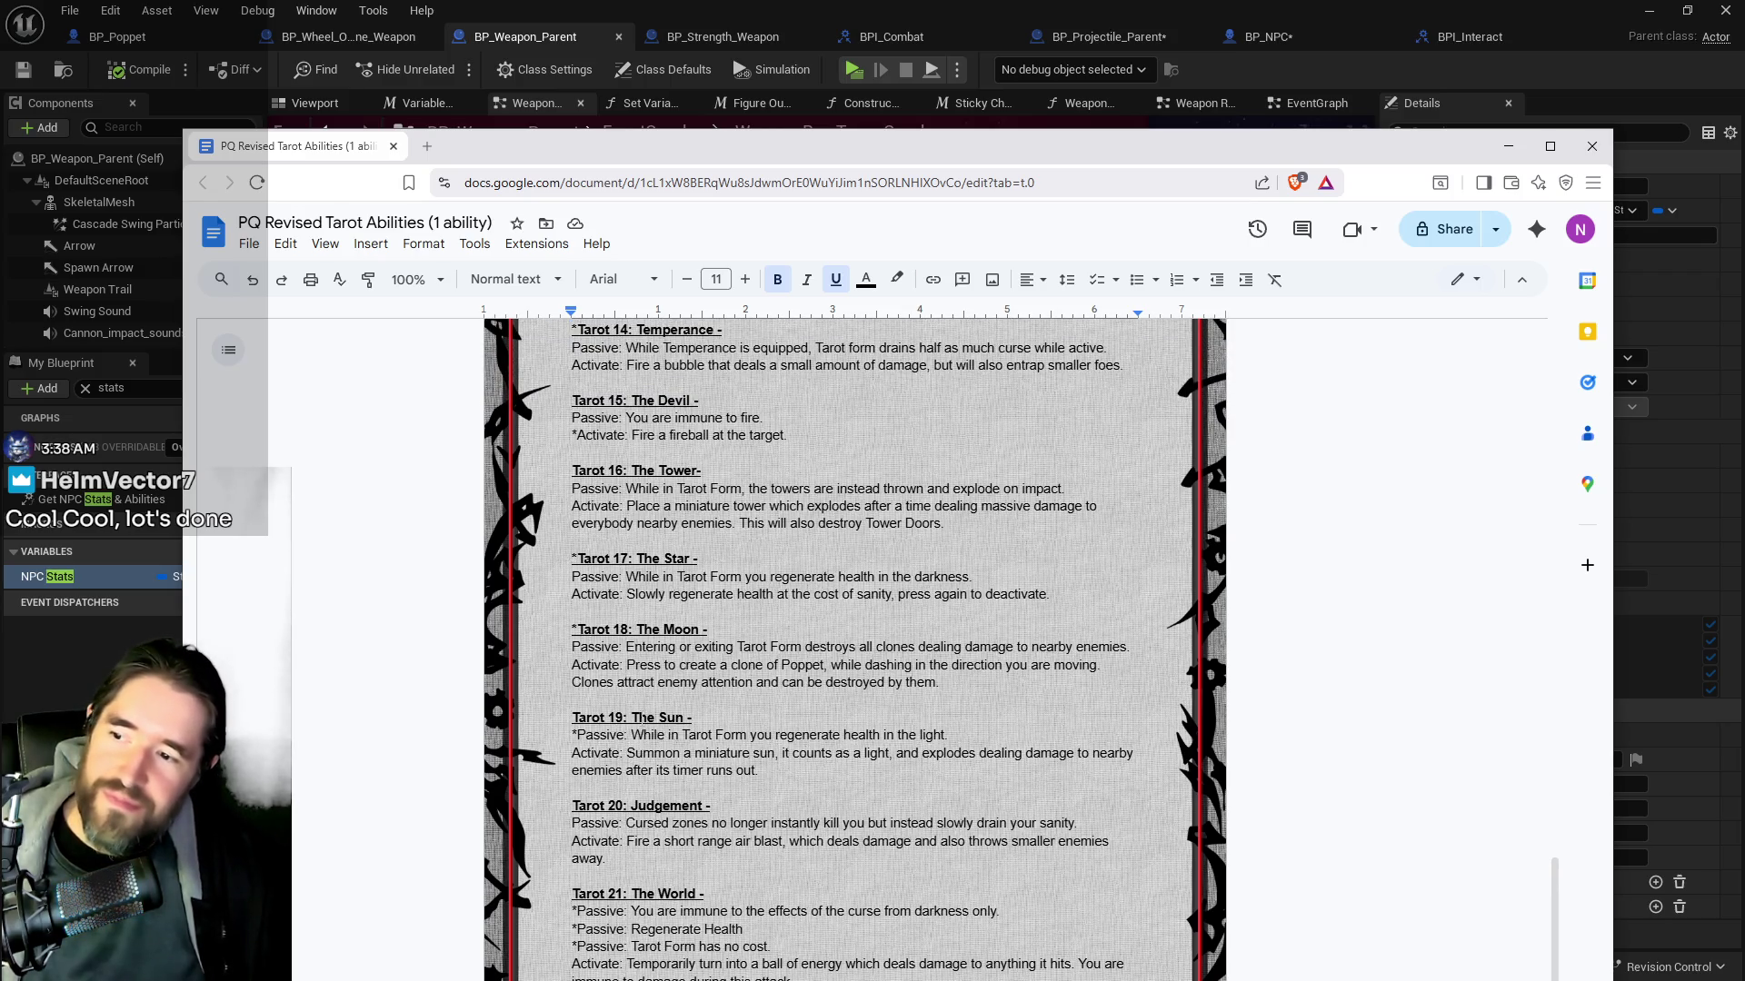
pyautogui.scroll(2, 615, 759)
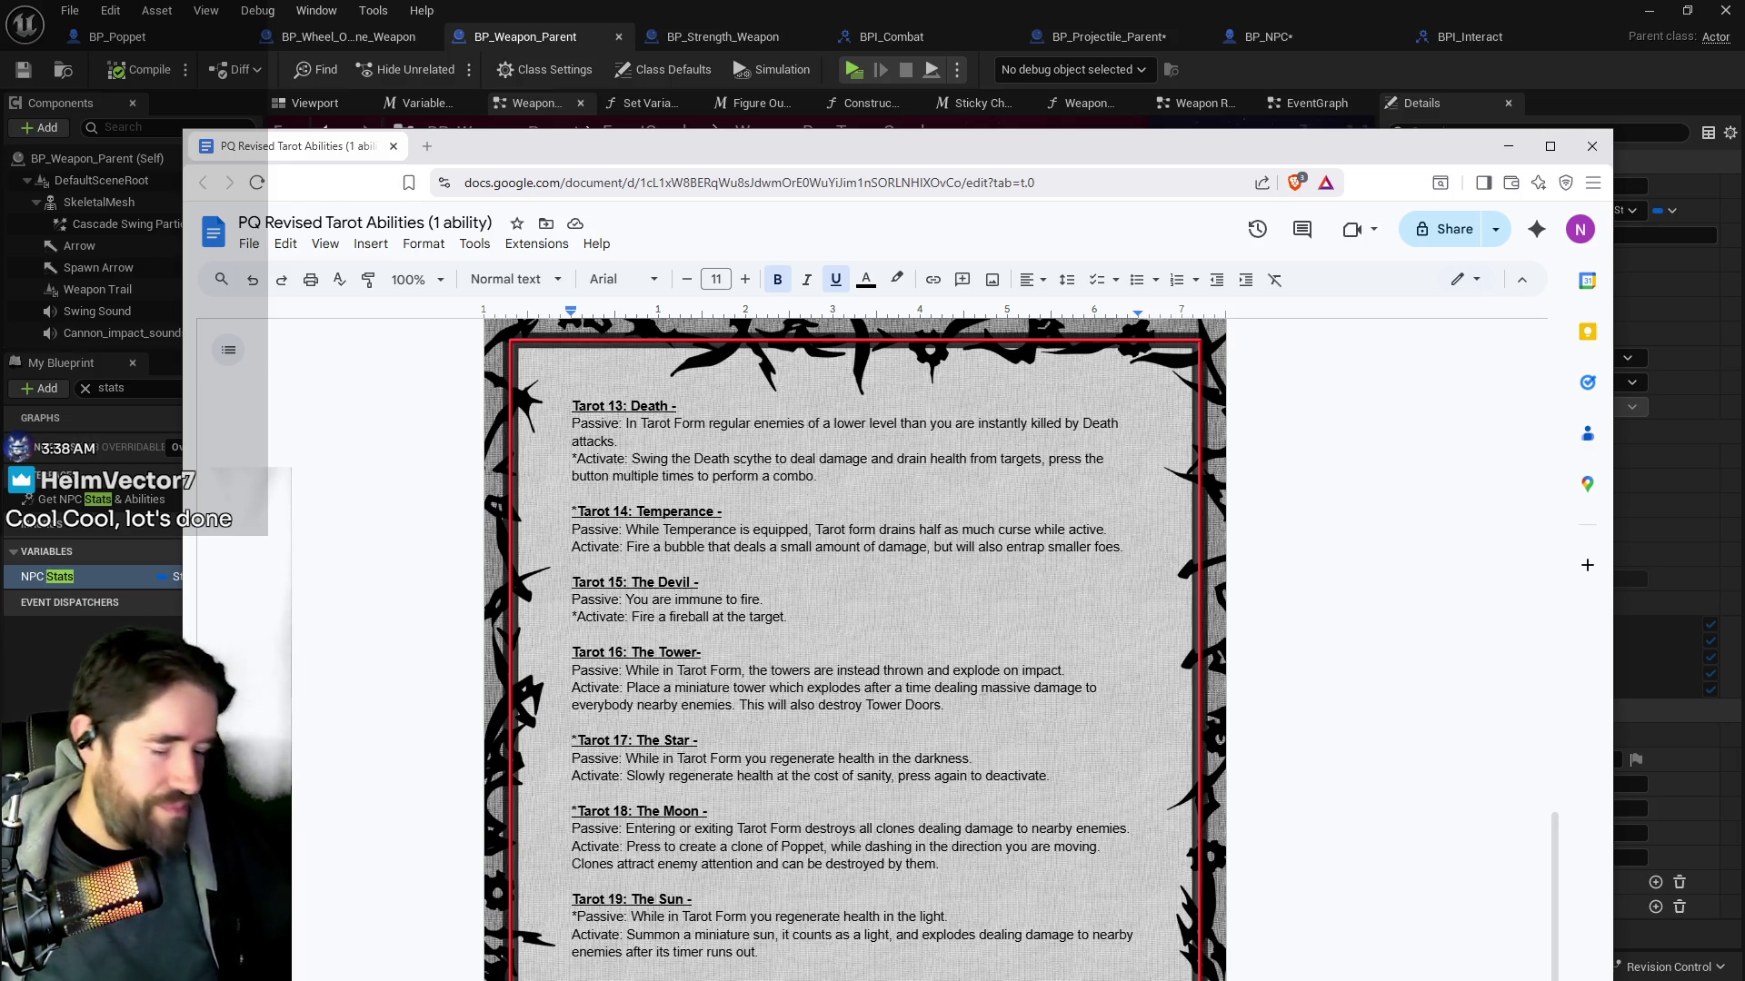
pyautogui.scroll(6, 576, 370)
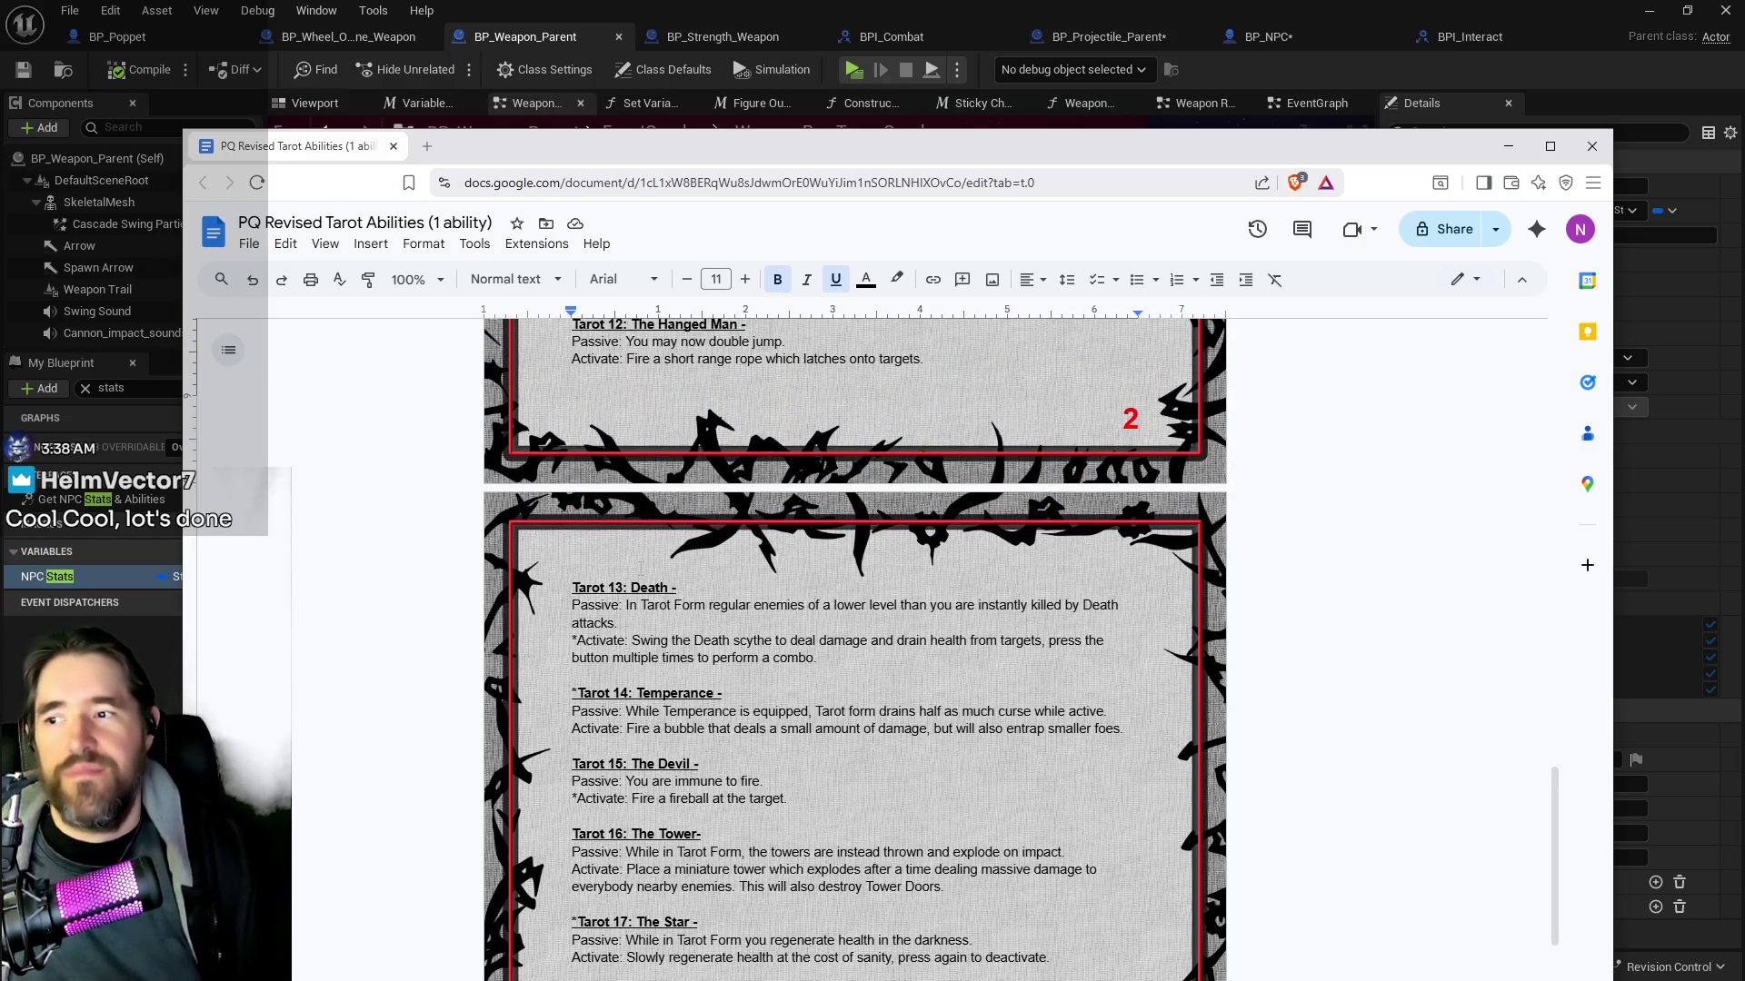
pyautogui.click(577, 370)
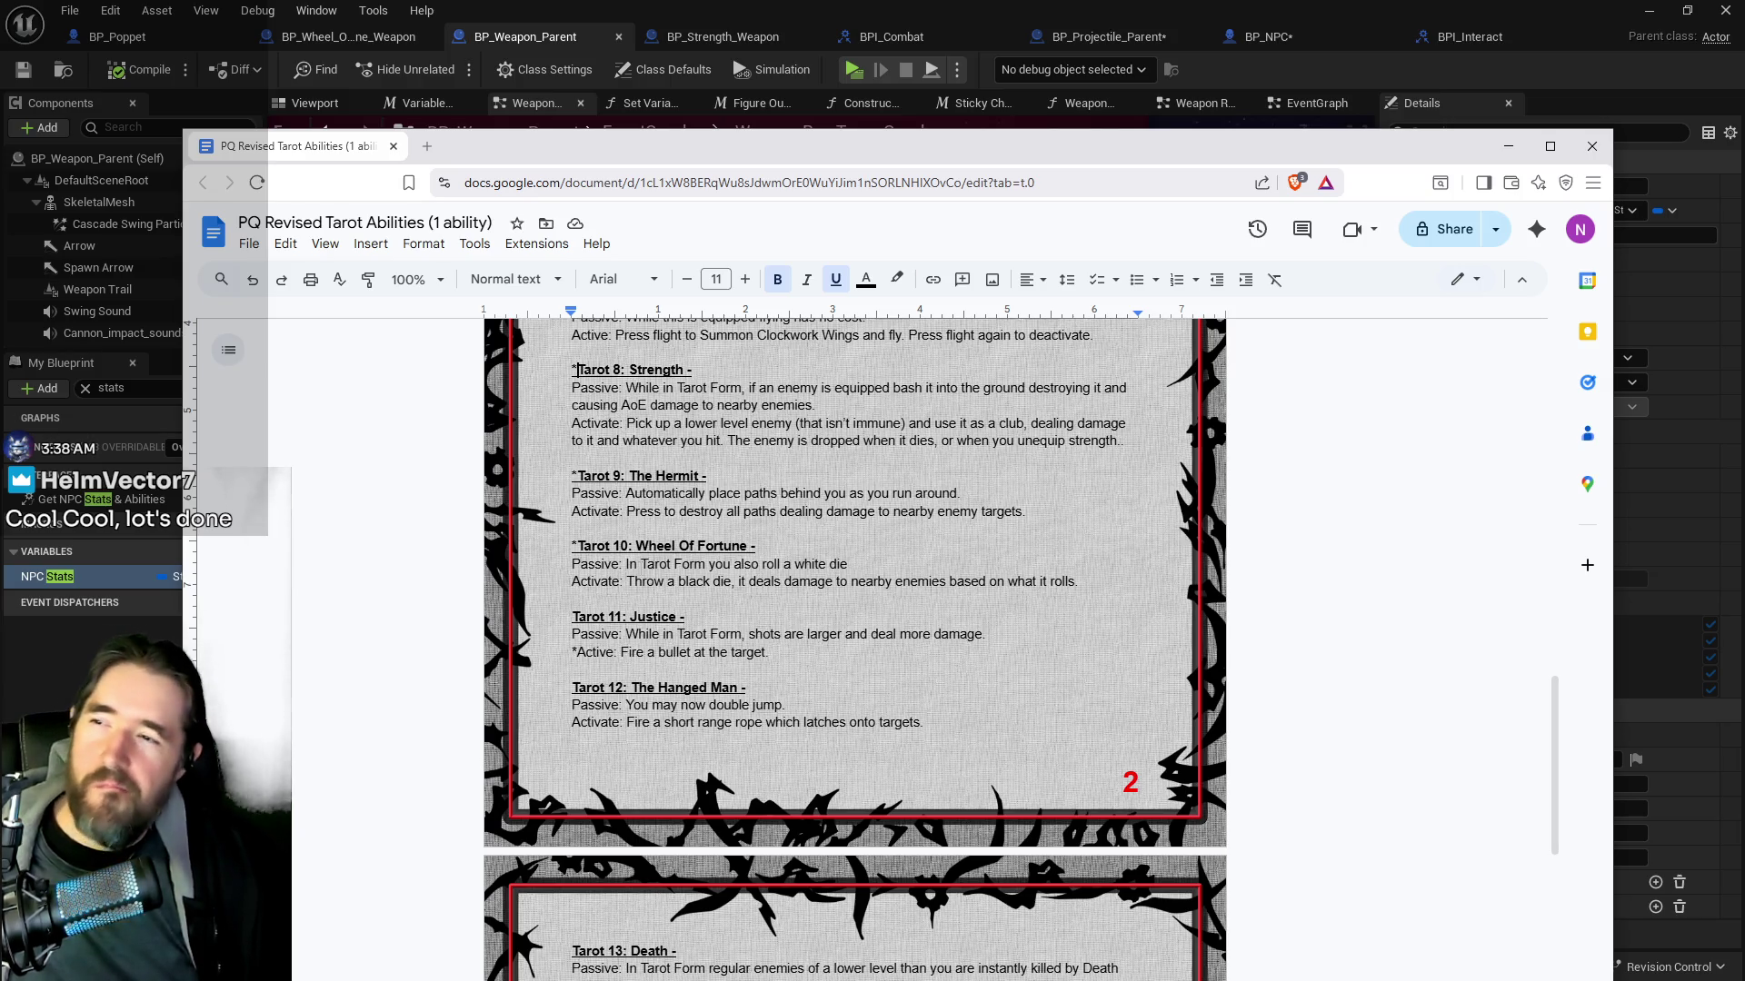
pyautogui.scroll(6, 642, 563)
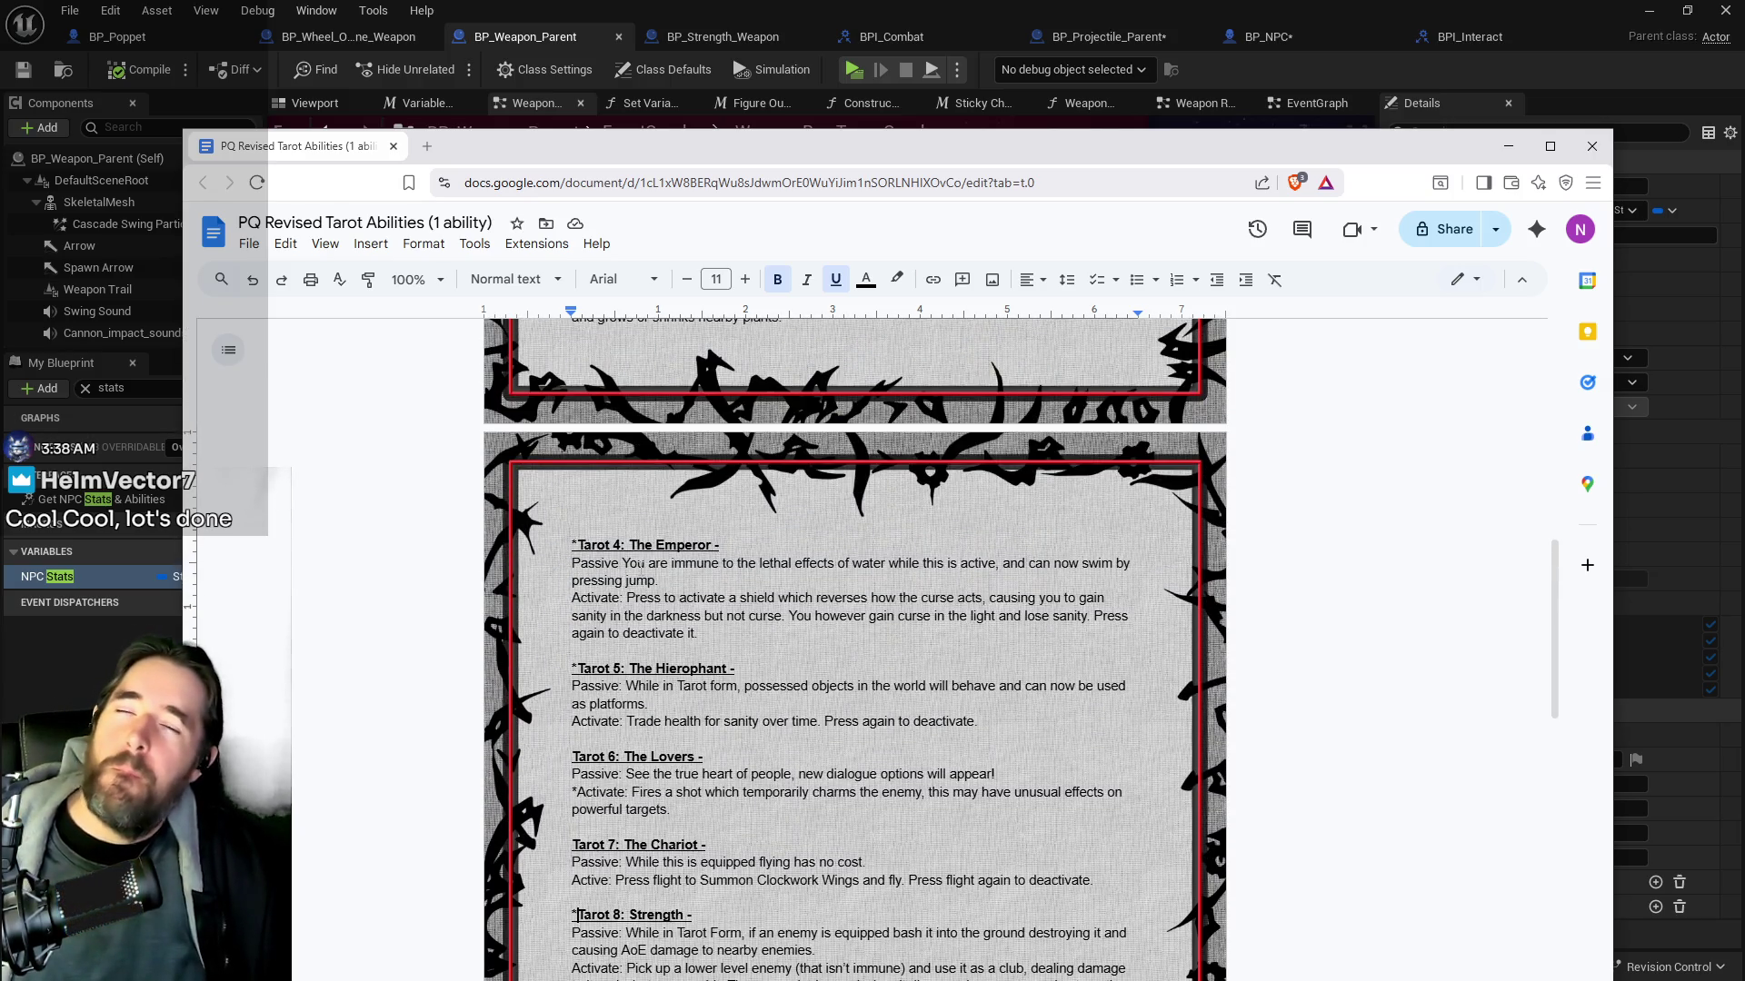
pyautogui.scroll(5, 641, 565)
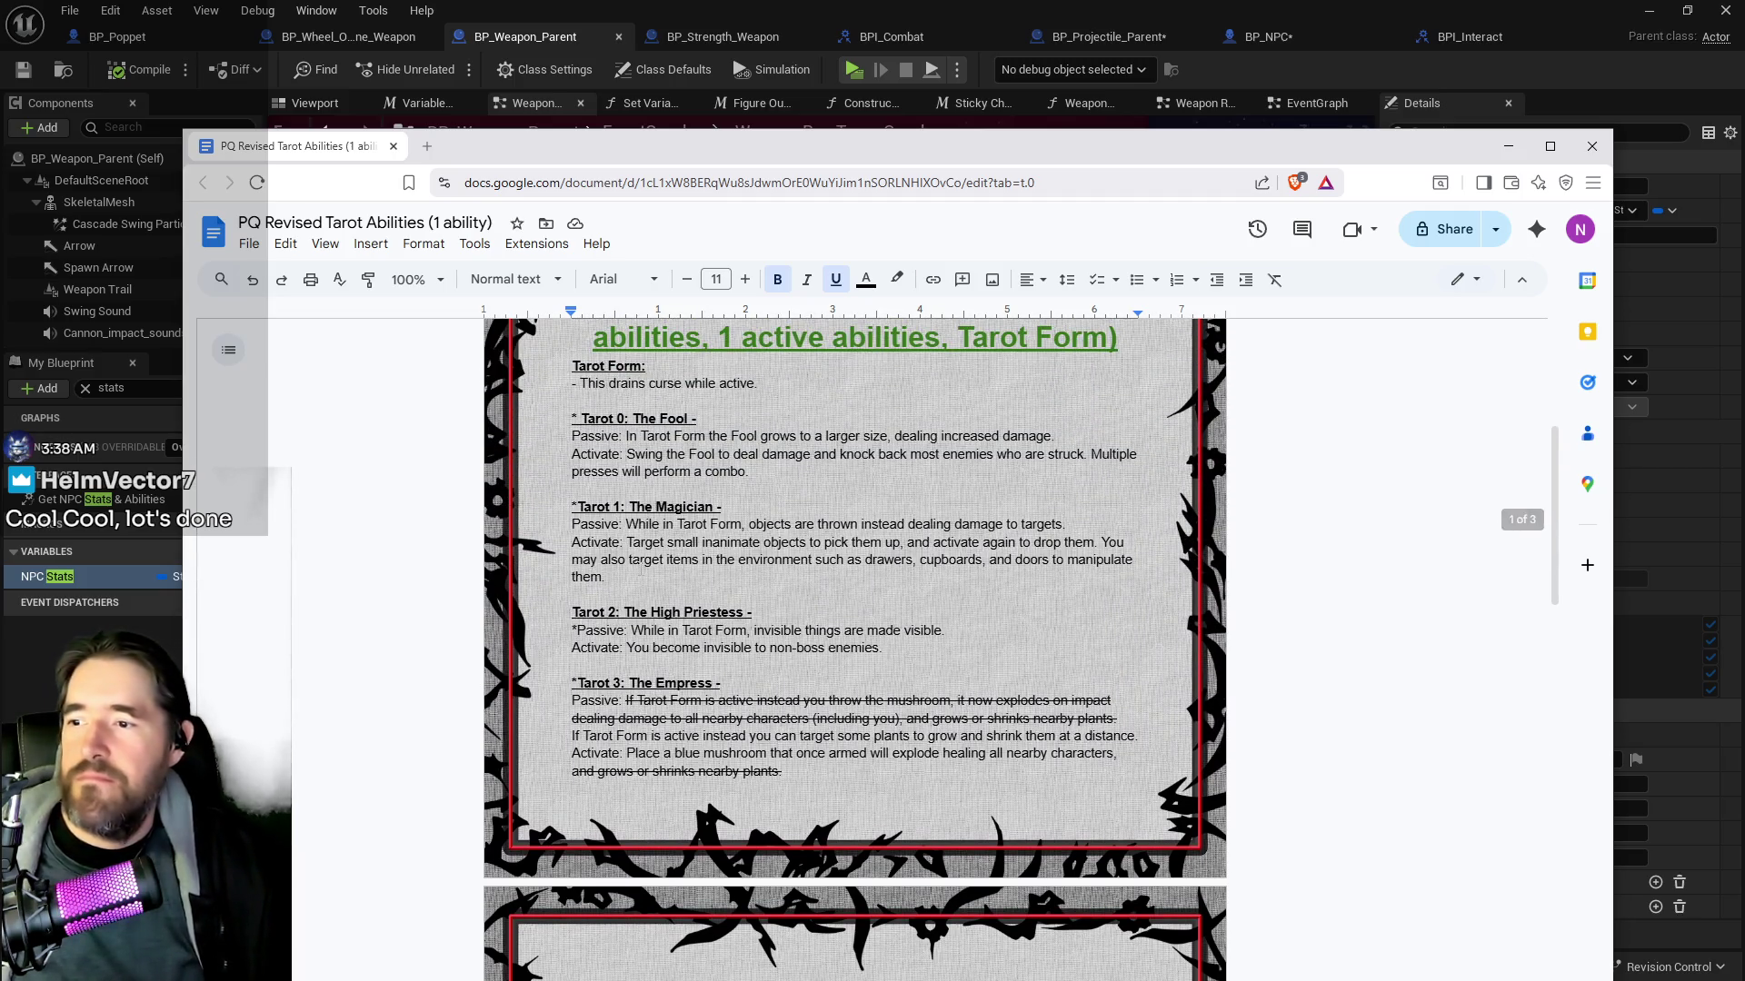
pyautogui.scroll(-3, 641, 568)
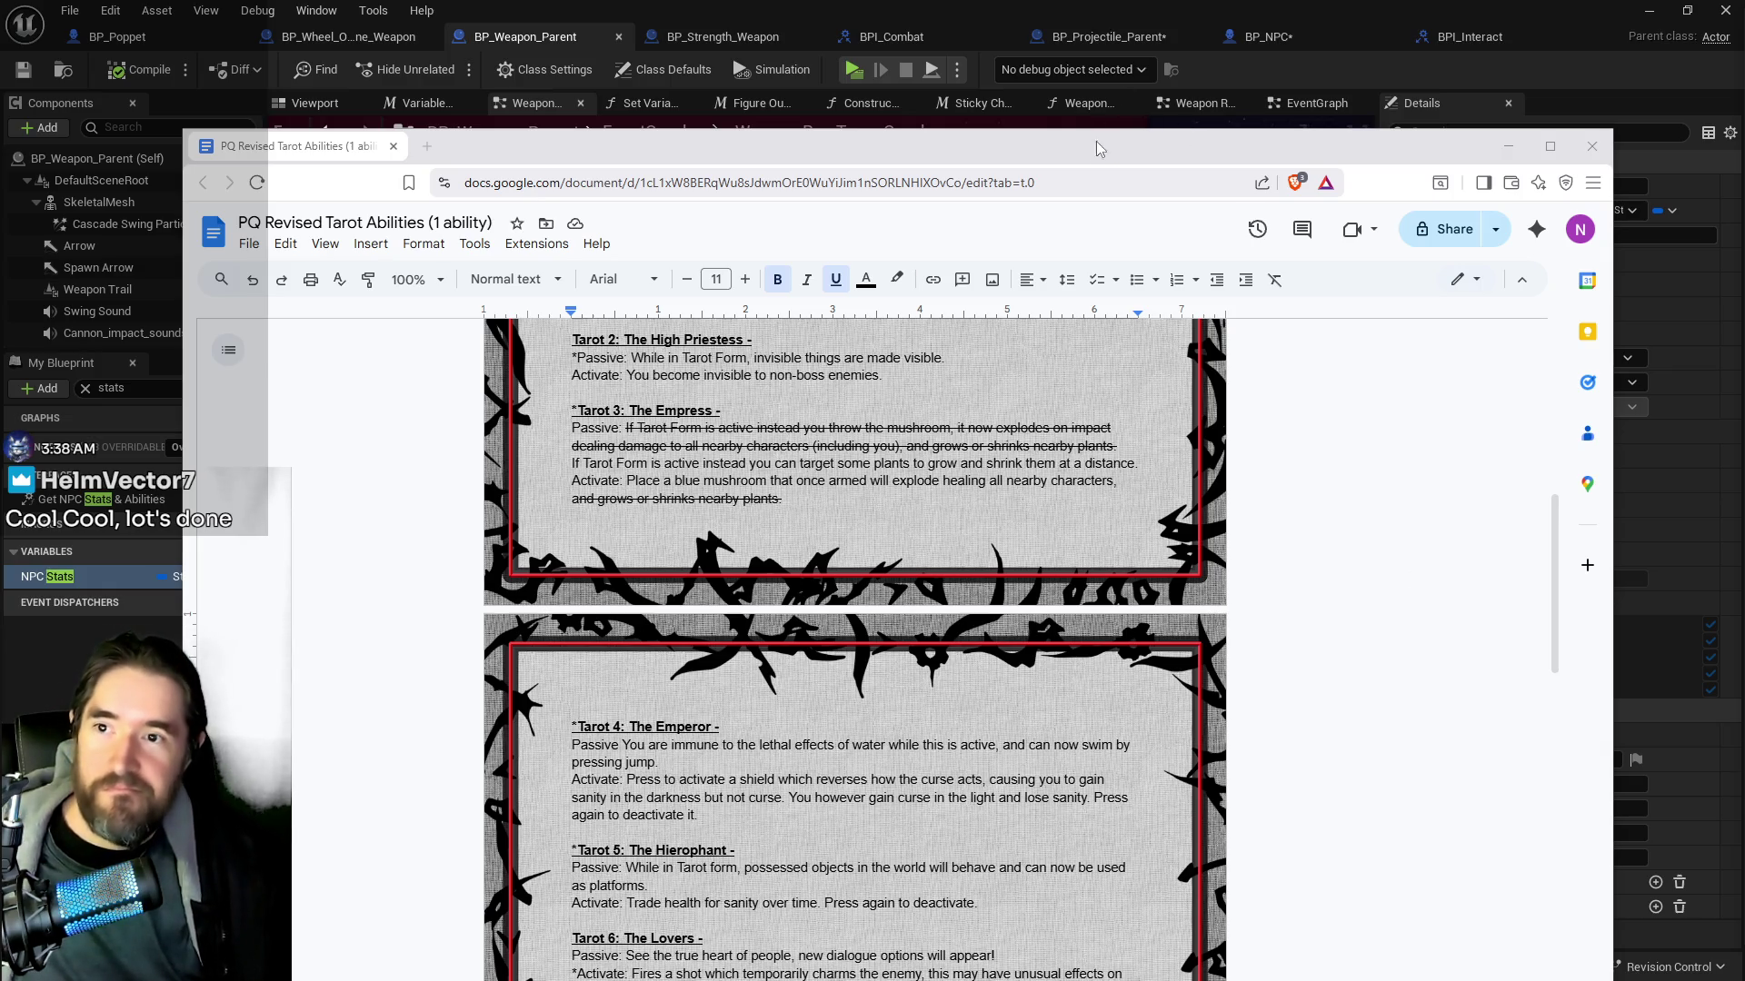
# Promote Get Player Stats' output to a new Player Stats variable
pyautogui.click(1508, 146)
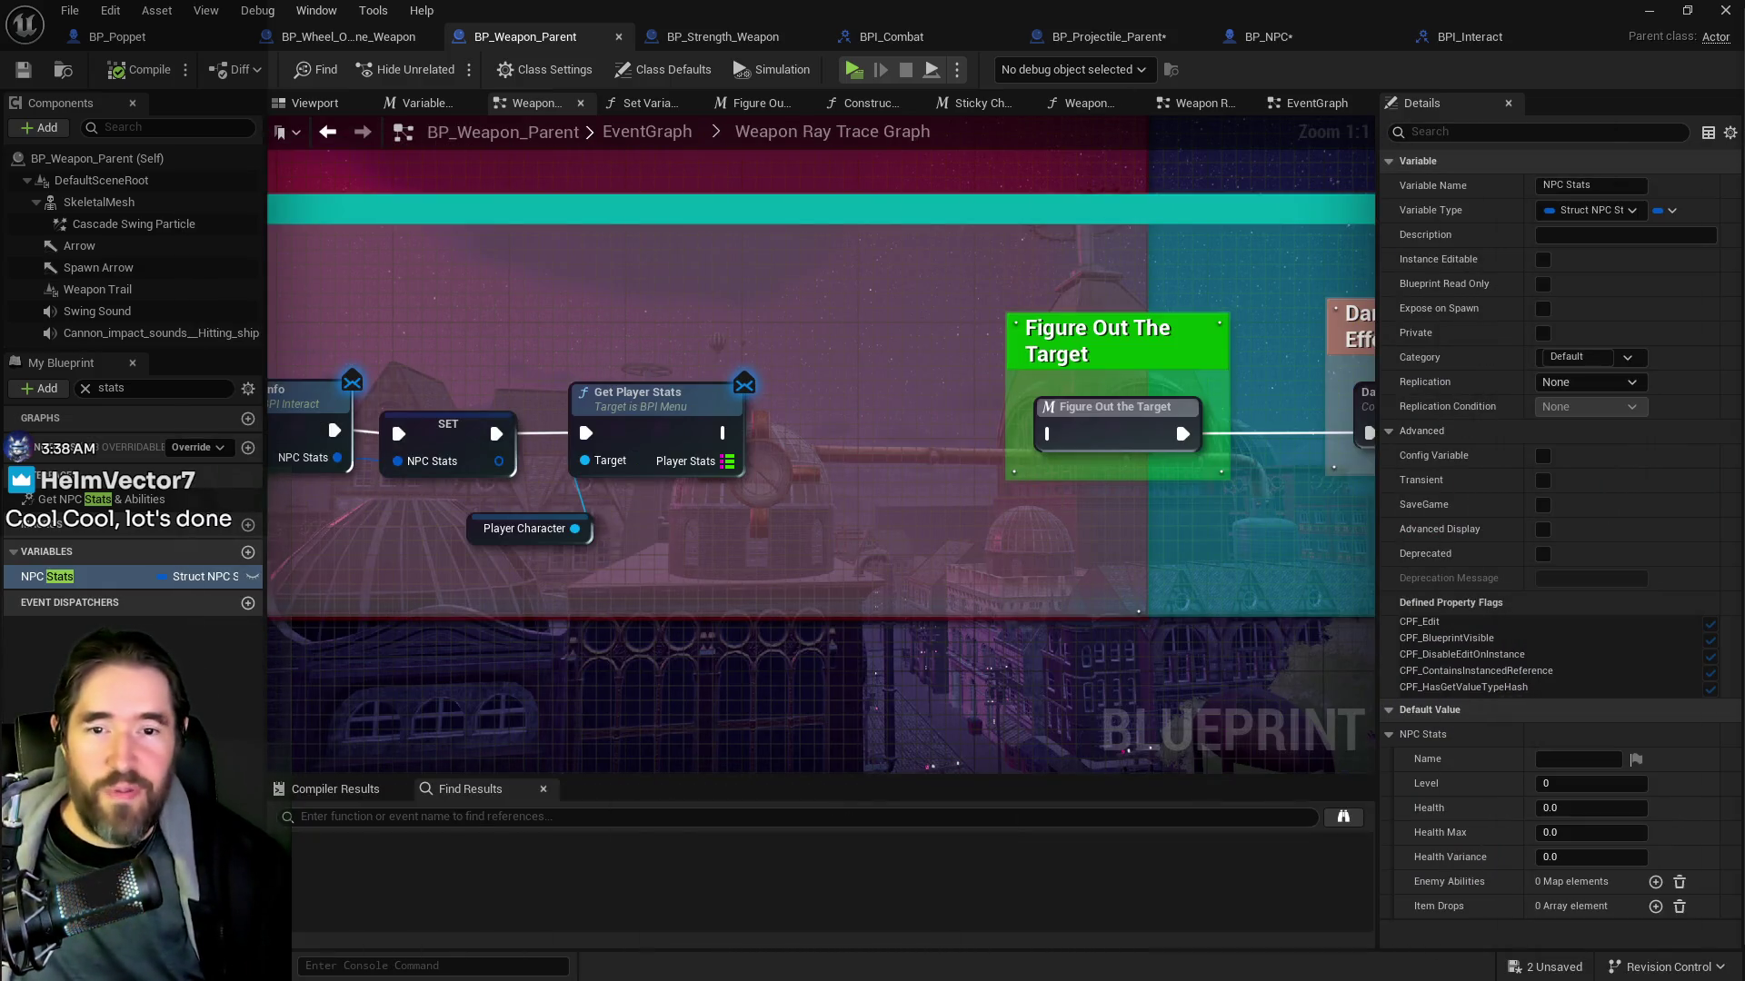
pyautogui.moveTo(727, 460)
pyautogui.mouseDown()
pyautogui.moveTo(846, 430)
pyautogui.moveTo(1047, 433)
pyautogui.mouseUp()
pyautogui.click(913, 545)
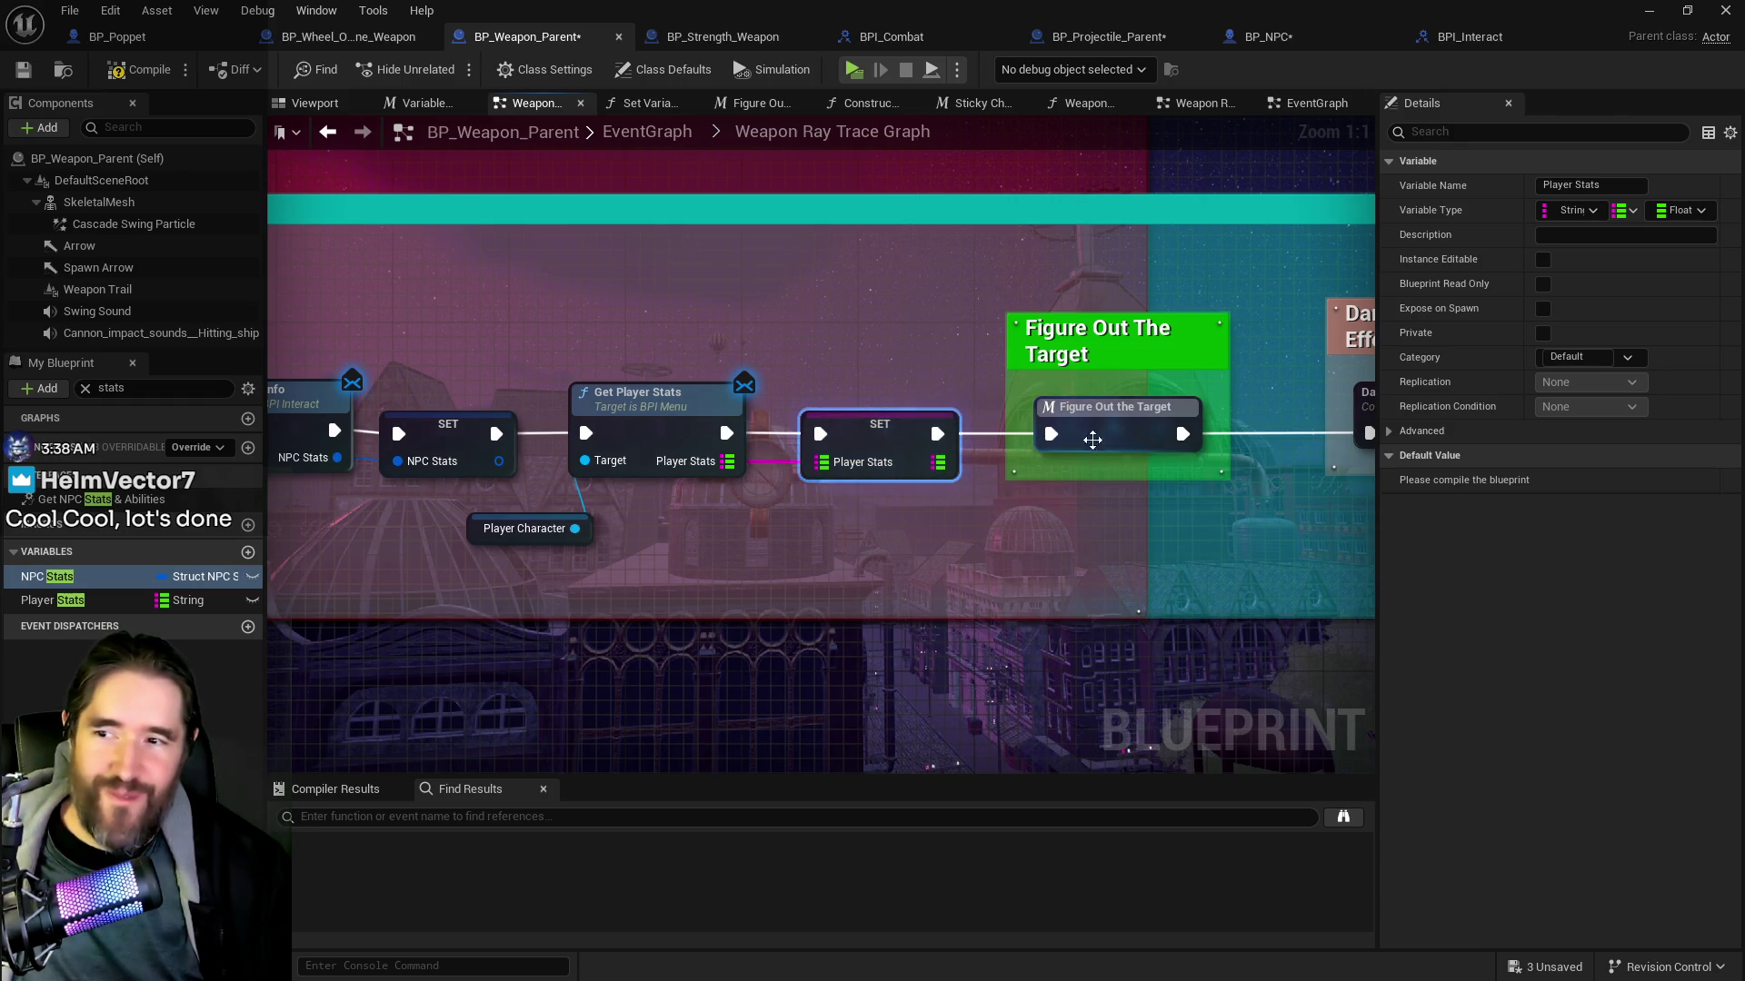
# Open the Figure Out the Target macro and view its ADD, Branch and OR nodes
pyautogui.doubleClick(1116, 409)
pyautogui.moveTo(679, 525); pyautogui.dragTo(1171, 554)
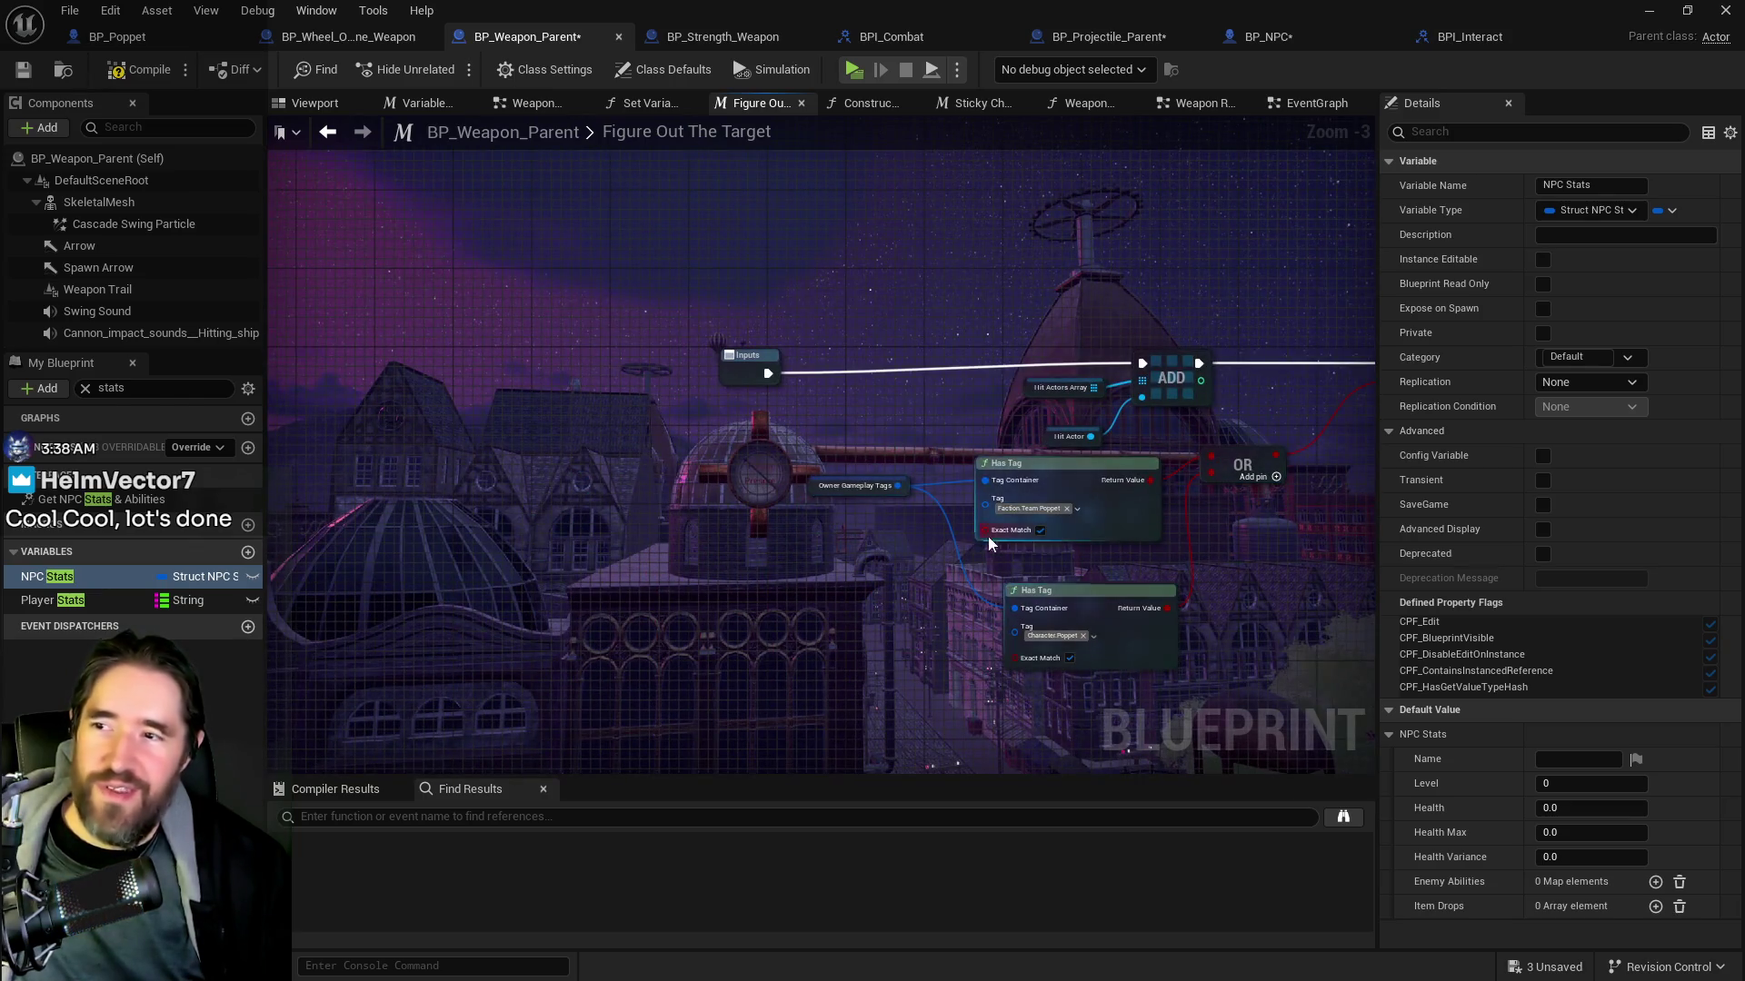
pyautogui.moveTo(990, 536); pyautogui.dragTo(611, 551)
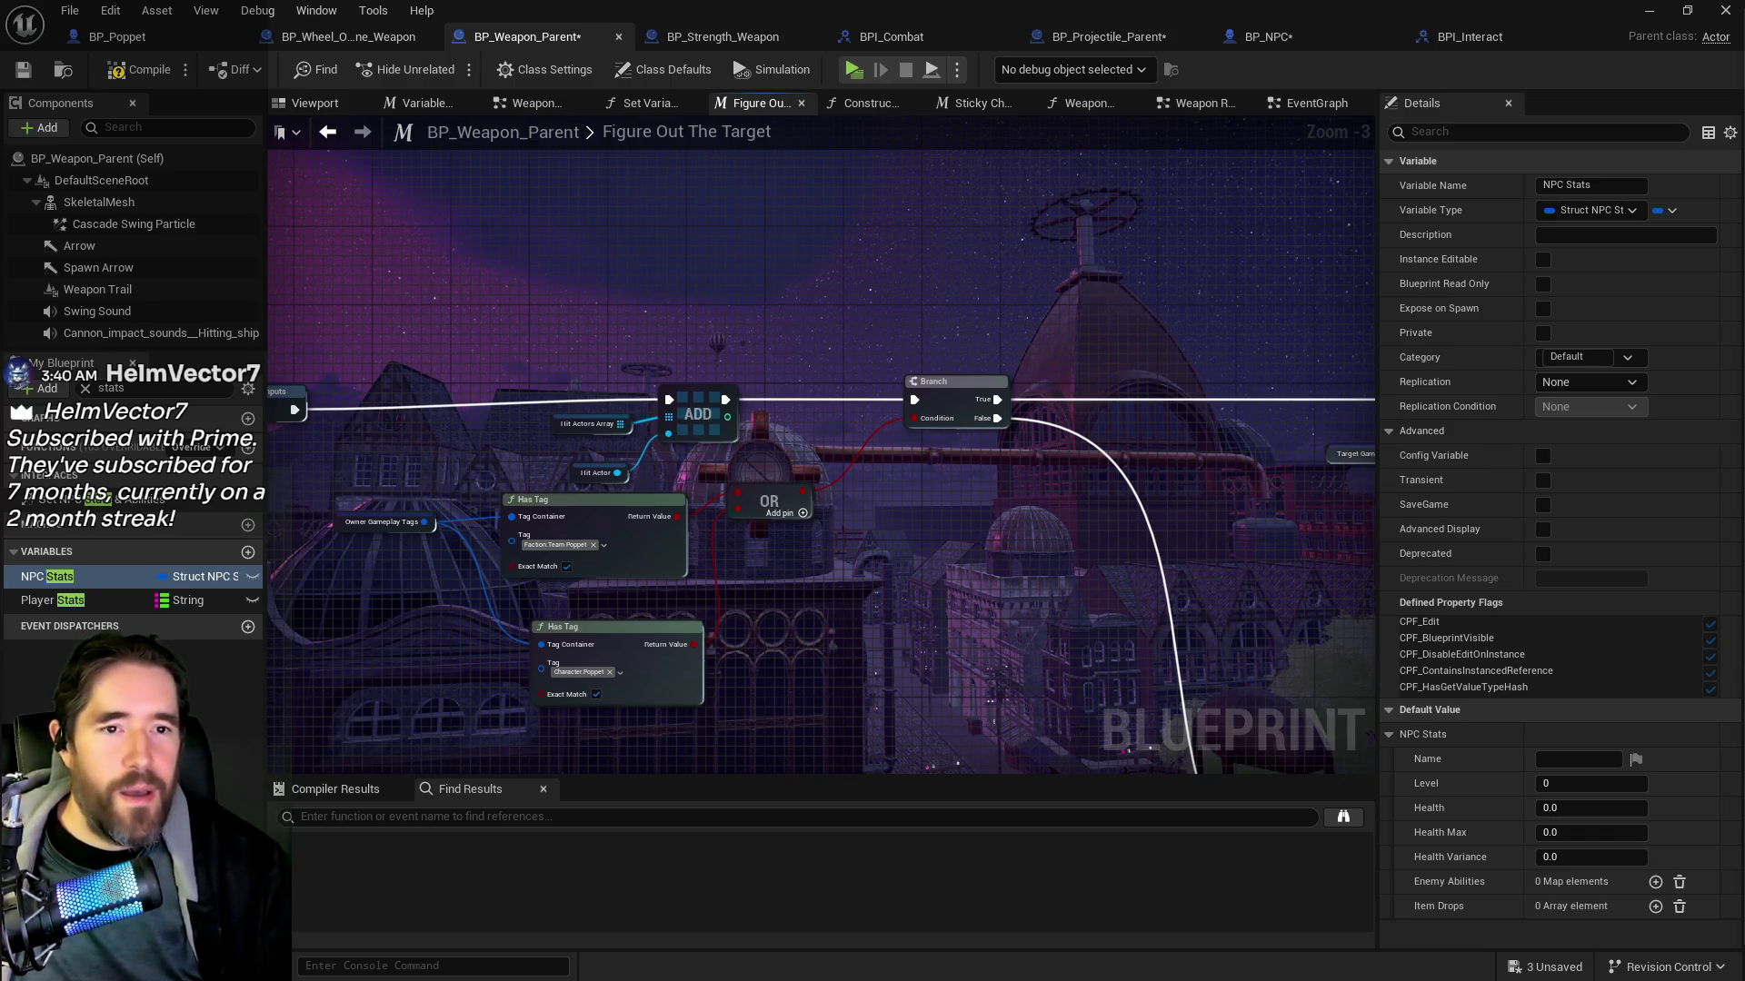
# In the PQ Credits document, change a supporter's month count to 7
pyautogui.hotkey('alt', 'Tab')
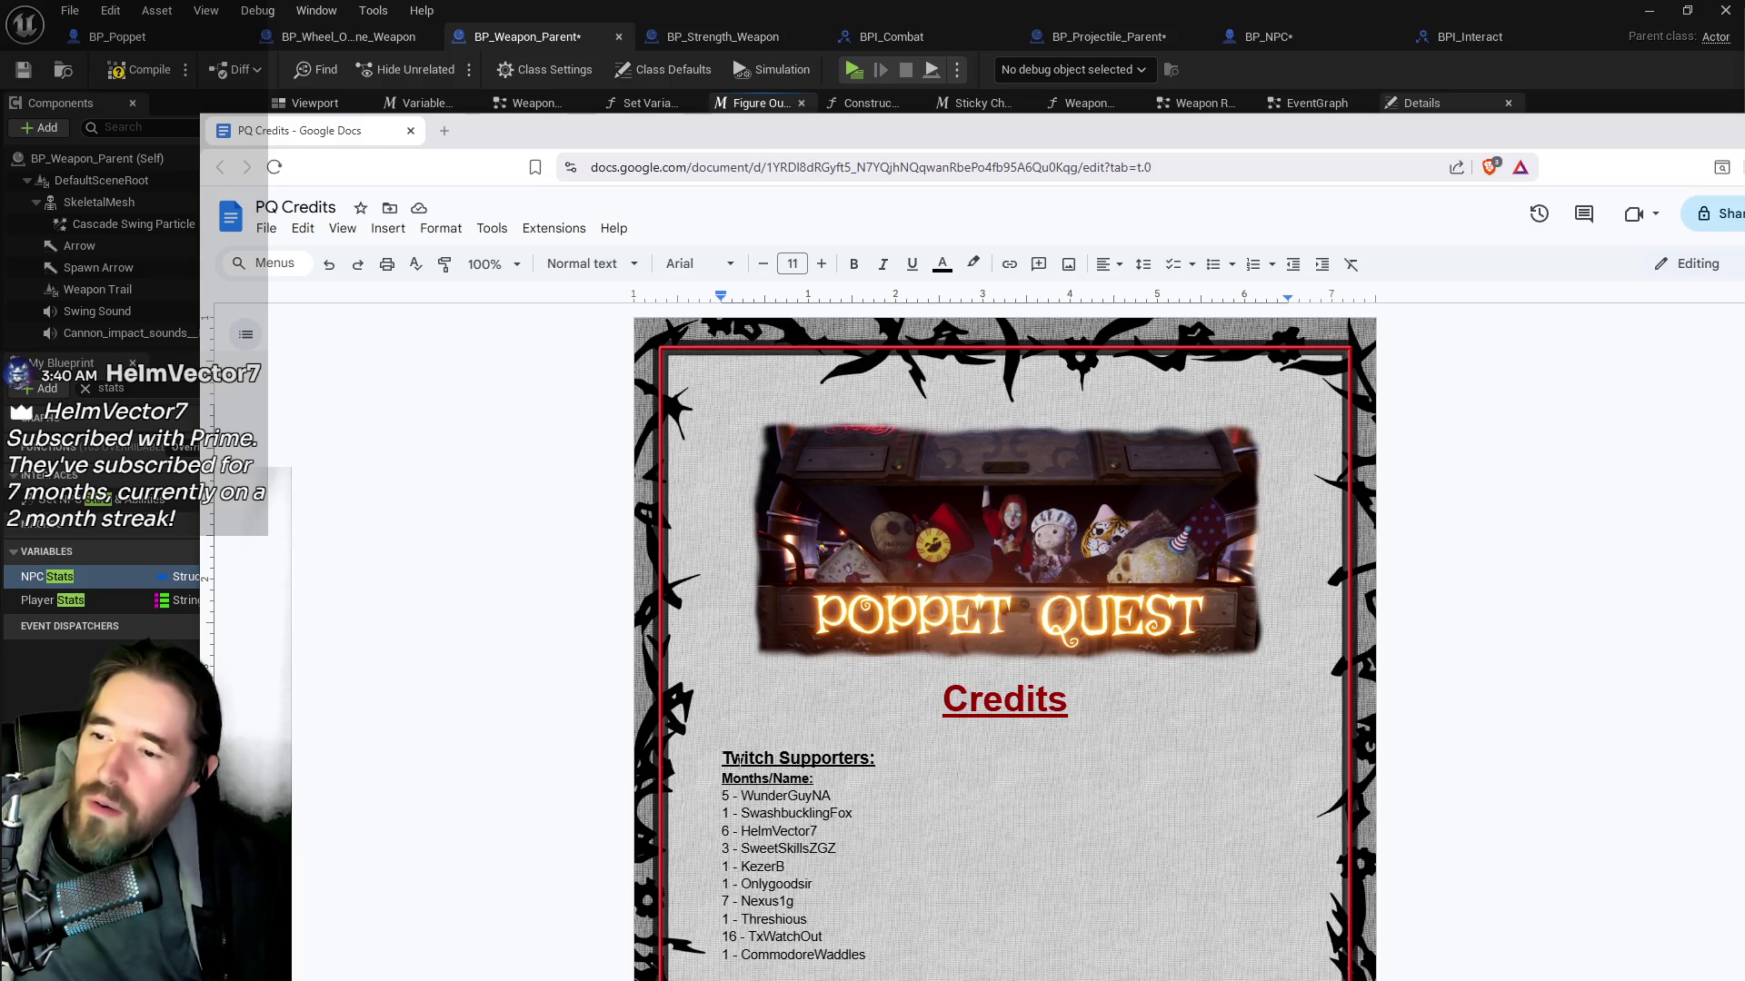
pyautogui.press('BackSpace')
pyautogui.write('7')
pyautogui.scroll(-3, 1004, 636)
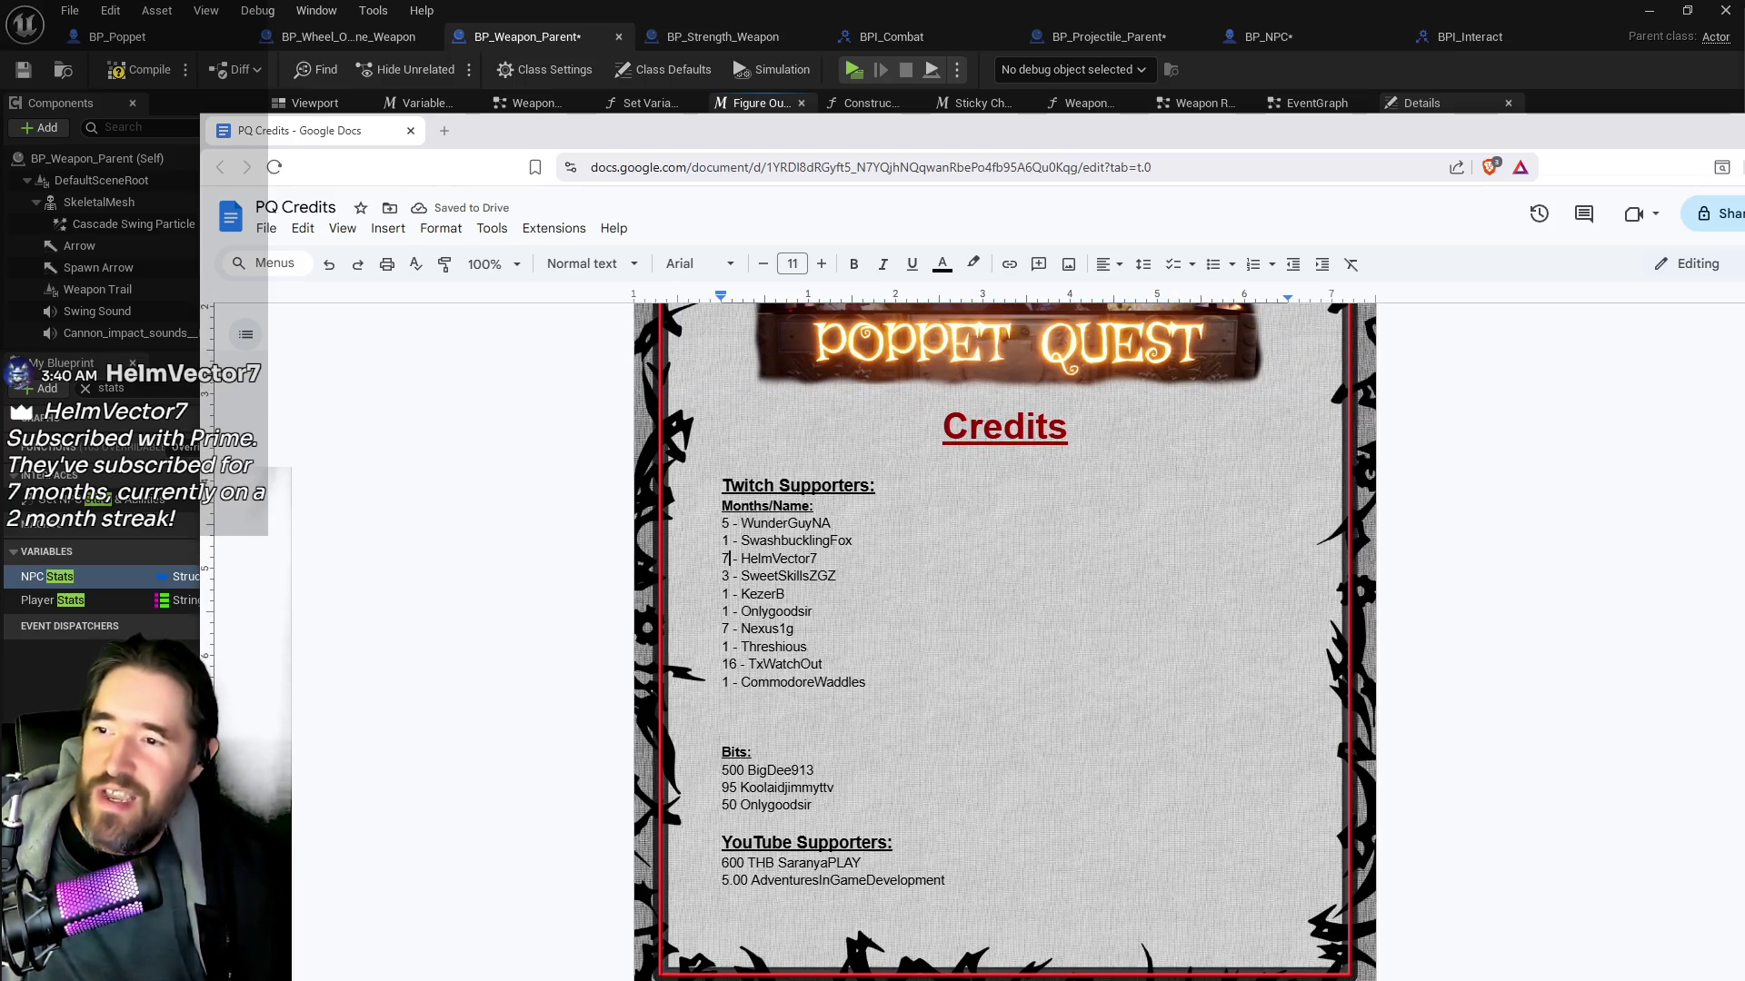
pyautogui.moveTo(822, 664); pyautogui.dragTo(722, 664)
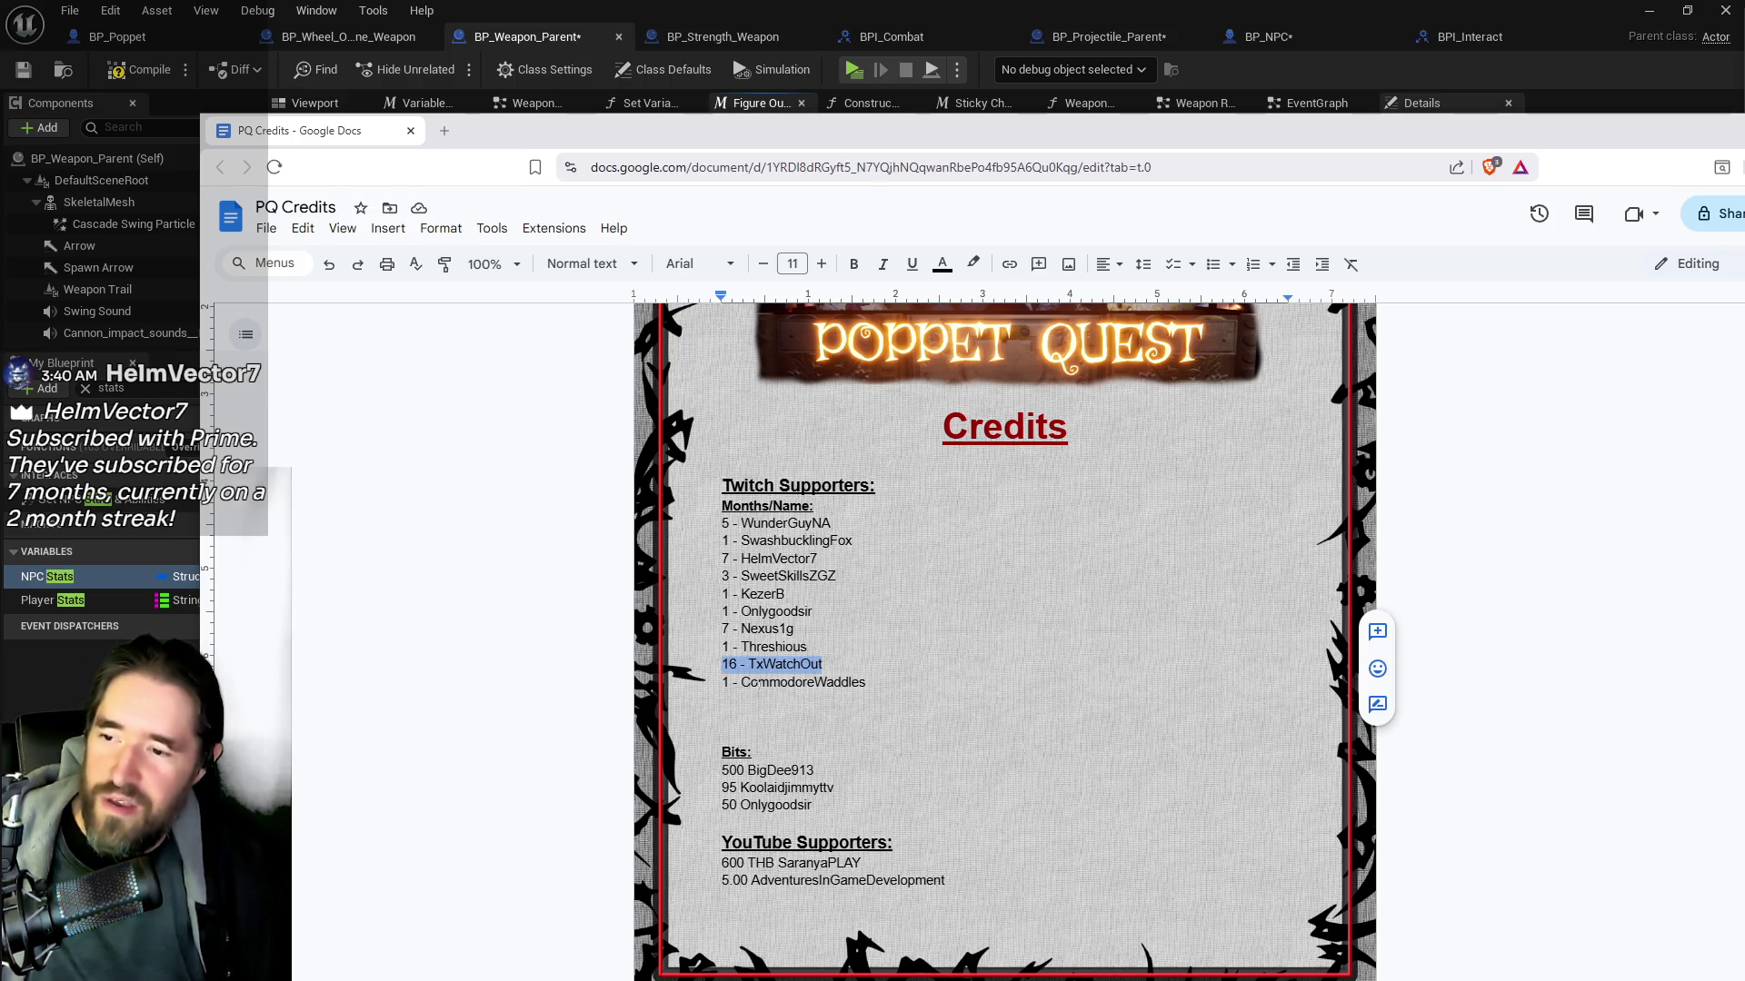
# Scroll through the PQ Credits supporter lists, then minimize the Chrome window
pyautogui.scroll(1, 745, 786)
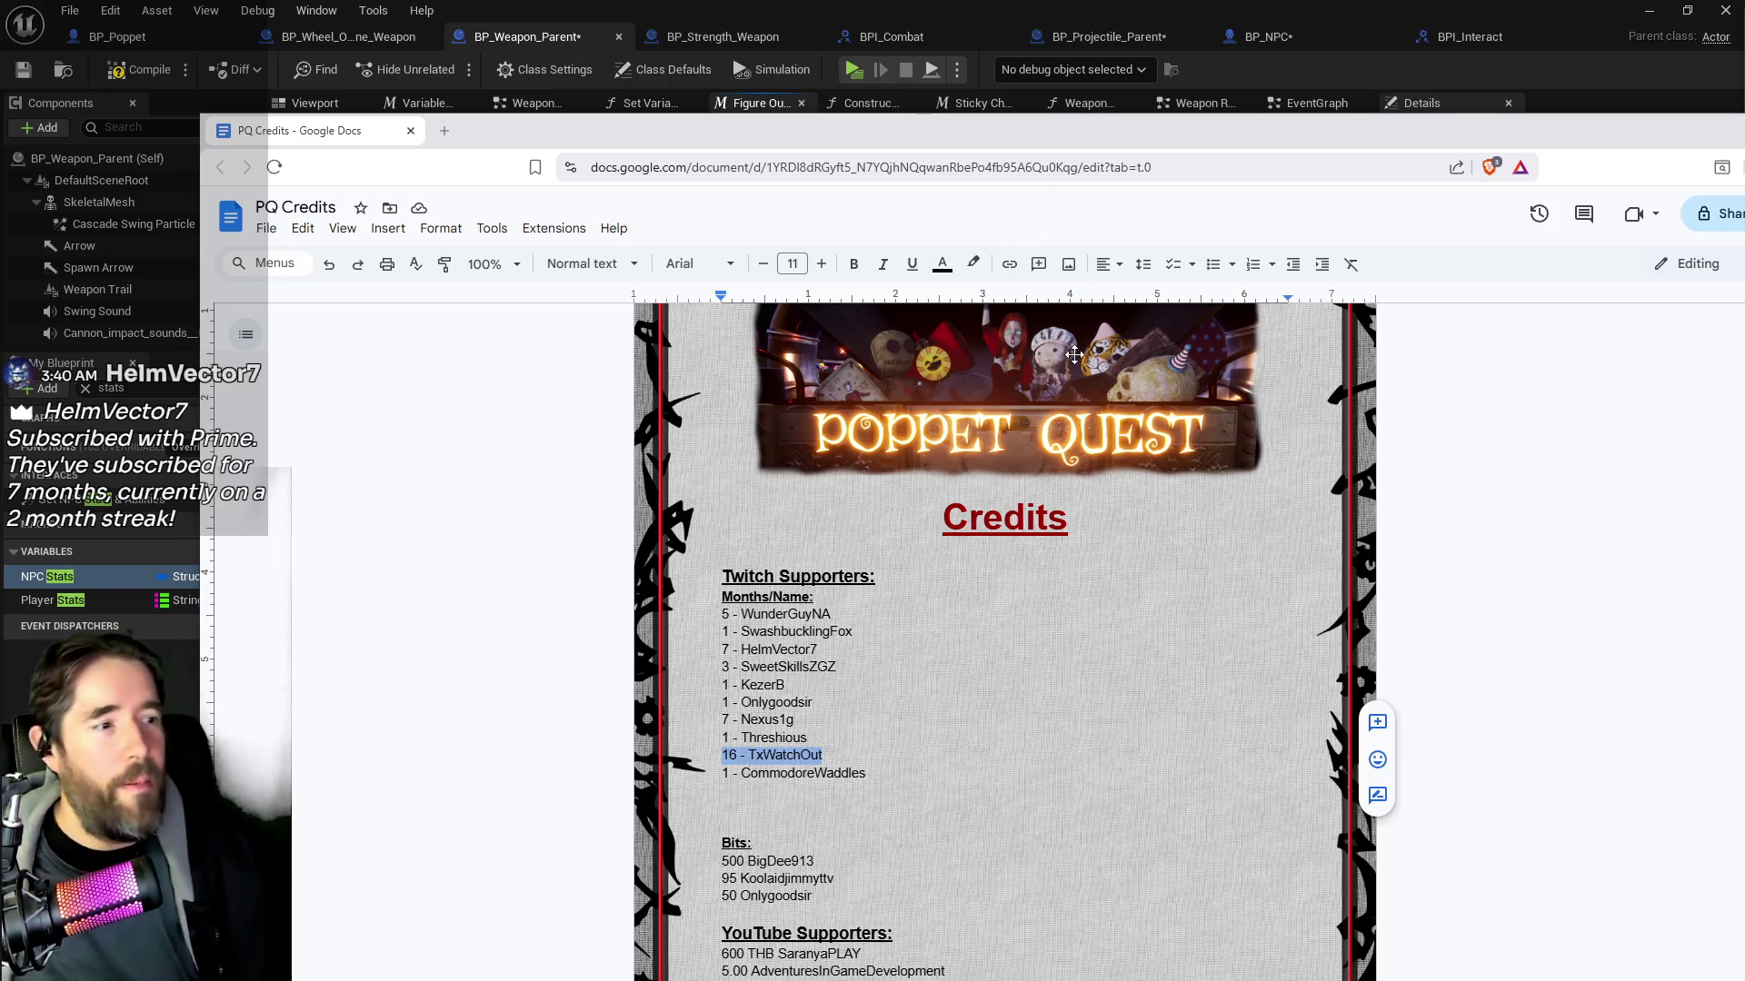
pyautogui.moveTo(915, 137)
pyautogui.mouseDown()
pyautogui.moveTo(1018, 147)
pyautogui.moveTo(854, 87)
pyautogui.mouseUp()
pyautogui.scroll(-2, 727, 663)
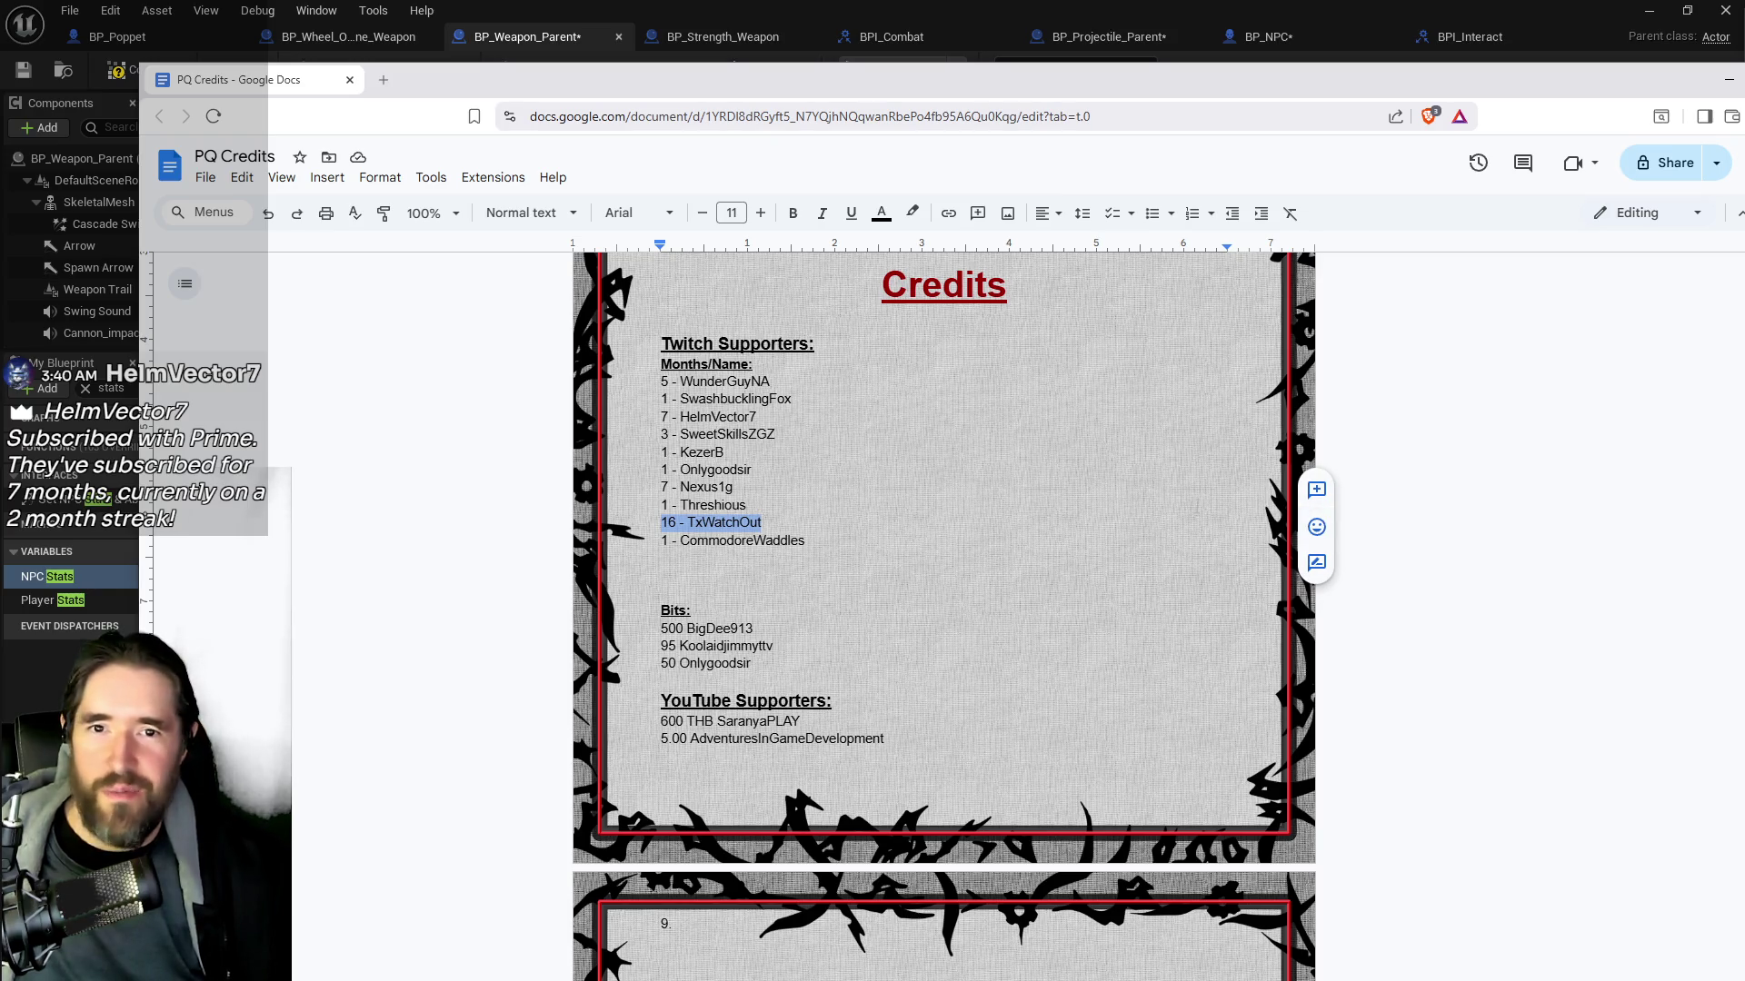
pyautogui.scroll(-1, 1080, 589)
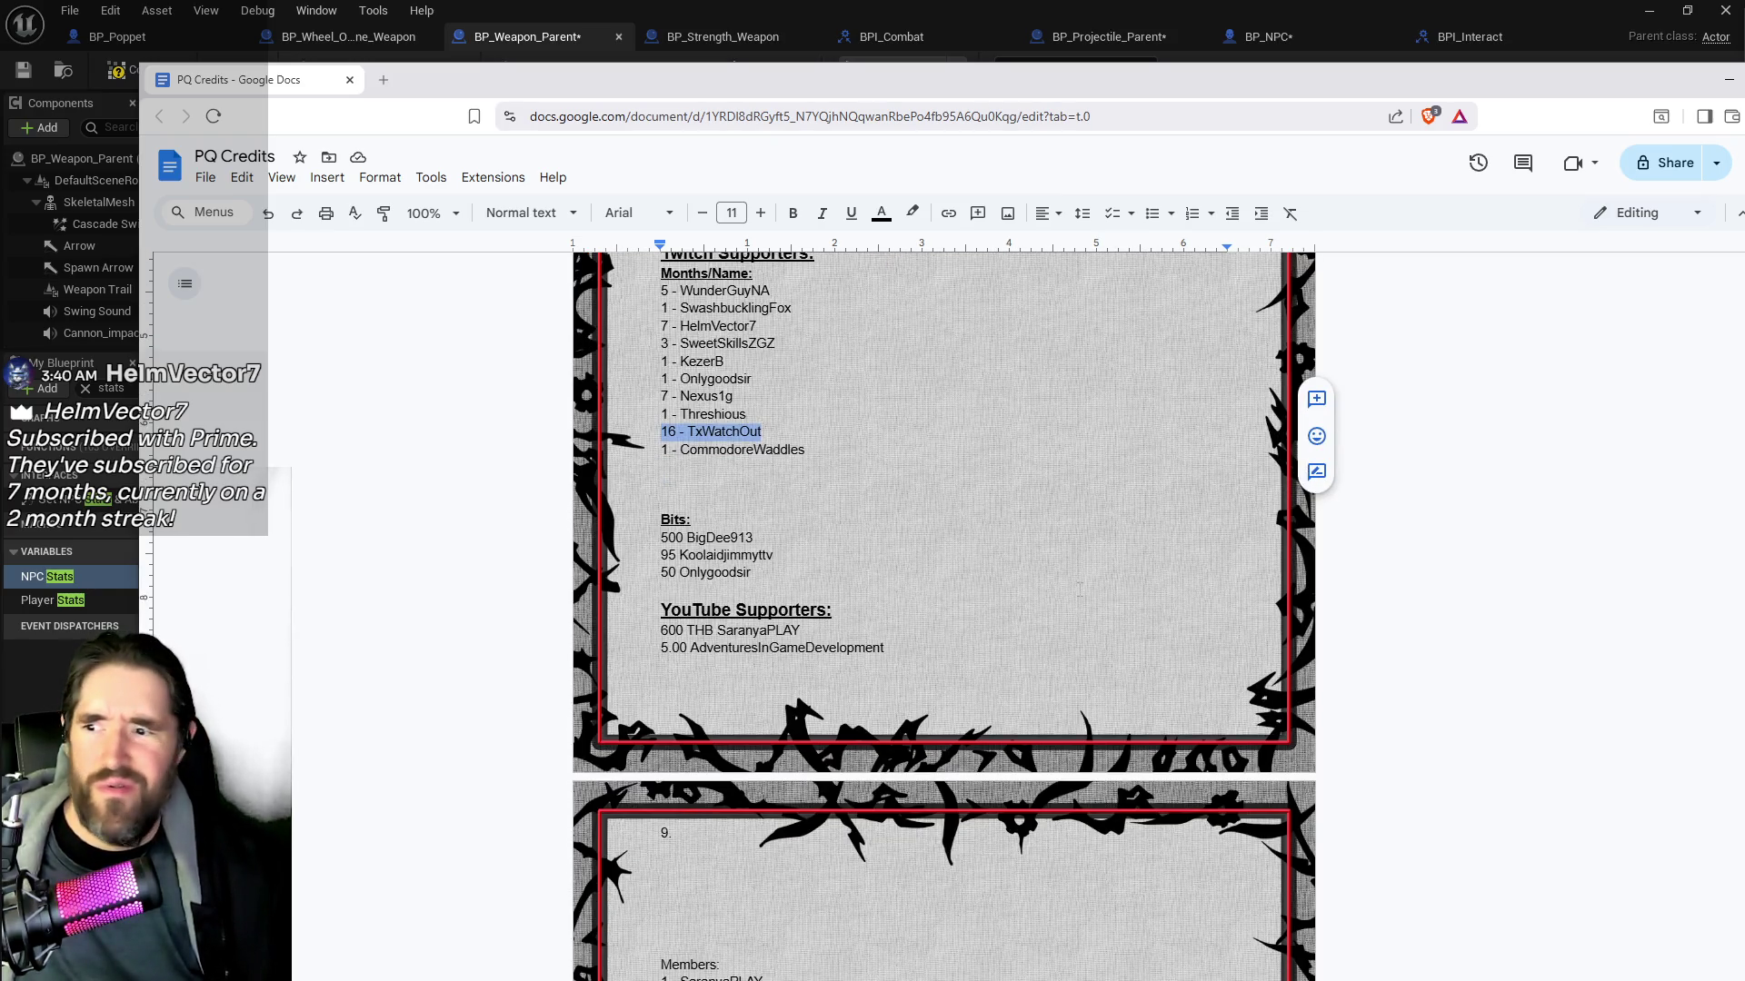
pyautogui.scroll(1, 960, 564)
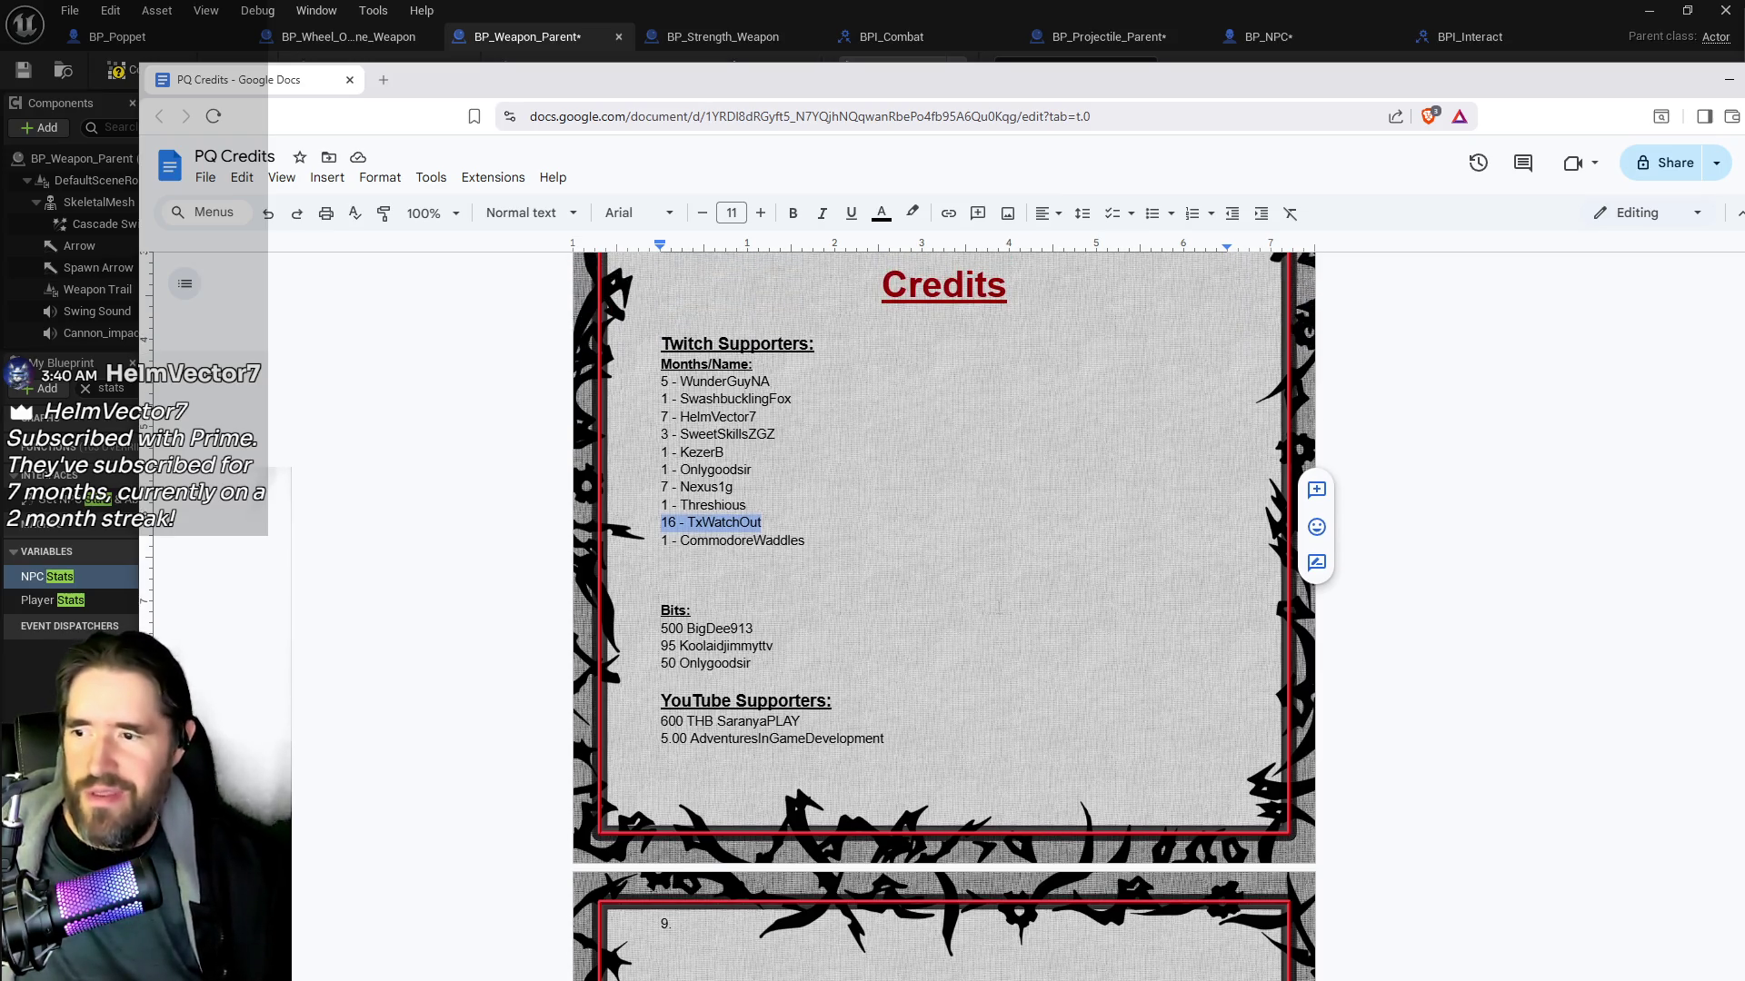
pyautogui.scroll(1, 646, 666)
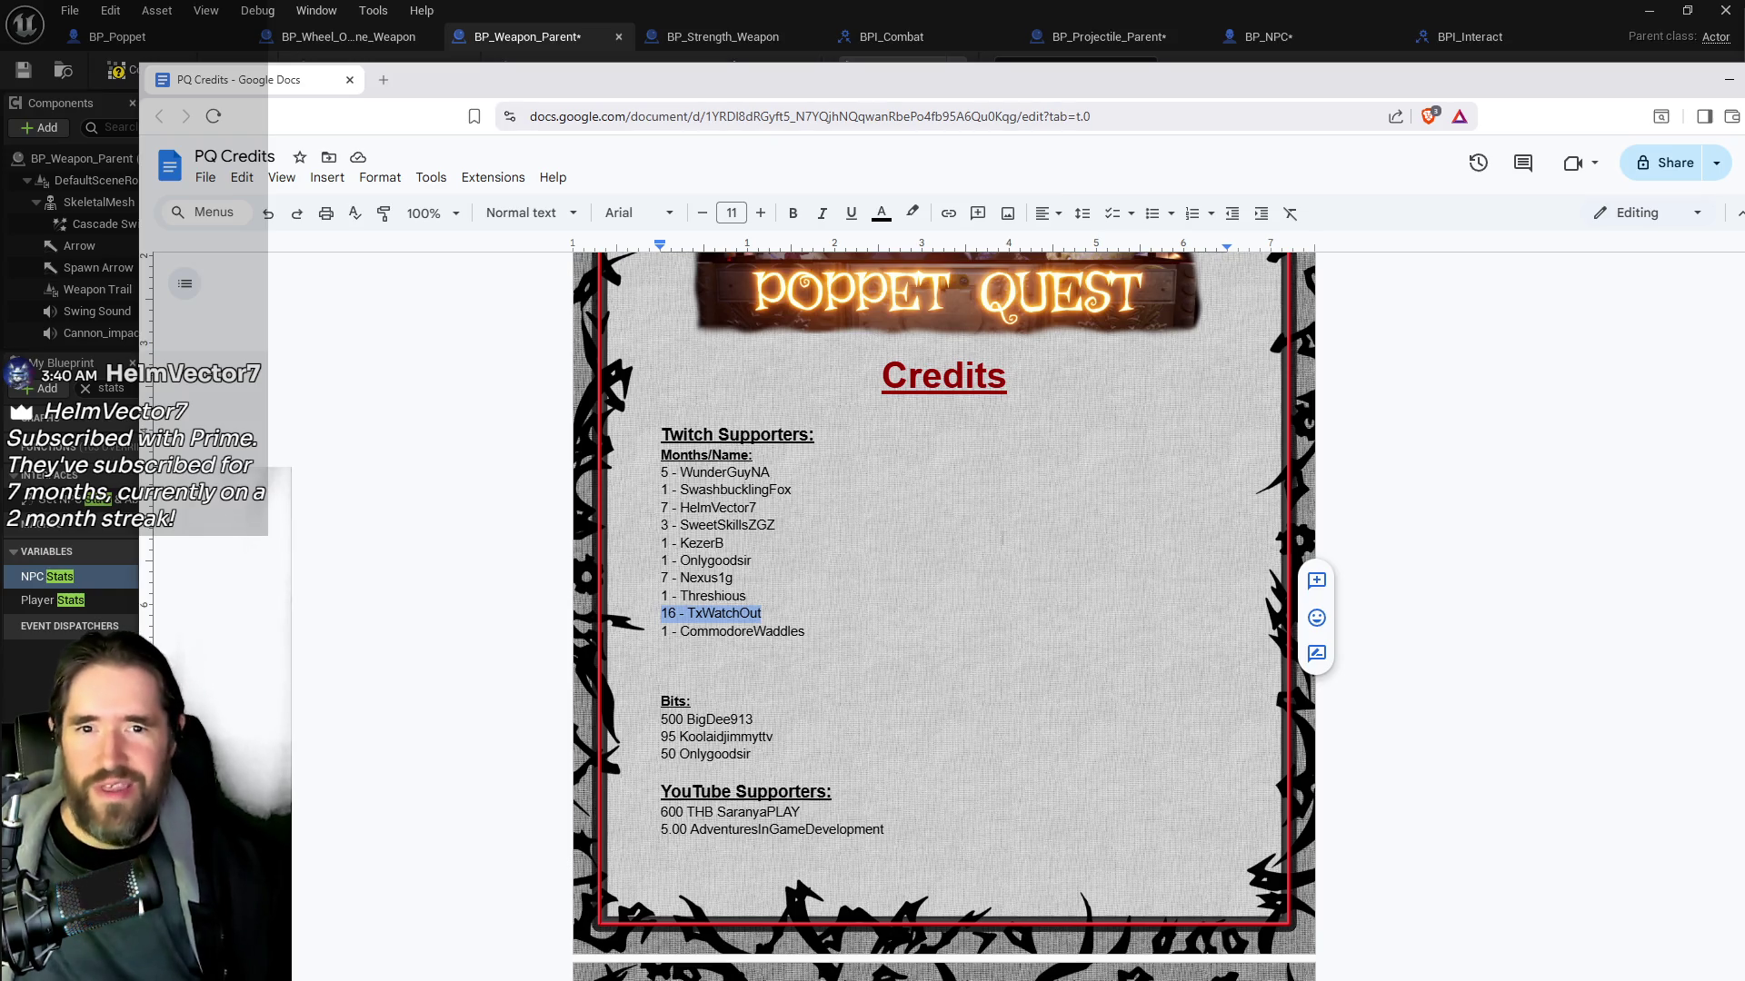
pyautogui.scroll(-1, 966, 570)
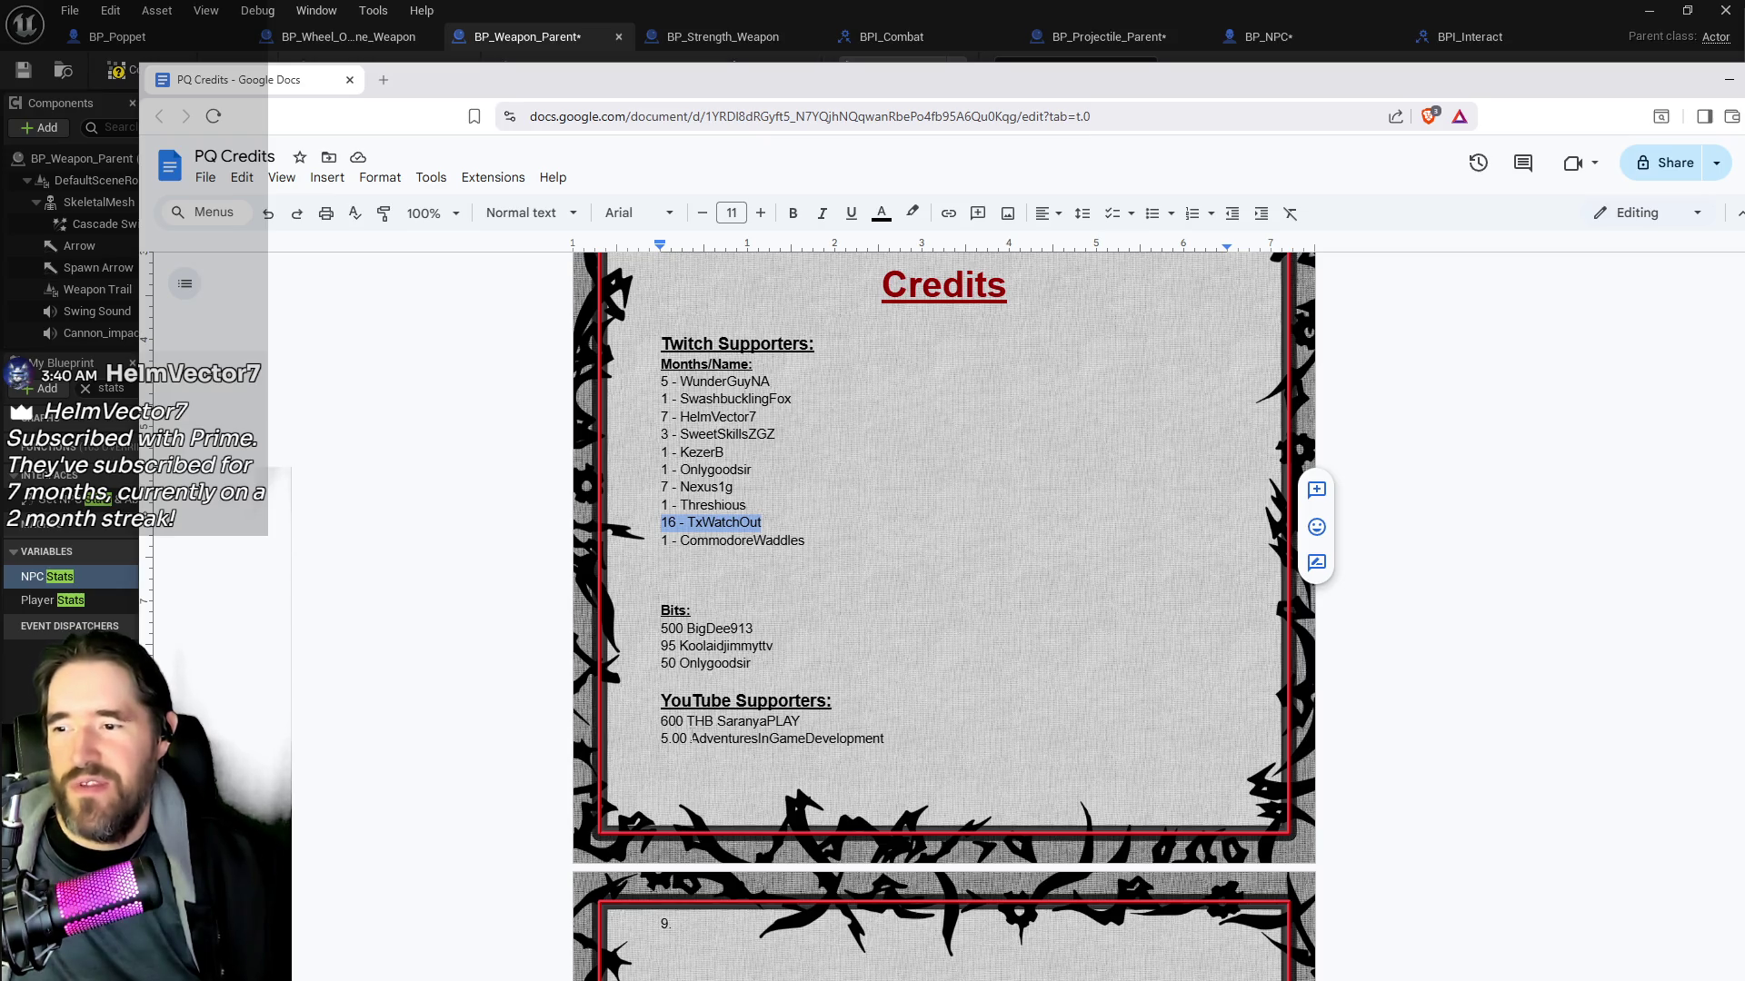
pyautogui.scroll(-4, 944, 617)
pyautogui.scroll(5, 944, 616)
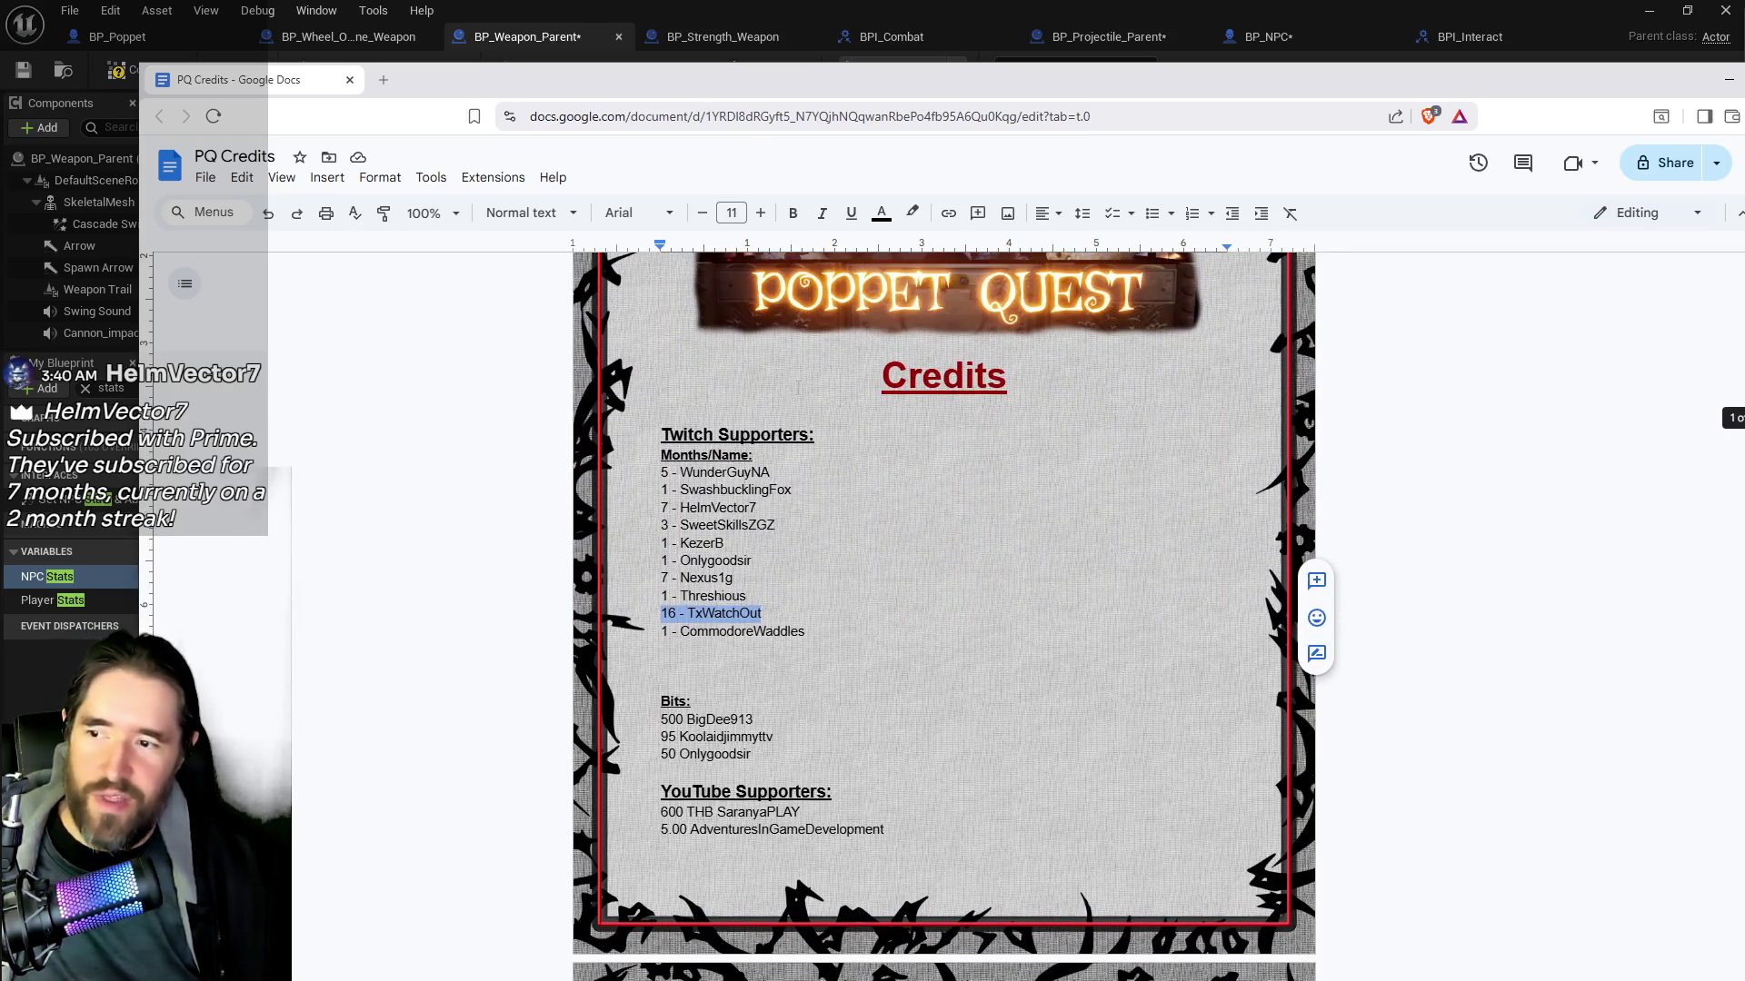
pyautogui.scroll(-1, 759, 792)
pyautogui.scroll(-5, 759, 792)
pyautogui.scroll(3, 789, 774)
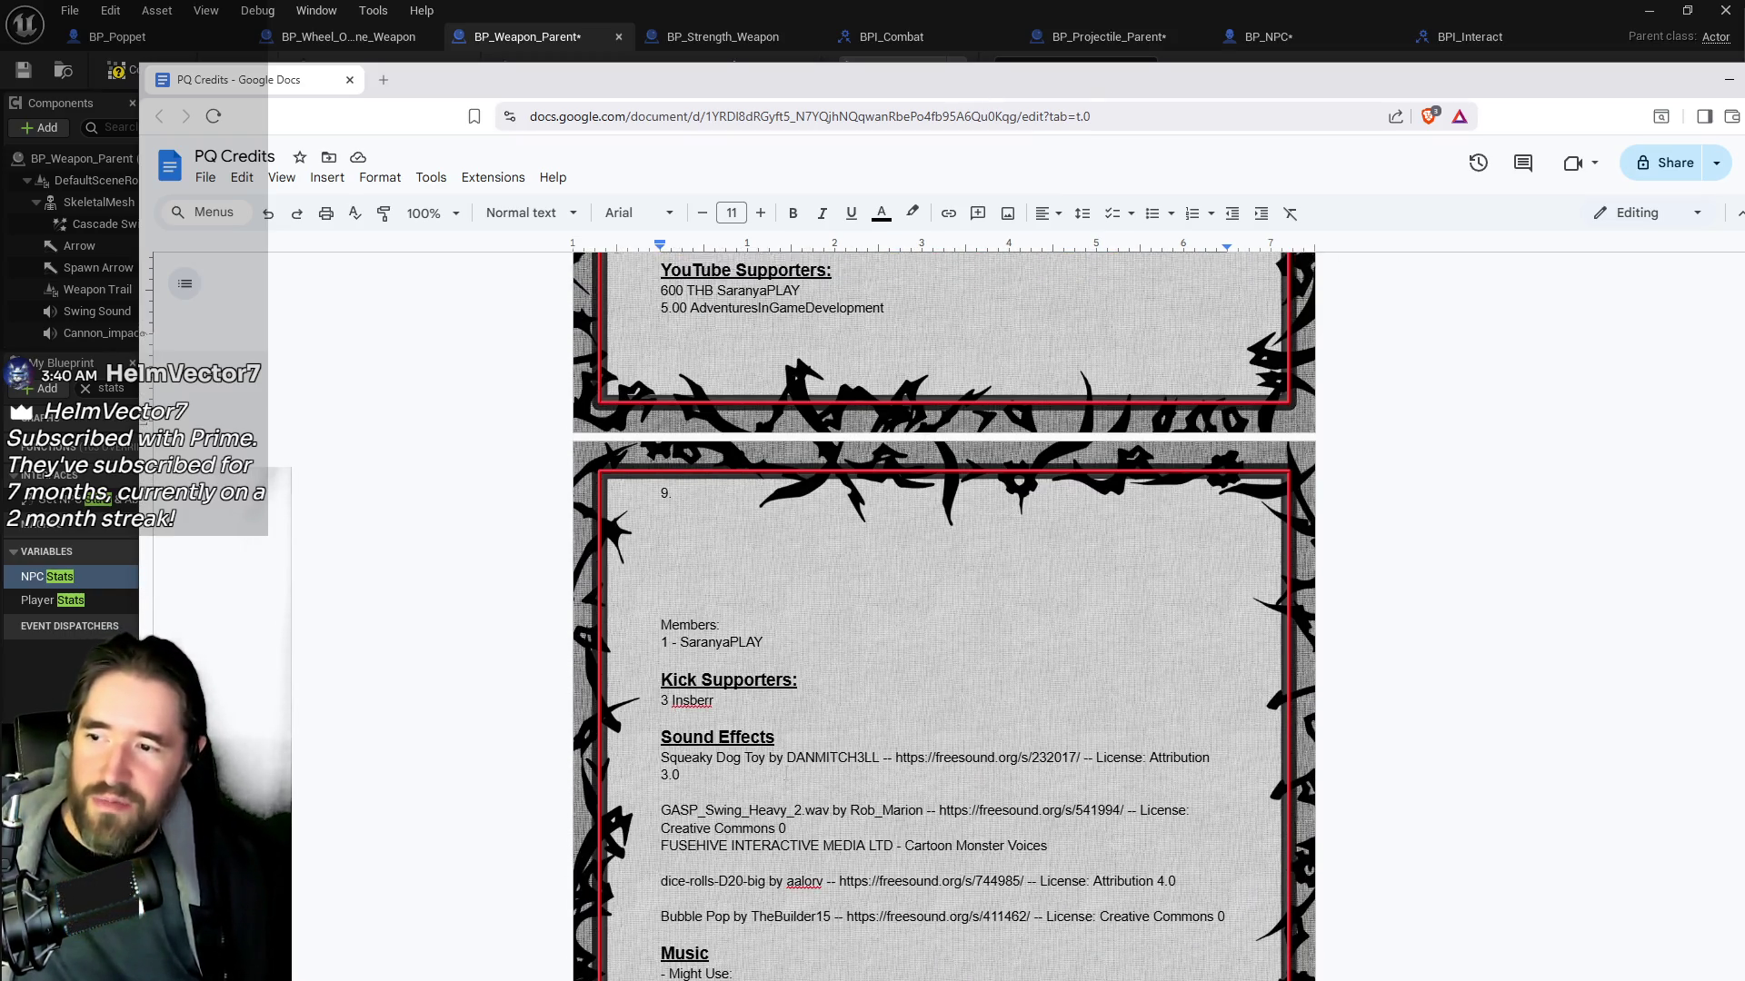
pyautogui.scroll(2, 791, 748)
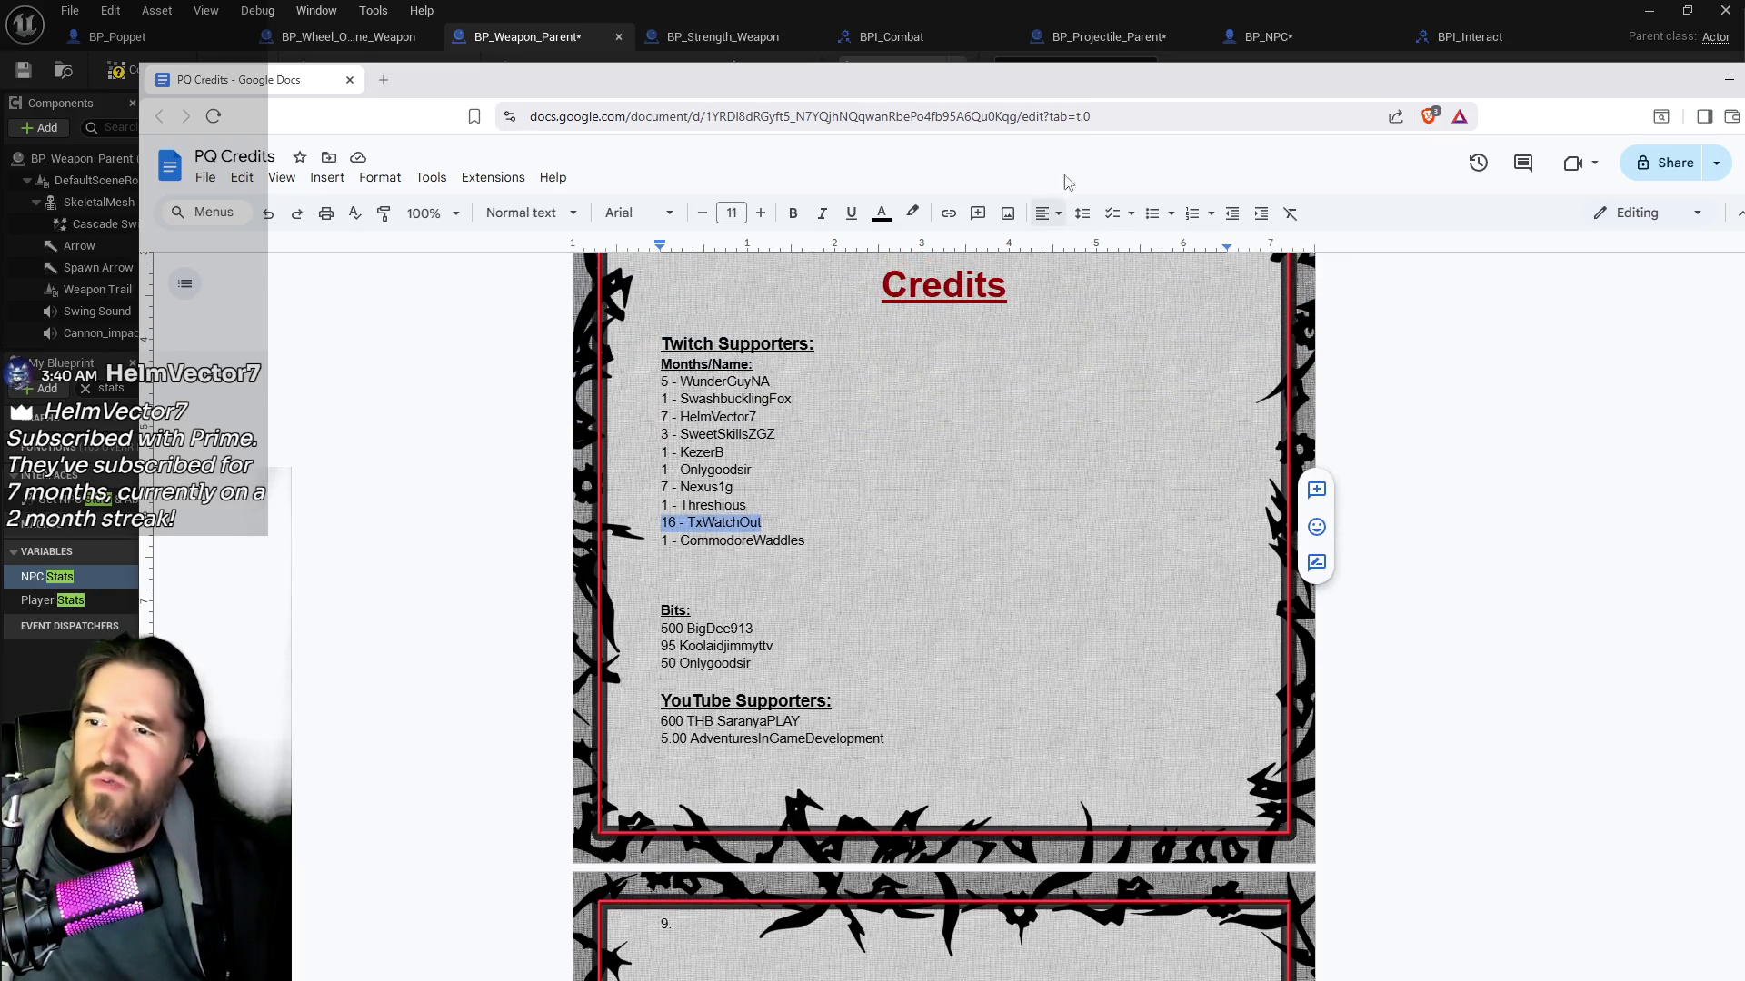
pyautogui.scroll(-2, 943, 616)
pyautogui.scroll(2, 719, 315)
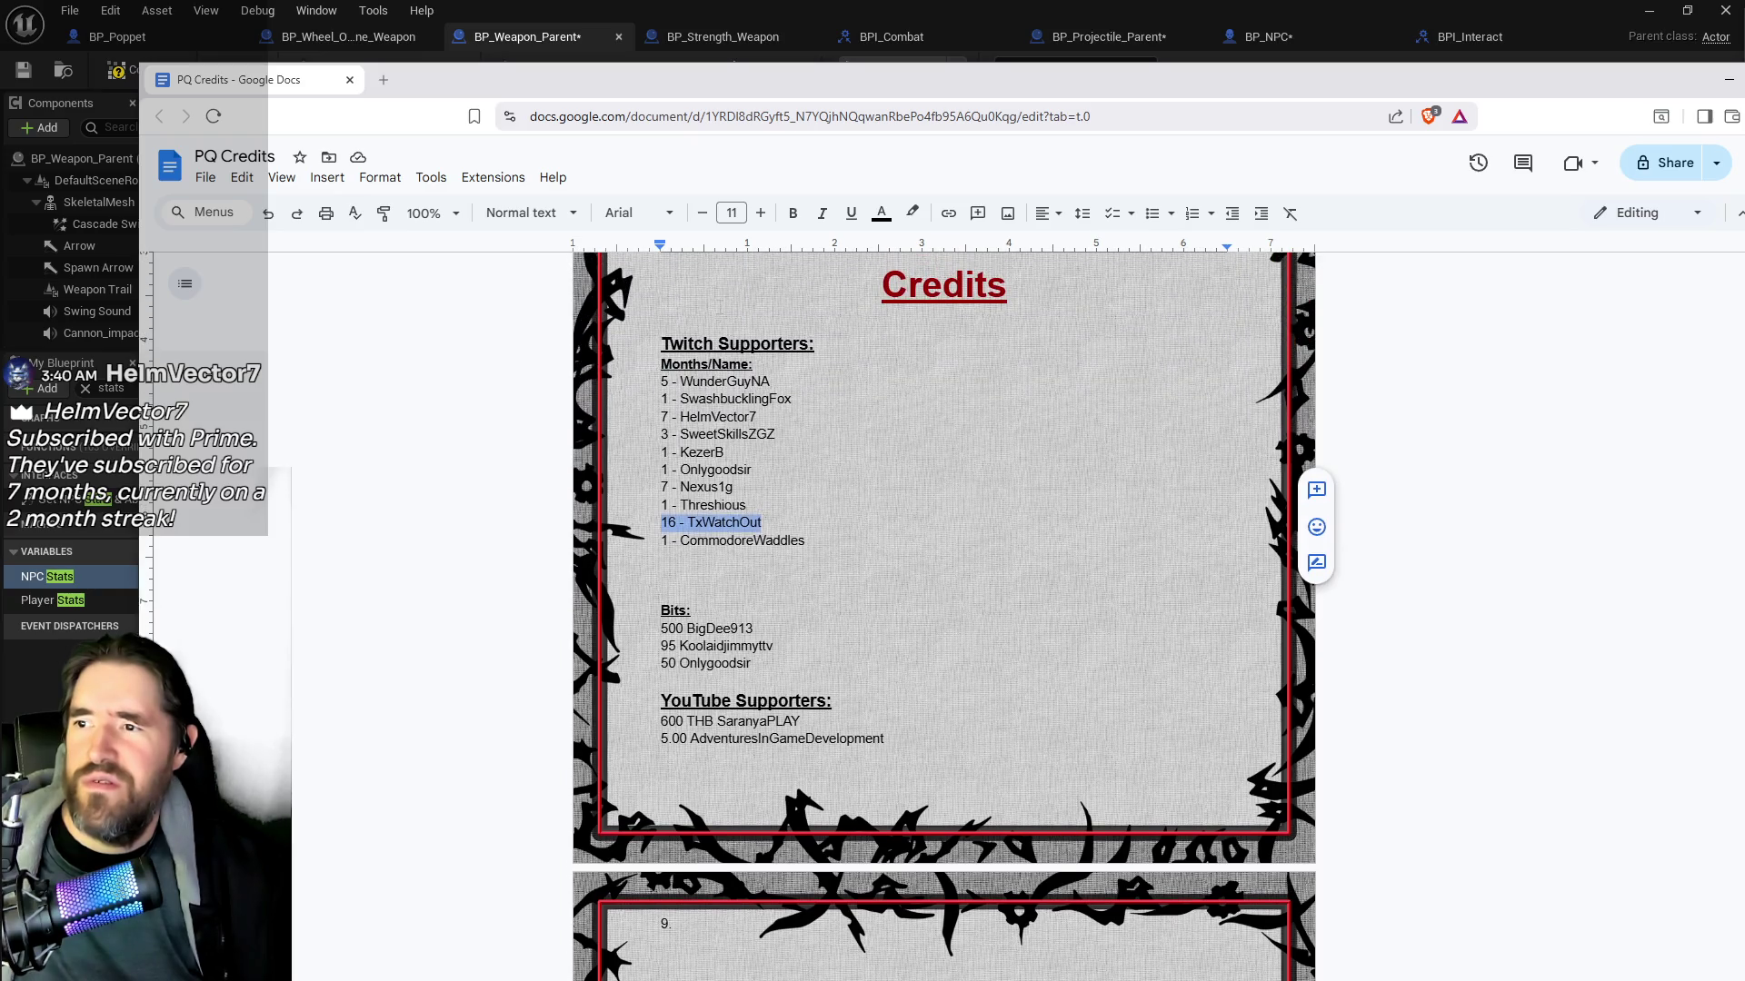
pyautogui.scroll(-3, 943, 616)
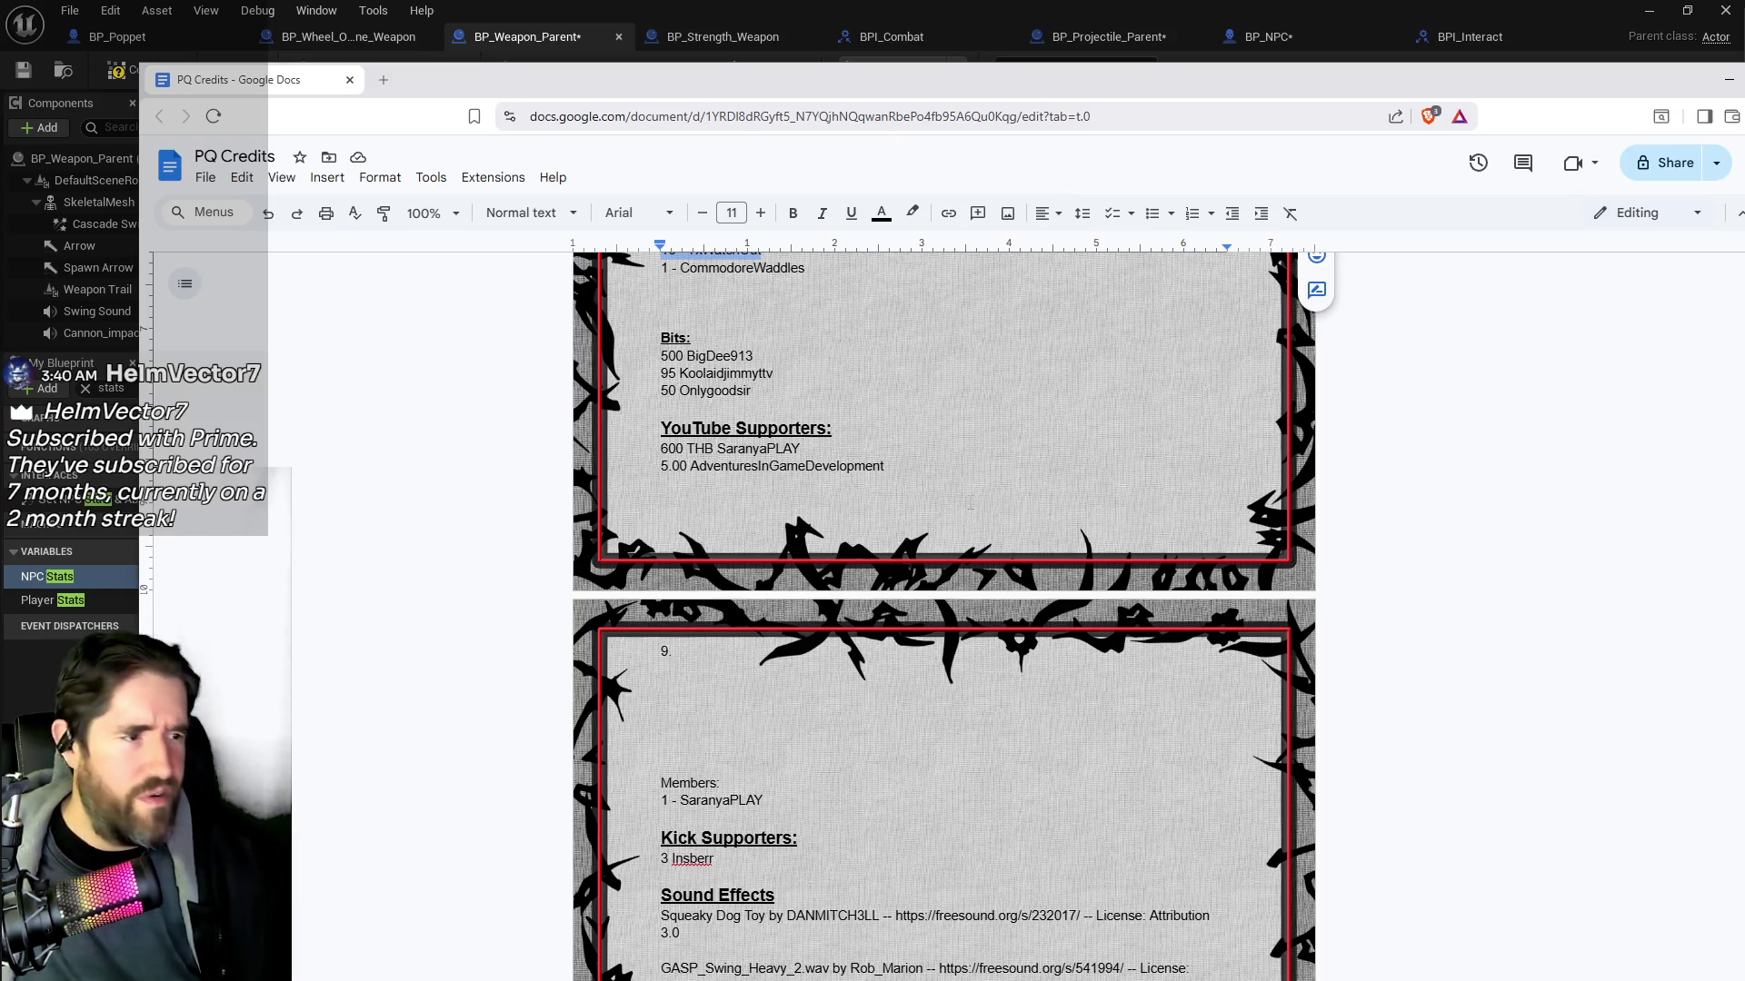
pyautogui.scroll(-1, 943, 616)
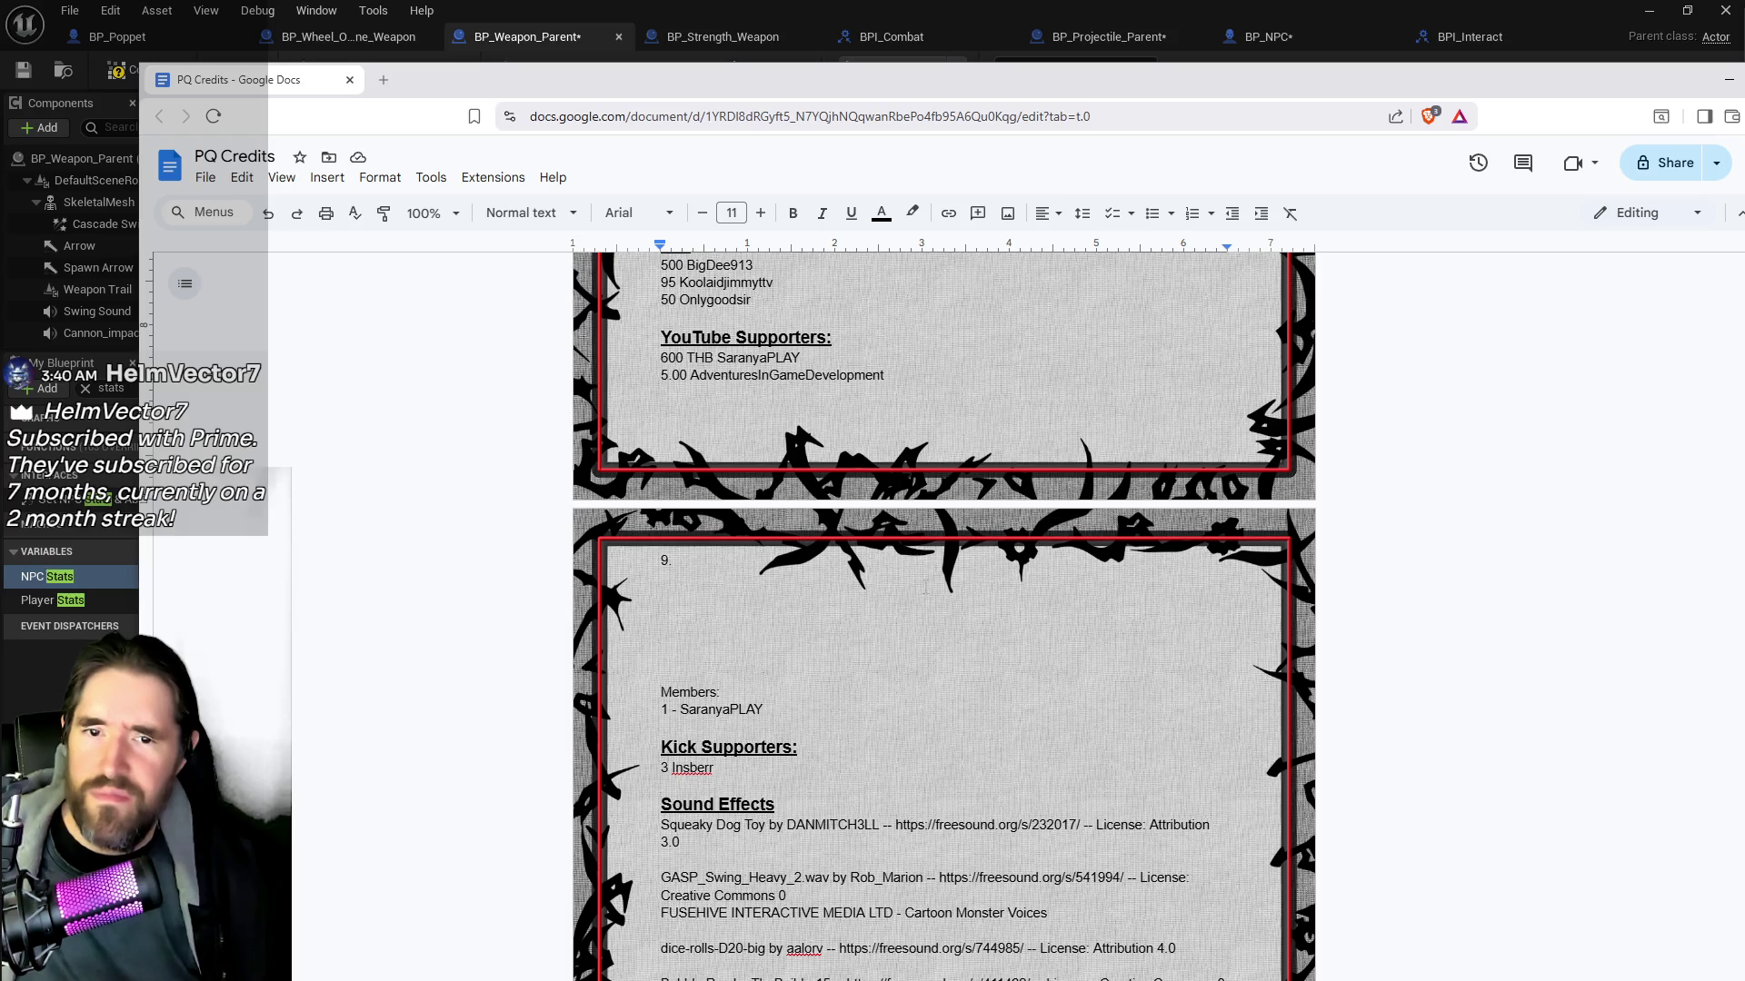
pyautogui.scroll(1, 926, 588)
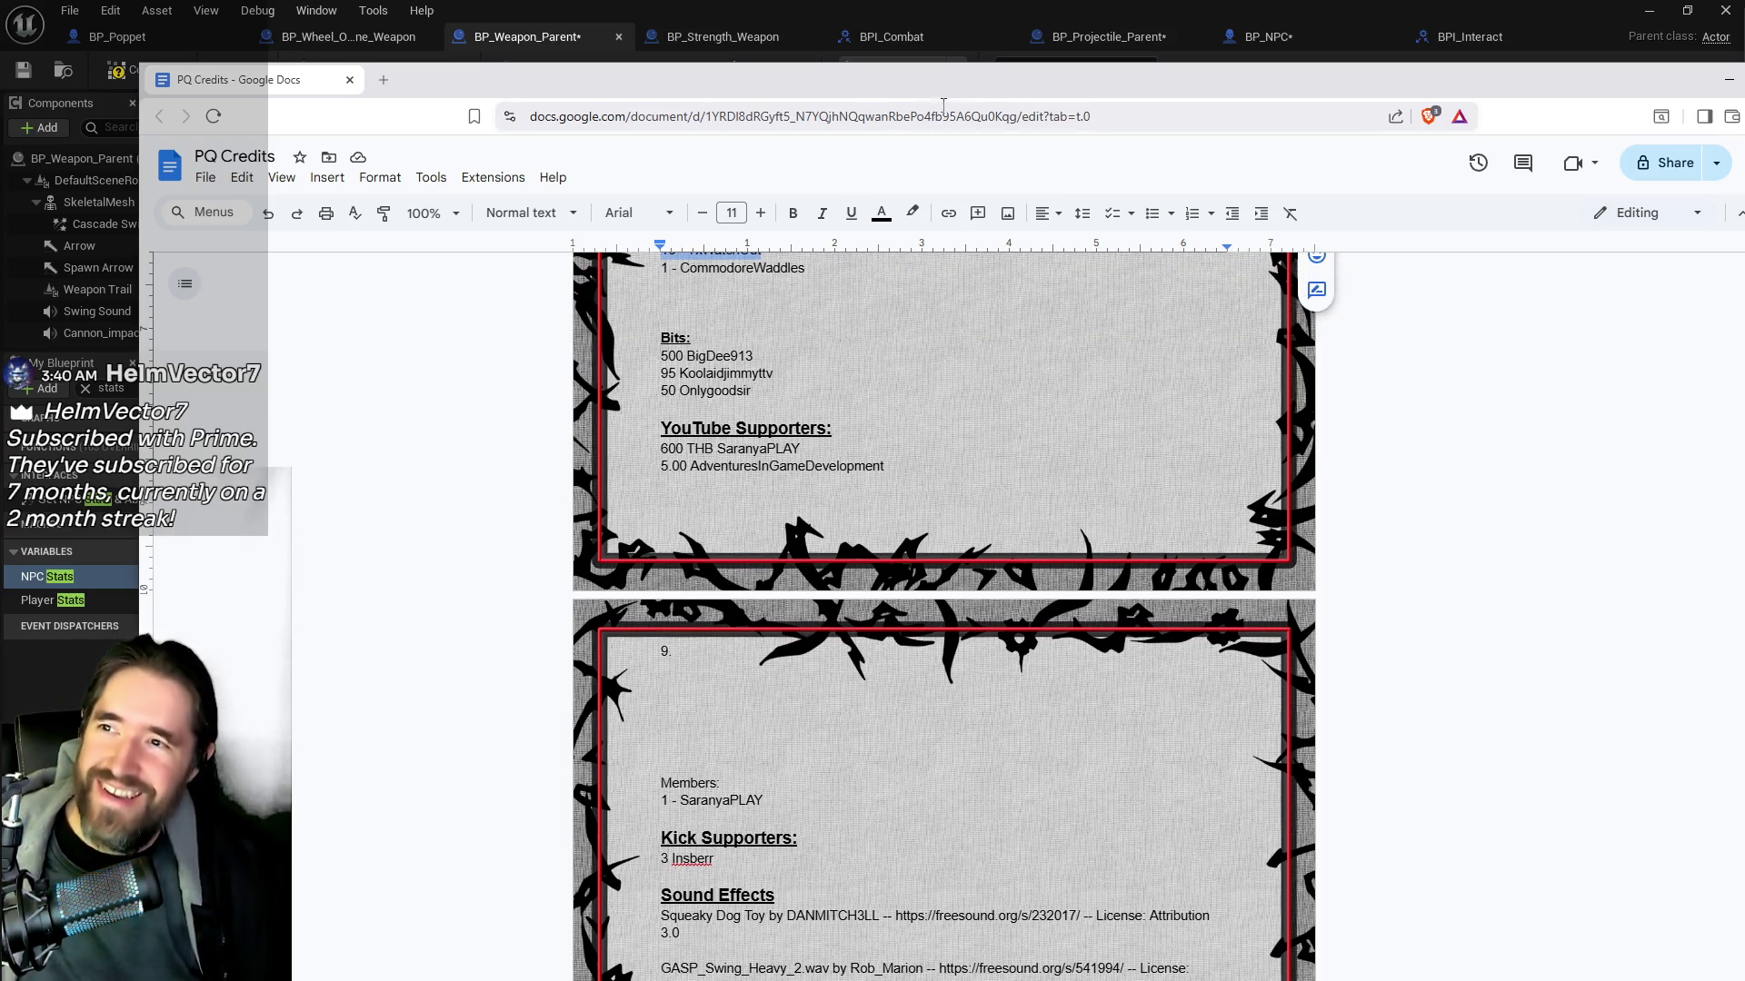
pyautogui.press('super+Down')
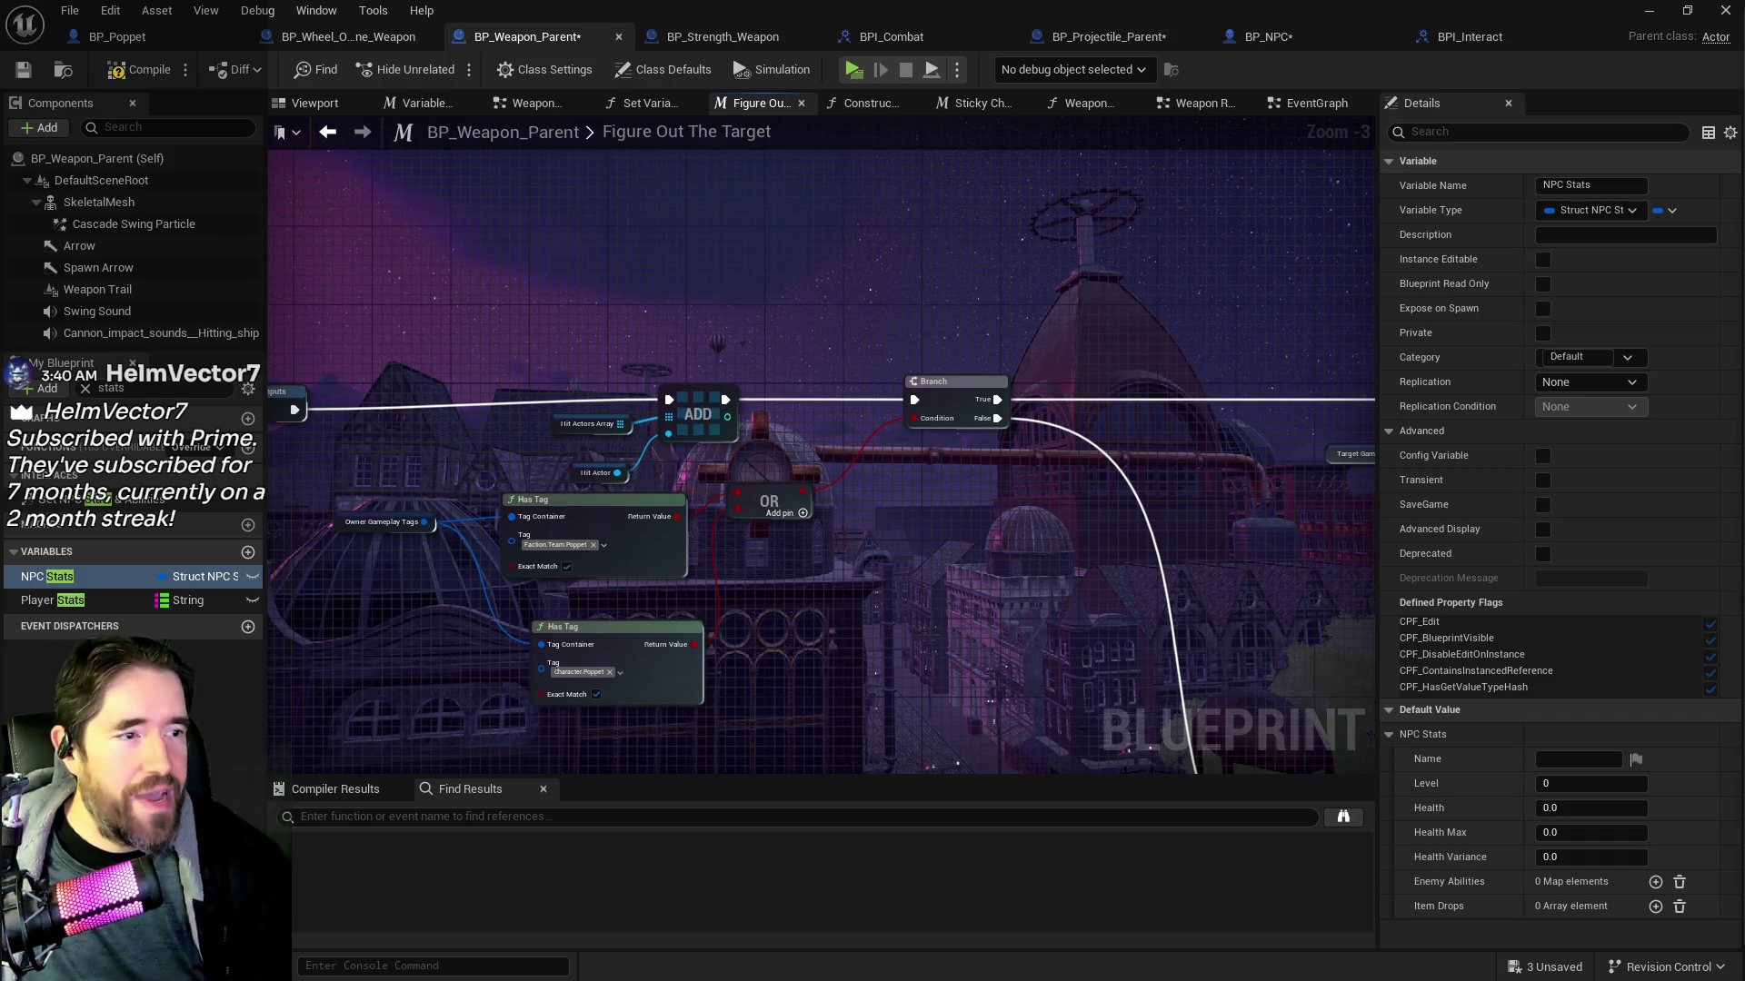
pyautogui.moveTo(1744, 136)
pyautogui.mouseDown()
pyautogui.moveTo(1274, 135)
pyautogui.moveTo(1307, 116)
pyautogui.mouseUp()
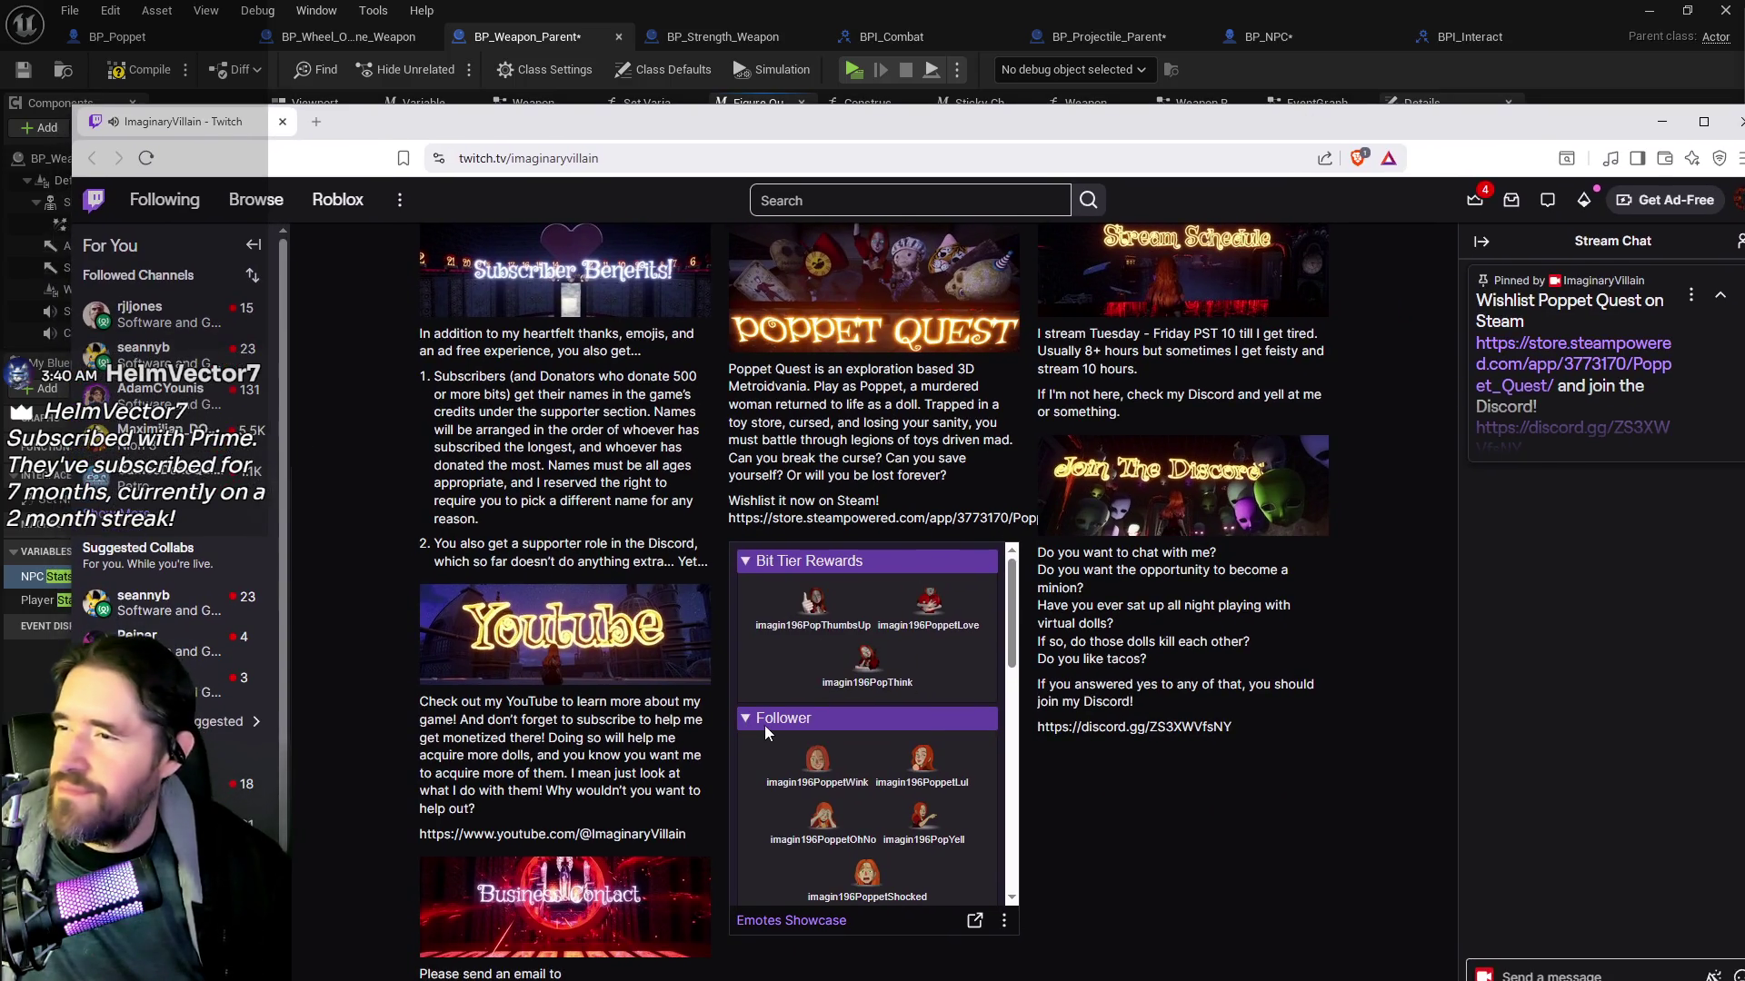
pyautogui.scroll(10, 929, 575)
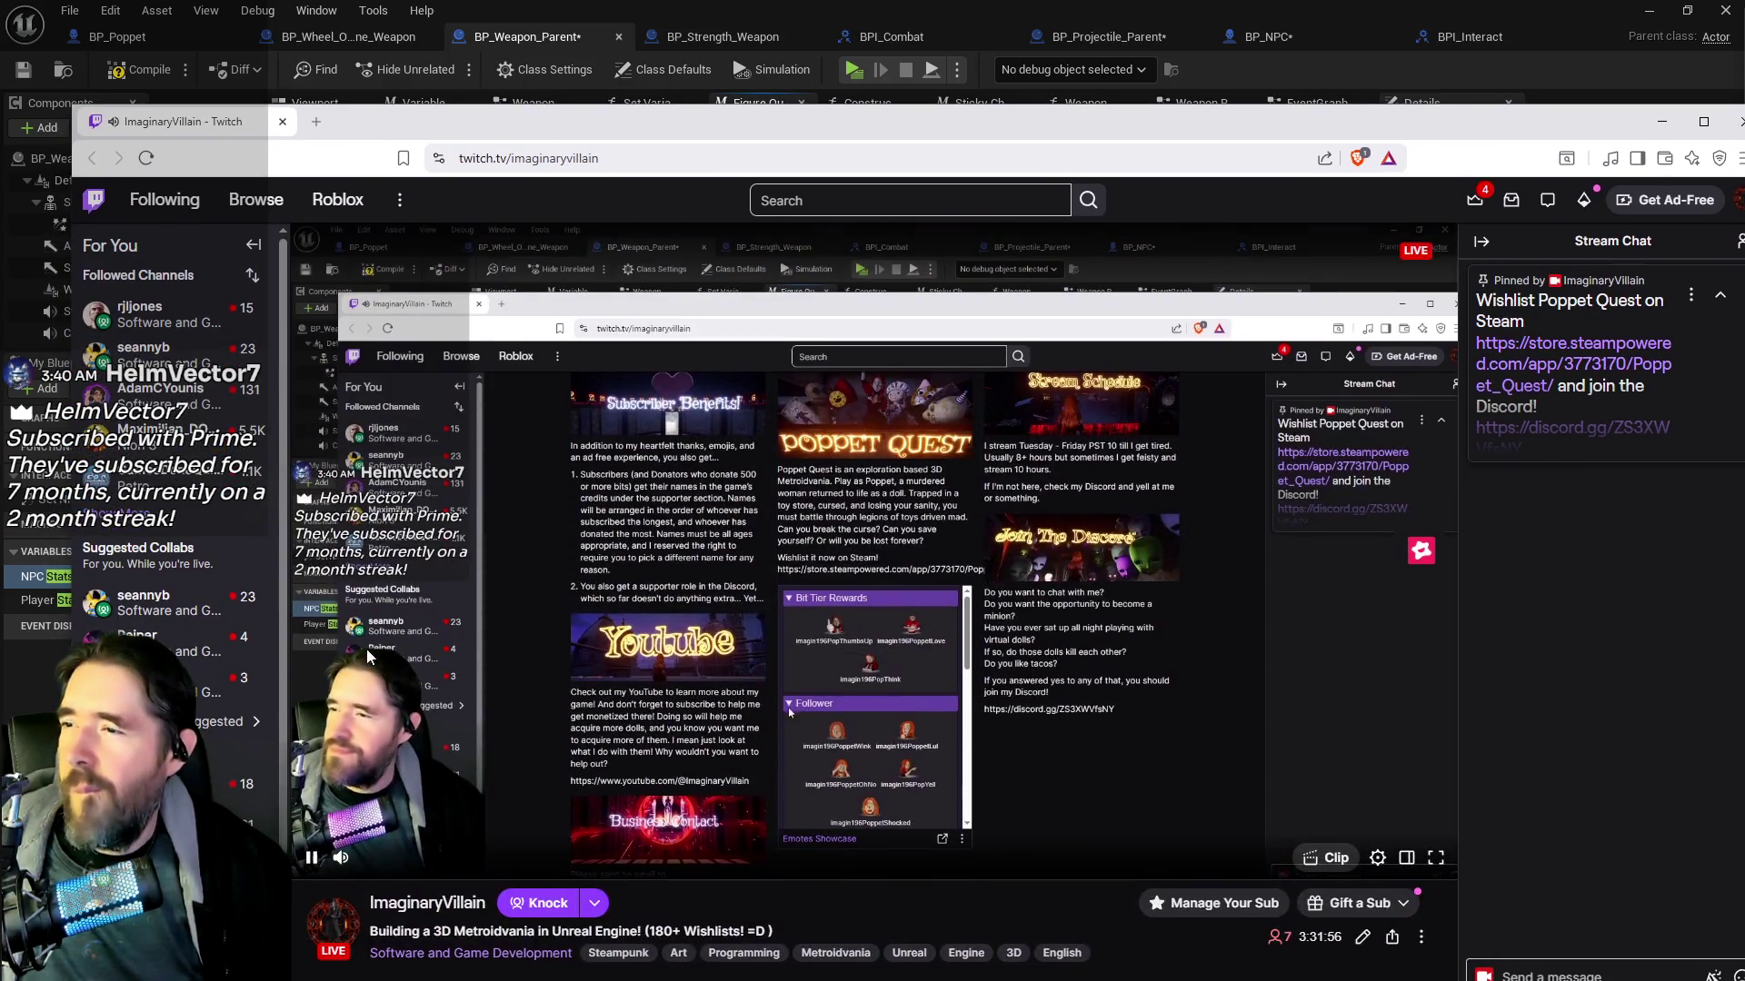
pyautogui.scroll(-8, 789, 727)
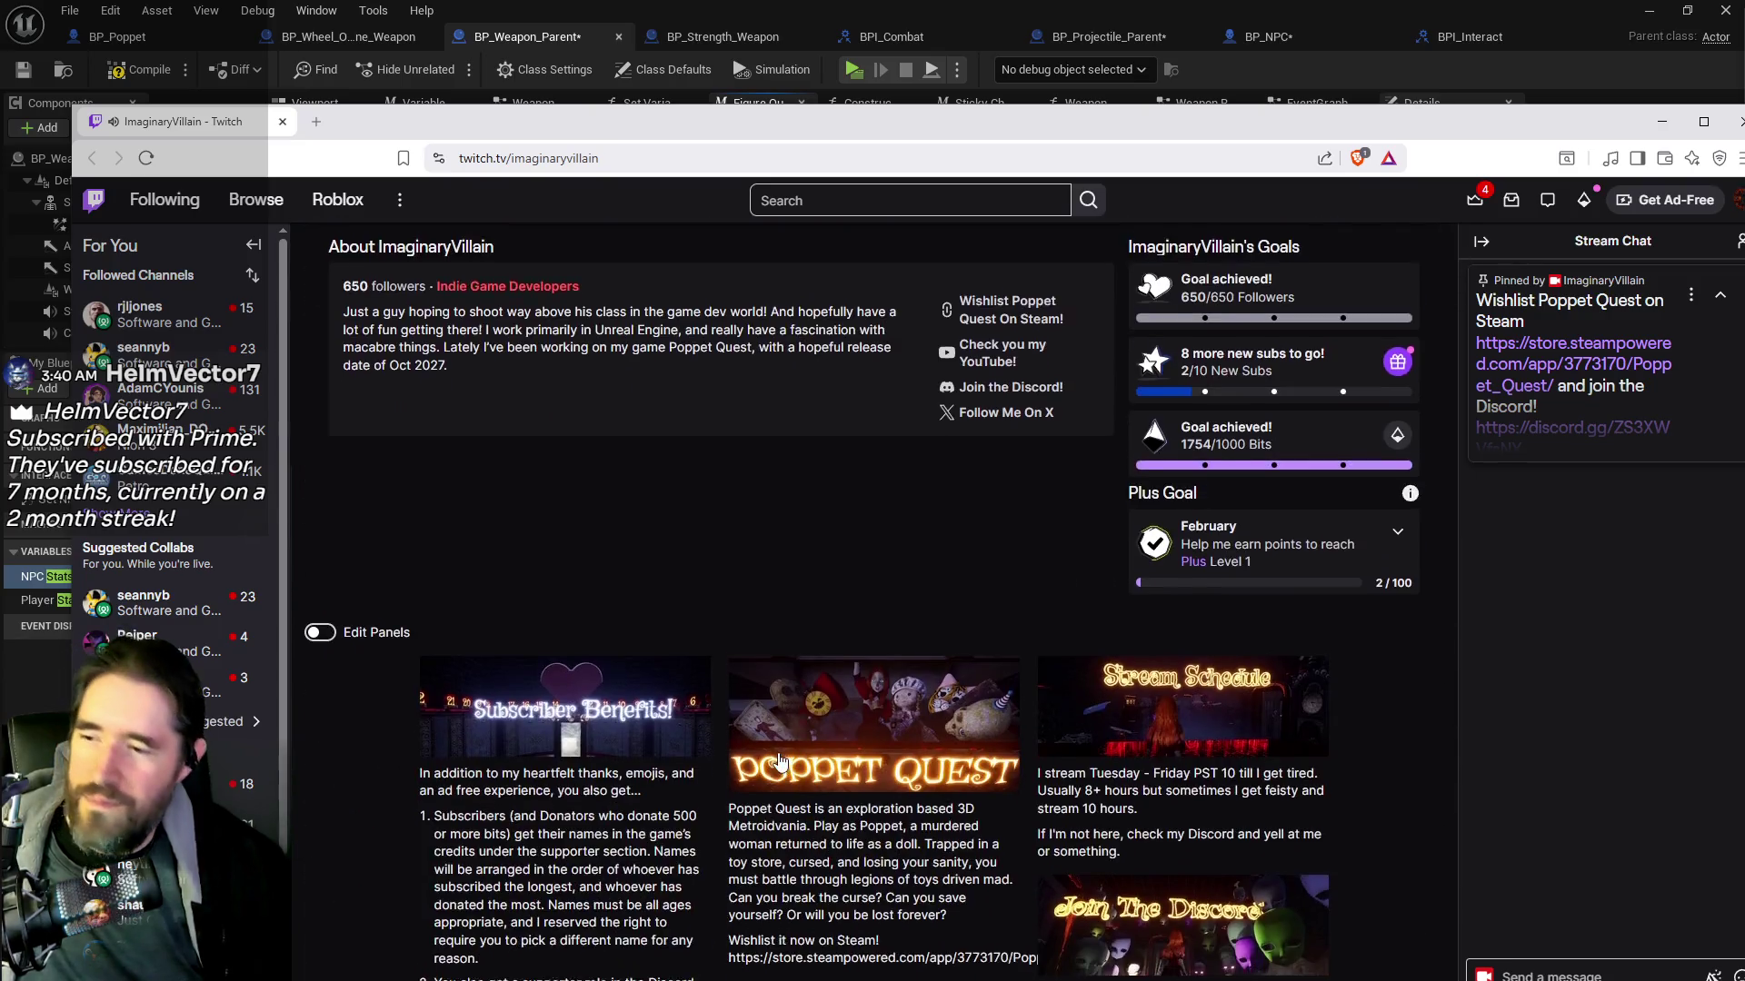
pyautogui.scroll(-4, 780, 762)
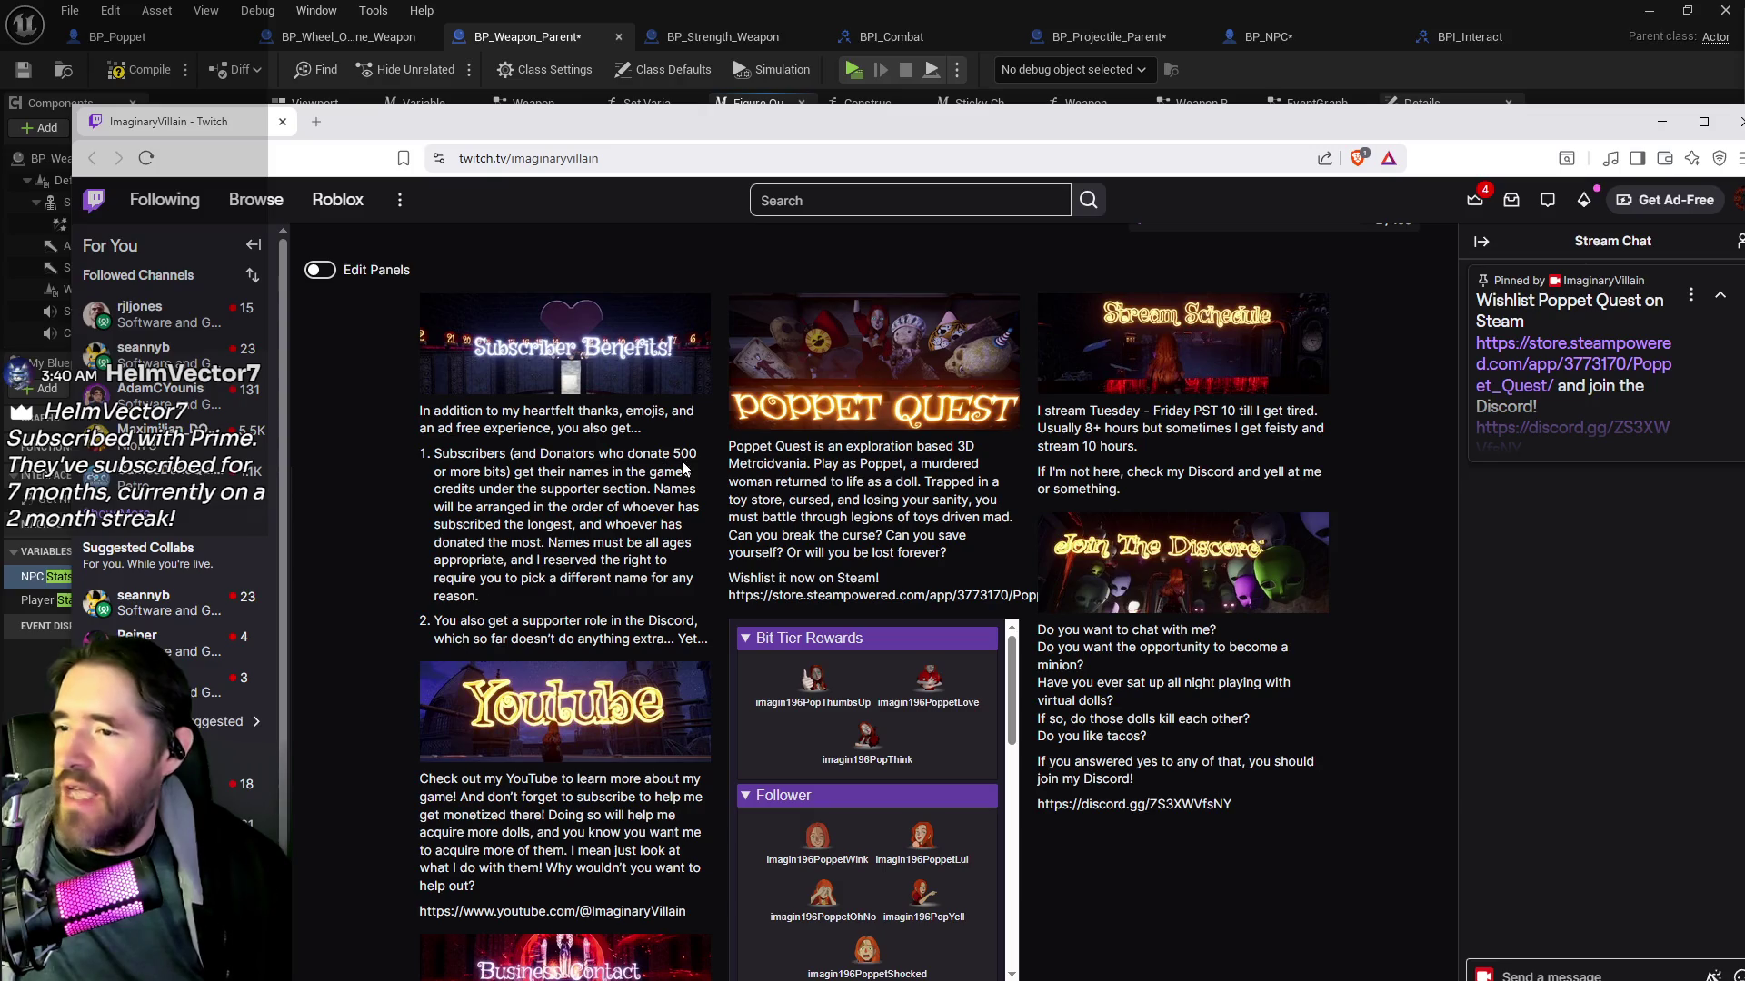
pyautogui.moveTo(882, 121); pyautogui.dragTo(1744, 122)
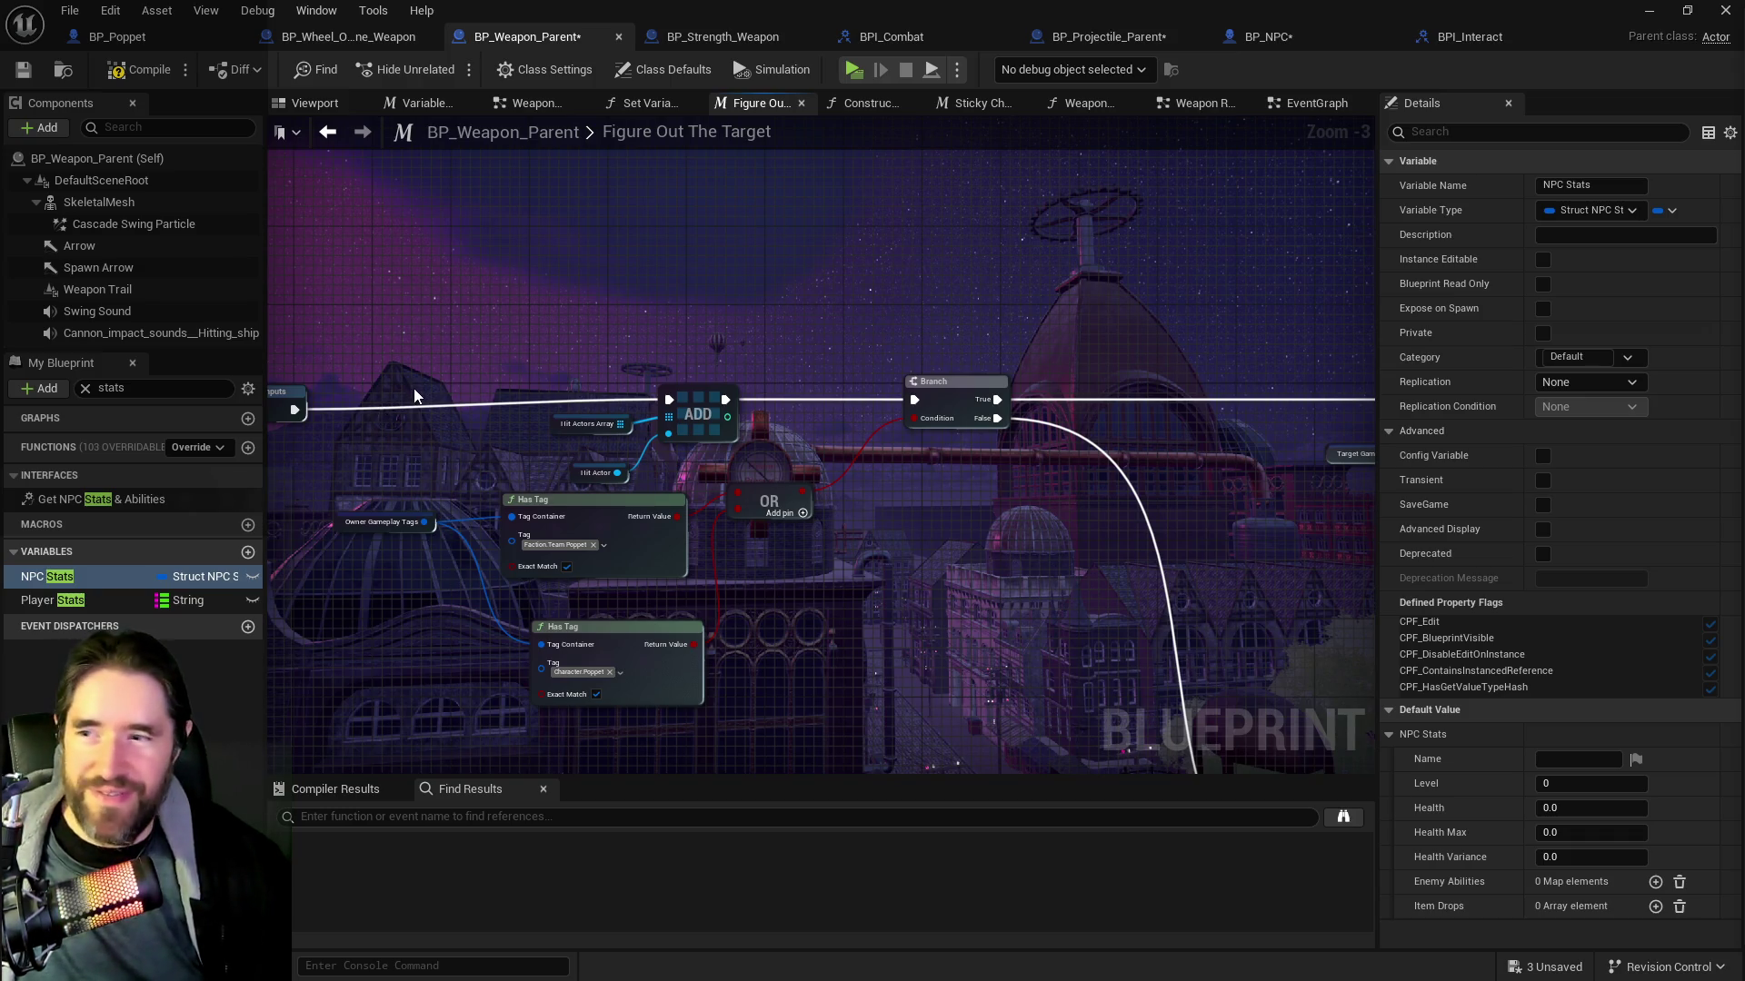
# Compile BP_Weapon_Parent from the Blueprint toolbar and save it
pyautogui.moveTo(288, 401); pyautogui.dragTo(570, 441)
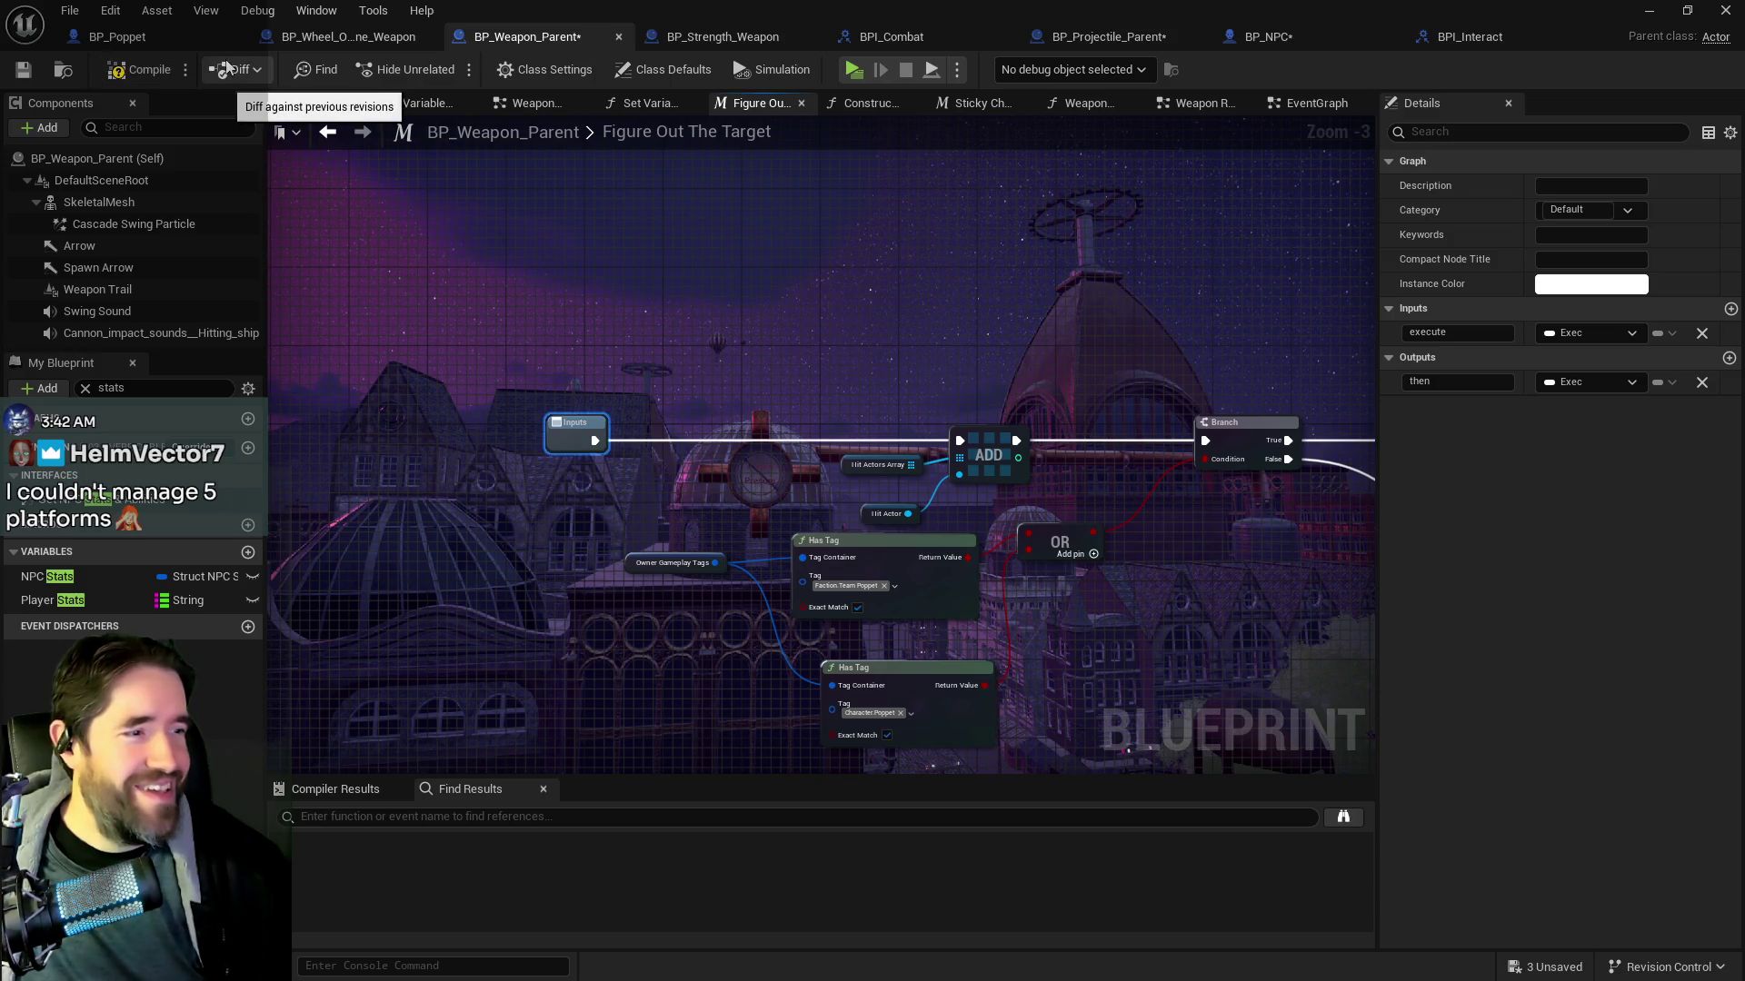
pyautogui.click(150, 69)
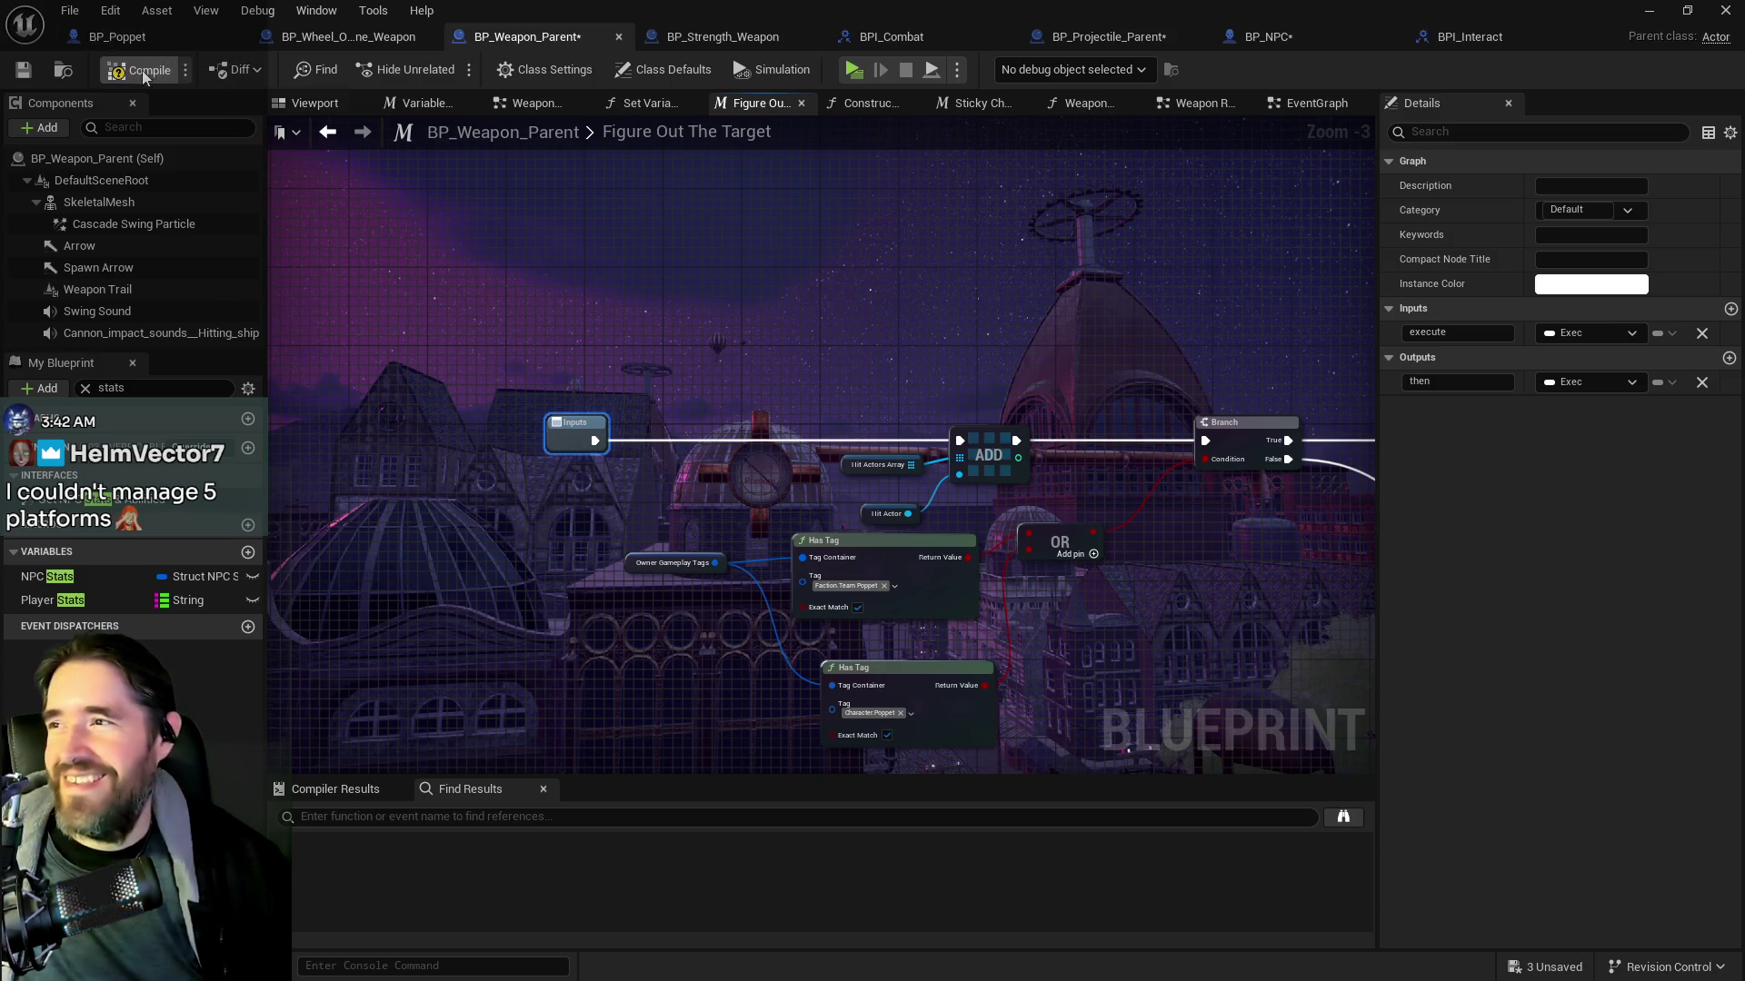
pyautogui.click(22, 73)
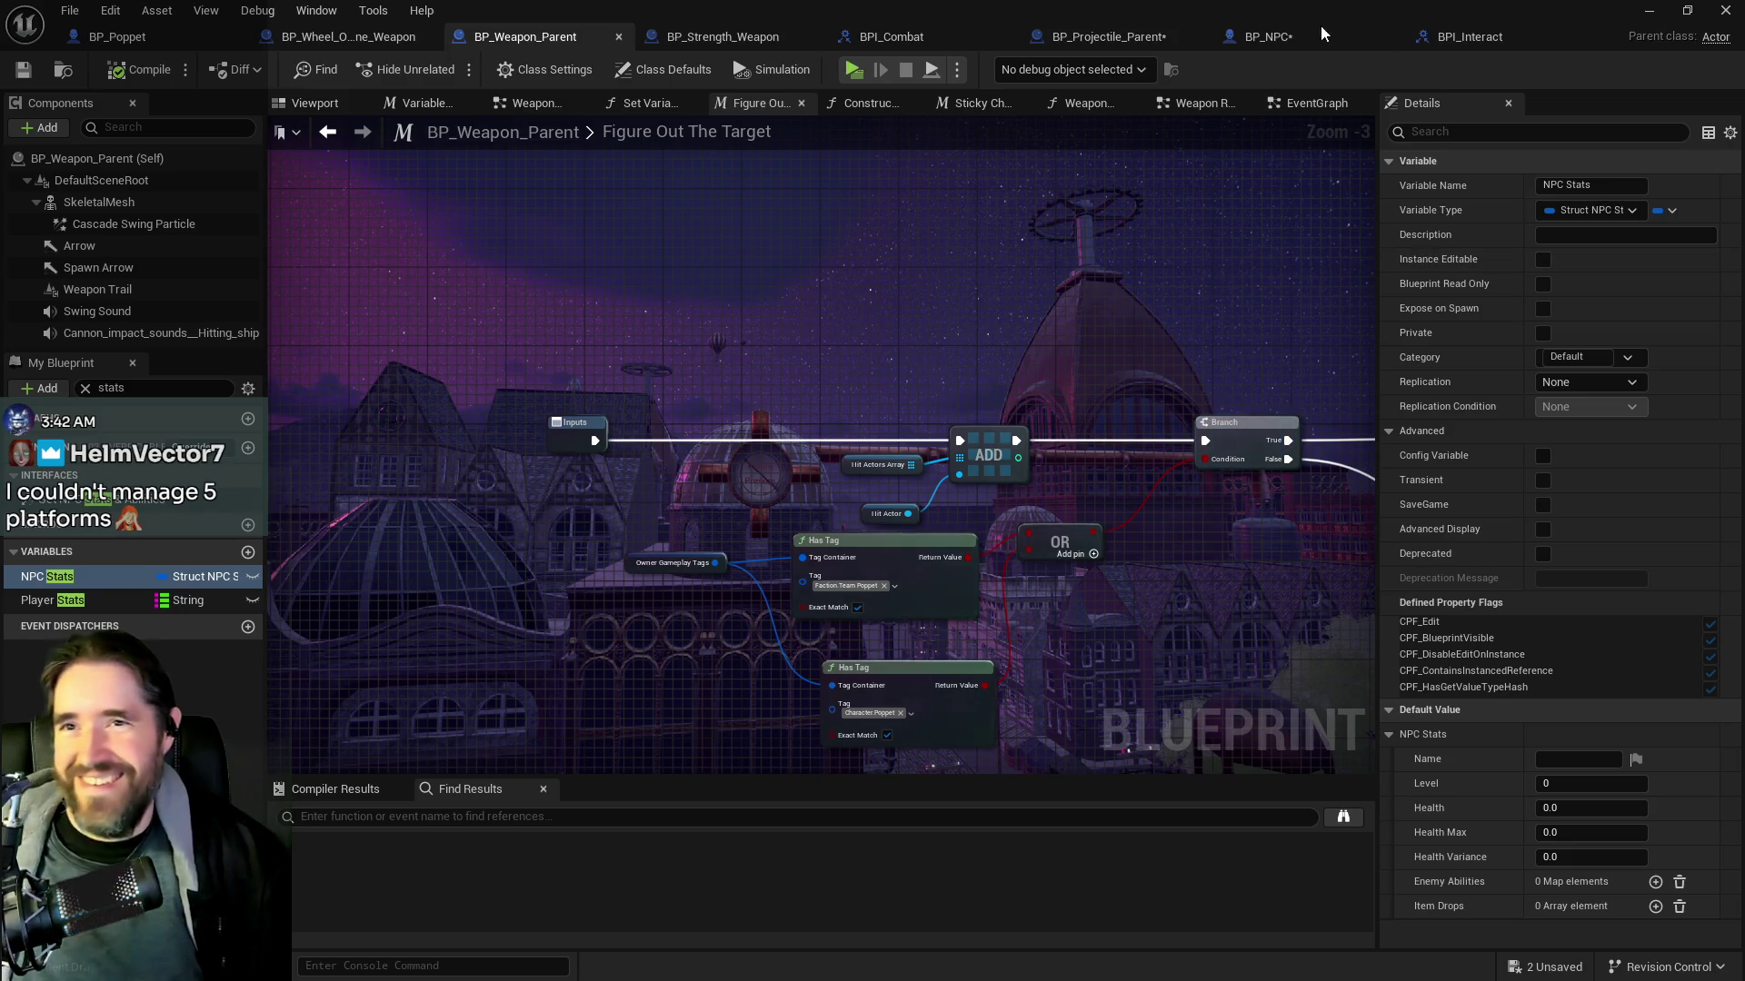
# Move the Blueprint editor window aside and close the floating Content Browser
pyautogui.moveTo(1131, 11); pyautogui.dragTo(1744, 27)
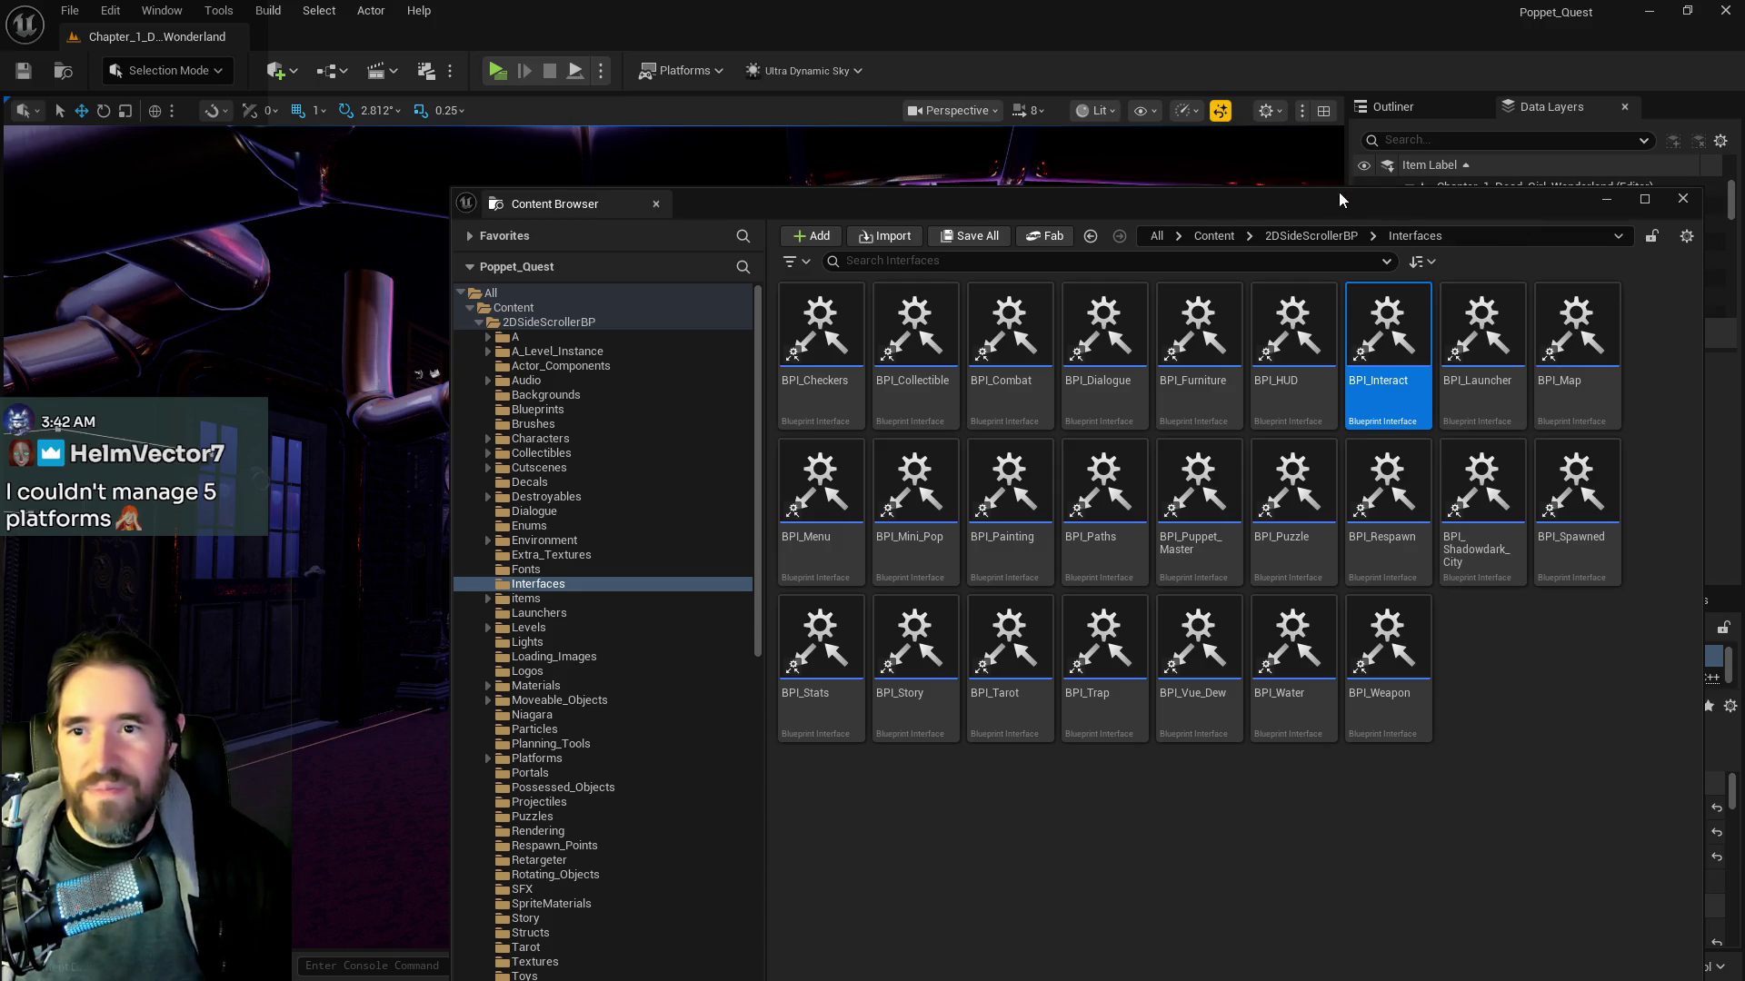
pyautogui.click(1265, 196)
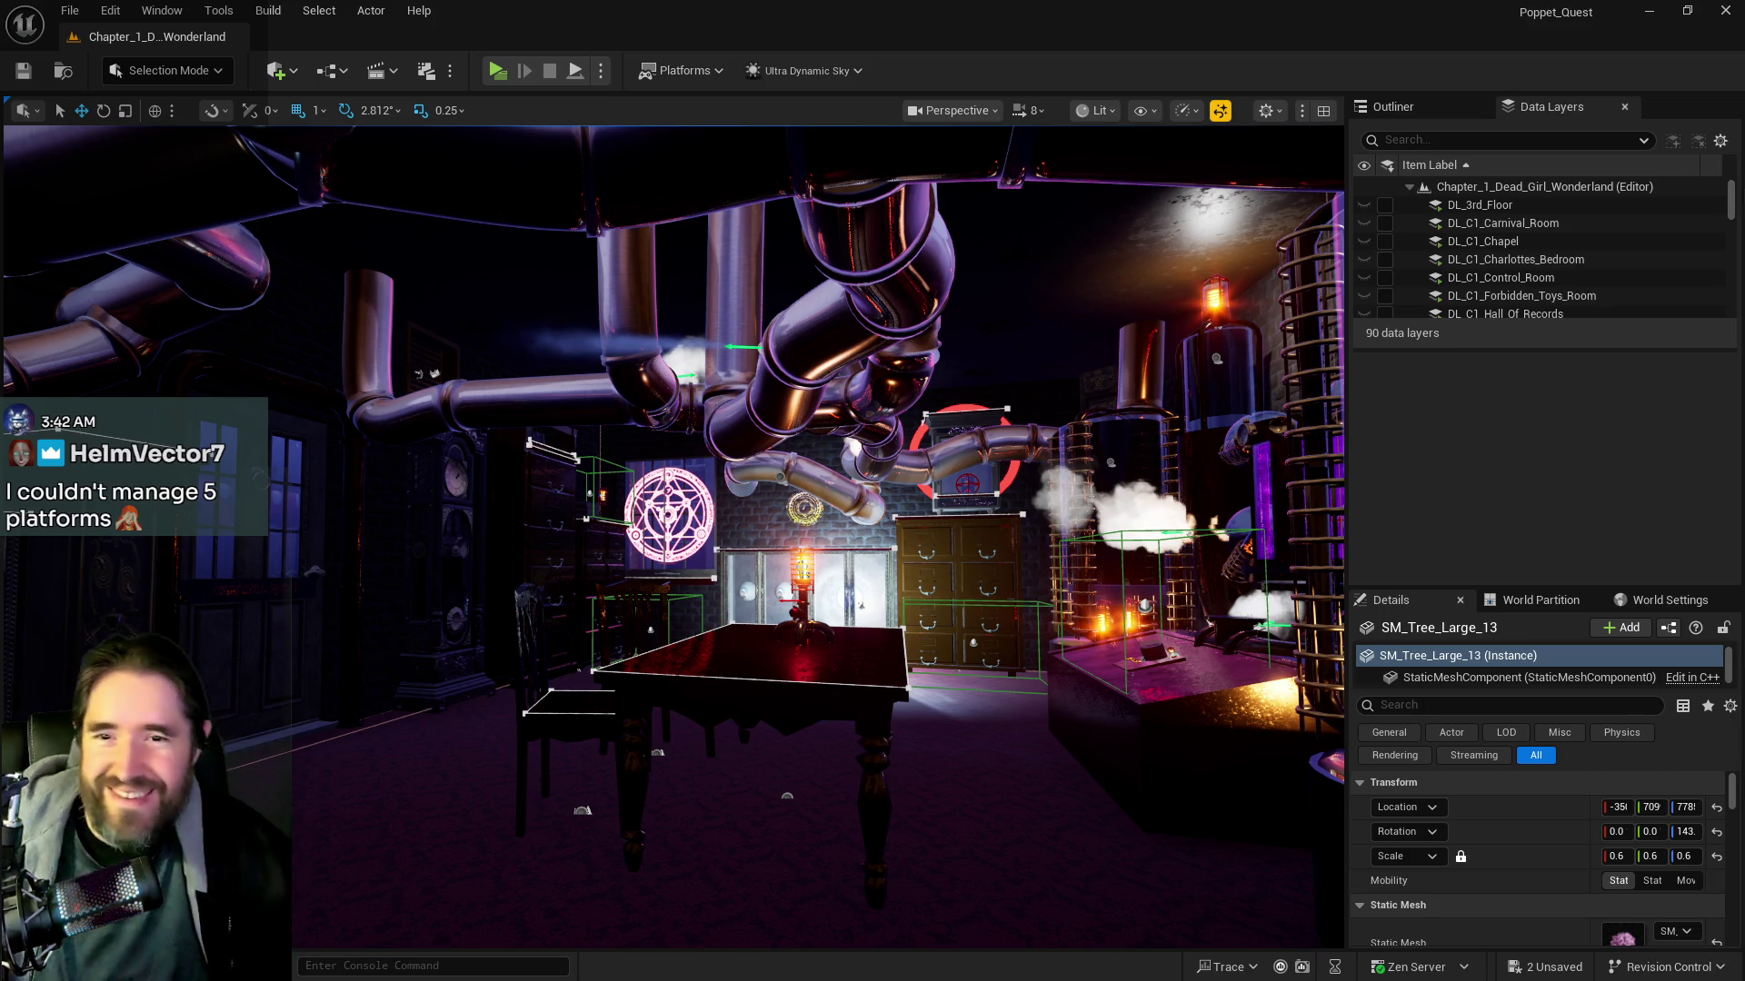
# Frame the selected tree mesh and fly into the chapel, then return to the Blueprint editor
pyautogui.press('f')
pyautogui.scroll(-10, 1001, 627)
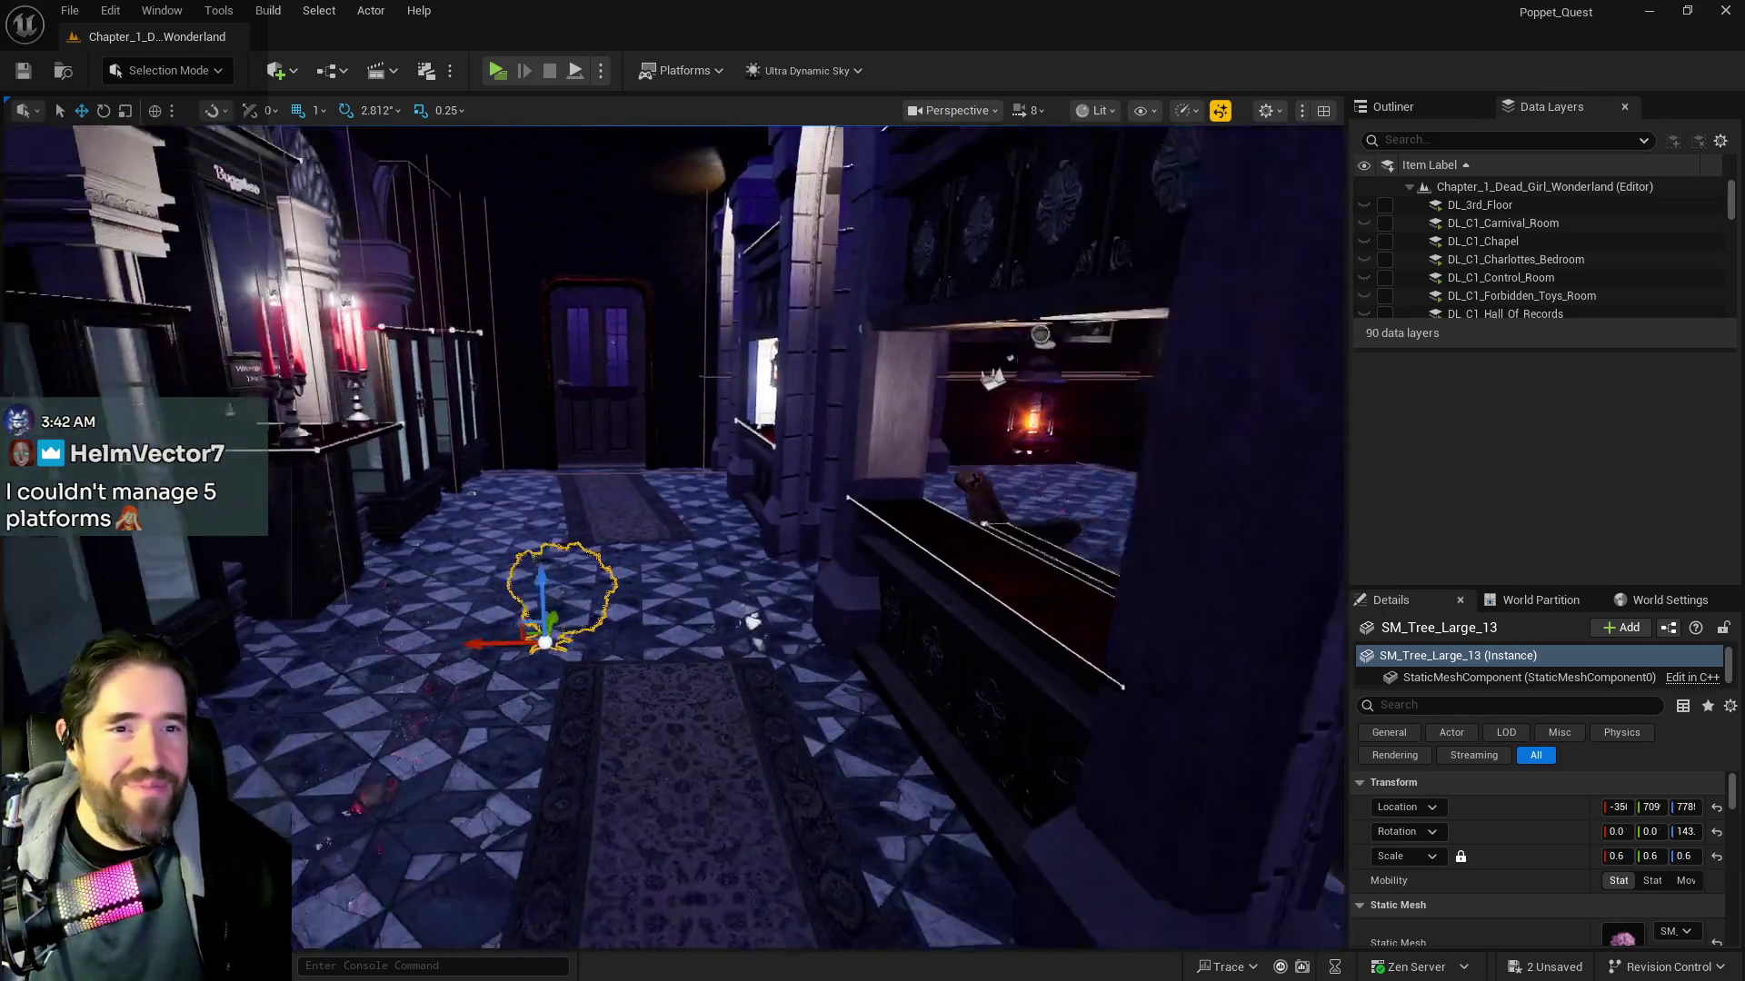
pyautogui.moveTo(672, 545); pyautogui.dragTo(472, 508)
pyautogui.hotkey('alt', 'Tab')
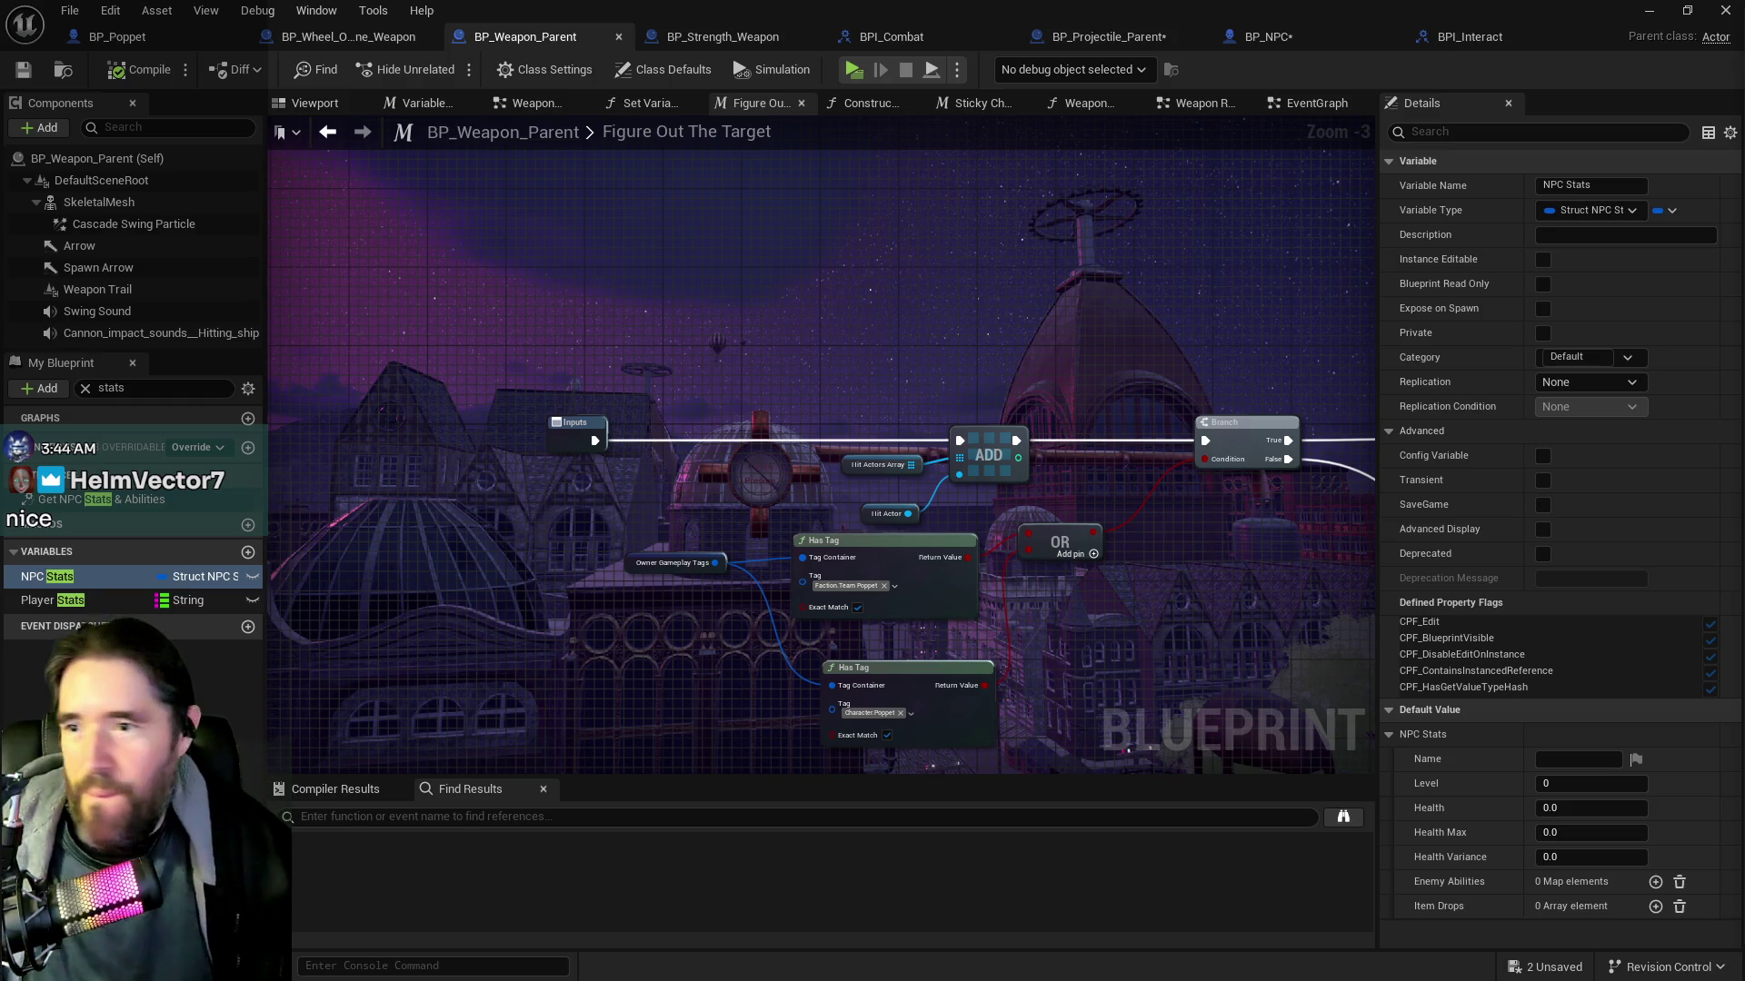
# In the Sticky Check graph, move the Inputs and NPC Stats nodes left
pyautogui.moveTo(1222, 584)
pyautogui.mouseDown()
pyautogui.moveTo(778, 533)
pyautogui.moveTo(1025, 572)
pyautogui.moveTo(1023, 542)
pyautogui.mouseUp()
pyautogui.hotkey('ctrl', 'Tab')
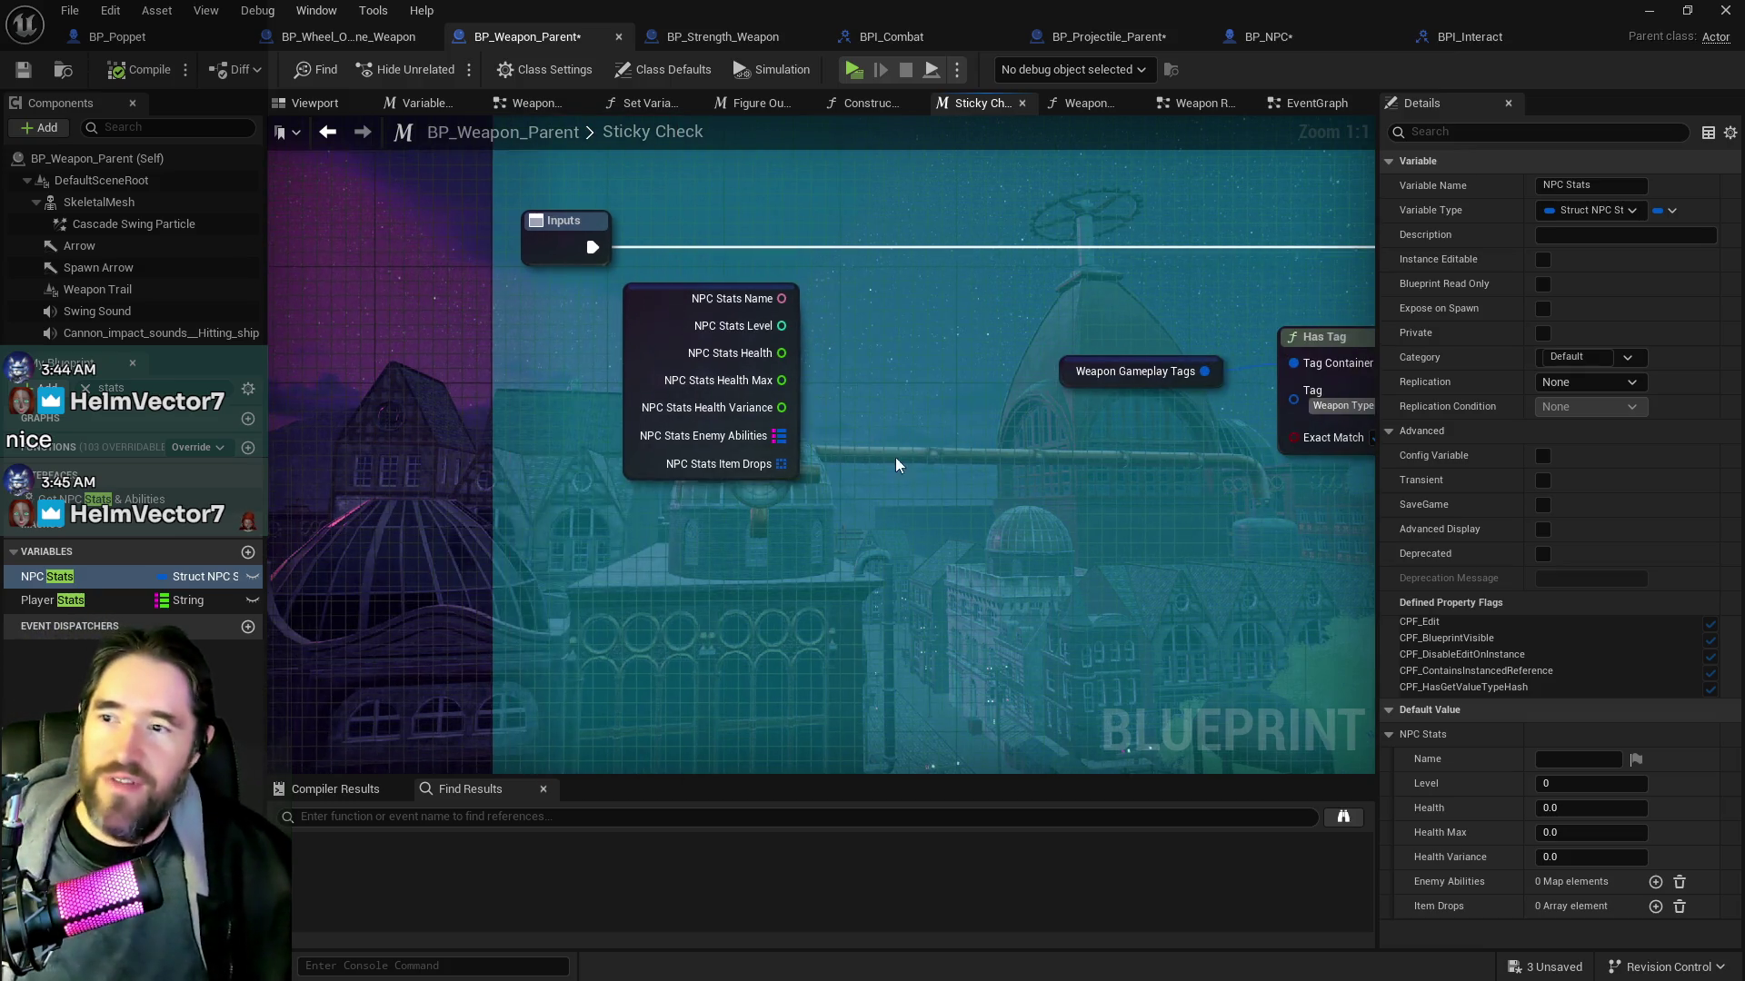
pyautogui.click(649, 368)
pyautogui.moveTo(649, 363); pyautogui.dragTo(580, 364)
pyautogui.moveTo(797, 471); pyautogui.dragTo(672, 471)
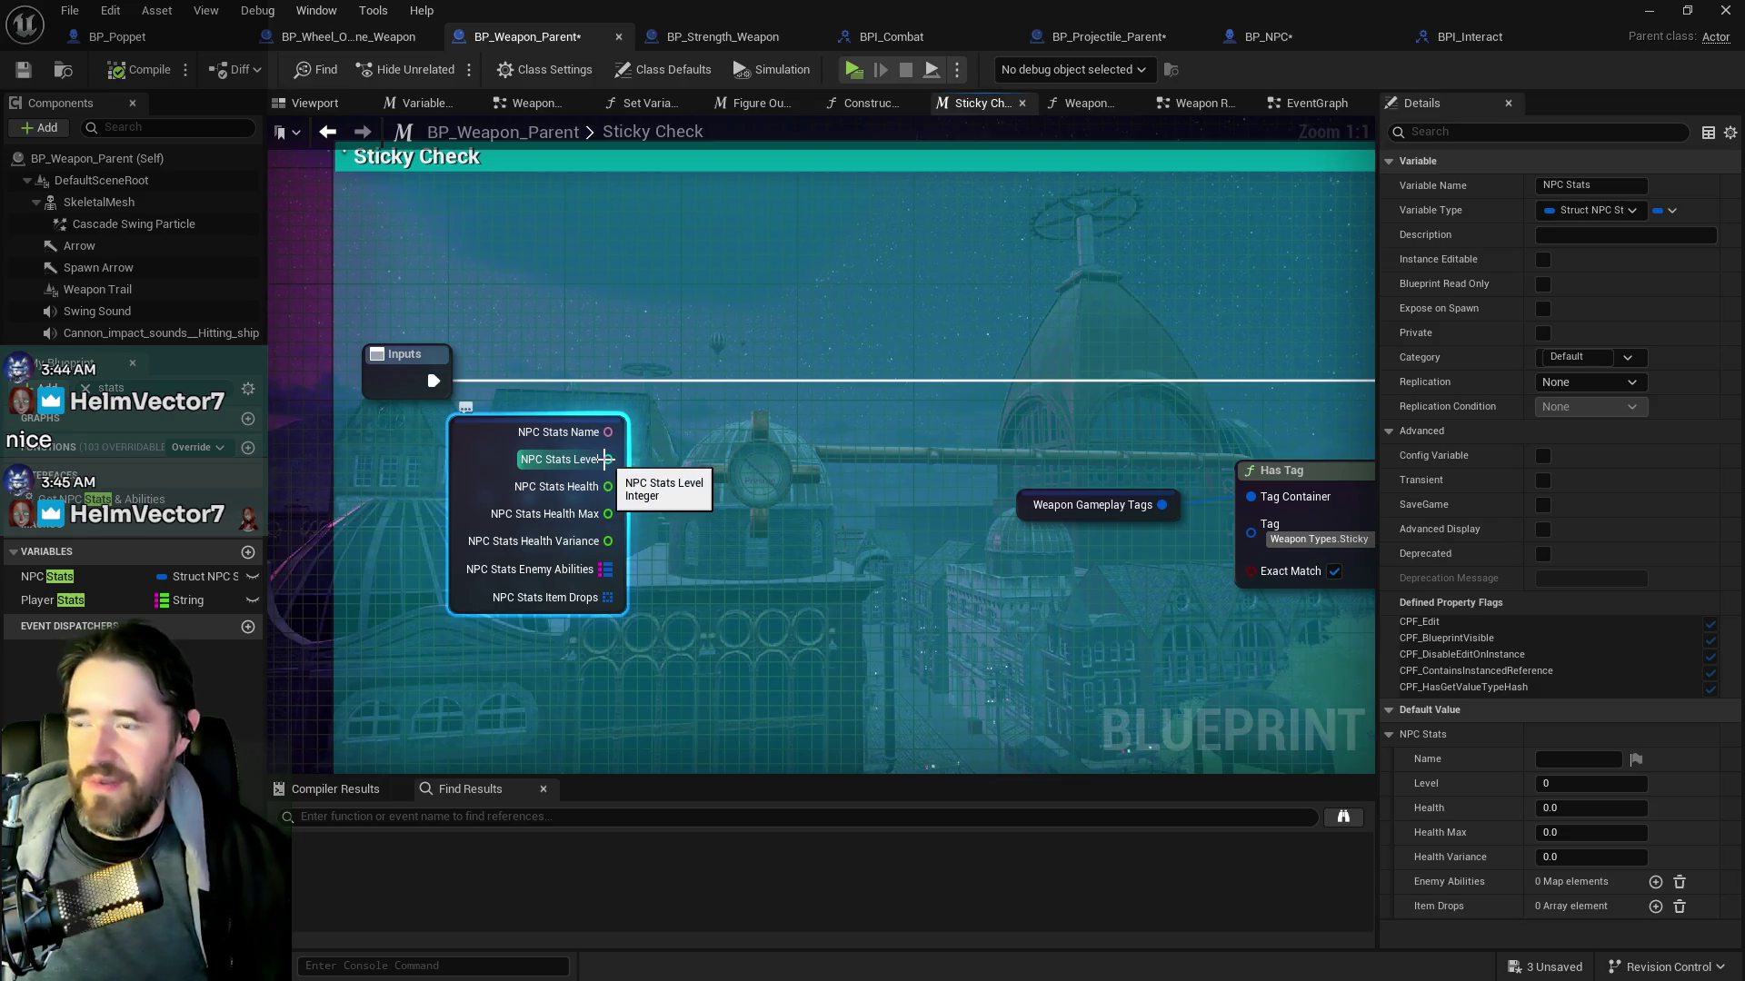
# Add a Player Stats getter and feed it into a map Find node
pyautogui.rightClick(629, 687)
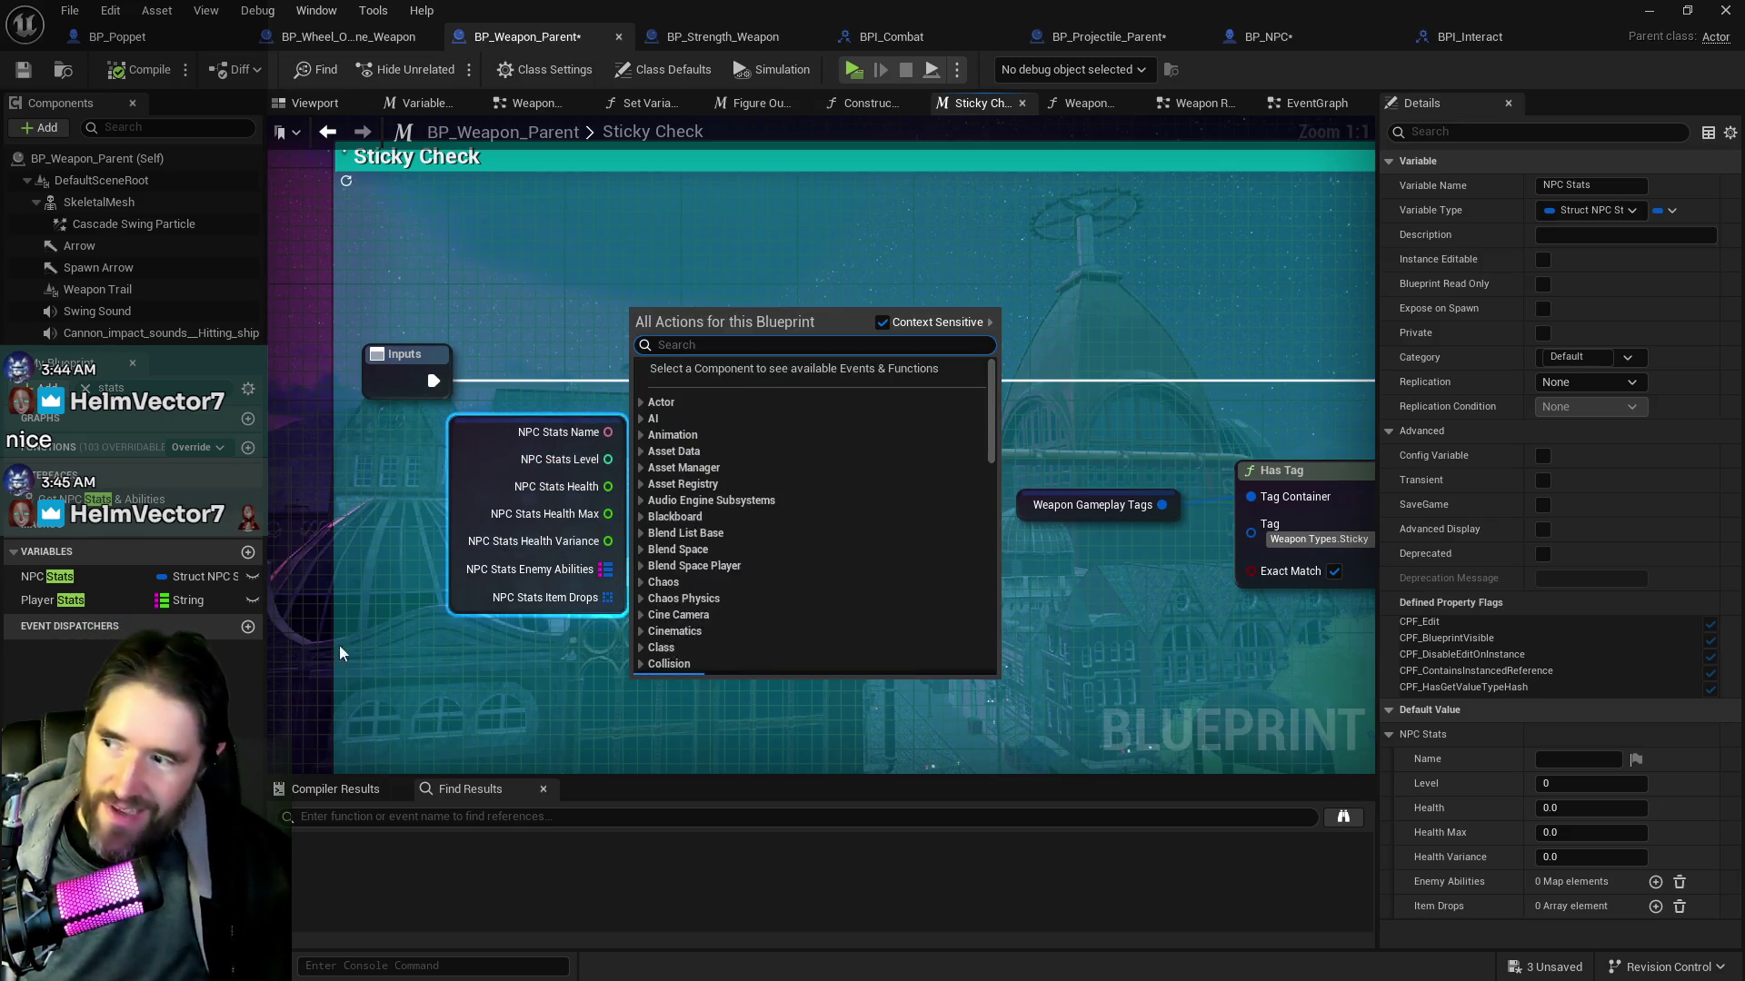
pyautogui.moveTo(53, 600)
pyautogui.mouseDown()
pyautogui.moveTo(558, 611)
pyautogui.moveTo(533, 682)
pyautogui.mouseUp()
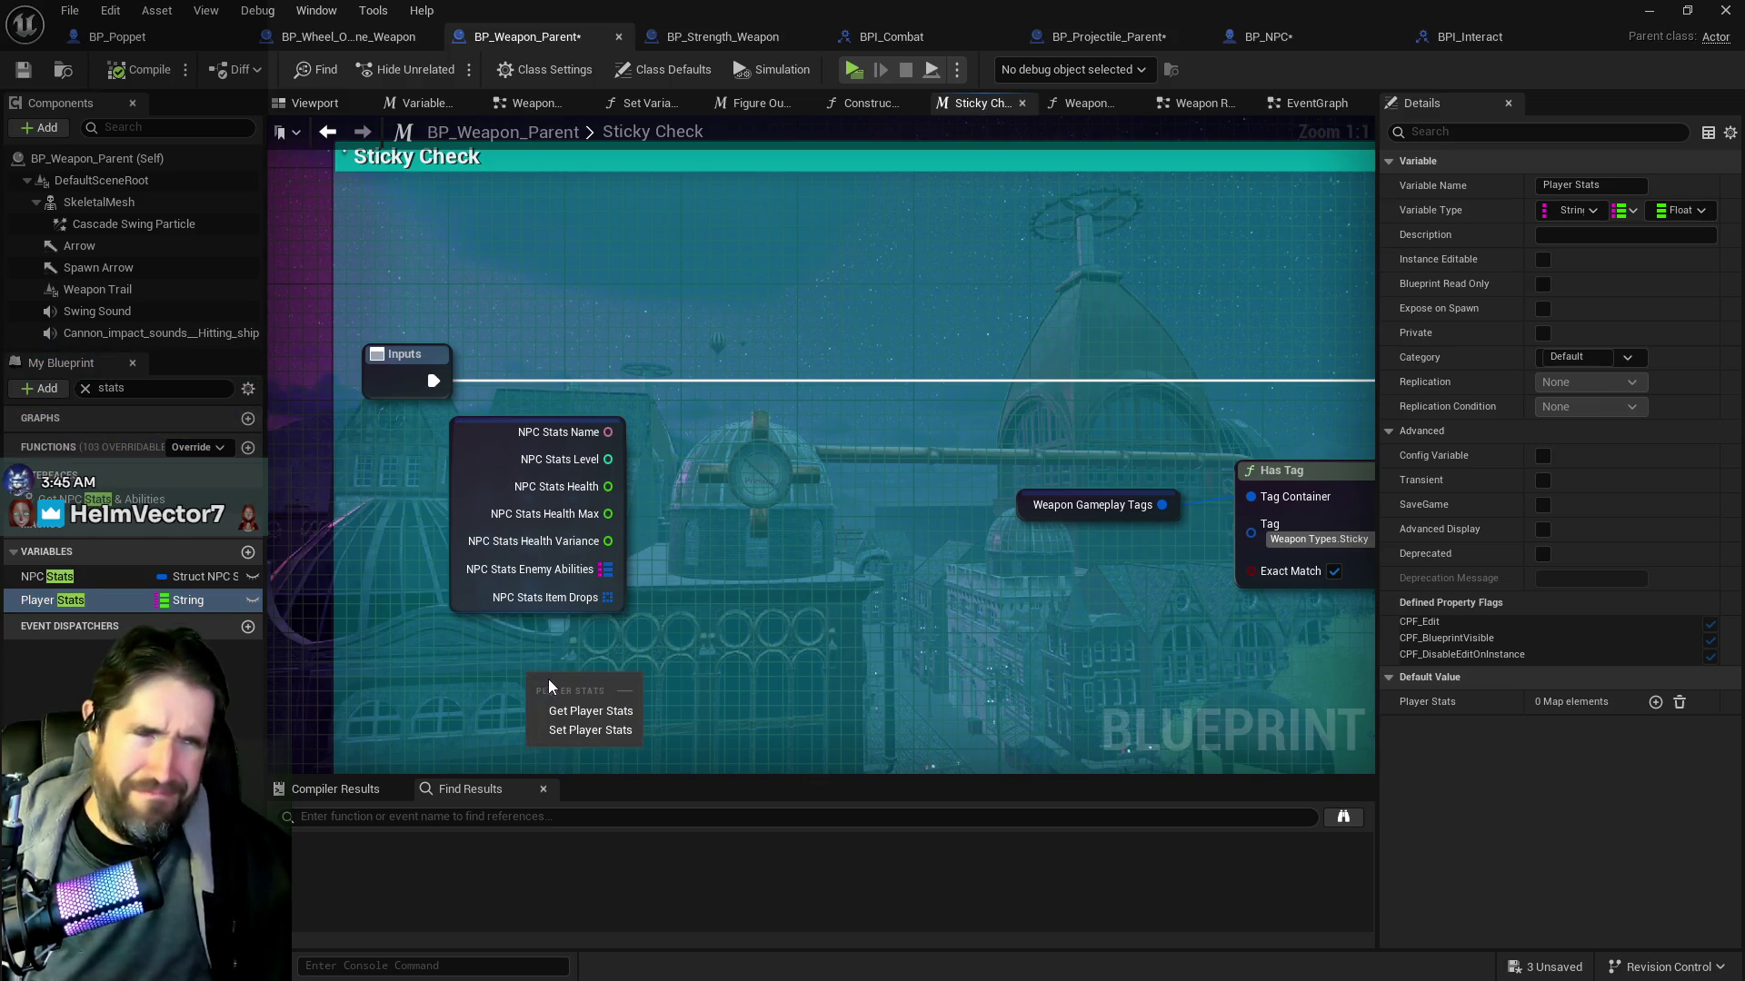
pyautogui.click(589, 710)
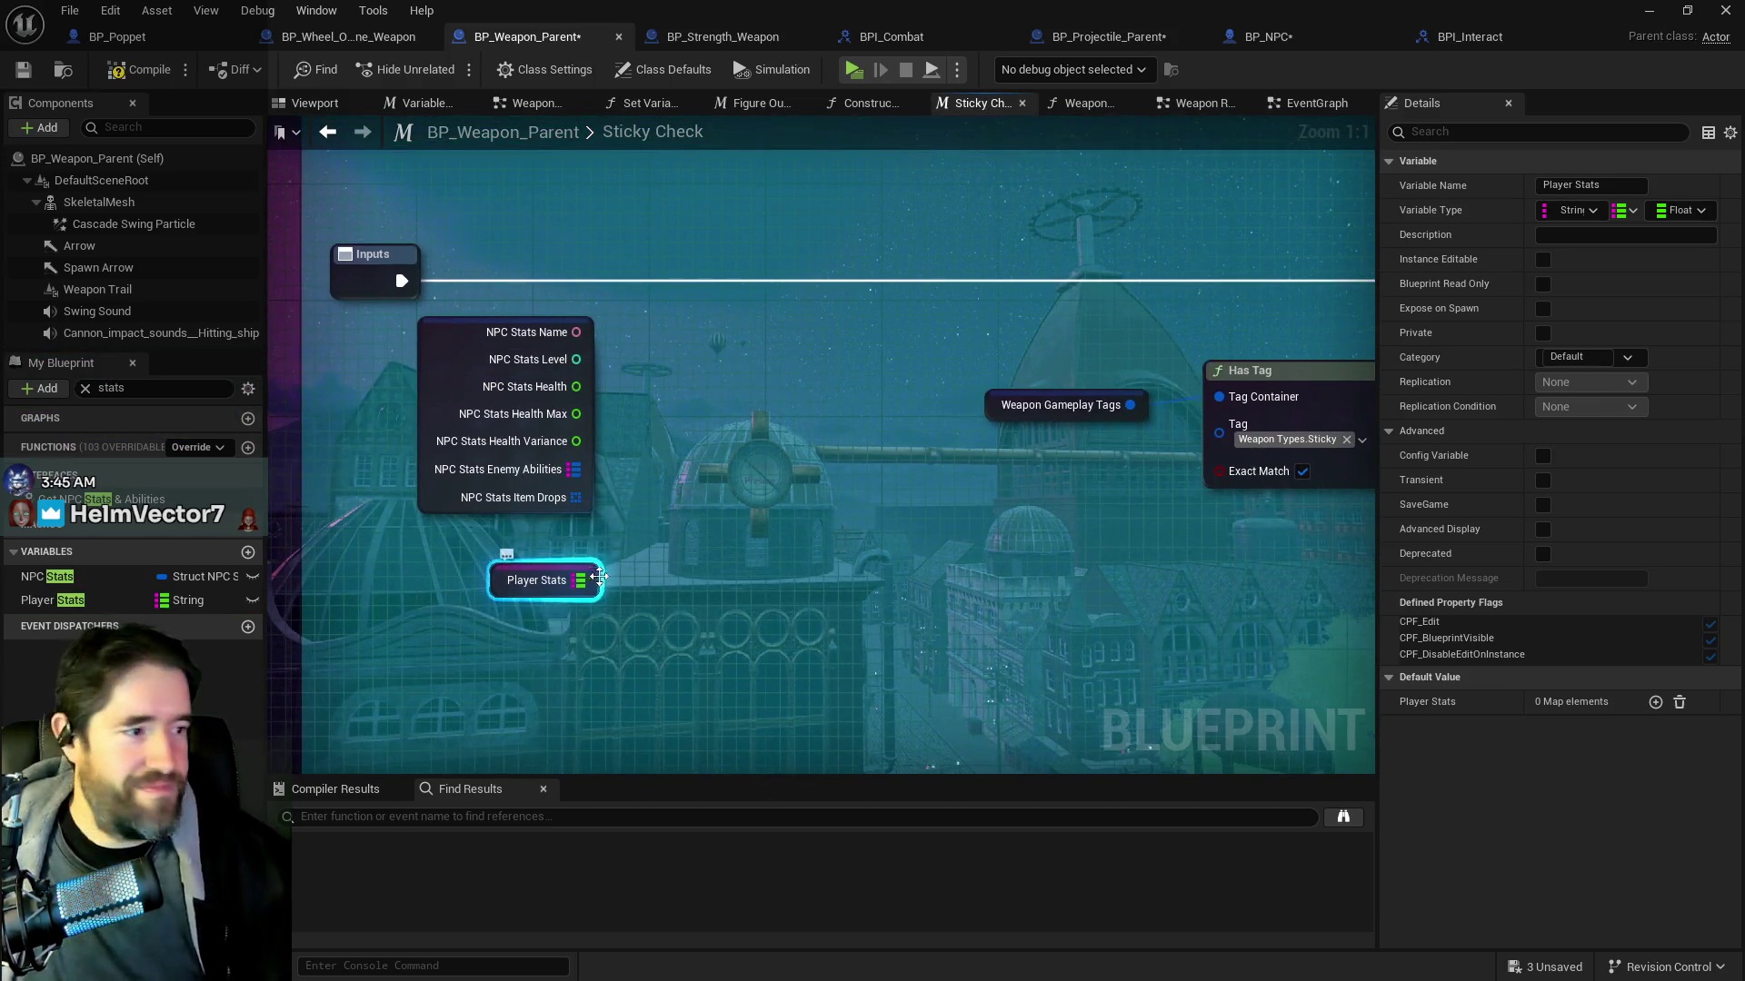
pyautogui.moveTo(580, 580); pyautogui.dragTo(705, 554)
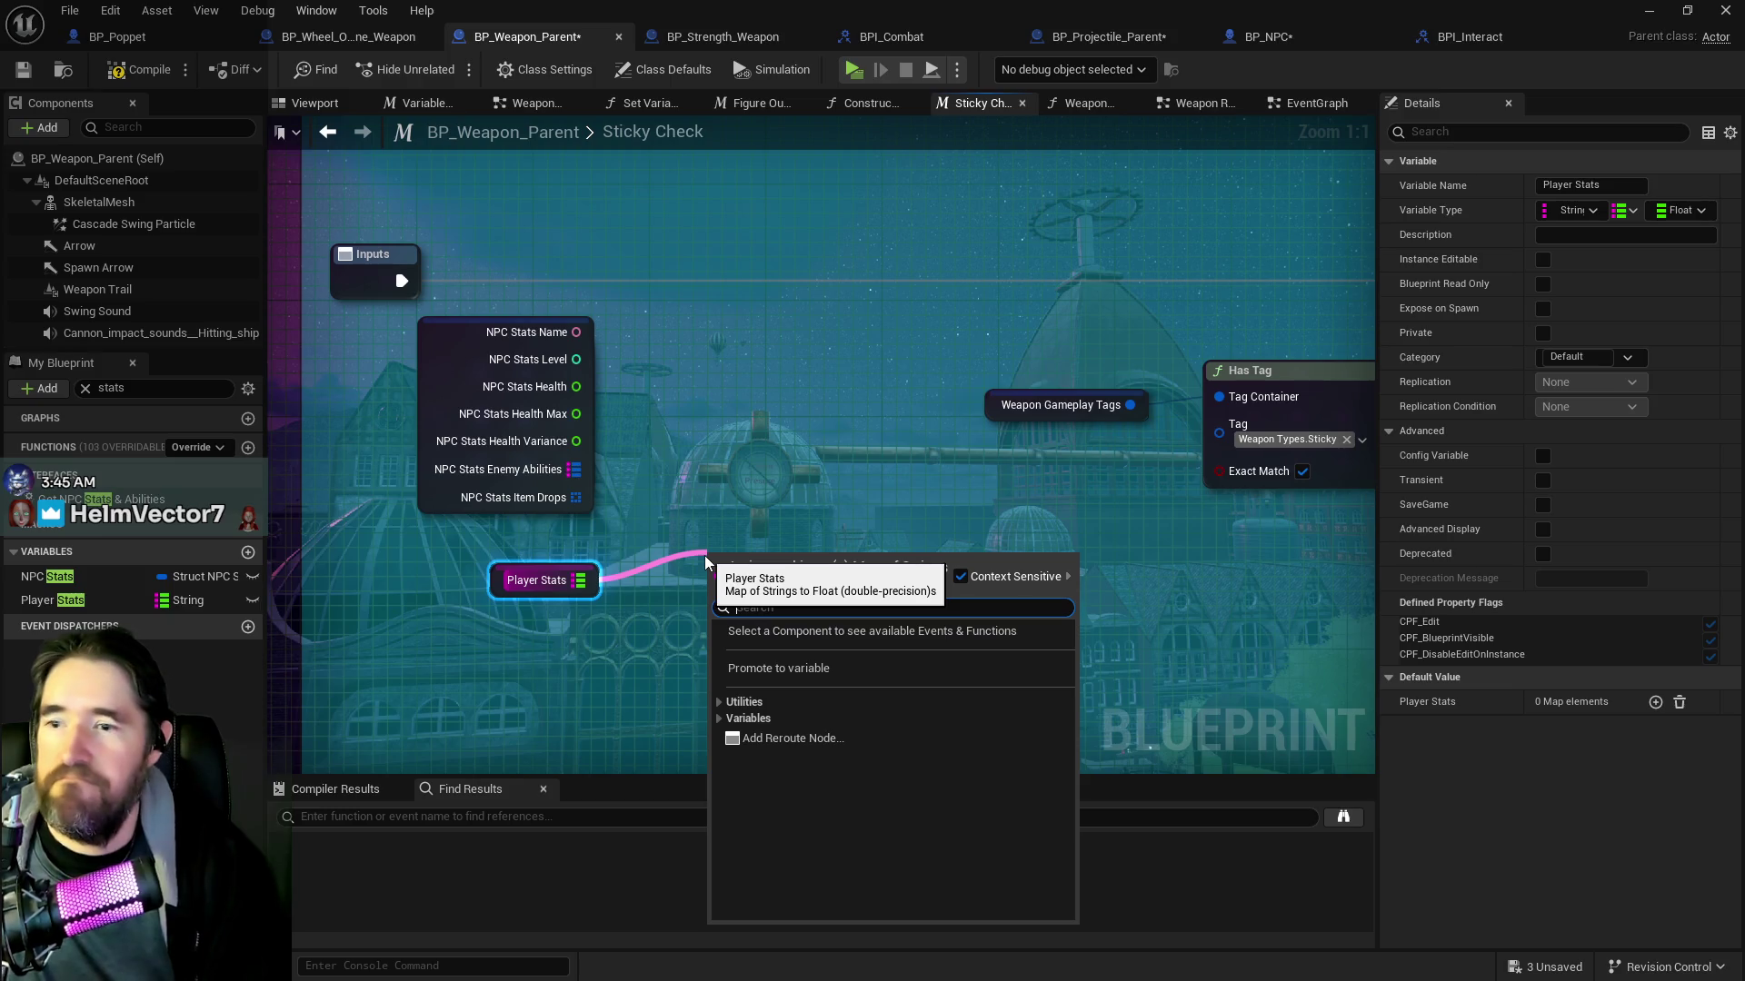
pyautogui.write('find')
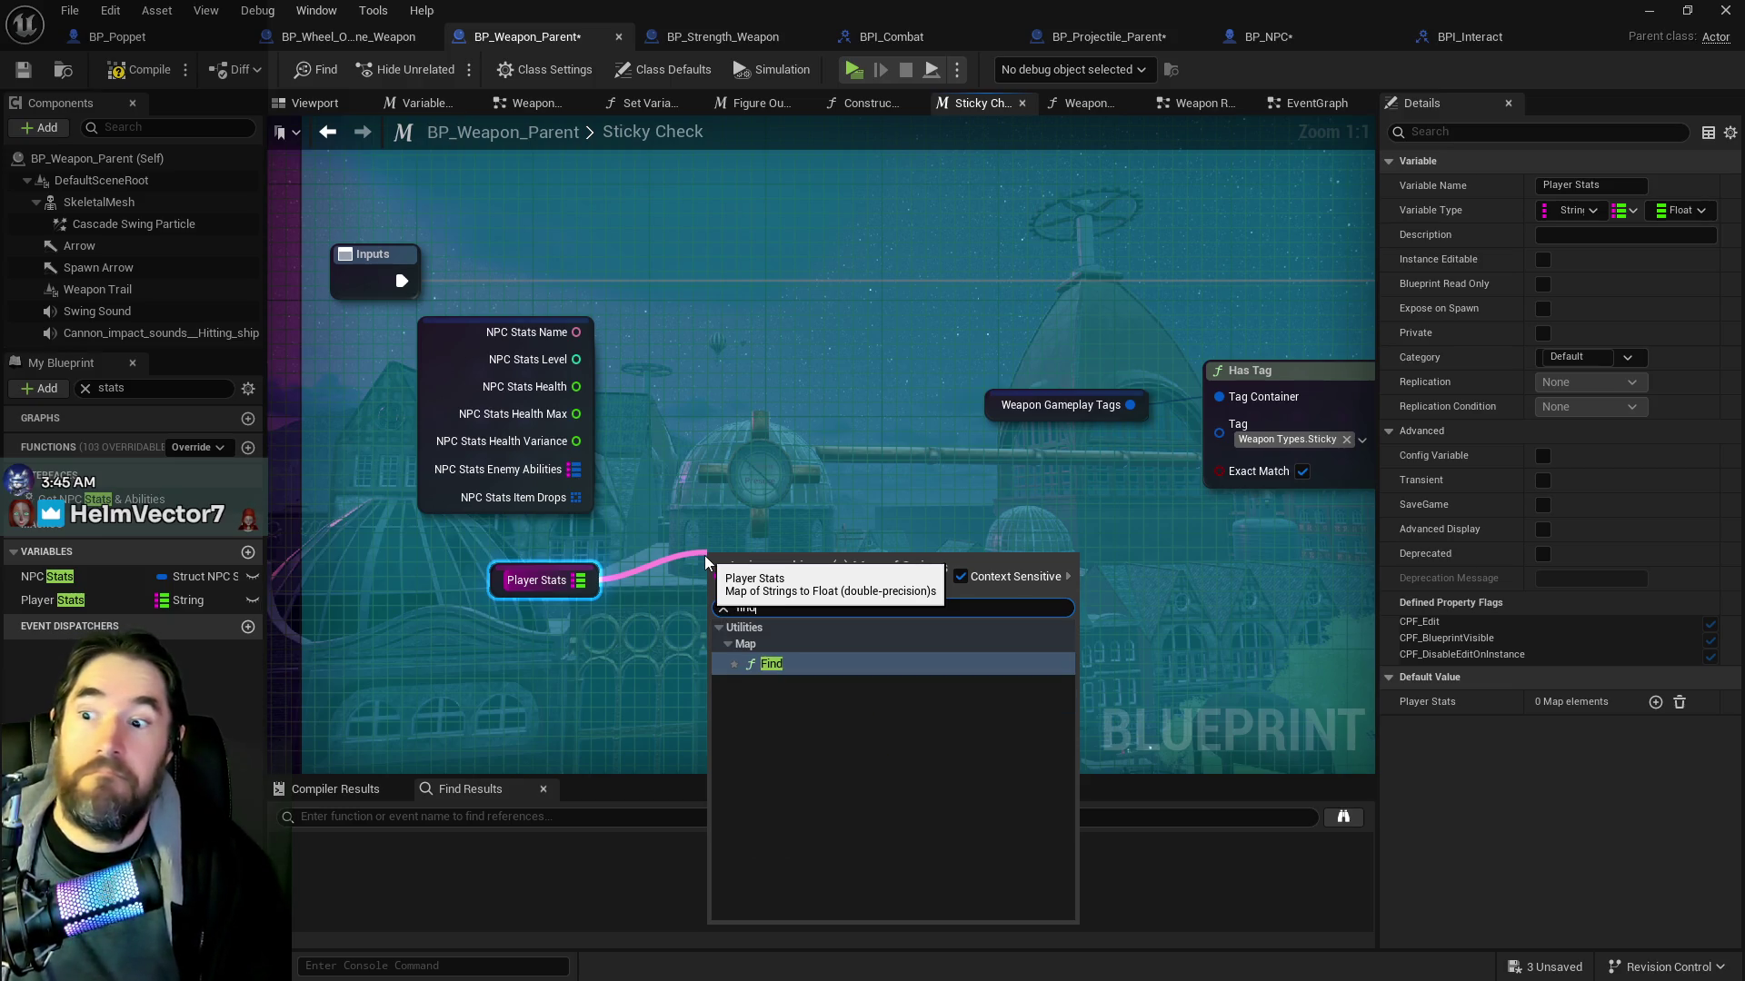
pyautogui.click(782, 666)
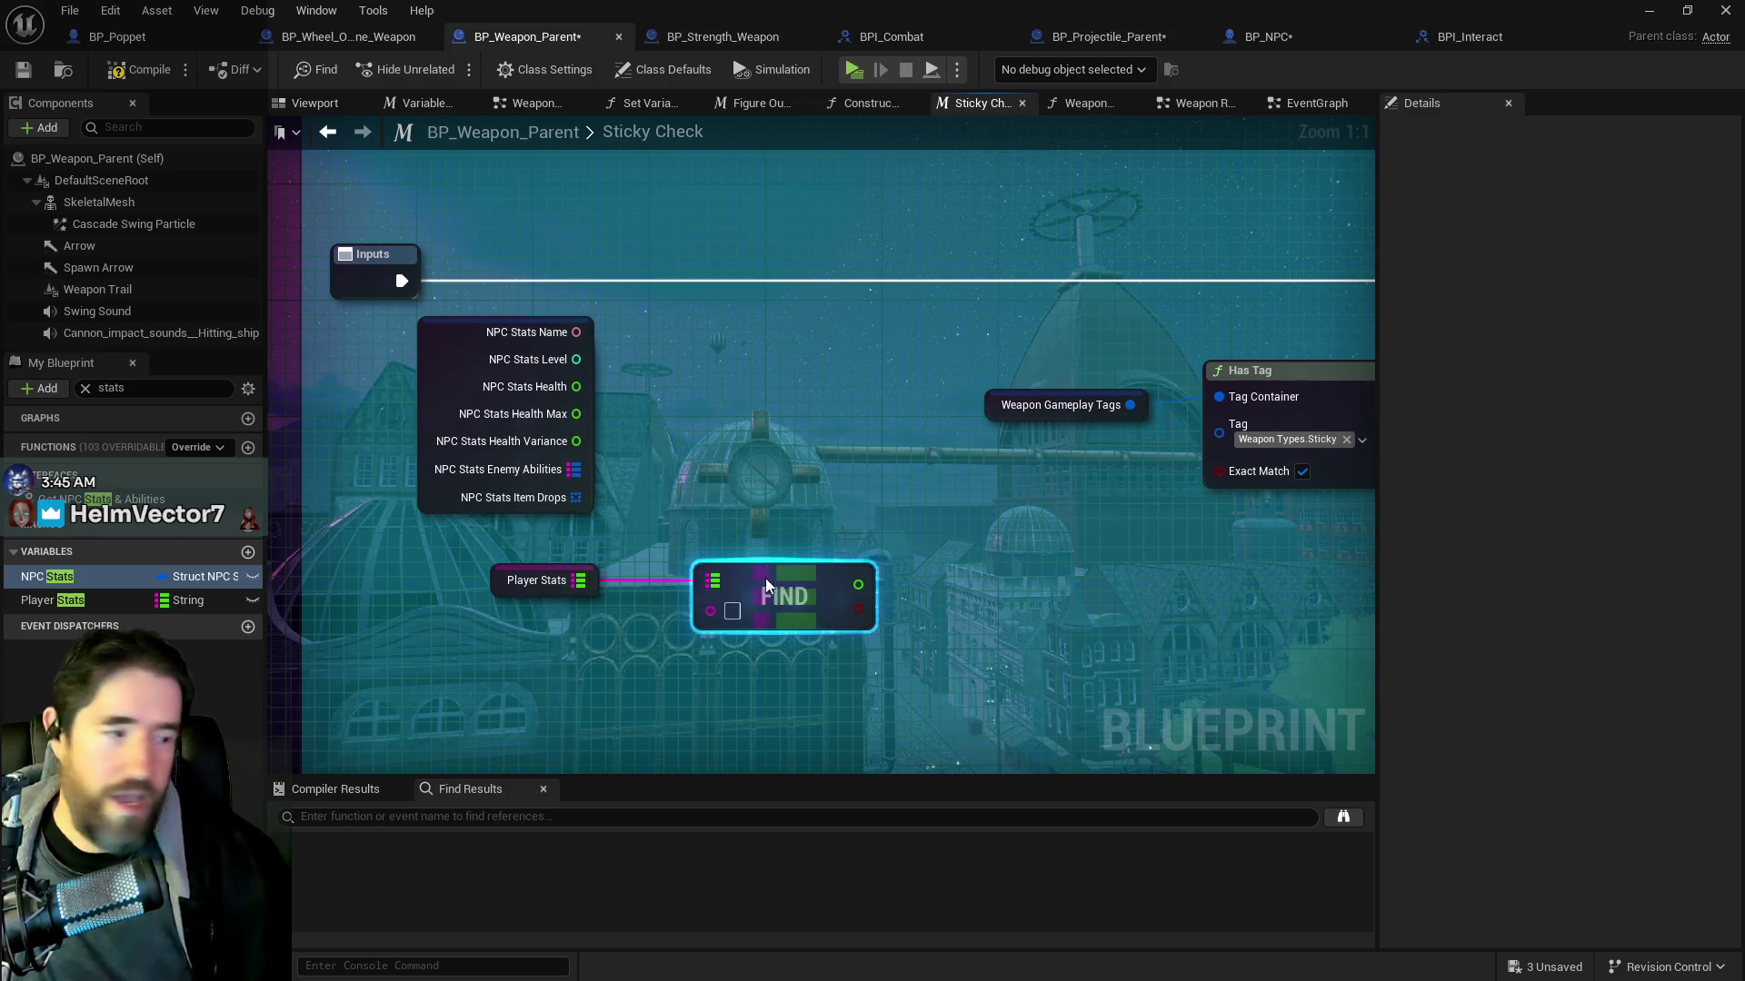
# Reposition the Player Stats and Find nodes together up and to the left
pyautogui.moveTo(765, 578); pyautogui.dragTo(743, 596)
pyautogui.moveTo(476, 526)
pyautogui.mouseDown()
pyautogui.moveTo(800, 636)
pyautogui.moveTo(647, 577)
pyautogui.mouseUp()
pyautogui.click(787, 550)
pyautogui.scroll(-2, 586, 298)
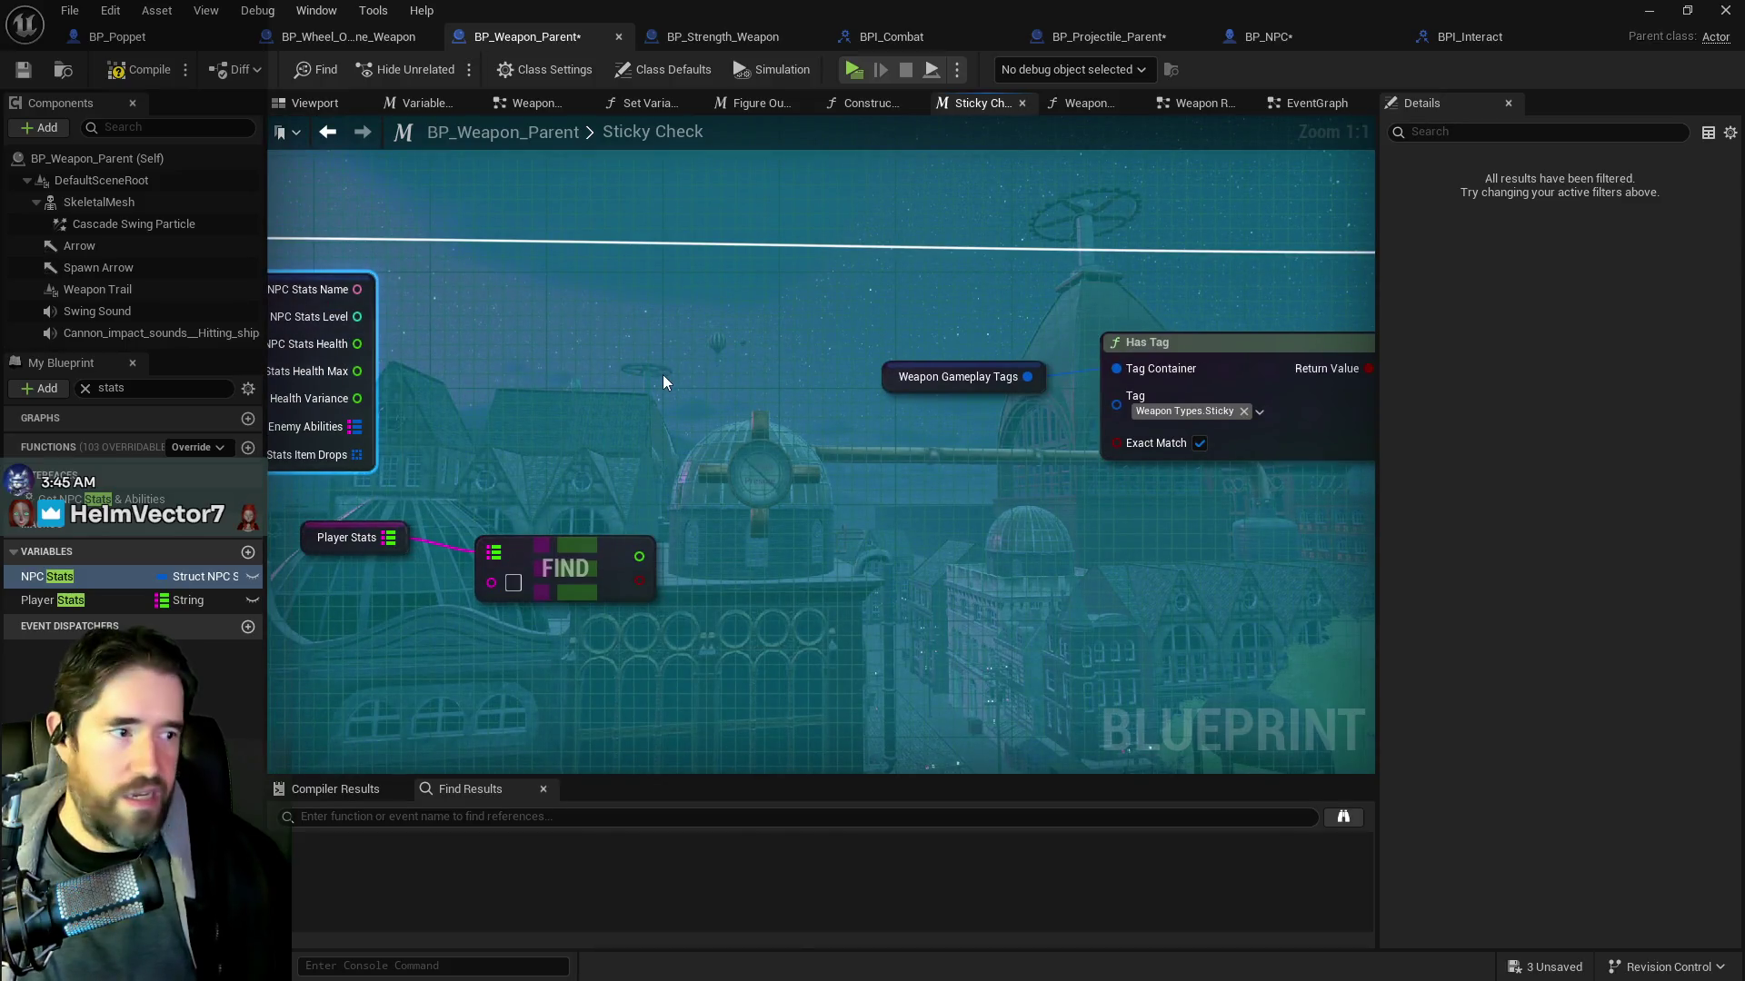
pyautogui.scroll(-2, 645, 360)
pyautogui.scroll(-1, 507, 445)
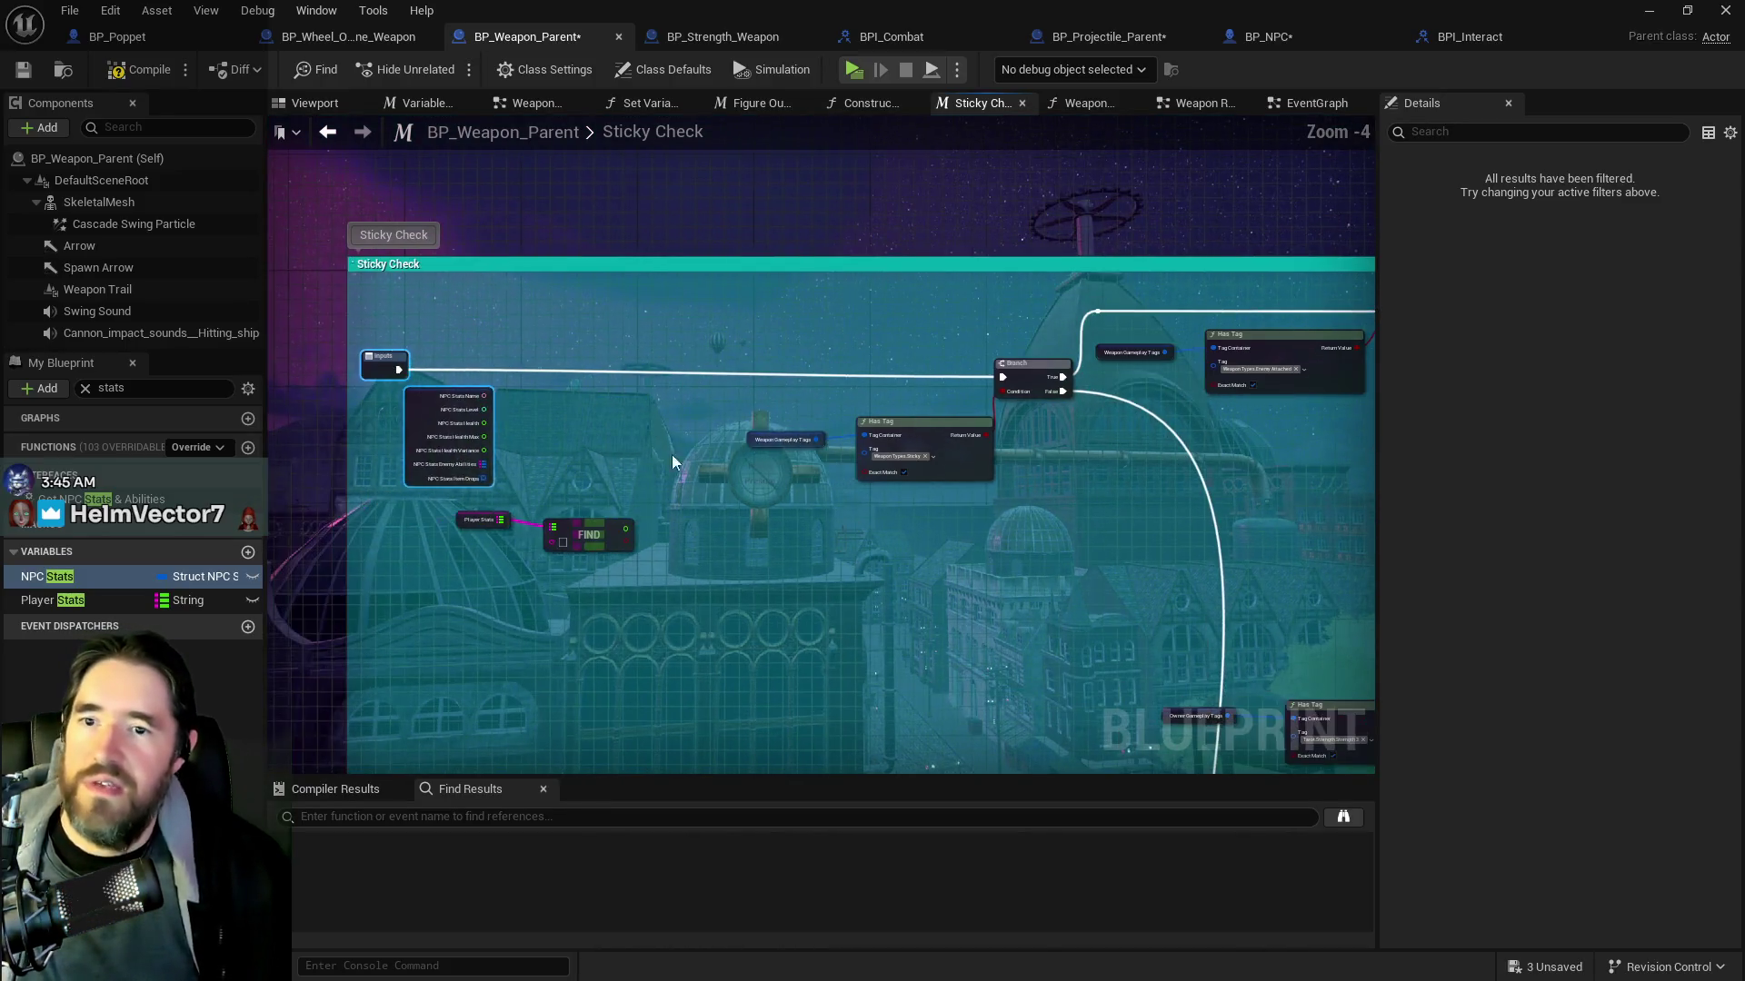
pyautogui.scroll(2, 740, 454)
pyautogui.scroll(1, 513, 586)
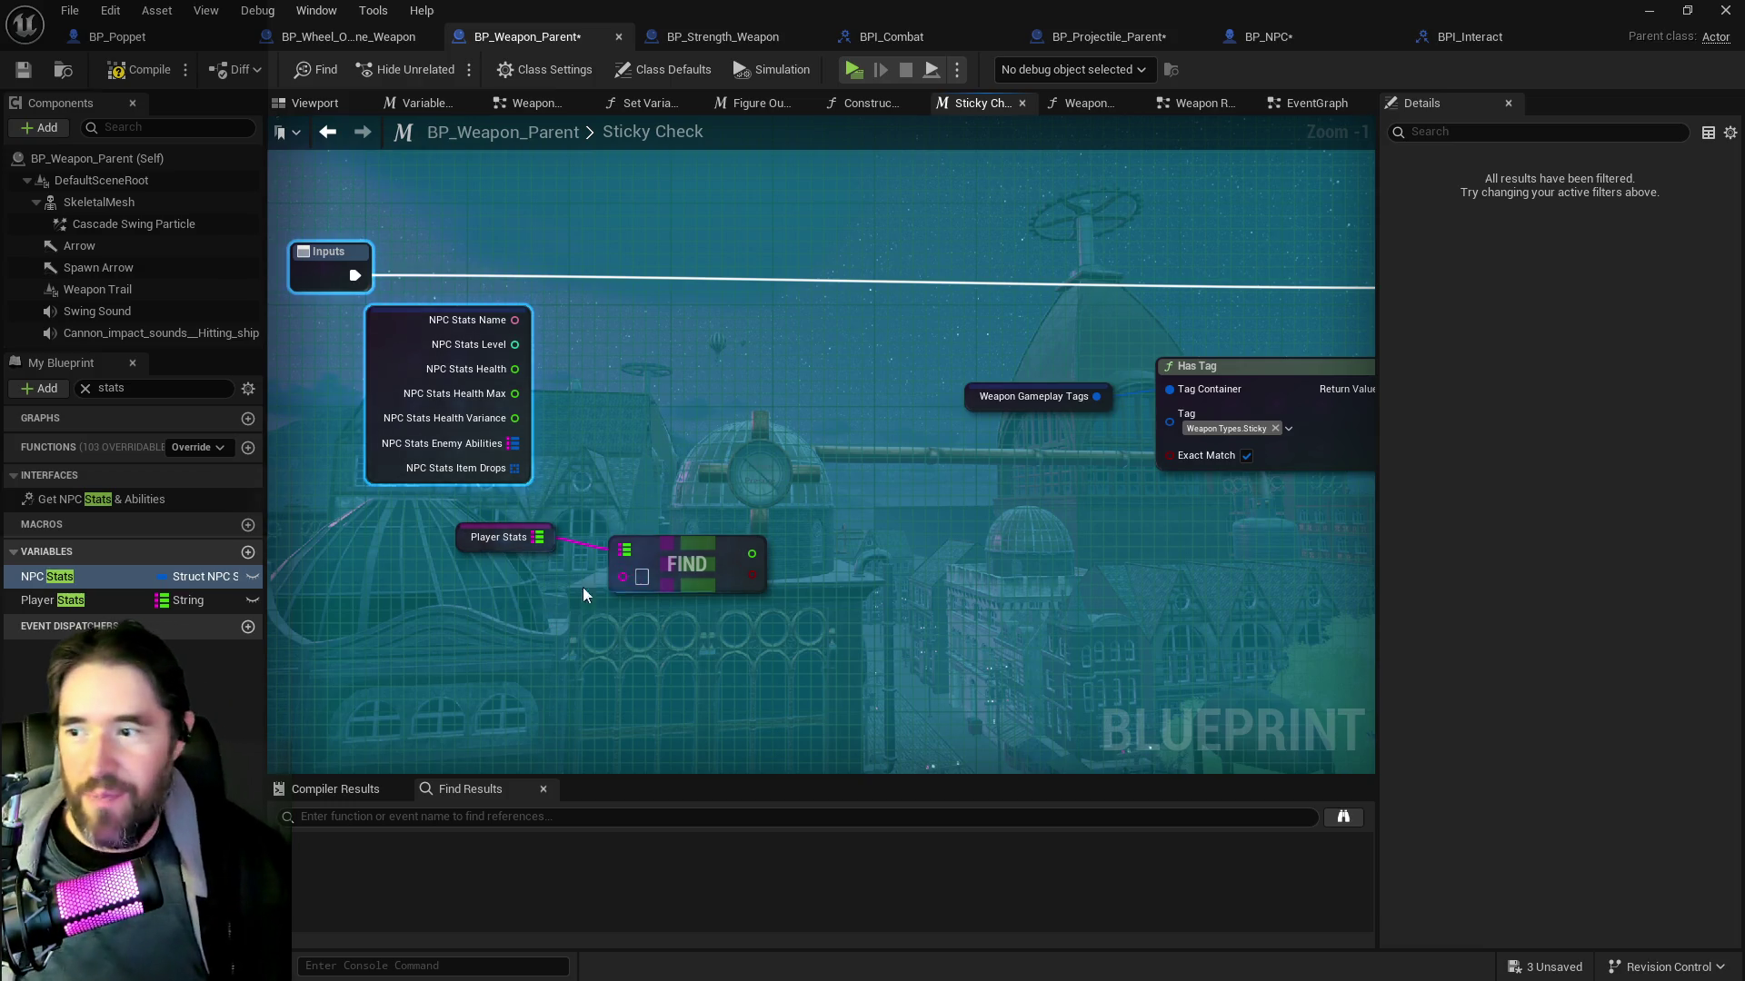
# Set the FIND node's key to Tarot Level
pyautogui.moveTo(509, 577); pyautogui.dragTo(618, 515)
pyautogui.scroll(1, 618, 516)
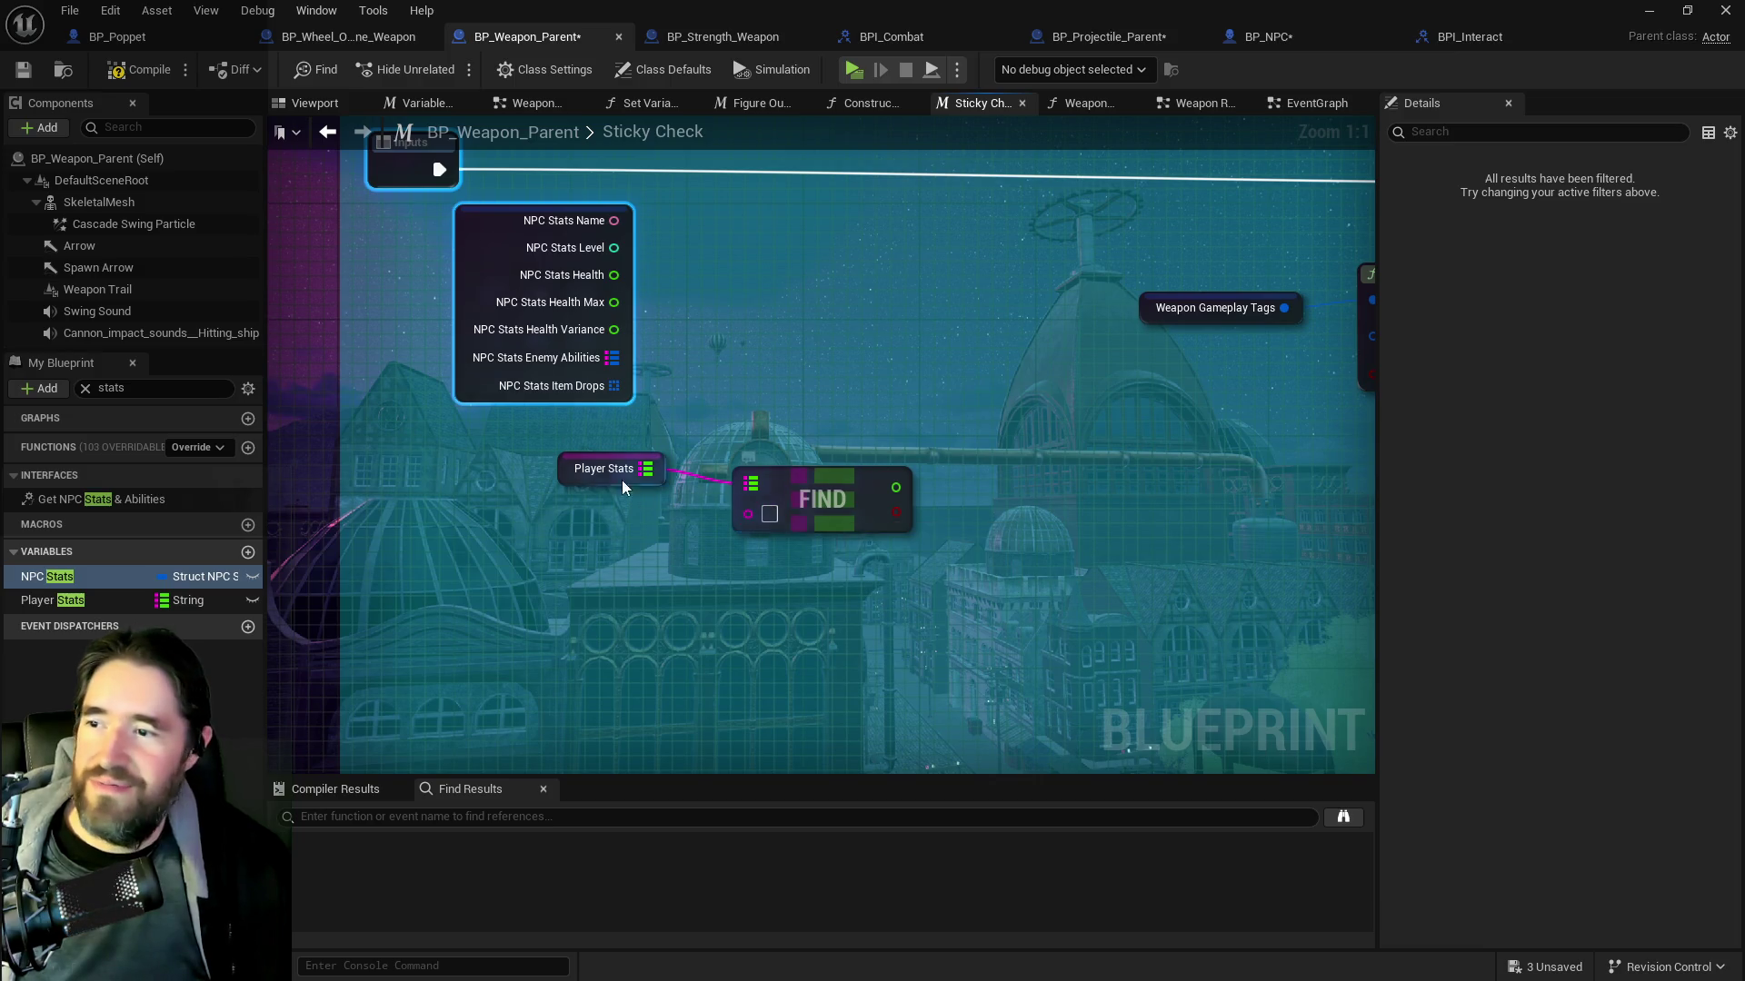
pyautogui.click(768, 515)
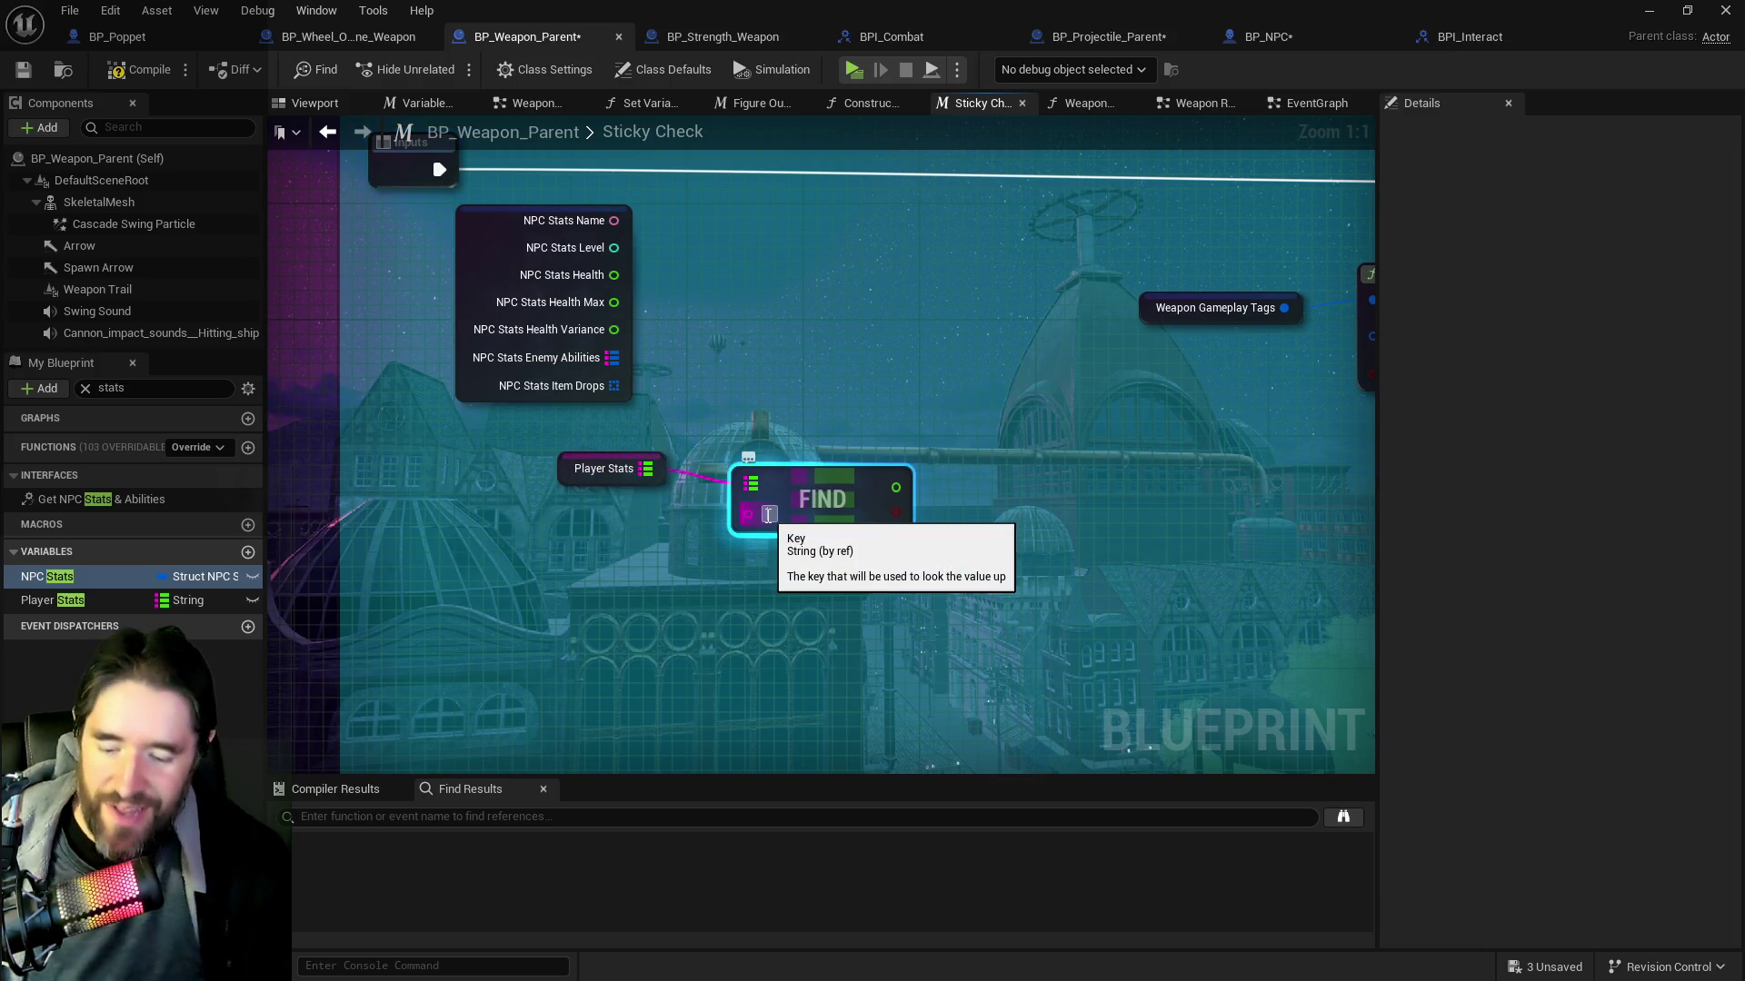
pyautogui.write('Tarot Levell')
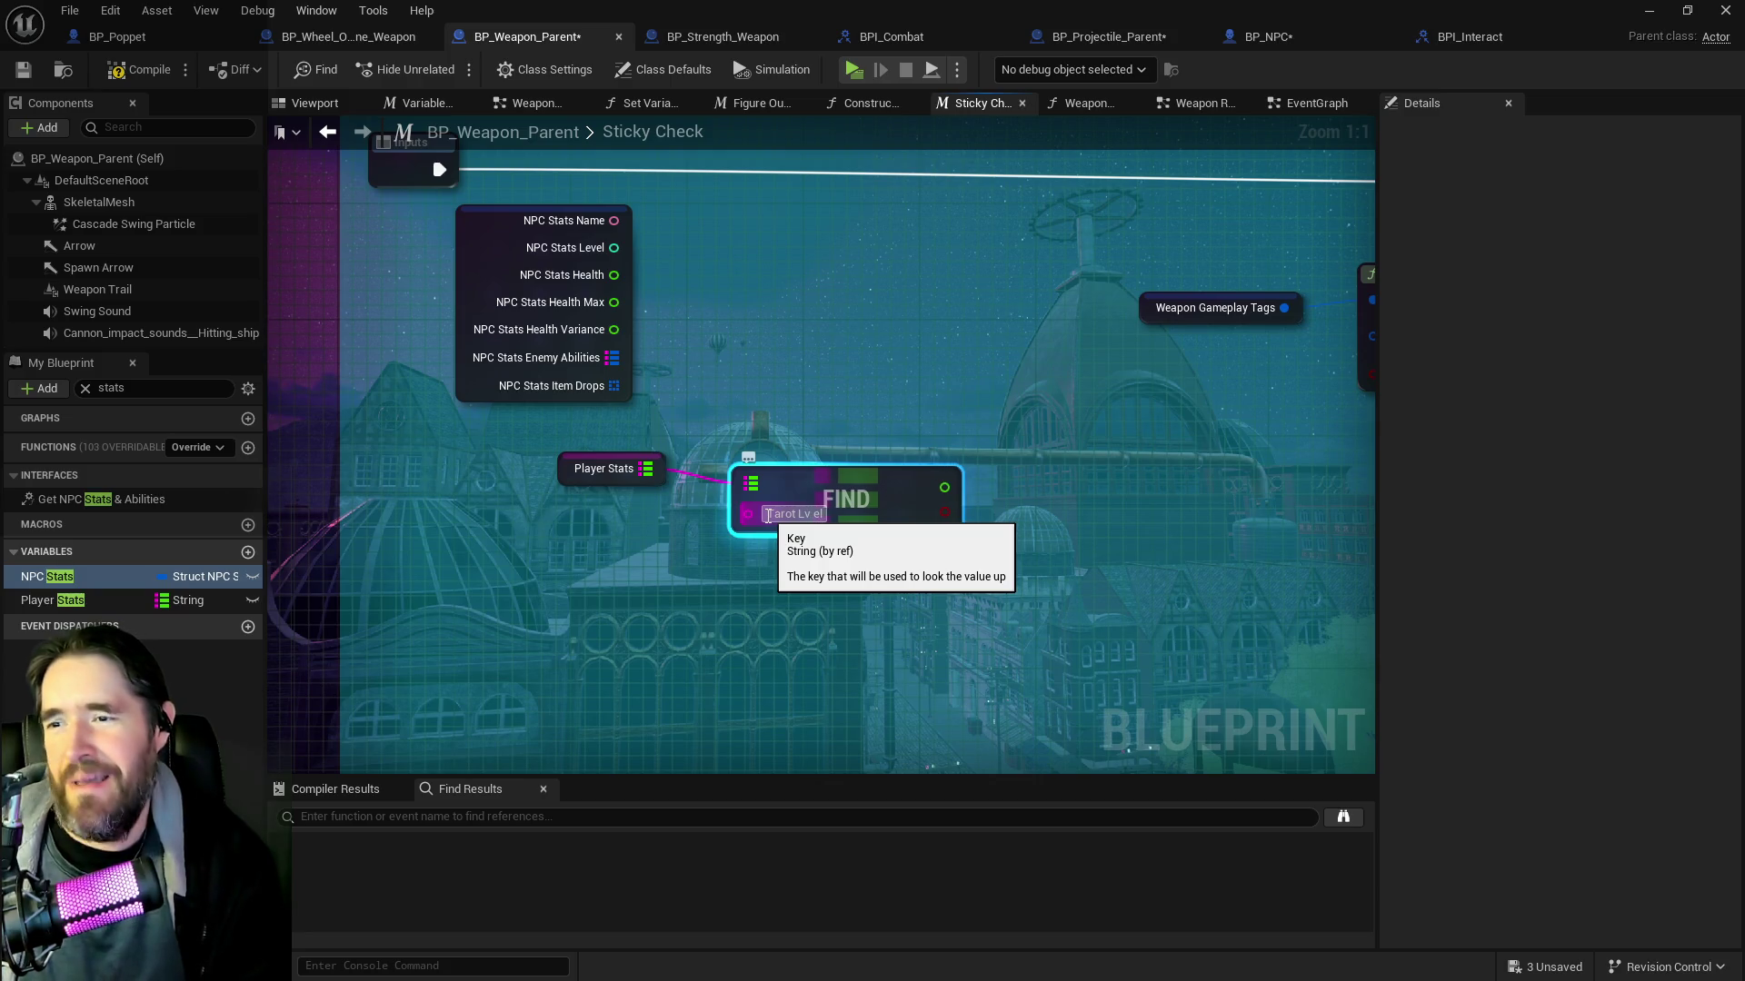
# Add a greater-than (>) comparison on the found Tarot Level value
pyautogui.click(433, 153)
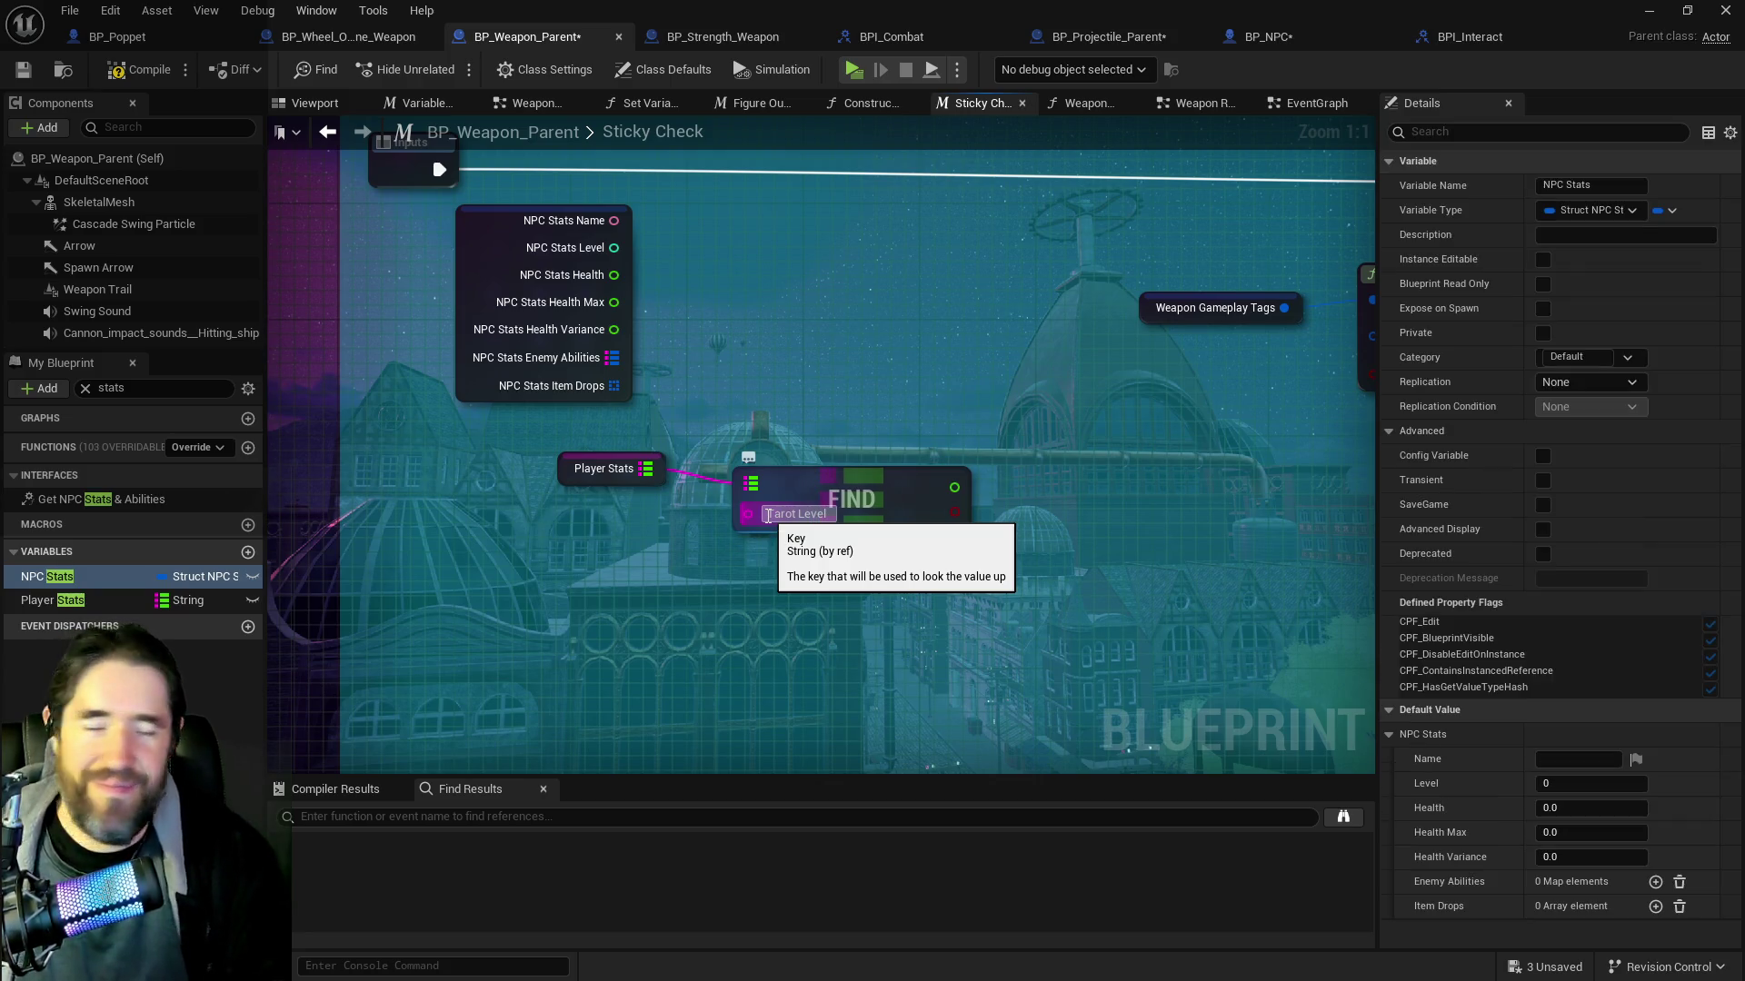
pyautogui.moveTo(863, 473)
pyautogui.mouseDown()
pyautogui.moveTo(742, 535)
pyautogui.moveTo(867, 534)
pyautogui.moveTo(920, 504)
pyautogui.mouseUp()
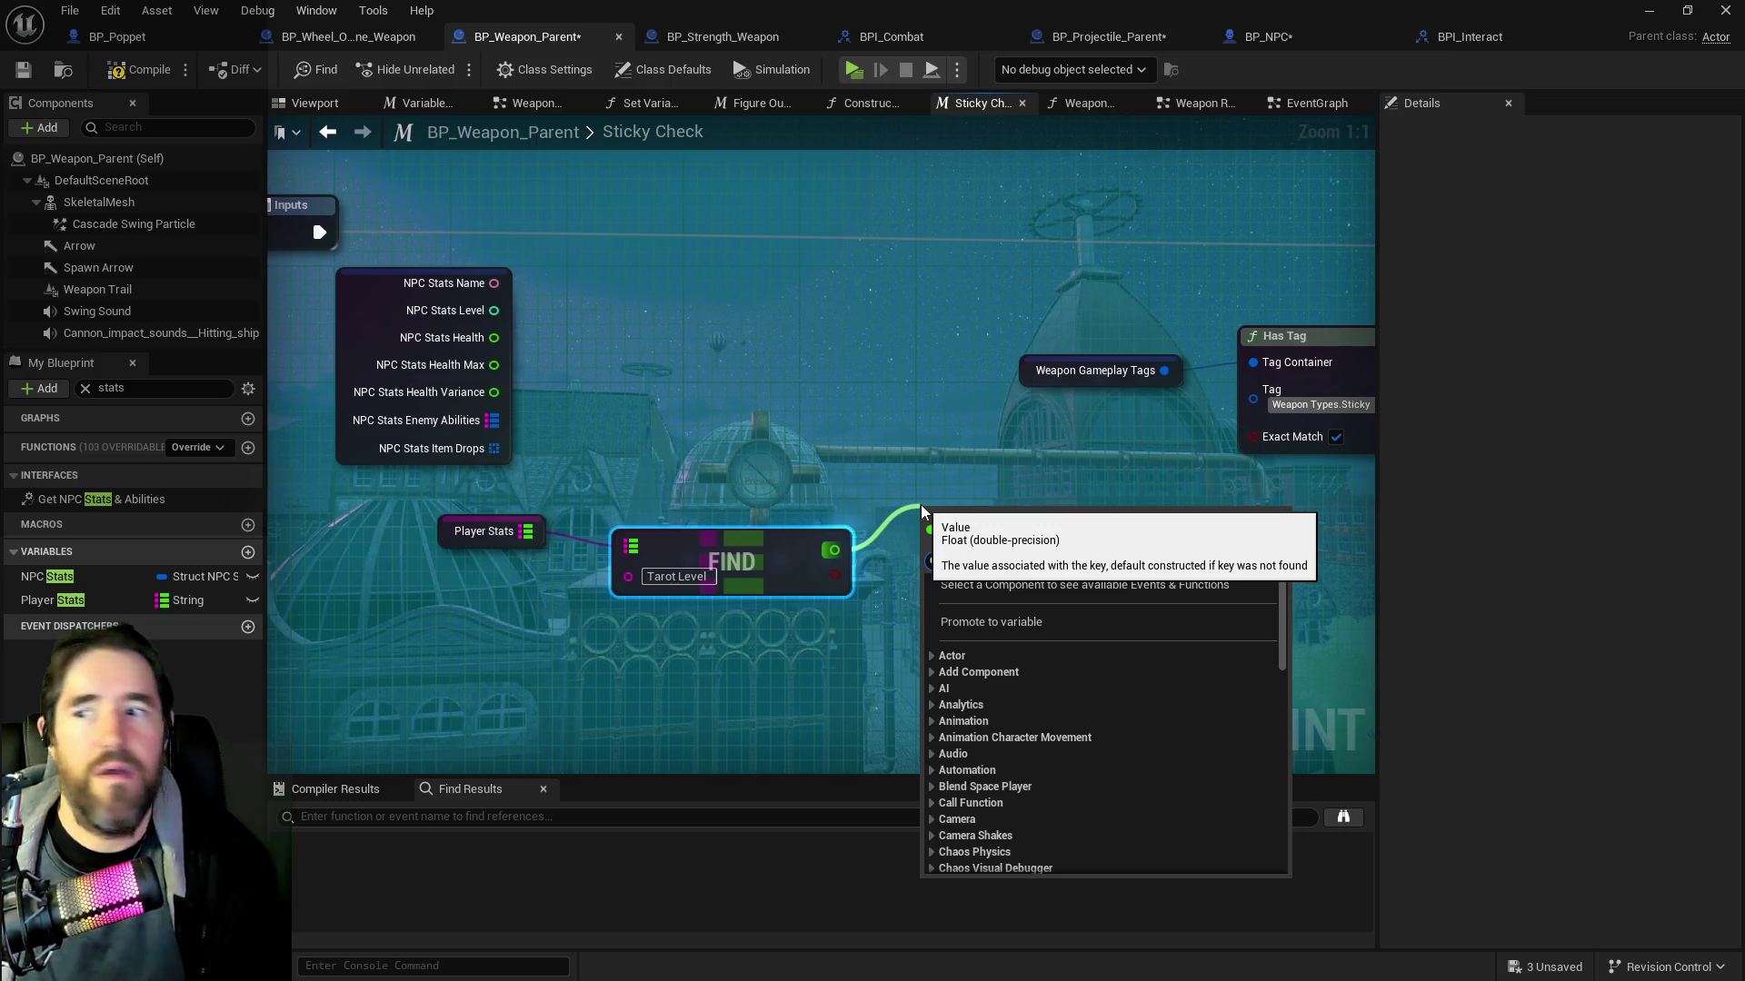
pyautogui.write('>')
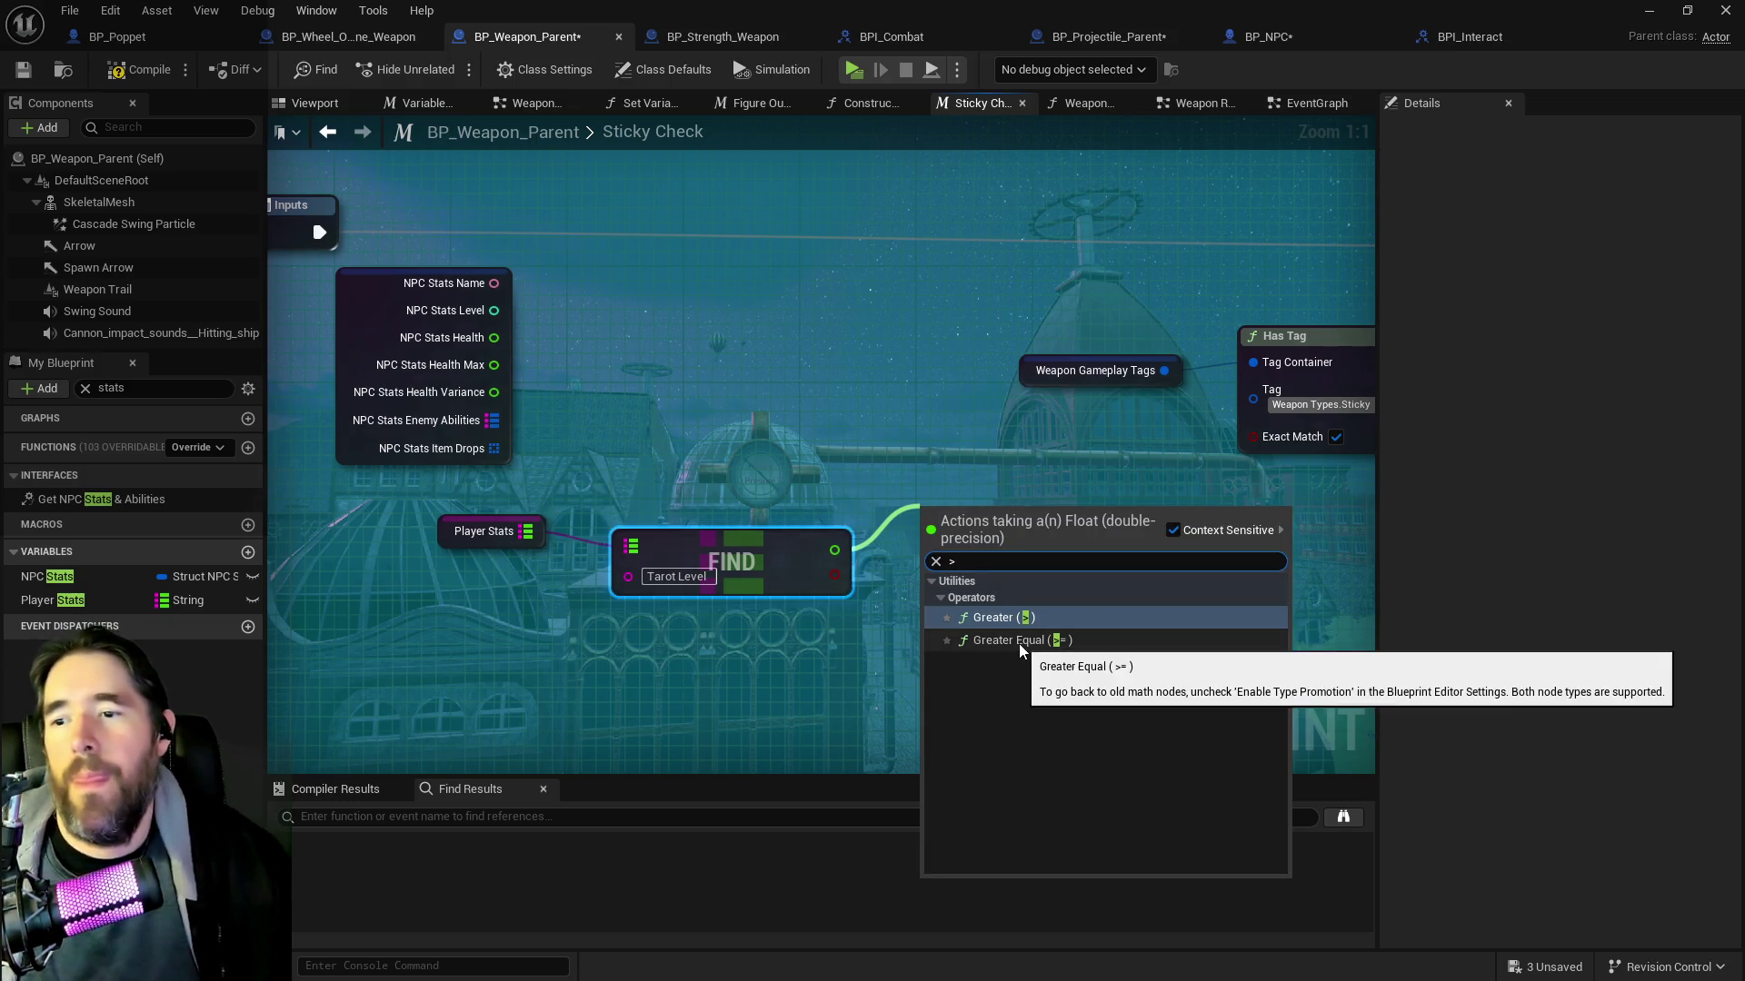
pyautogui.click(977, 618)
# Place the NPC Stats breakdown under the comparison and wire its Level into the second input
pyautogui.moveTo(684, 503)
pyautogui.mouseDown()
pyautogui.moveTo(908, 538)
pyautogui.moveTo(880, 508)
pyautogui.mouseUp()
pyautogui.moveTo(546, 326)
pyautogui.mouseDown()
pyautogui.moveTo(733, 669)
pyautogui.moveTo(636, 553)
pyautogui.mouseUp()
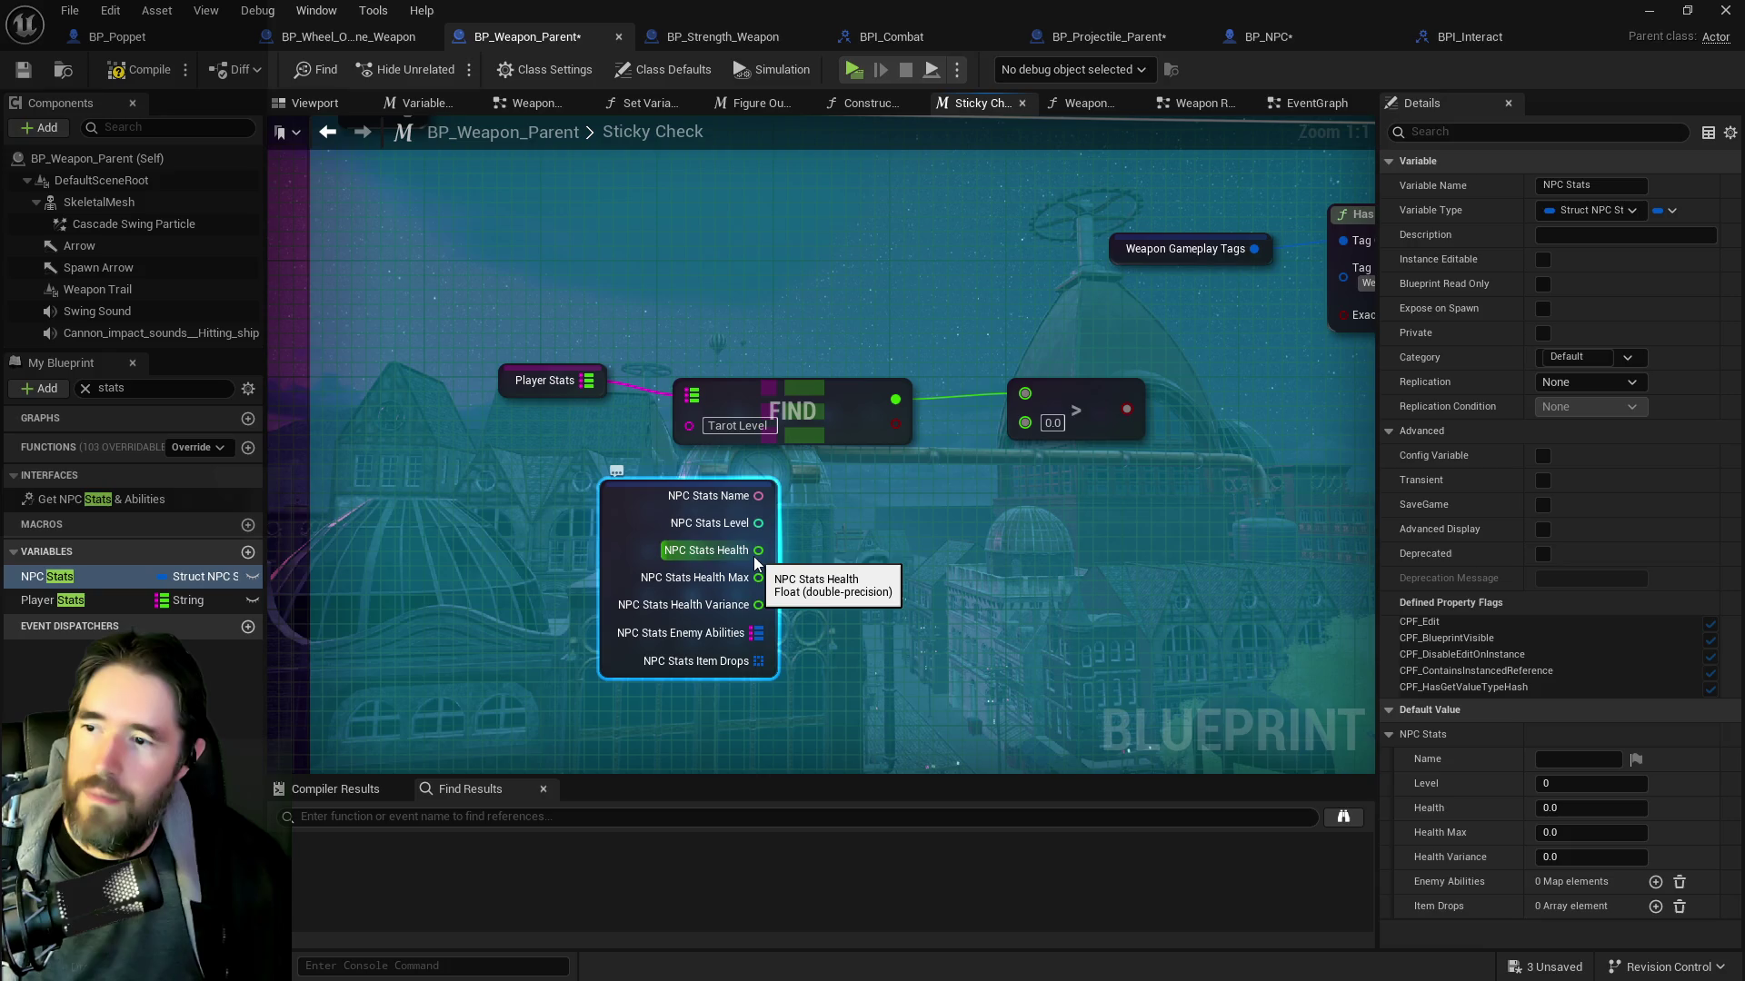
pyautogui.moveTo(761, 522); pyautogui.dragTo(1025, 422)
pyautogui.moveTo(830, 470)
pyautogui.mouseDown()
pyautogui.moveTo(849, 407)
pyautogui.moveTo(695, 425)
pyautogui.mouseUp()
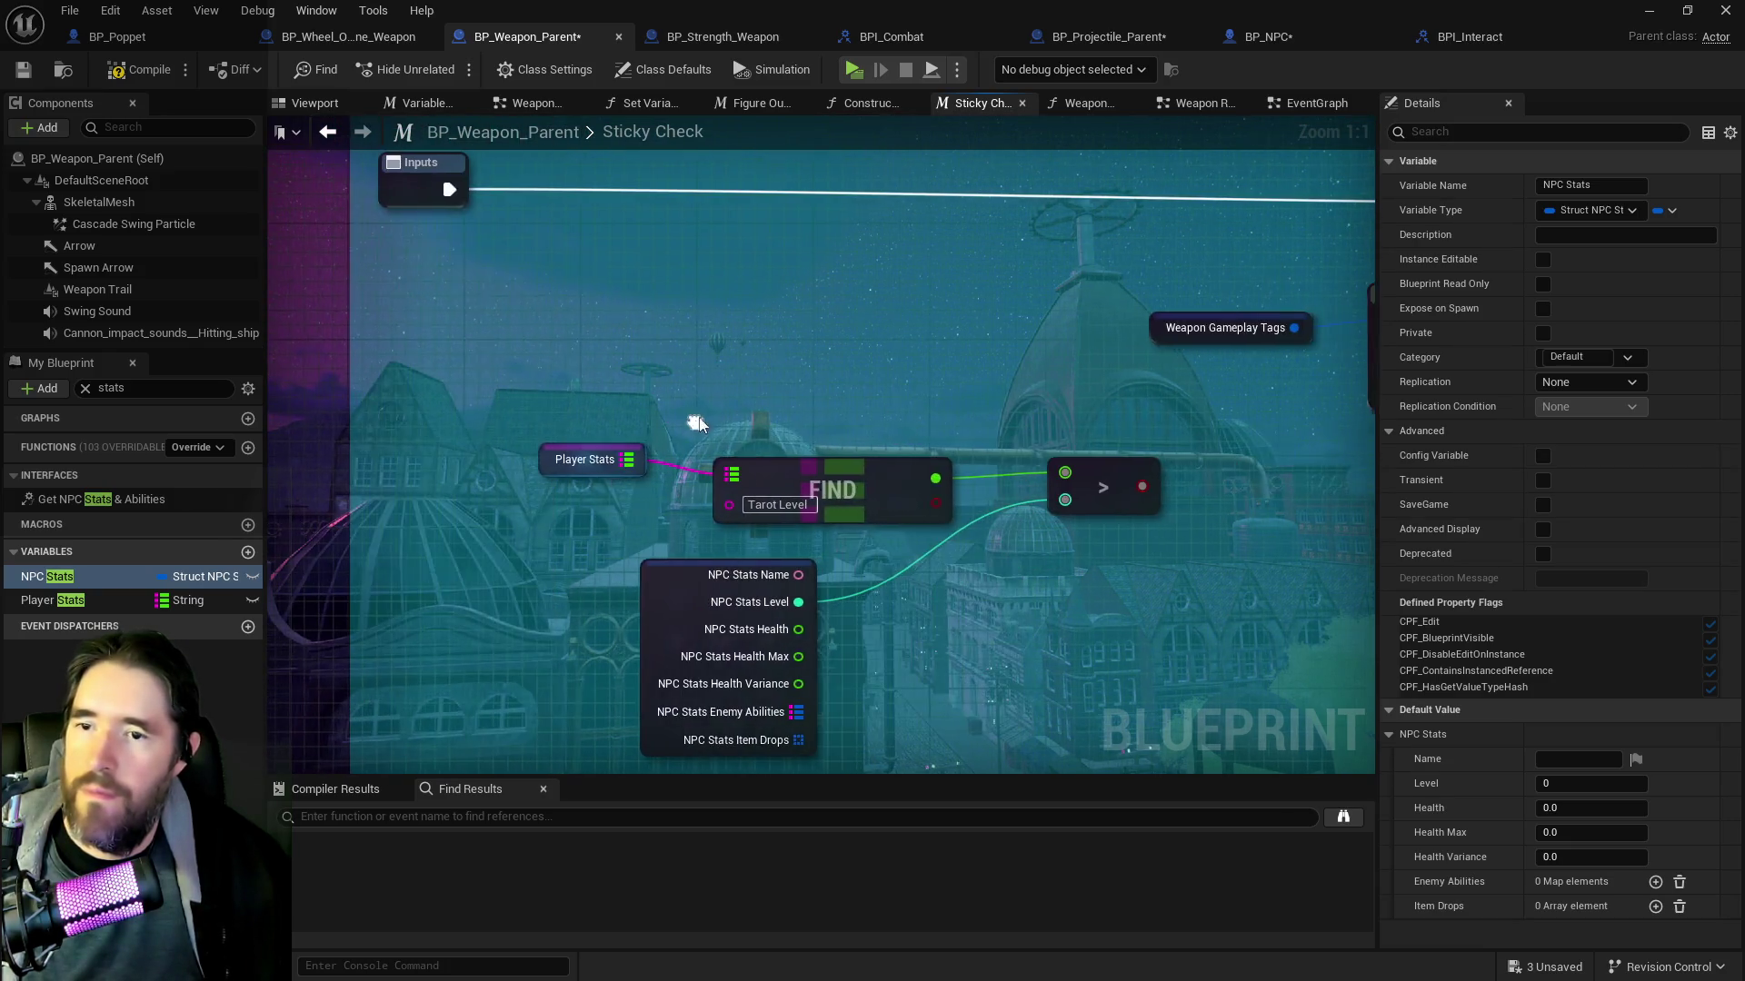
pyautogui.click(1137, 556)
# Create a Branch driven by the comparison and connect the macro Inputs exec to it
pyautogui.moveTo(683, 505)
pyautogui.mouseDown()
pyautogui.moveTo(1092, 514)
pyautogui.moveTo(1018, 427)
pyautogui.moveTo(854, 445)
pyautogui.moveTo(712, 505)
pyautogui.moveTo(767, 345)
pyautogui.moveTo(760, 271)
pyautogui.moveTo(822, 303)
pyautogui.mouseUp()
pyautogui.write('branch')
pyautogui.press('Return')
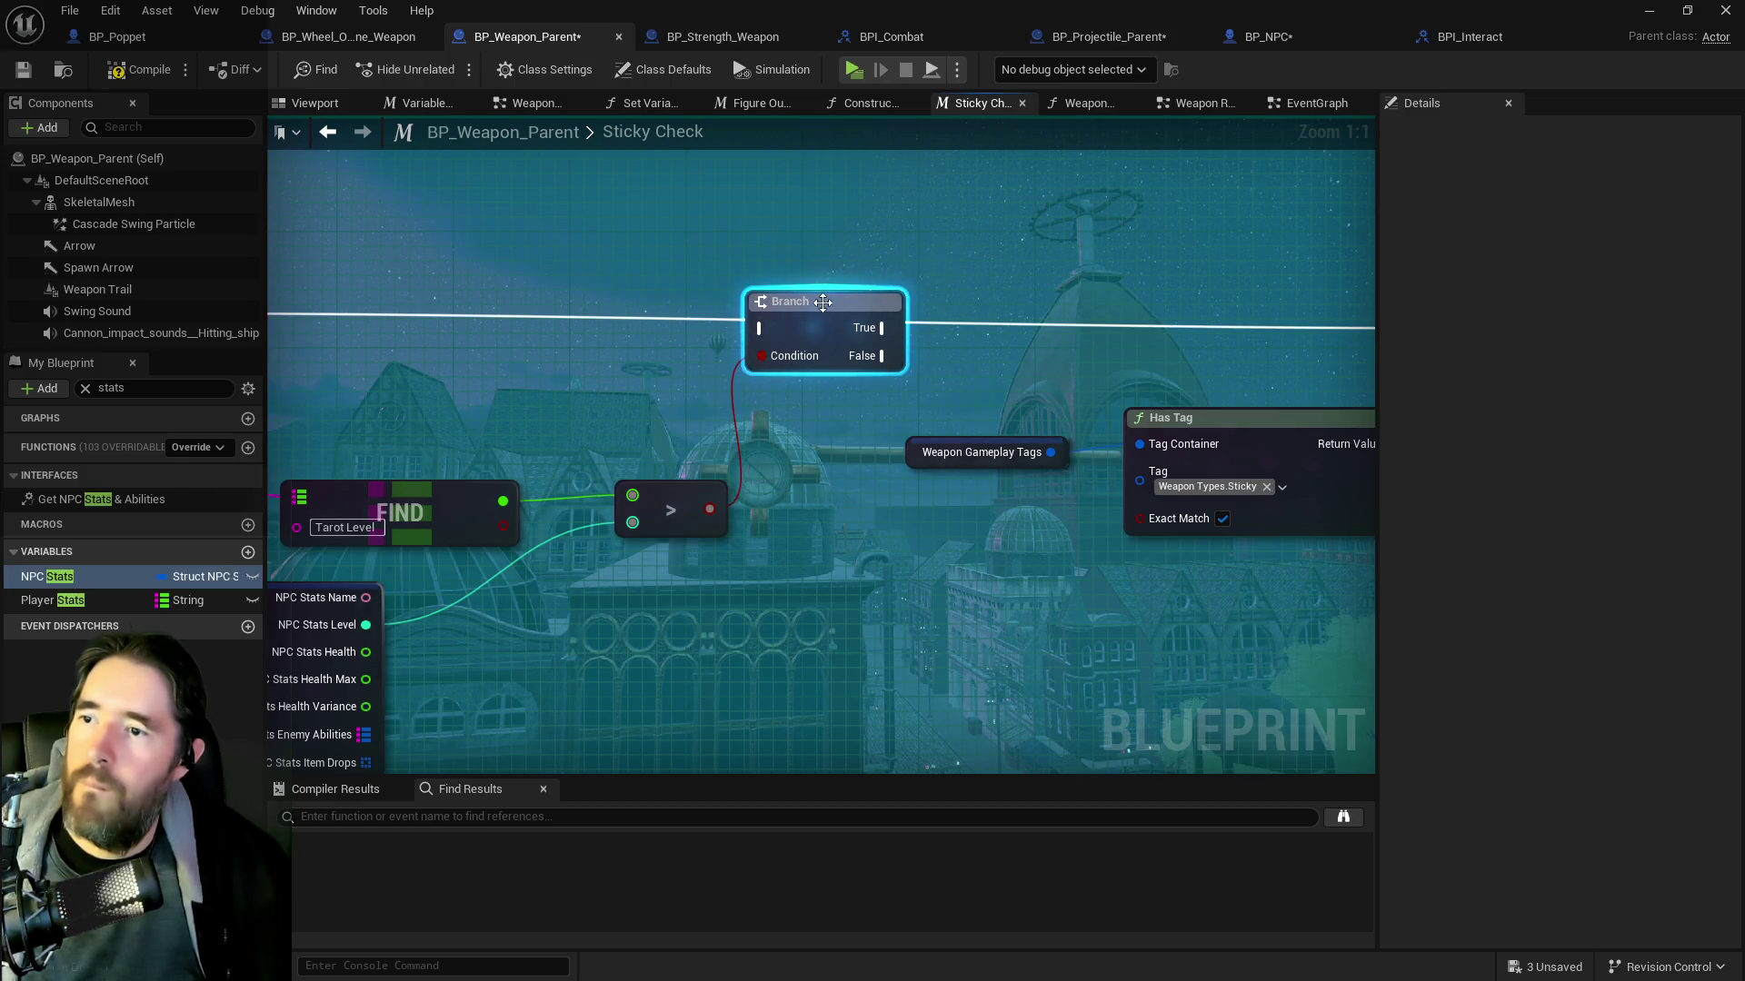
pyautogui.moveTo(558, 269)
pyautogui.mouseDown()
pyautogui.moveTo(880, 258)
pyautogui.moveTo(1100, 282)
pyautogui.mouseUp()
pyautogui.scroll(-2, 942, 330)
pyautogui.moveTo(941, 330)
pyautogui.mouseDown()
pyautogui.moveTo(732, 331)
pyautogui.moveTo(968, 297)
pyautogui.mouseUp()
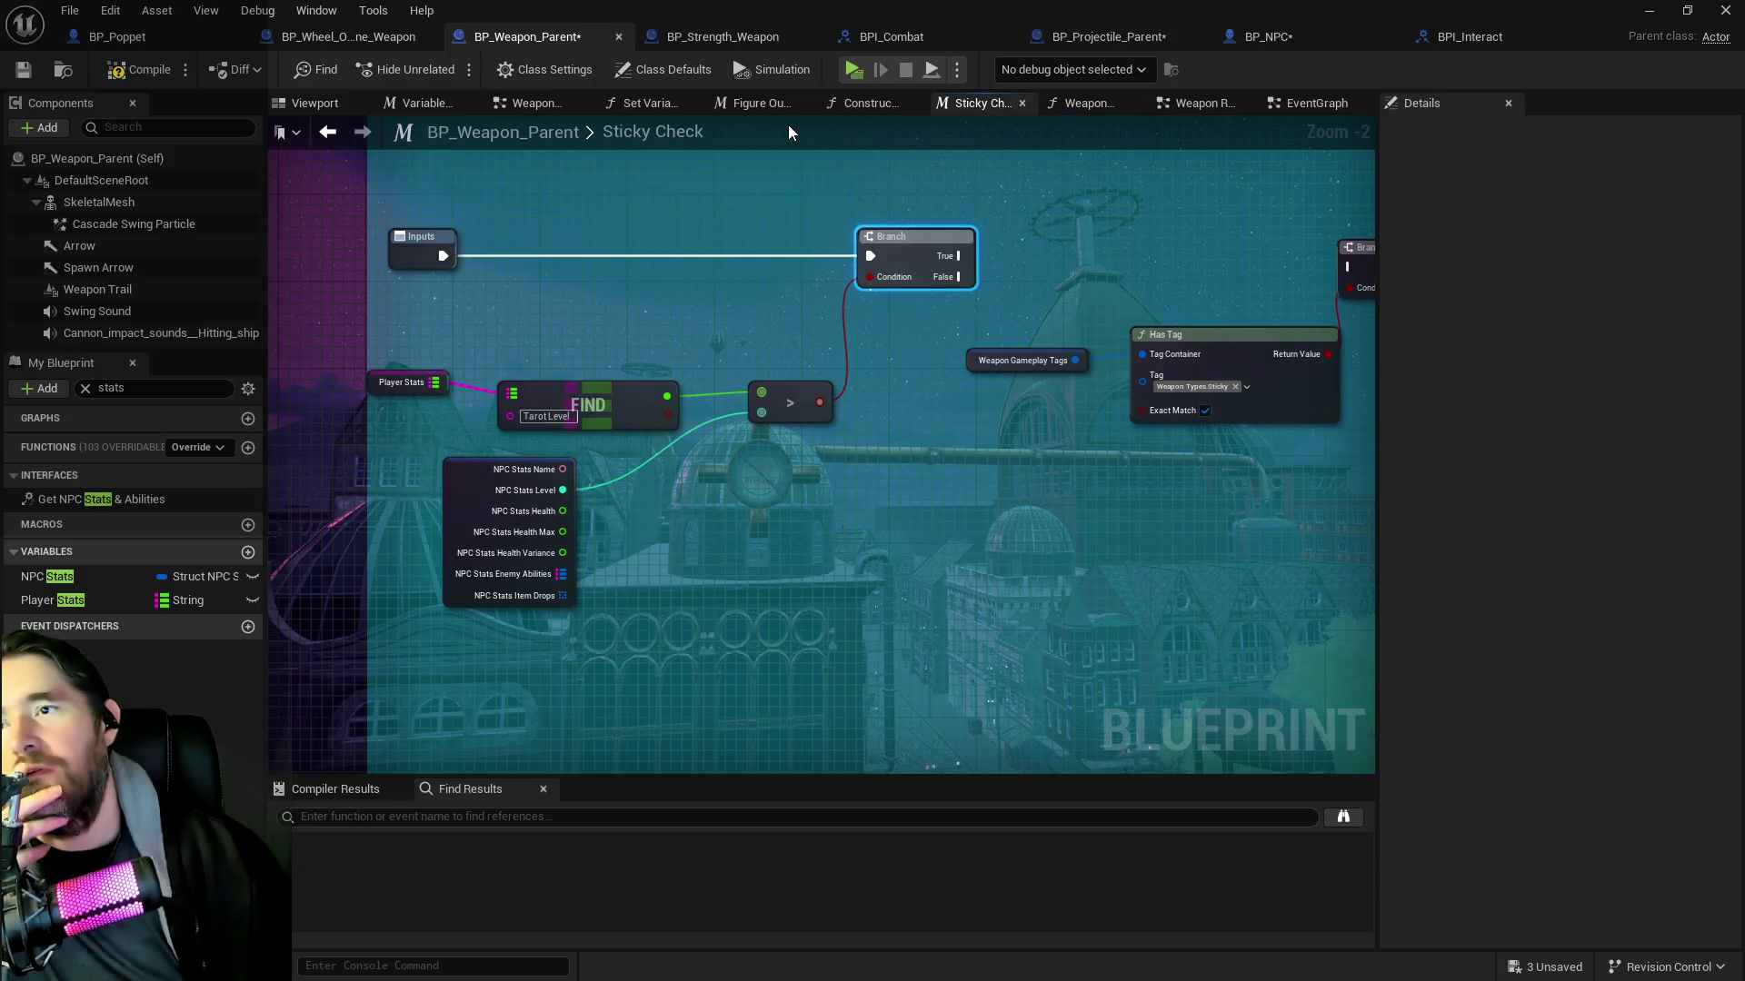
# In Figure Out The Target, move the Not Sticky print node down
pyautogui.click(754, 104)
pyautogui.moveTo(748, 323)
pyautogui.mouseDown()
pyautogui.moveTo(1044, 499)
pyautogui.moveTo(405, 467)
pyautogui.moveTo(545, 391)
pyautogui.moveTo(721, 478)
pyautogui.mouseUp()
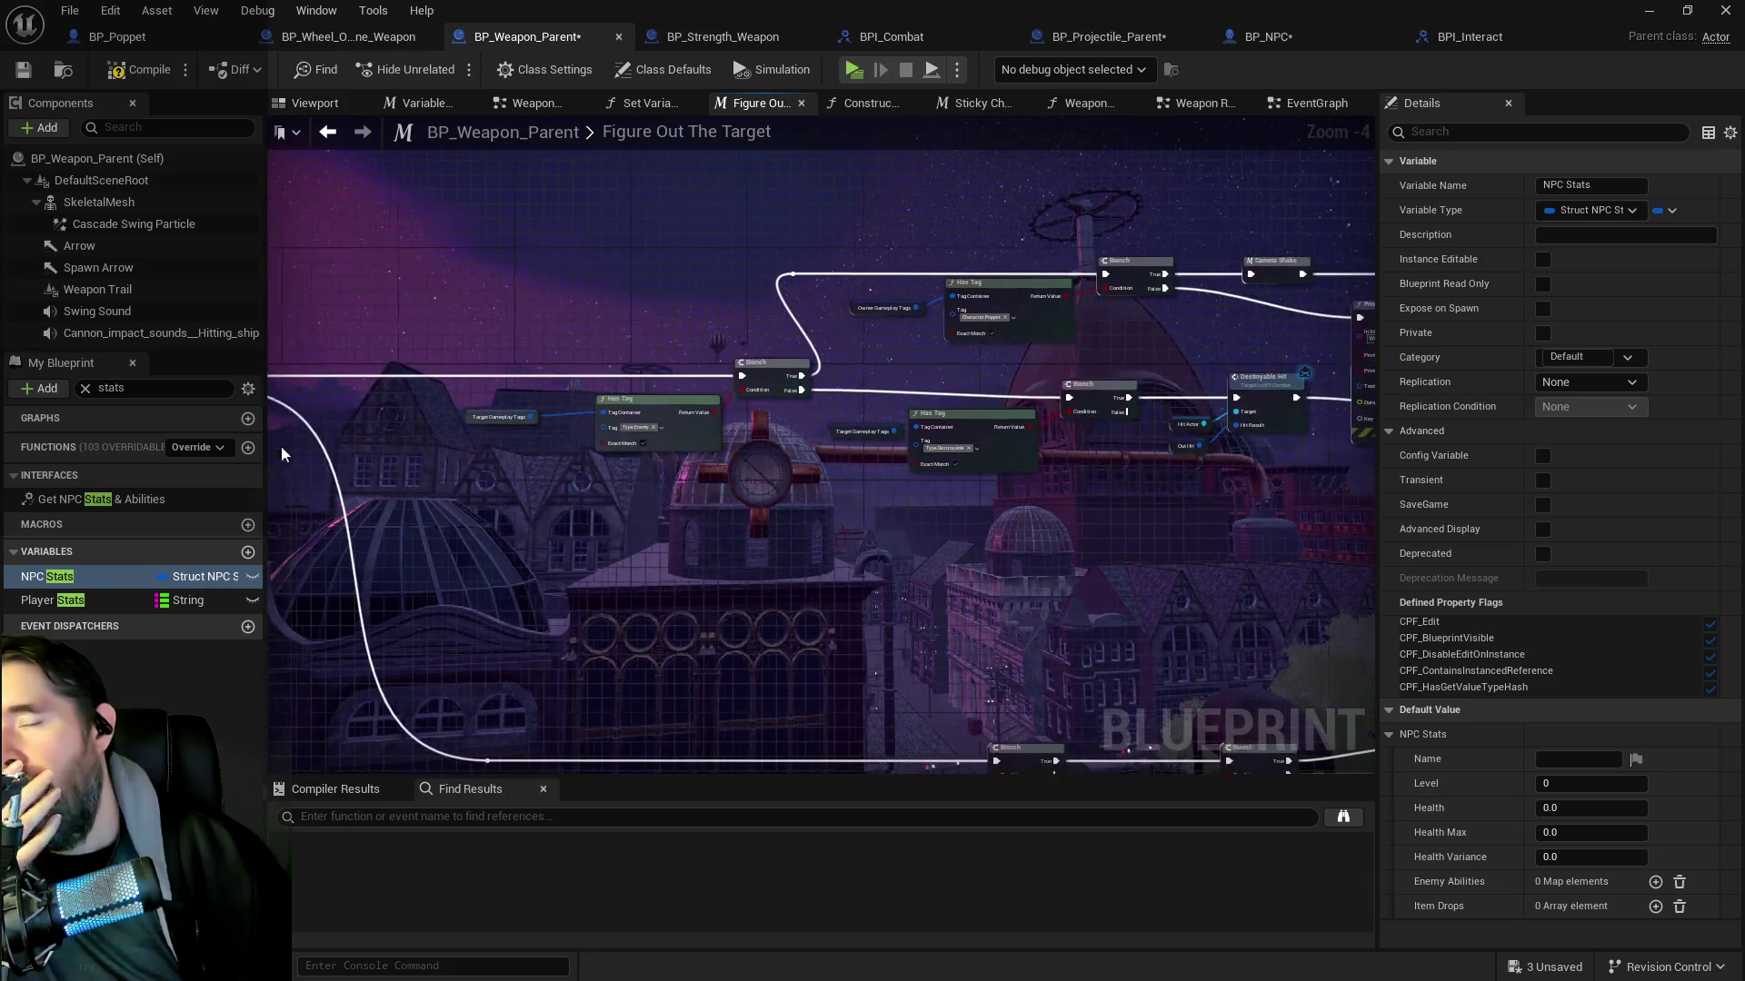
pyautogui.scroll(1, 927, 464)
pyautogui.moveTo(968, 499)
pyautogui.mouseDown()
pyautogui.moveTo(778, 474)
pyautogui.moveTo(409, 545)
pyautogui.mouseUp()
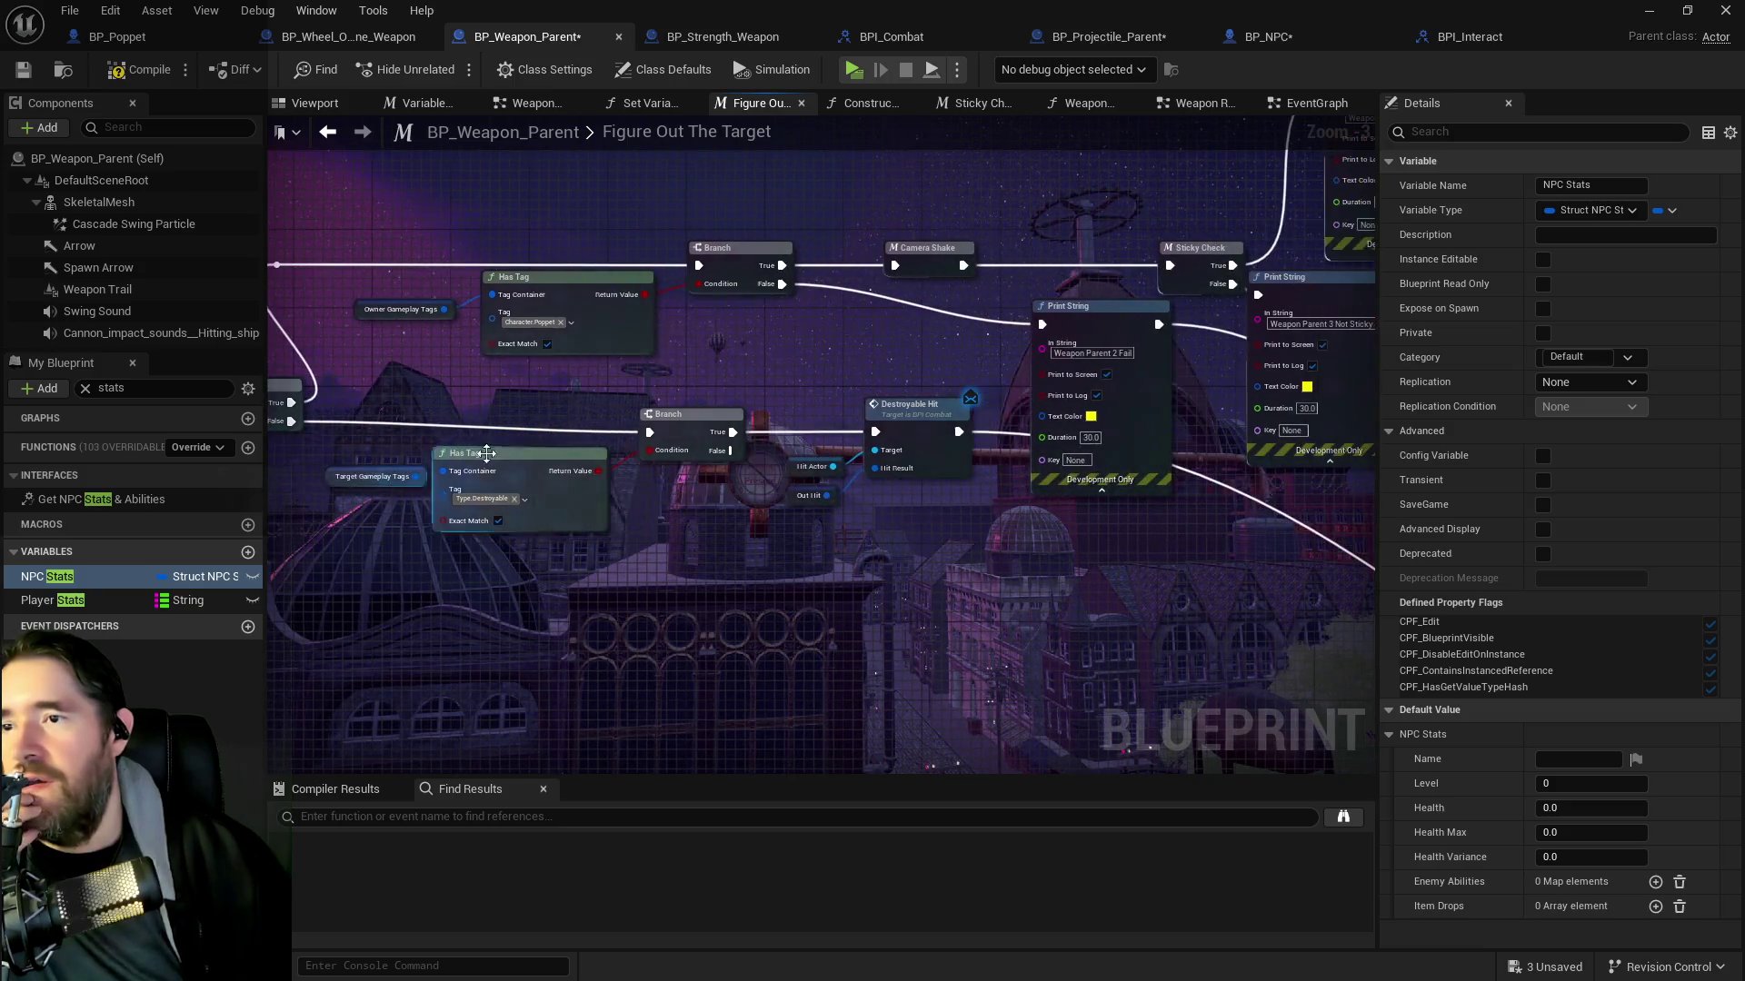
pyautogui.moveTo(1232, 457); pyautogui.dragTo(798, 521)
pyautogui.moveTo(901, 429); pyautogui.dragTo(921, 507)
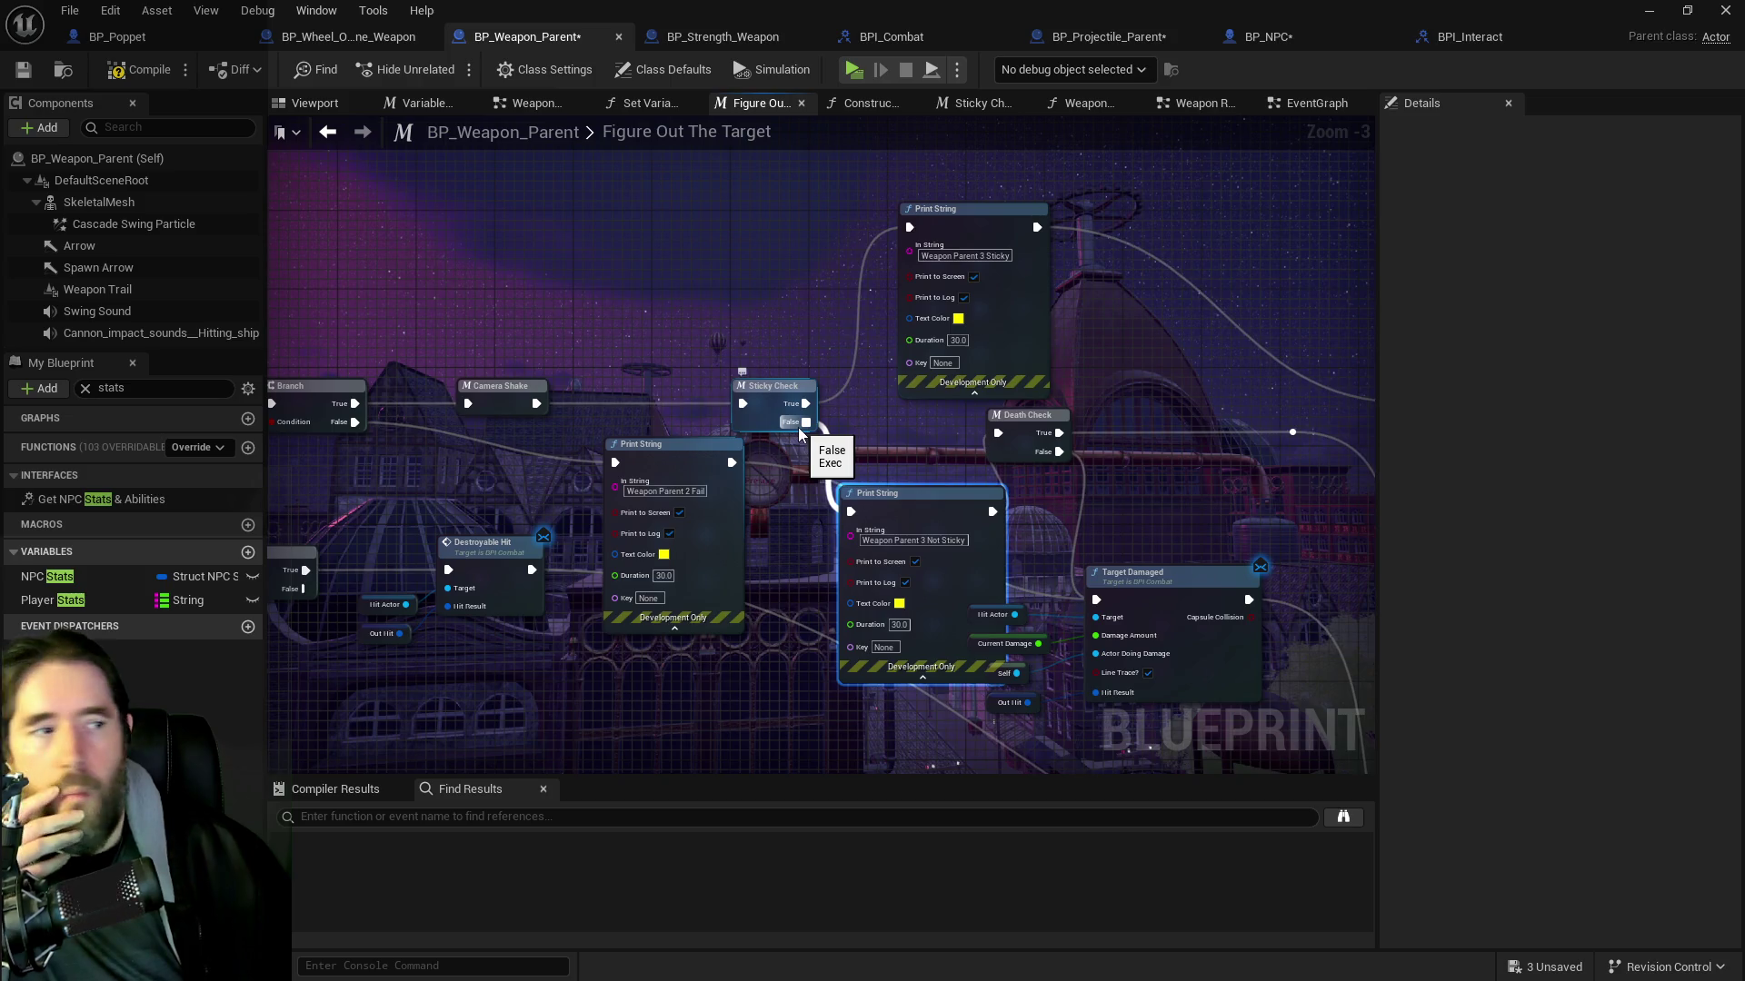
pyautogui.moveTo(799, 435)
pyautogui.mouseDown()
pyautogui.moveTo(1091, 400)
pyautogui.moveTo(1000, 393)
pyautogui.mouseUp()
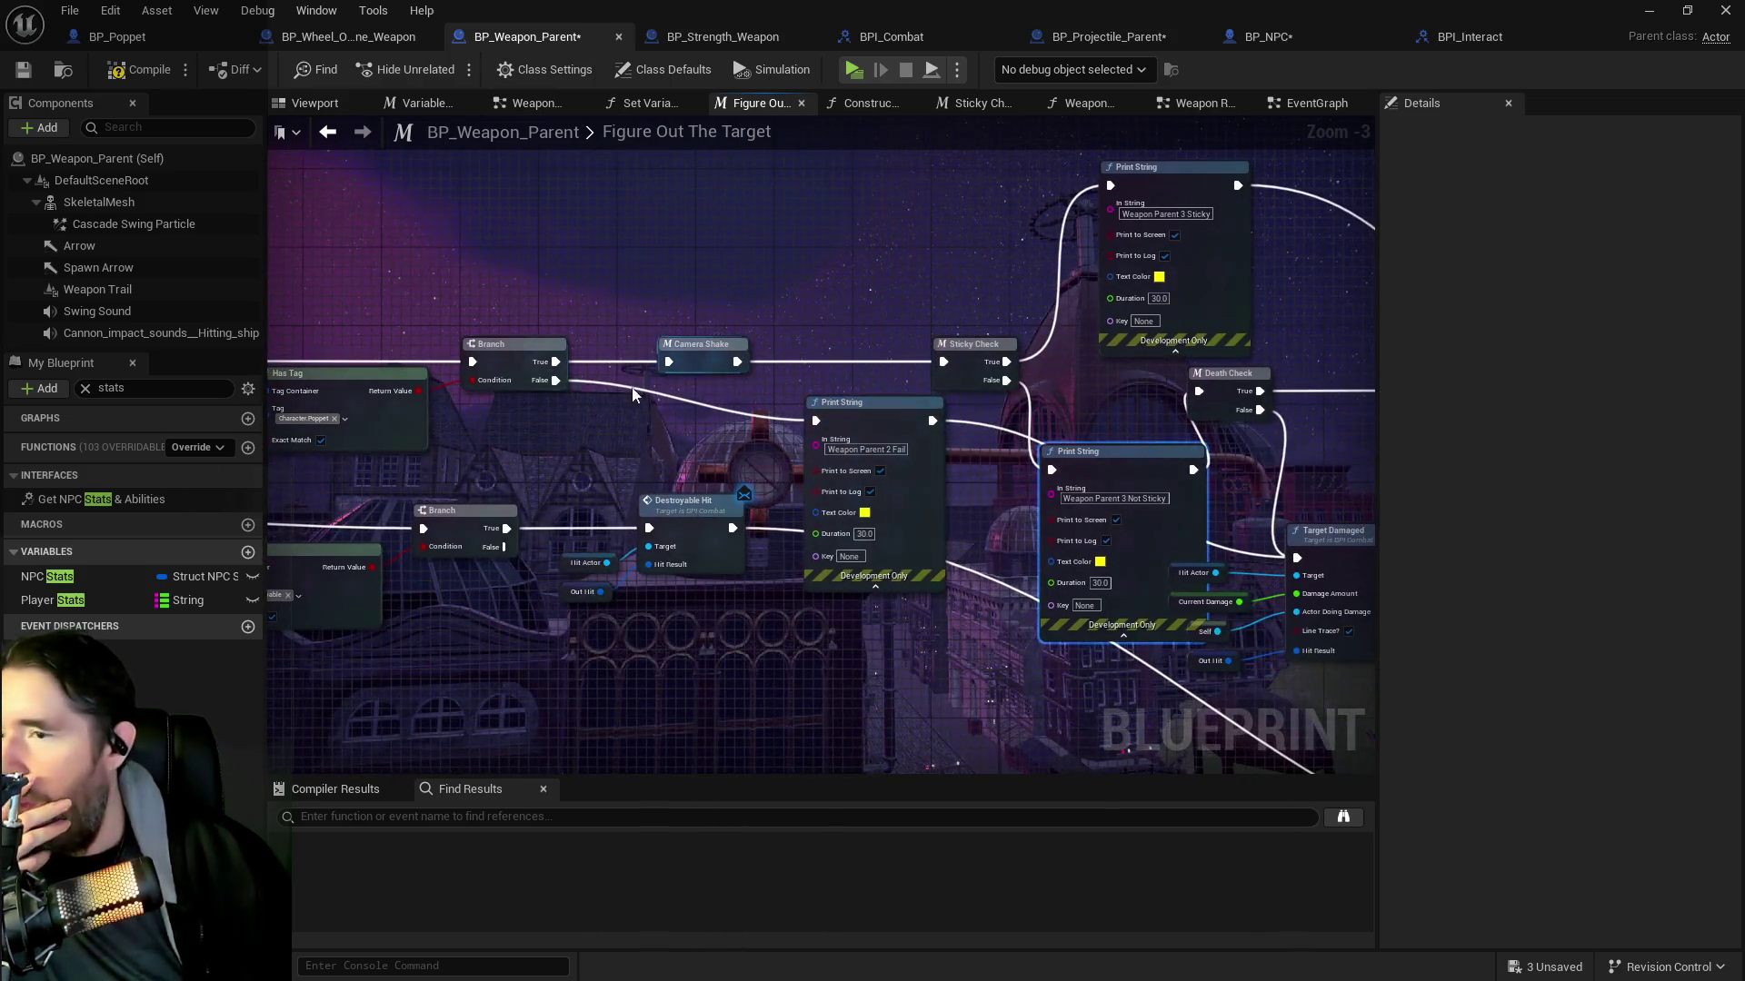
# Delete the Weapon Parent 2 Fail print node from the Branch's False path
pyautogui.moveTo(536, 377)
pyautogui.mouseDown()
pyautogui.moveTo(895, 409)
pyautogui.moveTo(1214, 545)
pyautogui.moveTo(1277, 555)
pyautogui.mouseUp()
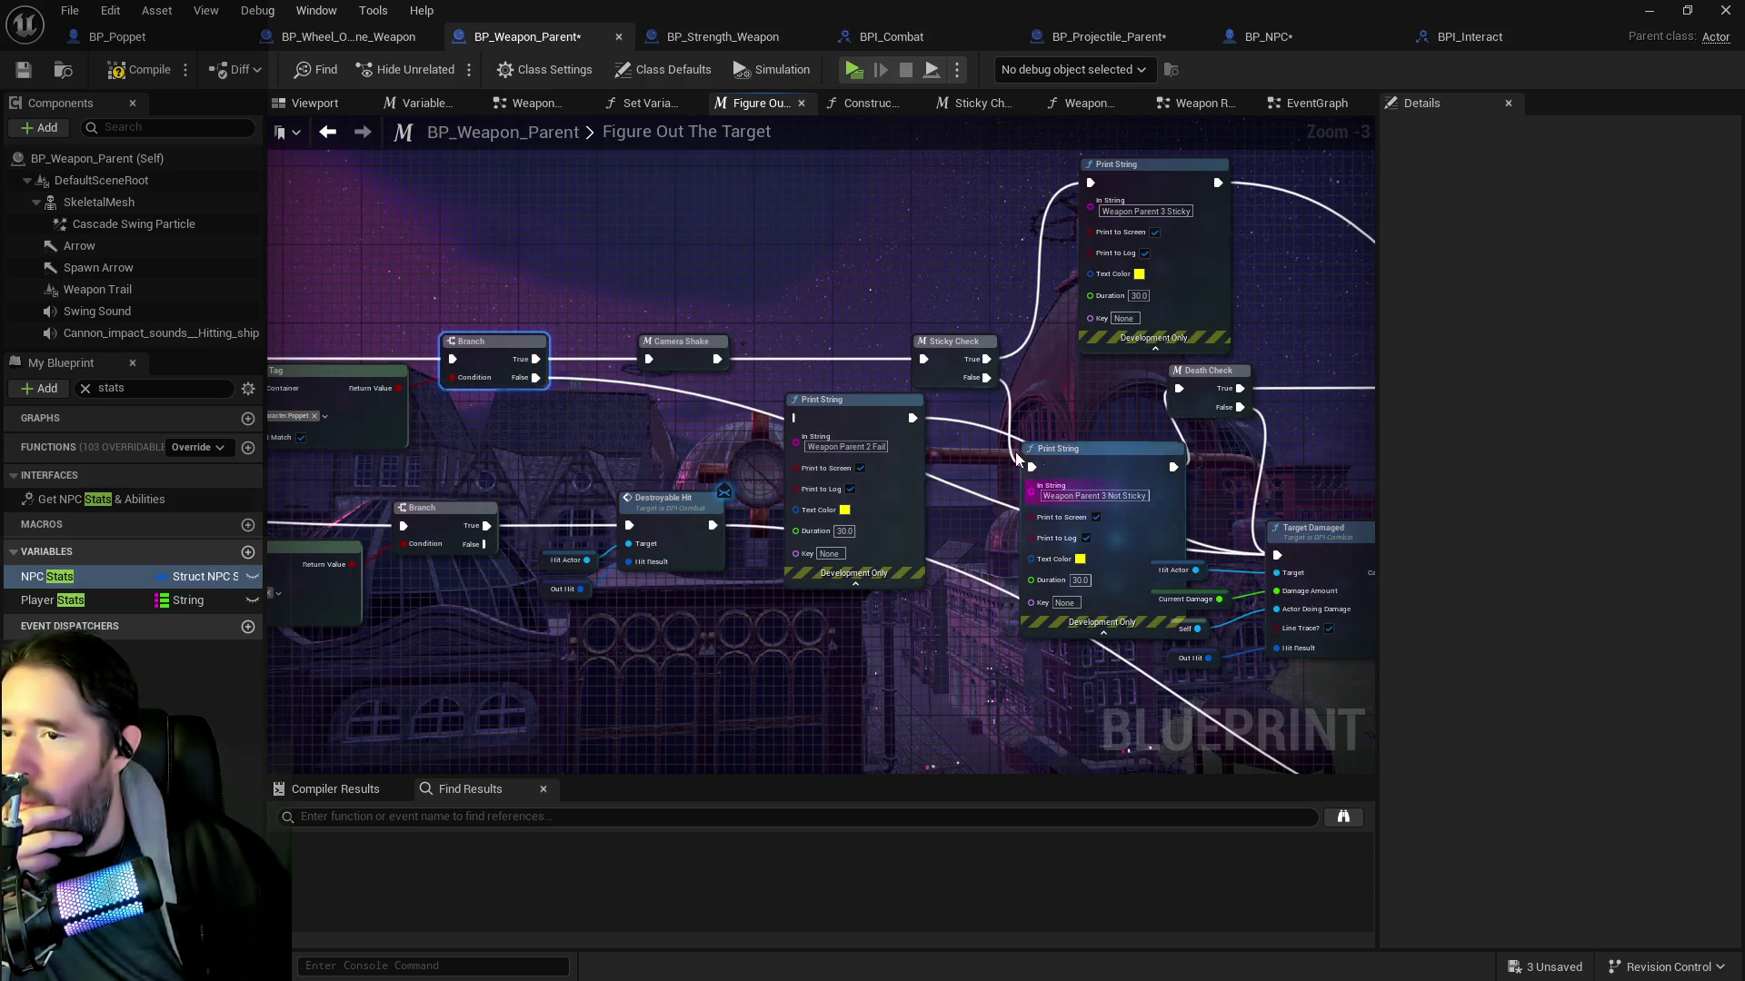
pyautogui.click(876, 422)
pyautogui.press('Delete')
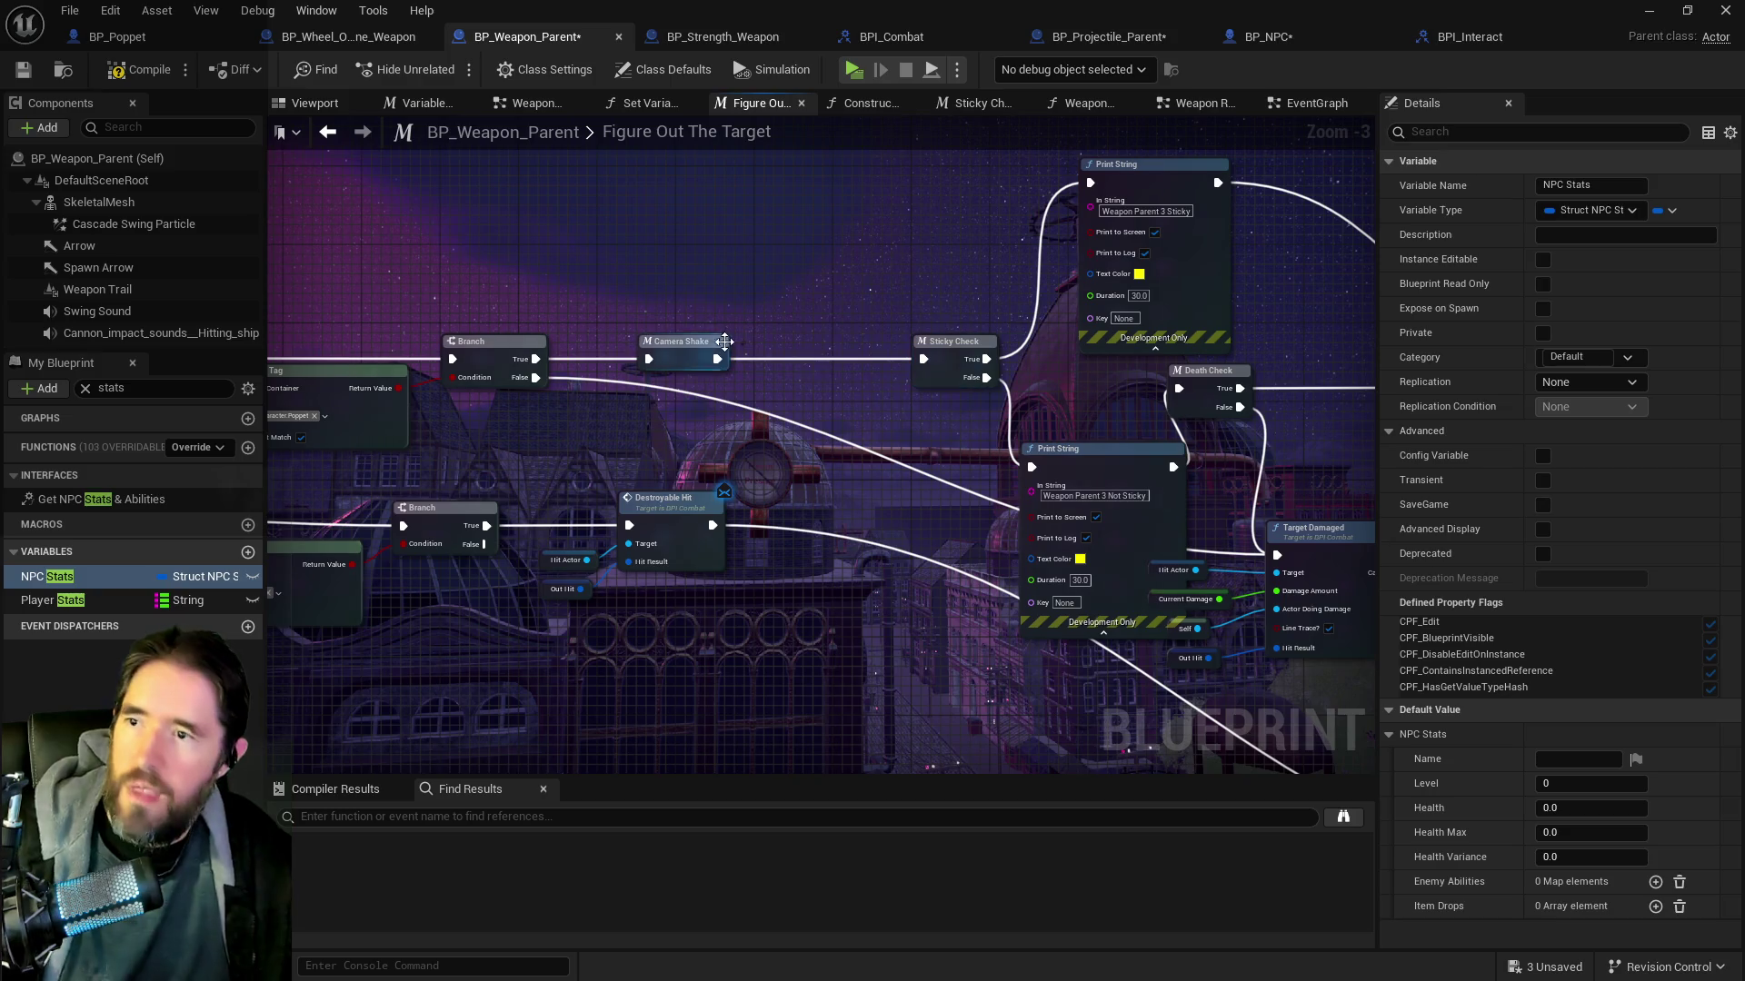
# Rearrange Death Check and the remaining print nodes, then return to the Sticky Check macro
pyautogui.moveTo(945, 372); pyautogui.dragTo(1000, 373)
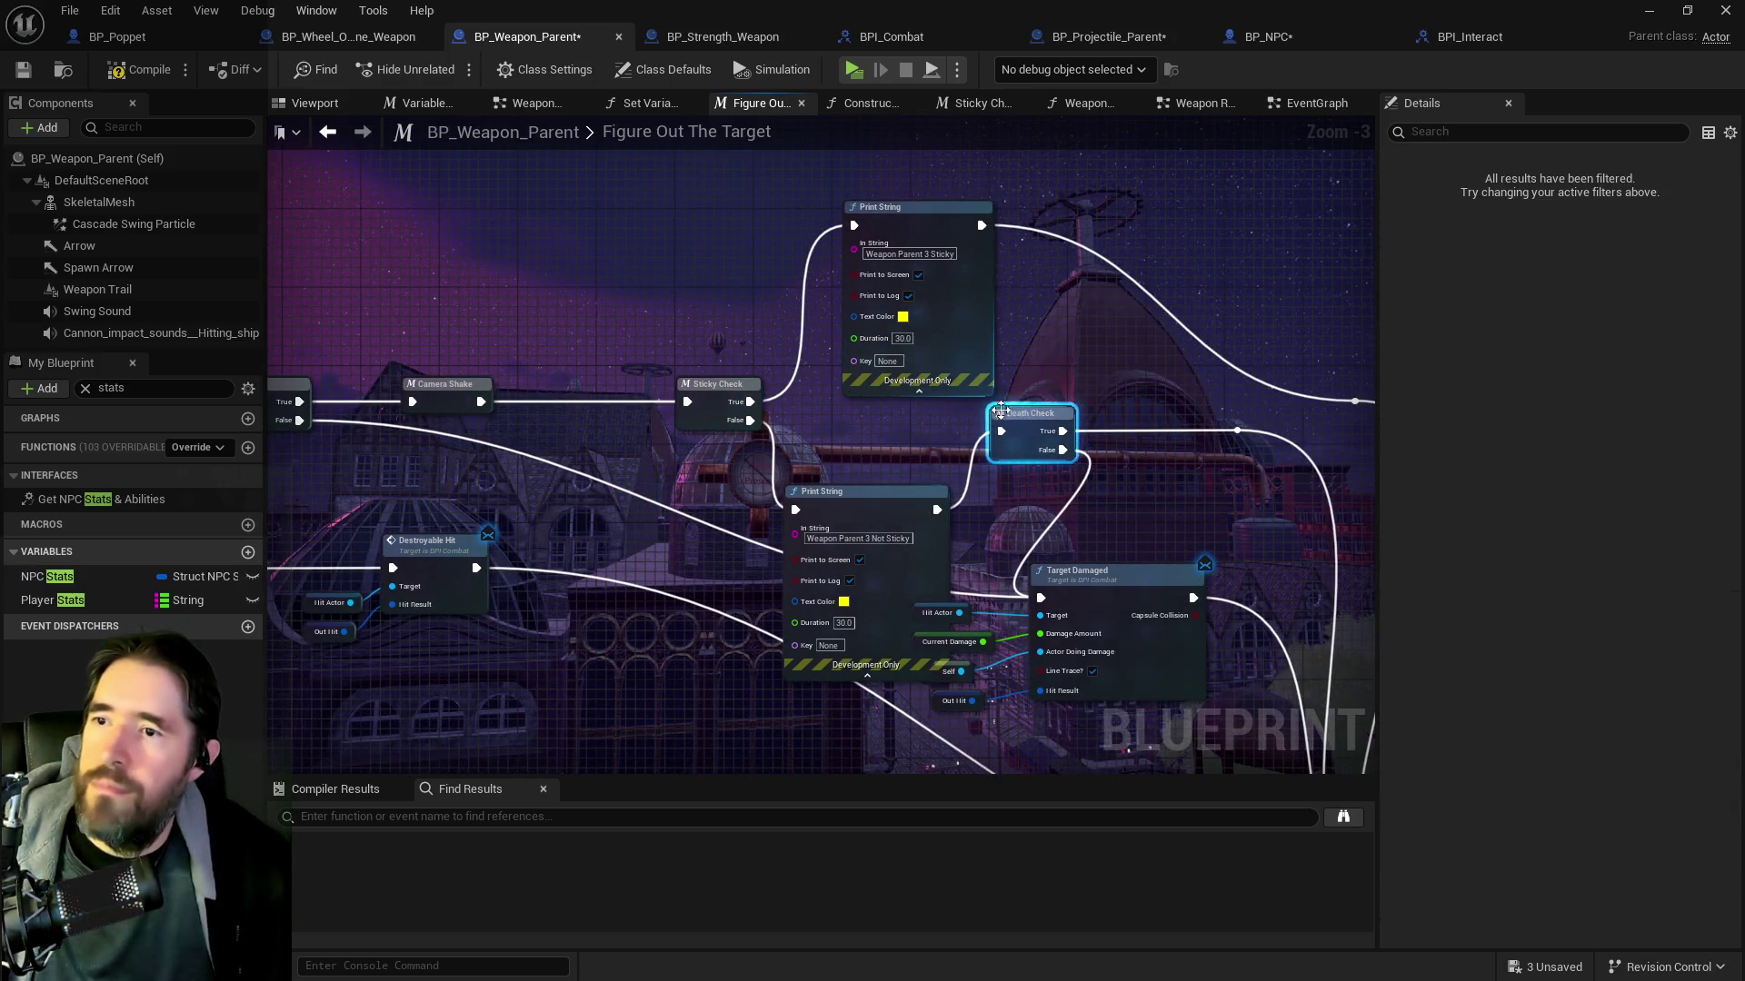
pyautogui.moveTo(804, 332); pyautogui.dragTo(824, 293)
pyautogui.moveTo(688, 466); pyautogui.dragTo(688, 378)
pyautogui.moveTo(854, 375); pyautogui.dragTo(843, 374)
pyautogui.moveTo(585, 392); pyautogui.dragTo(814, 392)
pyautogui.doubleClick(763, 371)
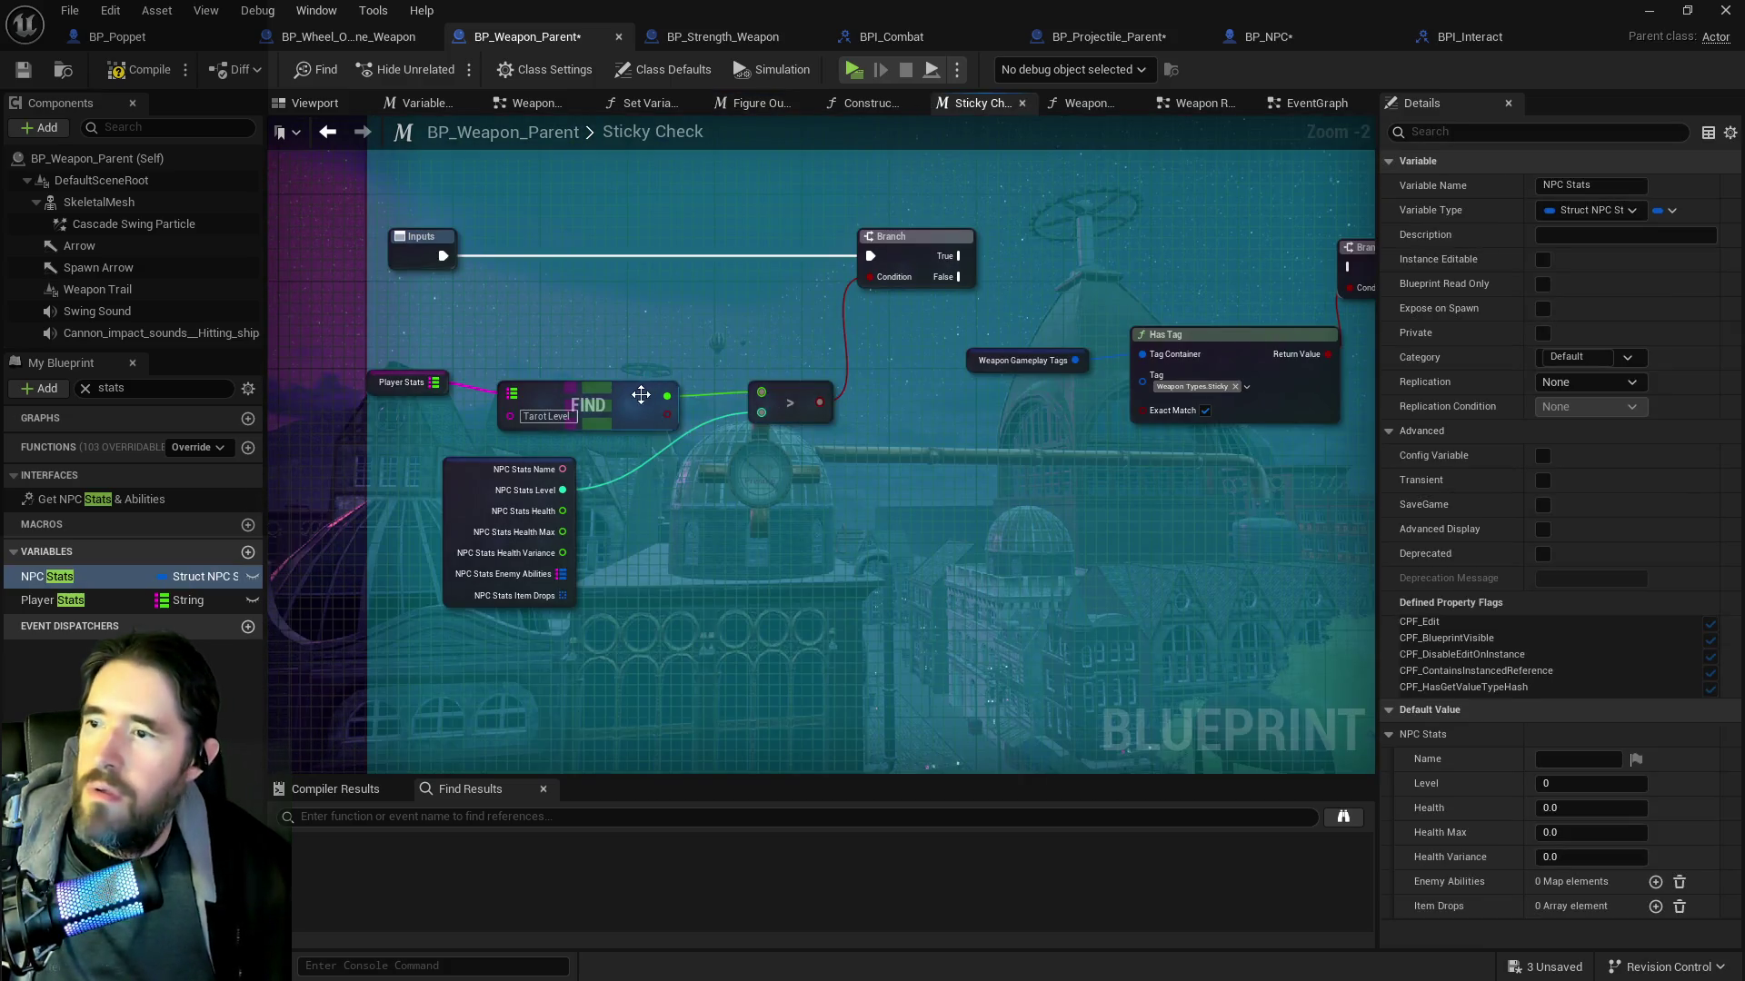
# Wire the macro Inputs straight to the Has Tag Branch and comment the selected nodes
pyautogui.moveTo(445, 262)
pyautogui.mouseDown()
pyautogui.moveTo(1172, 262)
pyautogui.moveTo(1347, 289)
pyautogui.moveTo(1309, 275)
pyautogui.mouseUp()
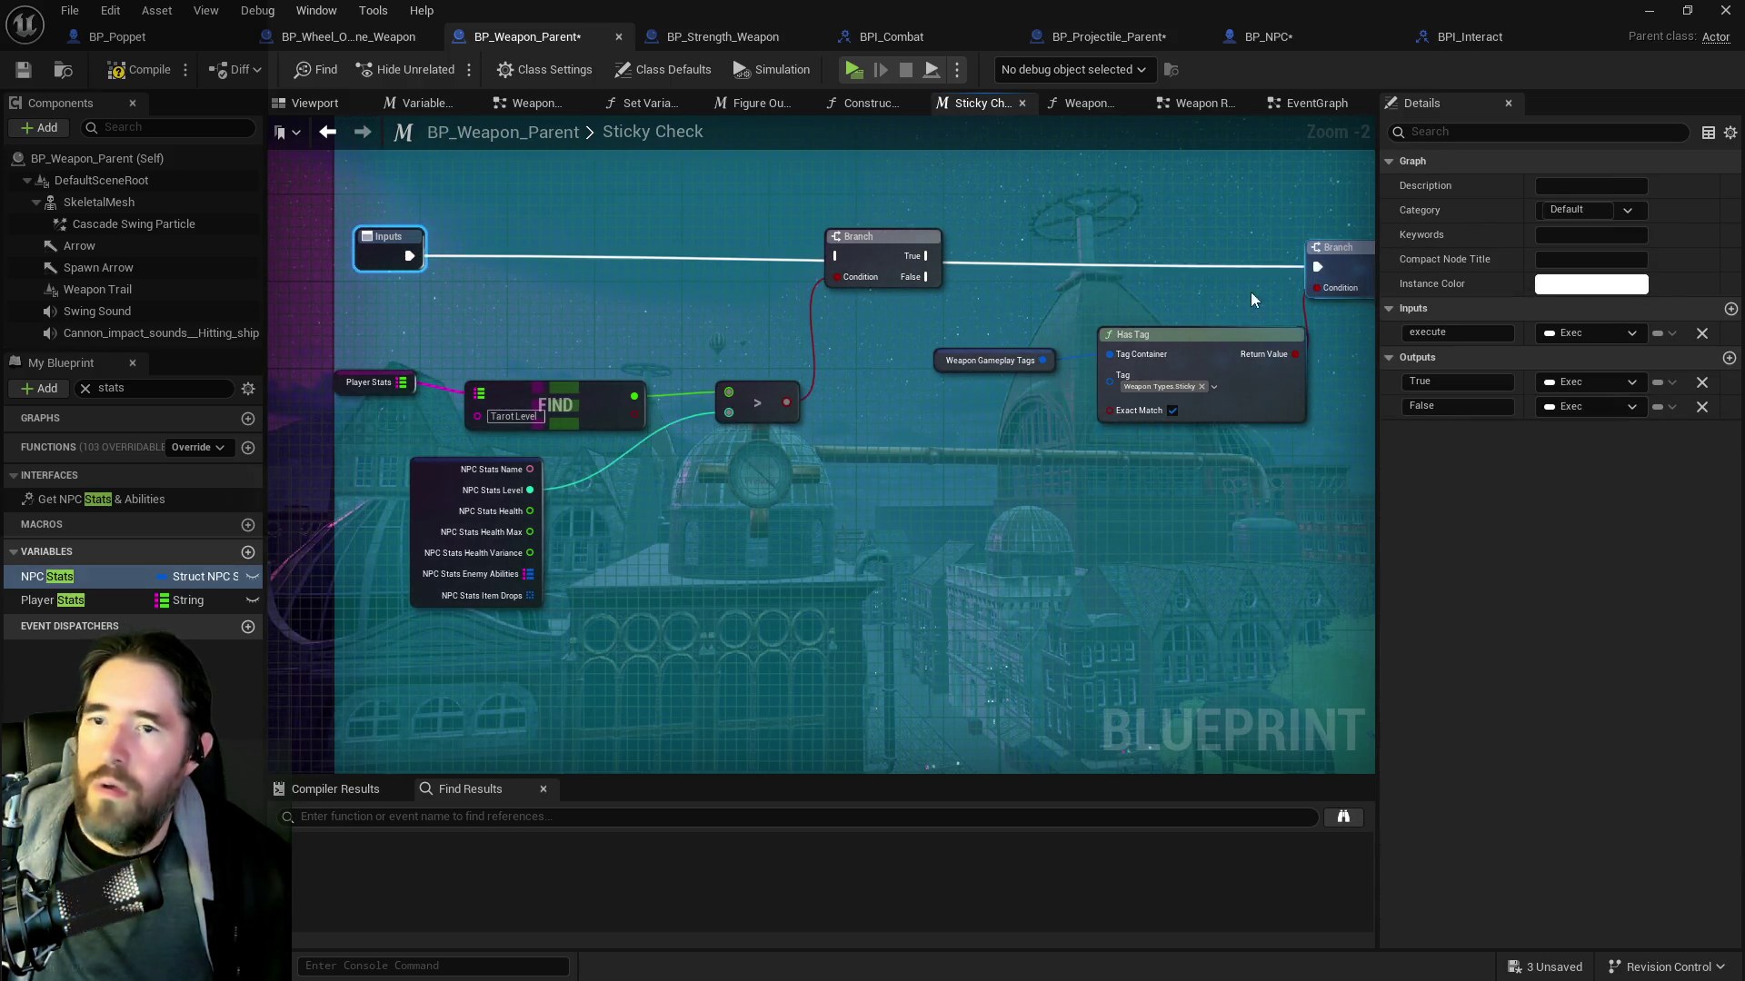
pyautogui.moveTo(610, 248)
pyautogui.mouseDown()
pyautogui.moveTo(469, 256)
pyautogui.moveTo(1006, 505)
pyautogui.moveTo(1080, 519)
pyautogui.mouseUp()
pyautogui.press('c')
pyautogui.scroll(-3, 1079, 520)
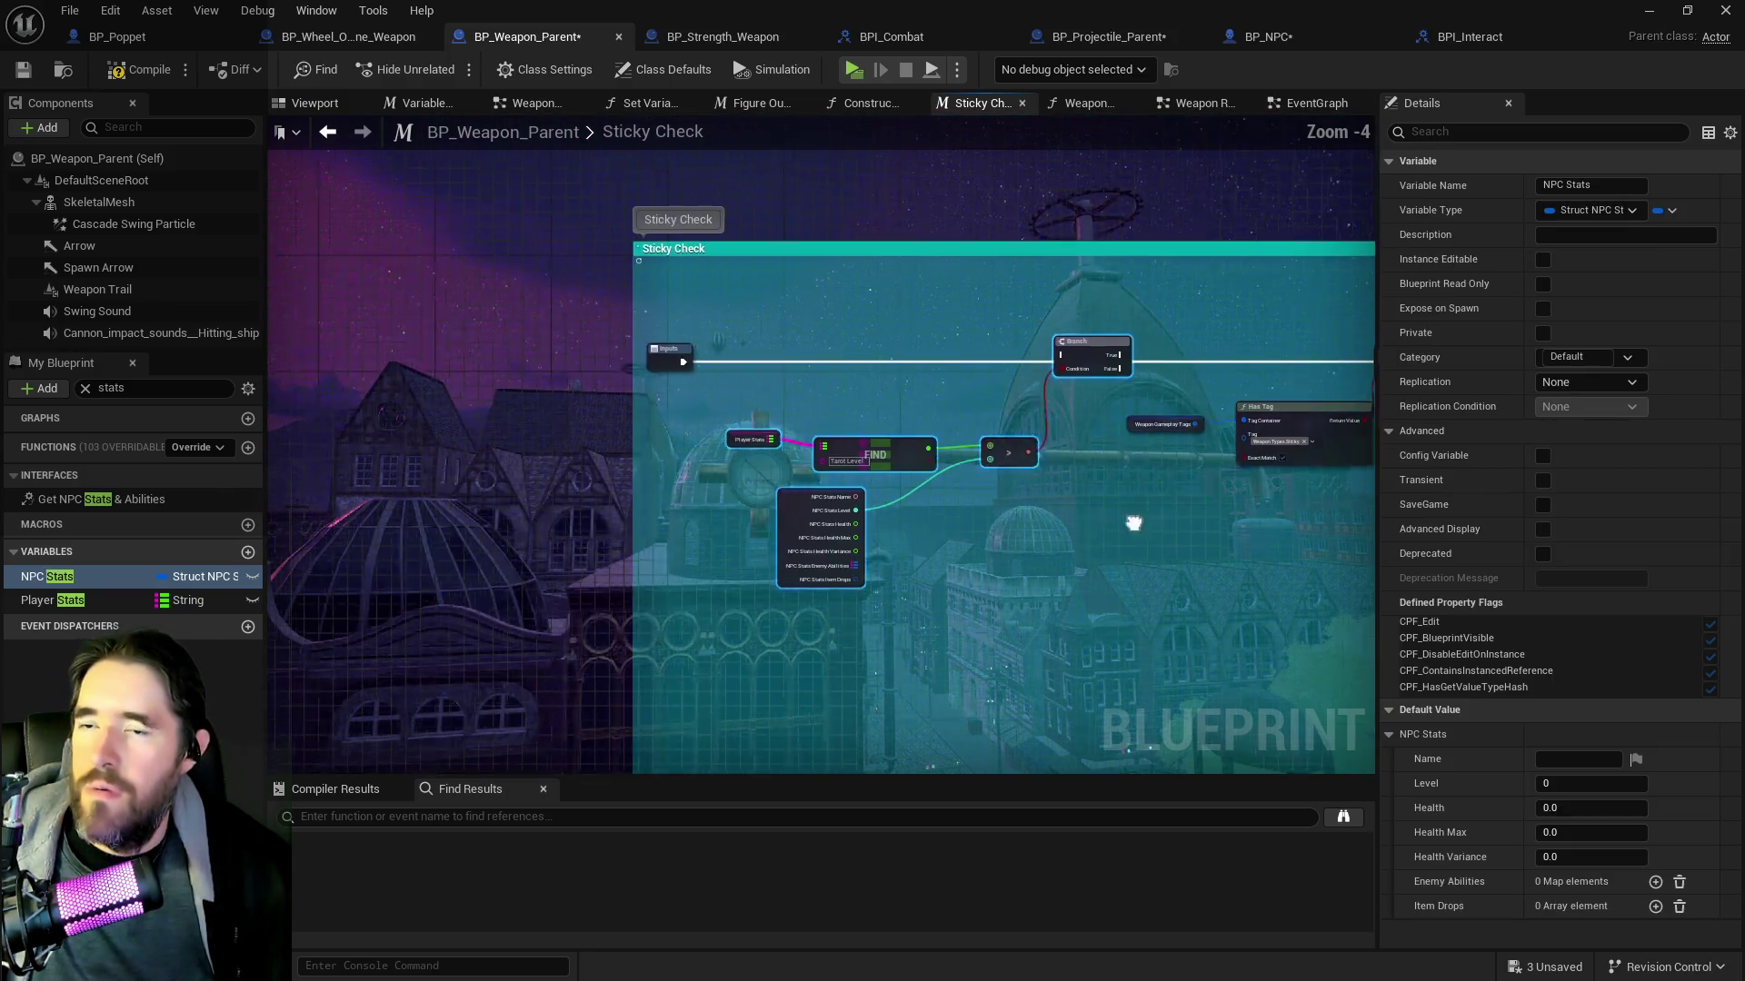
pyautogui.scroll(1, 897, 494)
pyautogui.scroll(-1, 1017, 520)
pyautogui.scroll(3, 946, 428)
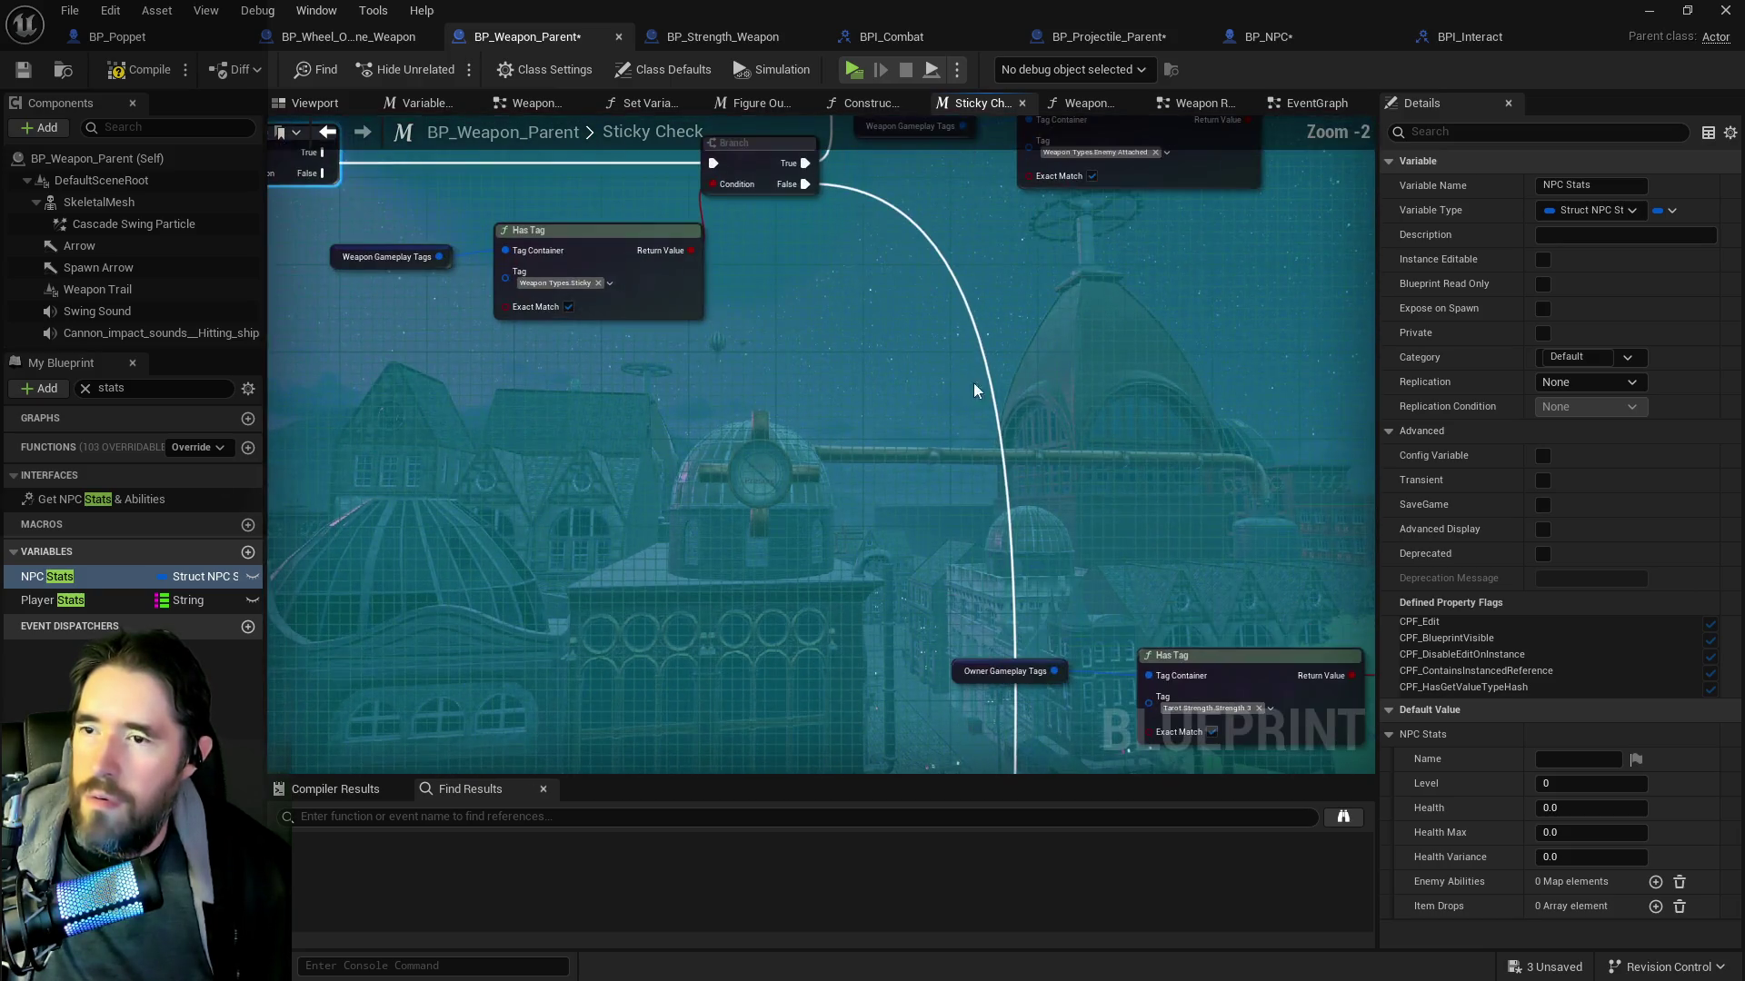
pyautogui.scroll(-2, 1148, 456)
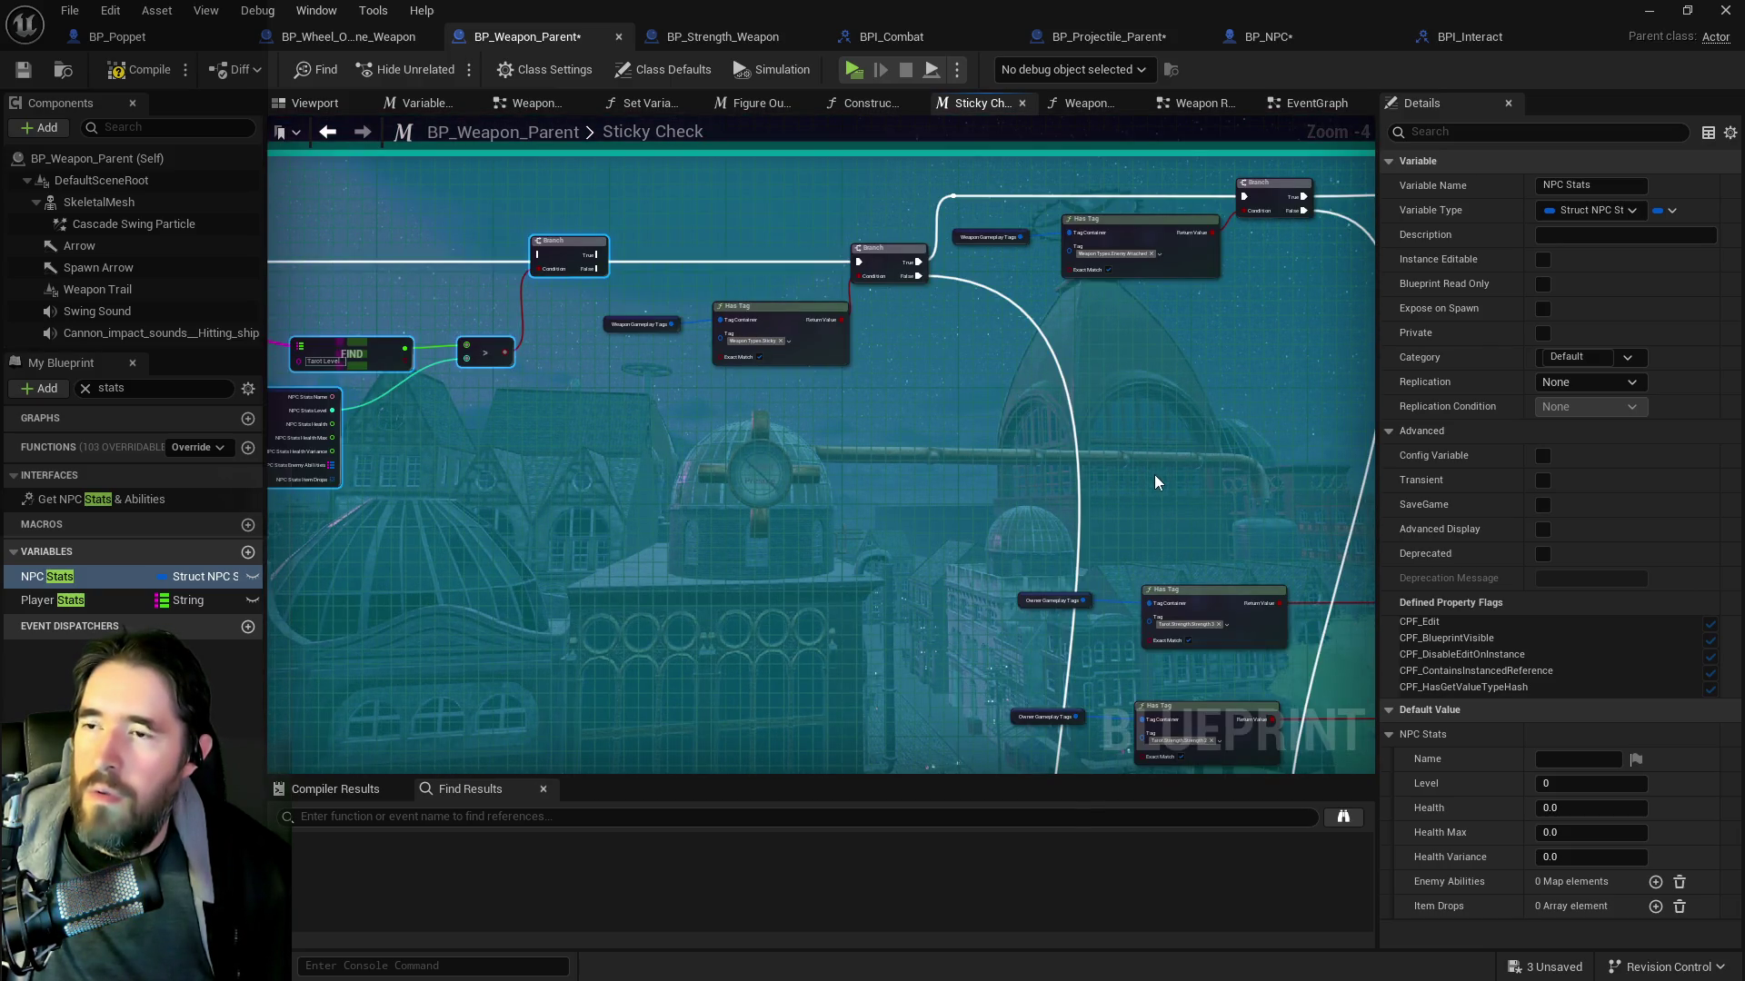
# Cut the Tarot Level comparison nodes and switch to the Weapon Ray Trace Graph
pyautogui.moveTo(1014, 456); pyautogui.dragTo(1109, 436)
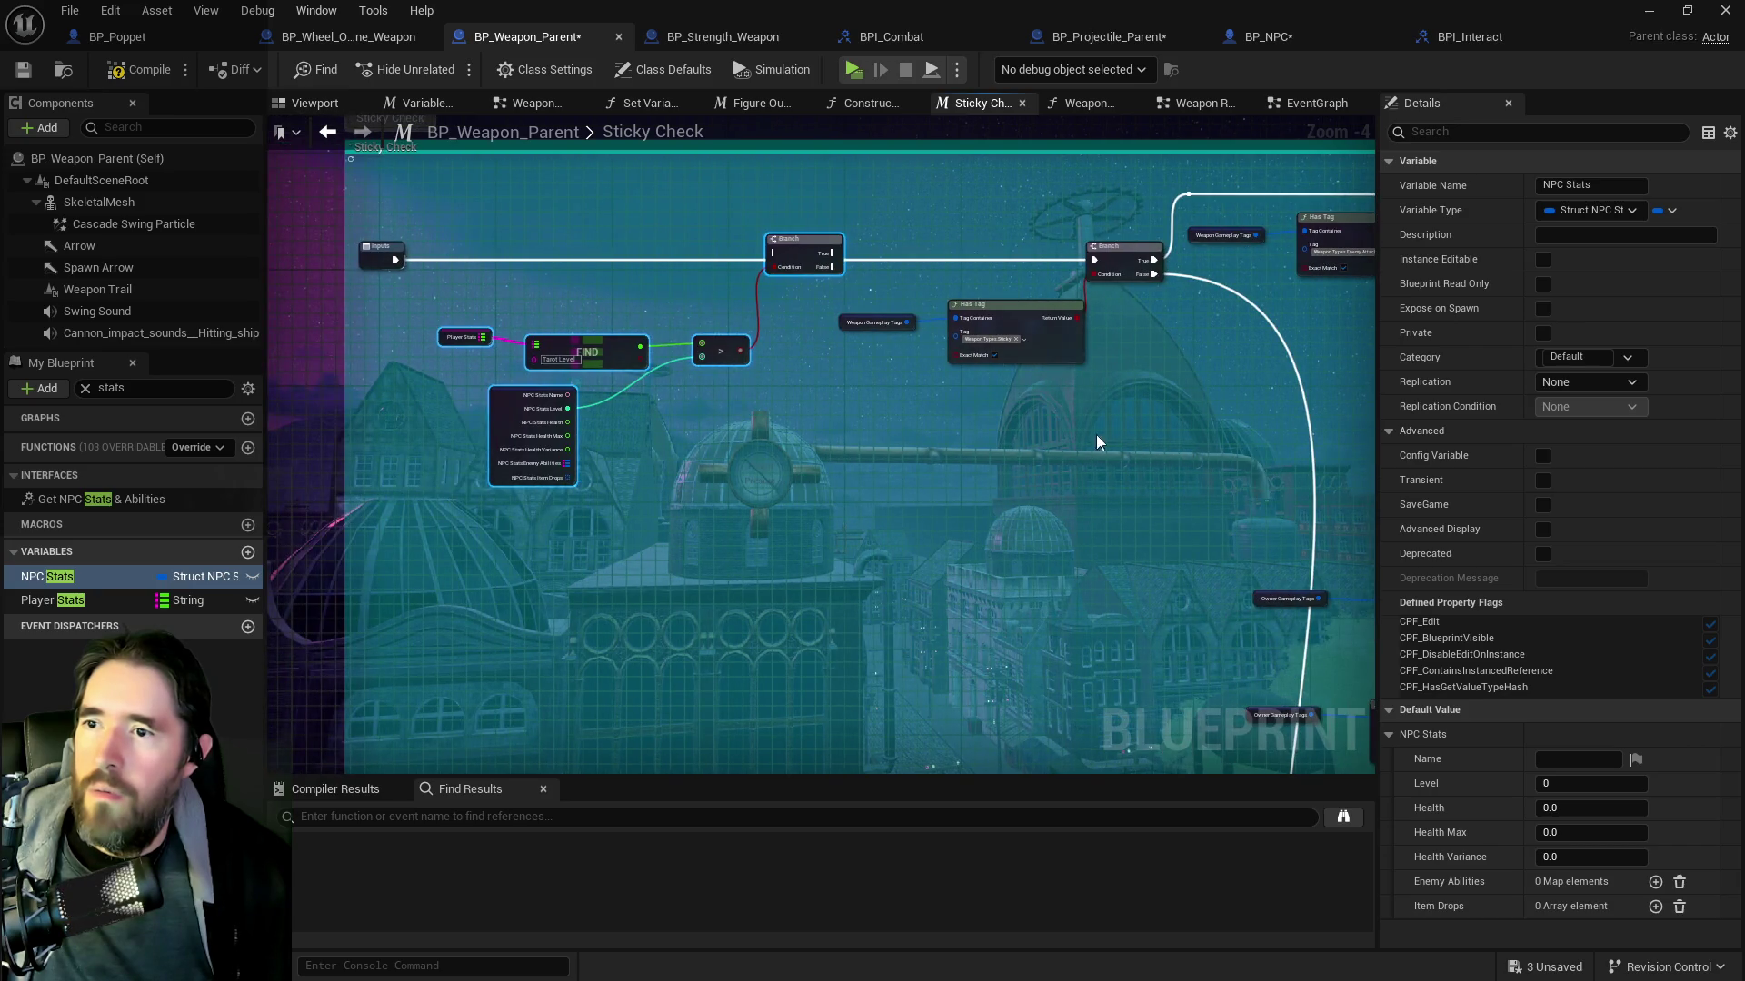
pyautogui.press('Delete')
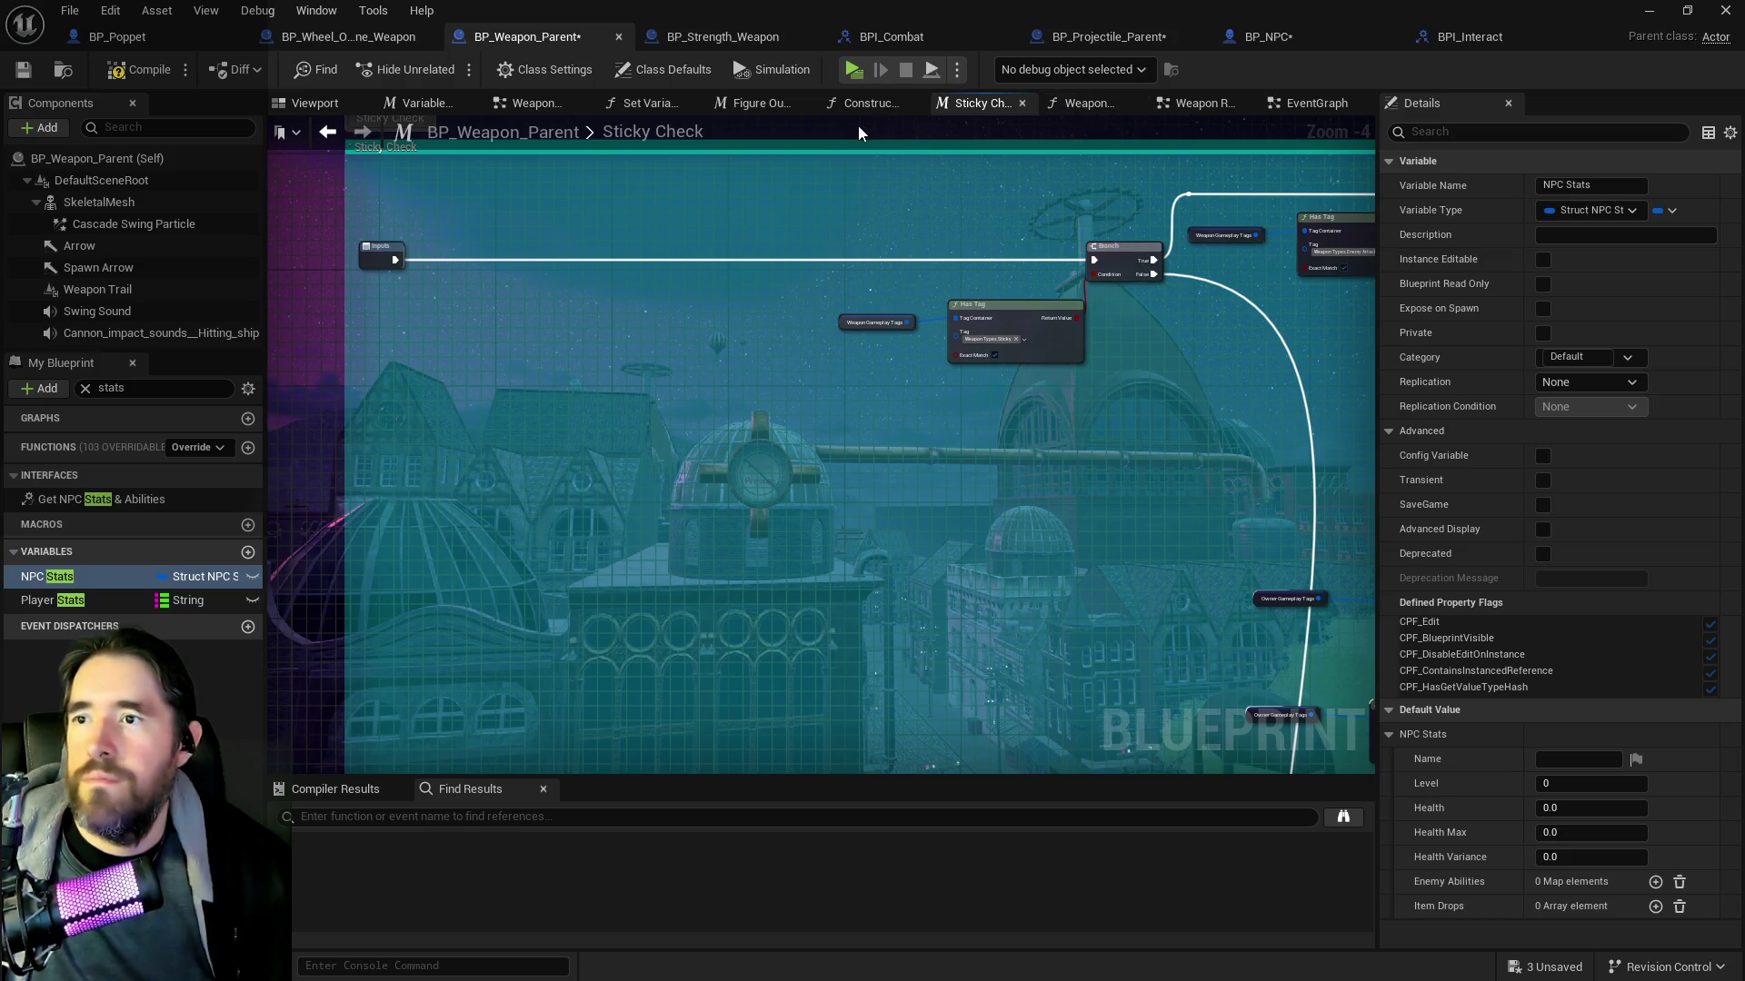
pyautogui.click(1195, 102)
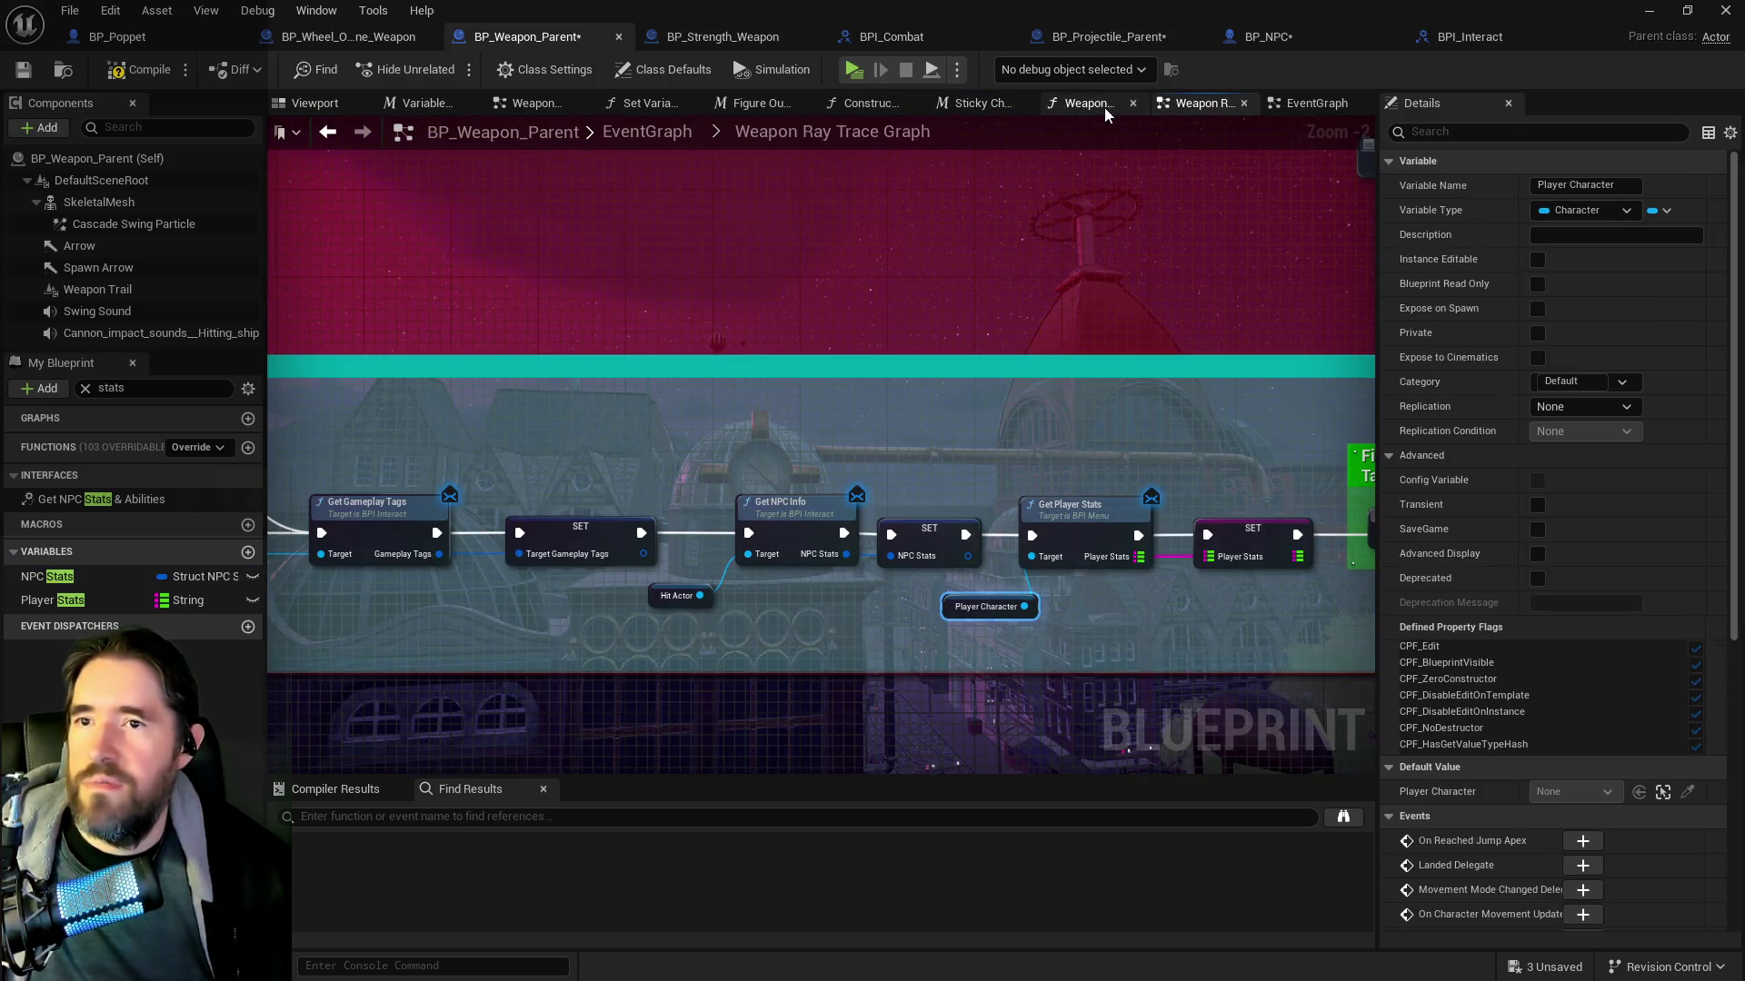
# Paste the Tarot Level comparison nodes above Camera Shake and feed Camera Shake into their Branch
pyautogui.click(743, 103)
pyautogui.moveTo(710, 211)
pyautogui.mouseDown()
pyautogui.moveTo(870, 382)
pyautogui.moveTo(911, 381)
pyautogui.mouseUp()
pyautogui.moveTo(807, 335); pyautogui.dragTo(753, 340)
pyautogui.hotkey('ctrl', 'v')
pyautogui.moveTo(1033, 209); pyautogui.dragTo(916, 160)
pyautogui.moveTo(915, 246); pyautogui.dragTo(958, 303)
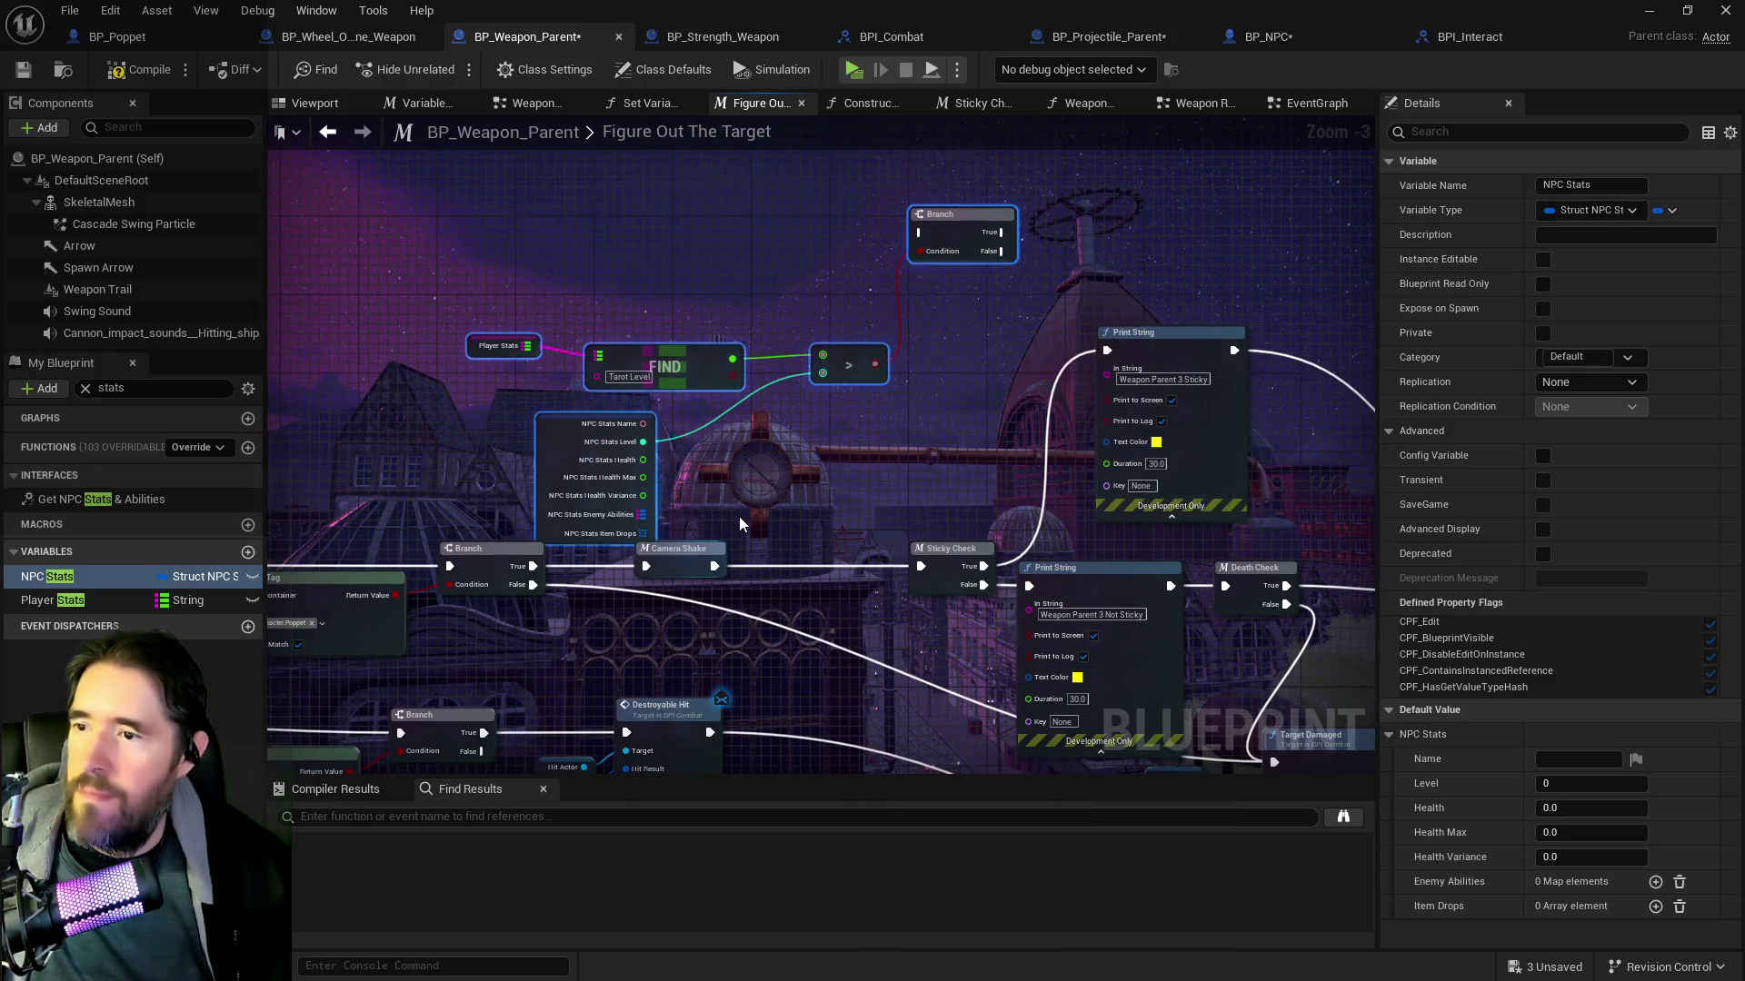
pyautogui.moveTo(715, 566)
pyautogui.mouseDown()
pyautogui.moveTo(763, 462)
pyautogui.moveTo(787, 478)
pyautogui.moveTo(731, 591)
pyautogui.moveTo(920, 234)
pyautogui.moveTo(897, 238)
pyautogui.moveTo(991, 291)
pyautogui.moveTo(863, 560)
pyautogui.mouseUp()
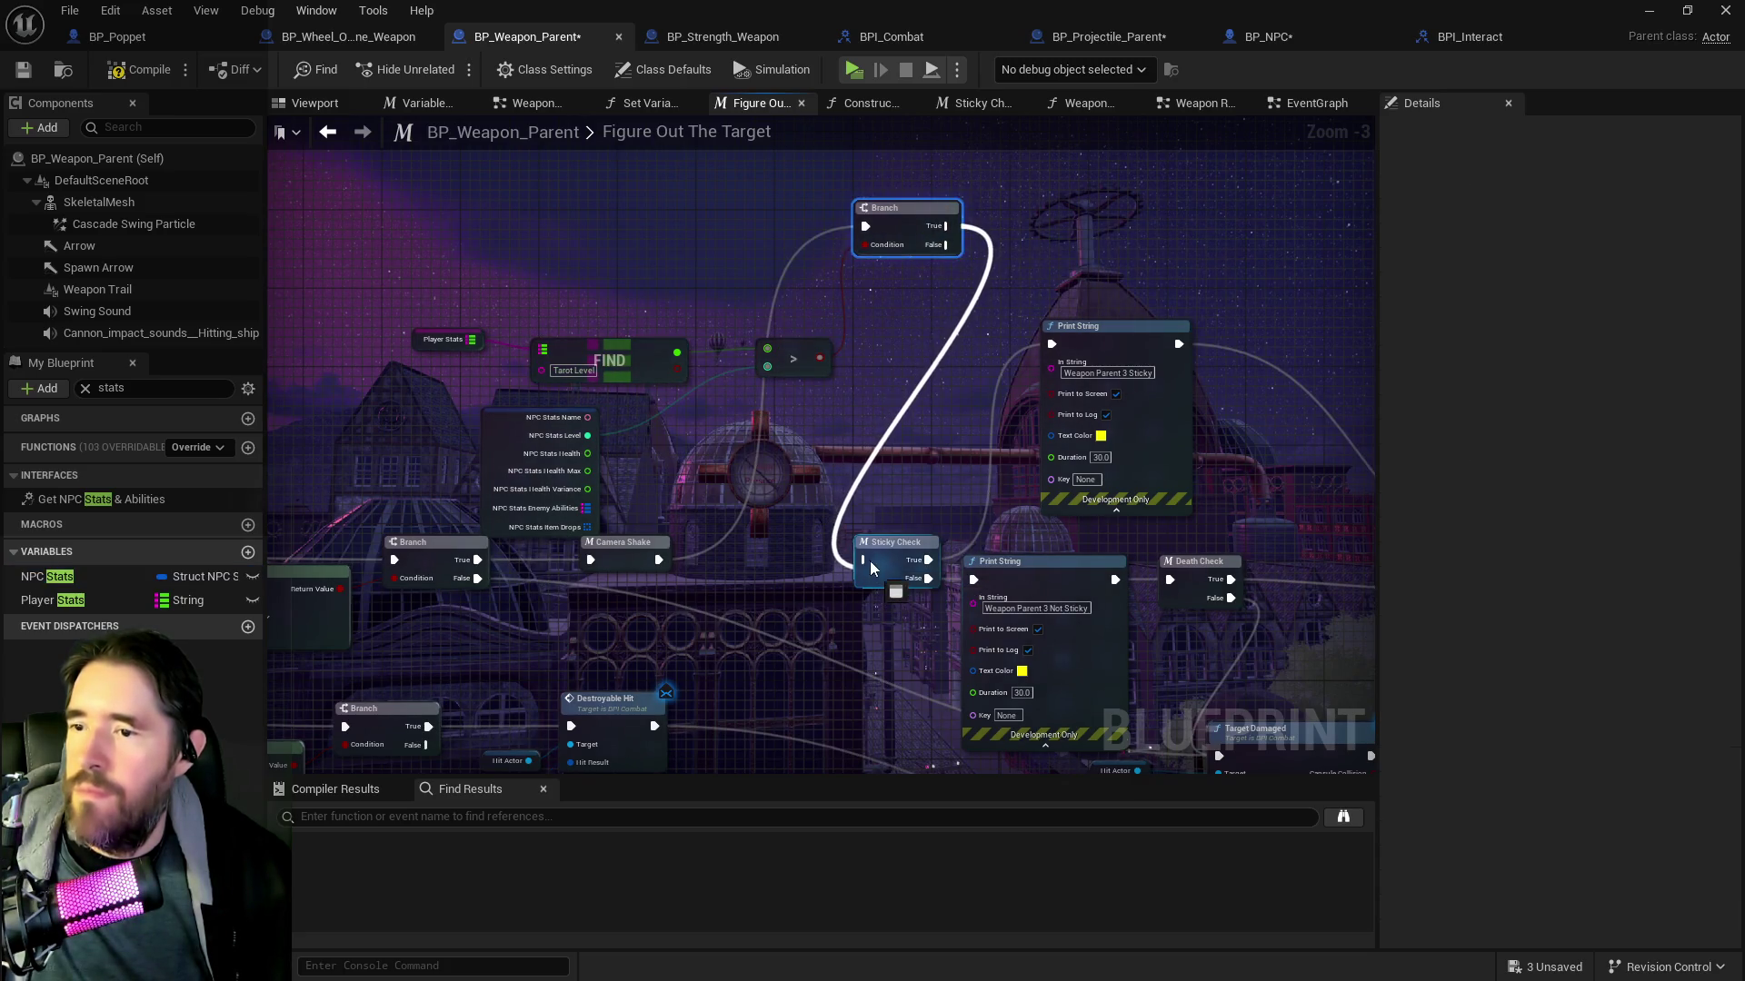
# Tidy the graph by moving Sticky Check, prints, Death Check, reroutes and the Target Damaged group
pyautogui.scroll(-1, 740, 441)
pyautogui.moveTo(650, 413)
pyautogui.mouseDown()
pyautogui.moveTo(895, 486)
pyautogui.moveTo(1045, 369)
pyautogui.moveTo(1036, 325)
pyautogui.moveTo(1223, 504)
pyautogui.mouseUp()
pyautogui.moveTo(1181, 435)
pyautogui.mouseDown()
pyautogui.moveTo(1290, 300)
pyautogui.moveTo(1259, 282)
pyautogui.moveTo(1404, 201)
pyautogui.mouseUp()
pyautogui.moveTo(1127, 586); pyautogui.dragTo(886, 468)
pyautogui.moveTo(1069, 561); pyautogui.dragTo(1146, 522)
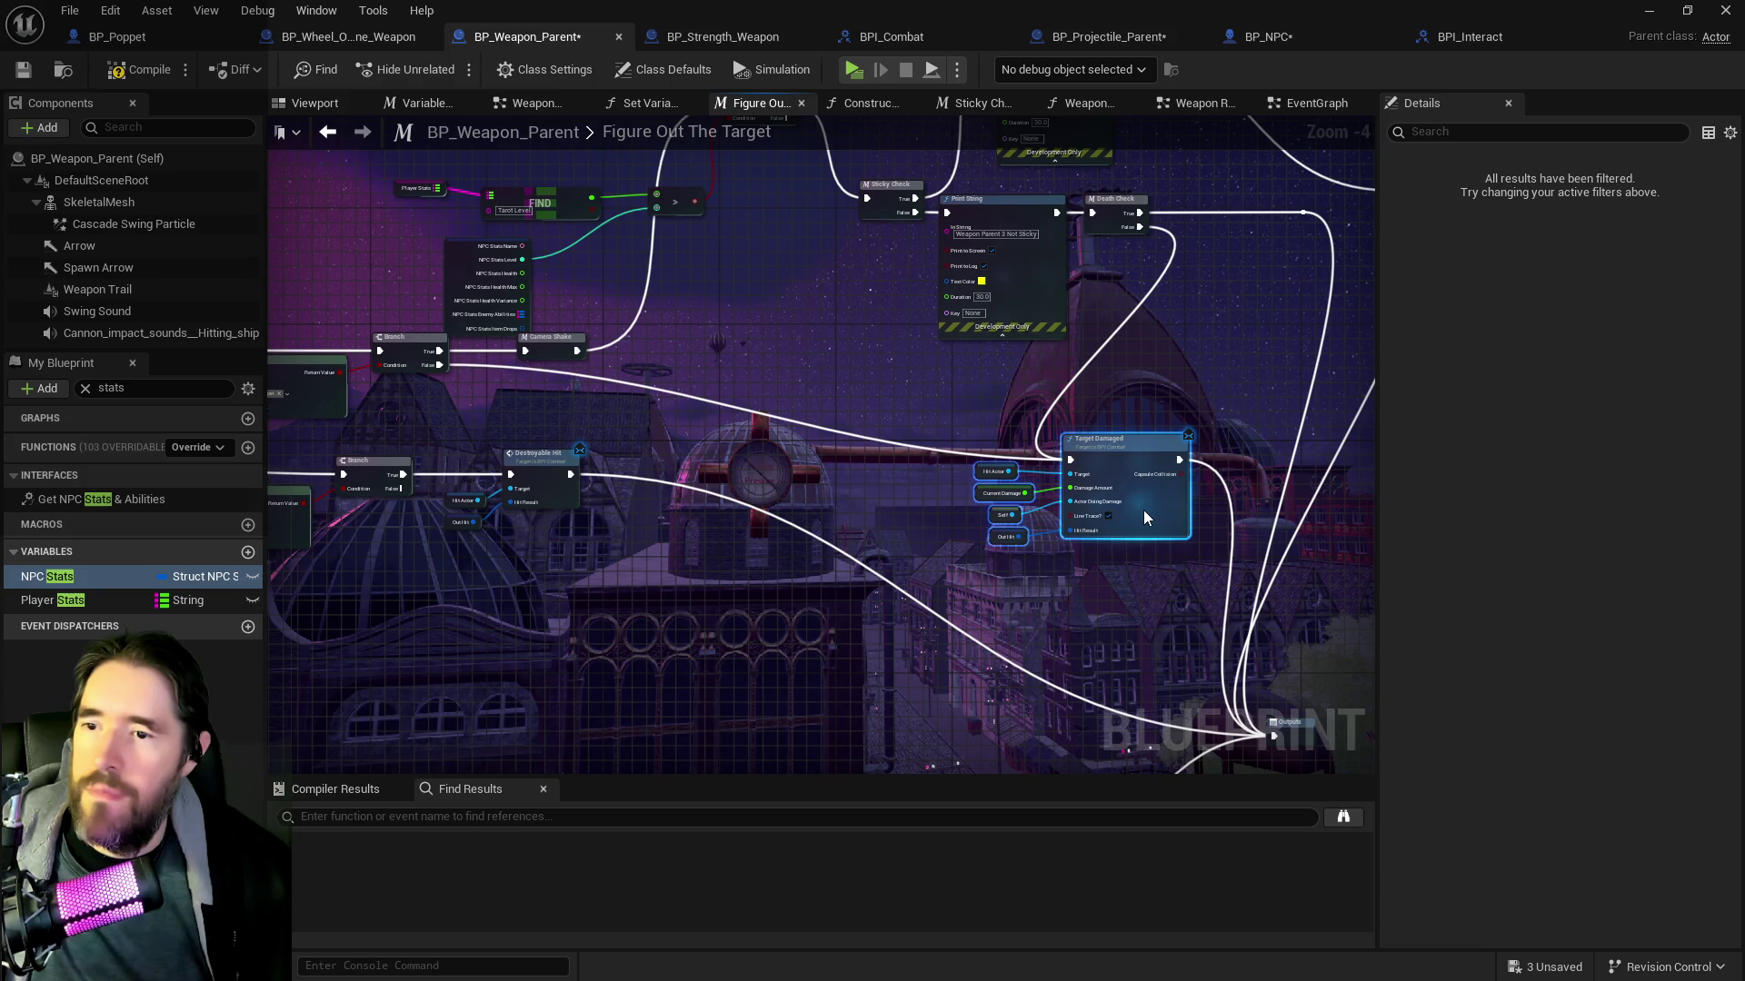
pyautogui.moveTo(869, 414); pyautogui.dragTo(949, 511)
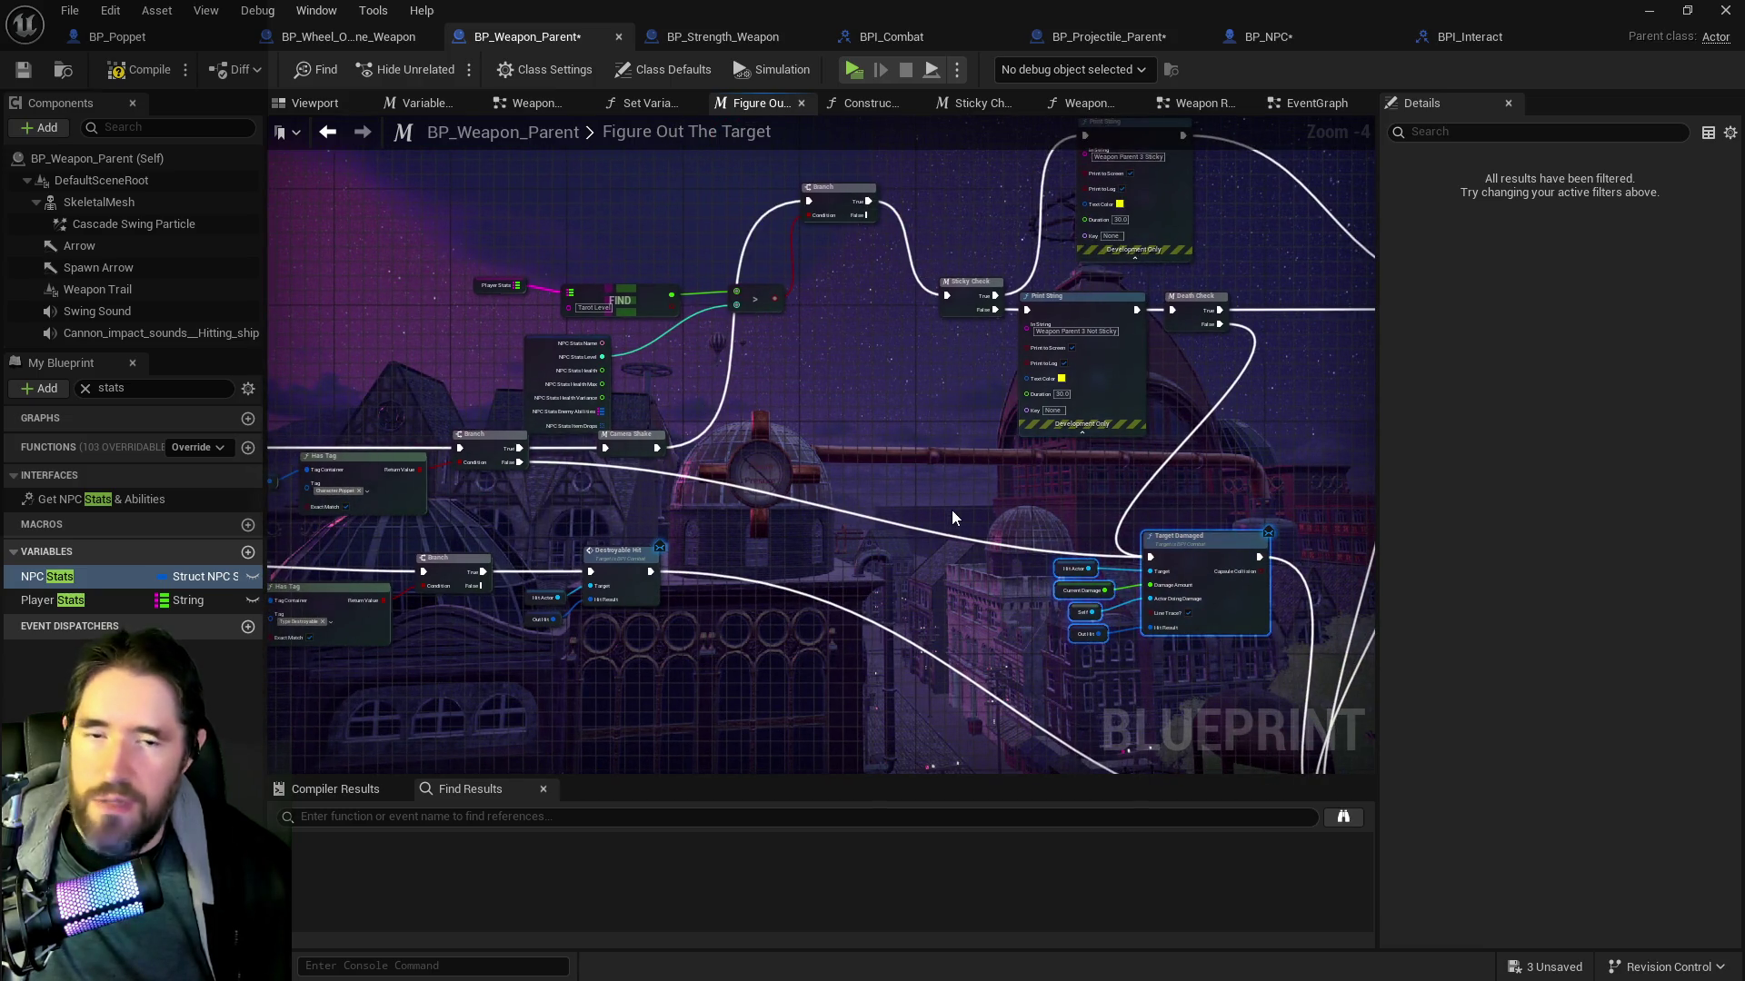
pyautogui.scroll(1, 952, 509)
pyautogui.scroll(-2, 1116, 452)
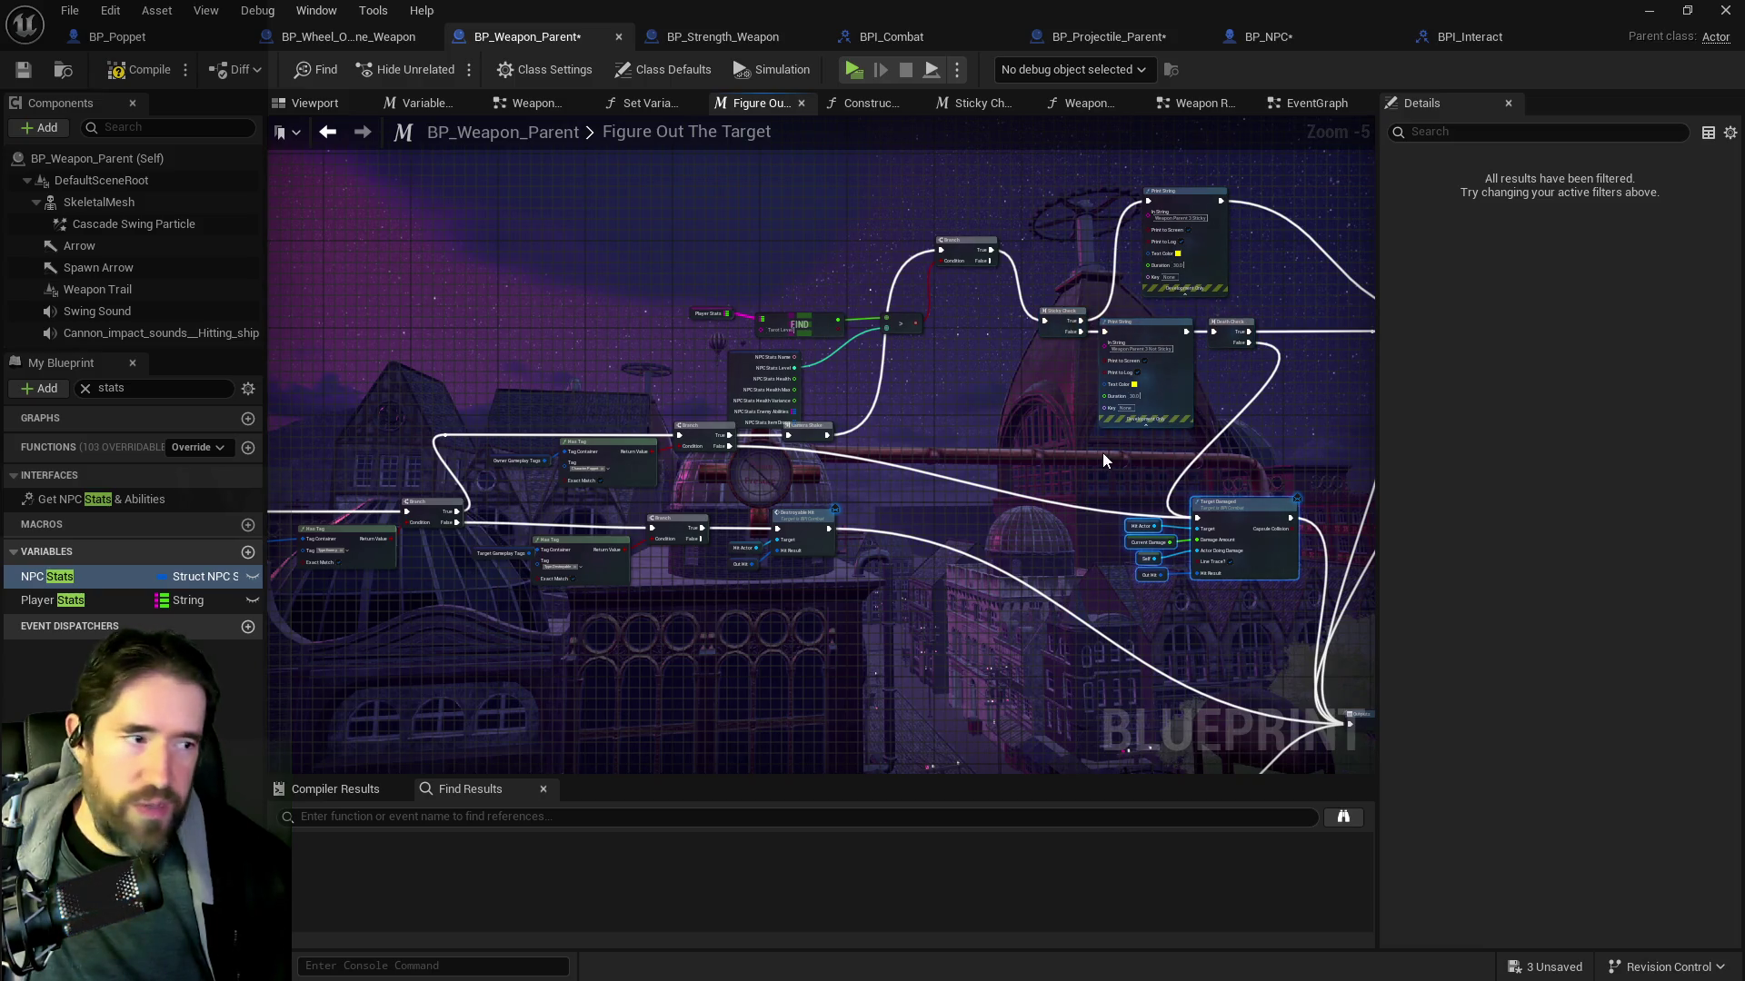
pyautogui.moveTo(1054, 461); pyautogui.dragTo(937, 558)
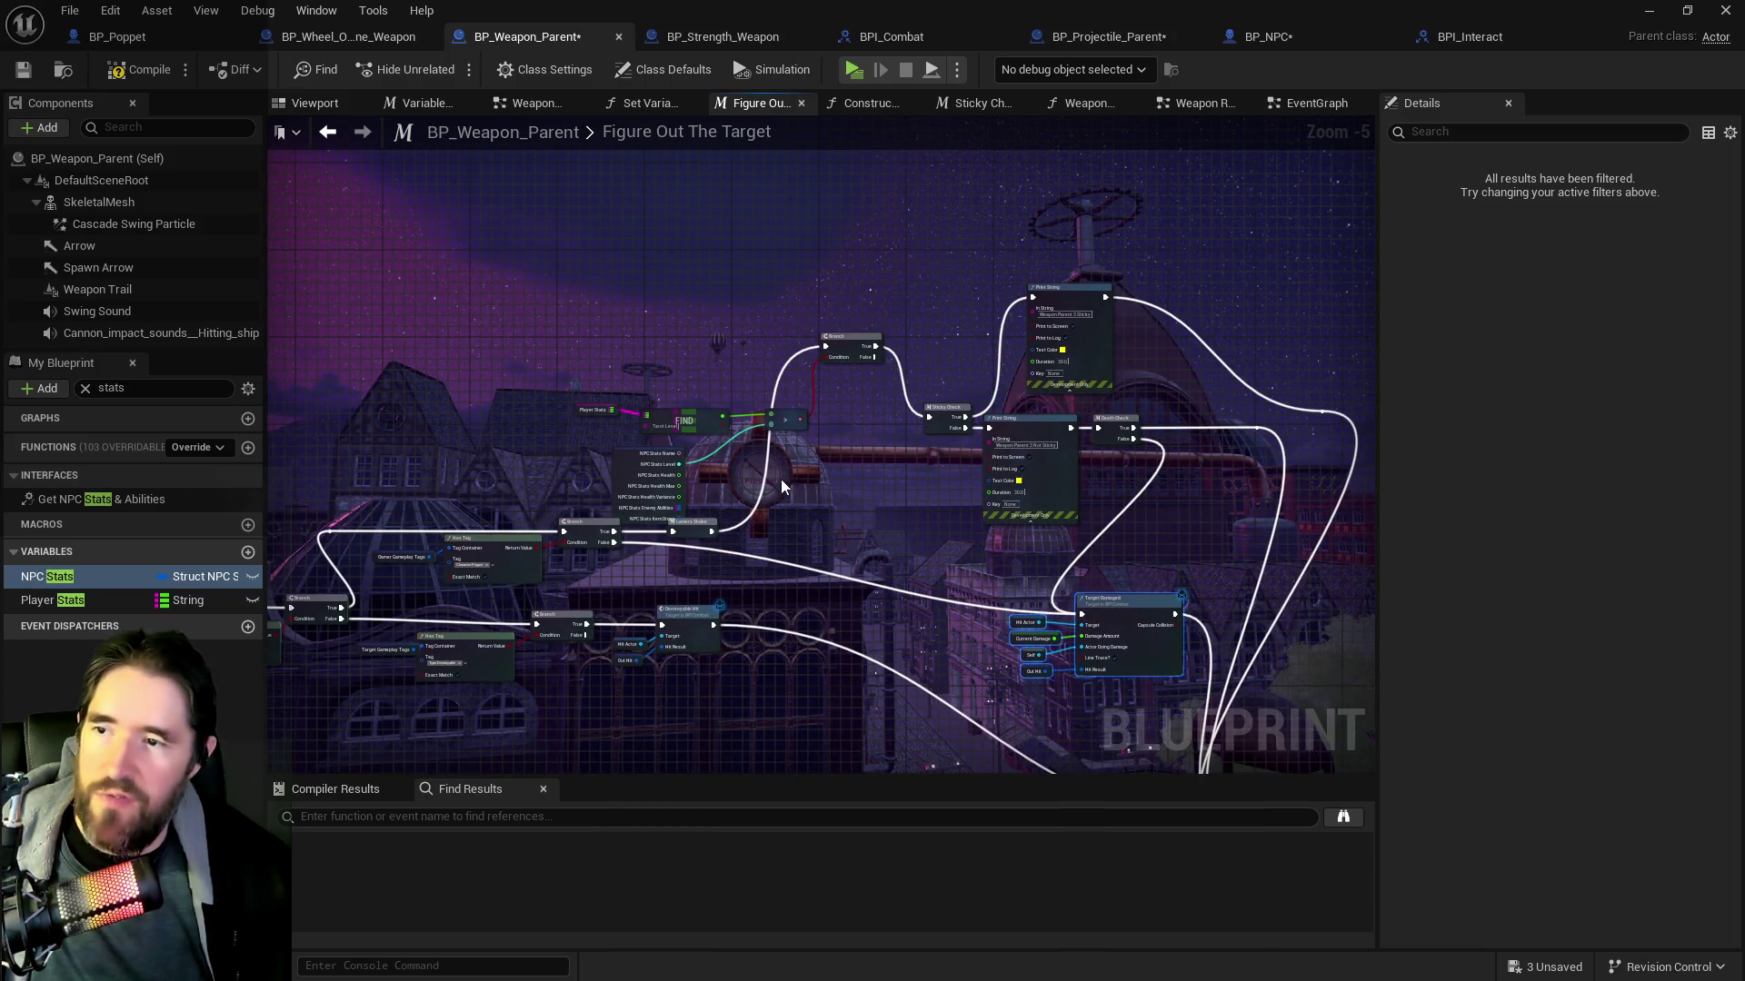
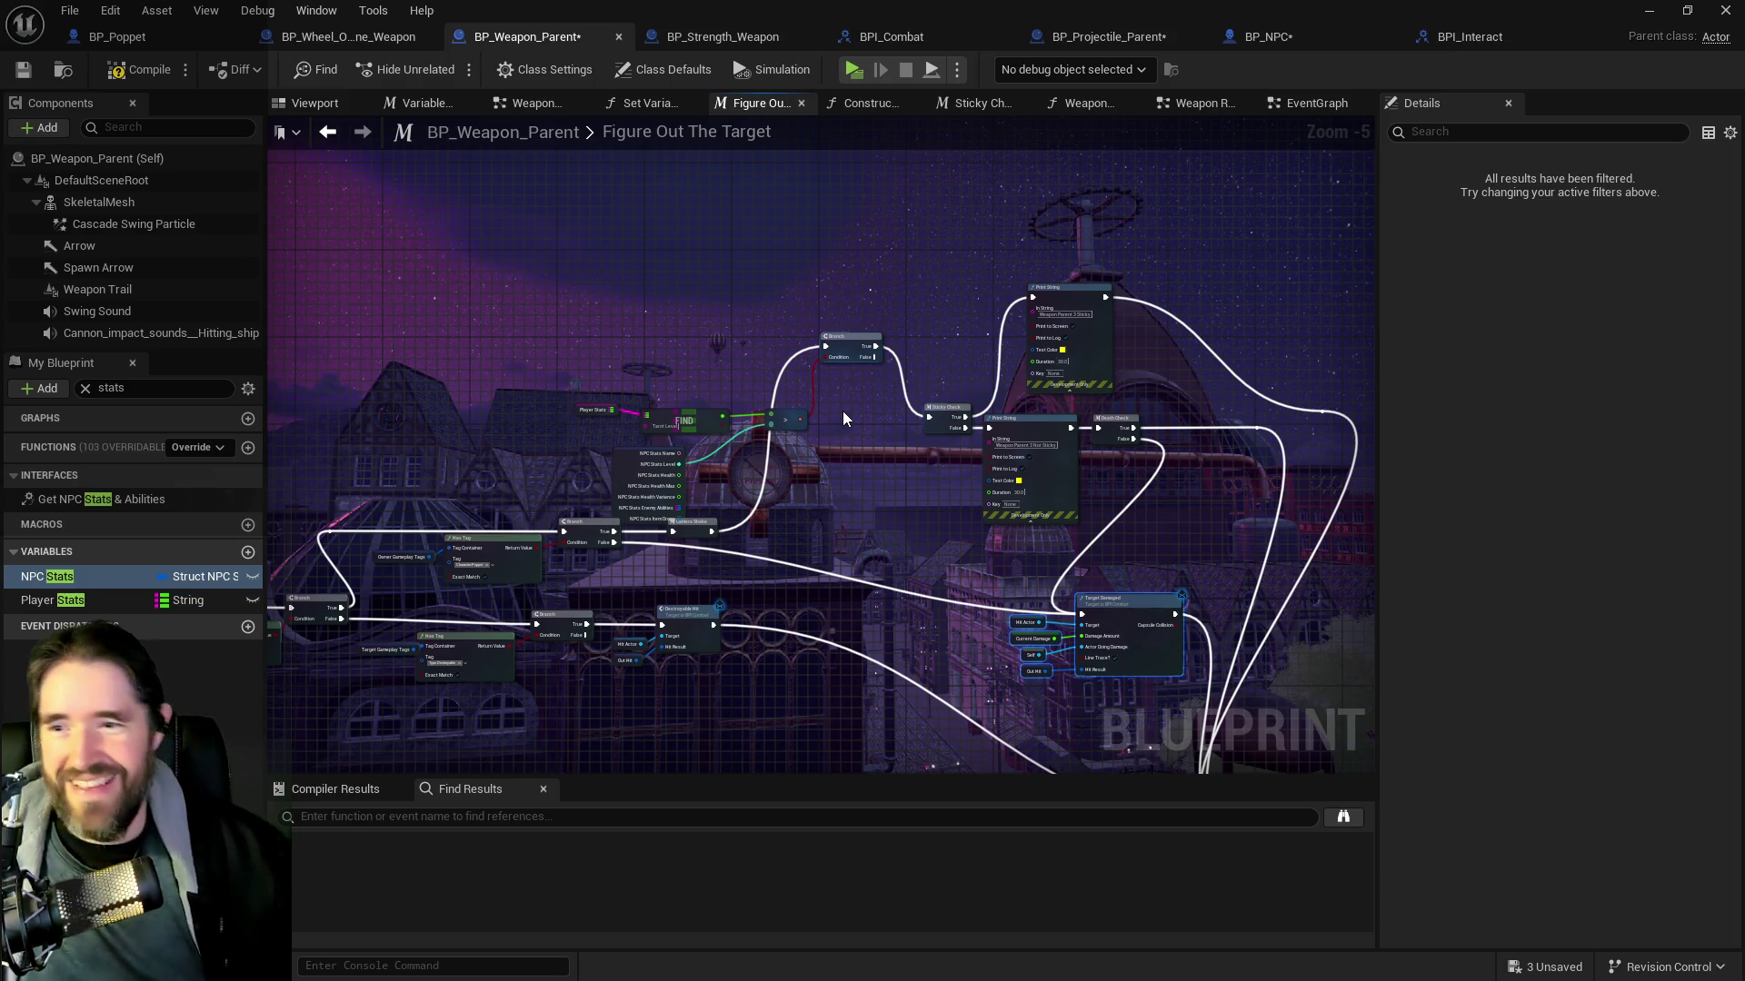
# Move the Player Stats, FIND and NPC Stats comparison nodes up and to the left
pyautogui.scroll(2, 1038, 276)
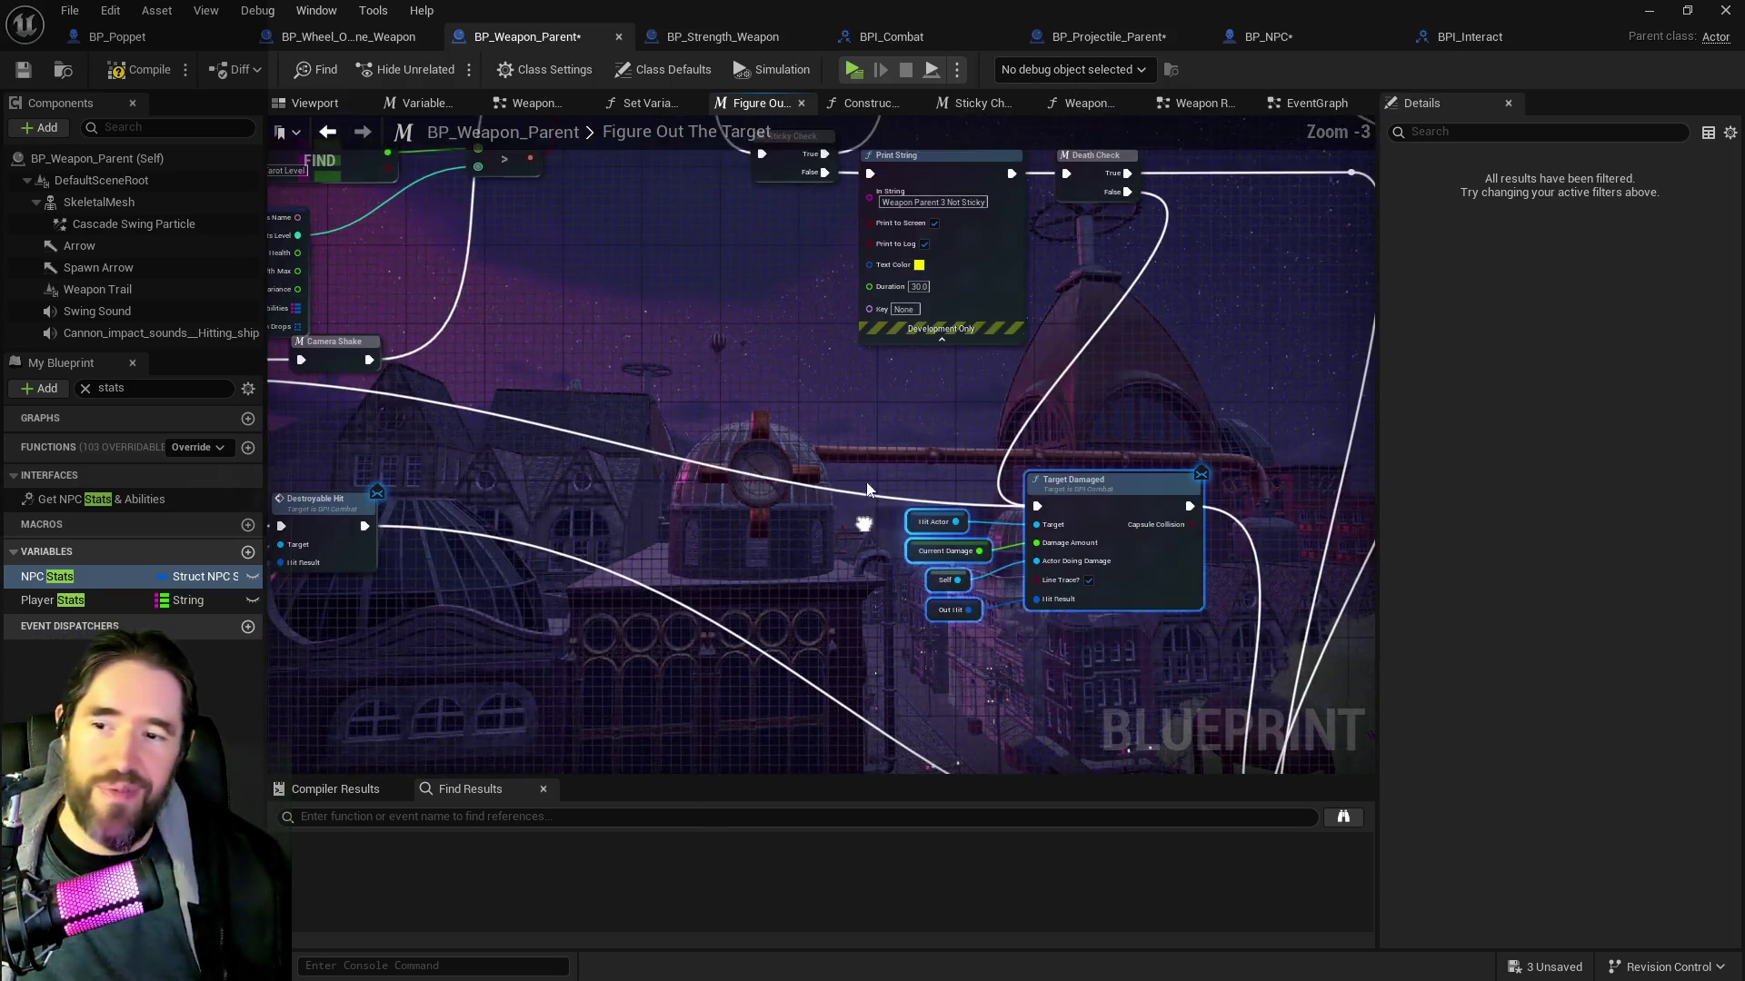
pyautogui.moveTo(1178, 477)
pyautogui.mouseDown()
pyautogui.moveTo(1312, 541)
pyautogui.moveTo(1336, 627)
pyautogui.moveTo(875, 644)
pyautogui.mouseUp()
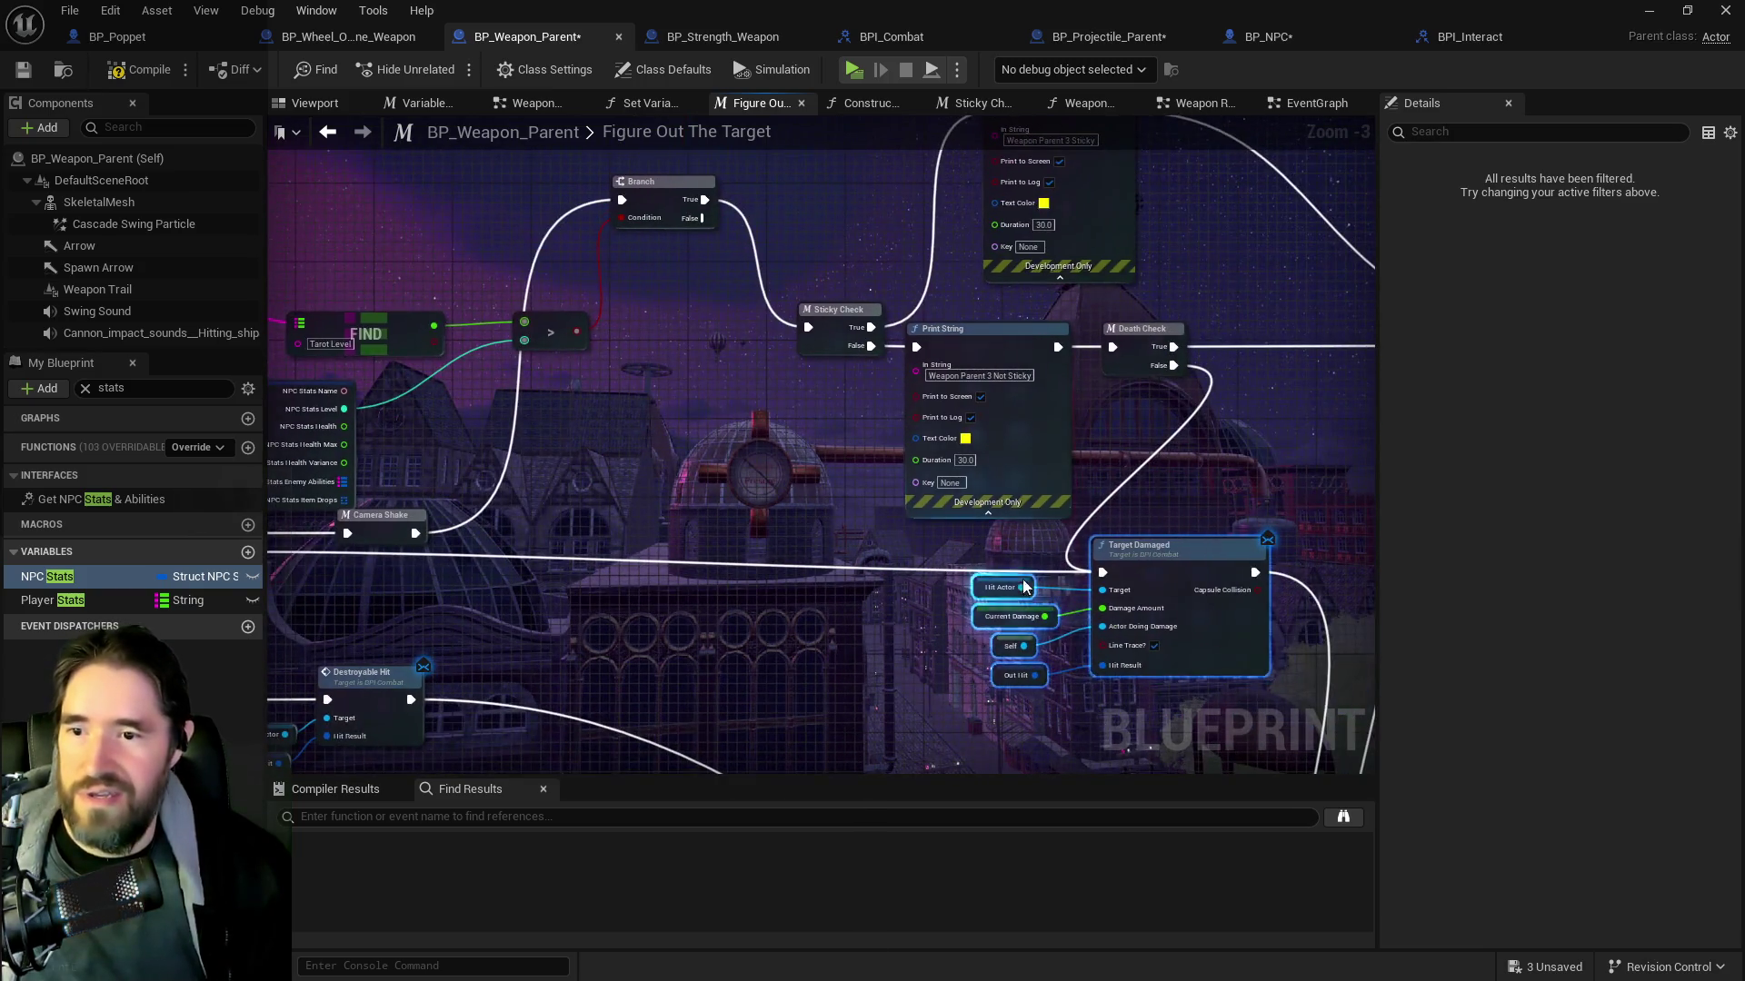
pyautogui.moveTo(1239, 624)
pyautogui.mouseDown()
pyautogui.moveTo(969, 591)
pyautogui.moveTo(1021, 689)
pyautogui.mouseUp()
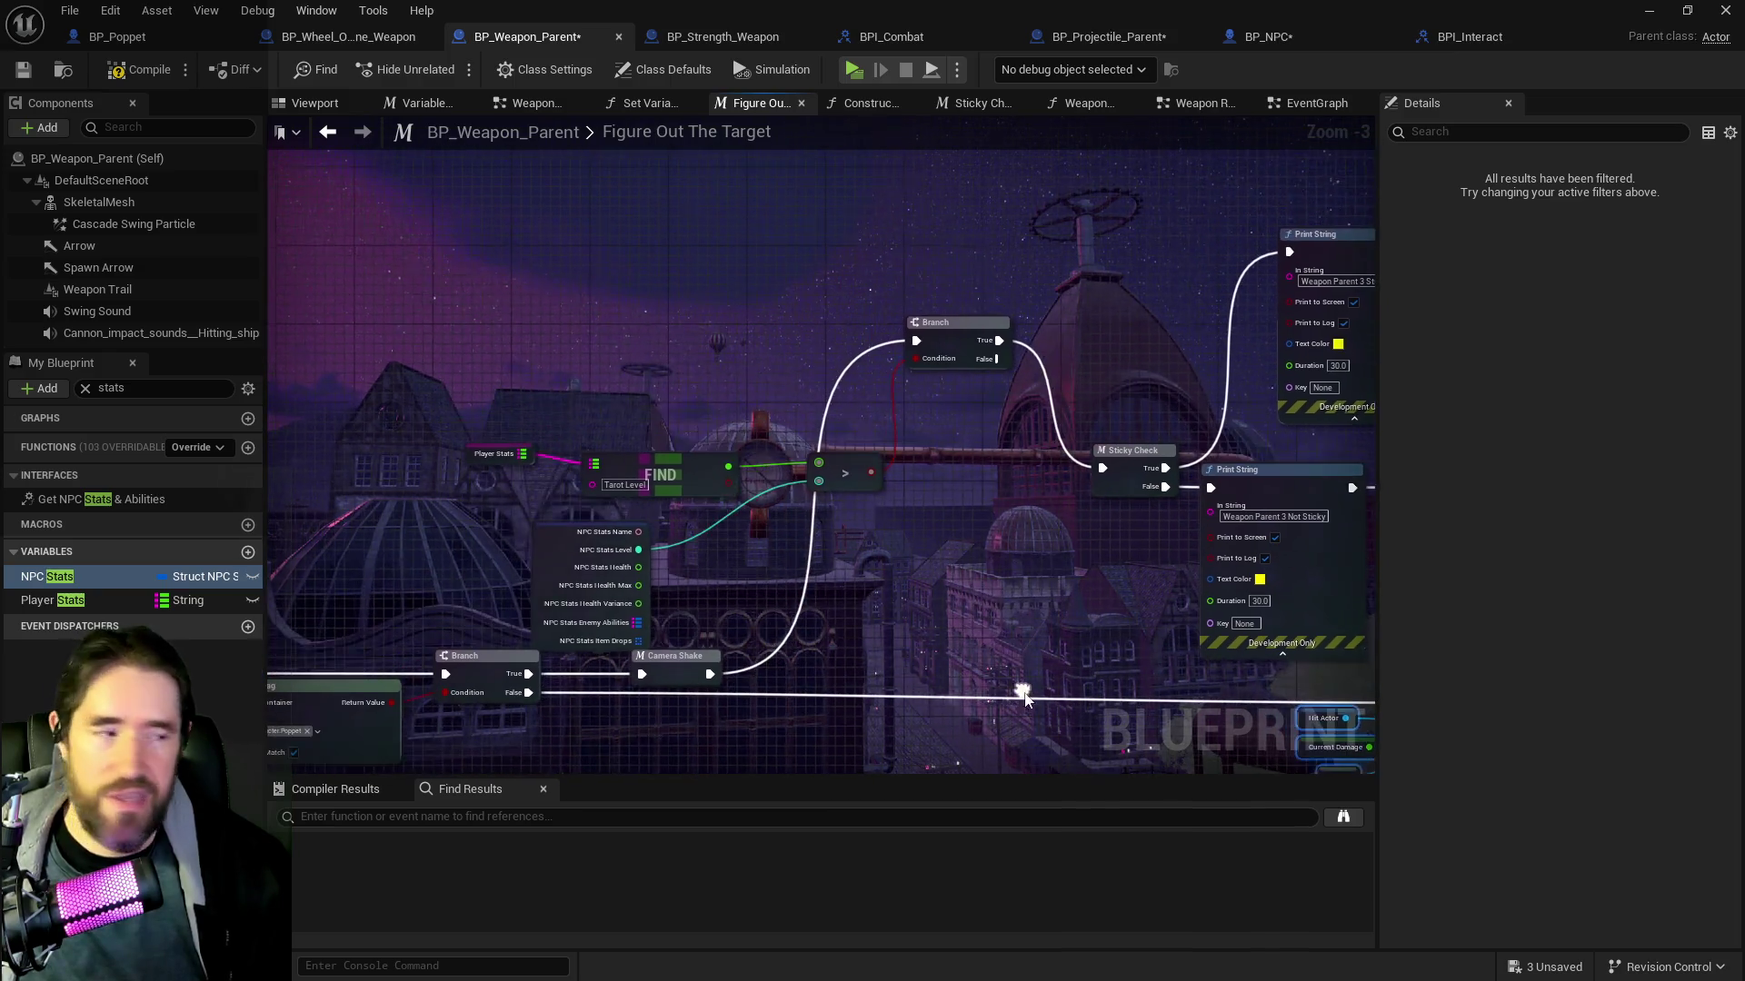
pyautogui.moveTo(853, 592)
pyautogui.mouseDown()
pyautogui.moveTo(862, 643)
pyautogui.moveTo(909, 695)
pyautogui.mouseUp()
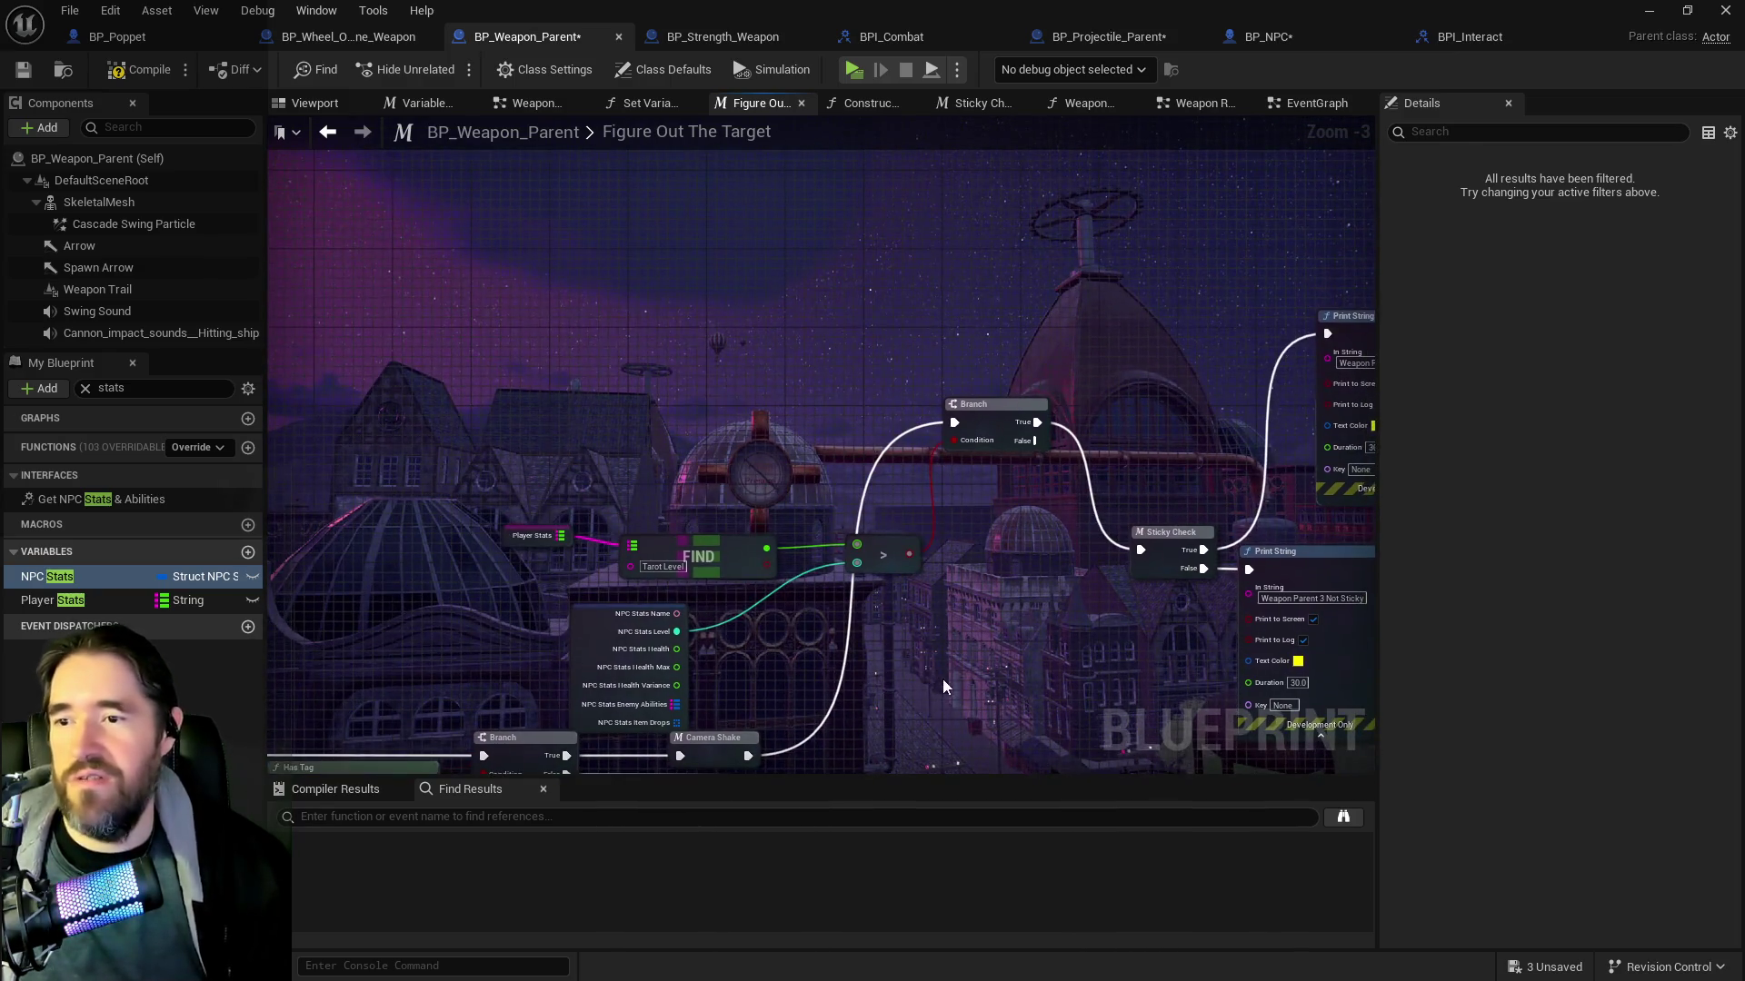
pyautogui.moveTo(505, 506); pyautogui.dragTo(902, 633)
pyautogui.moveTo(883, 554); pyautogui.dragTo(795, 437)
# Shift Target Damaged and its input nodes slightly right, then compile BP_Weapon_Parent
pyautogui.moveTo(1264, 486); pyautogui.dragTo(1041, 506)
pyautogui.scroll(-1, 1041, 506)
pyautogui.moveTo(760, 427)
pyautogui.mouseDown()
pyautogui.moveTo(999, 633)
pyautogui.moveTo(1051, 520)
pyautogui.moveTo(1049, 535)
pyautogui.moveTo(938, 462)
pyautogui.mouseUp()
pyautogui.moveTo(1023, 749); pyautogui.dragTo(911, 586)
pyautogui.moveTo(1012, 617); pyautogui.dragTo(1168, 601)
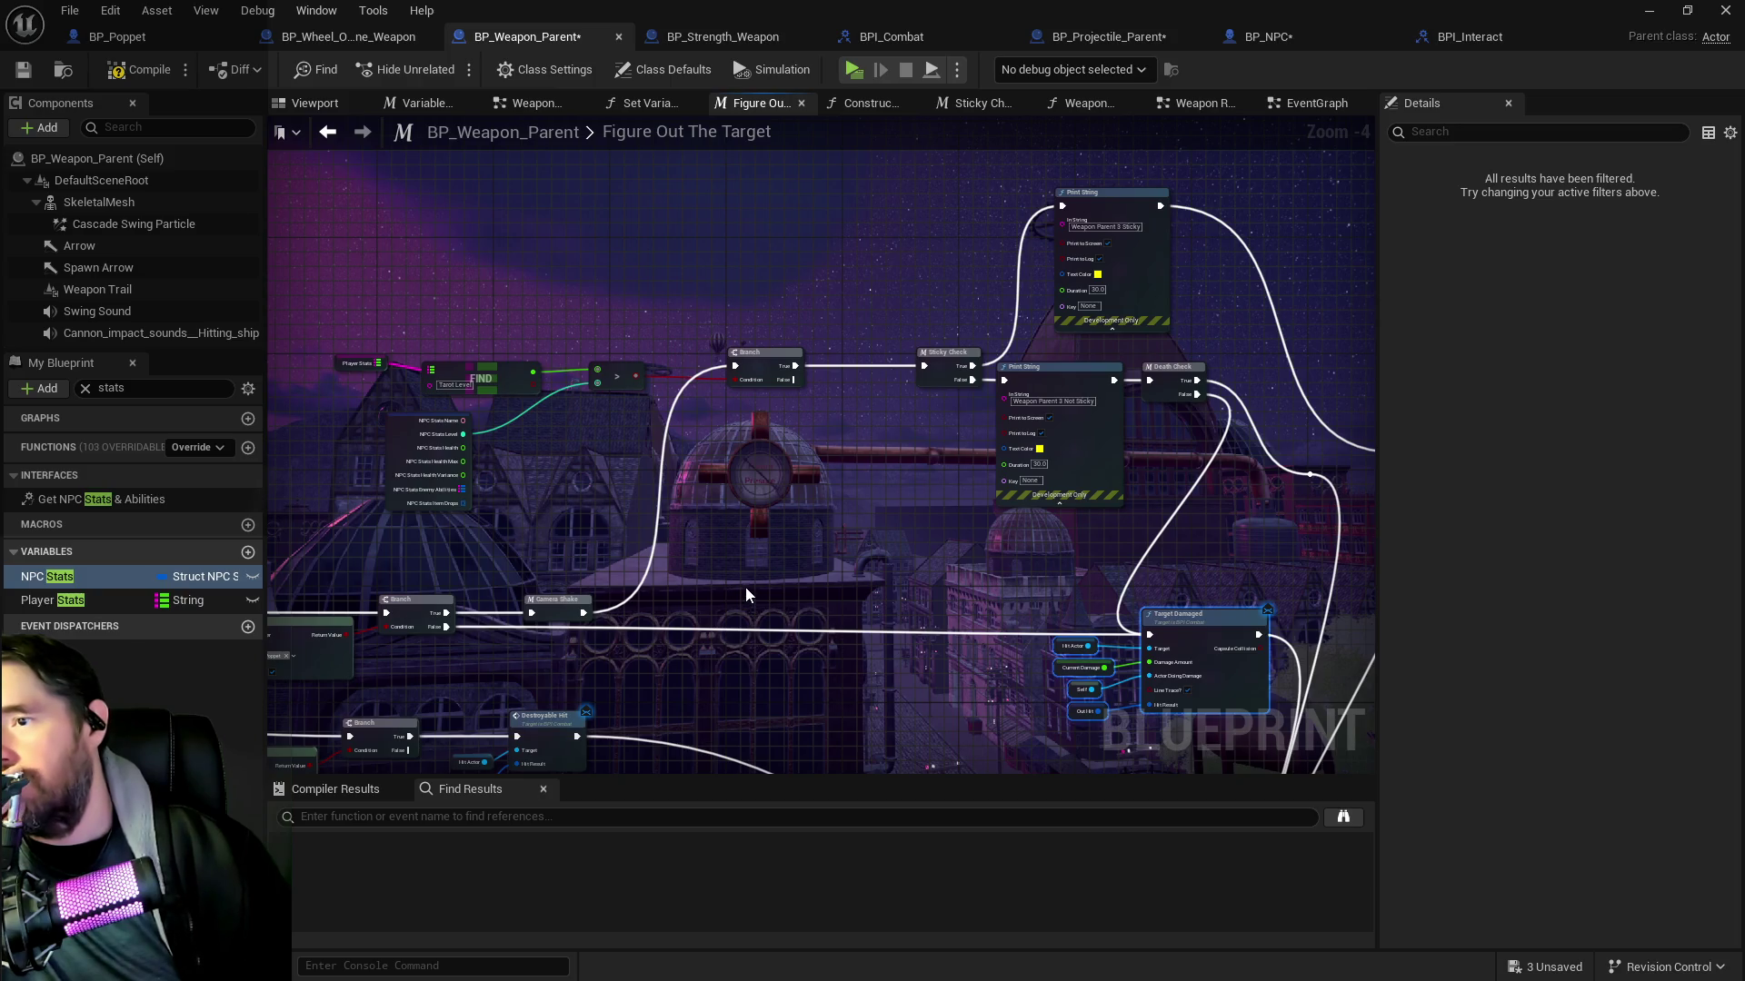
pyautogui.moveTo(745, 588)
pyautogui.mouseDown()
pyautogui.moveTo(819, 538)
pyautogui.moveTo(939, 559)
pyautogui.mouseUp()
pyautogui.moveTo(727, 496)
pyautogui.mouseDown()
pyautogui.moveTo(862, 518)
pyautogui.moveTo(748, 568)
pyautogui.mouseUp()
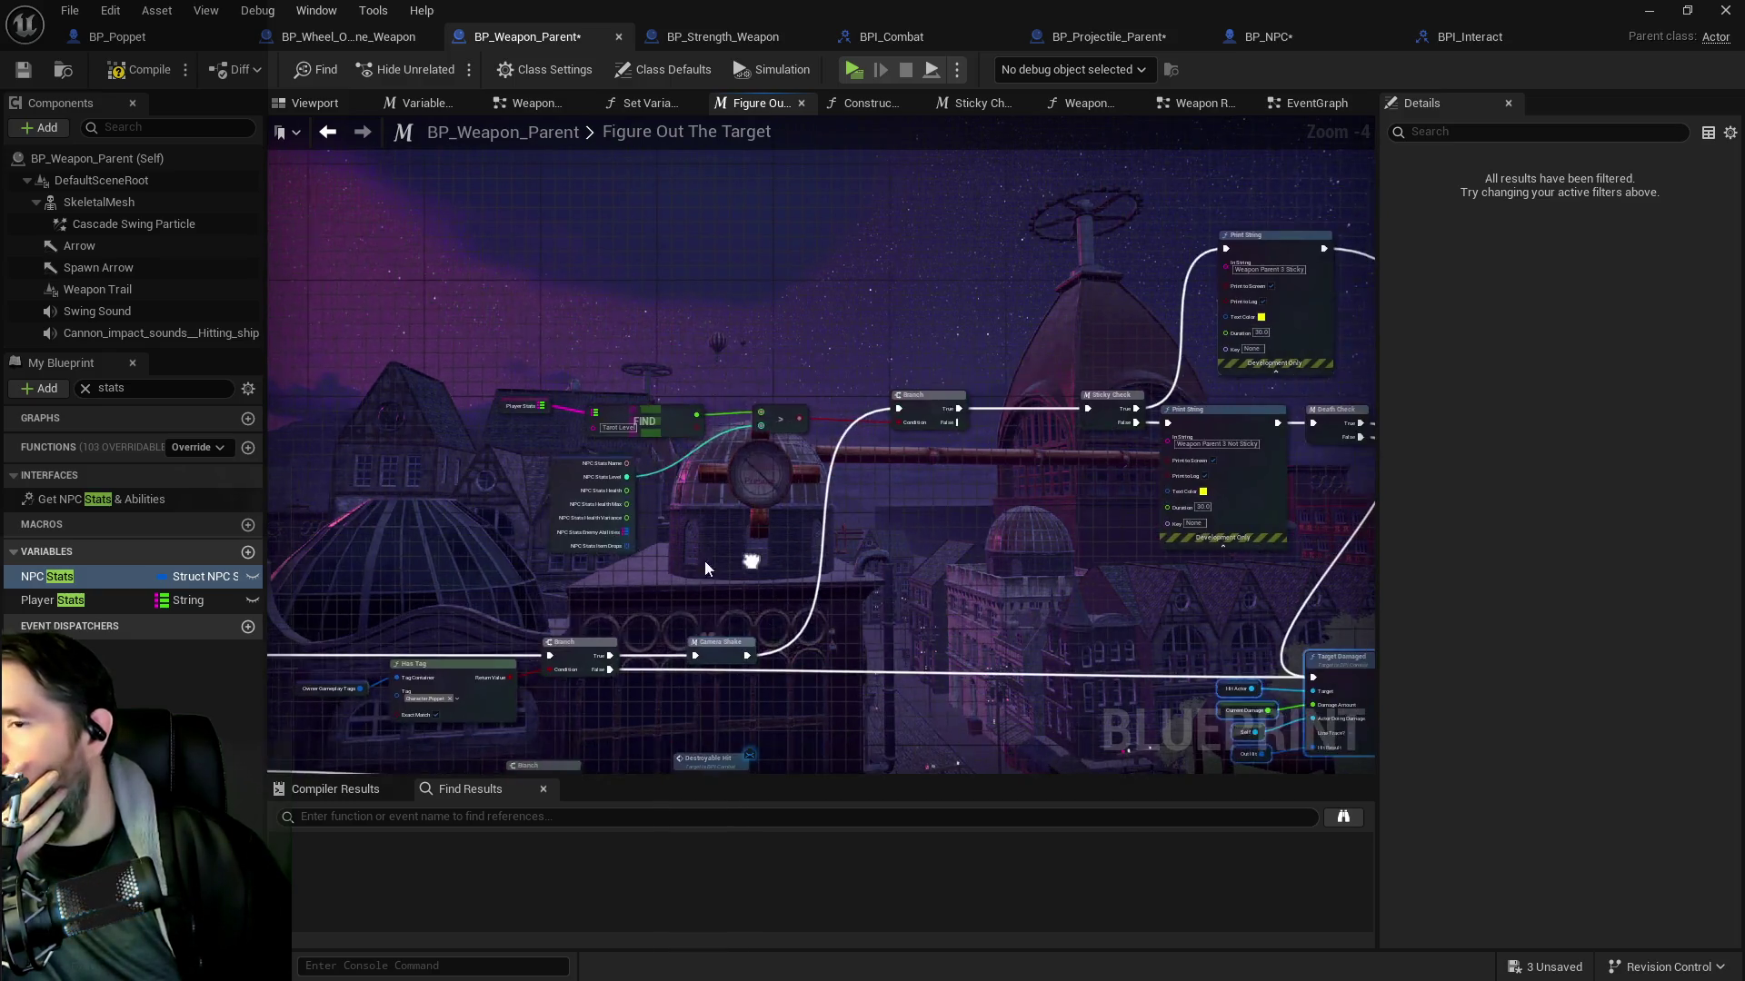
pyautogui.click(124, 80)
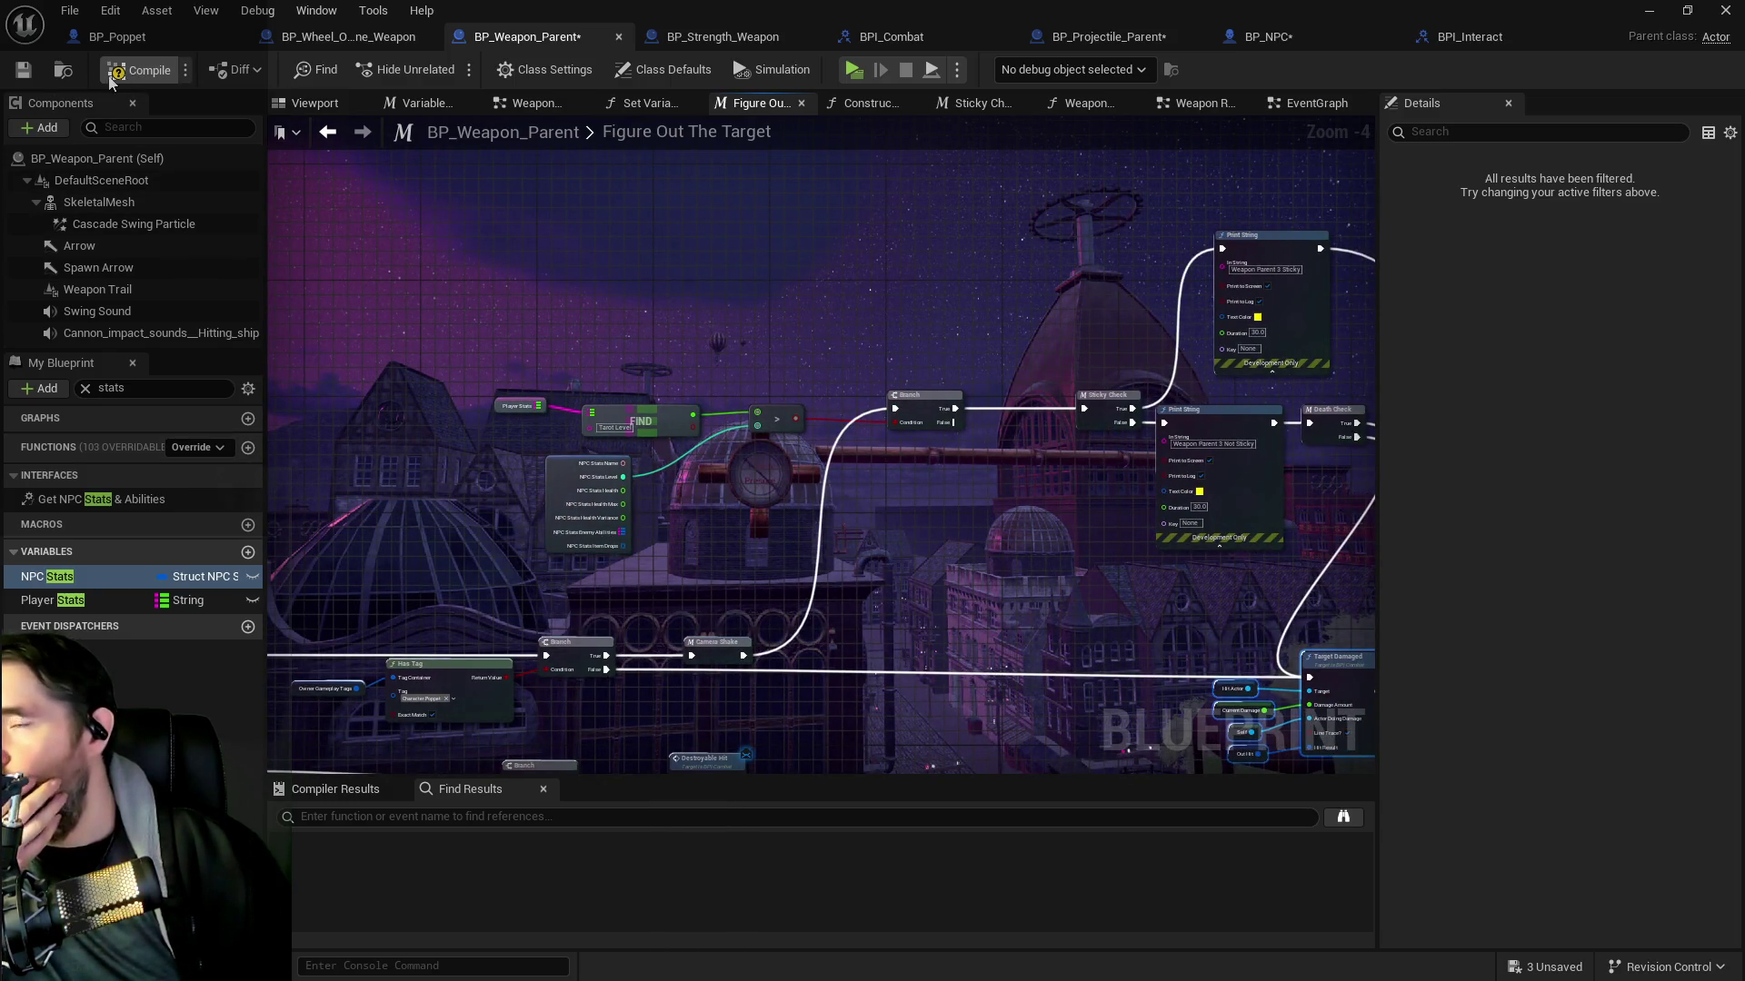
# Save BP_Weapon_Parent and BP_NPC, leaving the BP_NPC editor maximized
pyautogui.click(22, 70)
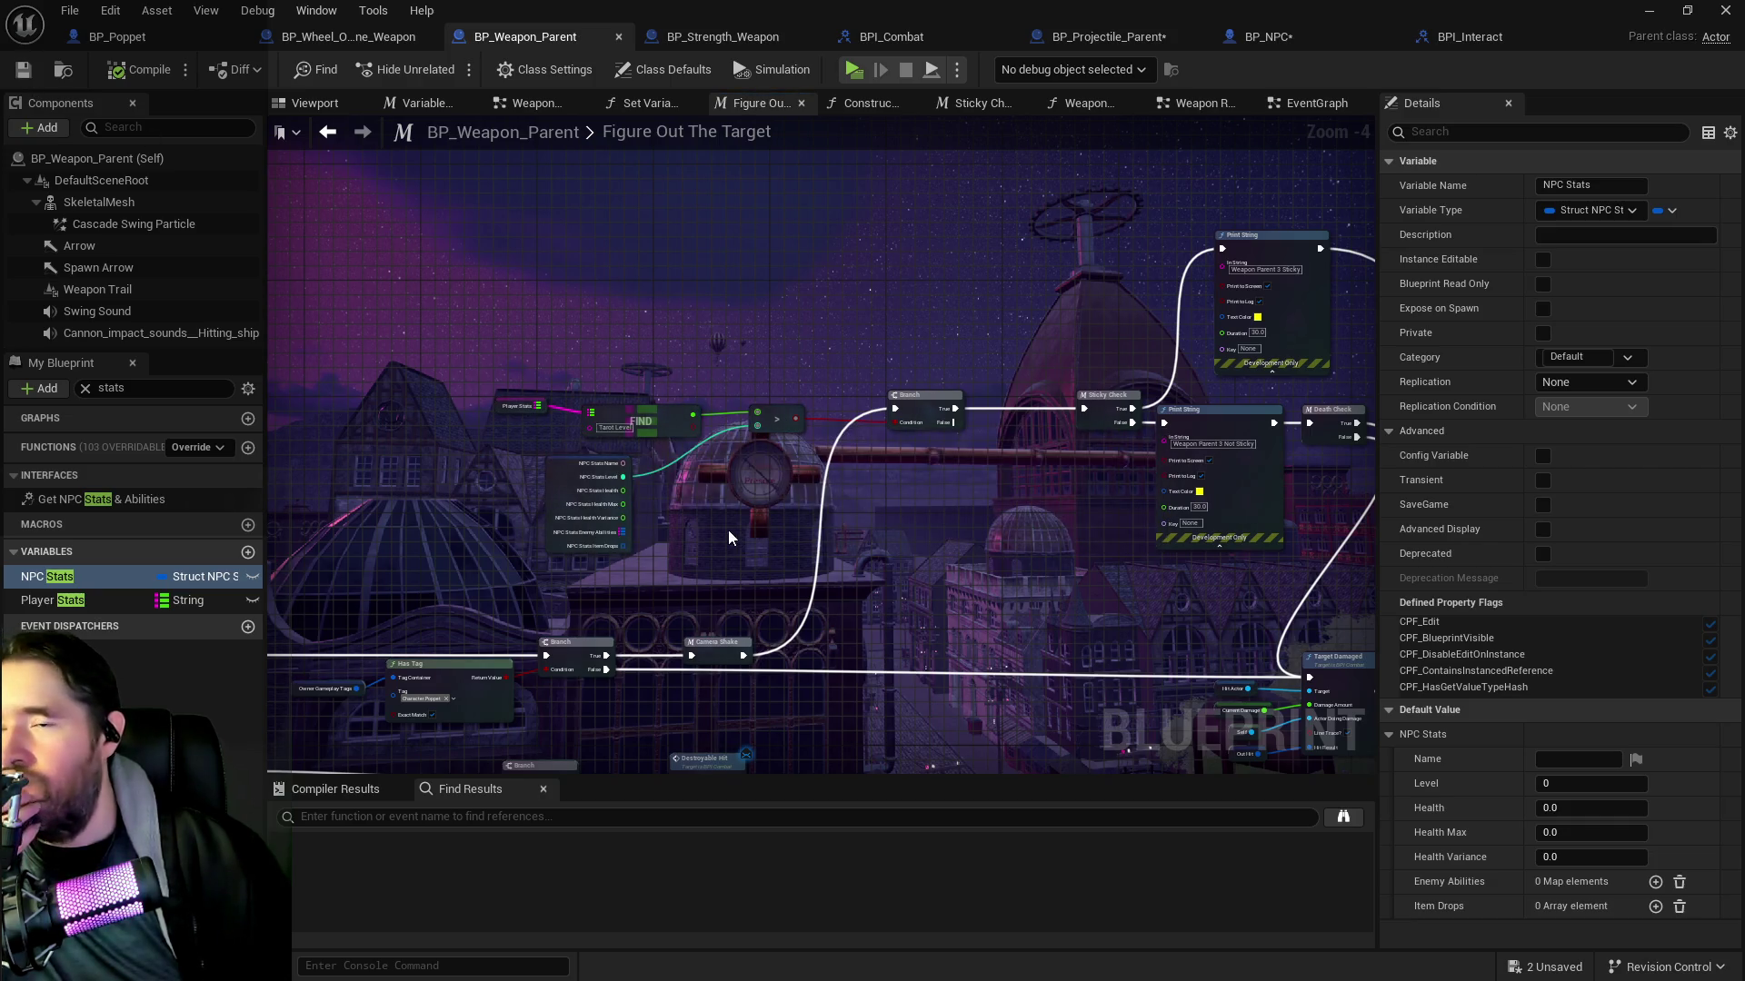
pyautogui.moveTo(951, 532); pyautogui.dragTo(823, 439)
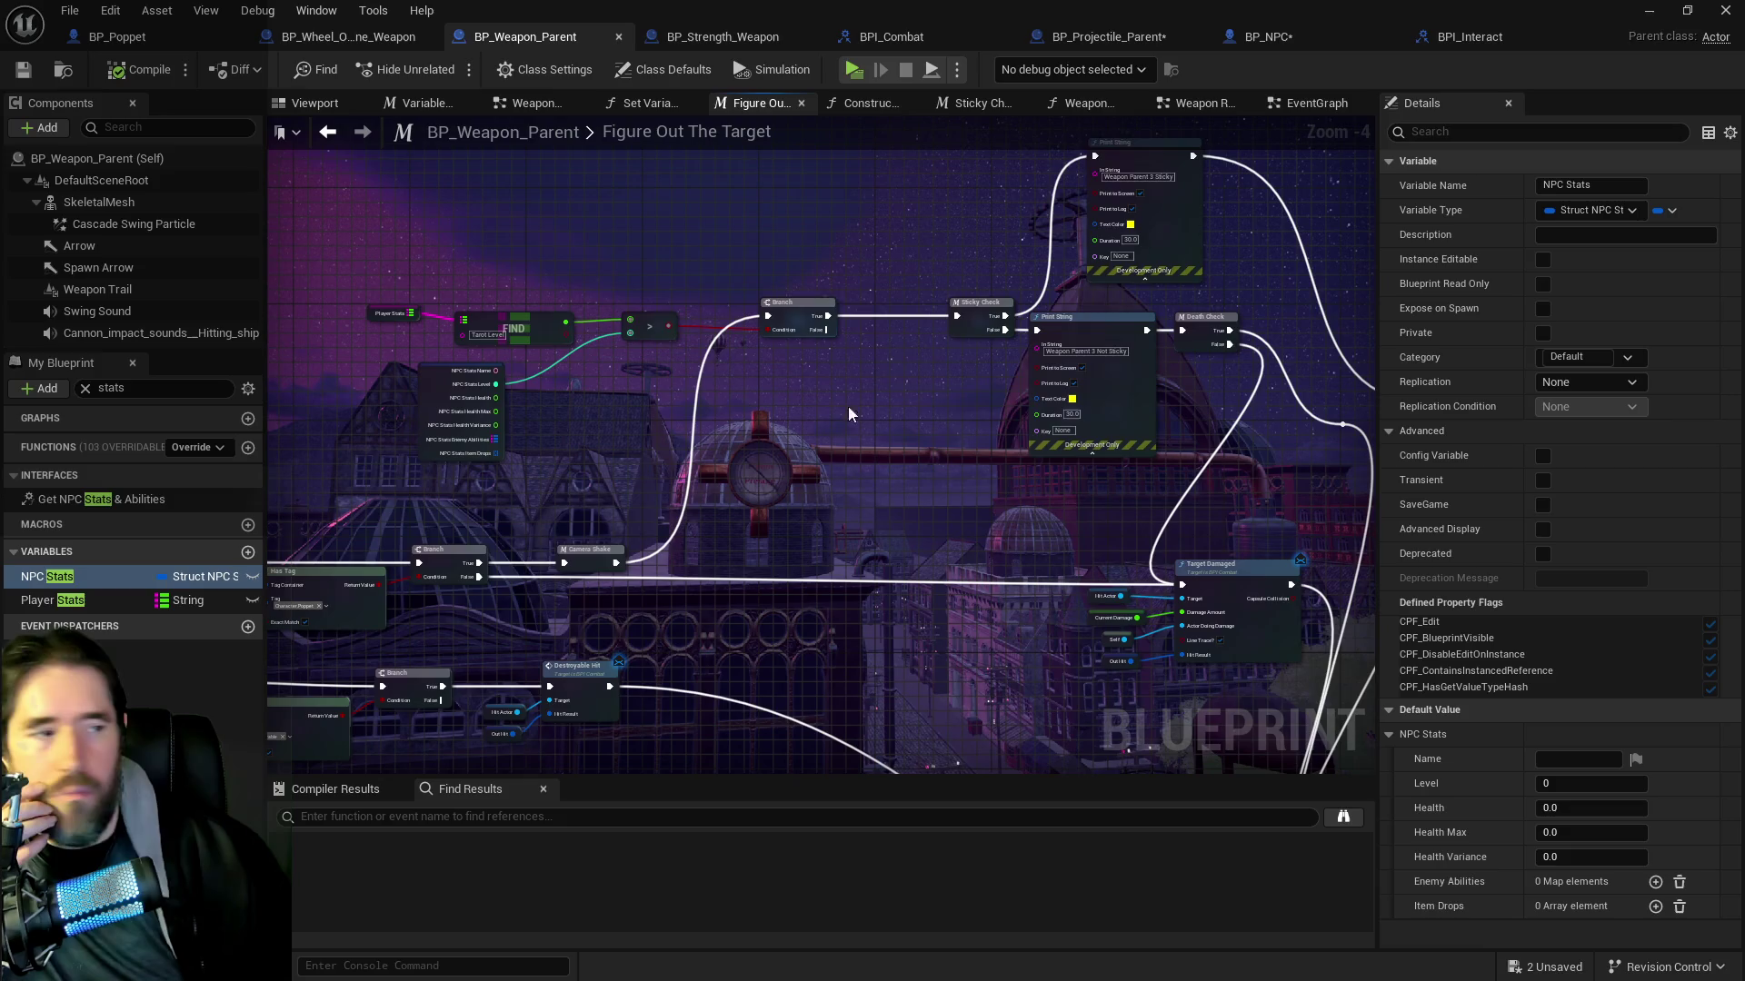
pyautogui.click(1268, 36)
pyautogui.click(23, 70)
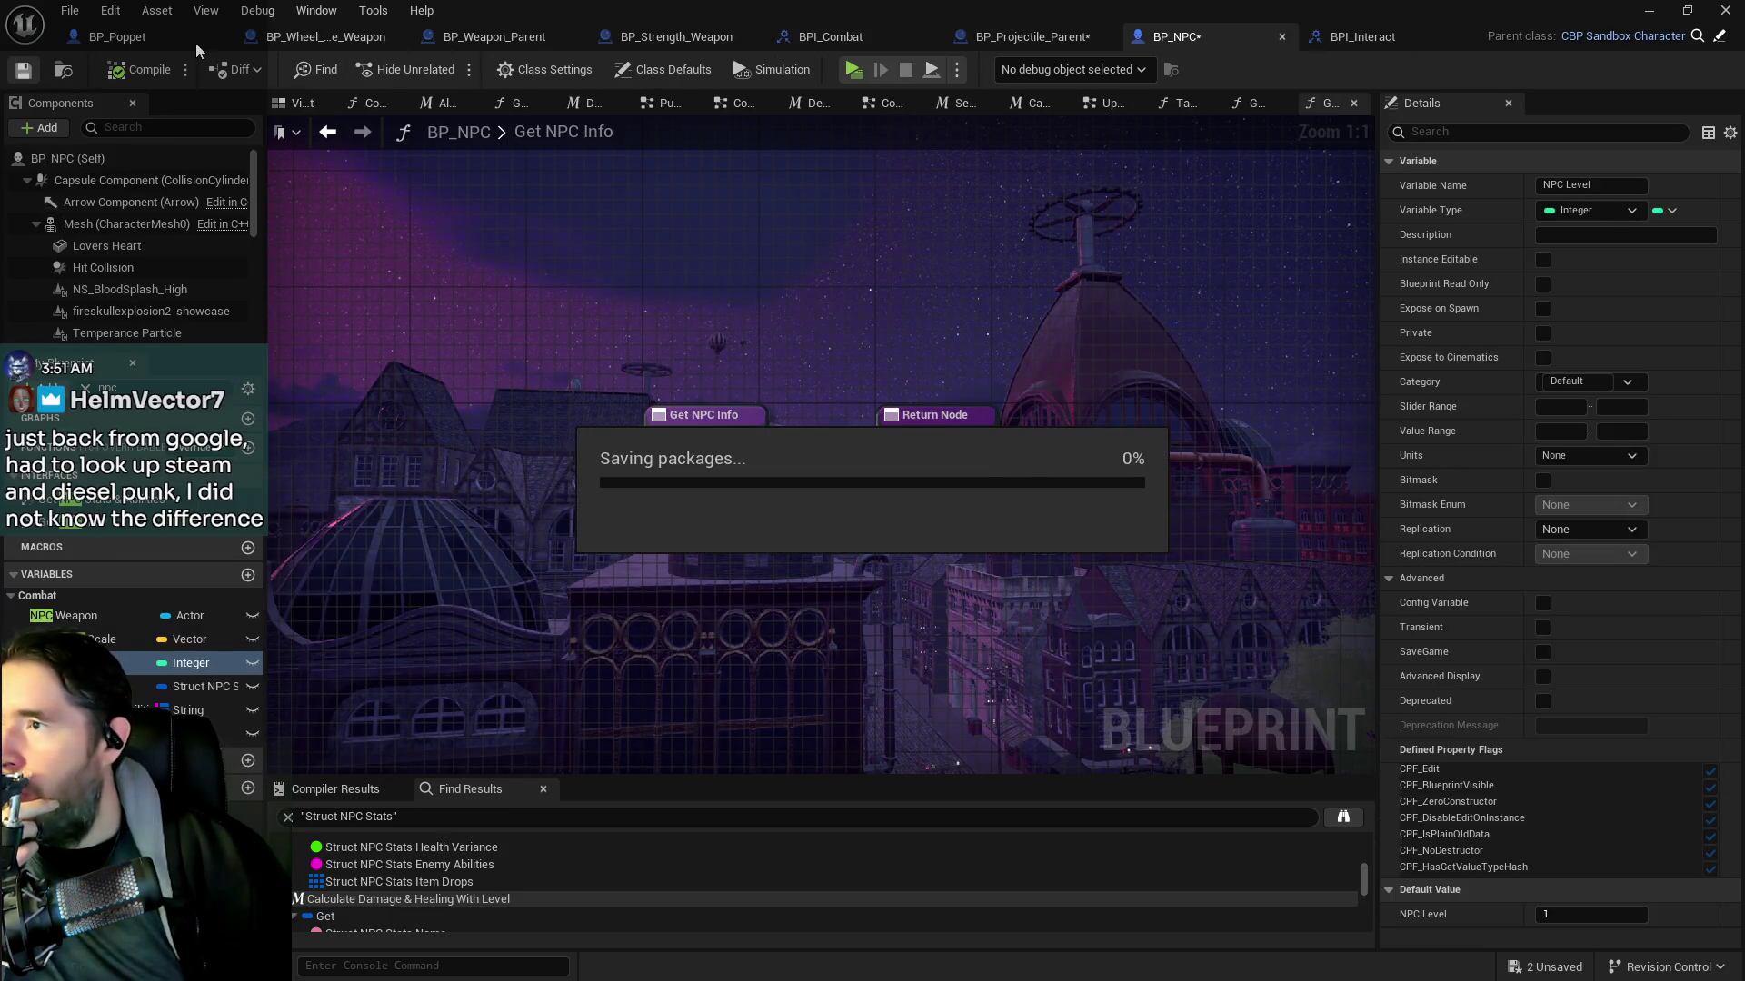
pyautogui.moveTo(592, 11); pyautogui.dragTo(601, 162)
pyautogui.doubleClick(602, 162)
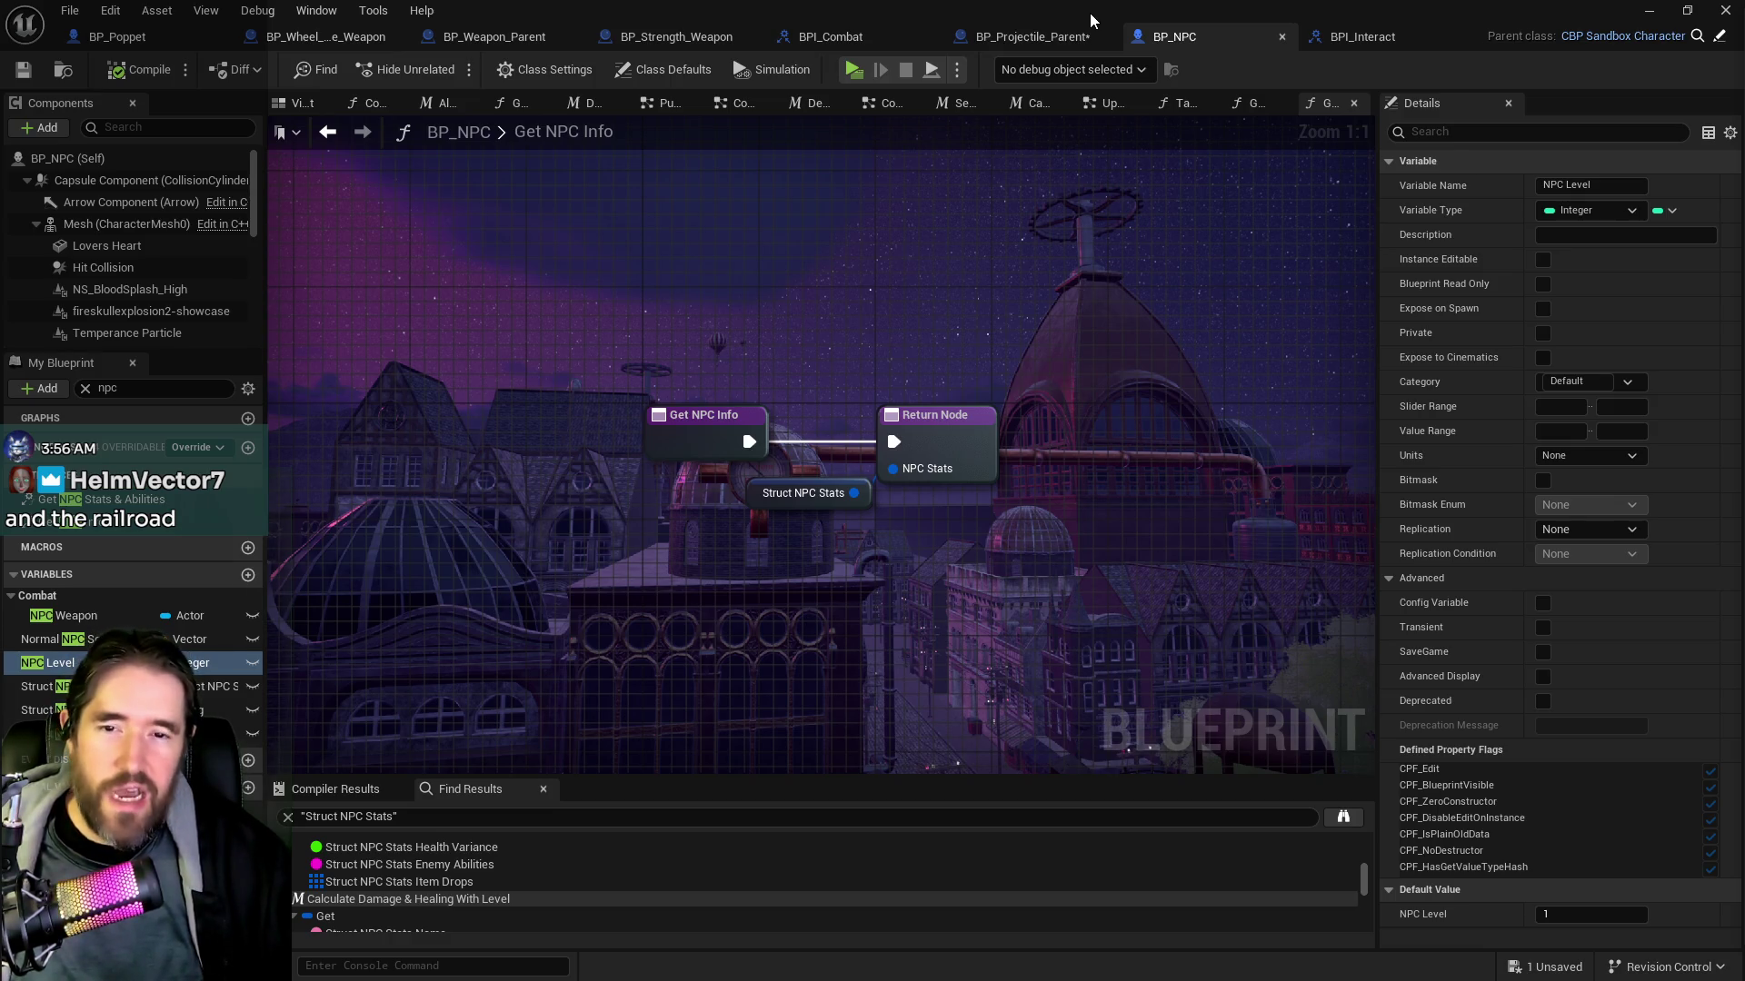
# Minimize the blueprint editor to return to the Chapter_1_Dead_Girl_Wonderland level
pyautogui.press('super+Down')
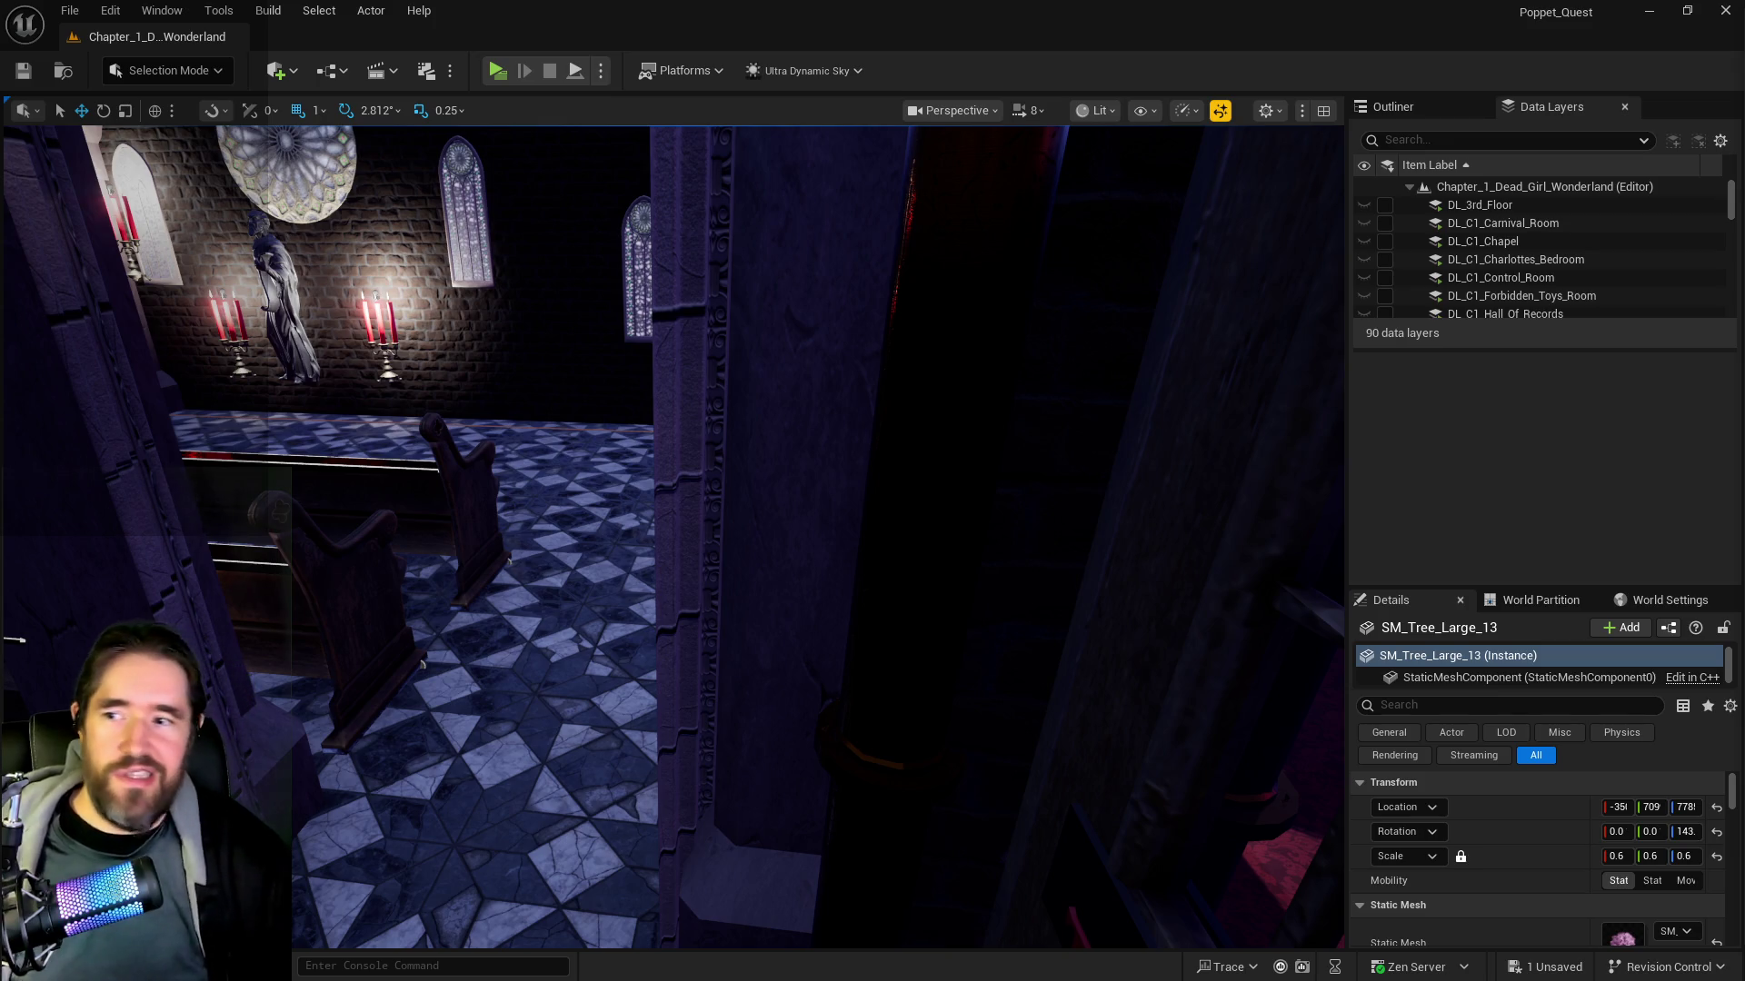
# Fly the camera forward through the chapel wall into the tesla-coil room
pyautogui.press('w')
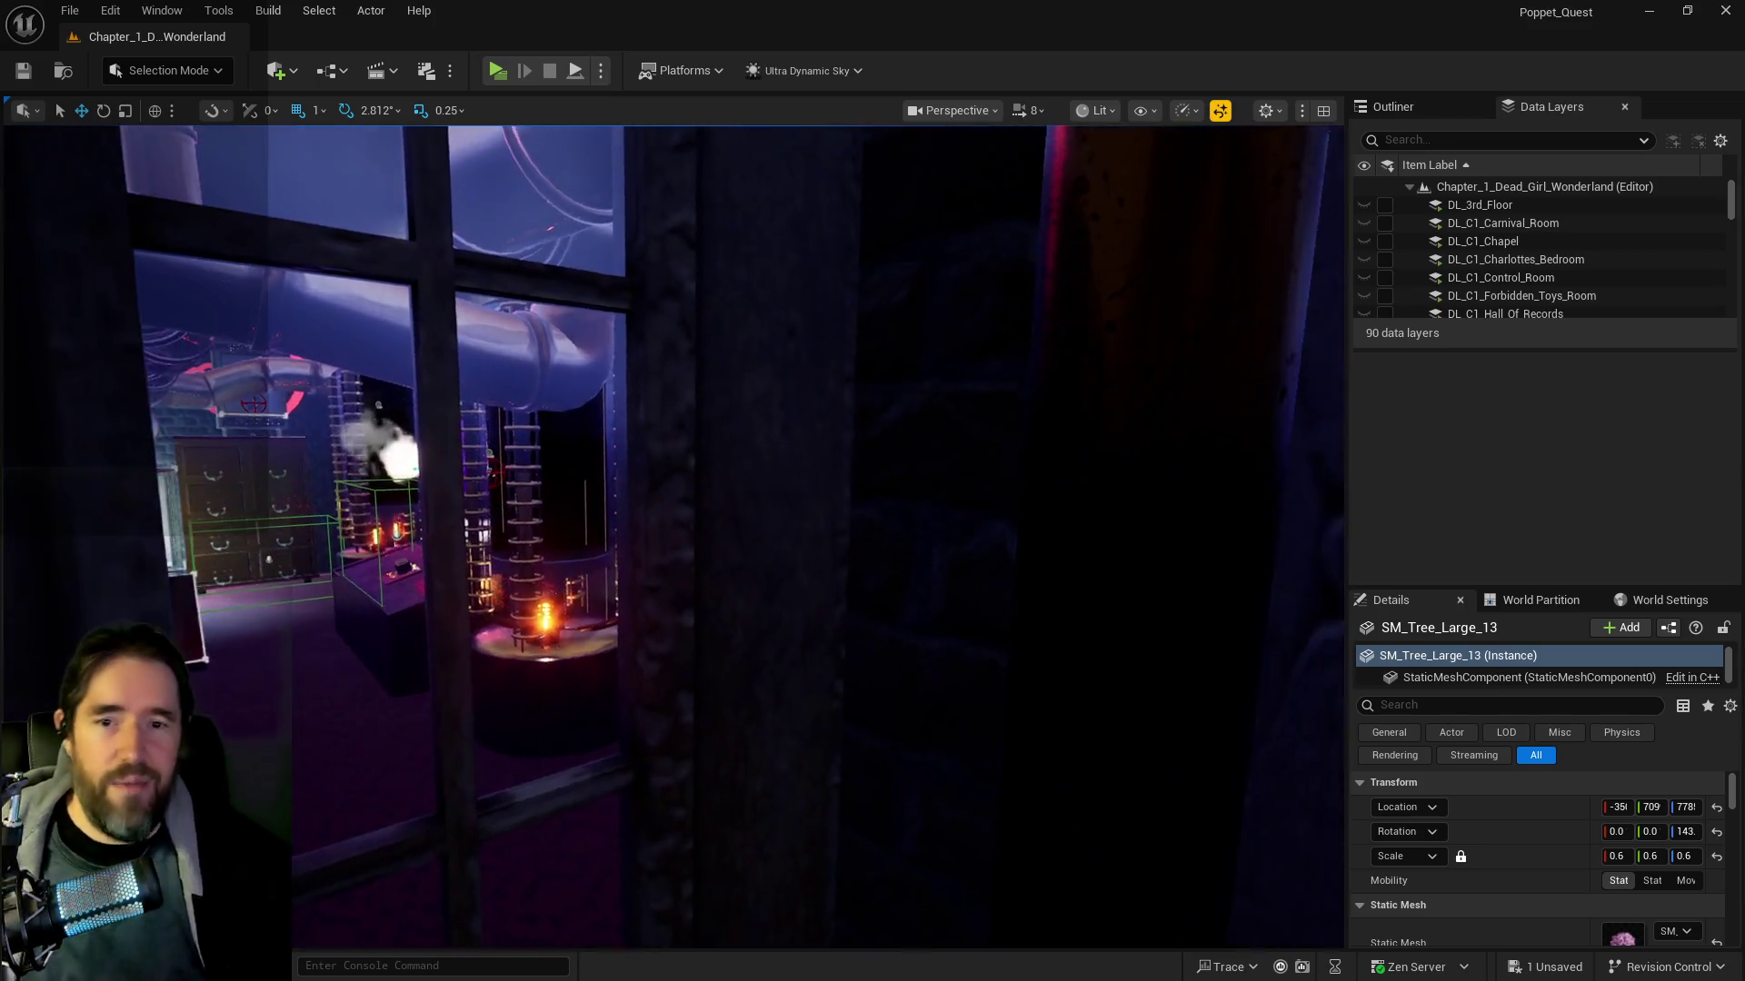
pyautogui.press('w')
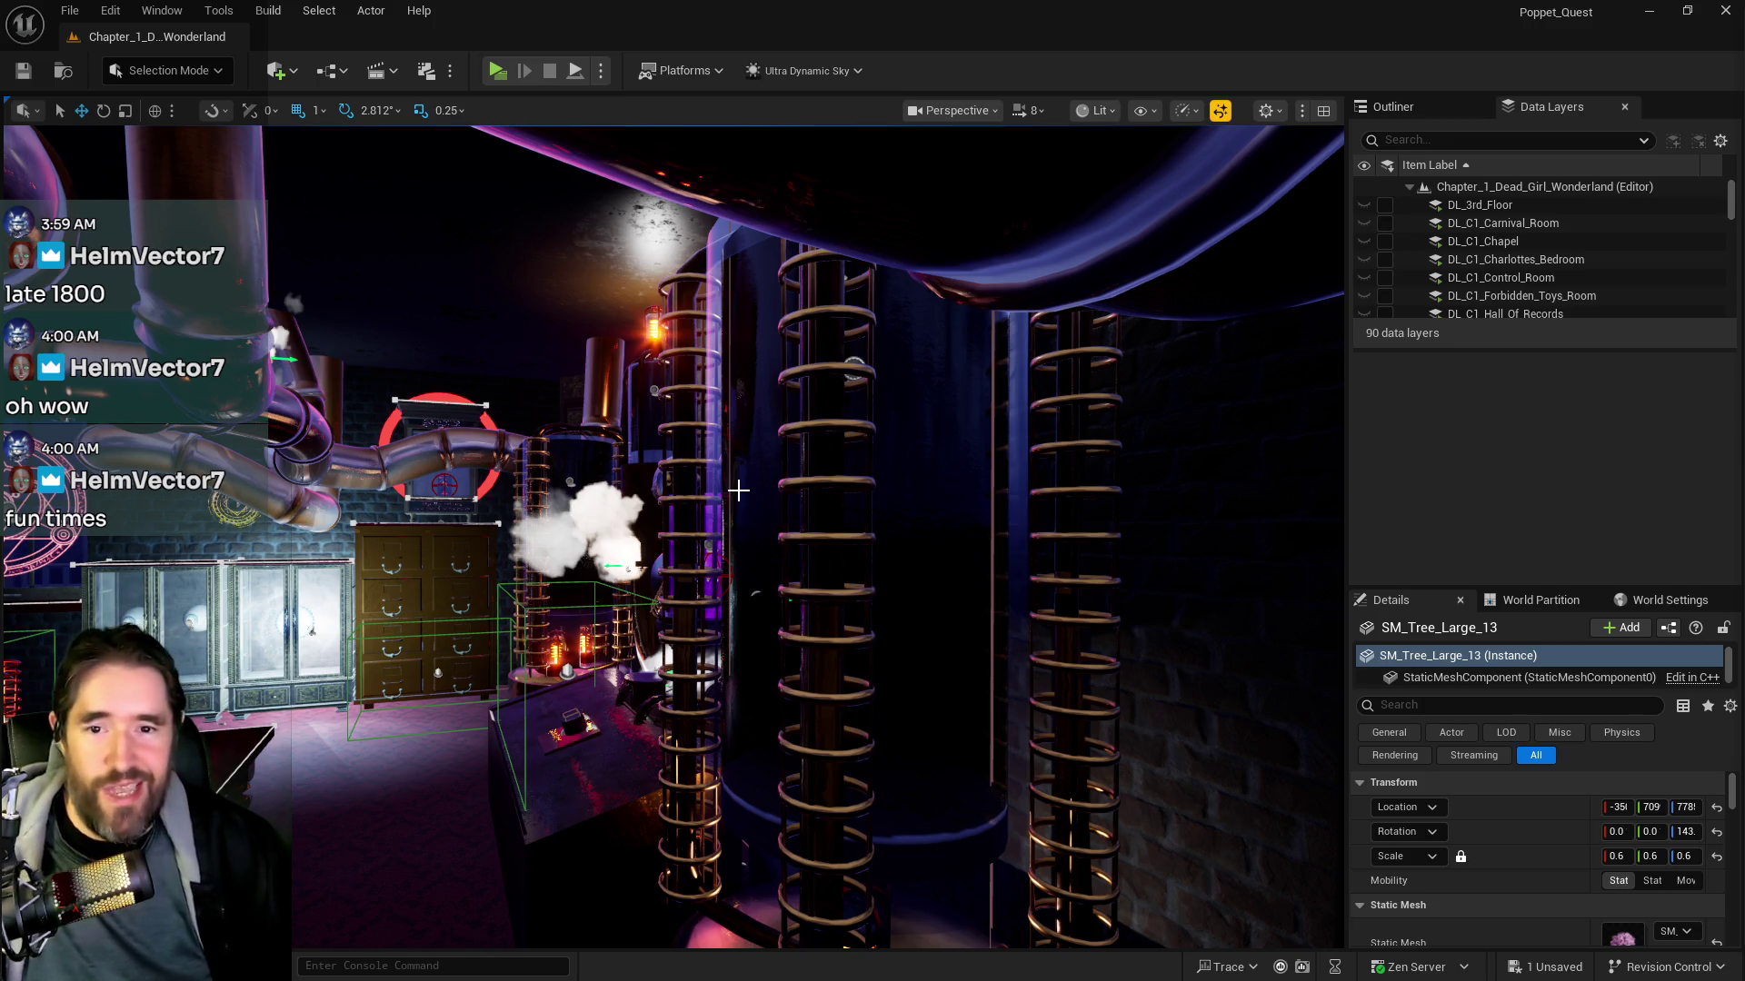
# Focus the viewport on the selected actor beside the purple Chapel door
pyautogui.press('f')
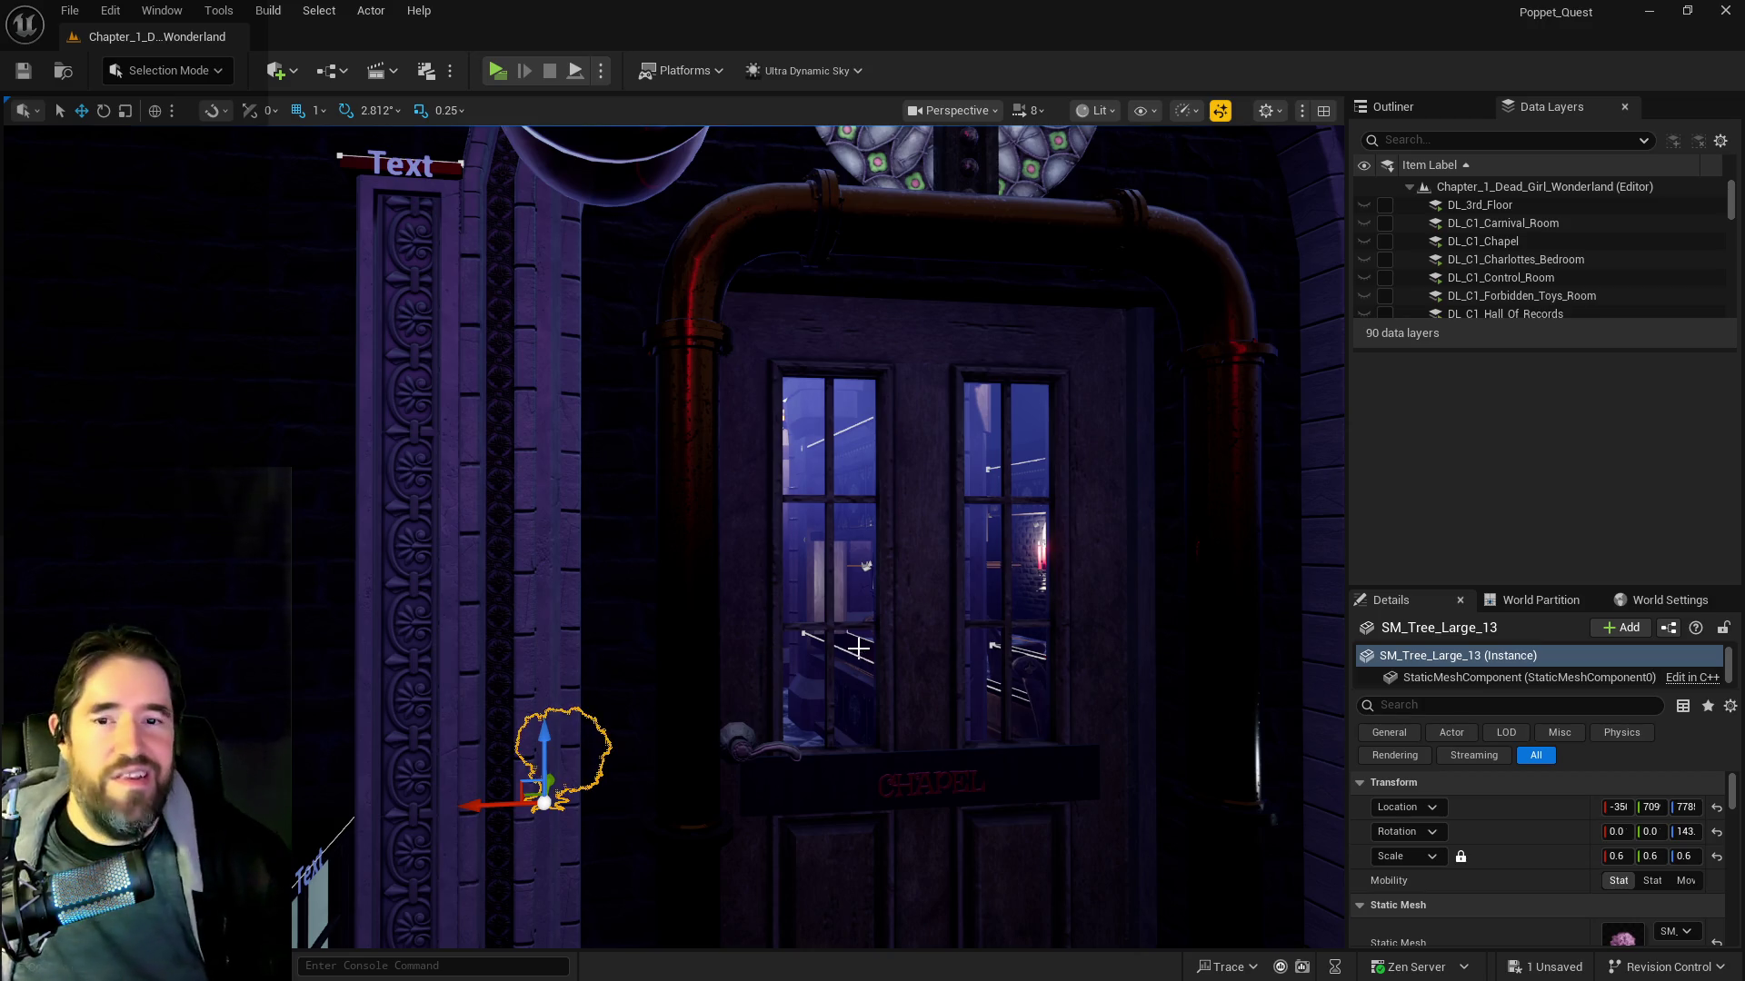
# Open the Content Browser as a floating window moved up and to the right
pyautogui.hotkey('ctrl', 'space')
pyautogui.moveTo(713, 204); pyautogui.dragTo(842, 82)
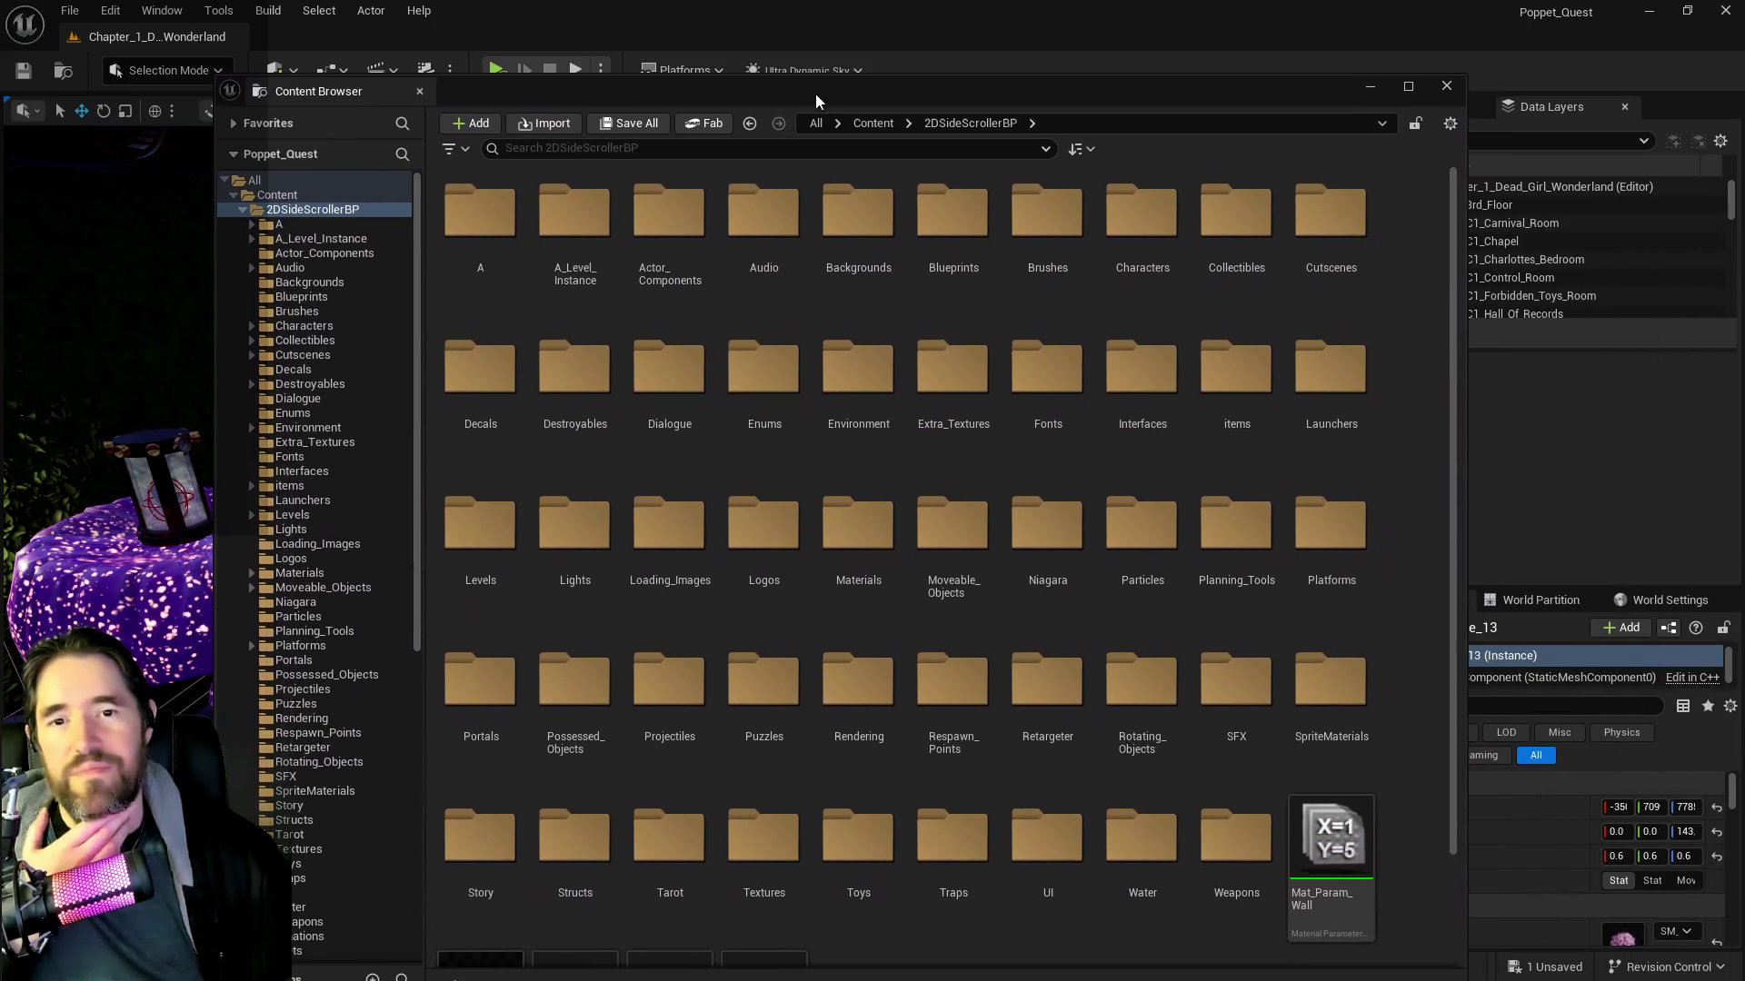
pyautogui.scroll(-10, 347, 541)
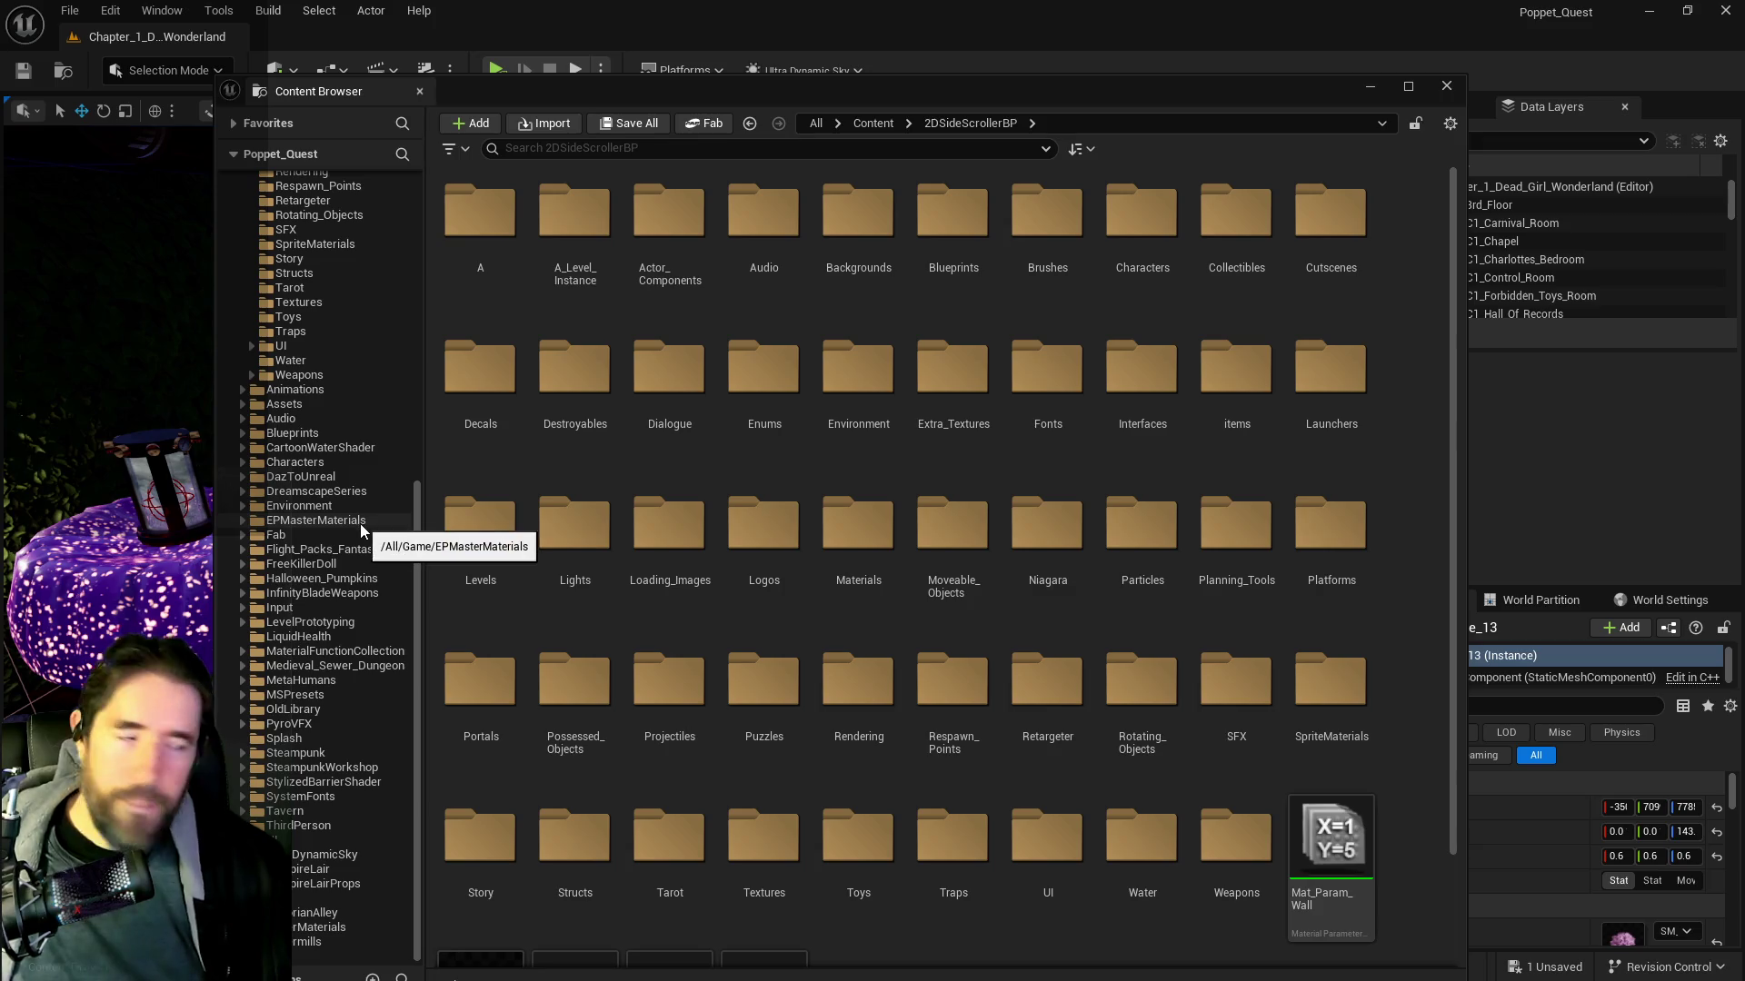
pyautogui.scroll(5, 347, 570)
pyautogui.scroll(5, 347, 570)
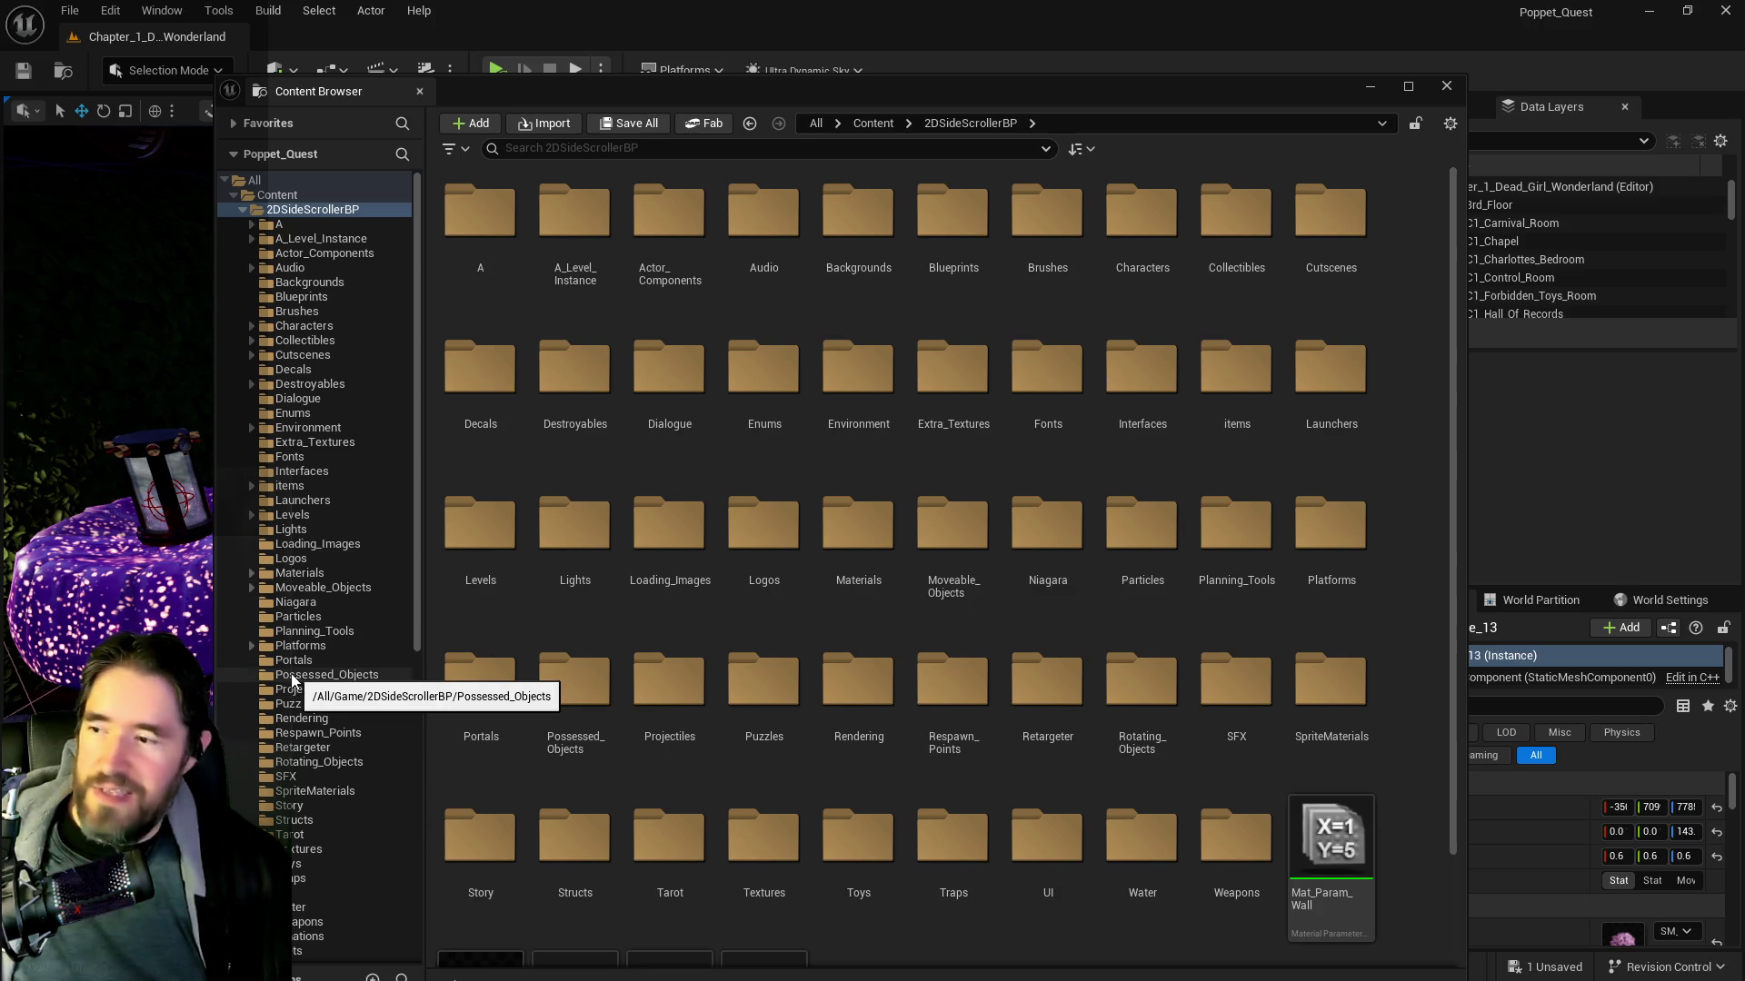
# Expand UI > UINavSimplePack > UMG in the folder tree and open the Widgets folder
pyautogui.click(252, 892)
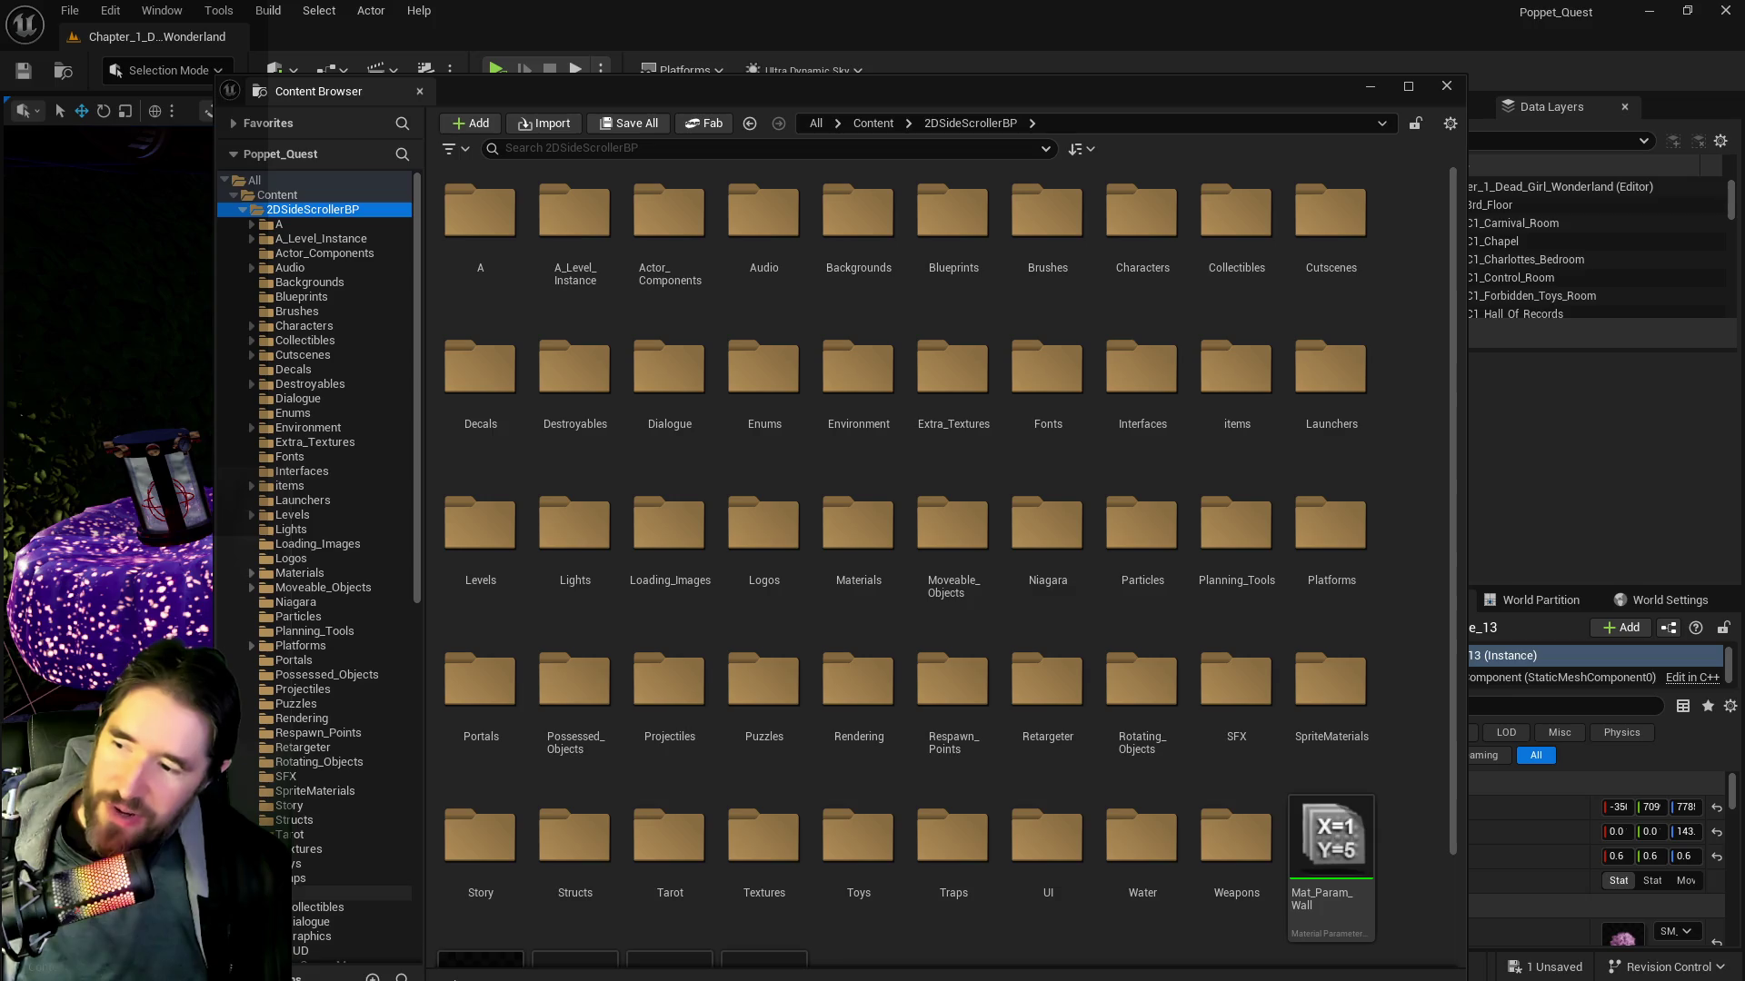
pyautogui.scroll(-10, 272, 872)
pyautogui.scroll(-2, 282, 864)
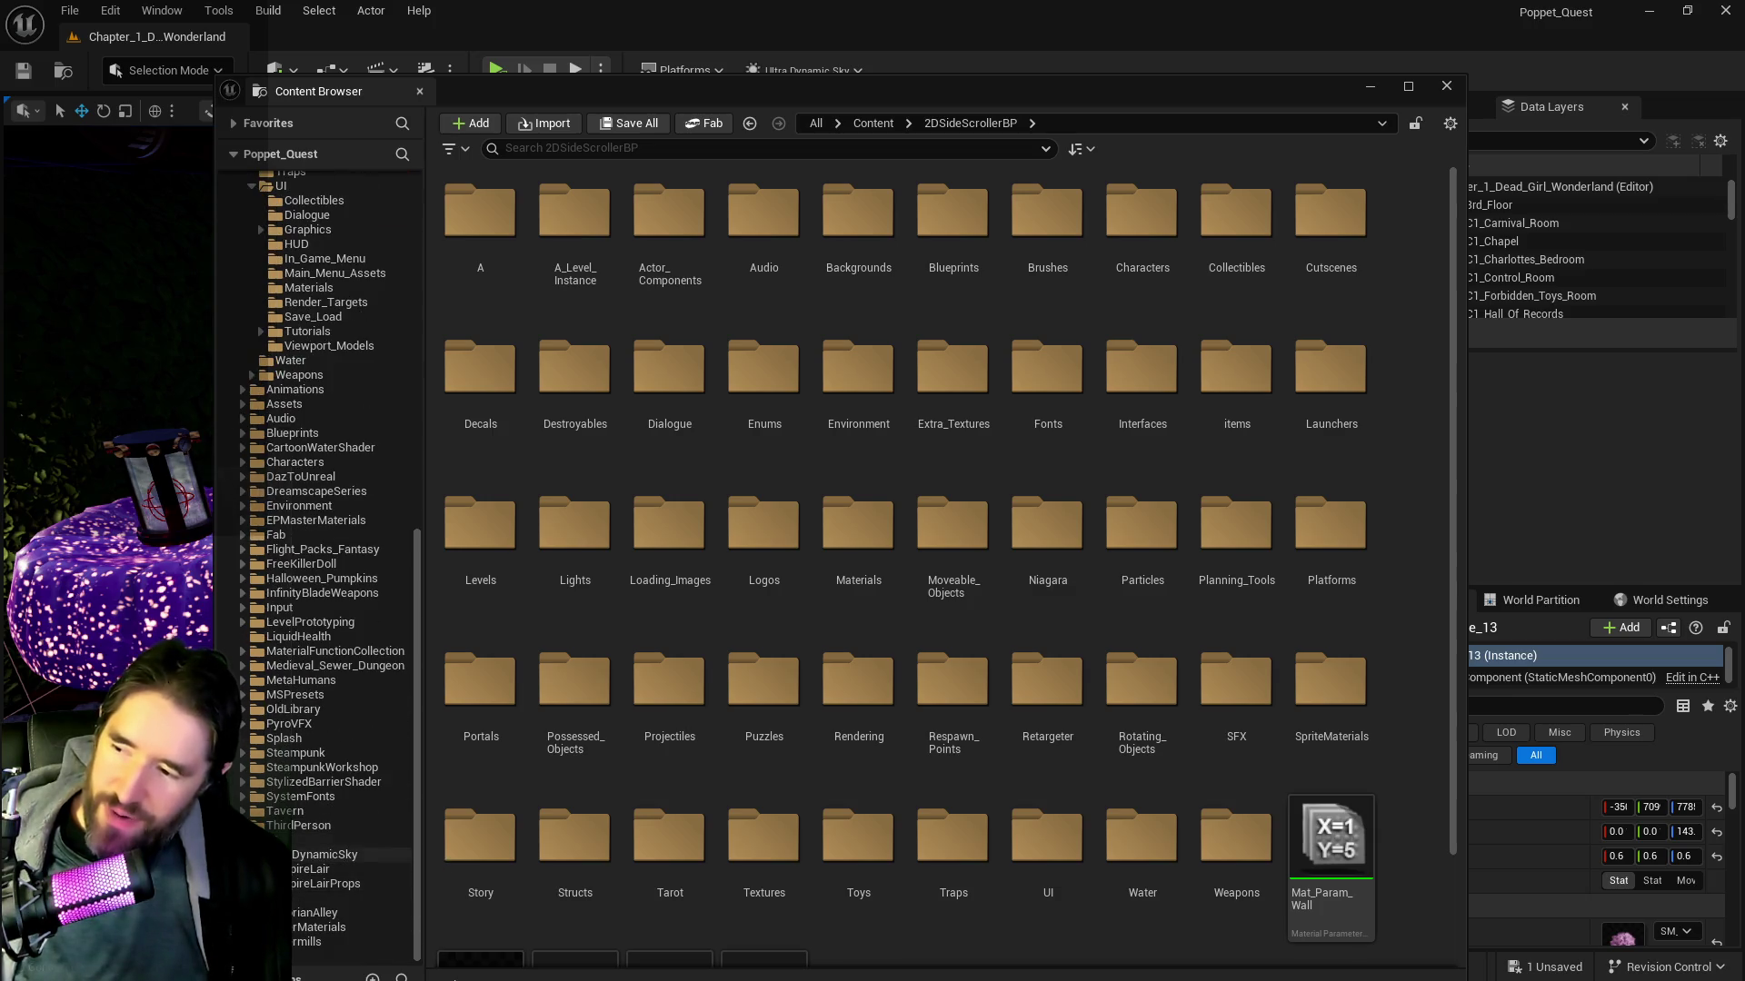
pyautogui.click(252, 840)
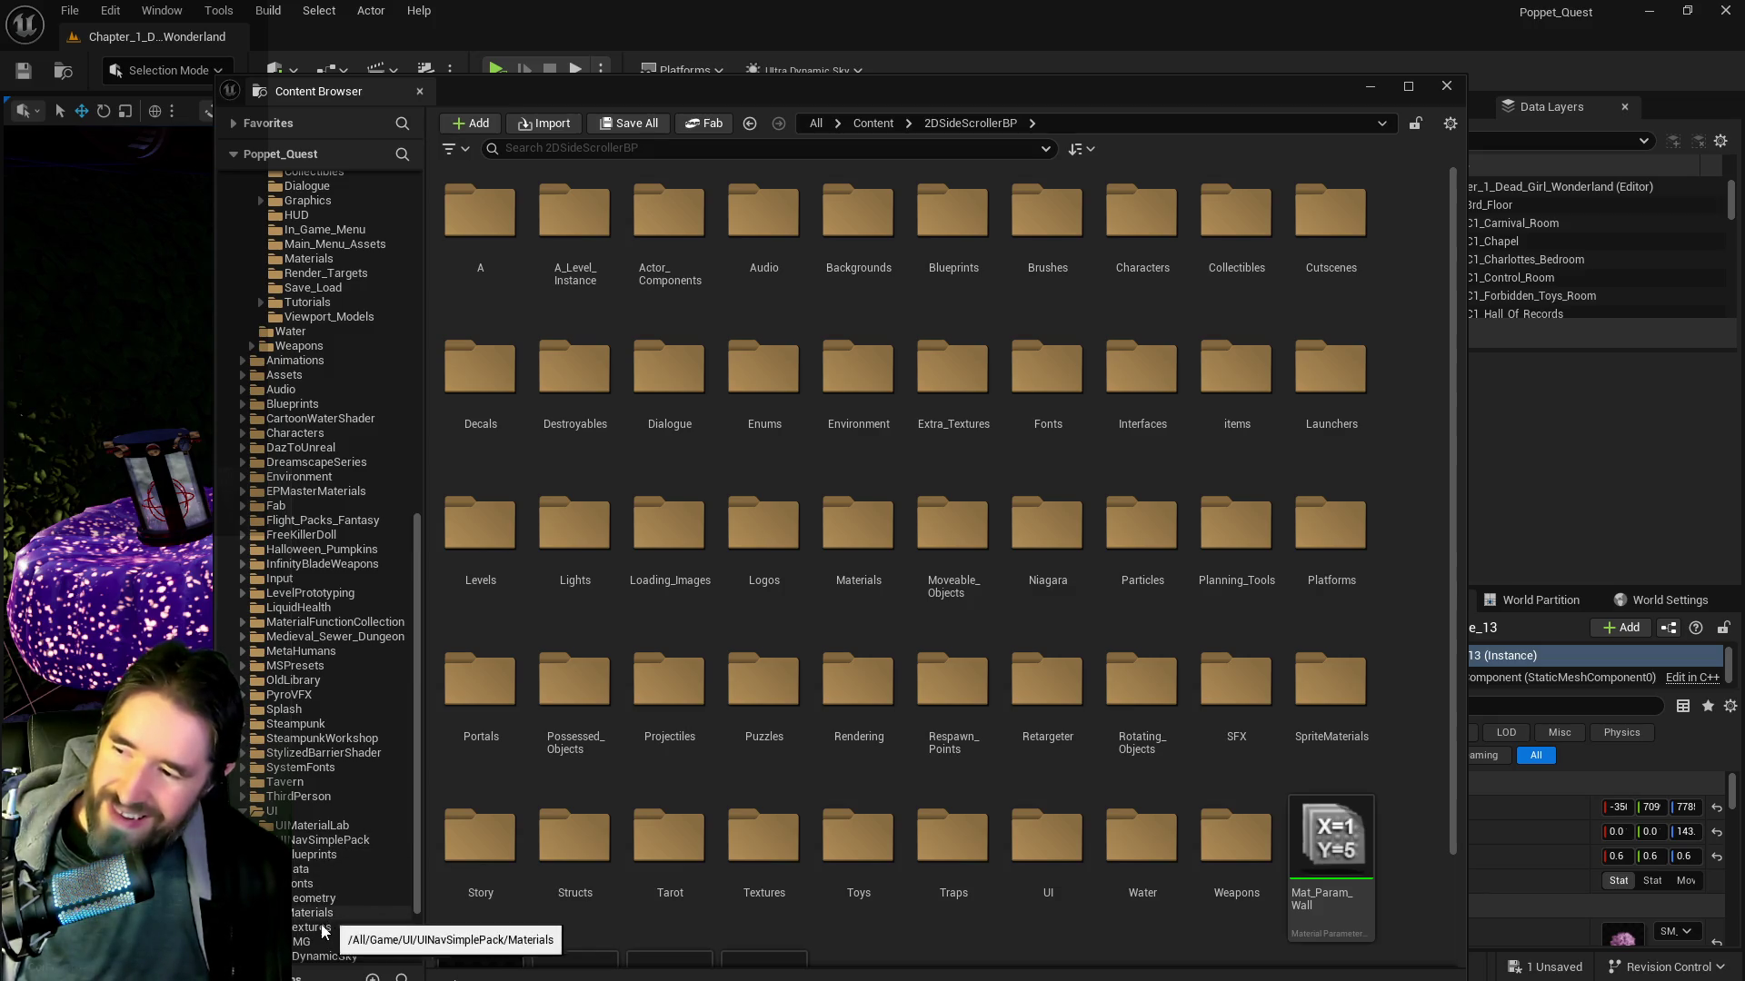
pyautogui.click(304, 942)
pyautogui.doubleClick(574, 214)
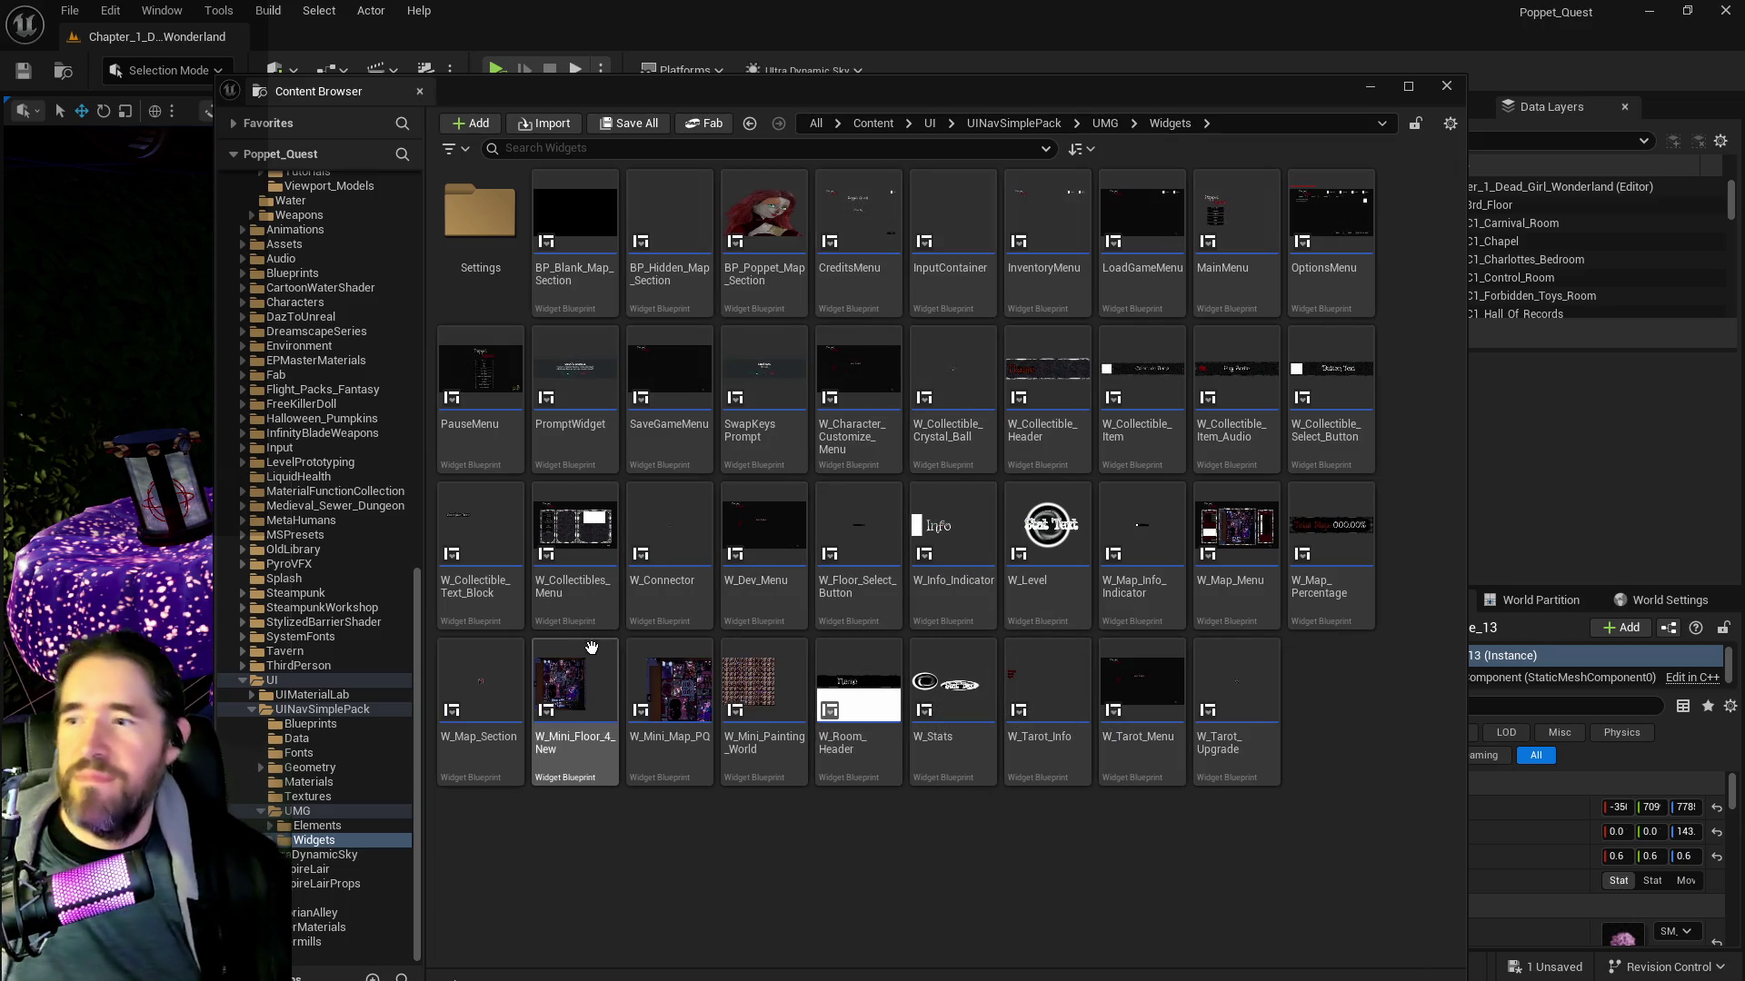
# Open W_Dev_Menu in the Widget Blueprint editor, showing the 'Select A Card' layout
pyautogui.click(764, 581)
pyautogui.doubleClick(763, 563)
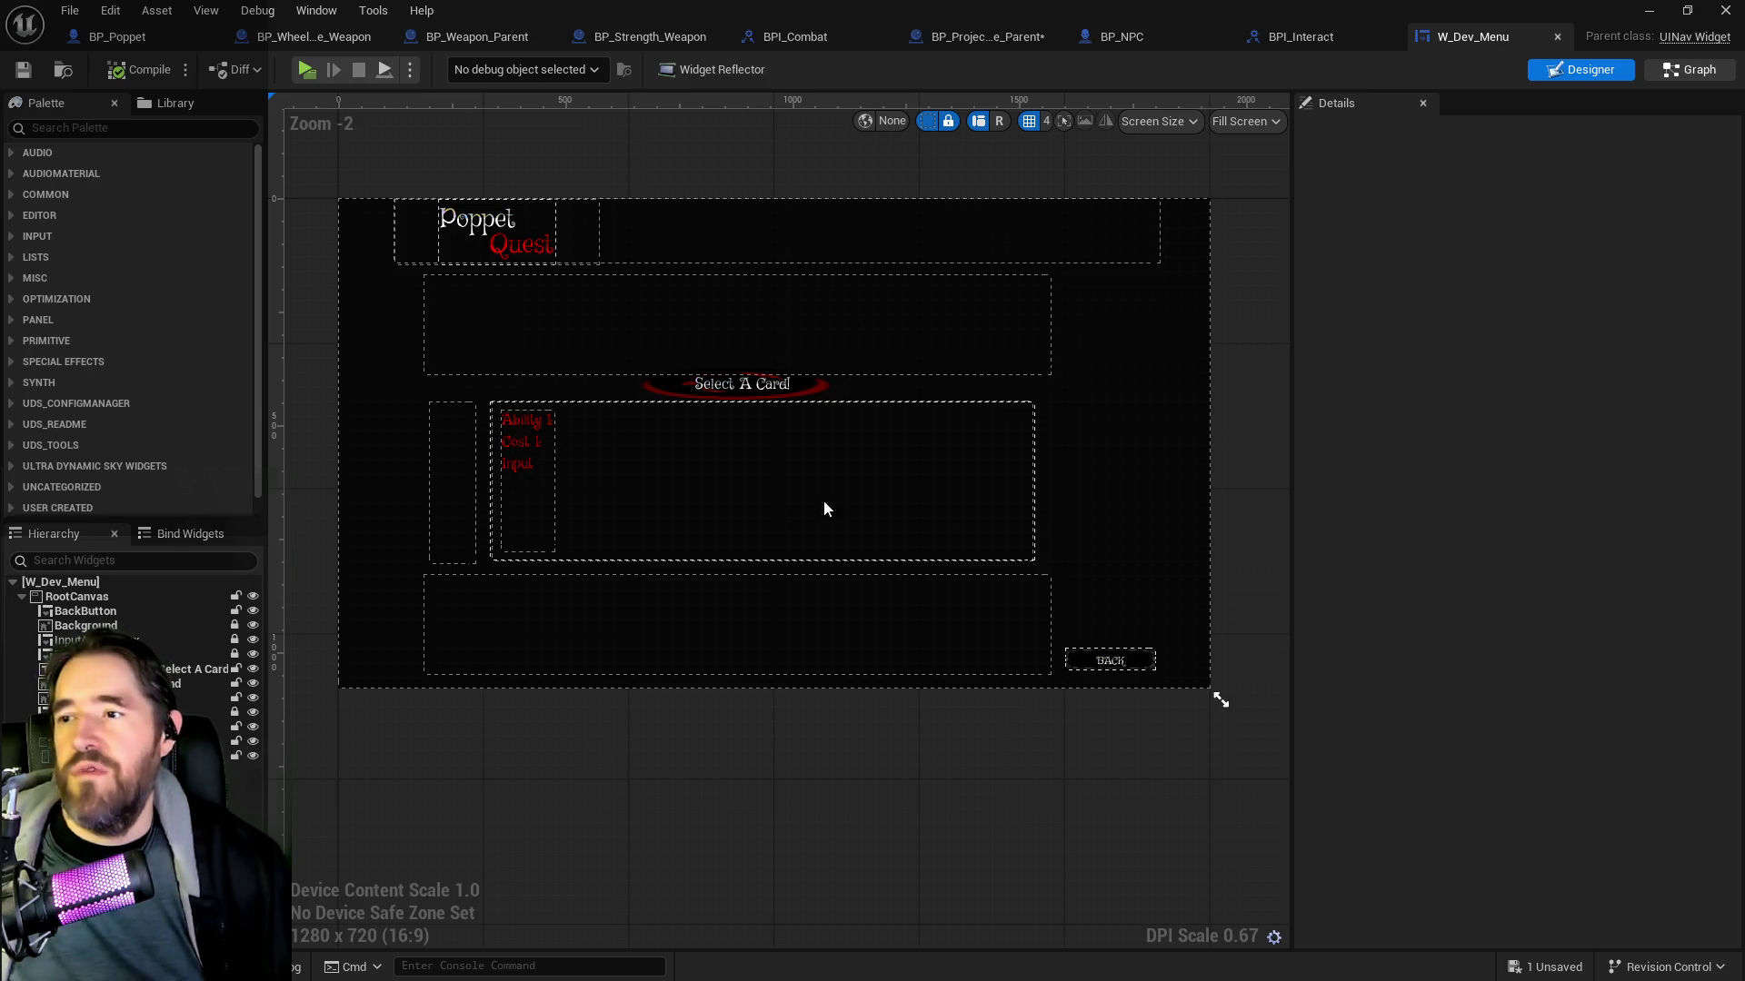
# In the Graph, select the Mile Stones node and expand Patrick's Tarot Cards To Unlock map
pyautogui.click(1687, 72)
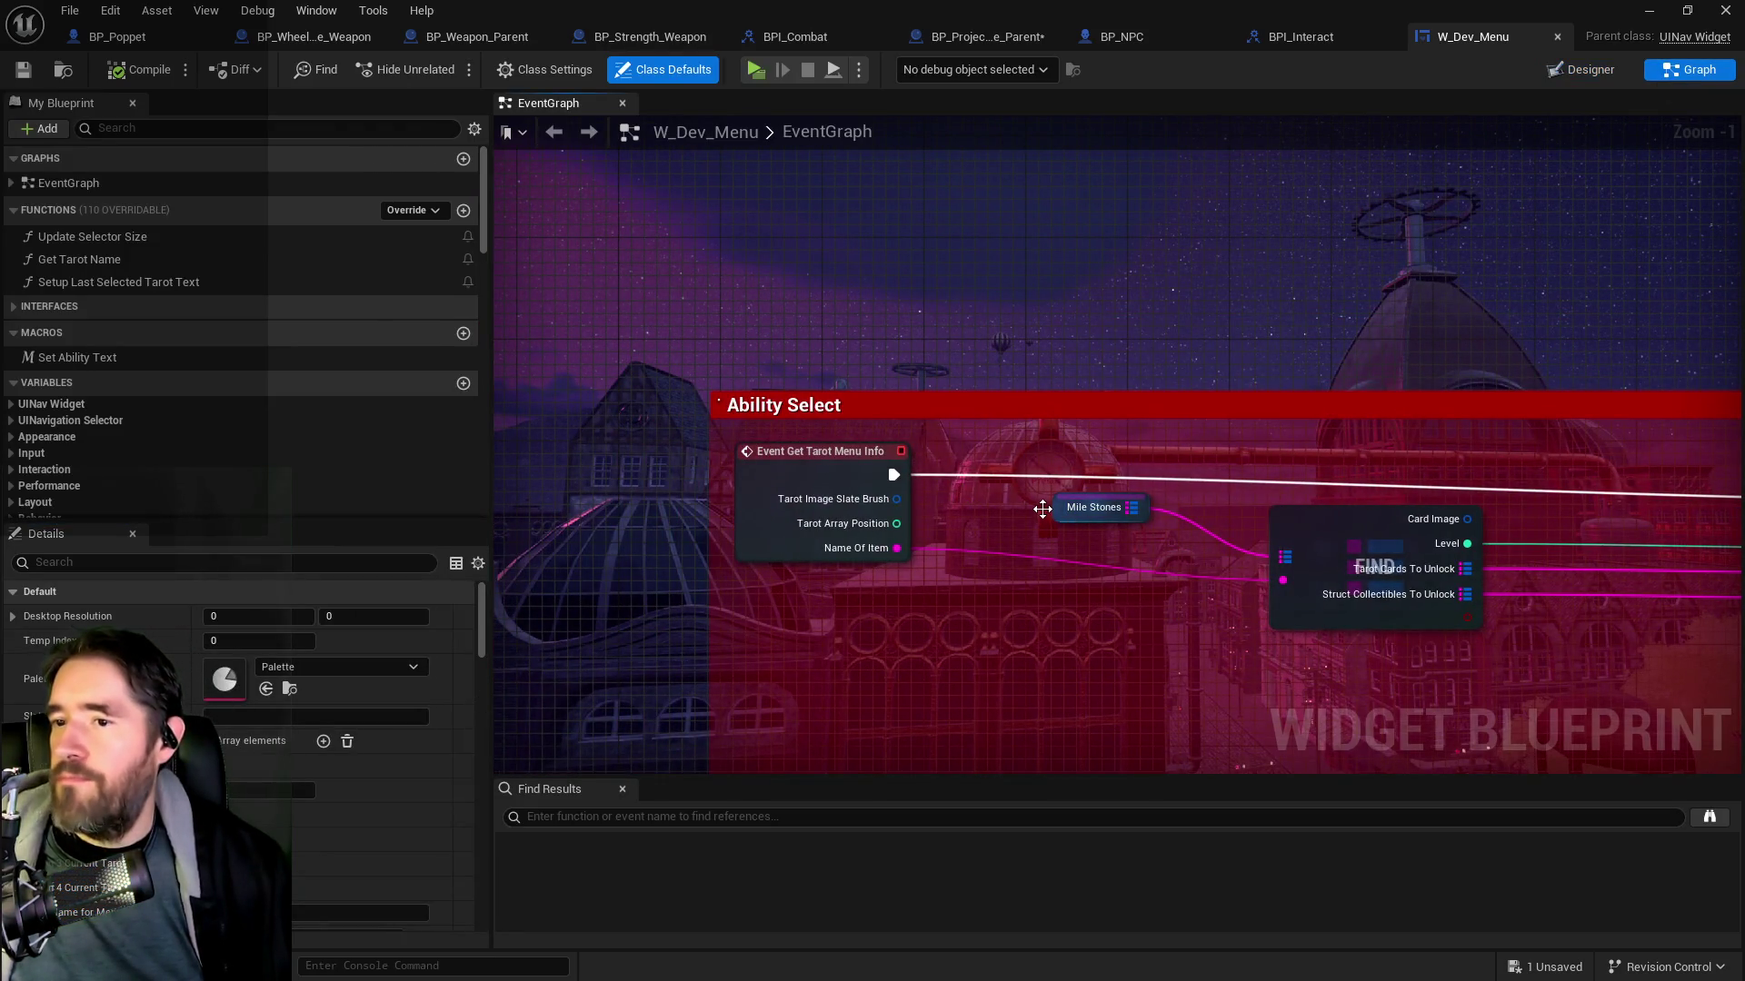
pyautogui.click(970, 595)
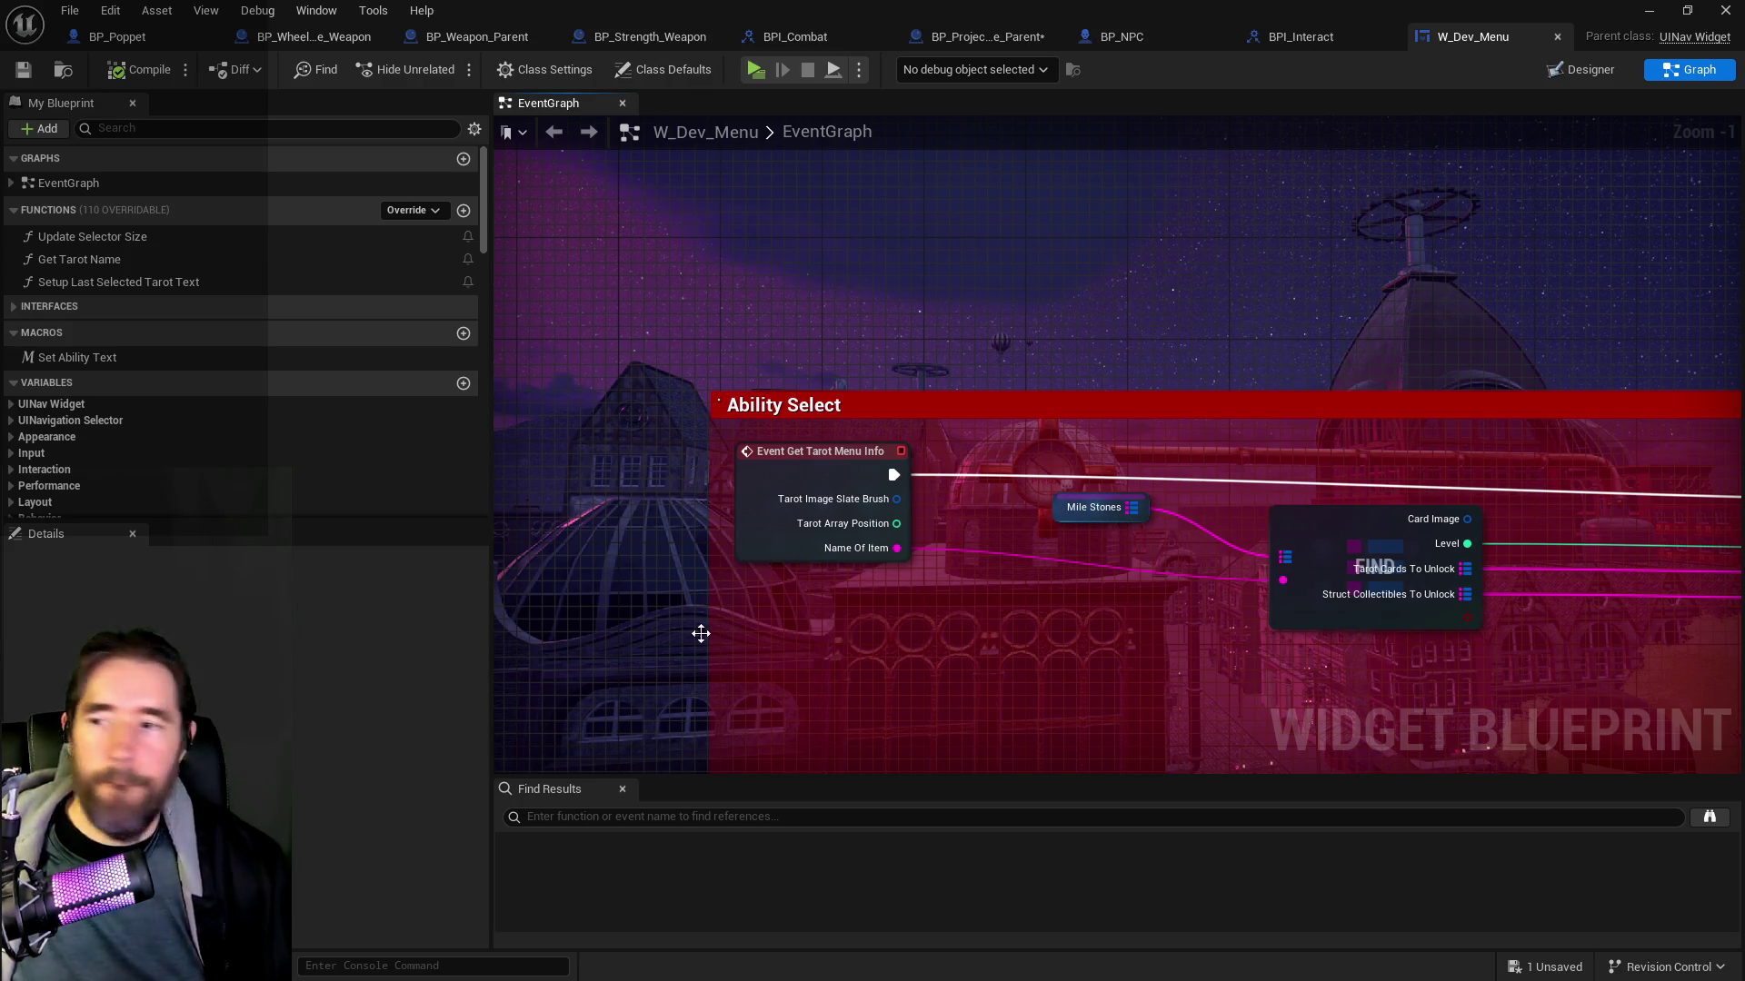
pyautogui.click(1079, 517)
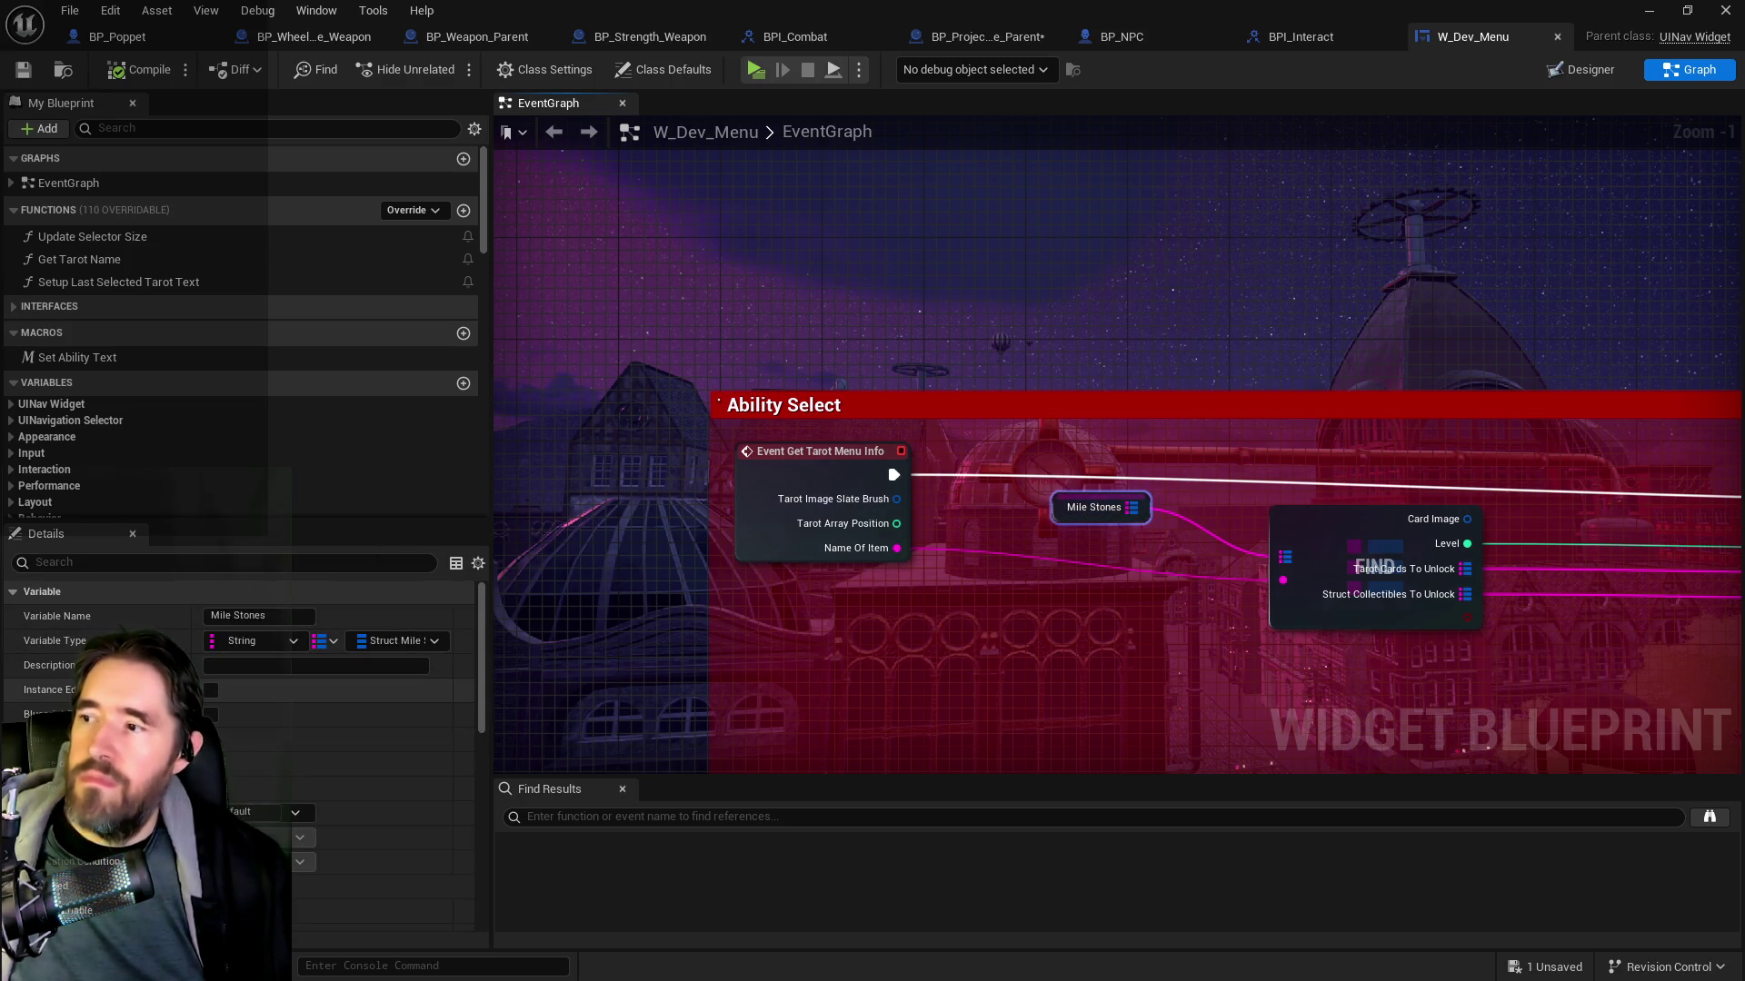
pyautogui.scroll(-5, 382, 636)
pyautogui.scroll(-5, 237, 709)
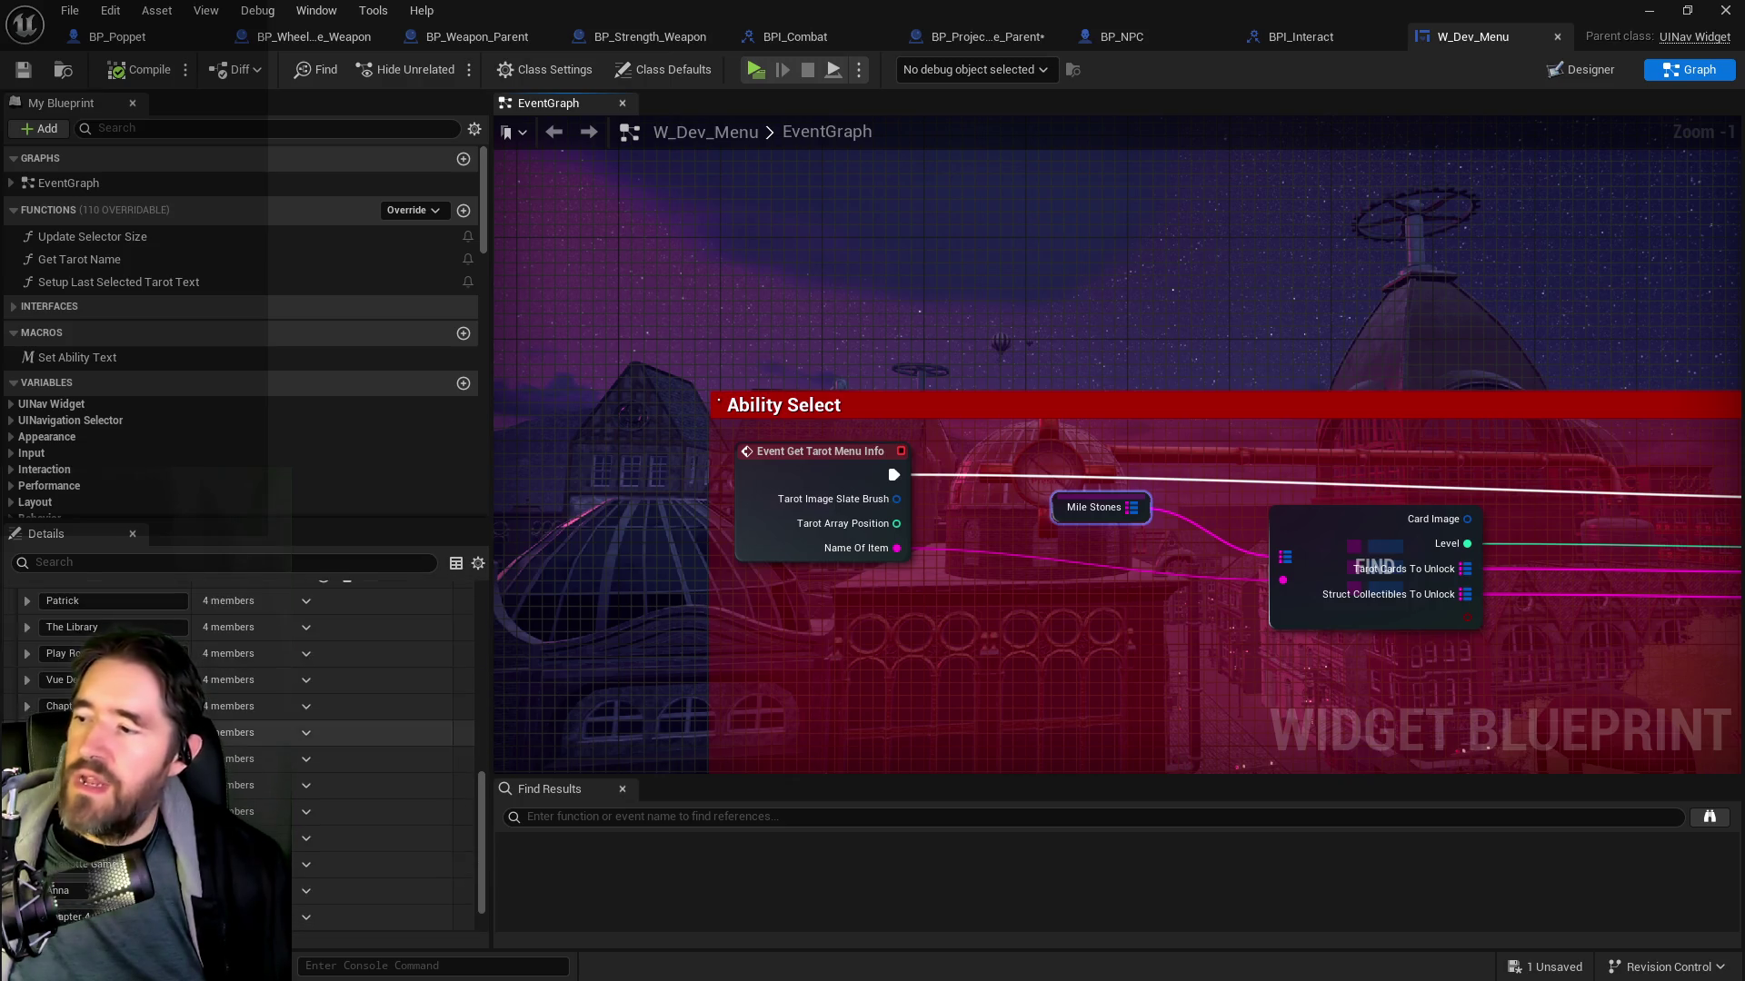
pyautogui.click(28, 601)
pyautogui.click(36, 675)
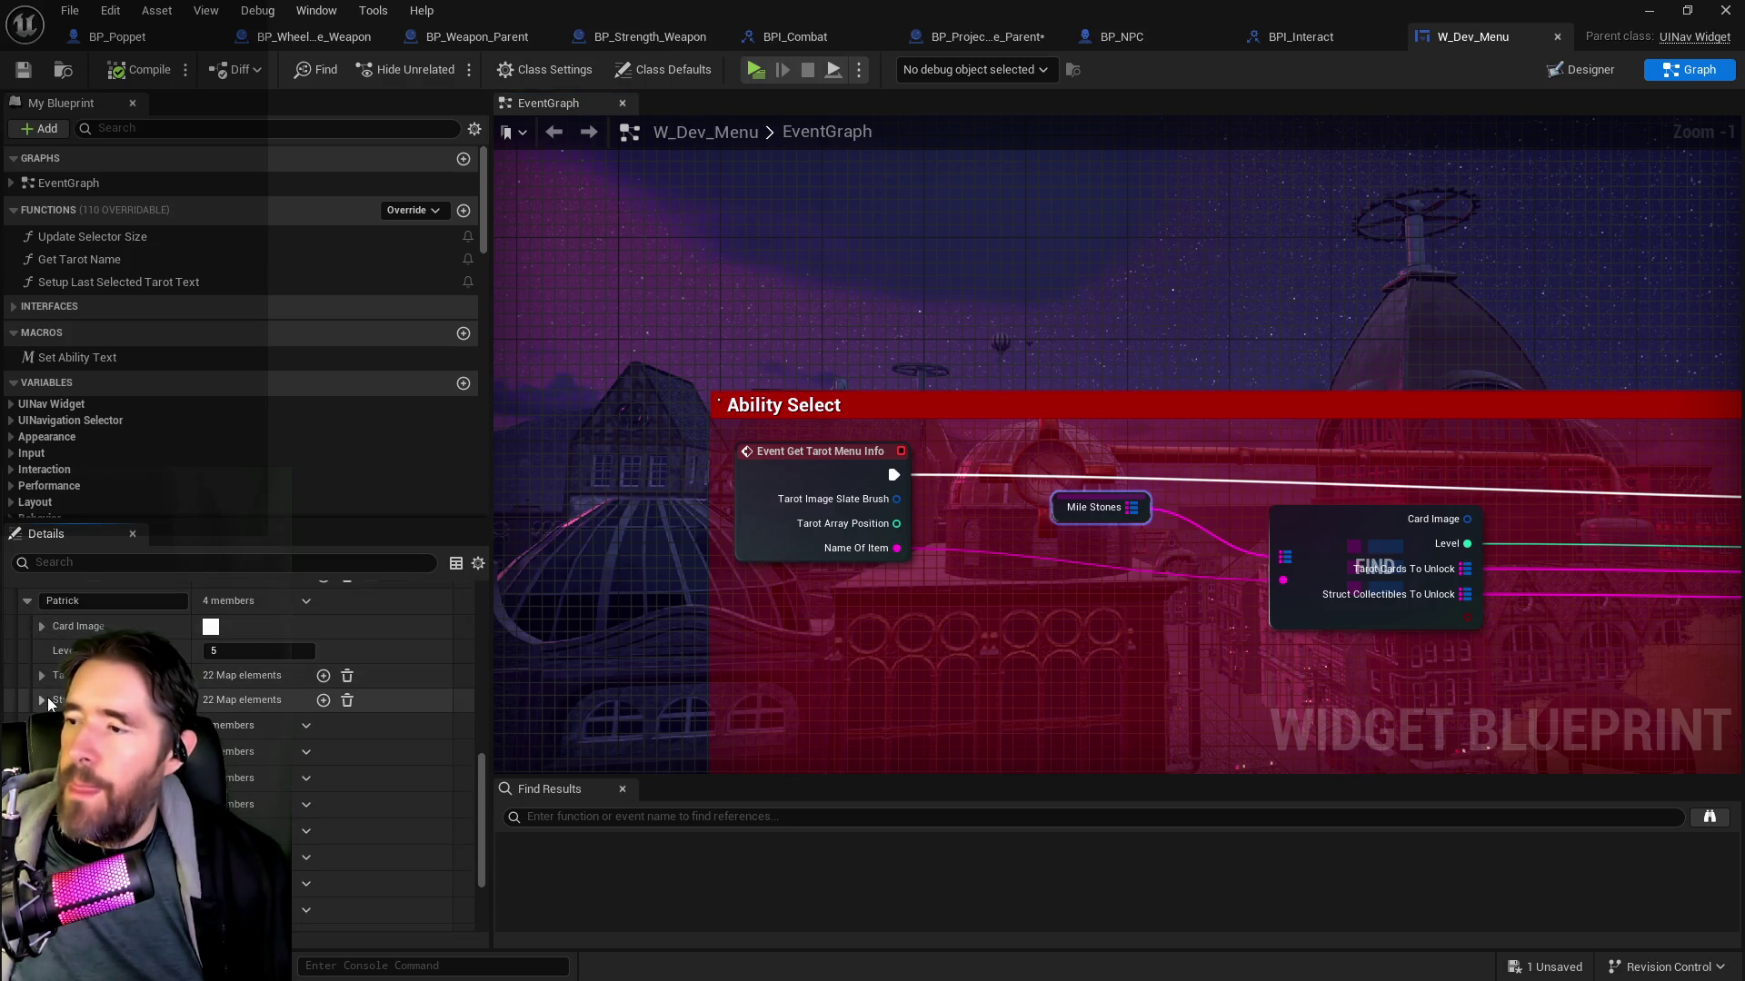
# Tick the option on the tarot entry below The Chariot and compile W_Dev_Menu
pyautogui.scroll(-5, 34, 673)
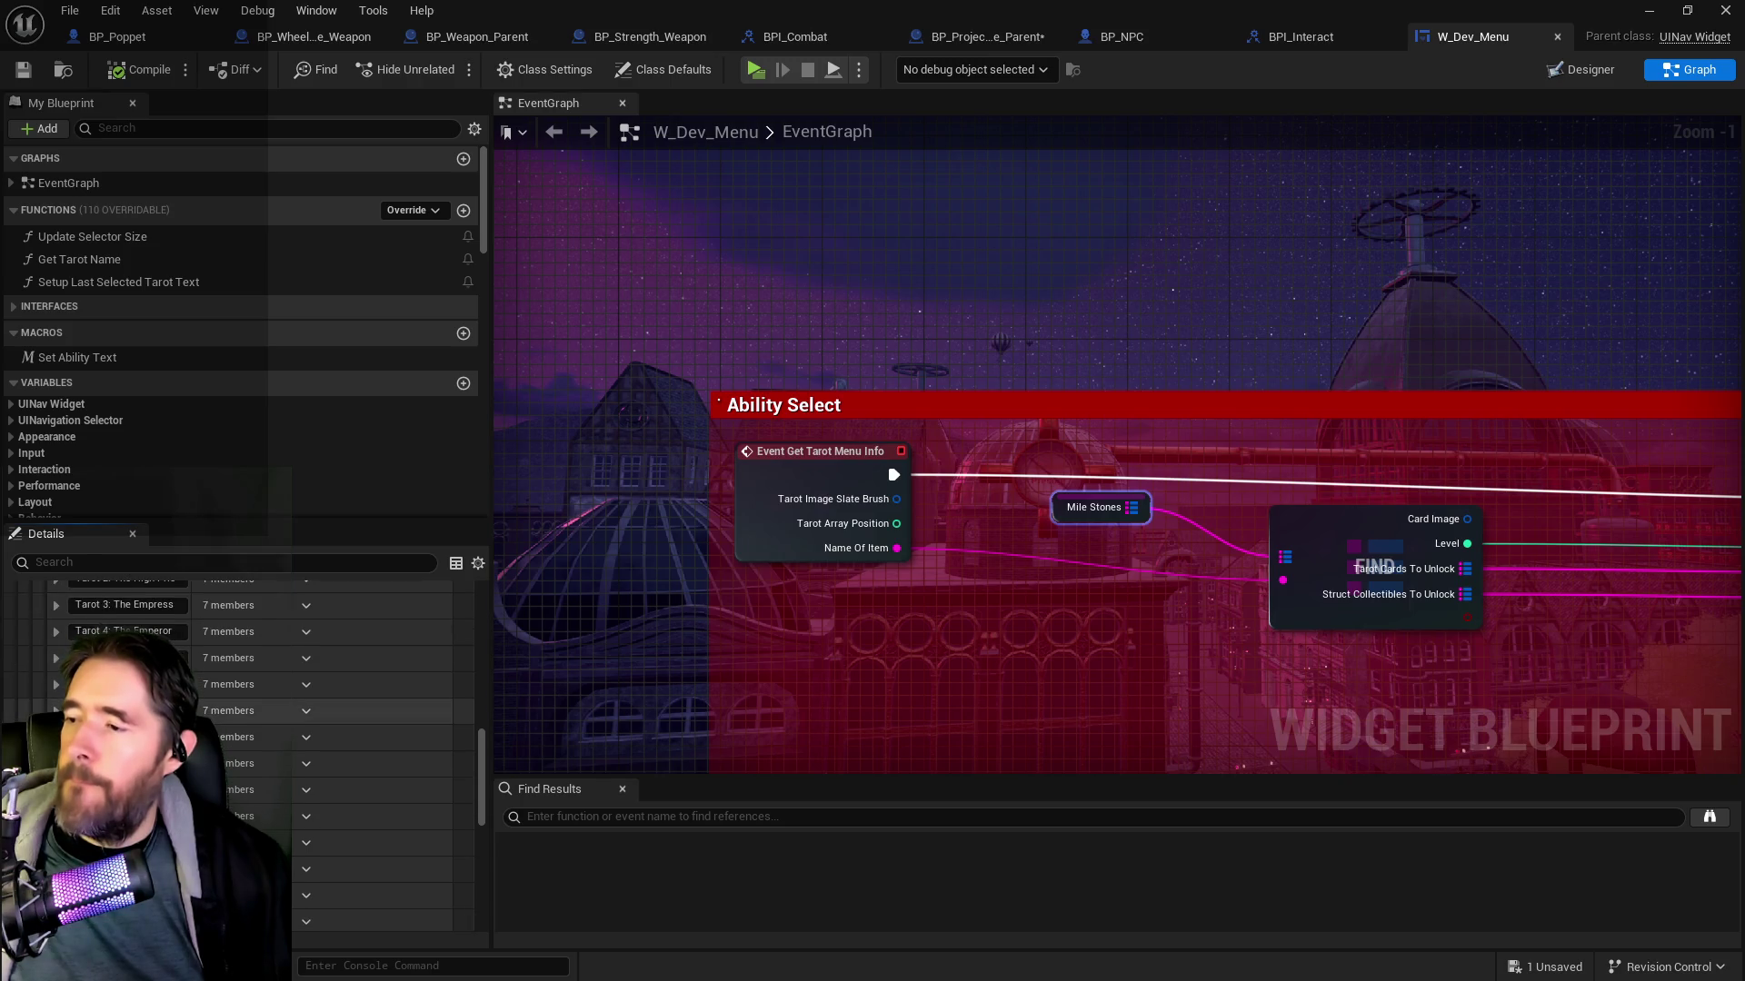
pyautogui.click(56, 753)
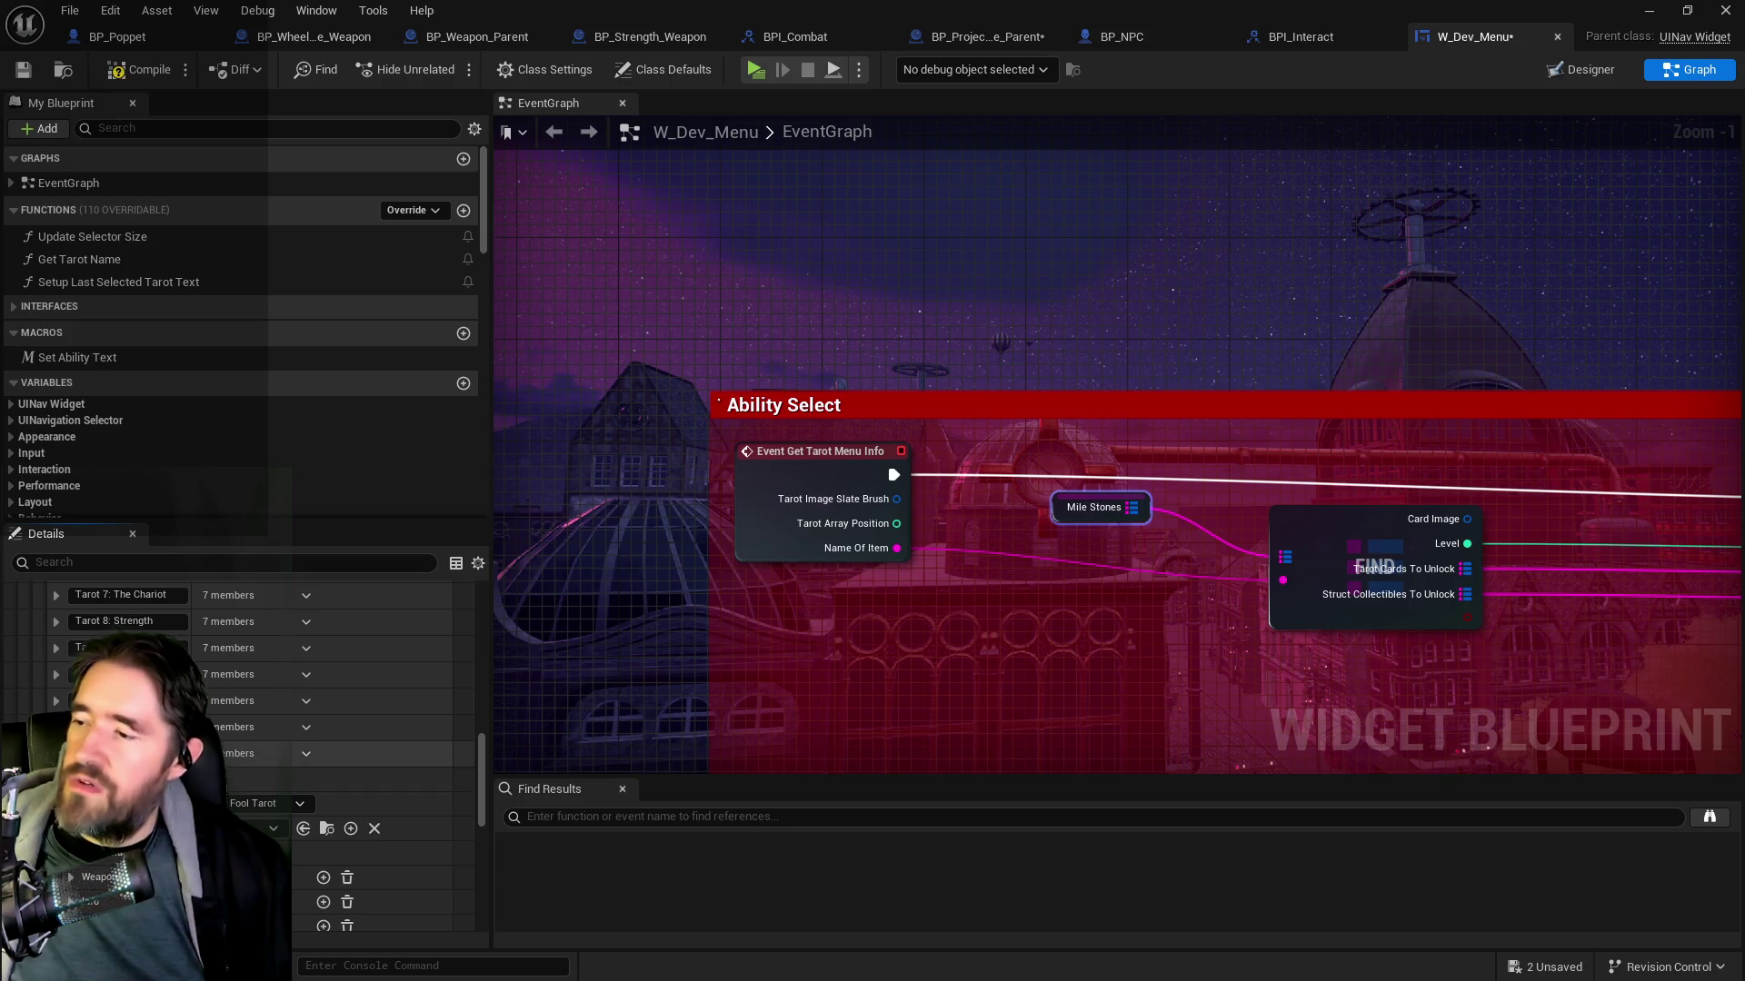
pyautogui.click(56, 779)
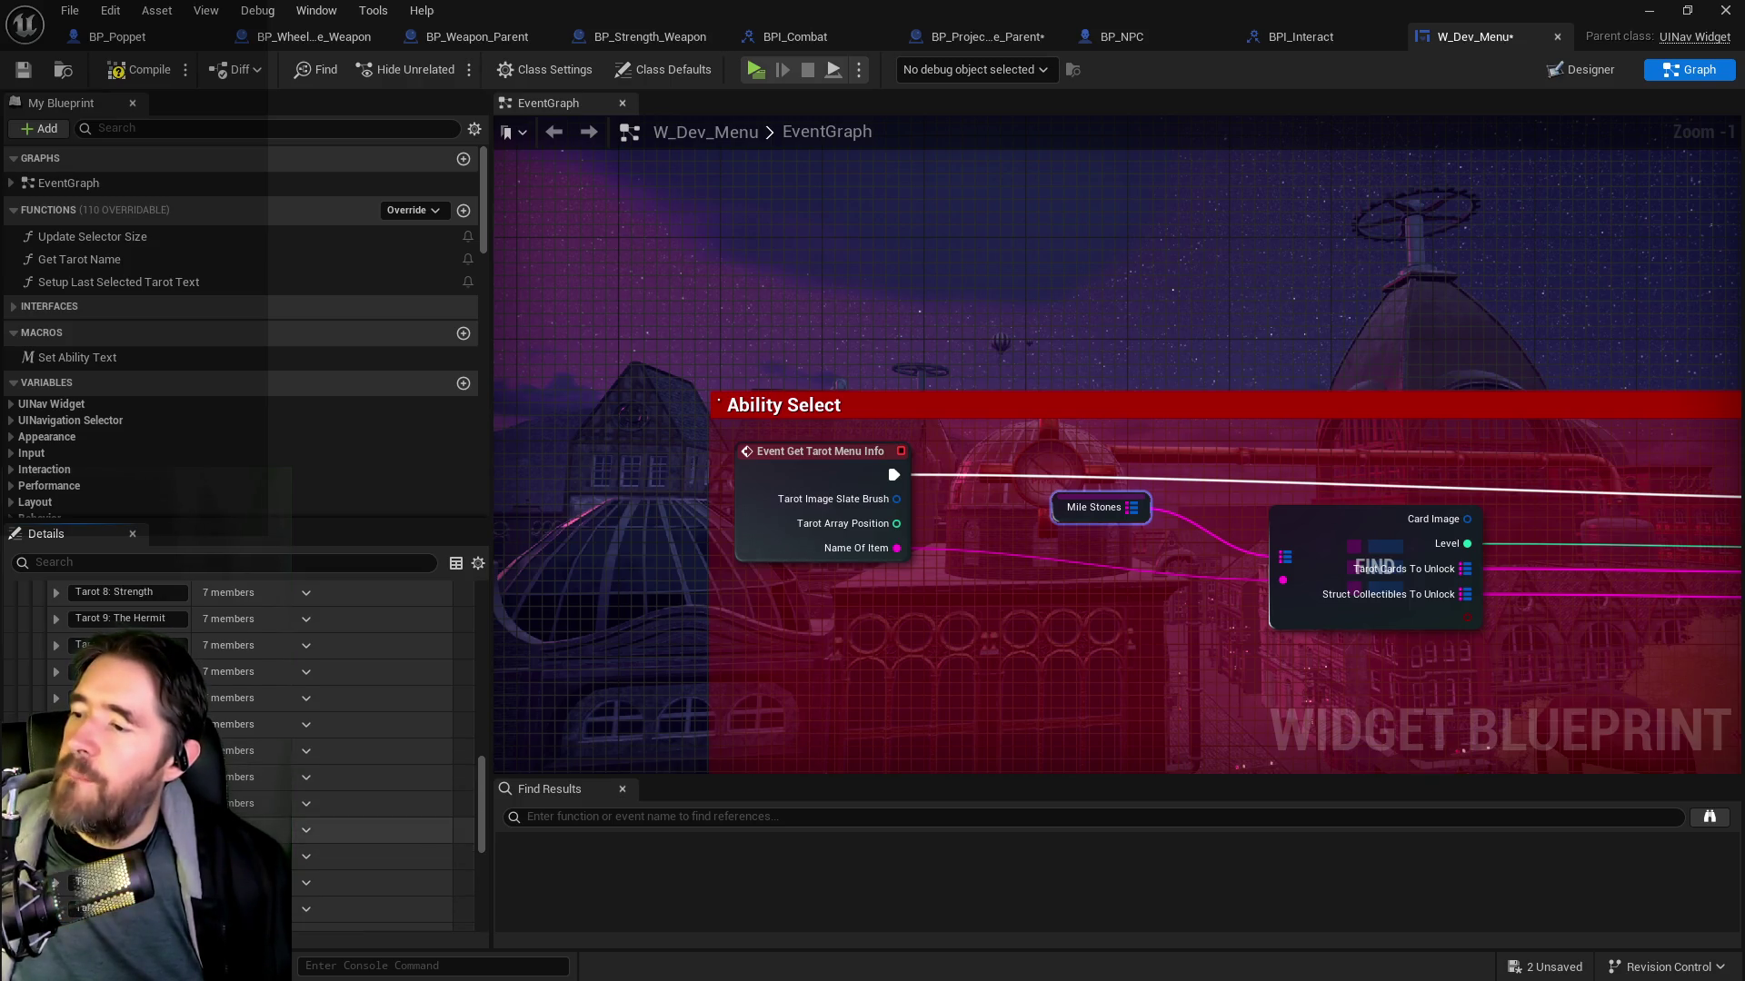
pyautogui.scroll(1, 246, 727)
pyautogui.click(215, 650)
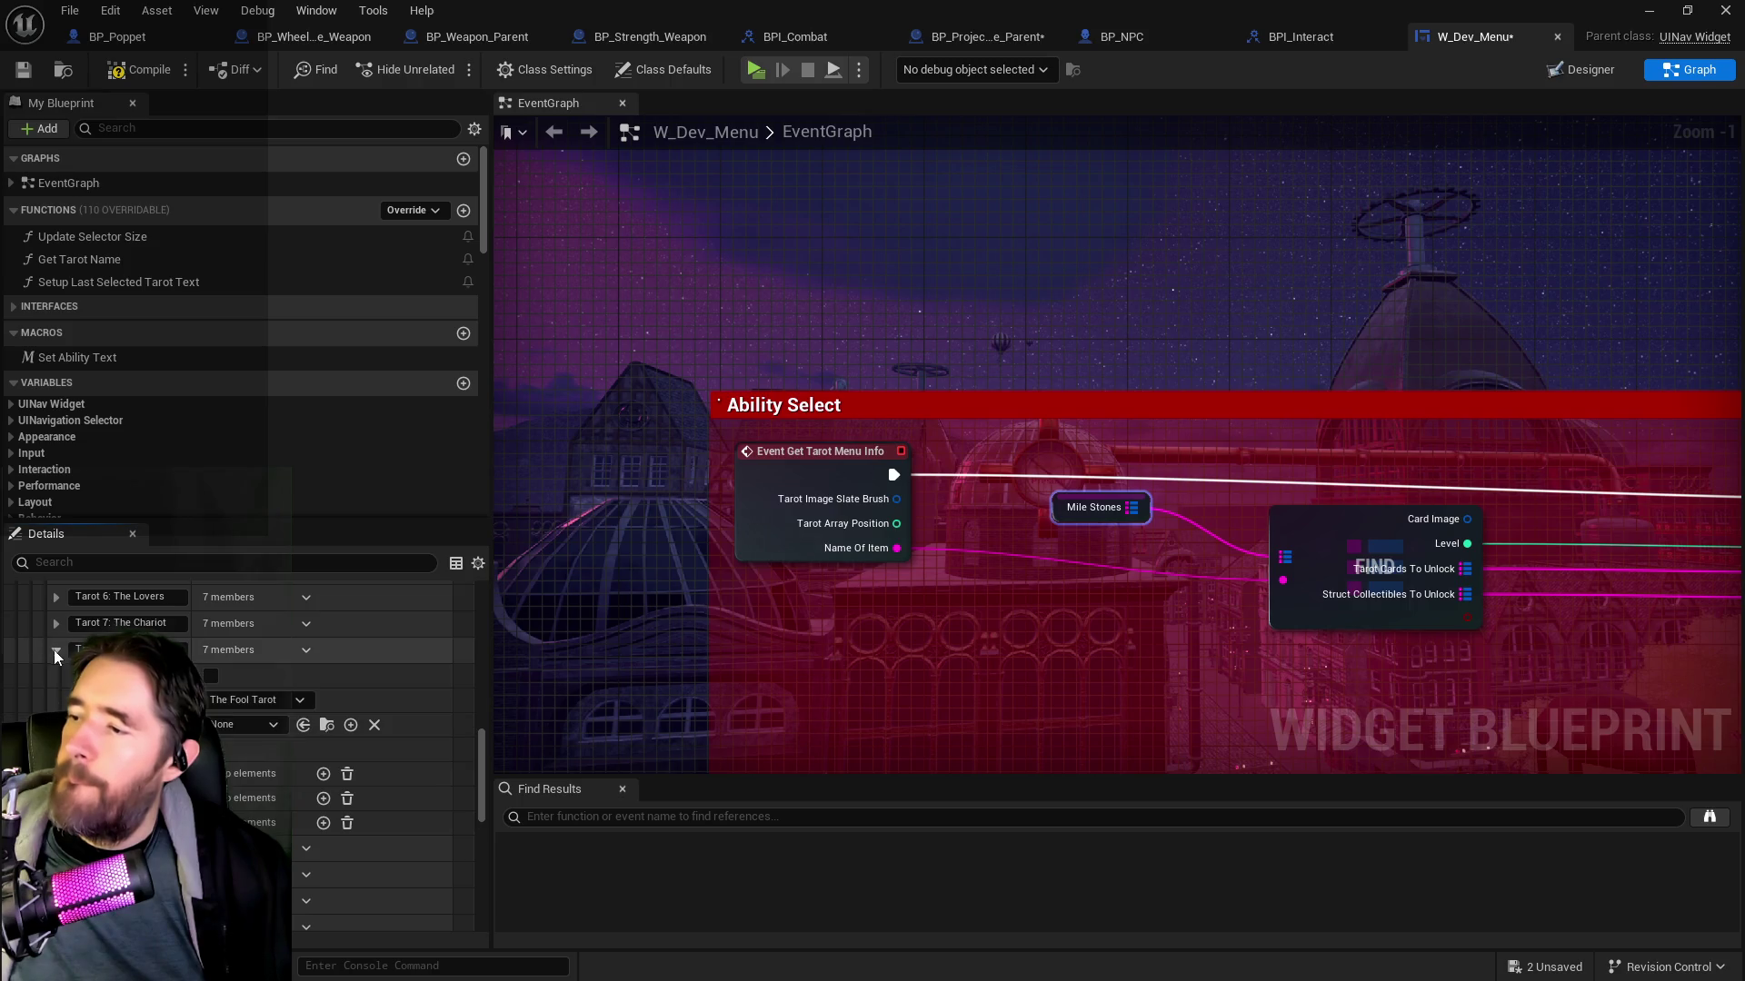
pyautogui.click(214, 679)
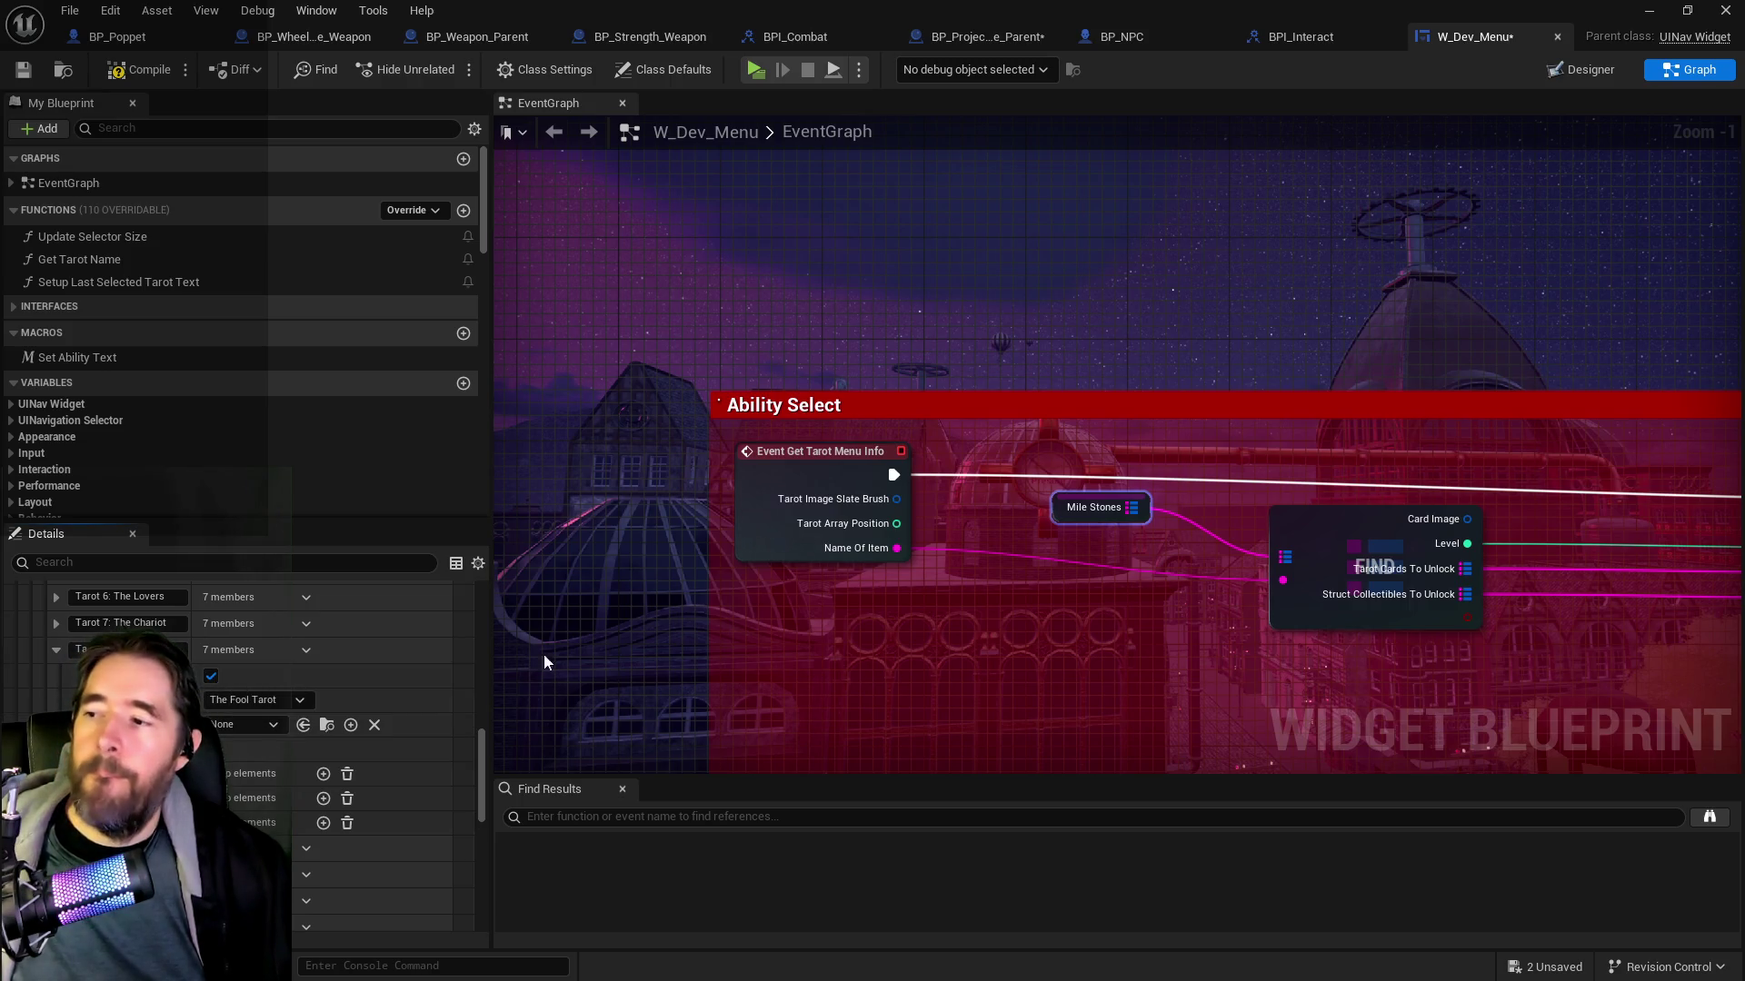
pyautogui.click(129, 67)
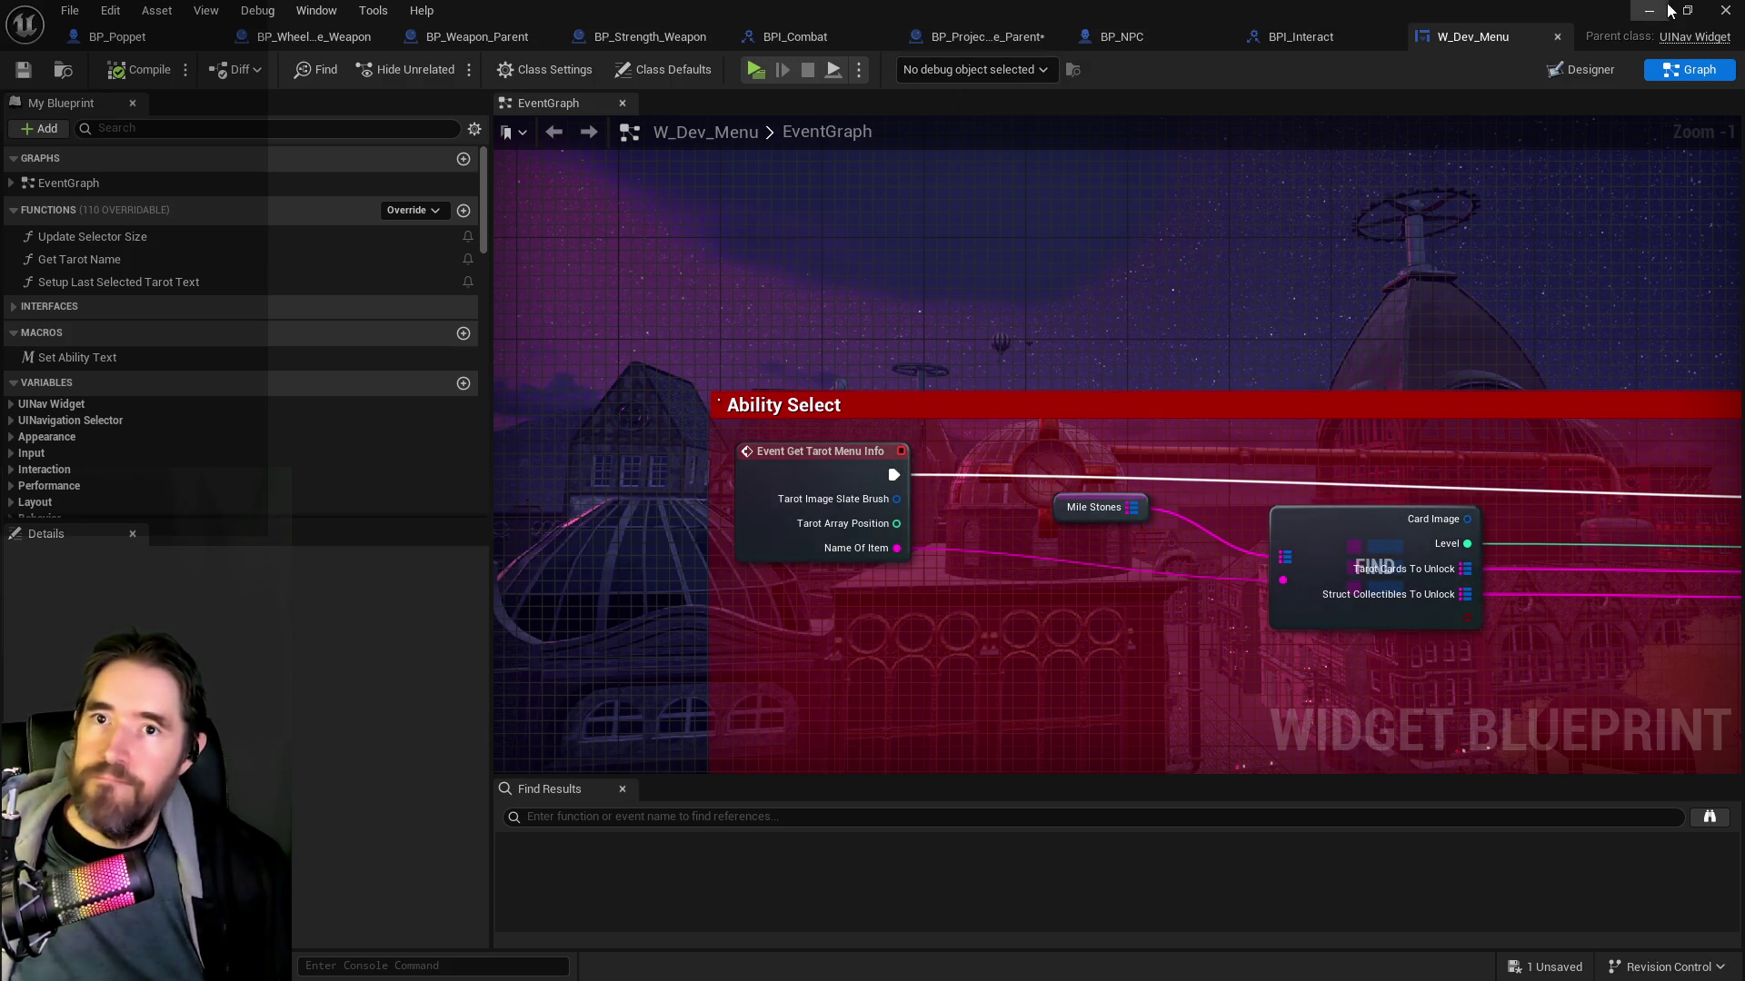
# Bring up BP_NPC, minimize the blueprint editor, and close the floating Content Browser
pyautogui.click(1105, 42)
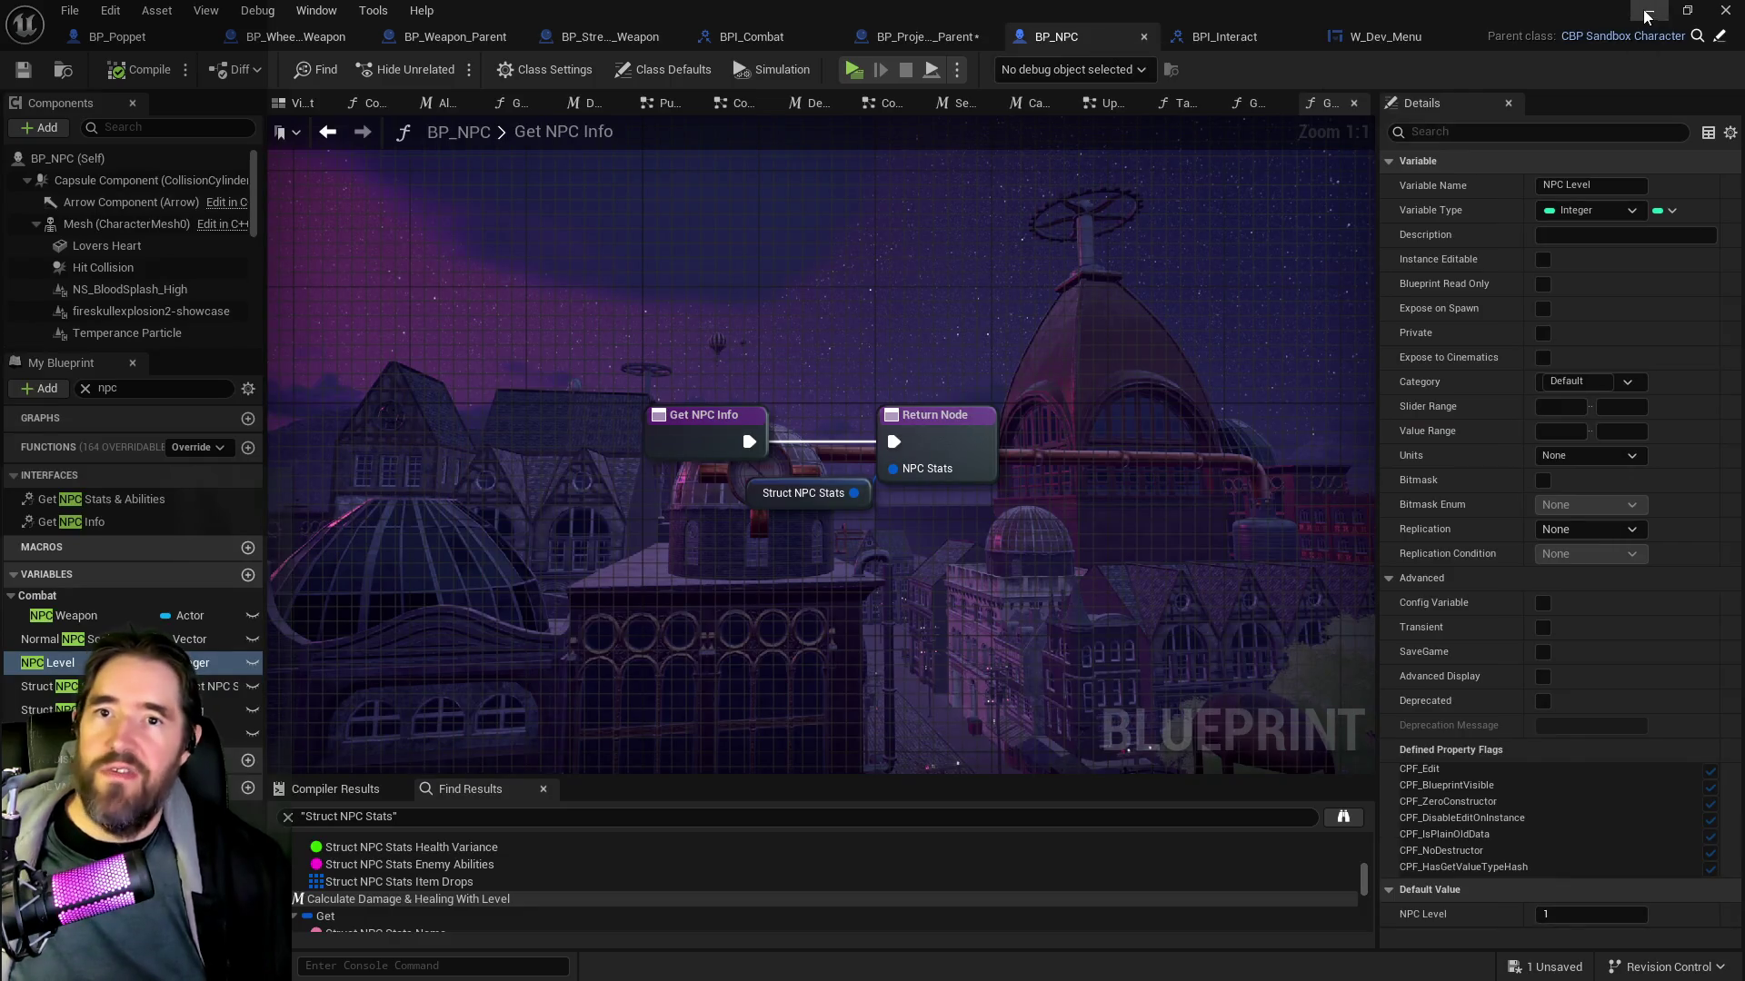
pyautogui.click(1648, 10)
pyautogui.click(1370, 85)
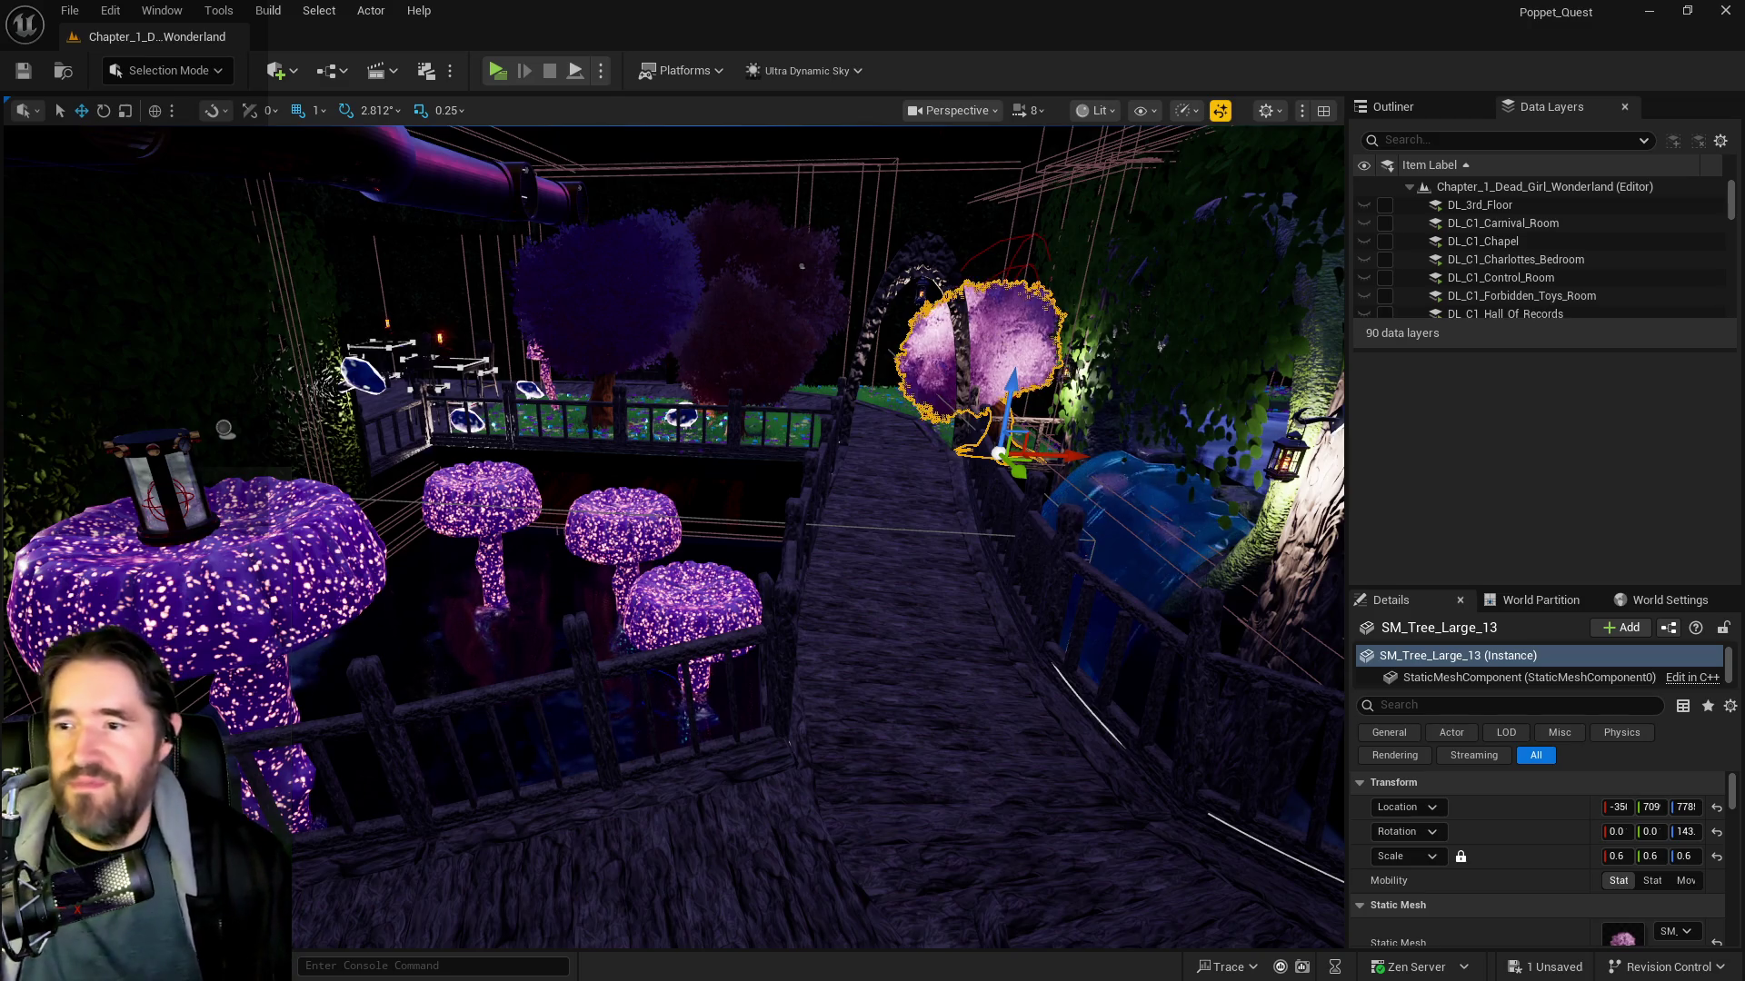
# Turn the camera toward the glowing purple mushroom trees near the windows
pyautogui.moveTo(672, 545)
pyautogui.mouseDown()
pyautogui.moveTo(872, 563)
pyautogui.moveTo(927, 893)
pyautogui.mouseUp()
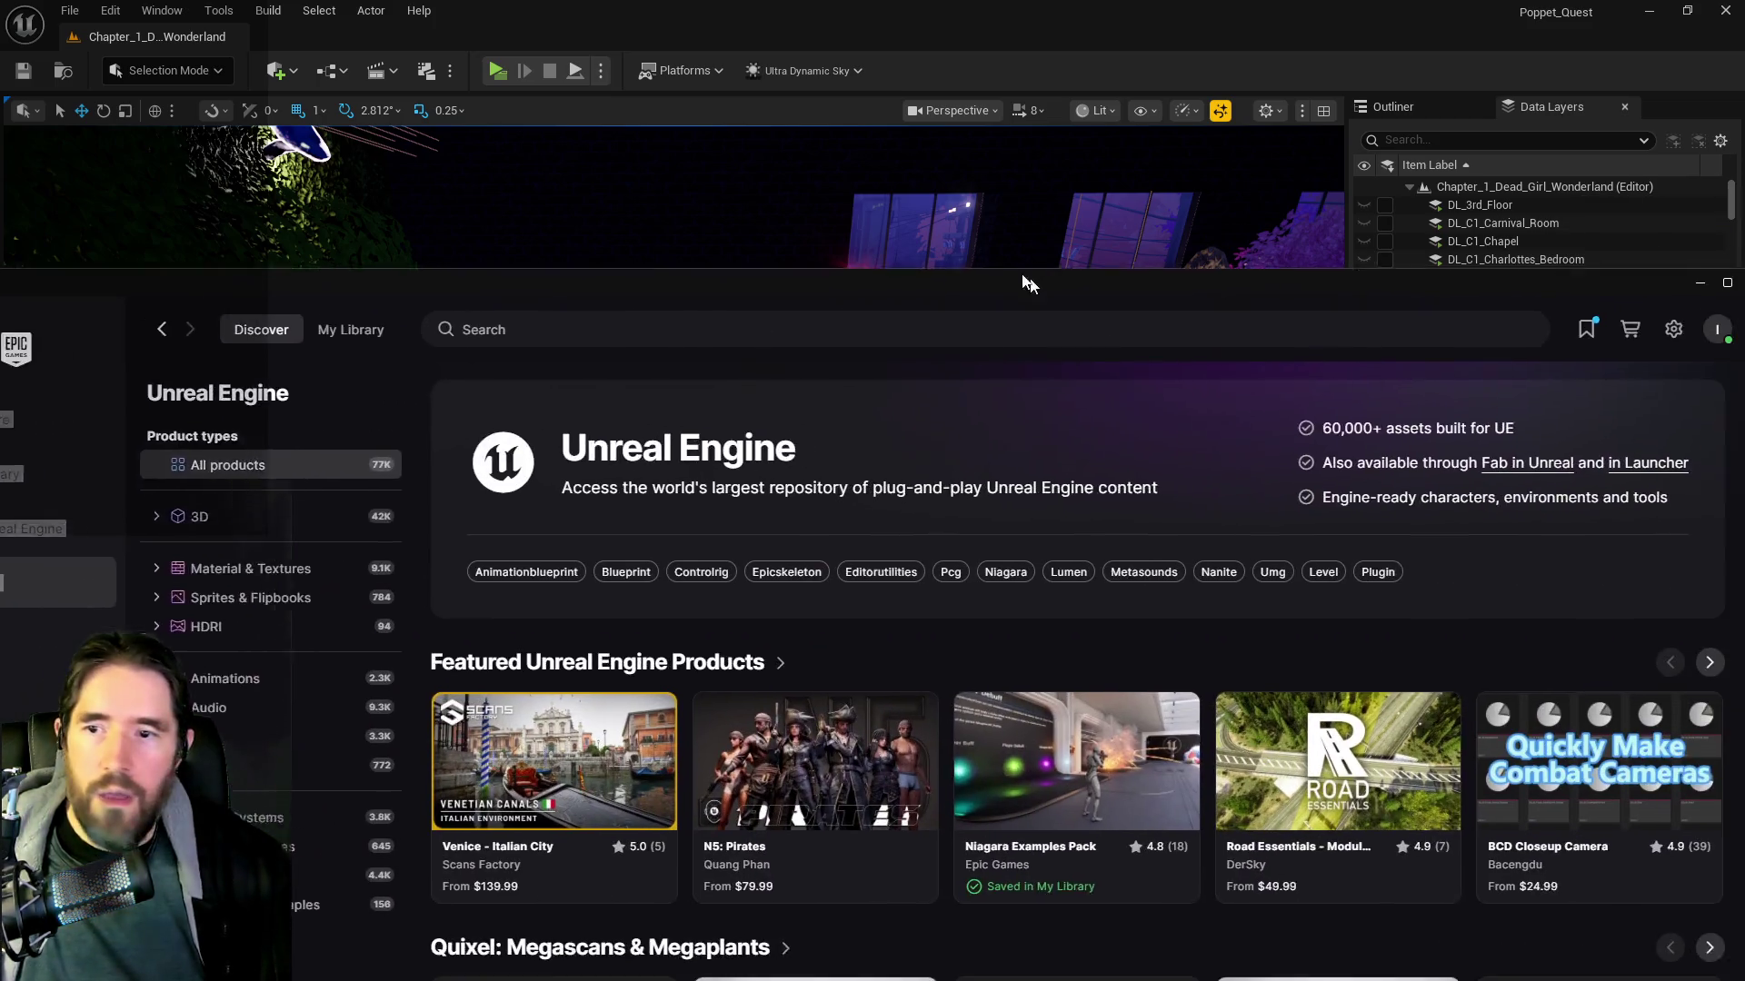
# Search Fab for 'steampunk airship' and open the Steampunk Airship product
pyautogui.write('stea')
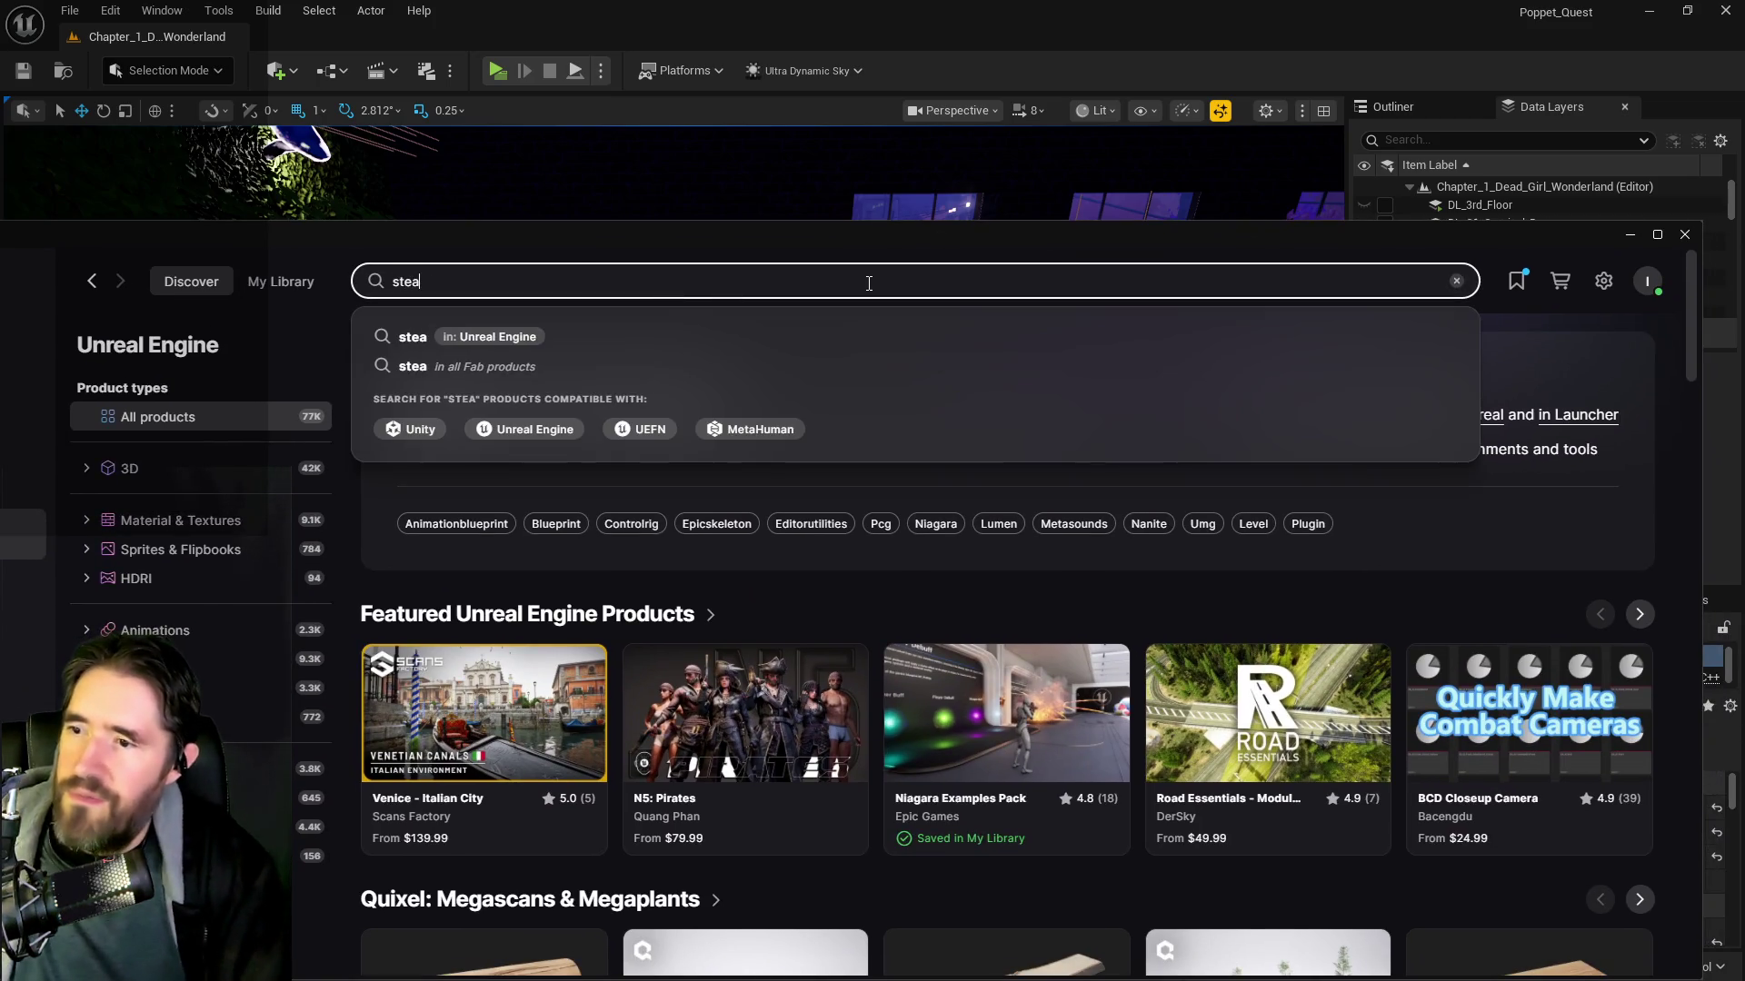
pyautogui.write('mpunk airship')
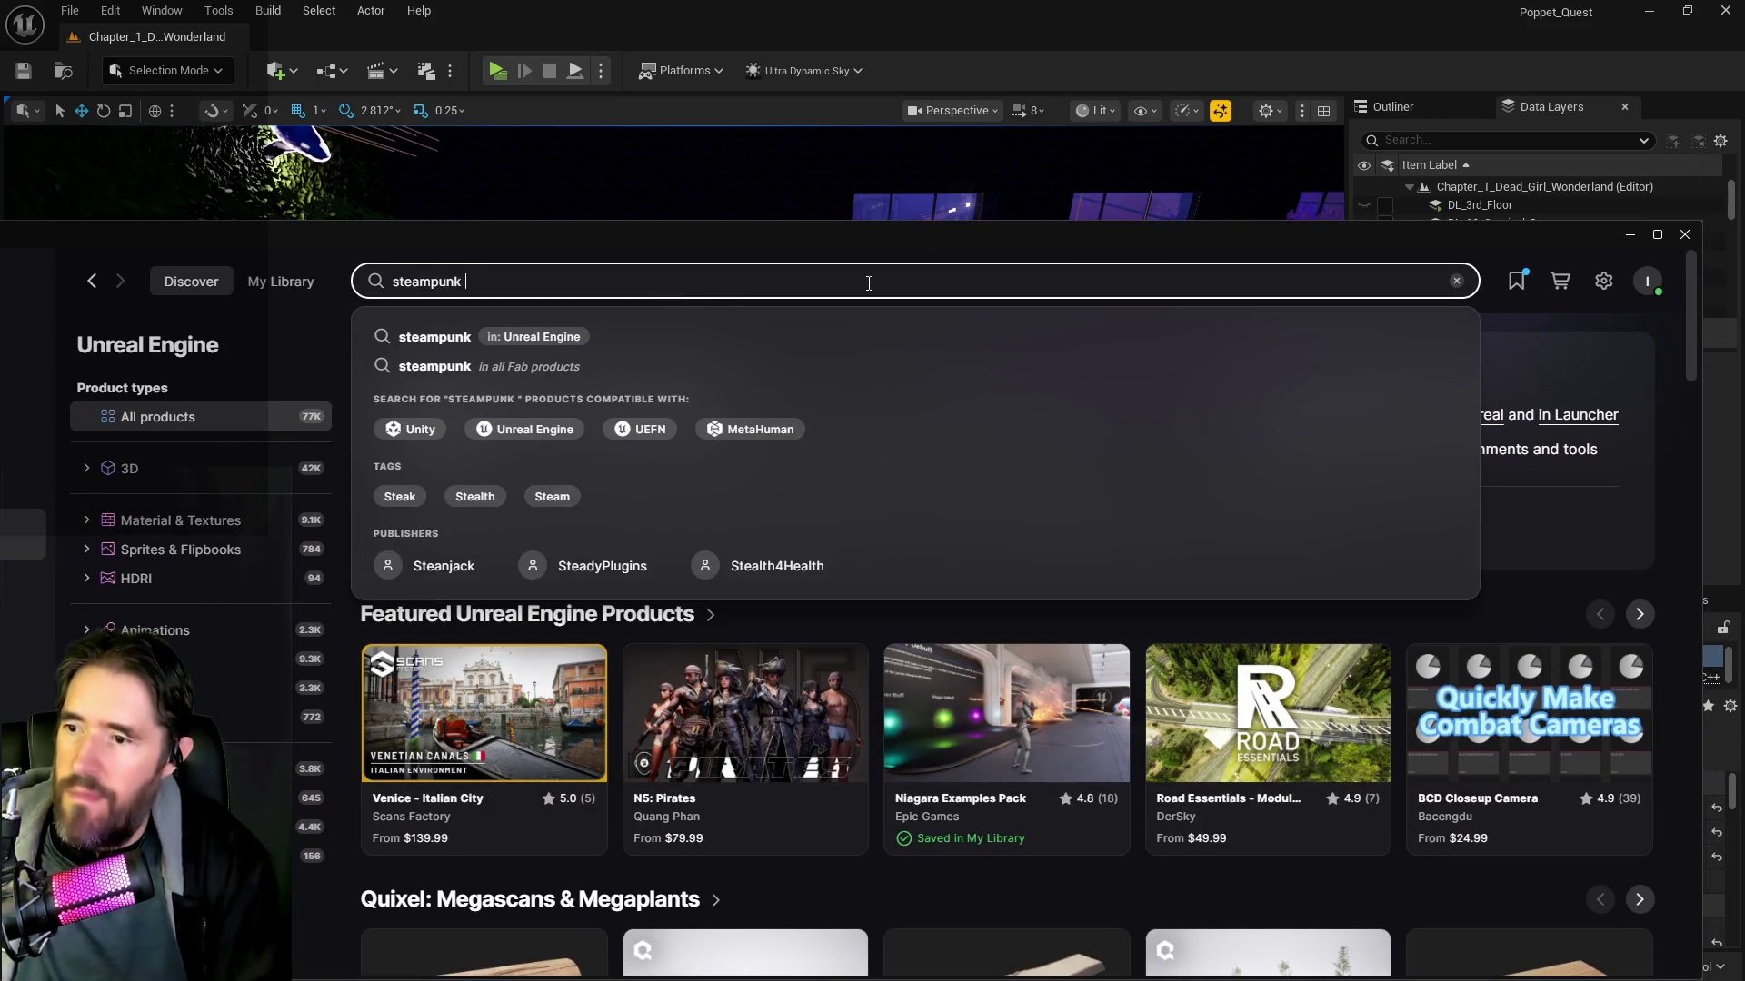
pyautogui.press('Return')
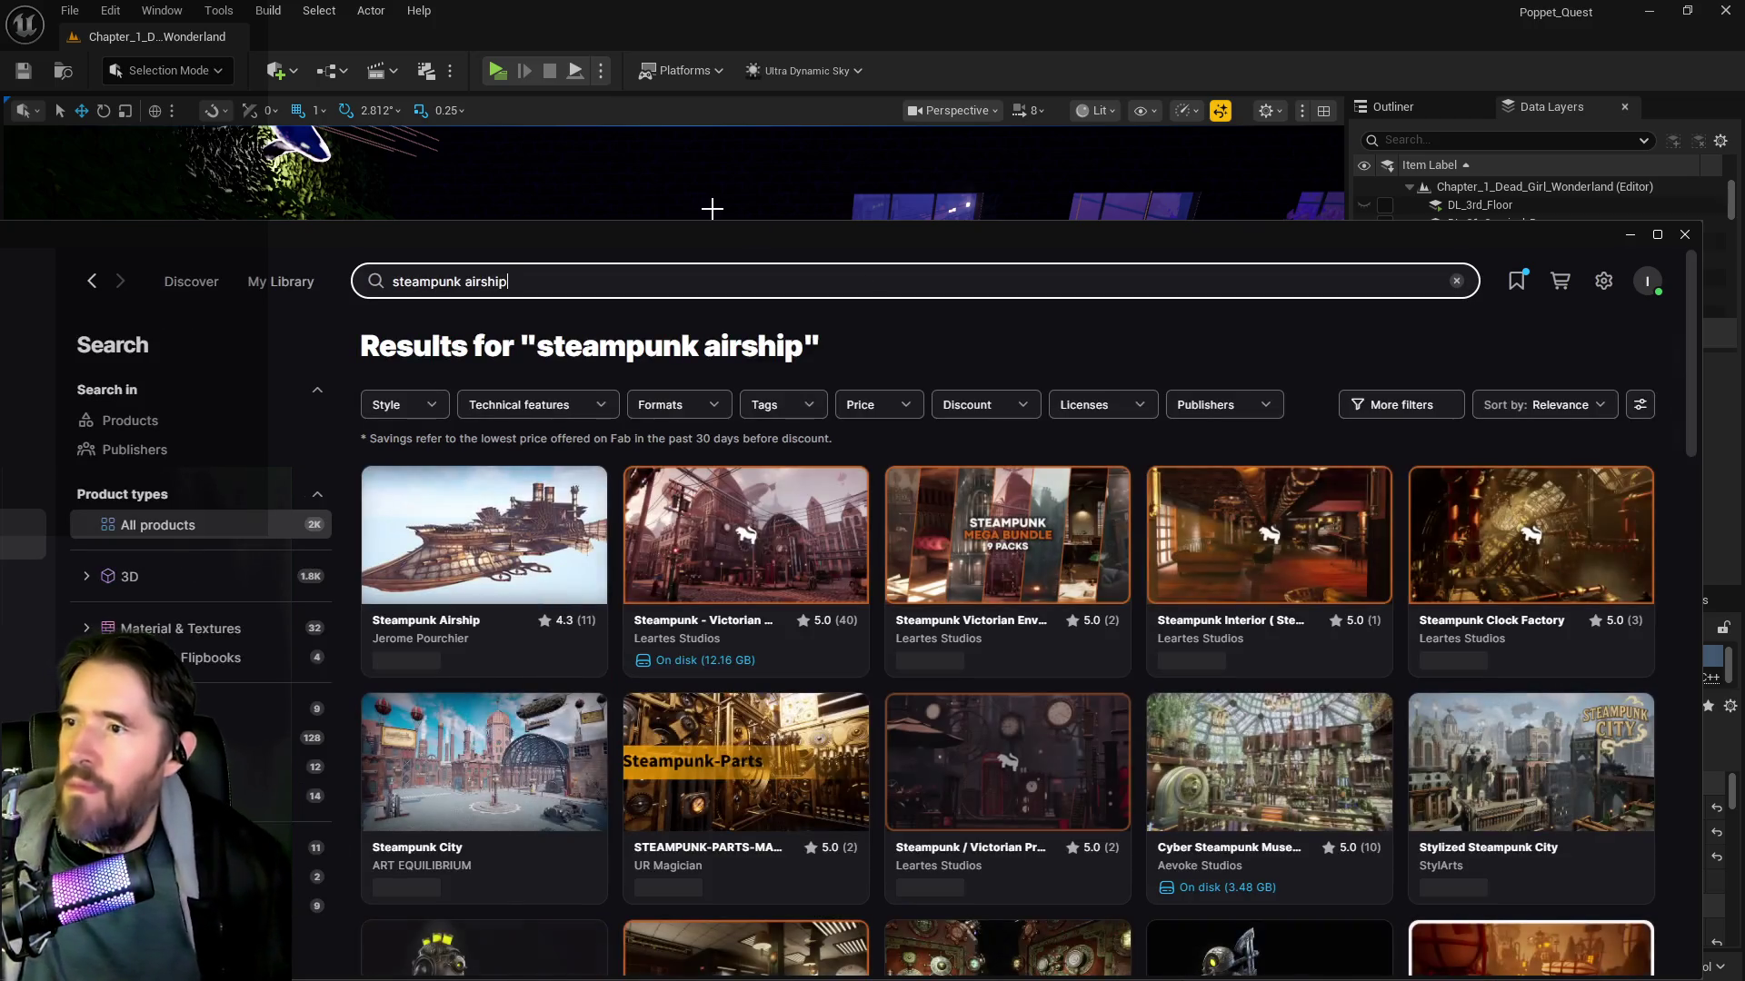
pyautogui.click(460, 568)
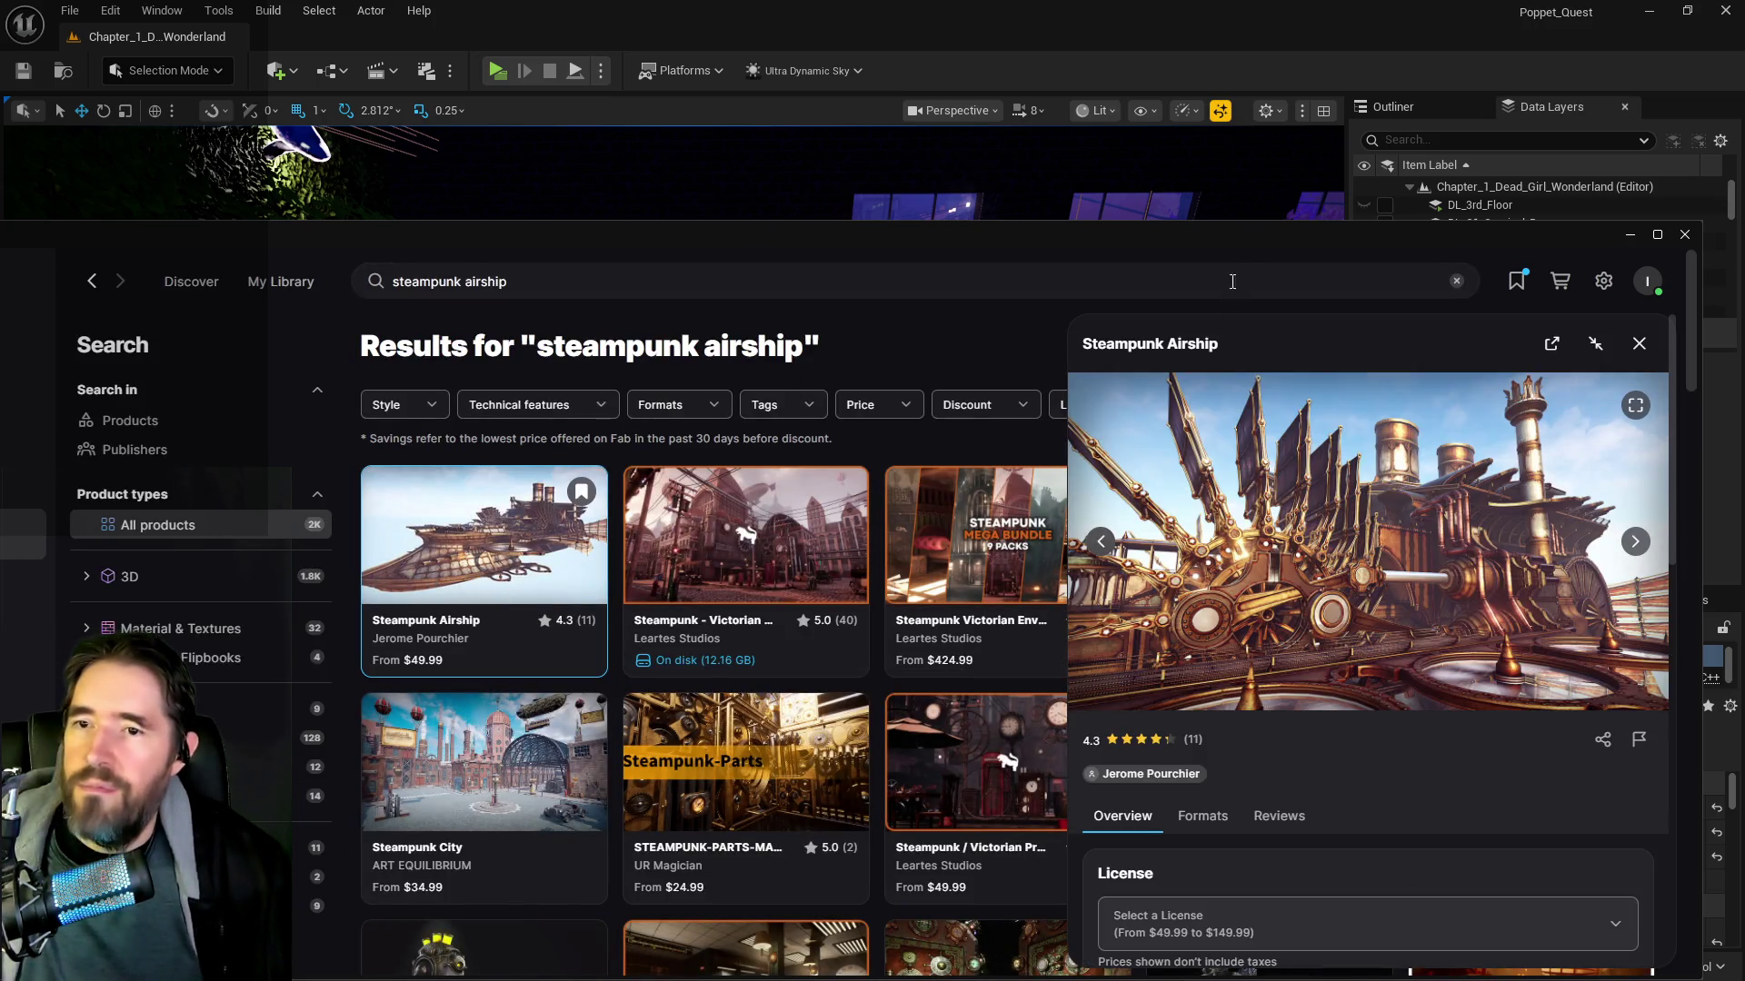
# Maximize the launcher and view the airship preview images full screen
pyautogui.doubleClick(1263, 243)
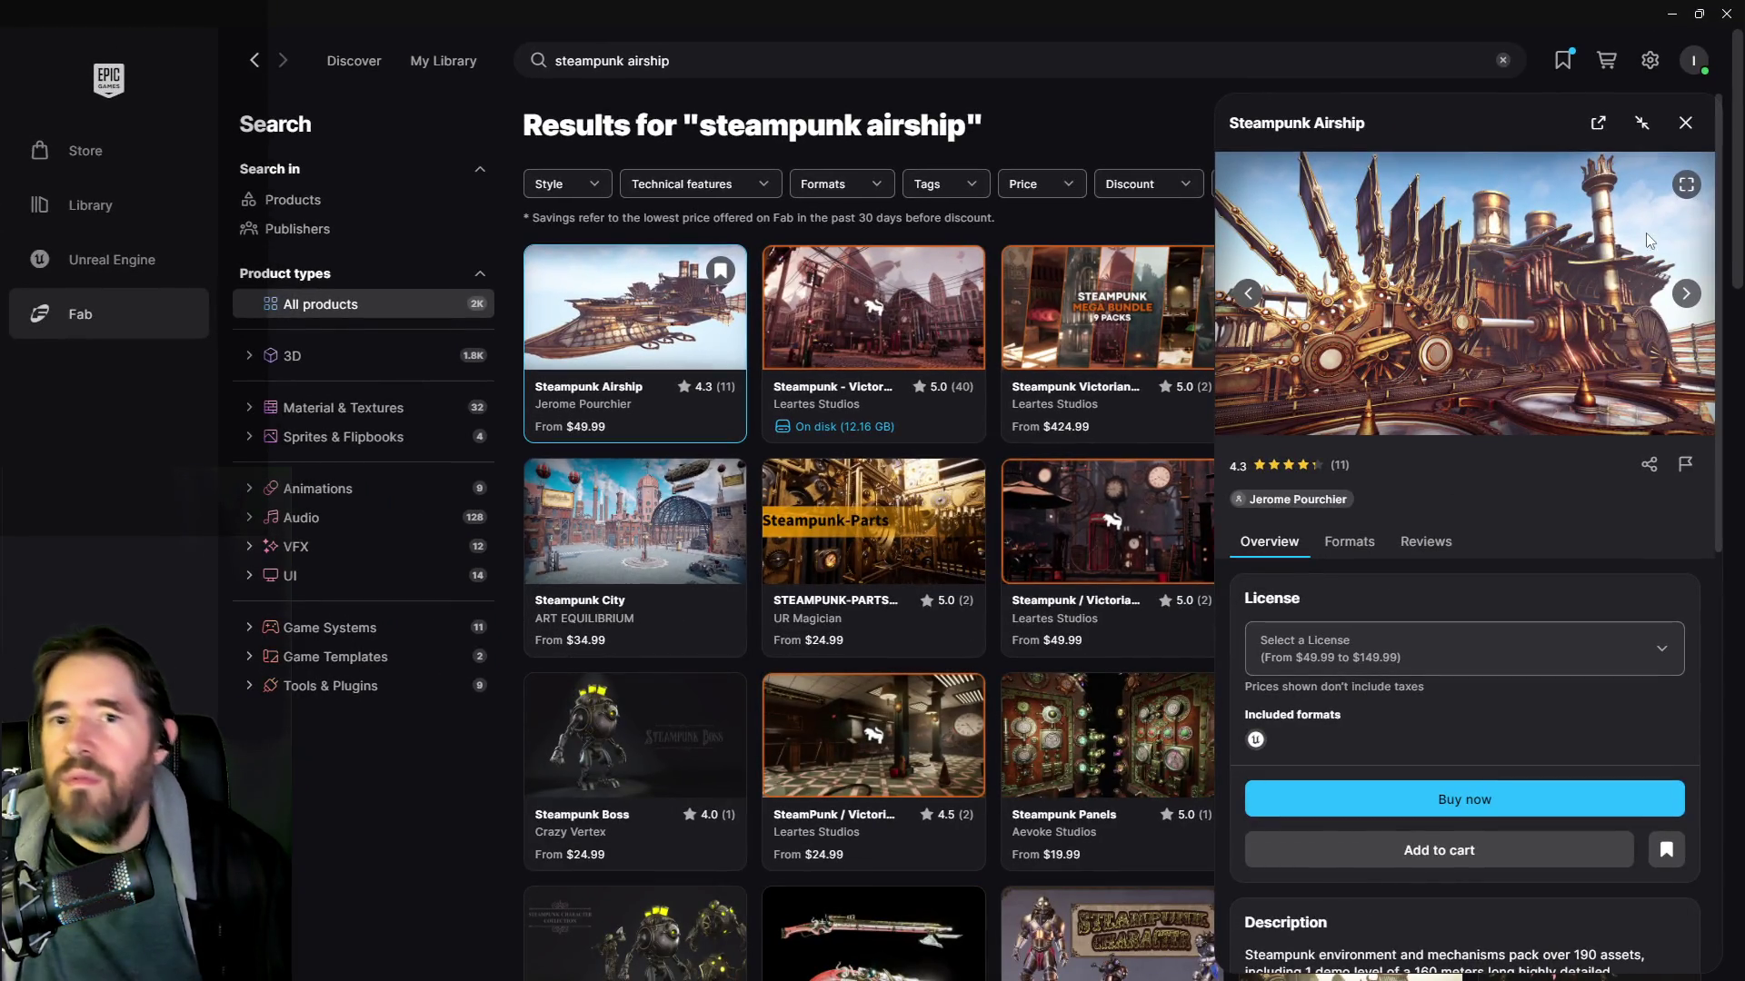
pyautogui.click(1686, 185)
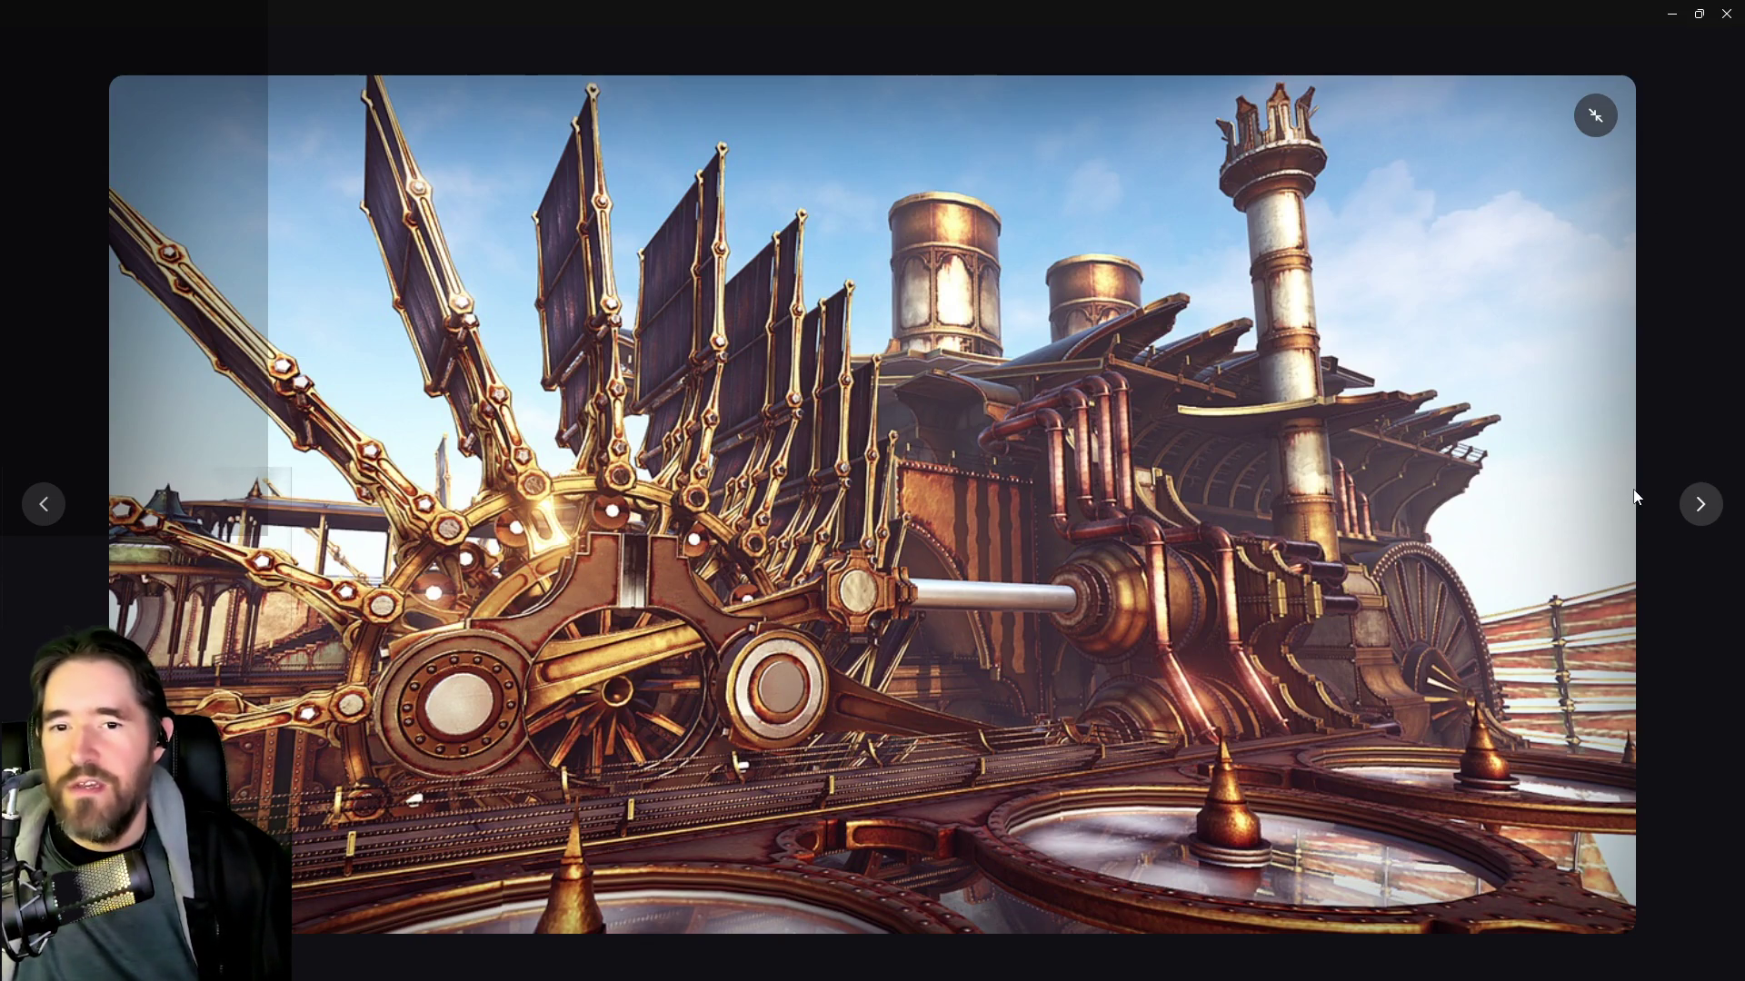
pyautogui.click(1699, 507)
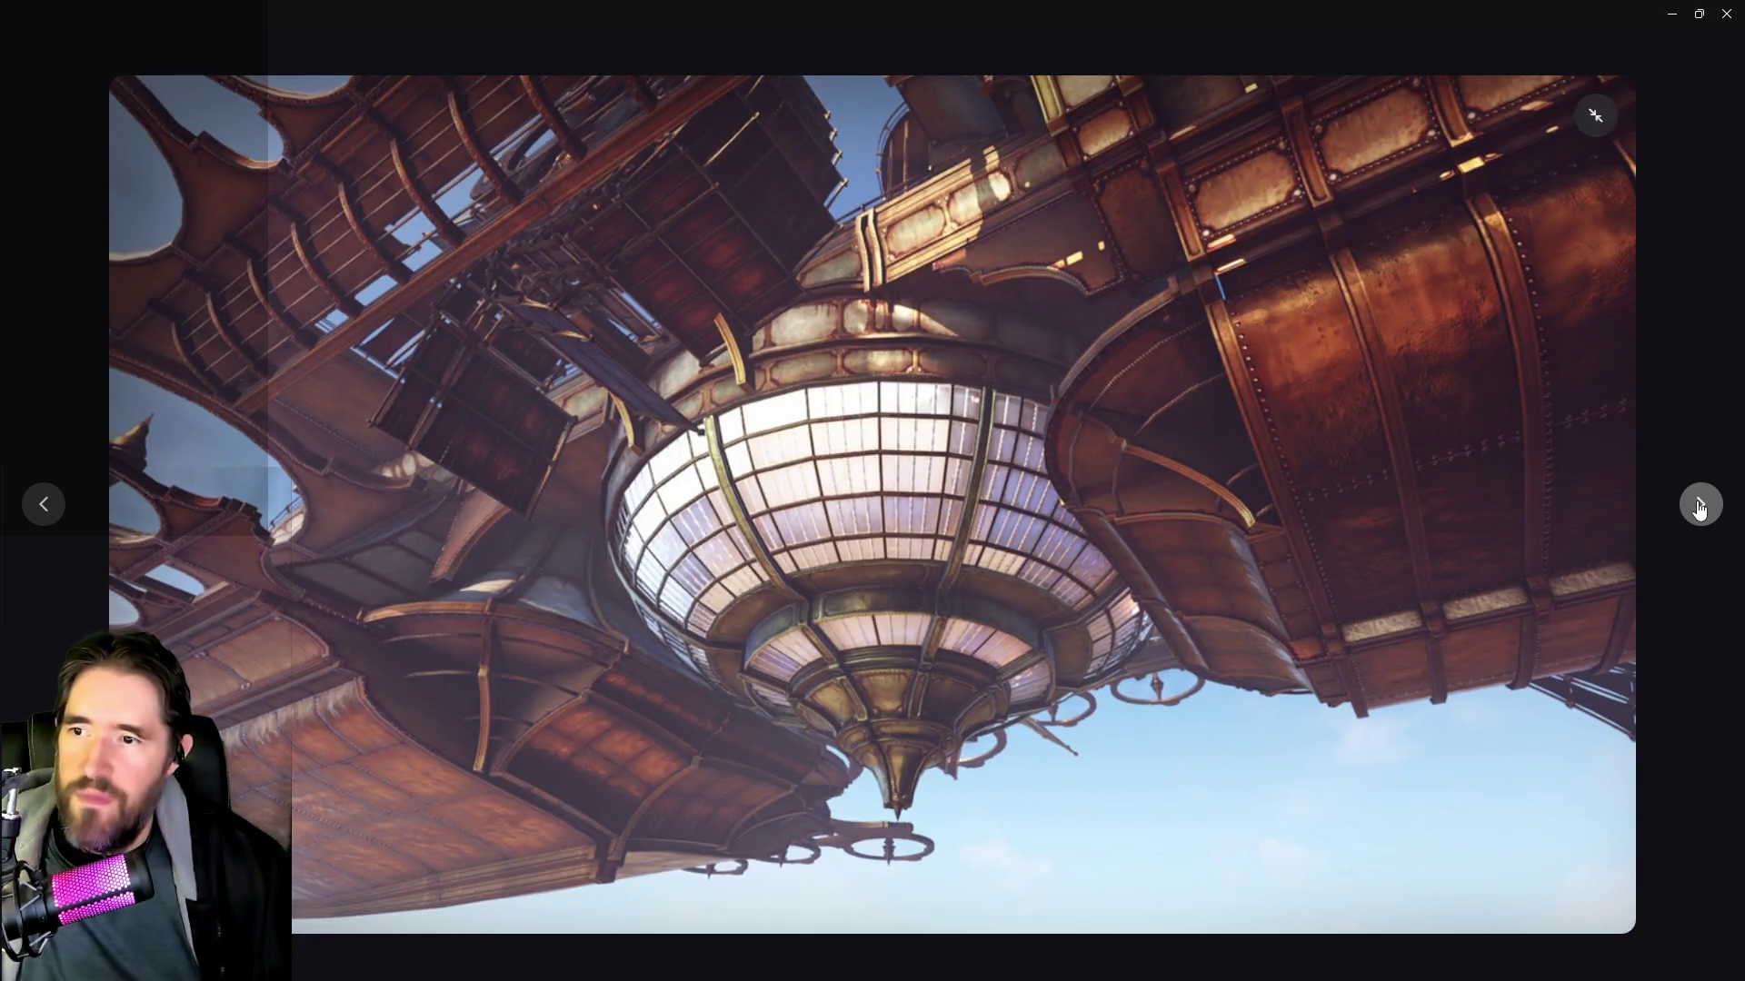
# Page through the glass dome, flying airship, parts grid and machine previews, then exit full screen
pyautogui.click(1699, 507)
pyautogui.click(1699, 507)
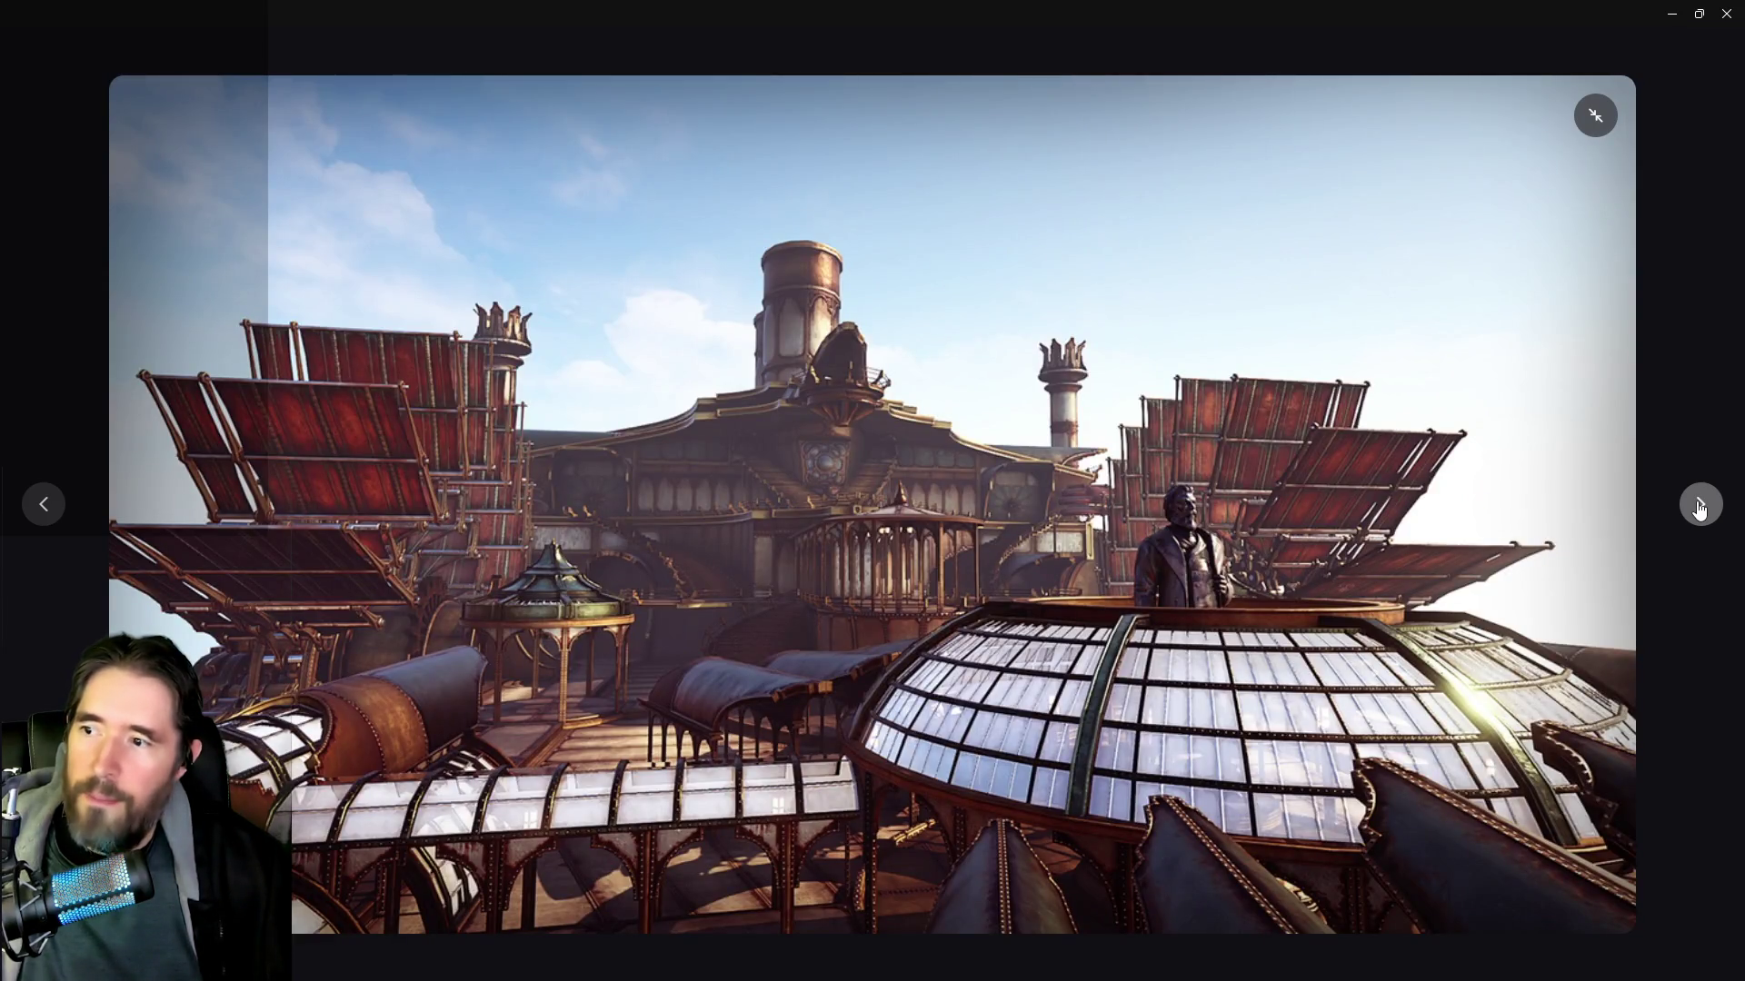
pyautogui.click(1699, 507)
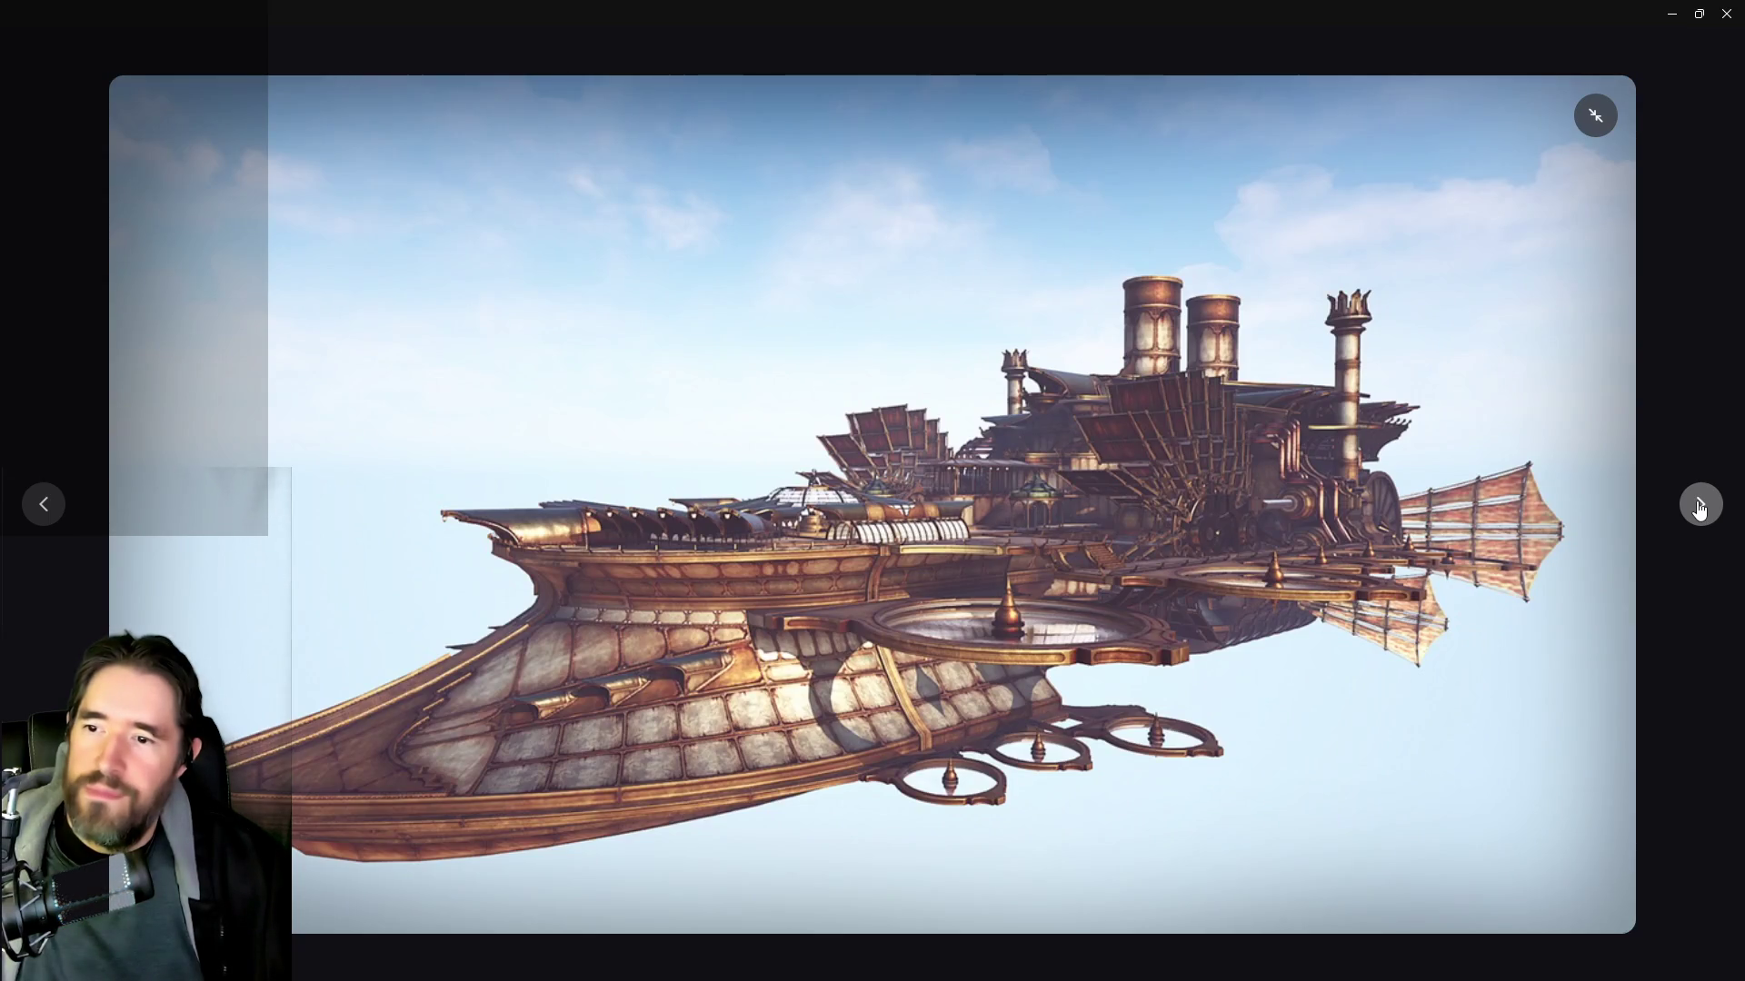
pyautogui.click(1699, 507)
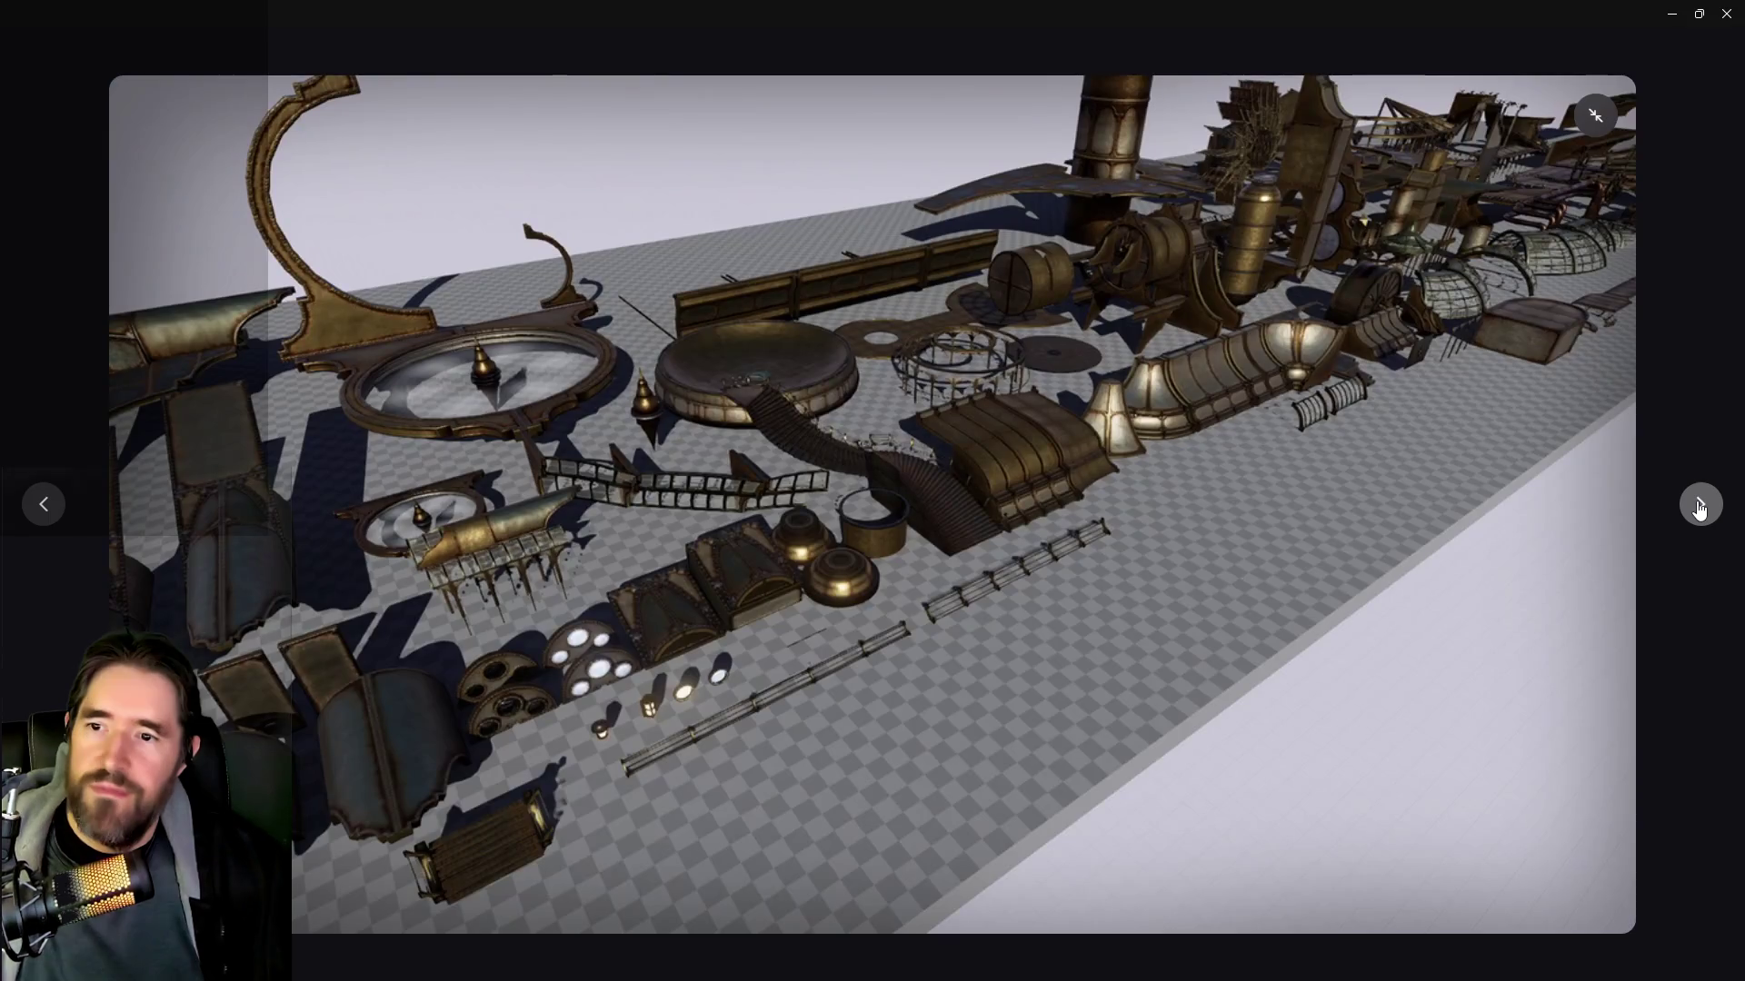
pyautogui.click(1699, 507)
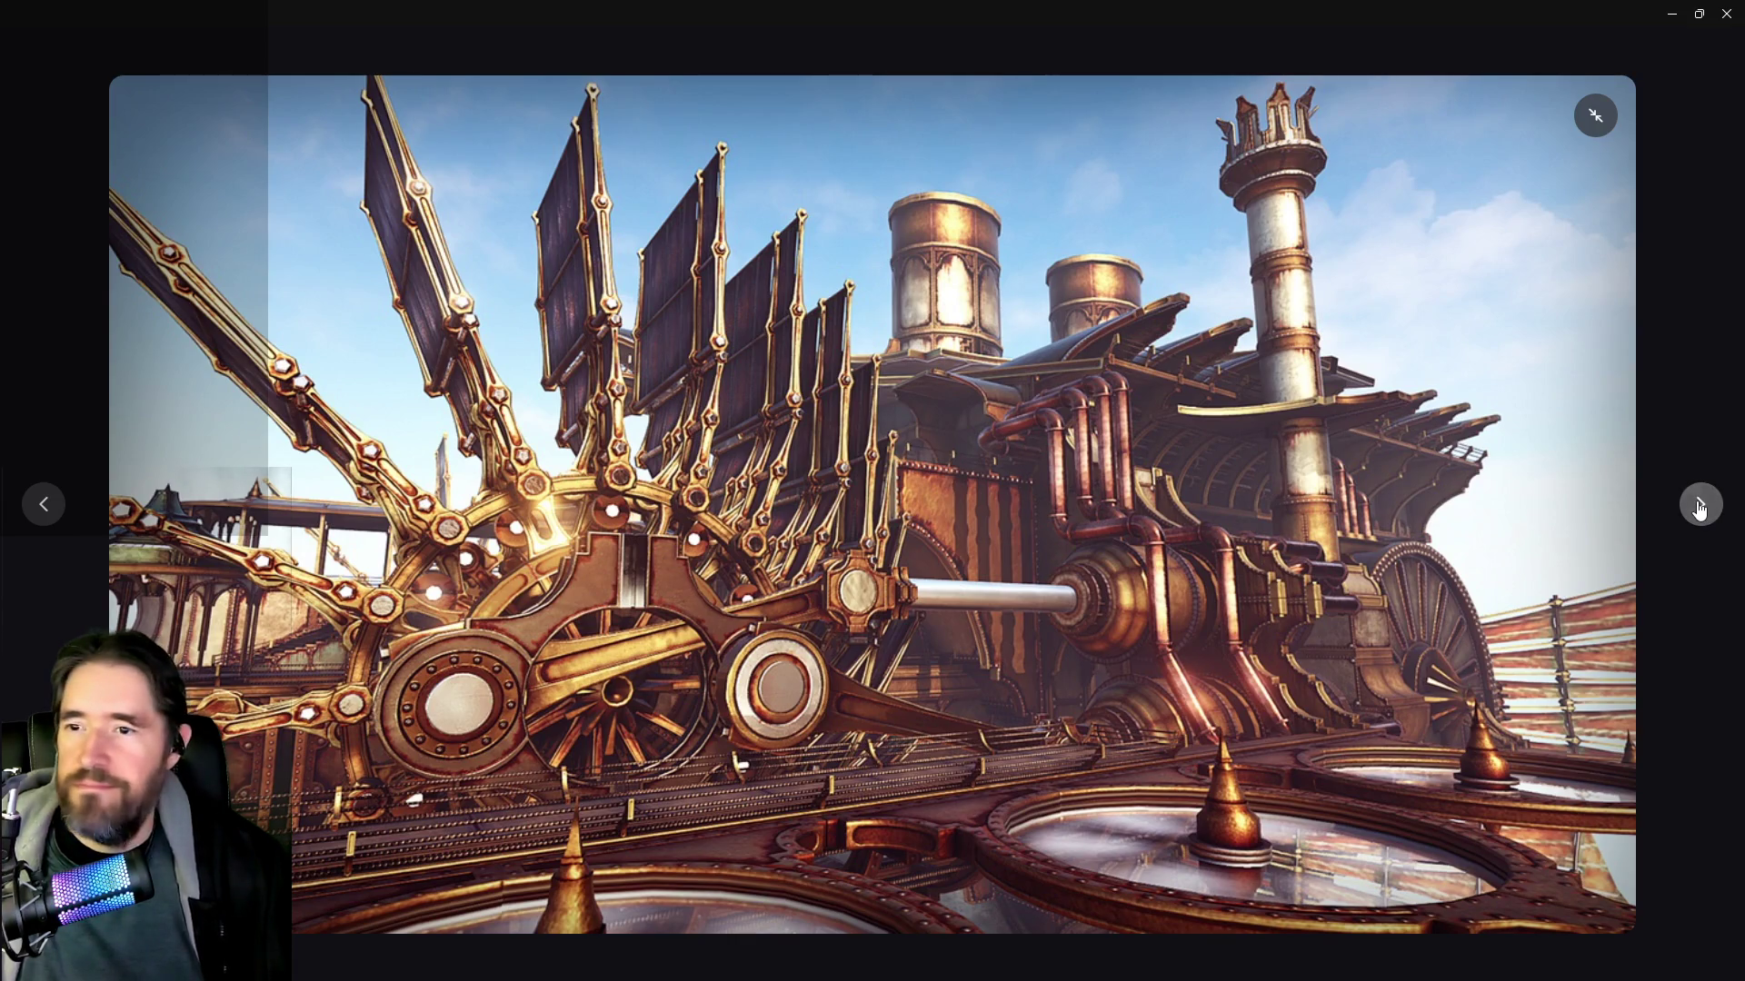
pyautogui.click(1700, 507)
pyautogui.click(1700, 507)
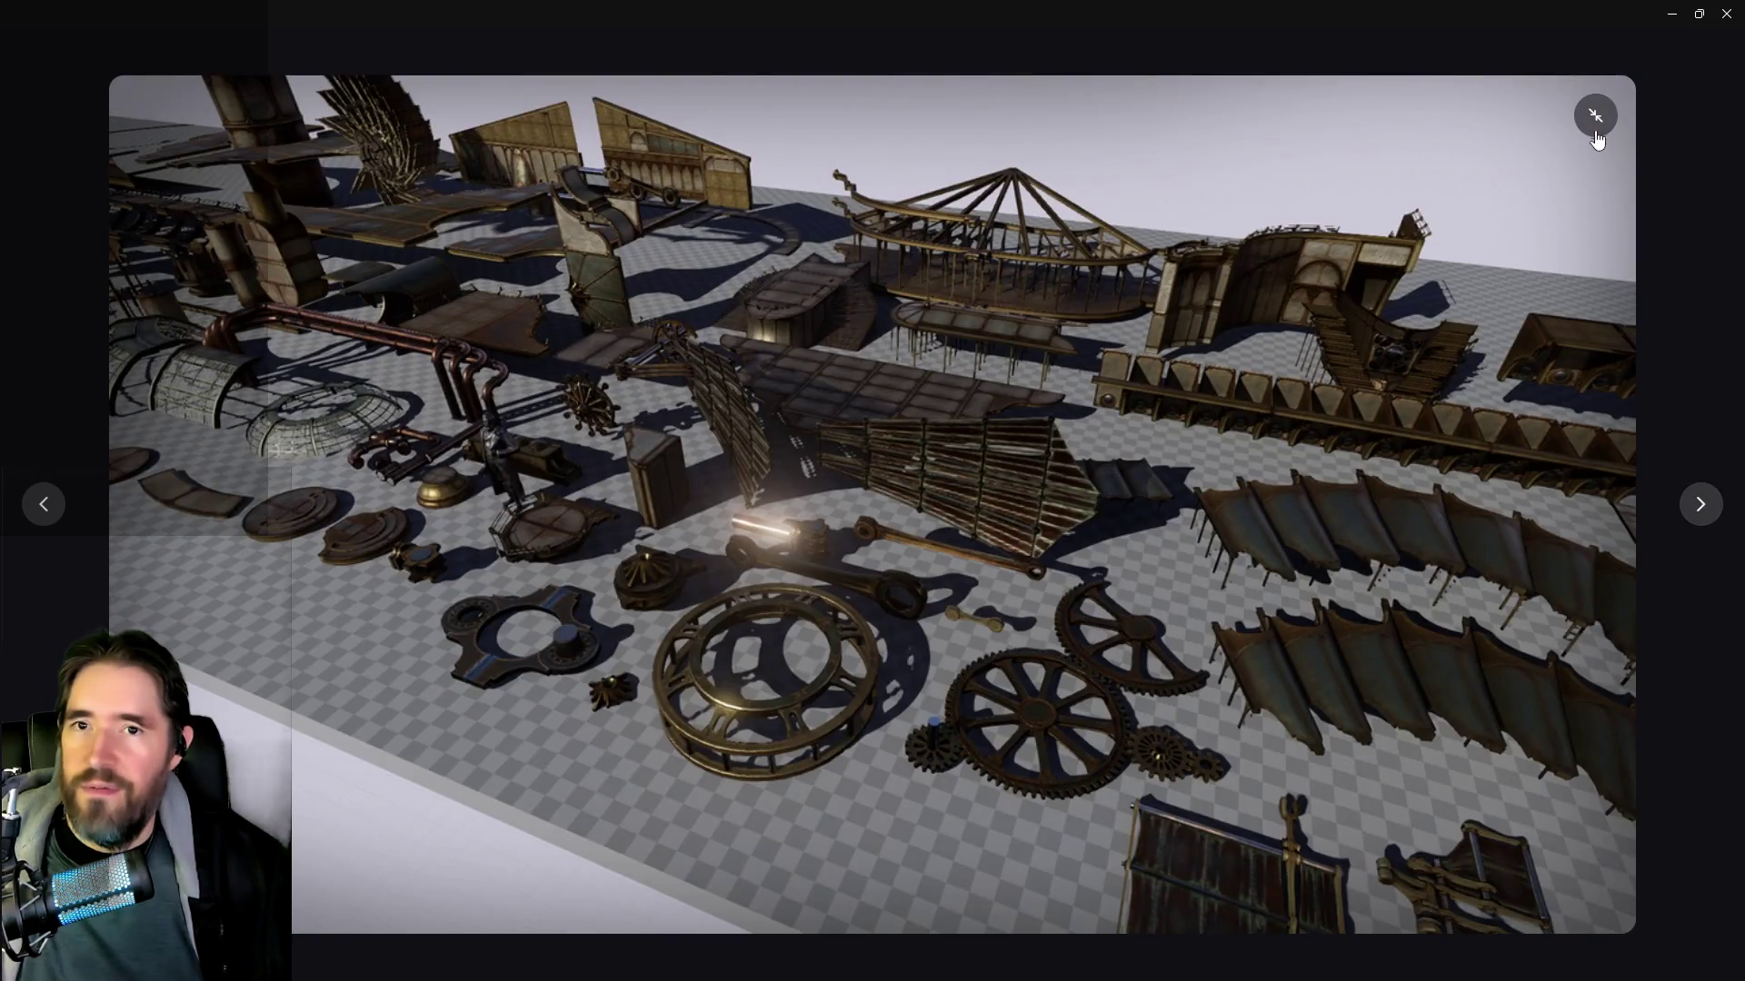
pyautogui.click(1596, 115)
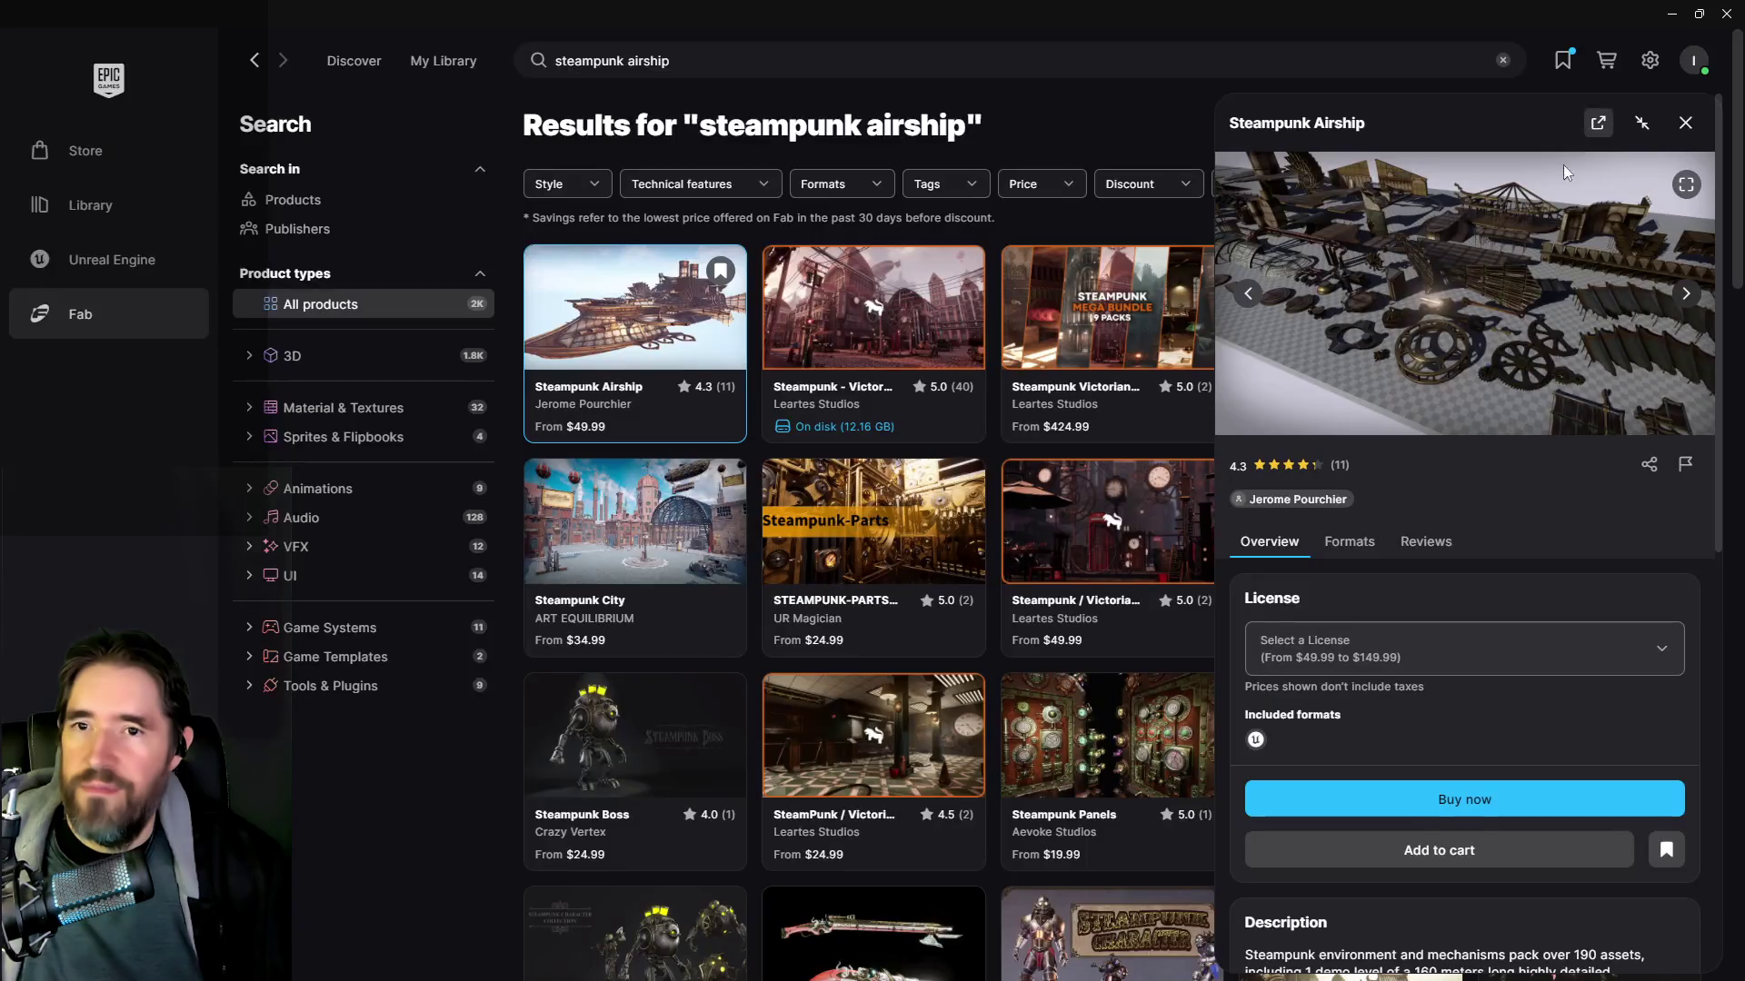
# Check the Steampunk Airship license options and prices, then close the product details
pyautogui.click(1395, 658)
pyautogui.click(1428, 589)
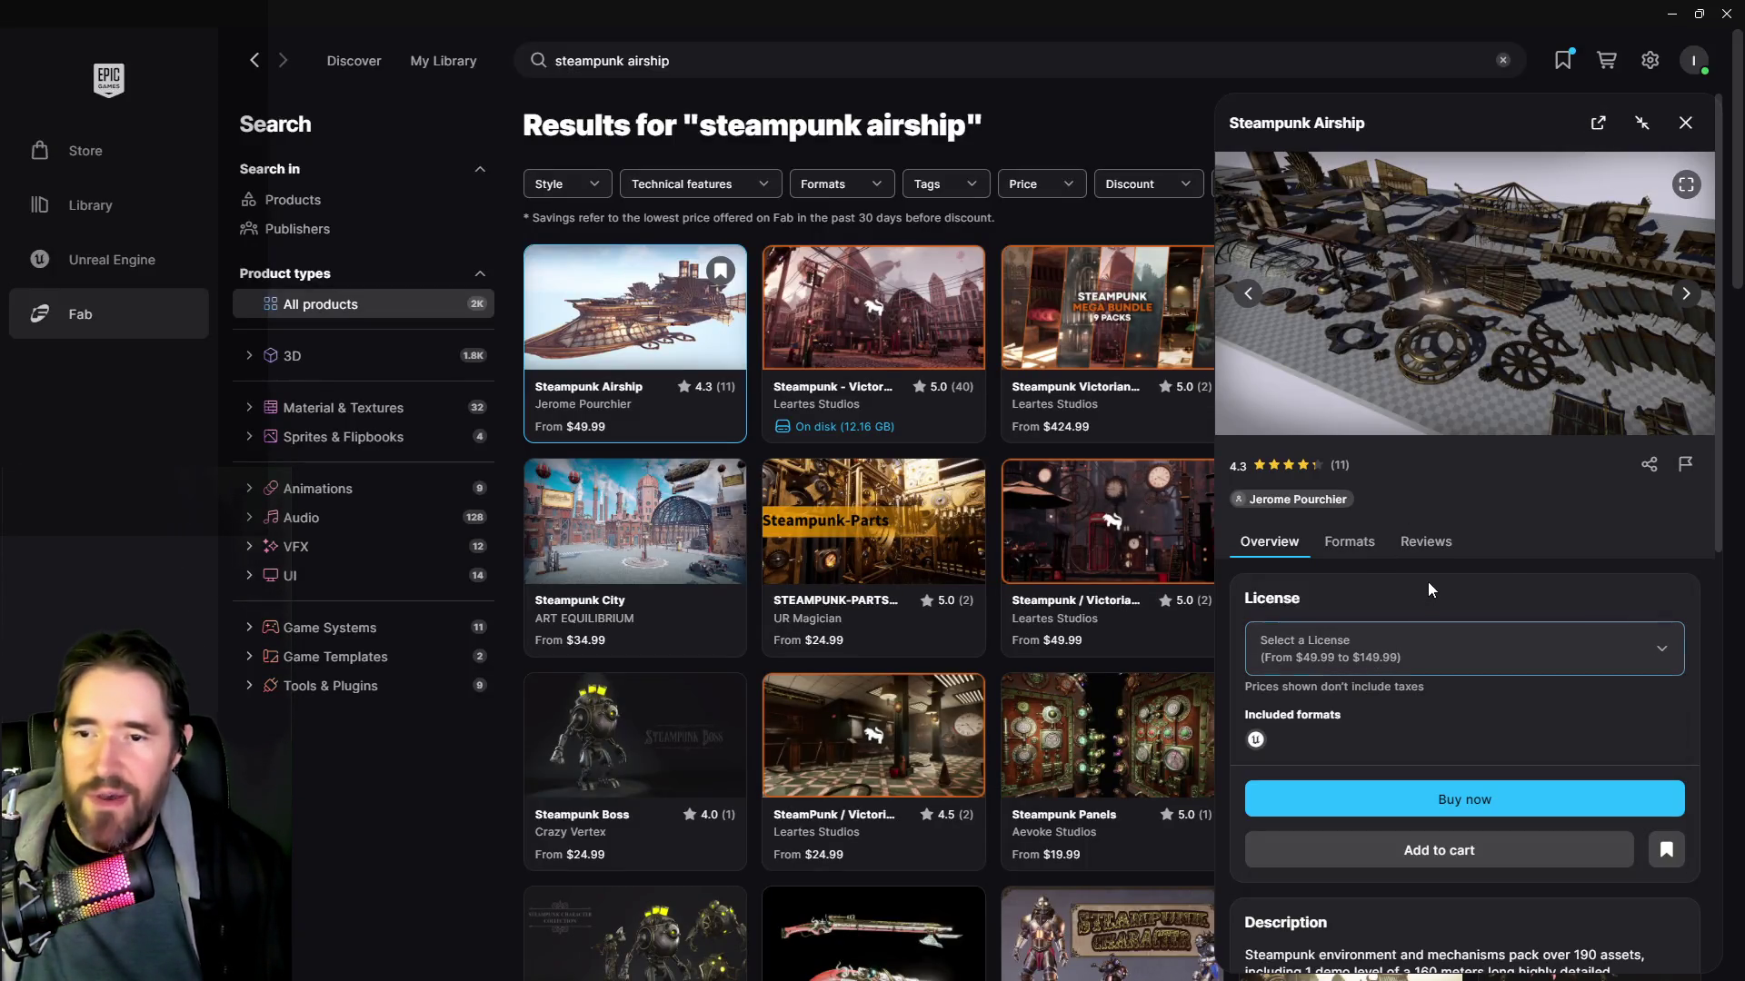
pyautogui.click(1685, 123)
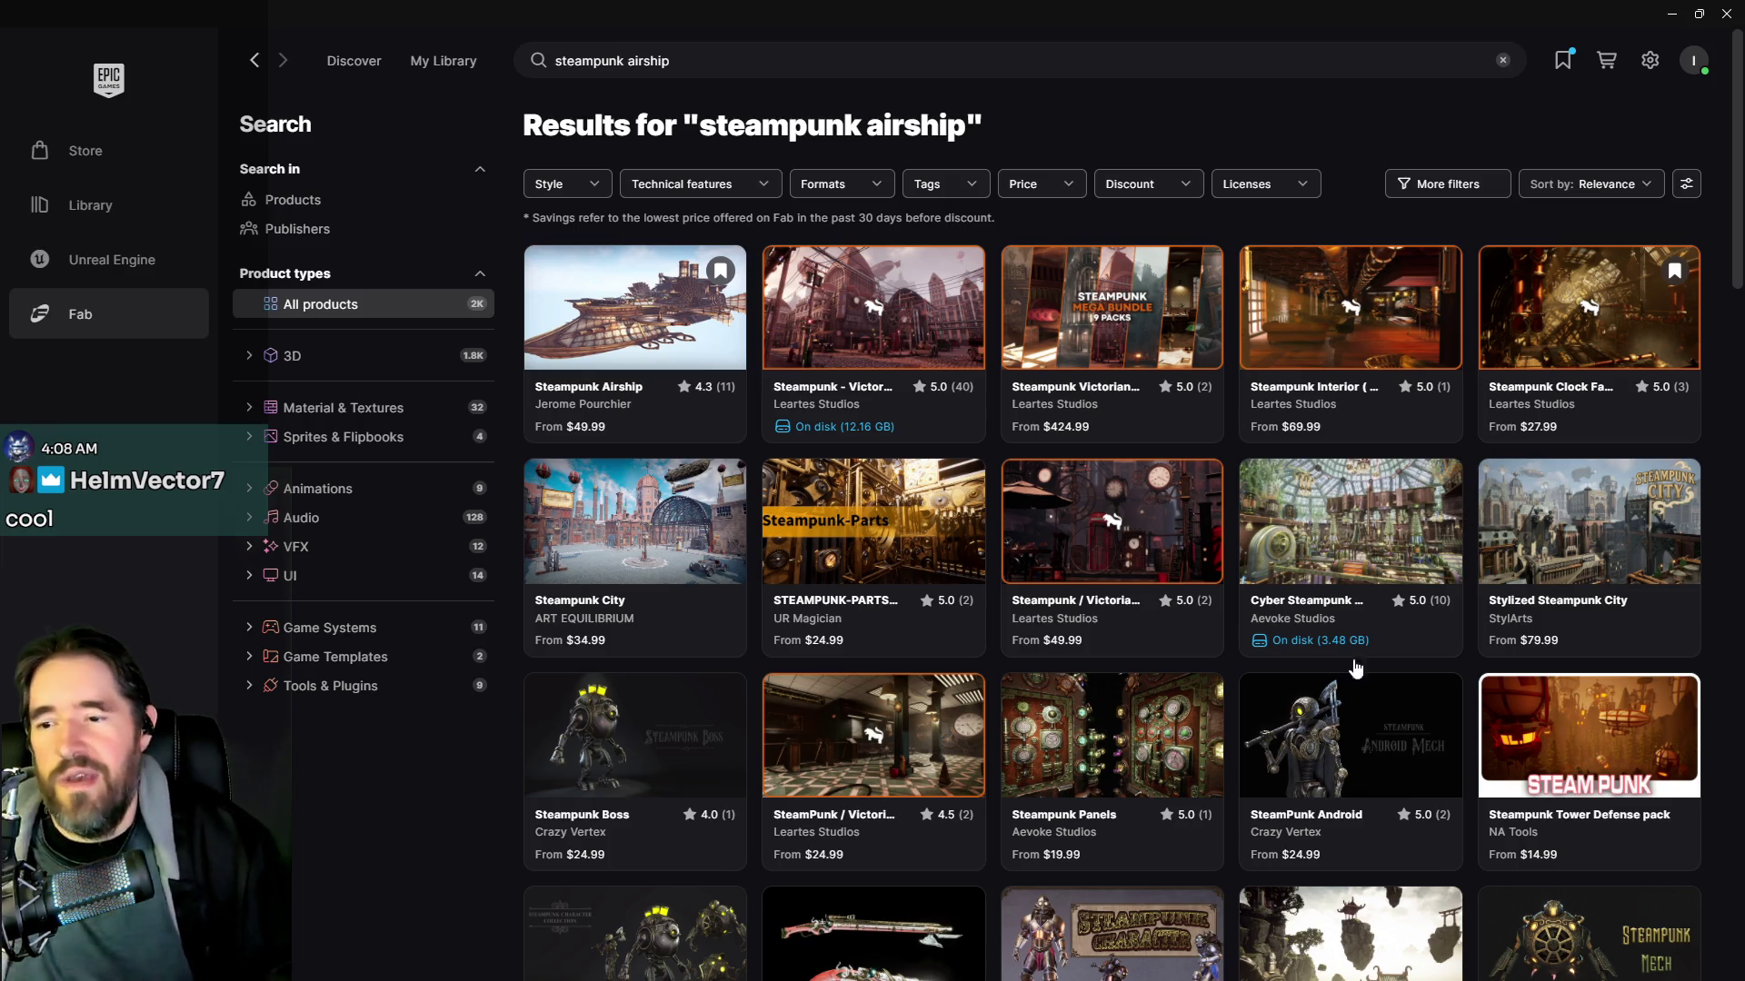
# Browse the steampunk search results, then switch back to the Unreal Editor
pyautogui.moveTo(646, 326)
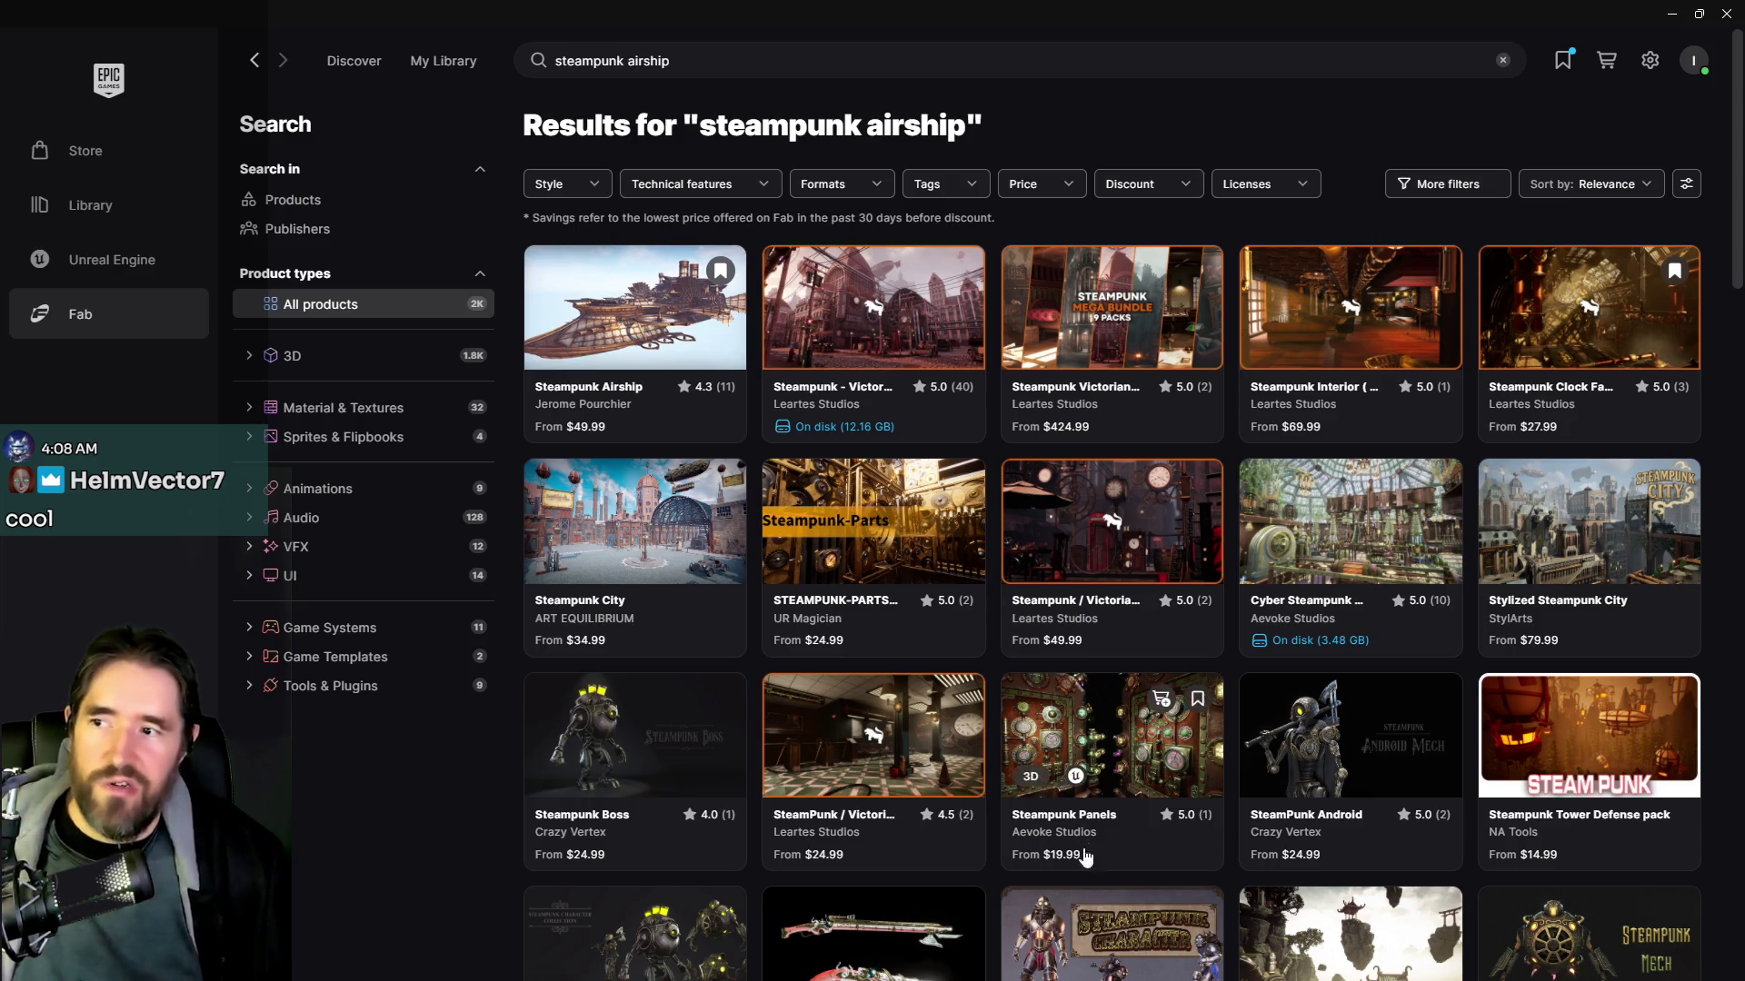
pyautogui.scroll(-3, 1127, 897)
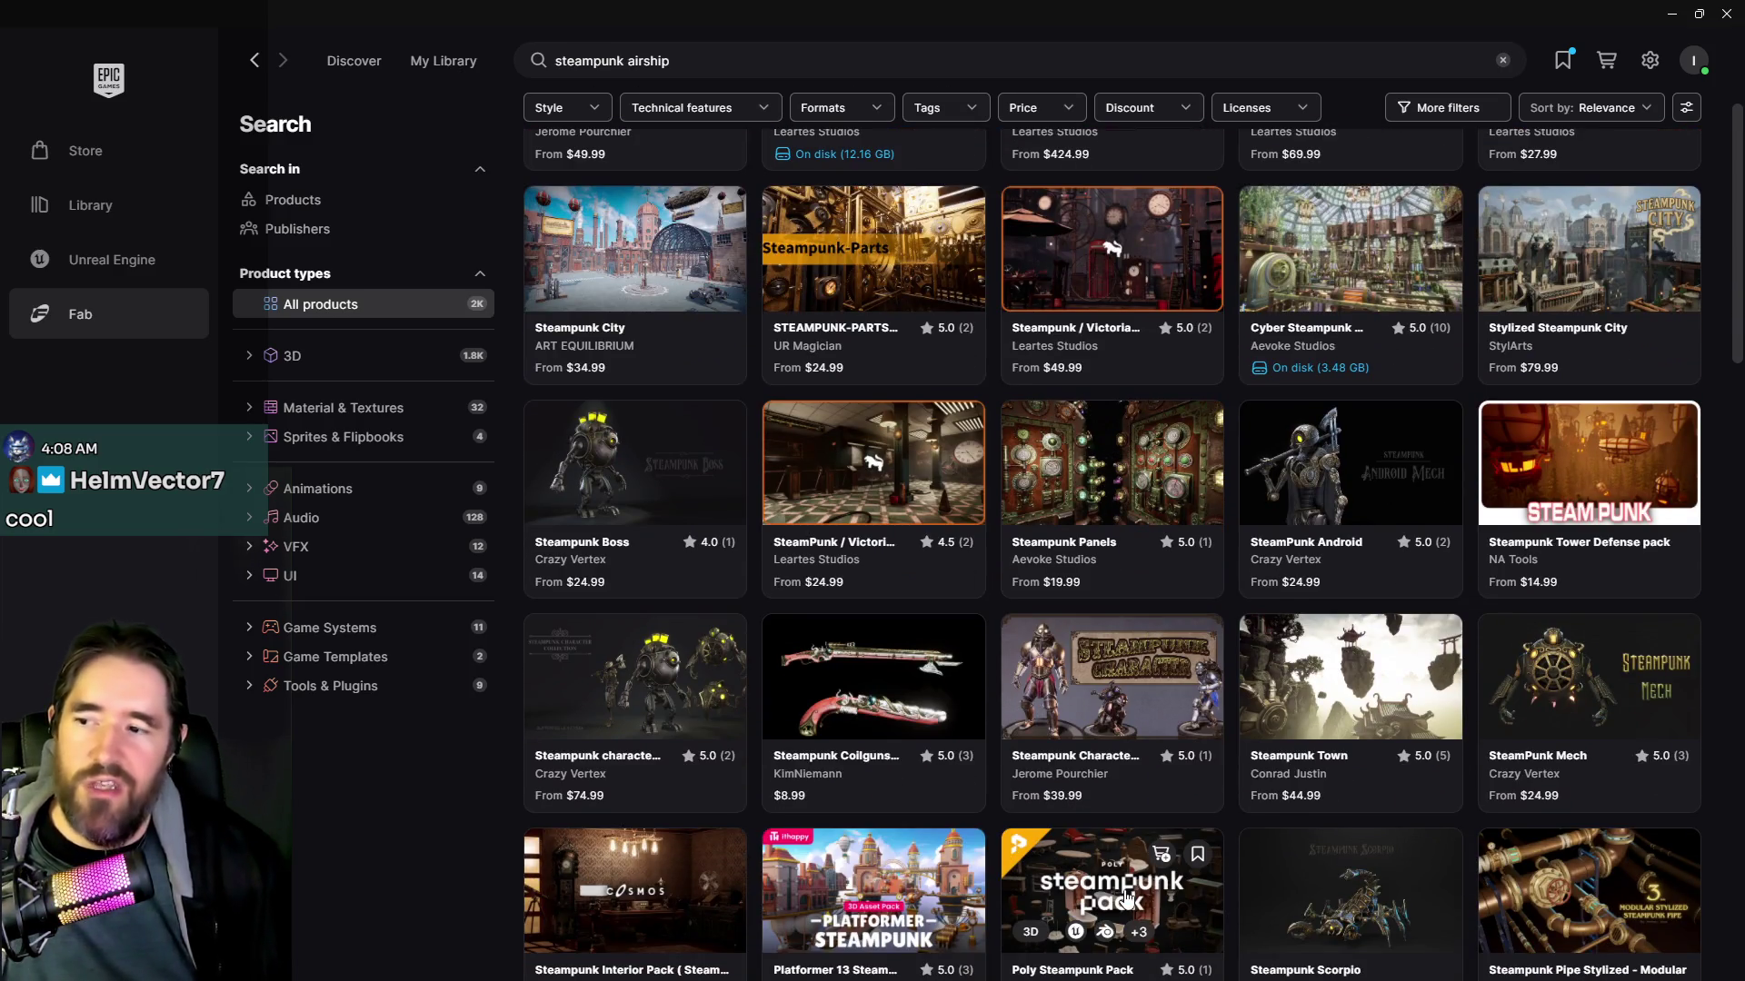
pyautogui.scroll(-6, 1127, 897)
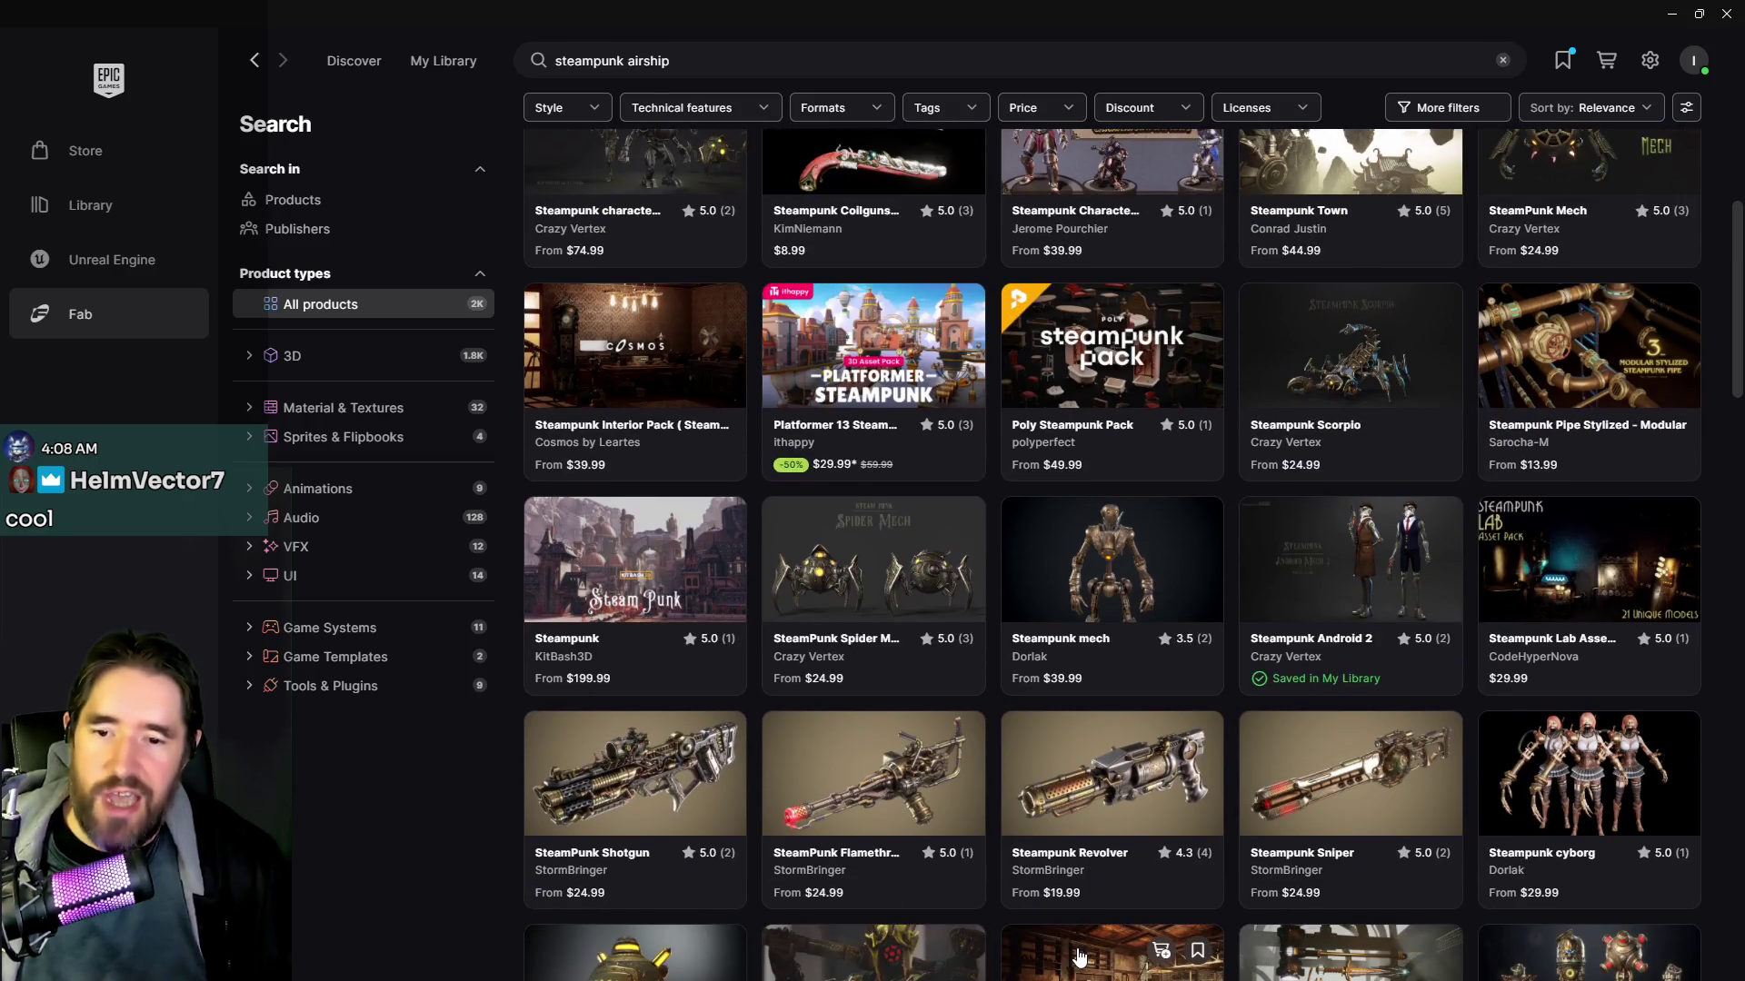
pyautogui.scroll(2, 1051, 946)
pyautogui.scroll(-2, 1020, 791)
pyautogui.scroll(-8, 1047, 481)
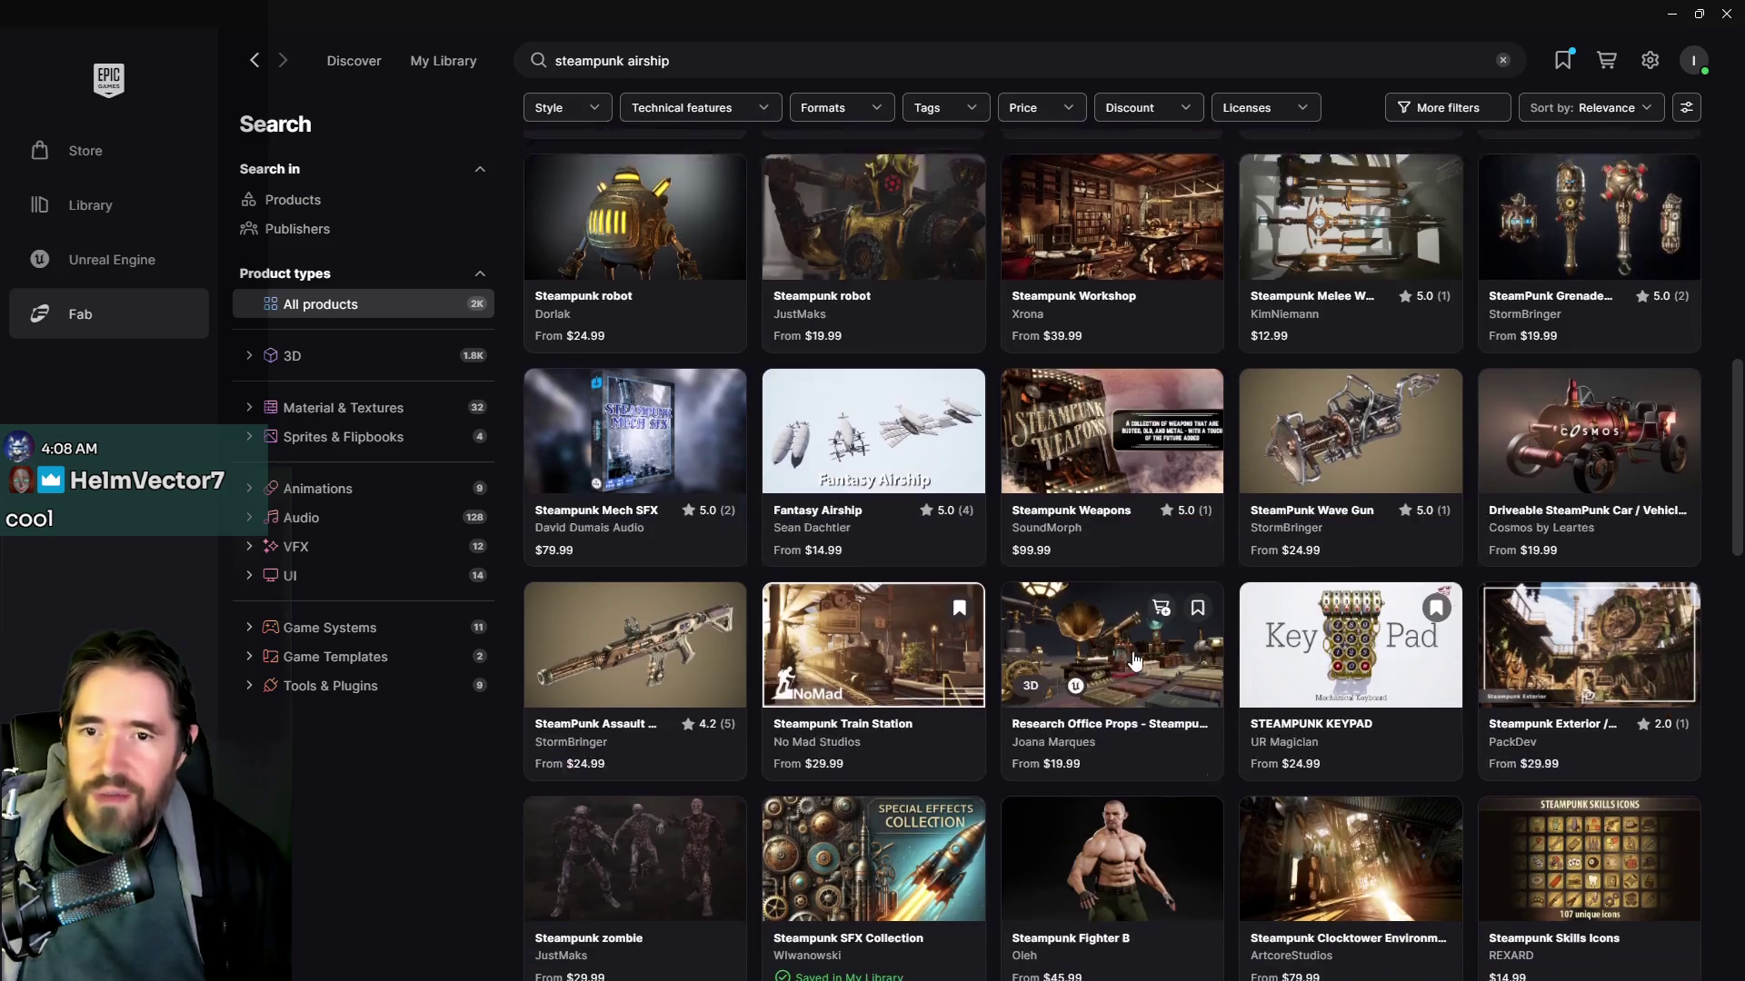
pyautogui.scroll(-3, 1019, 189)
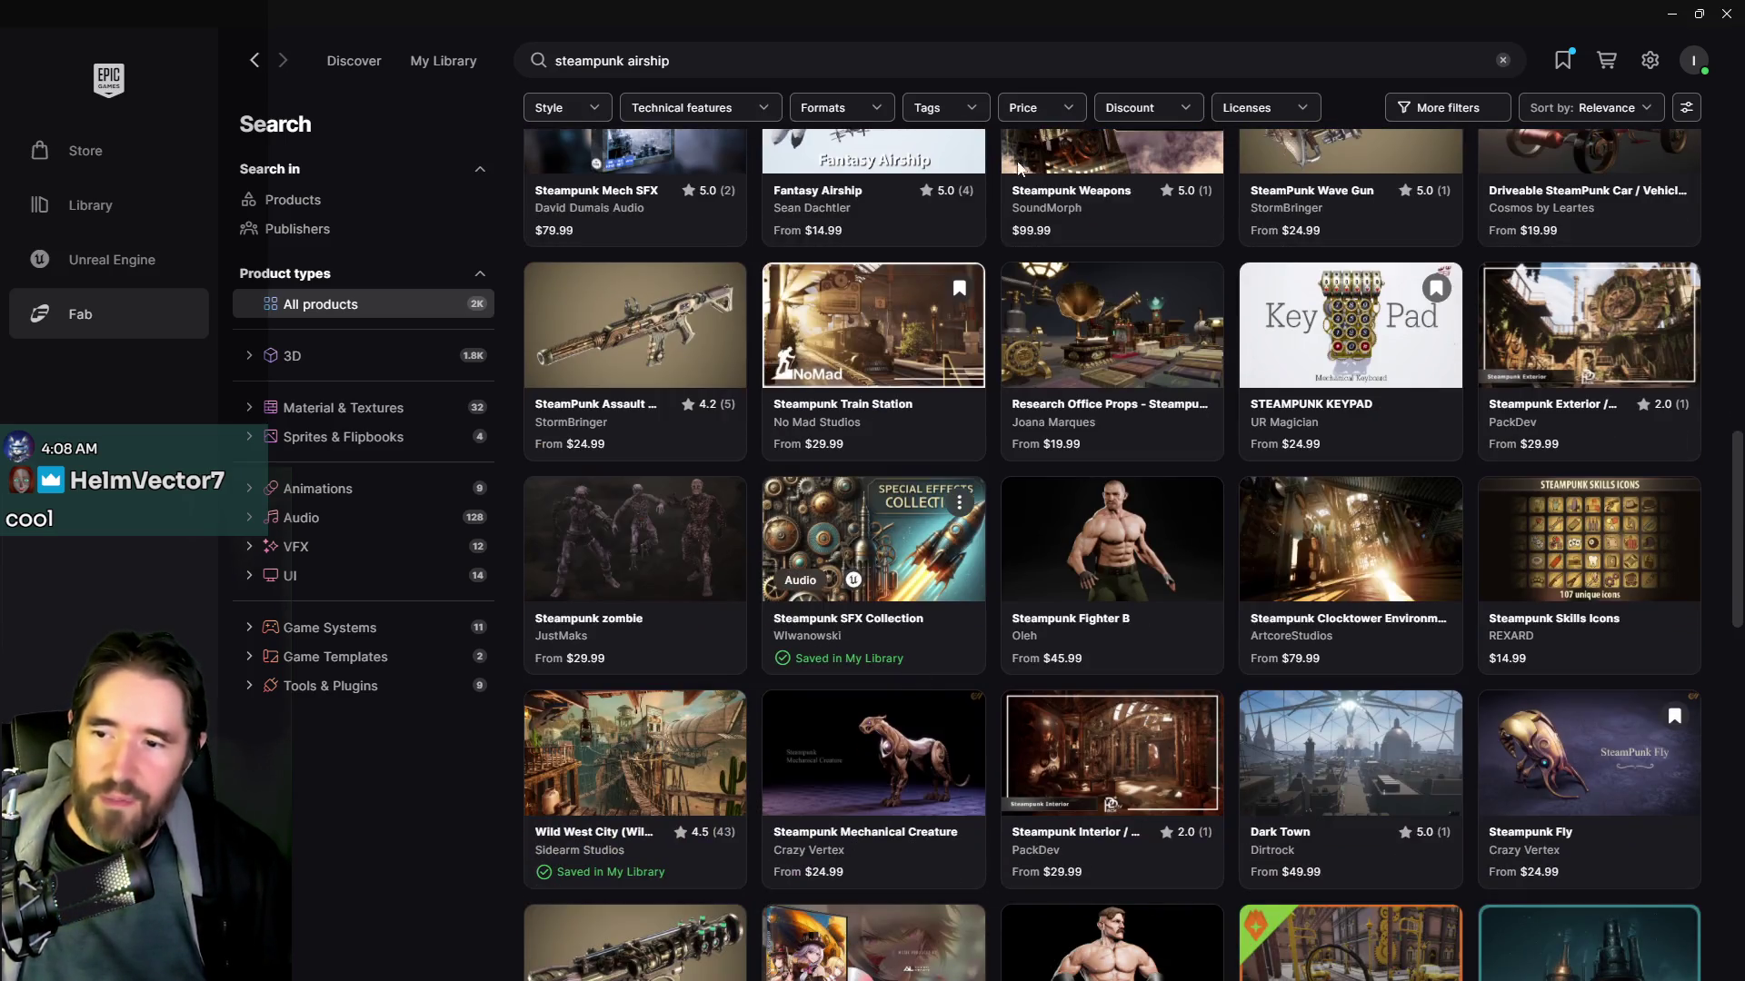
pyautogui.hotkey('alt', 'Tab')
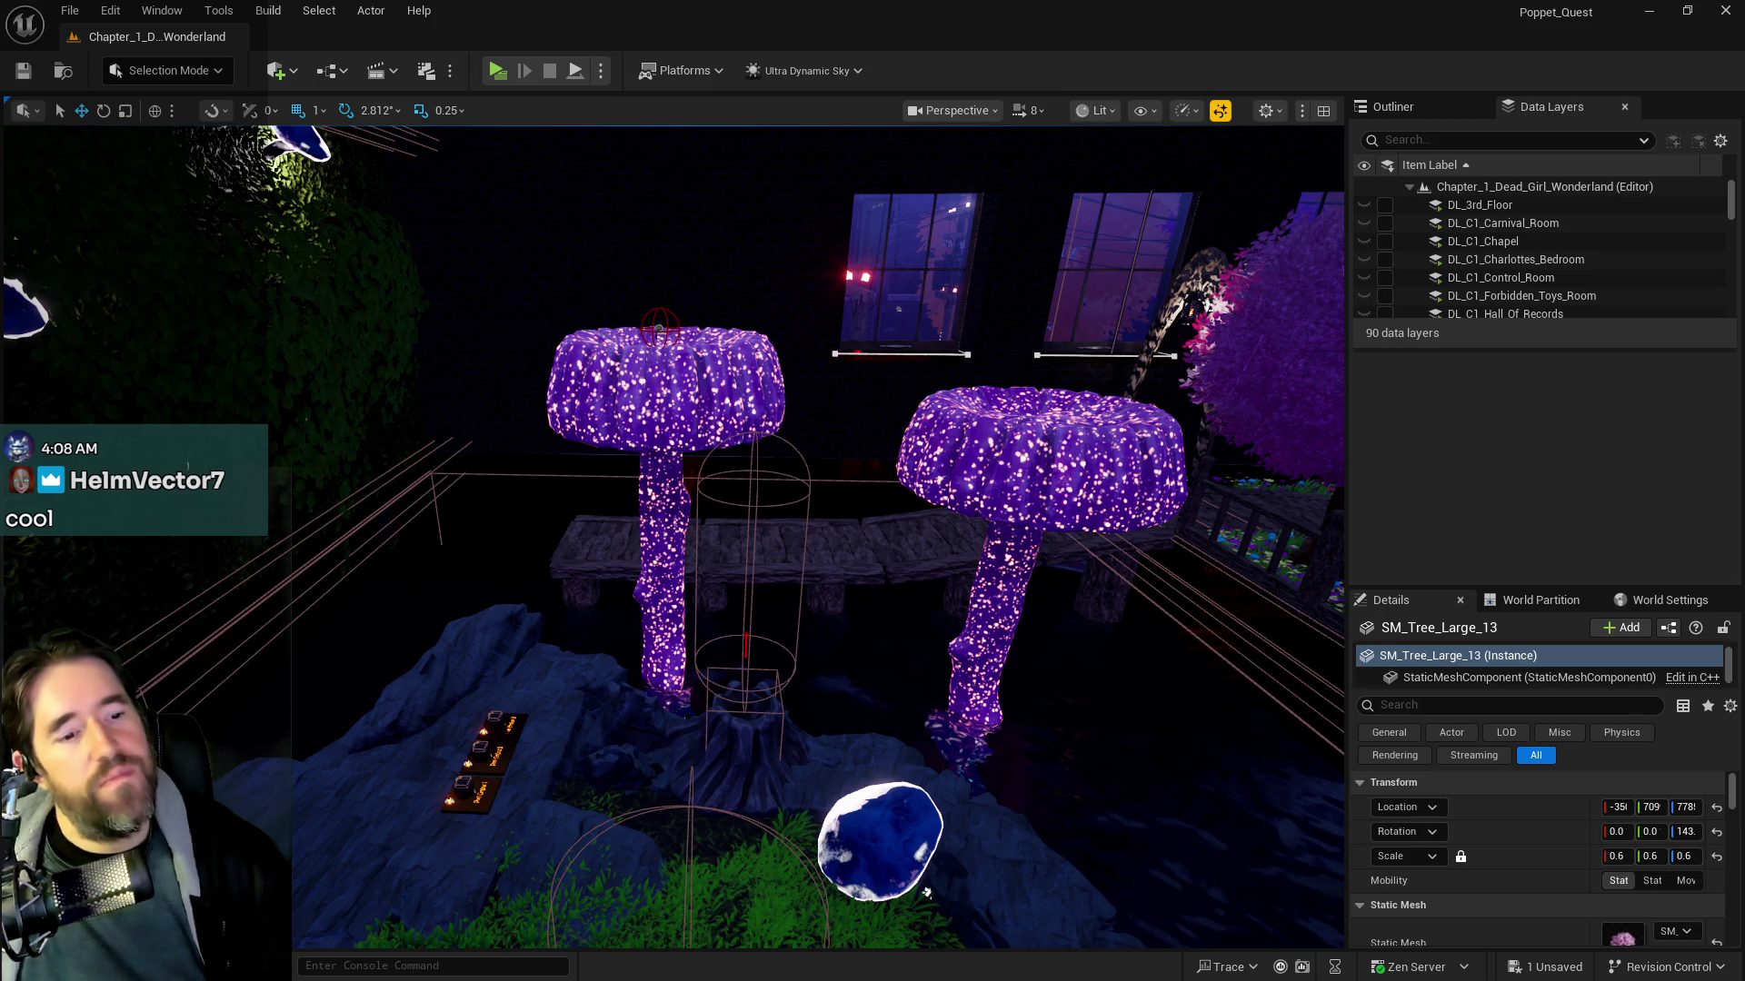
# Fly past the wooden bridge and glowing mushroom garden into the dark bone-floored room
pyautogui.moveTo(766, 811); pyautogui.dragTo(769, 797)
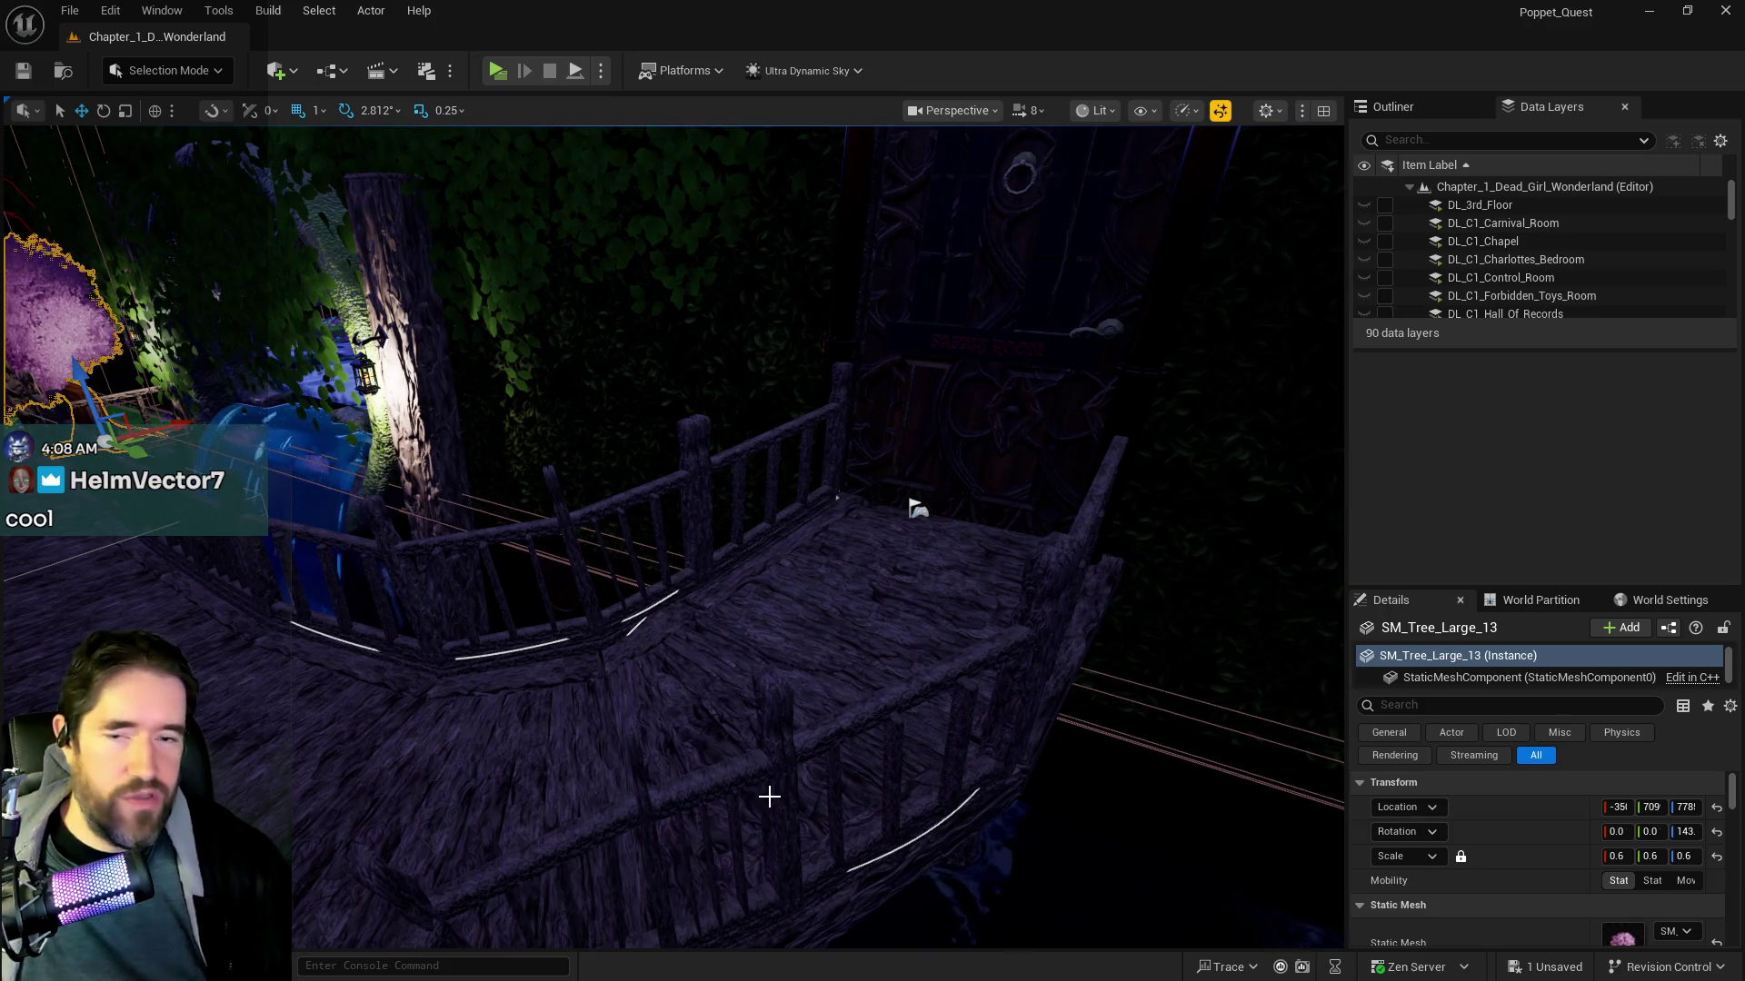
pyautogui.moveTo(818, 651)
pyautogui.mouseDown()
pyautogui.moveTo(758, 676)
pyautogui.moveTo(545, 560)
pyautogui.moveTo(389, 518)
pyautogui.moveTo(430, 185)
pyautogui.mouseUp()
pyautogui.press('f')
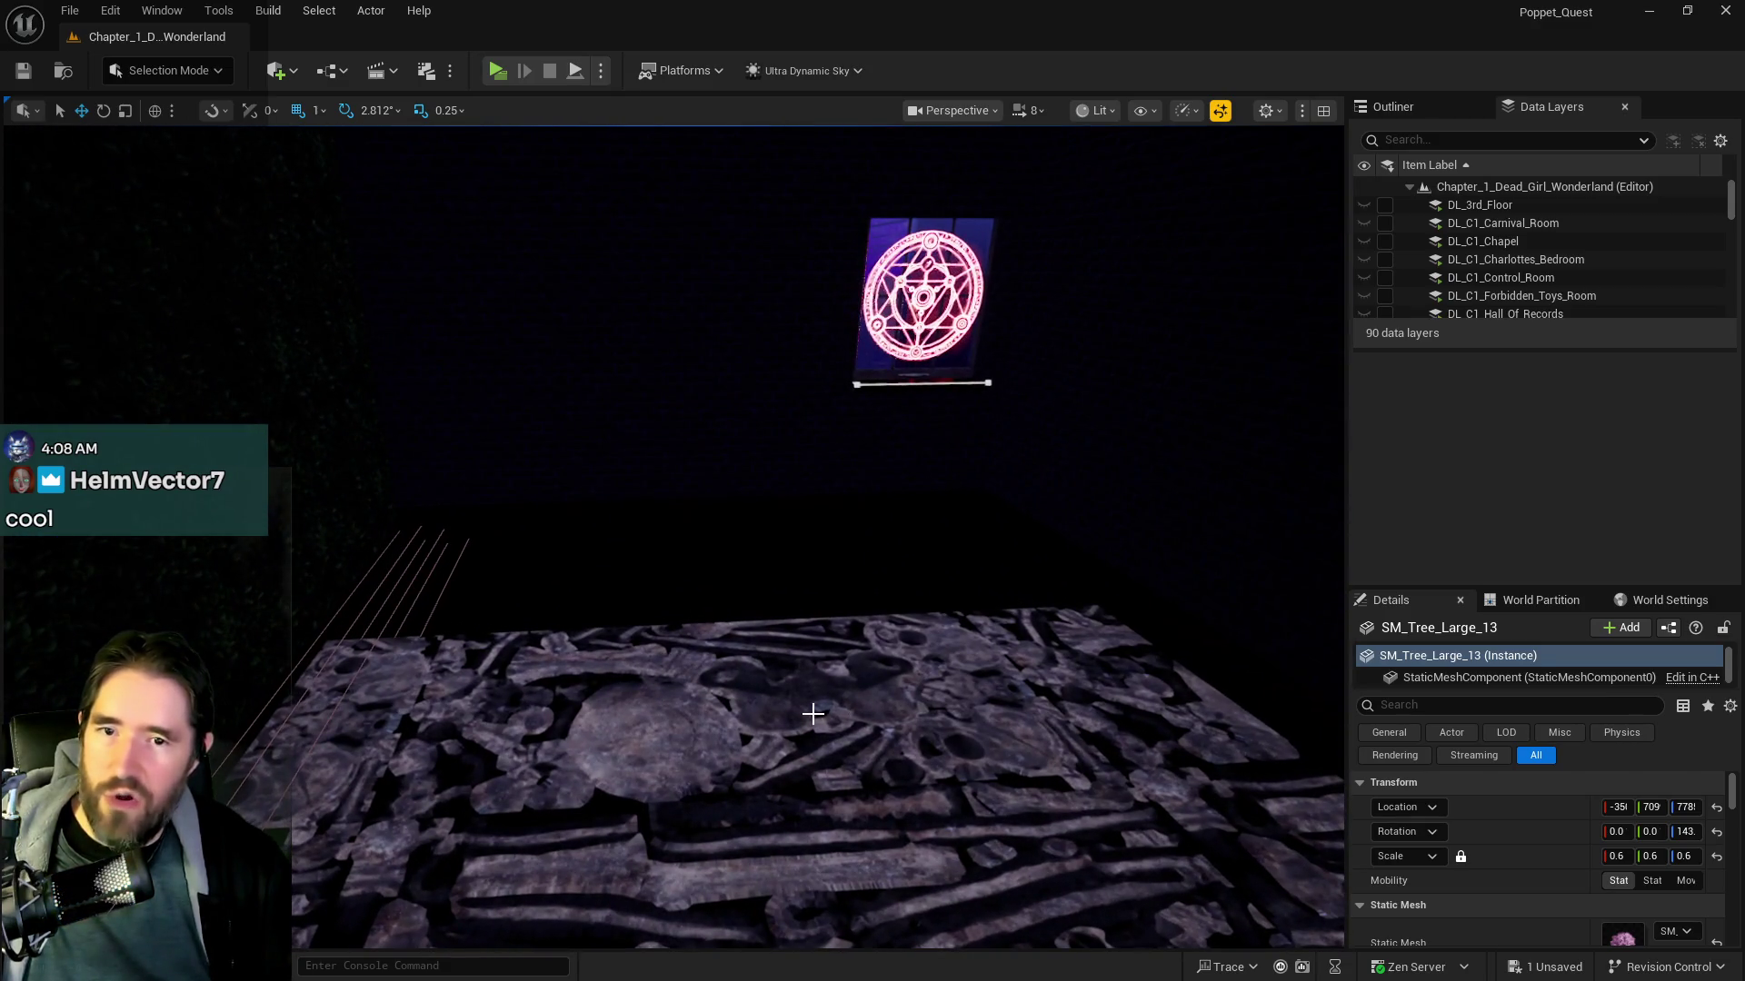
pyautogui.scroll(3, 812, 714)
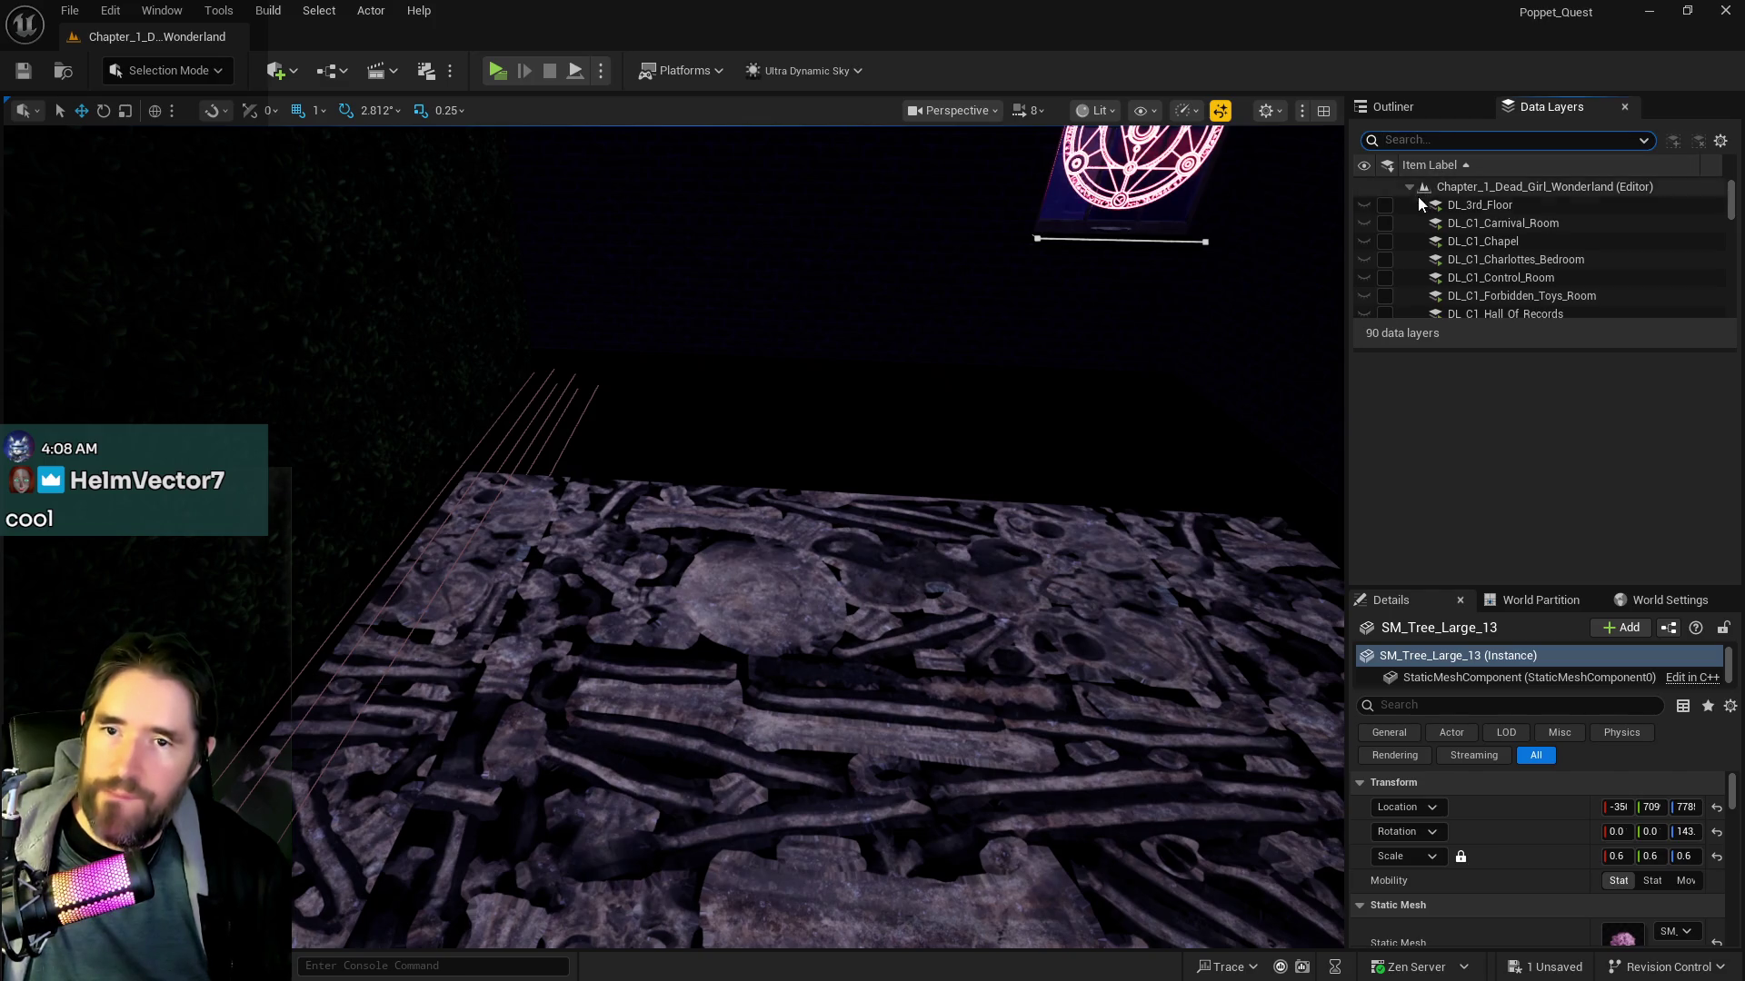
# Show the DL_C2_Pirate_Graveyard layer and view its skulls, masts and fog
pyautogui.write('pirat')
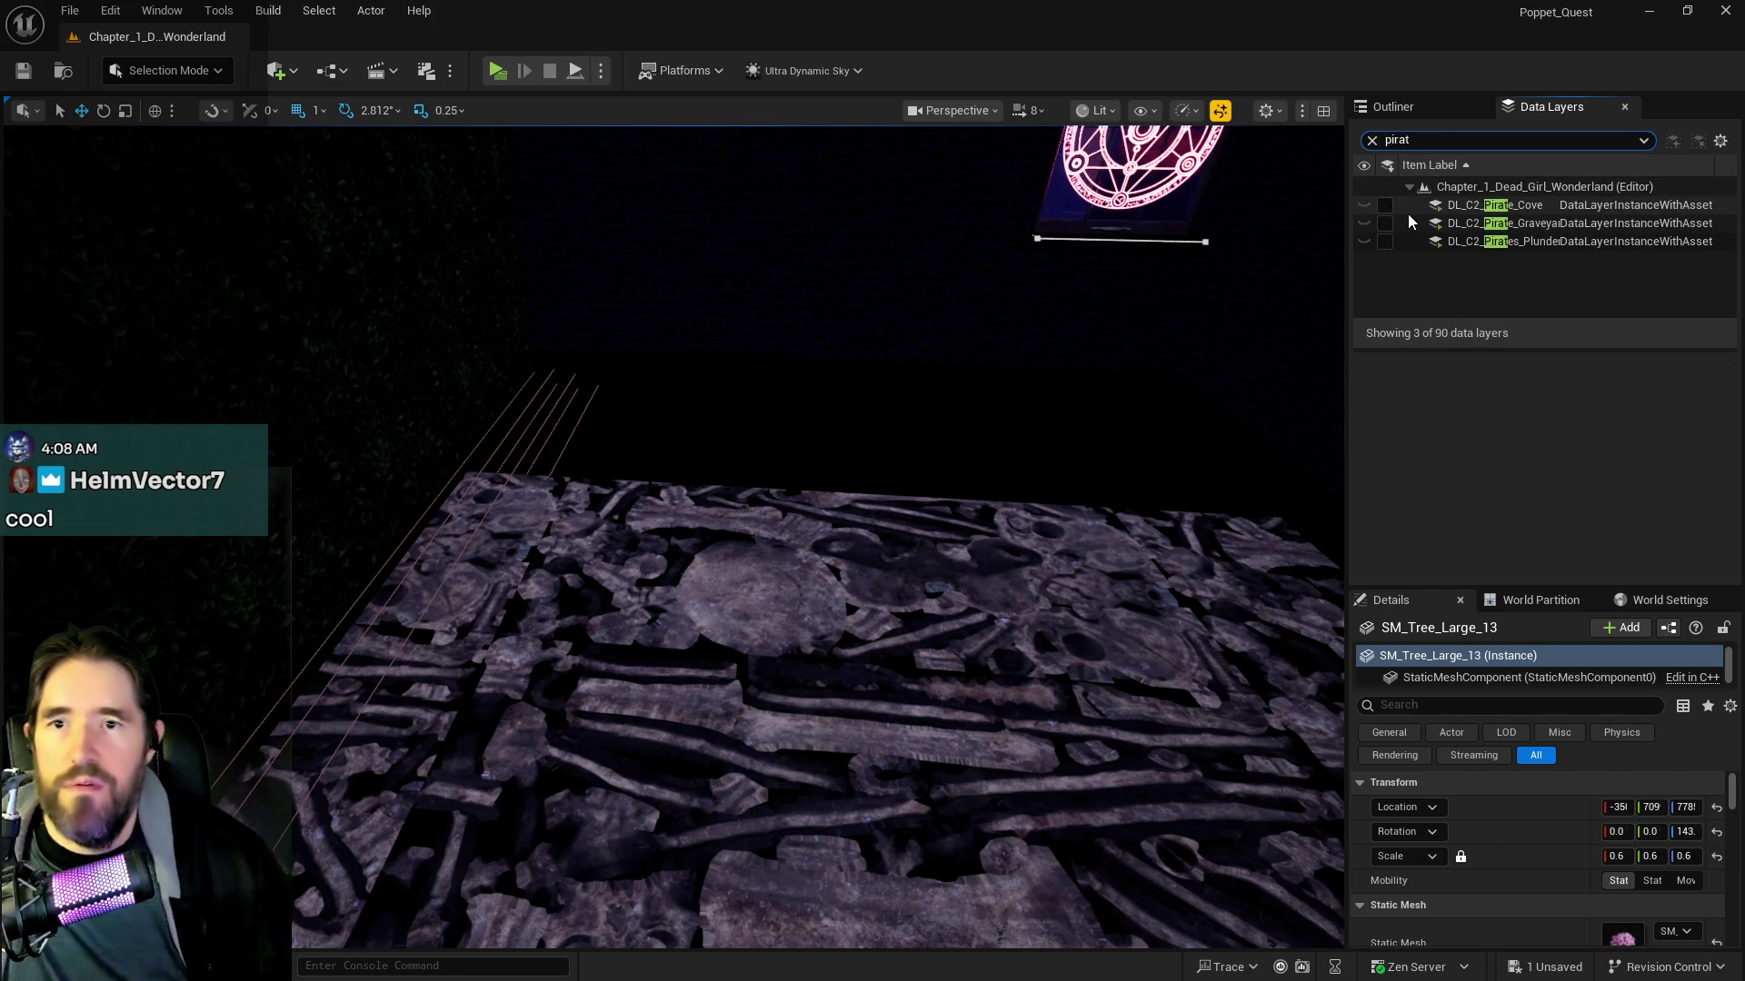
pyautogui.click(1385, 223)
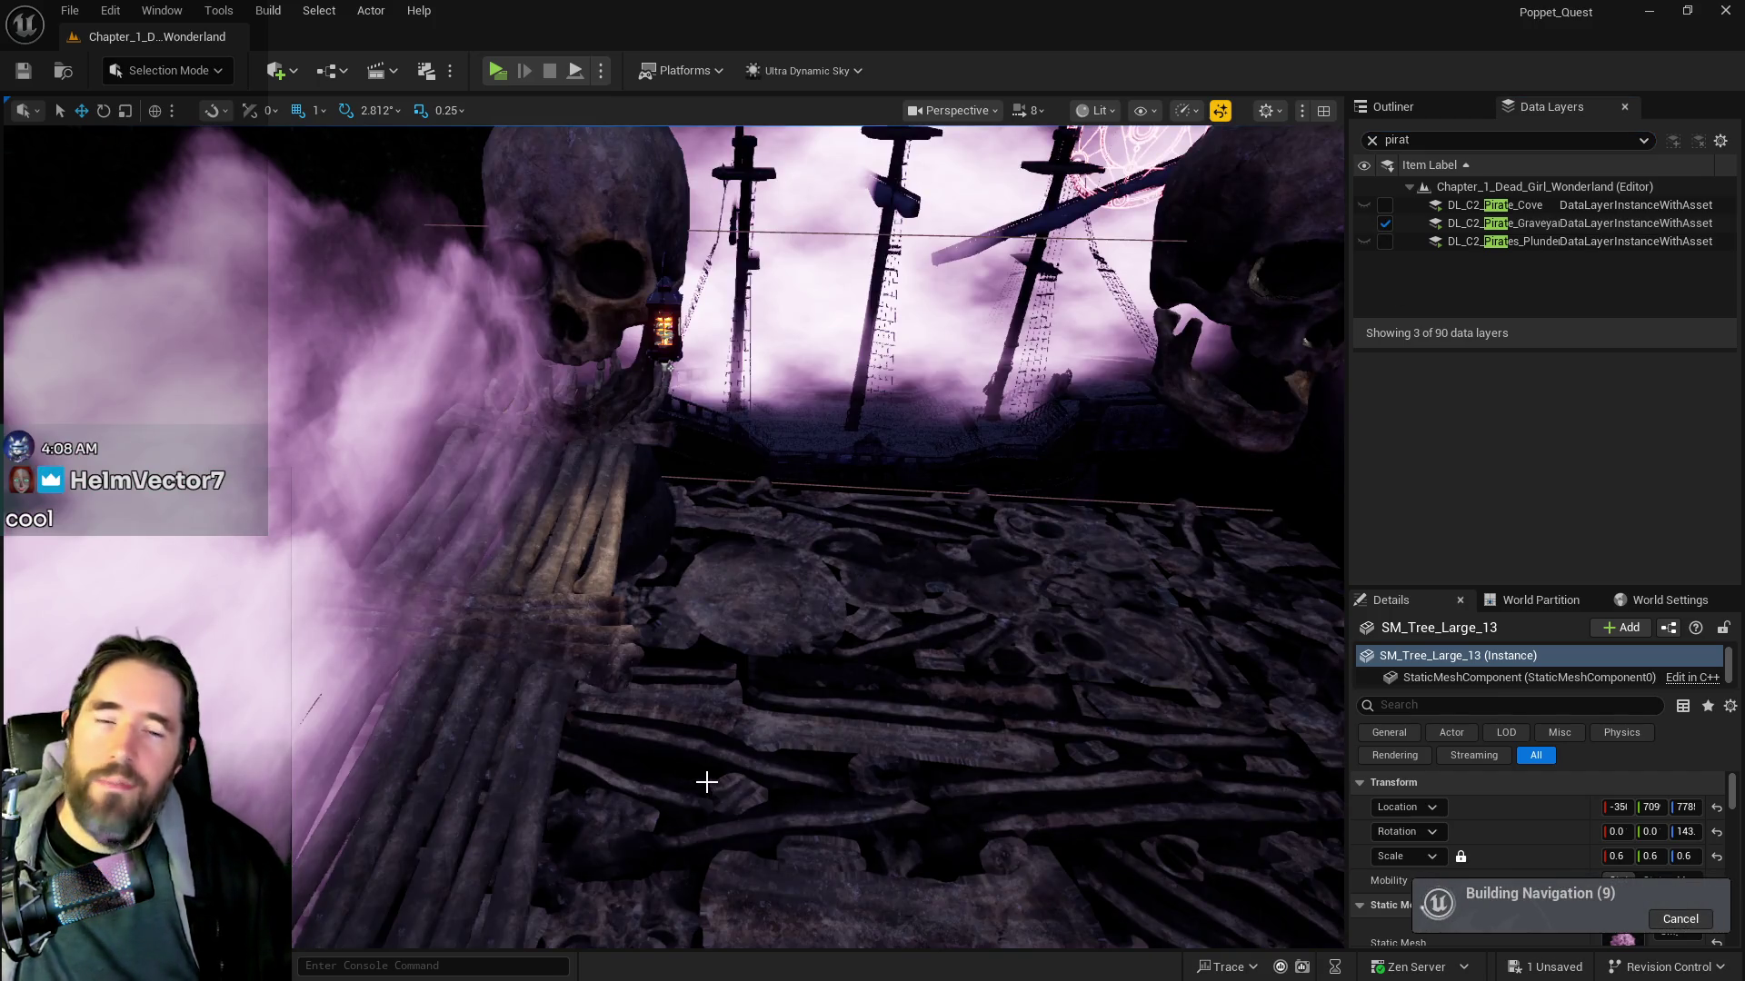
pyautogui.moveTo(635, 752)
pyautogui.mouseDown()
pyautogui.moveTo(641, 800)
pyautogui.moveTo(1143, 480)
pyautogui.mouseUp()
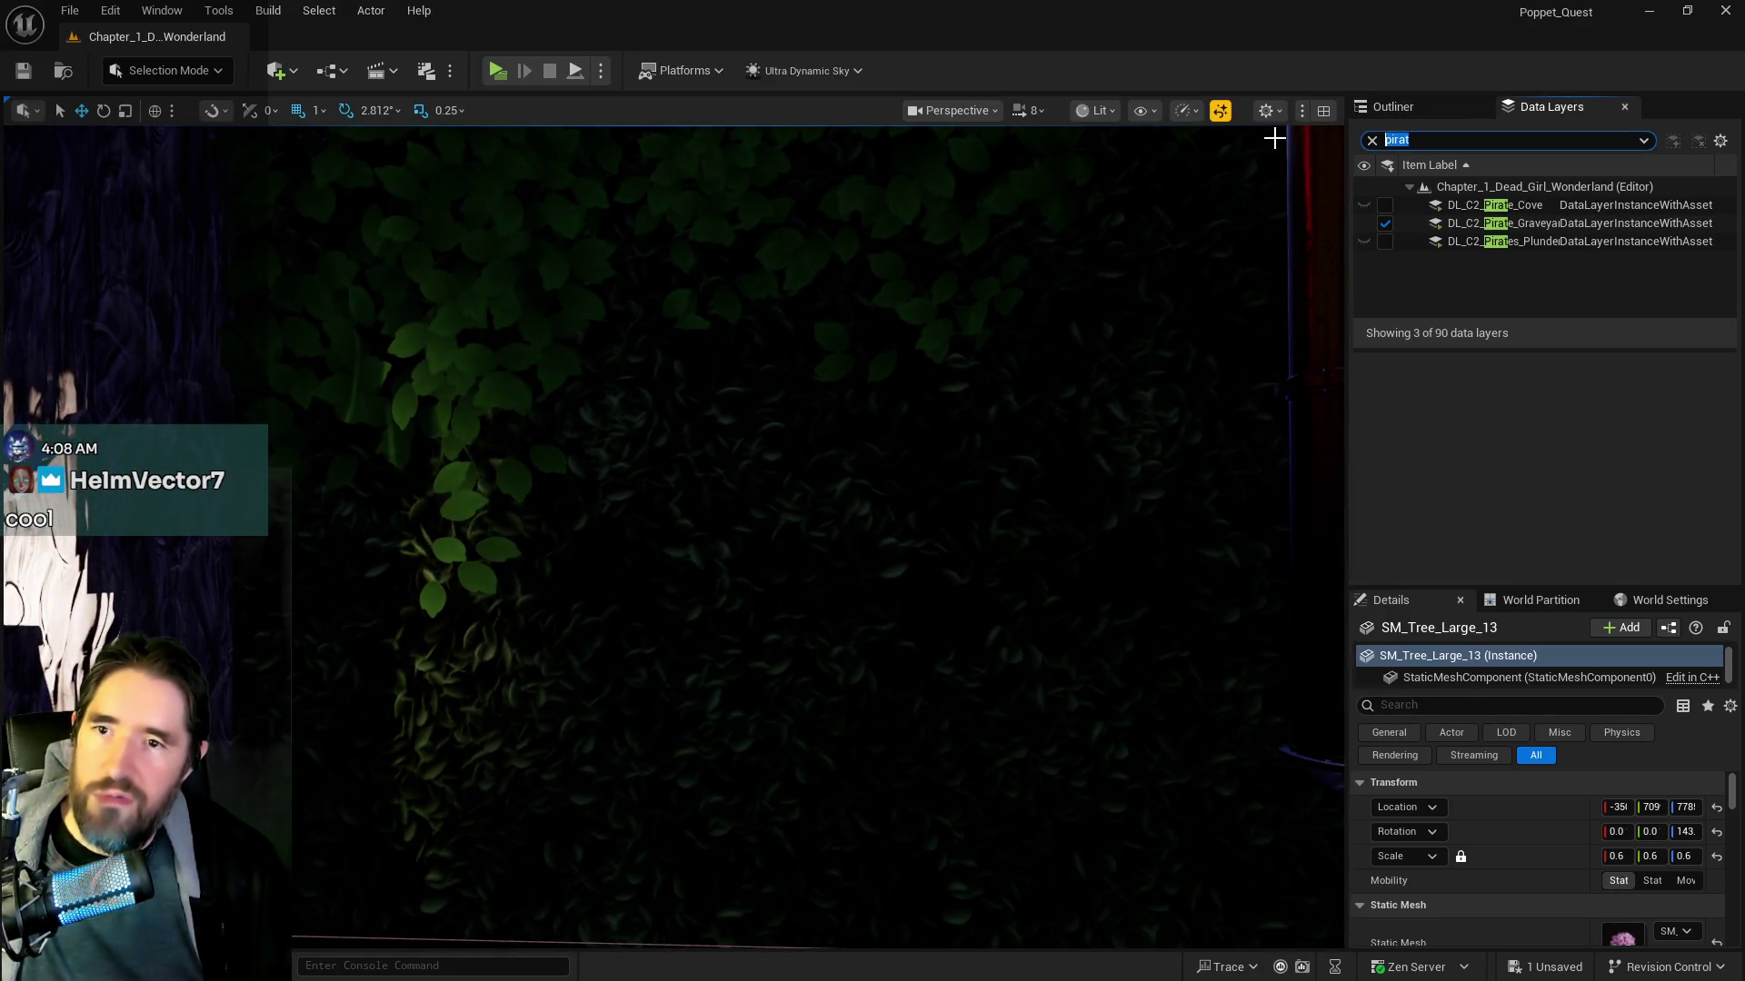
# Show the Sunken layer, focus on the hidden grotto wall, then show the Broken layer
pyautogui.write('sunk')
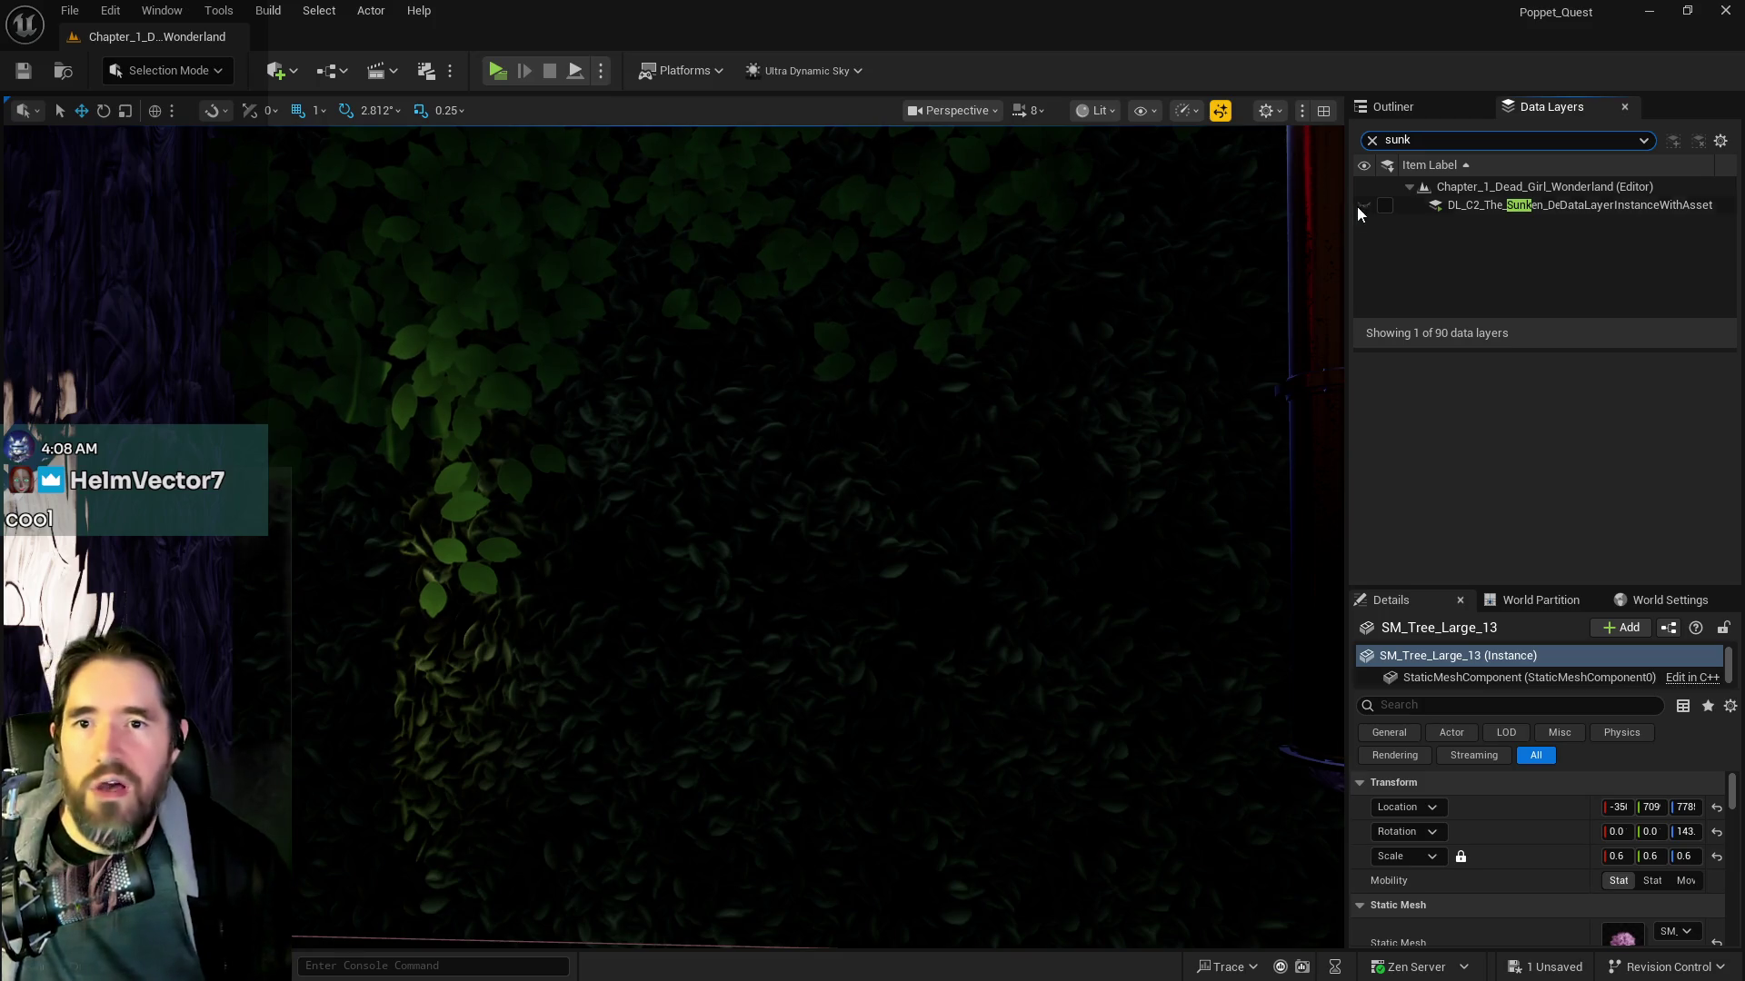
pyautogui.click(1385, 205)
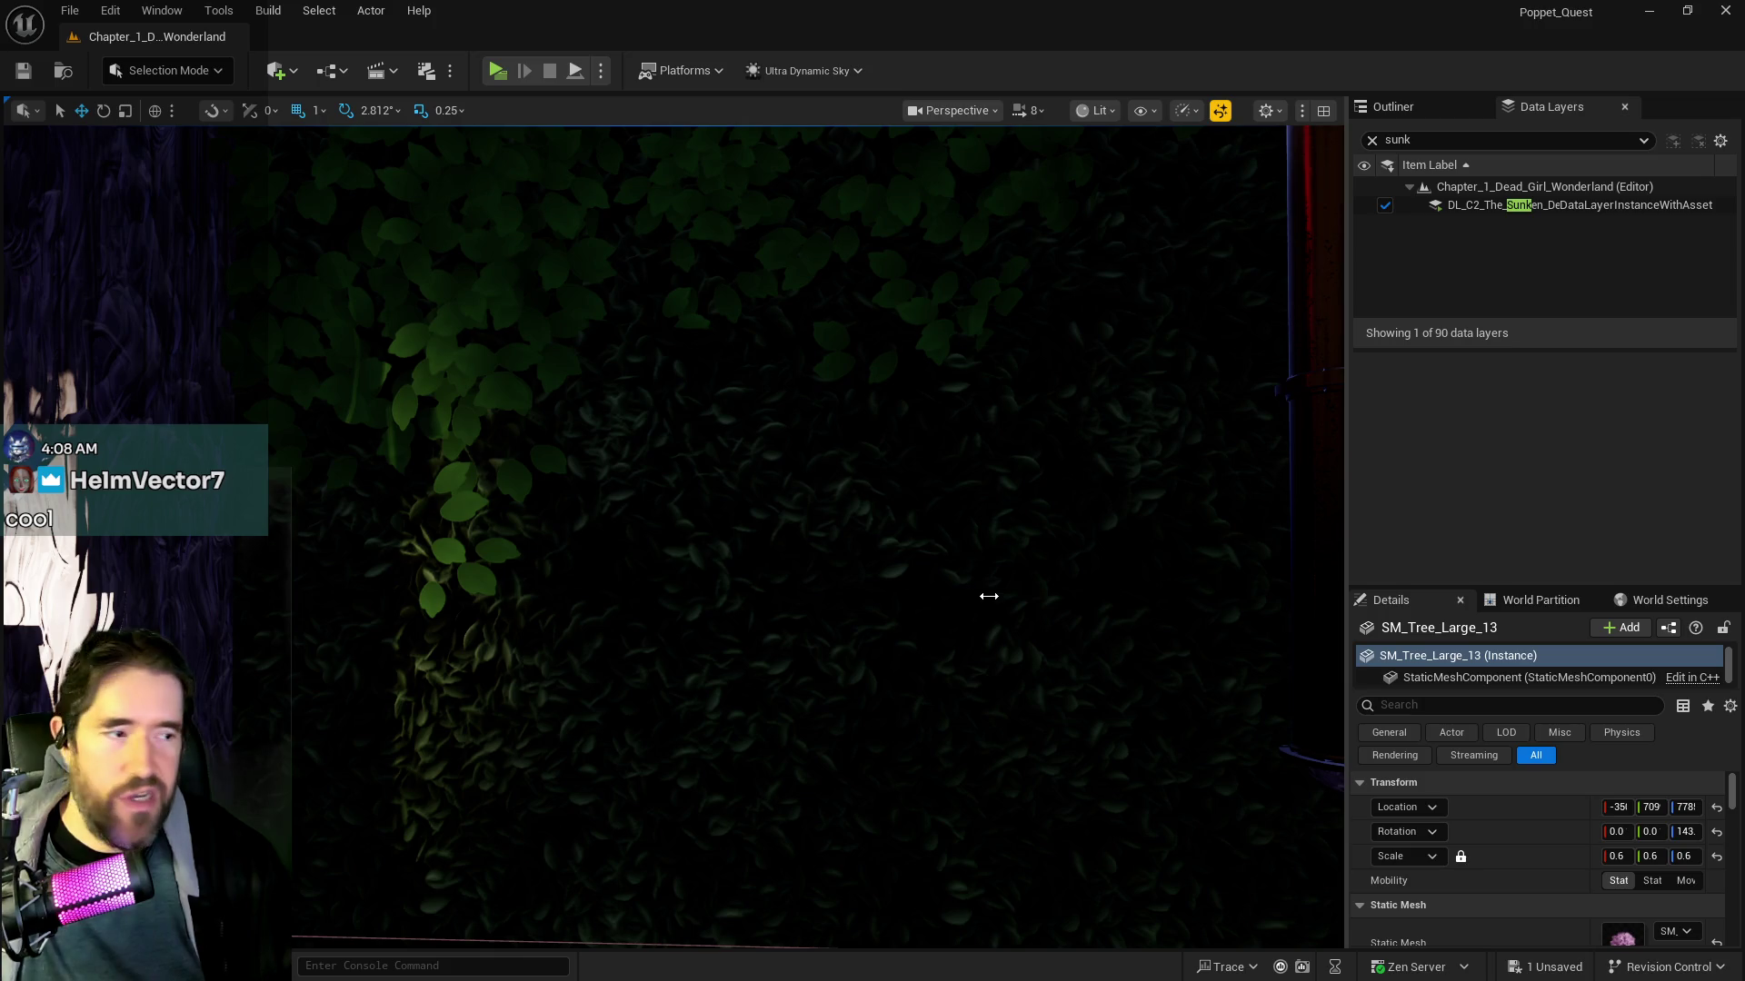
pyautogui.rightClick(968, 341)
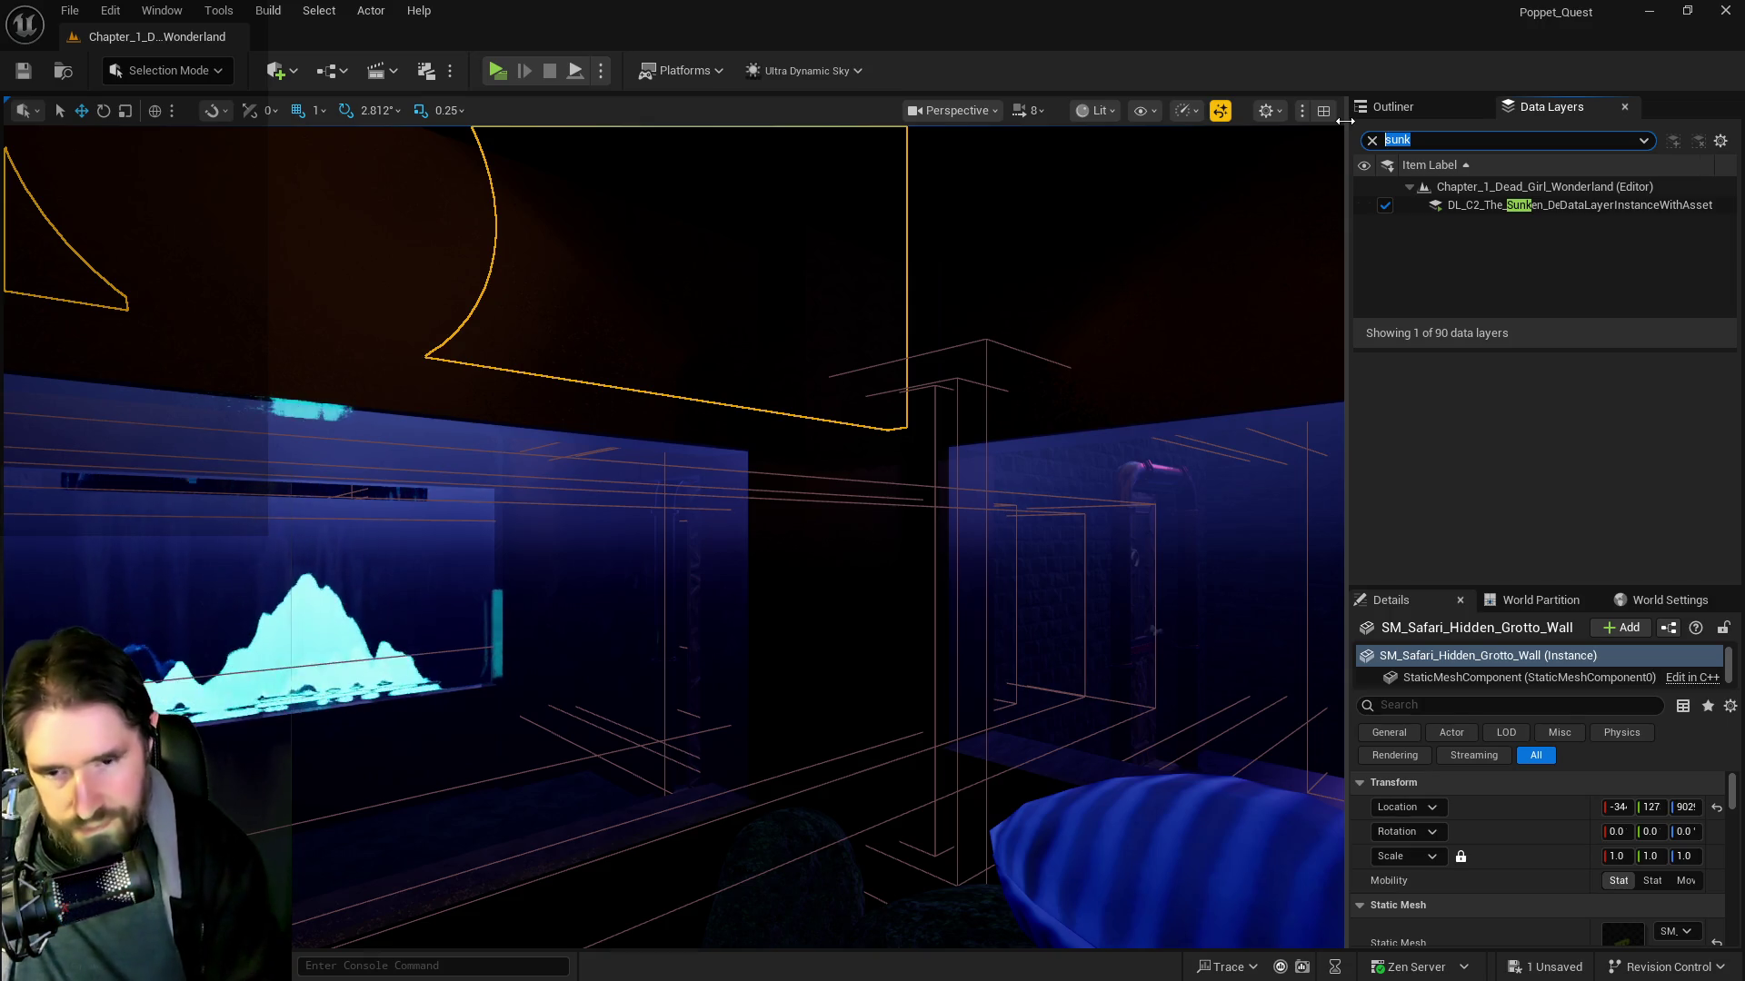
pyautogui.write('broken')
pyautogui.click(1382, 204)
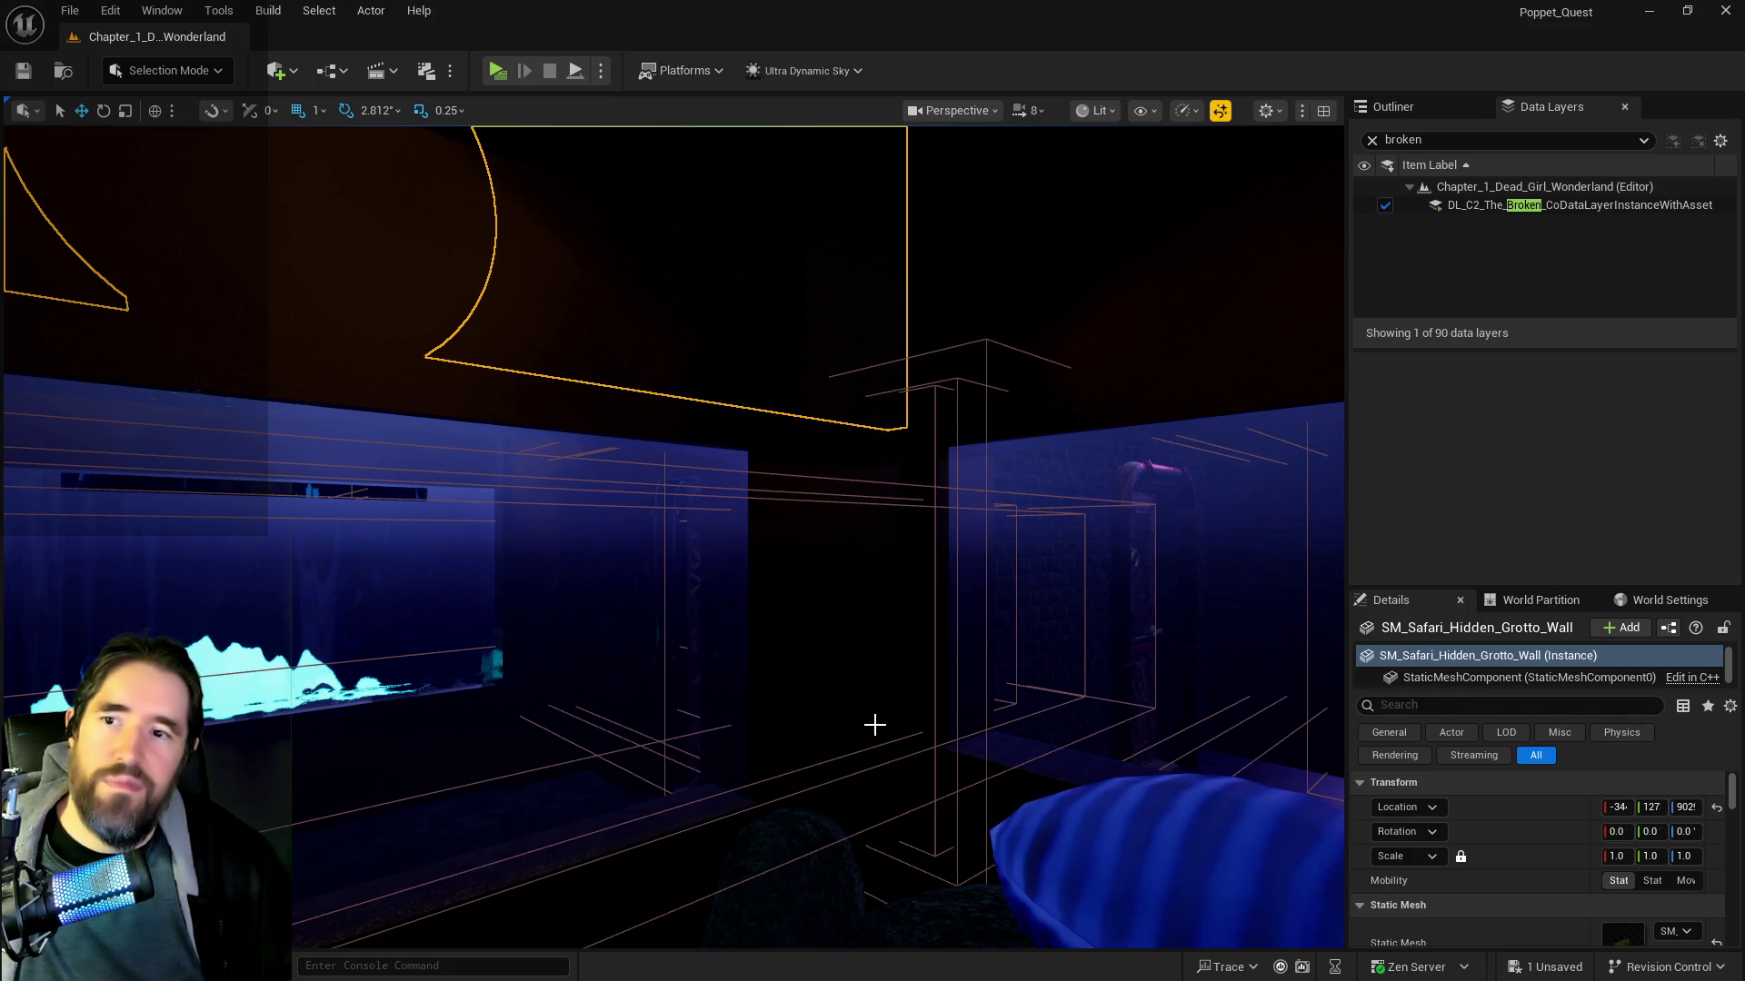
# Fly around the Broken layer's bar and gramophone, then past the grotto wall to the pirate ship
pyautogui.moveTo(672, 537); pyautogui.dragTo(672, 536)
pyautogui.moveTo(590, 382); pyautogui.dragTo(590, 382)
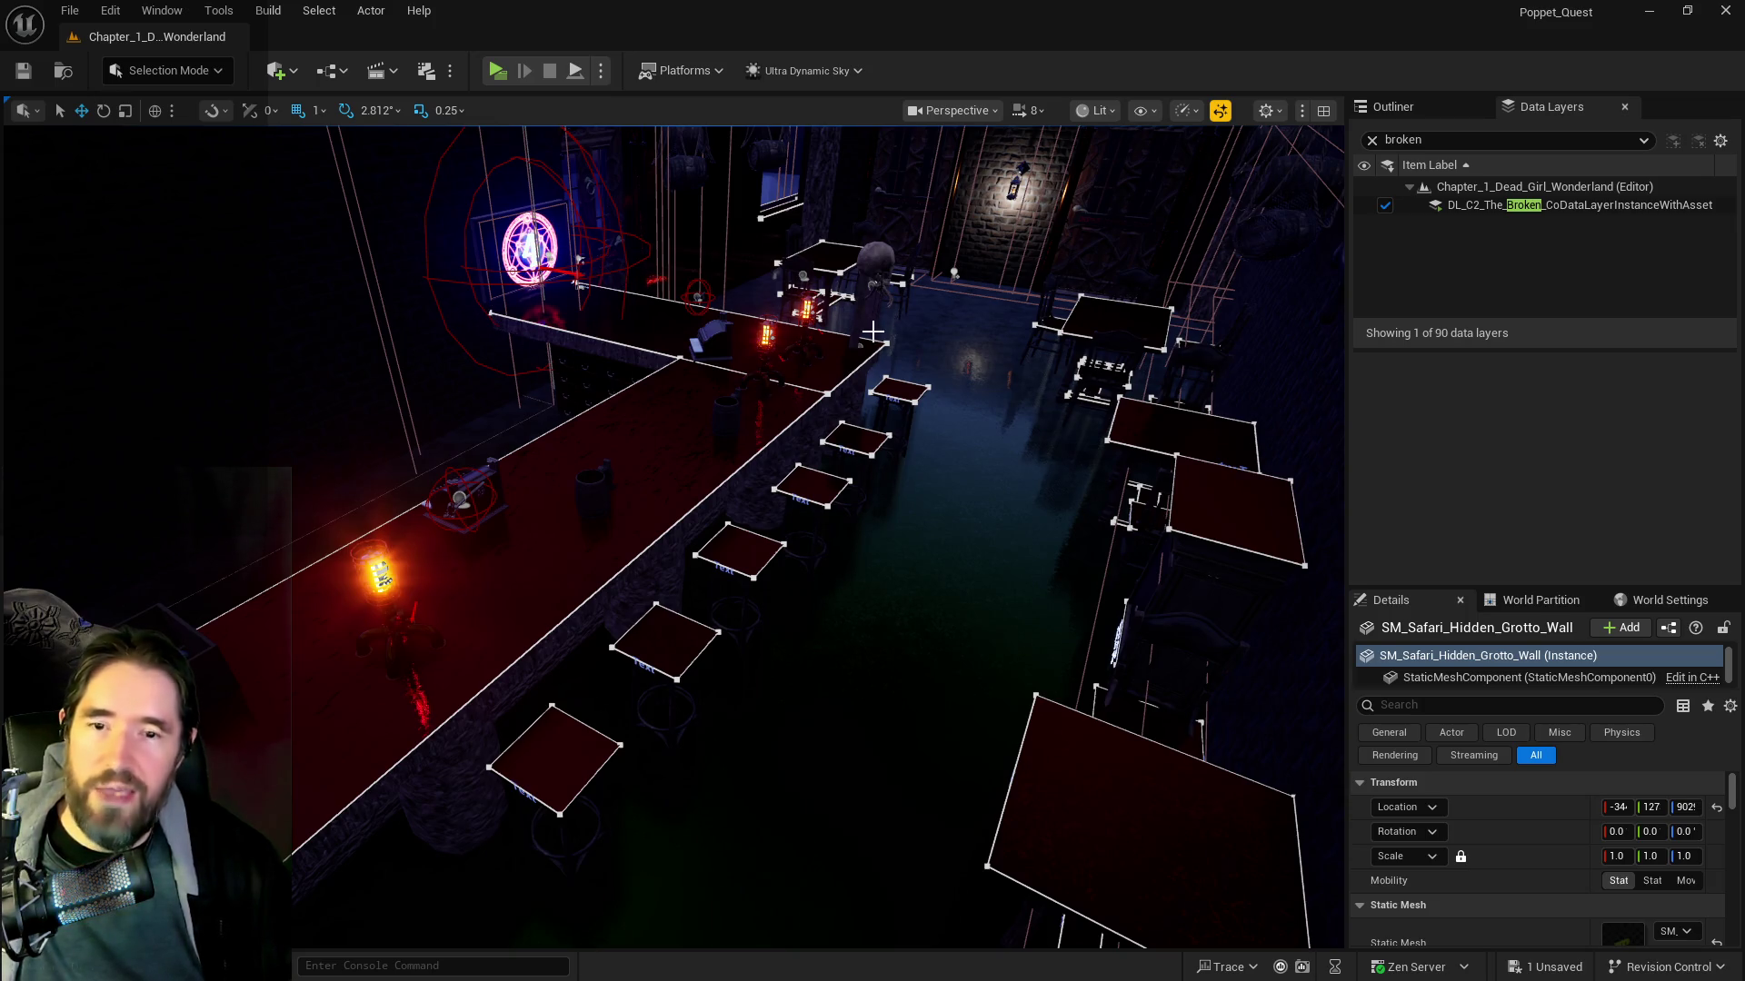
pyautogui.moveTo(835, 394); pyautogui.dragTo(606, 537)
pyautogui.moveTo(814, 569); pyautogui.dragTo(826, 669)
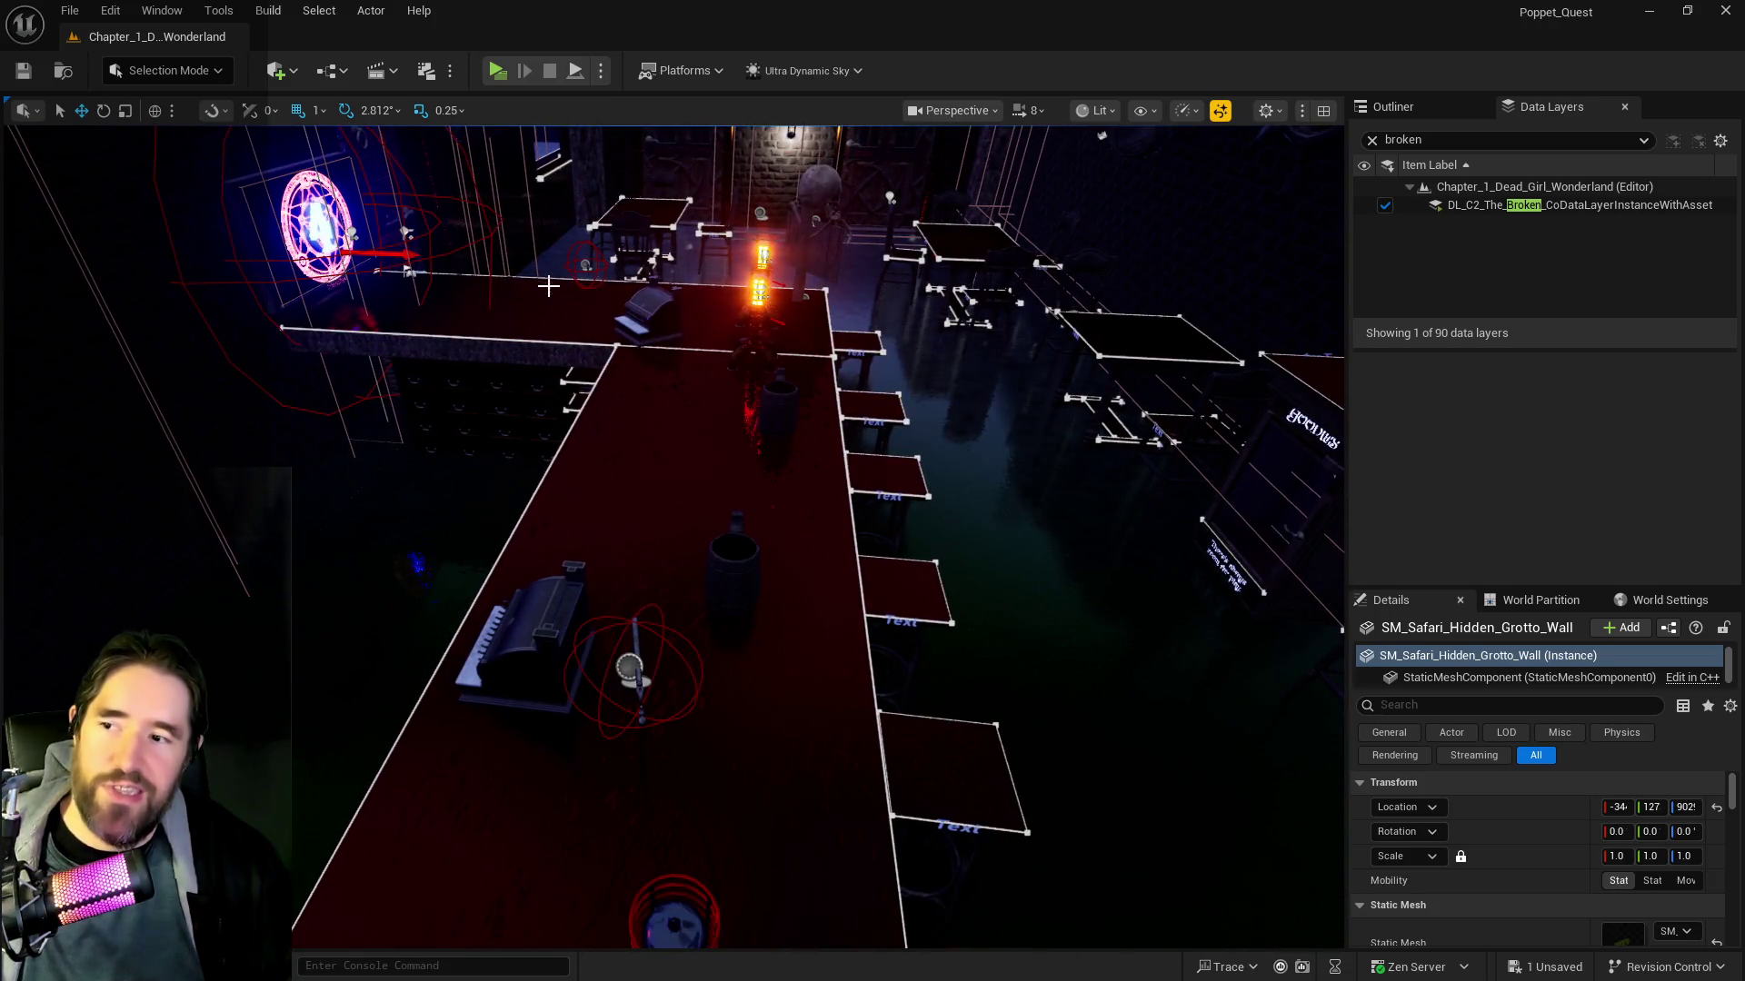
pyautogui.moveTo(584, 544)
pyautogui.mouseDown()
pyautogui.moveTo(673, 549)
pyautogui.moveTo(1070, 409)
pyautogui.mouseUp()
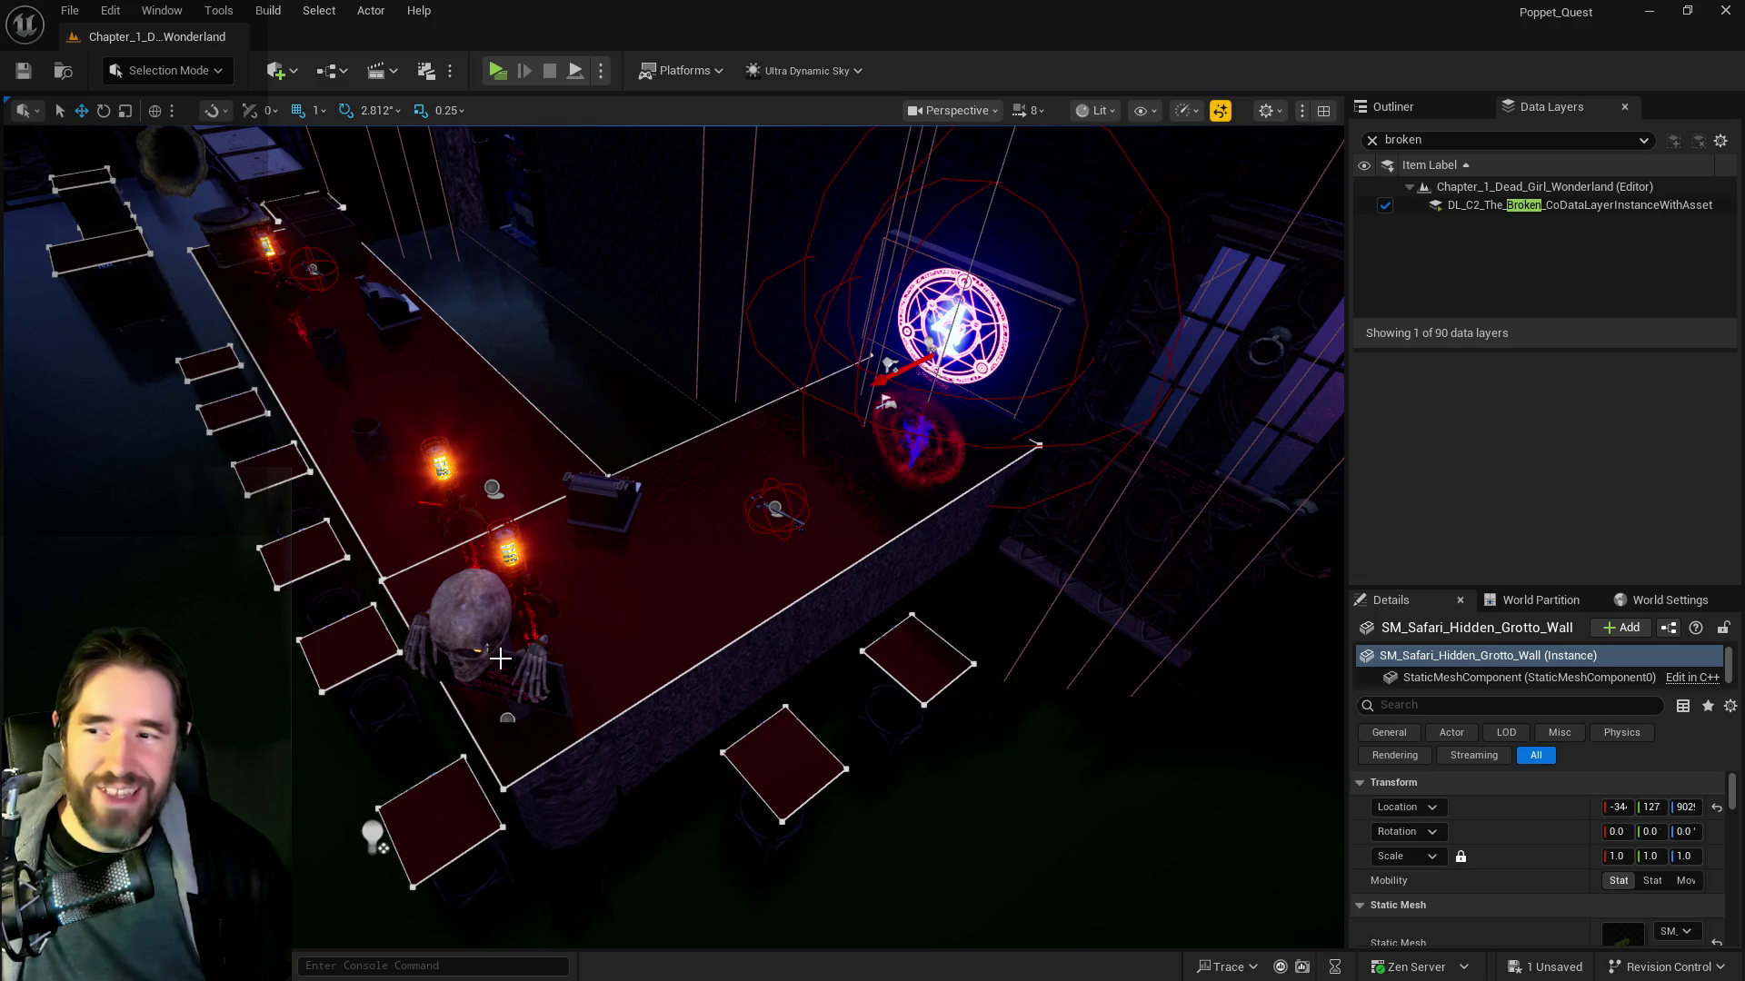
pyautogui.moveTo(385, 325); pyautogui.dragTo(386, 218)
pyautogui.press('f')
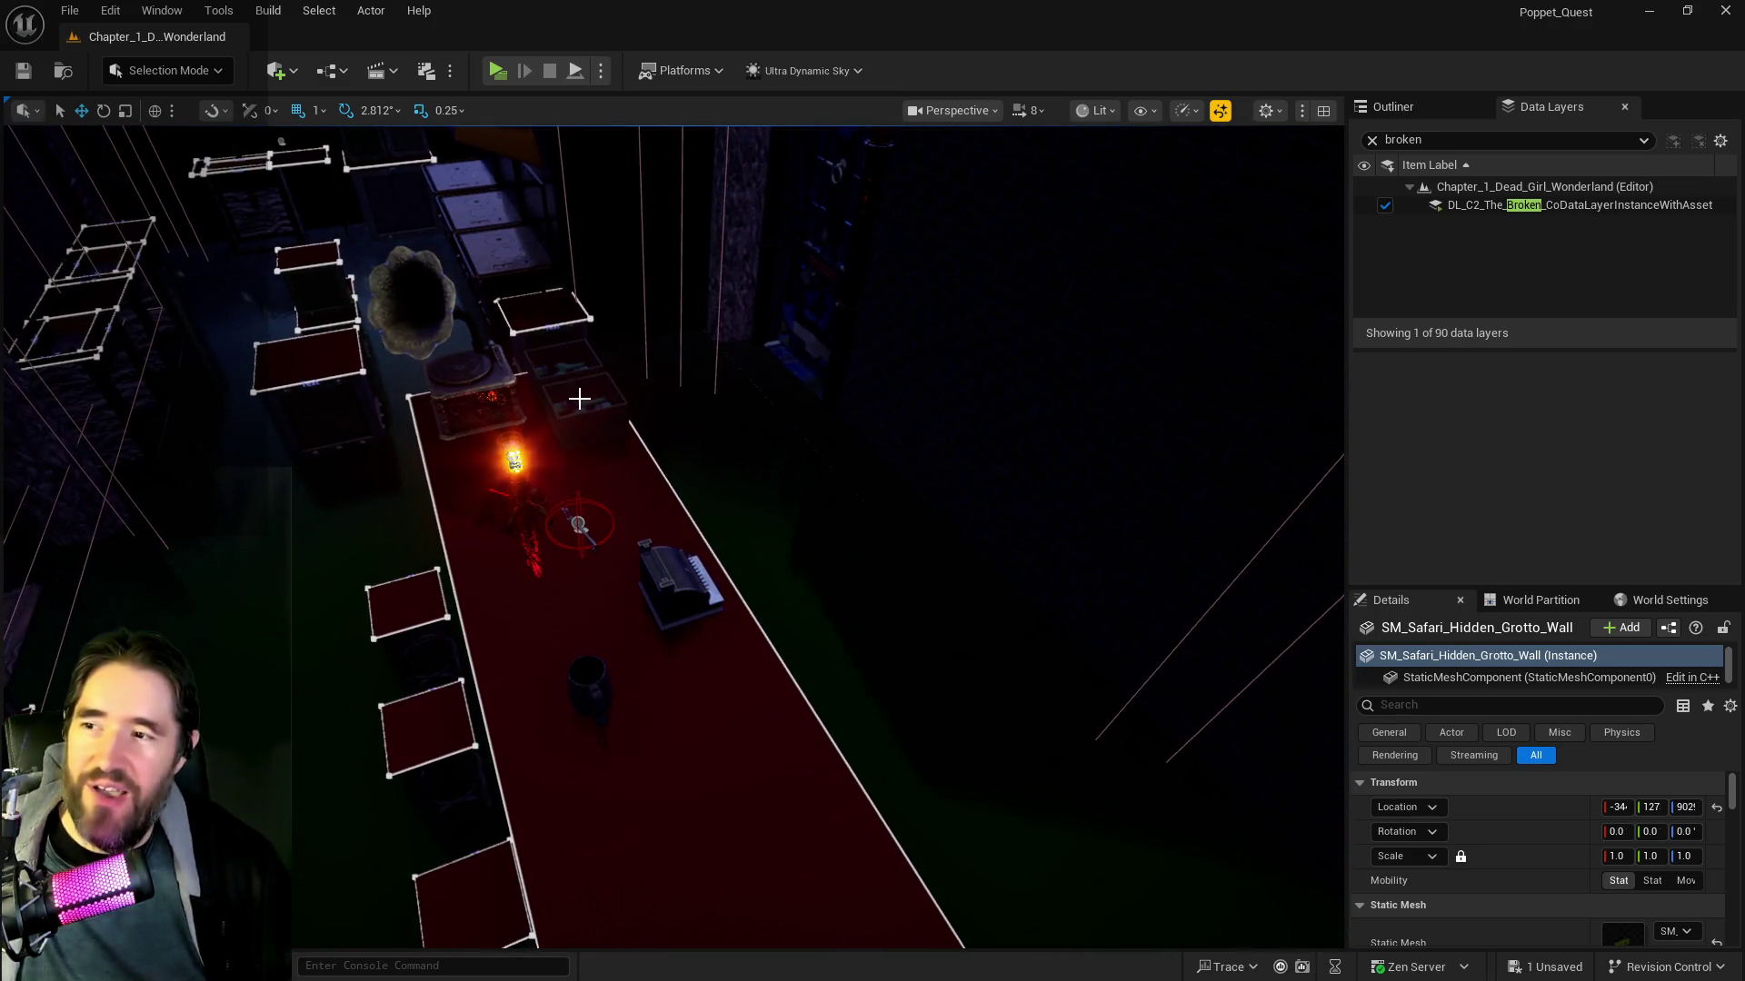
pyautogui.moveTo(572, 409)
pyautogui.mouseDown()
pyautogui.moveTo(708, 382)
pyautogui.moveTo(708, 454)
pyautogui.moveTo(627, 426)
pyautogui.moveTo(672, 417)
pyautogui.moveTo(114, 431)
pyautogui.mouseUp()
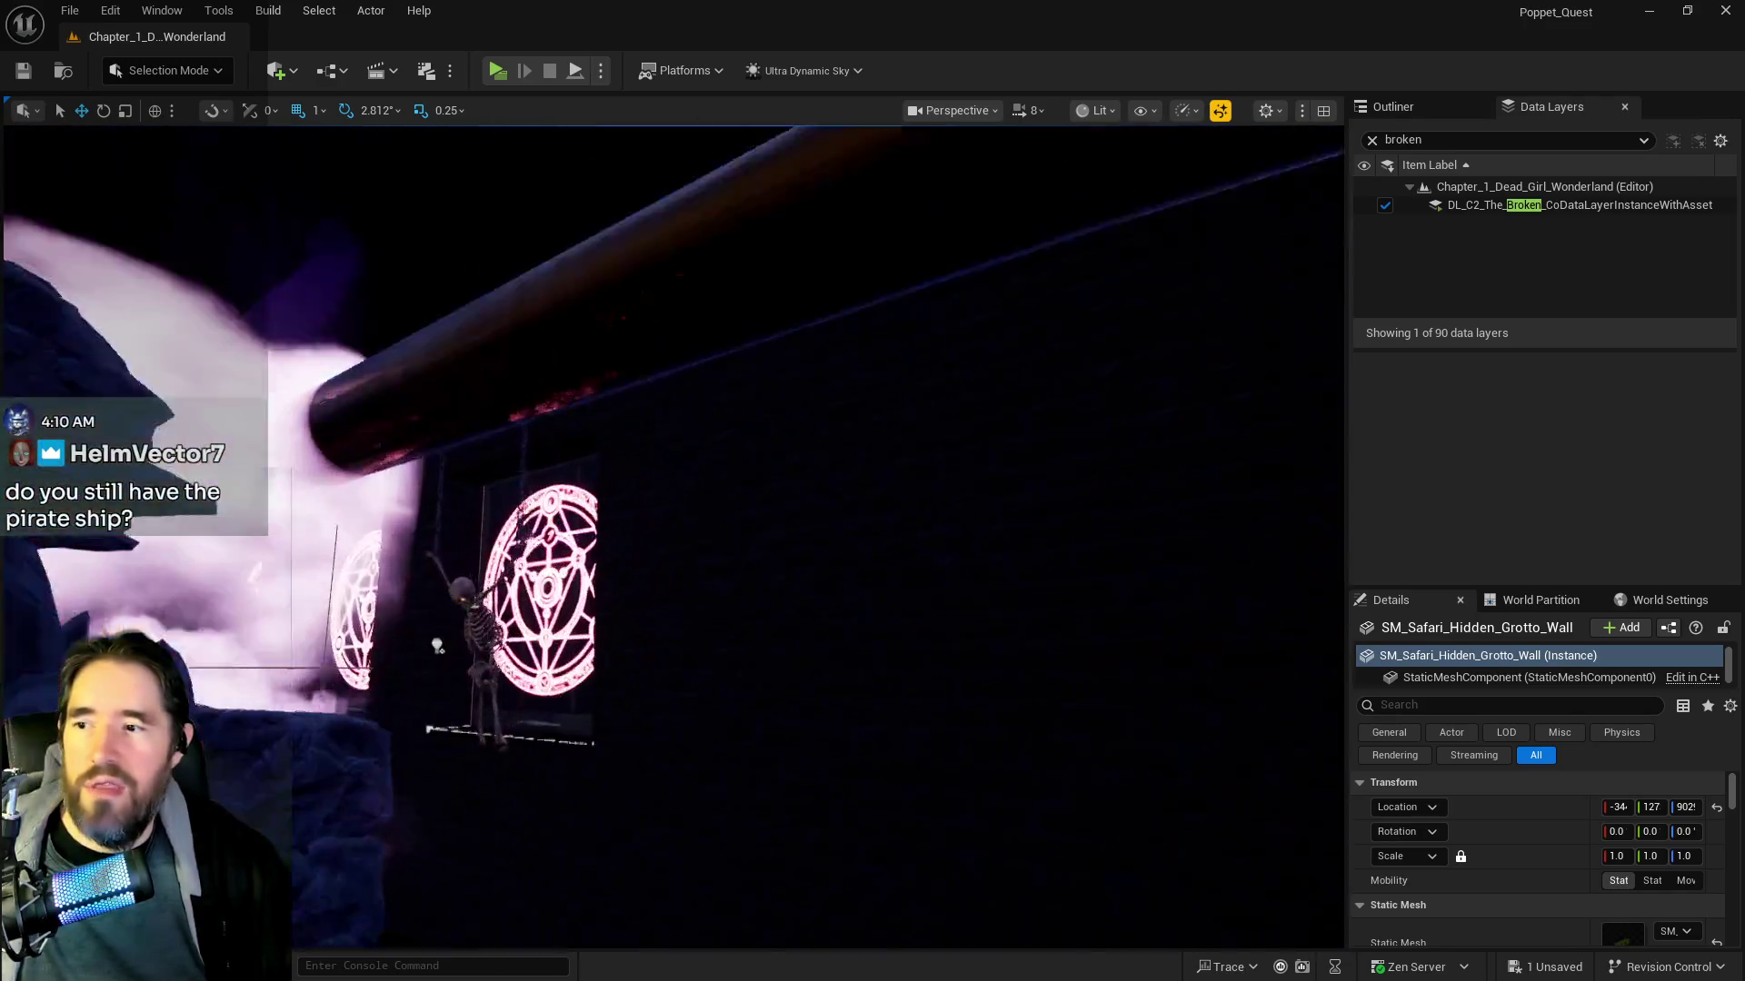
pyautogui.moveTo(633, 597); pyautogui.dragTo(615, 565)
# Select and frame SM_ShipMainBody_00, then fly around its hull, deck, wheel and surrounding rocks
pyautogui.click(634, 597)
pyautogui.press('f')
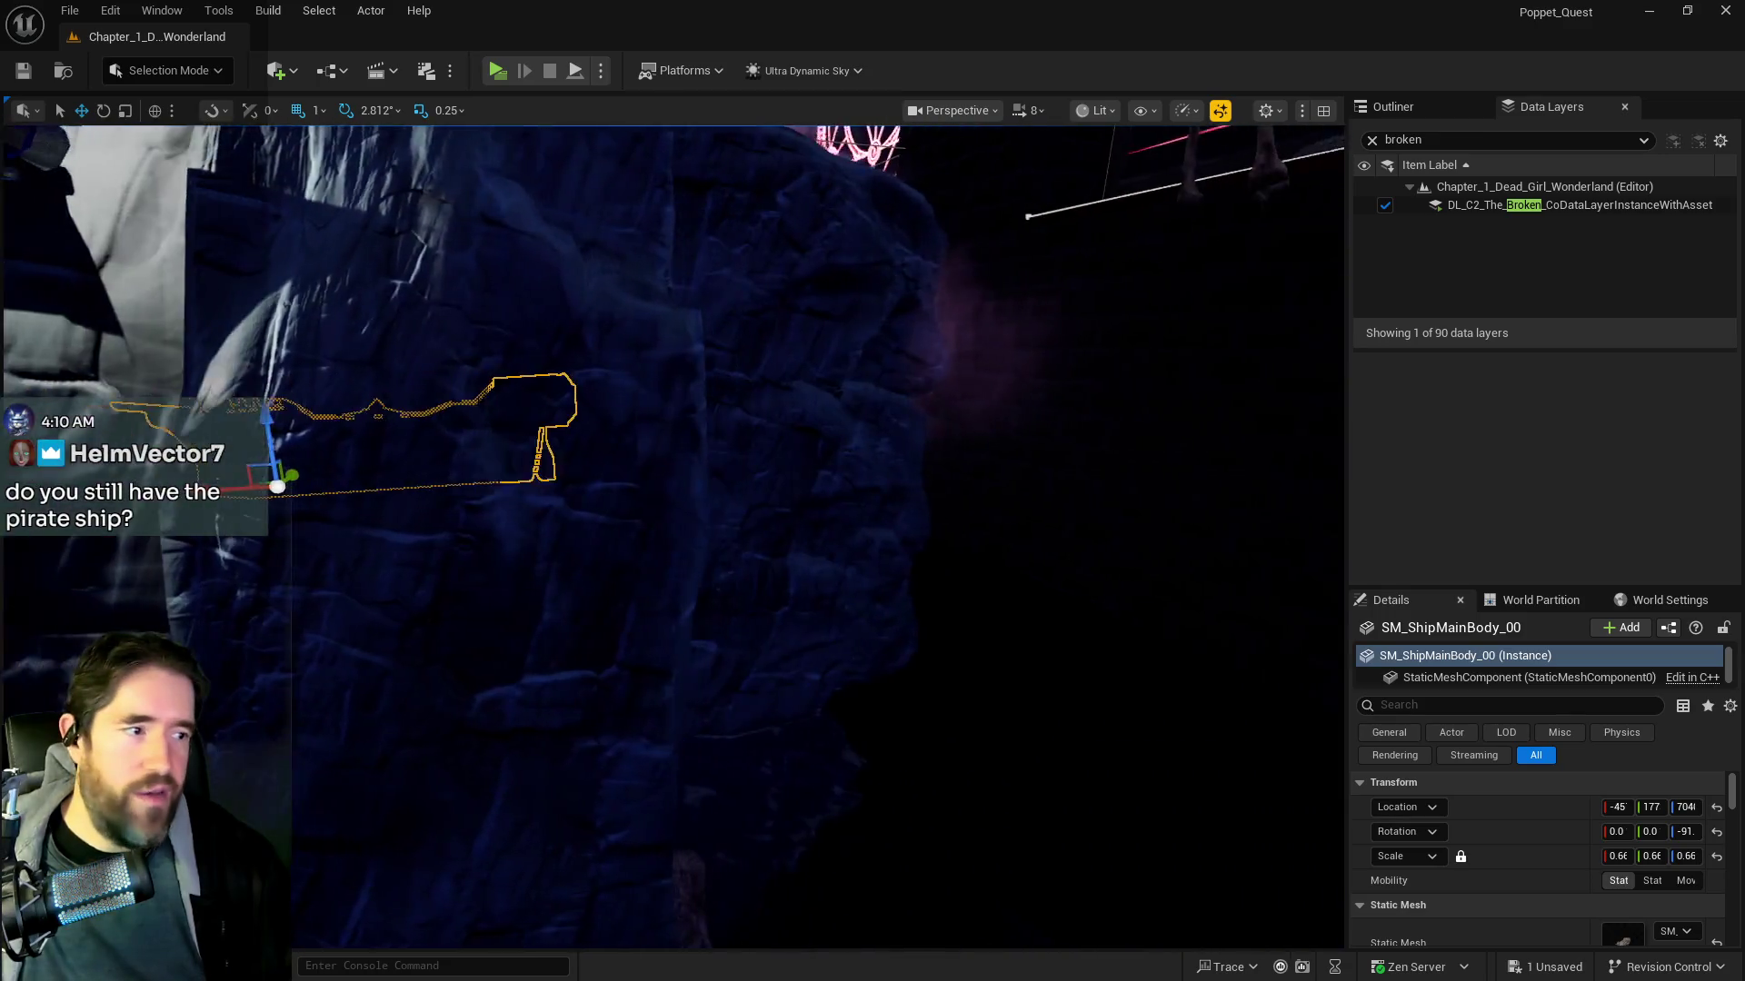
pyautogui.moveTo(615, 564); pyautogui.dragTo(615, 564)
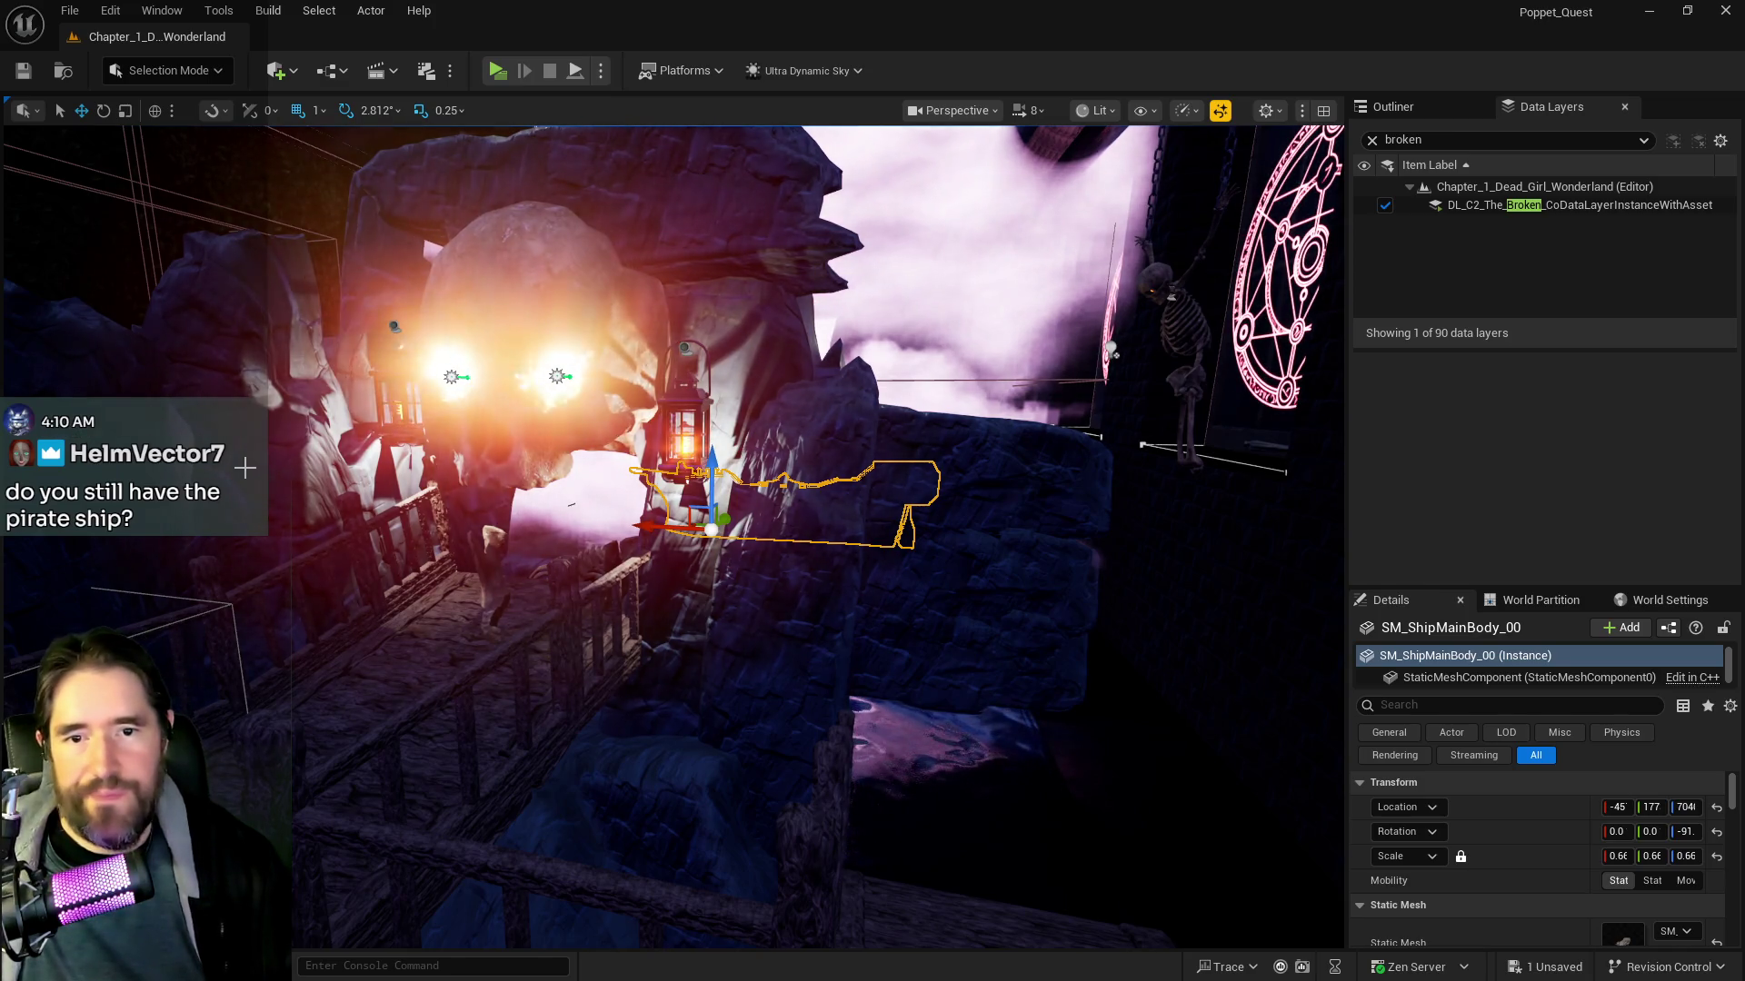
pyautogui.moveTo(456, 468); pyautogui.dragTo(456, 468)
pyautogui.moveTo(348, 519); pyautogui.dragTo(348, 519)
pyautogui.moveTo(513, 407); pyautogui.dragTo(514, 406)
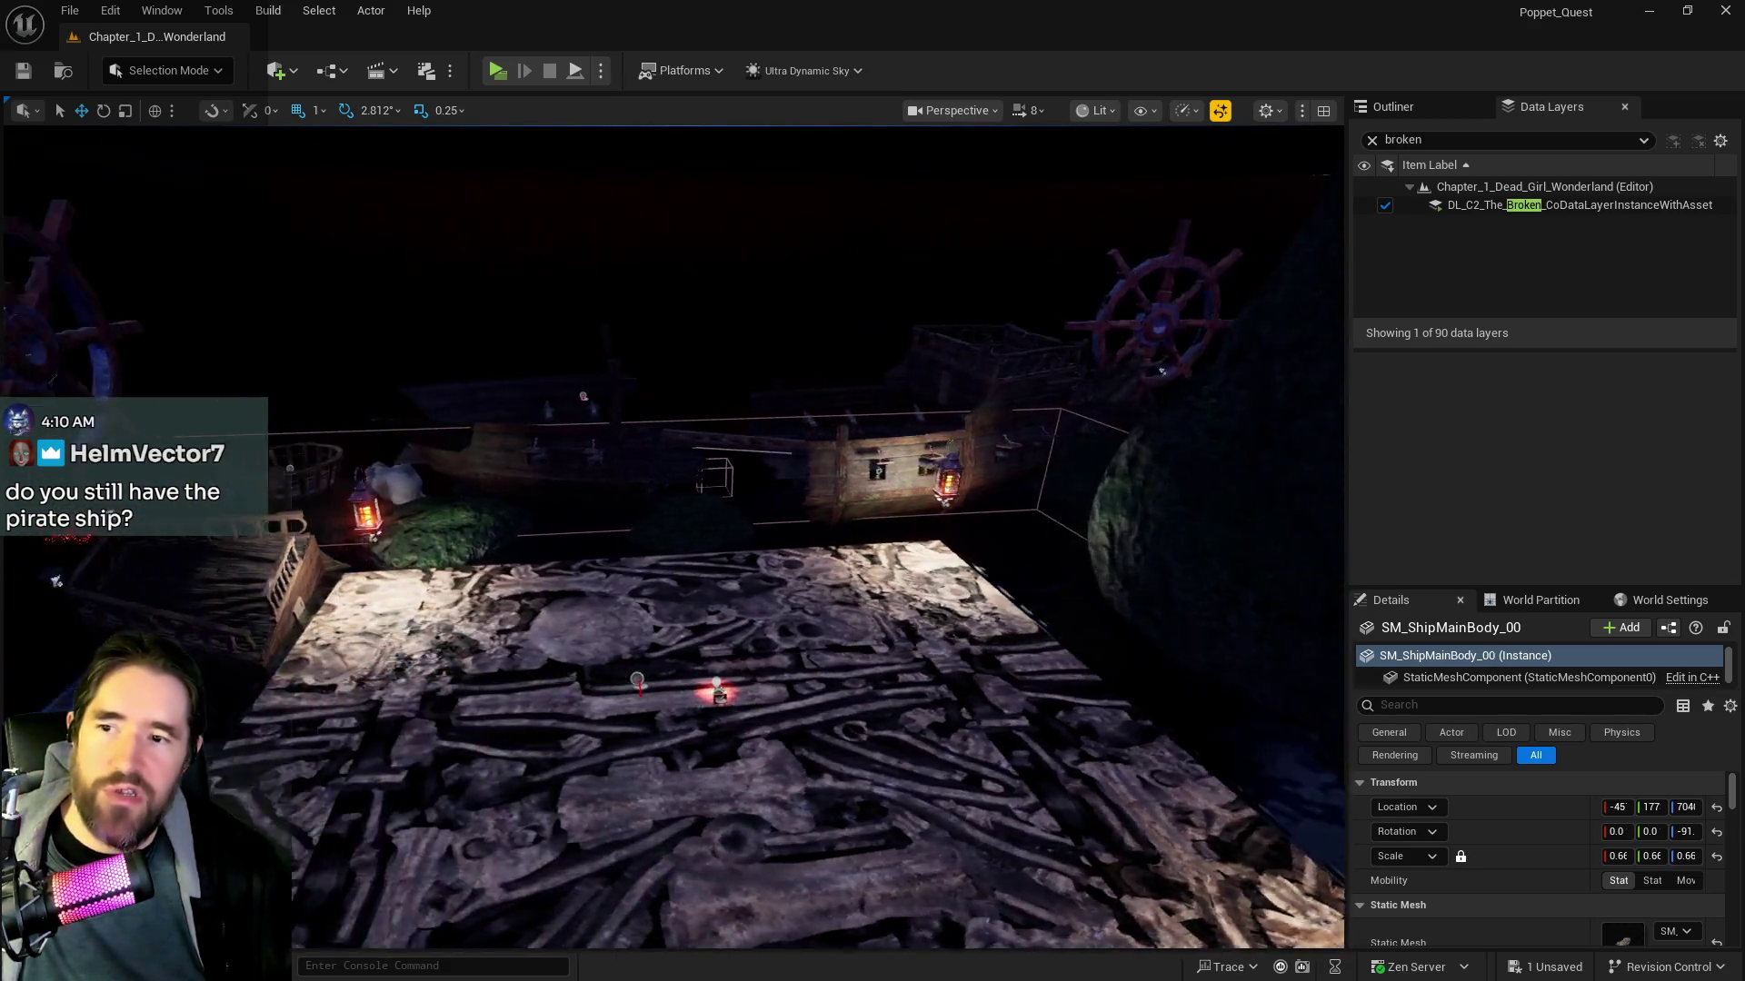
pyautogui.moveTo(514, 406); pyautogui.dragTo(494, 440)
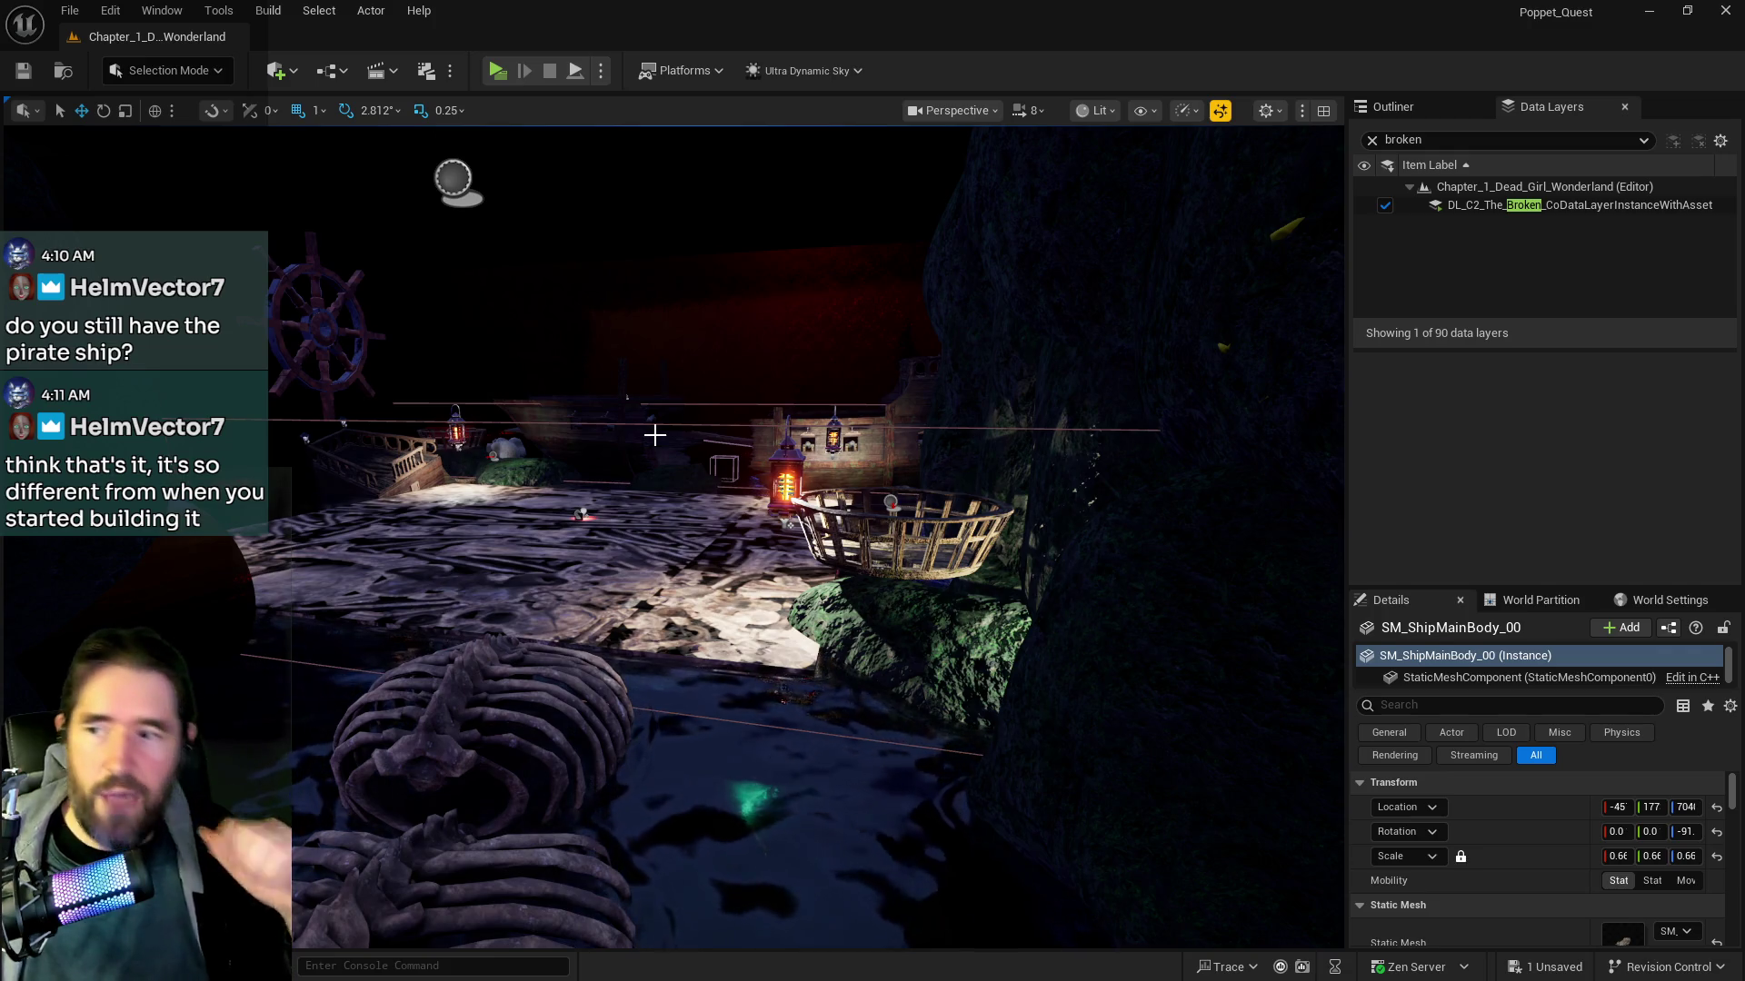
pyautogui.moveTo(646, 452)
pyautogui.mouseDown()
pyautogui.moveTo(857, 545)
pyautogui.moveTo(797, 519)
pyautogui.mouseUp()
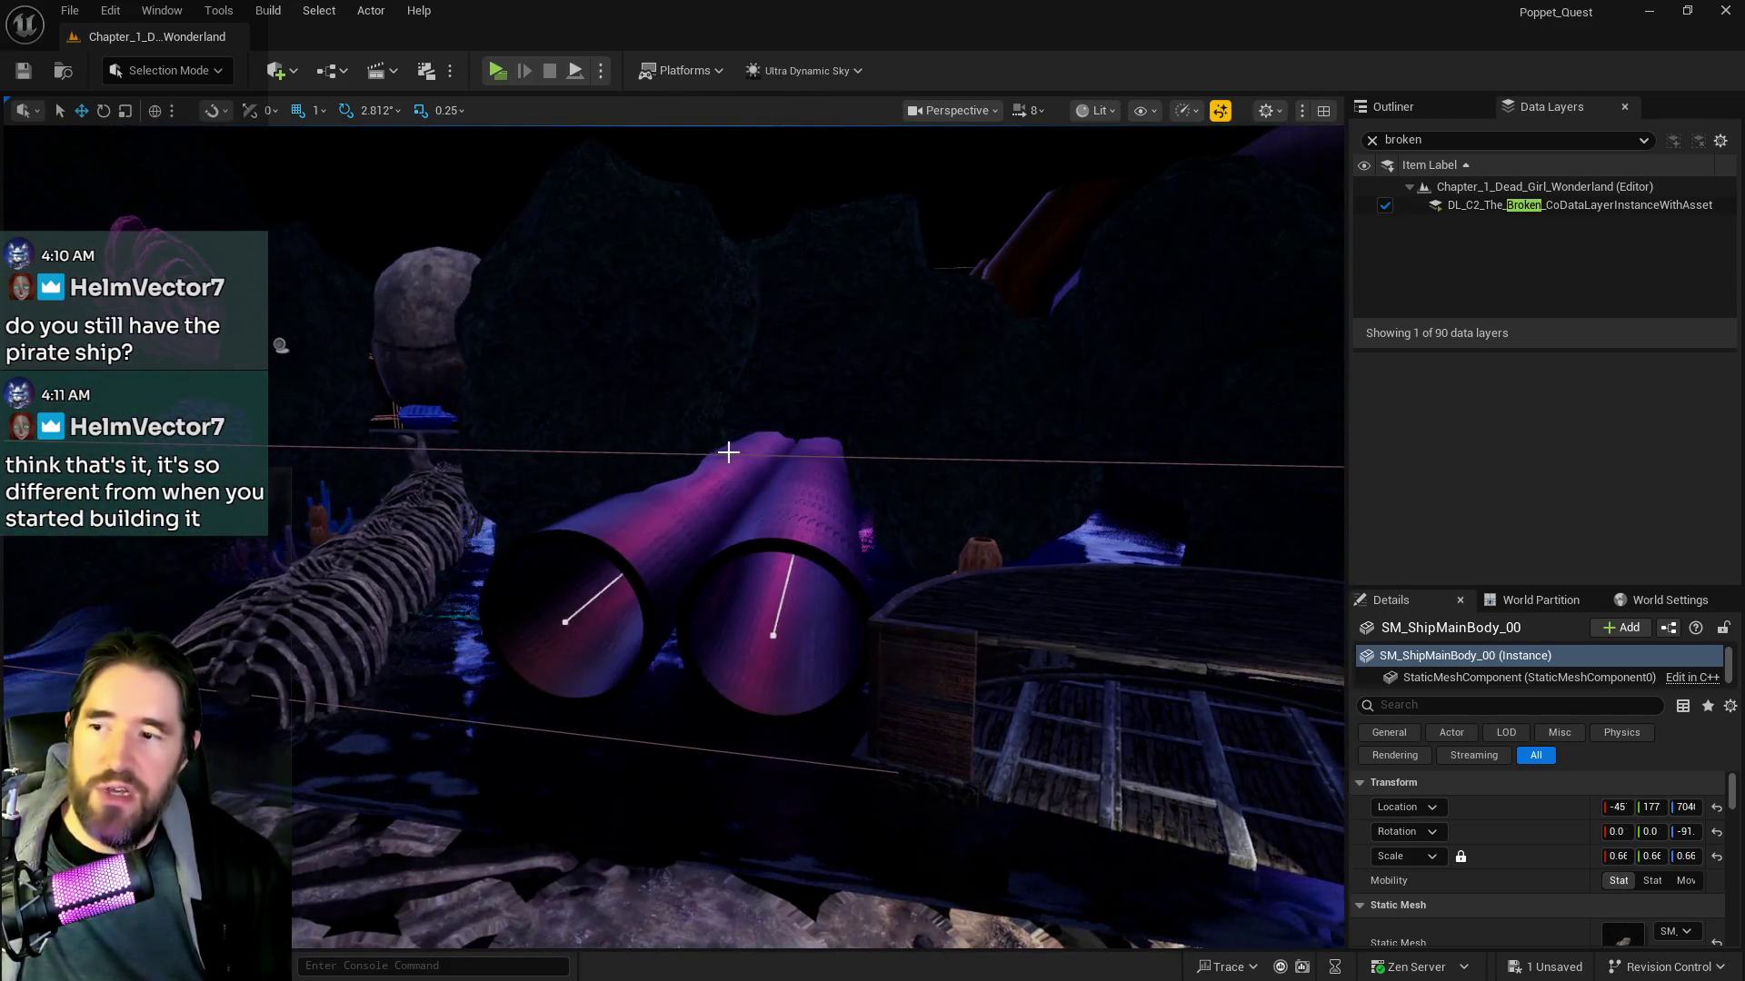
pyautogui.press('f')
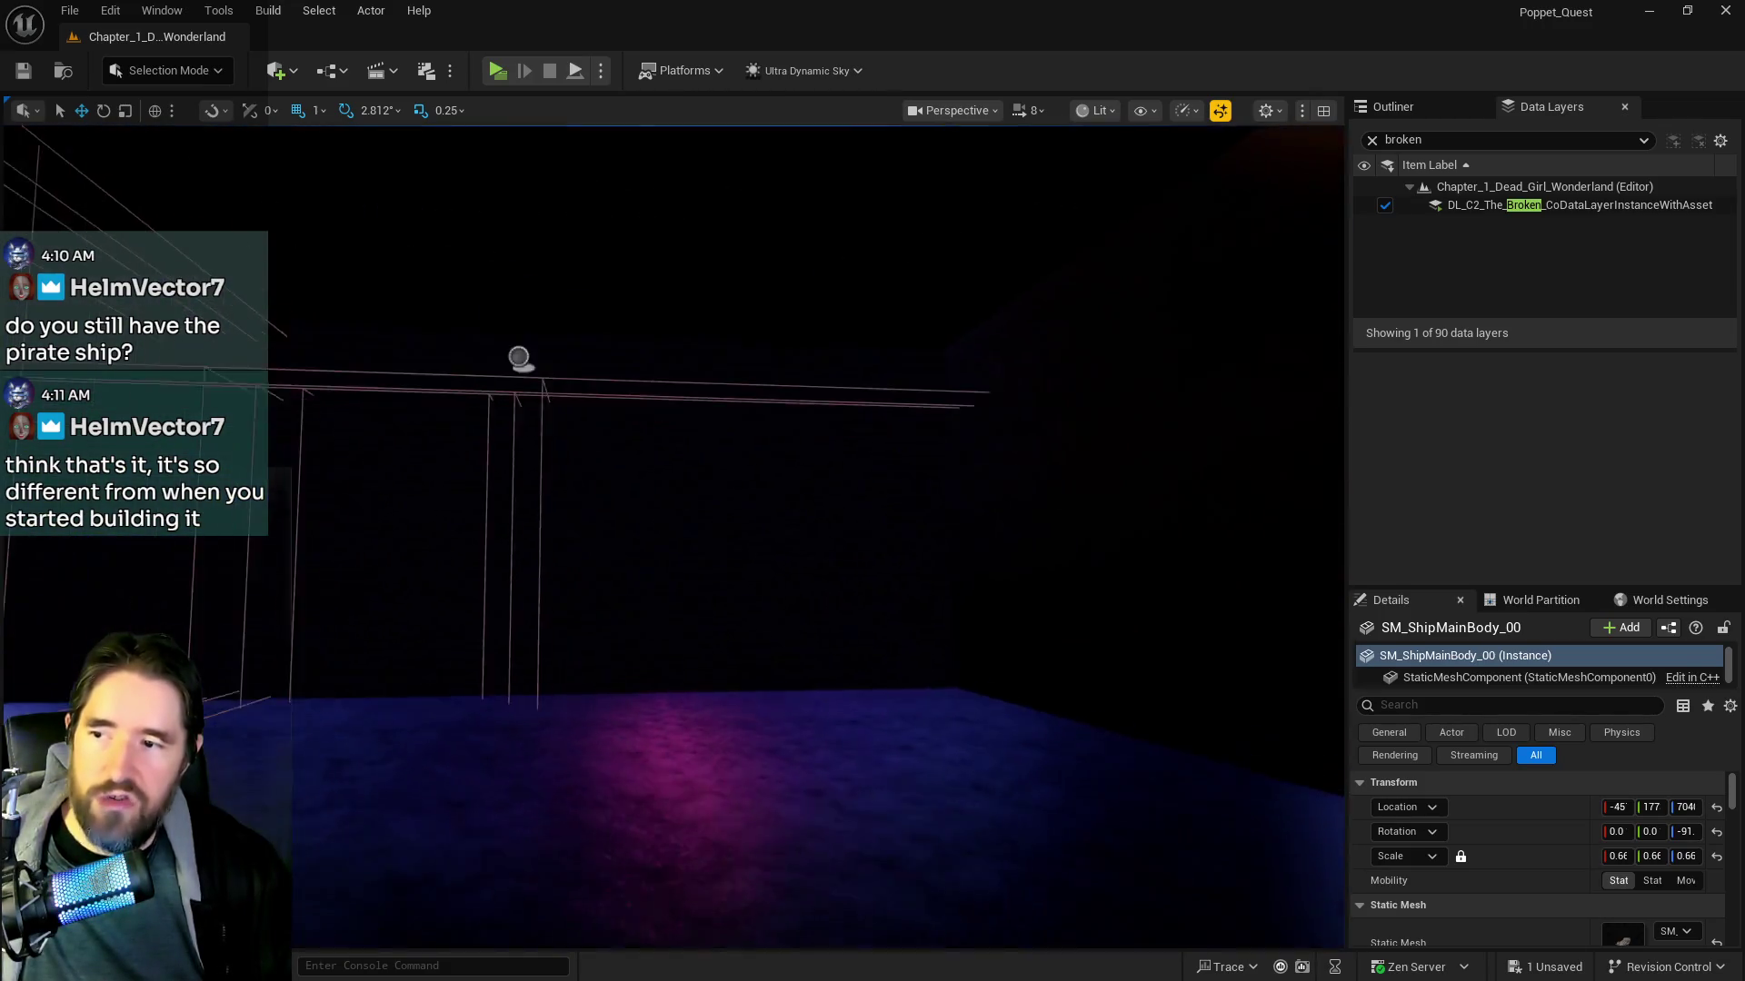
# Filter Data Layers for 'dept', show DL_C2_Depths_Control and look down at its glowing tanks
pyautogui.click(1408, 141)
pyautogui.write('dept')
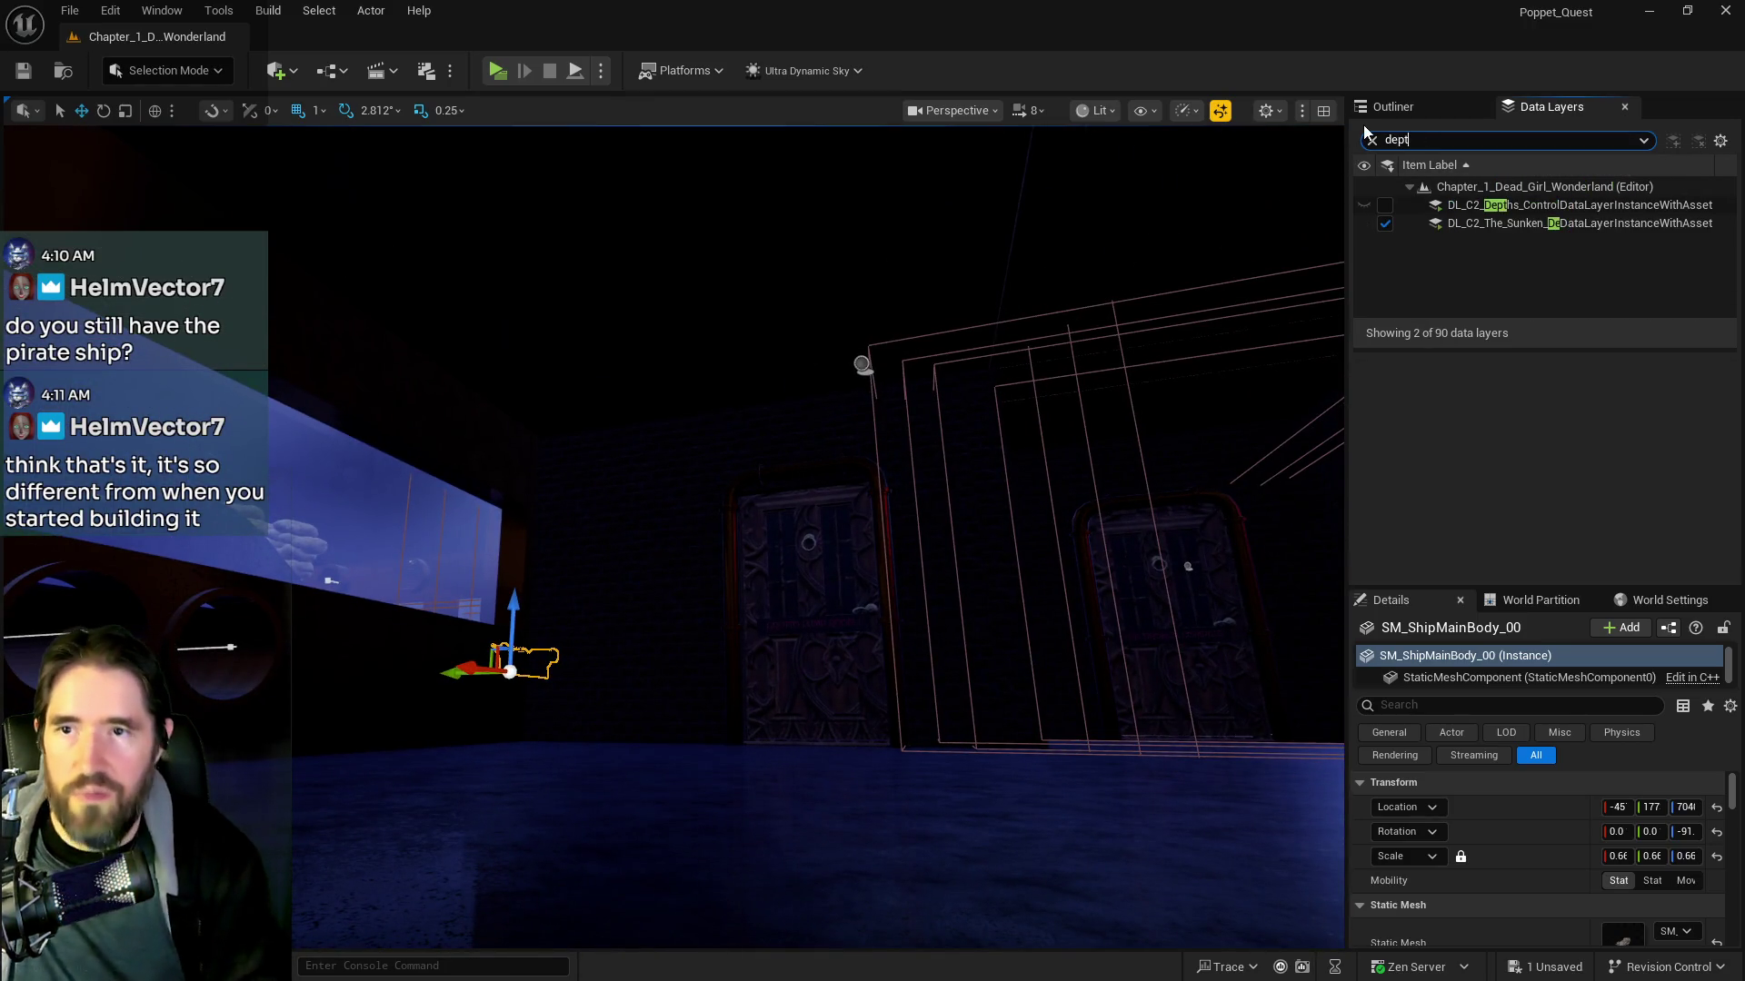
pyautogui.click(1384, 205)
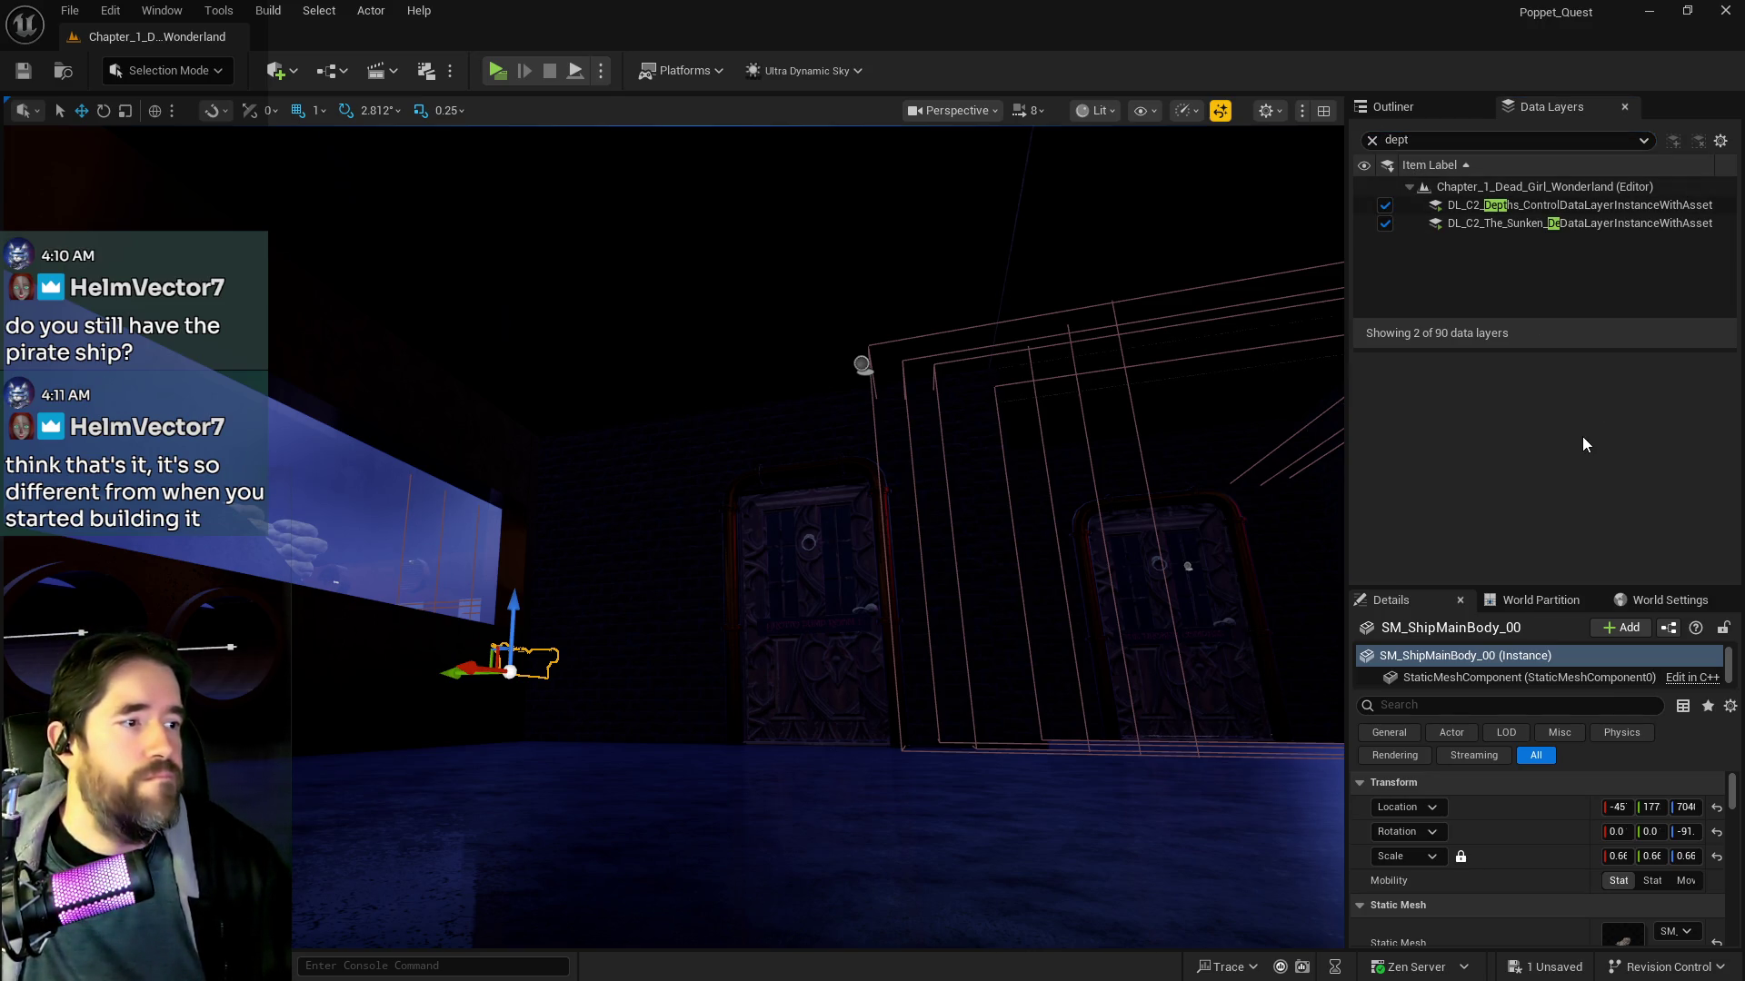
pyautogui.moveTo(947, 499)
pyautogui.mouseDown()
pyautogui.moveTo(863, 599)
pyautogui.moveTo(781, 586)
pyautogui.moveTo(996, 502)
pyautogui.mouseUp()
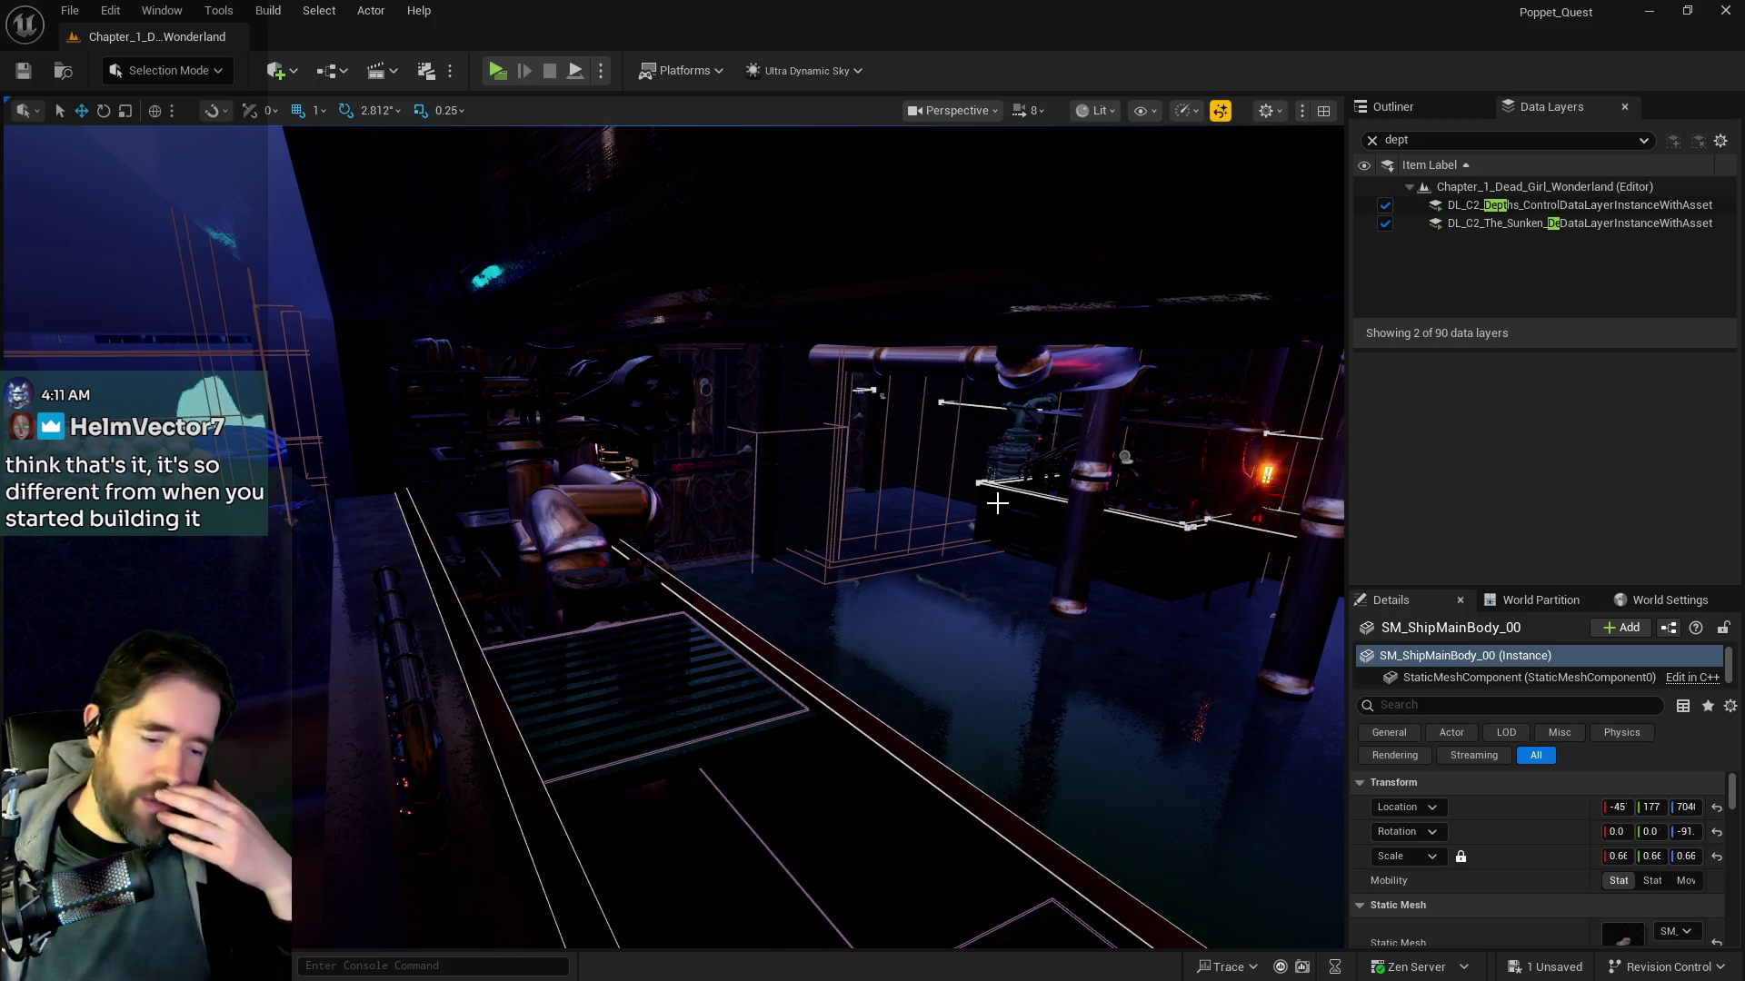
pyautogui.press('f')
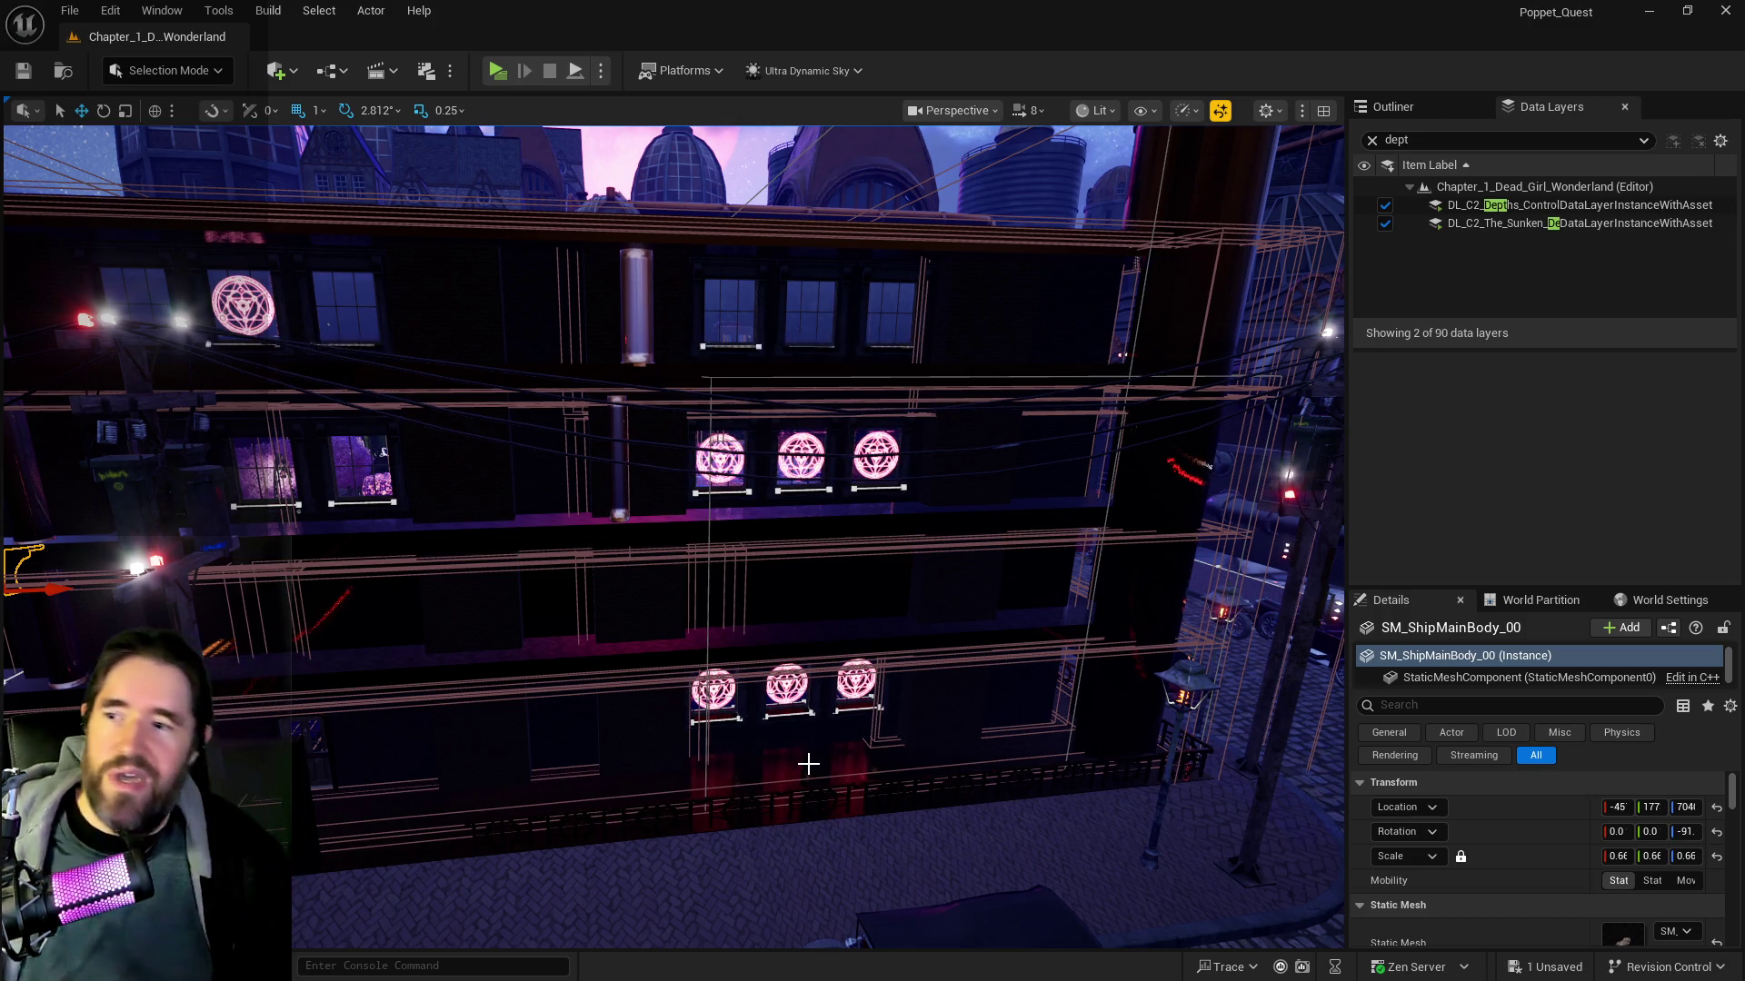
# Fly through the building facade and courtyard toward the bridge and glowing skull
pyautogui.moveTo(935, 764); pyautogui.dragTo(935, 654)
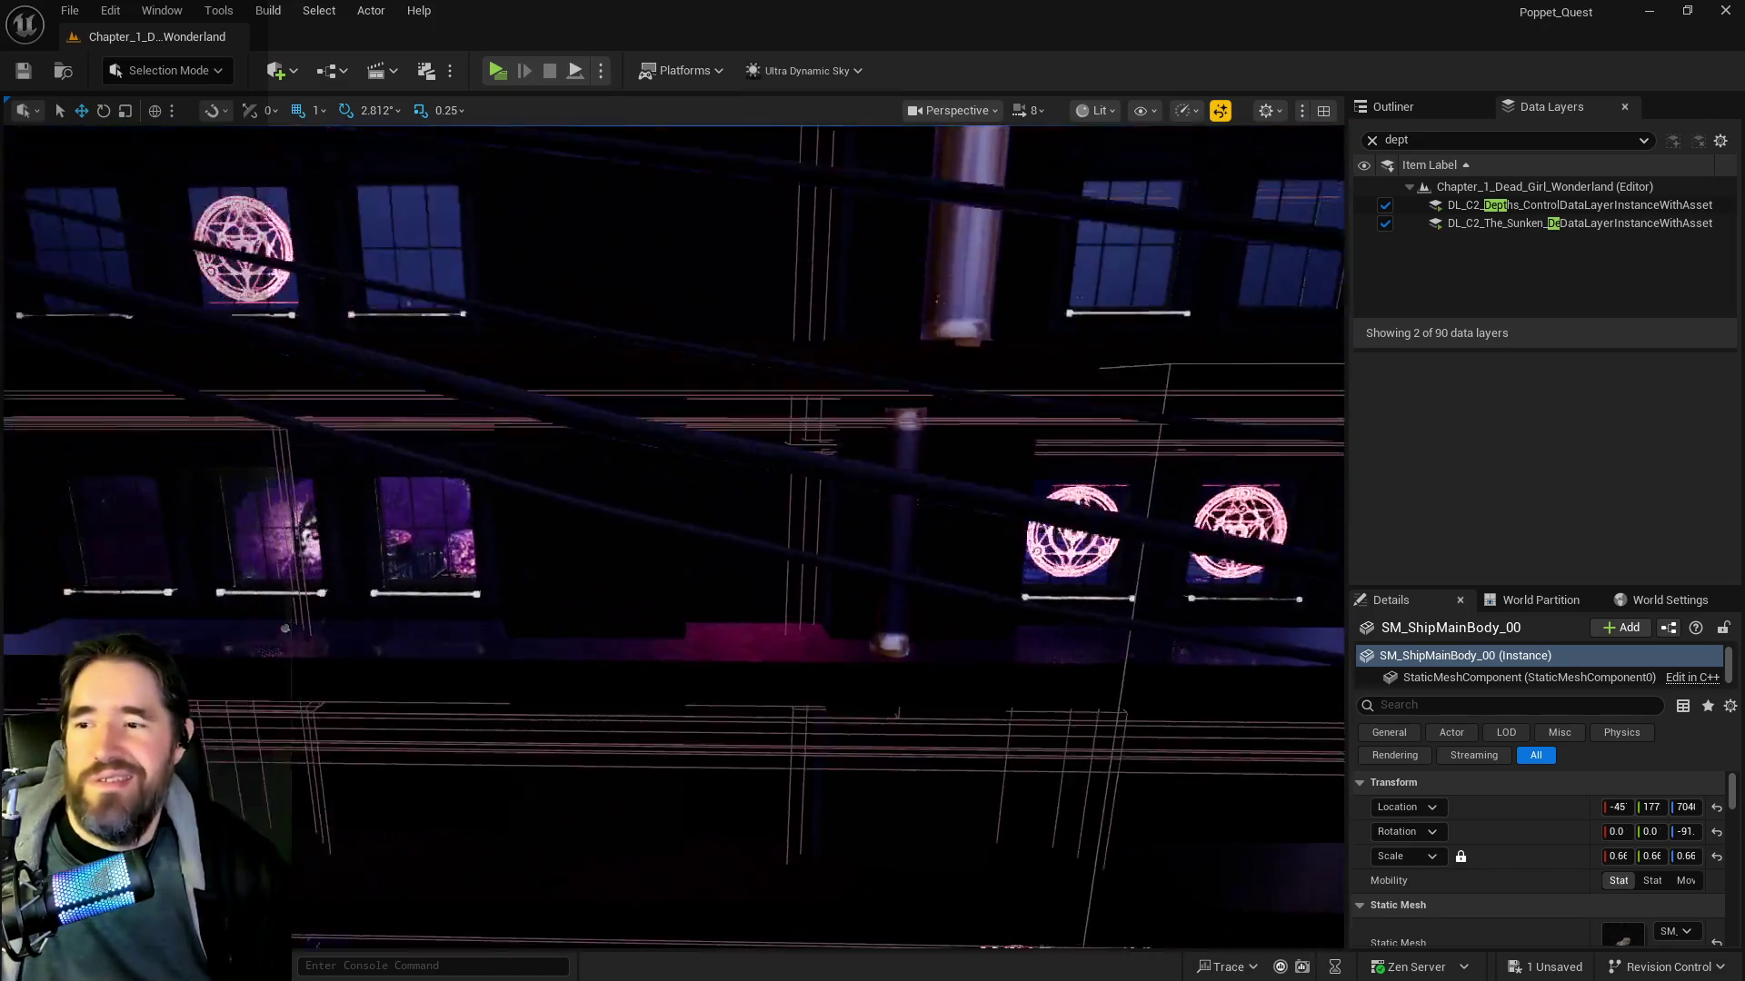
pyautogui.press('w')
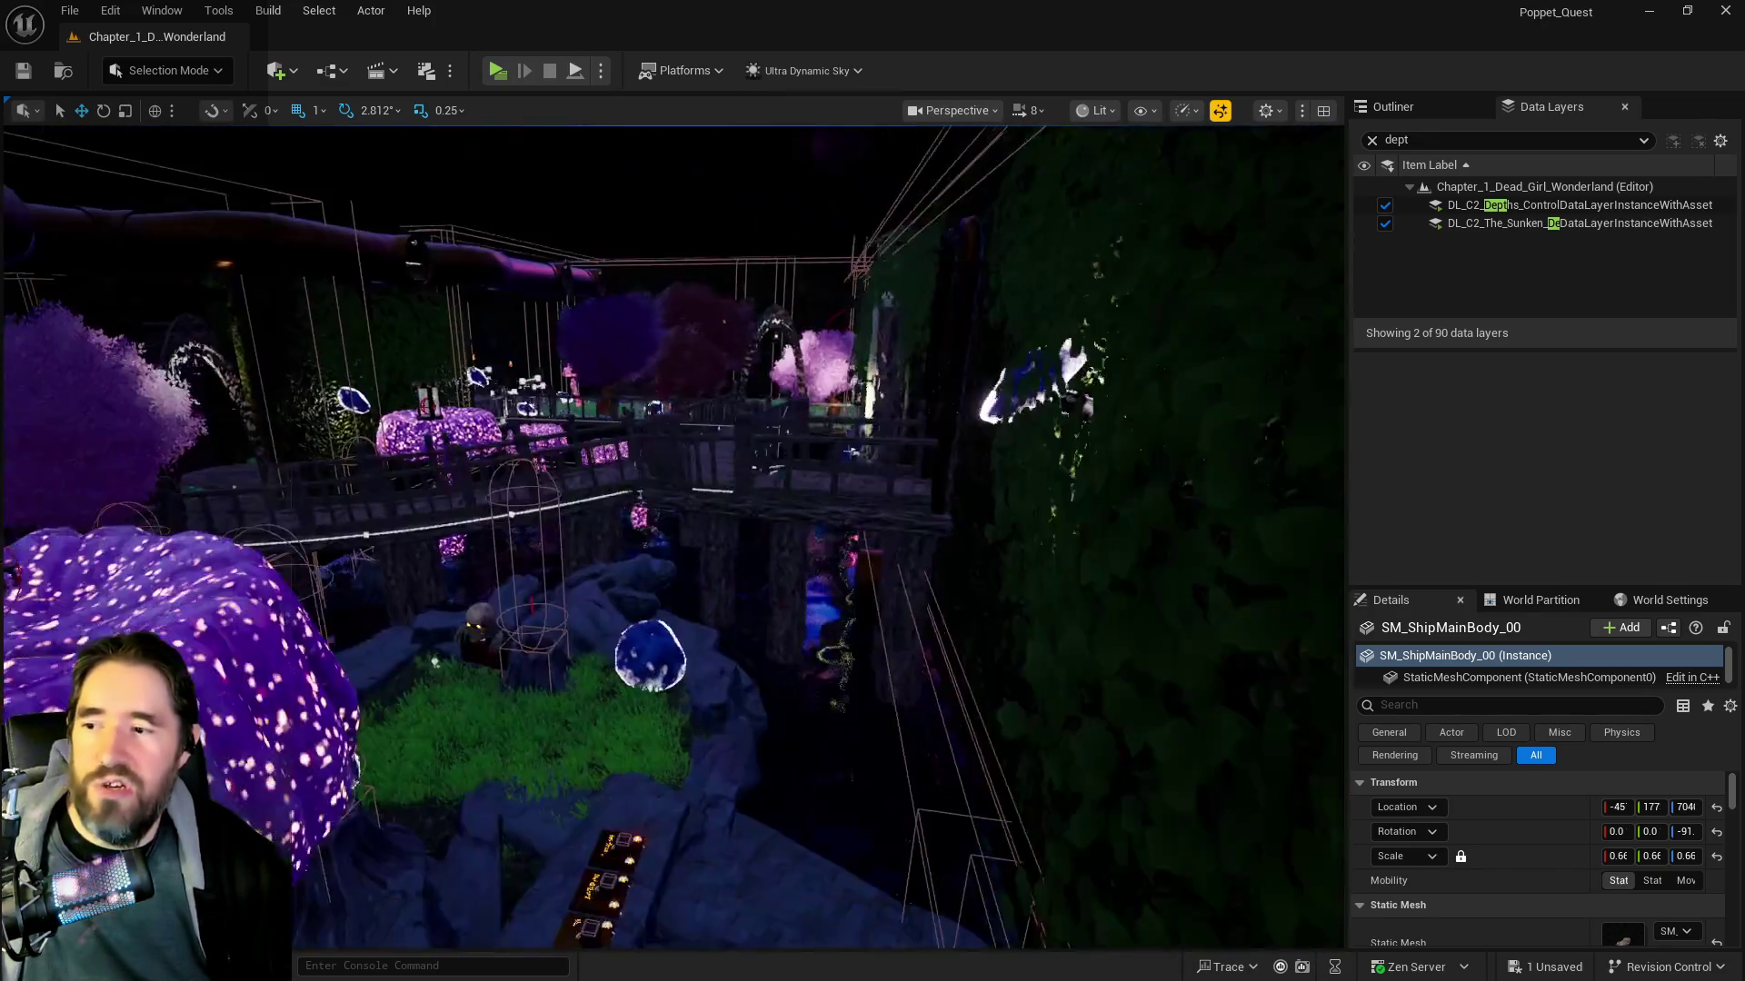
pyautogui.press('w')
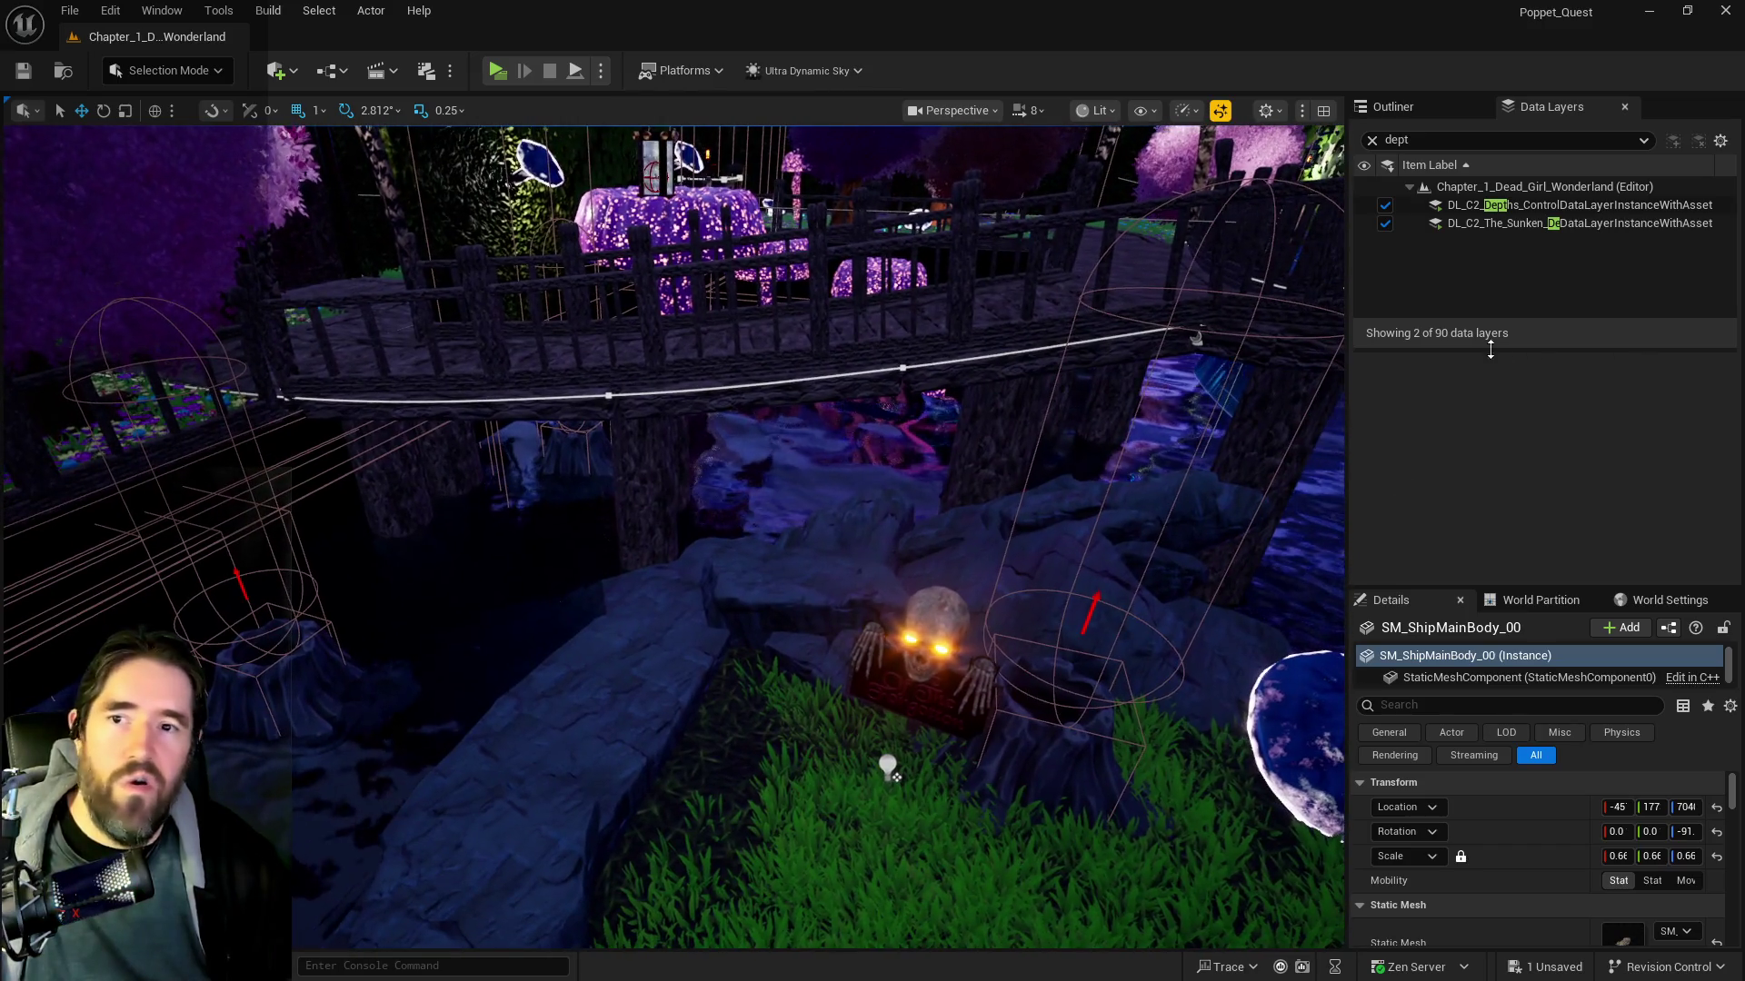
# Clear the data layer search filter and select DL_C2_Crows_Nest to view its details
pyautogui.click(1372, 140)
pyautogui.scroll(-3, 1389, 243)
pyautogui.scroll(-5, 1412, 251)
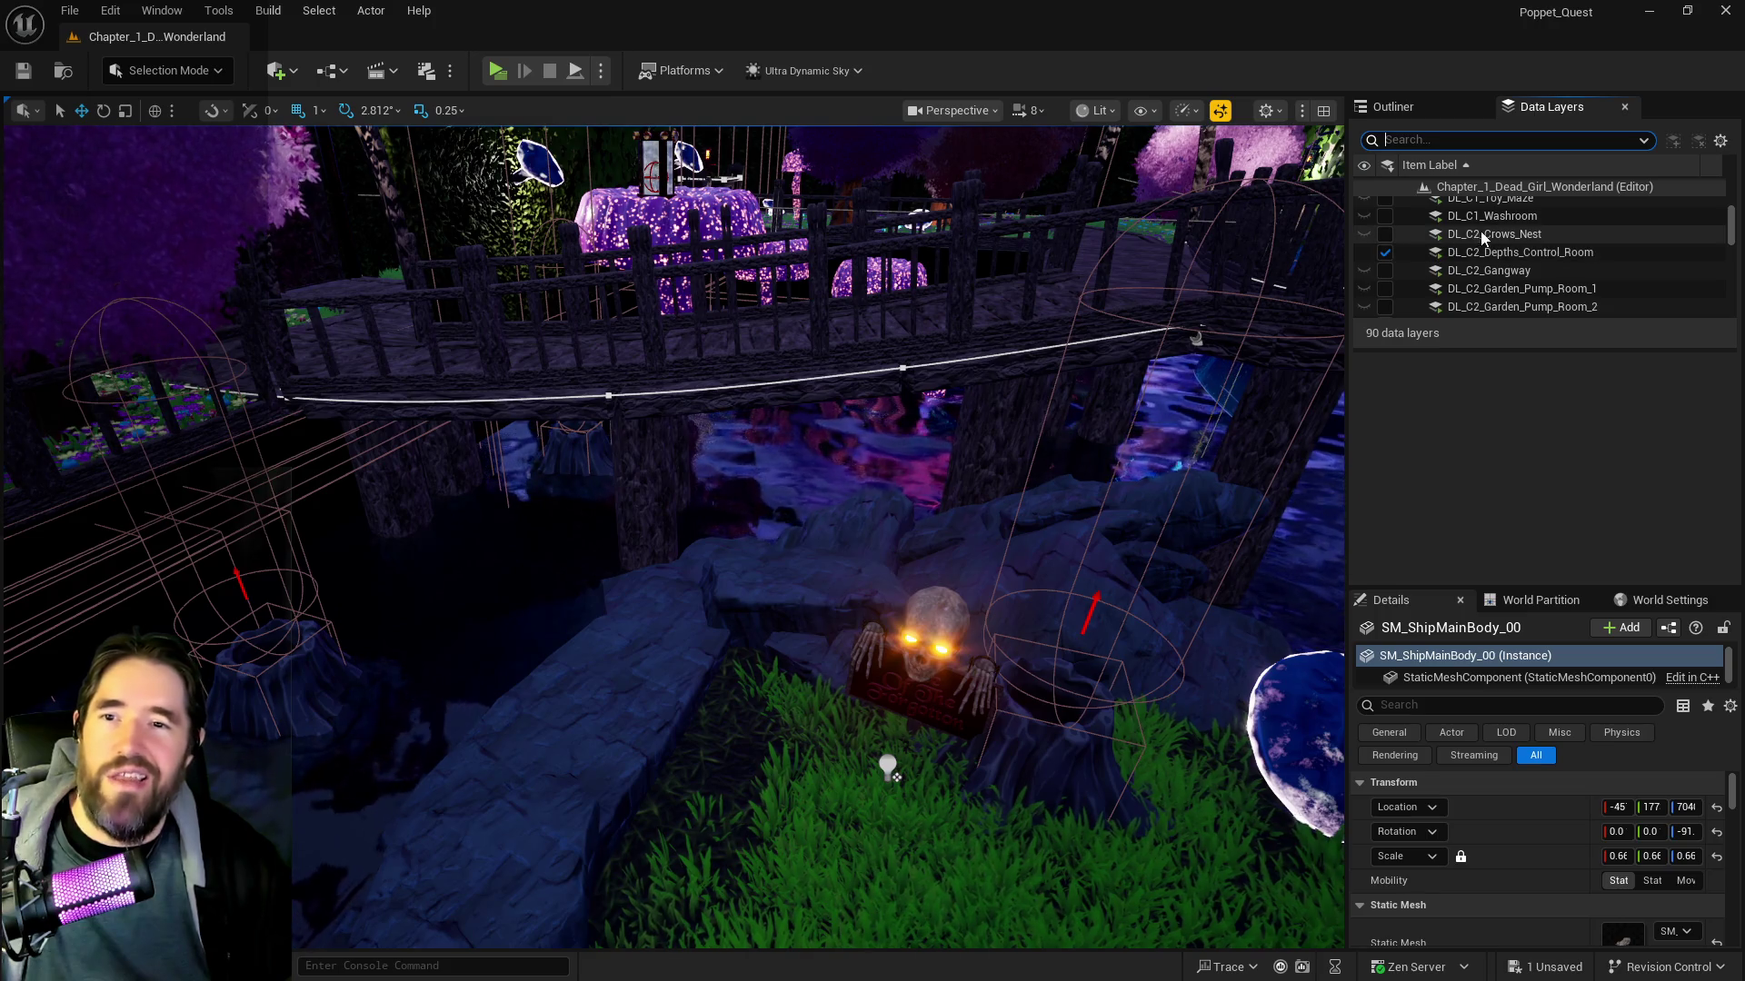
pyautogui.click(1483, 234)
pyautogui.scroll(-5, 1454, 242)
# Select the chapter-2 layers through DL_C2_Viewing_Room and make all 26 visible in the editor
pyautogui.scroll(-5, 1454, 249)
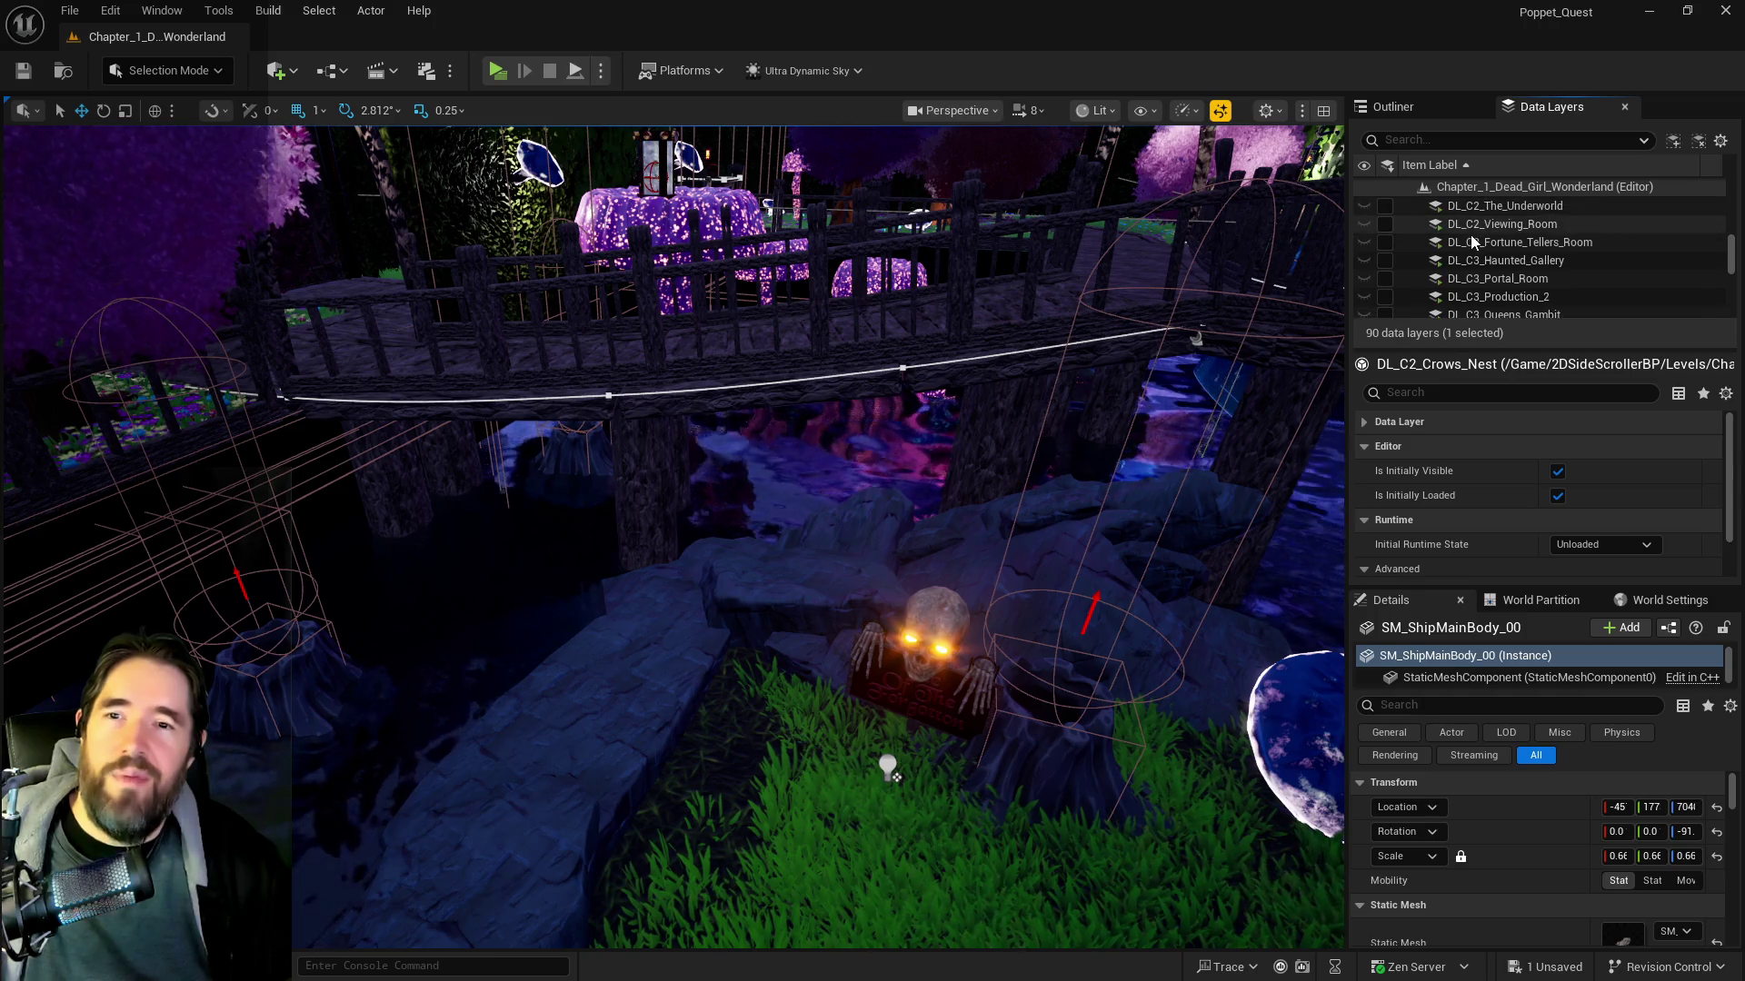
pyautogui.keyDown('shift'); pyautogui.click(1420, 220); pyautogui.keyUp('shift')
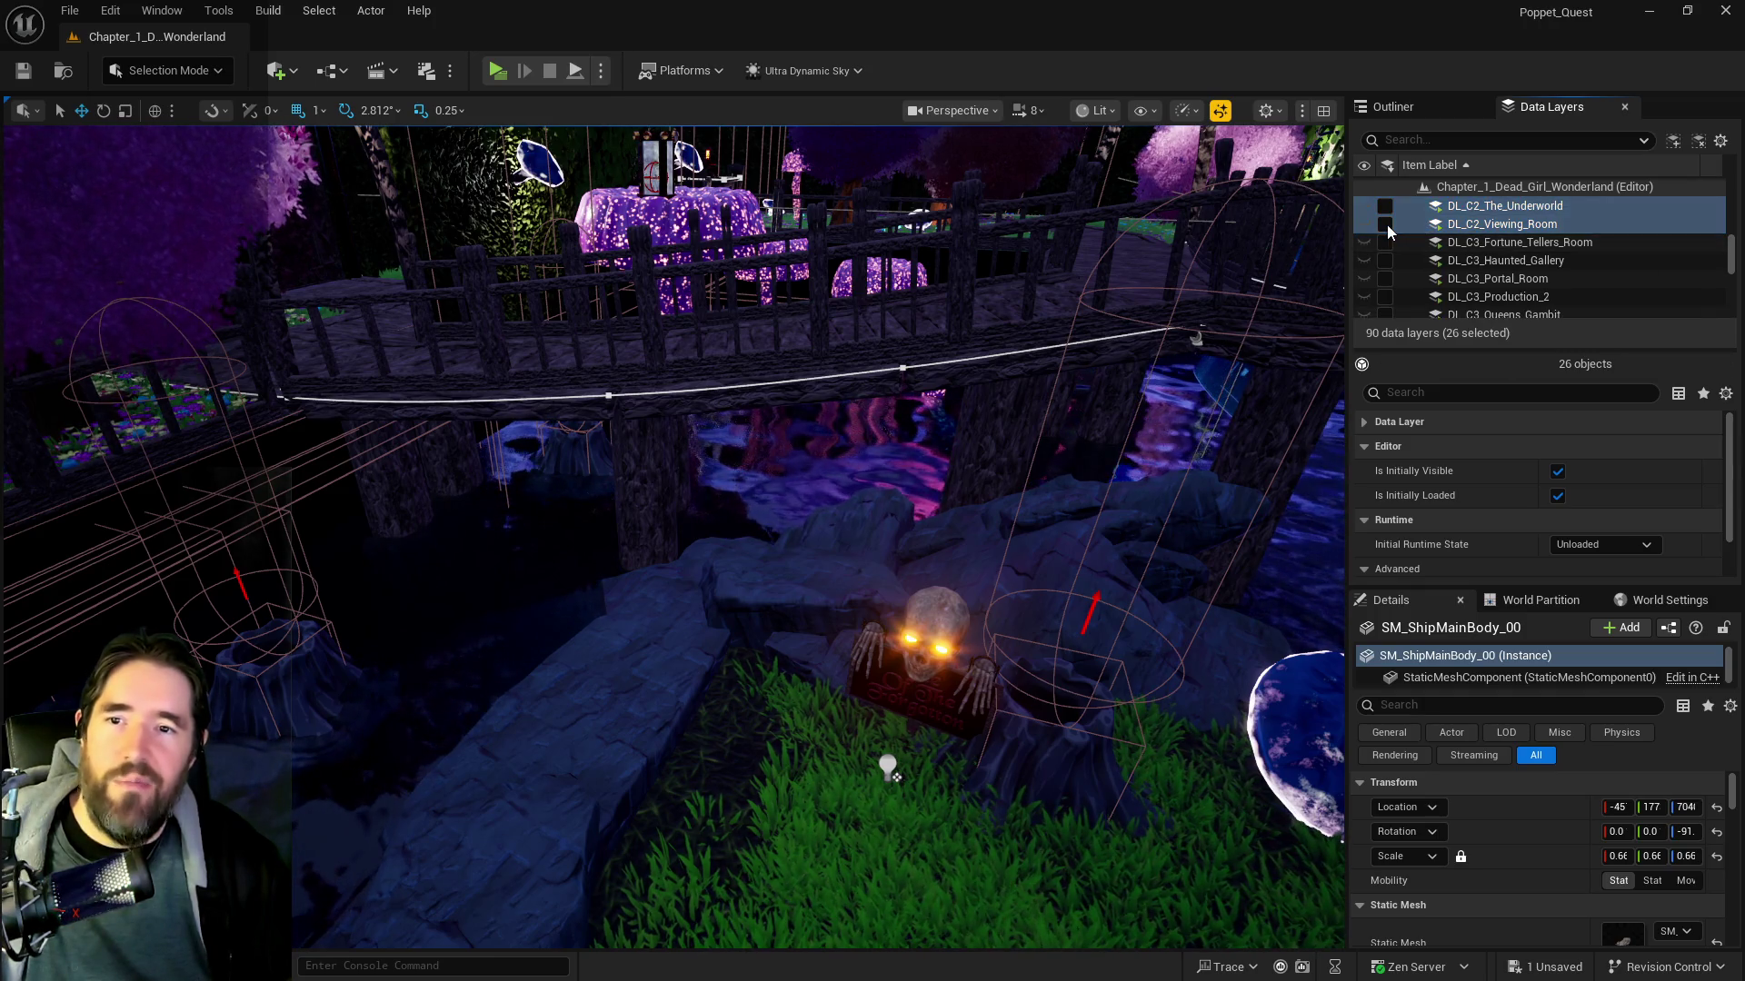
pyautogui.click(1385, 224)
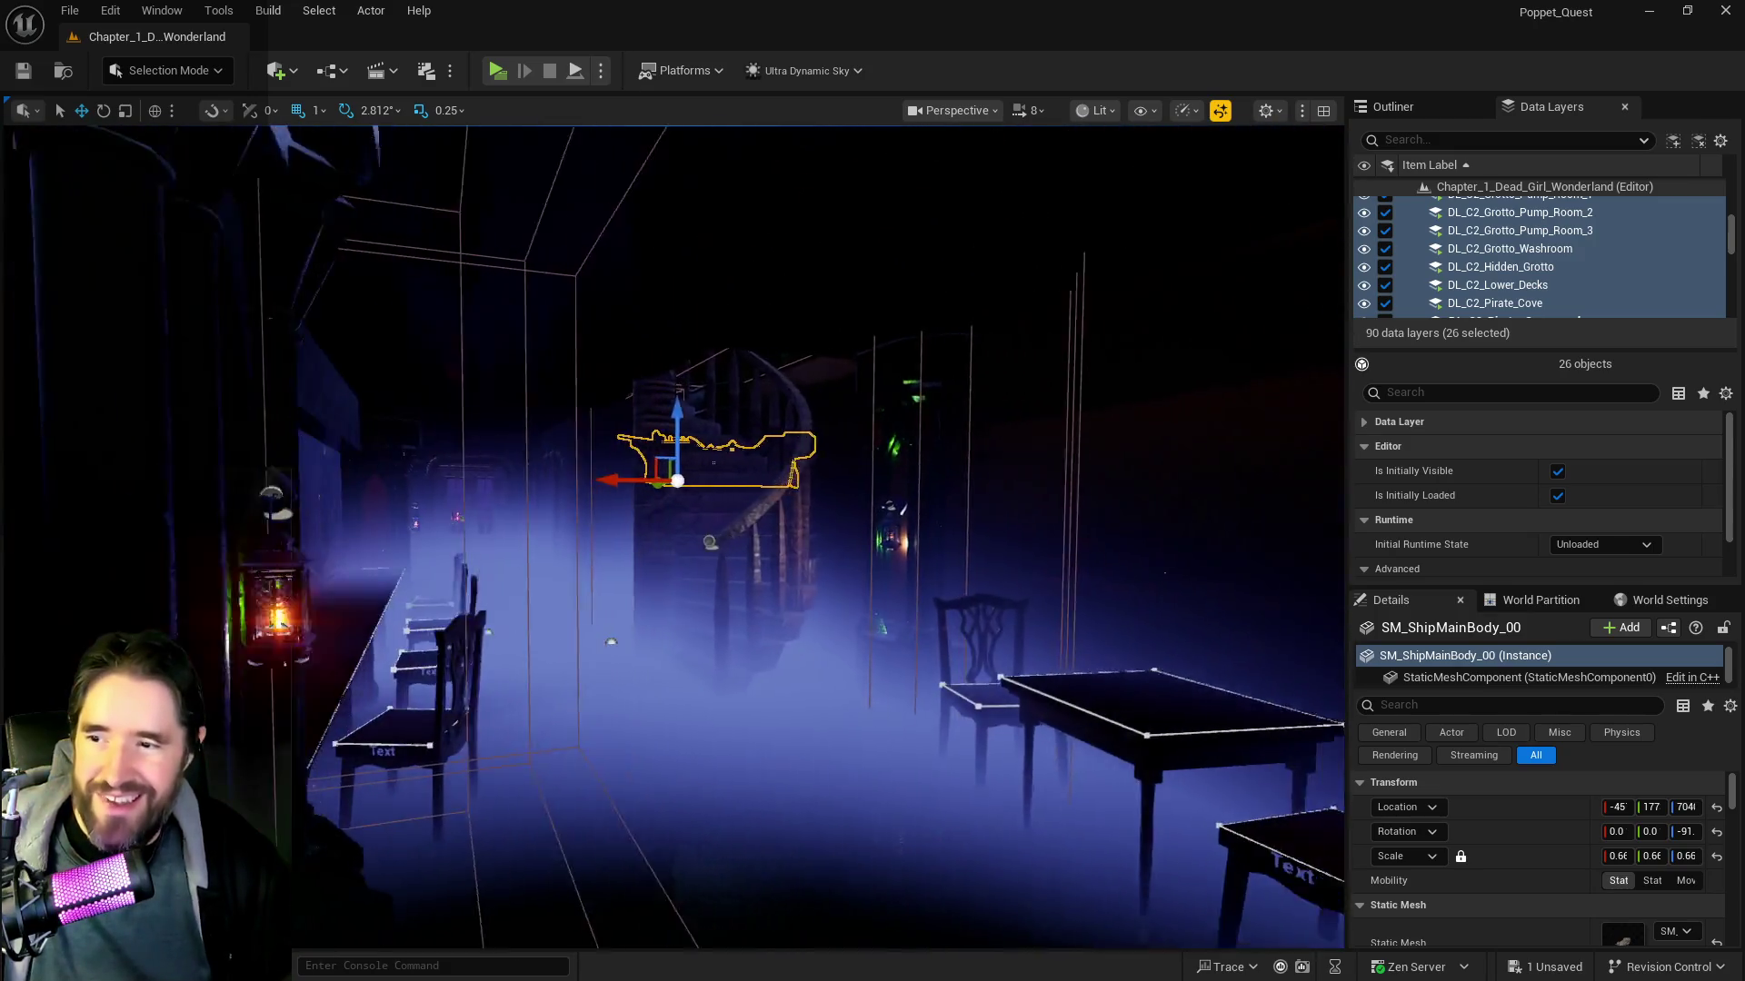
# Fly through the chapter-2 areas past the water, glowing pillars and ship hull to the purple pipes and skeleton
pyautogui.press('w')
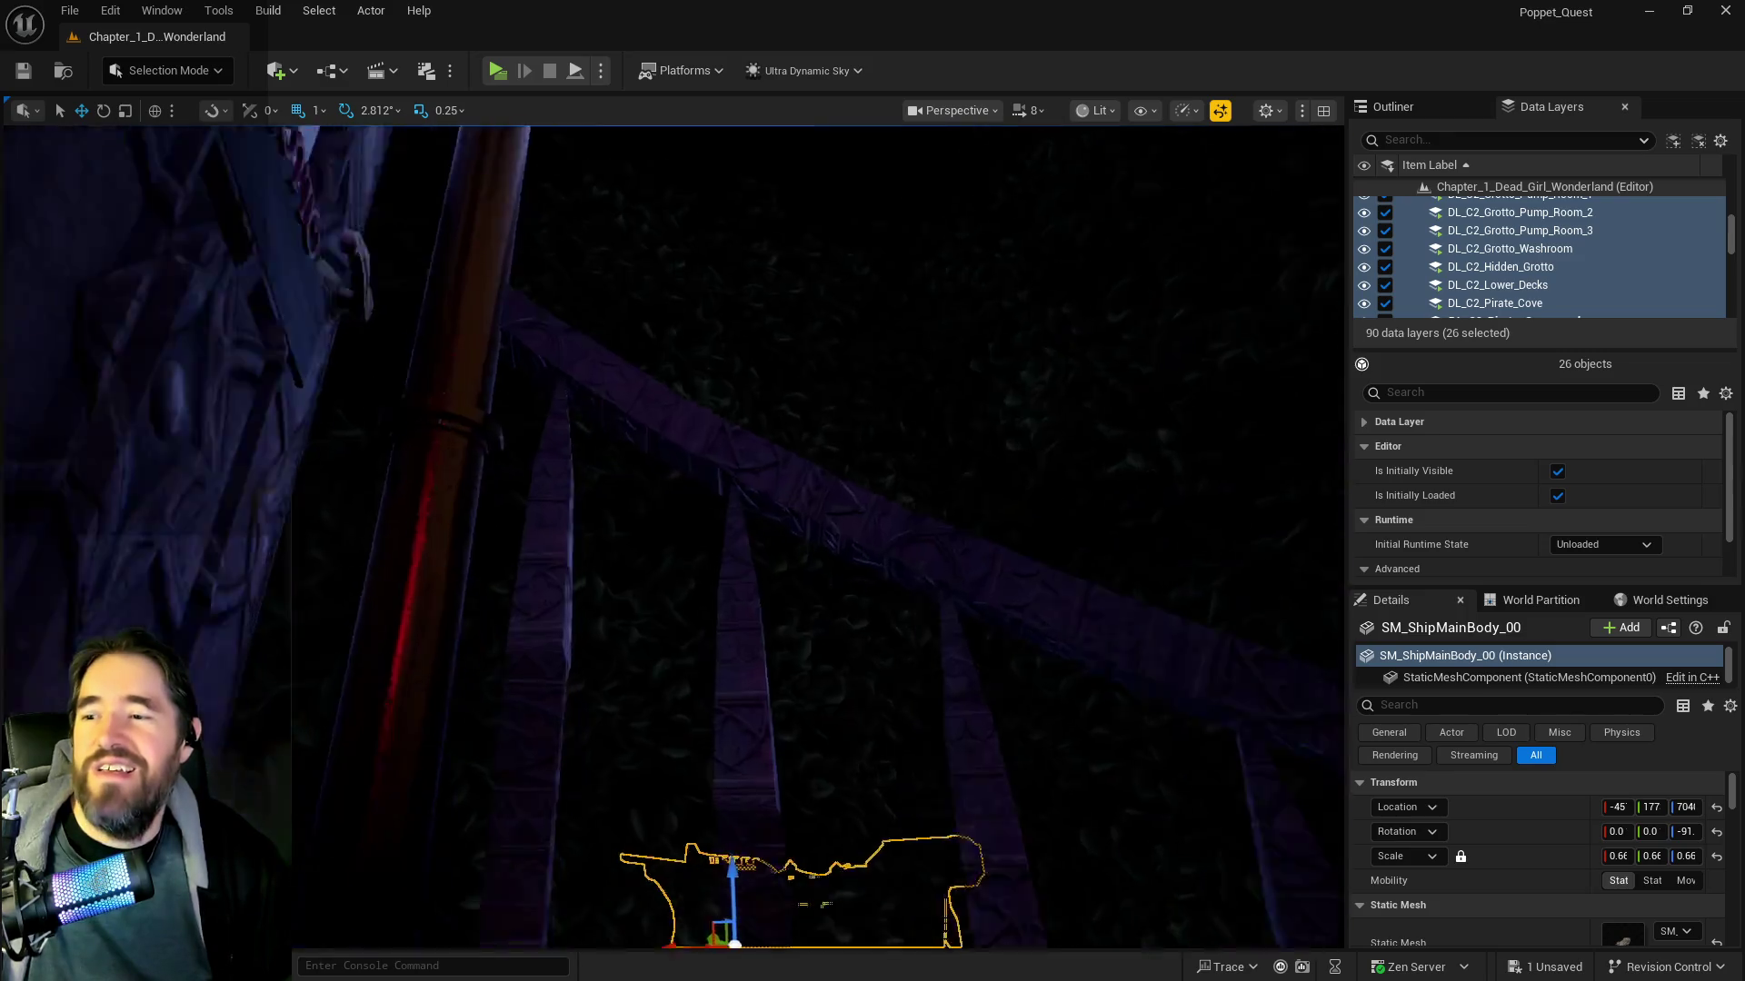
pyautogui.press('w')
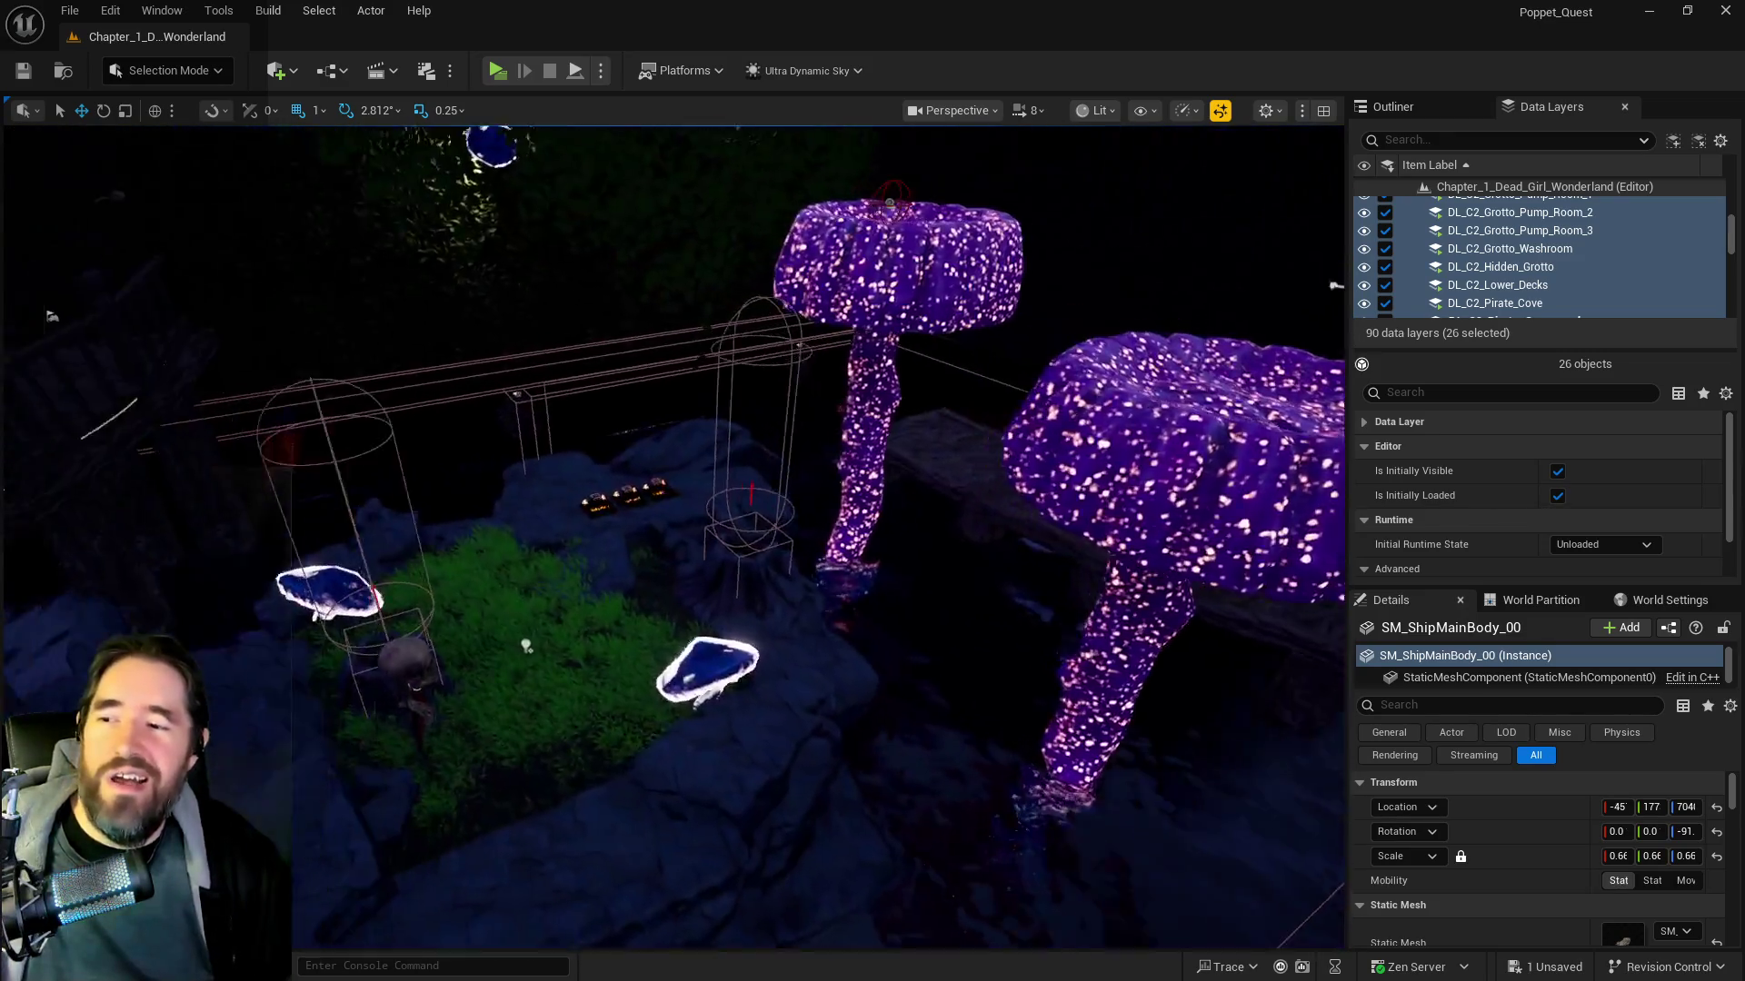
pyautogui.press('w')
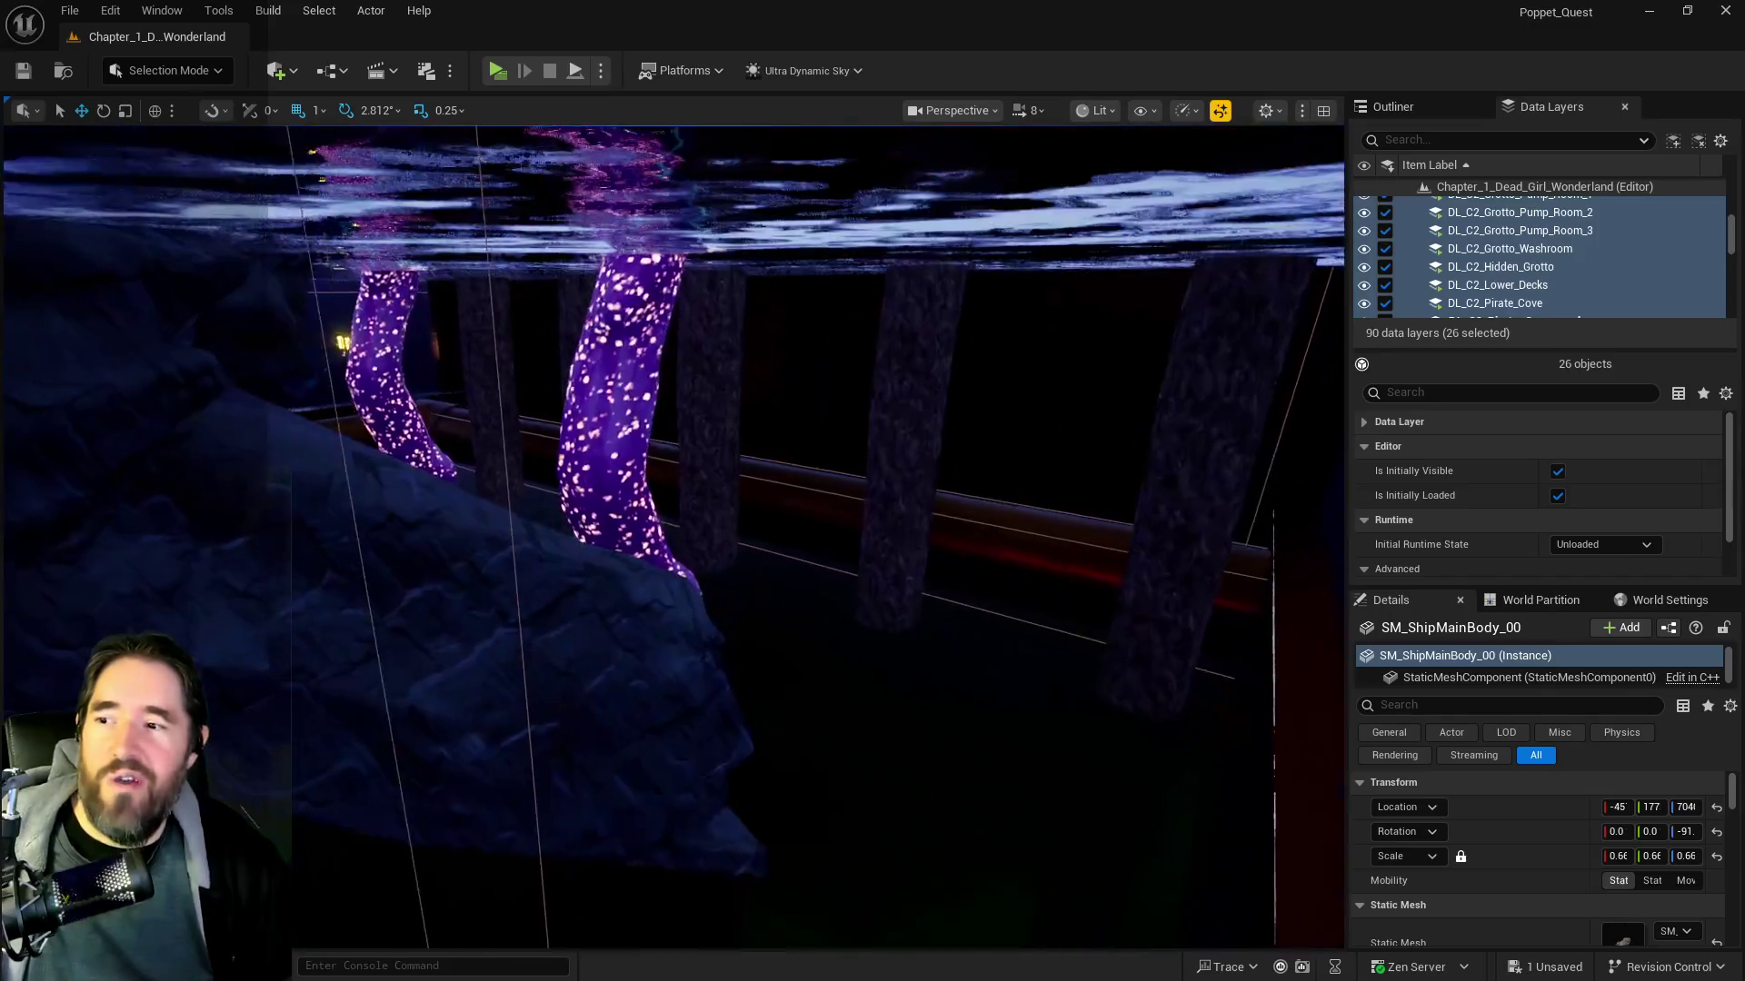
pyautogui.press('w')
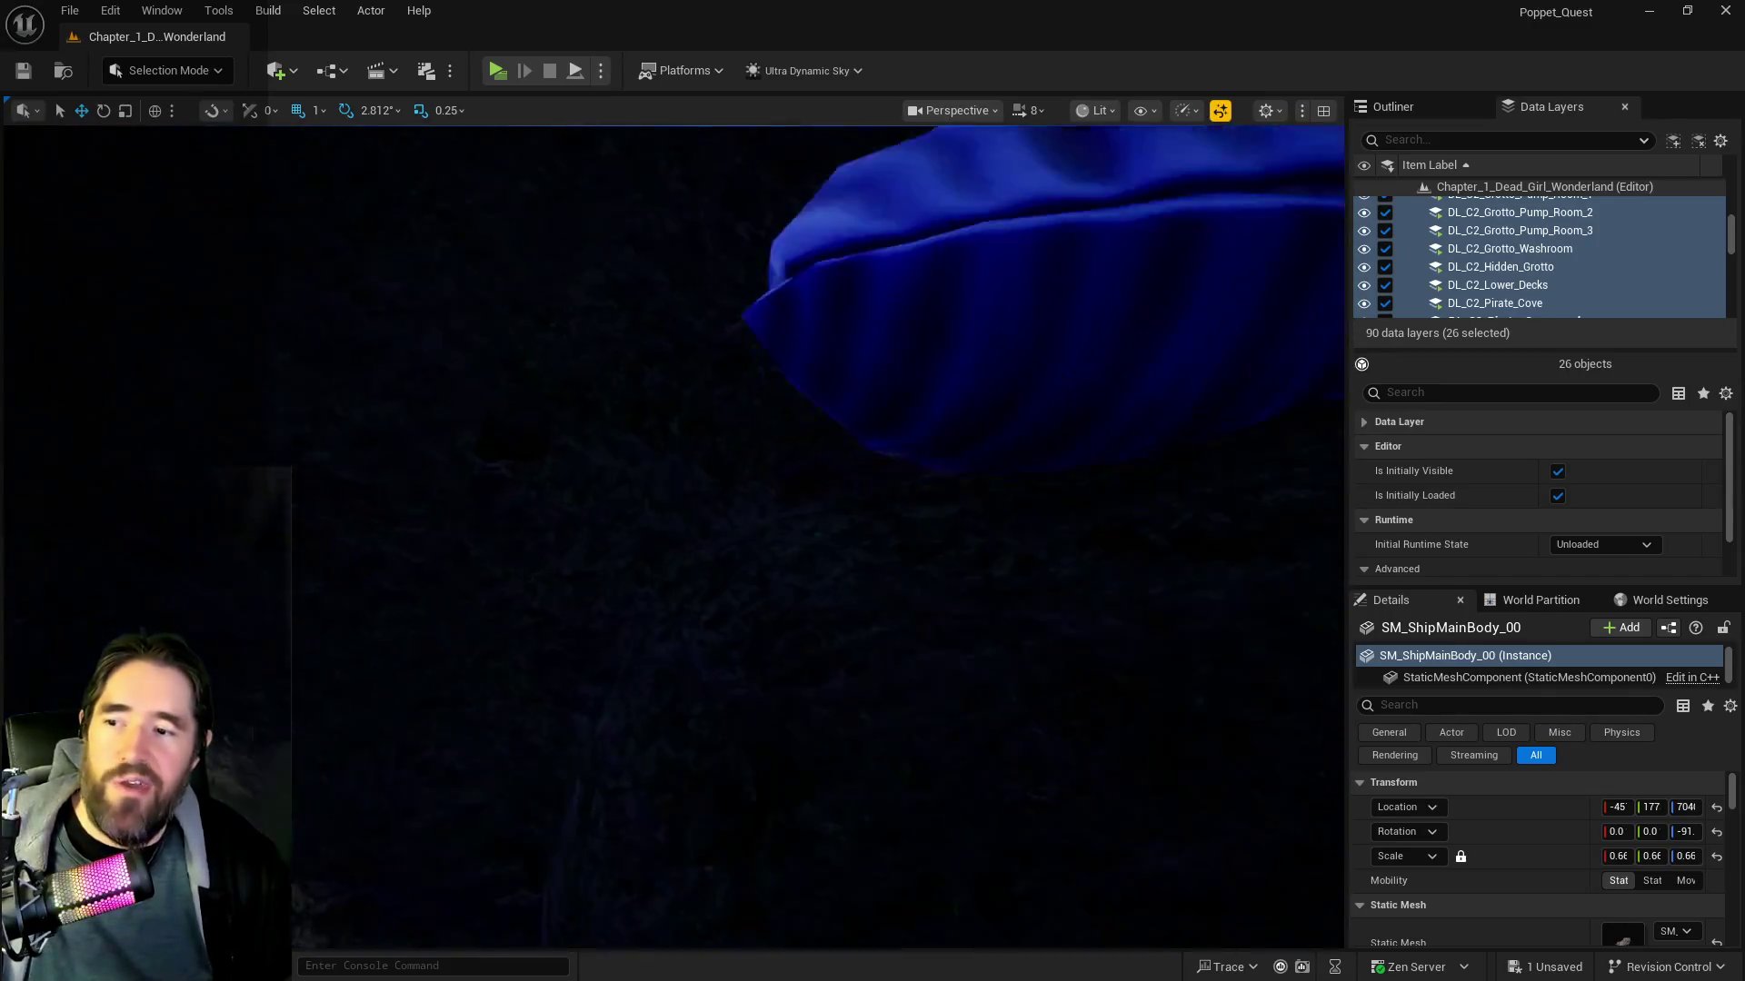
pyautogui.press('w')
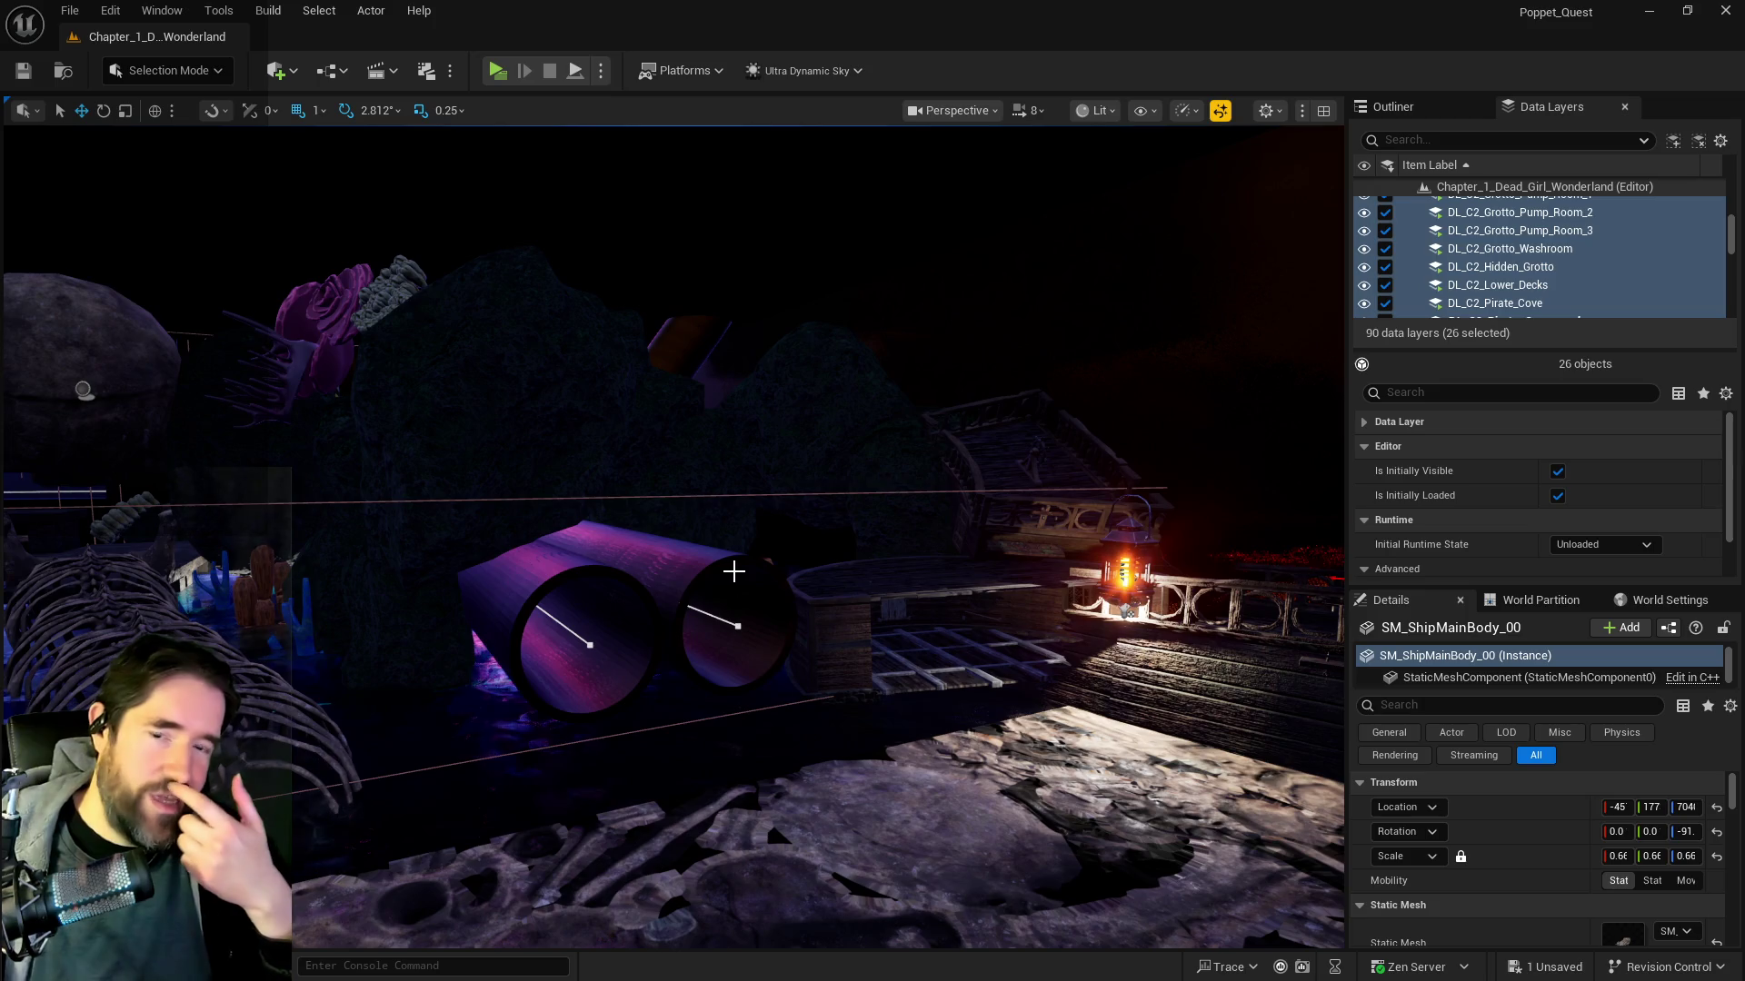
pyautogui.press('a')
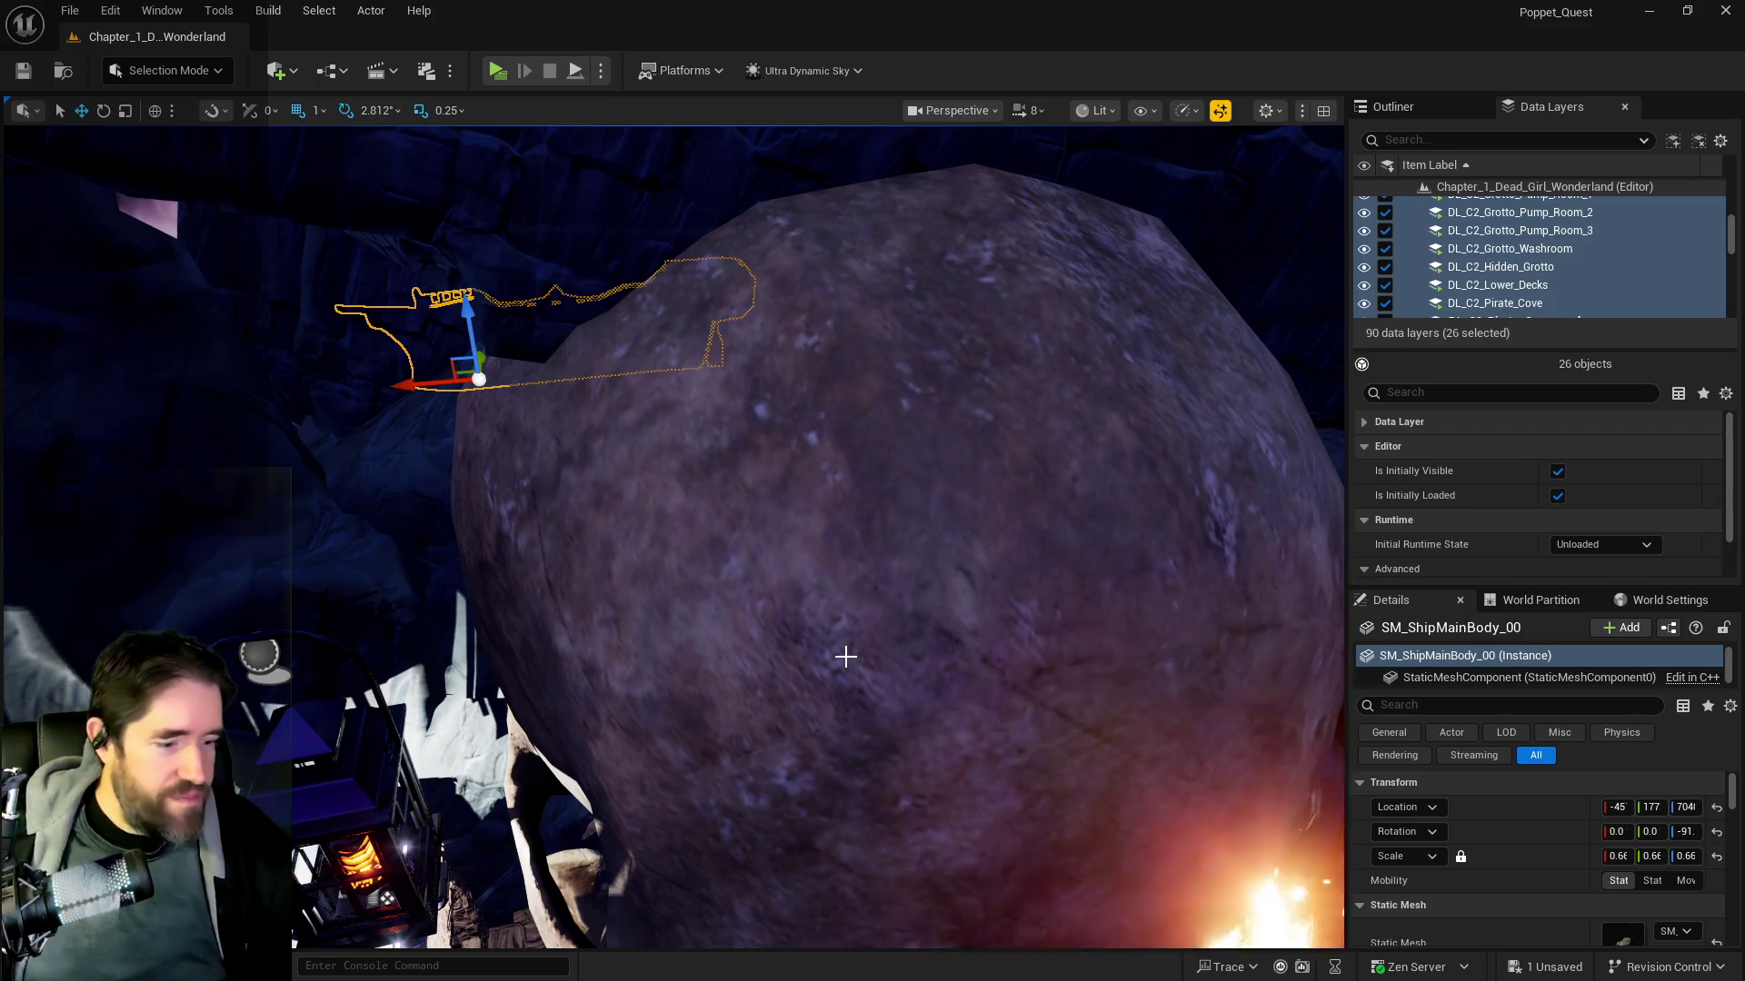
# Fly through the pirate cove ship deck and doorway up close to the ship door
pyautogui.moveTo(370, 518); pyautogui.dragTo(368, 536)
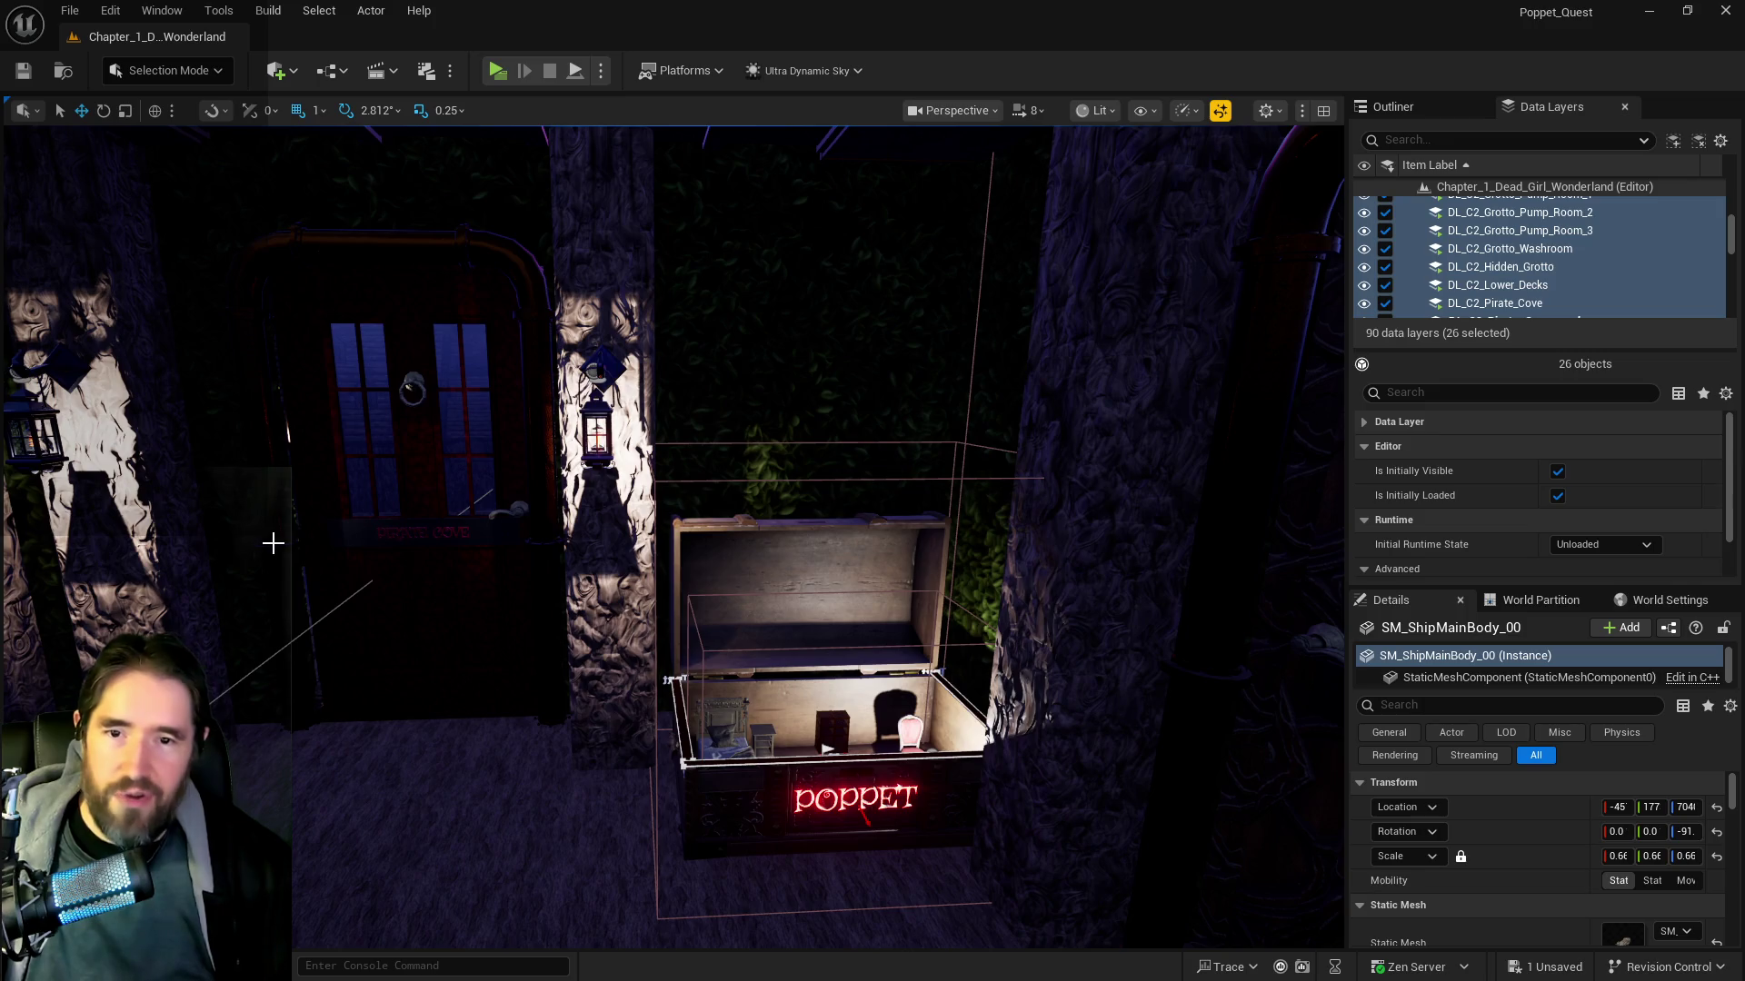
pyautogui.moveTo(554, 602); pyautogui.dragTo(562, 595)
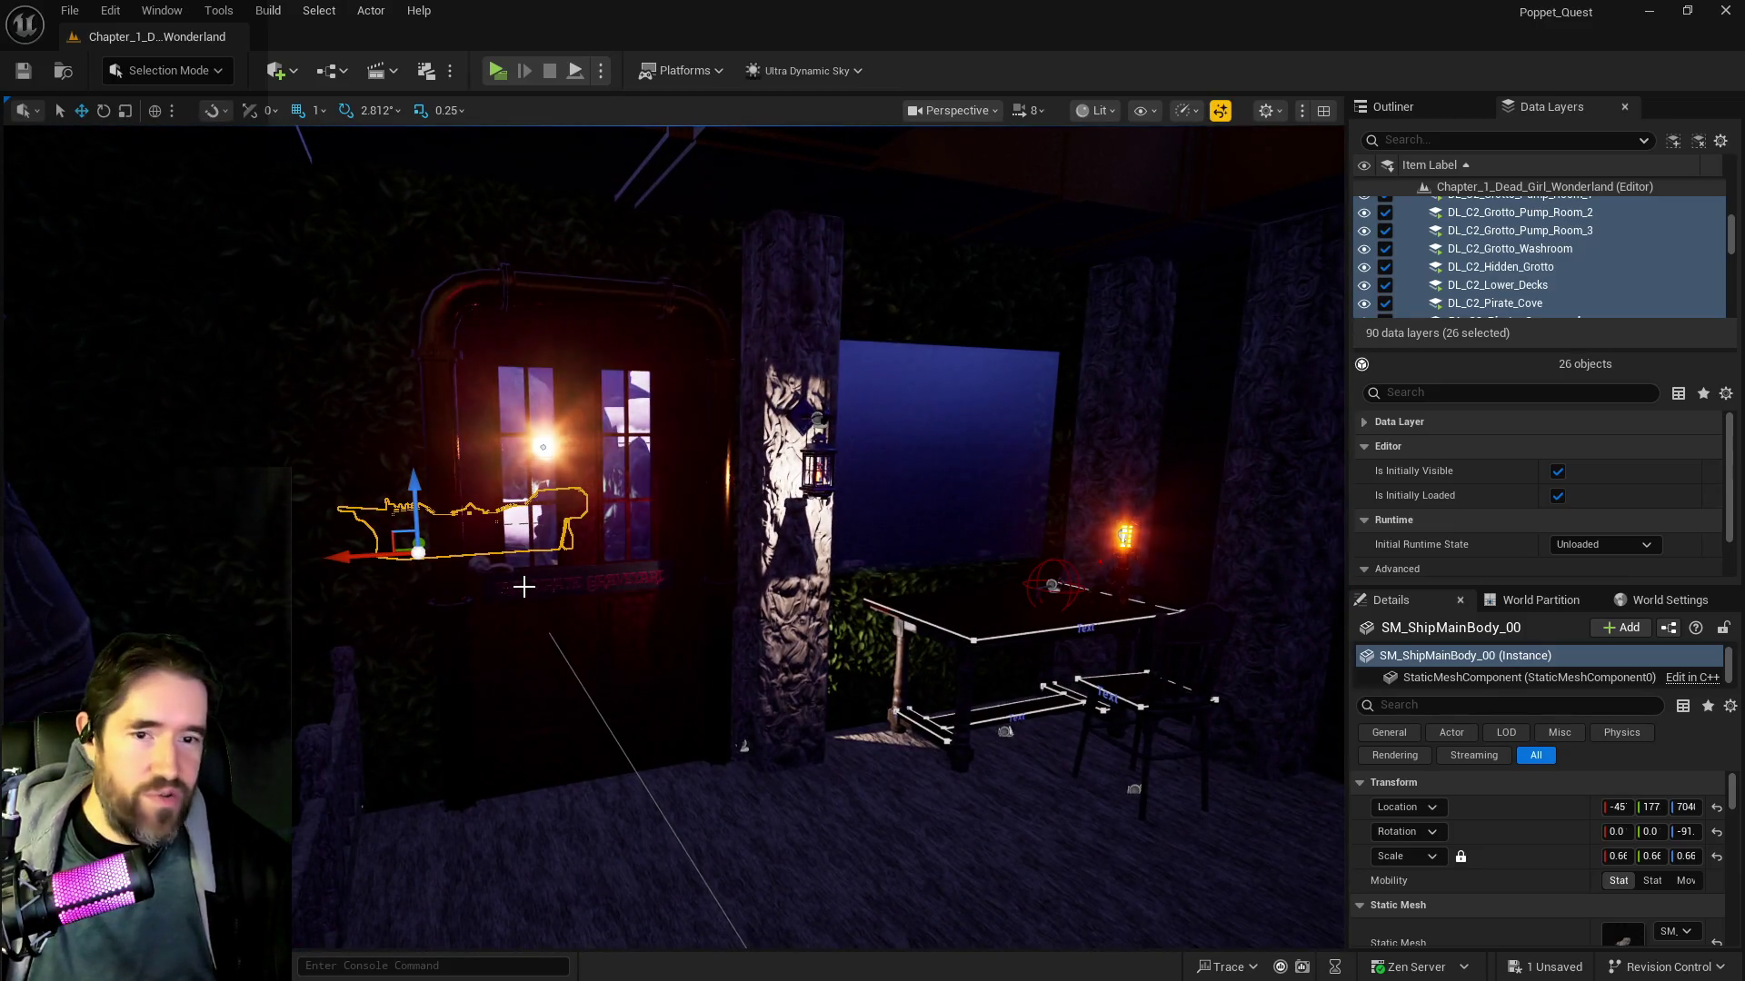
pyautogui.press('f')
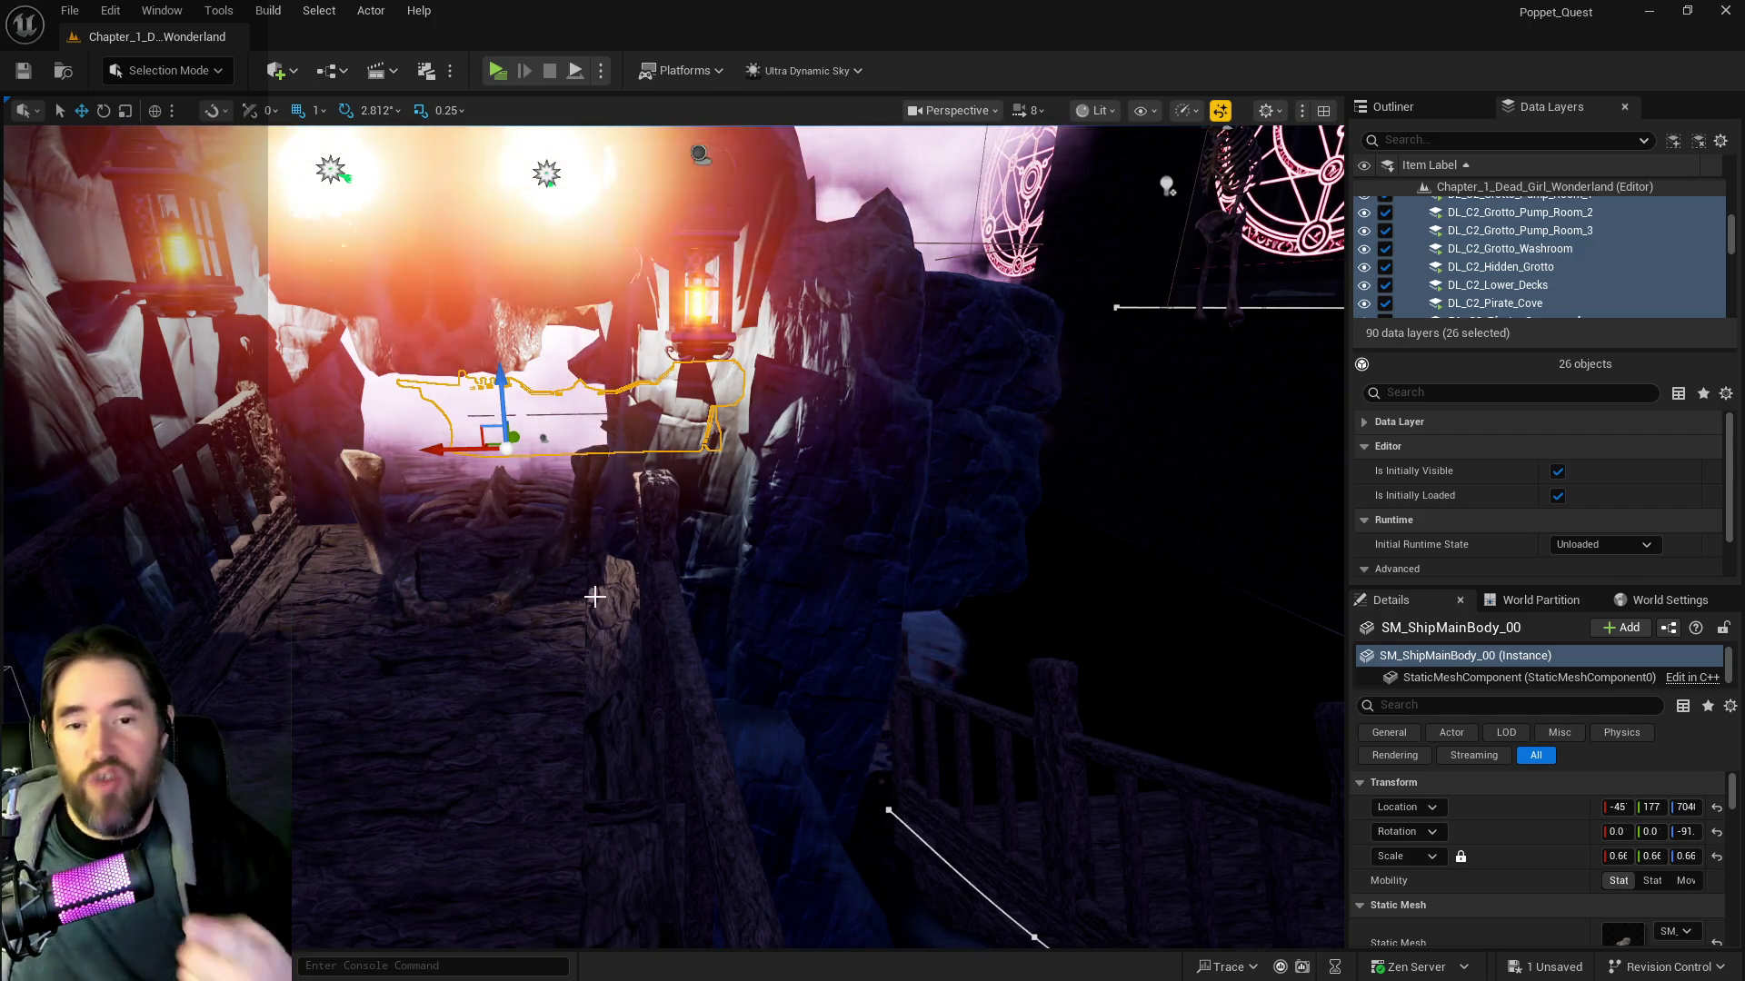
pyautogui.moveTo(97, 494); pyautogui.dragTo(428, 510)
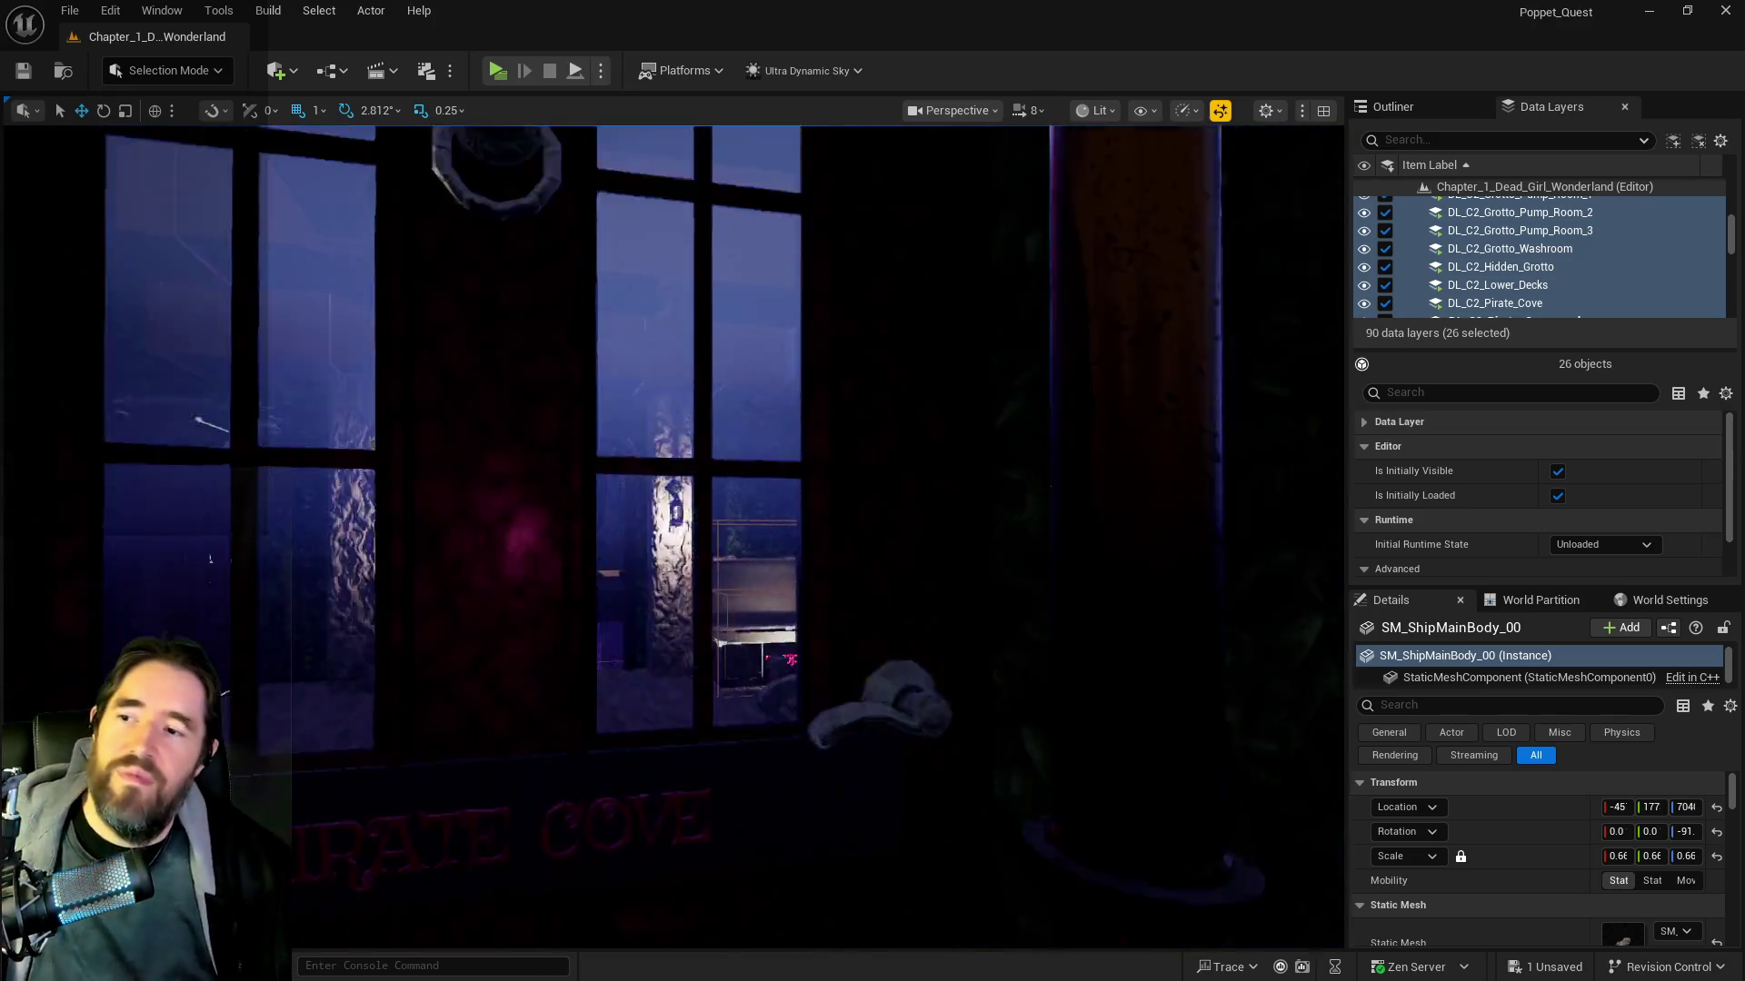
pyautogui.scroll(-6, 557, 552)
pyautogui.moveTo(504, 554); pyautogui.dragTo(504, 553)
# Check the BP_Door_62 options and select wall pillar SM_Wall_wood_bark_25, then fly through the table room to the mushroom garden
pyautogui.rightClick(505, 553)
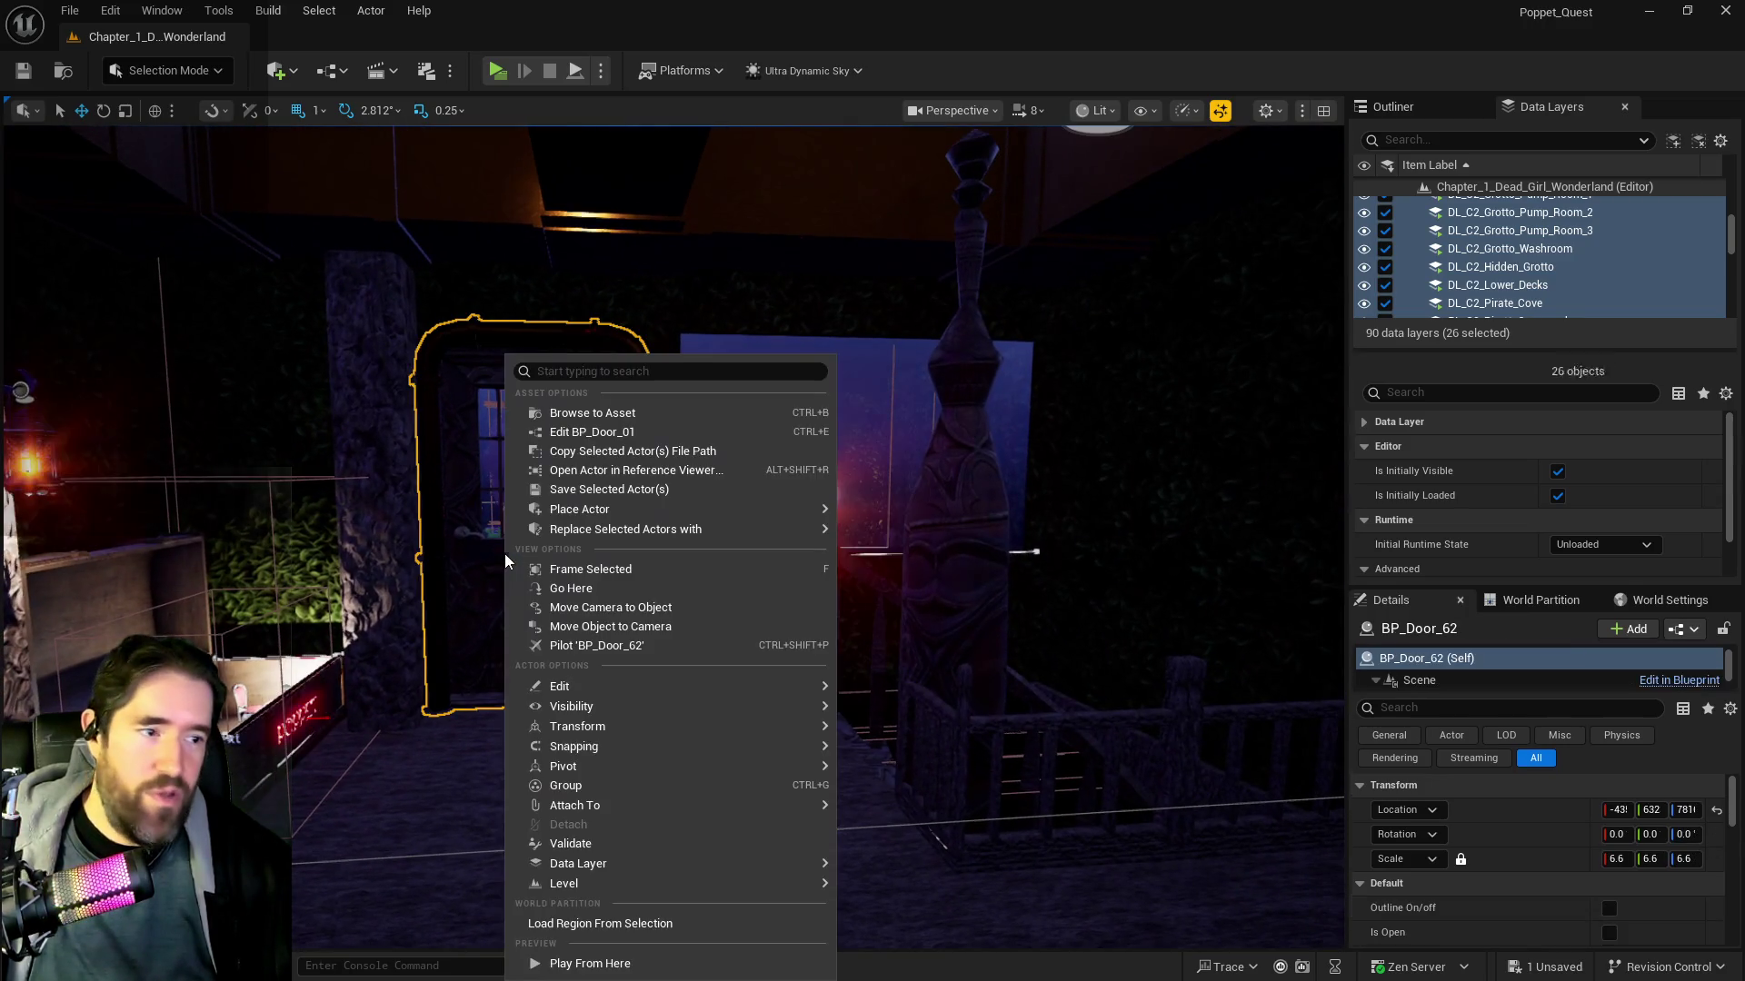
pyautogui.click(475, 475)
pyautogui.click(427, 524)
pyautogui.moveTo(498, 542); pyautogui.dragTo(355, 518)
pyautogui.moveTo(482, 515); pyautogui.dragTo(470, 510)
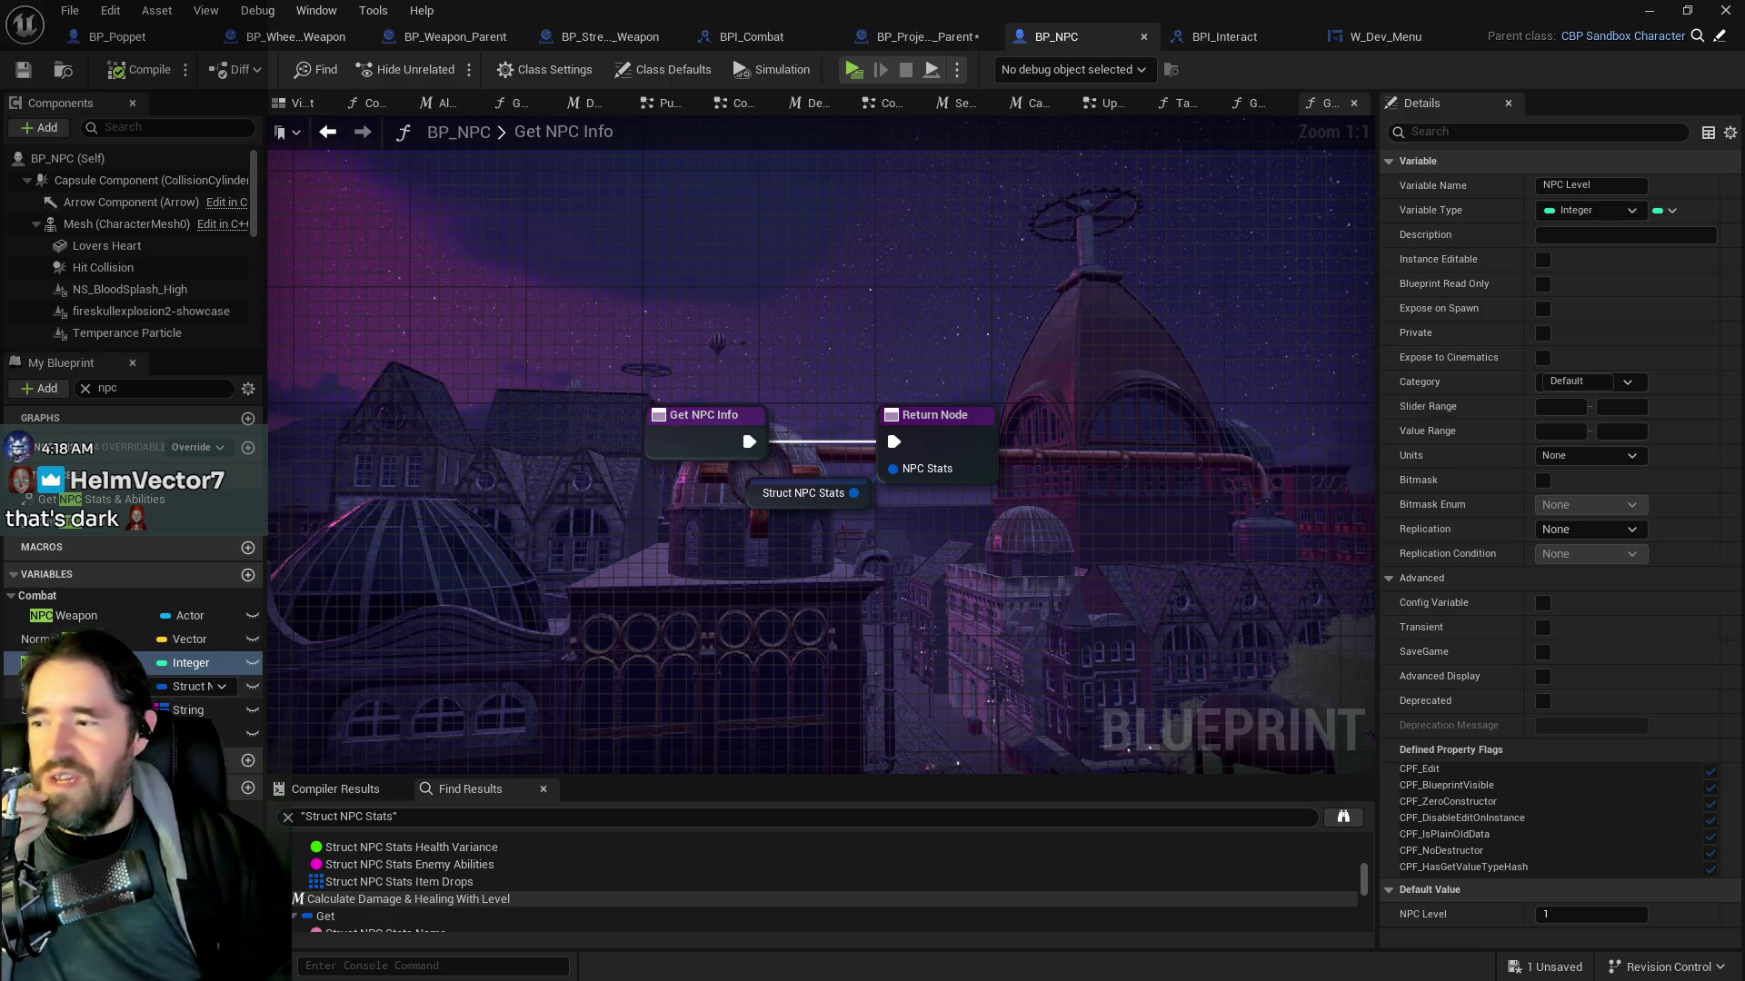
# Review the Struct NPC Stats defaults and the W_Dev_Menu Mile Stones tarot data
pyautogui.click(200, 686)
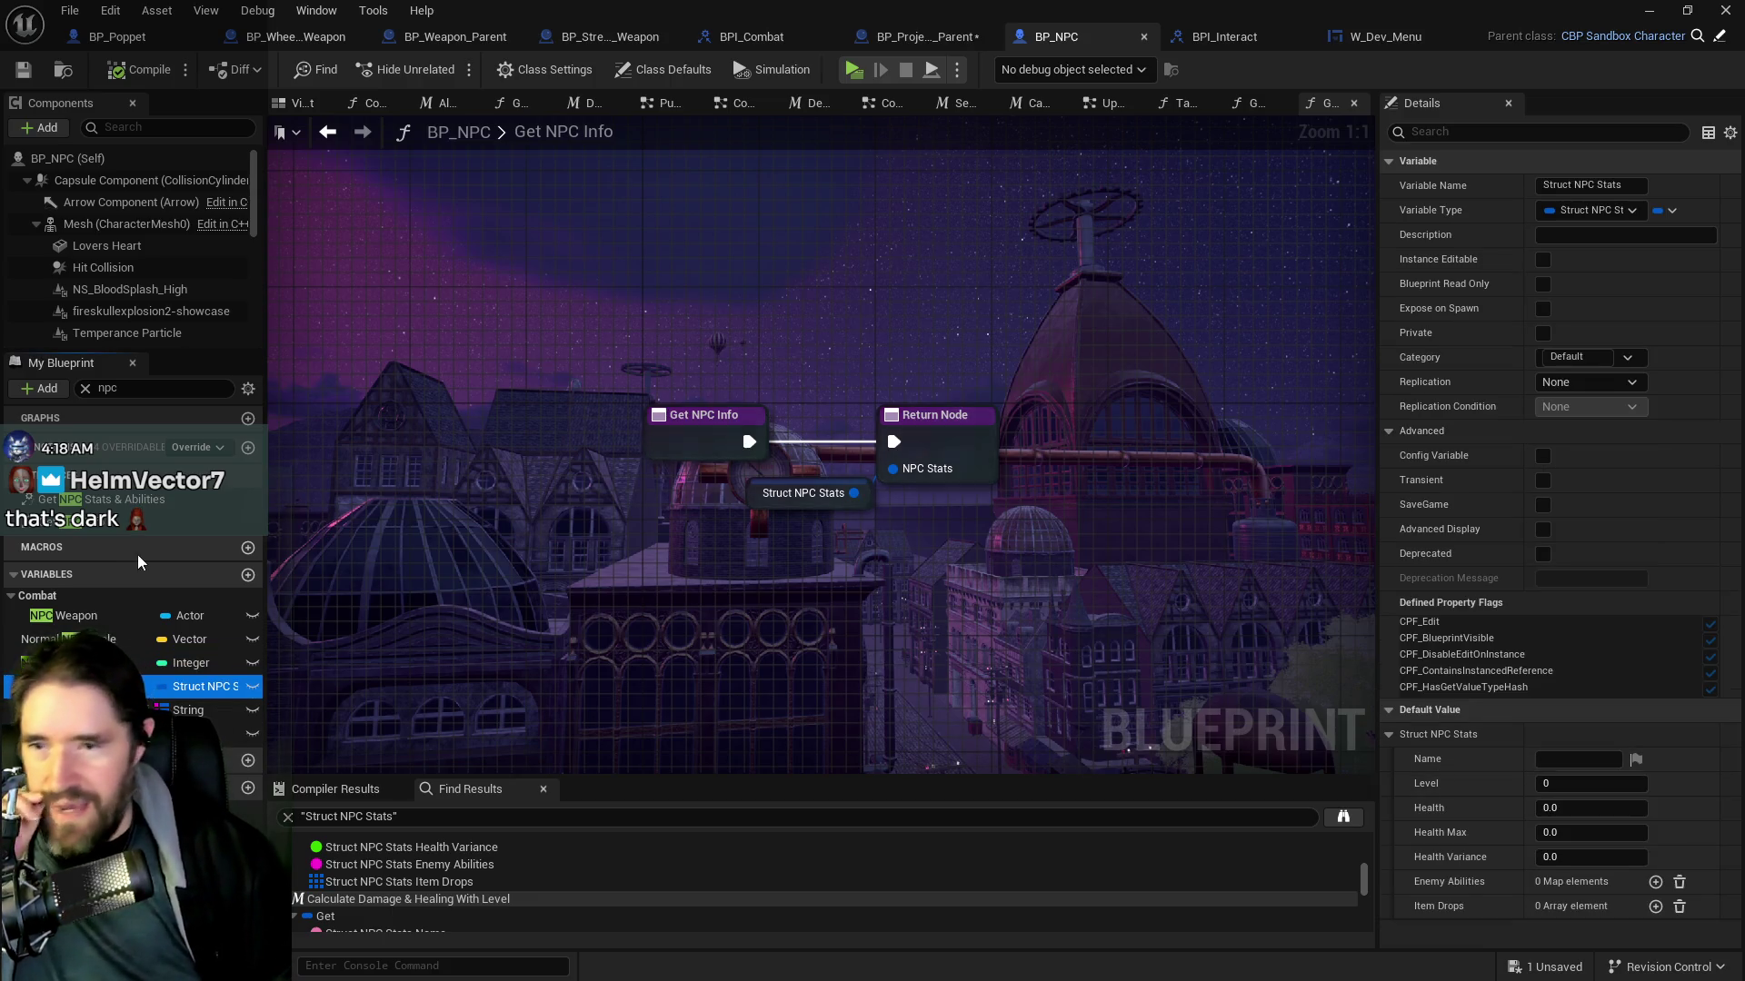
pyautogui.click(1359, 38)
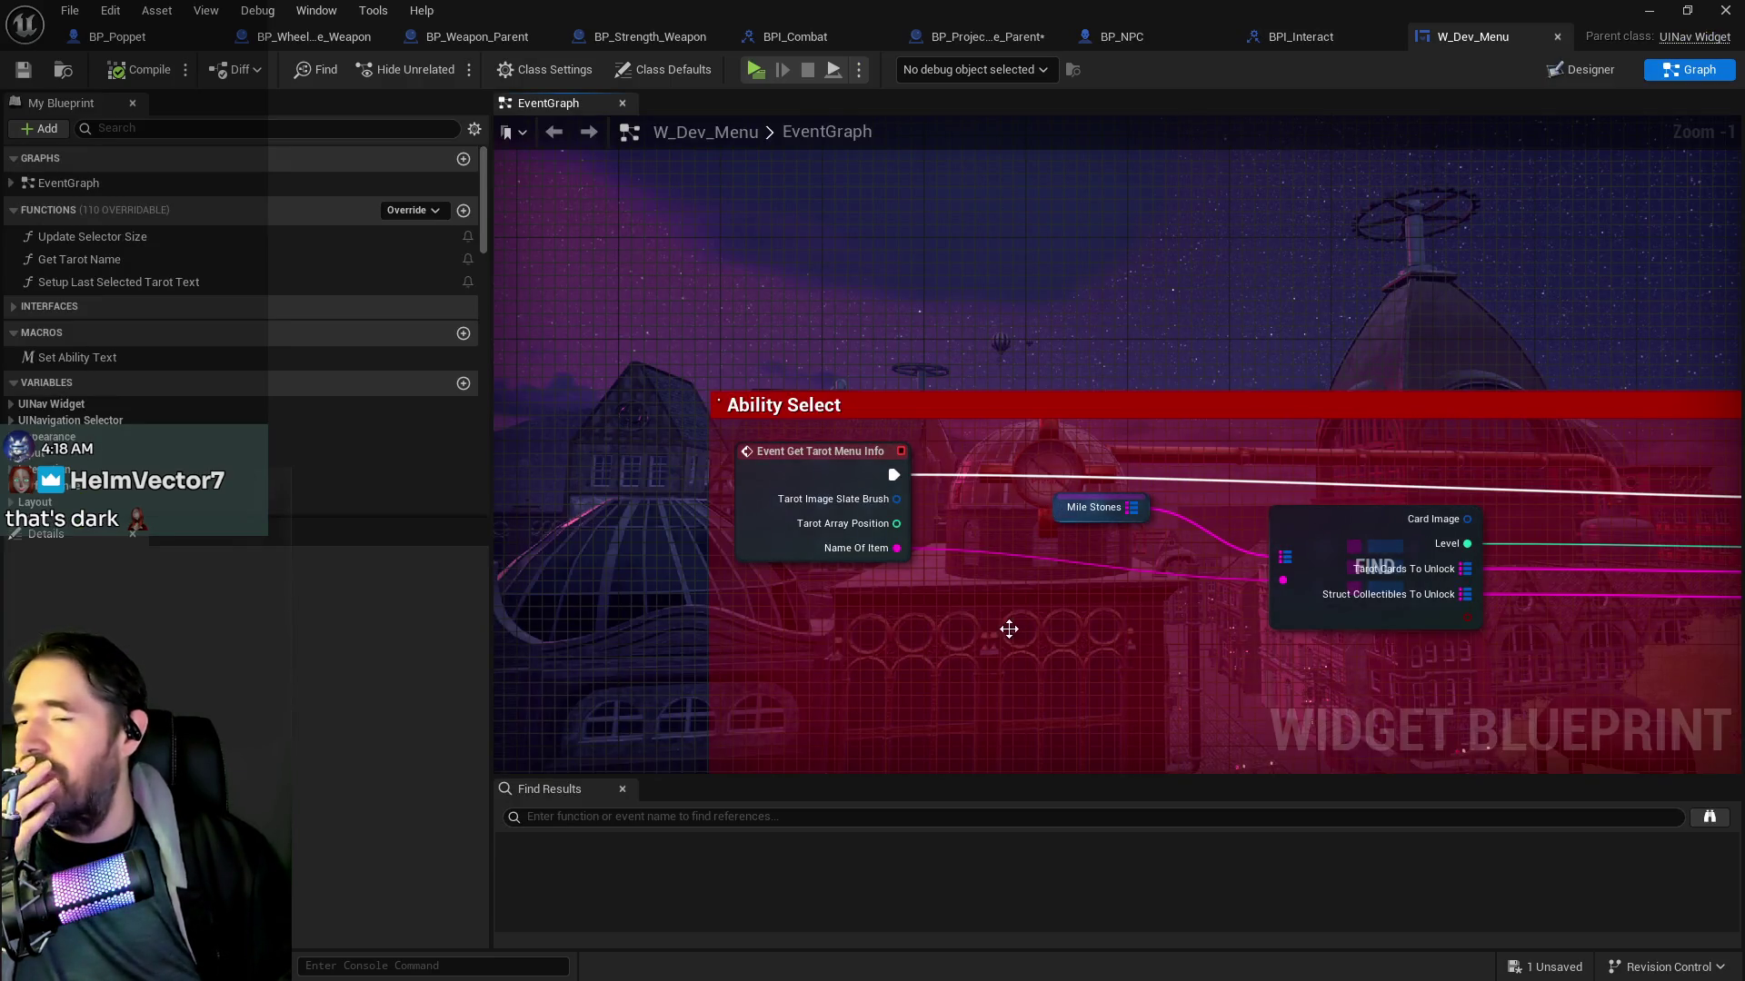
pyautogui.click(1103, 526)
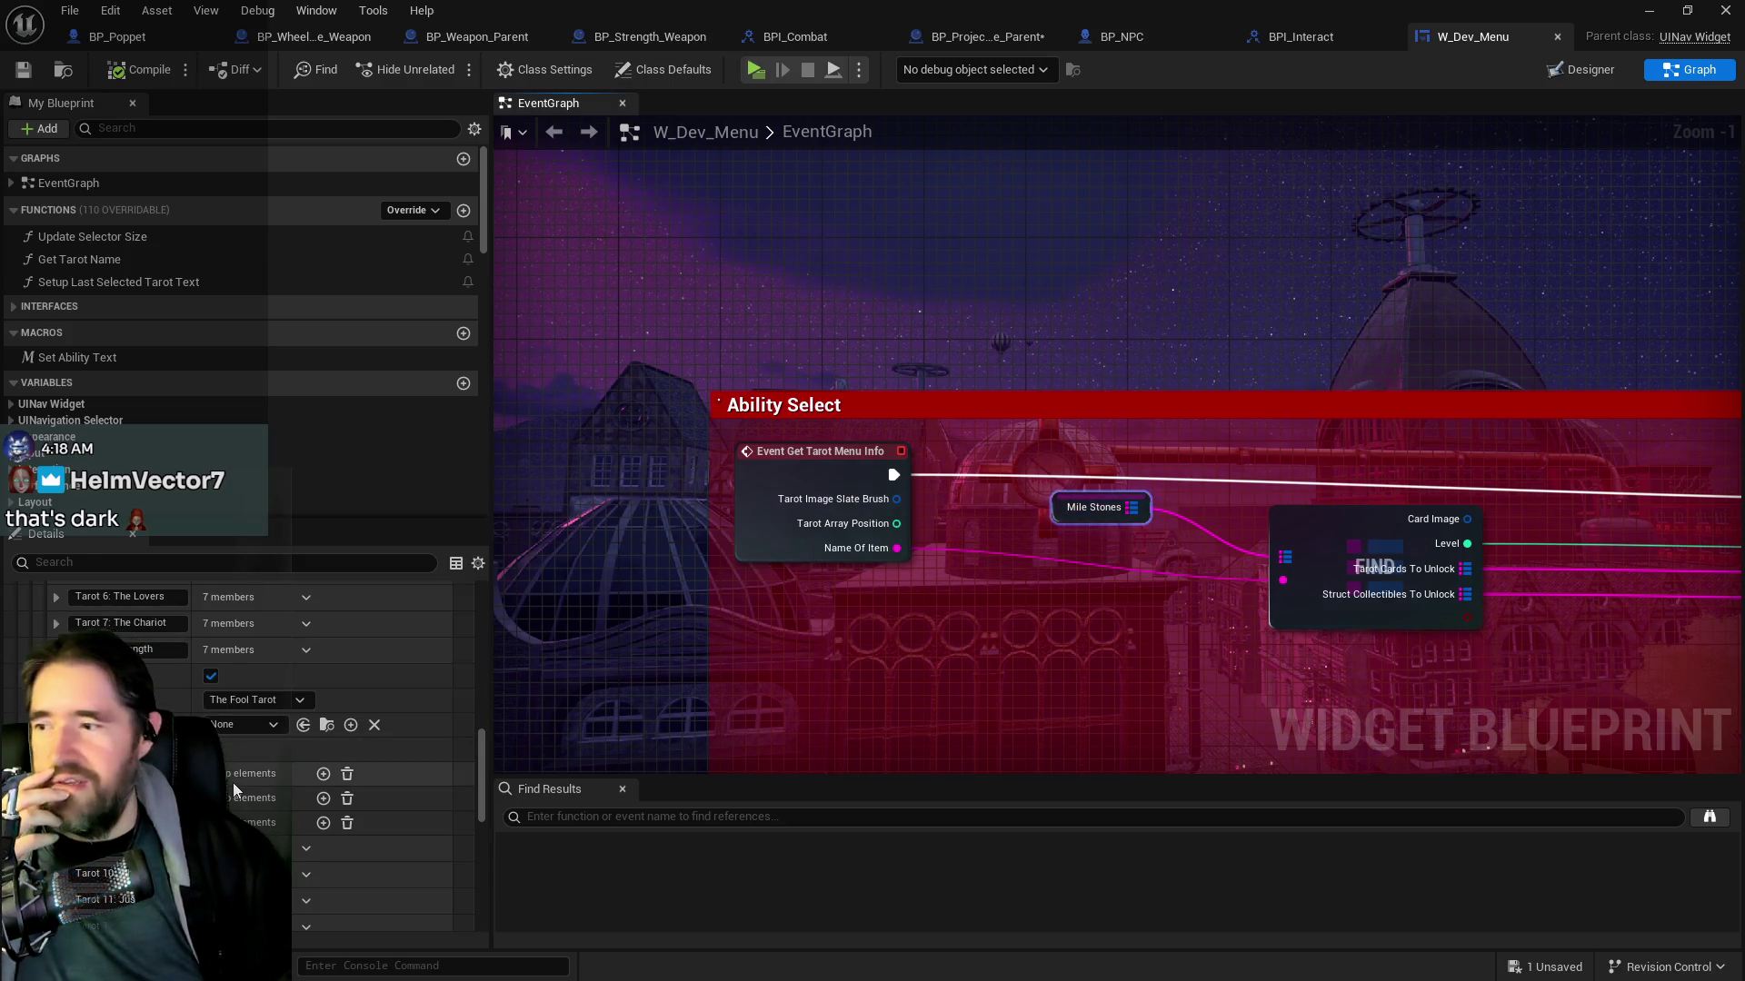
pyautogui.scroll(-2, 233, 789)
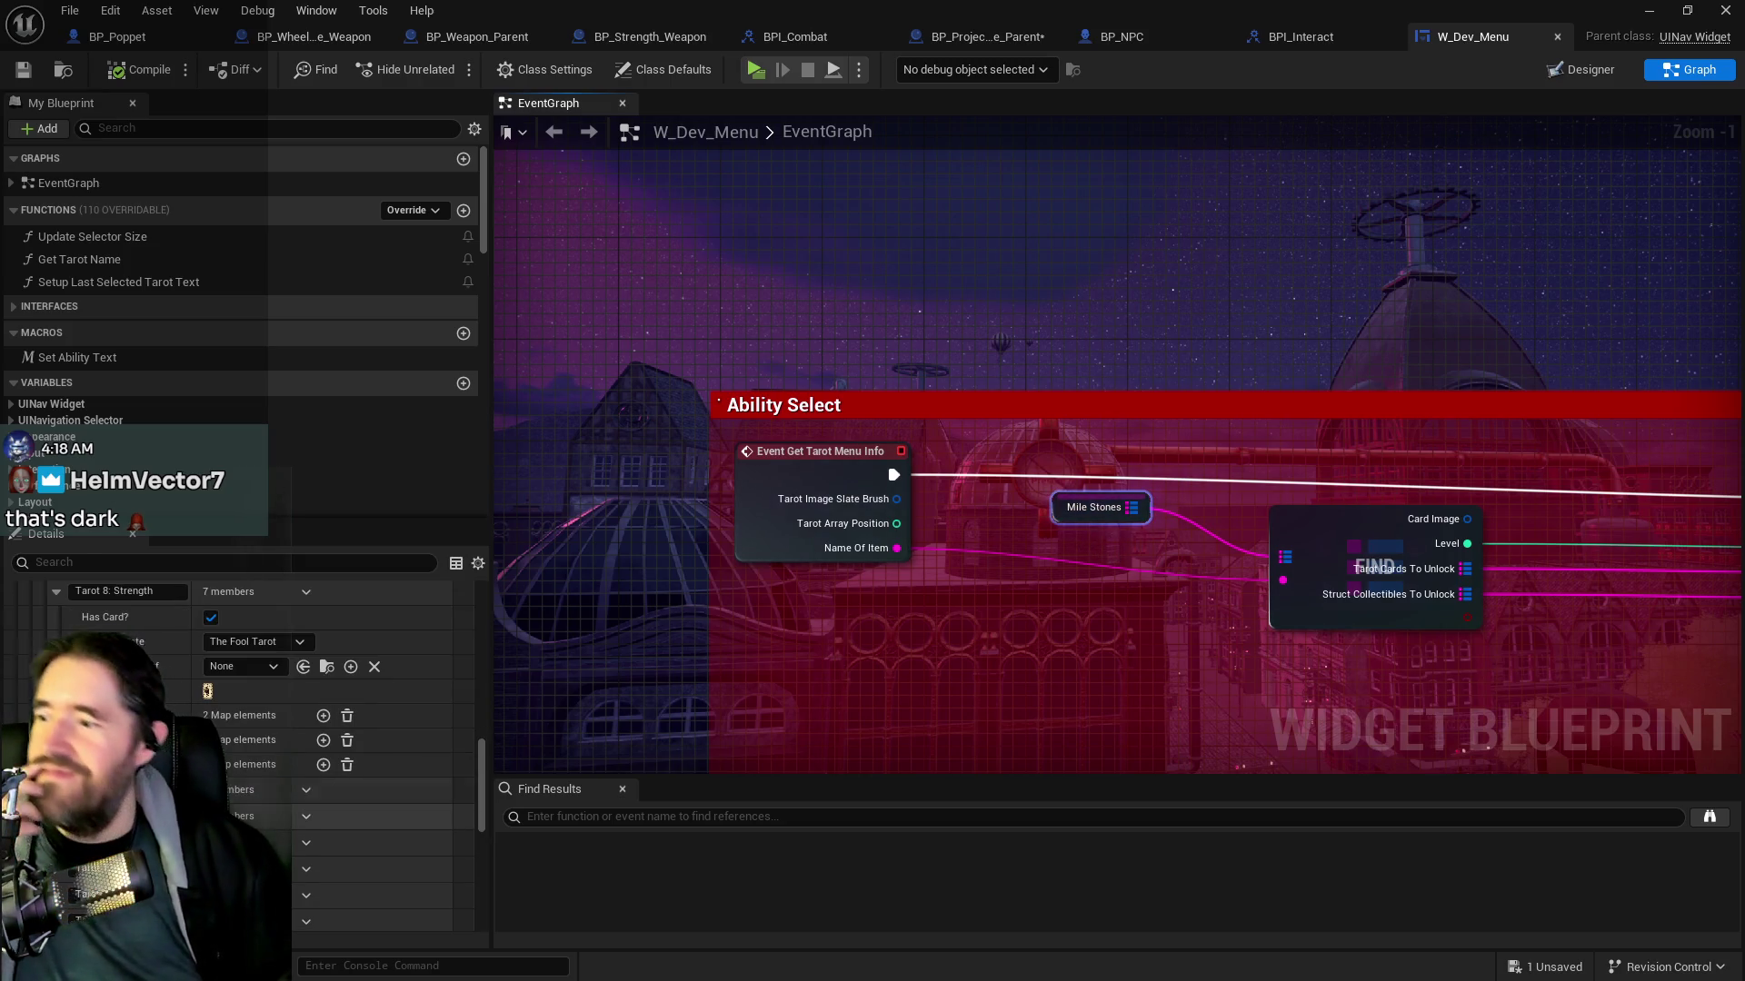
pyautogui.scroll(-4, 352, 745)
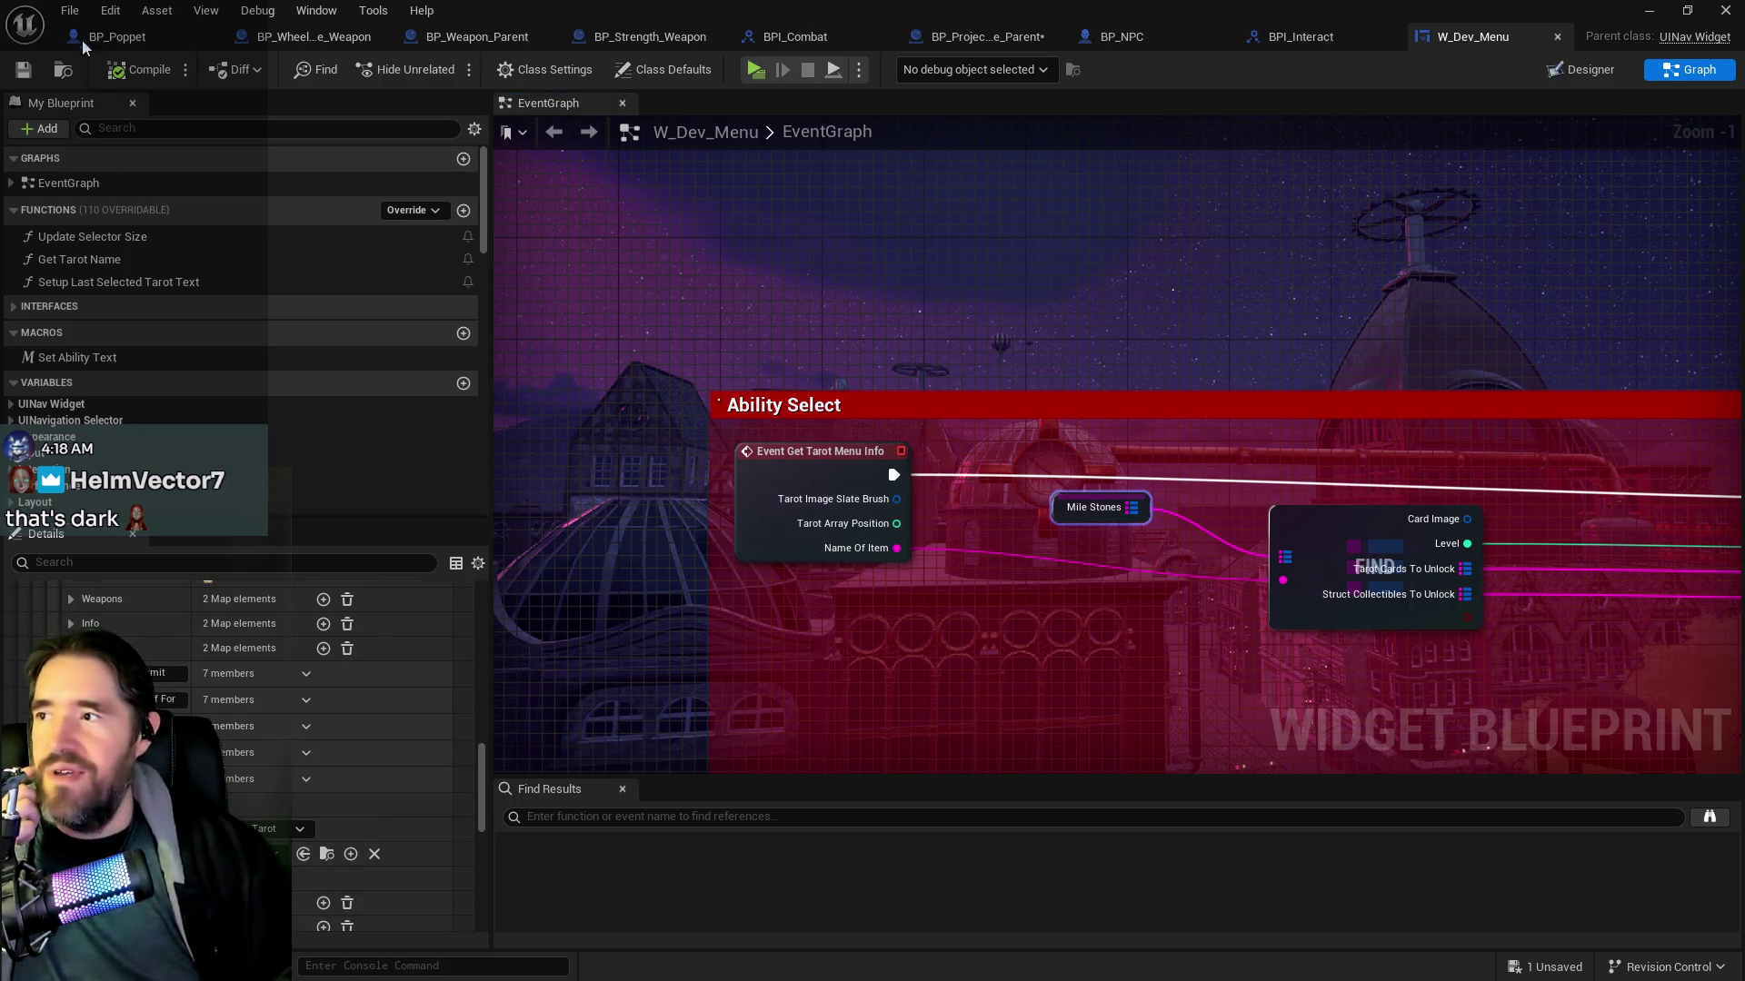
# Save all assets and move the Blueprint editor aside to reveal the level viewport
pyautogui.click(61, 15)
pyautogui.click(90, 142)
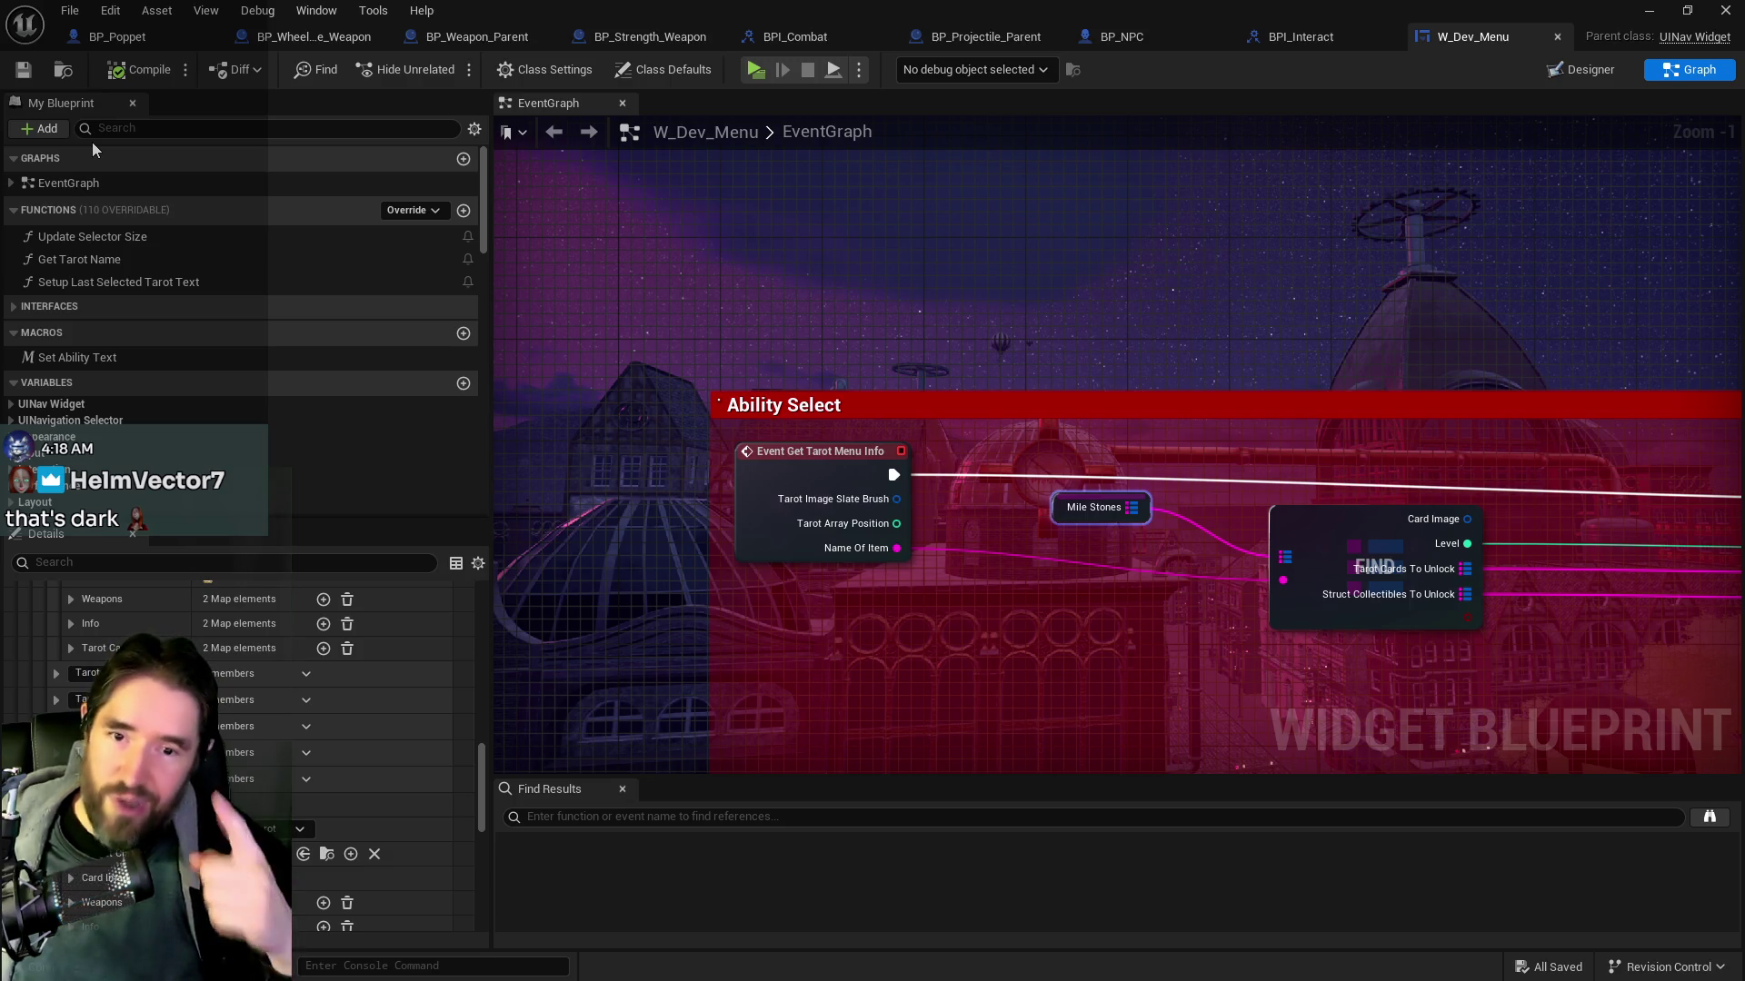
pyautogui.moveTo(636, 11); pyautogui.dragTo(1743, 40)
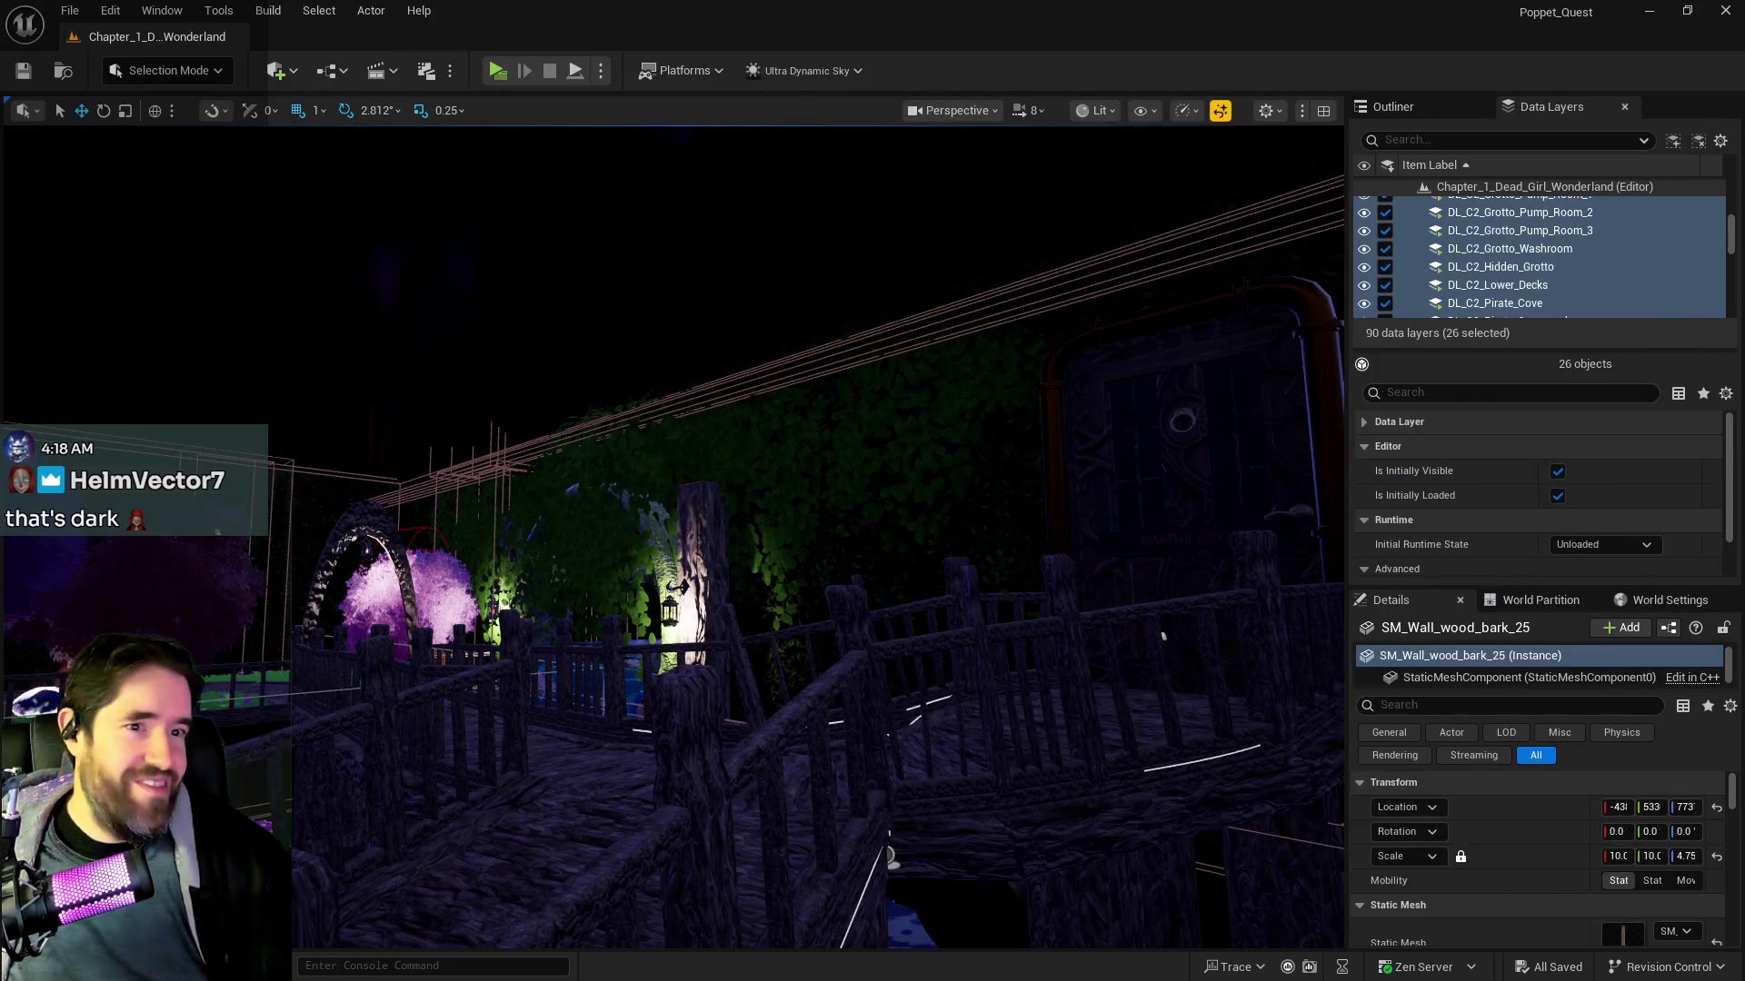